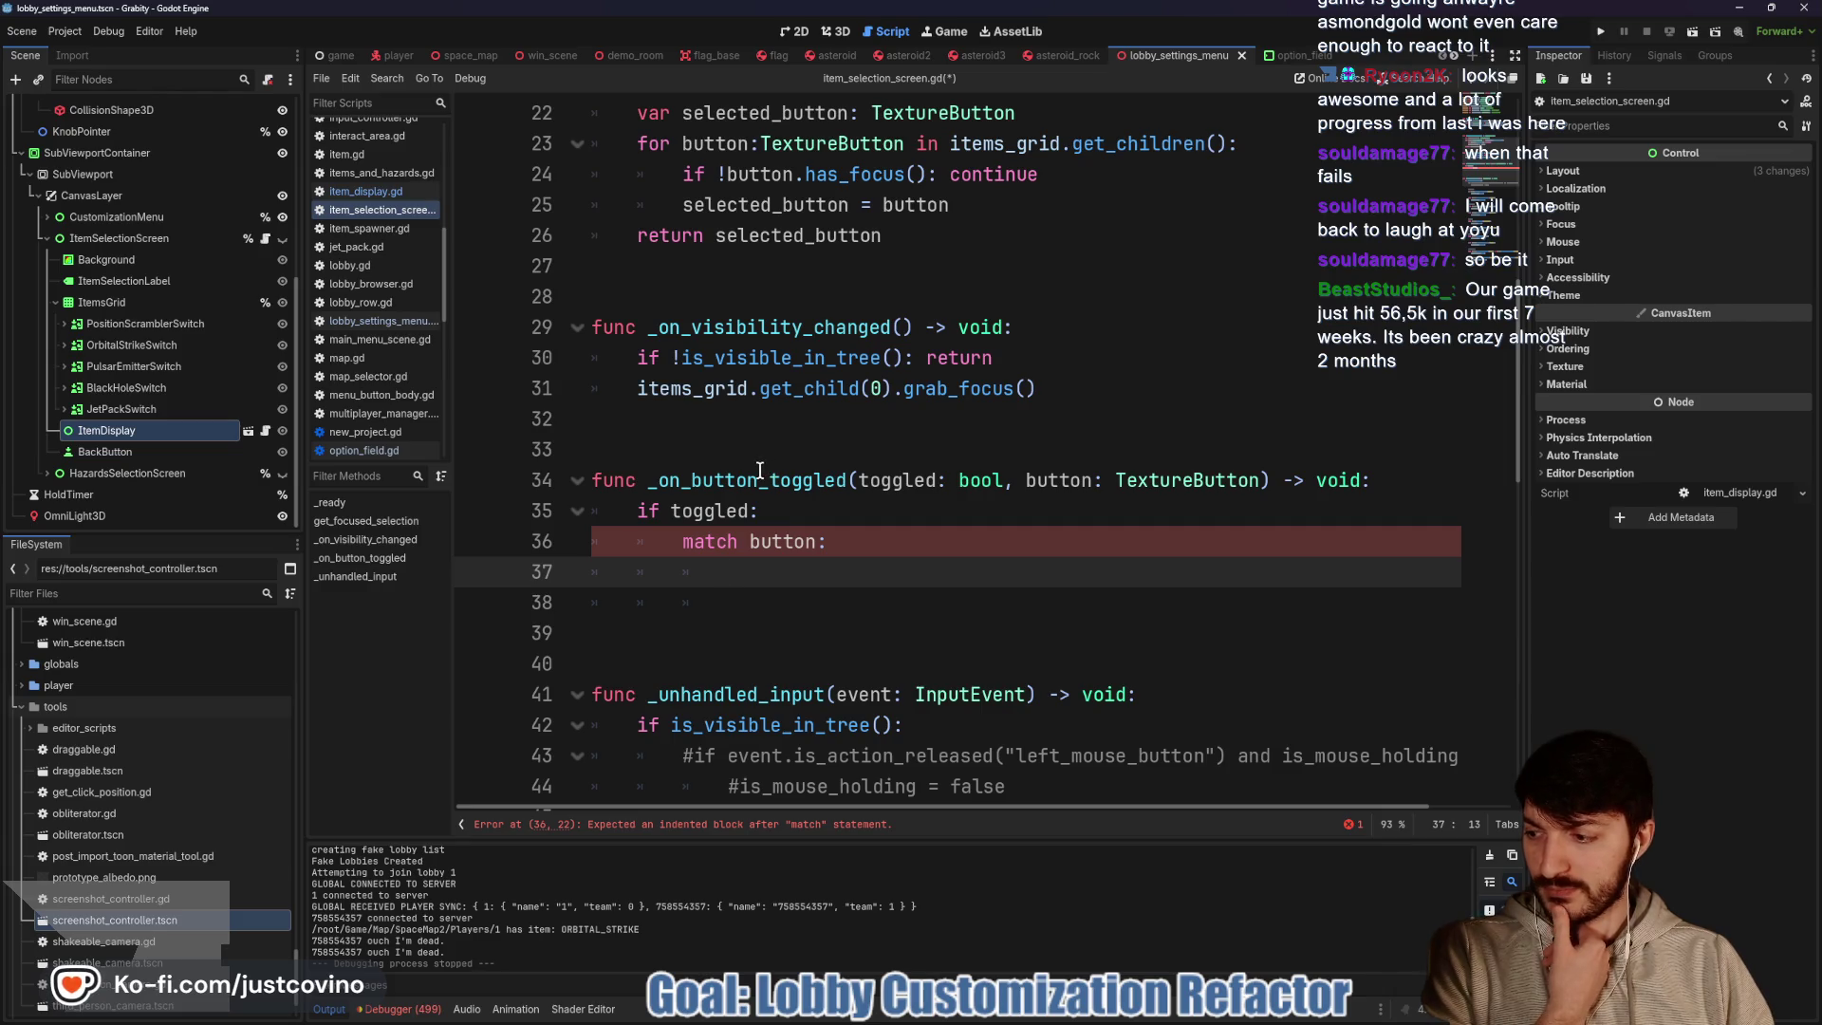
Delete the extra blank line after _ready in item_selection_screen.gd and save the script
scroll(1003, 558, up, 5)
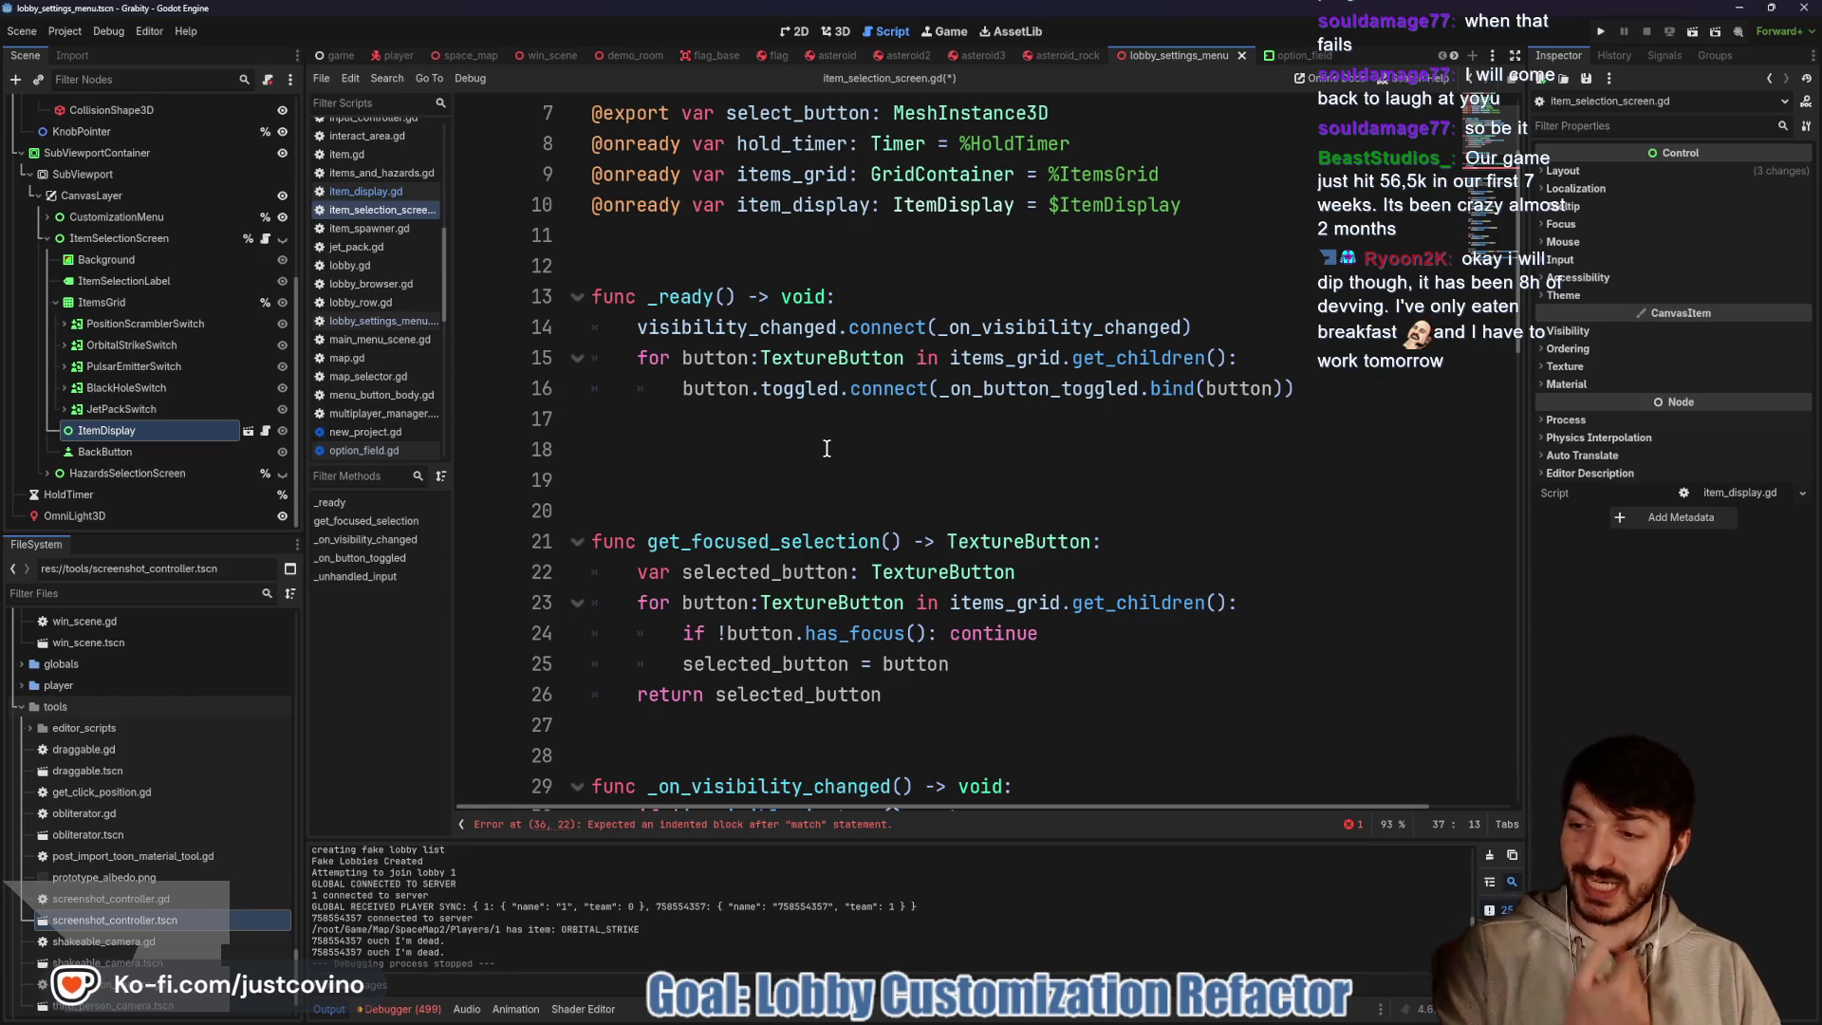
click(826, 448)
key(BackSpace)
key(ctrl+s)
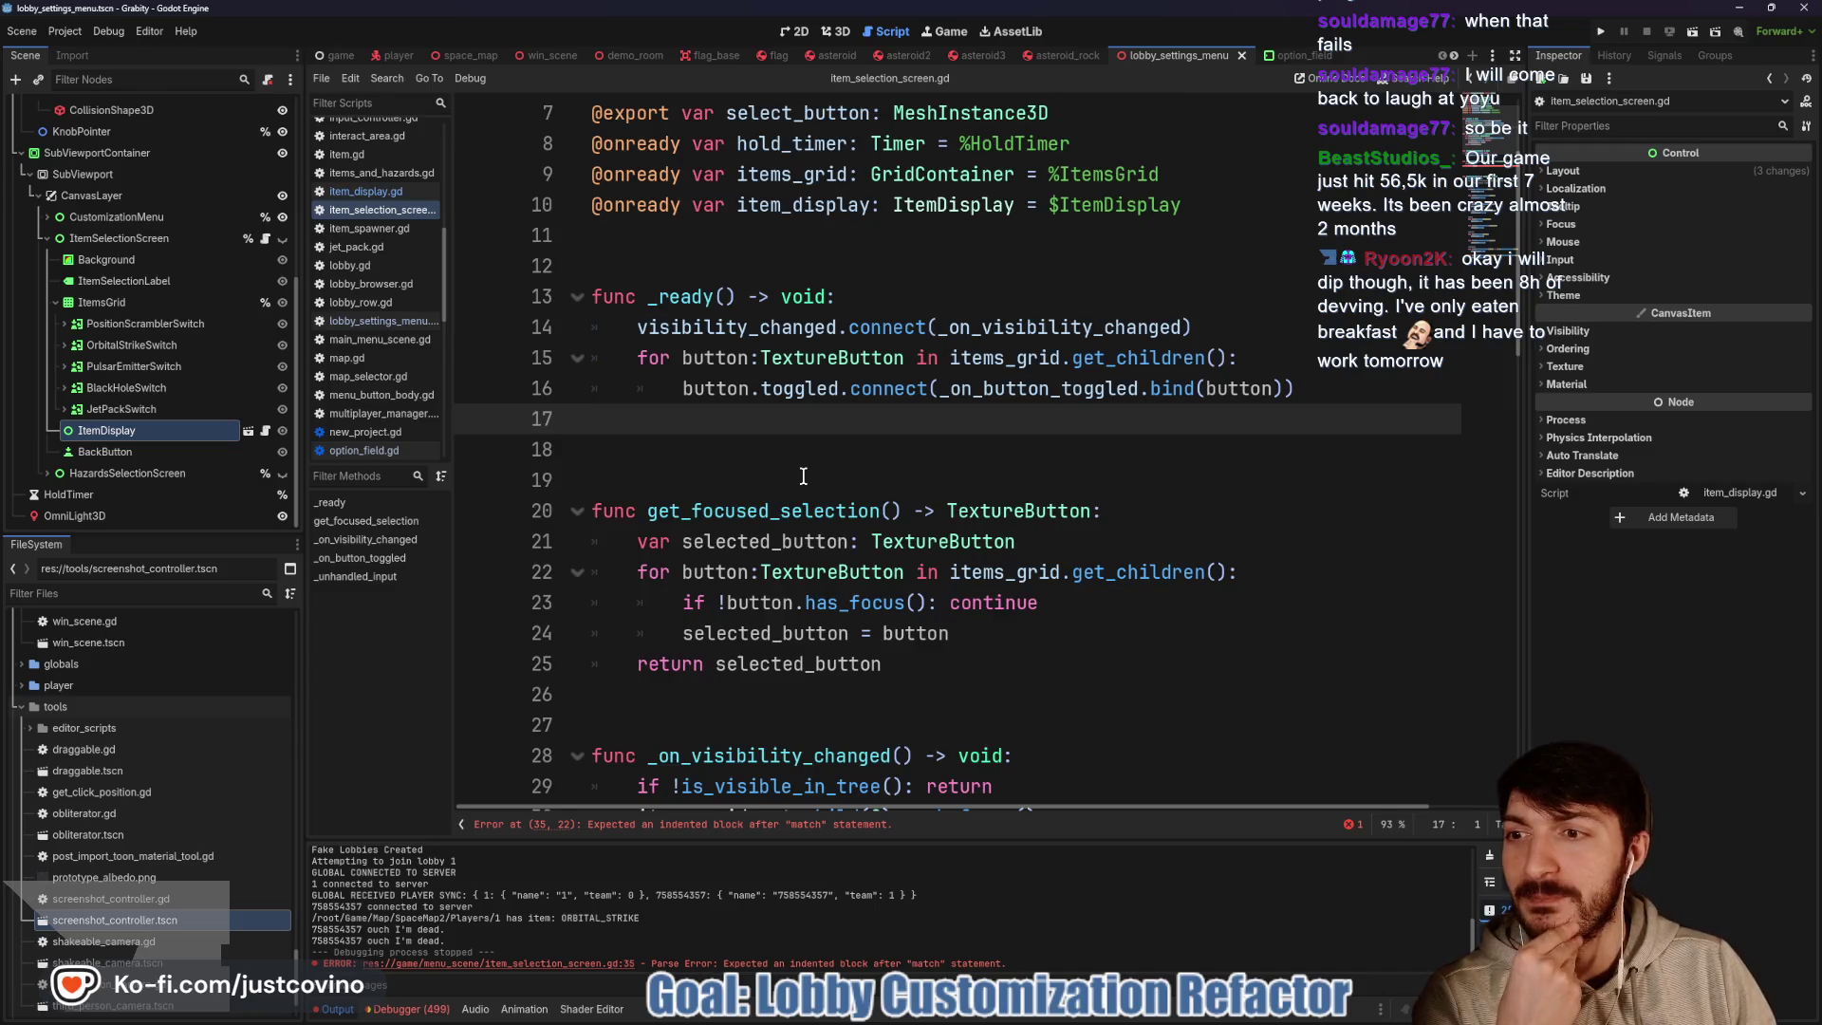
scroll(833, 487, down, 5)
click(897, 512)
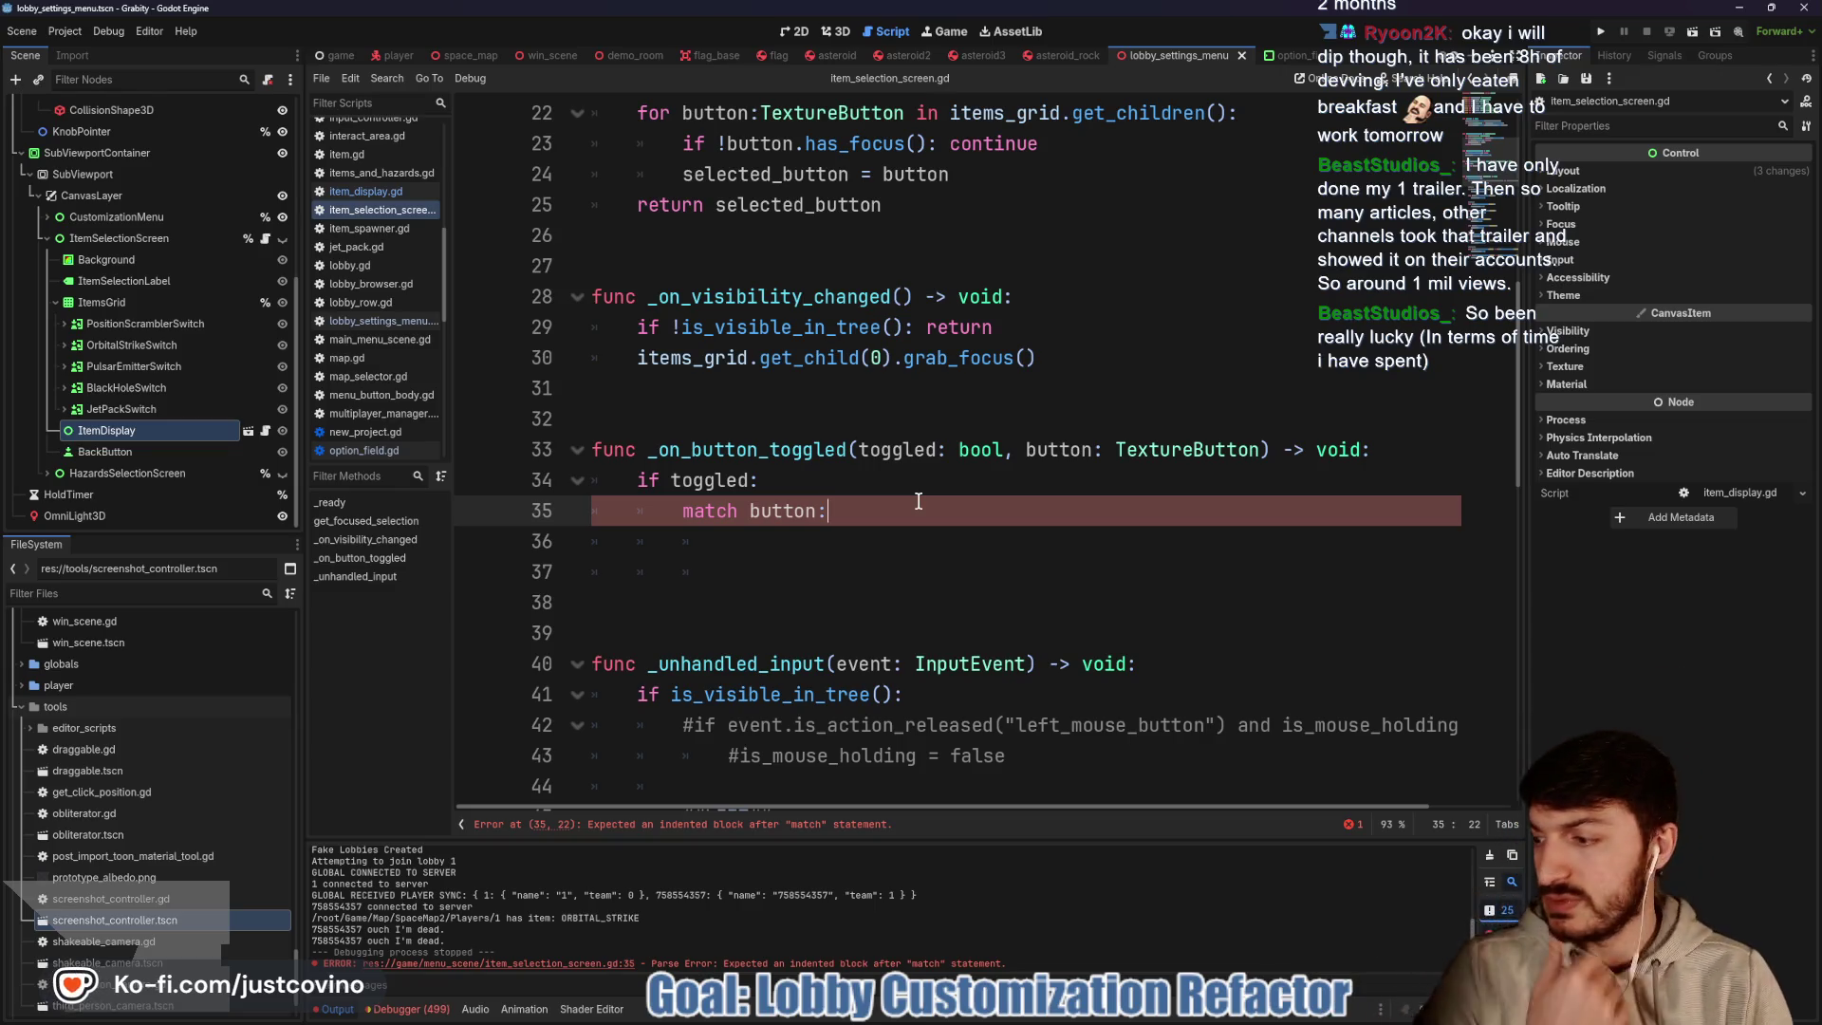
Delete the unfinished 'match button:' line under the toggled check and save
key(BackSpace)
key(BackSpace)
key(BackSpace)
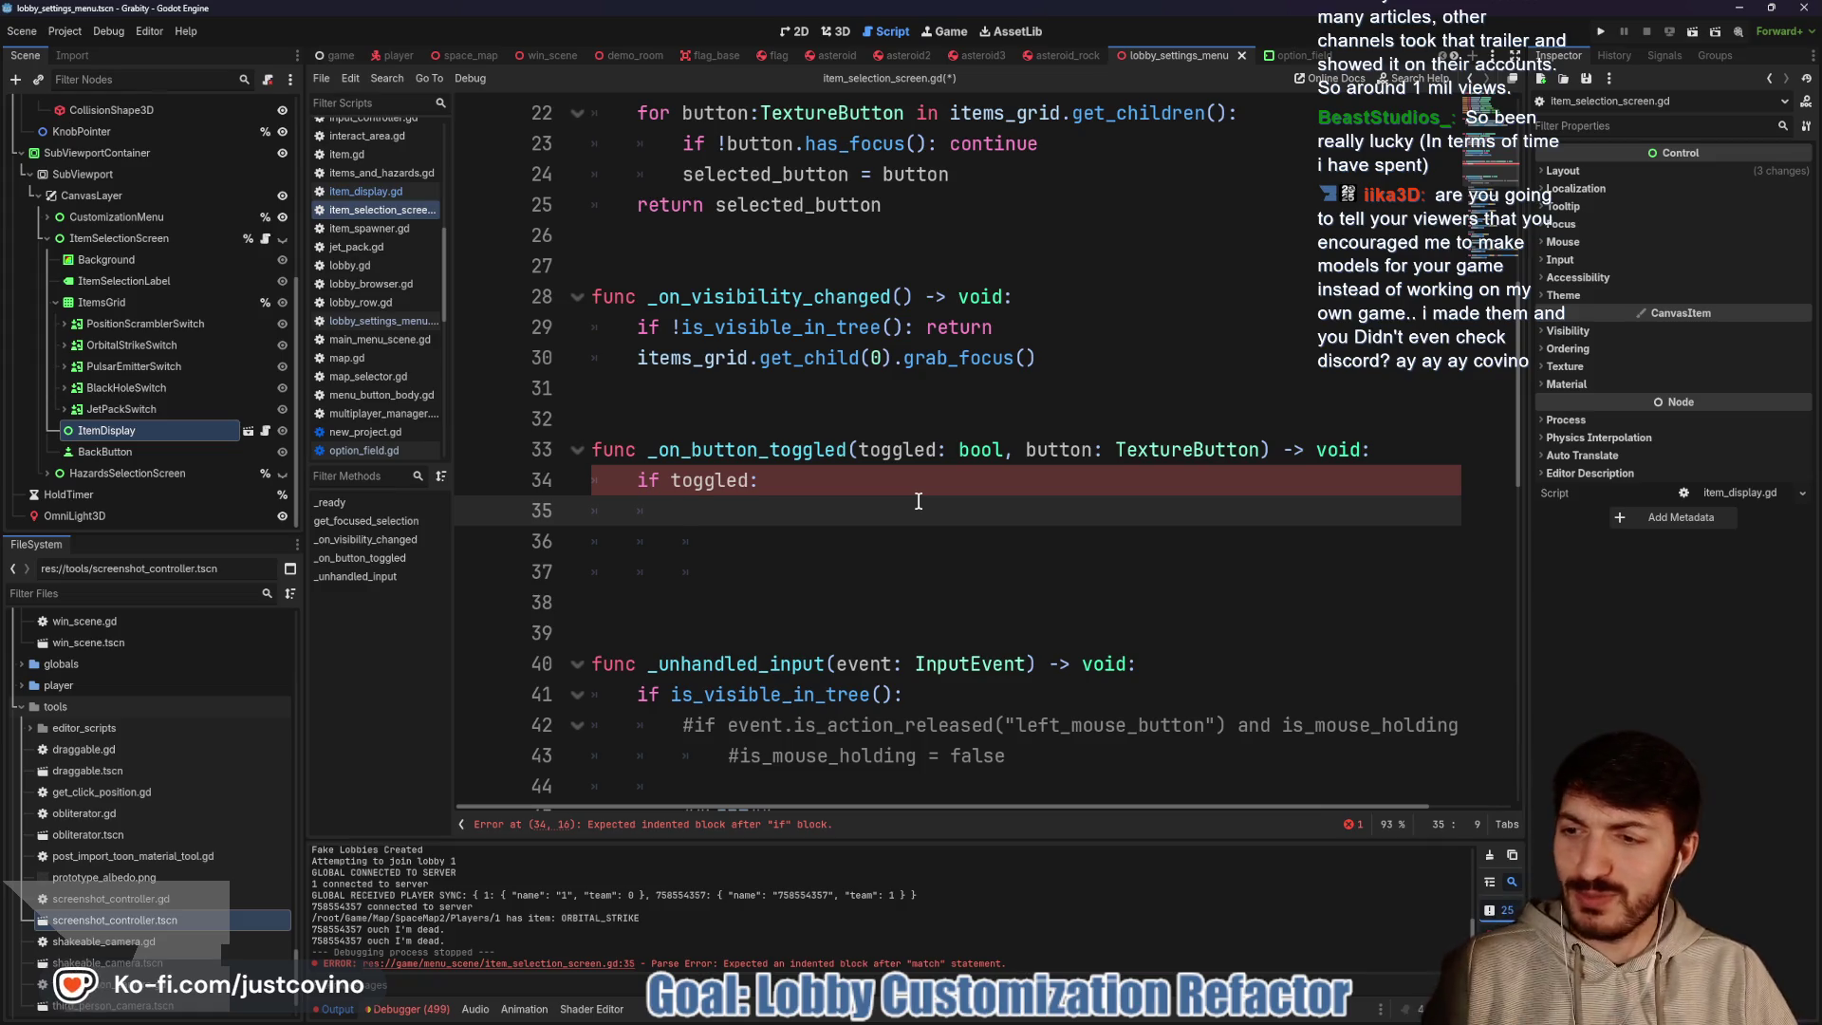
key(ctrl+s)
scroll(139, 713, up, 10)
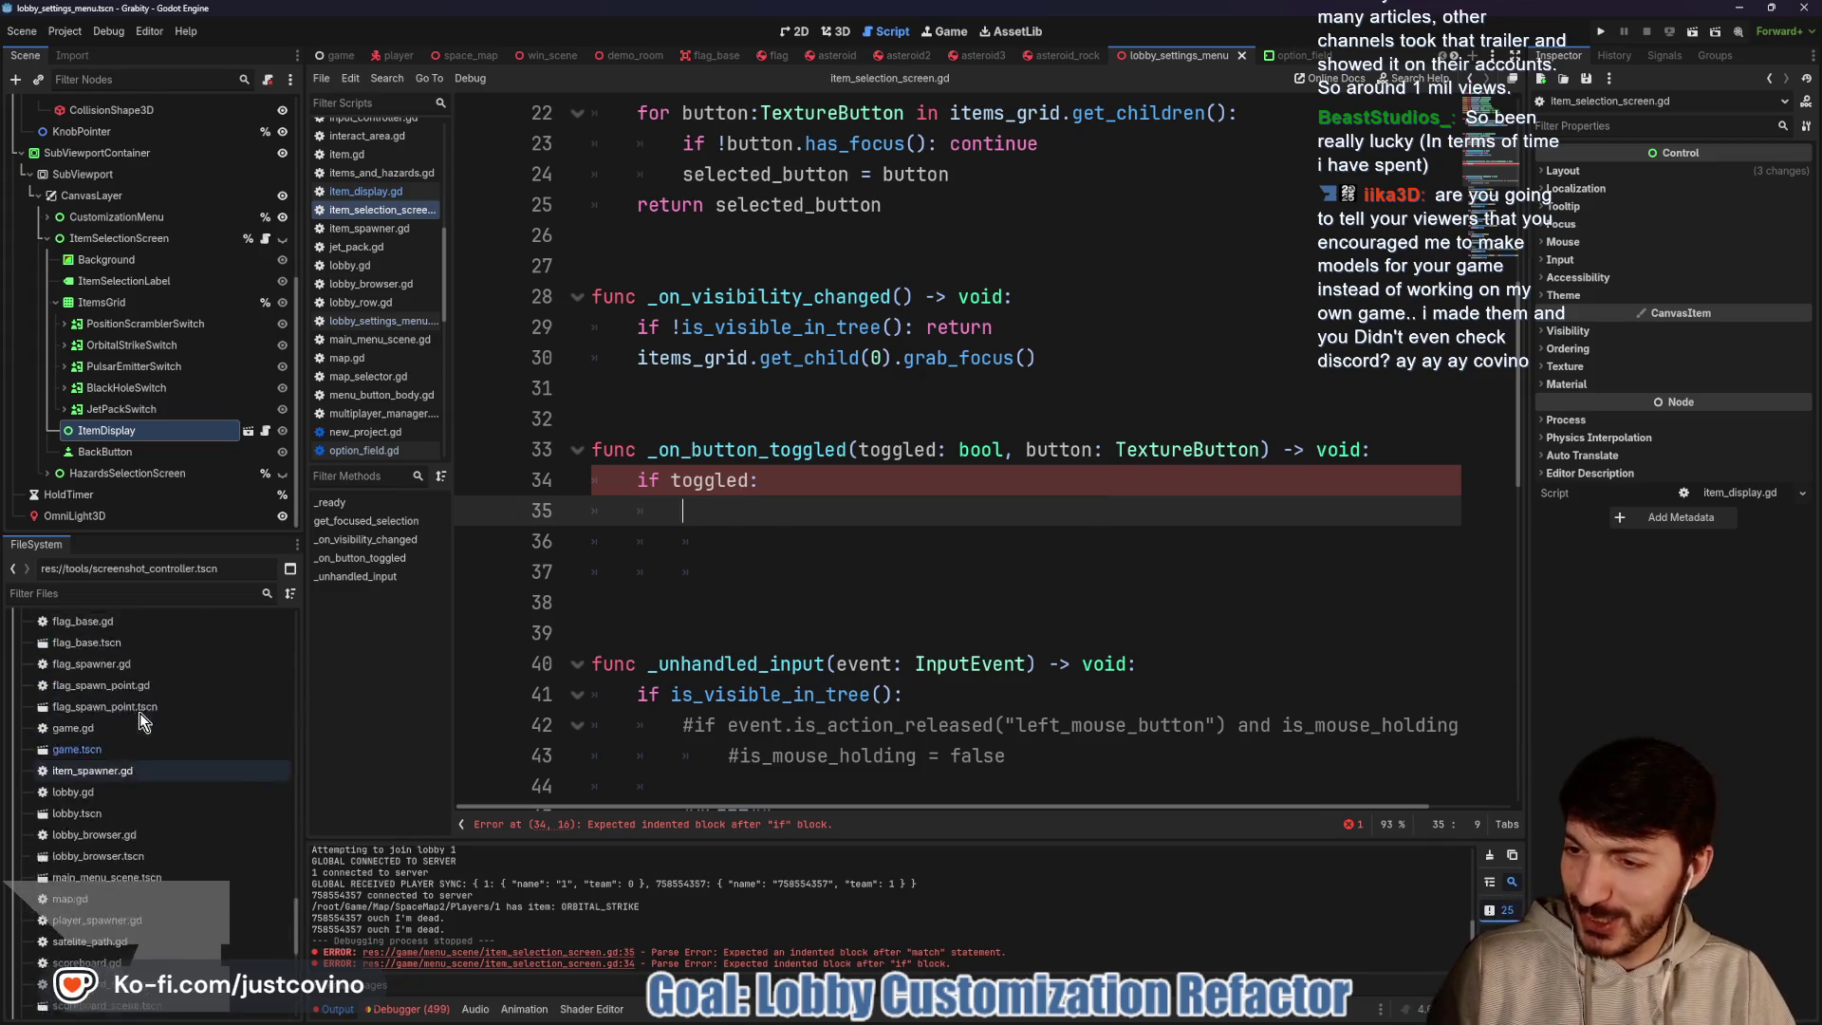
scroll(138, 714, up, 10)
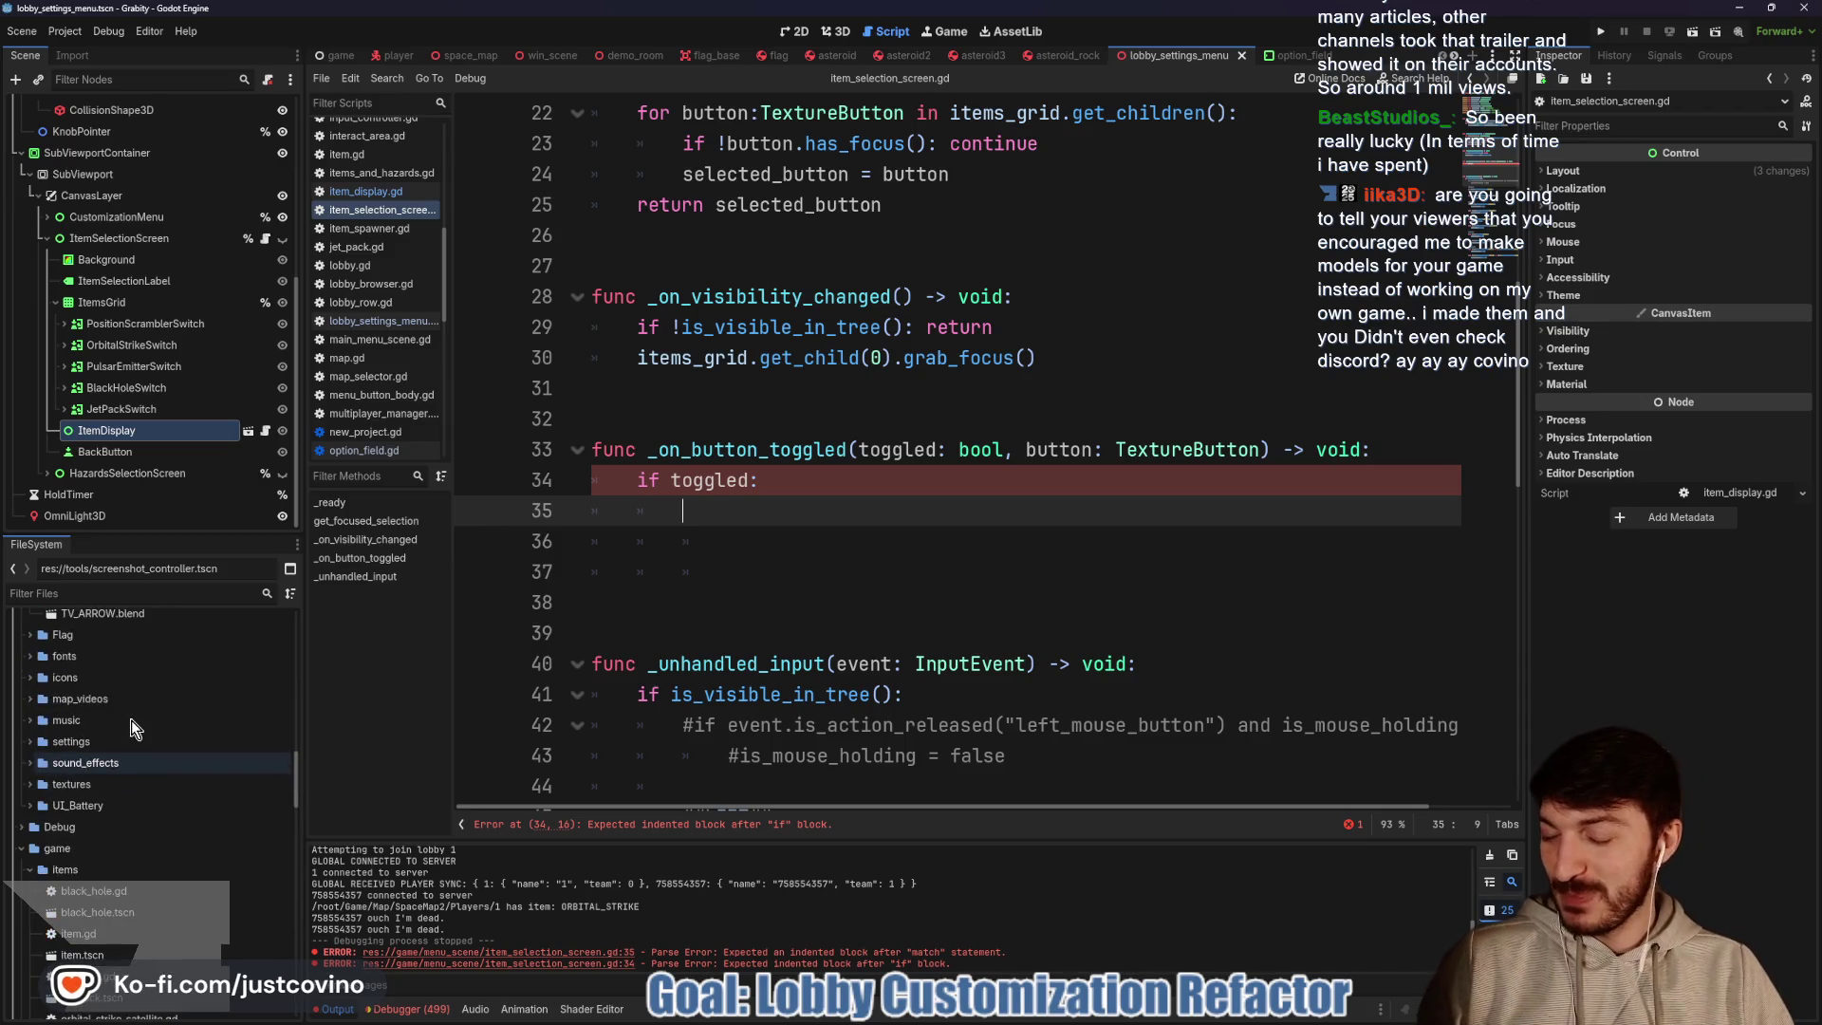
scroll(95, 740, up, 5)
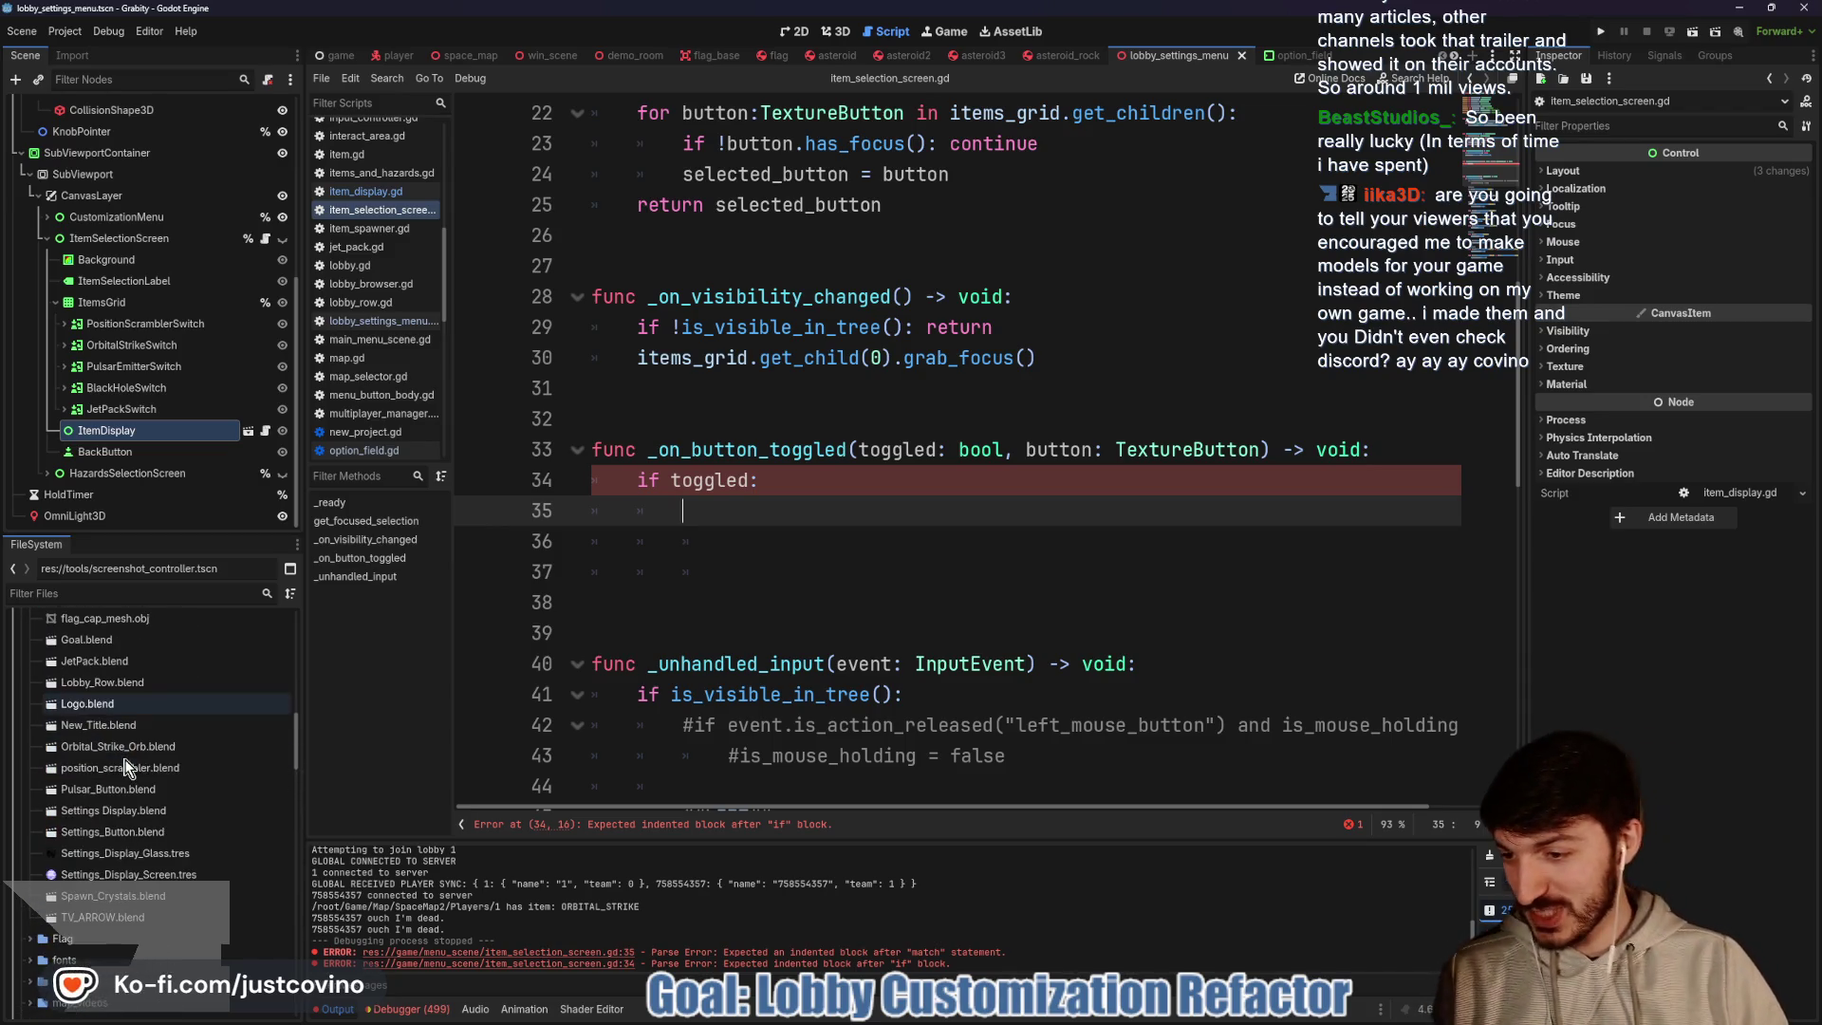
scroll(152, 798, up, 2)
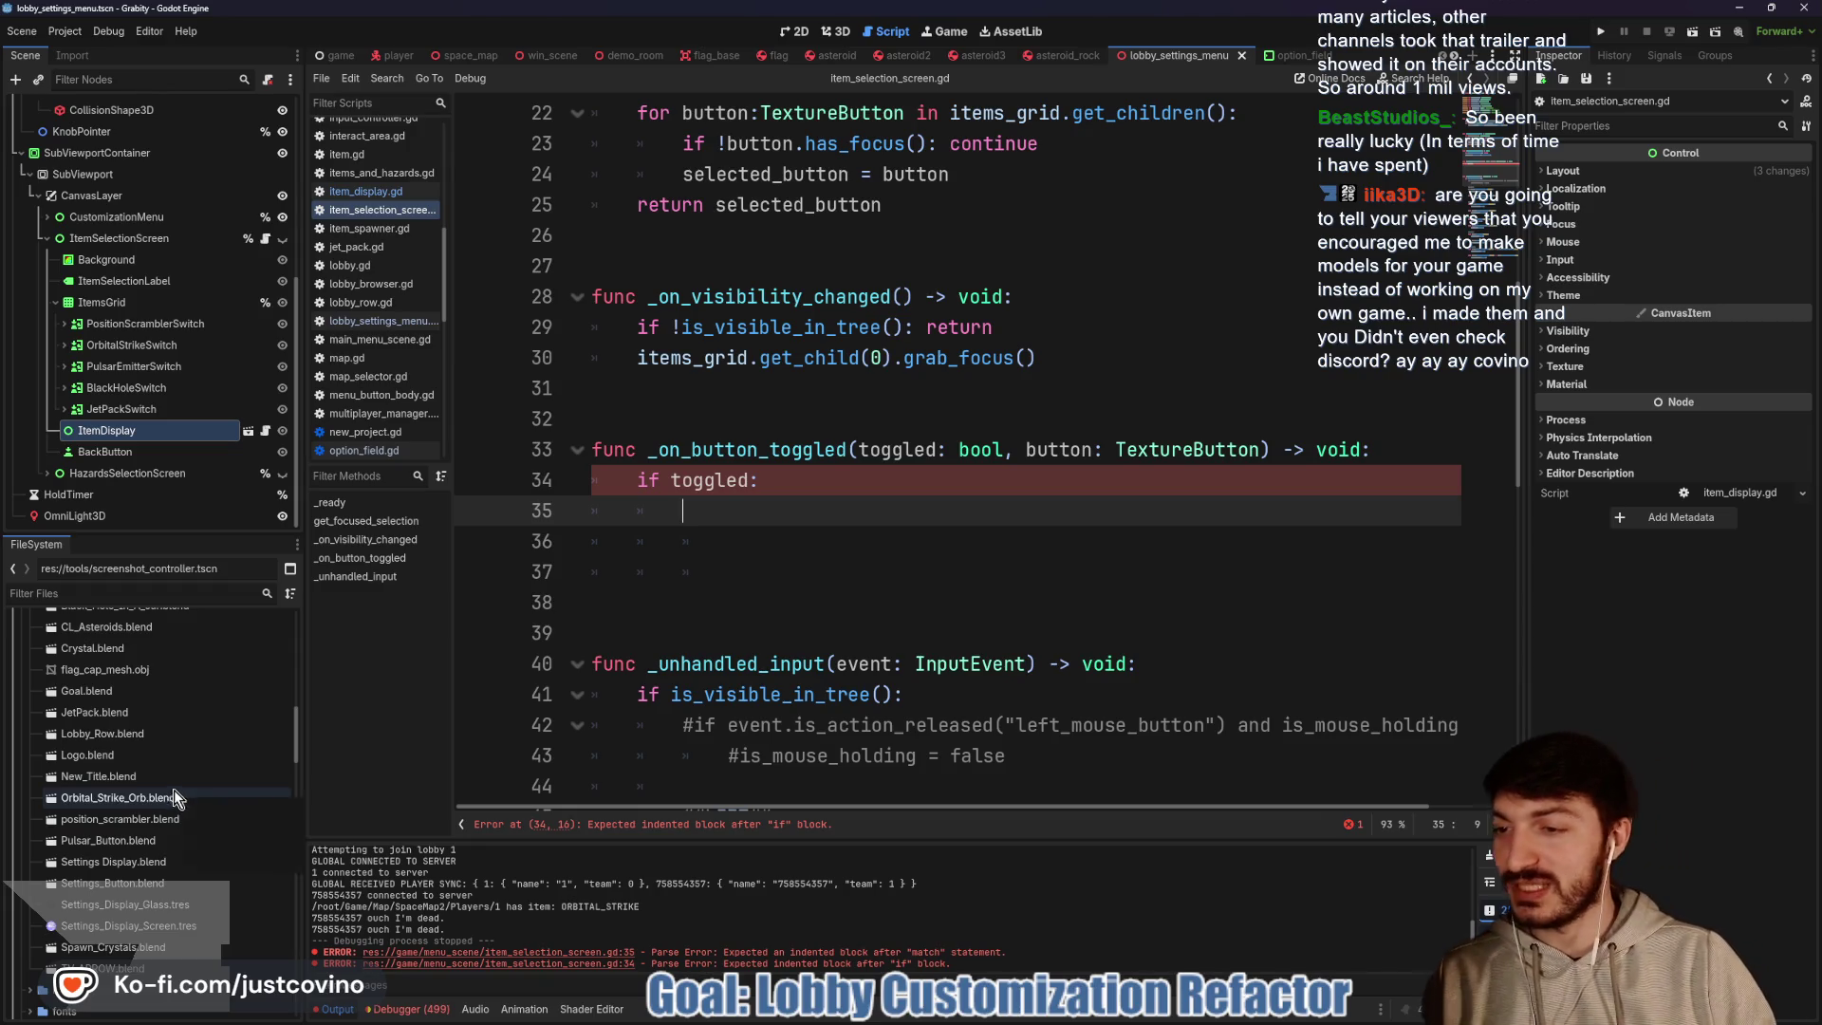
scroll(175, 790, up, 3)
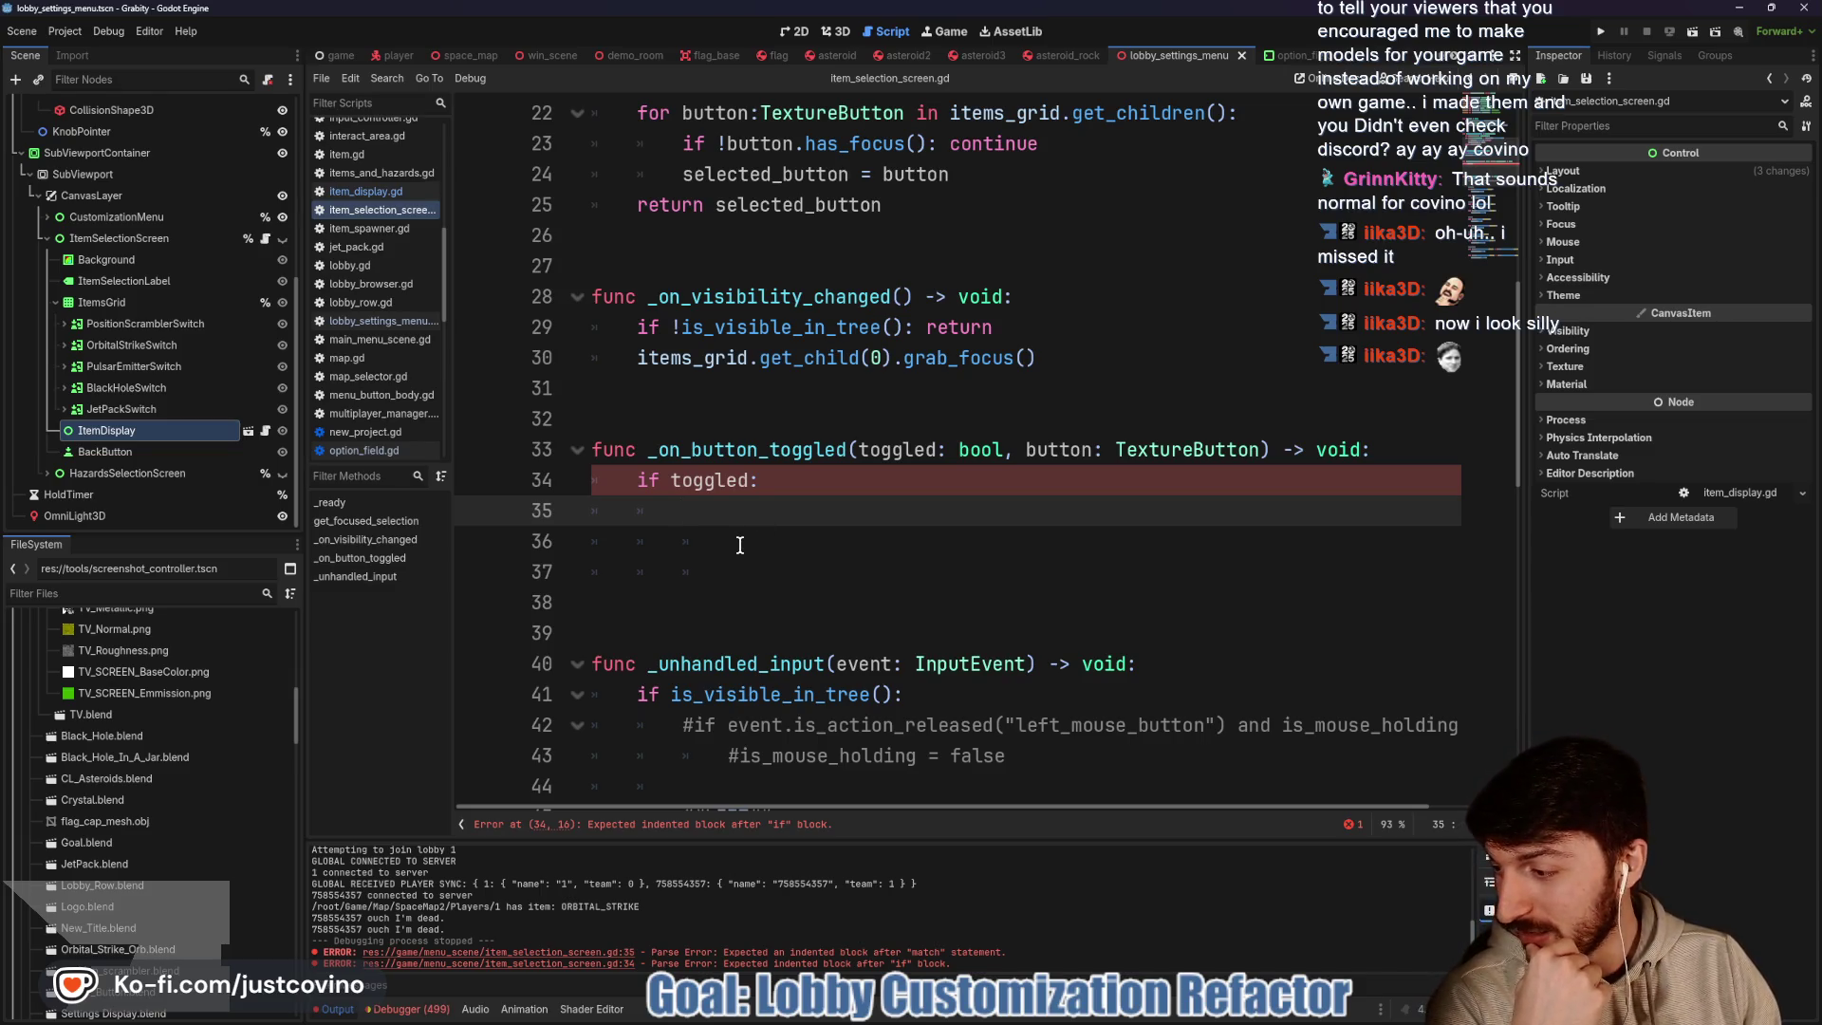
scroll(871, 557, up, 3)
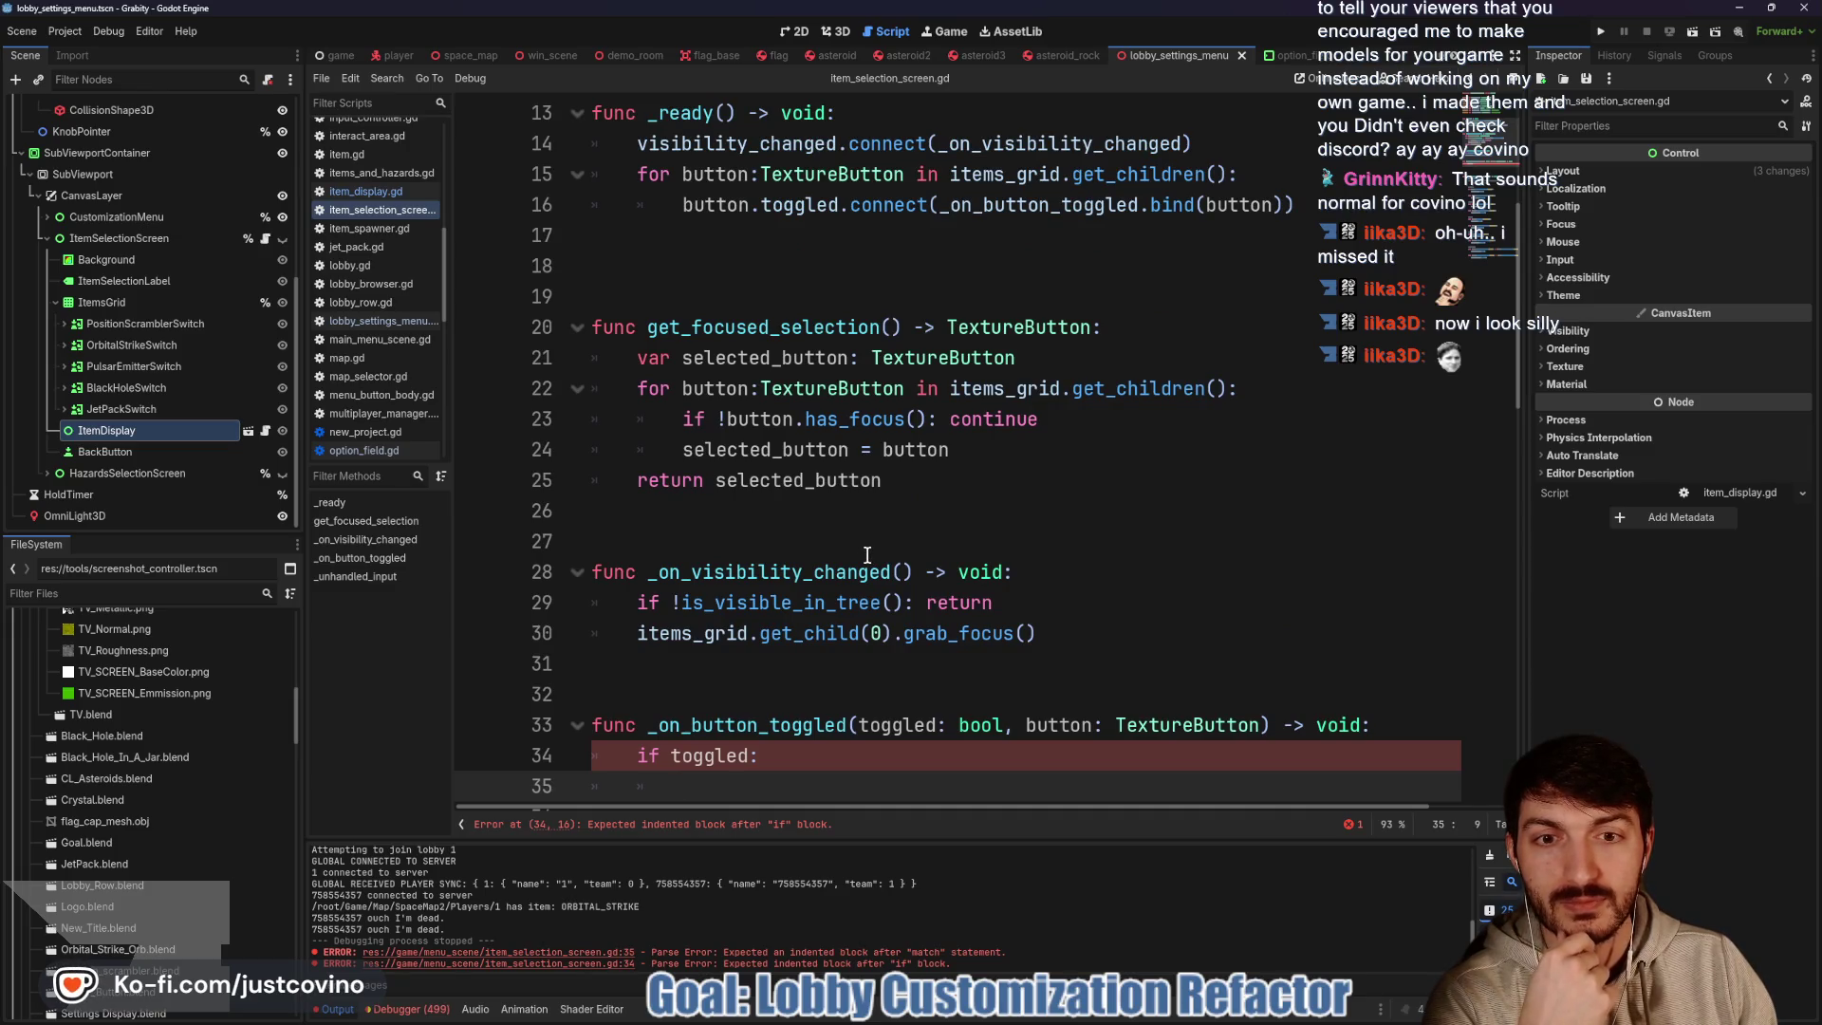
Remove the button_idx declaration and change the loop to 'for i in items_grid.get_child_count():'
double_click(730, 390)
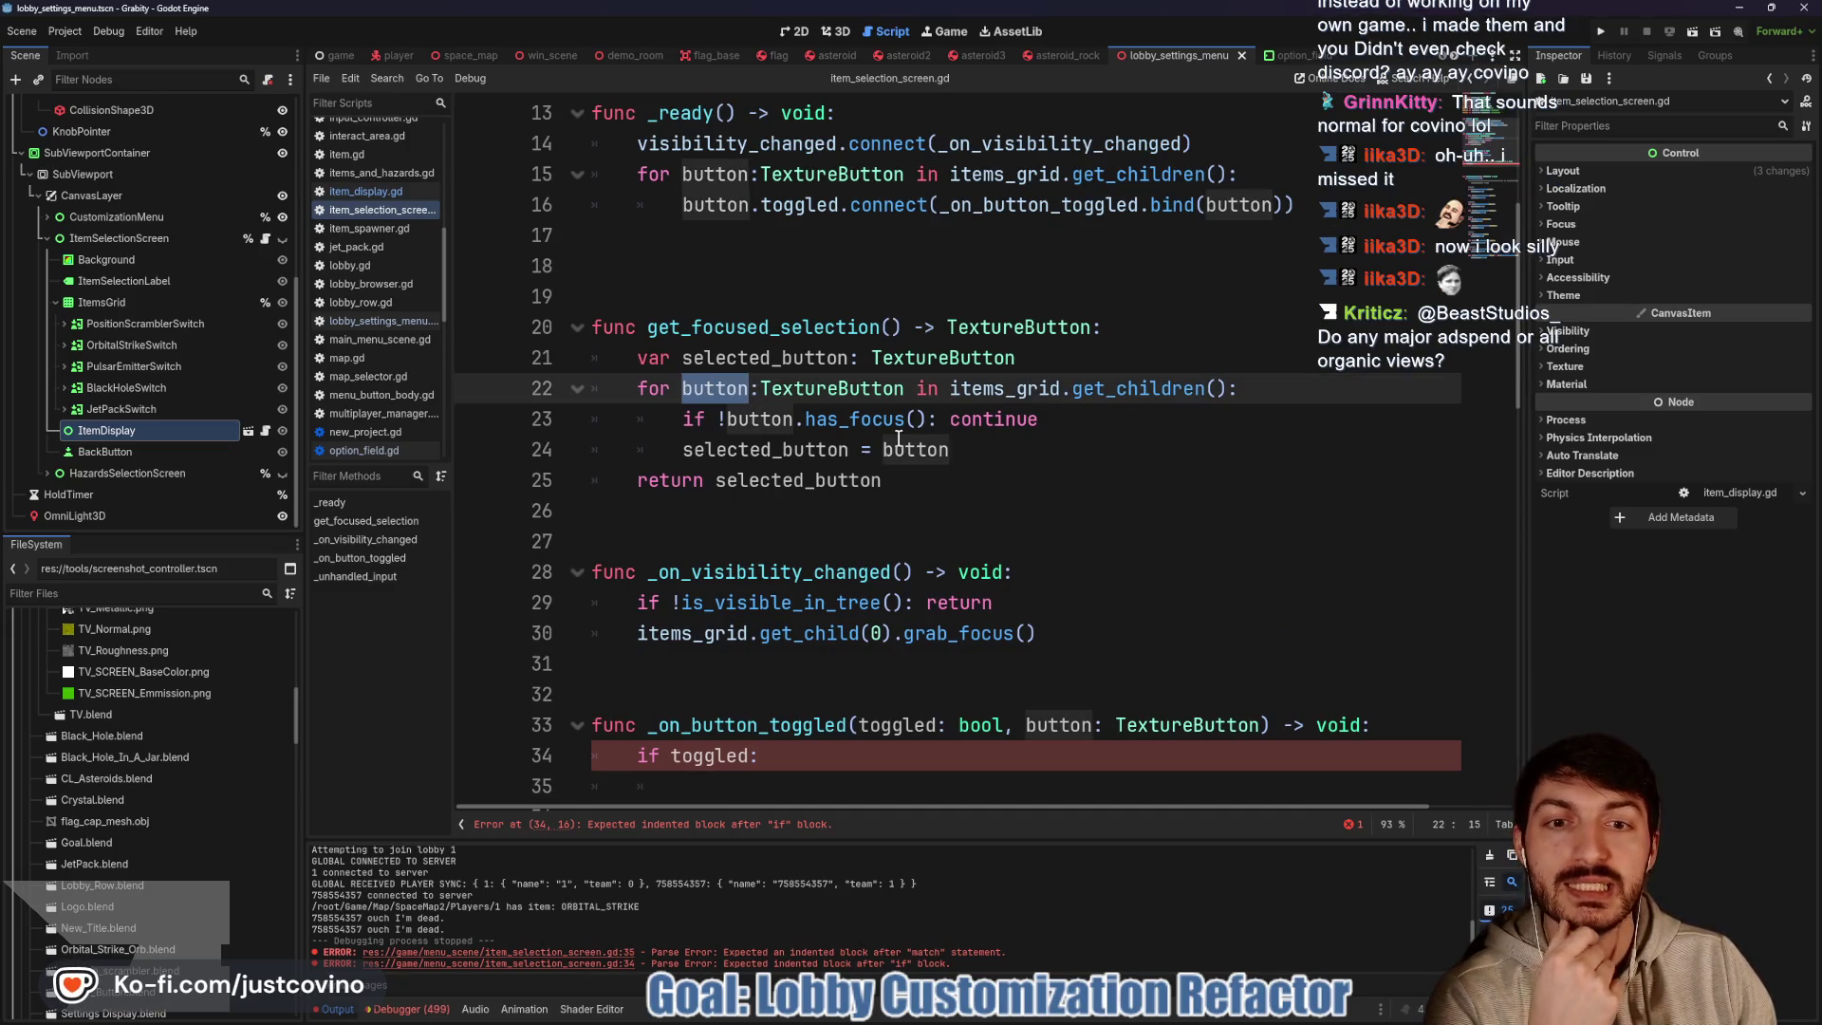
key(ctrl+z)
key(ctrl+z)
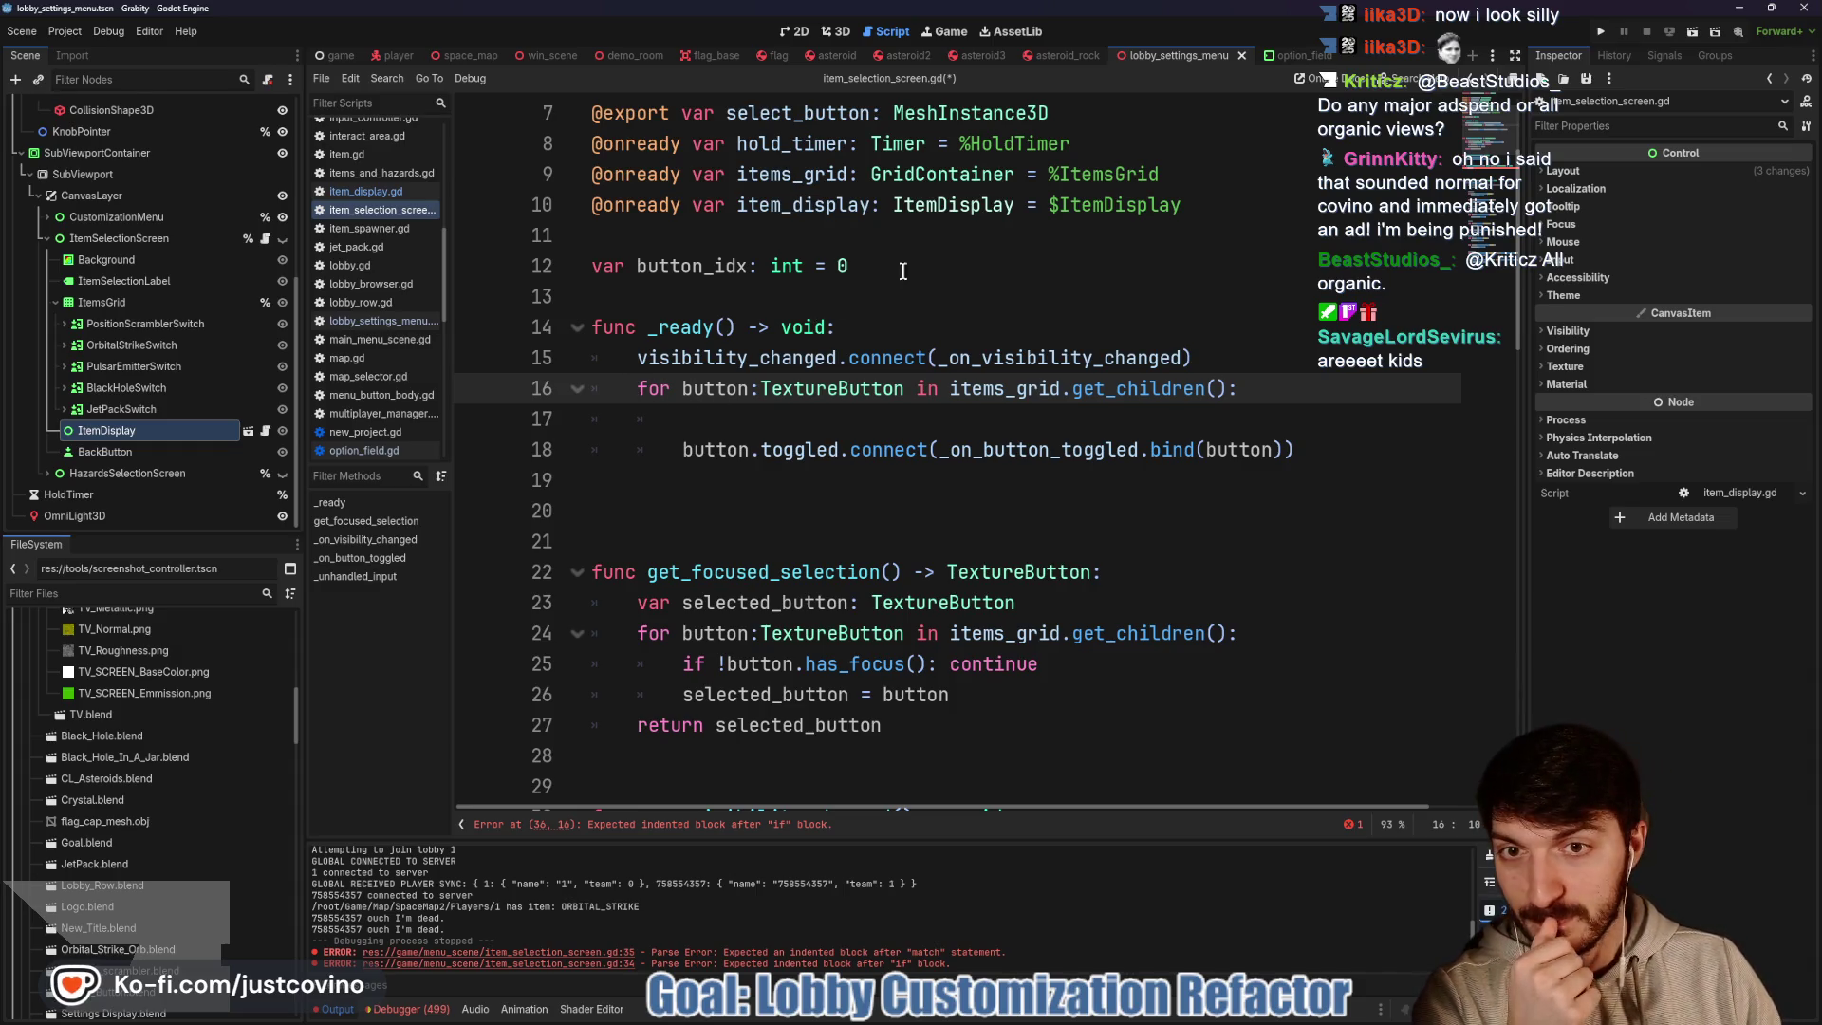
drag(892, 266, 596, 268)
key(BackSpace)
key(BackSpace)
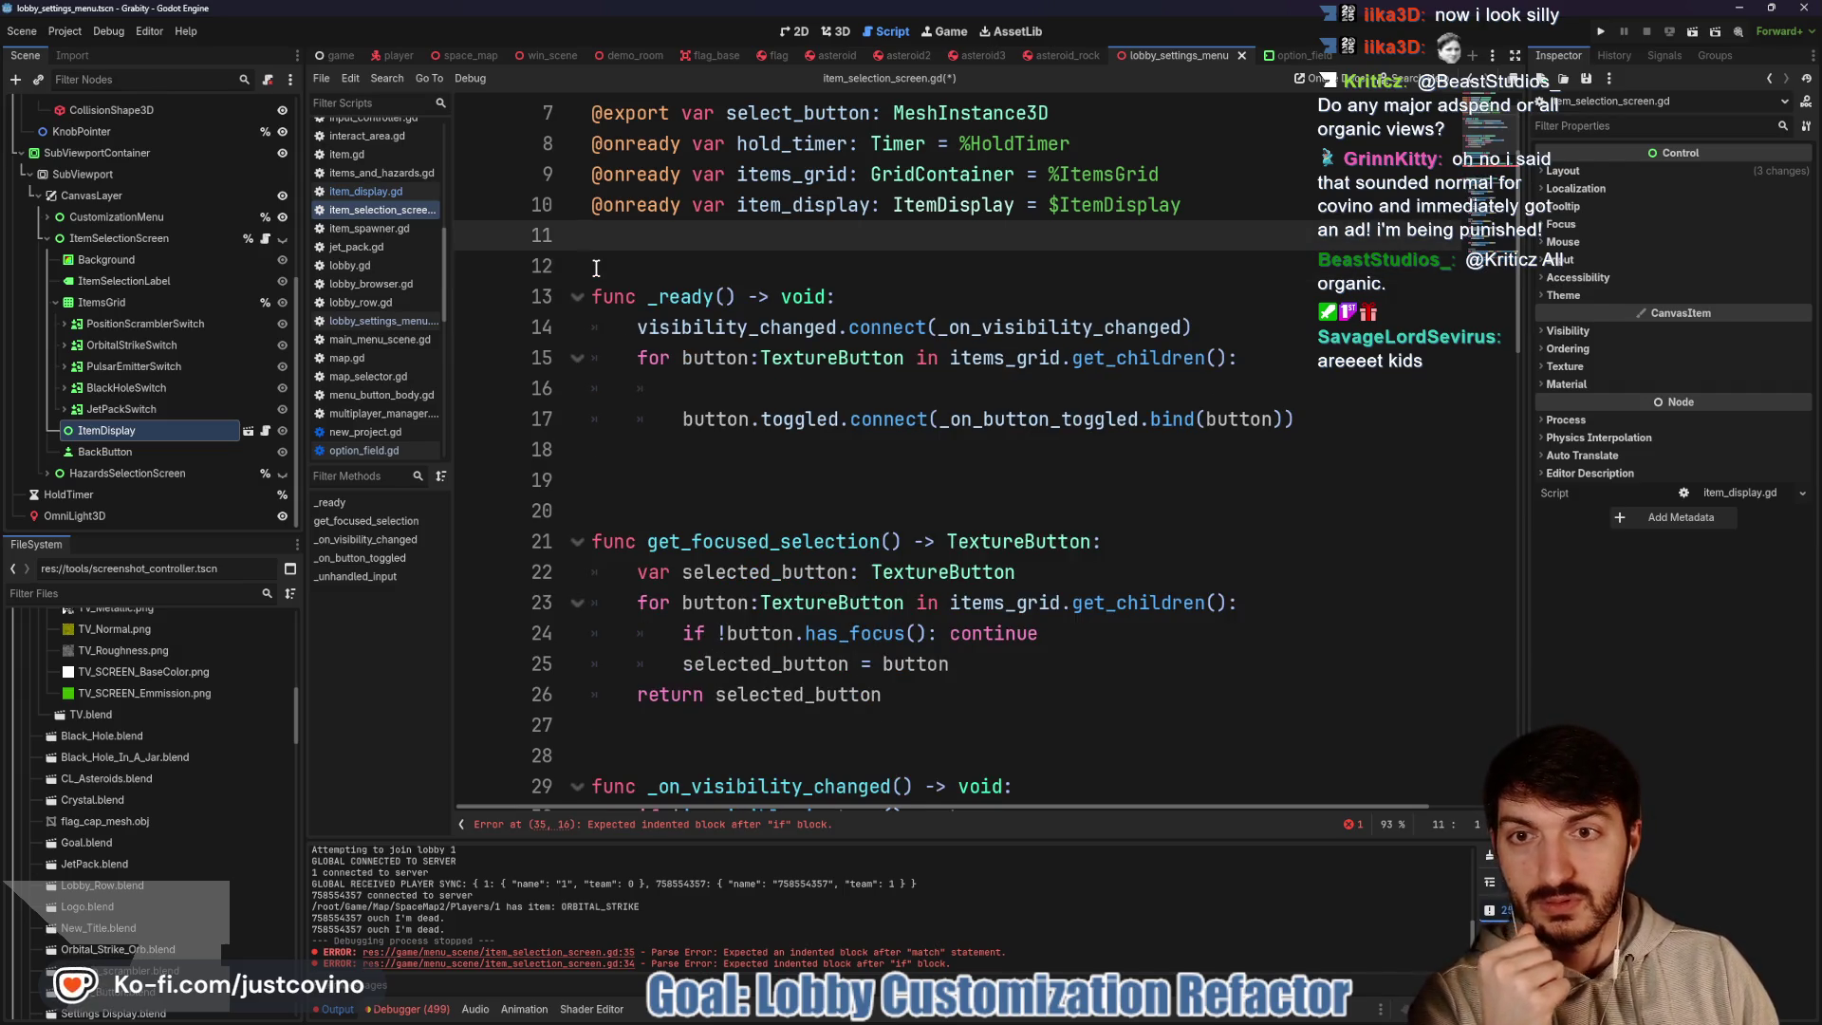
drag(680, 358, 904, 358)
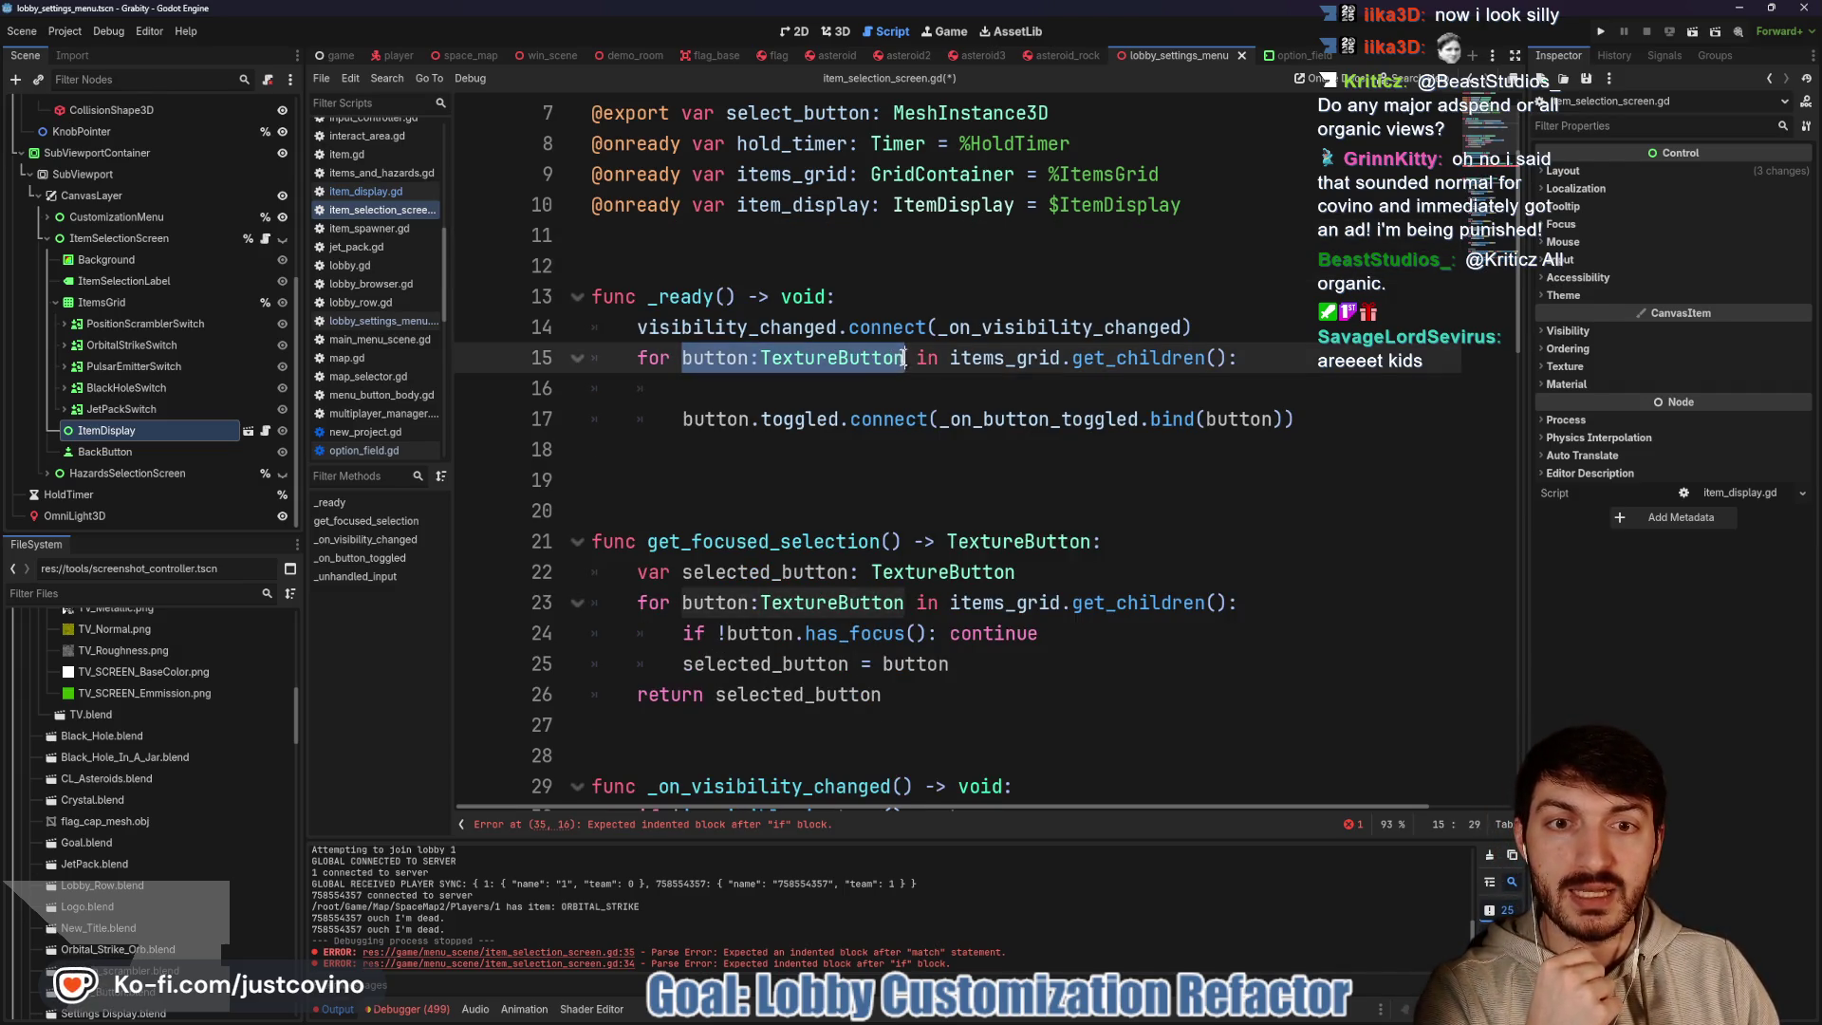
text(i)
mouse_move(1015, 358)
mouse_down()
mouse_move(866, 358)
mouse_move(956, 360)
mouse_up()
text(_count)
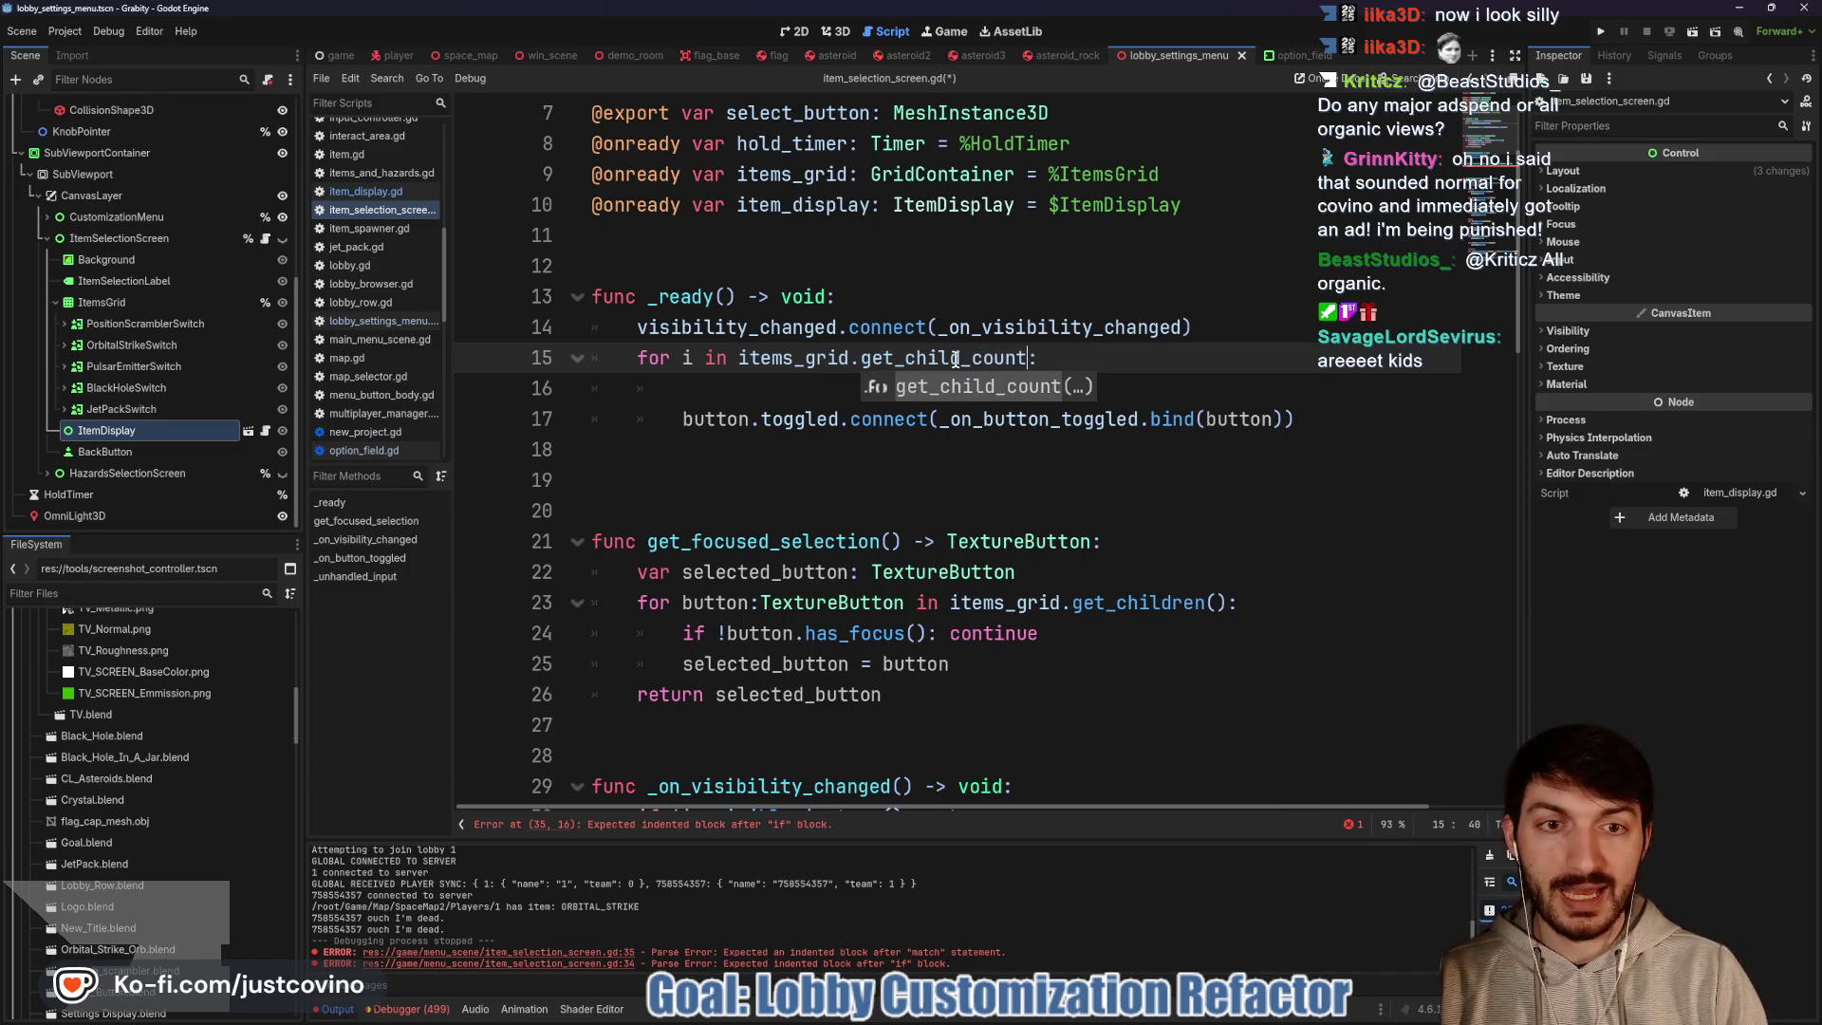
text(())
click(968, 388)
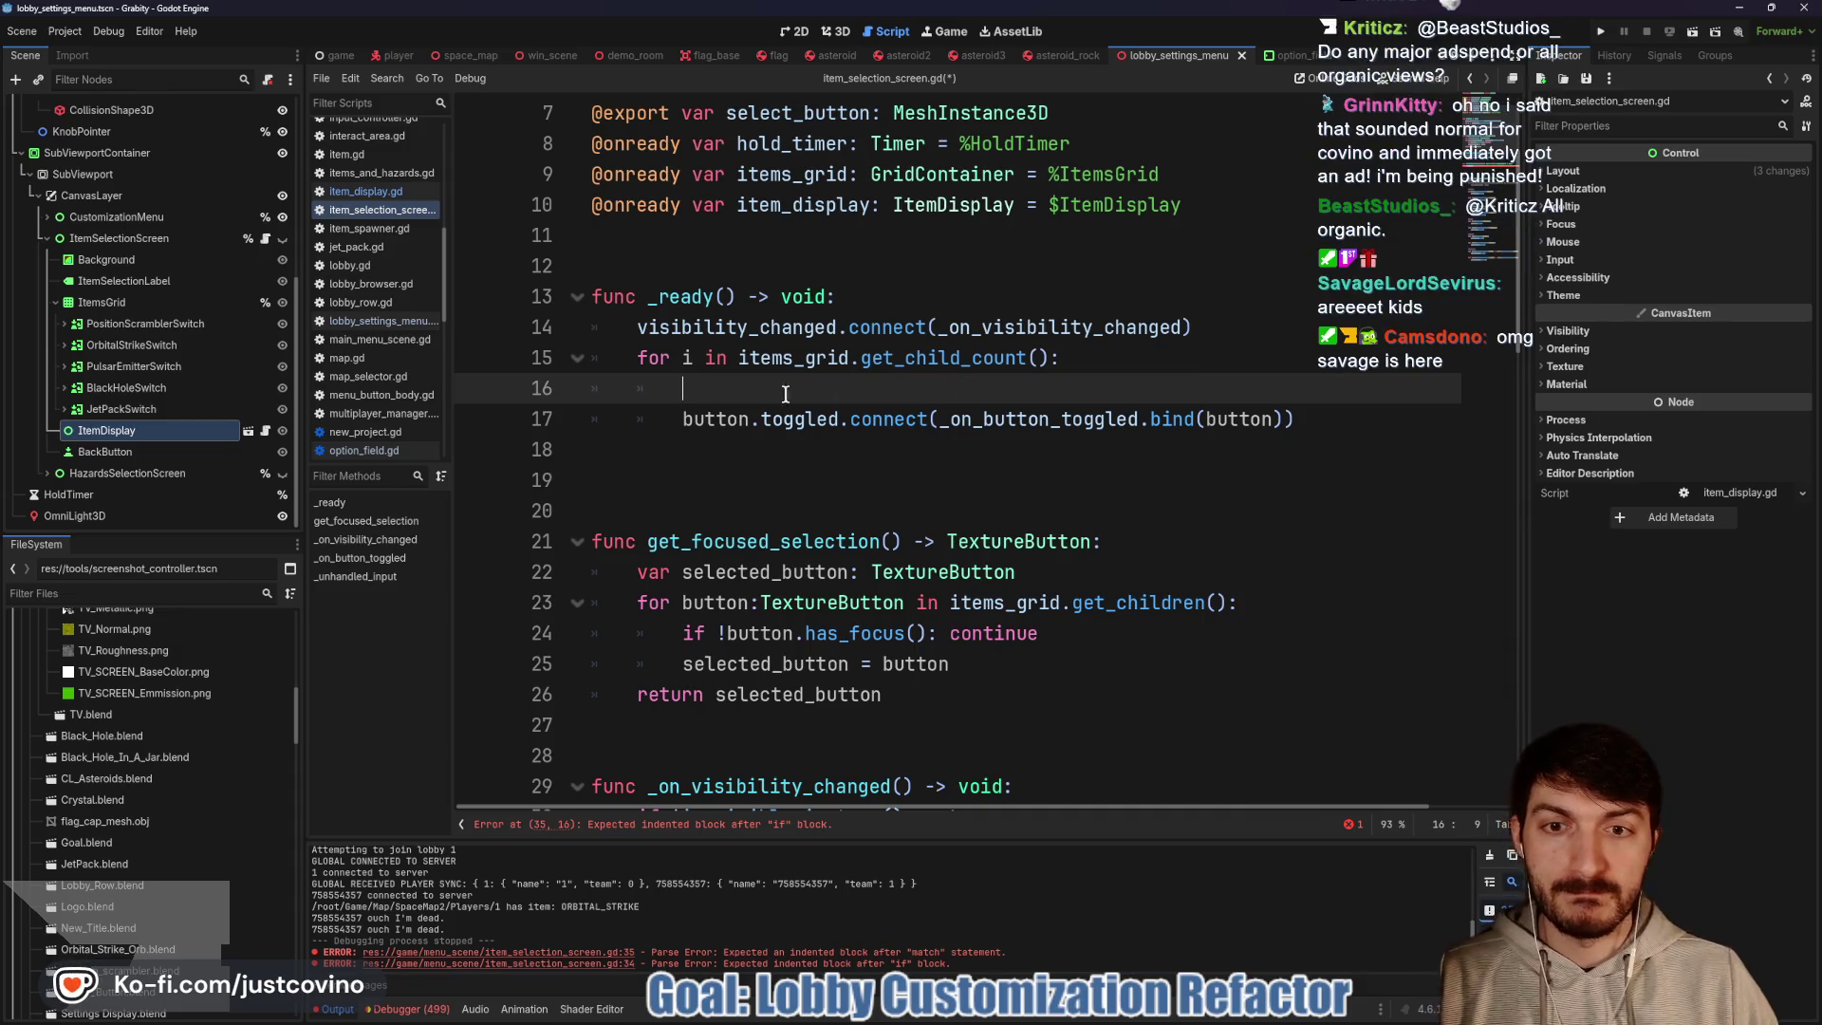
Connect items_grid[i].toggled to the handler with bind(items_grid[i], i)
drag(750, 421, 682, 419)
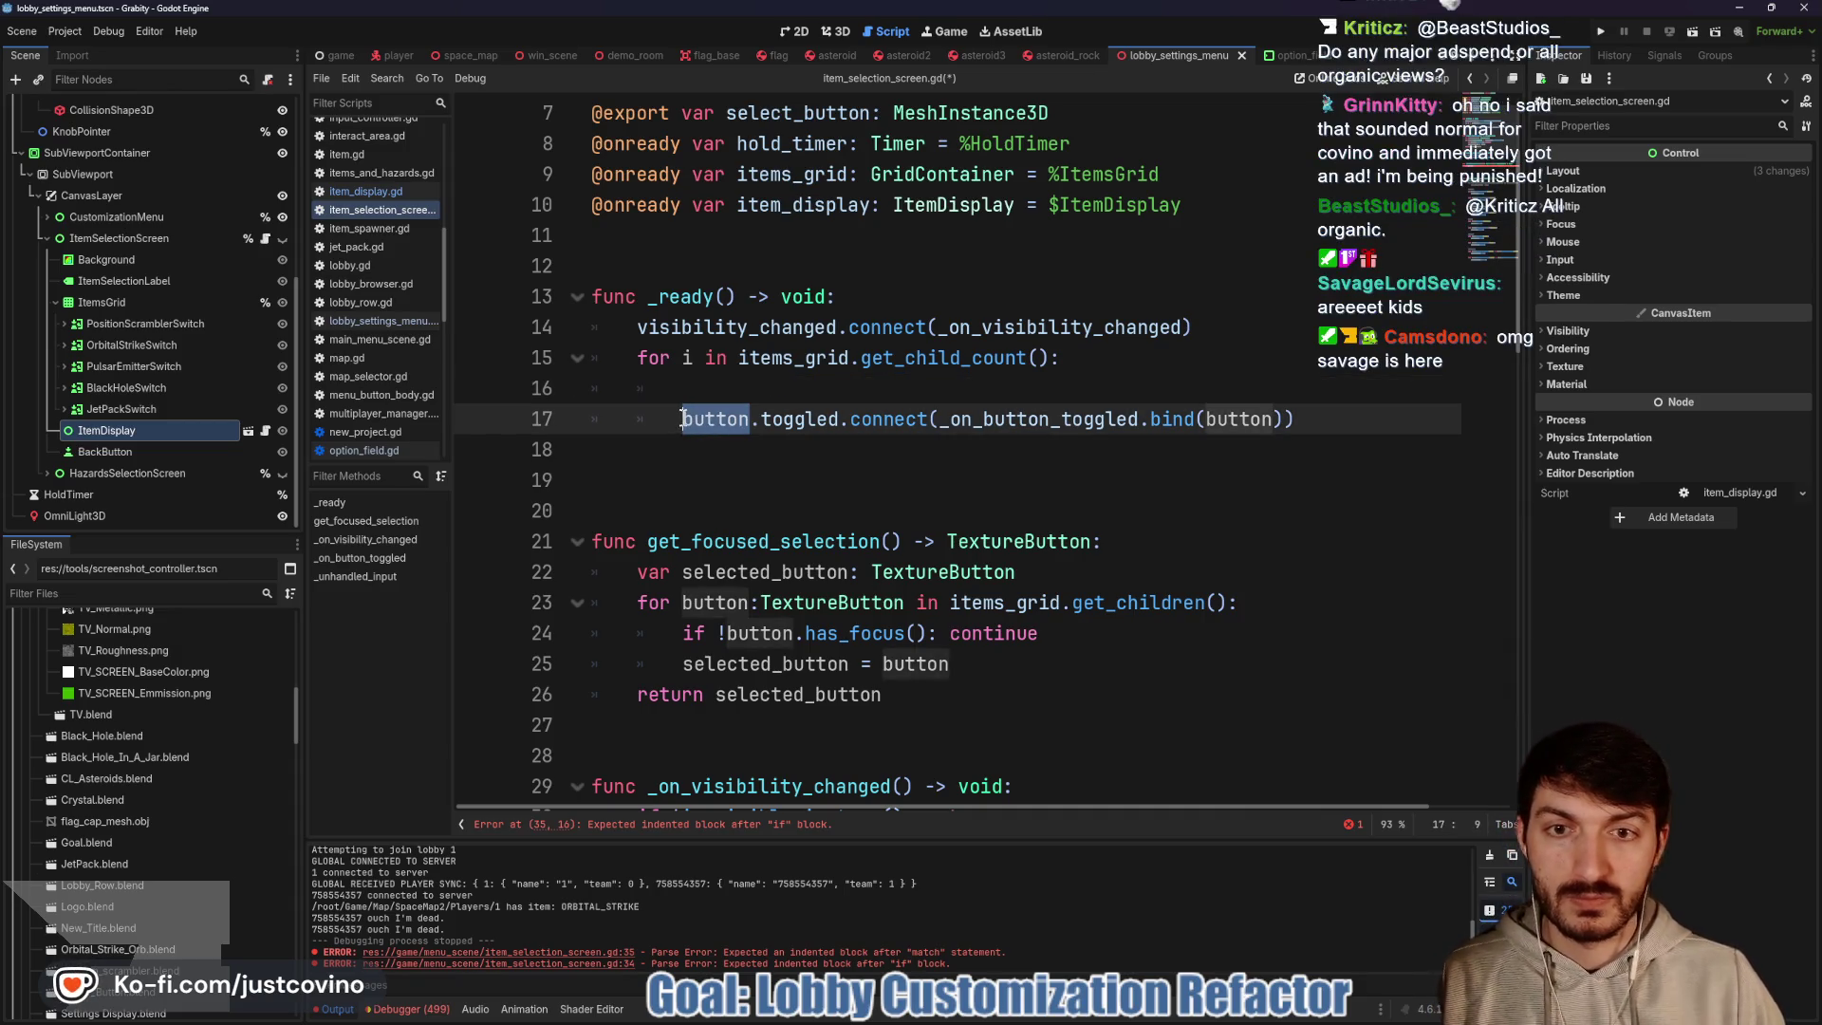
text(items)
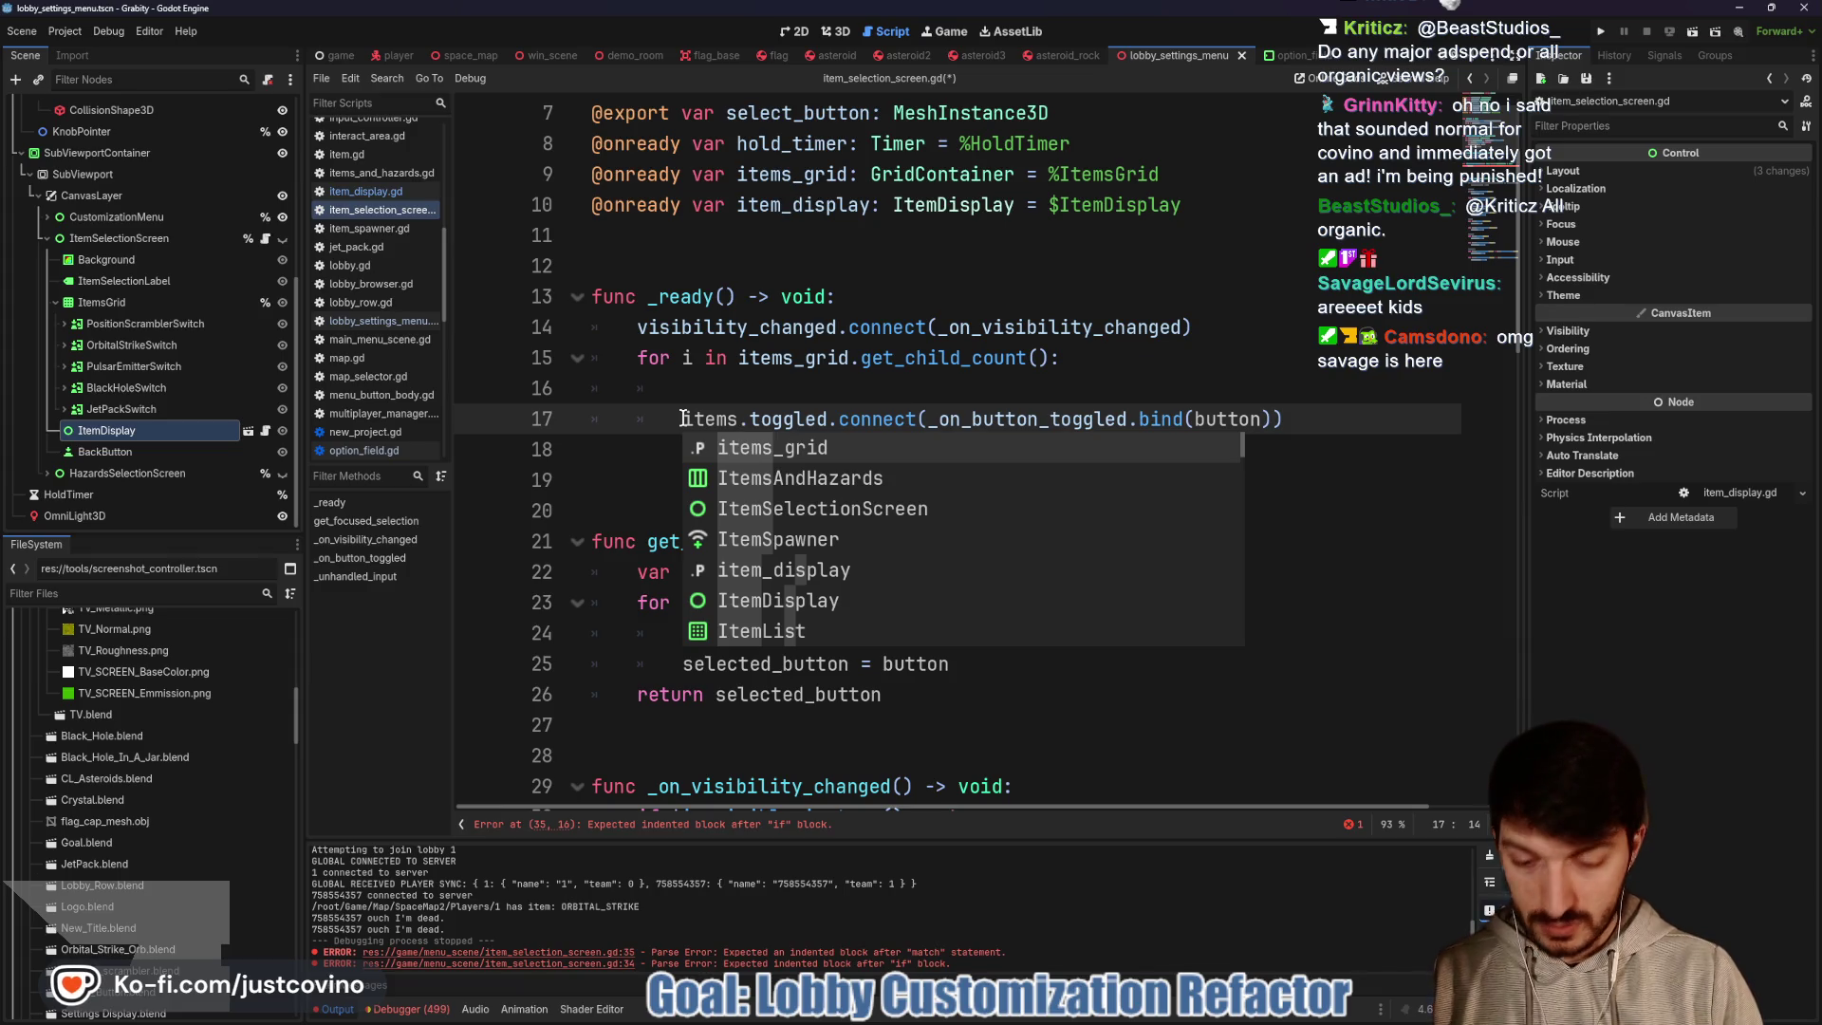
text(_grid)
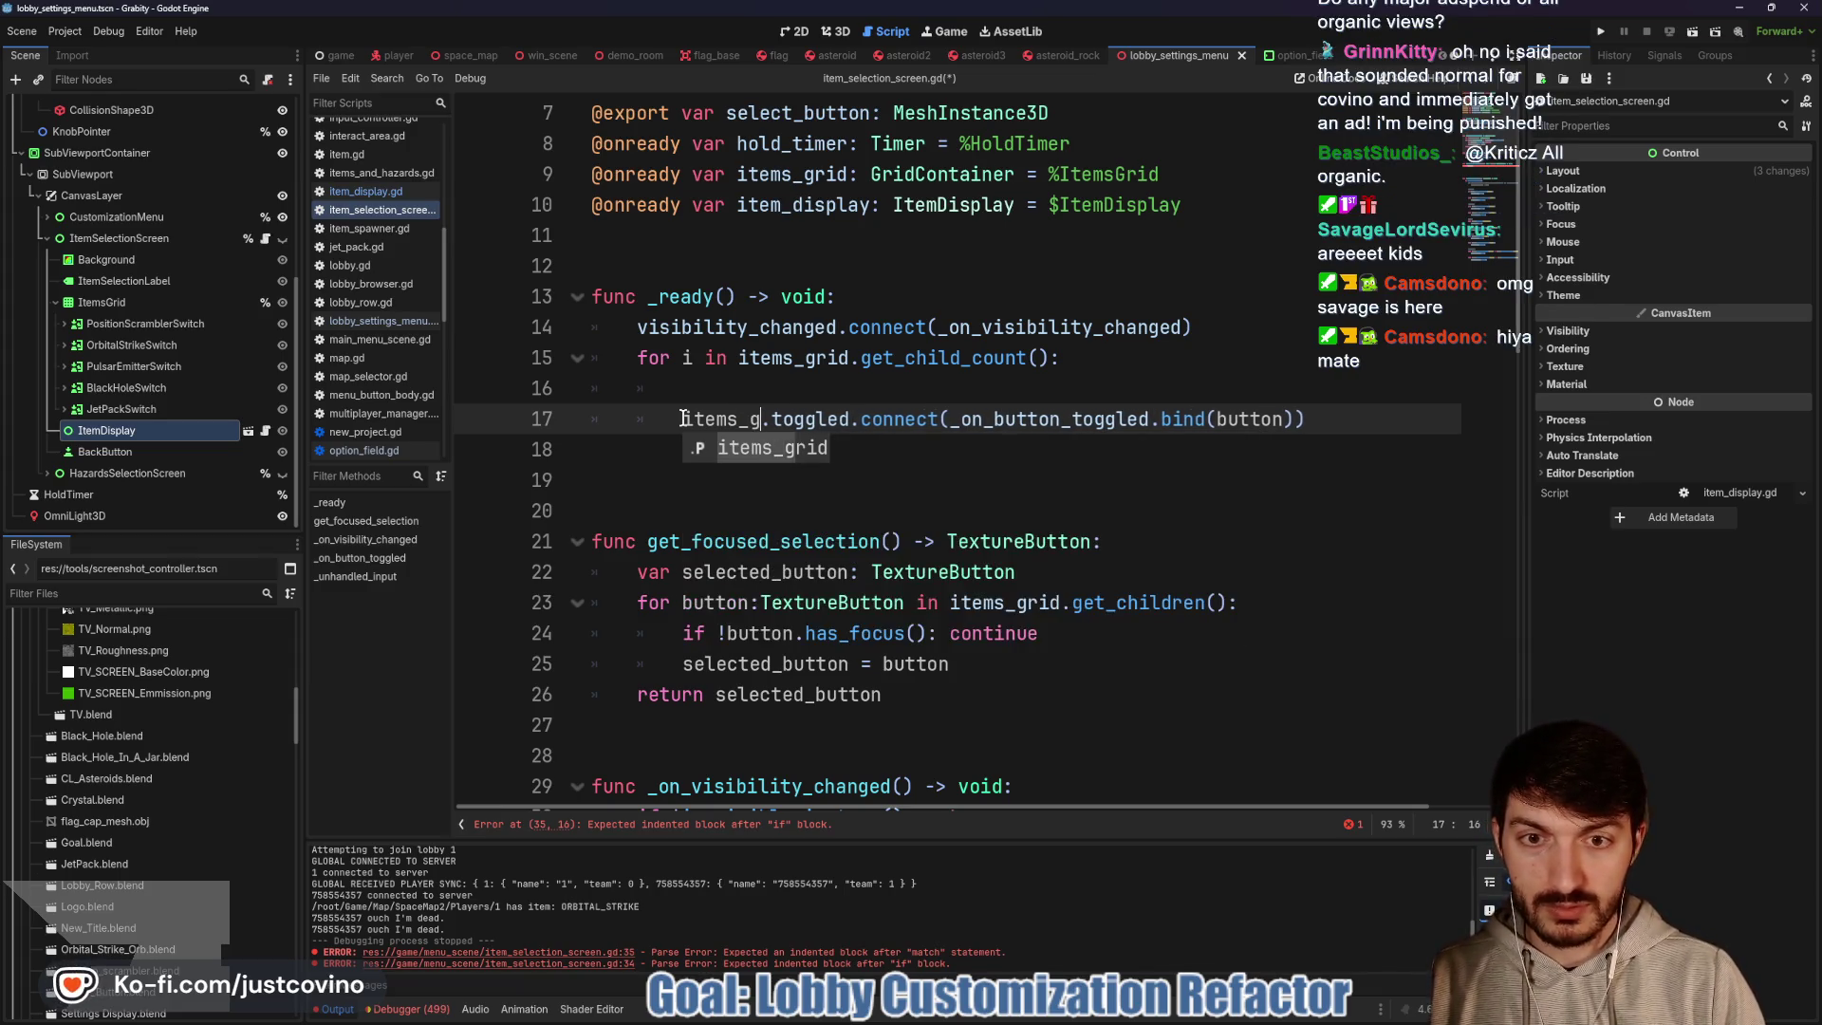
text(id[i)
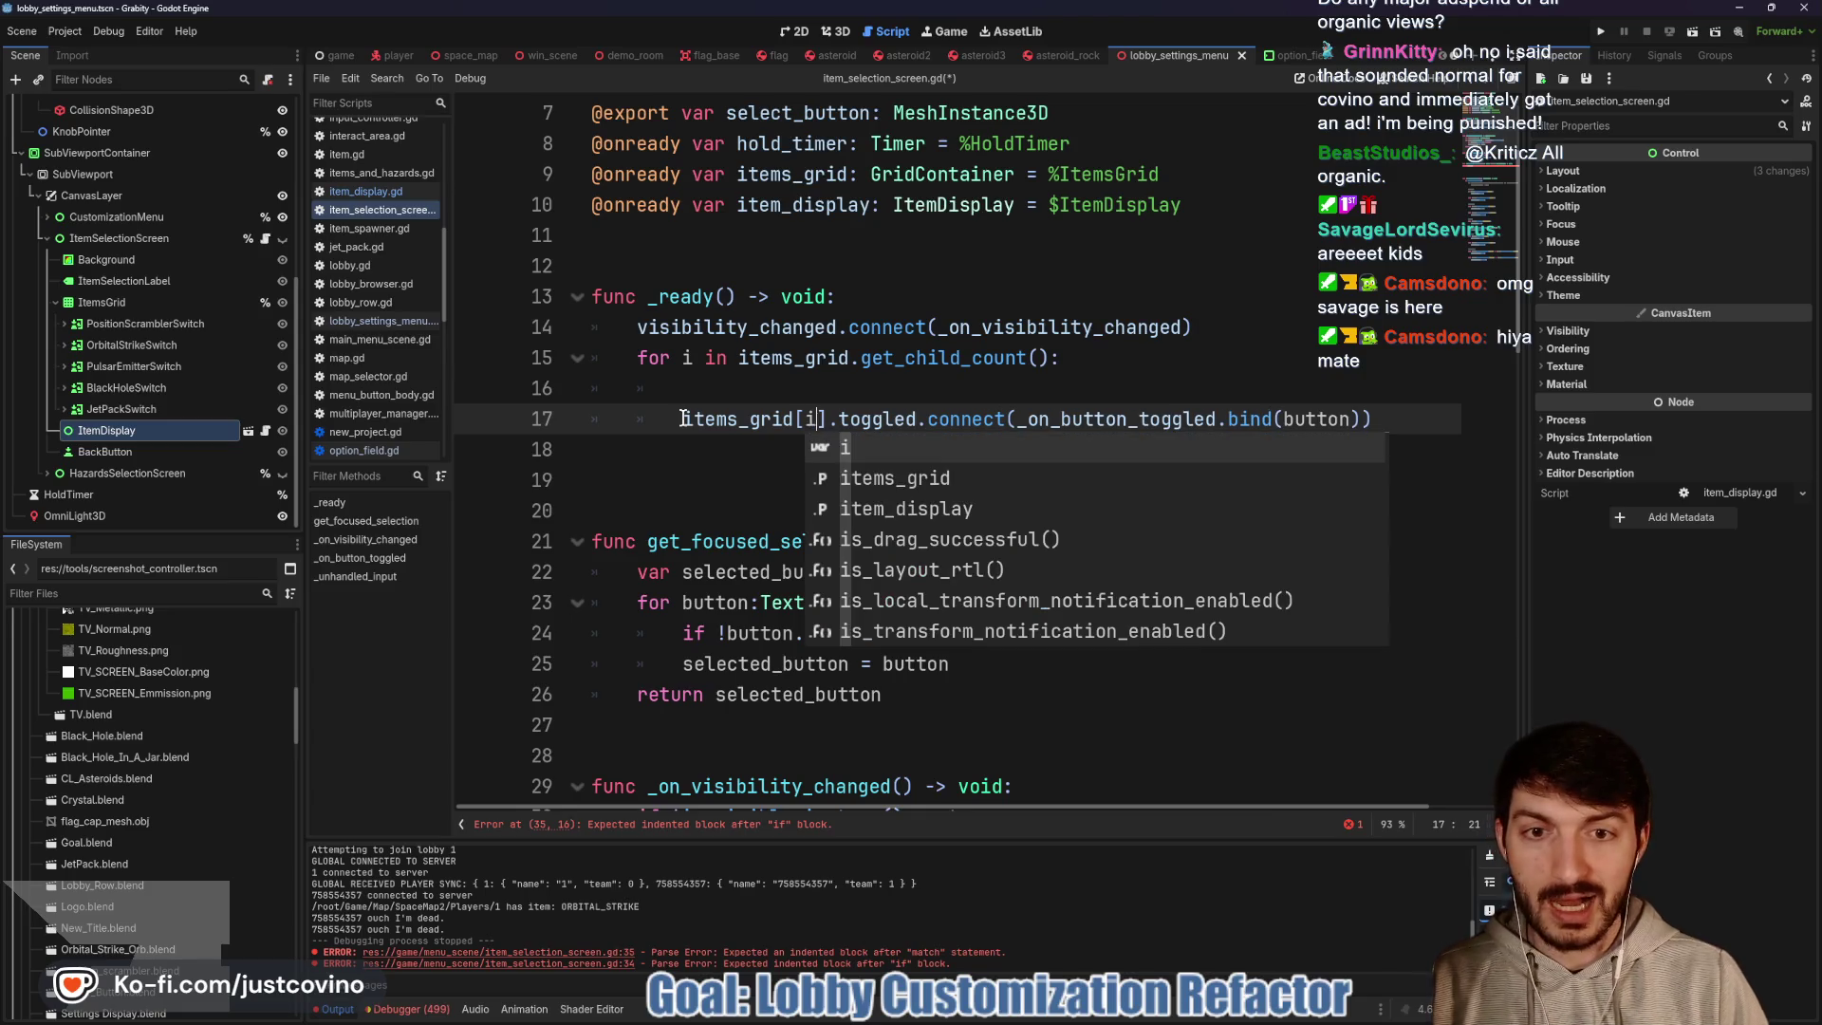
click(892, 381)
drag(1284, 419, 1346, 418)
text(items)
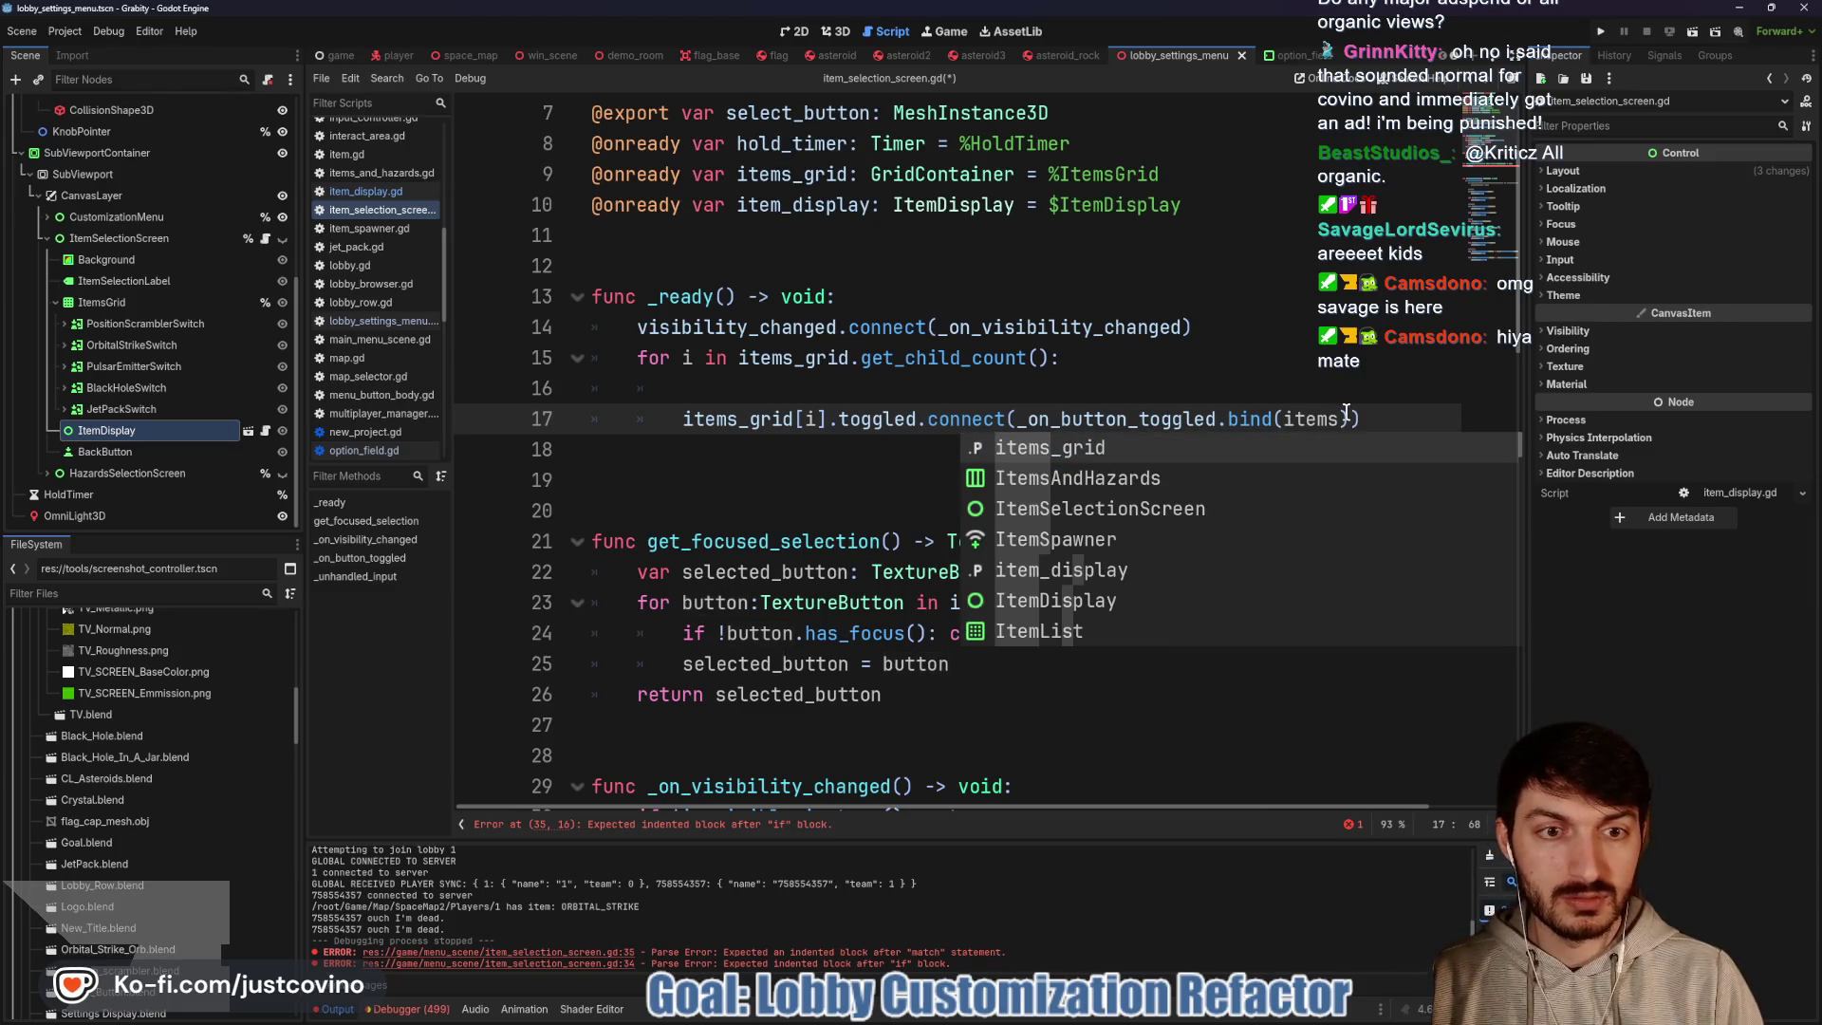
key(Return)
text([i)
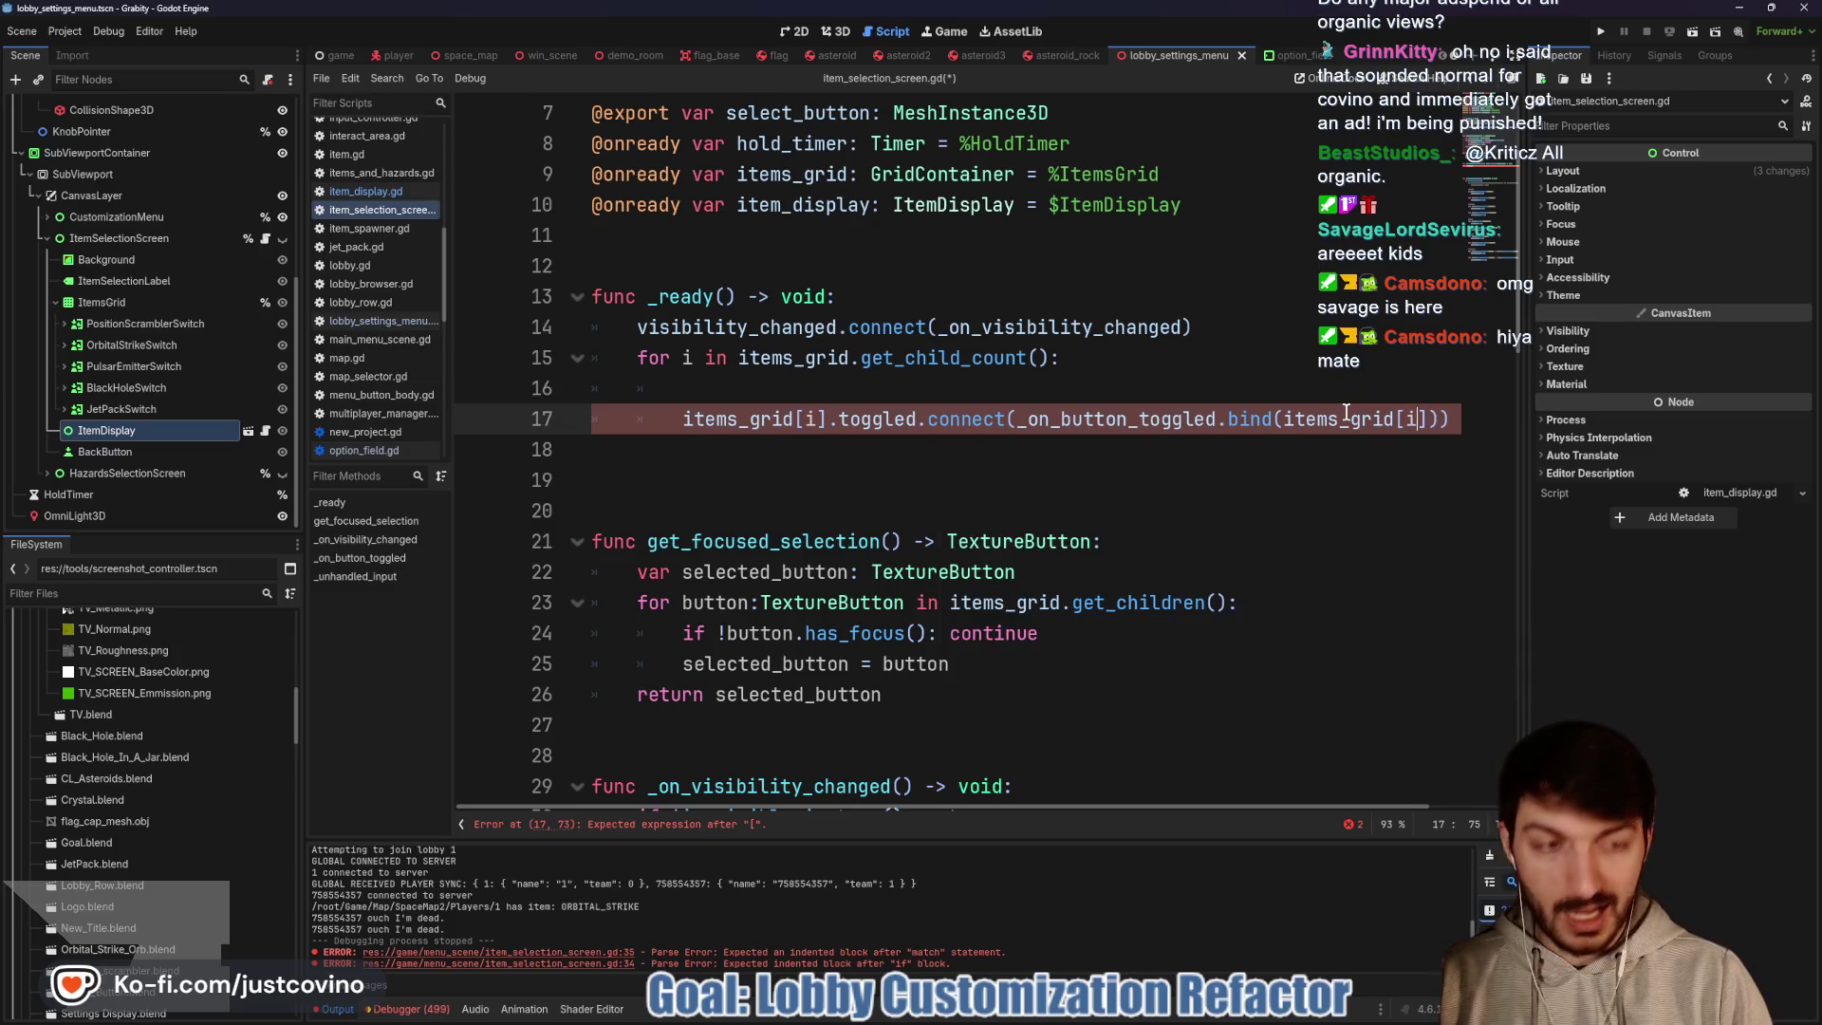
text(], )
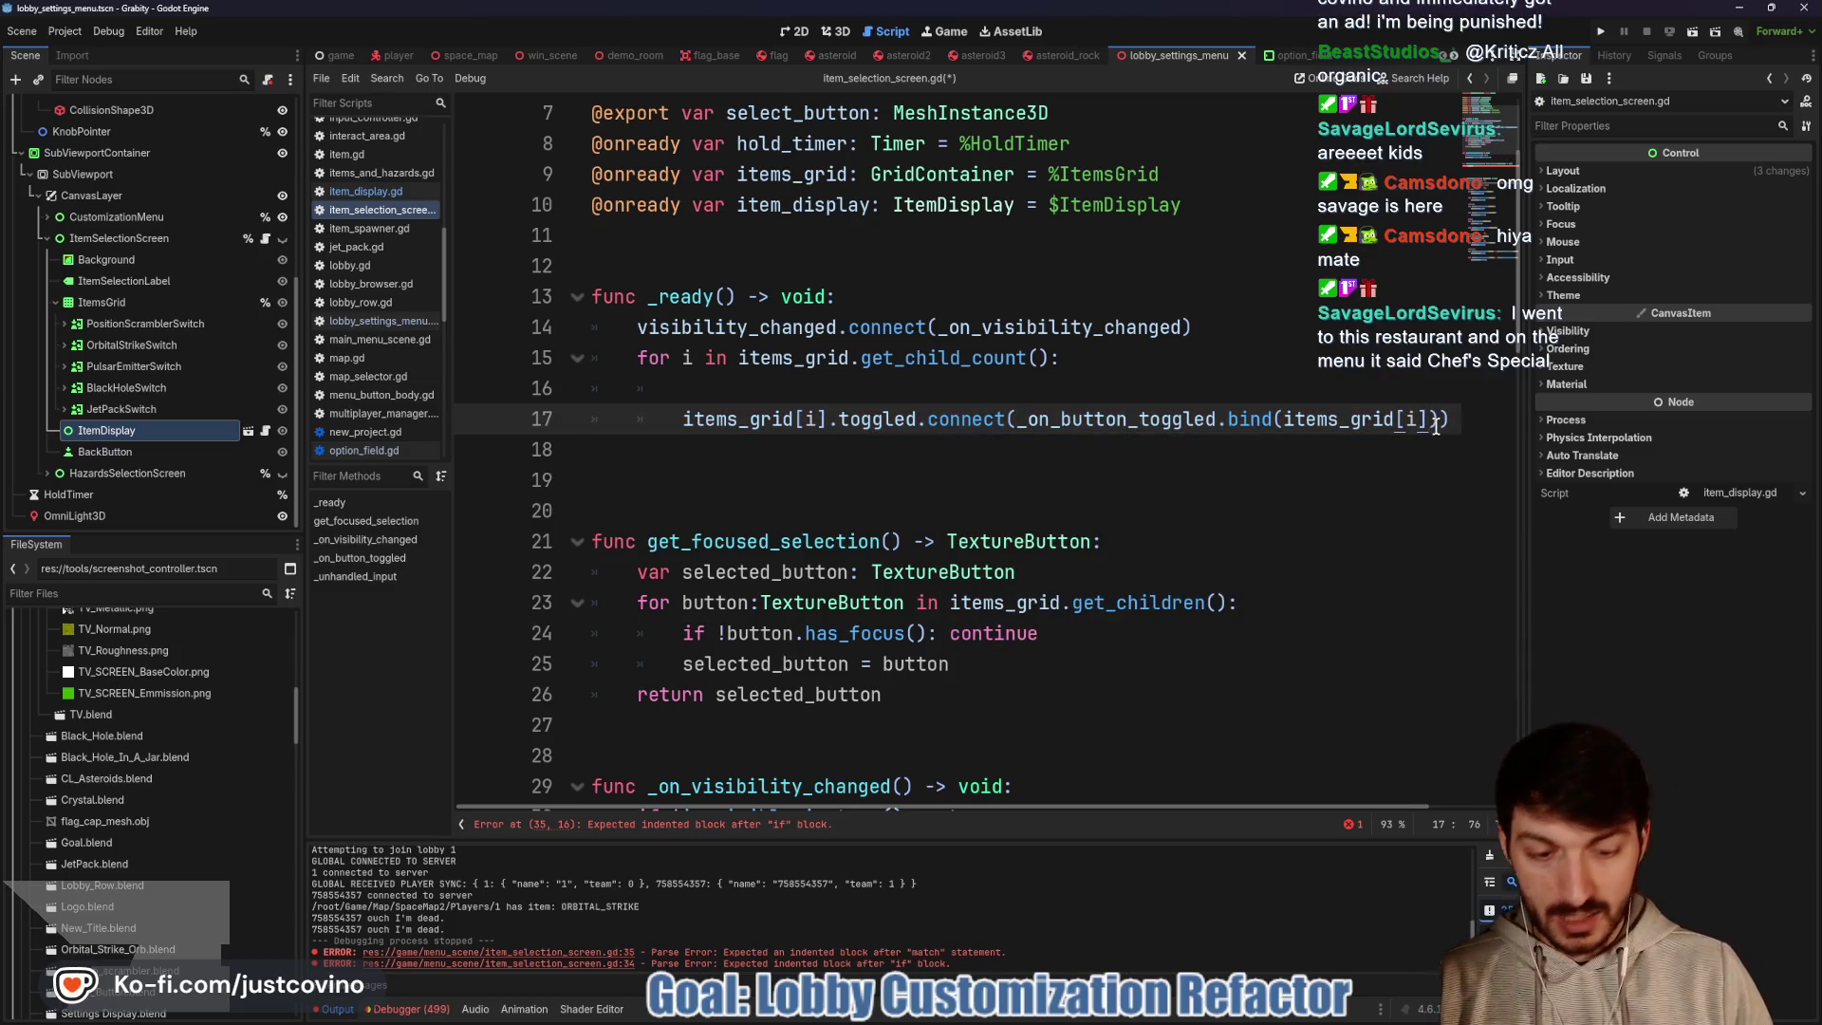
text(i)
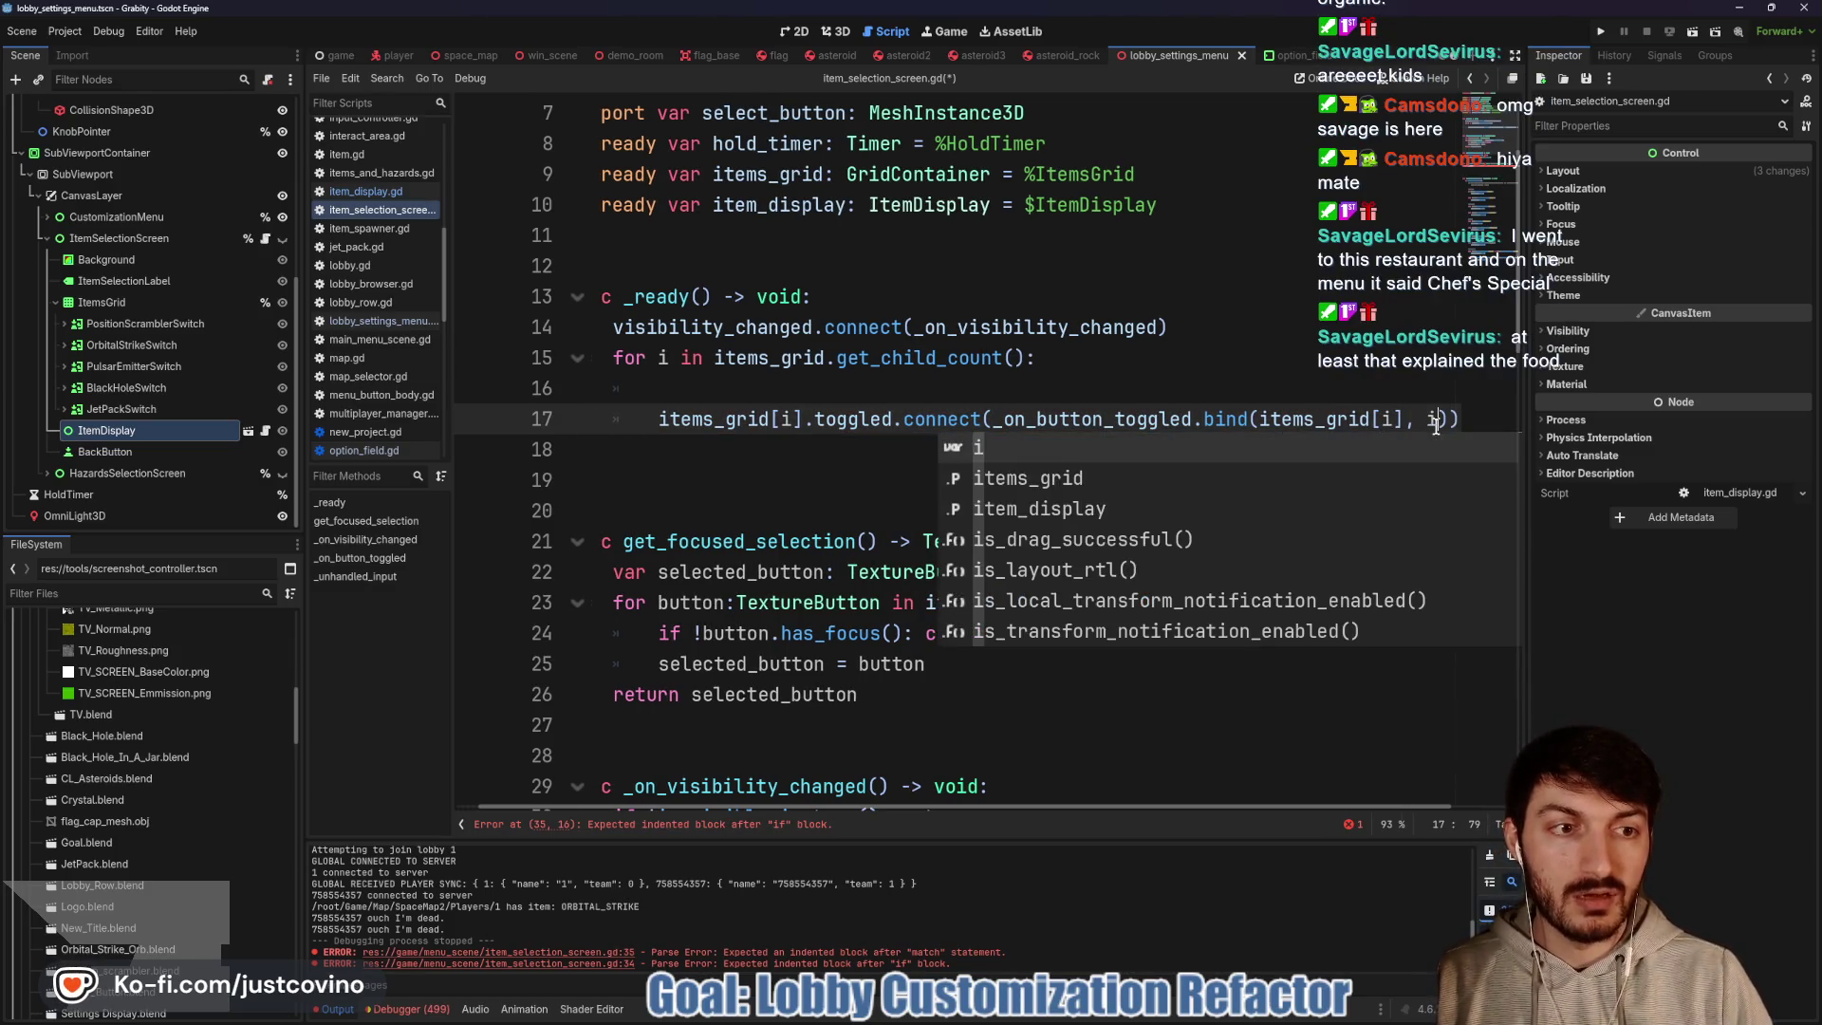
click(827, 388)
Add an 'idx: int' parameter to _on_button_toggled and a pass placeholder under if toggled
scroll(870, 491, down, 5)
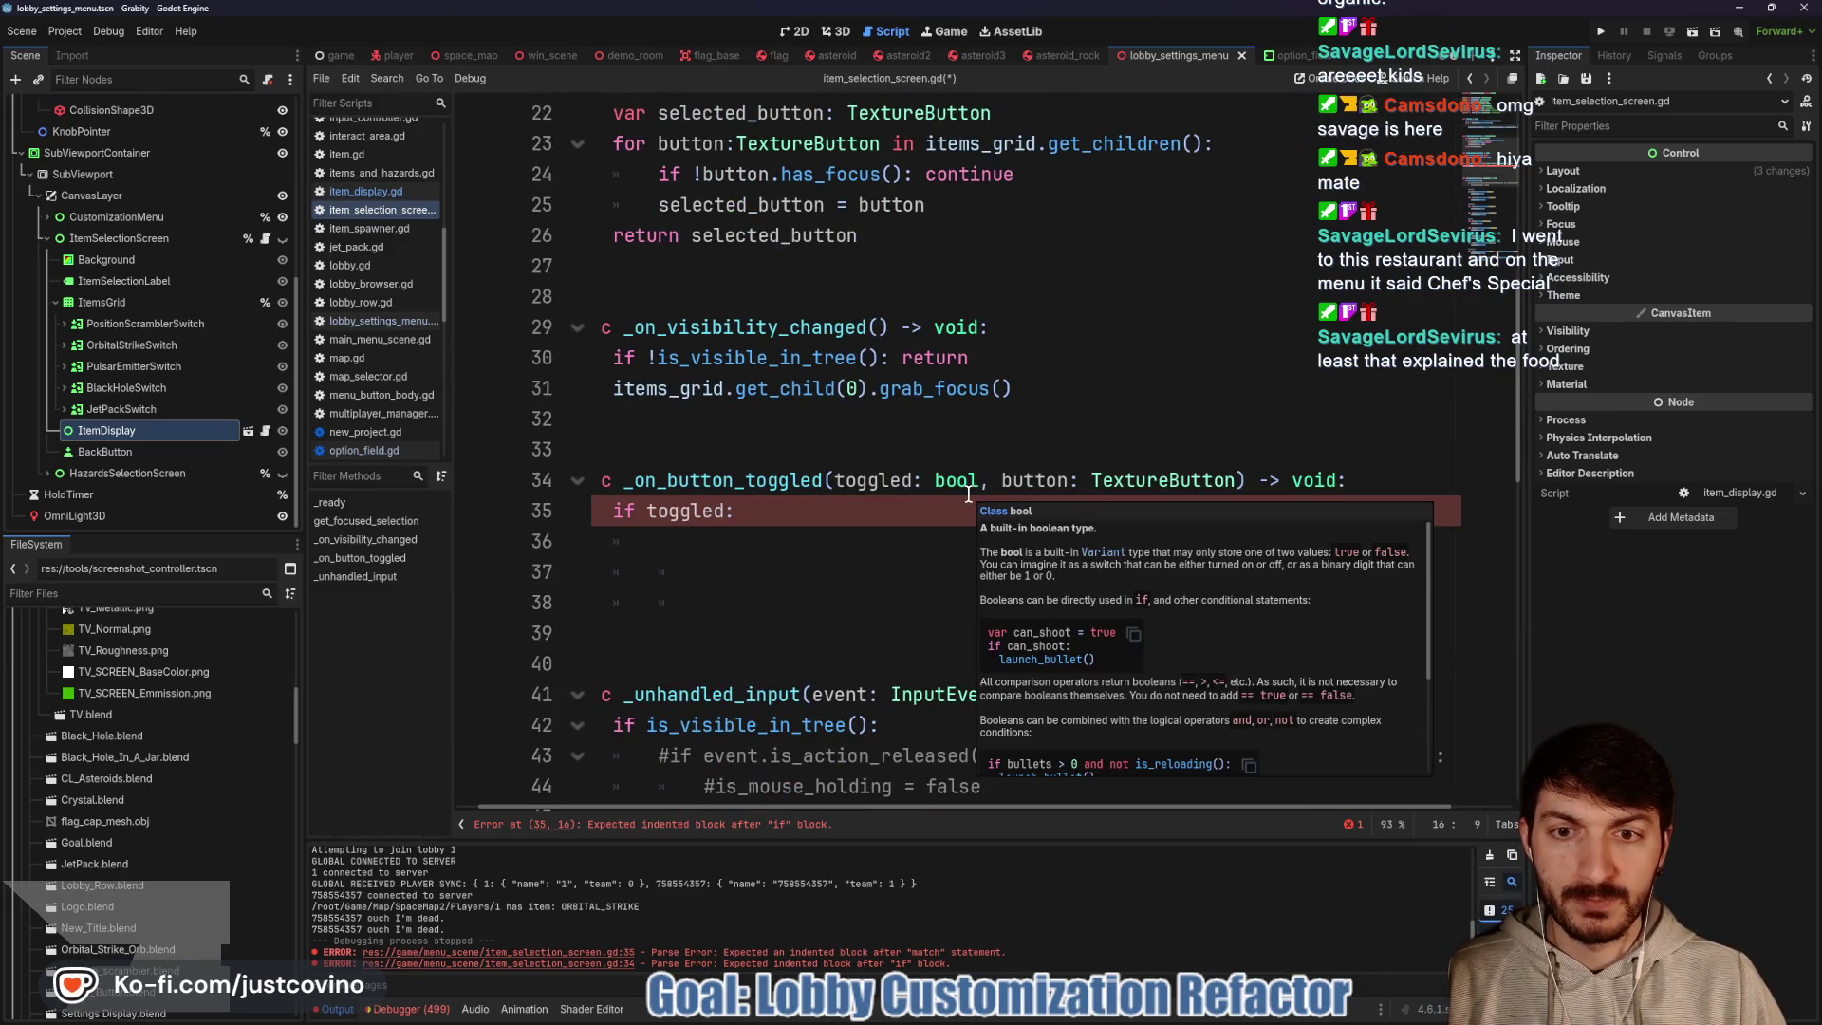
click(1237, 480)
text(, idx: int)
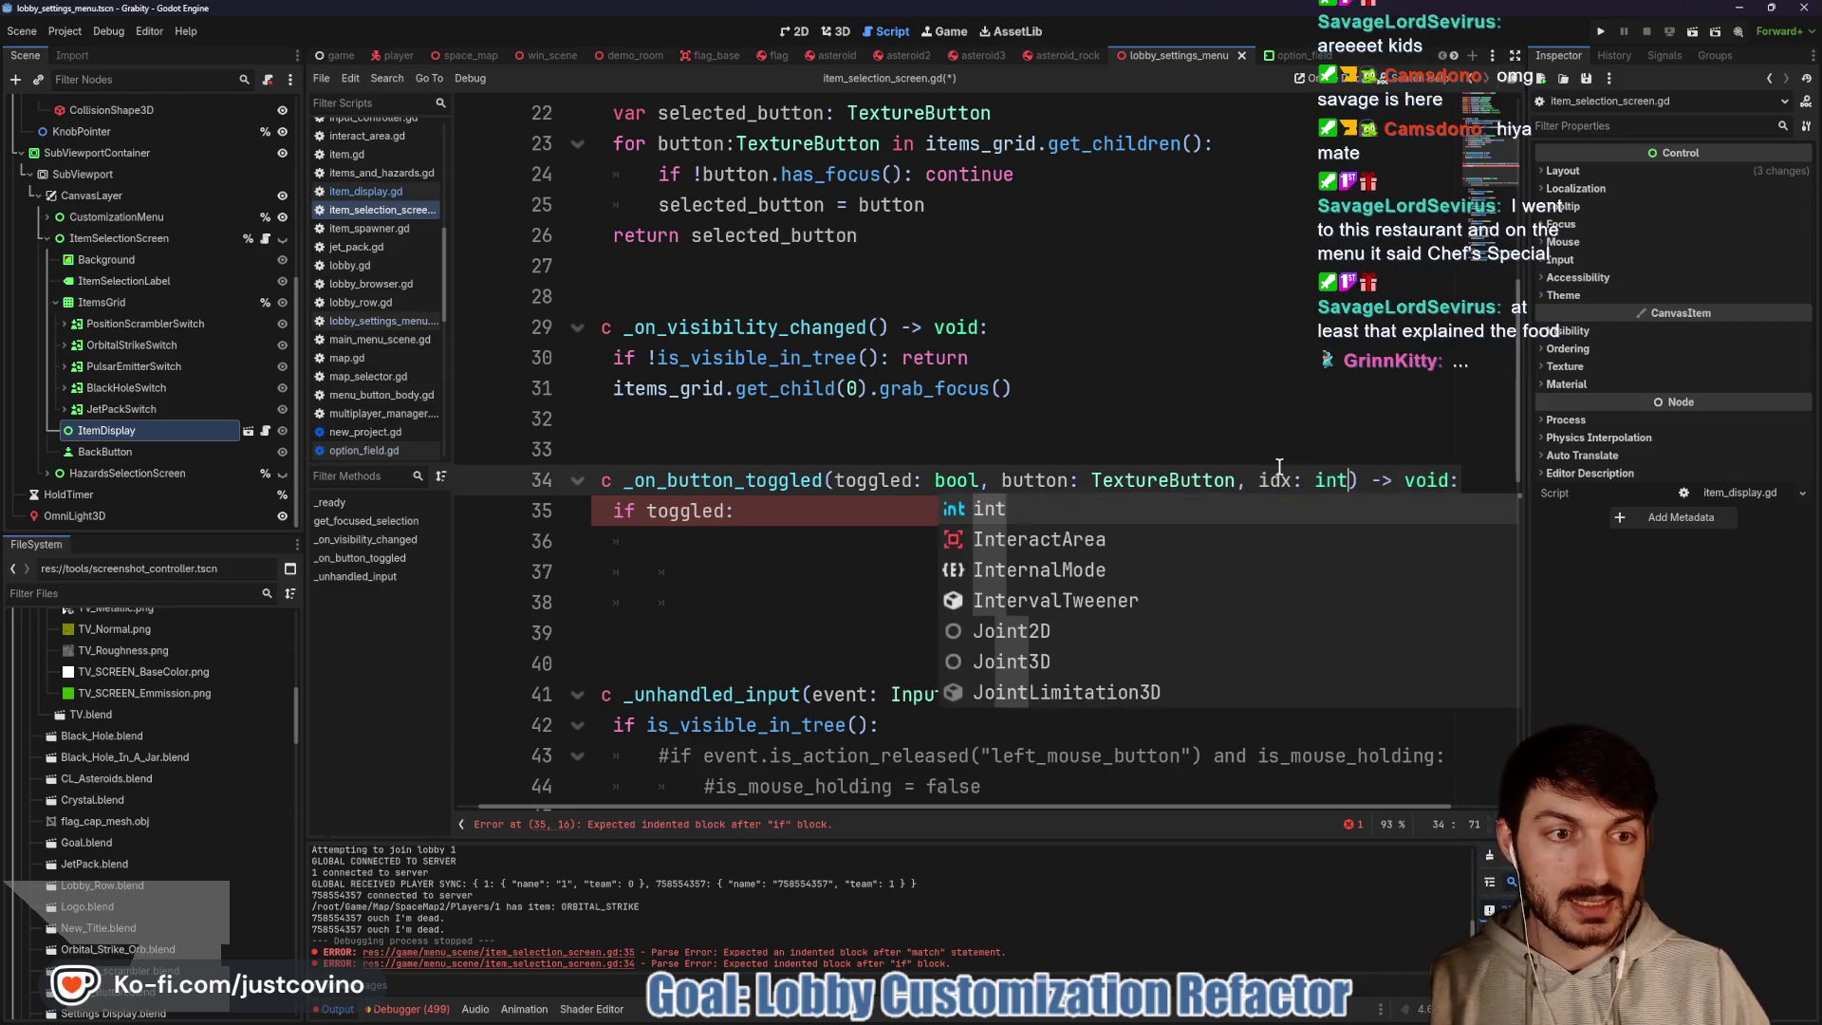
click(810, 513)
click(724, 541)
text(pass)
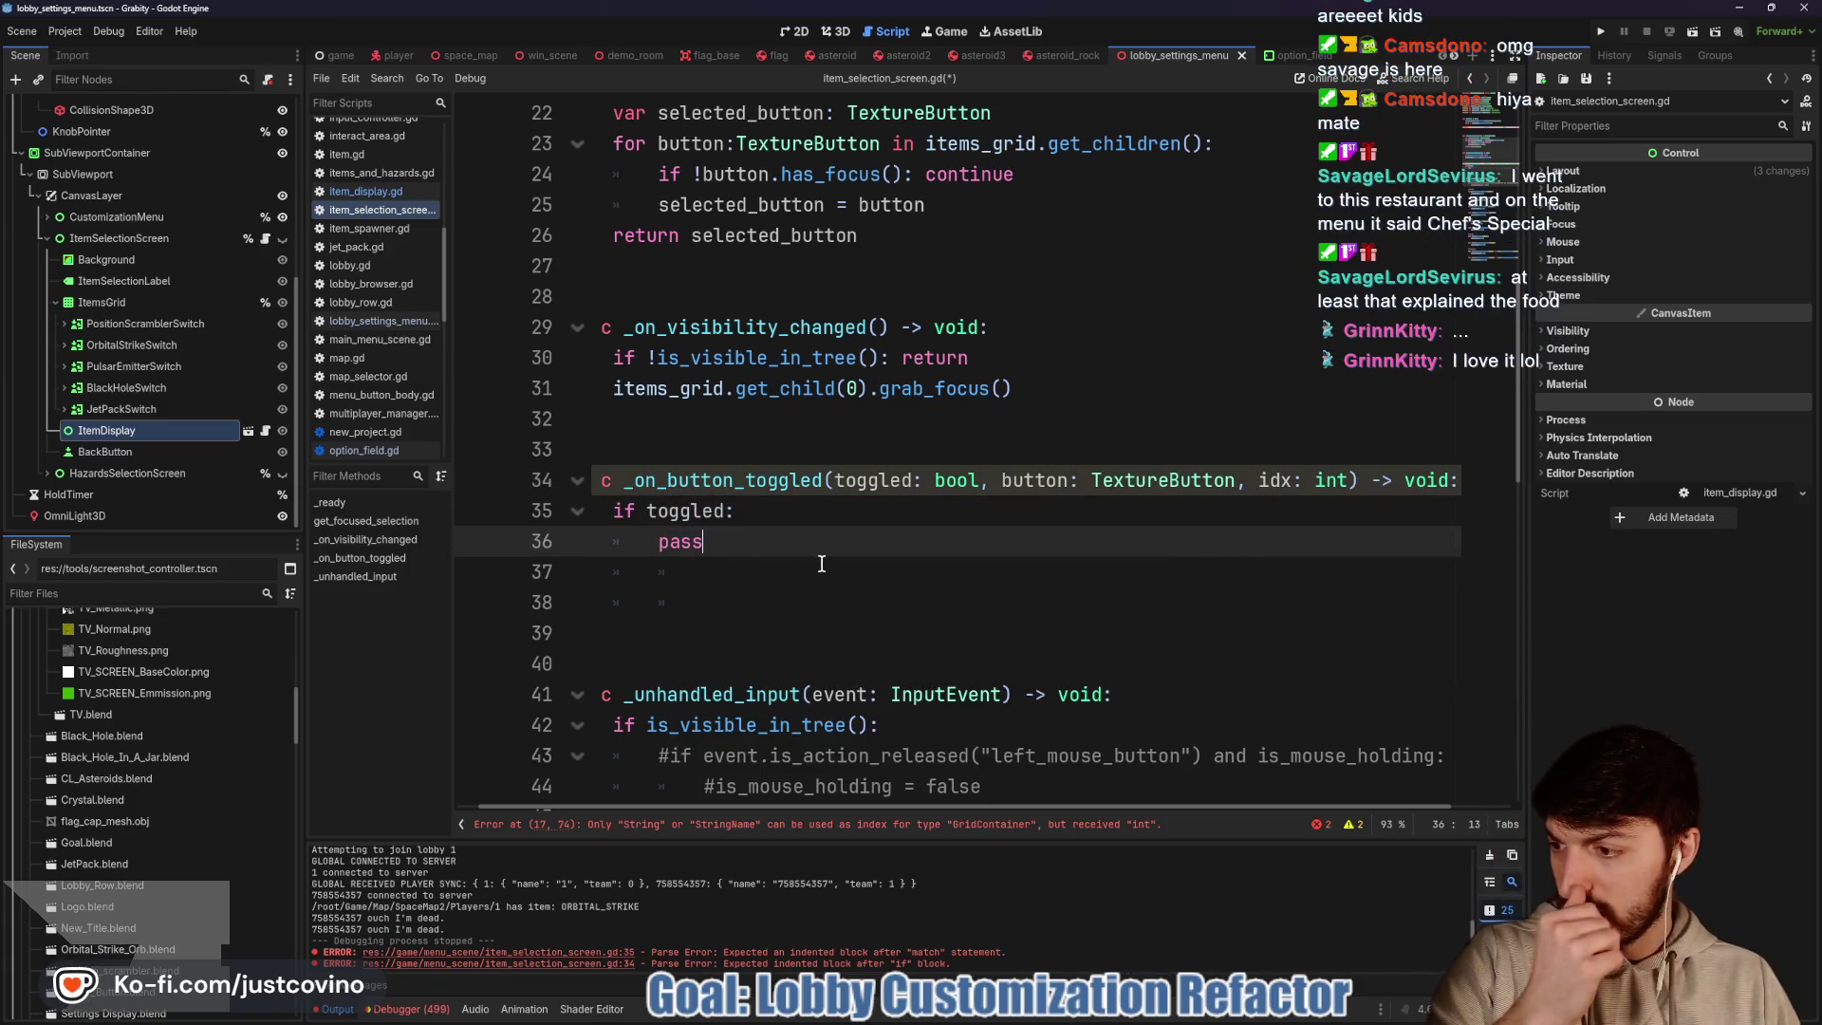
scroll(822, 564, left, 1)
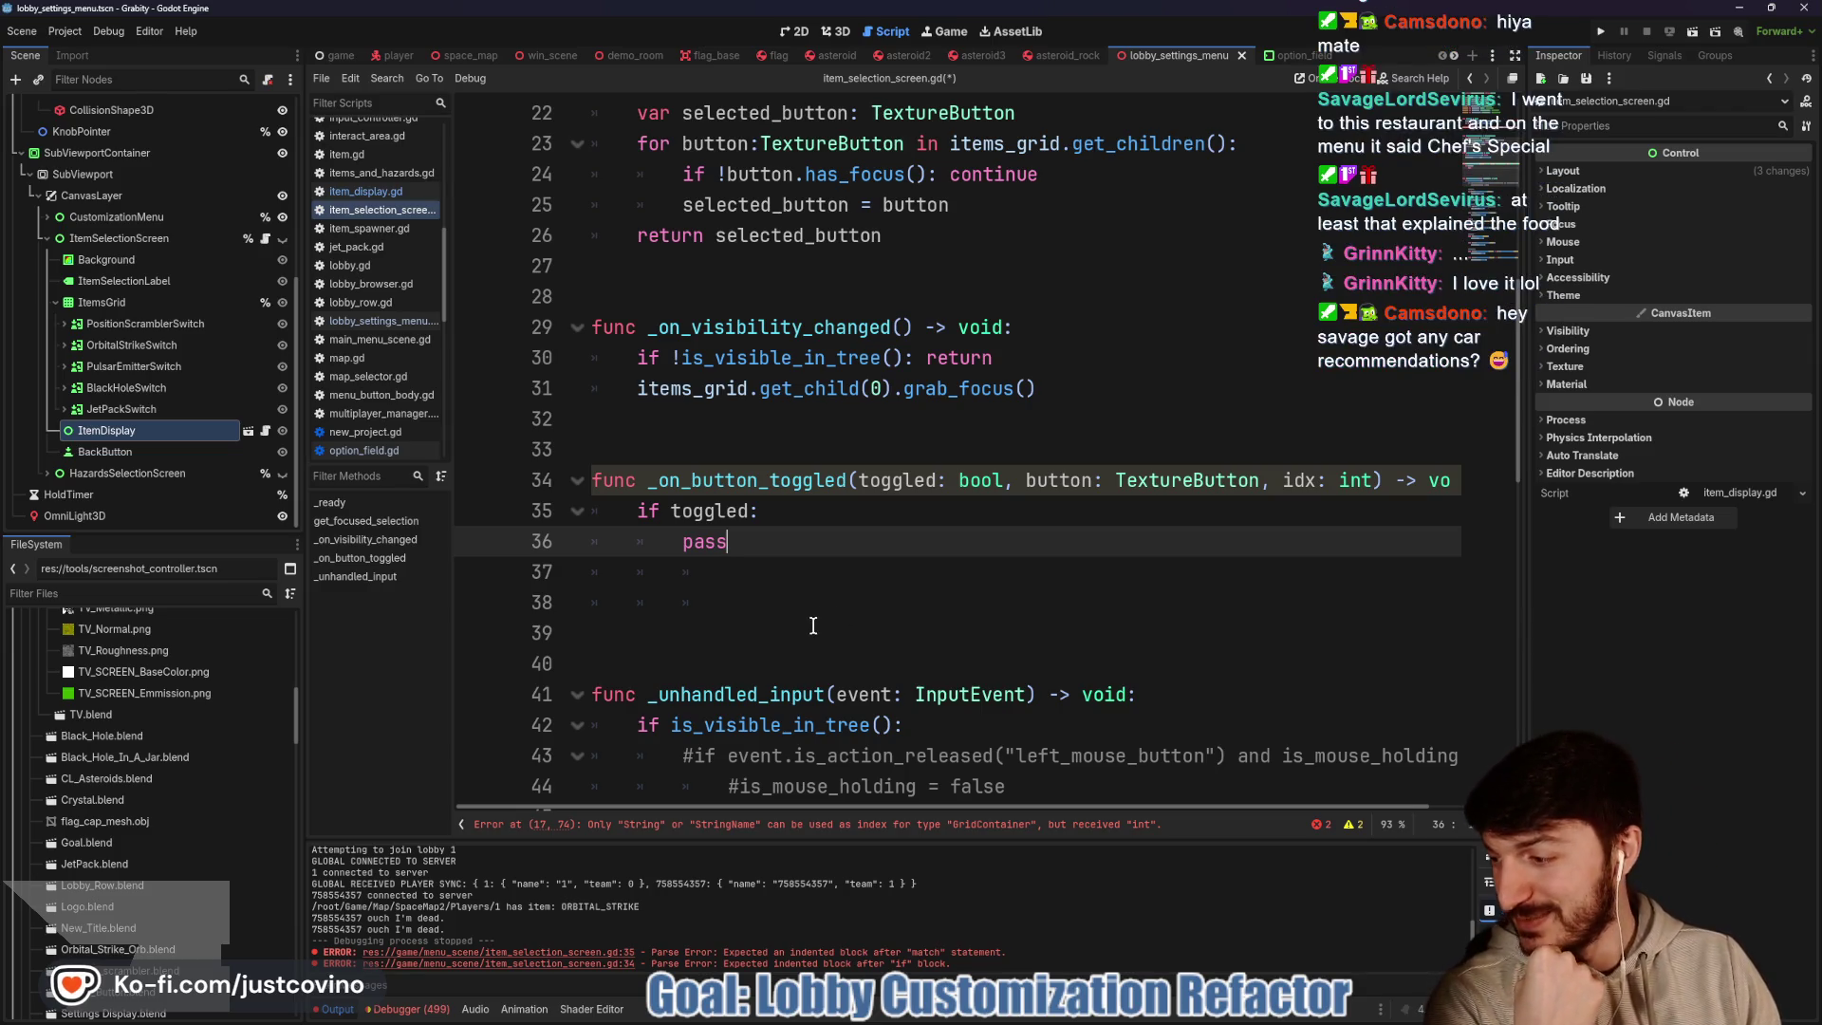
Place the cursor on the blank line inside the _ready loop, above the connect line
scroll(814, 627, up, 4)
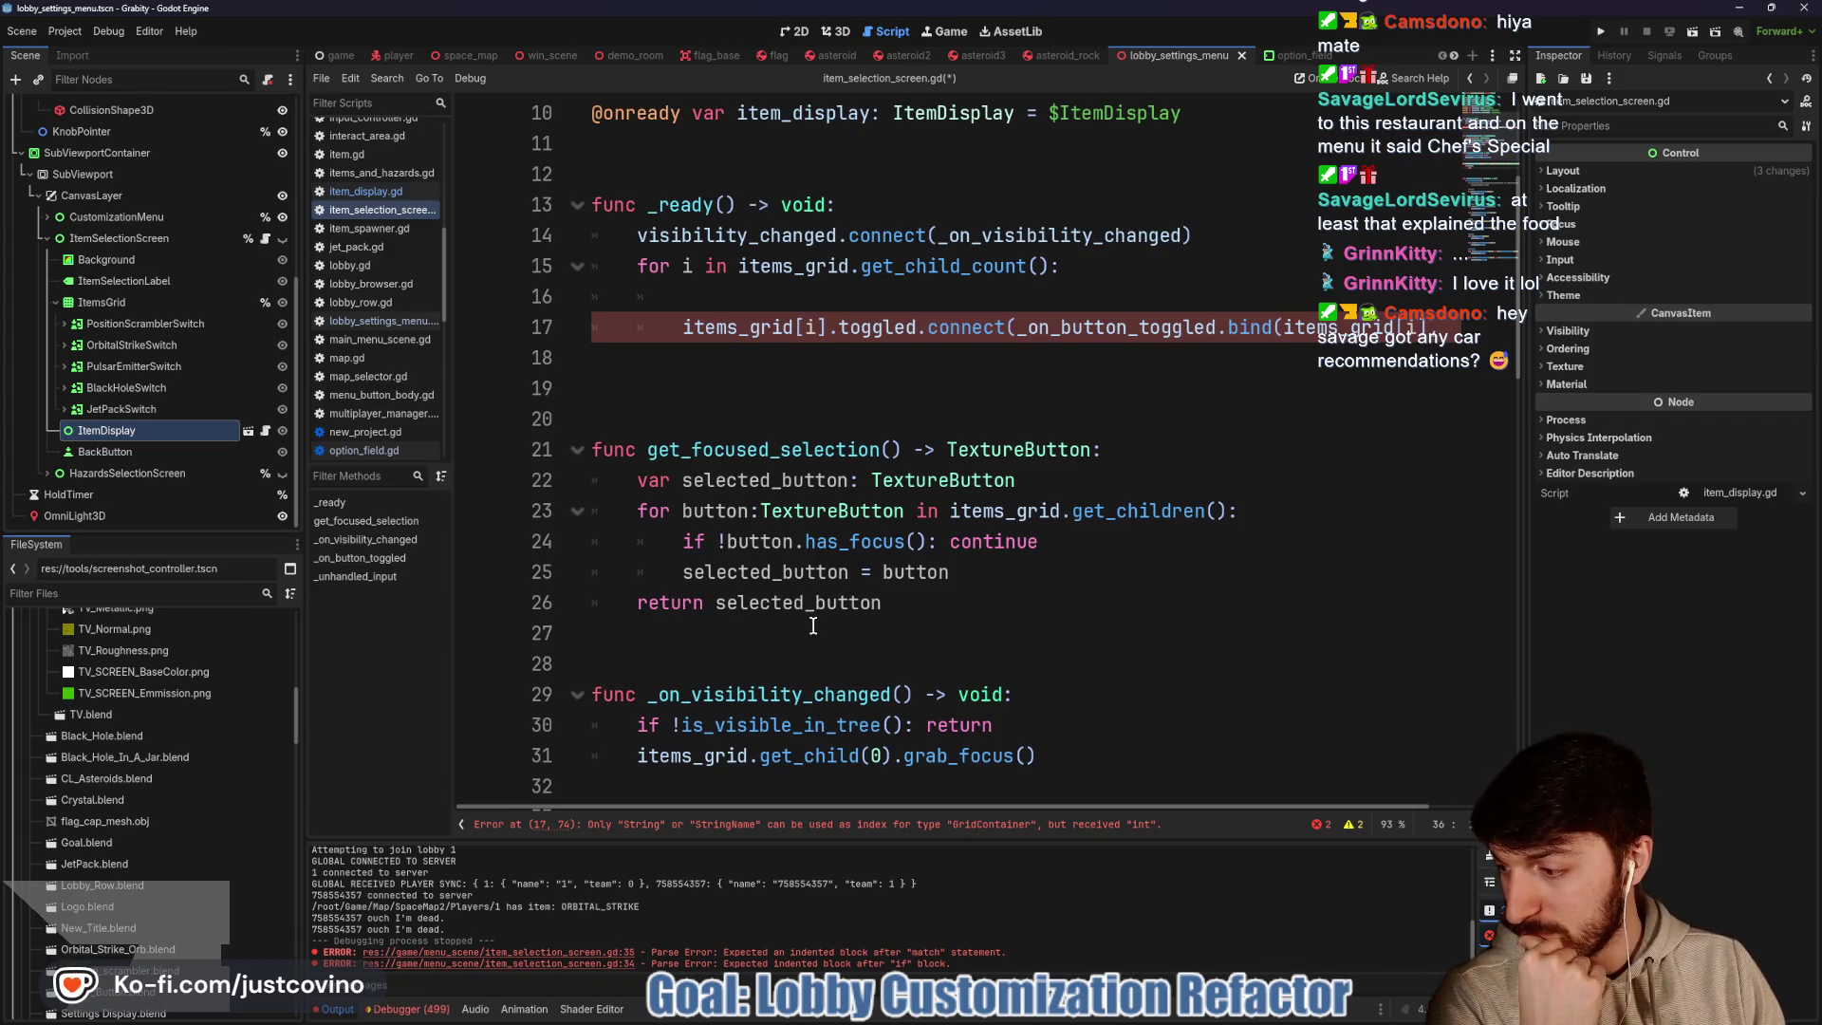
scroll(814, 626, up, 2)
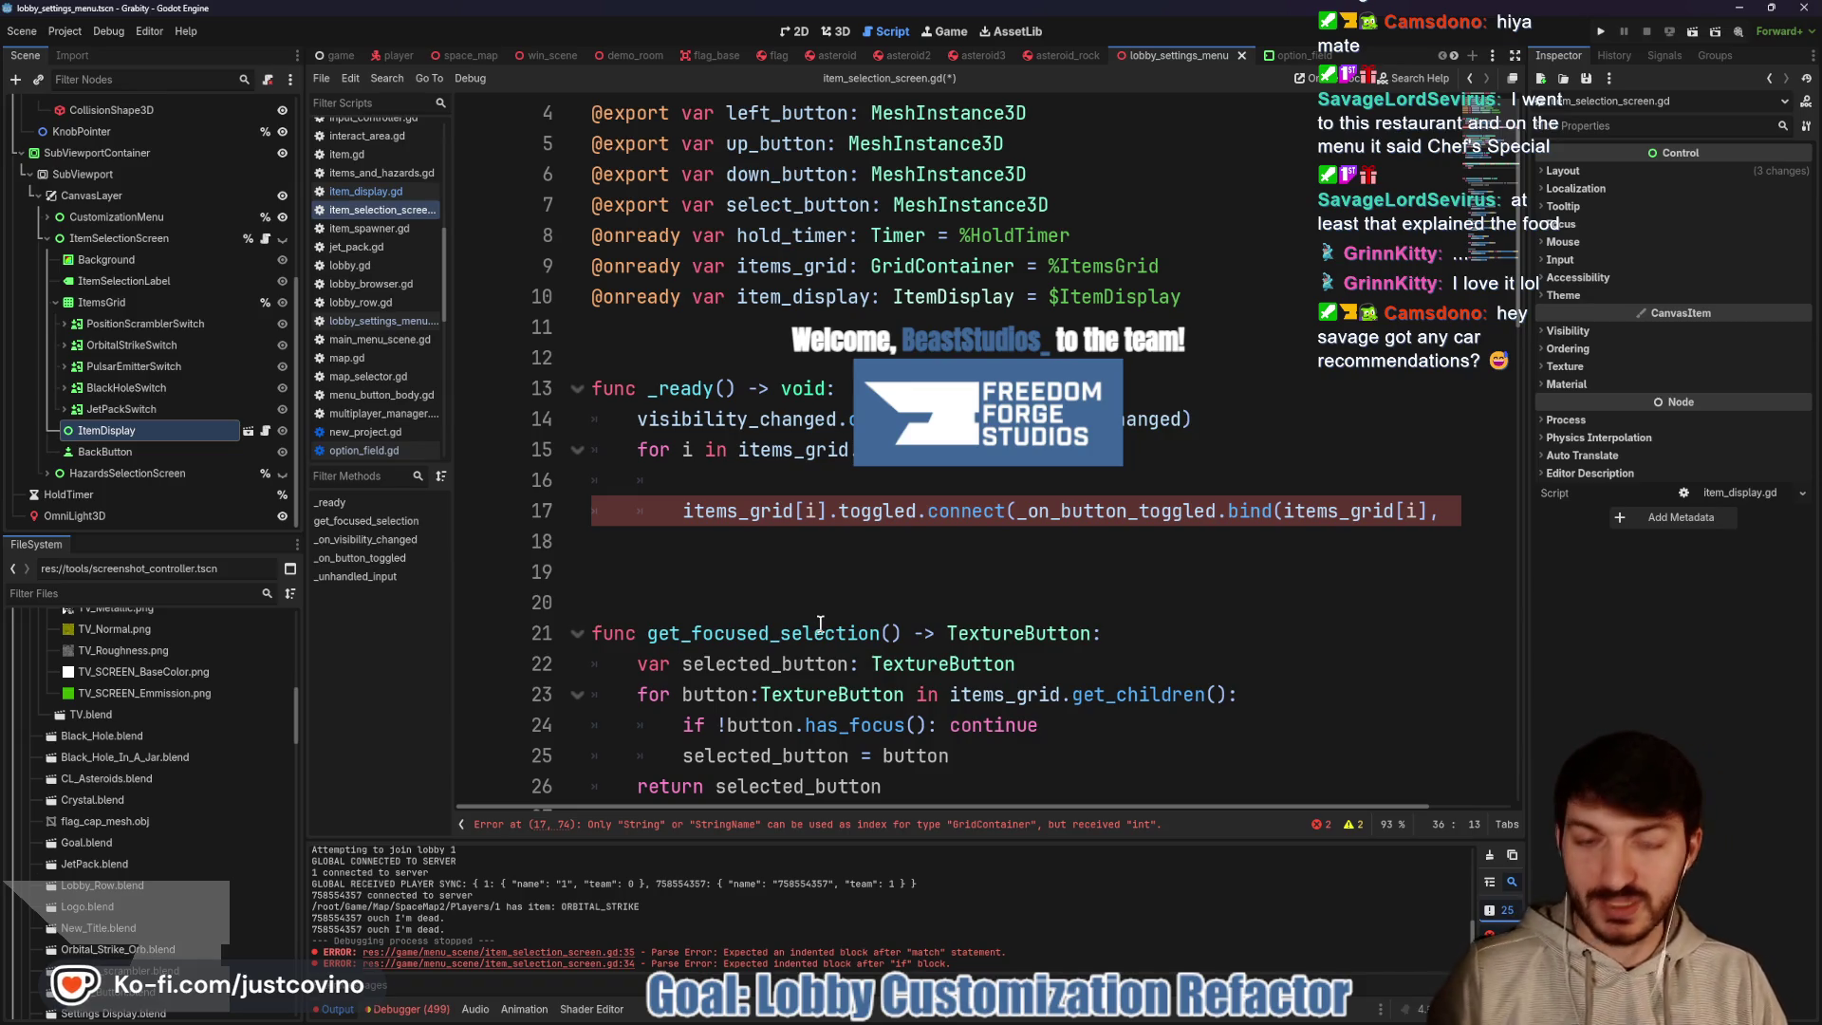
scroll(813, 624, up, 1)
click(814, 578)
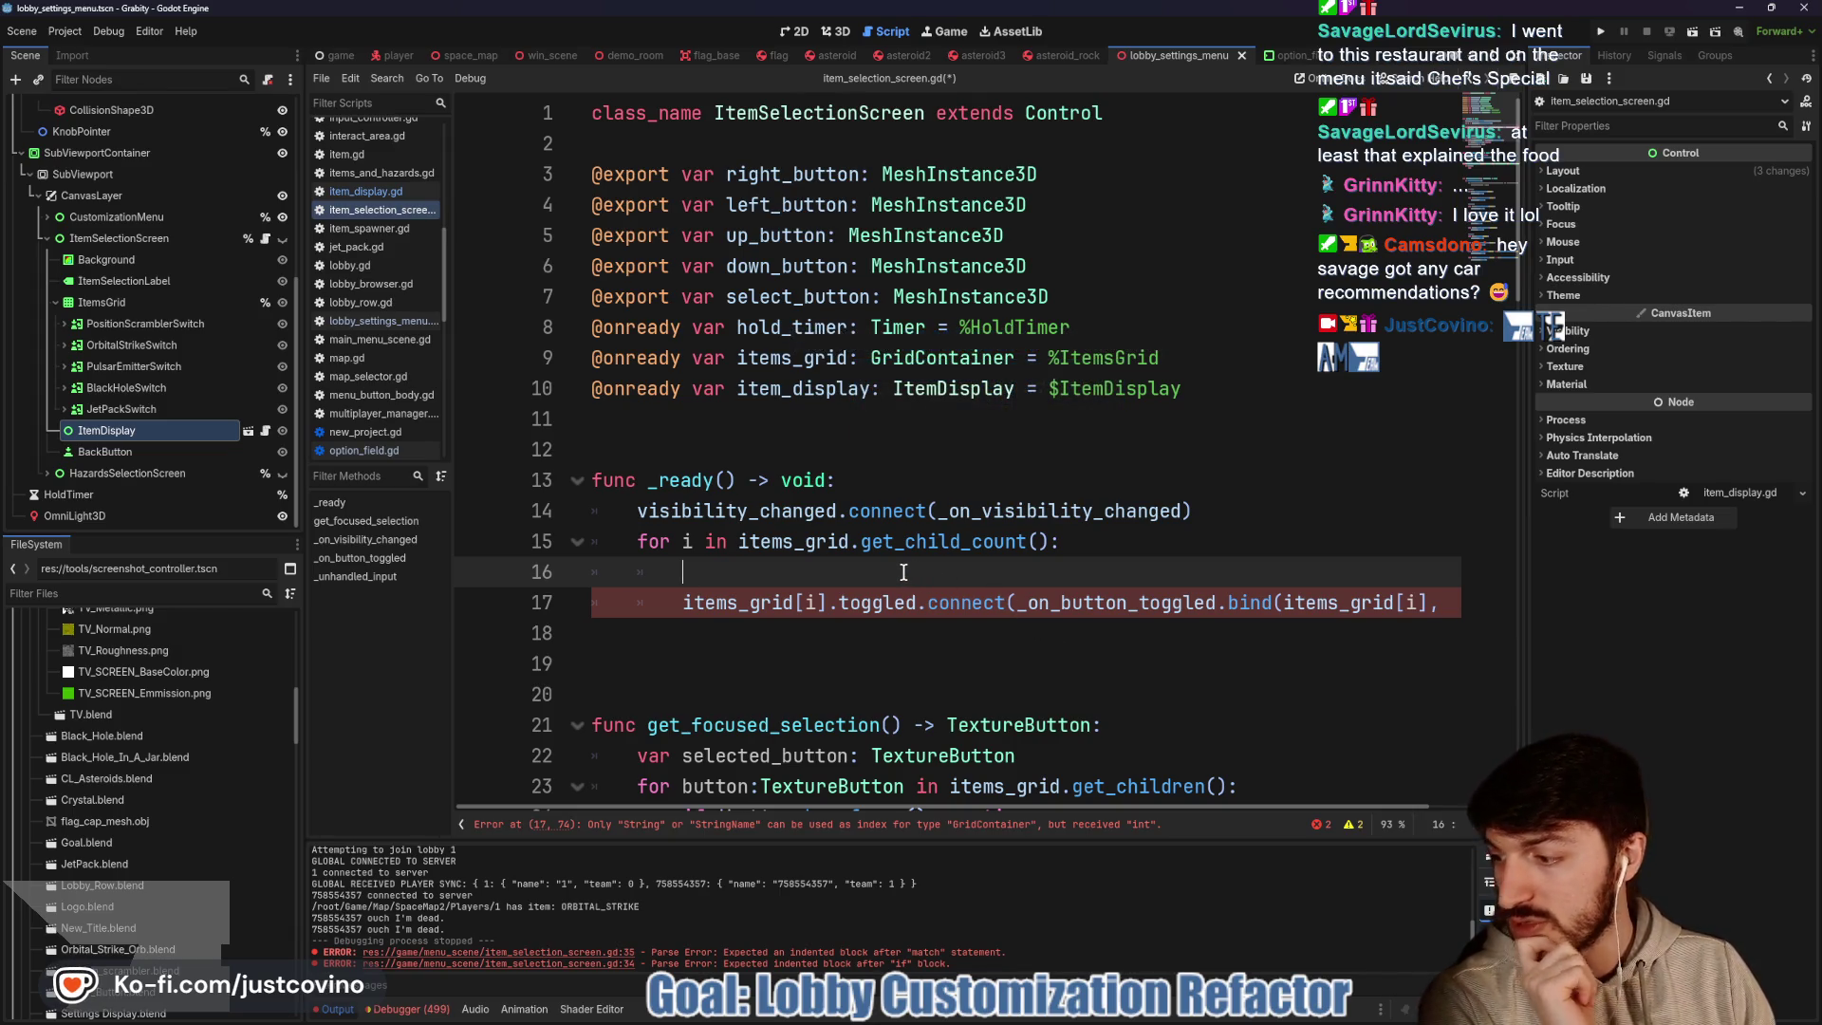
Declare 'var button = items_grid.get_child(i)' at the top of the _ready loop
text(var bu)
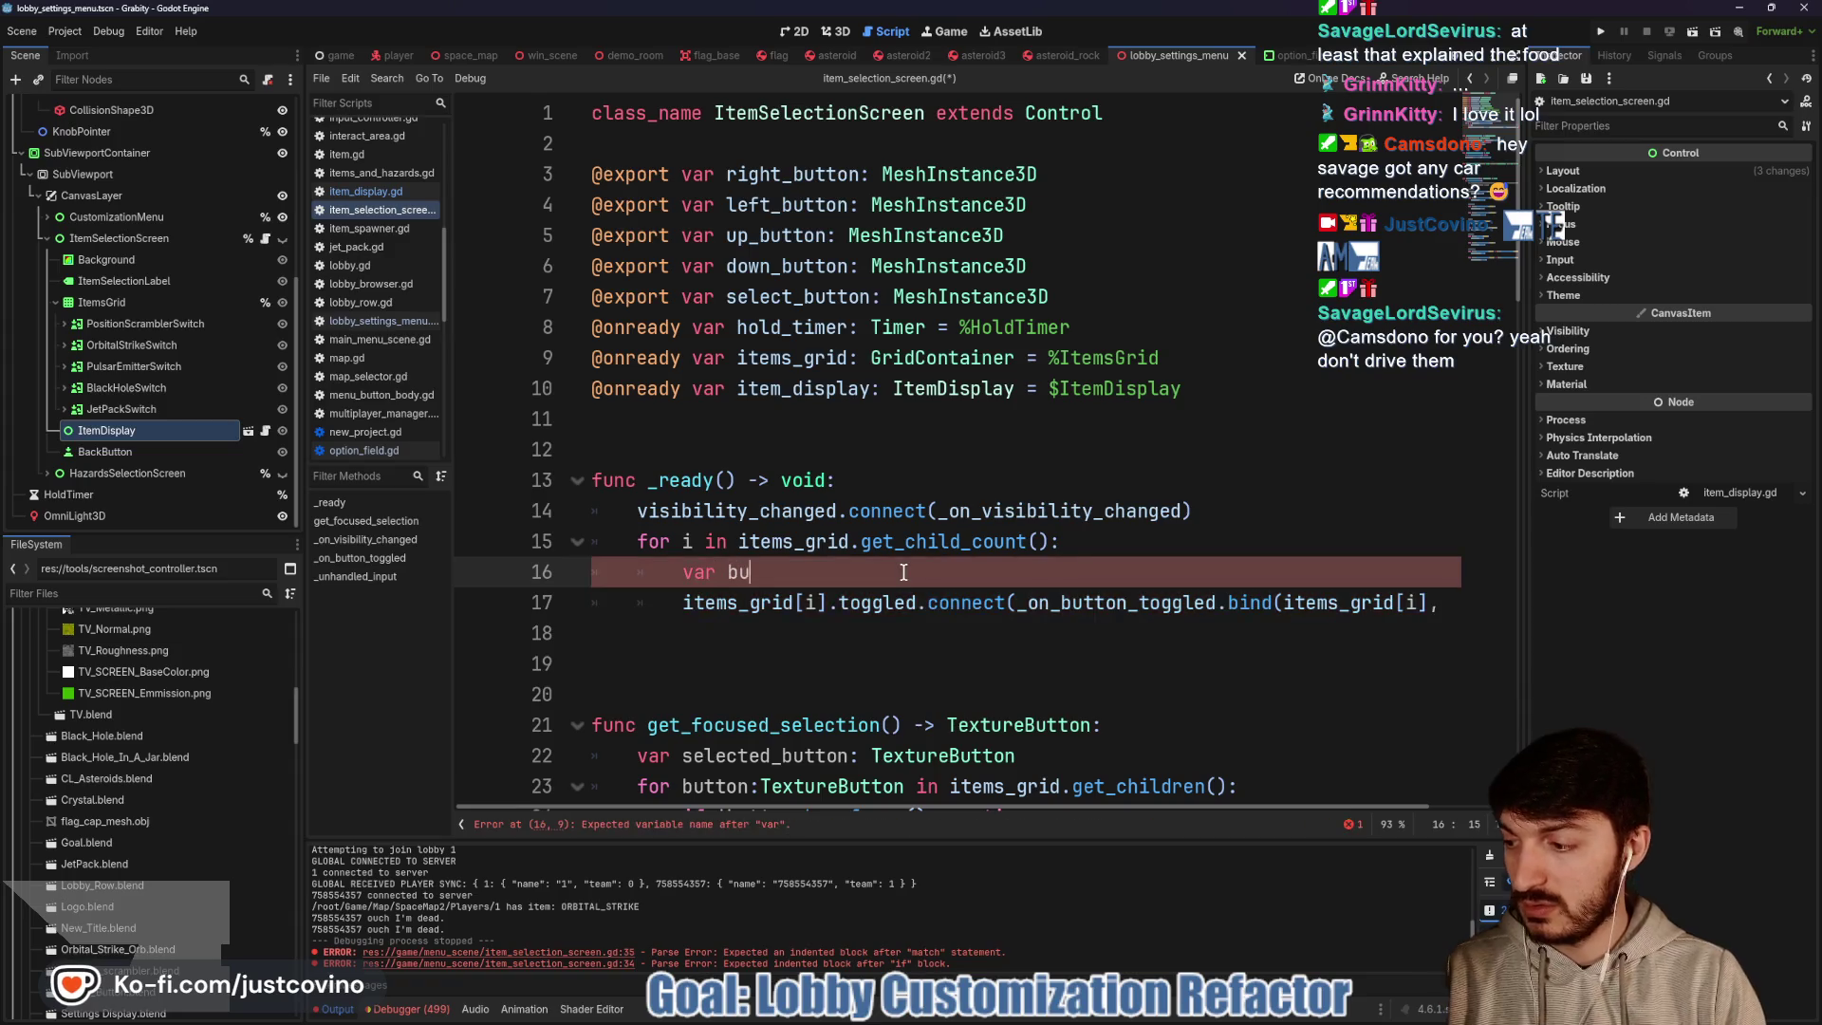
text(tton = )
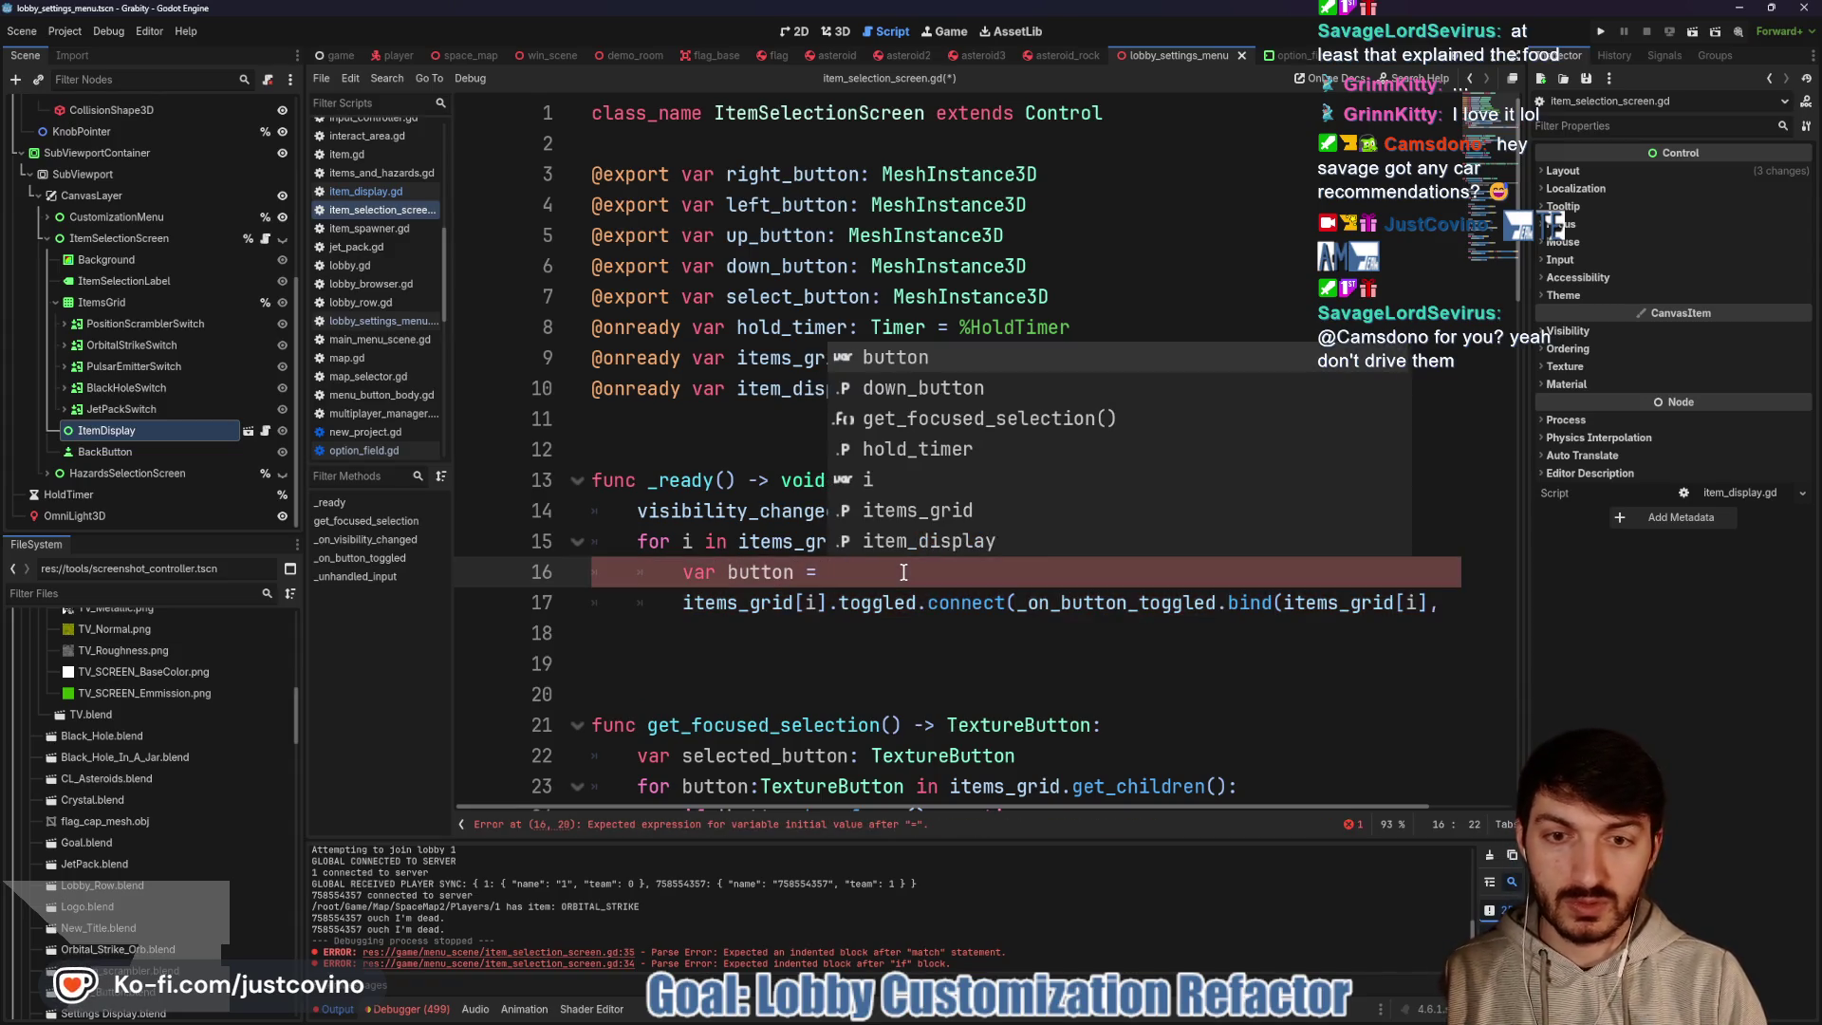
text(items_grid[i)
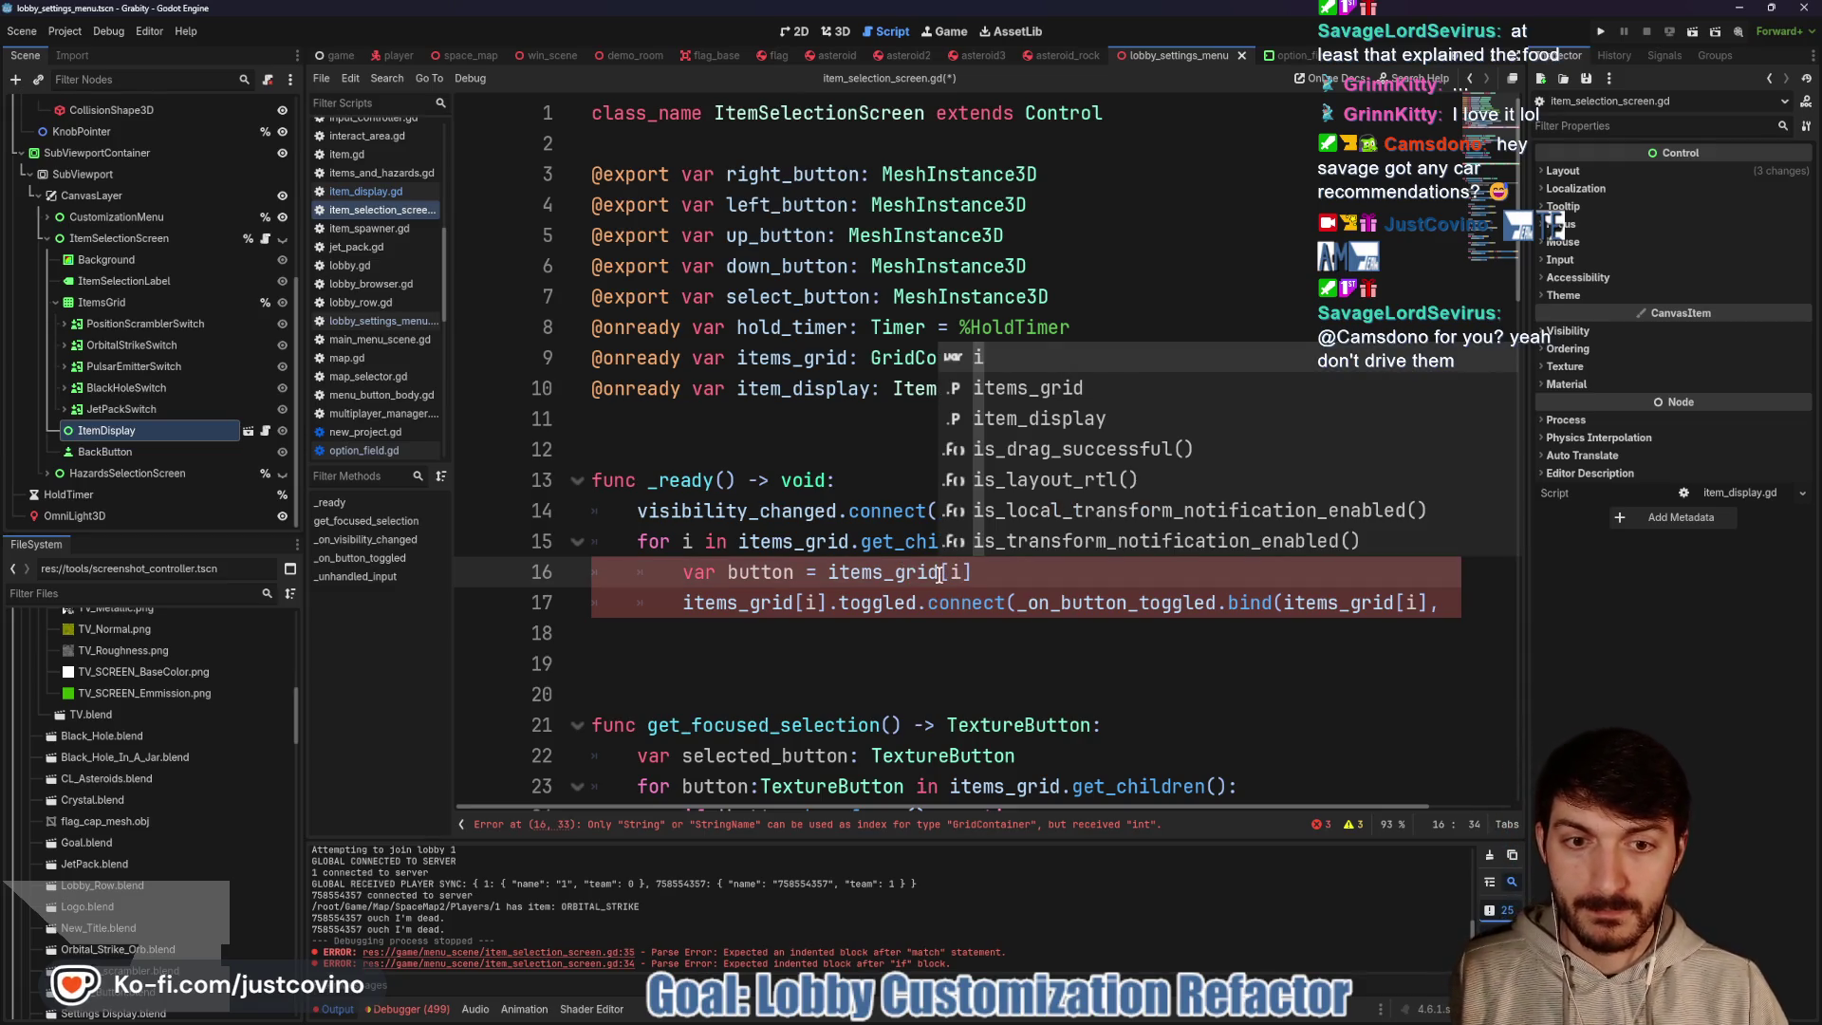
text(])
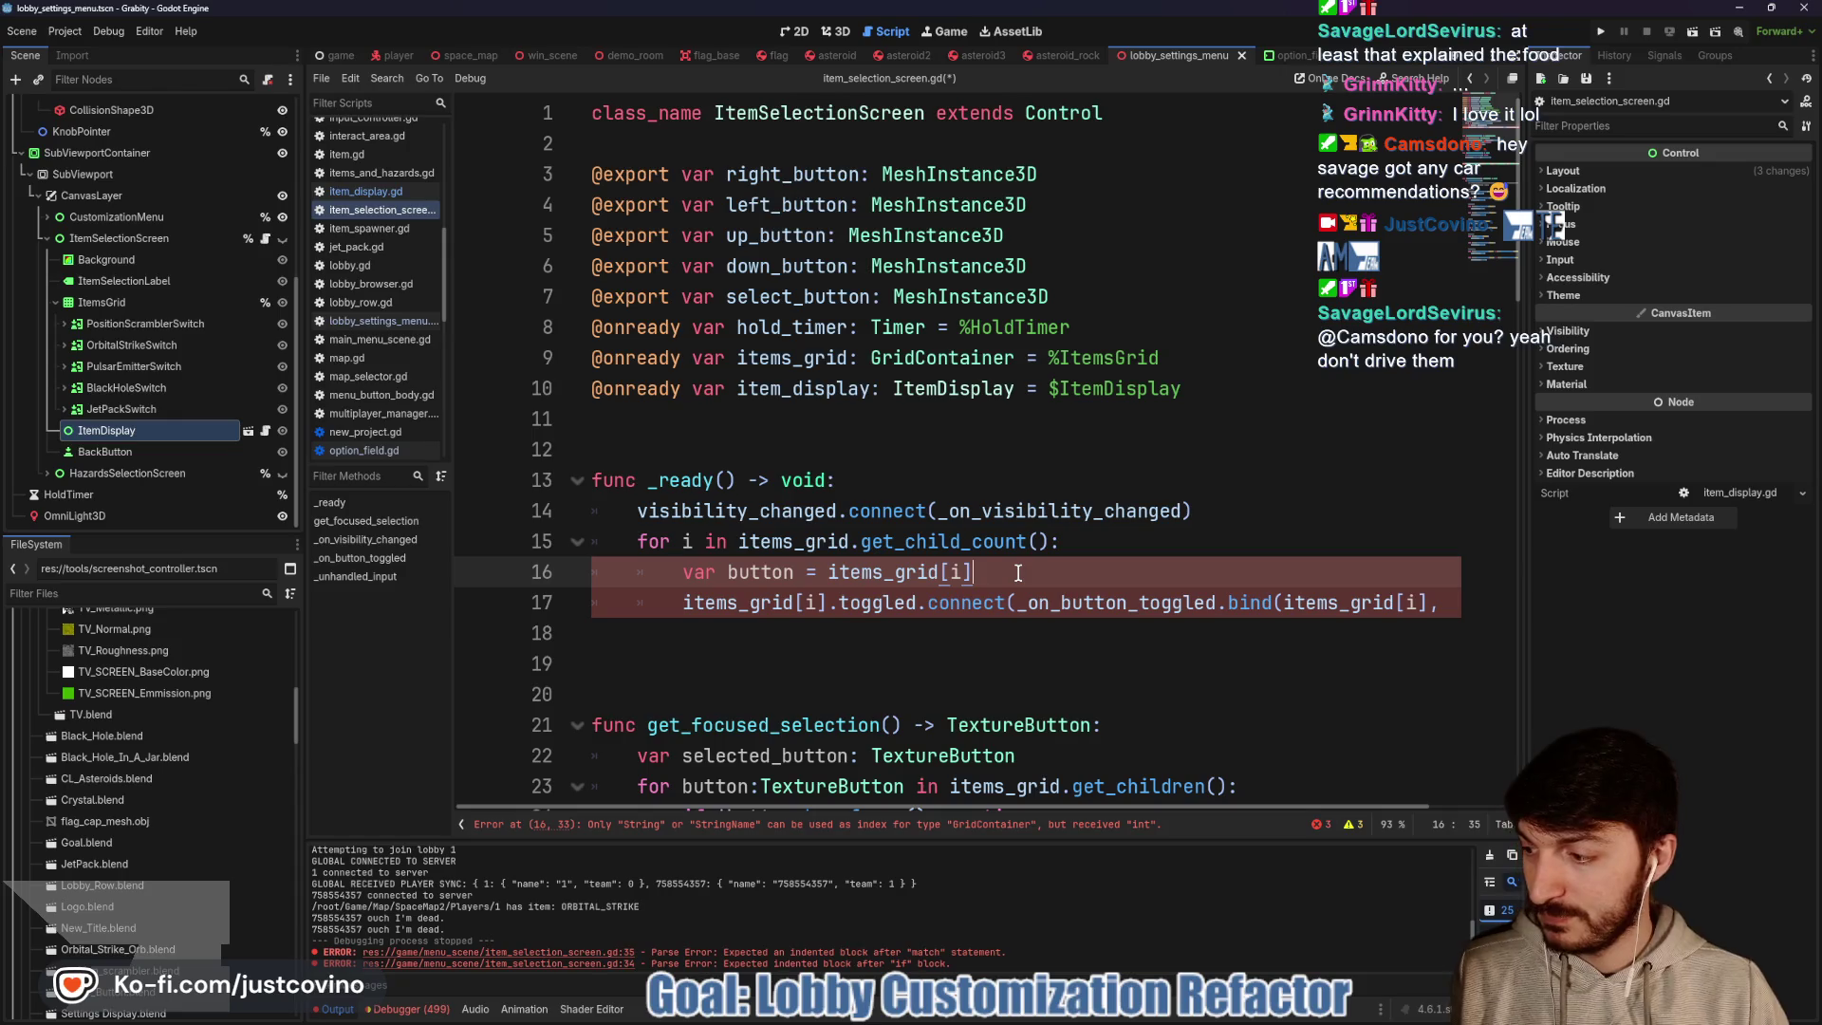
key(BackSpace)
key(BackSpace)
key(BackSpace)
text(.)
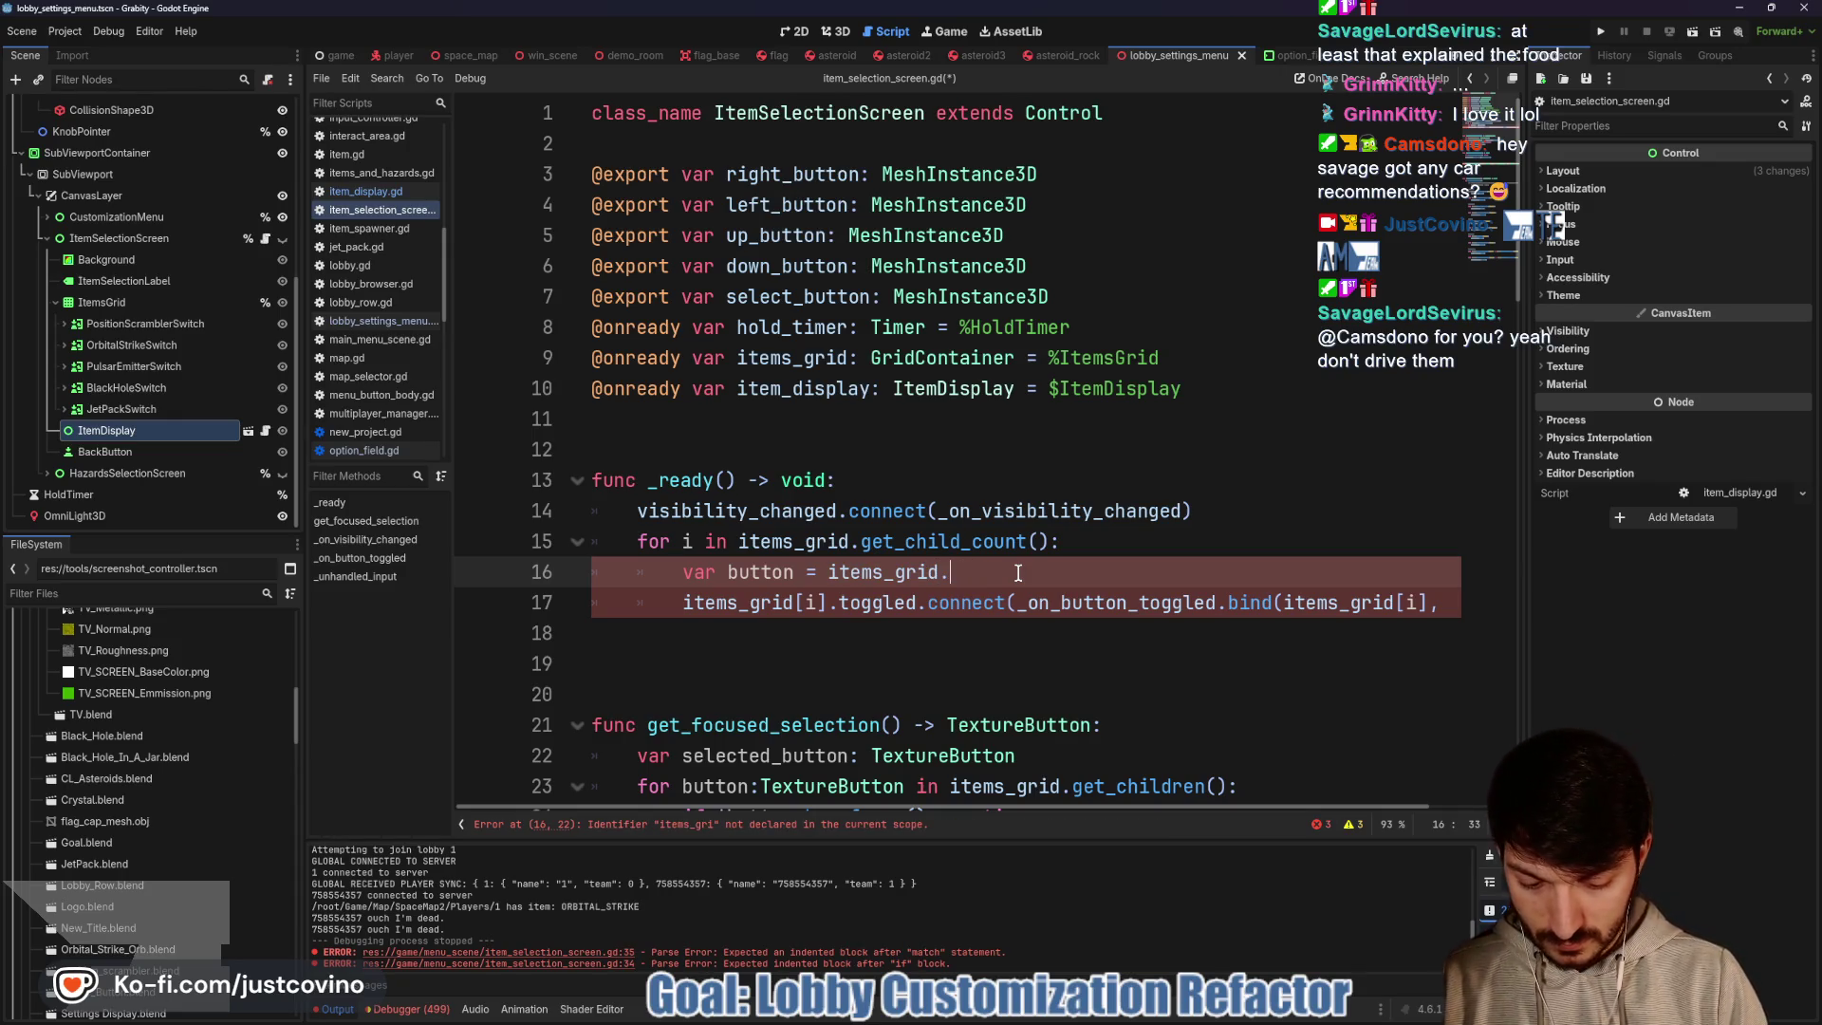
text(get_chil)
key(Return)
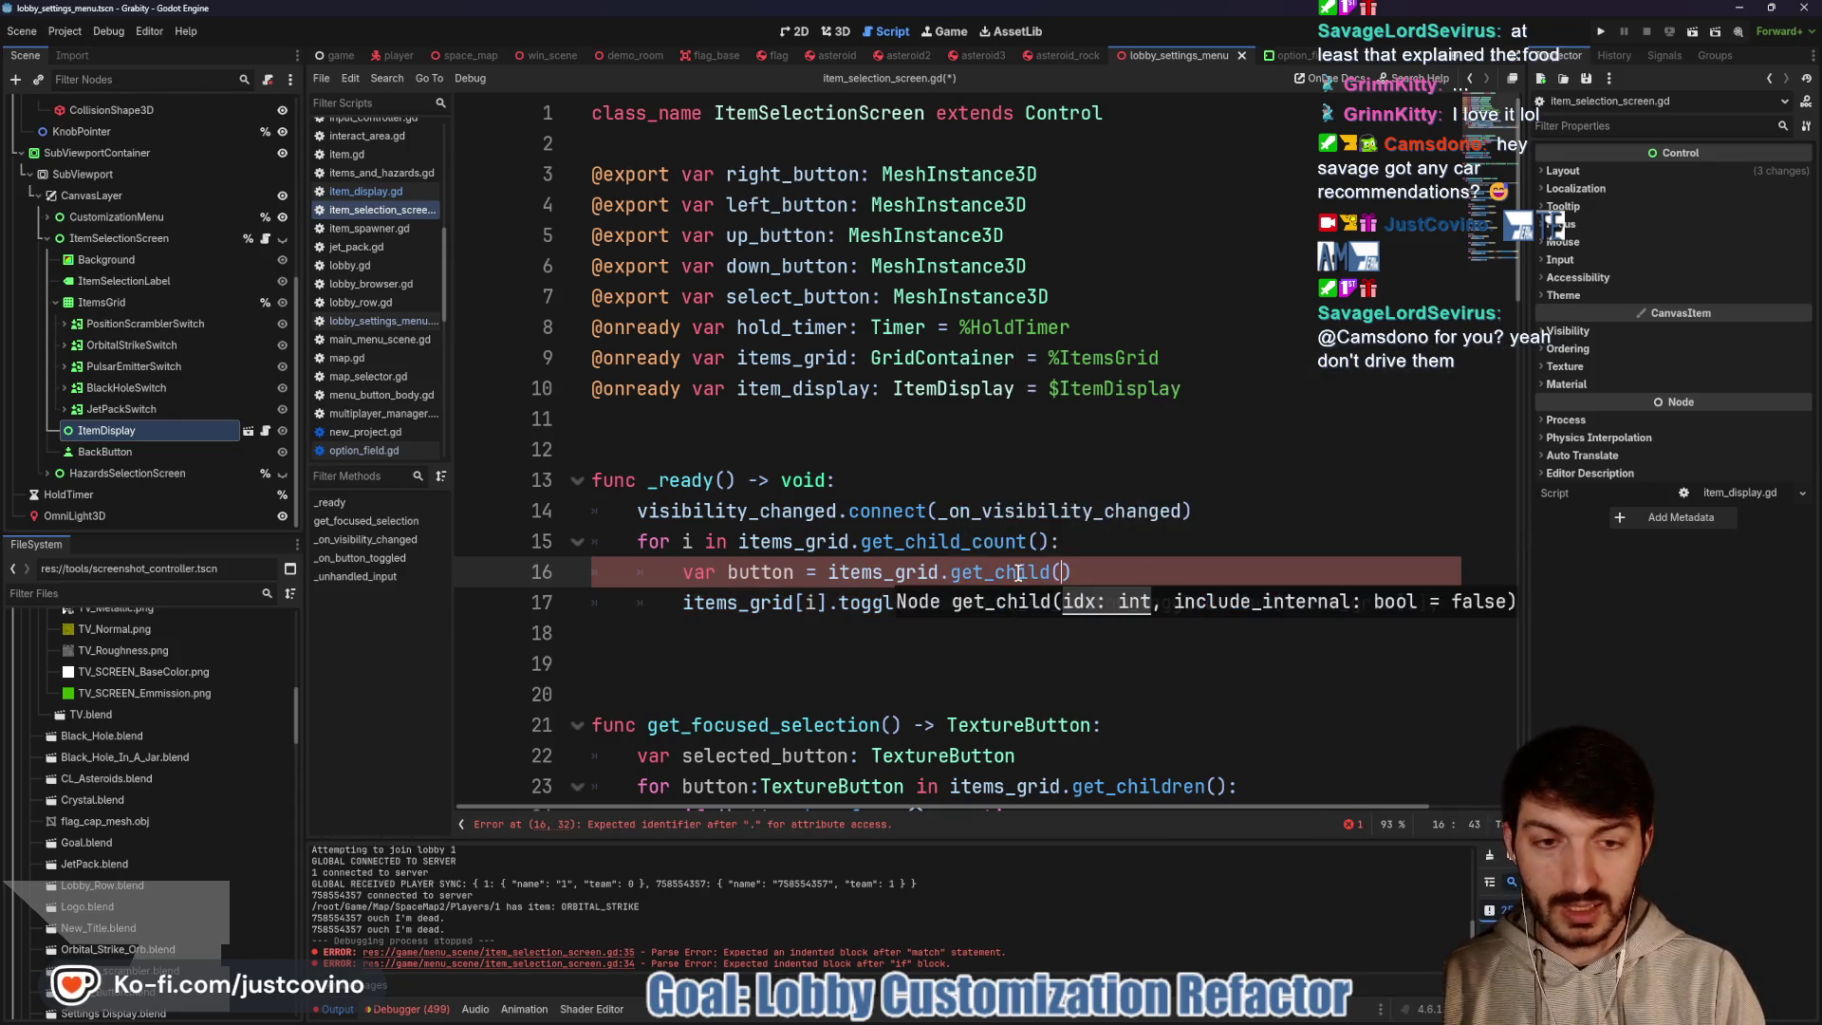
text(i))
Replace both items_grid[i] references on the connect line with button
scroll(1298, 593, right, 2)
drag(1339, 599, 1194, 598)
text(button)
click(1055, 576)
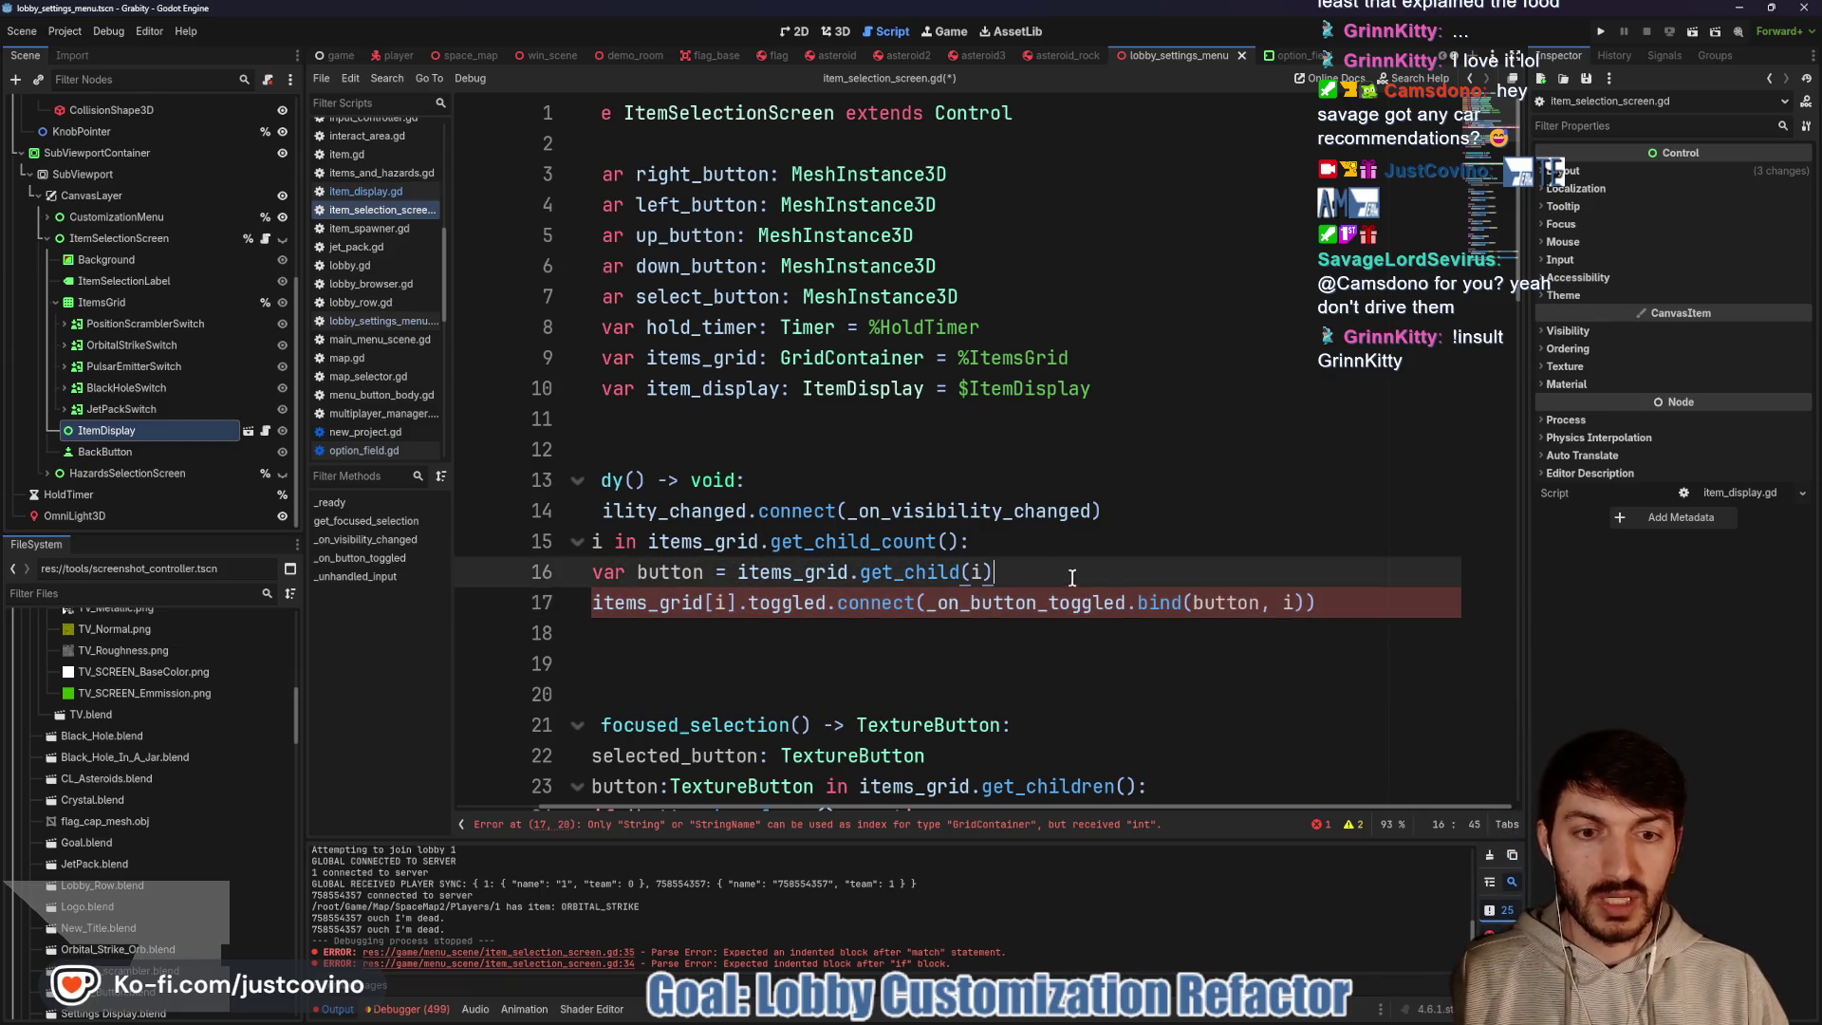
scroll(1143, 584, left, 2)
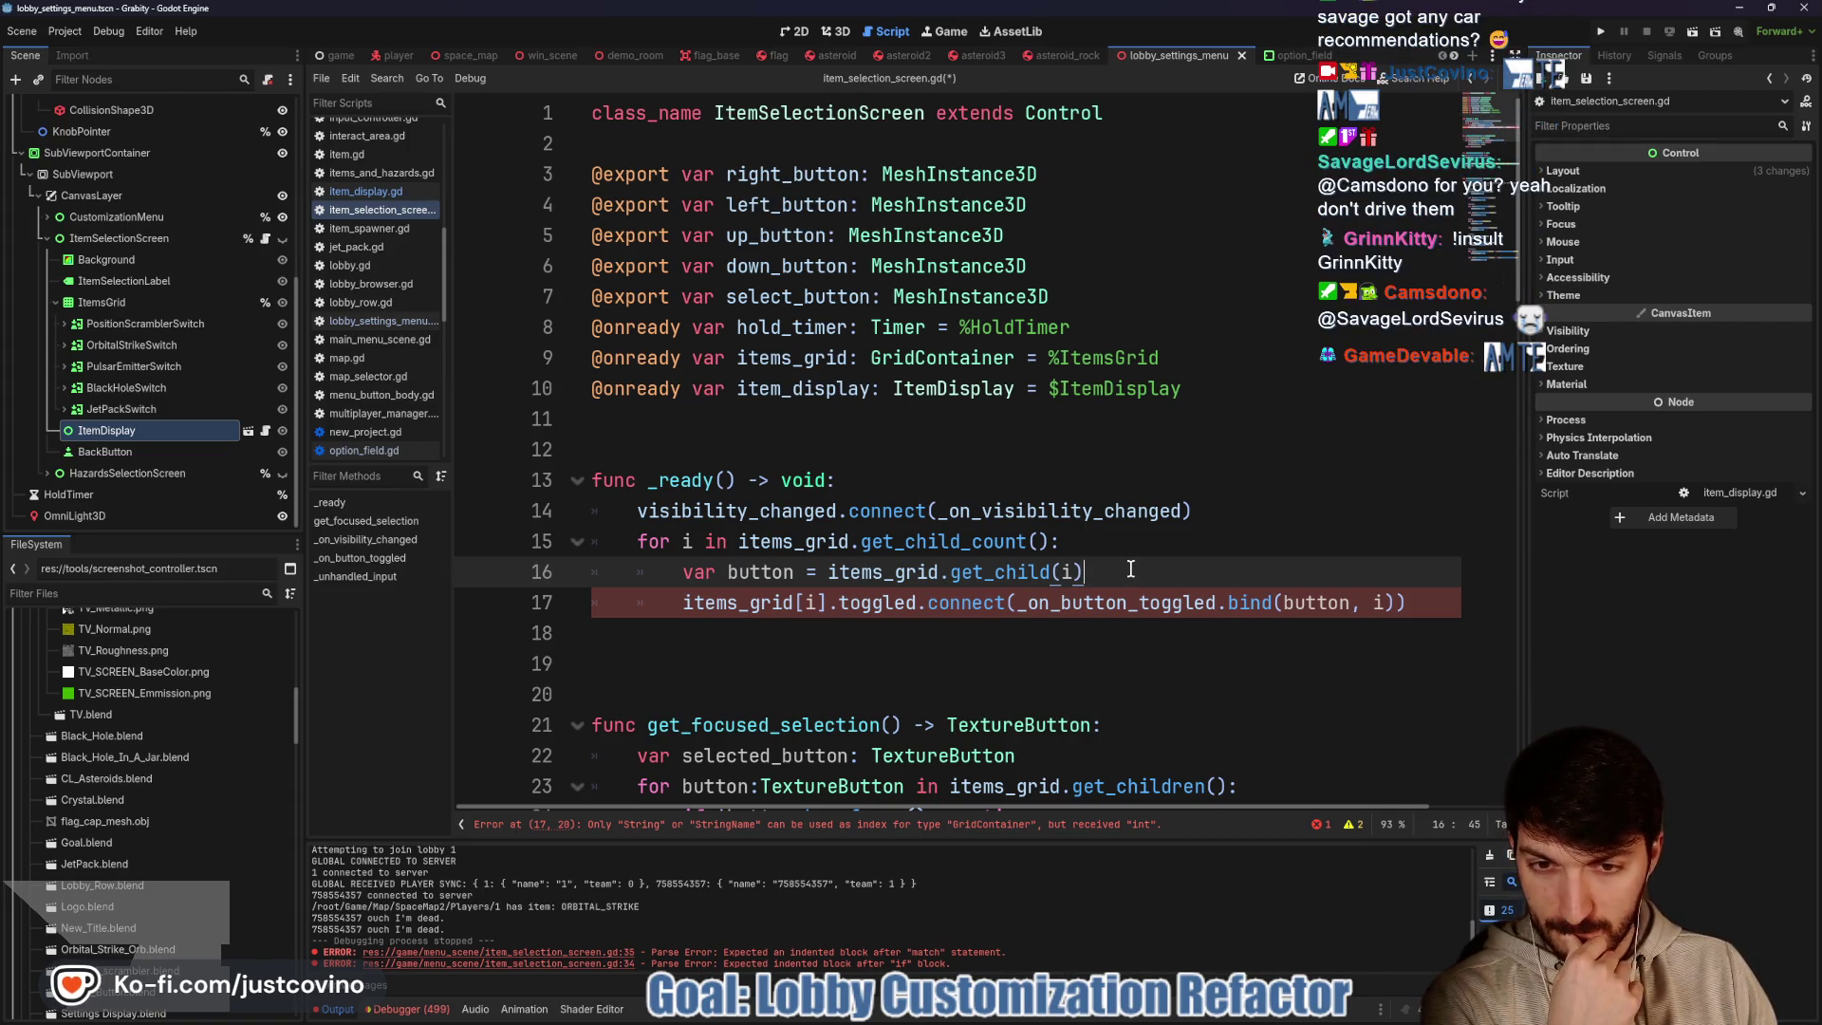
drag(826, 602, 680, 604)
text(button)
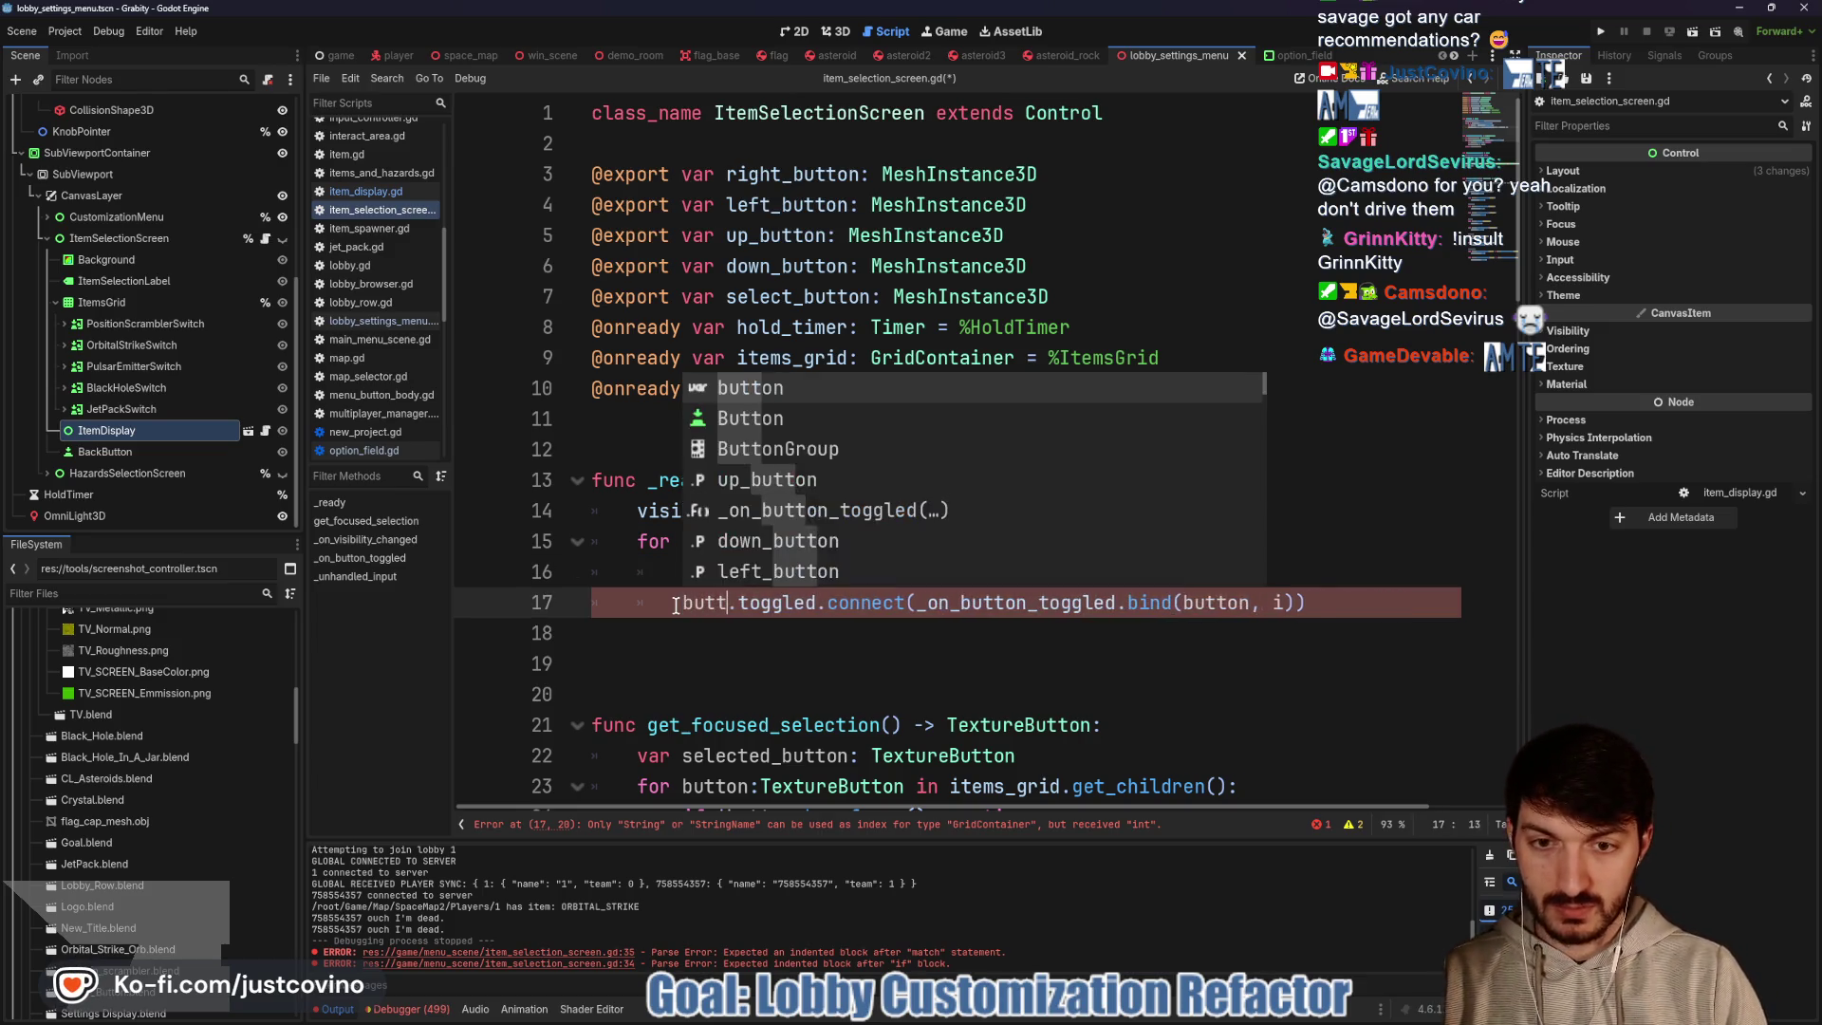
click(850, 627)
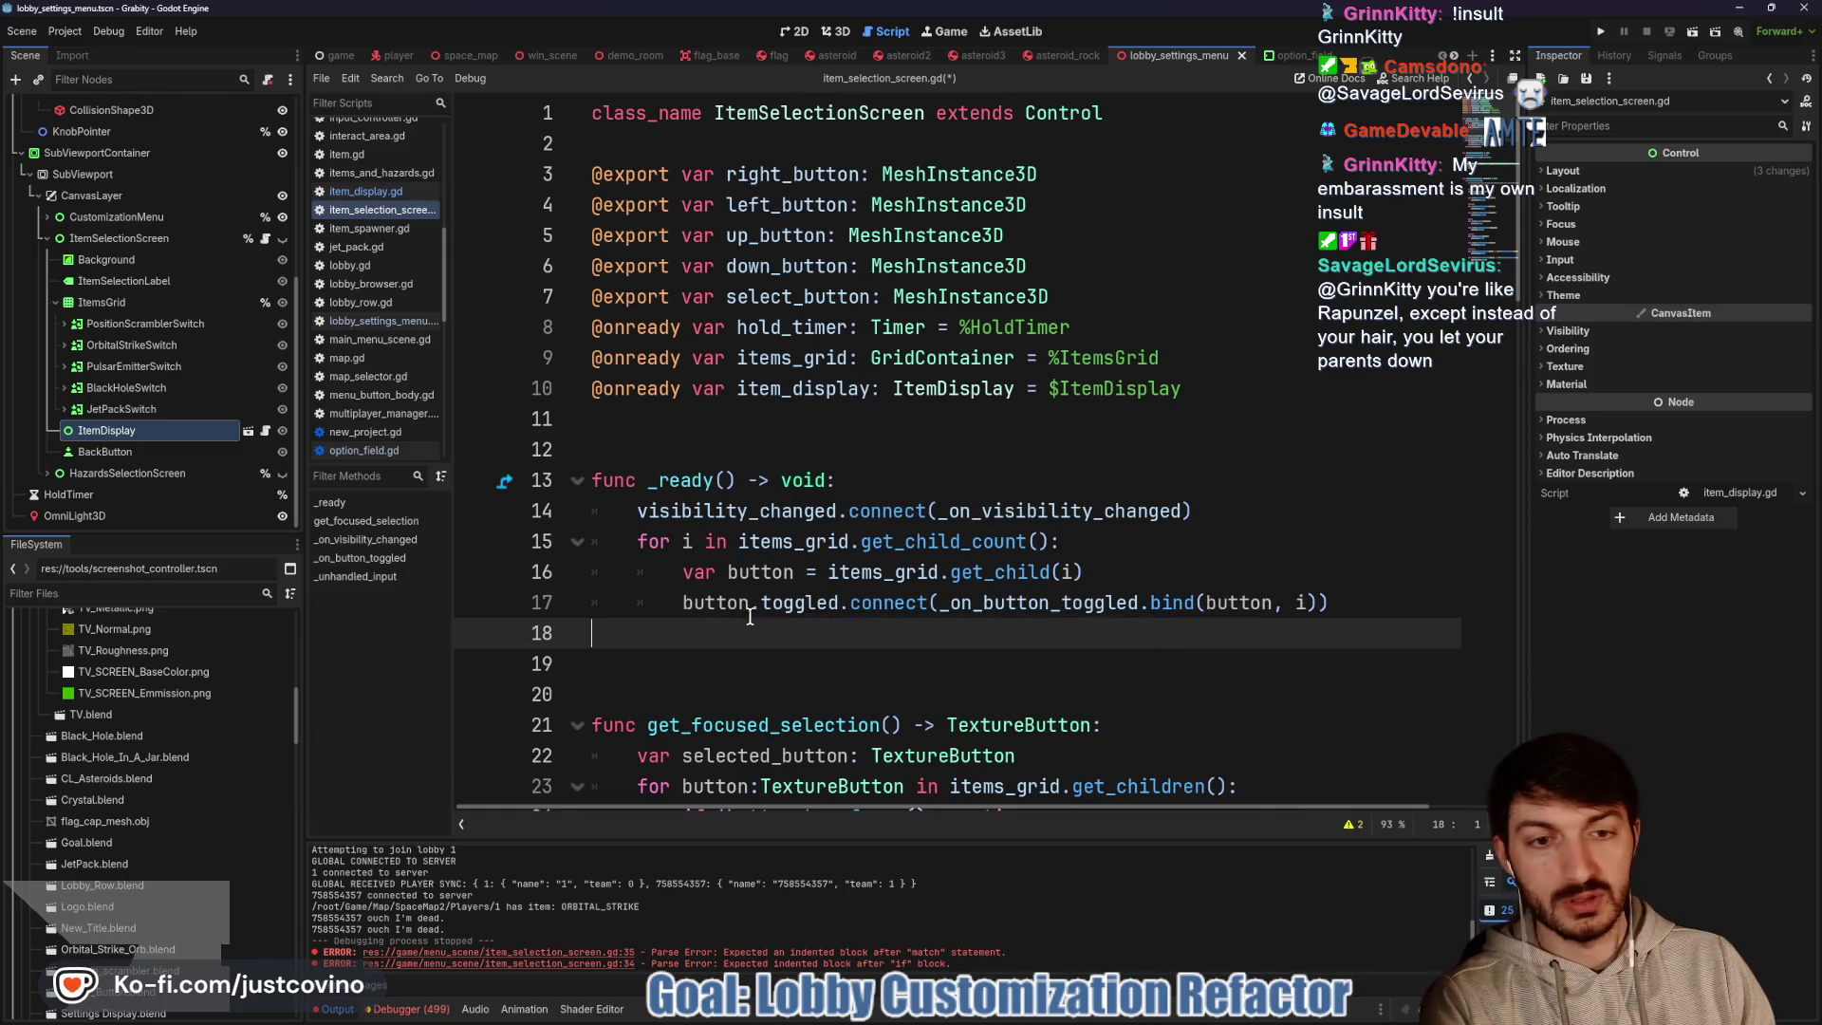
Clear the Output log and move to the pass line in _on_button_toggled
double_click(1237, 602)
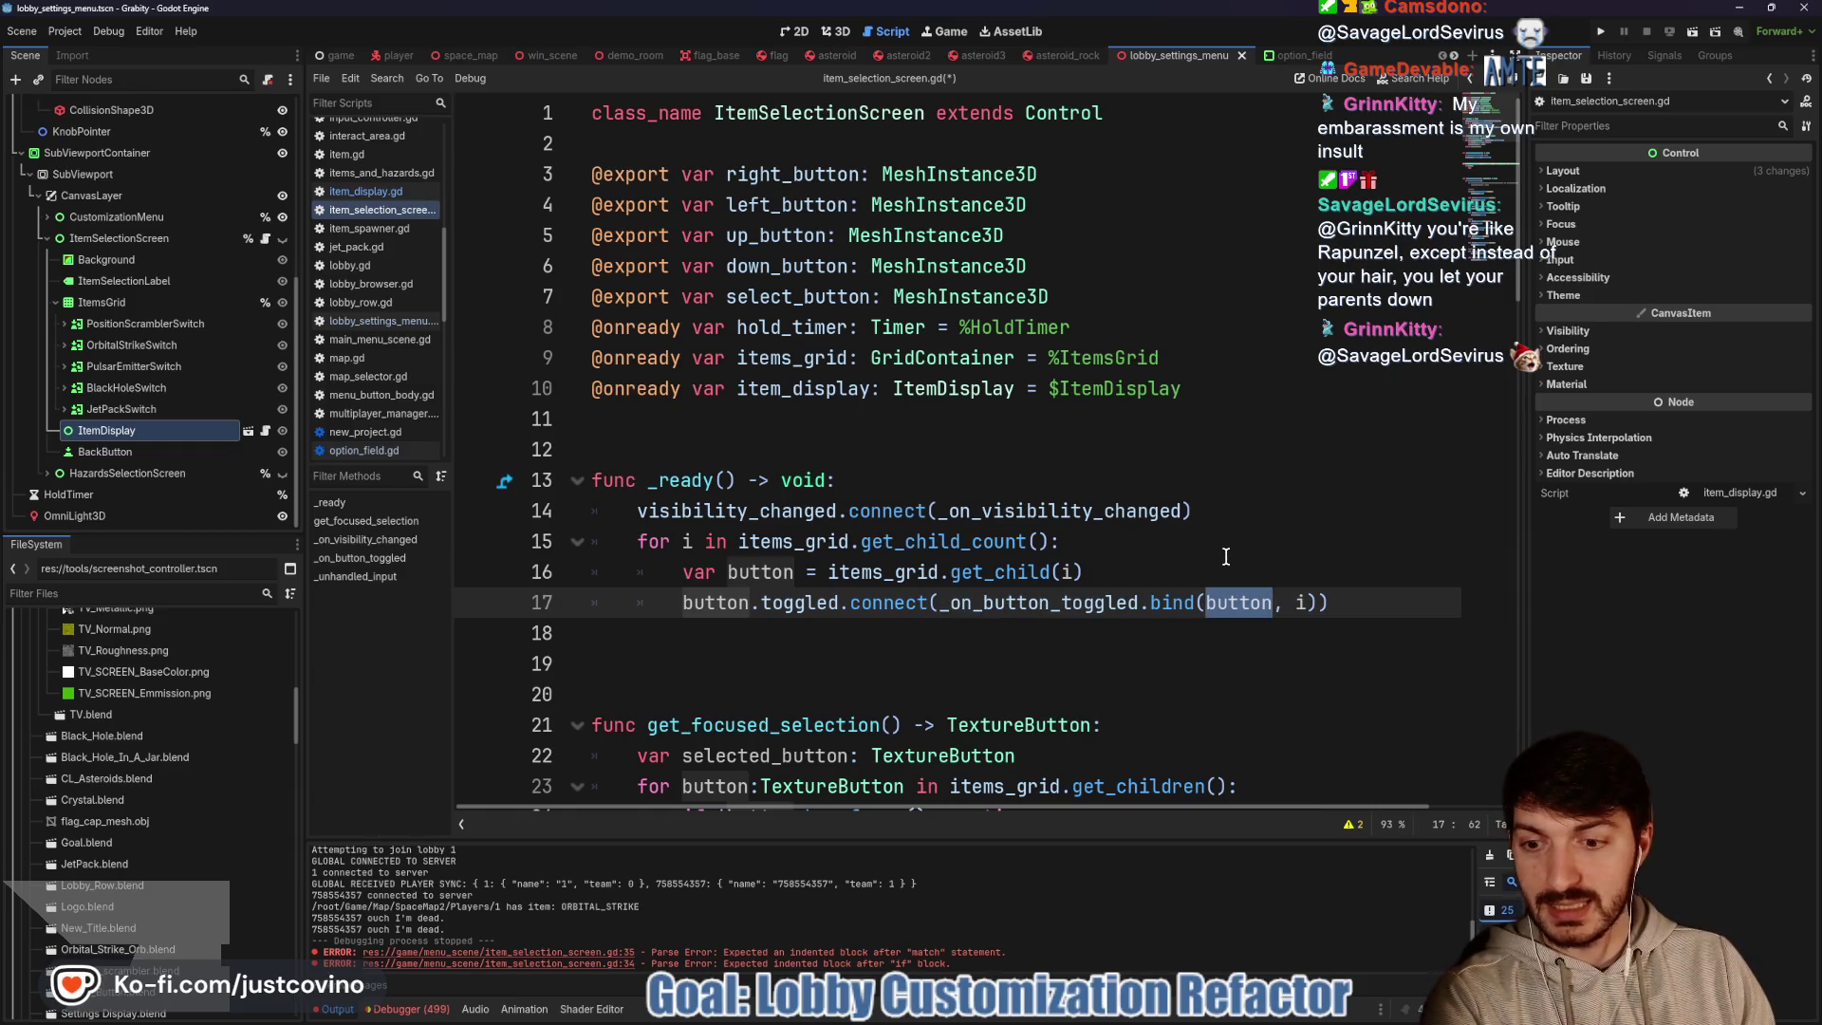
click(1490, 857)
click(929, 634)
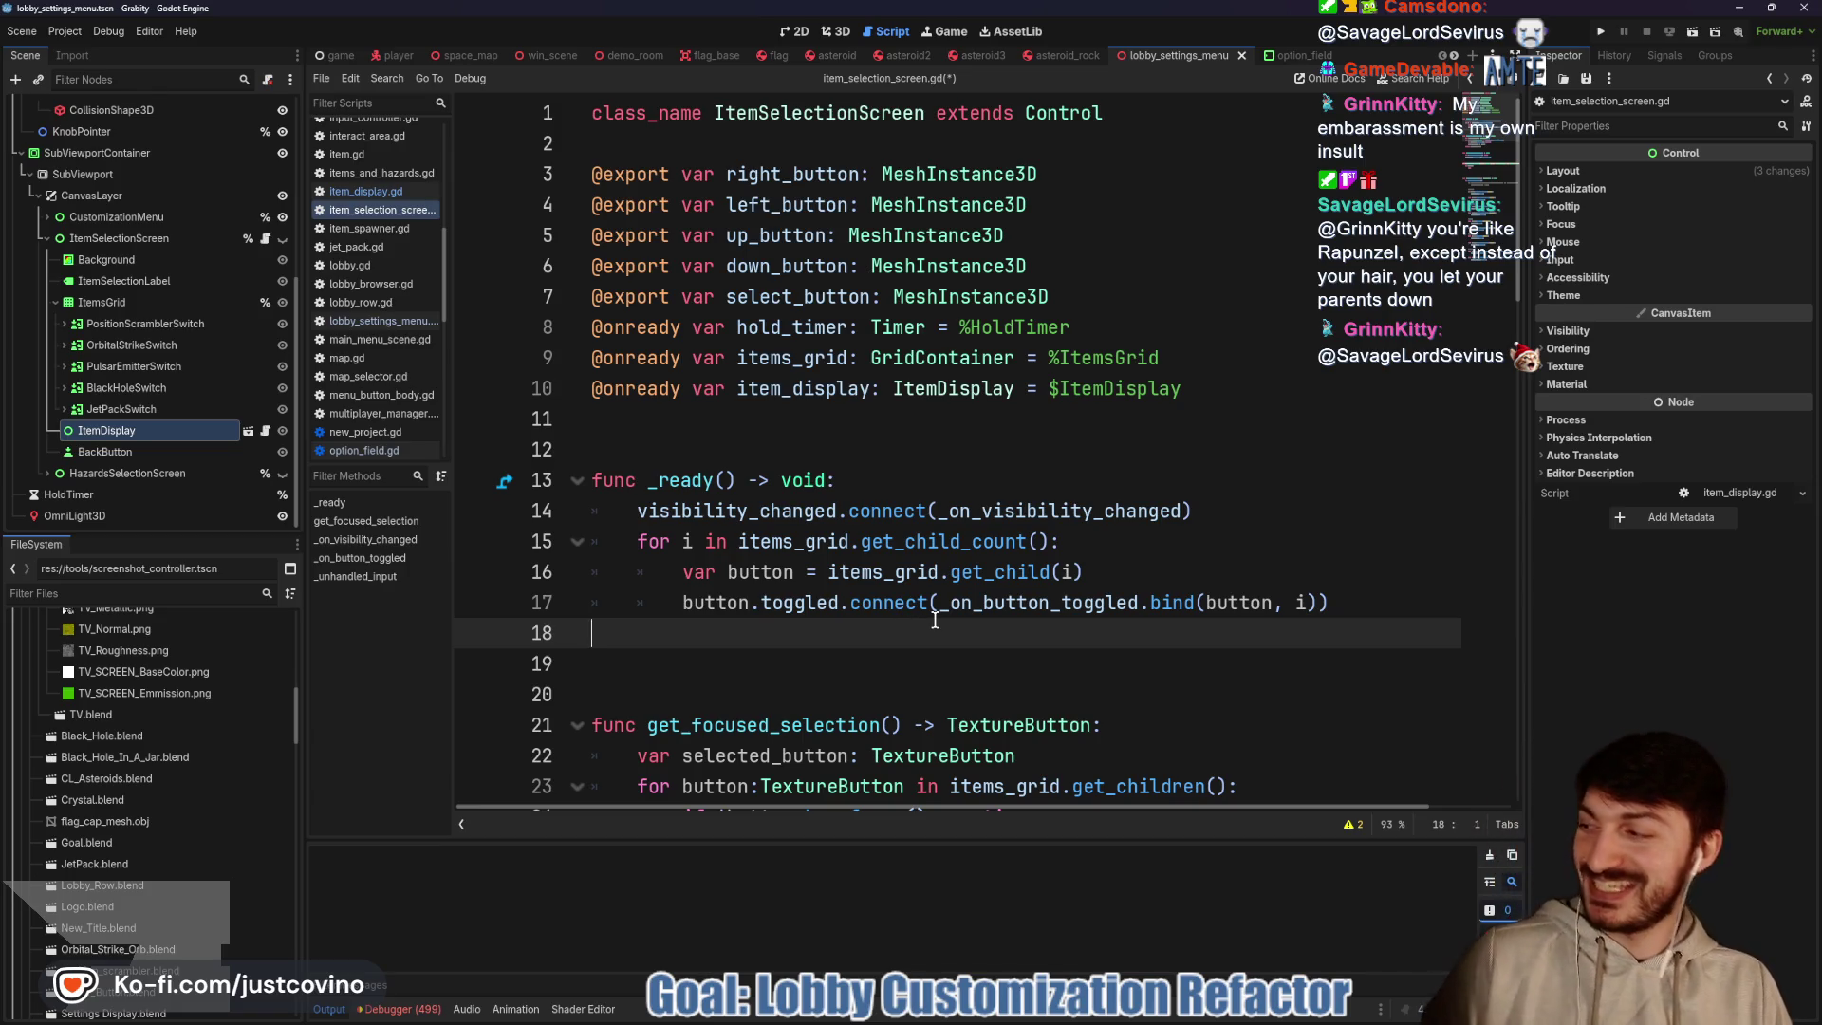
scroll(933, 619, down, 6)
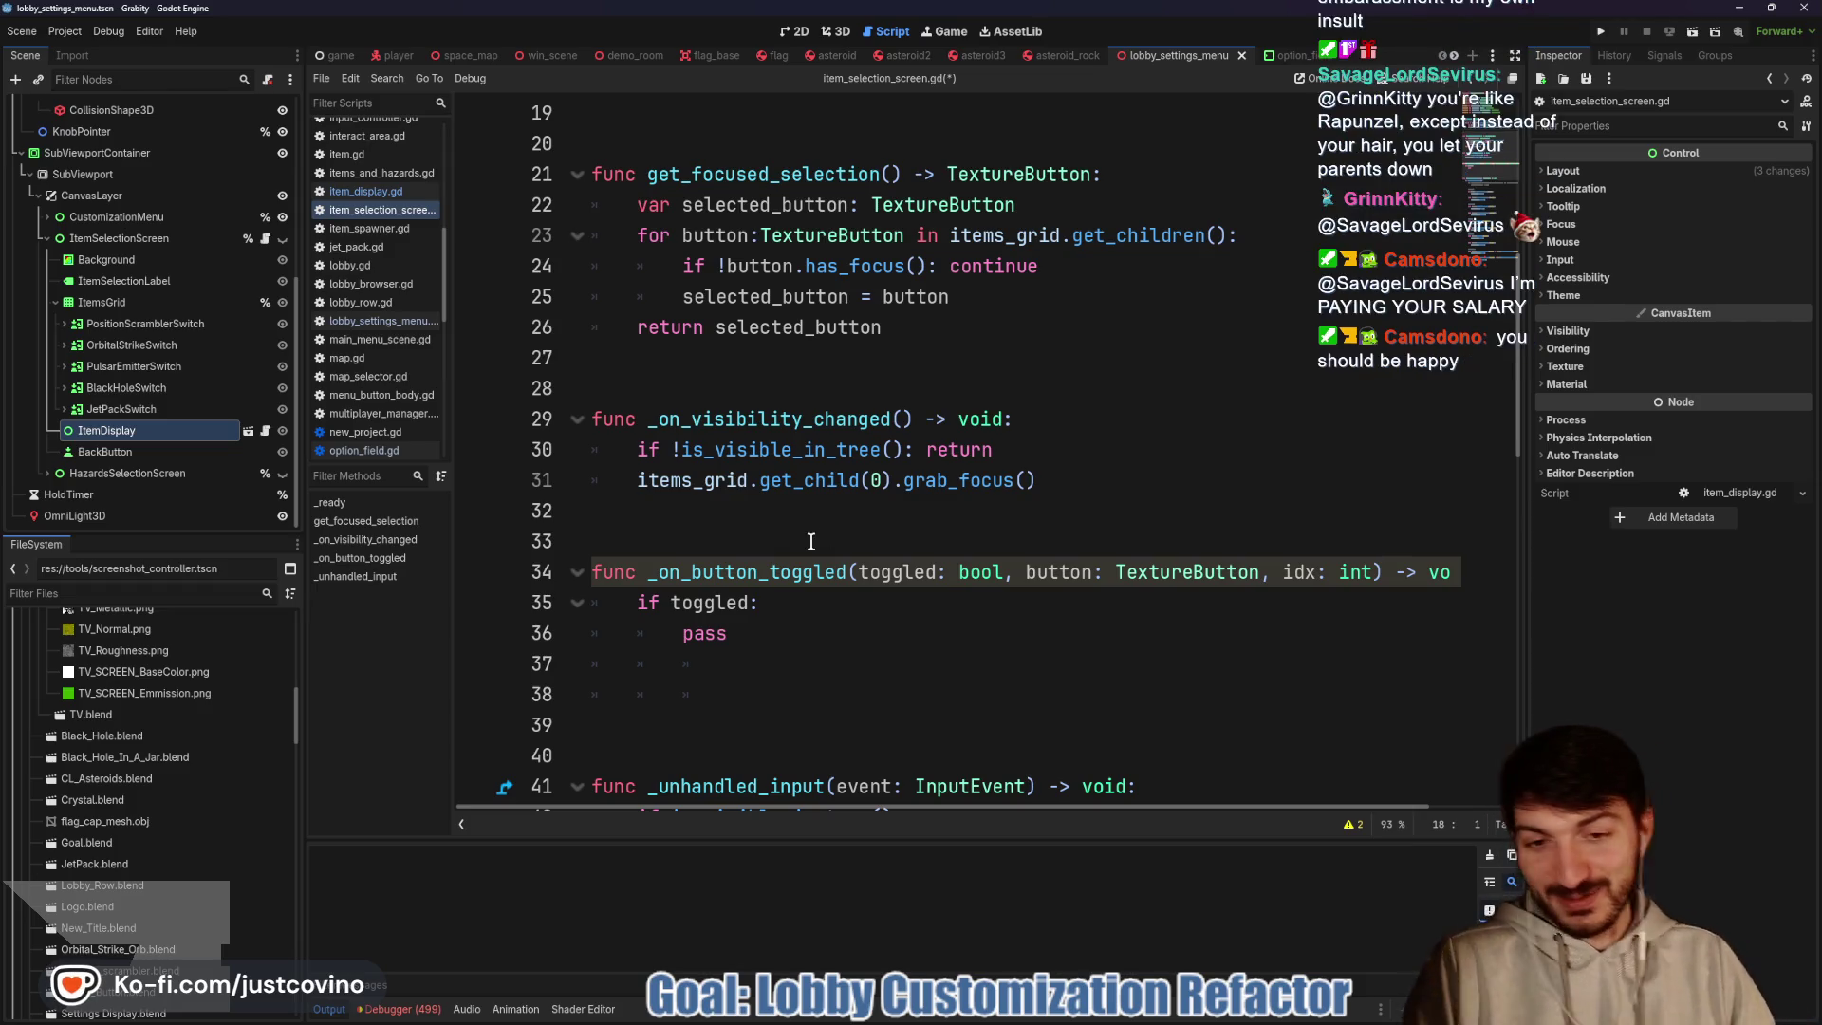
click(790, 629)
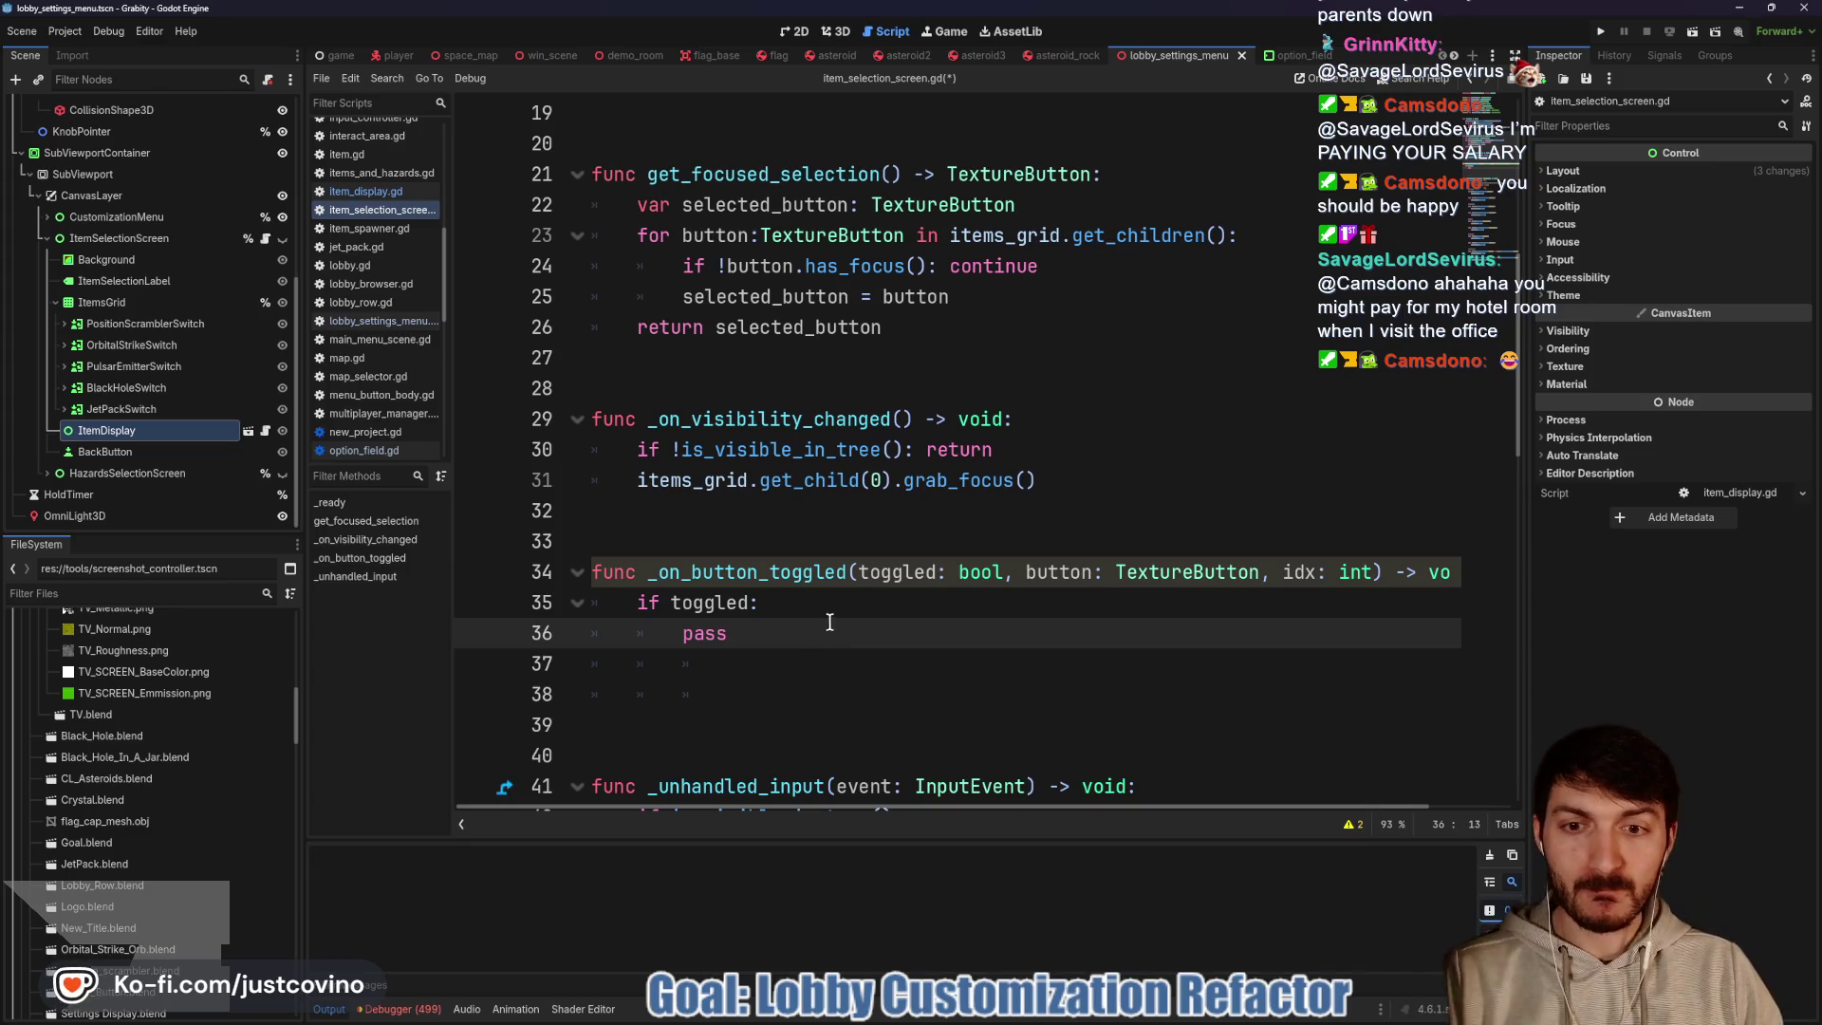
scroll(814, 616, down, 1)
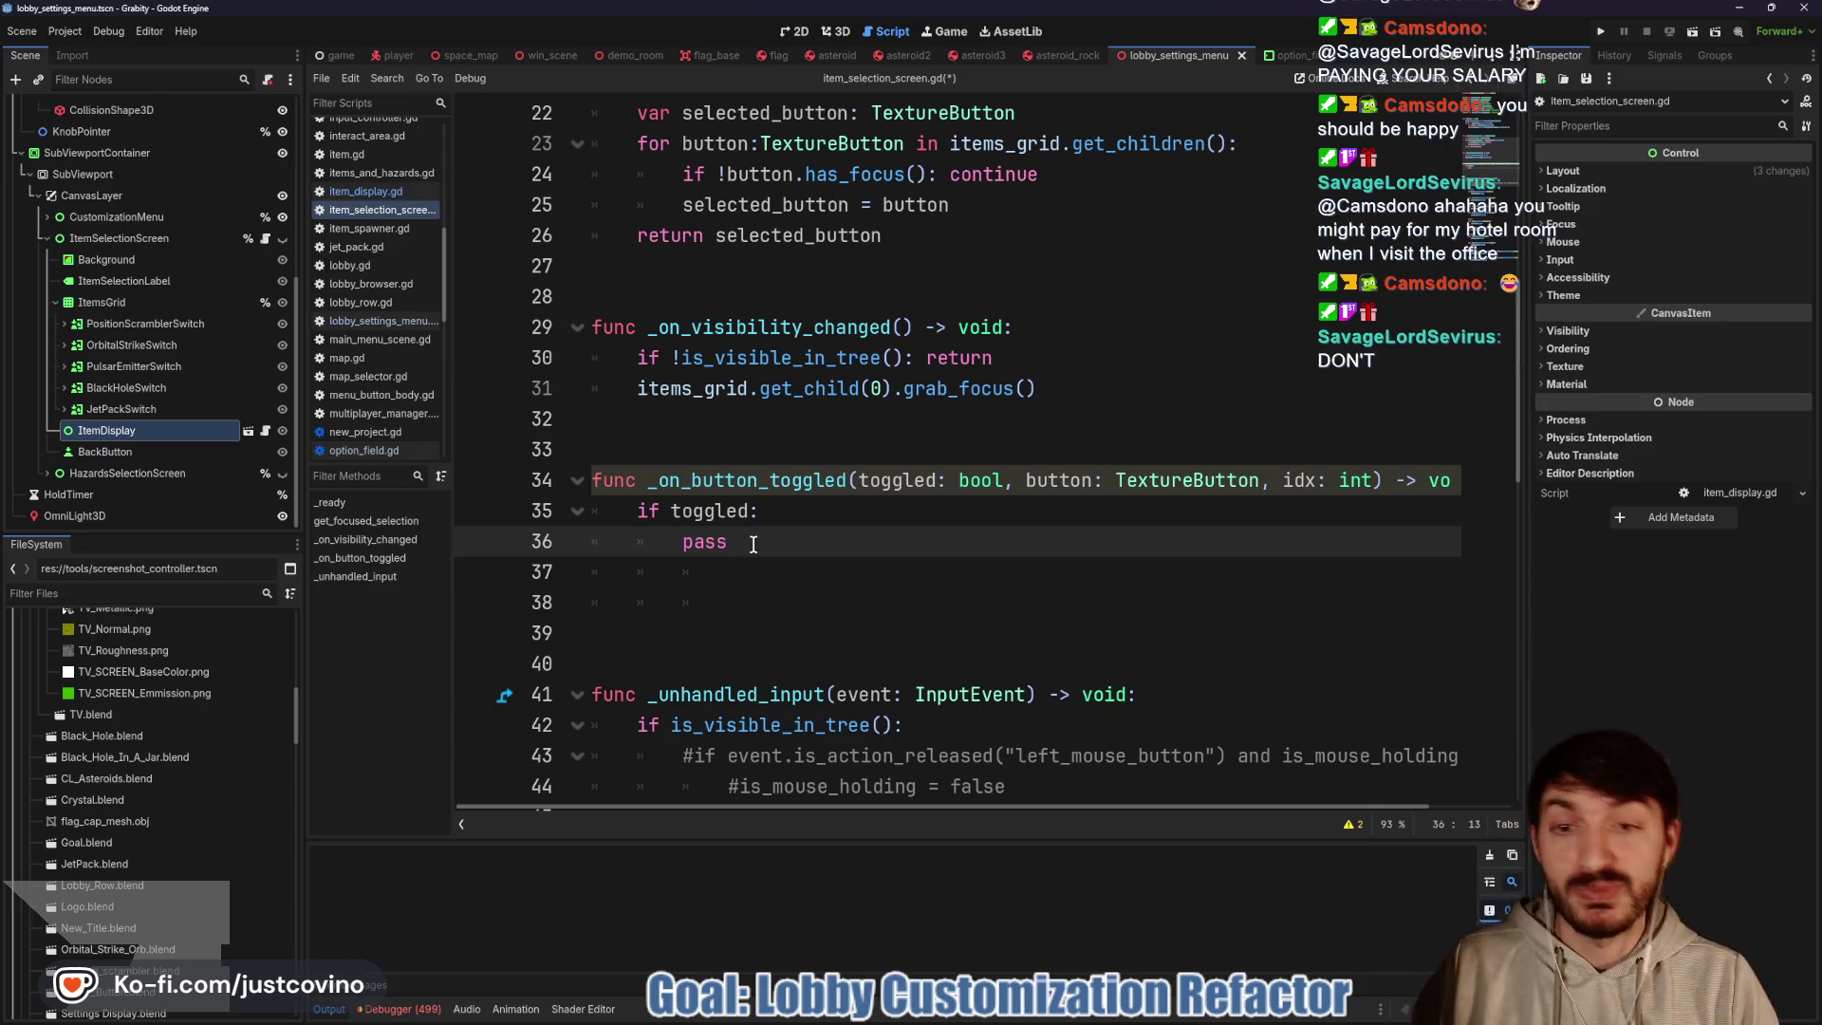
Replace pass with a Global.items_dictionary[i]["toggled"] lookup
key(BackSpace)
key(BackSpace)
key(BackSpace)
text(Global.items)
key(Return)
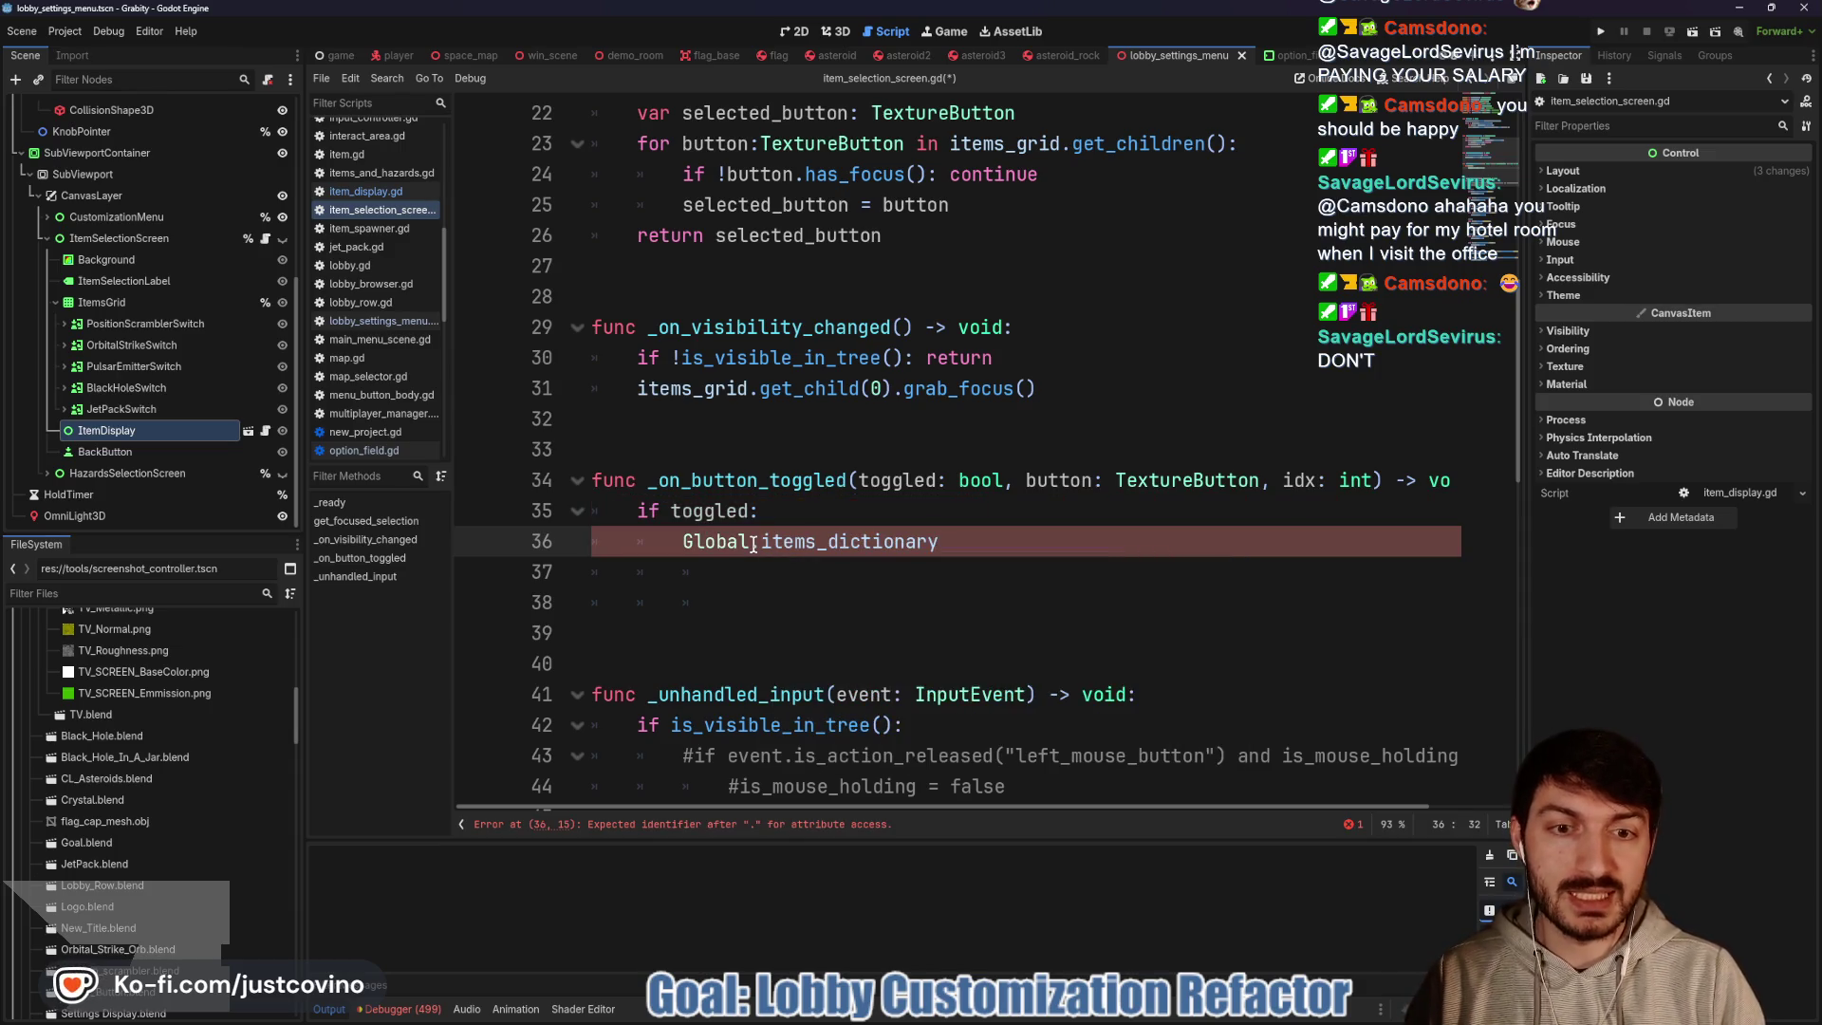
text([i)
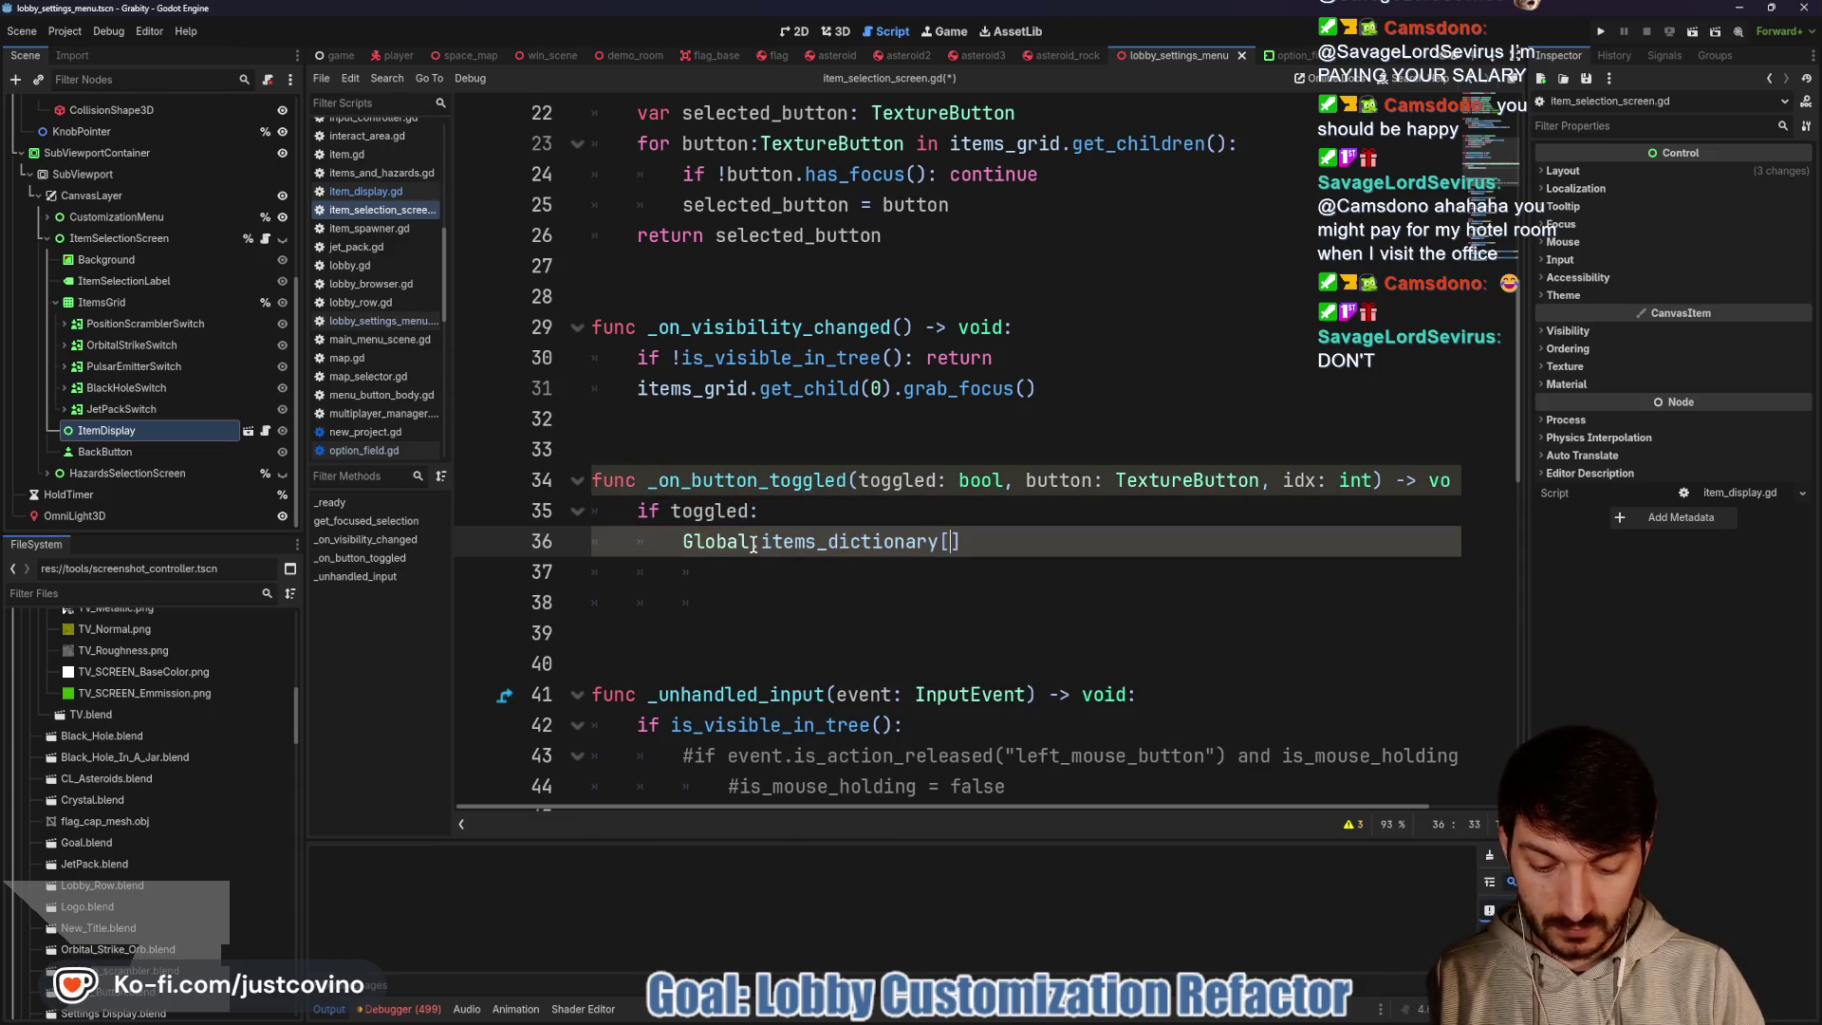
text(][")
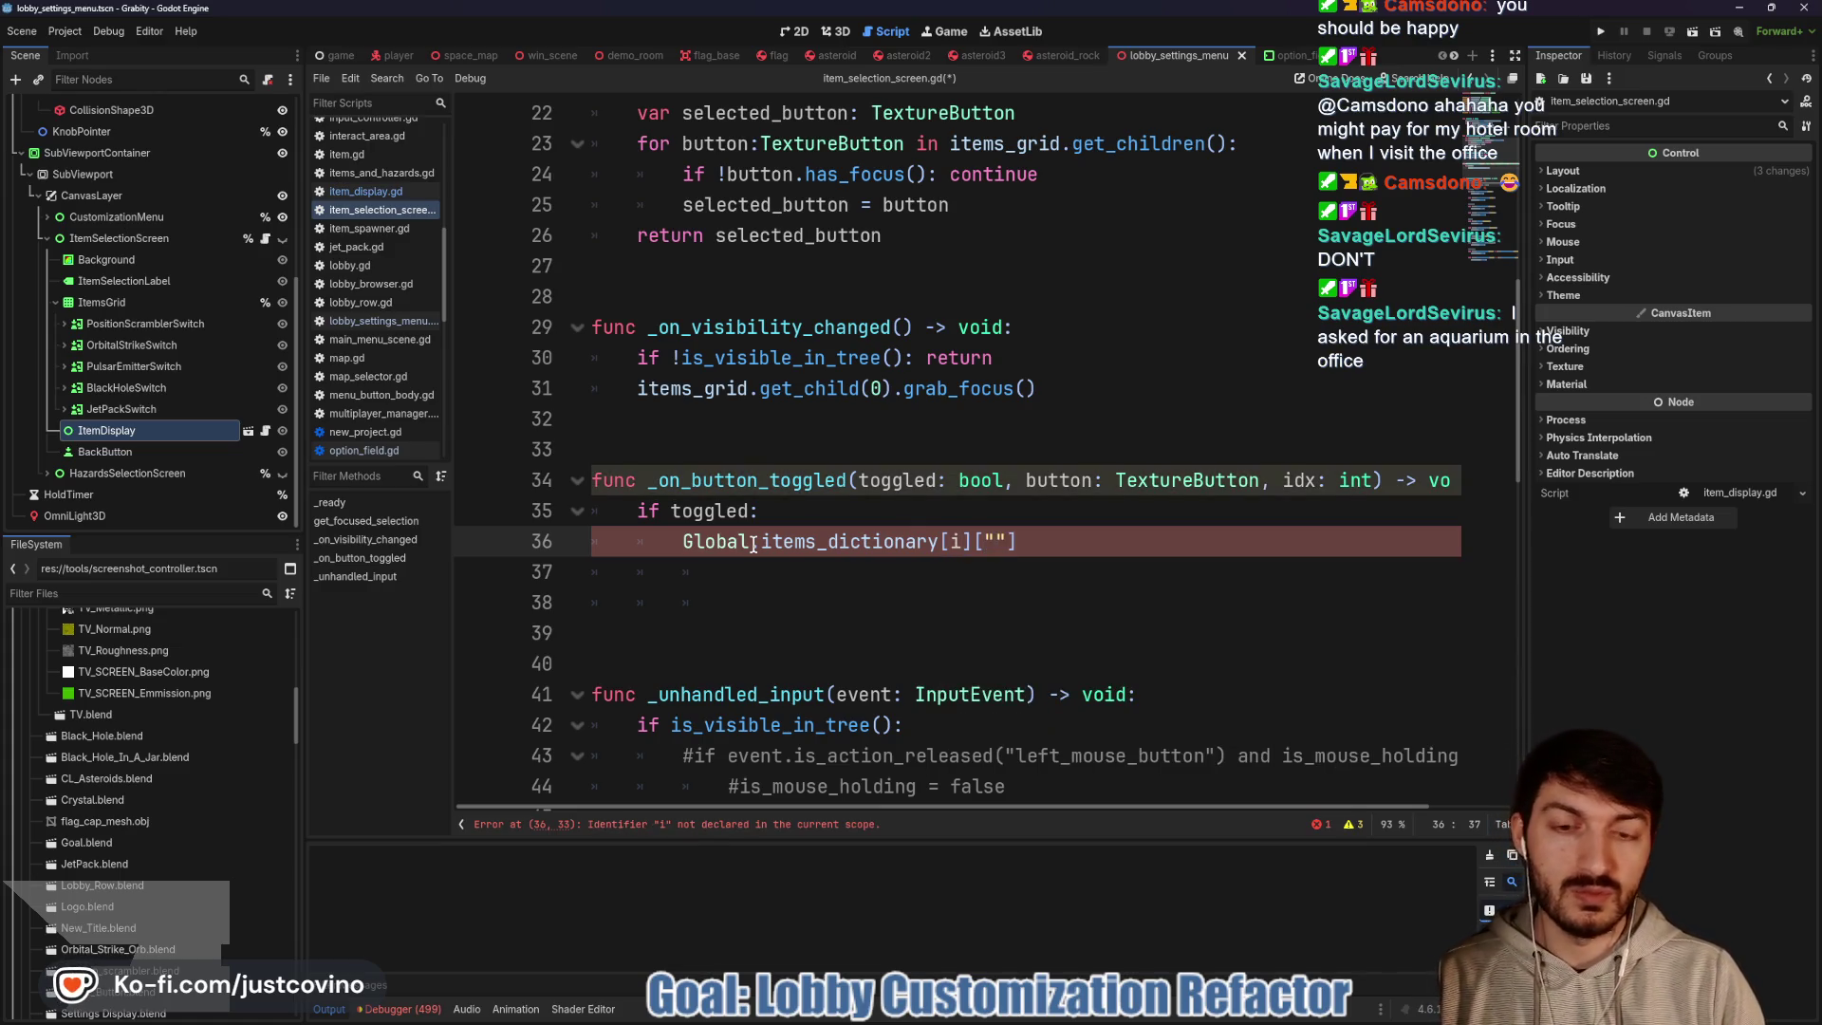
Inspect items_dictionary in global.gd and item_display.gd, then return to item_selection_screen.gd
ctrl+click(703, 541)
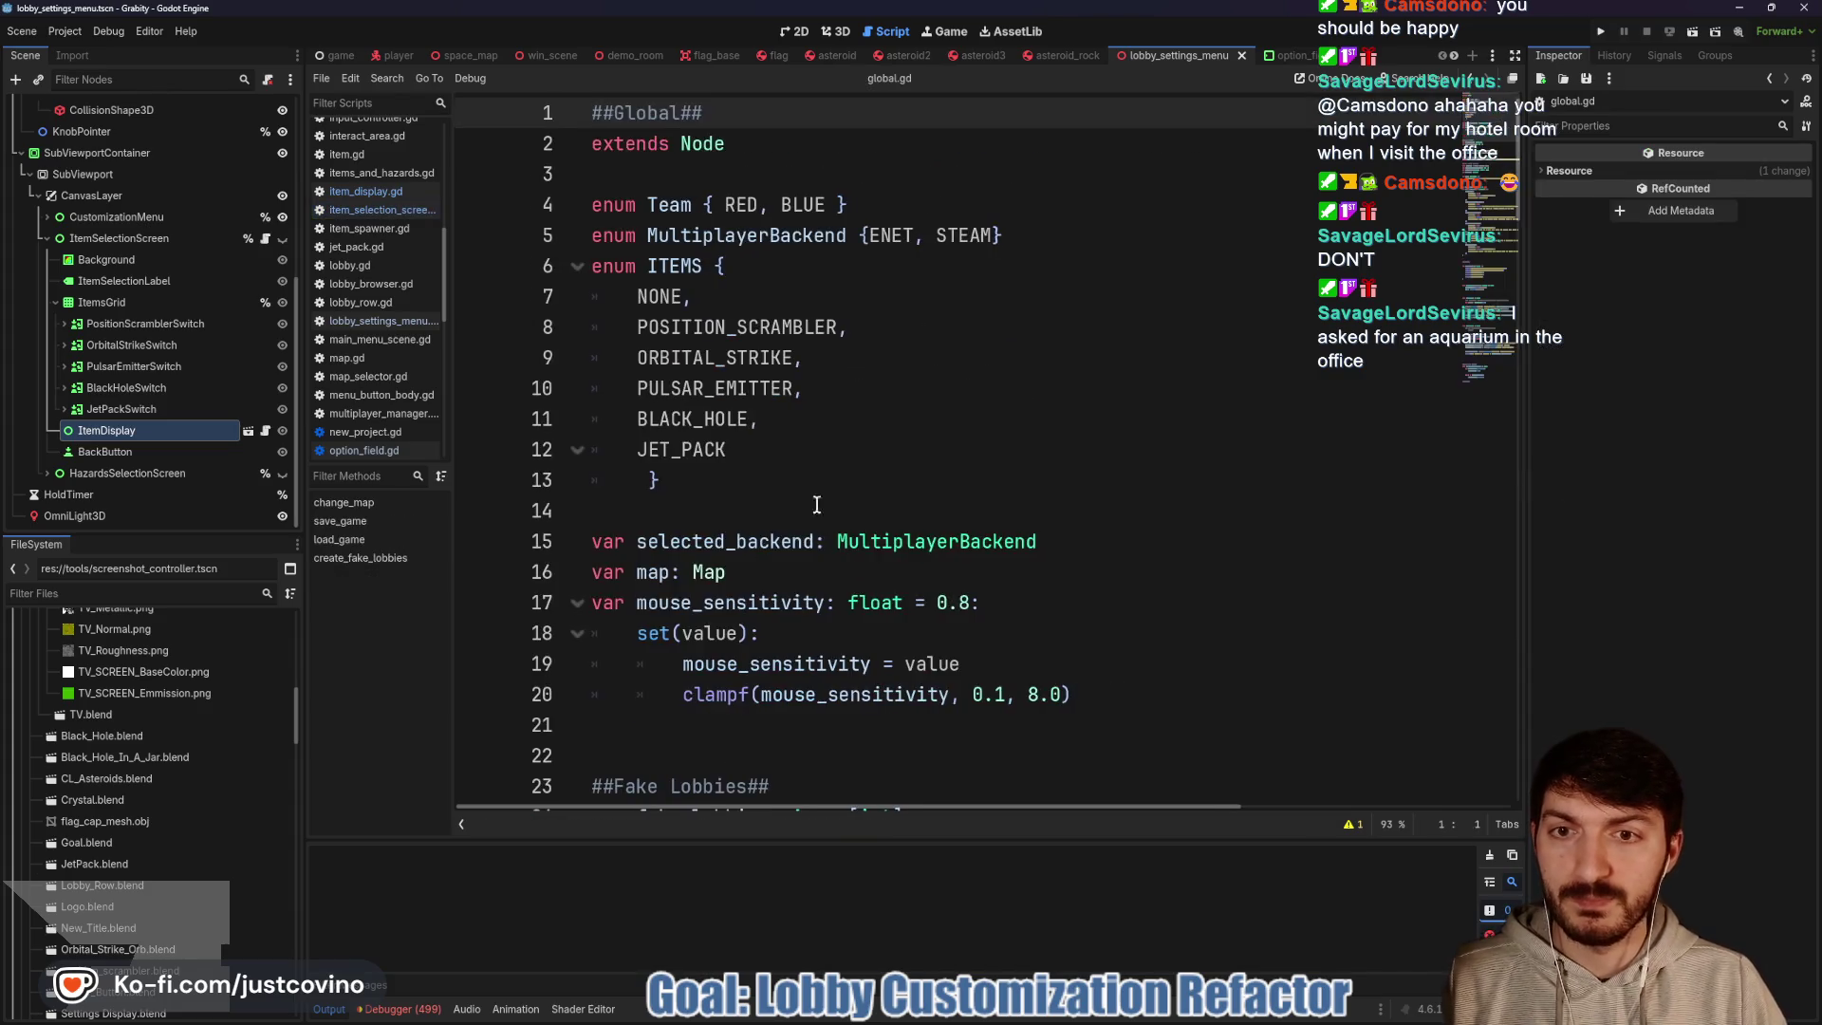
scroll(787, 454, down, 5)
scroll(787, 454, down, 8)
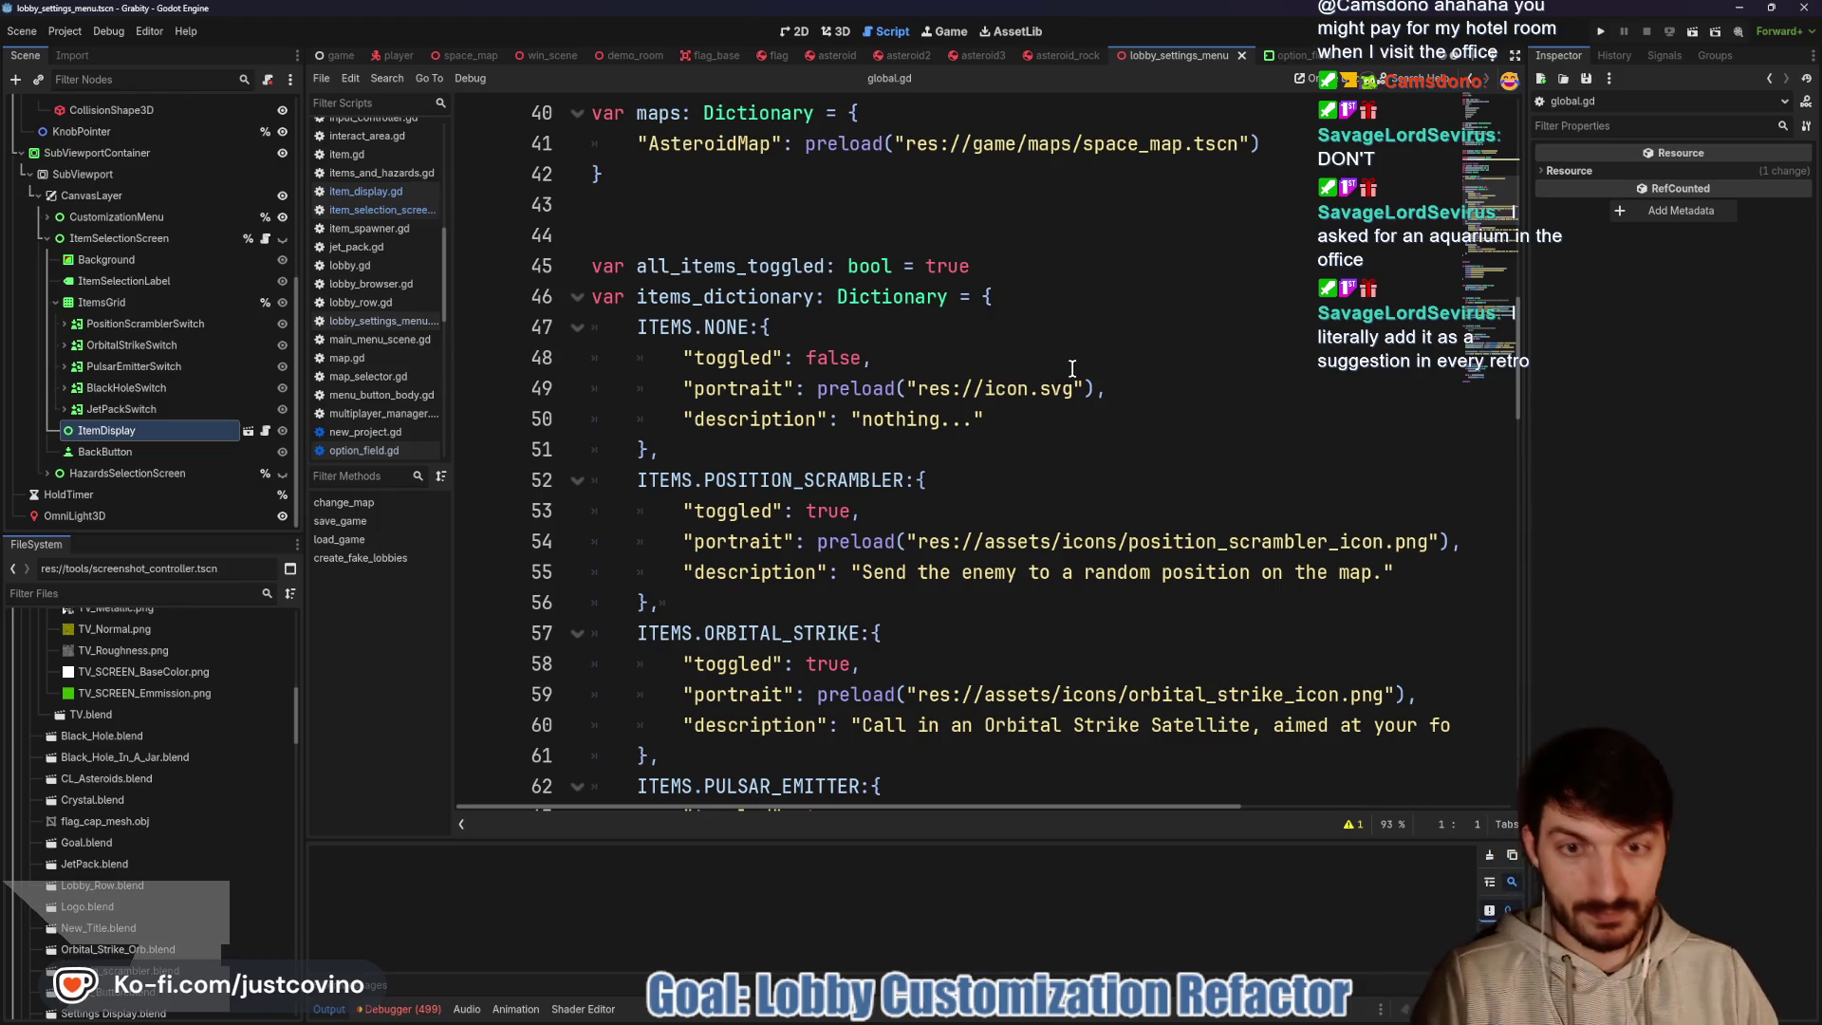
scroll(1072, 368, up, 4)
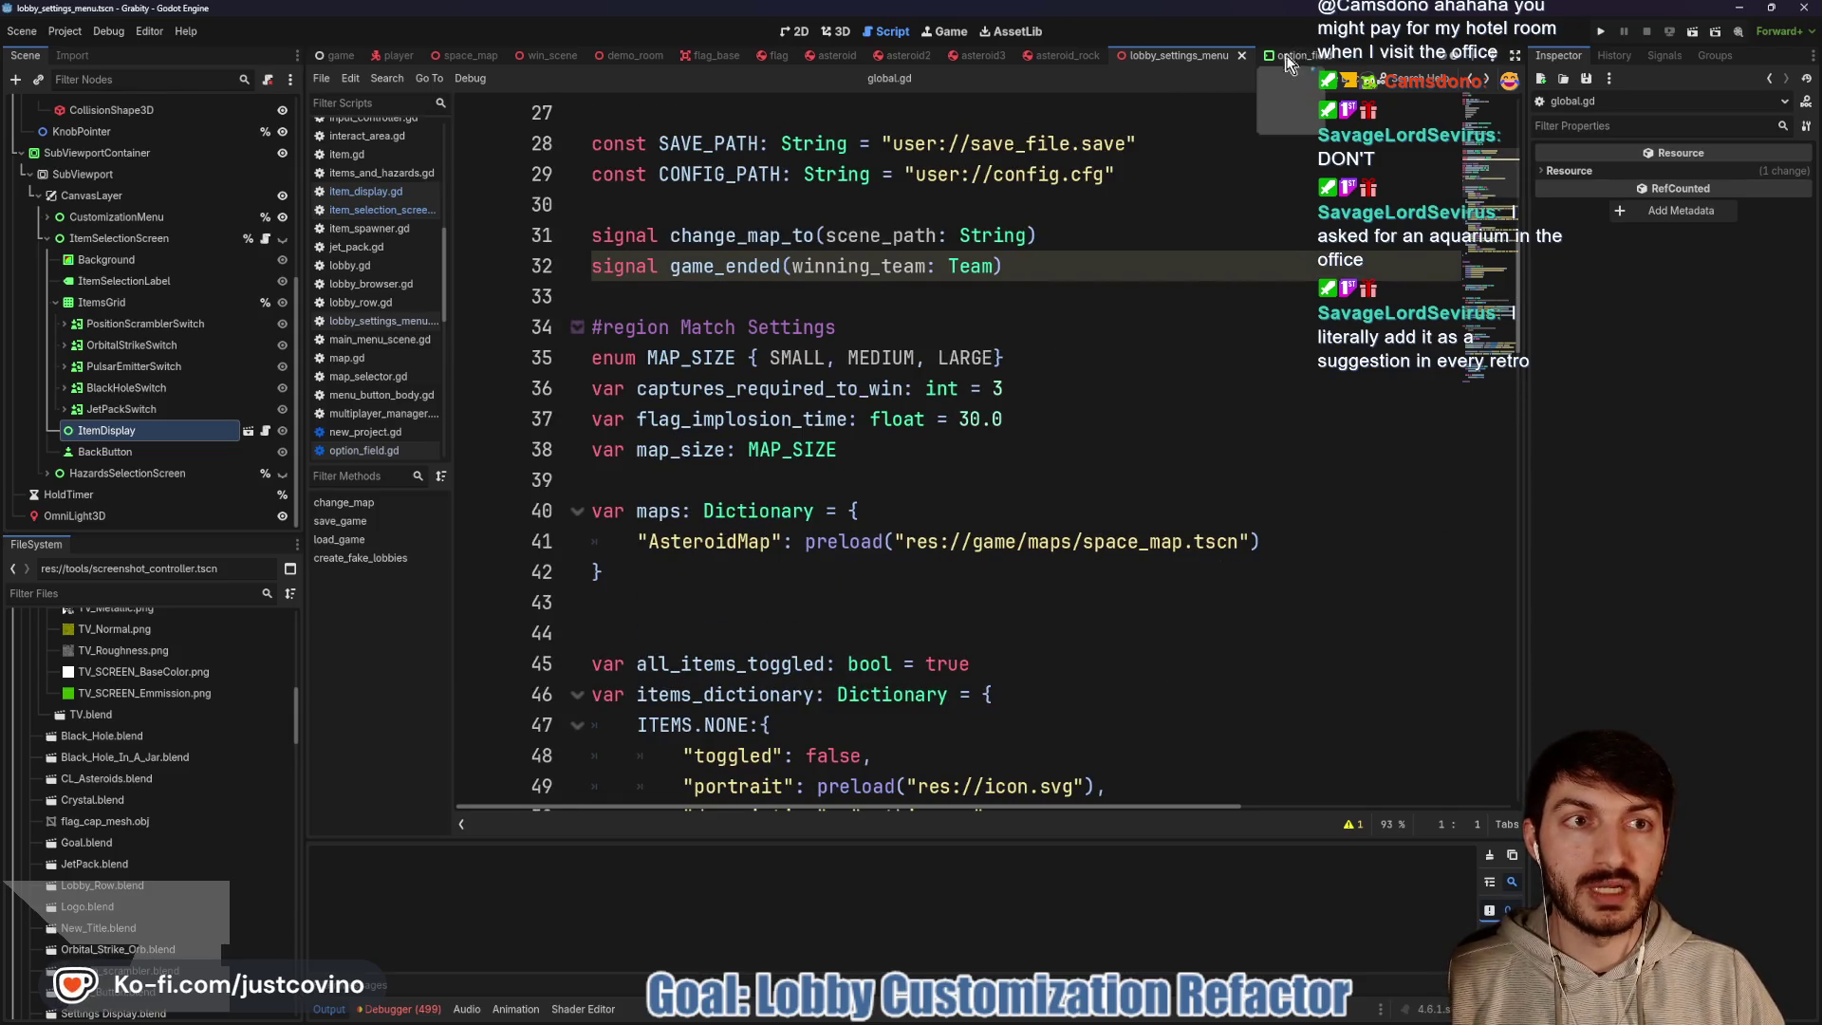
click(267, 432)
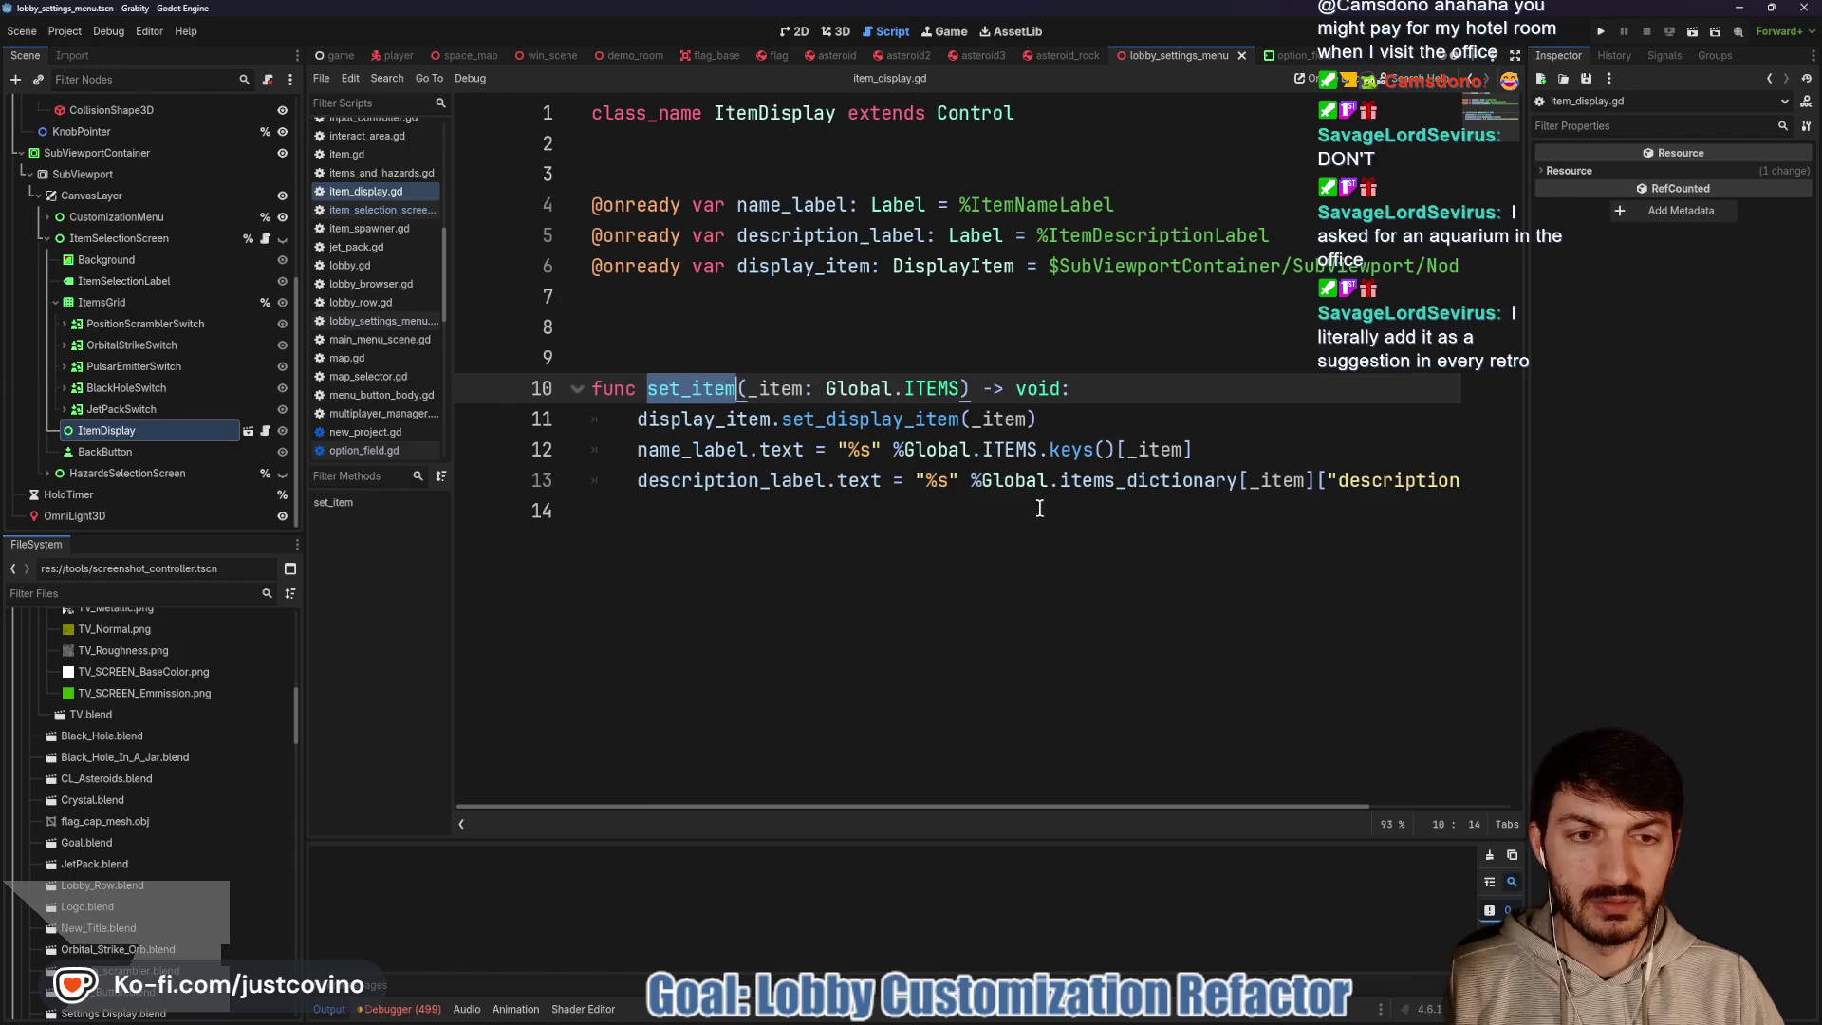
scroll(1101, 512, right, 4)
scroll(1063, 493, left, 4)
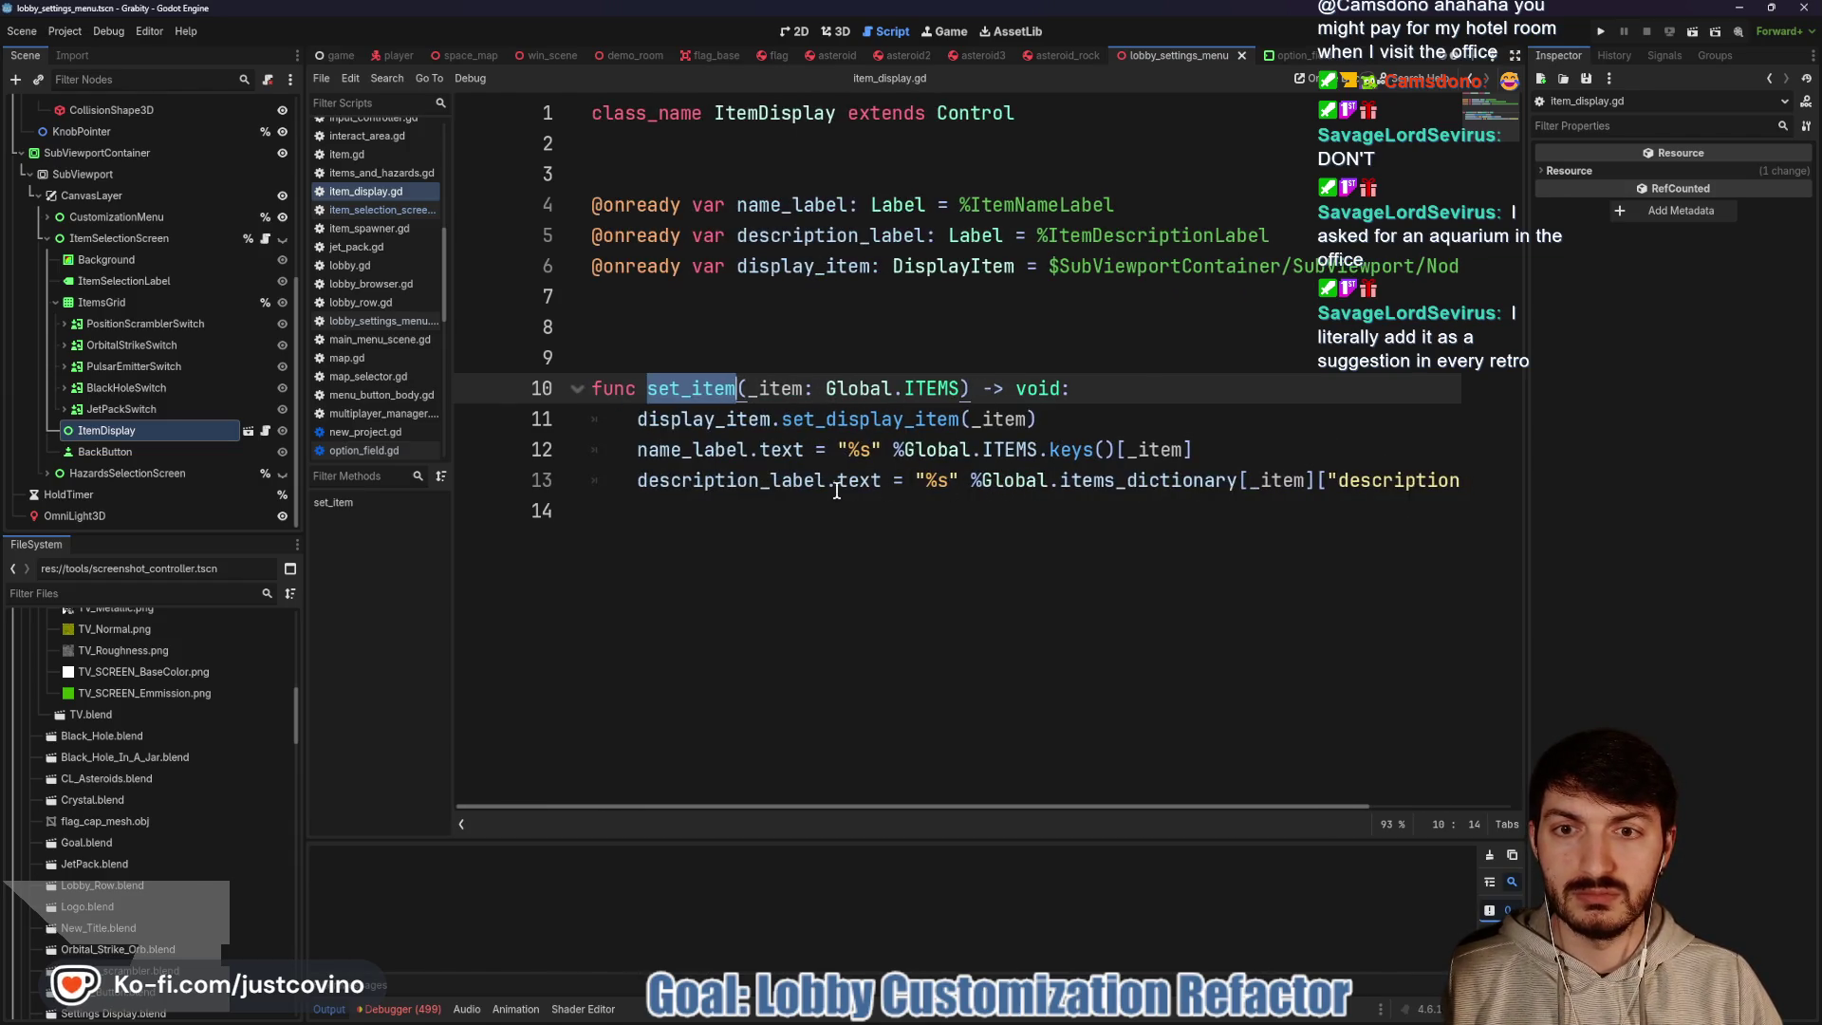
click(265, 238)
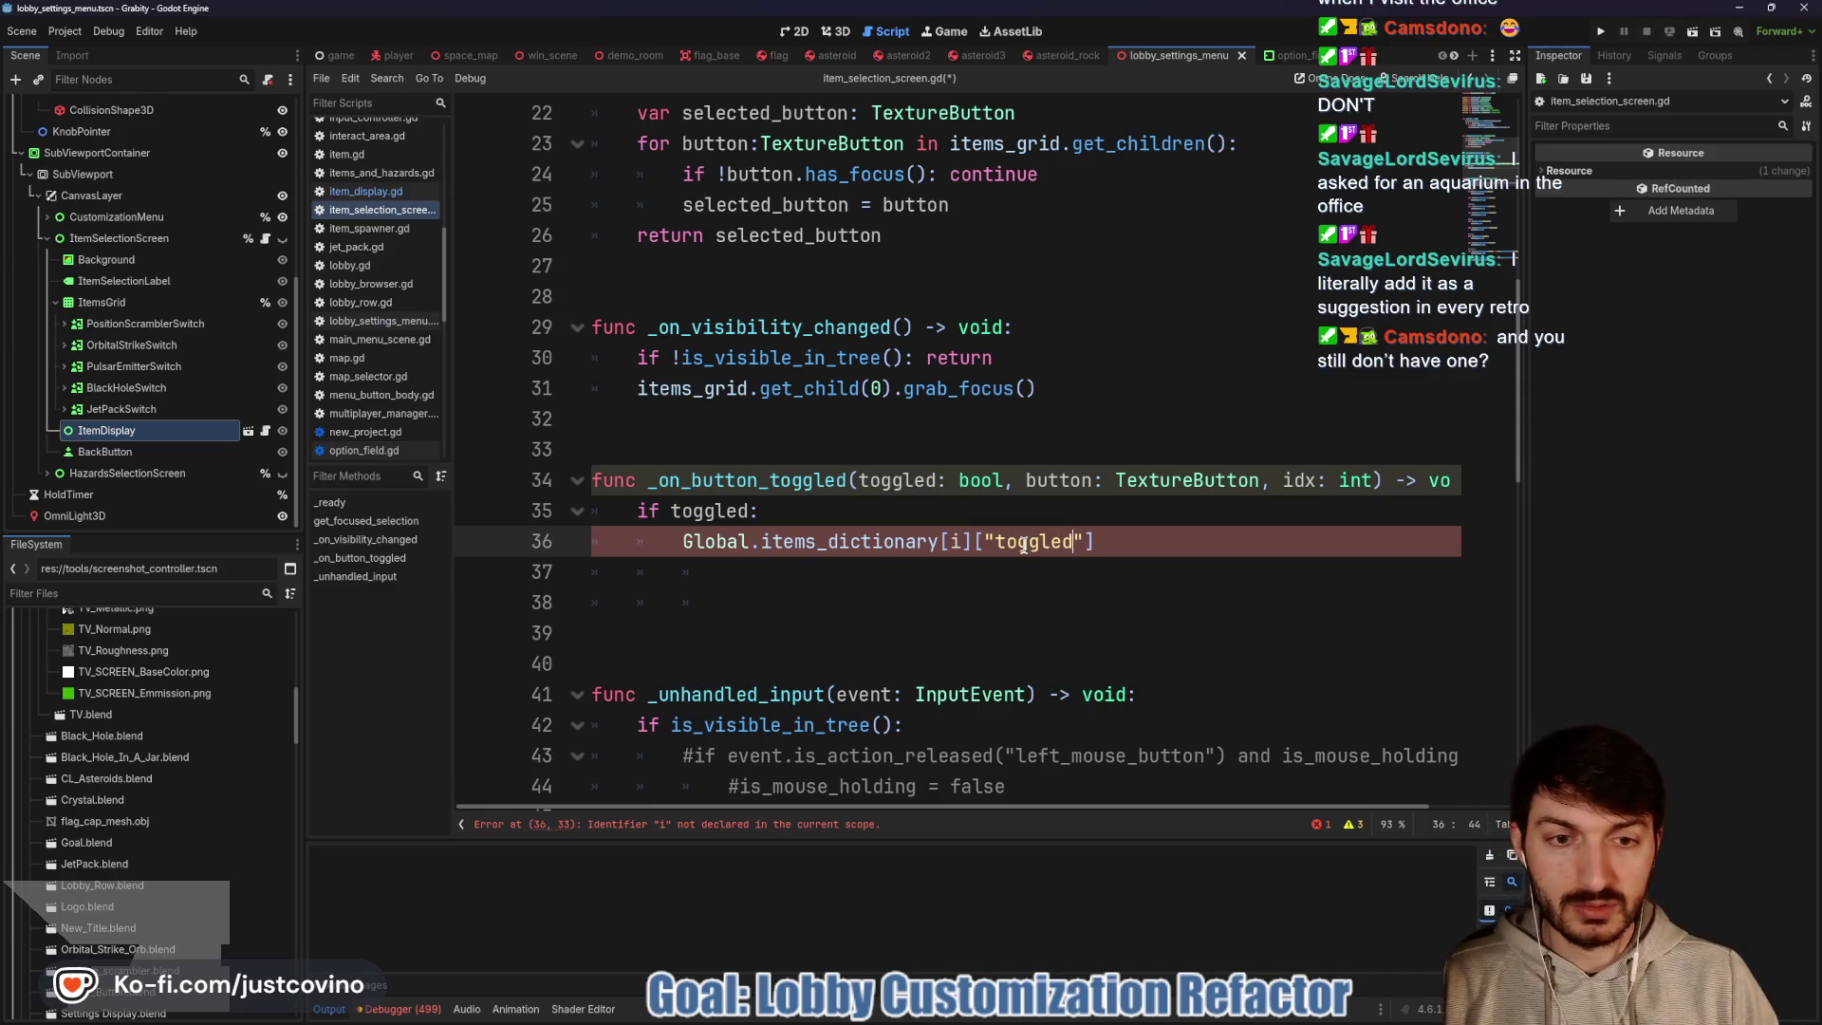
Make it 'Global.items_dictionary[idx]["toggled"] = toggled' and move it above the if toggled check
text( = toggled)
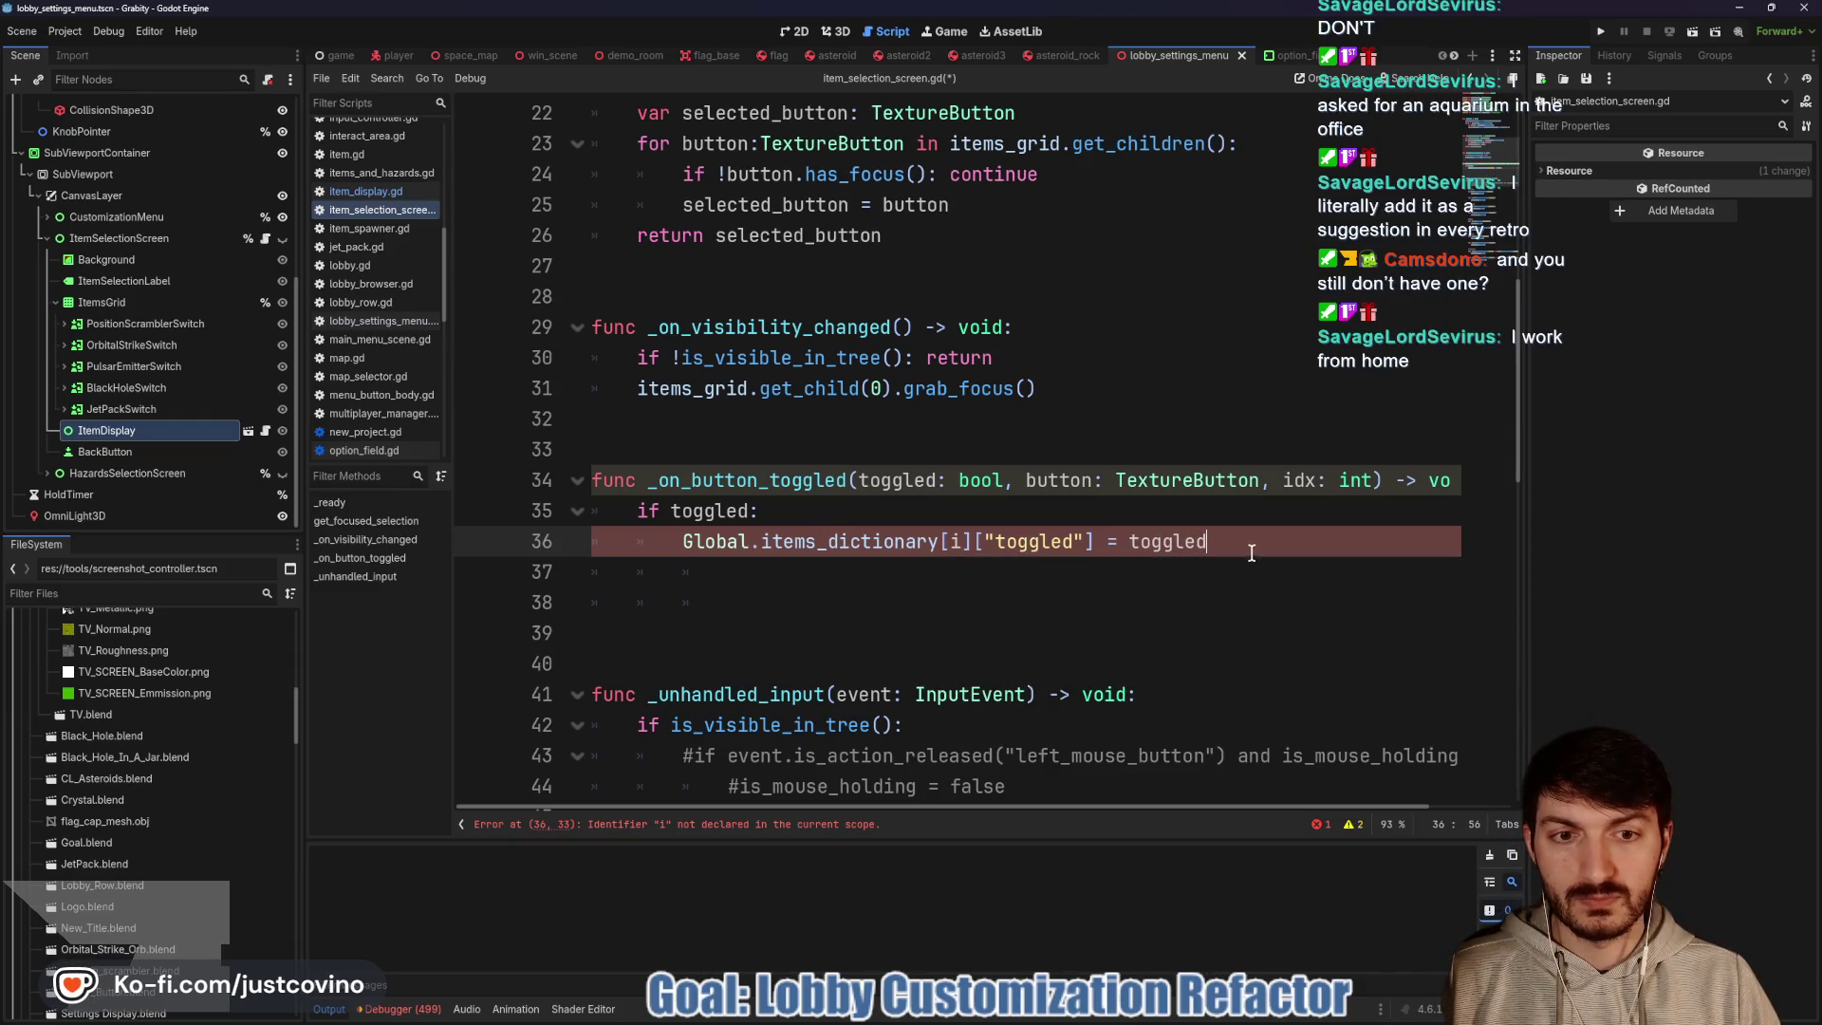
drag(1253, 553, 653, 547)
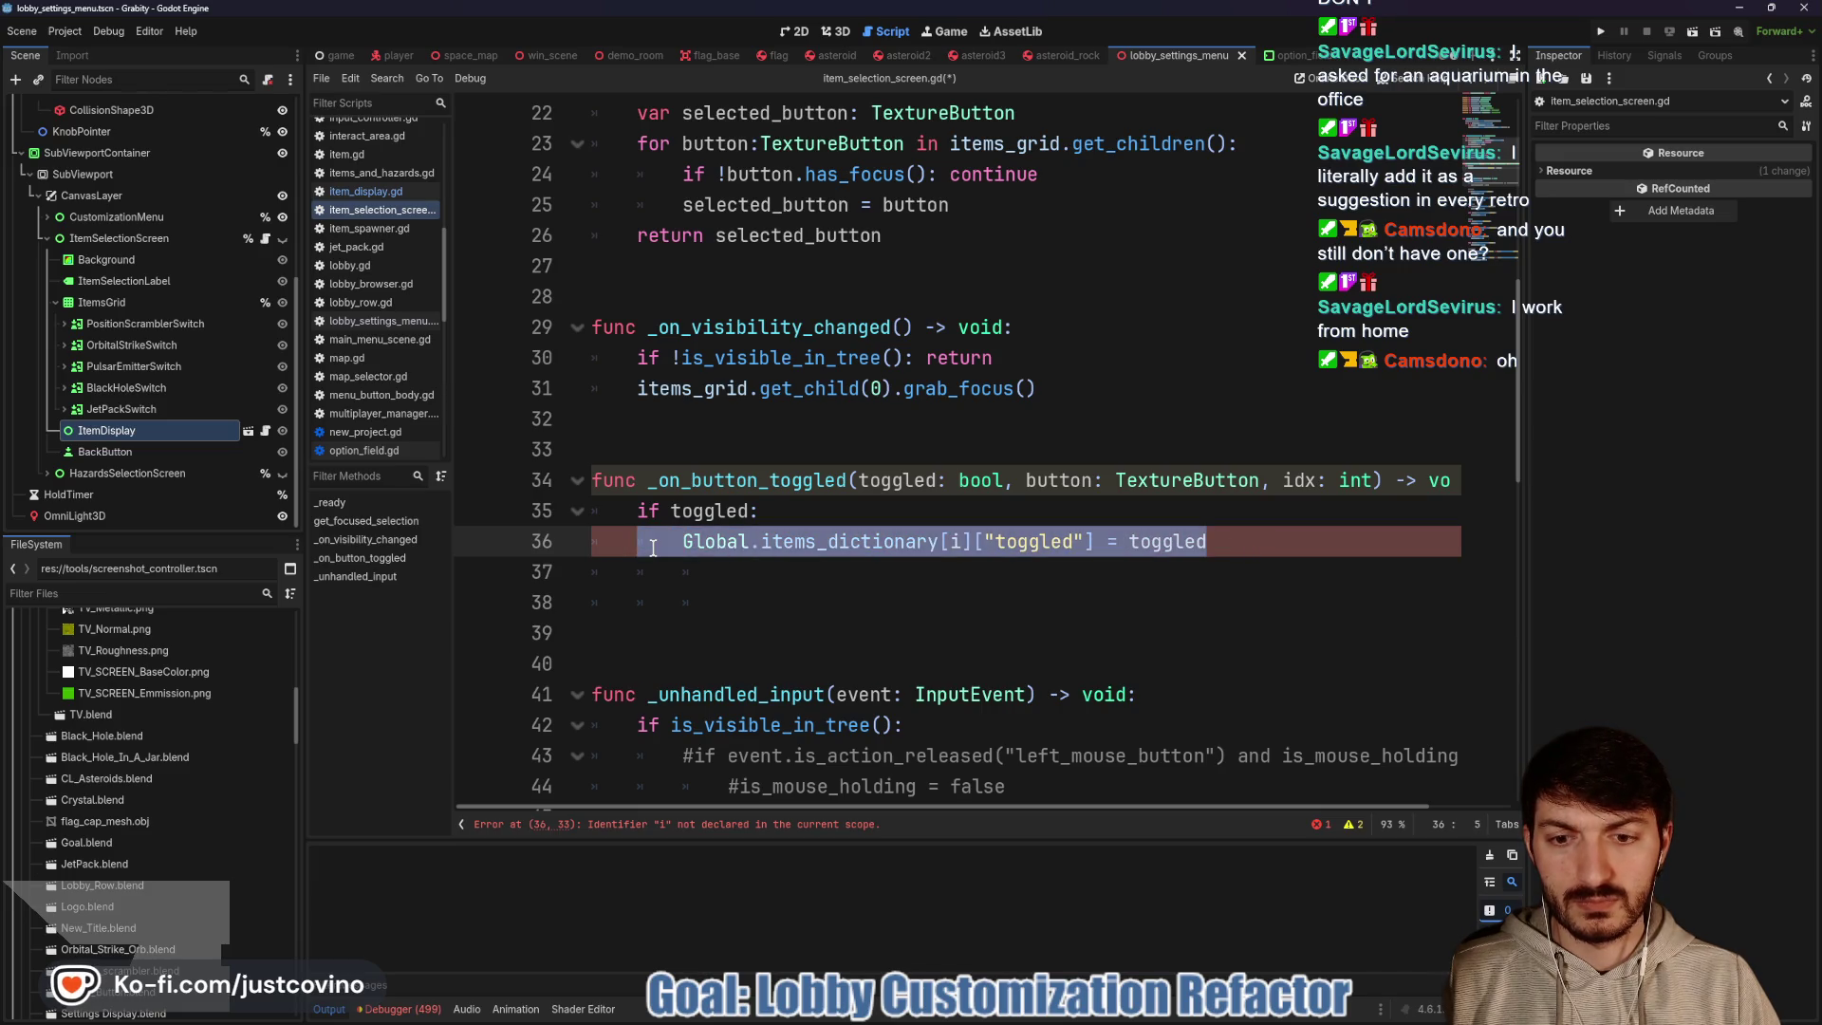
click(965, 541)
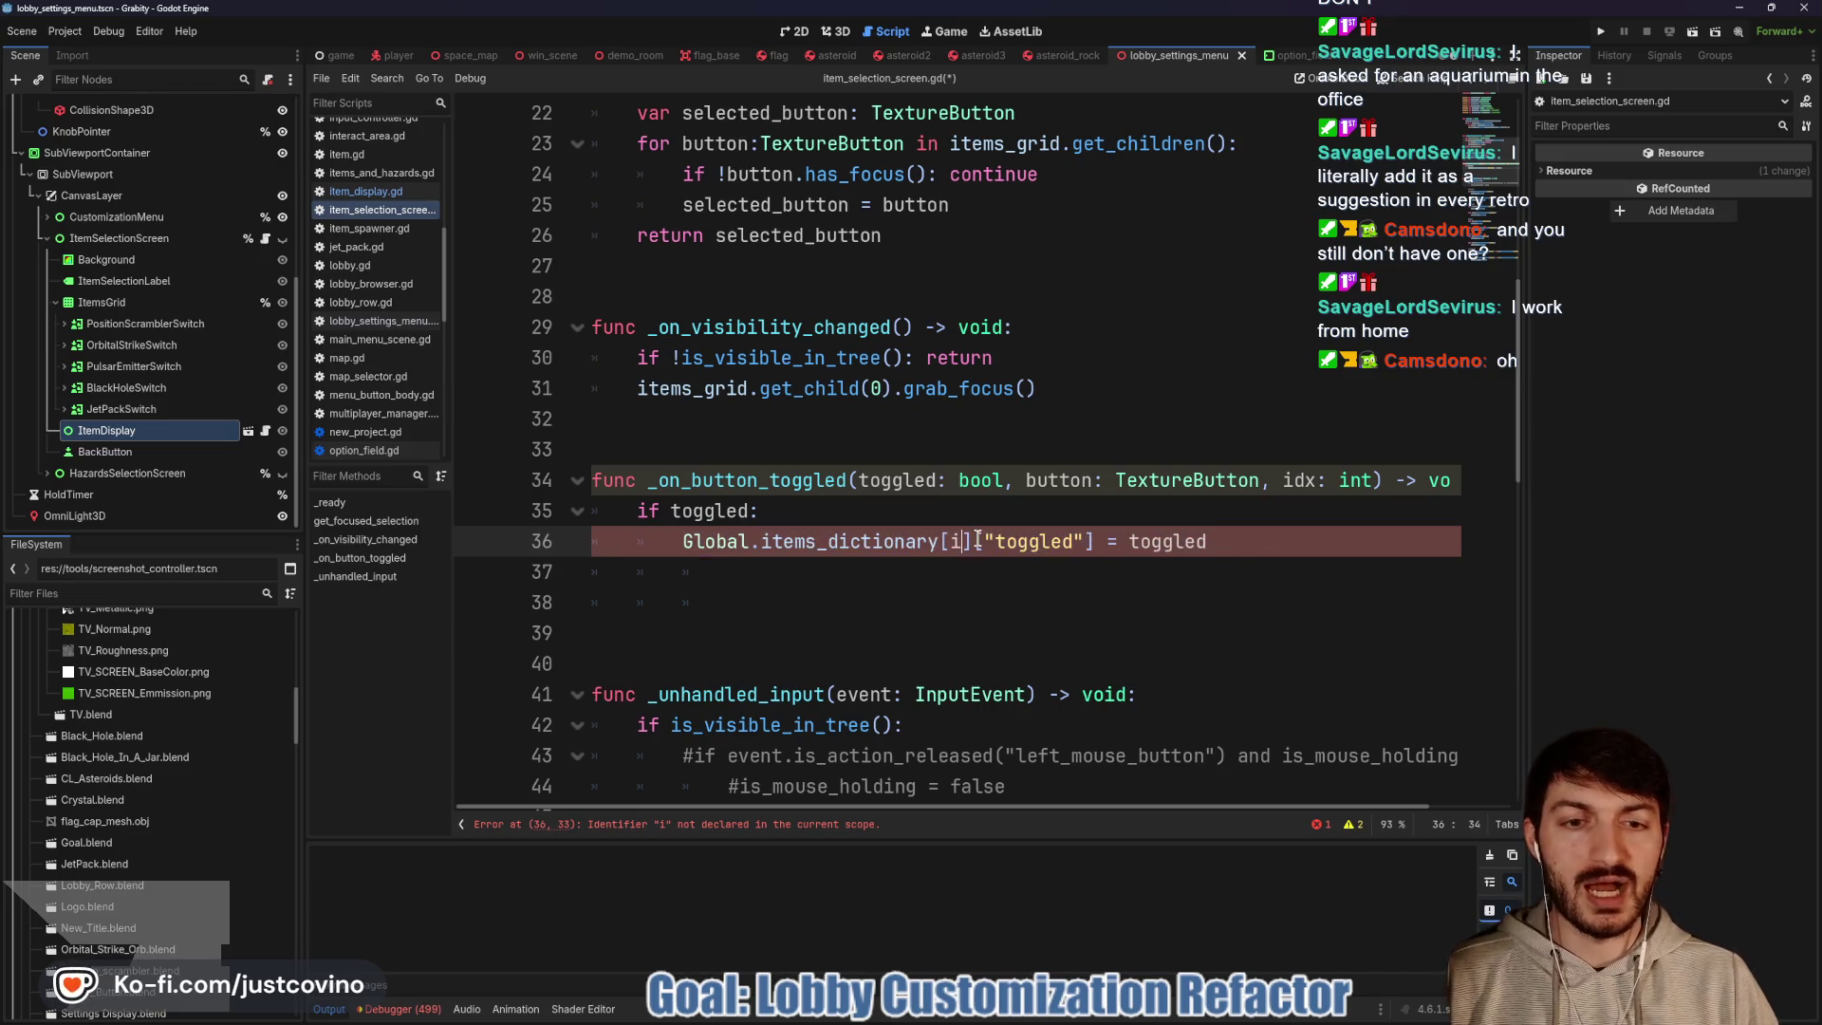
text(dx)
mouse_move(1232, 541)
mouse_down()
mouse_move(664, 544)
mouse_move(680, 511)
mouse_up()
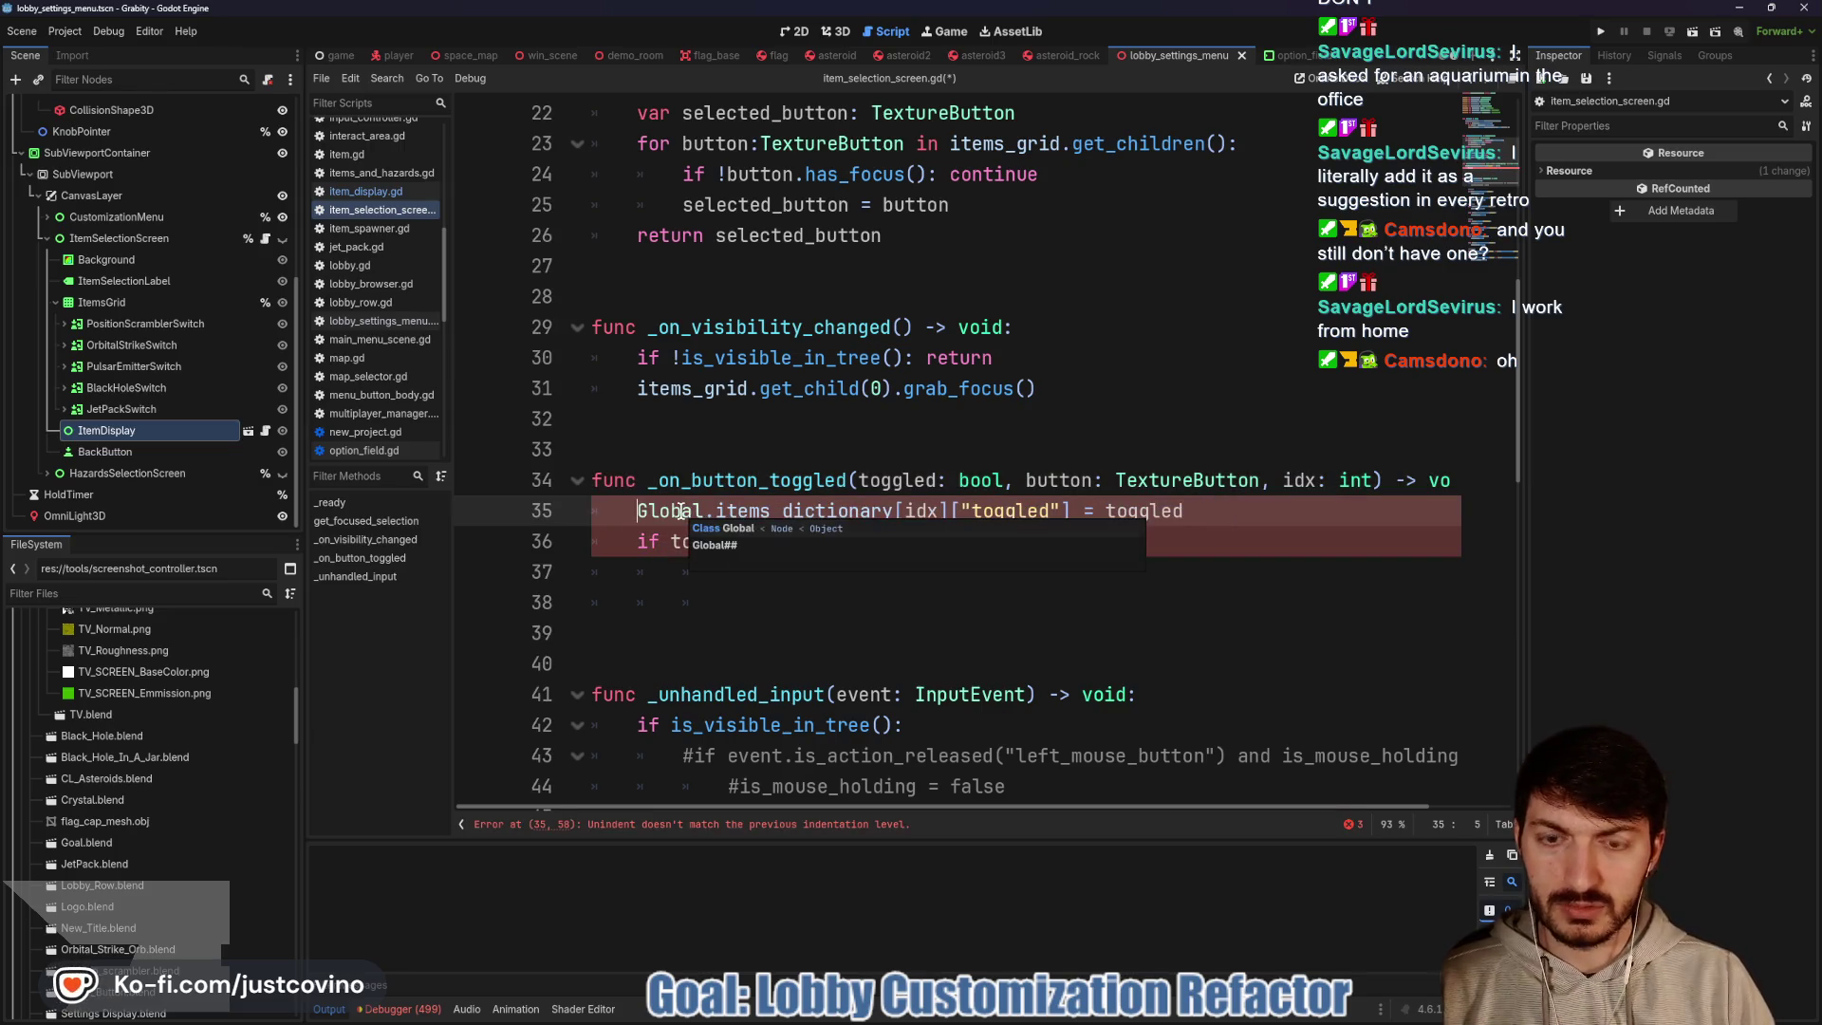
click(731, 574)
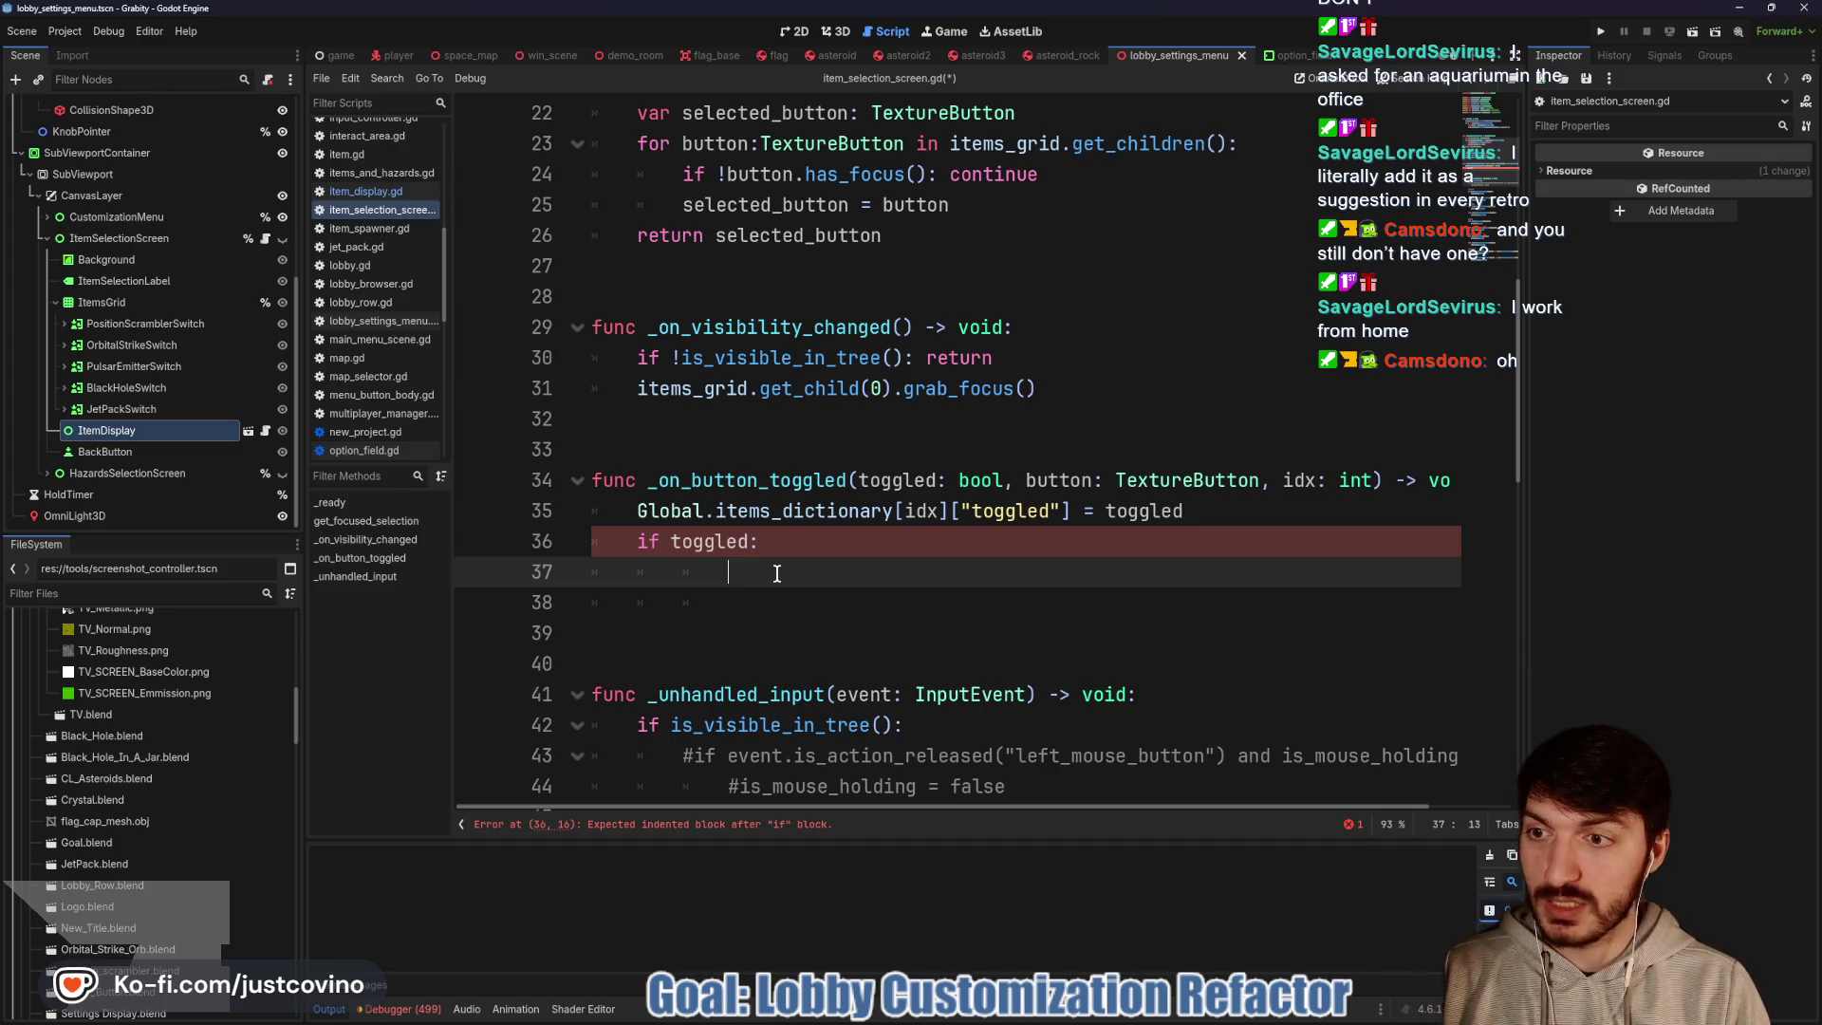
Start an item_display.set_item call in the toggled branch
text(item)
key(Down)
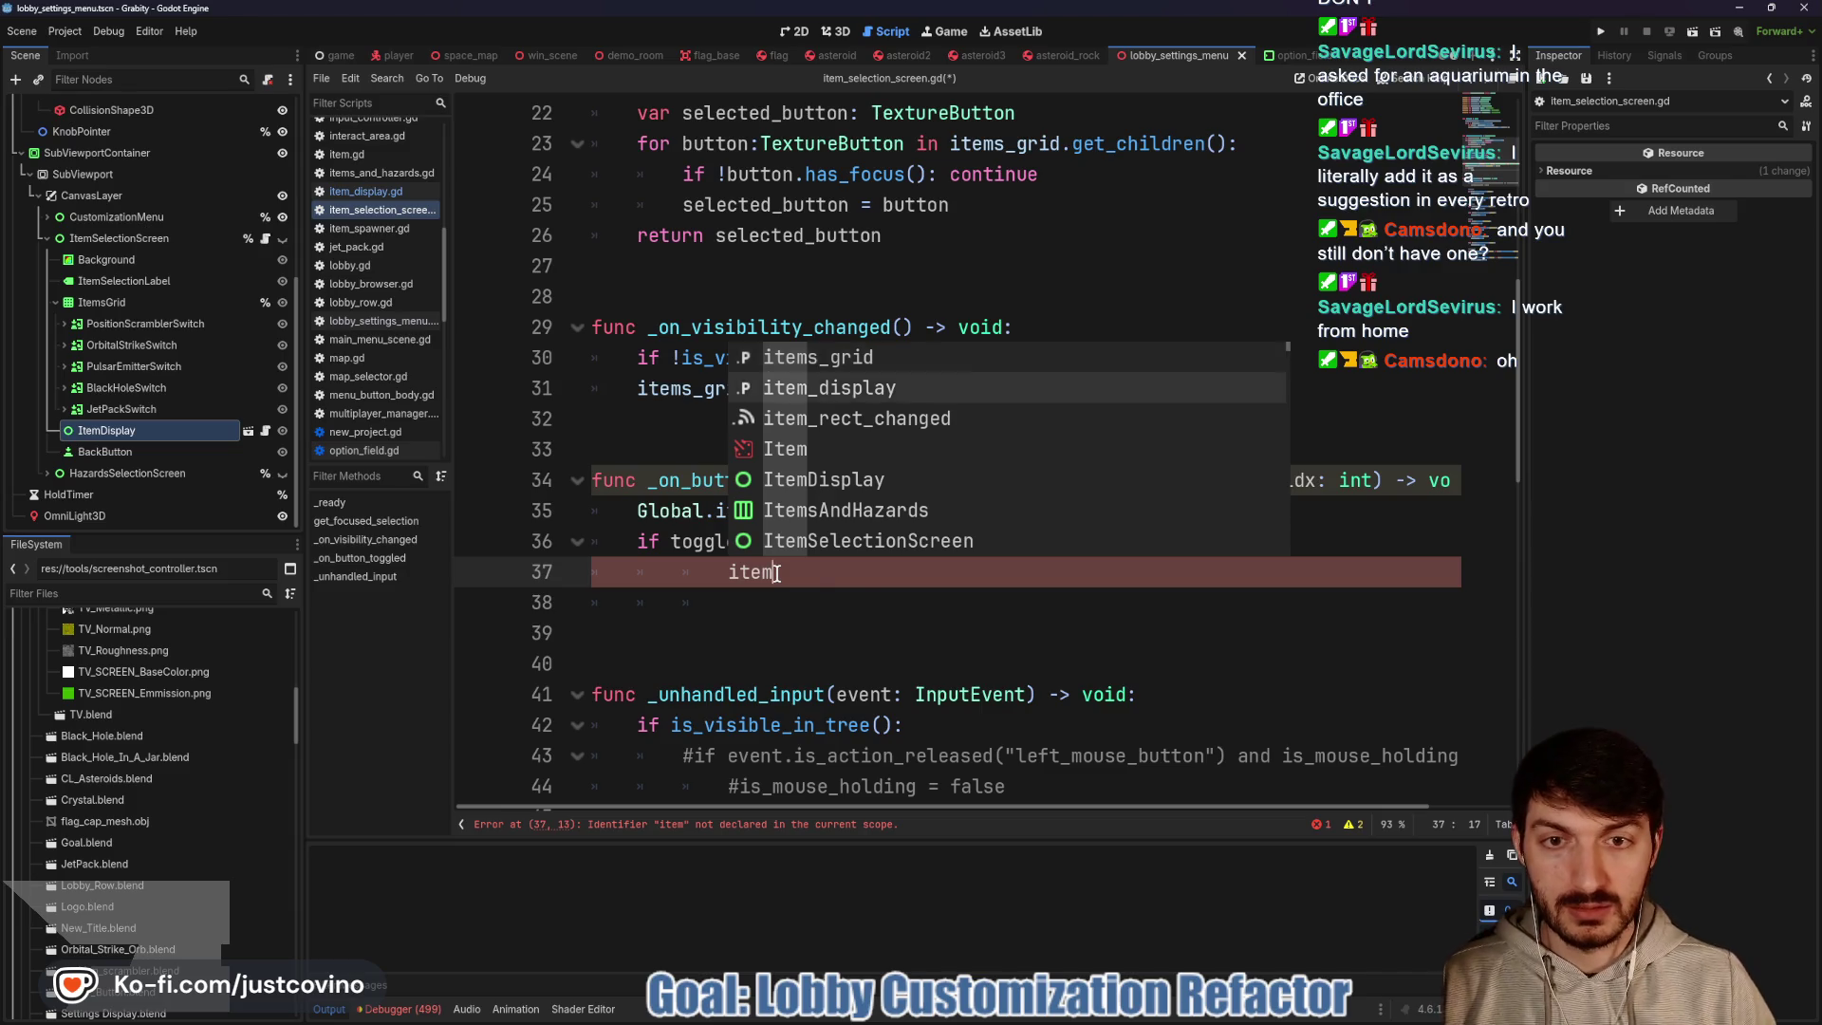
key(Return)
text(.set_item)
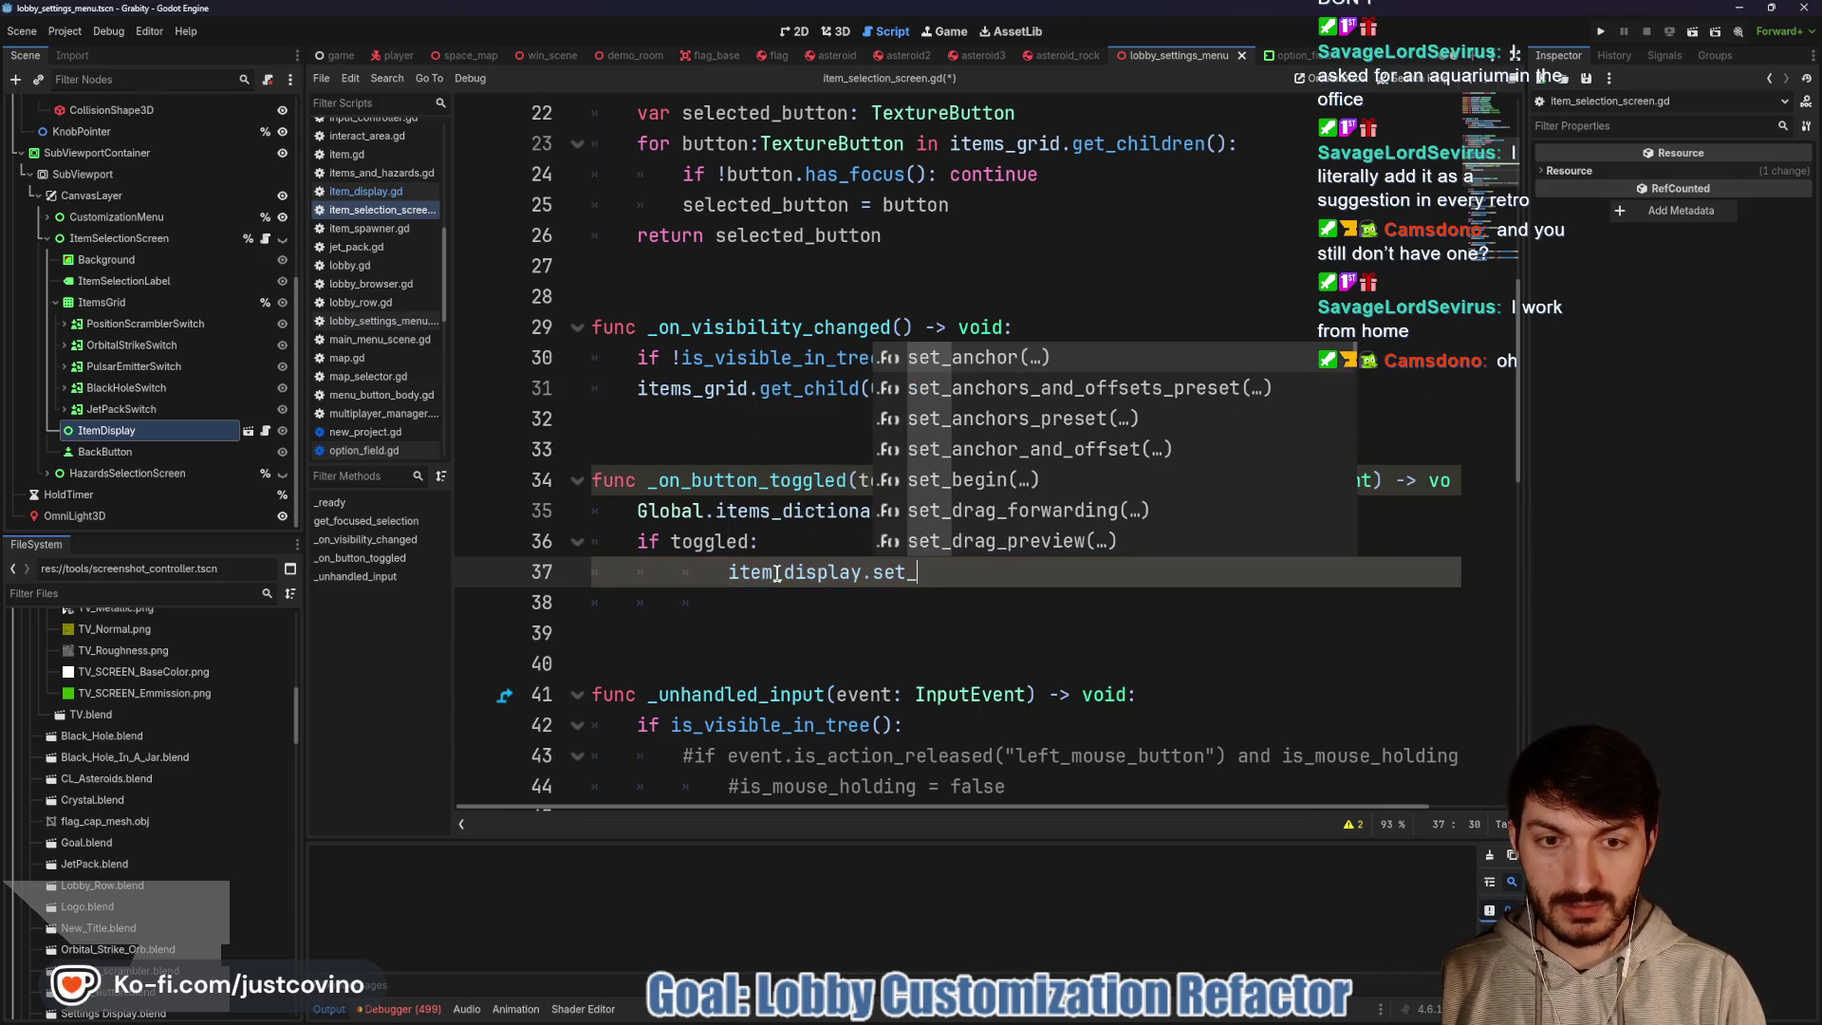
key(Return)
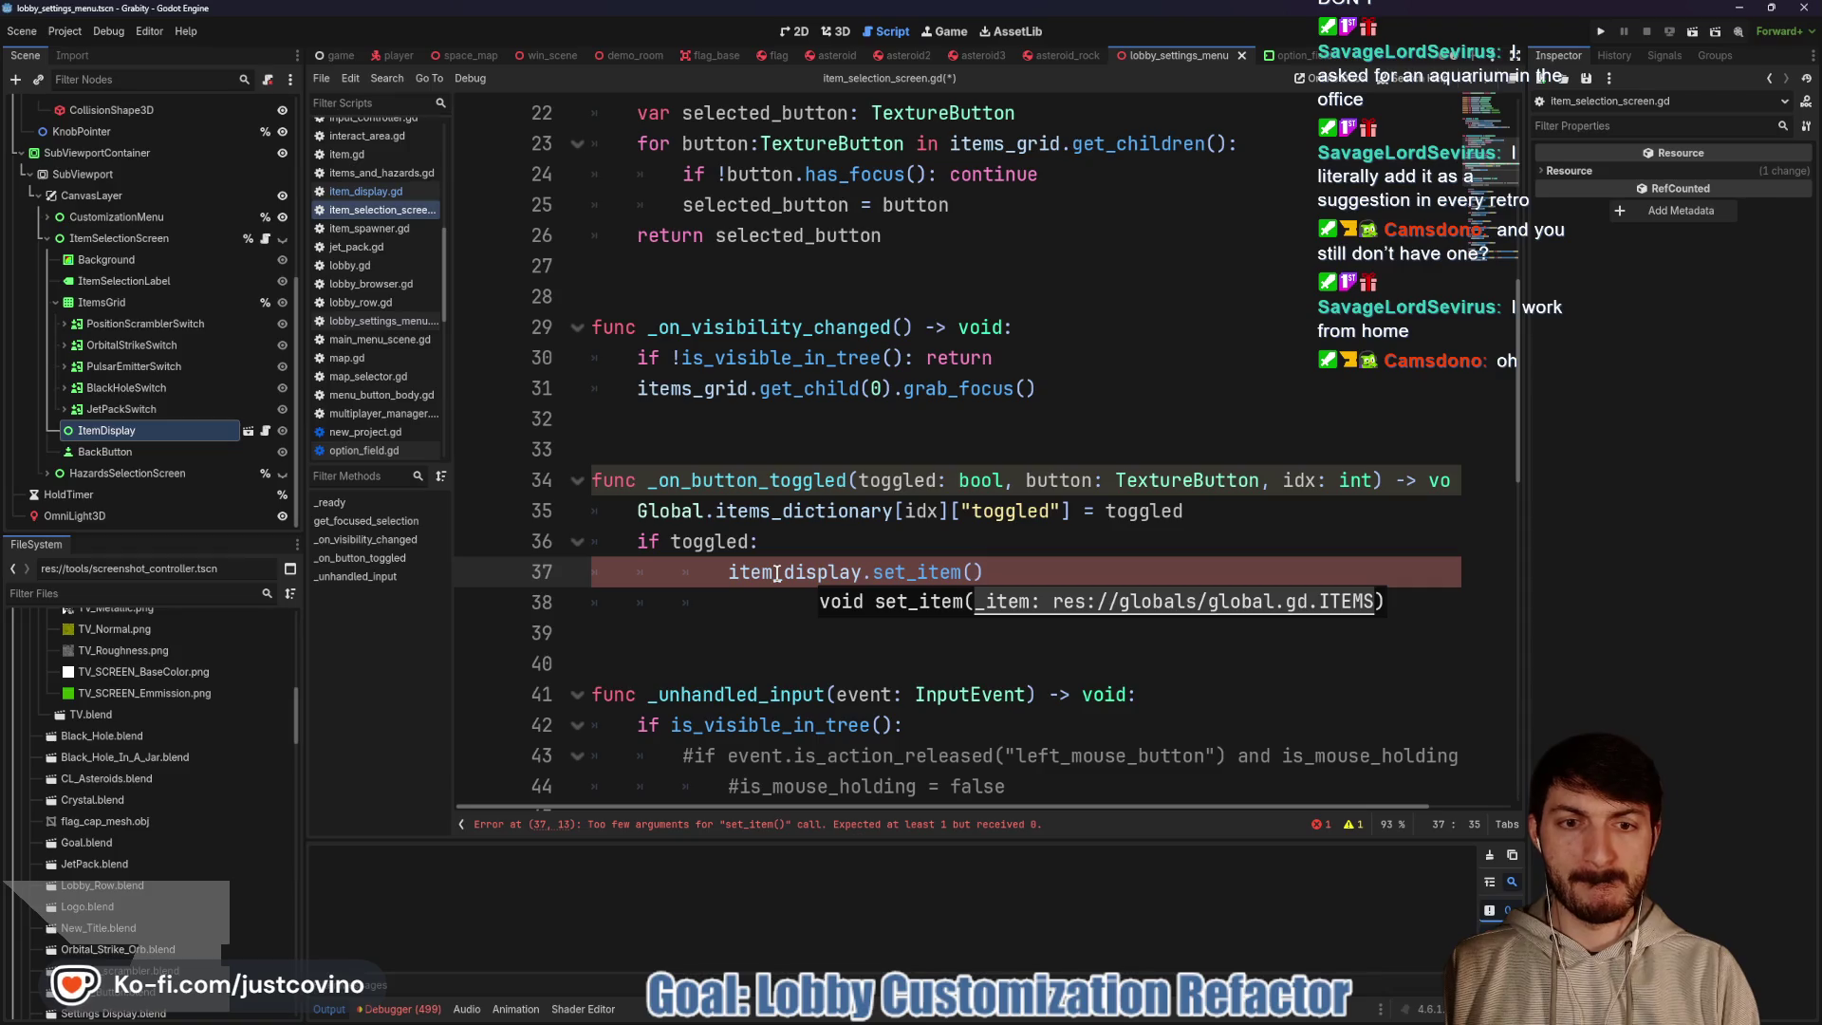
Pass Global.items_dictionary.keys()[idx] as the set_item argument
text(Glob)
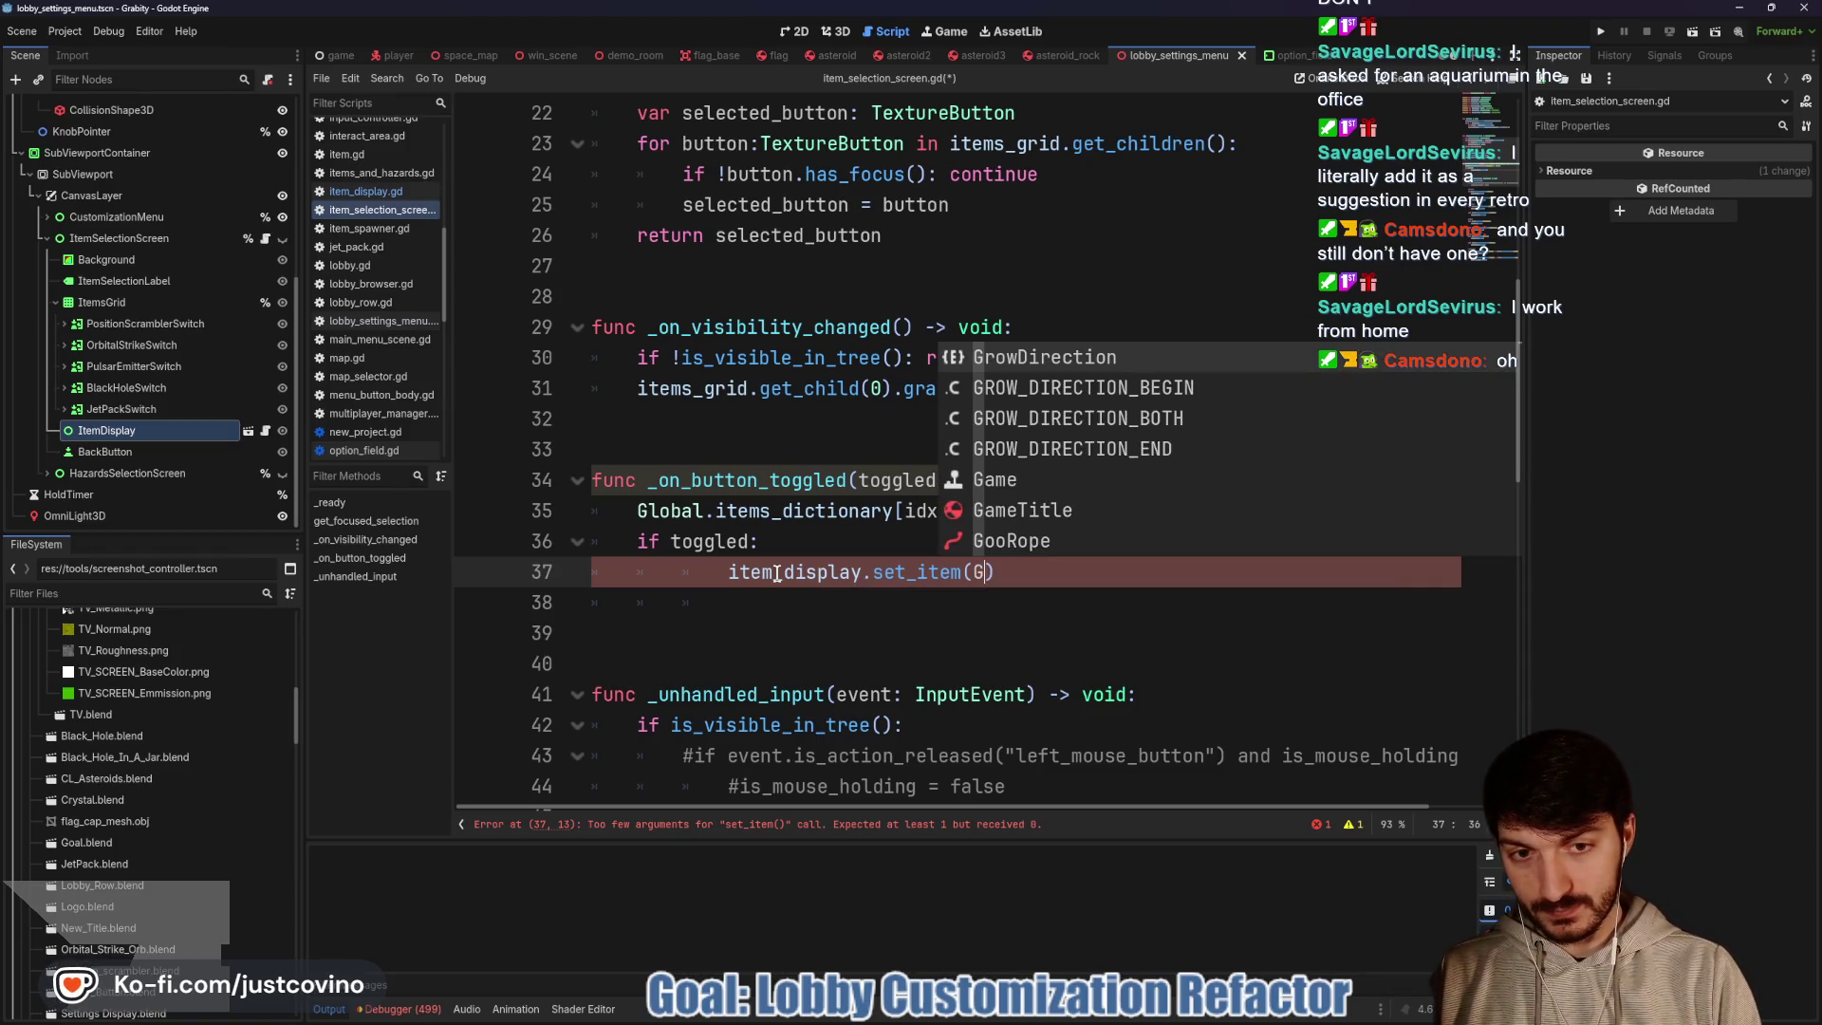
key(Return)
text(.ite)
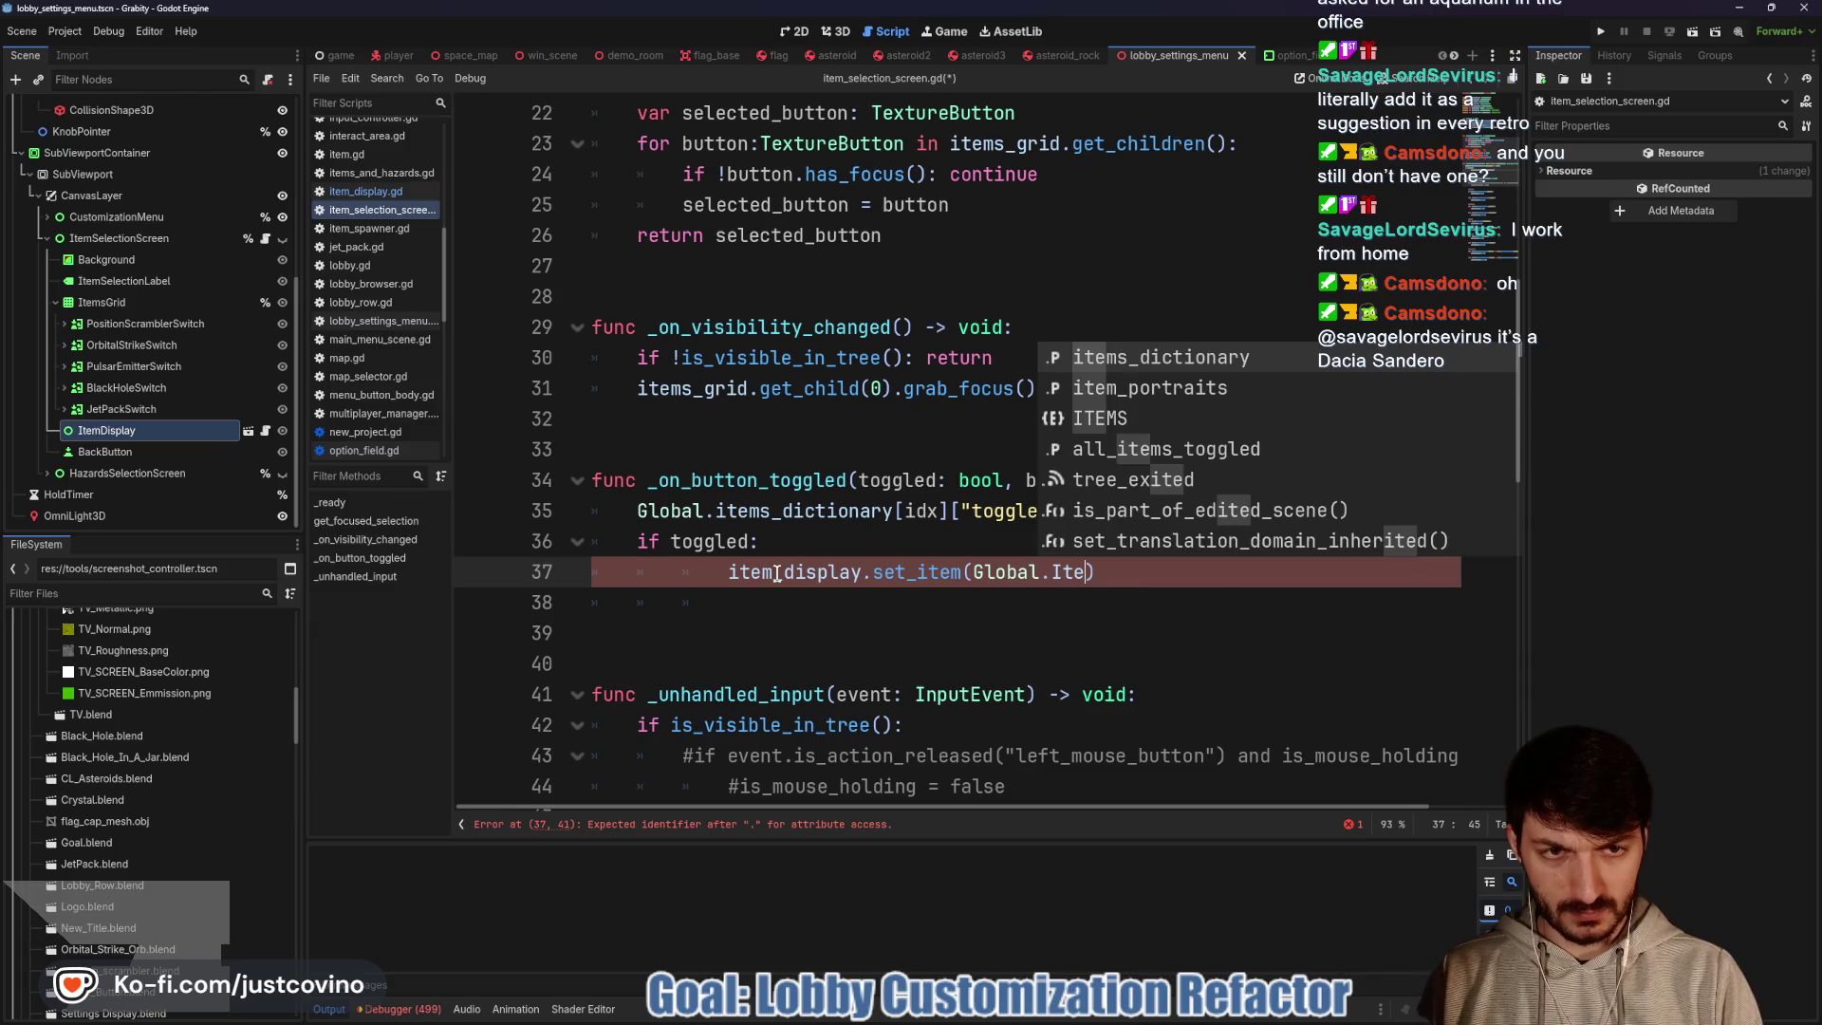
key(Return)
key(BackSpace)
key(BackSpace)
key(BackSpace)
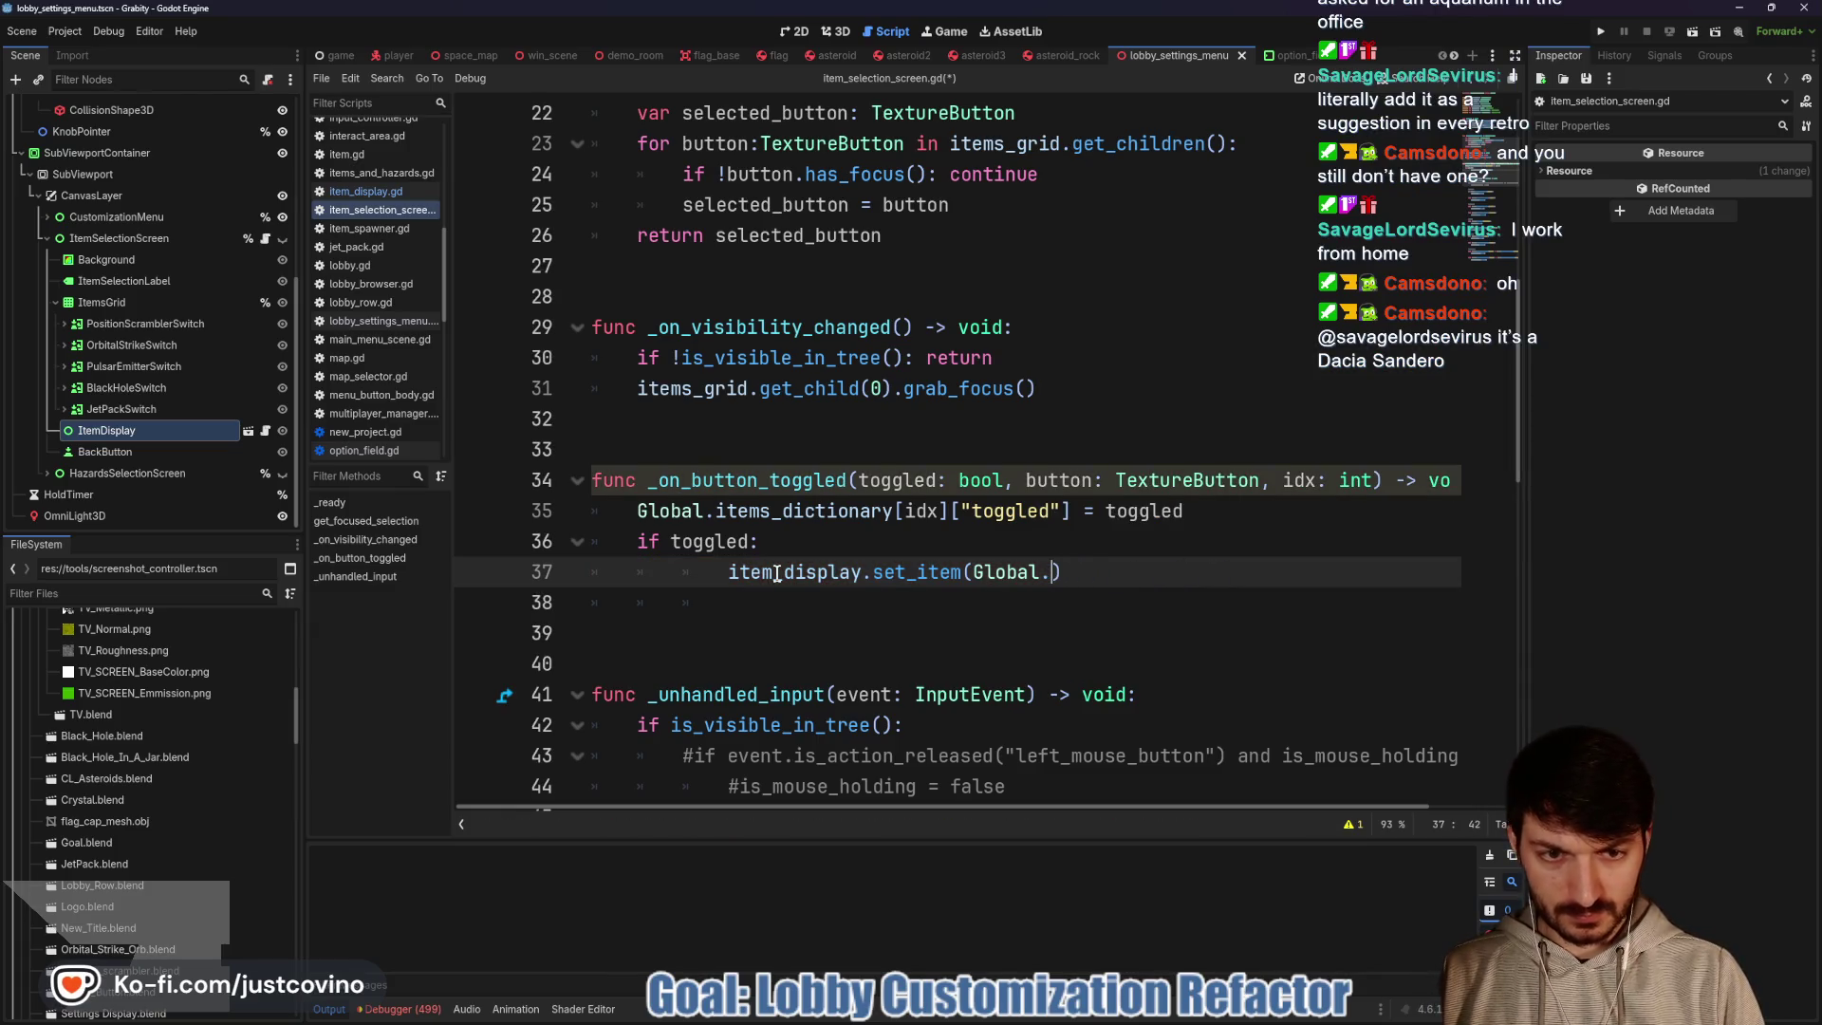
text(ITEMS)
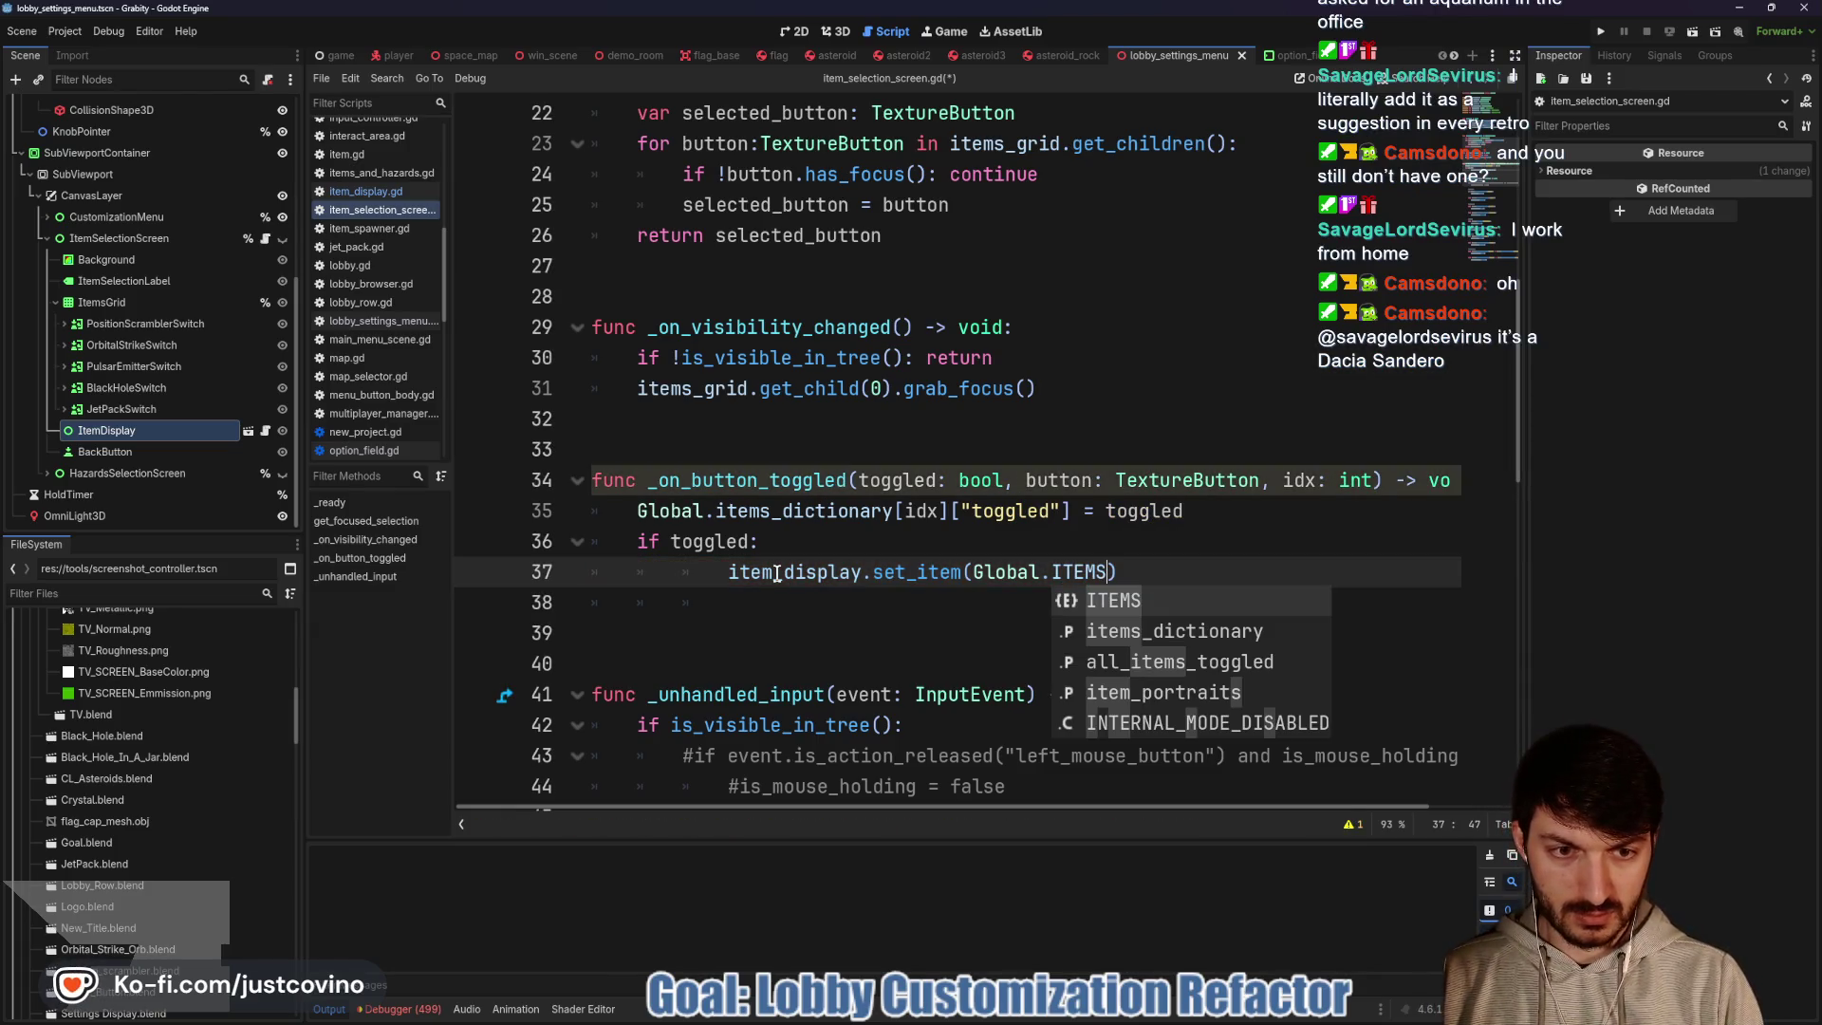
key(Escape)
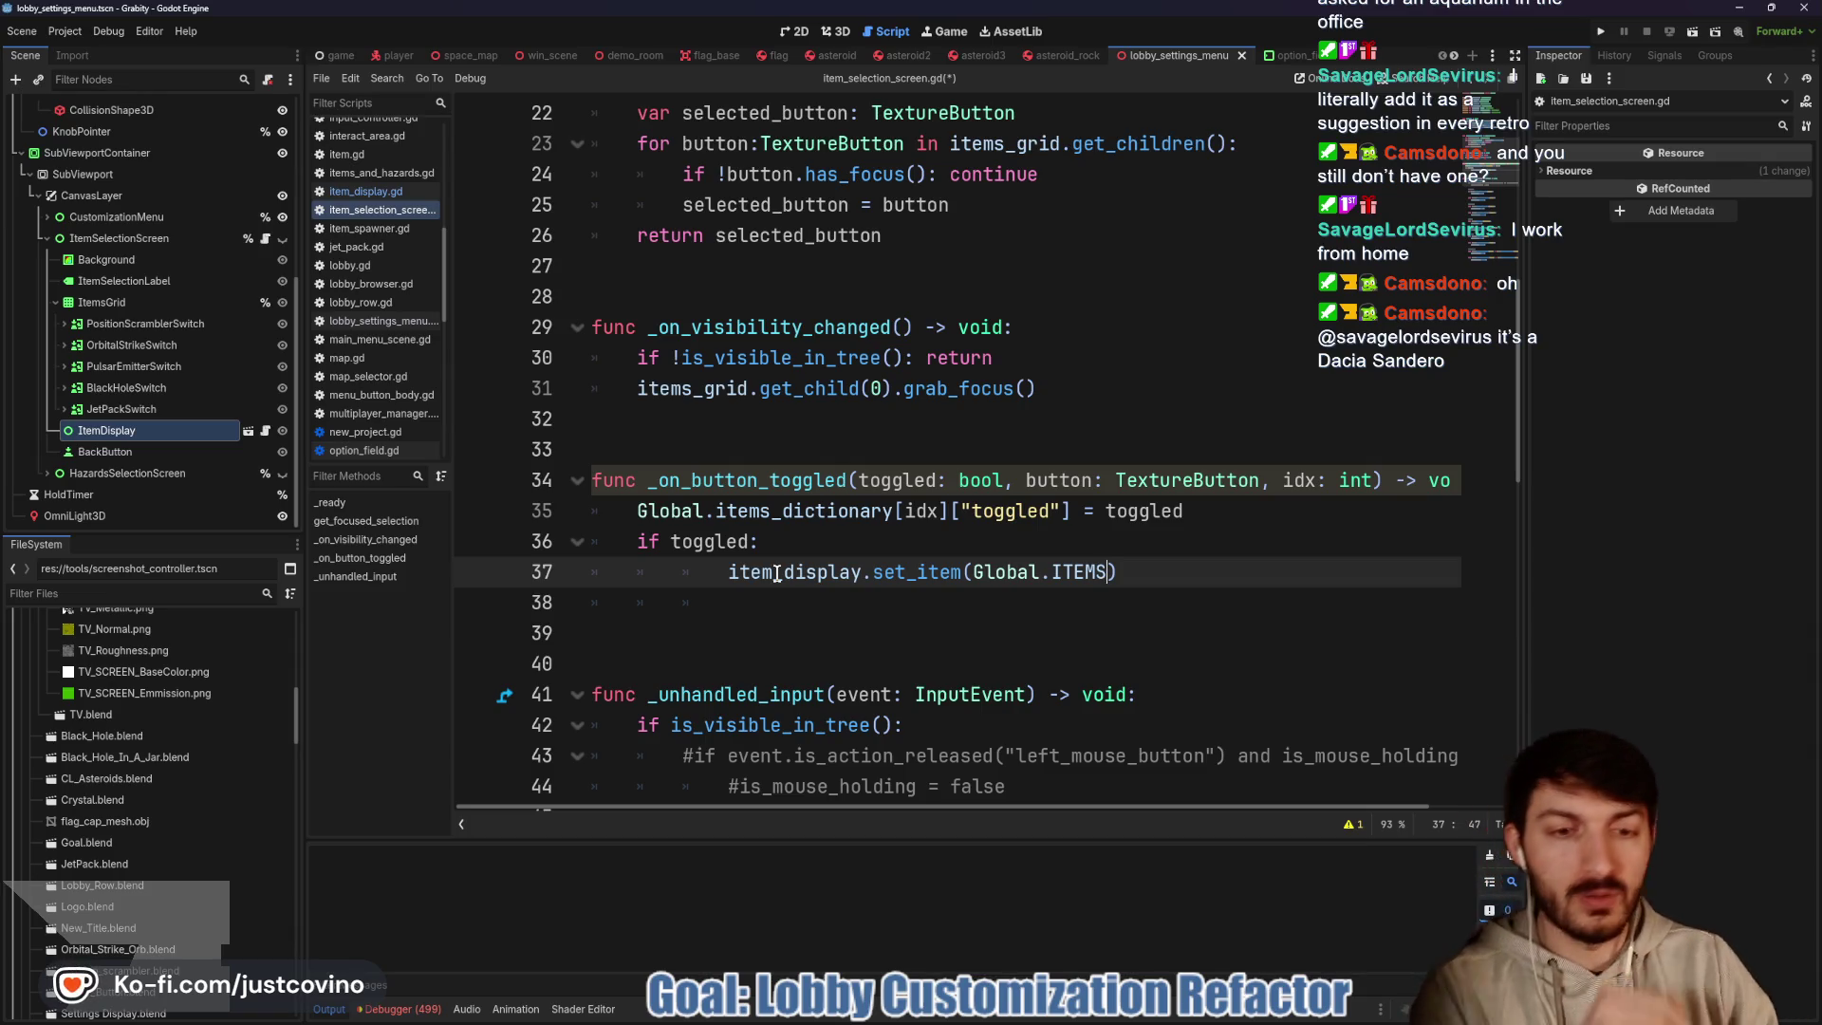
text(items)
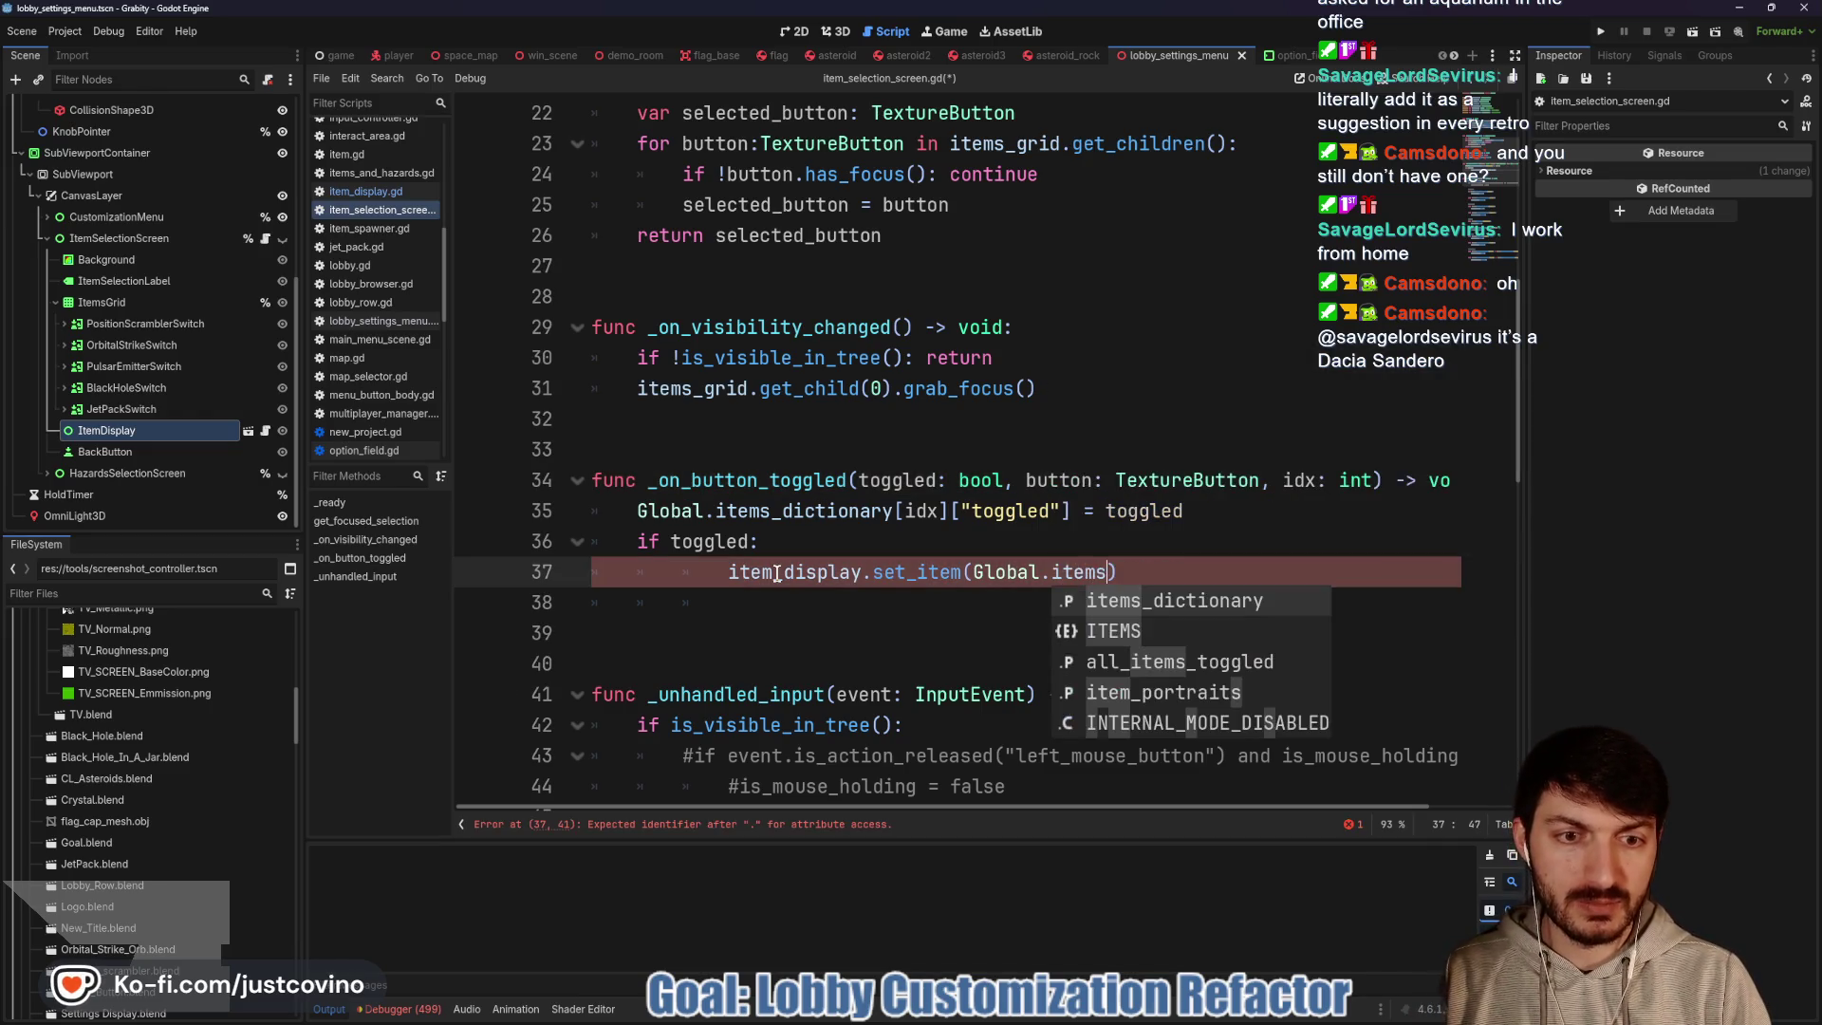
key(Return)
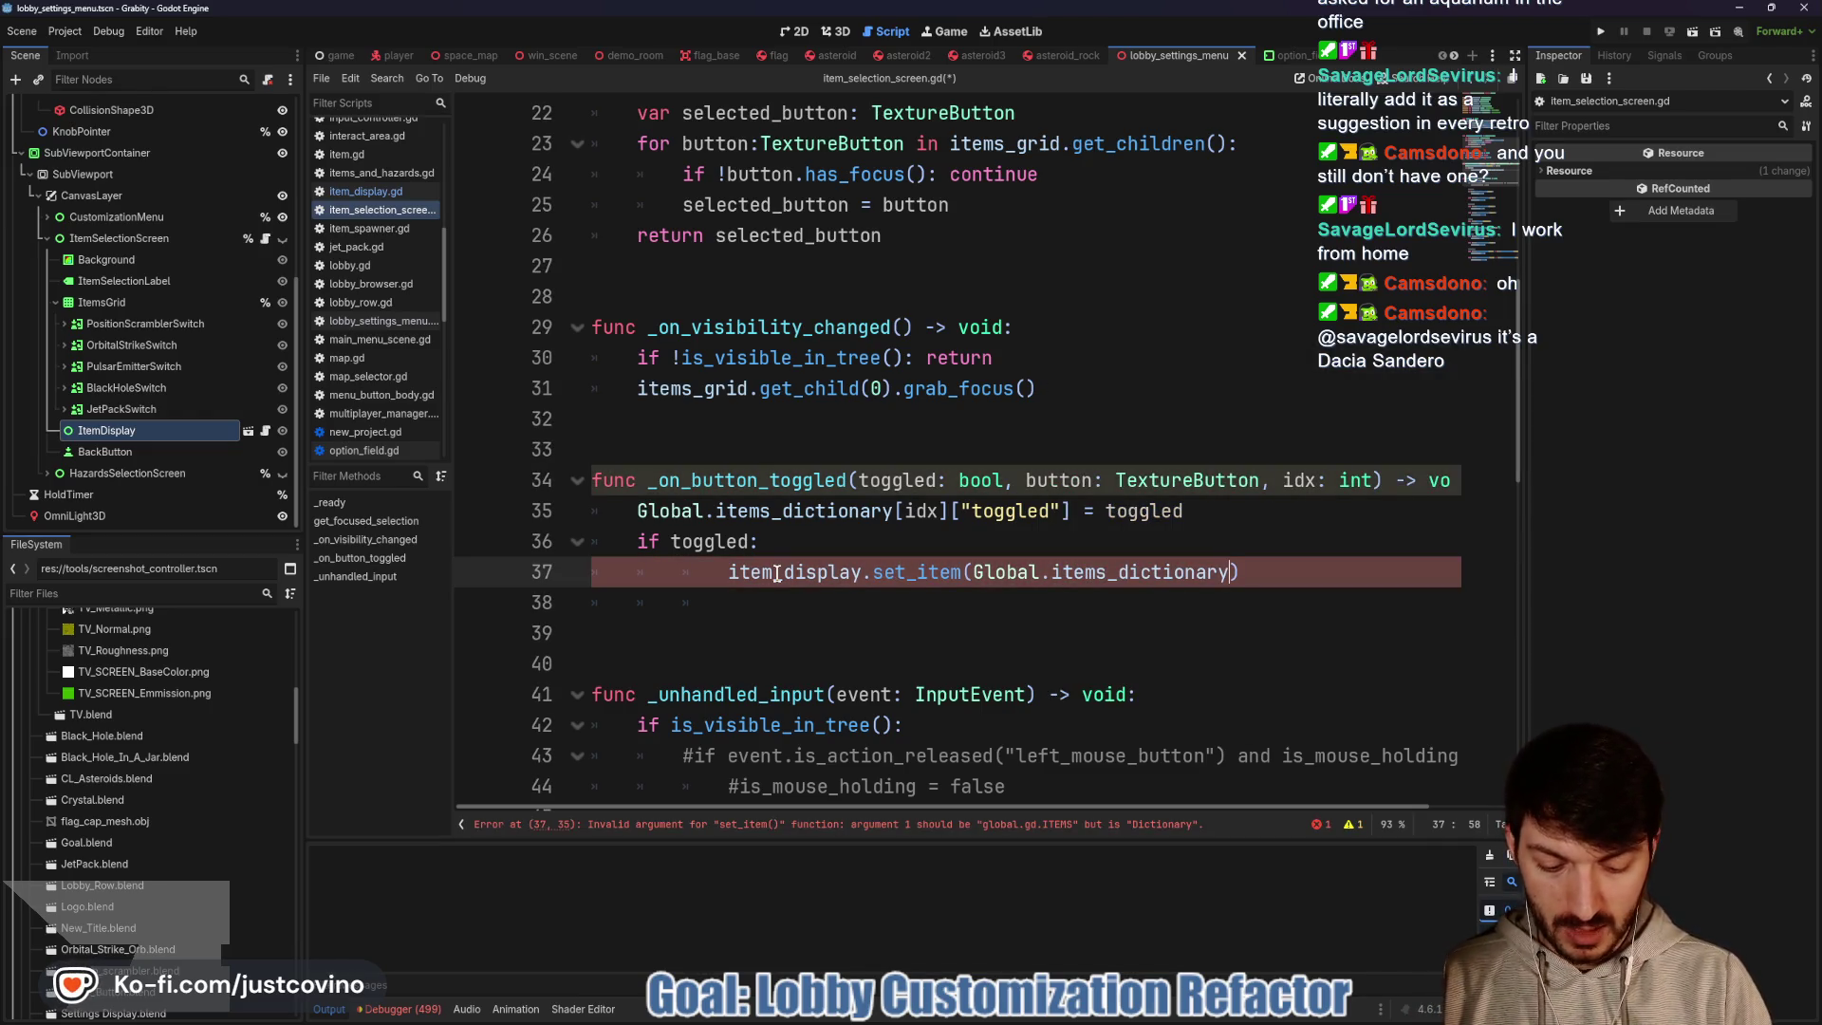
text(.keys)
key(Return)
text([idx)
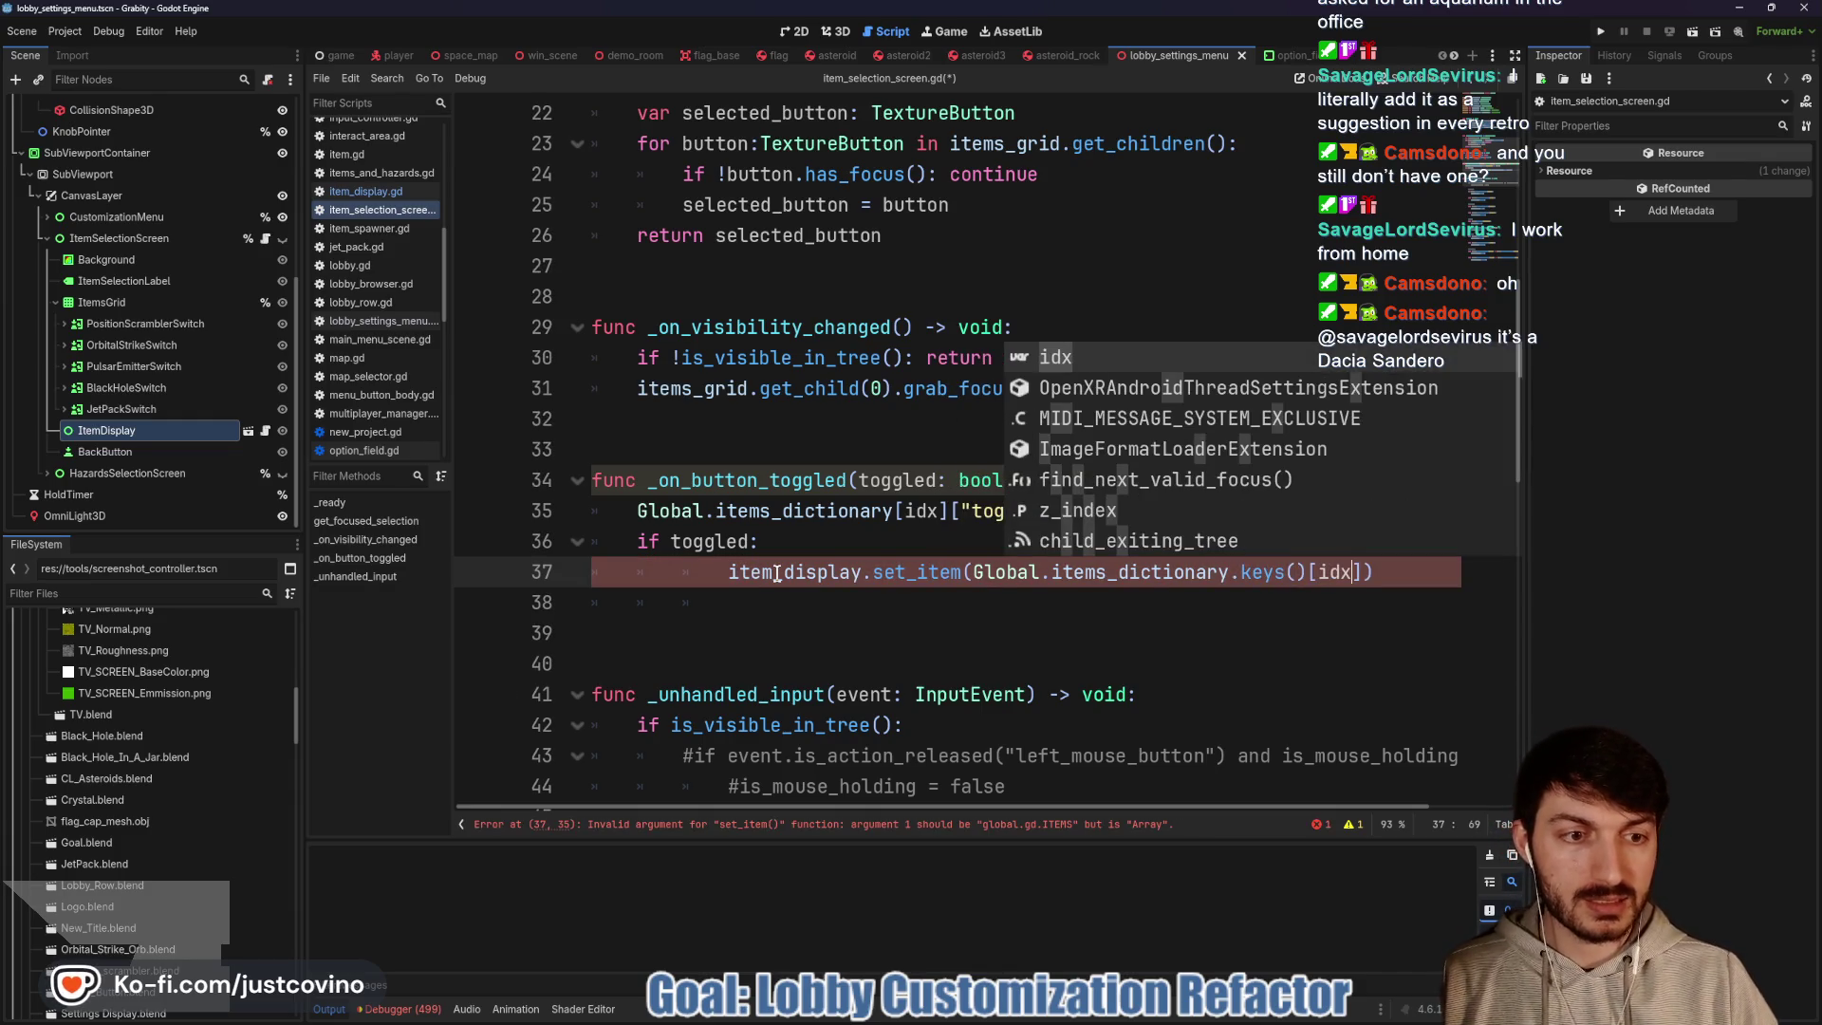
Save the script and bring the itch.io page browser window forward
click(994, 614)
key(ctrl+s)
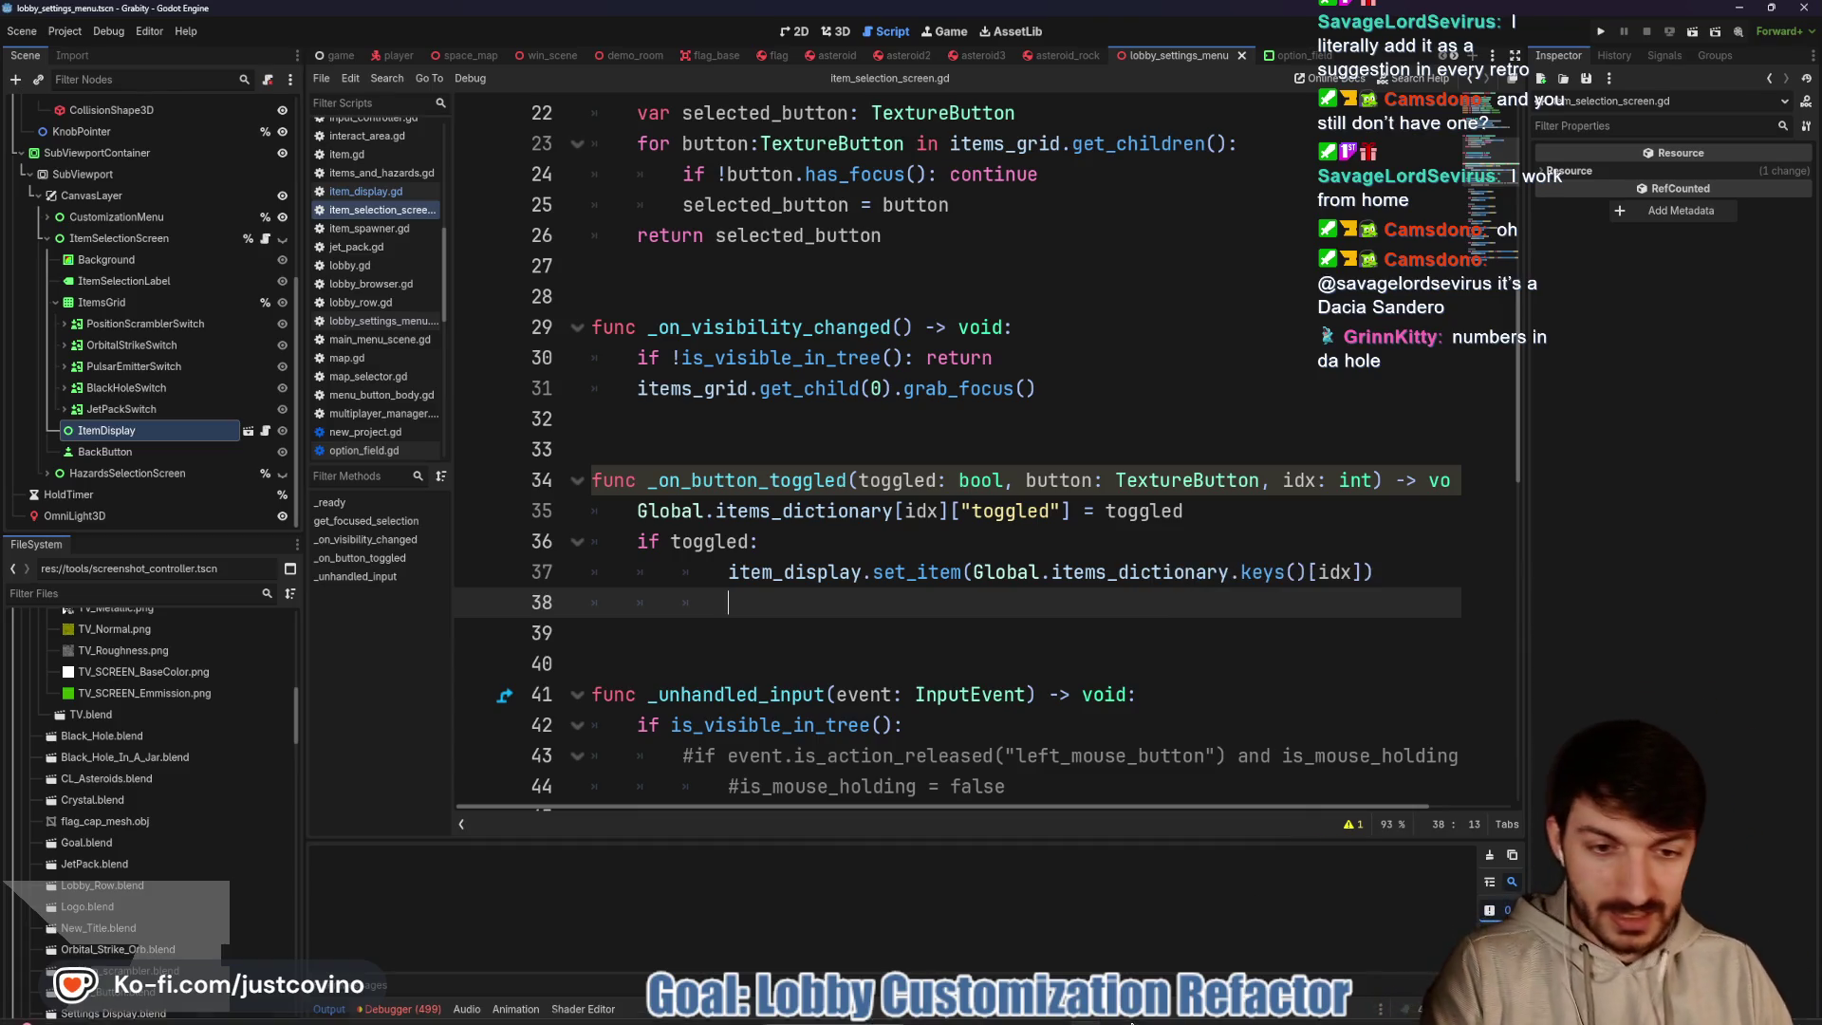
click(1000, 1020)
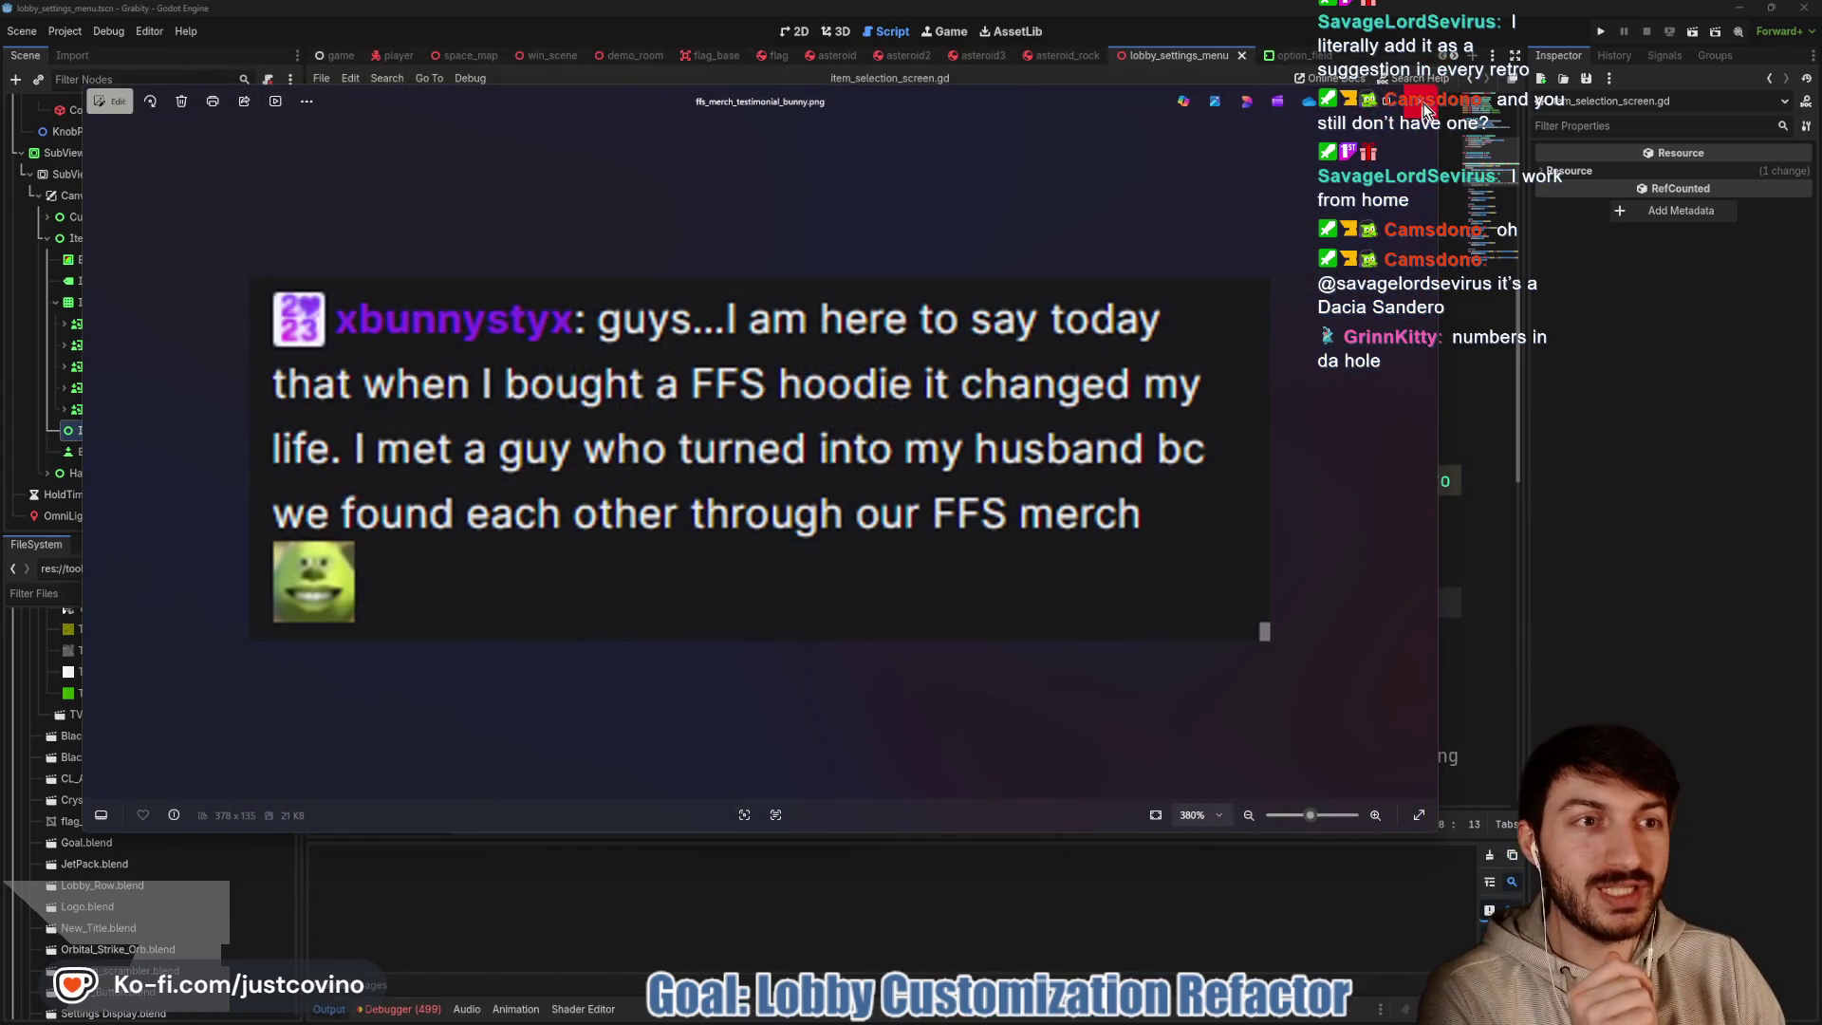
click(1423, 105)
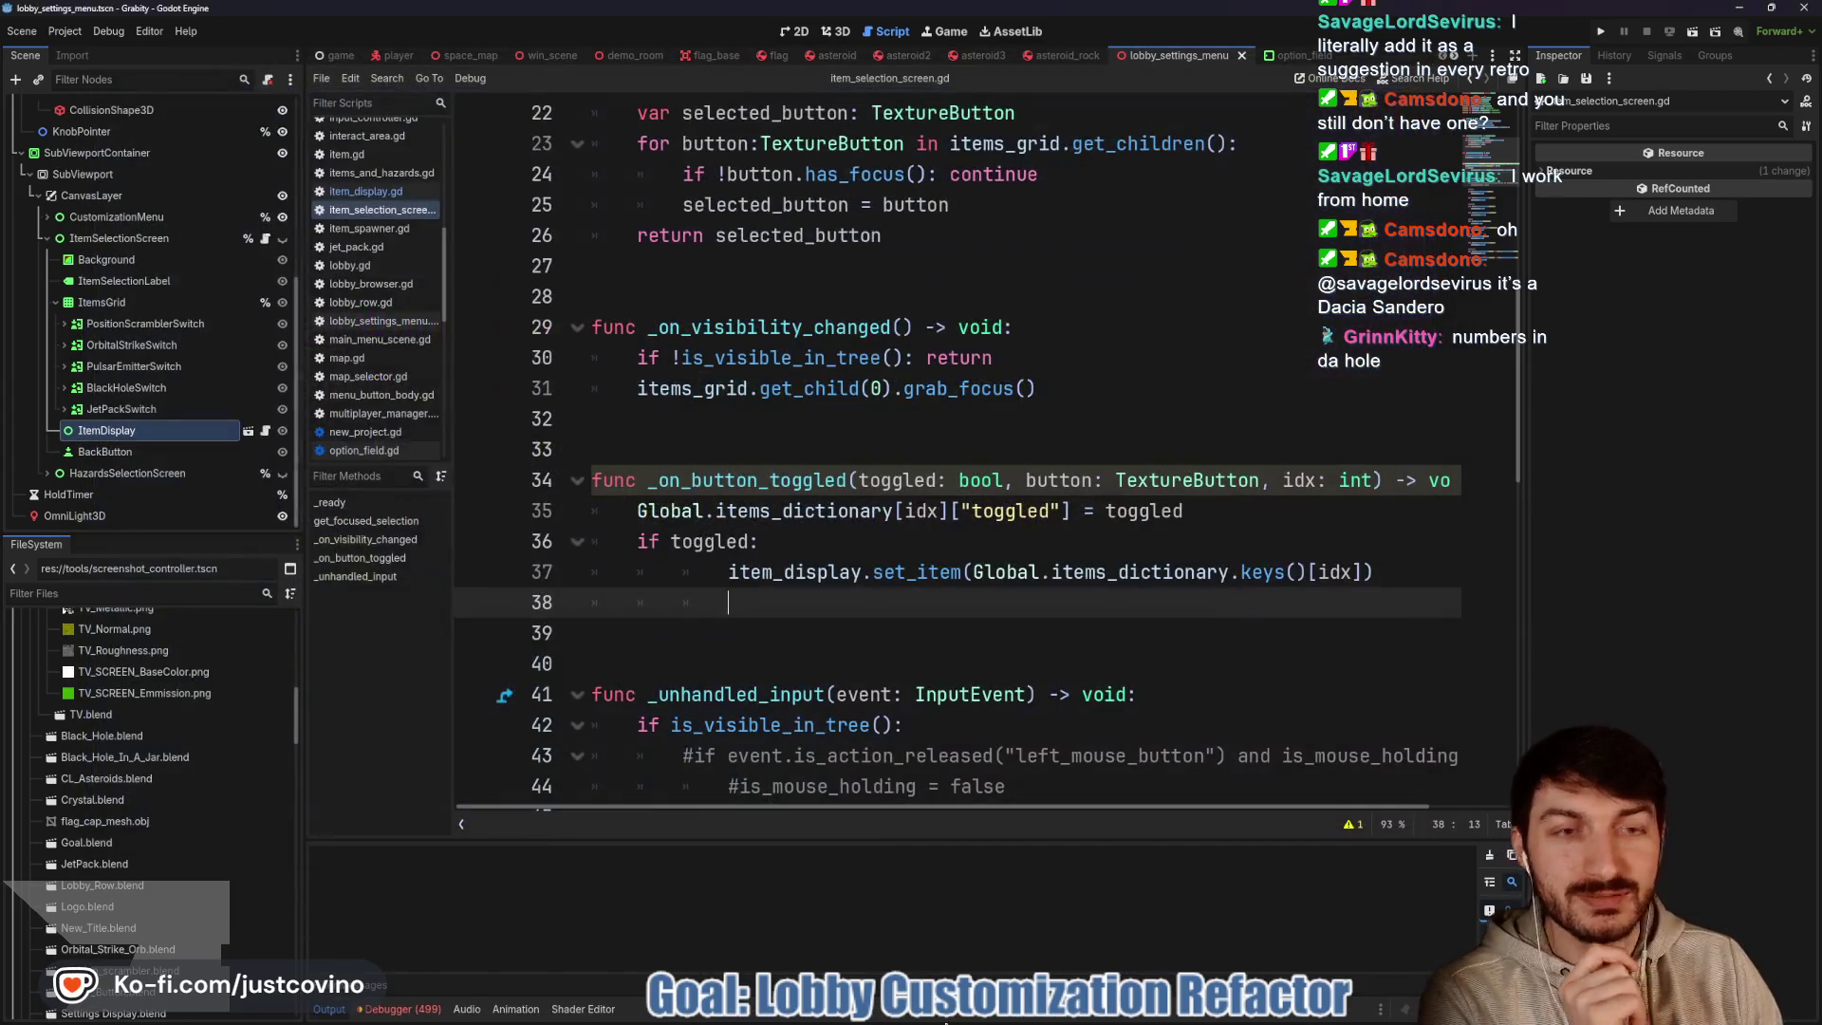
mouse_move(1006, 1018)
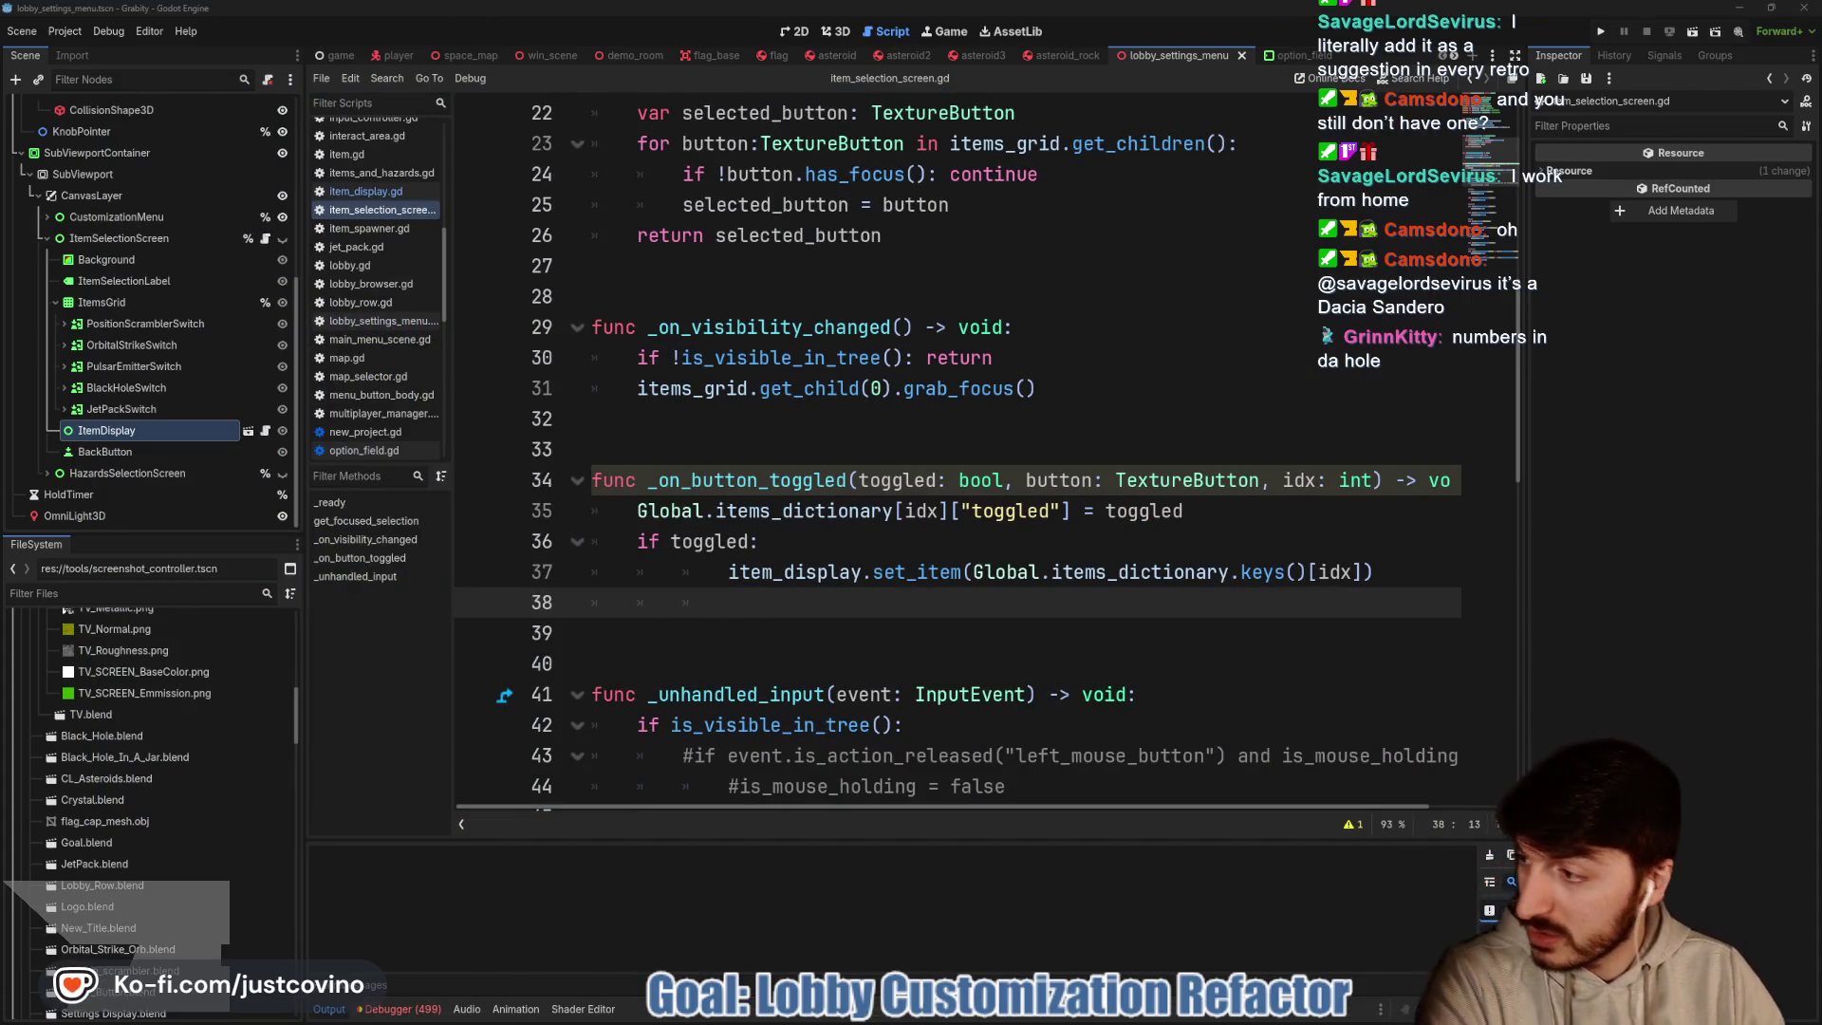
key(alt+Tab)
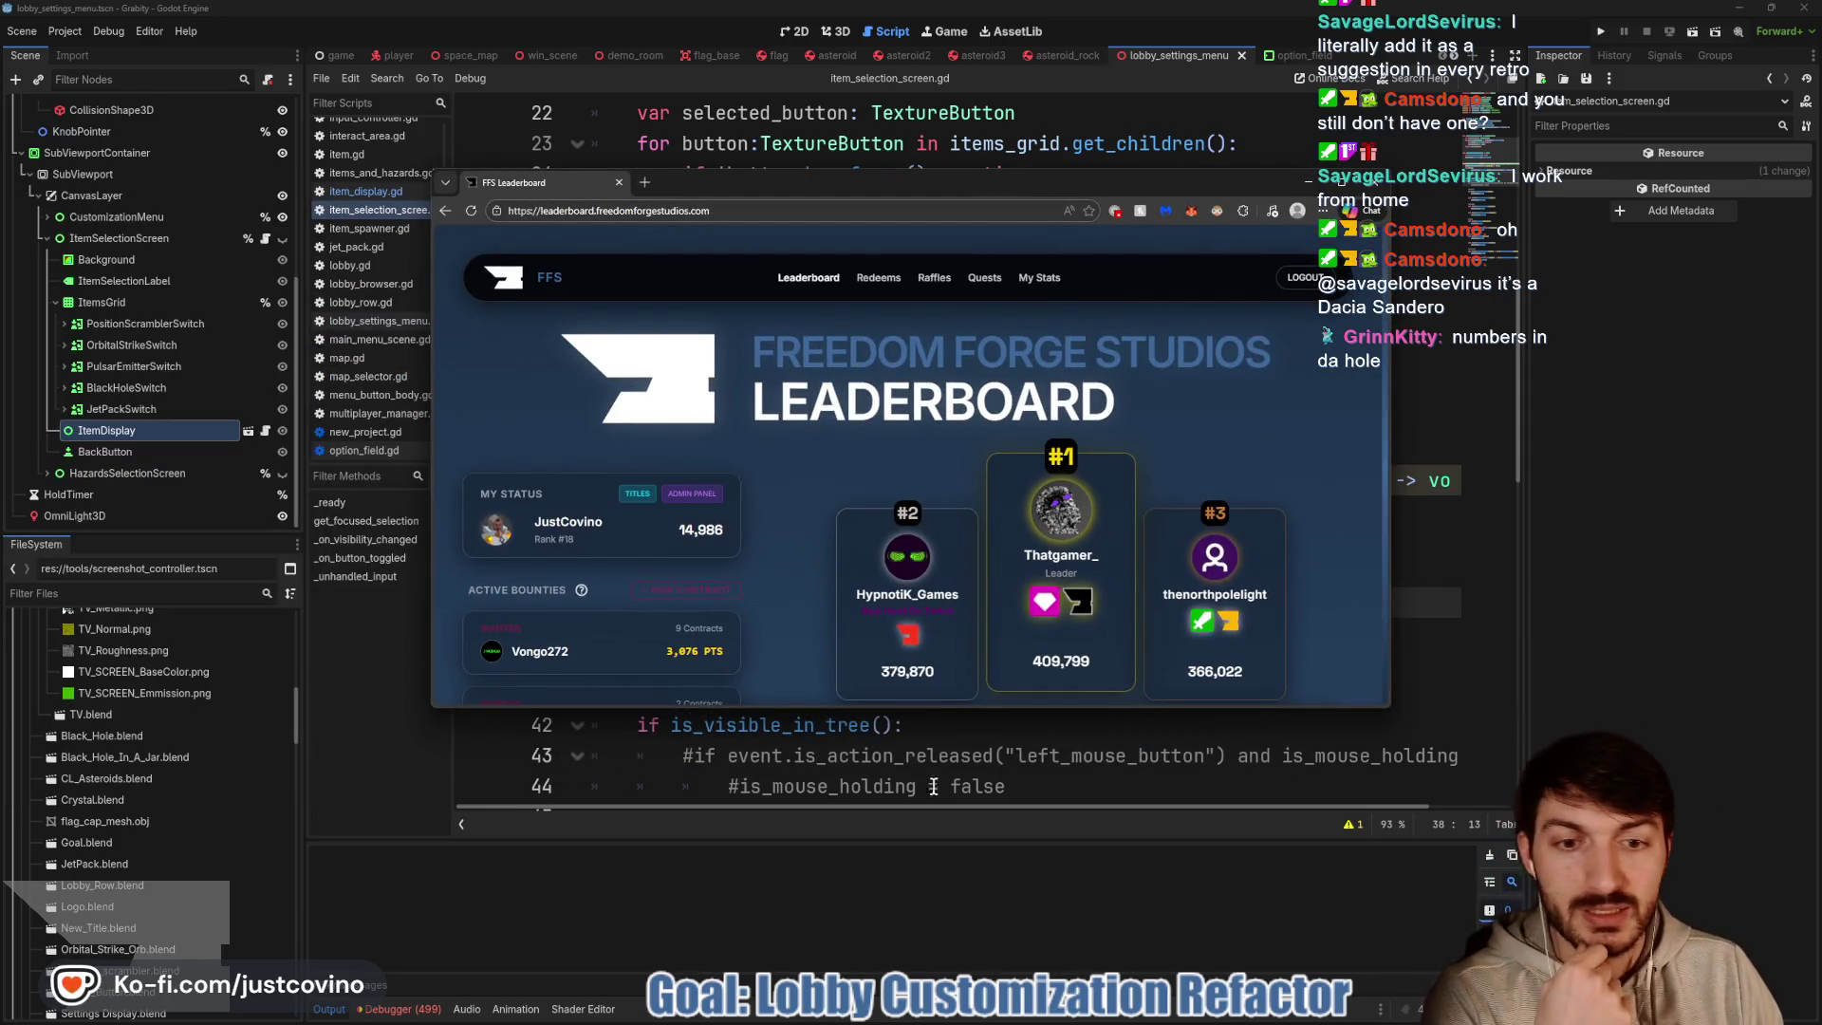
click(938, 756)
click(930, 599)
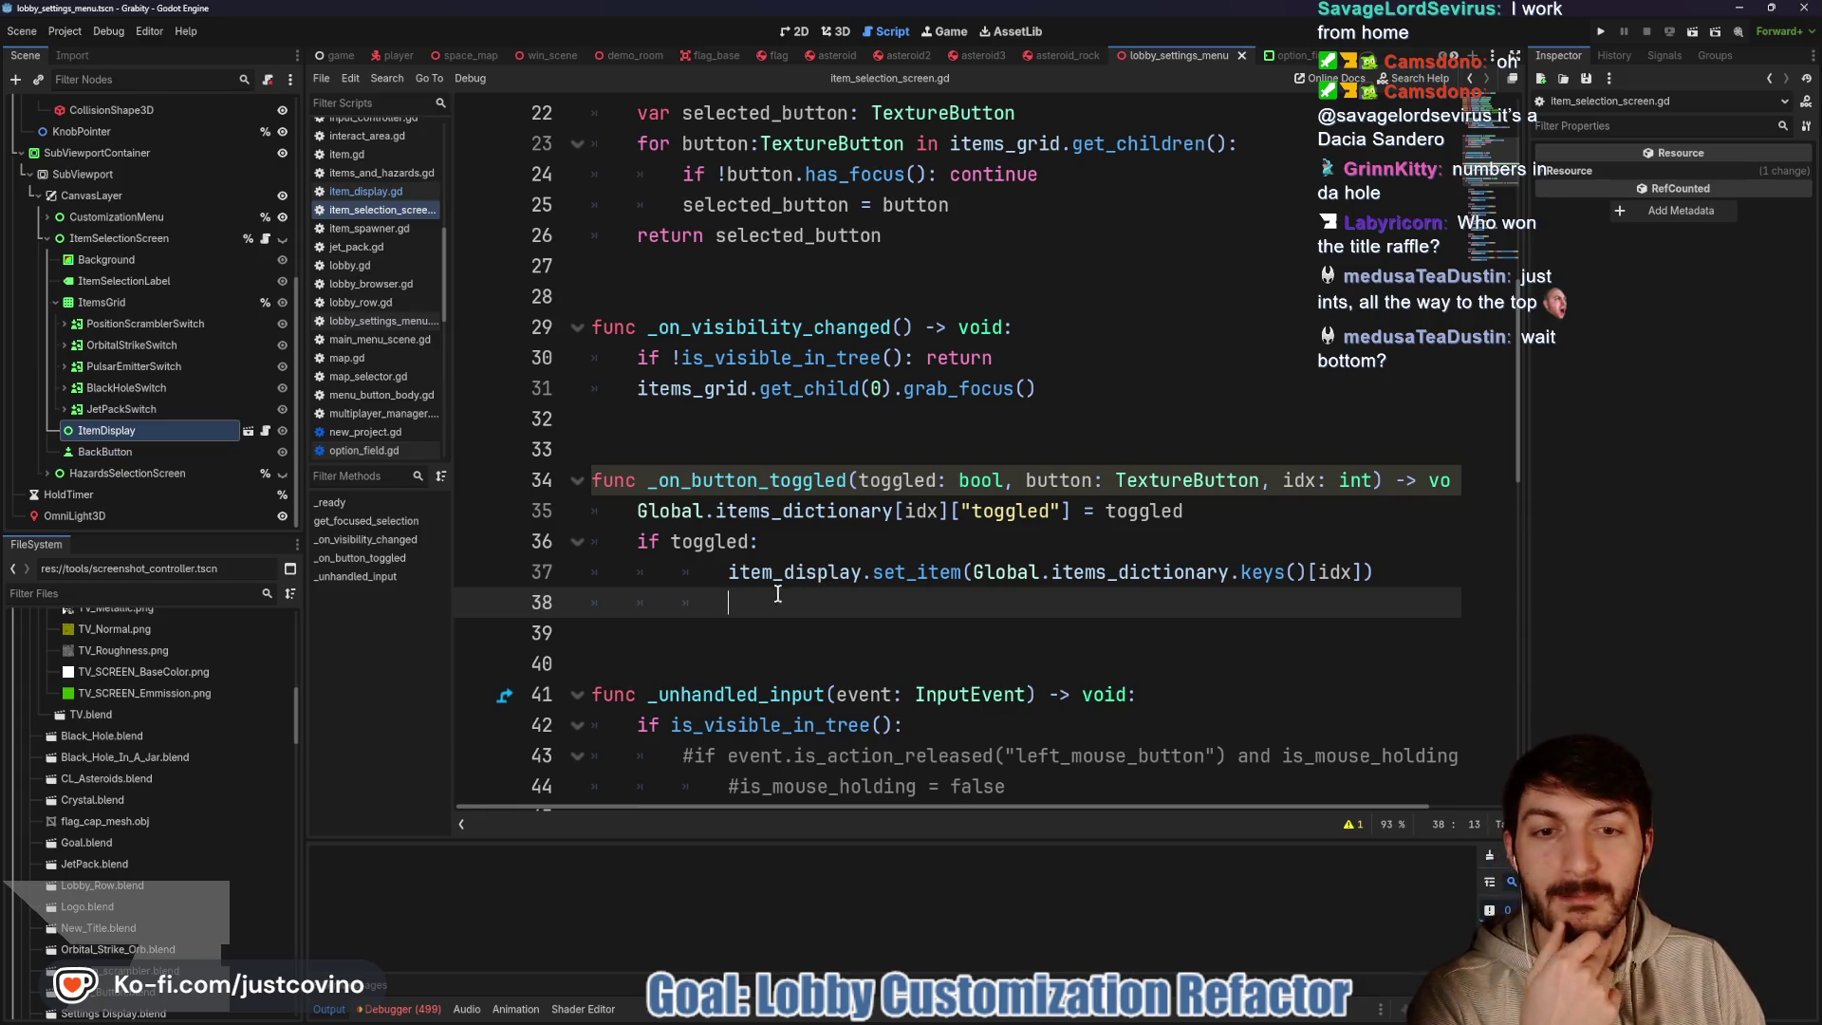
double_click(700, 542)
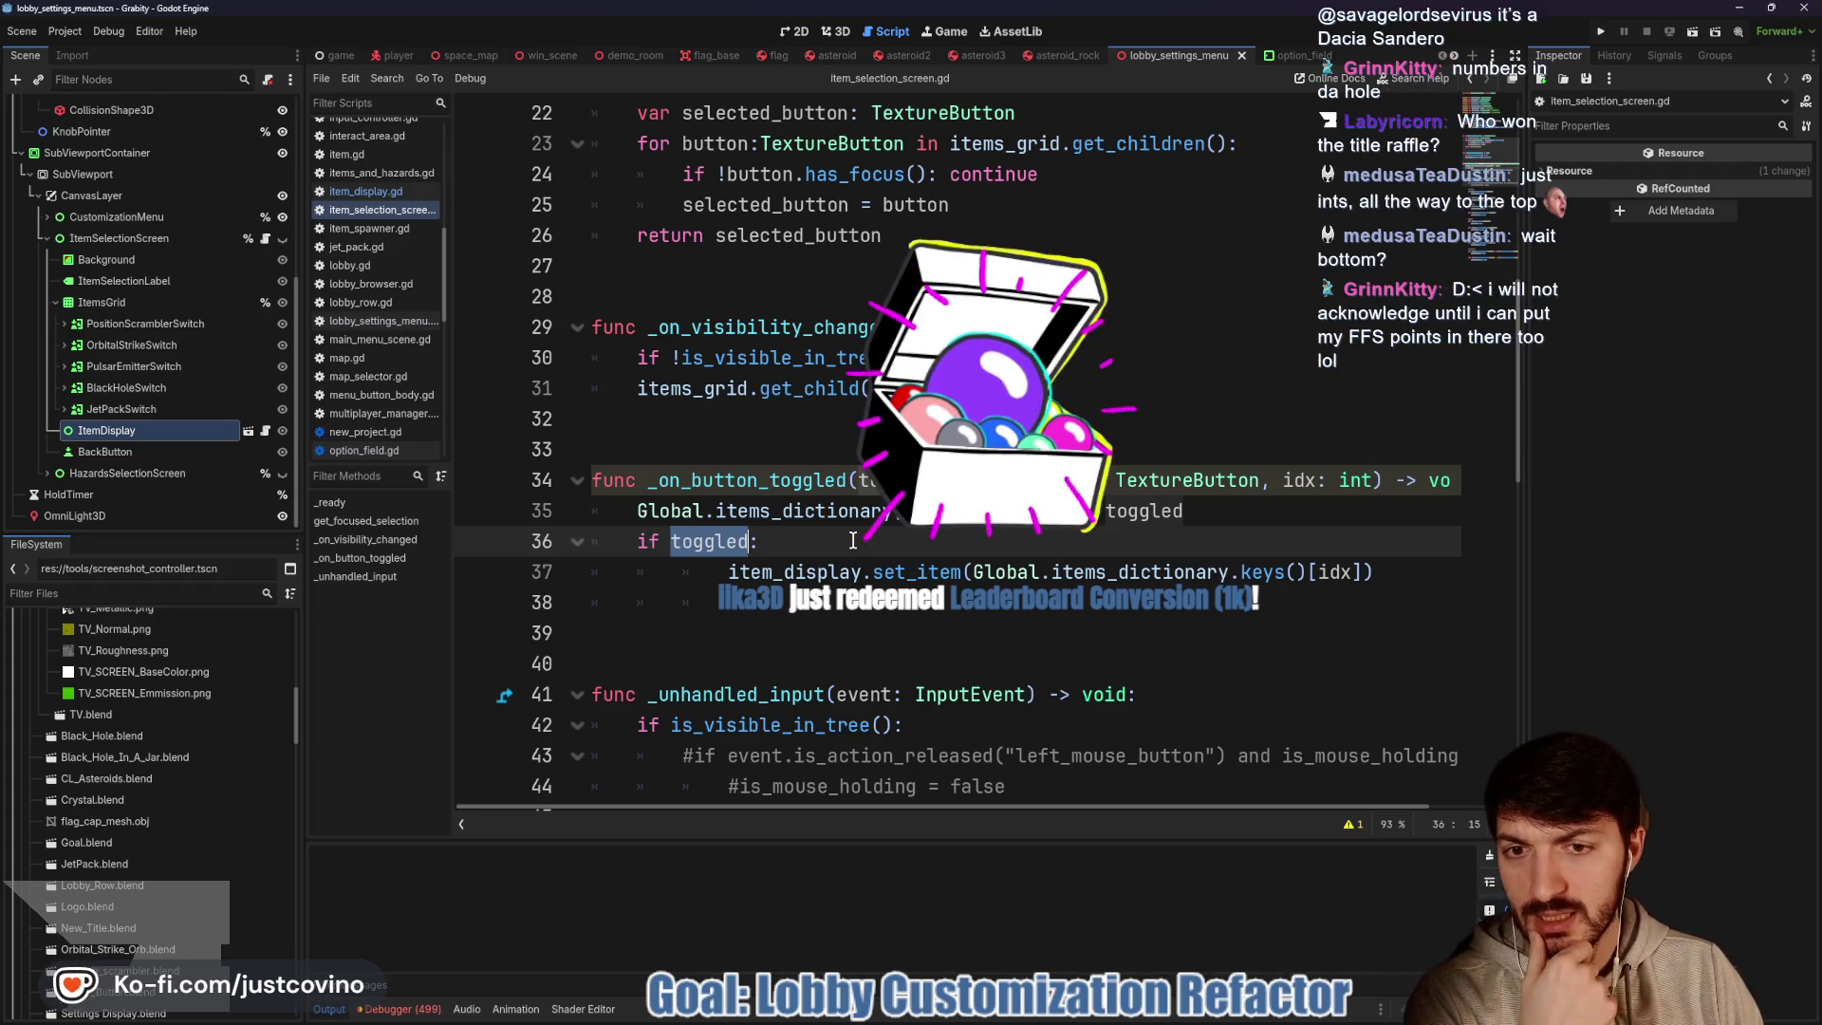
scroll(835, 547, up, 3)
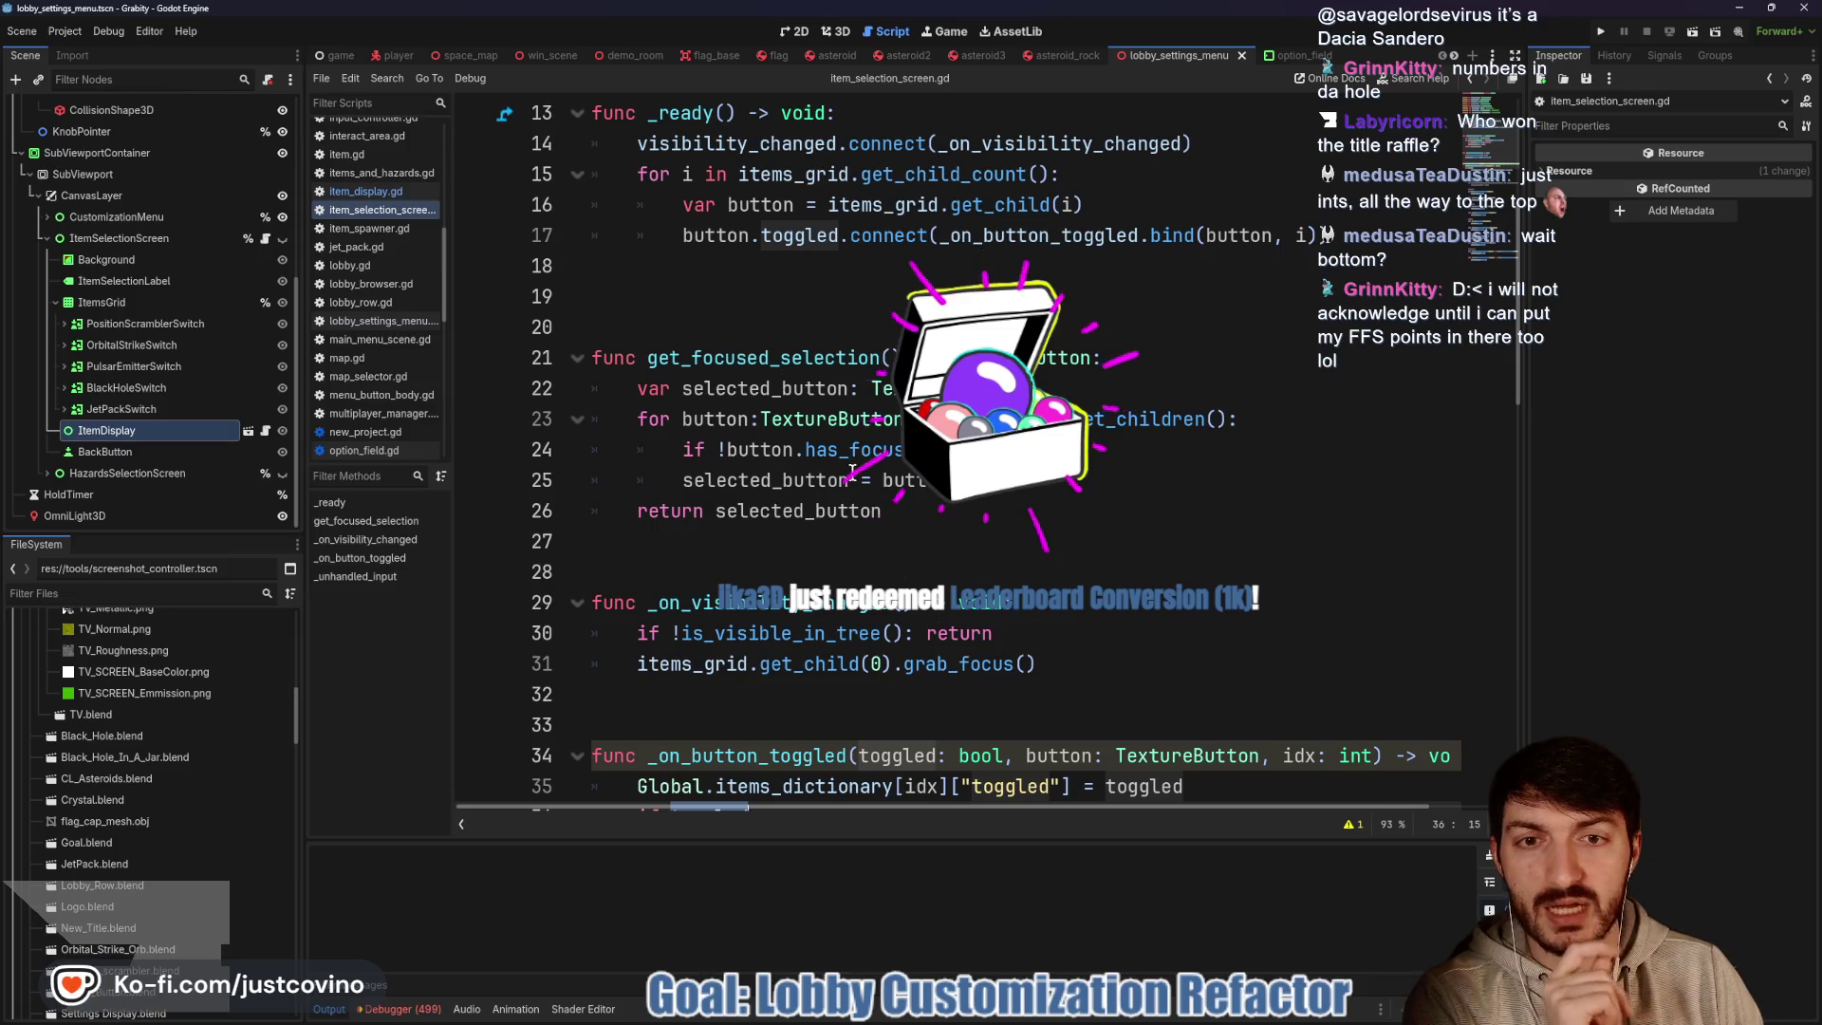
scroll(852, 470, down, 3)
scroll(1038, 533, up, 2)
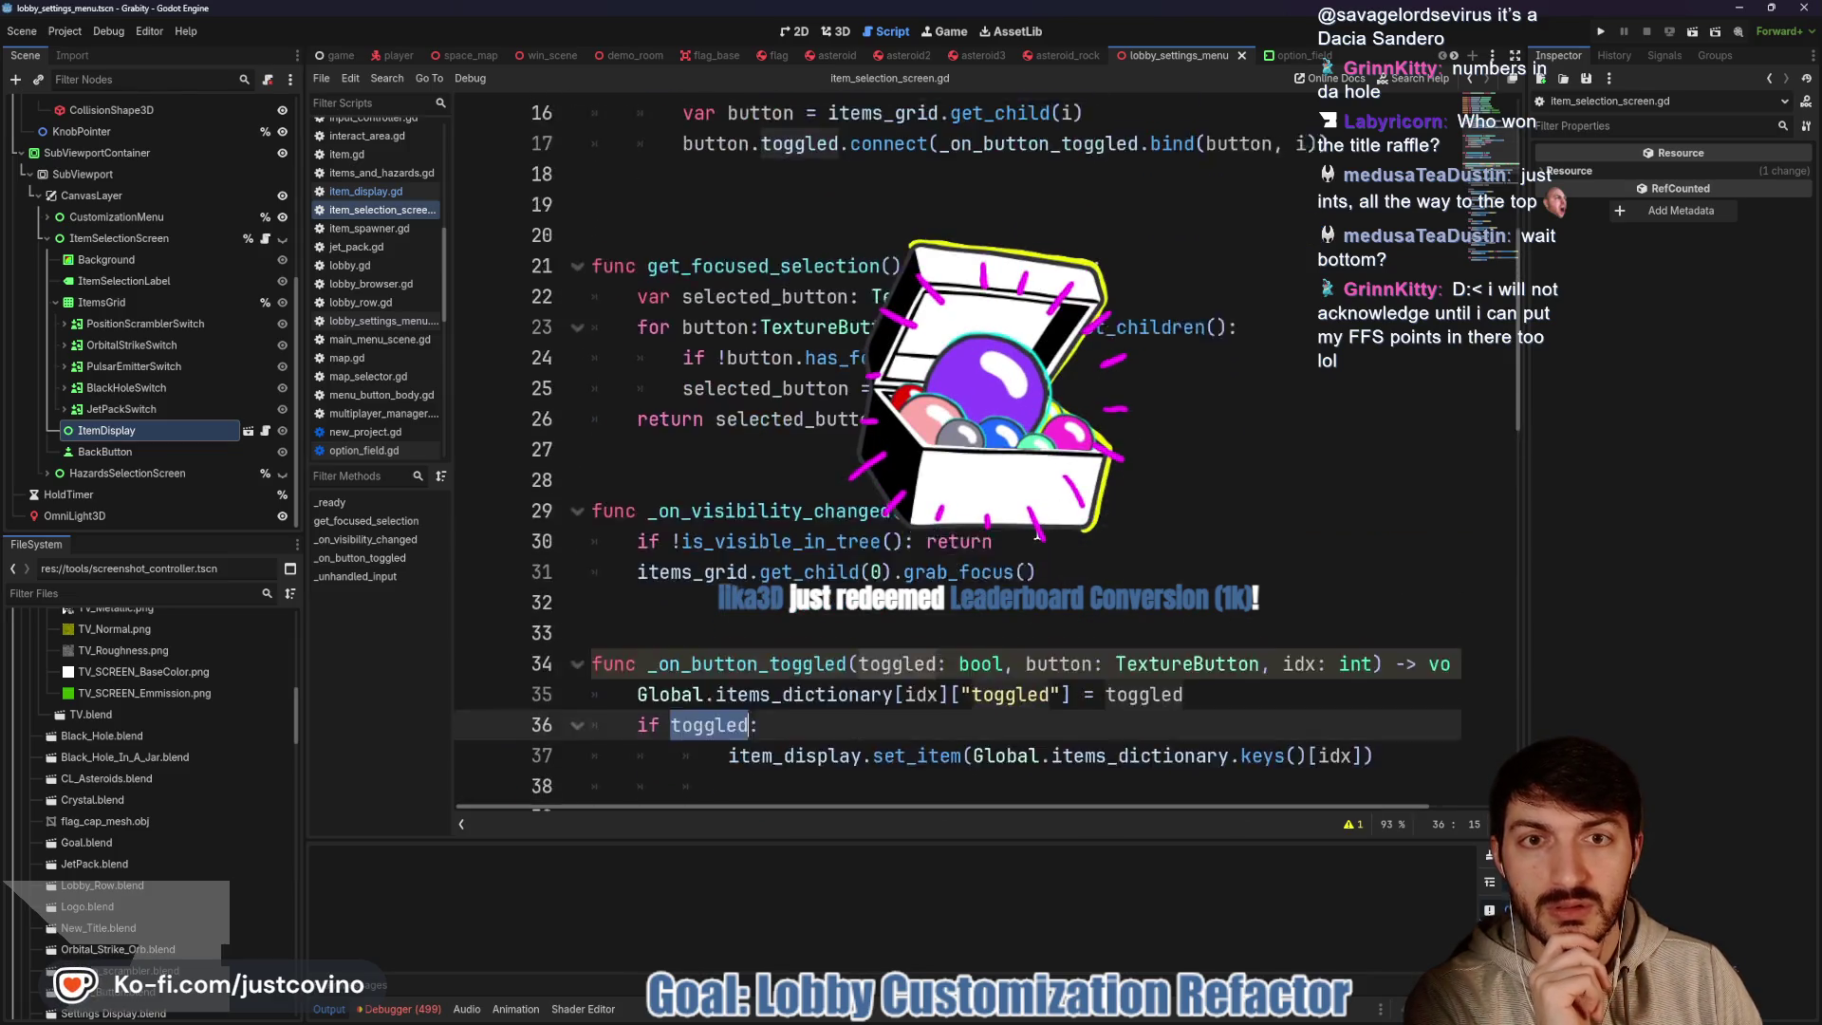
scroll(1038, 535, up, 1)
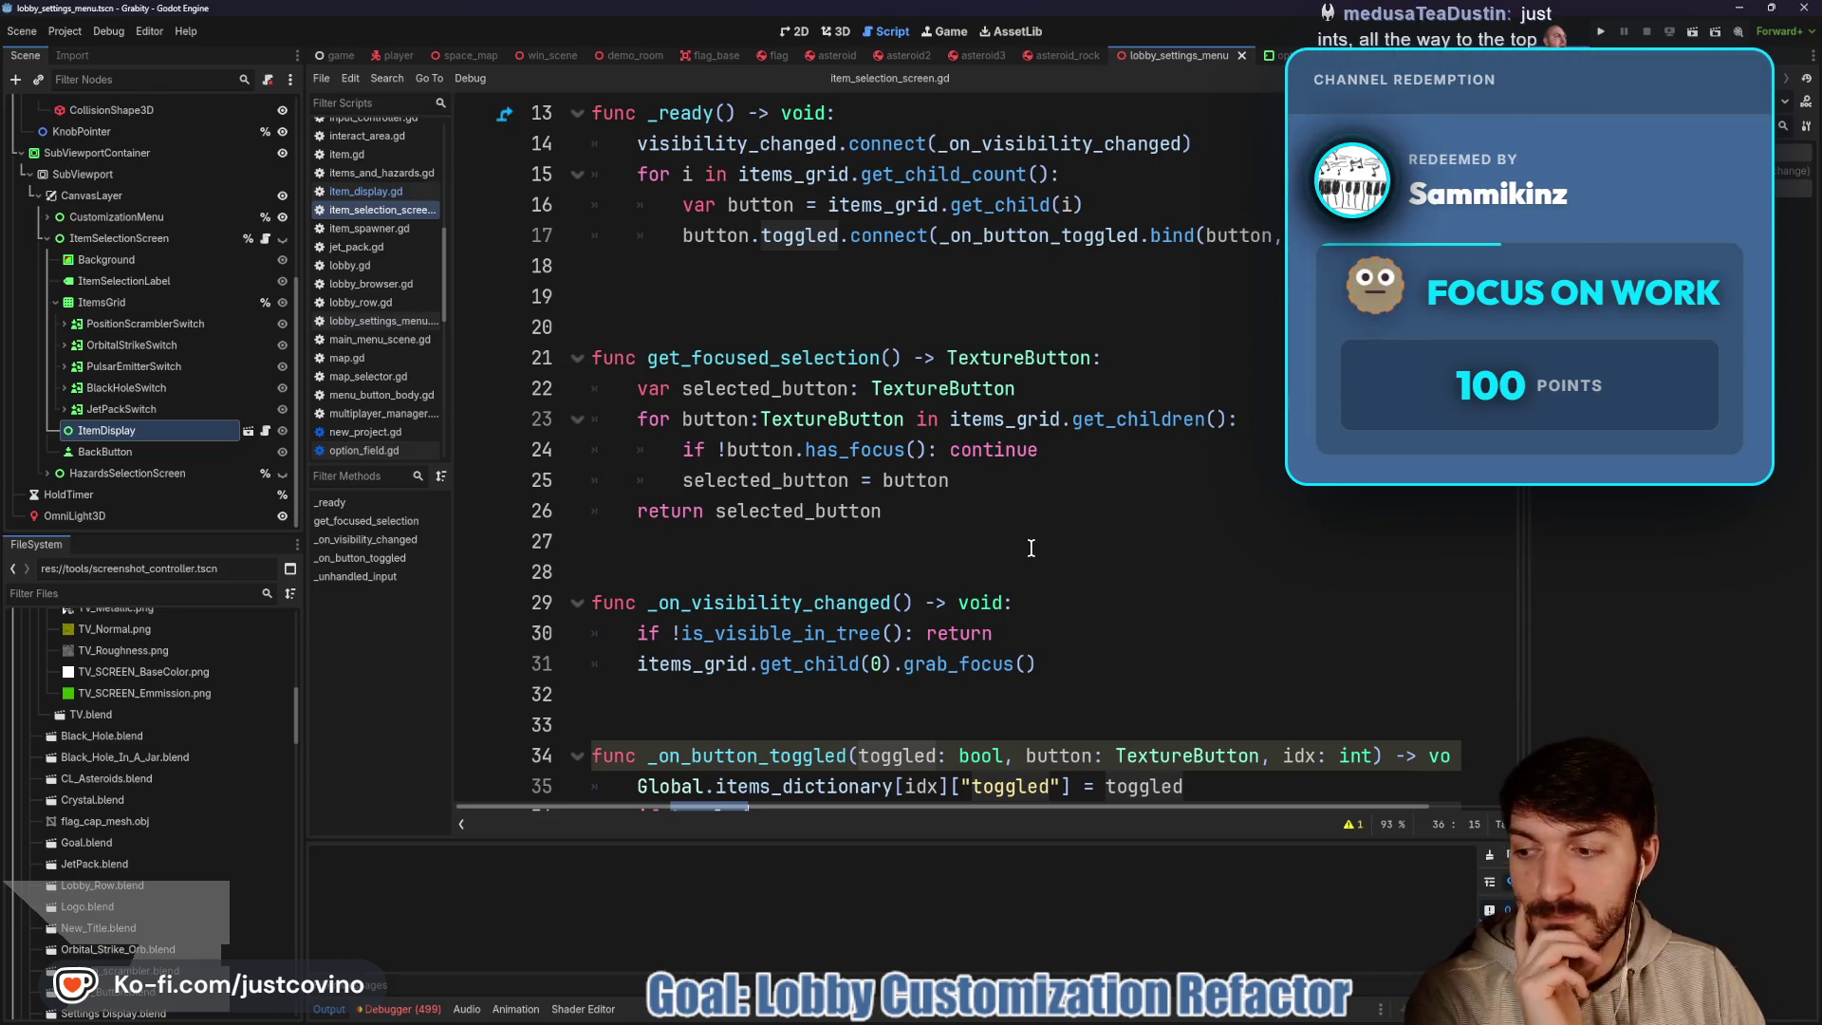
scroll(1029, 545, down, 3)
text(:)
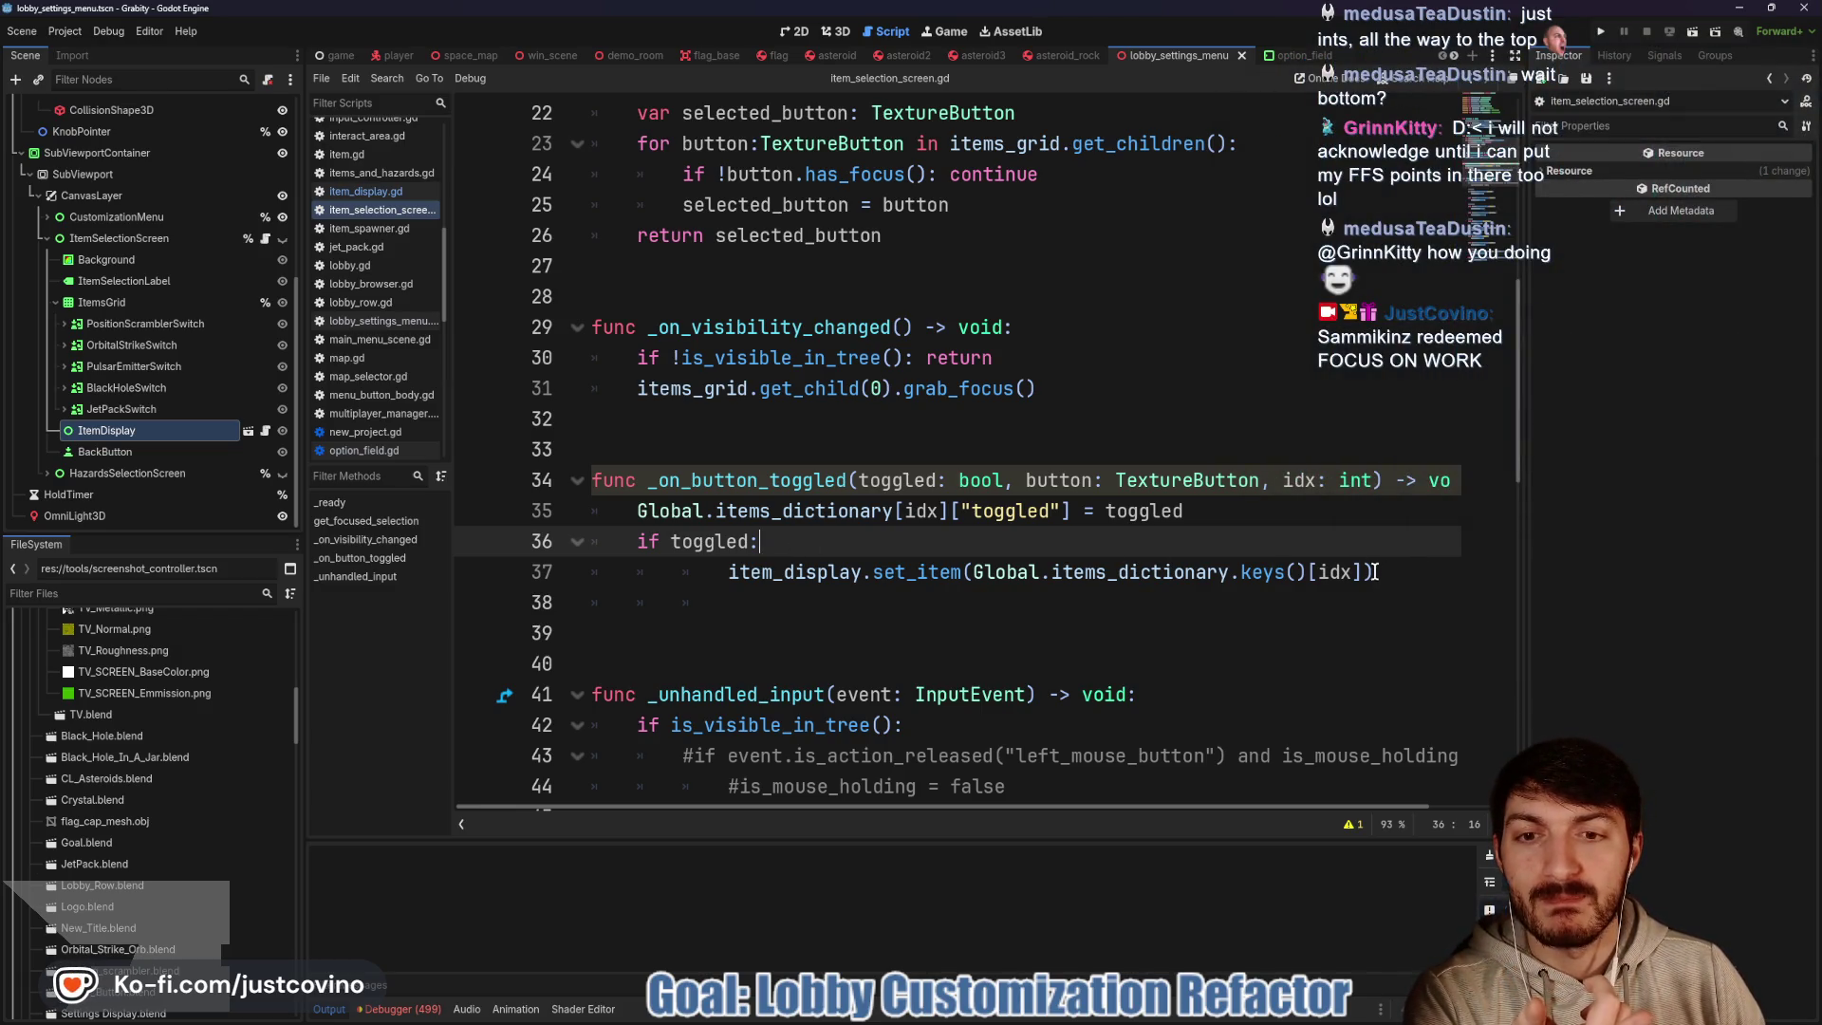
Delete the if toggled branch with its set_item call and the leftover indentation lines
mouse_move(1371, 571)
mouse_down()
mouse_move(590, 570)
mouse_move(584, 552)
mouse_up()
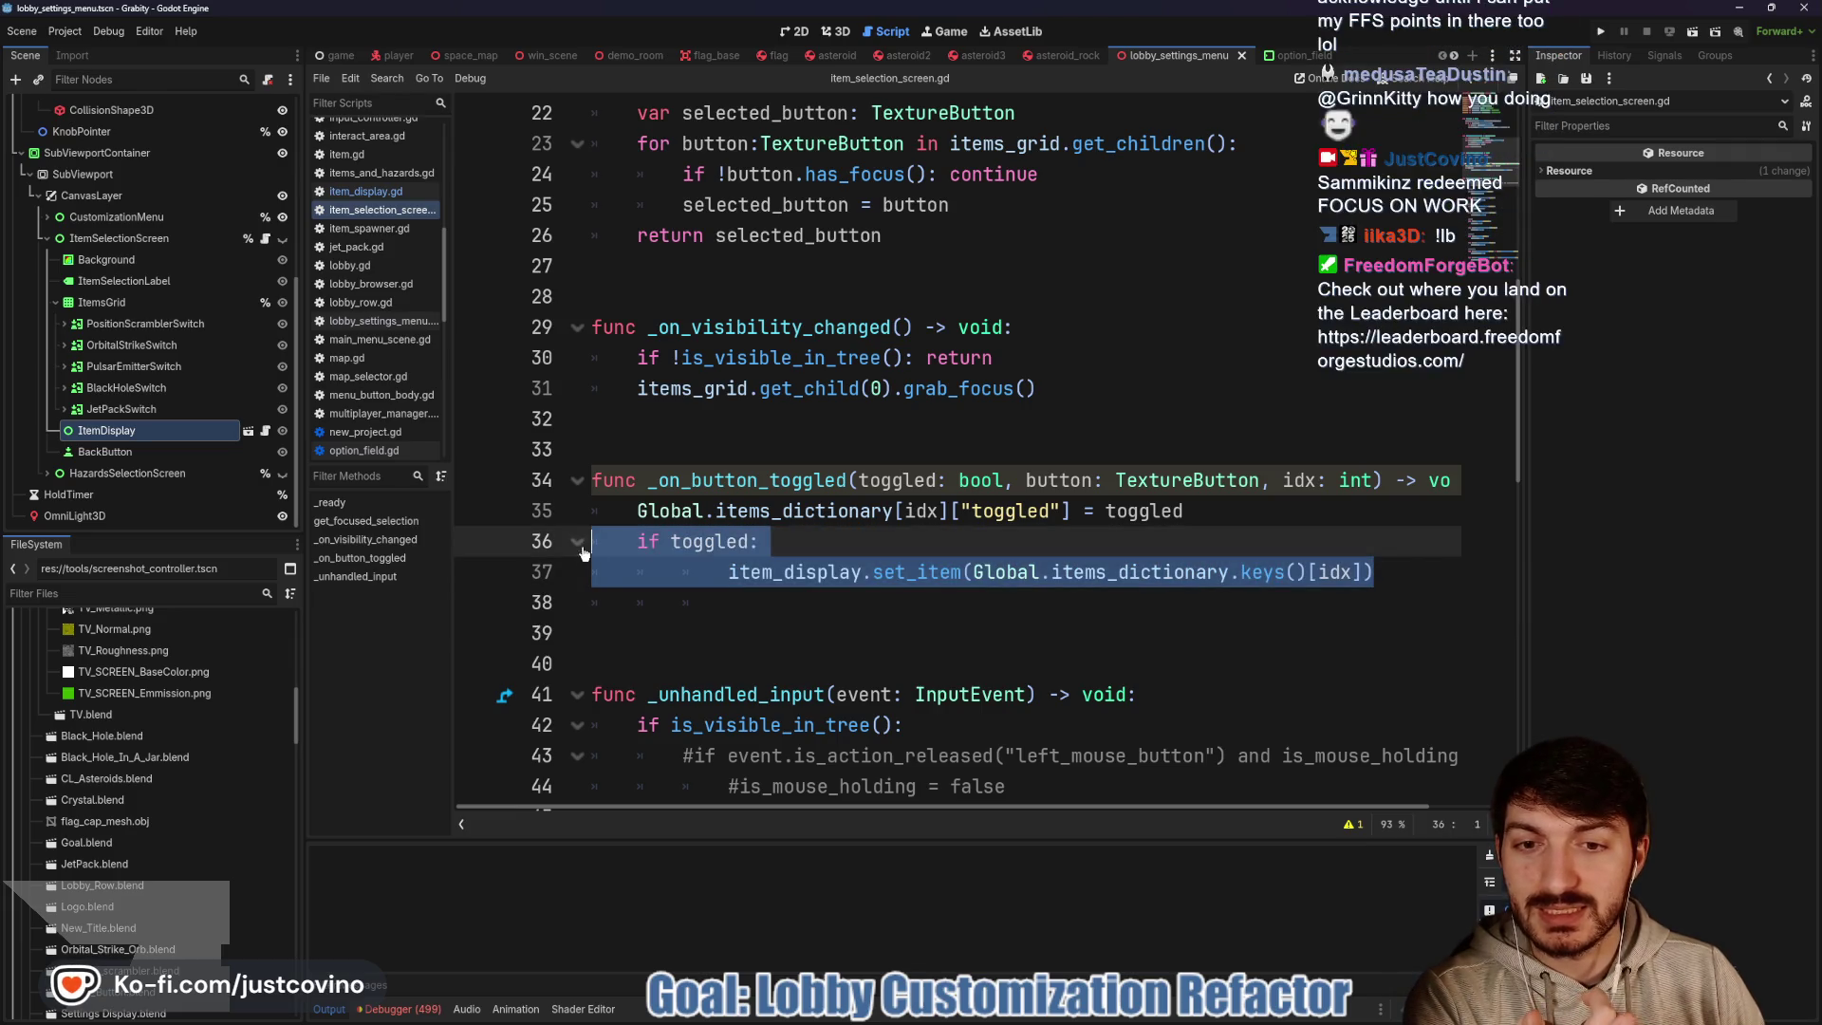
key(BackSpace)
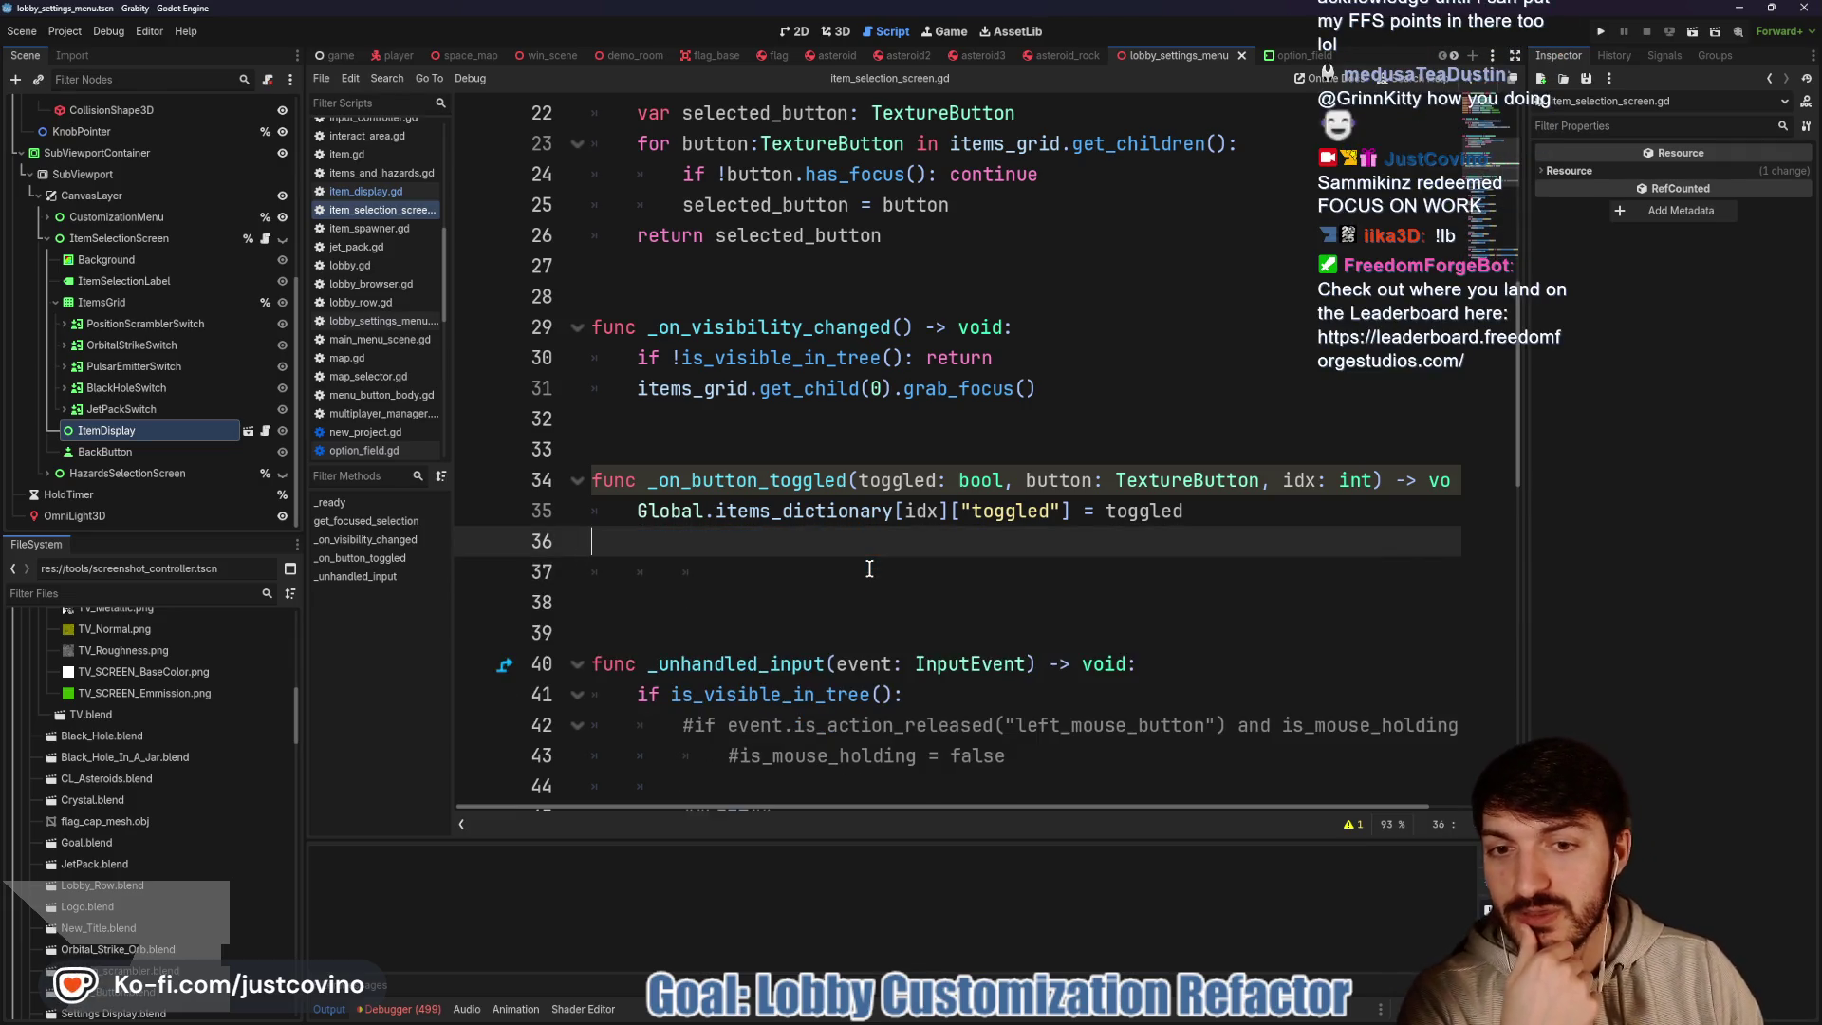
drag(817, 560, 511, 544)
key(BackSpace)
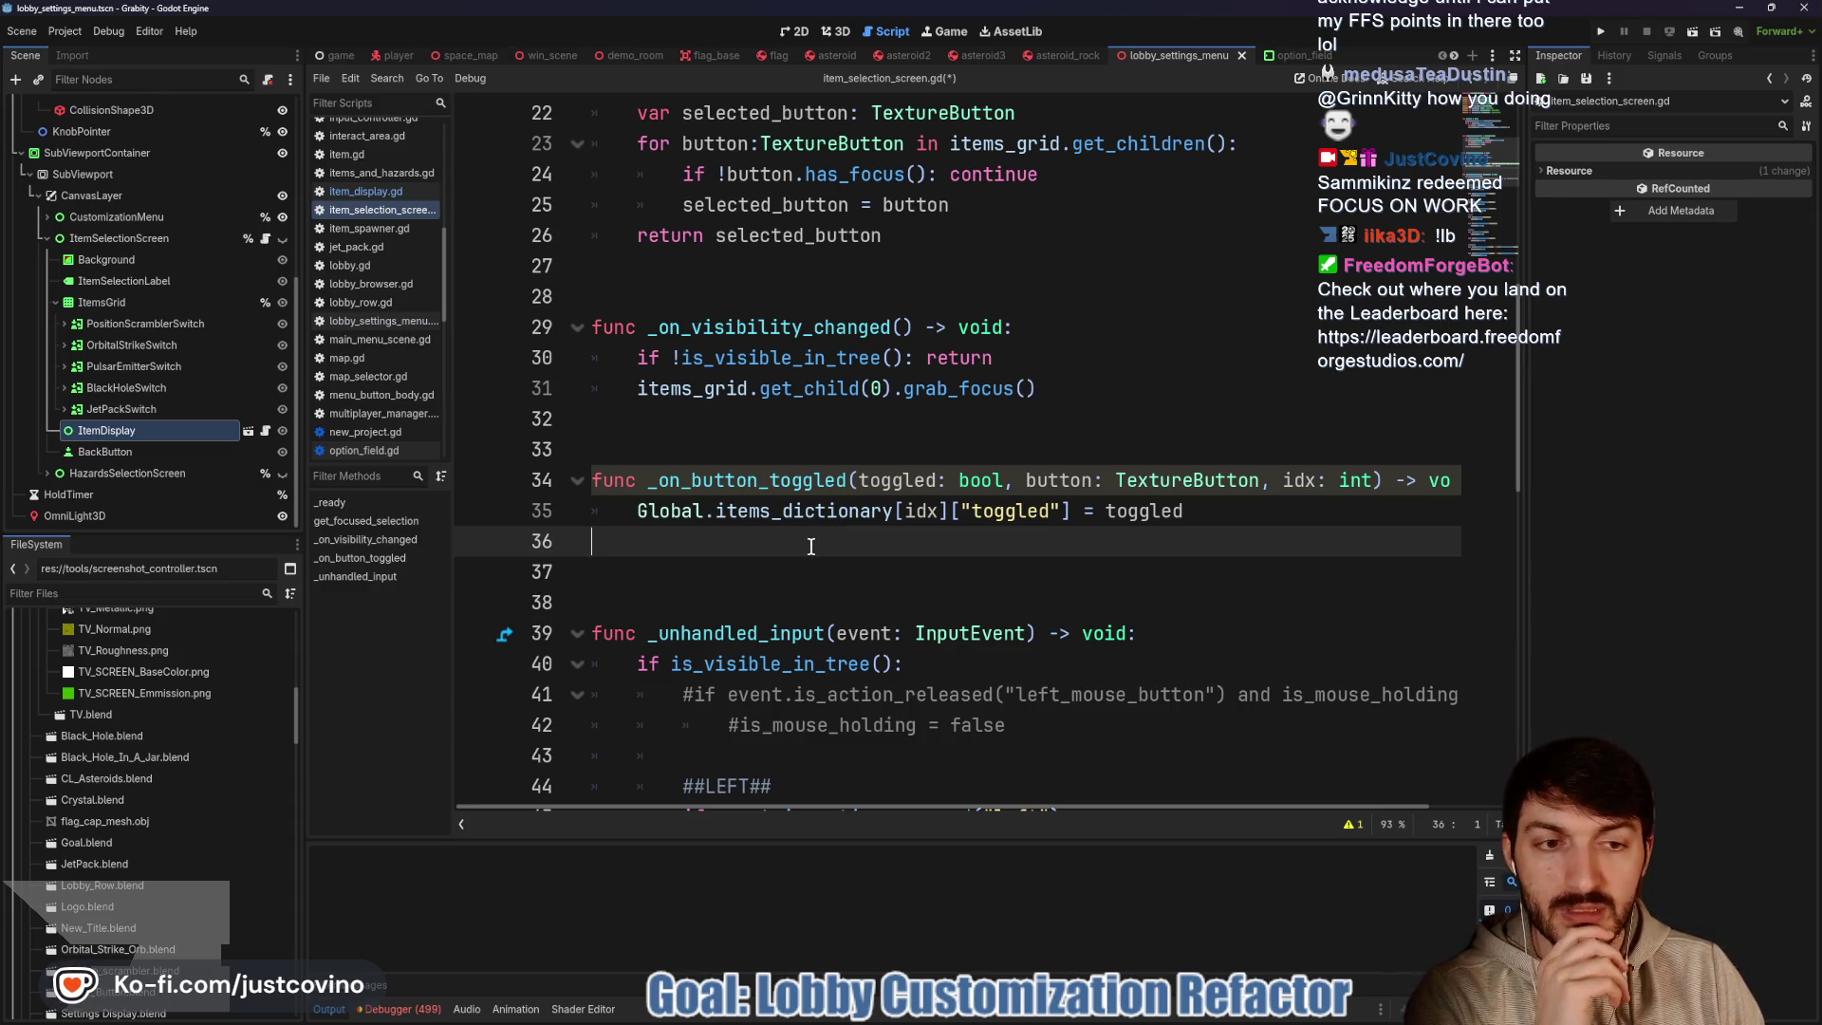
scroll(805, 556, down, 1)
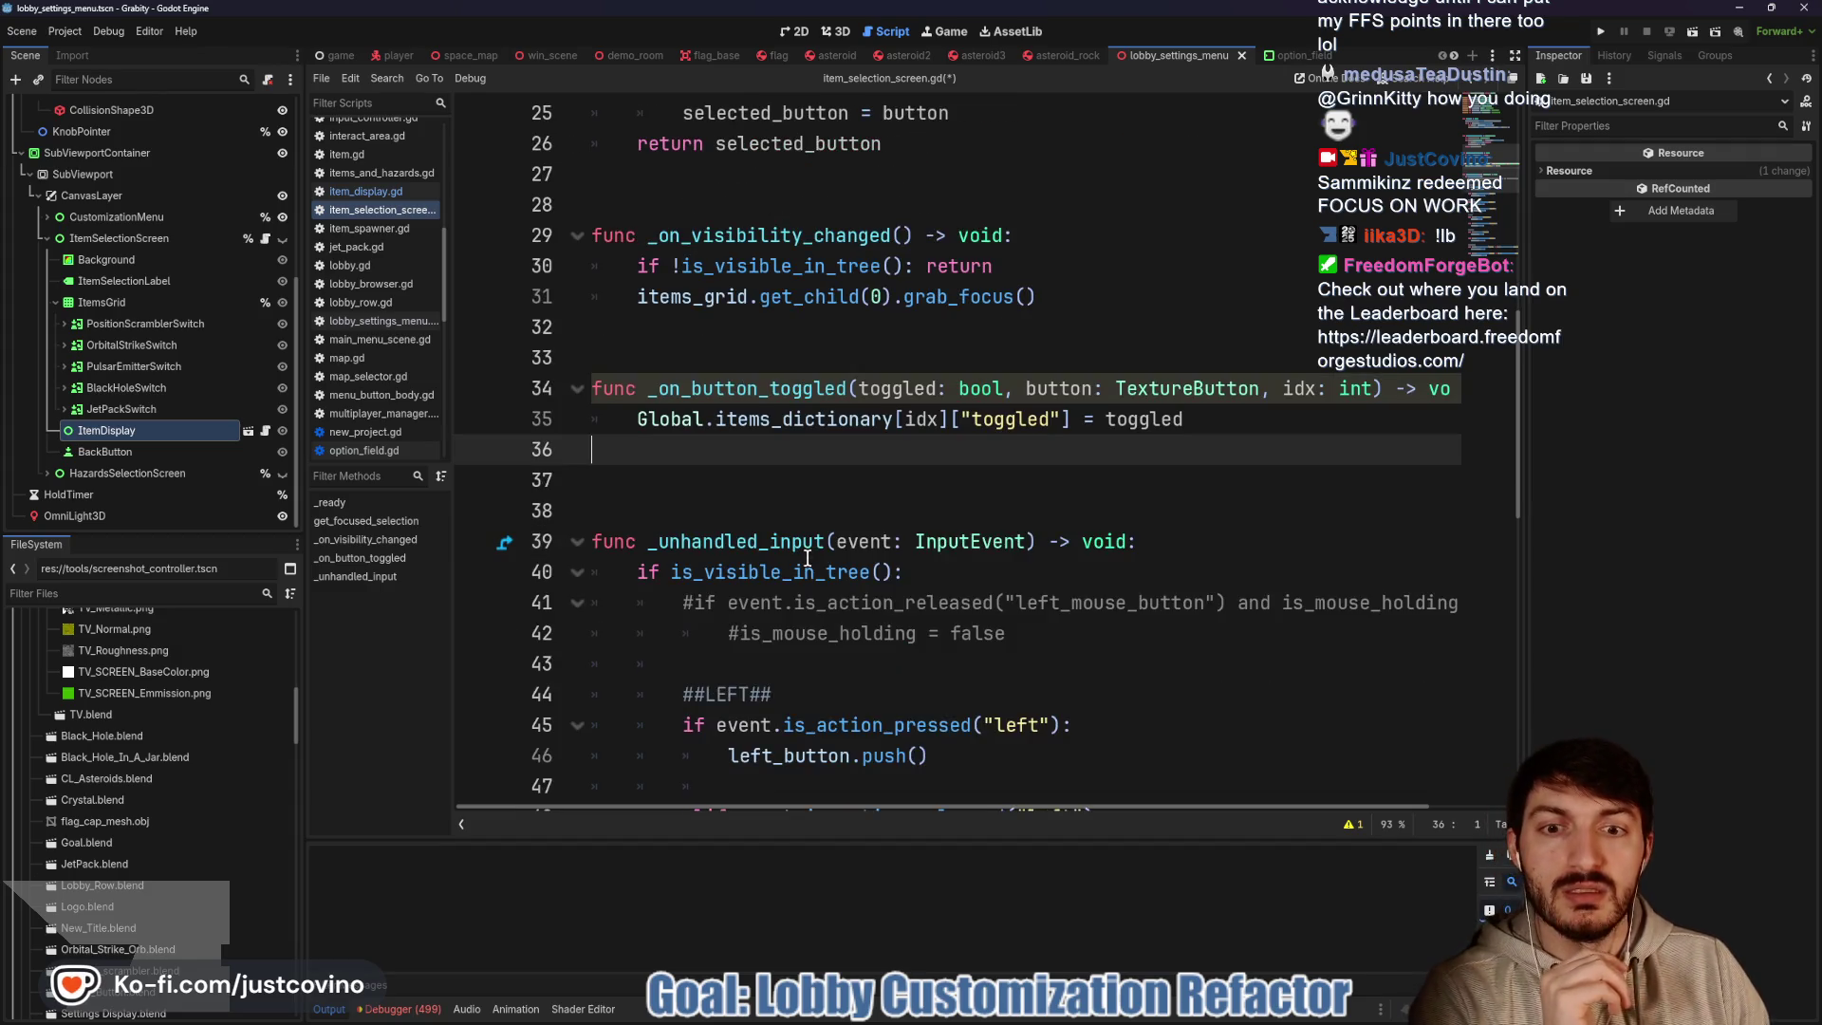
scroll(831, 543, down, 3)
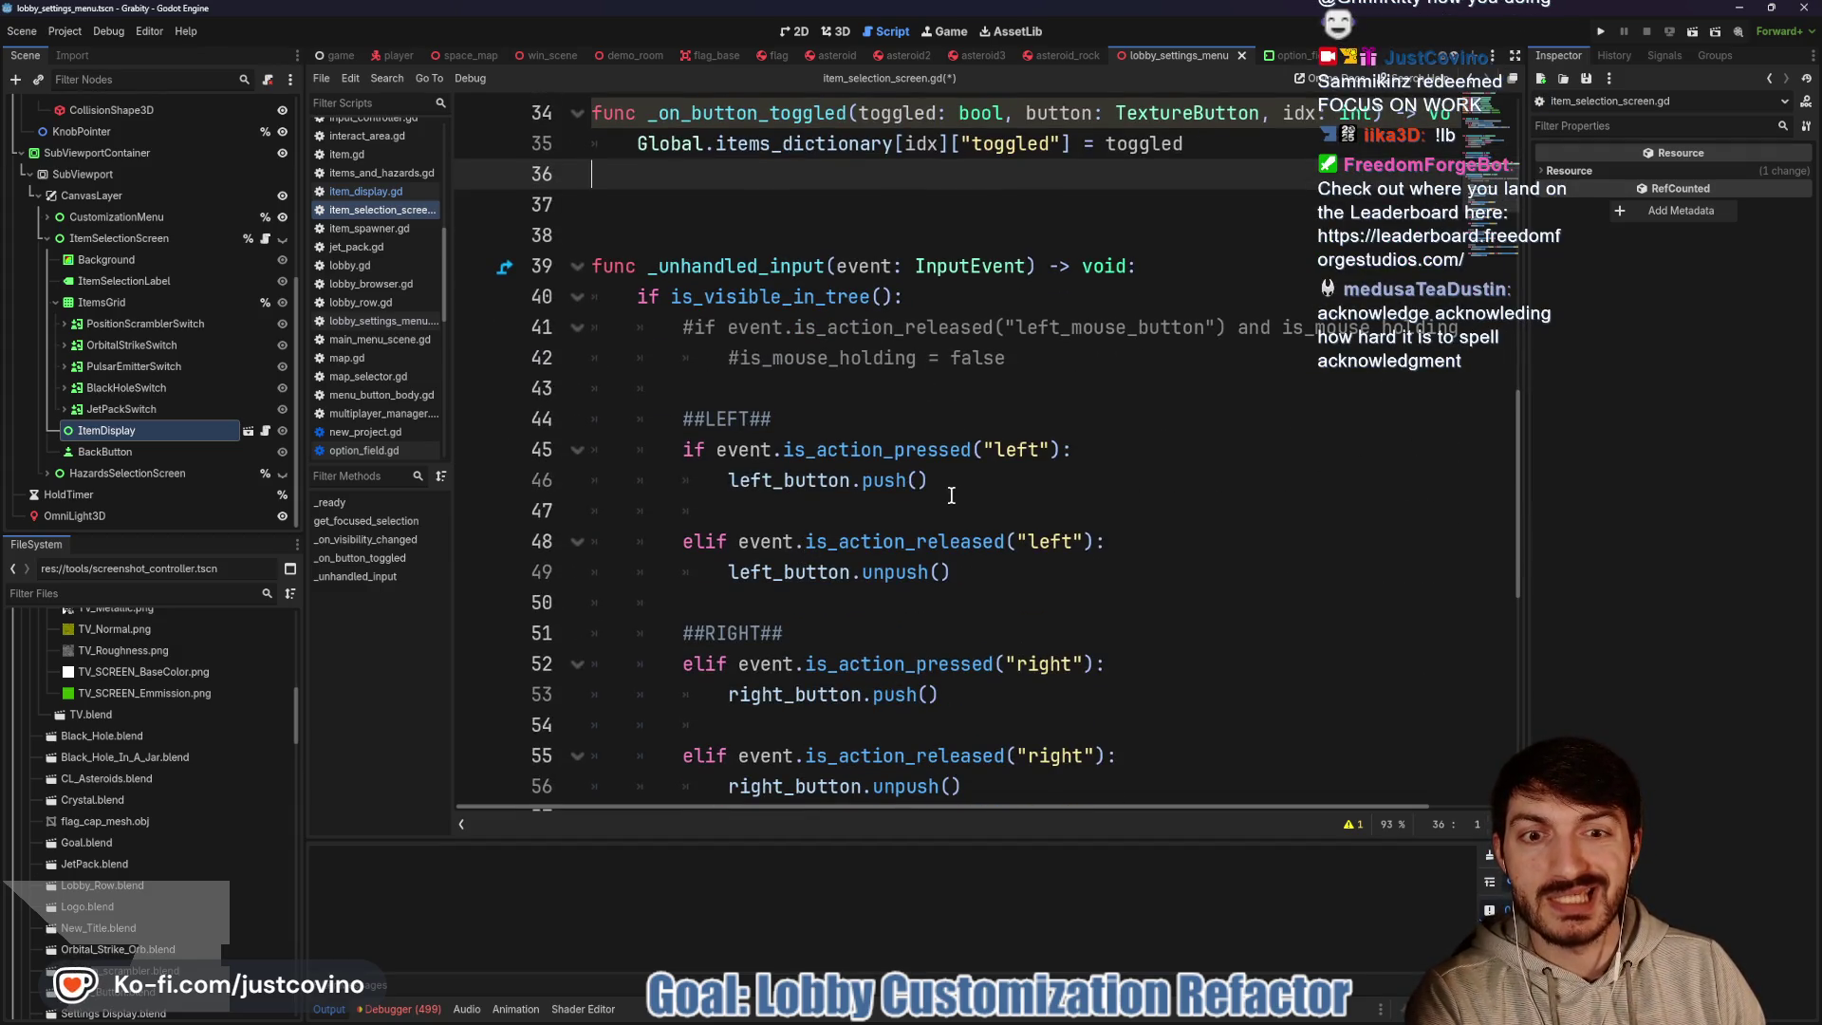
scroll(942, 501, up, 4)
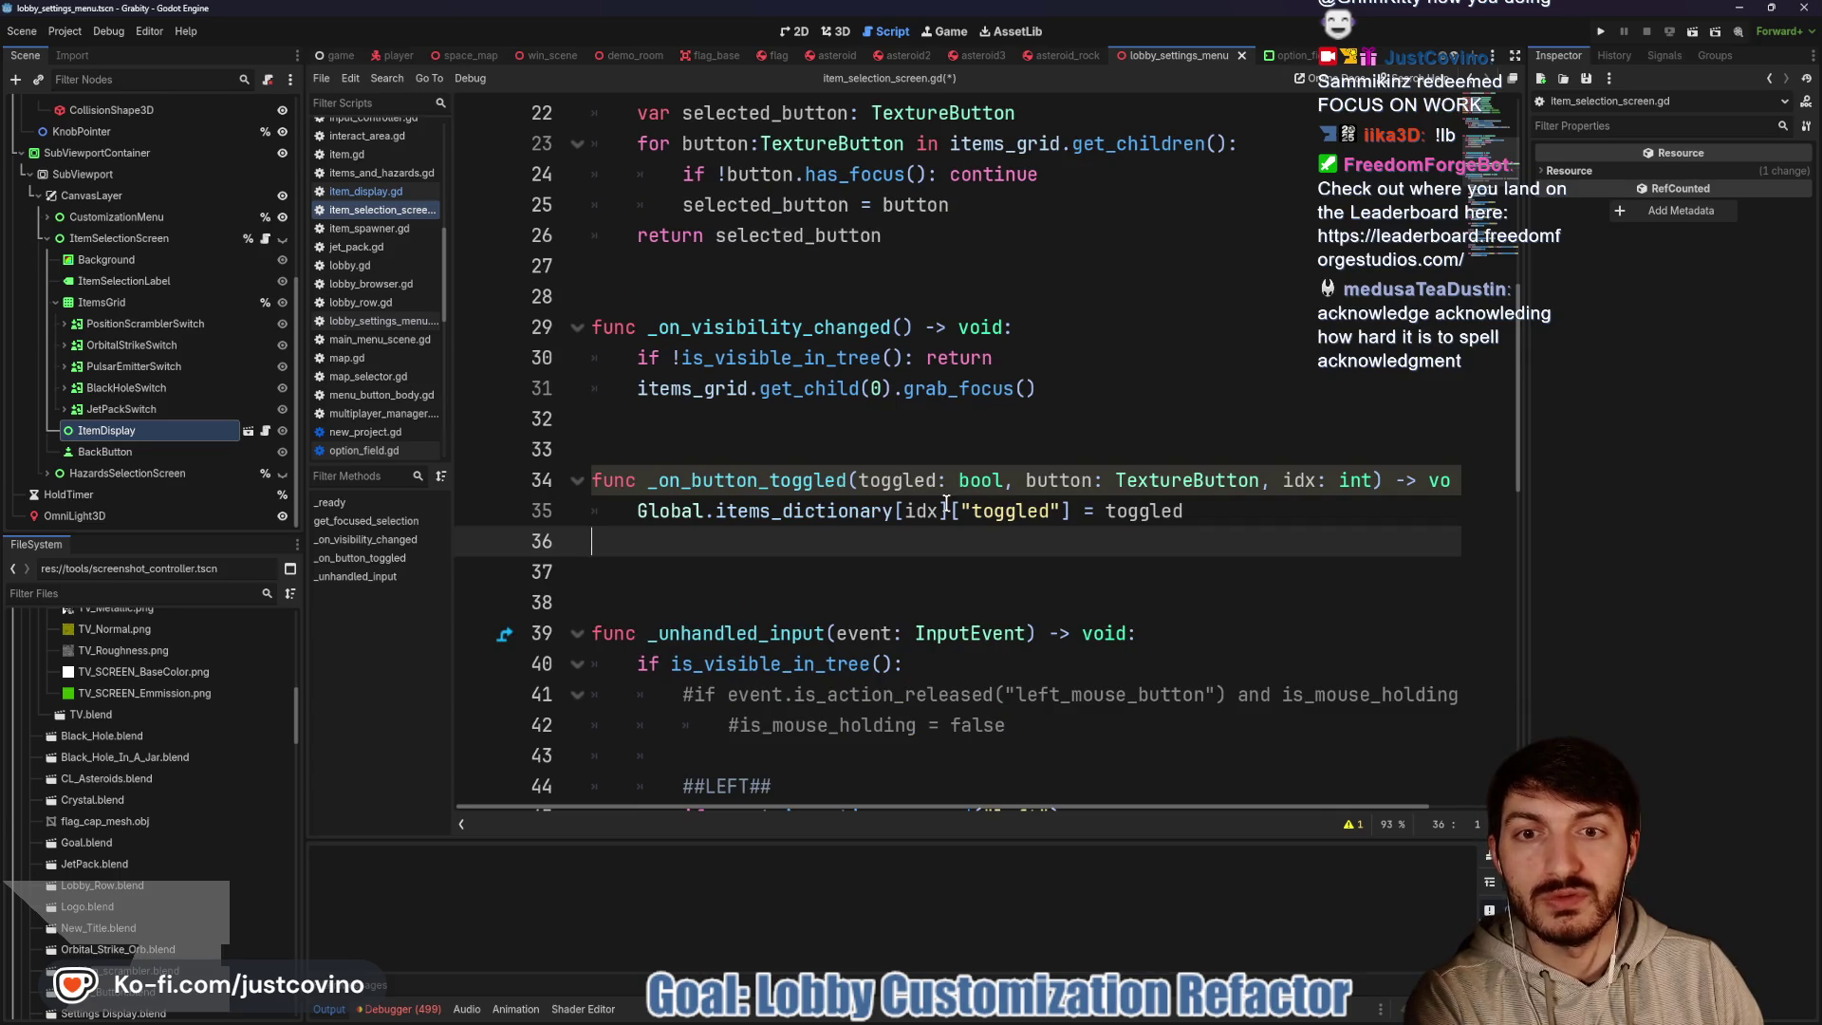
Check the ItemDisplay script, then return to item_selection_screen.gd and select get_focused_selection's loop variable
scroll(947, 503, up, 3)
double_click(748, 358)
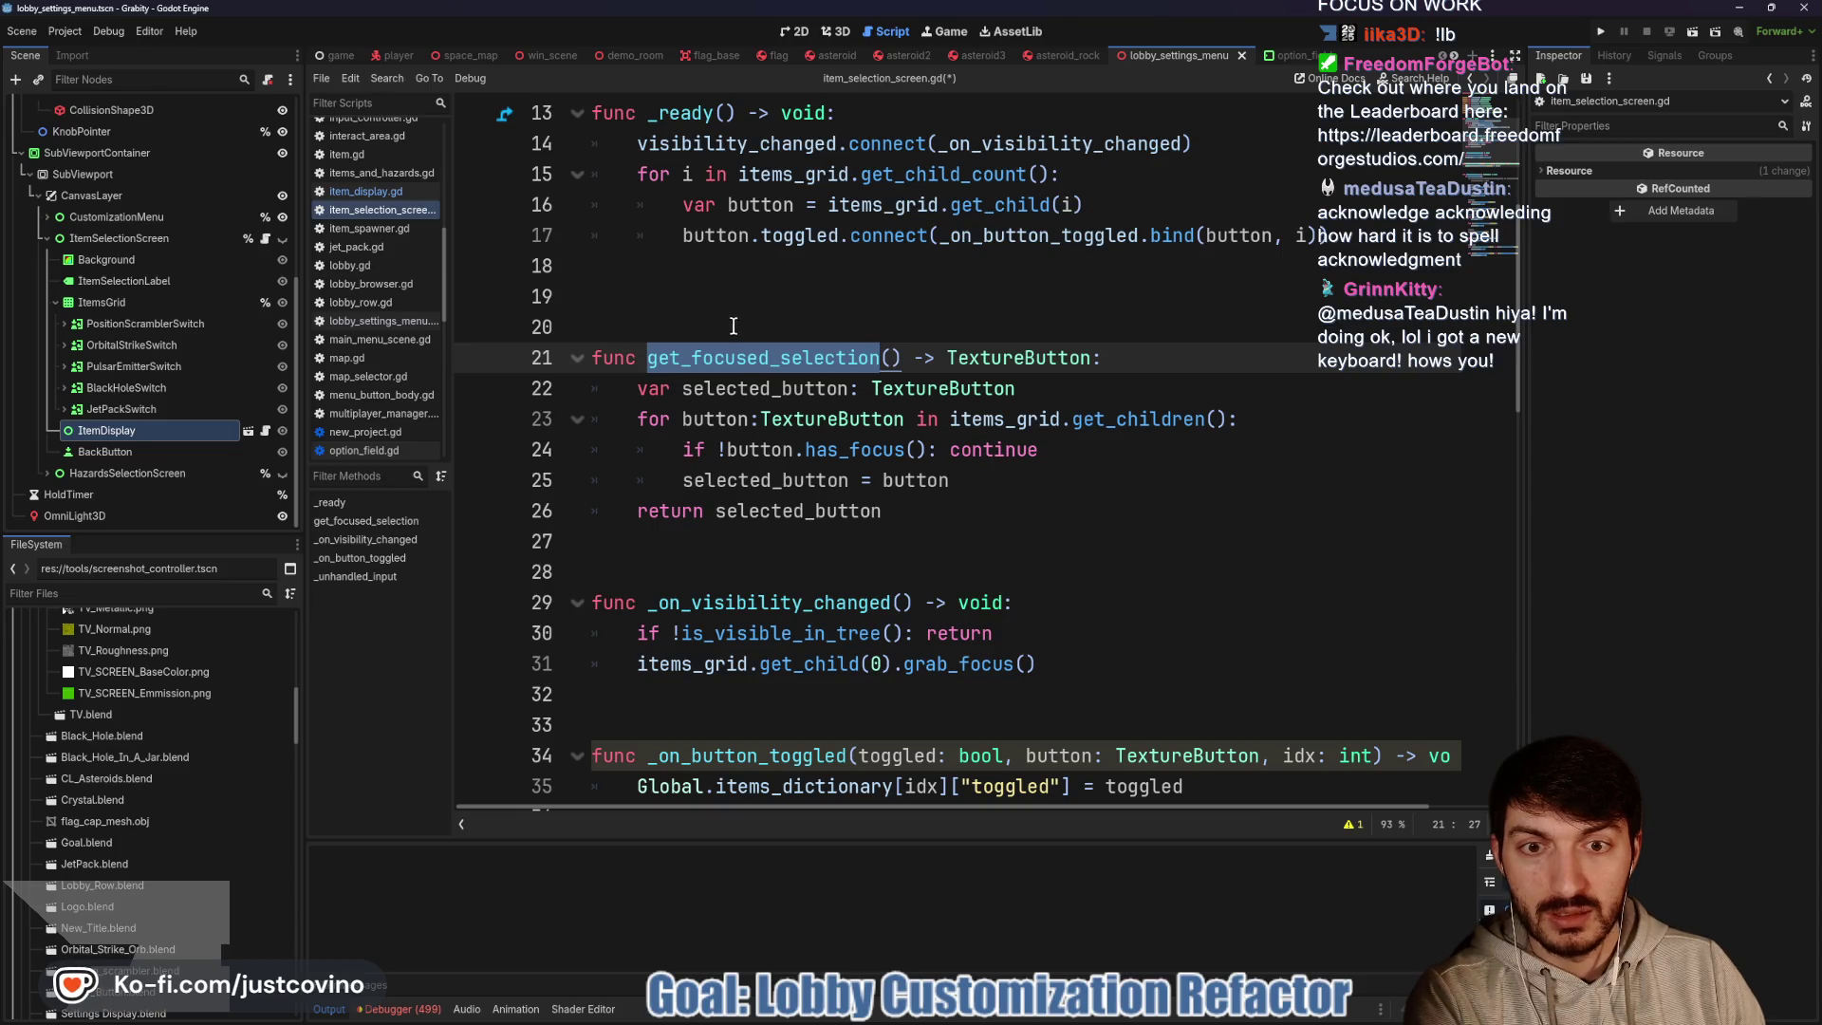
click(265, 431)
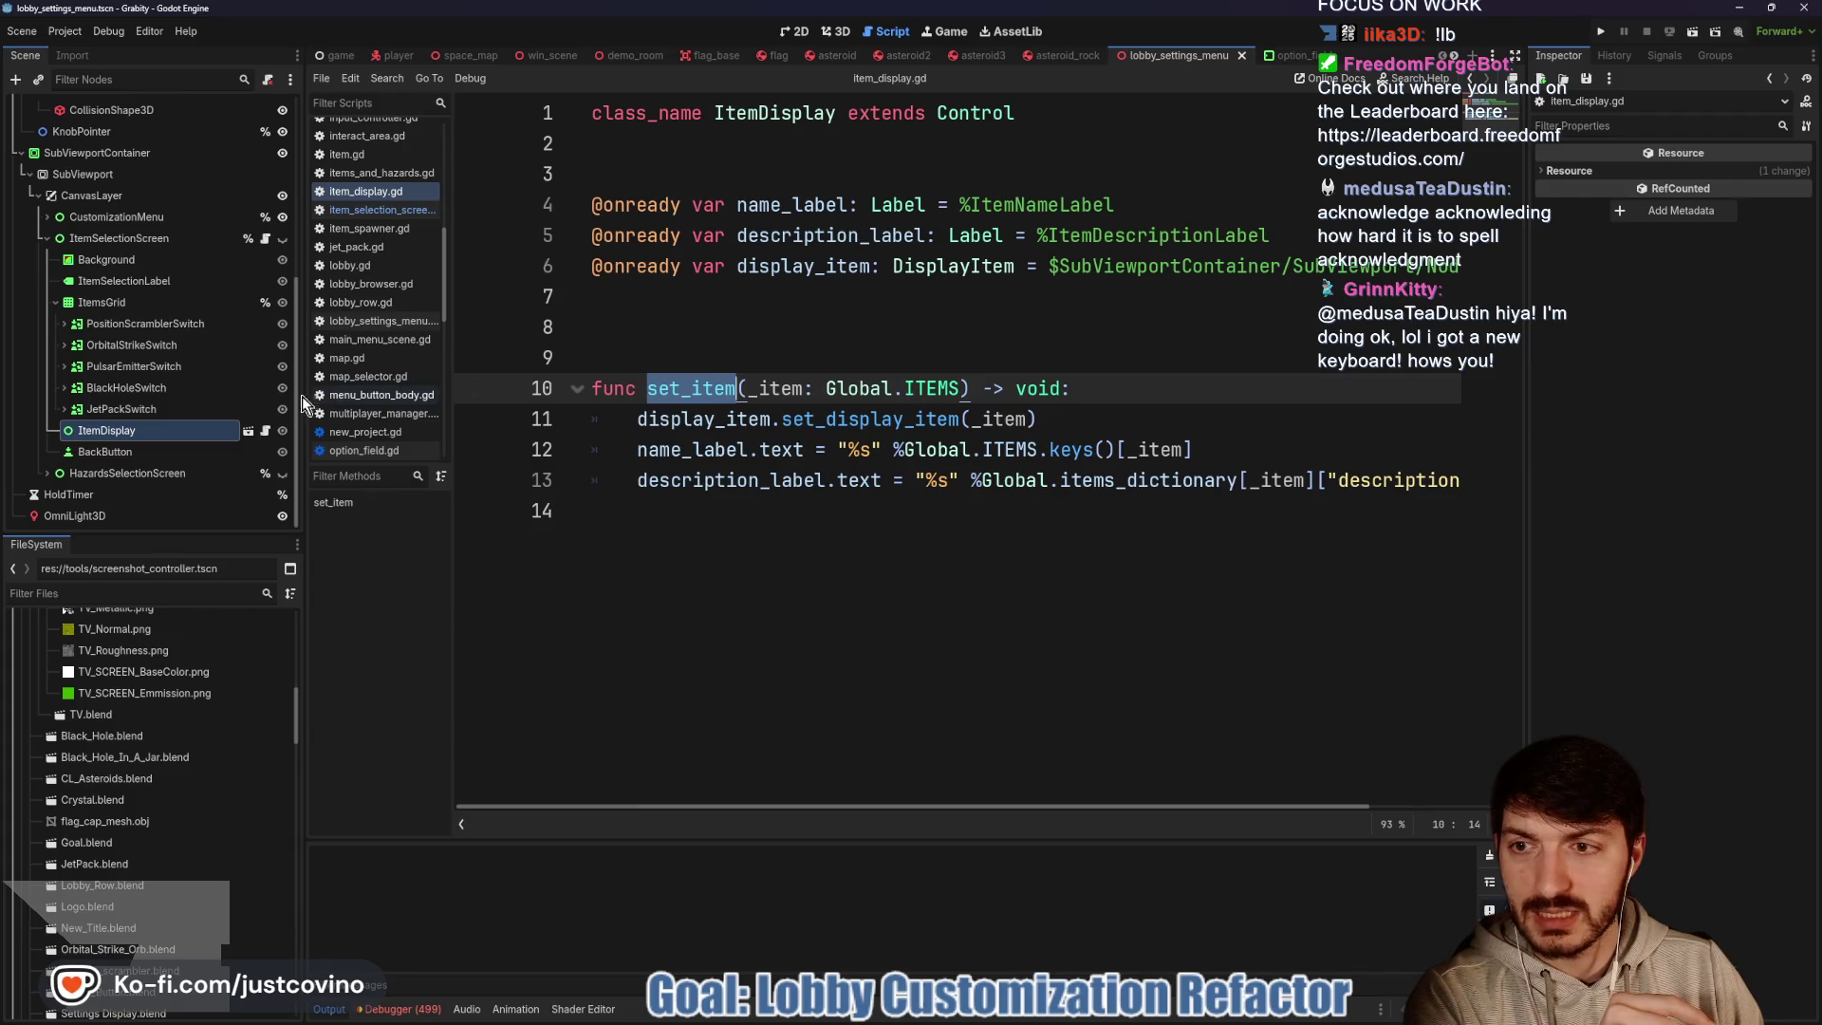
click(266, 238)
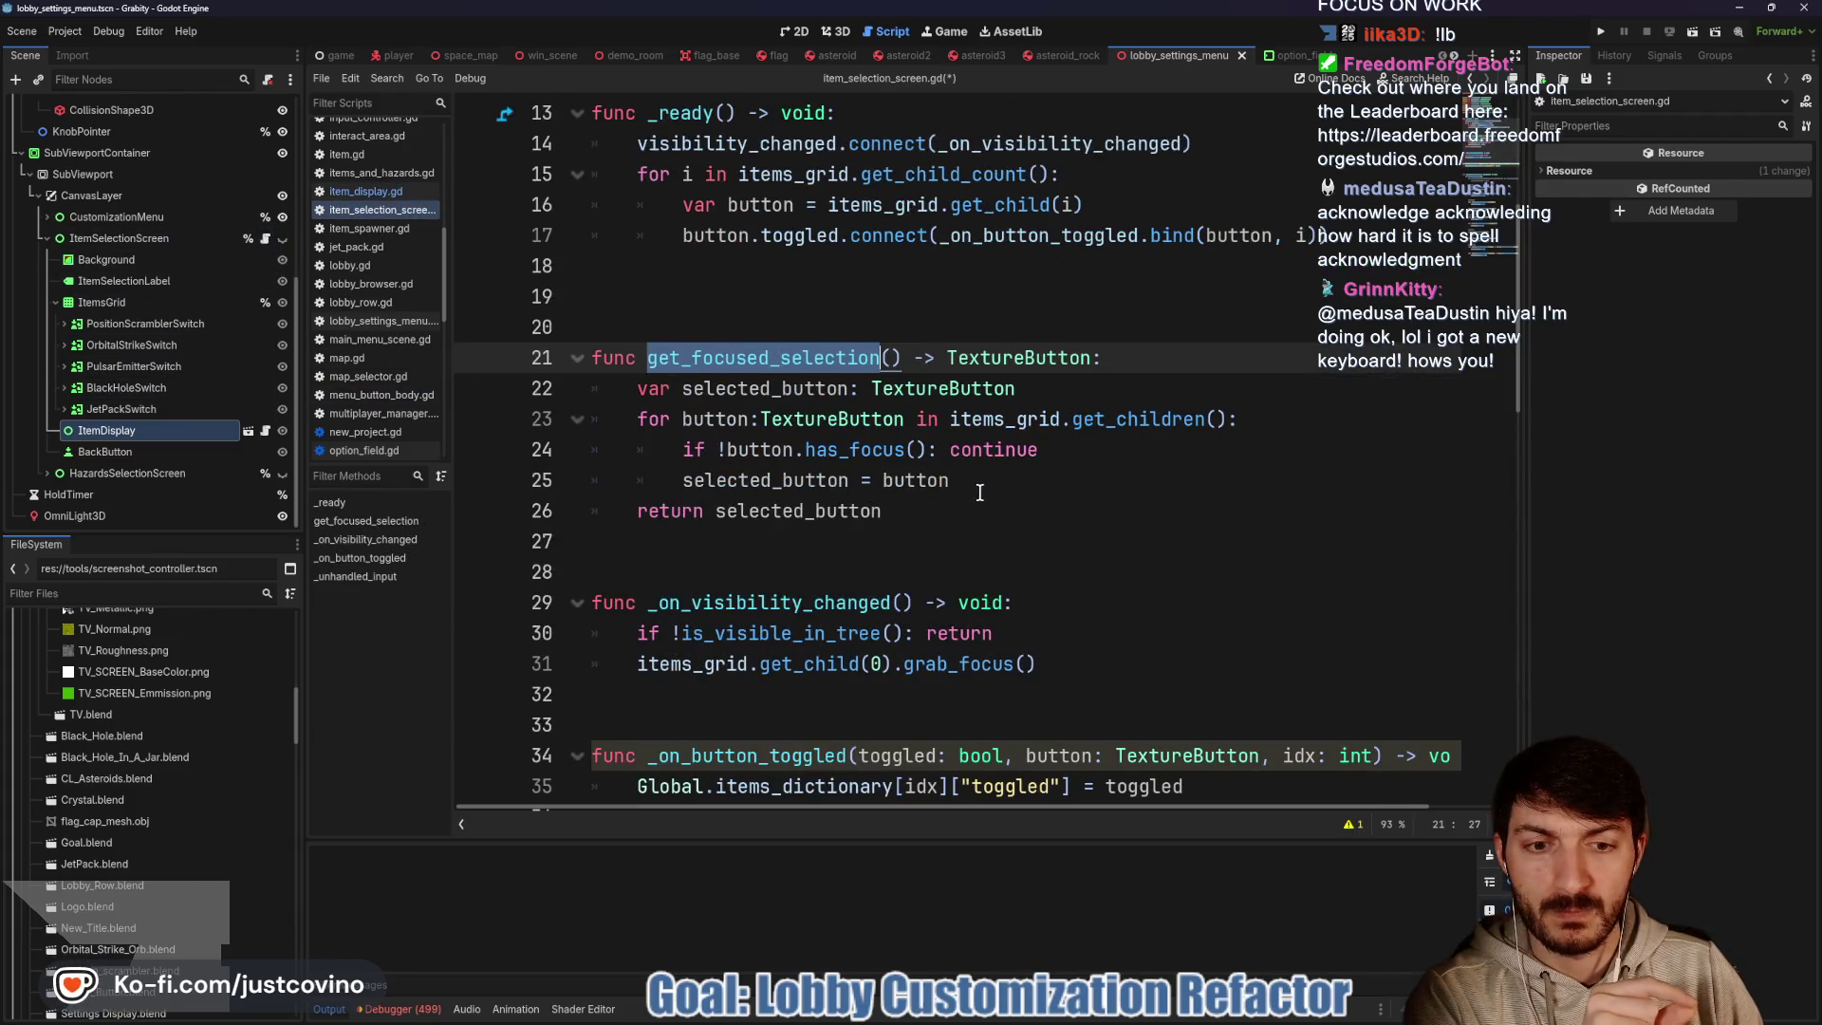
scroll(979, 492, down, 3)
scroll(979, 492, up, 3)
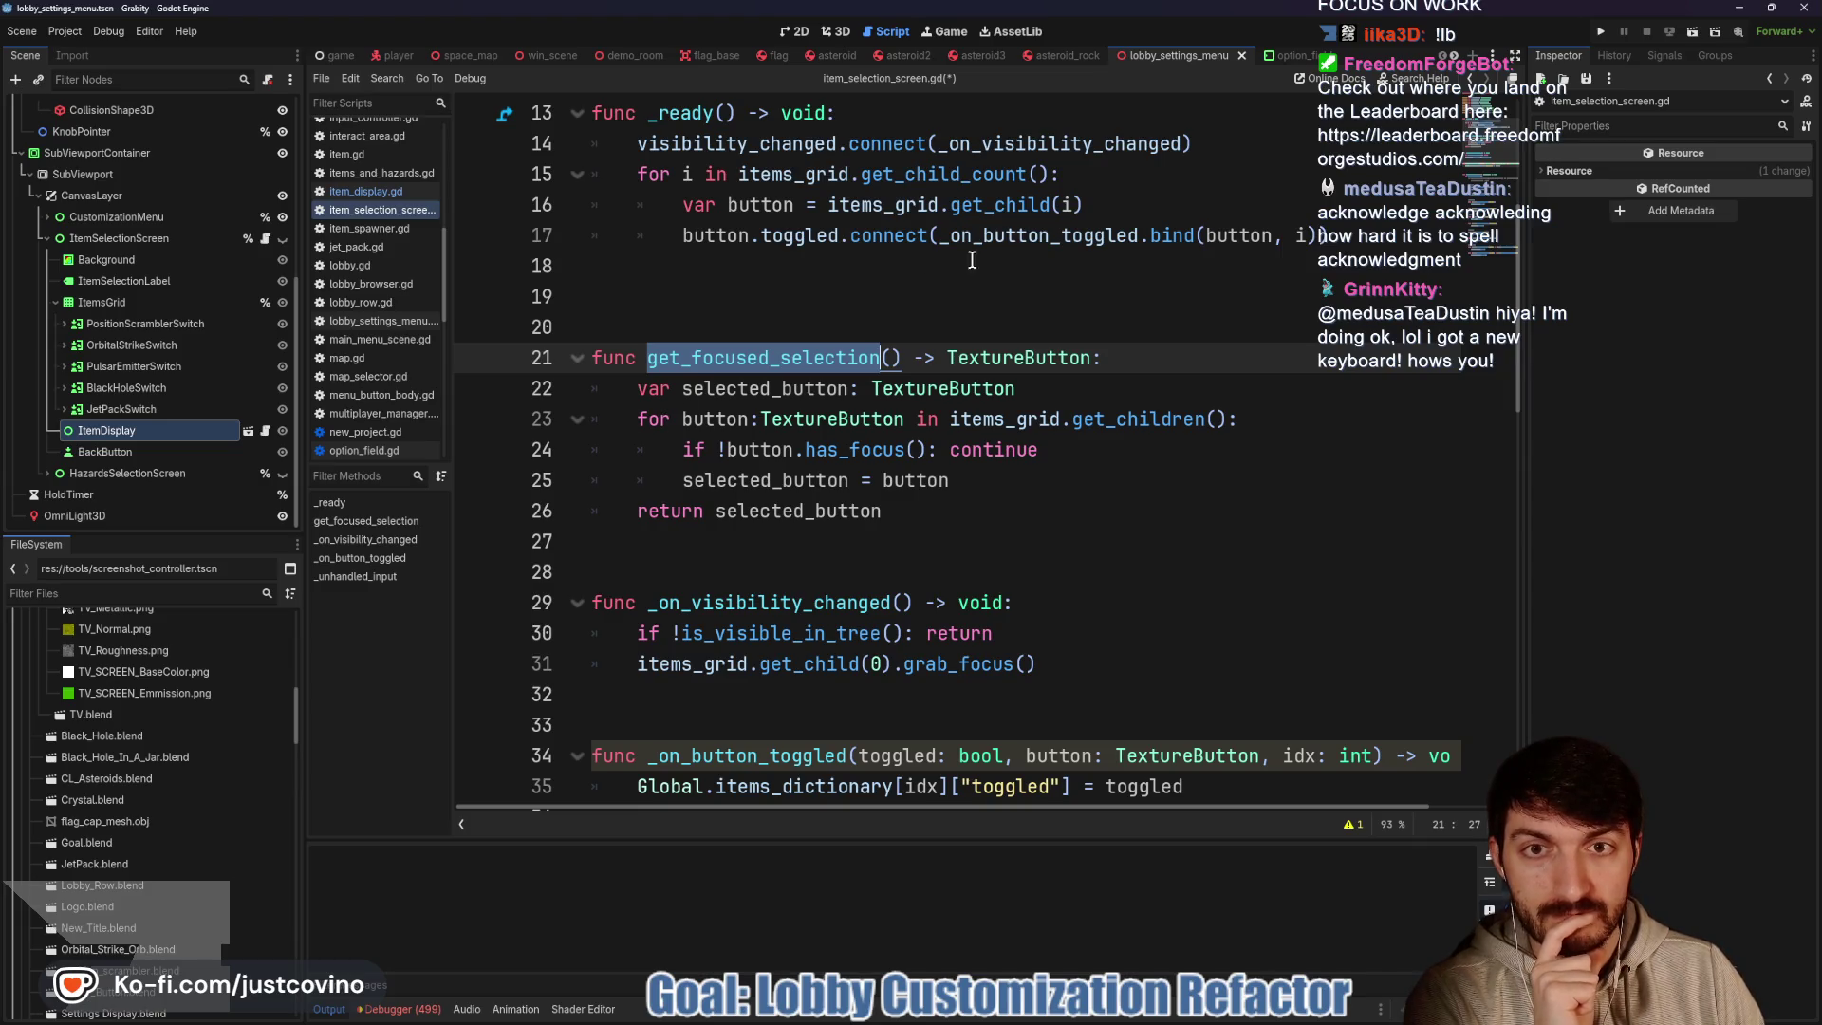
drag(684, 418, 908, 419)
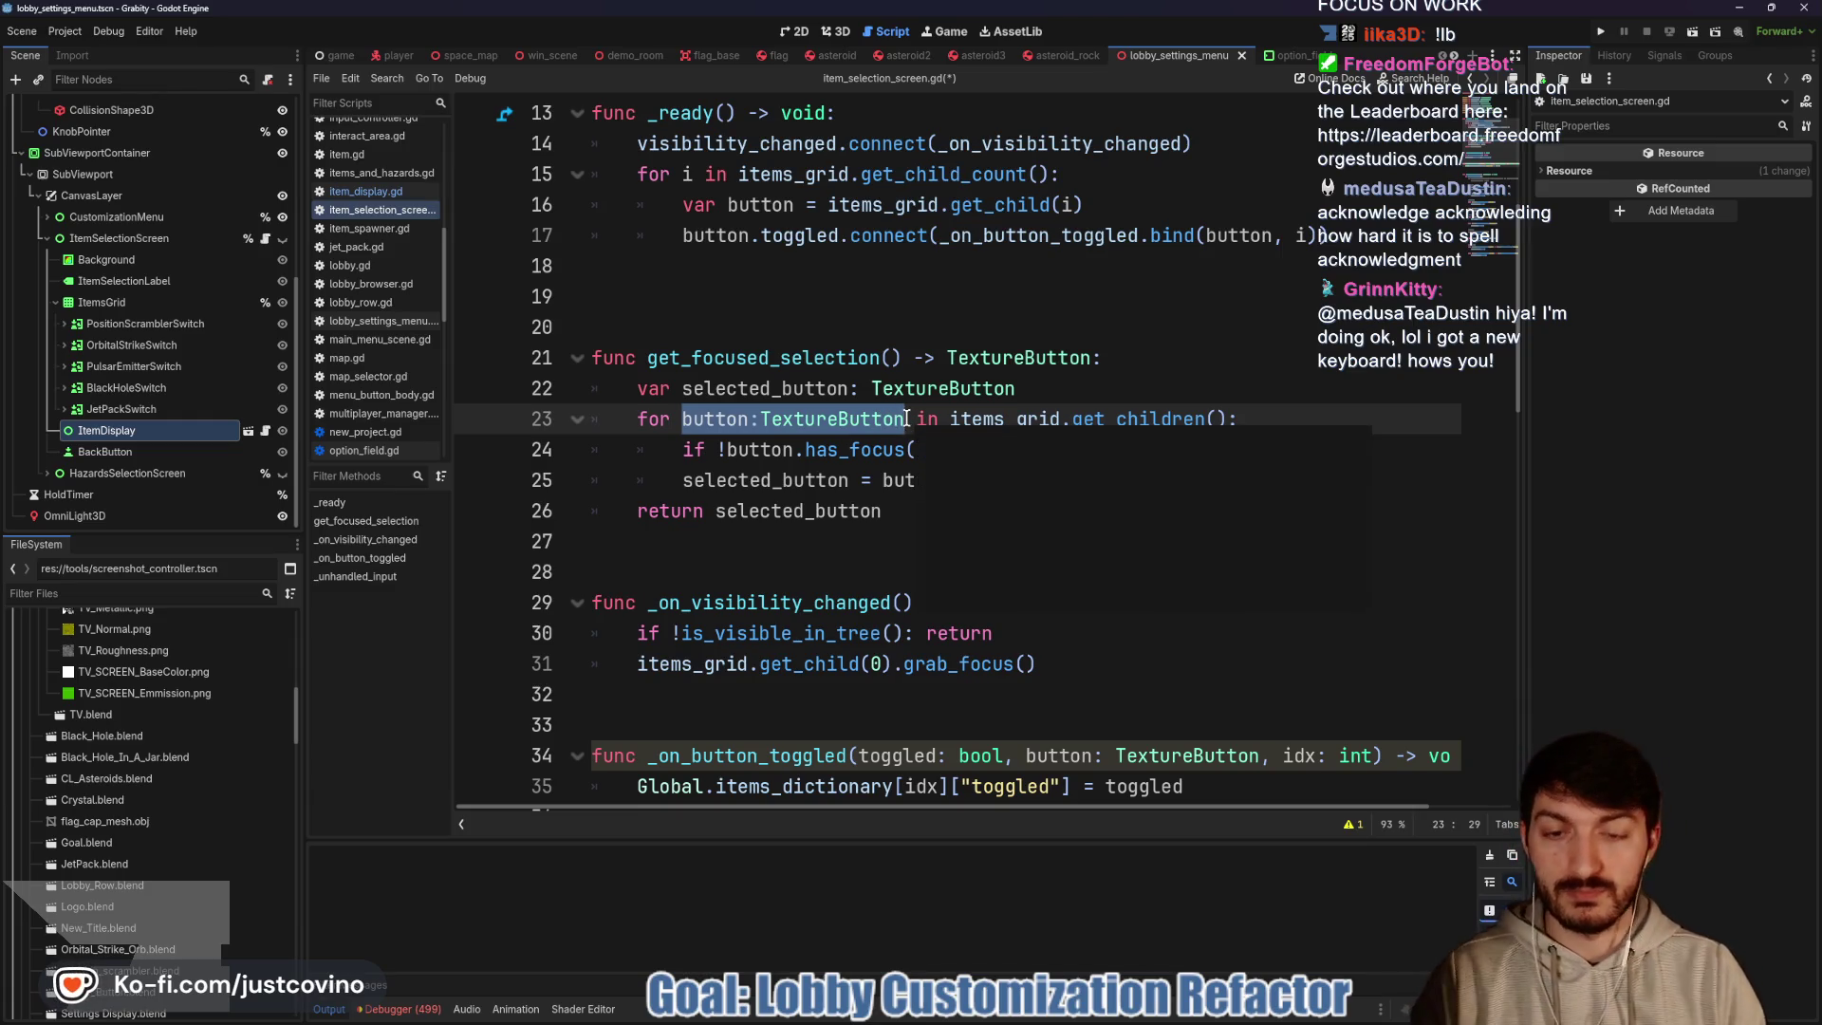
Change the loop to 'for i in items_grid.get_child_count():'
text(i)
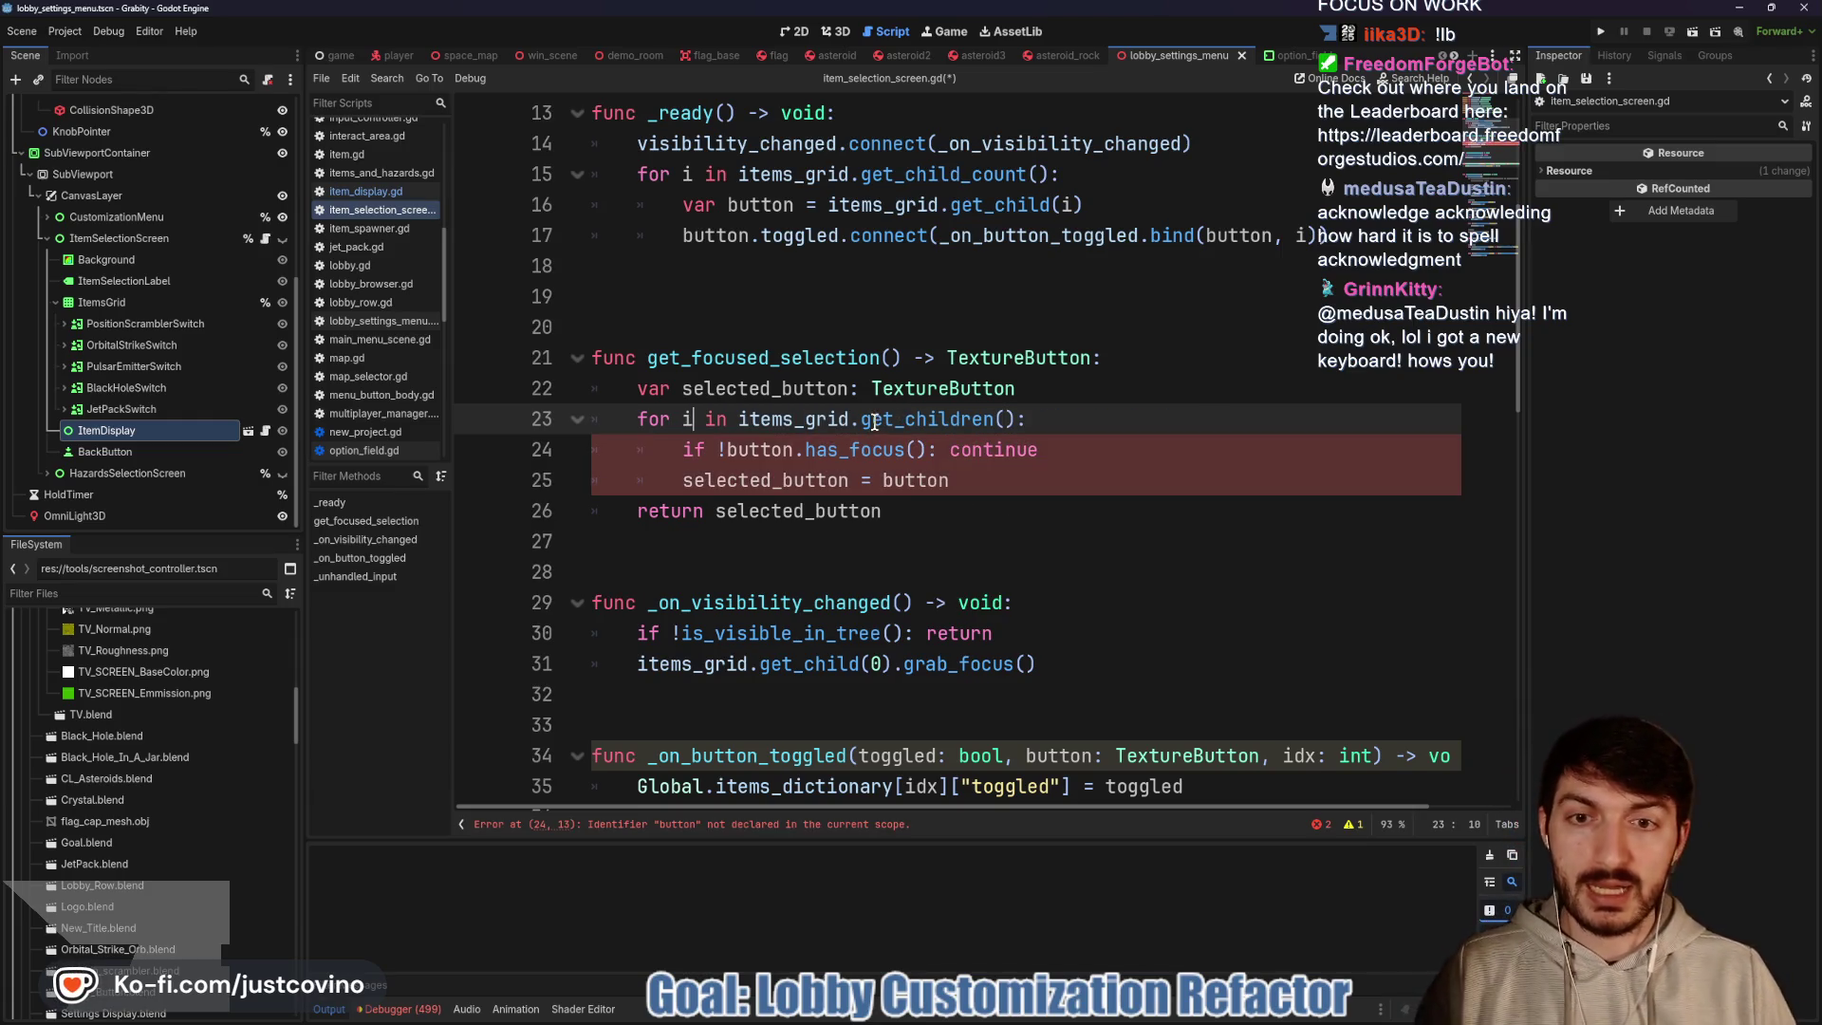
drag(962, 418, 992, 419)
text(_count)
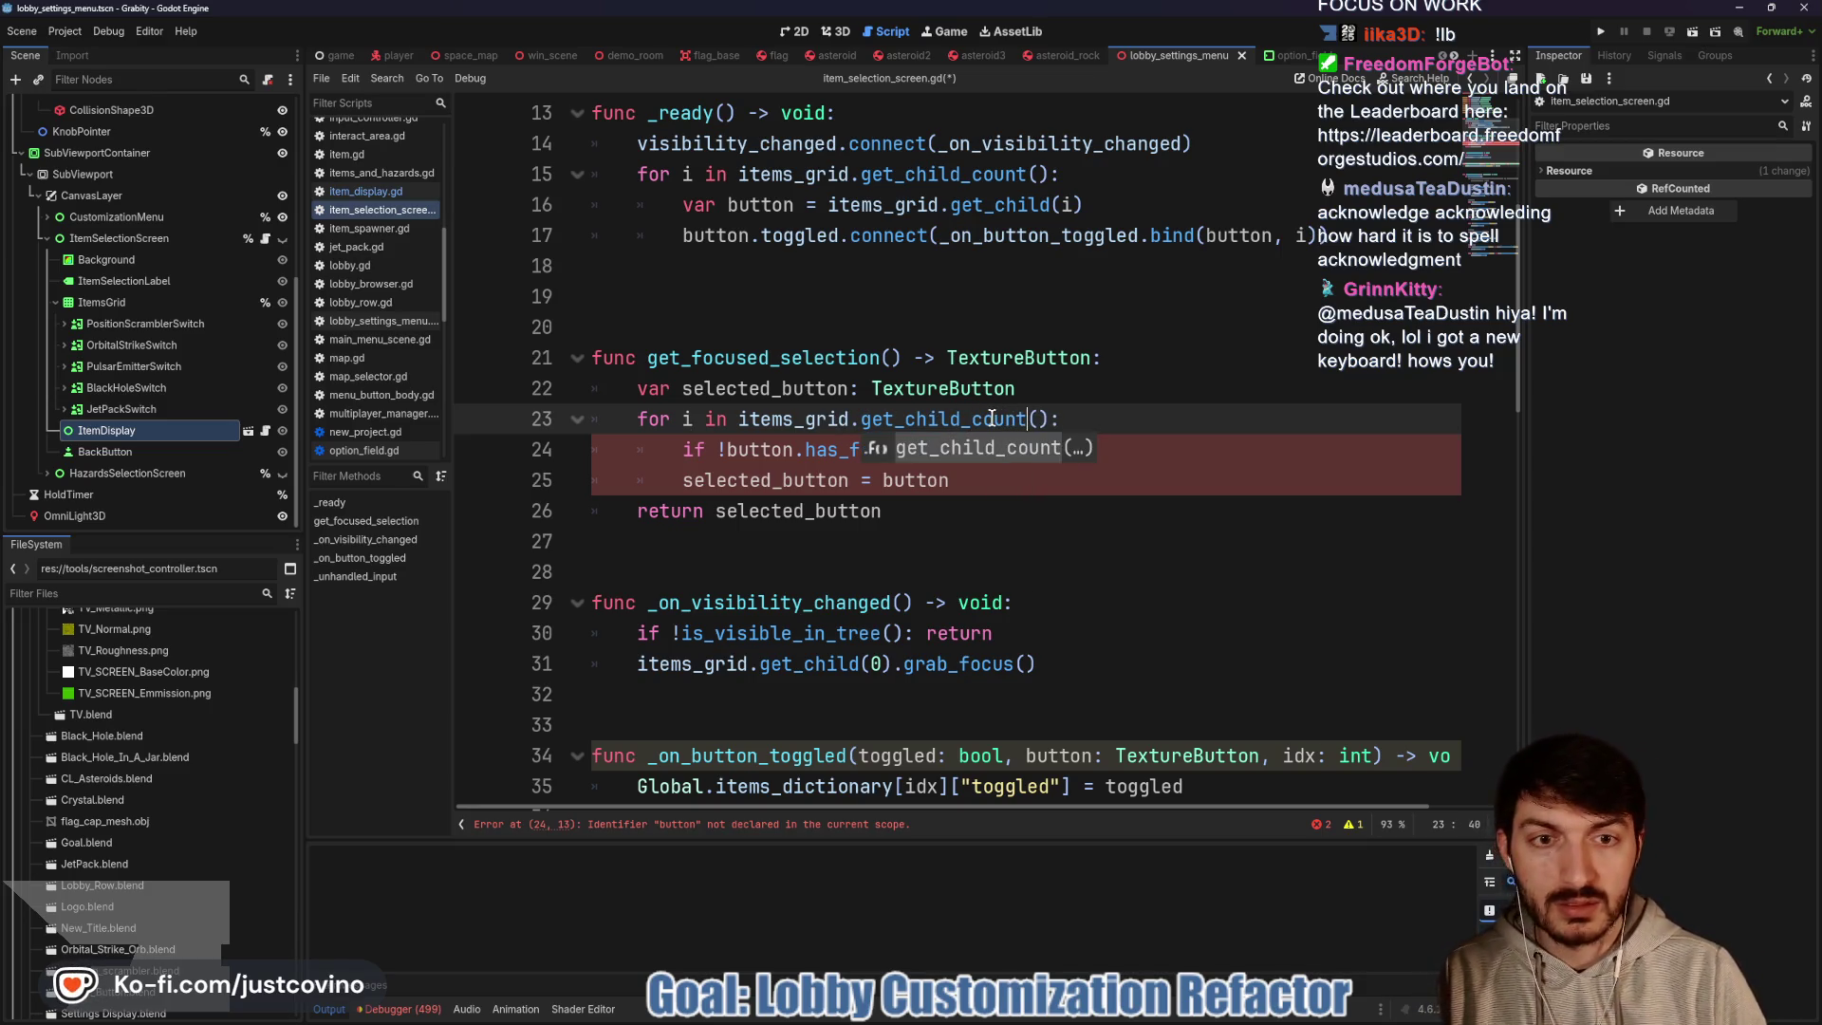
click(759, 443)
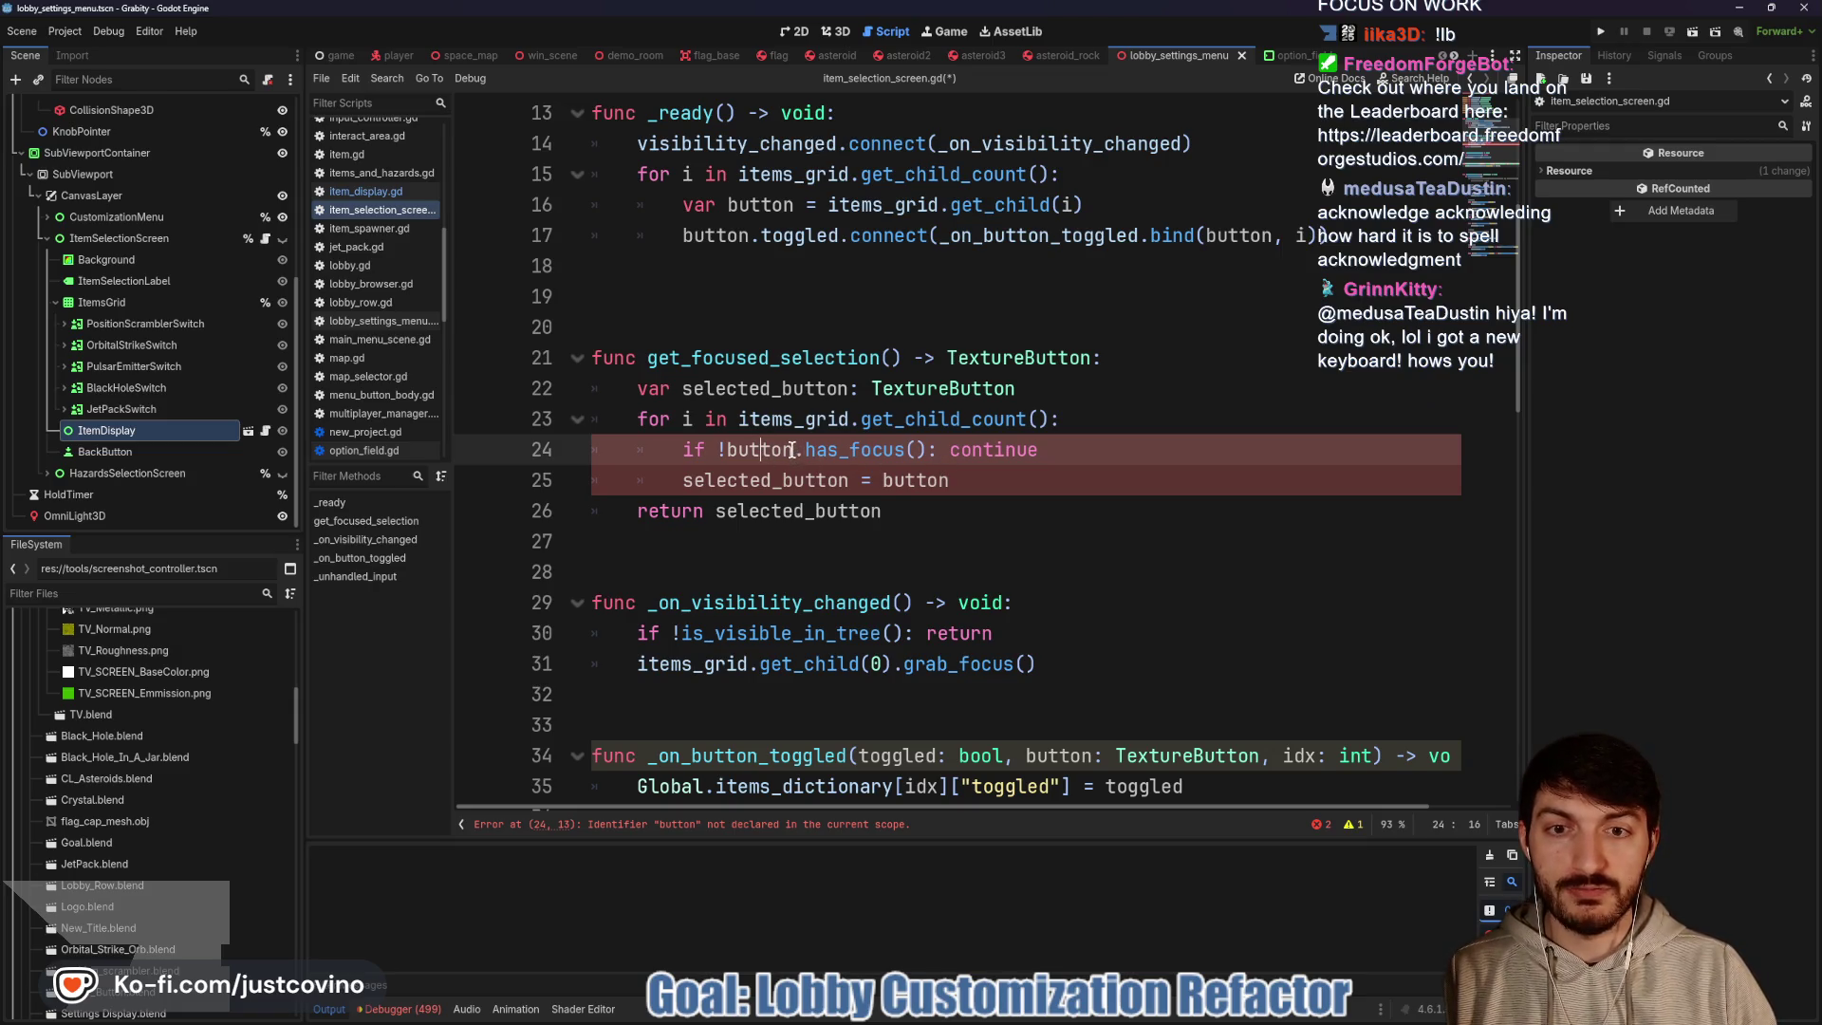
Add 'var button = items_grid.get_child(i)' as the first line inside the loop
click(1096, 416)
key(Return)
text(va)
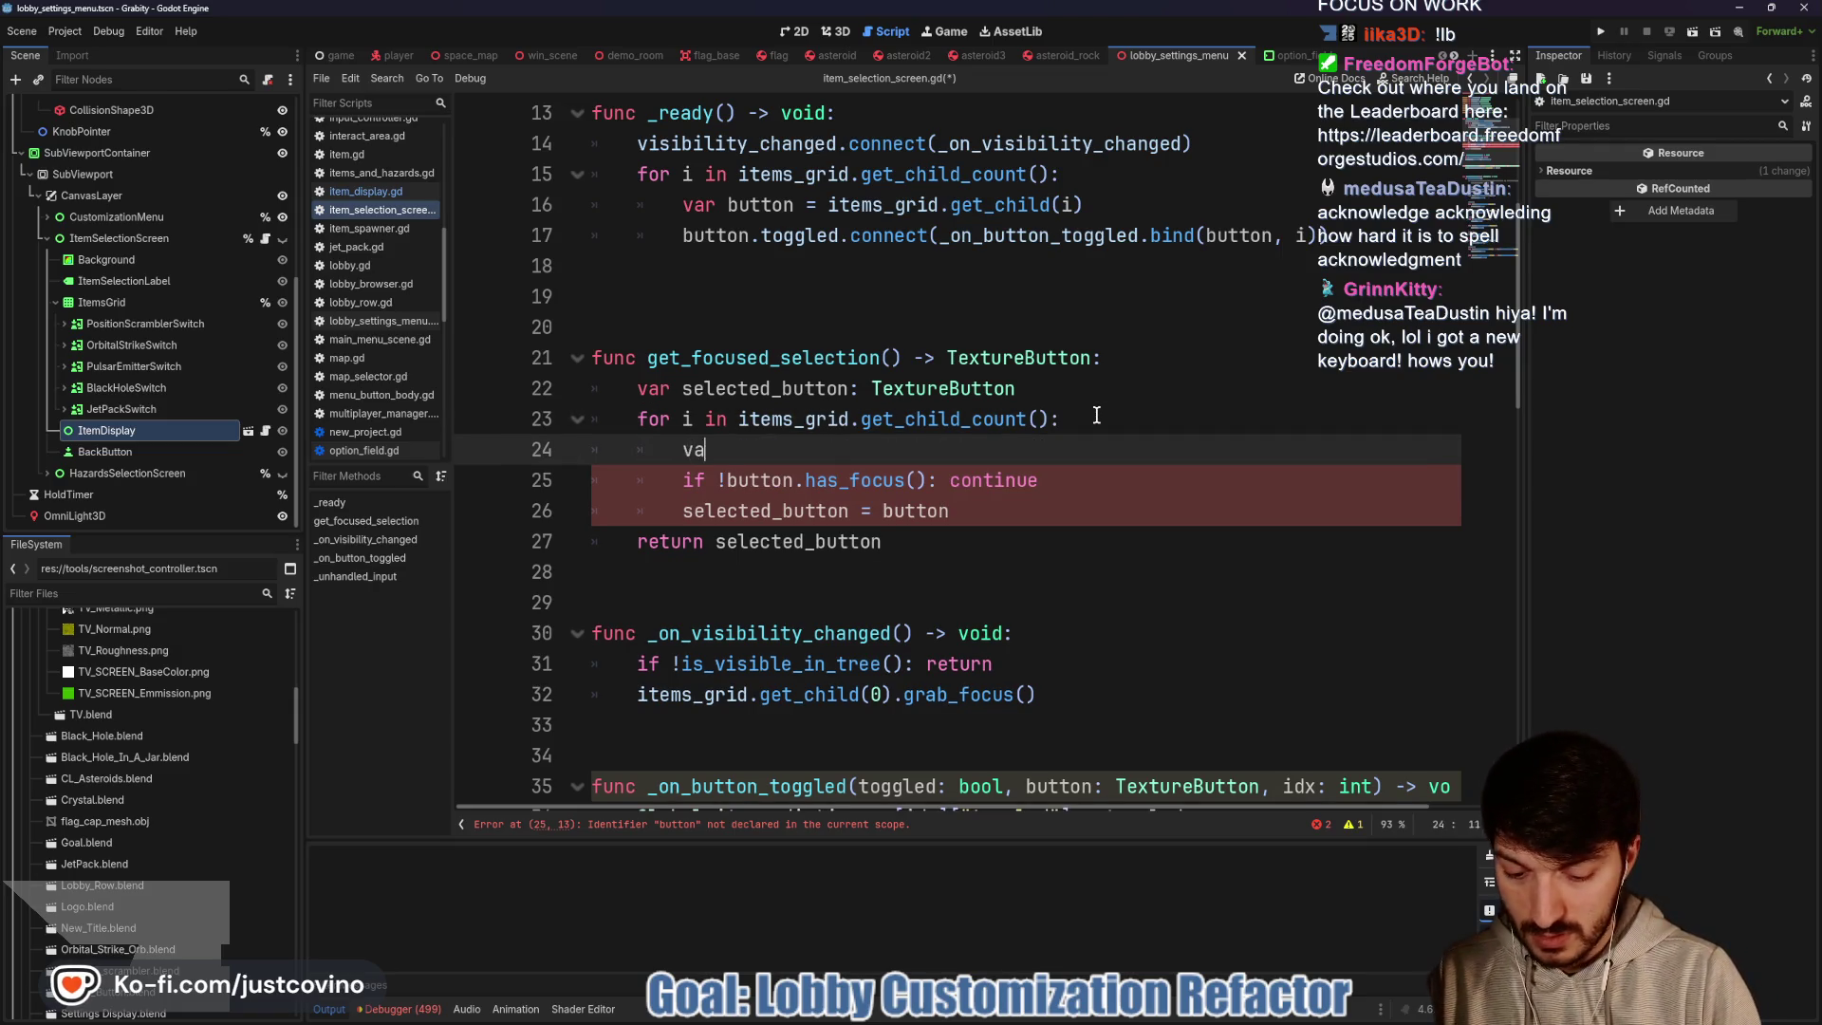
text(r button = ite)
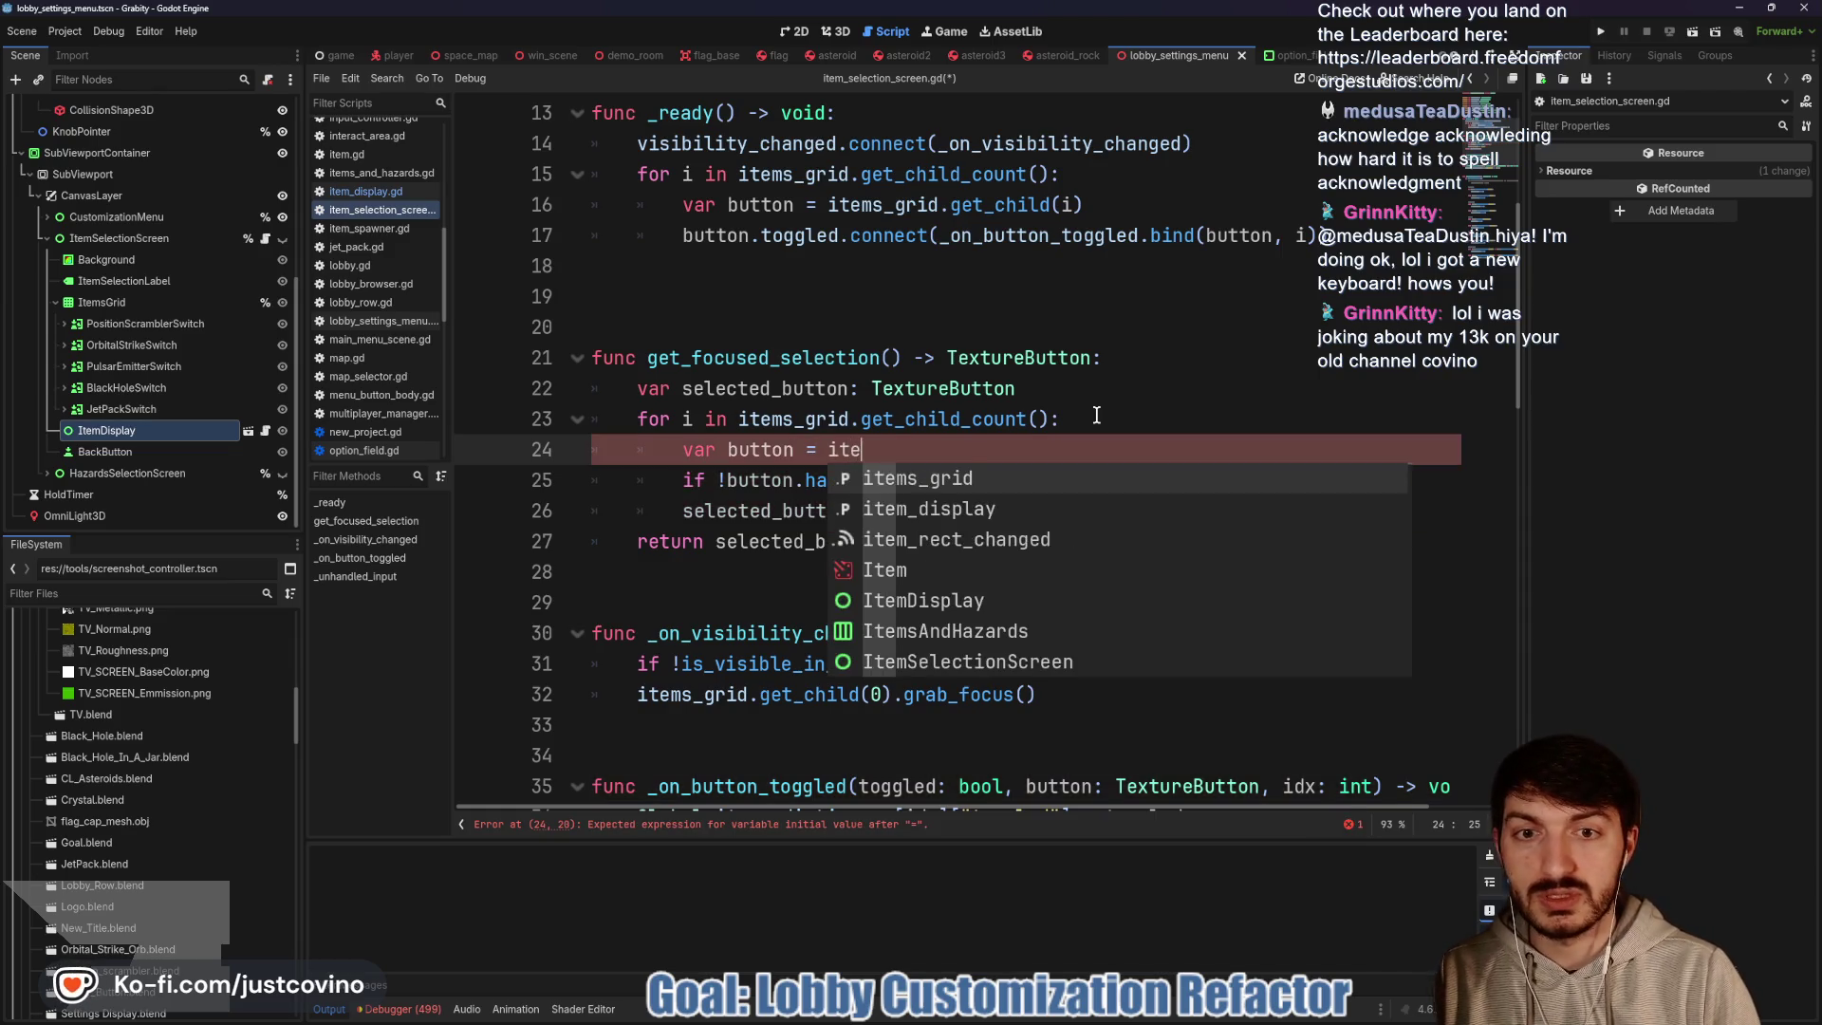
text(ms_grid.get_chi)
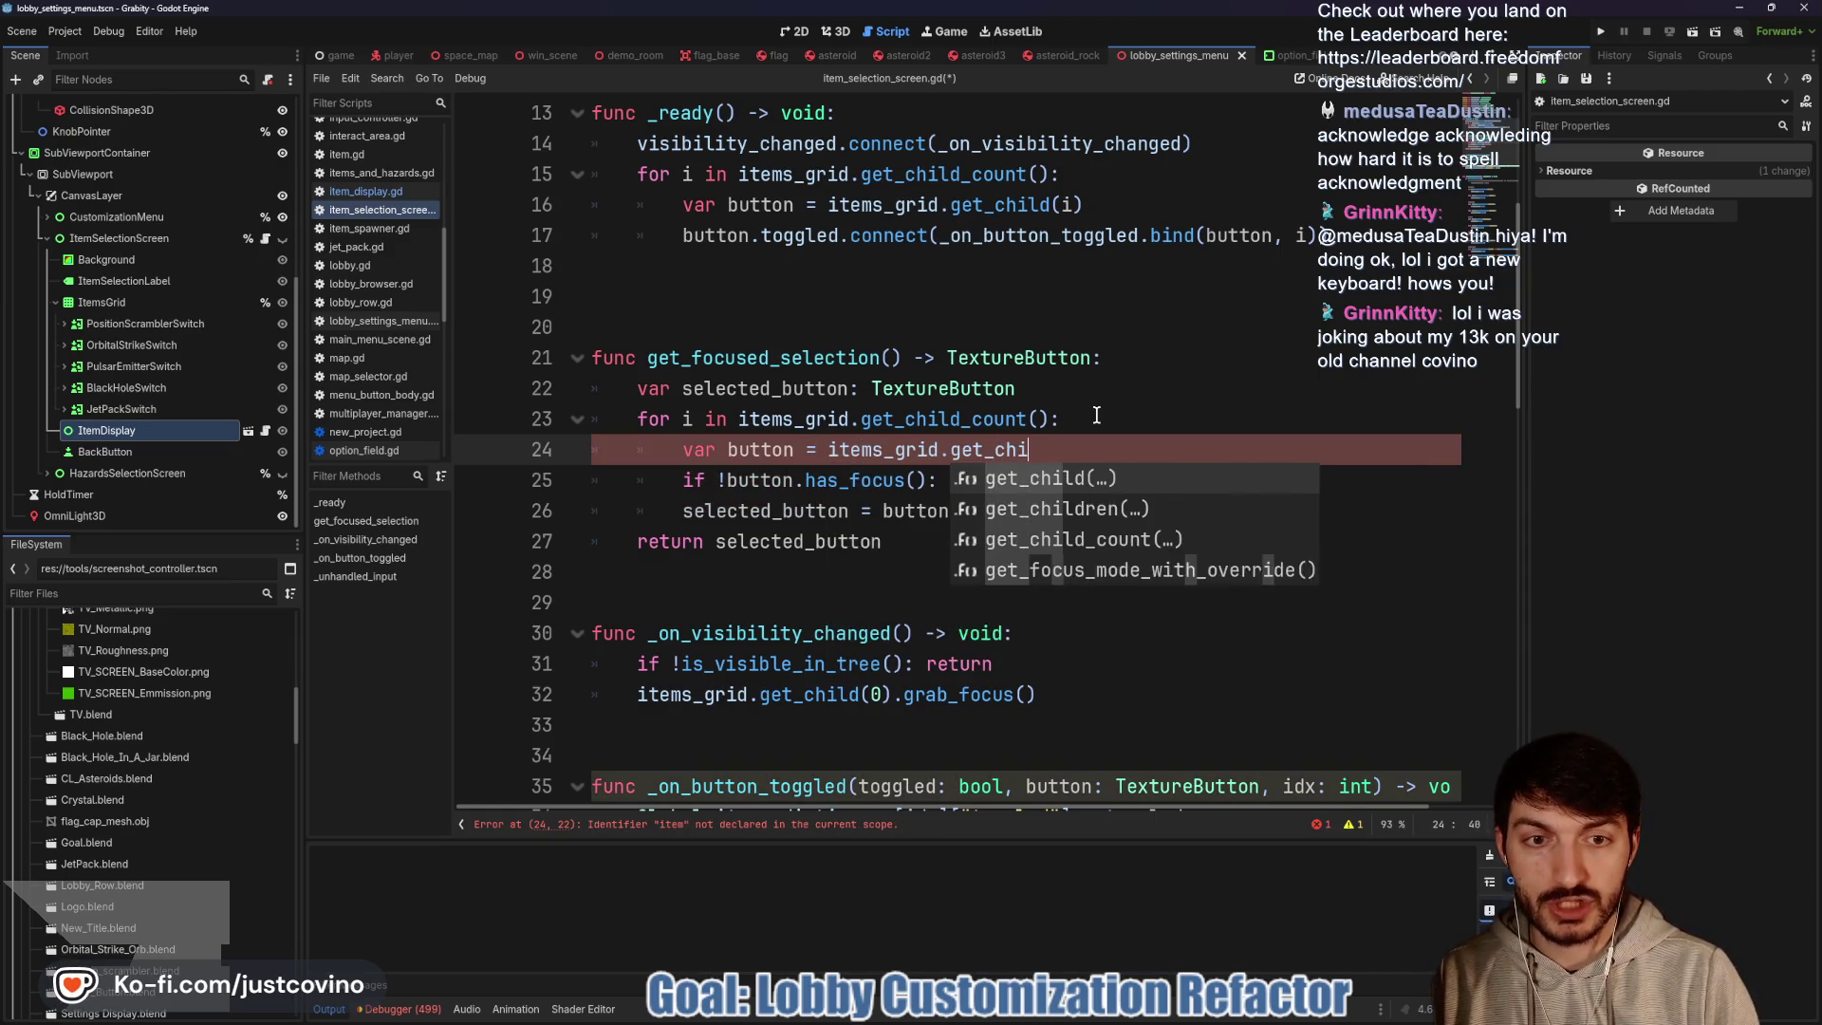
text(ld(i)
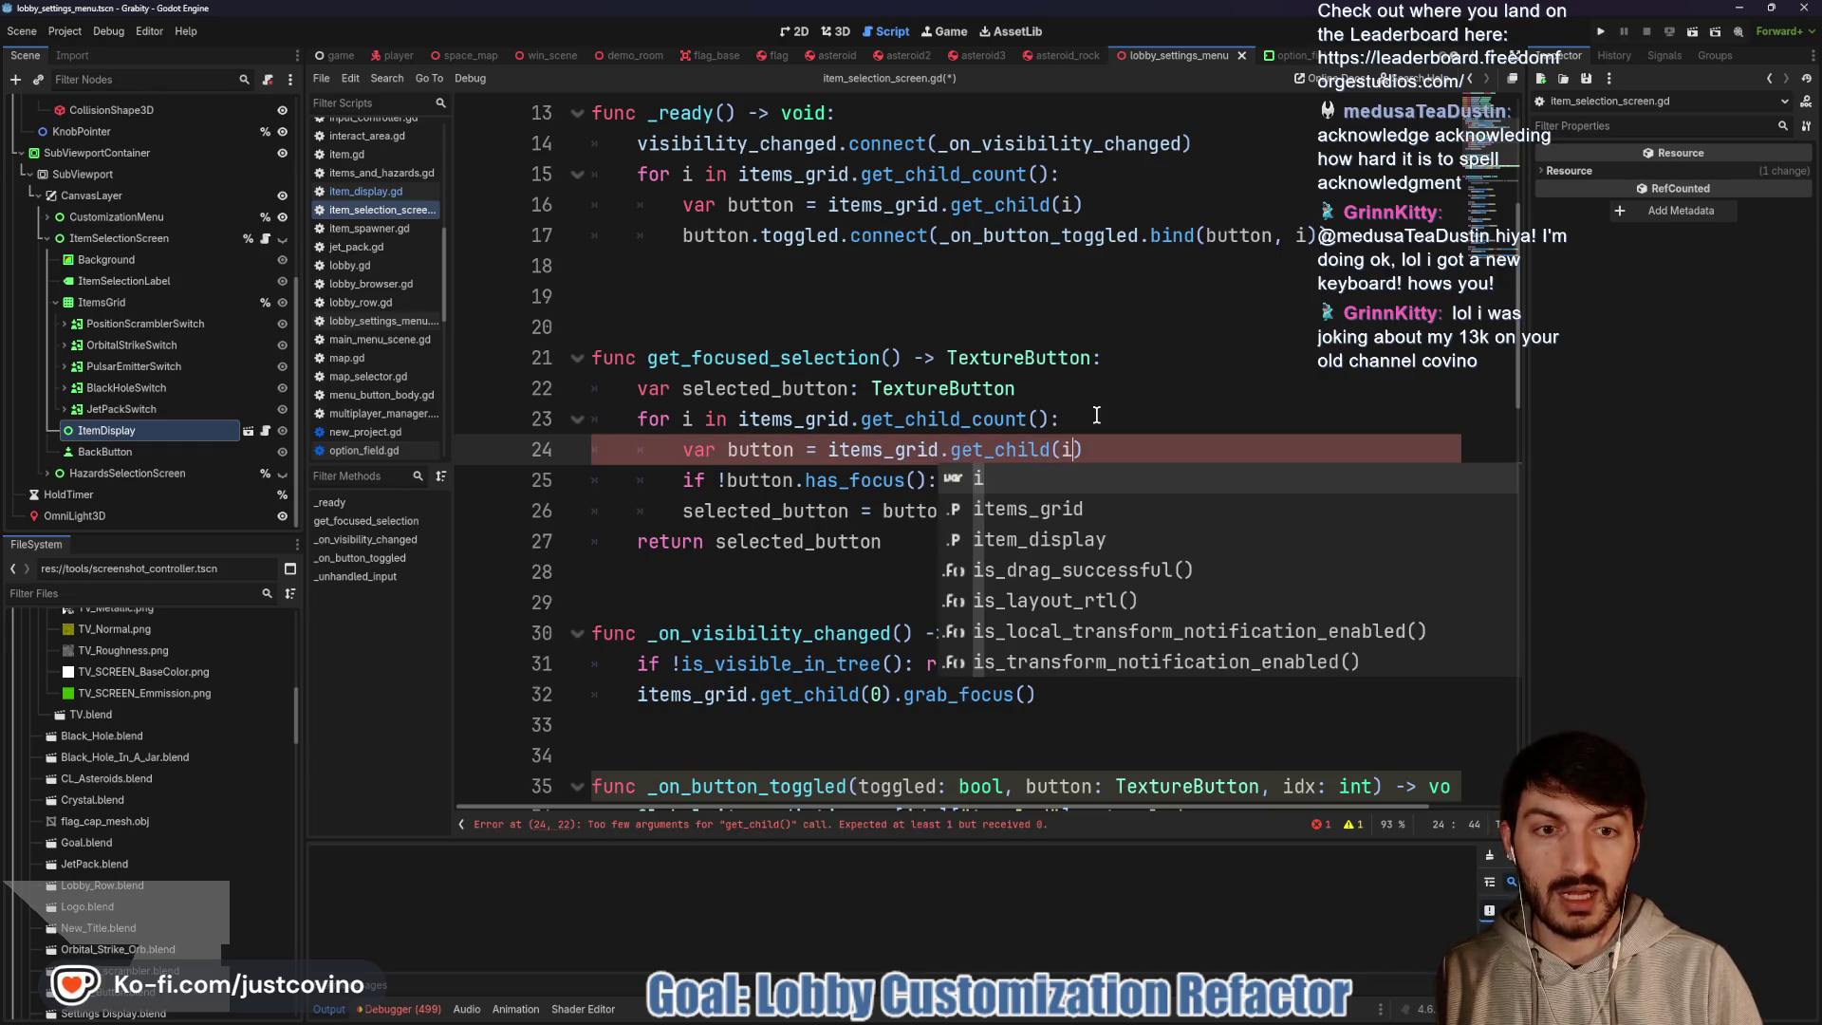
click(896, 475)
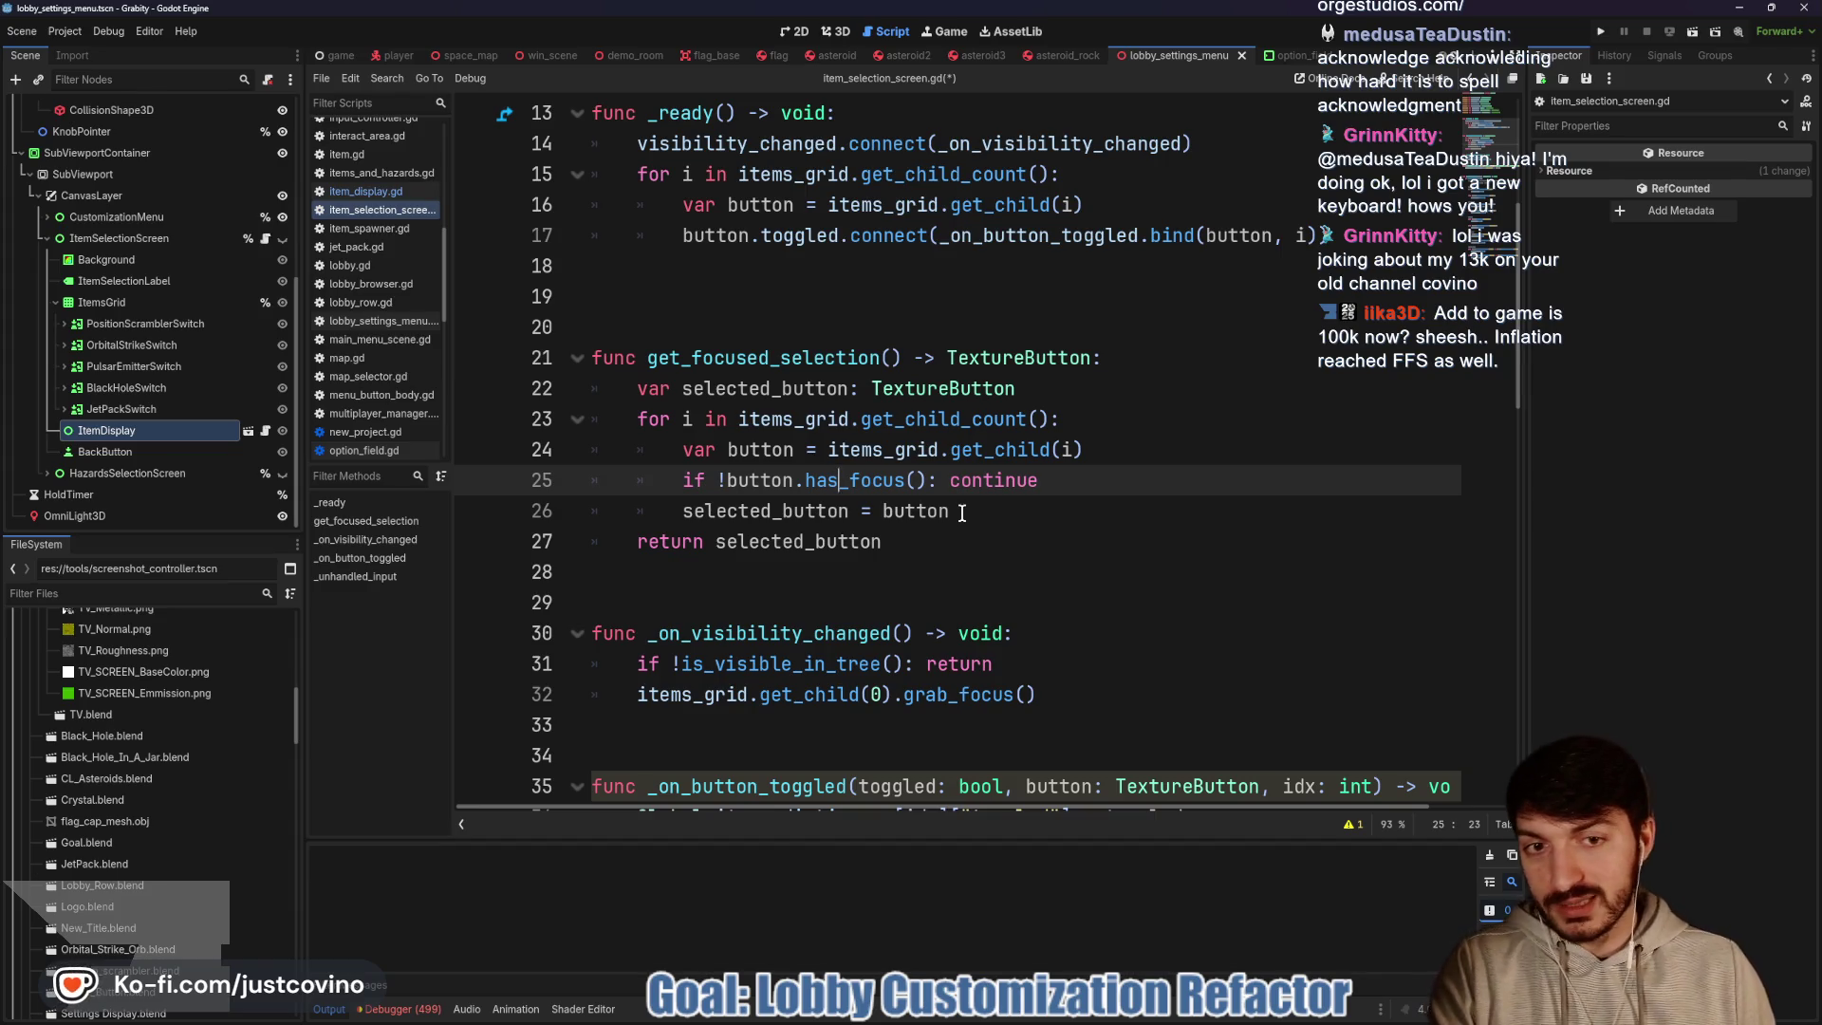
drag(1015, 389, 894, 389)
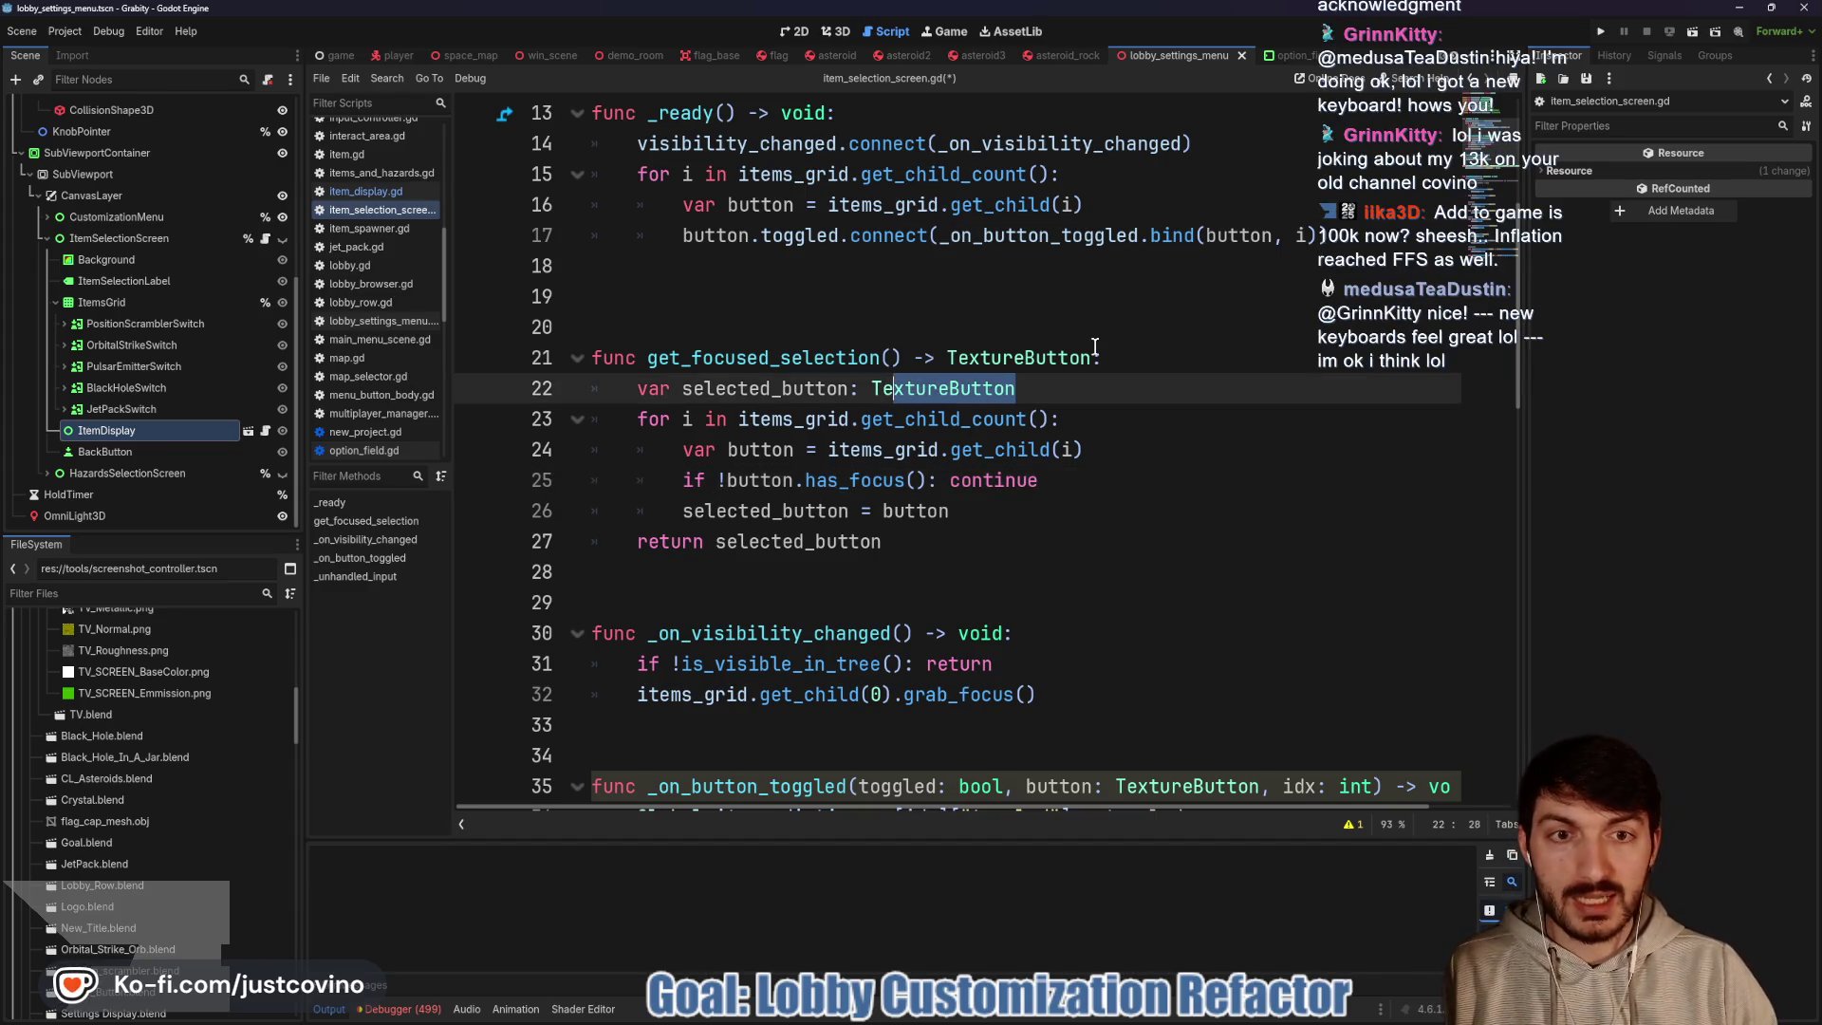
Give get_focused_selection an int return type and make it return i
double_click(1089, 355)
text(int)
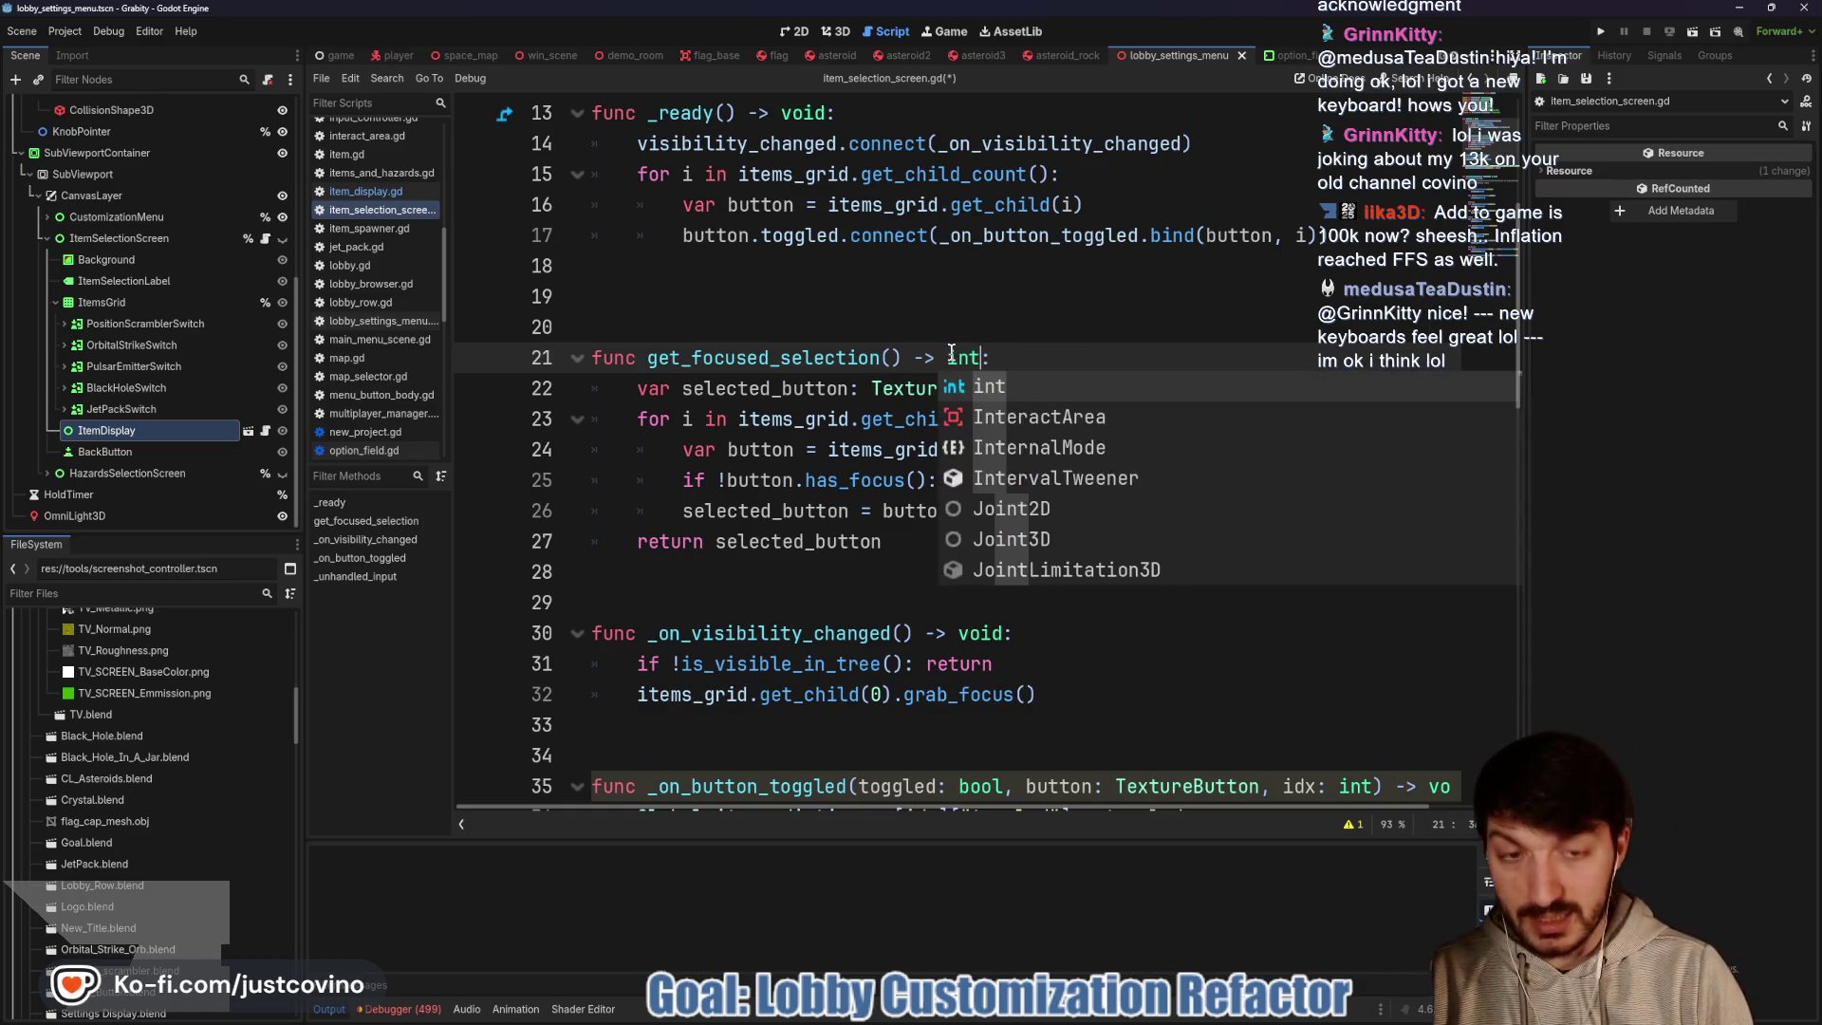
drag(883, 541, 718, 538)
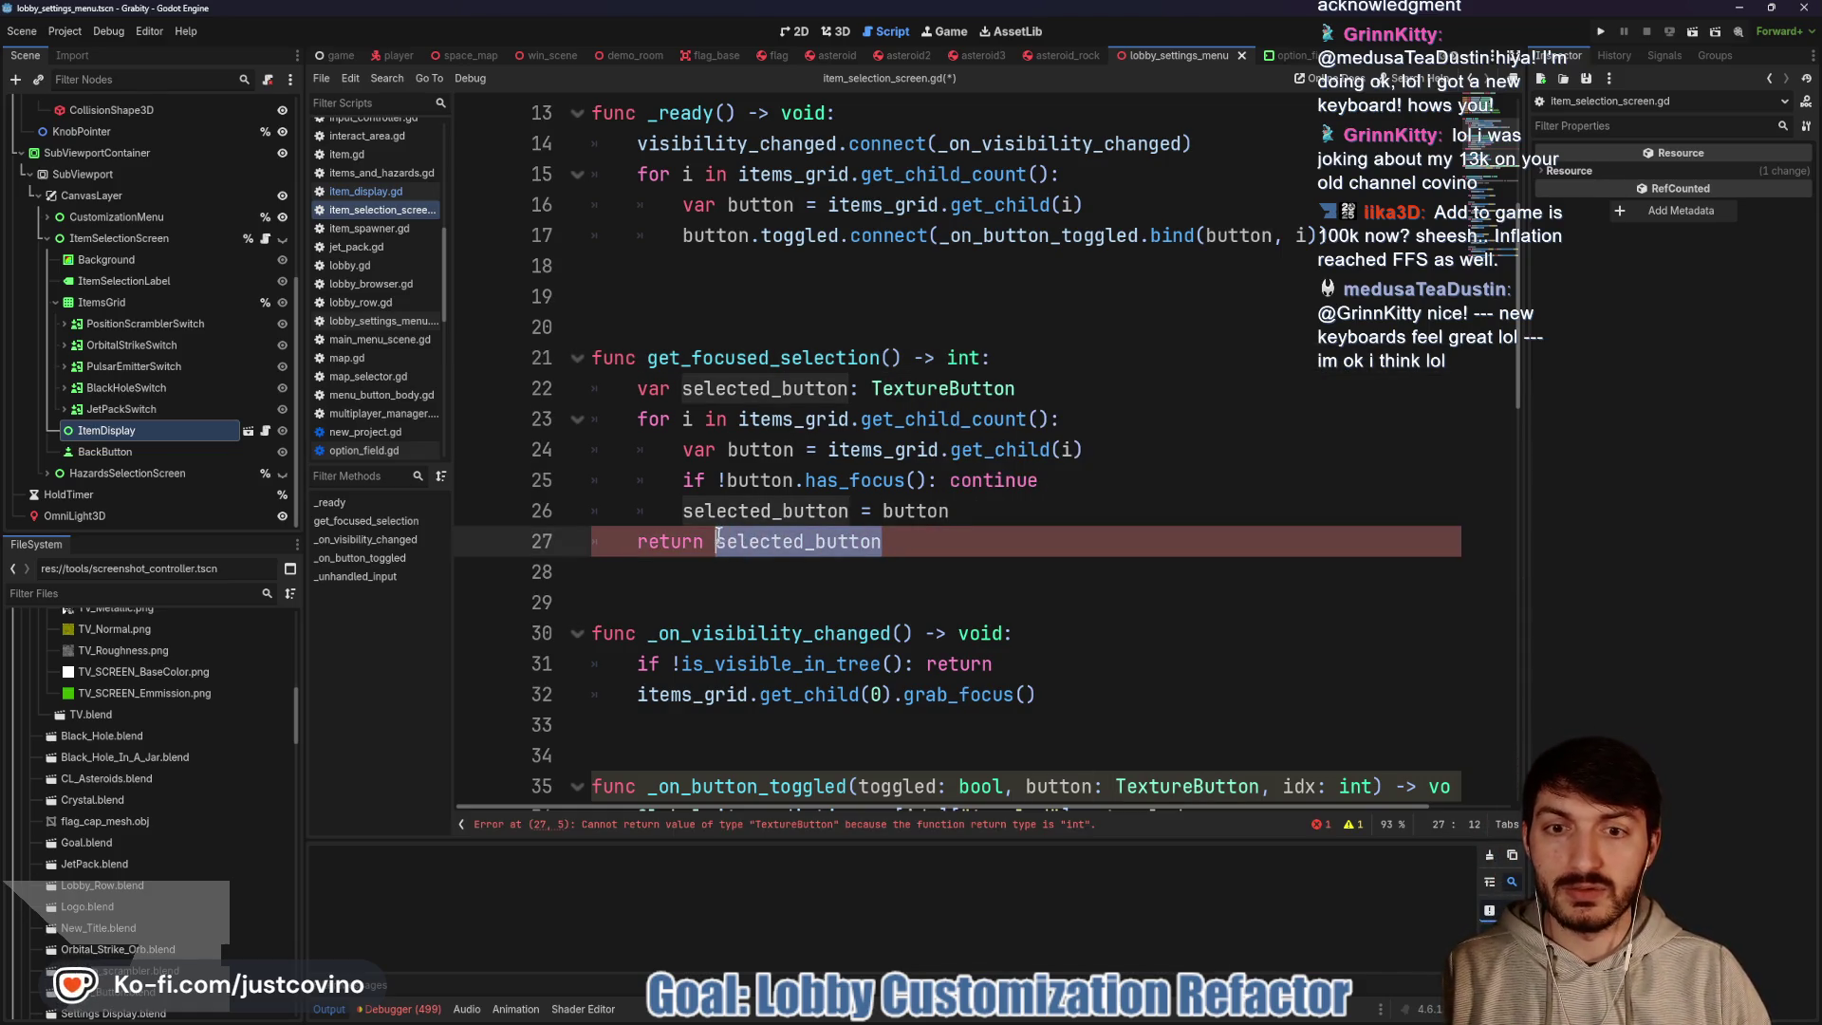
text(i)
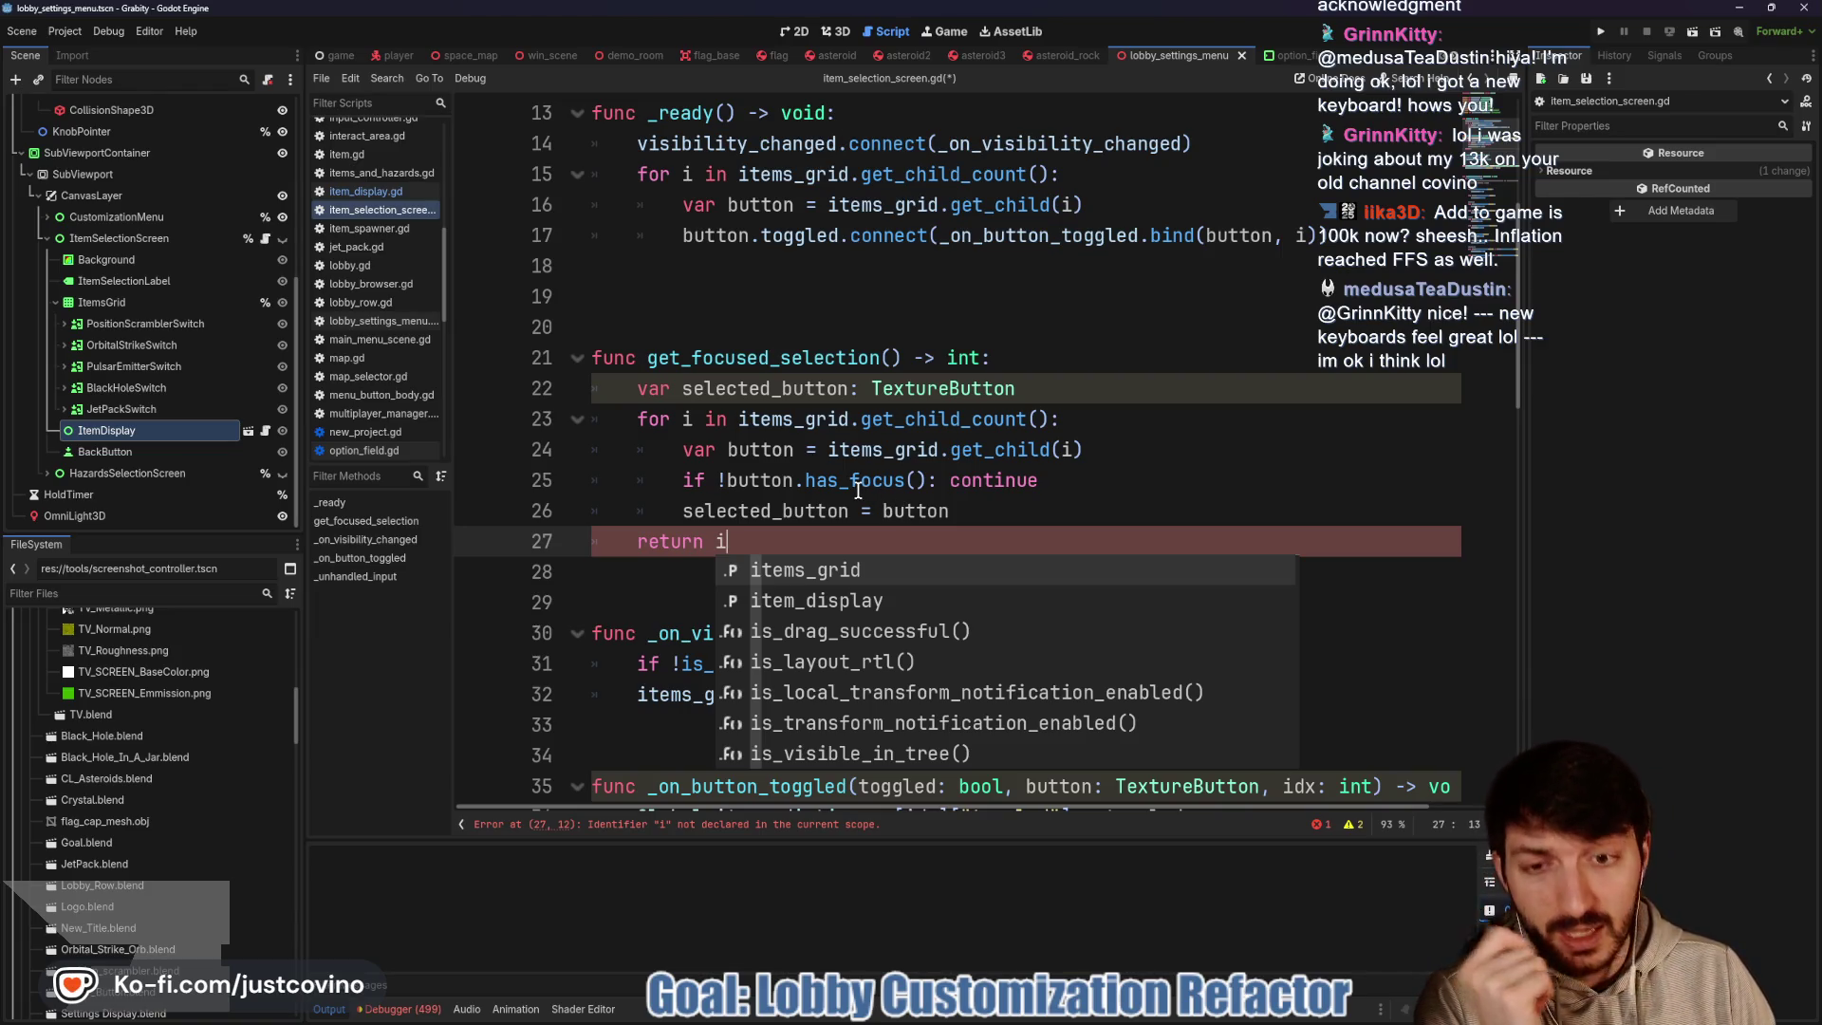
Rename the variable to selected_item and declare its type as Global.ITEMS
click(861, 393)
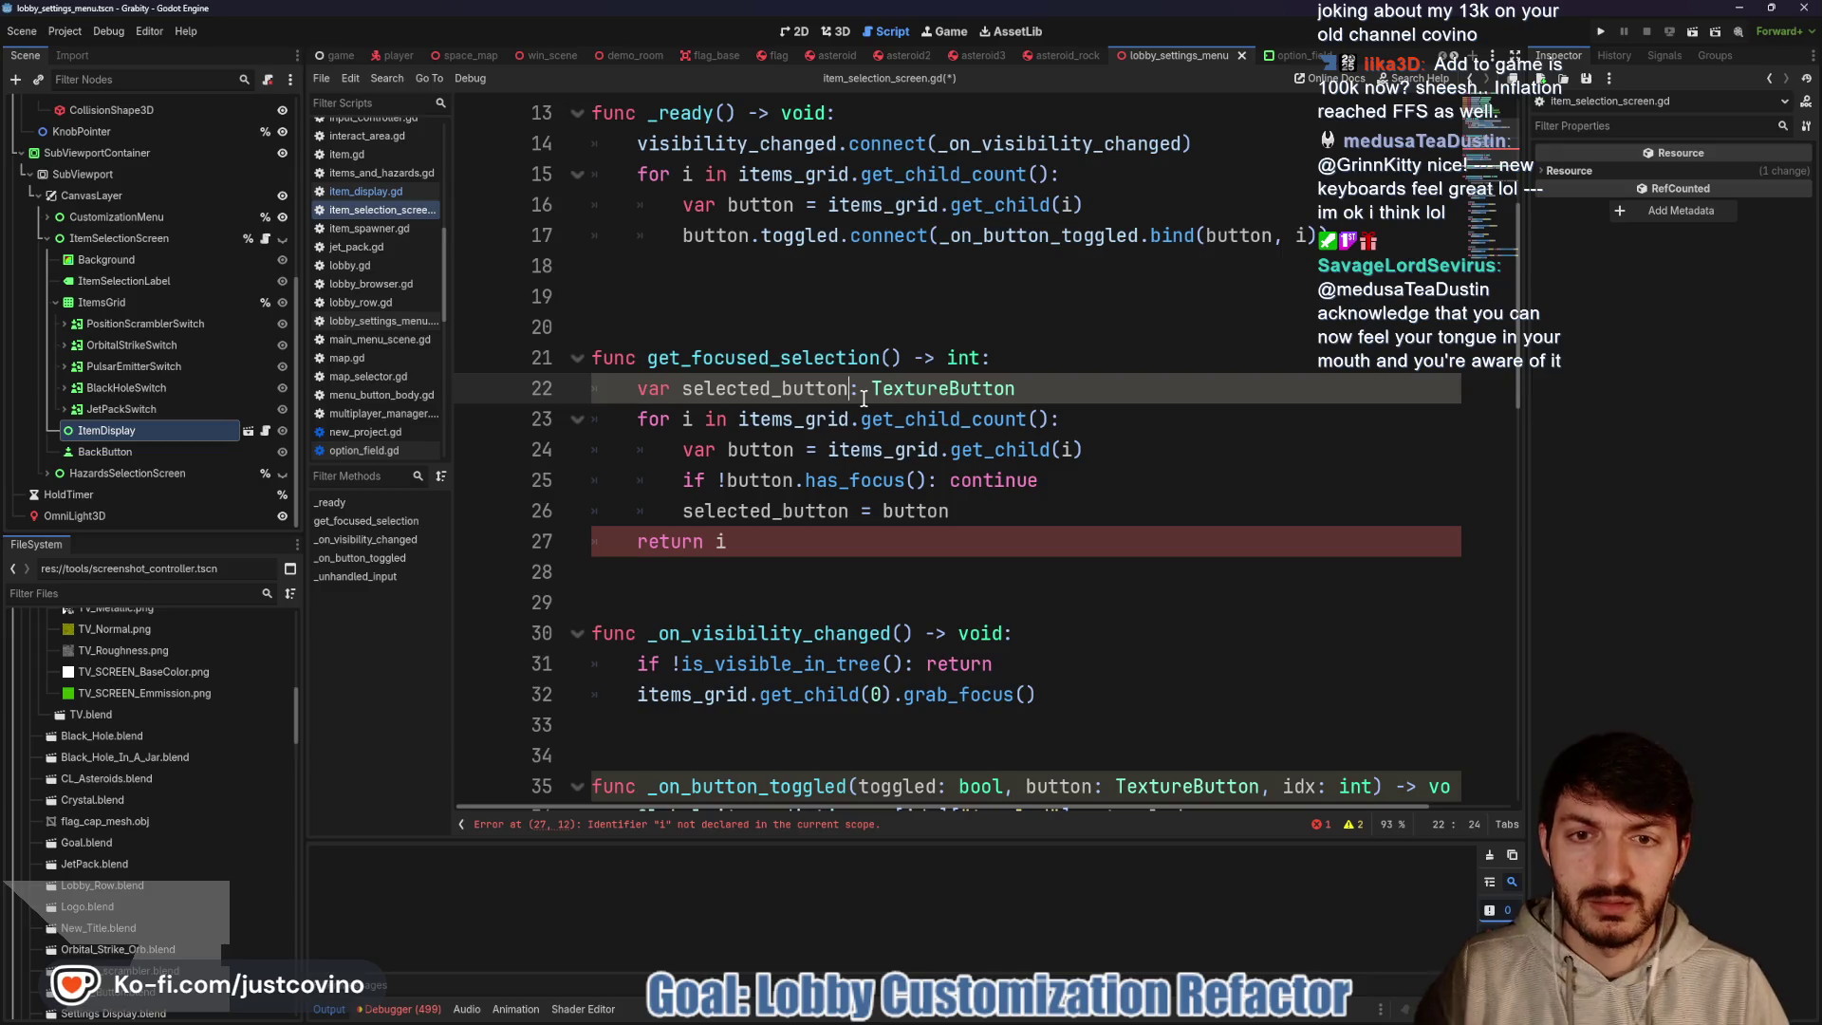
key(BackSpace)
key(BackSpace)
key(BackSpace)
key(BackSpace)
key(BackSpace)
key(BackSpace)
text(item)
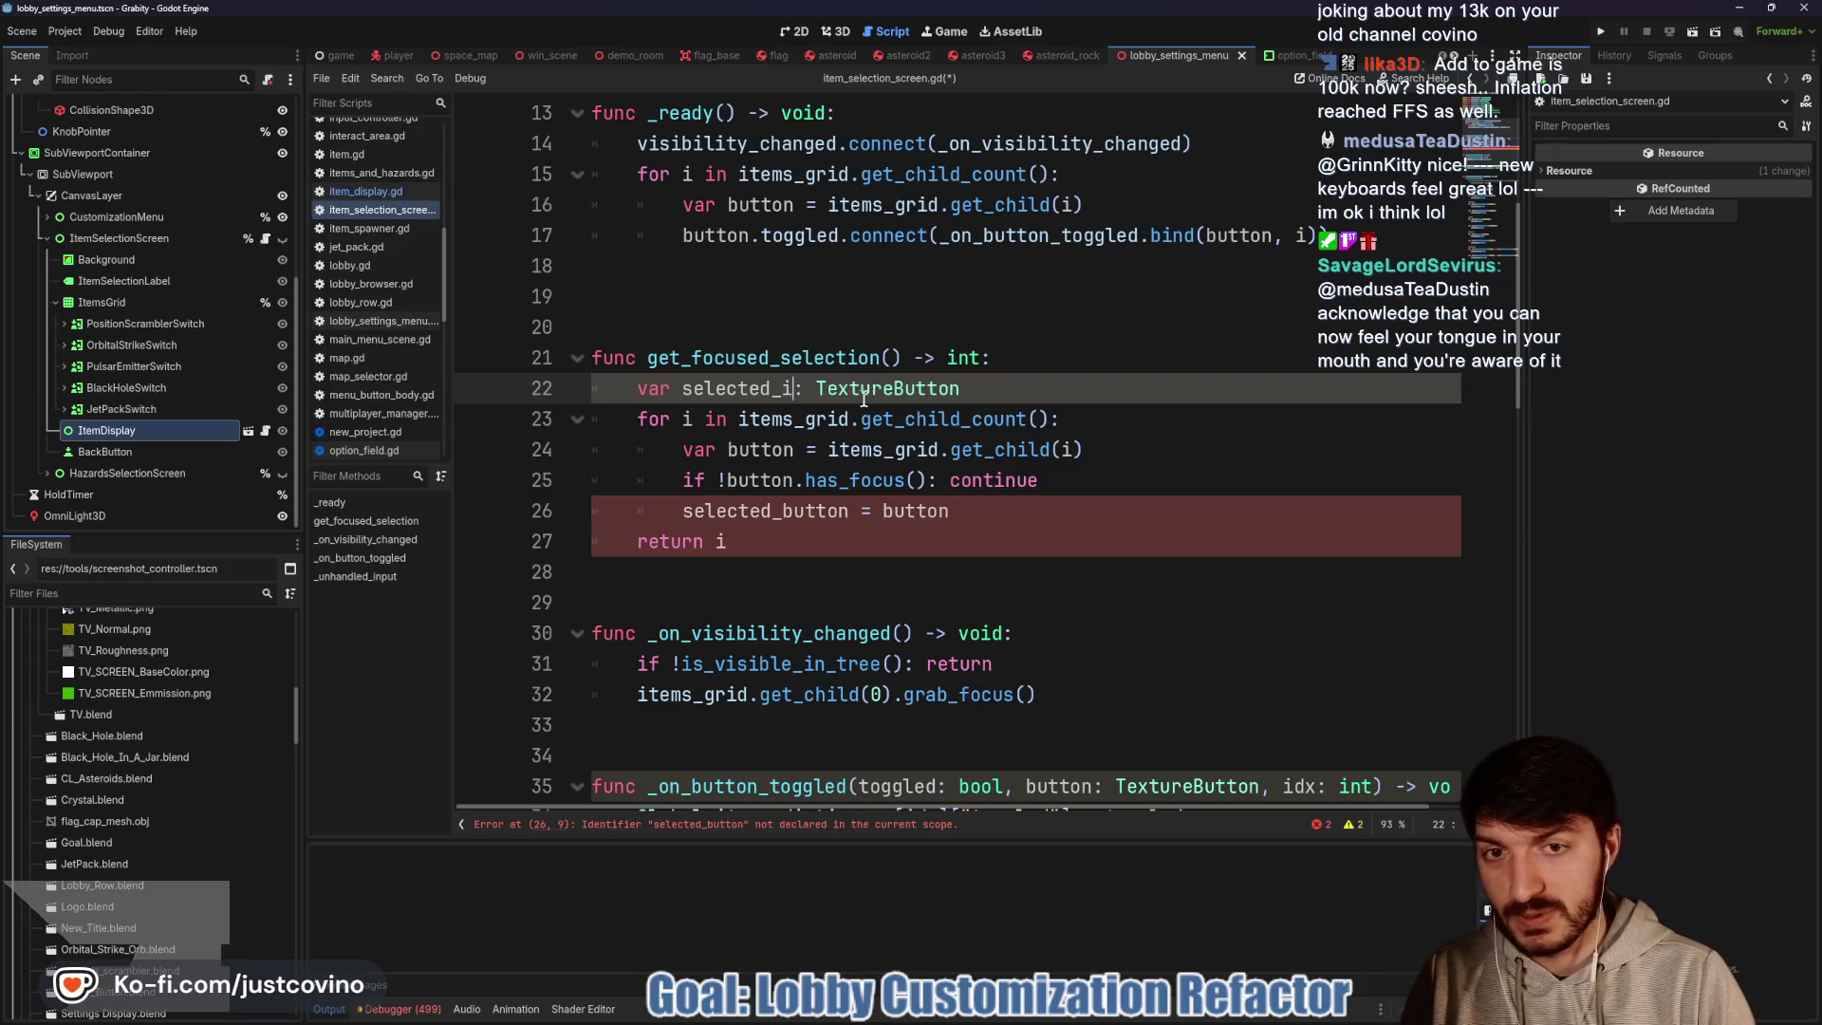
drag(994, 389, 850, 388)
text(Enum)
key(BackSpace)
key(BackSpace)
key(BackSpace)
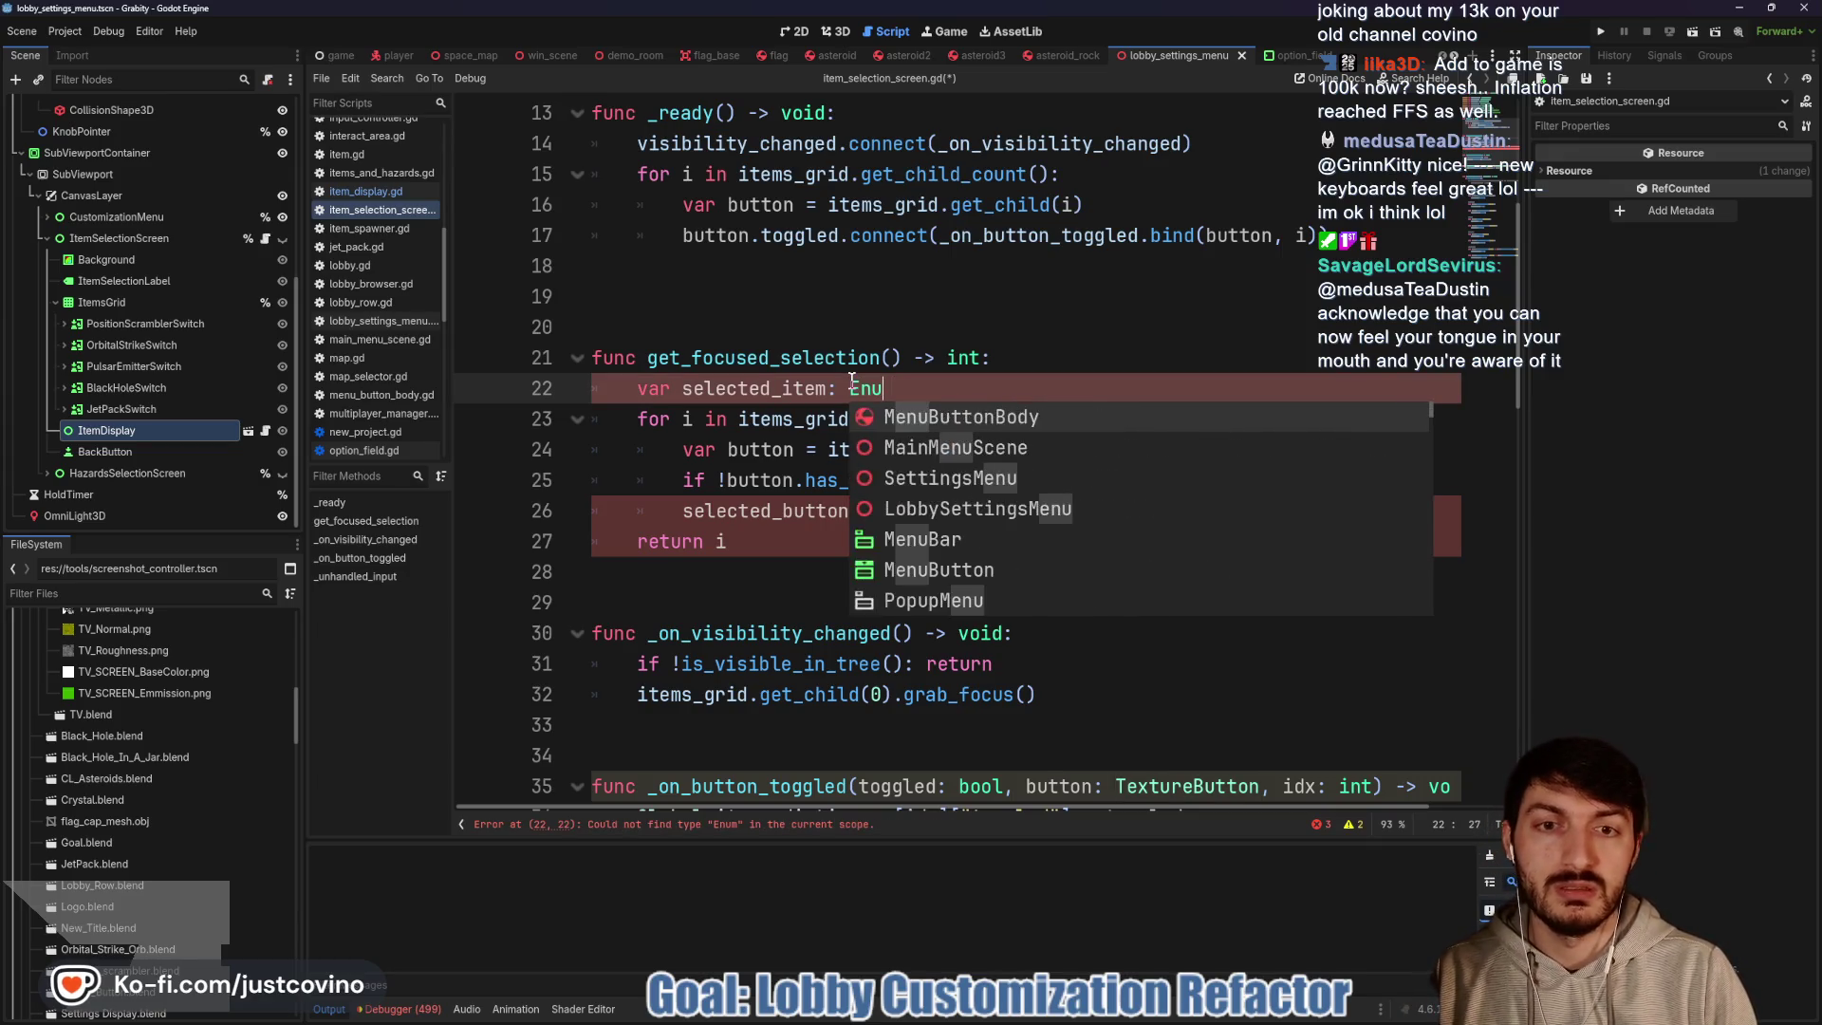
text(Global.)
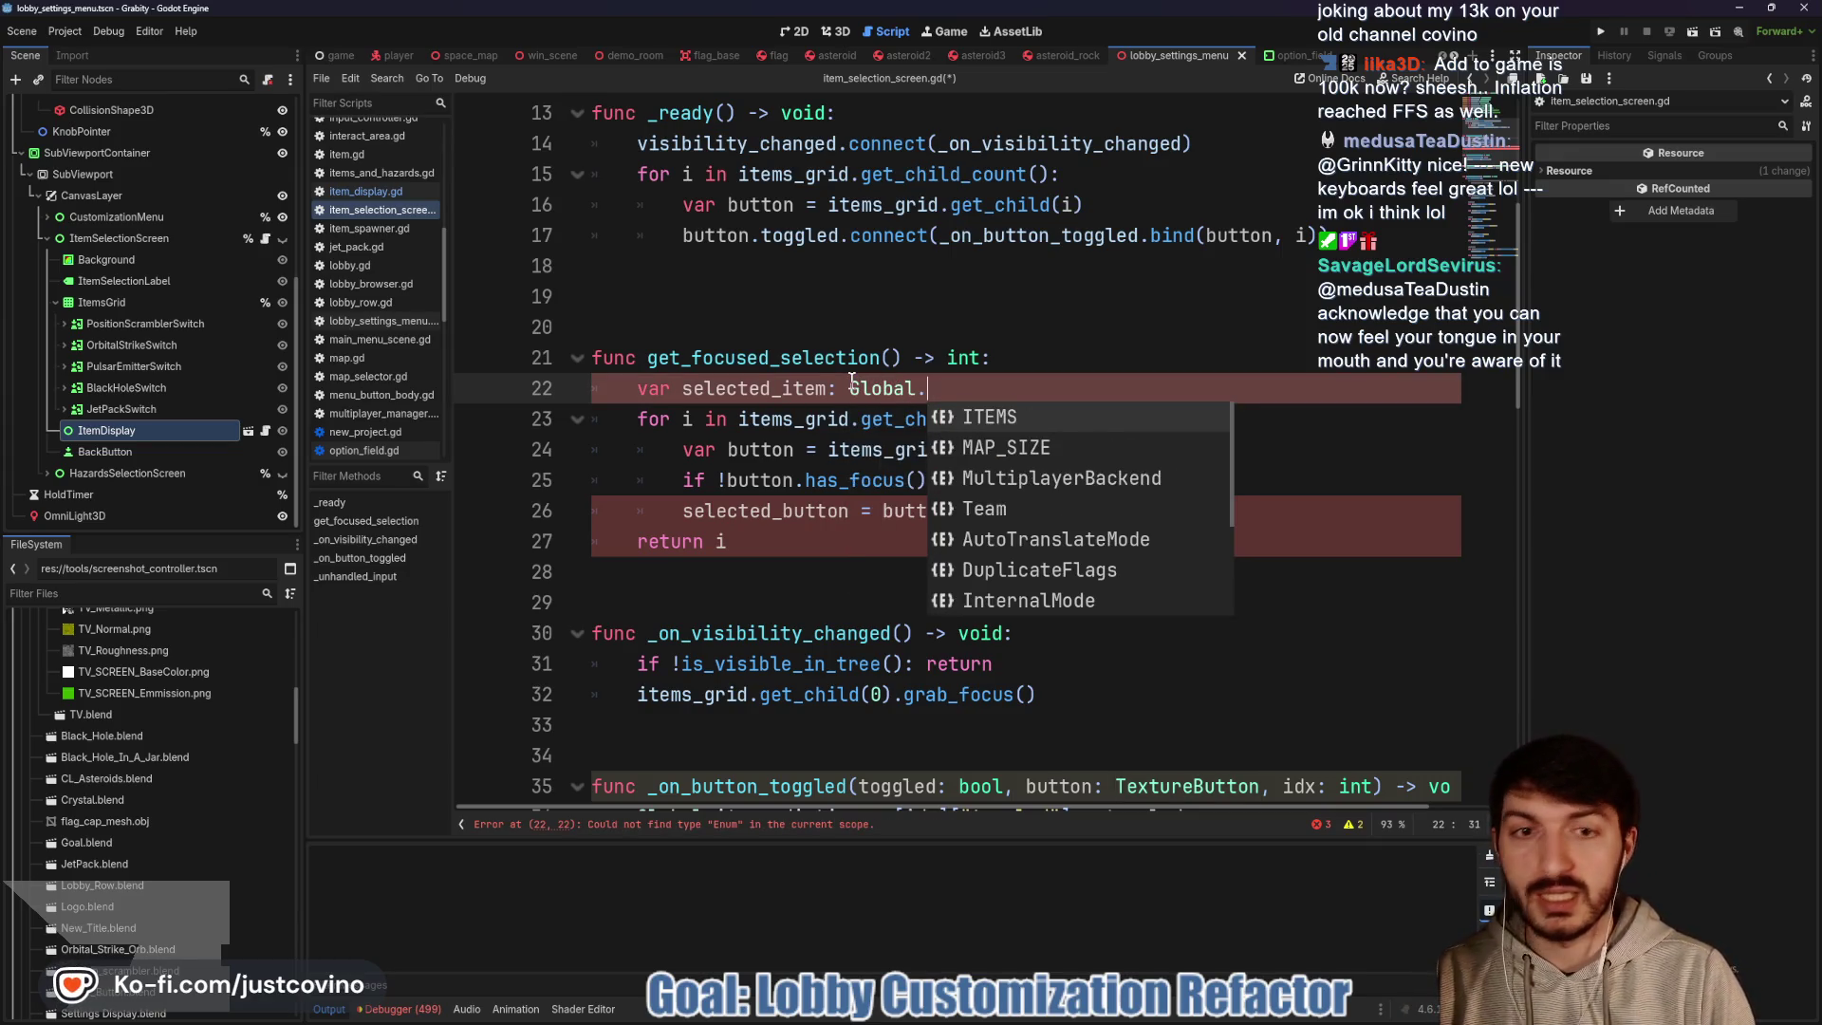
key(Return)
Assign selected_item = Global.ITEMS.keys()[i], then look up the ITEMS definition in global.gd
click(791, 546)
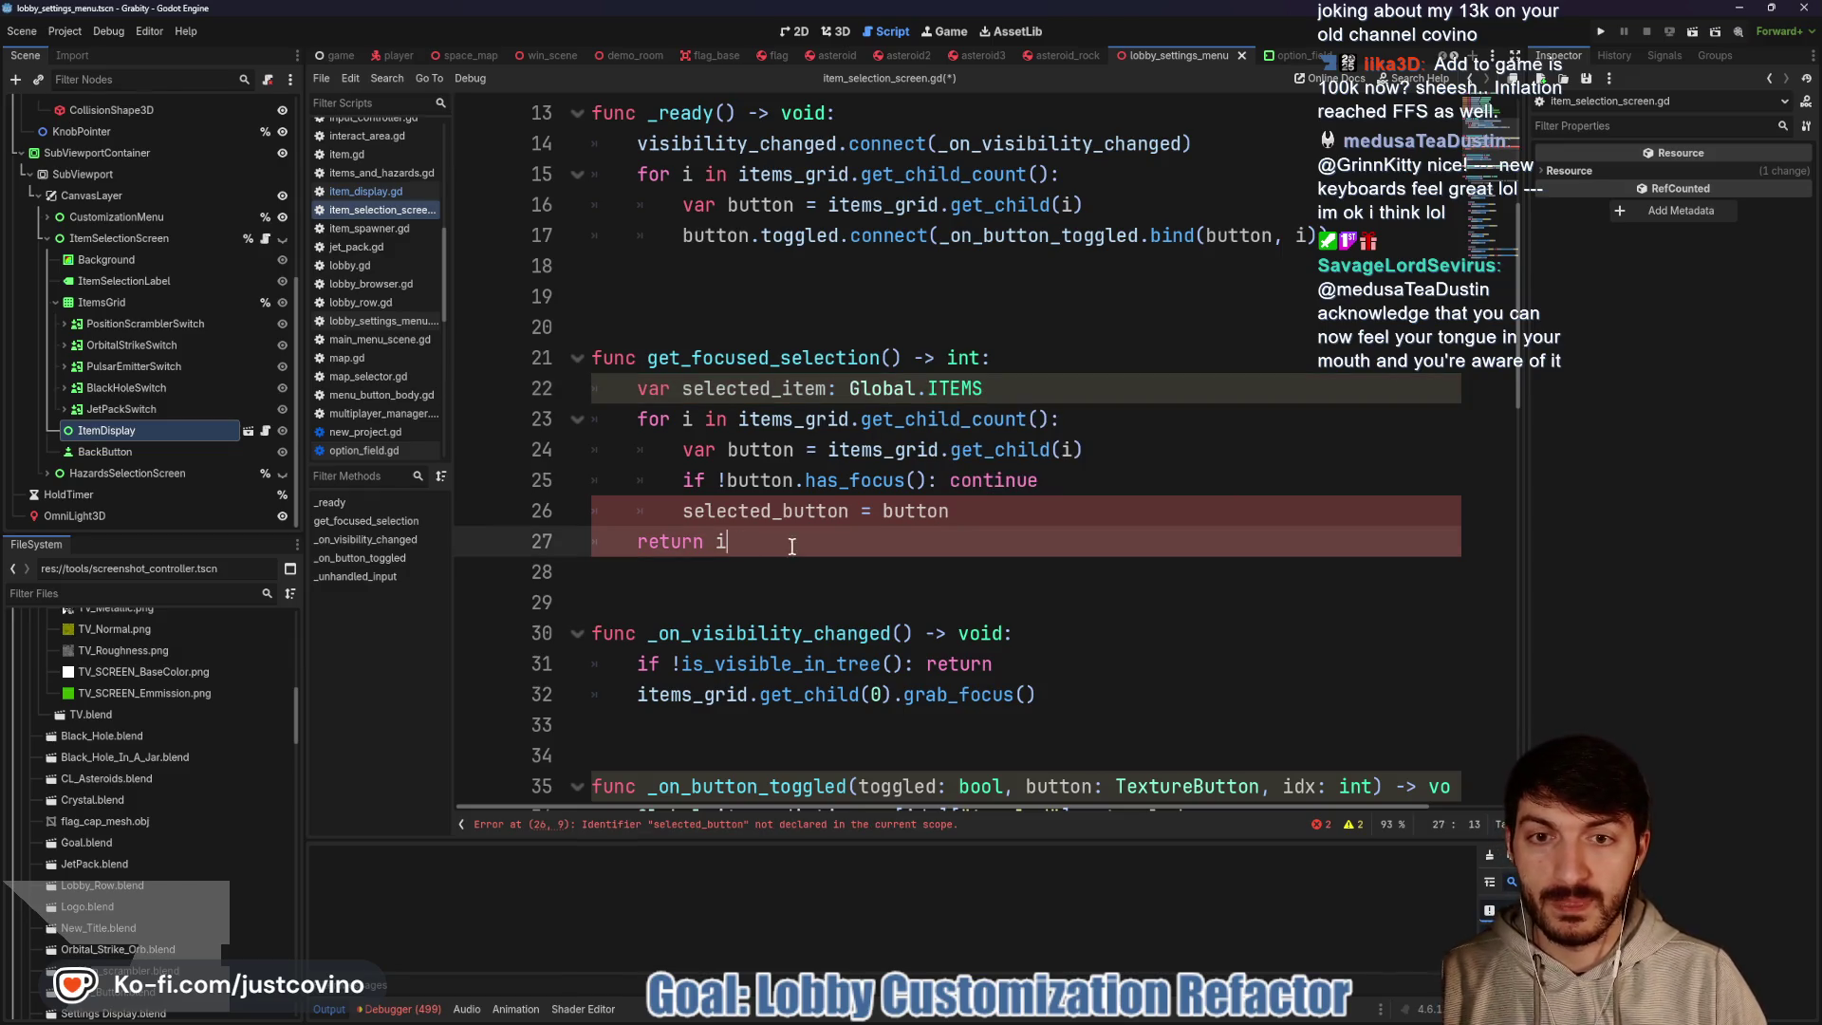
drag(850, 512, 783, 513)
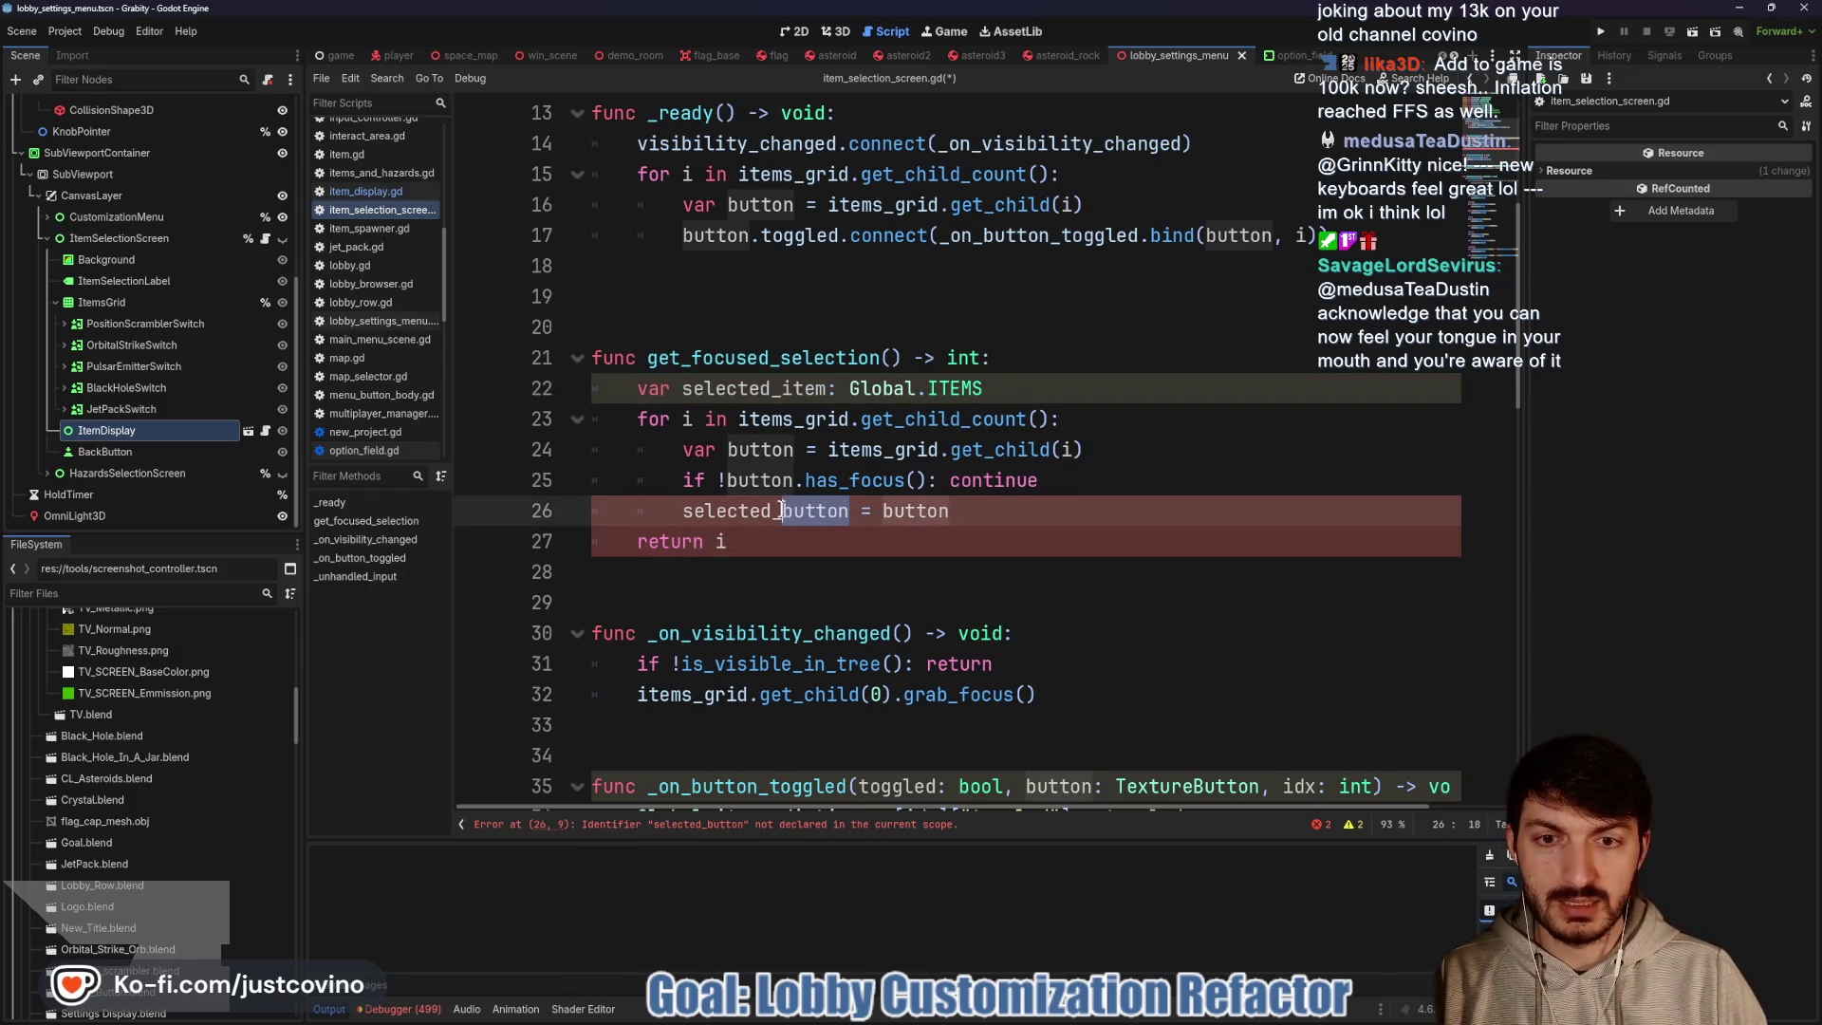
text(item)
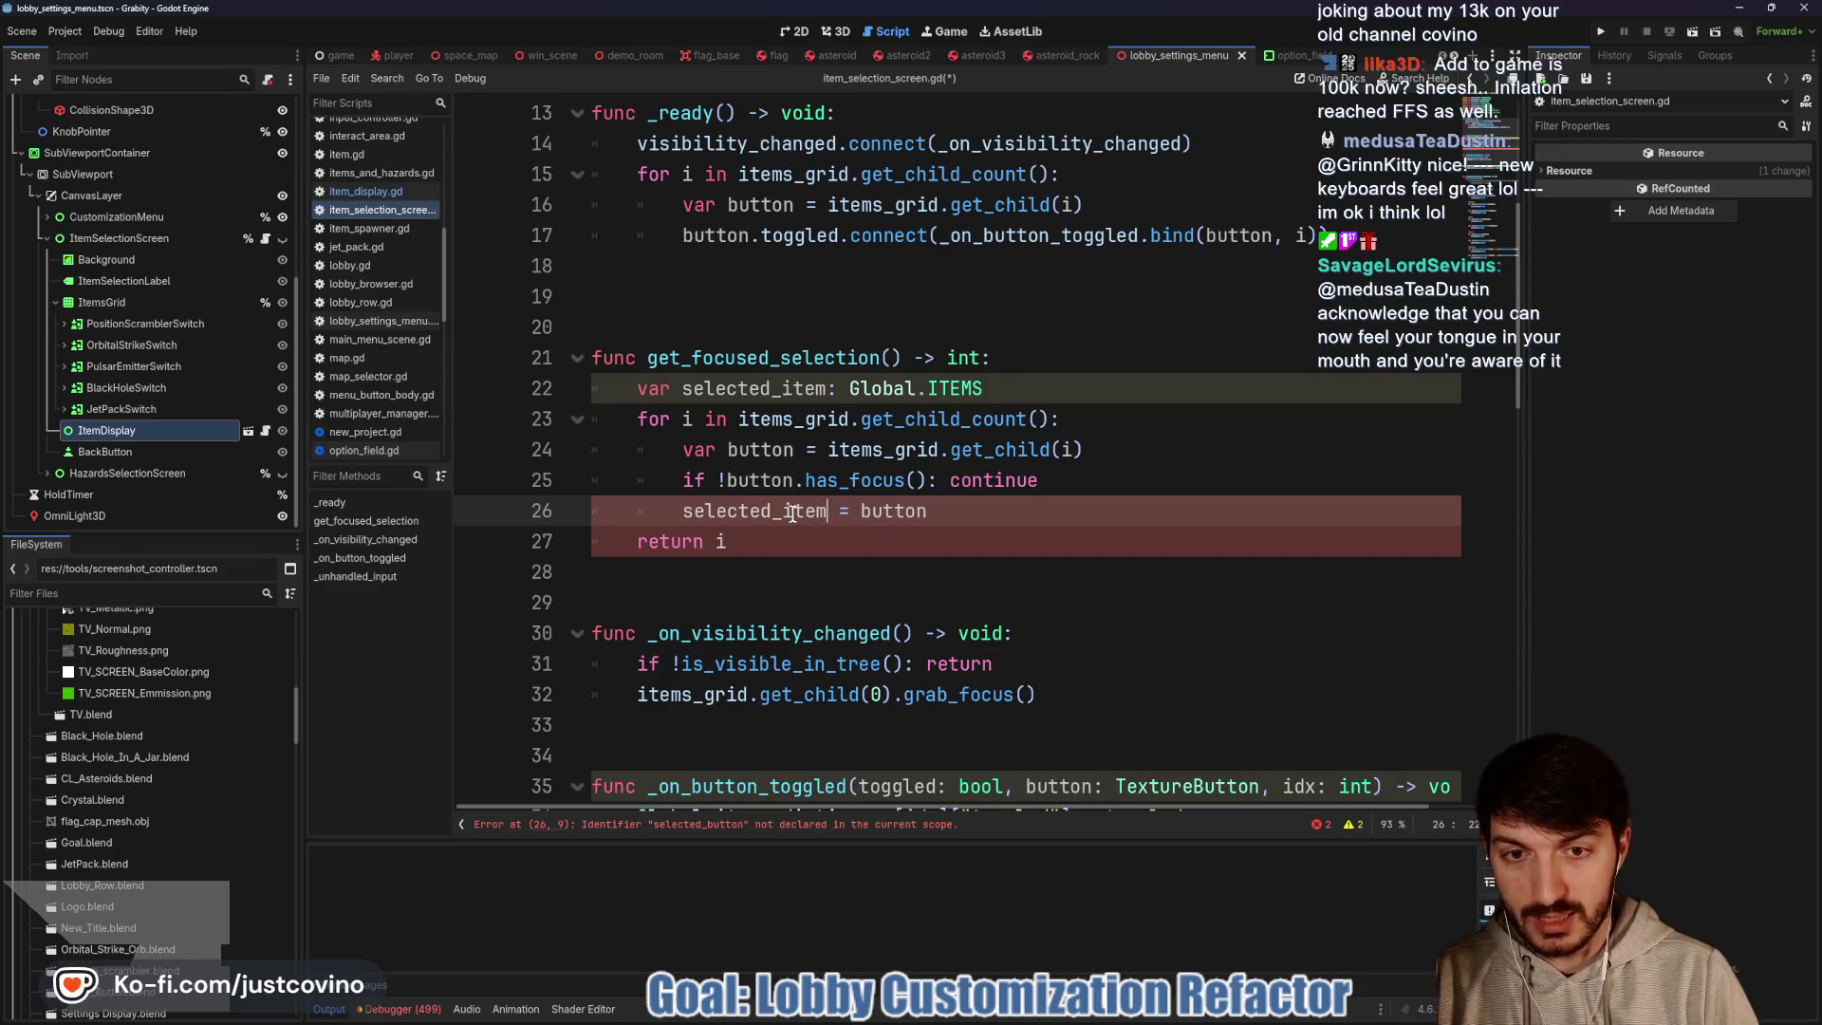
drag(928, 512, 862, 512)
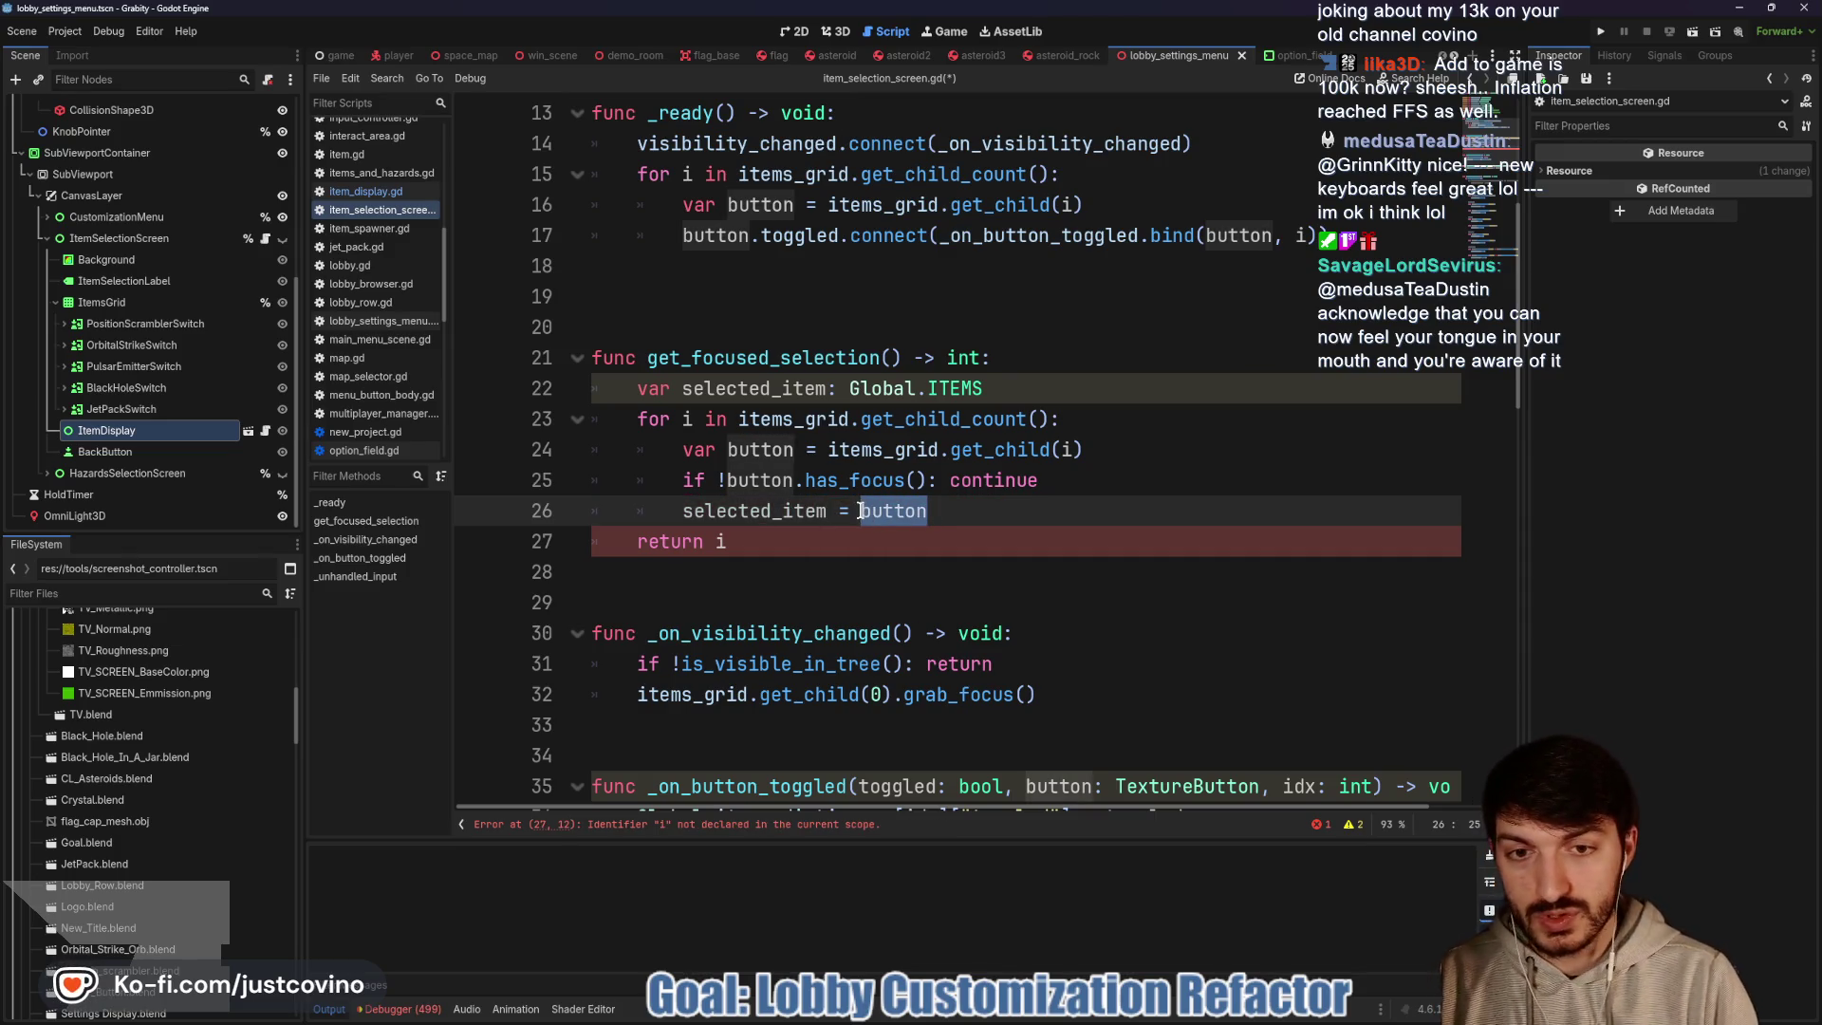
key(BackSpace)
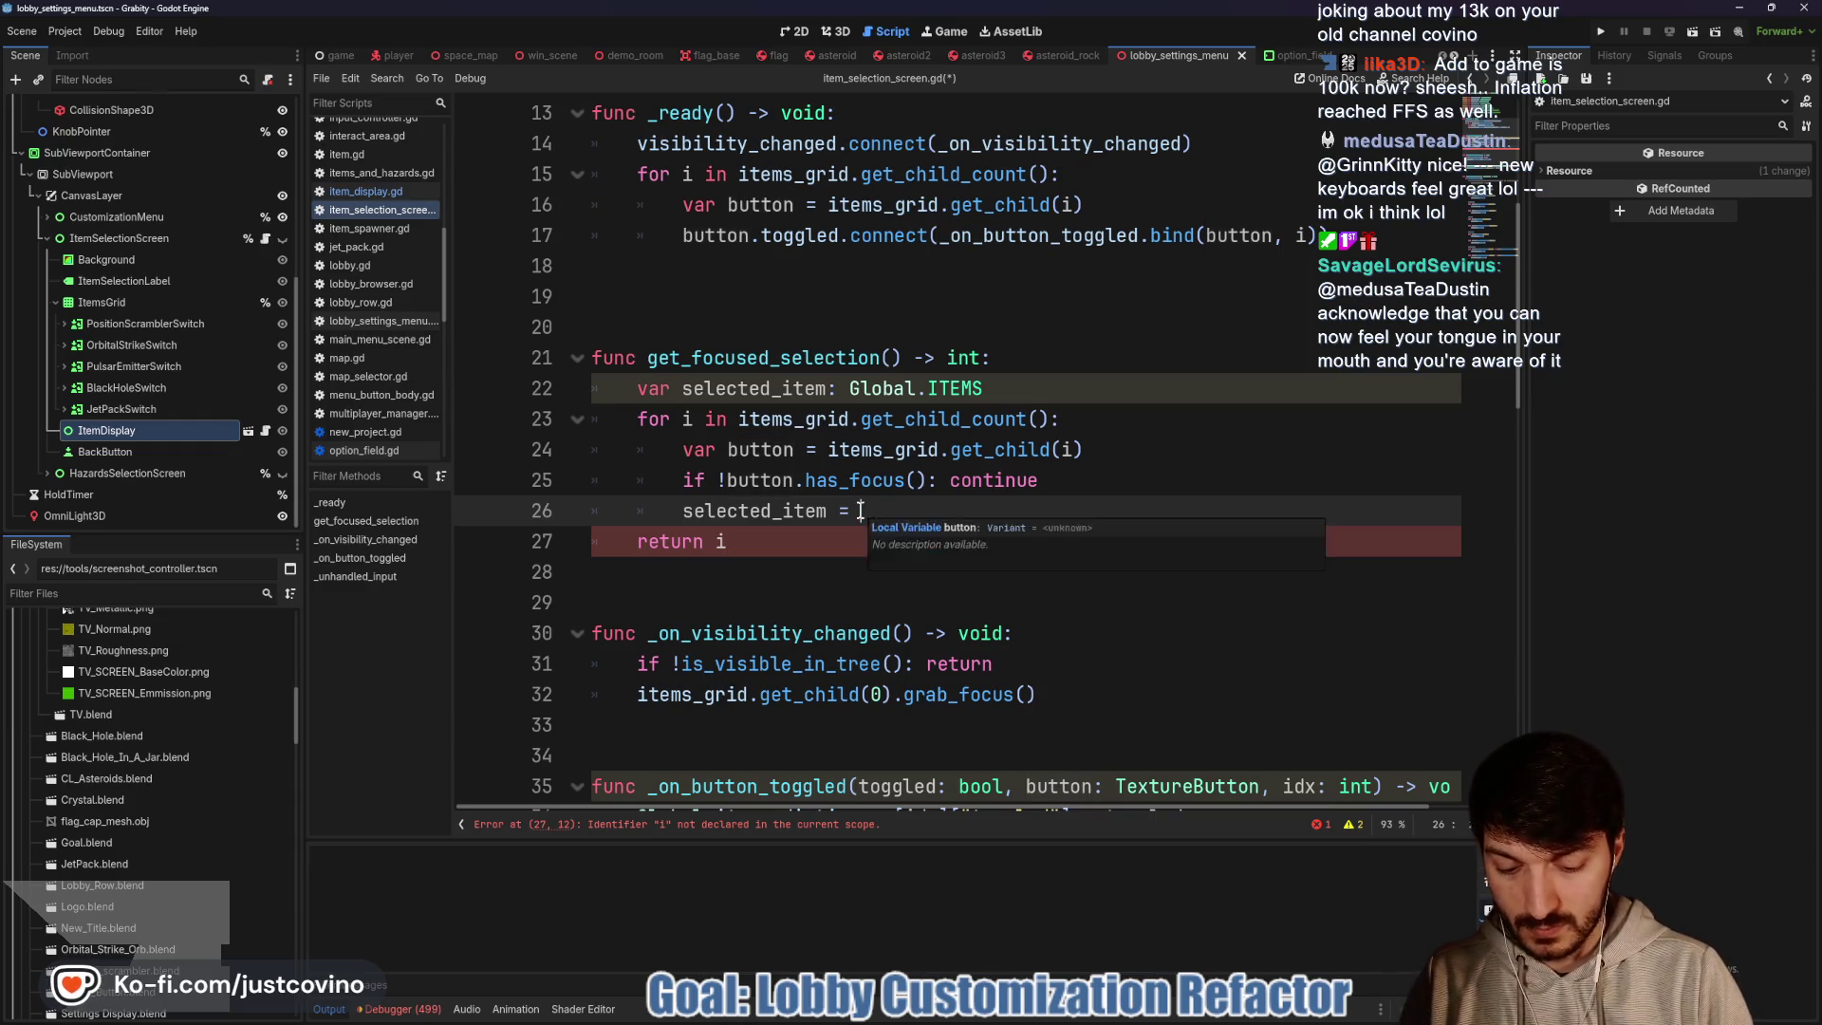
text(Global.ITEMS.)
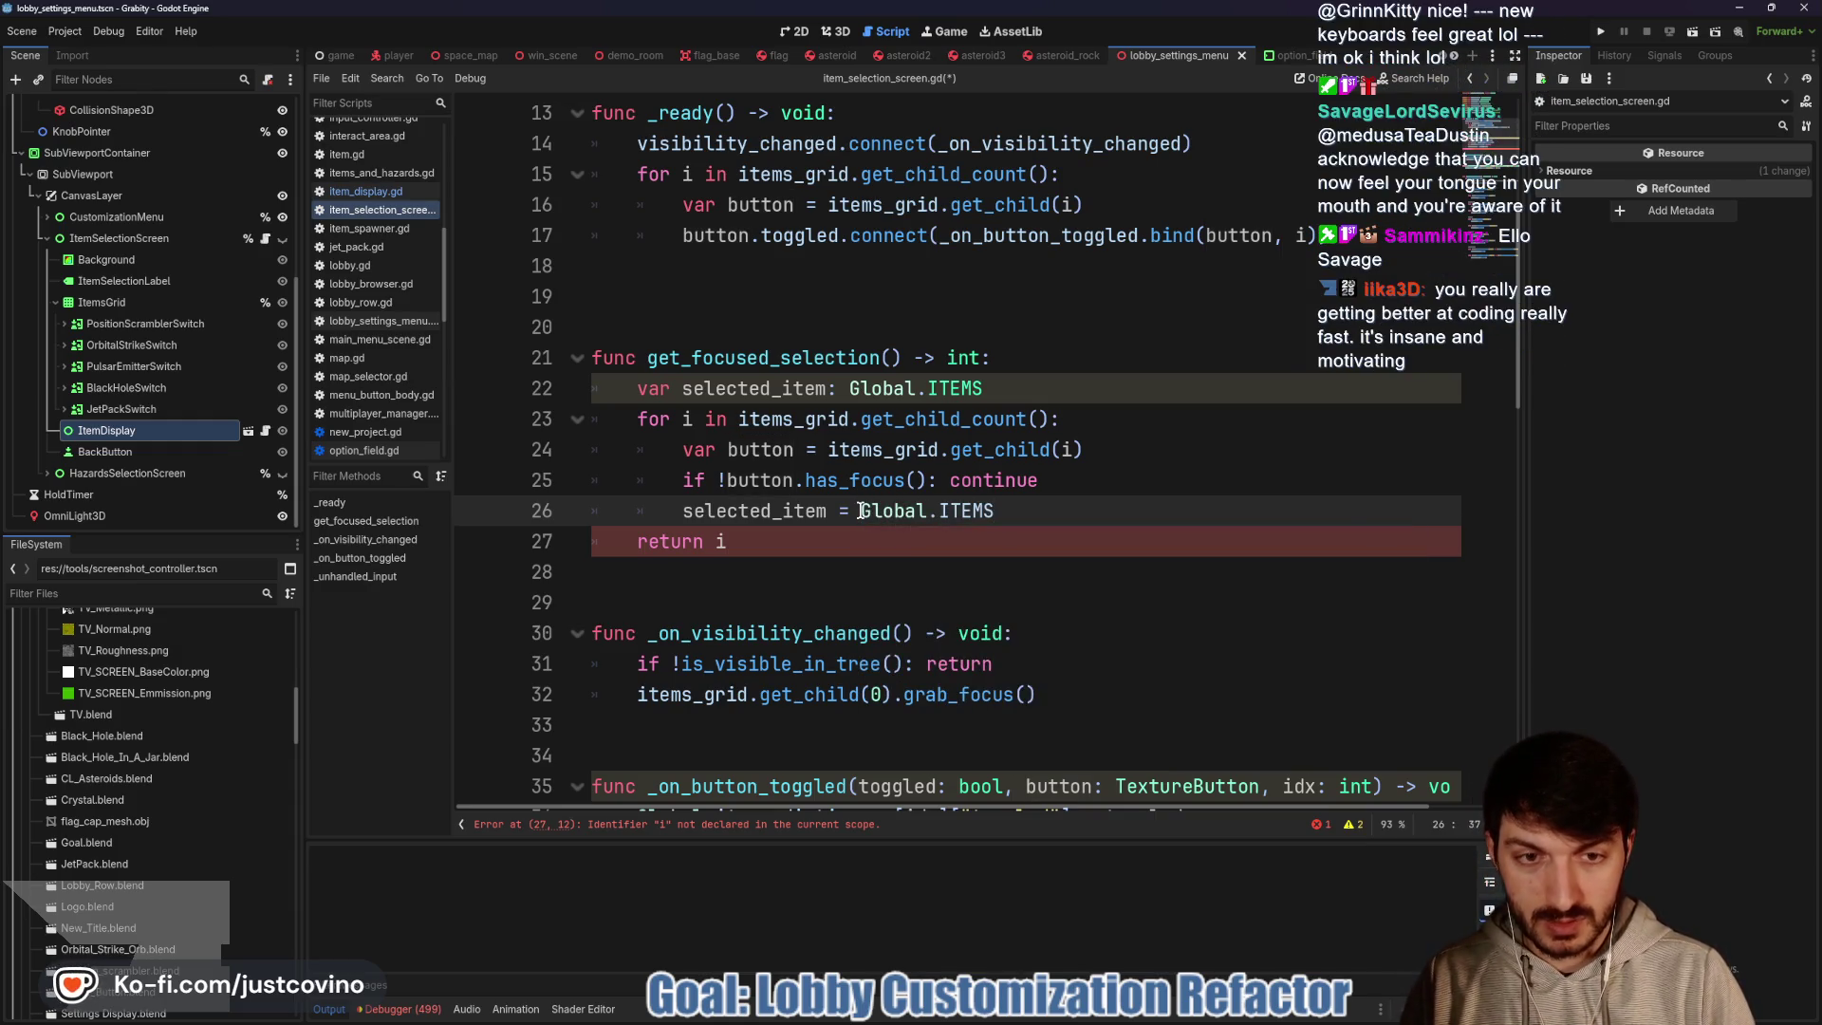
text(ke)
key(Return)
text([i)
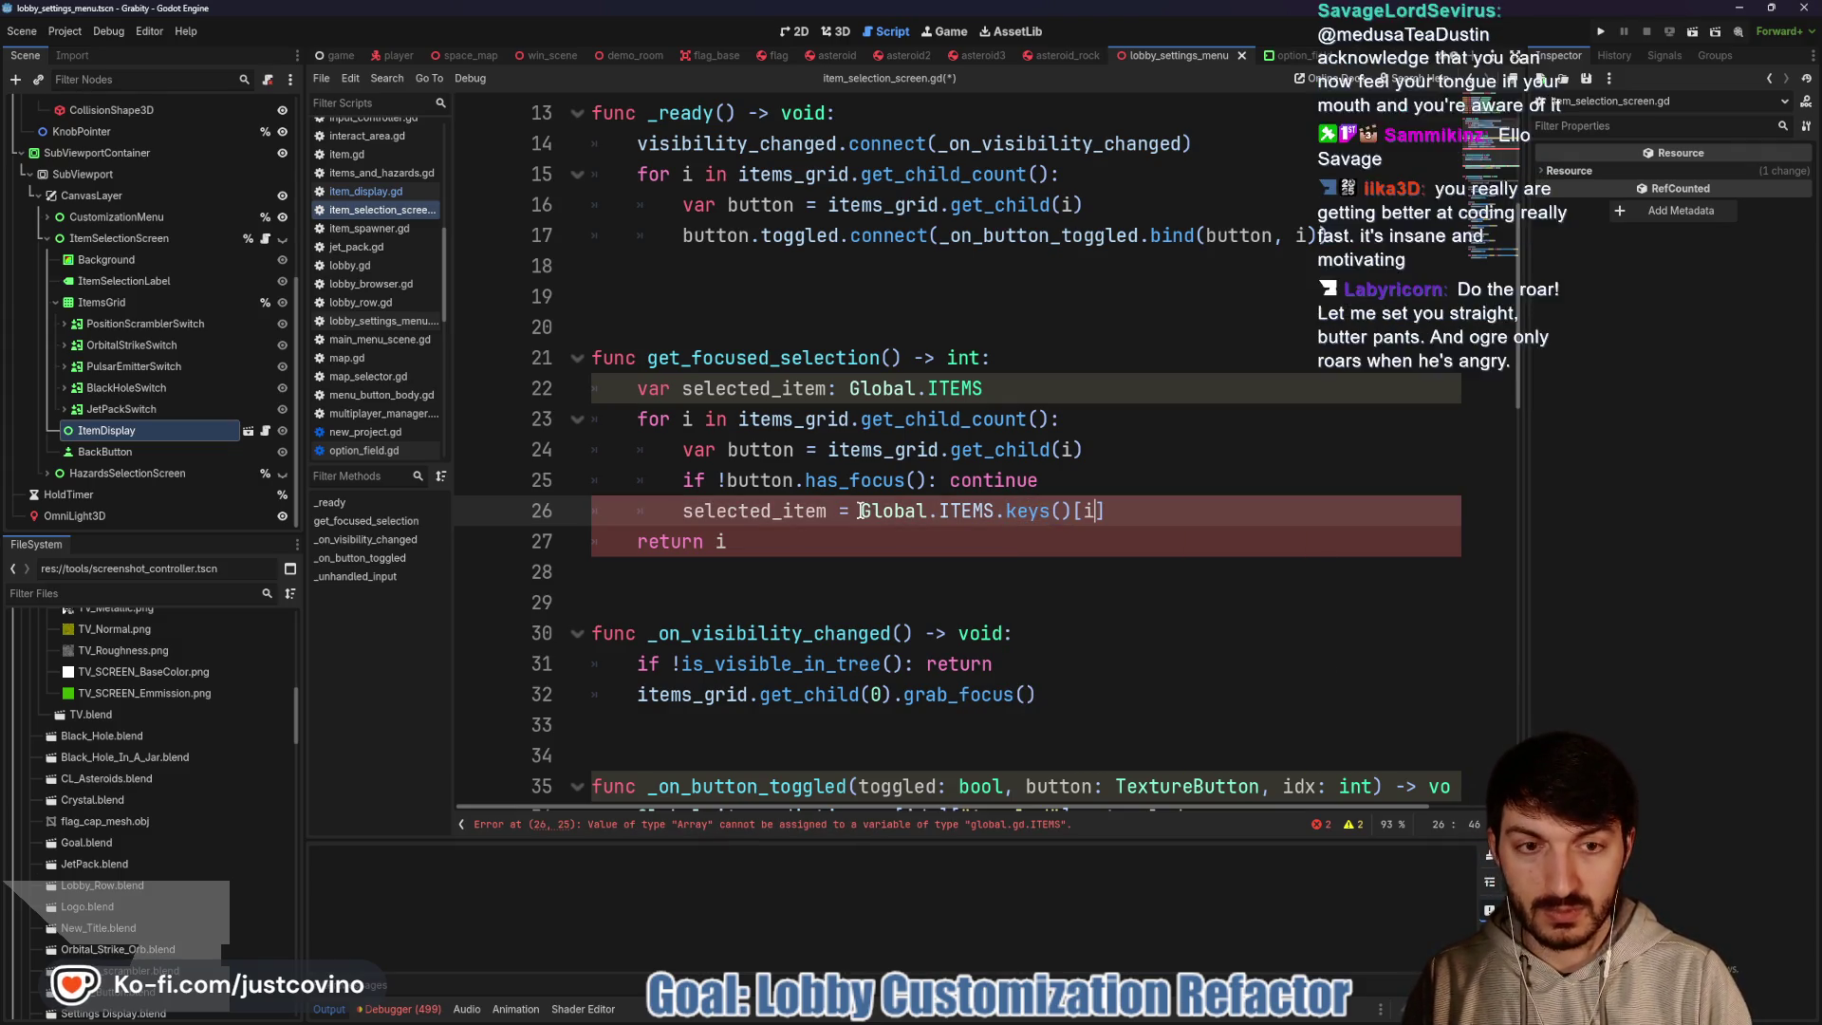
ctrl+click(968, 511)
scroll(942, 388, down, 9)
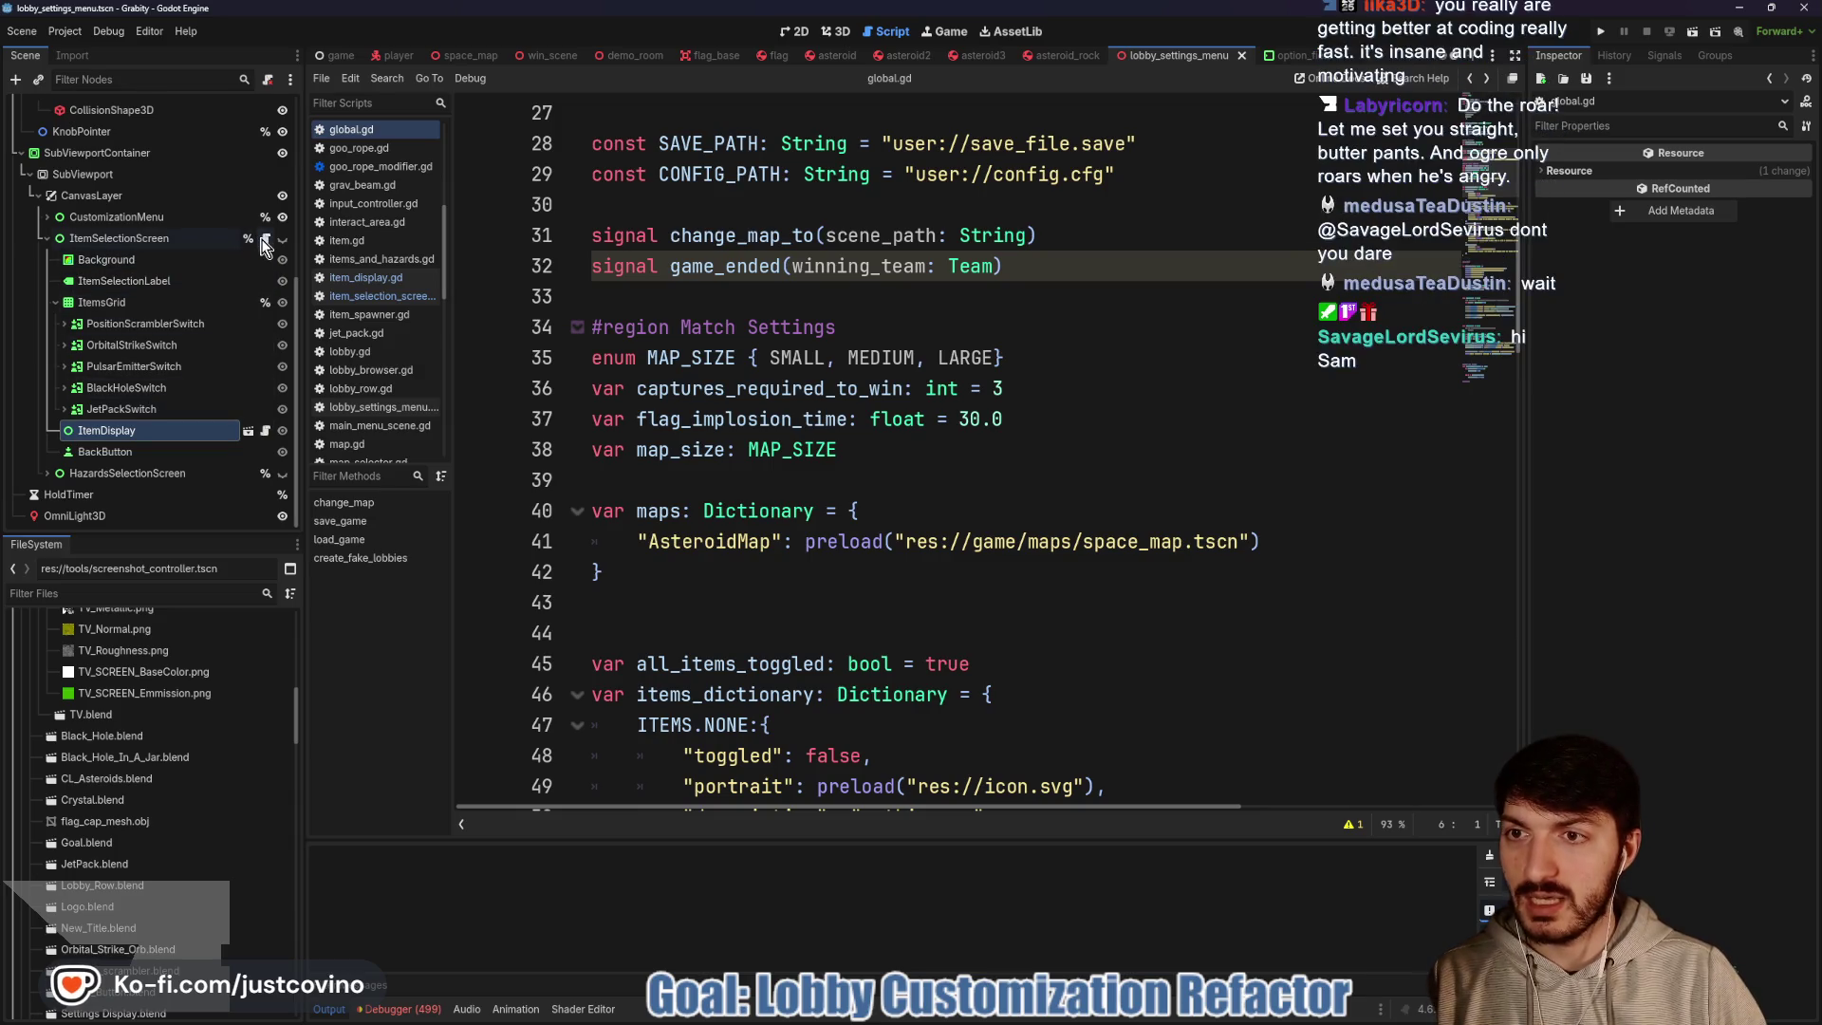
Go back to item_selection_screen.gd and select the ITEMS.keys()[i] lookup on line 26
click(379, 296)
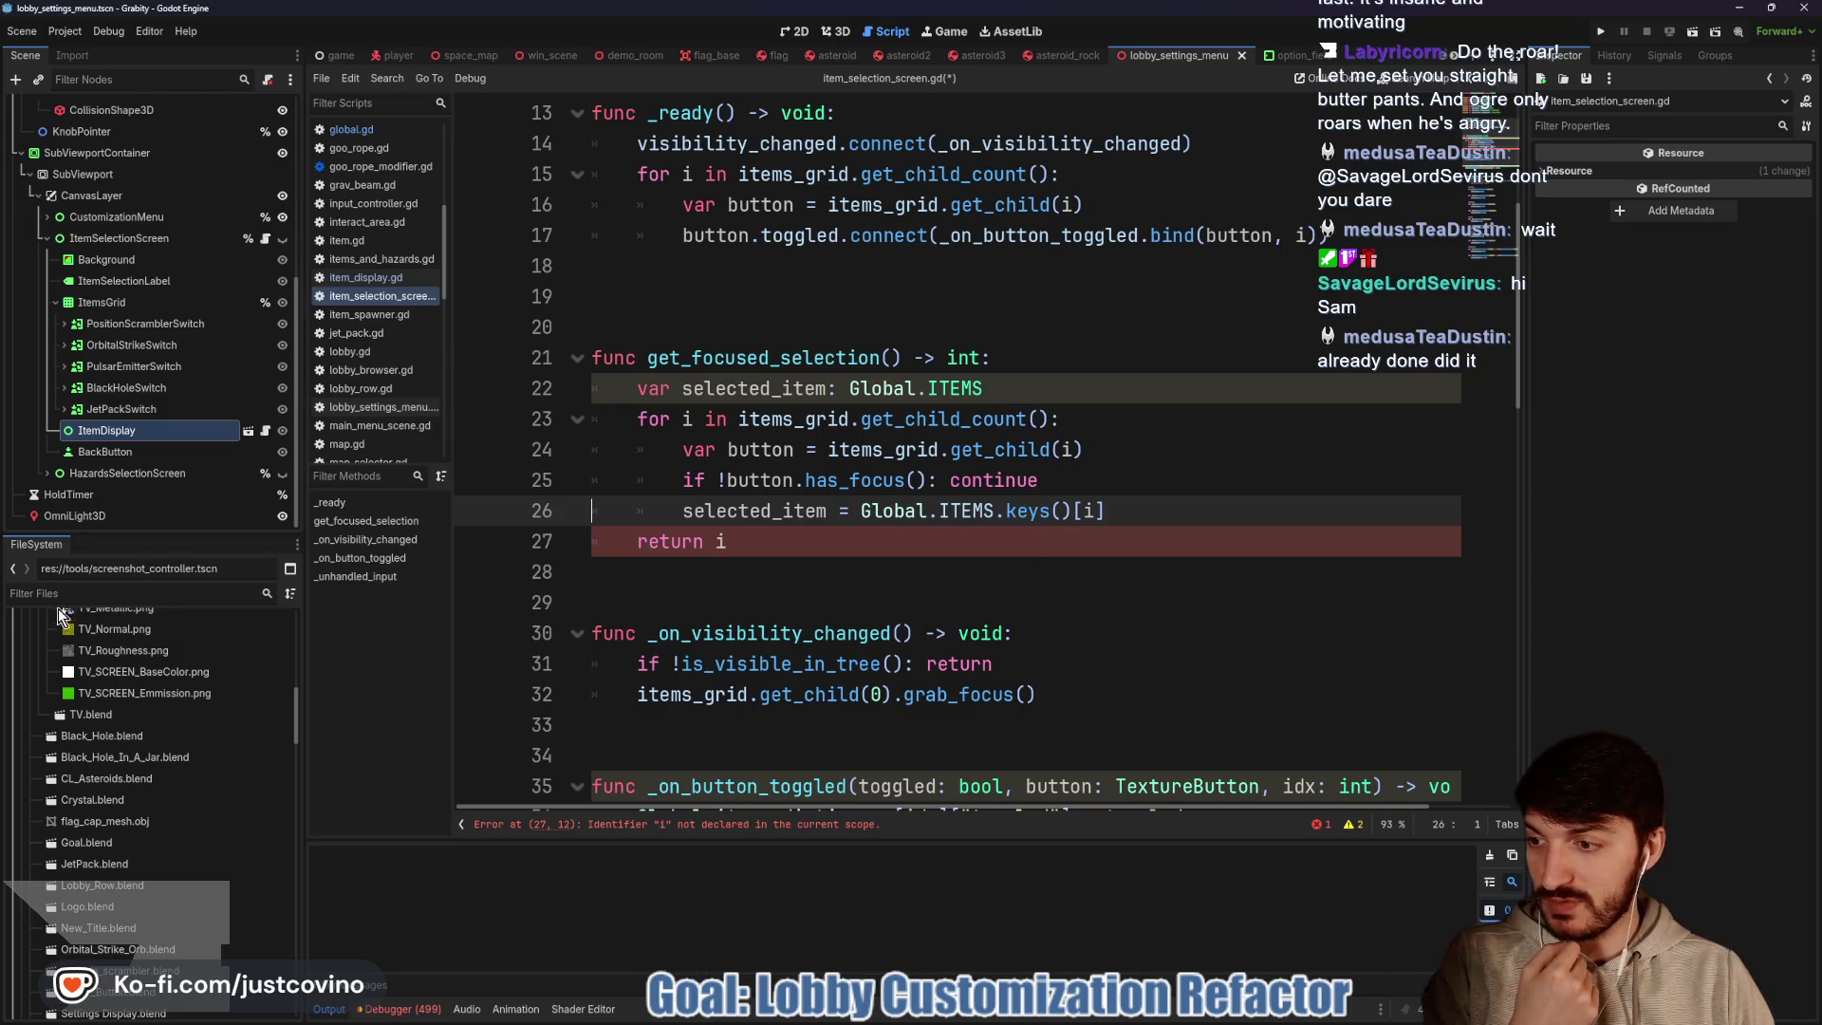
click(1159, 503)
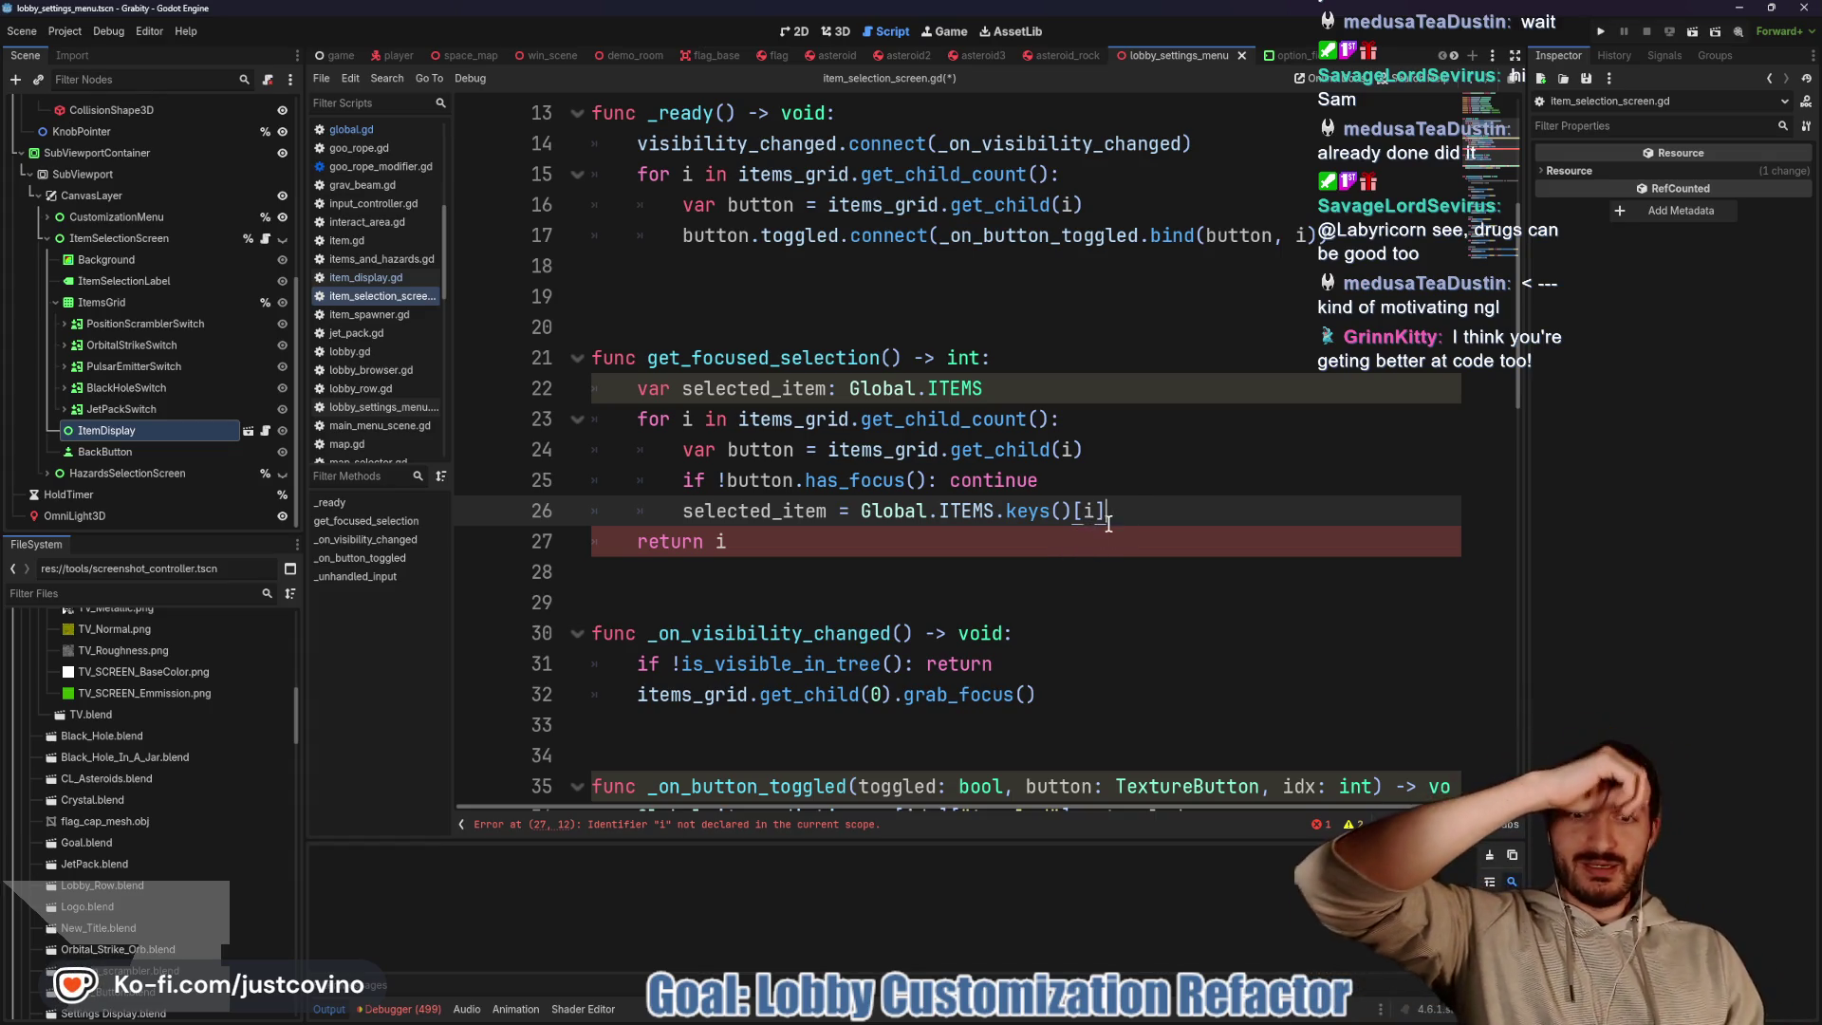
drag(1105, 511, 939, 511)
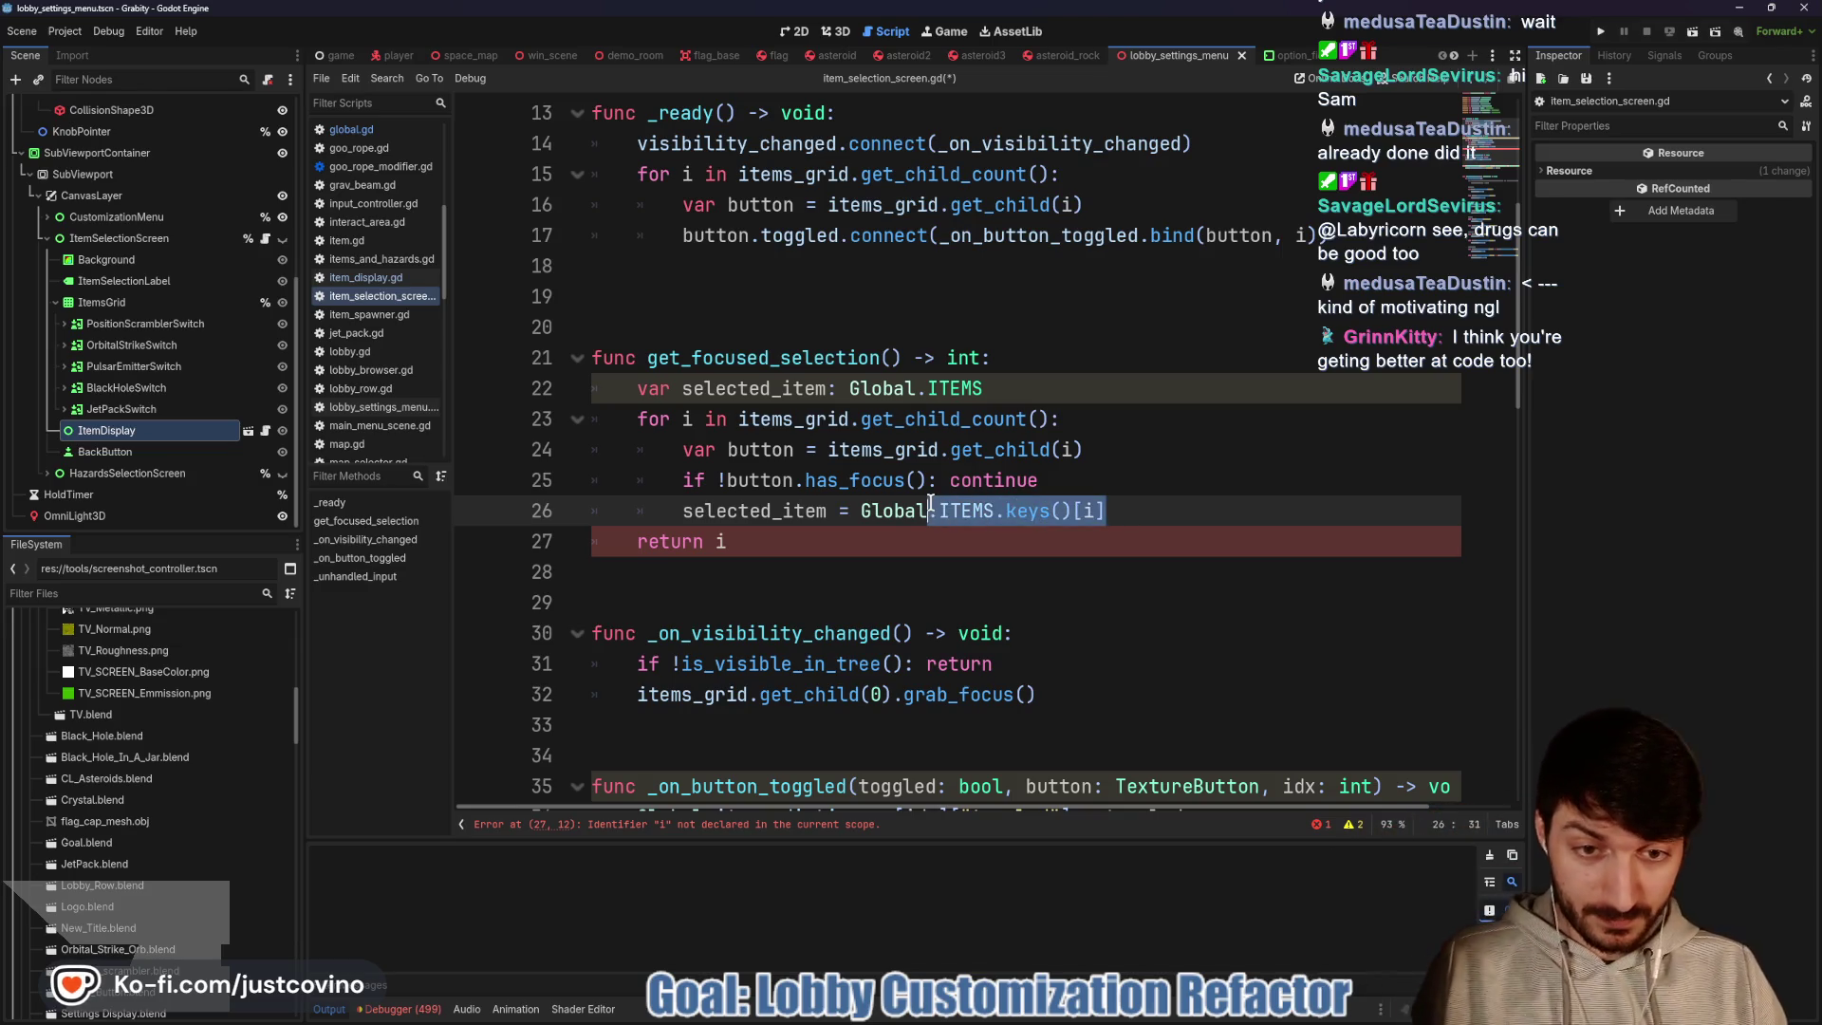
Change line 26 to assign Global.items_dictionary.keys()[i]
text(item)
key(Return)
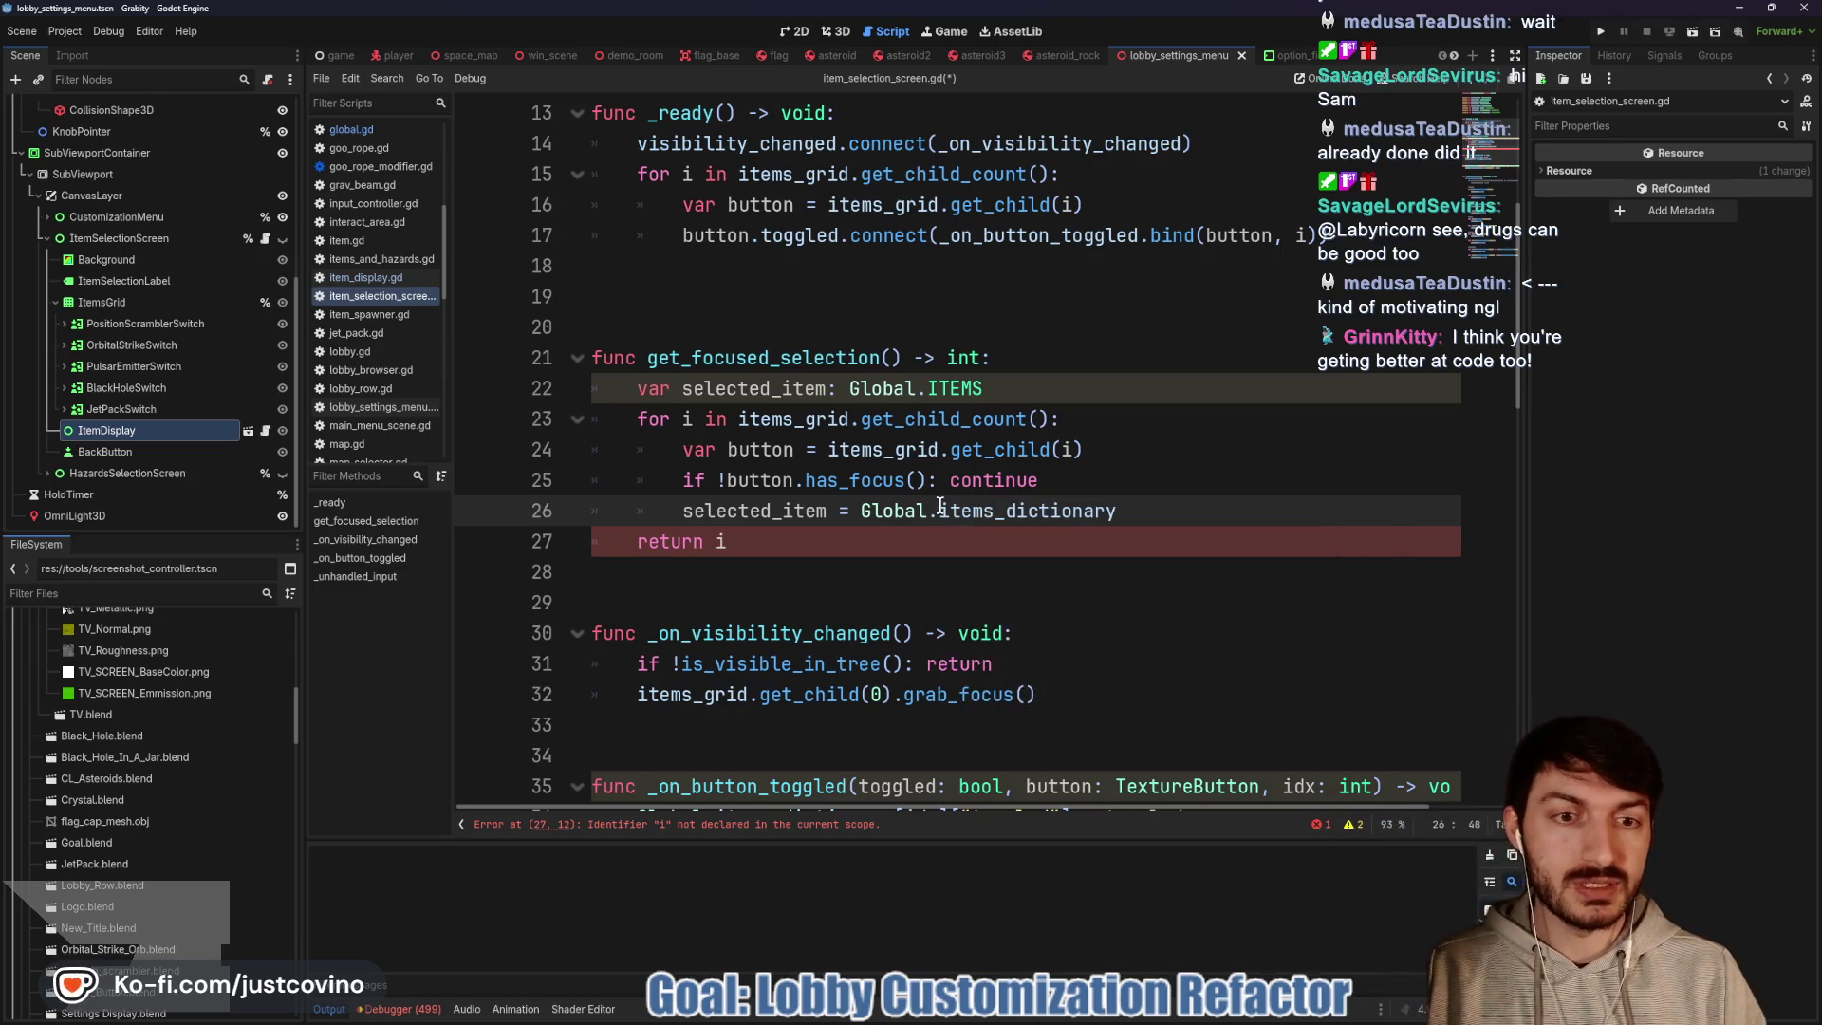
key(BackSpace)
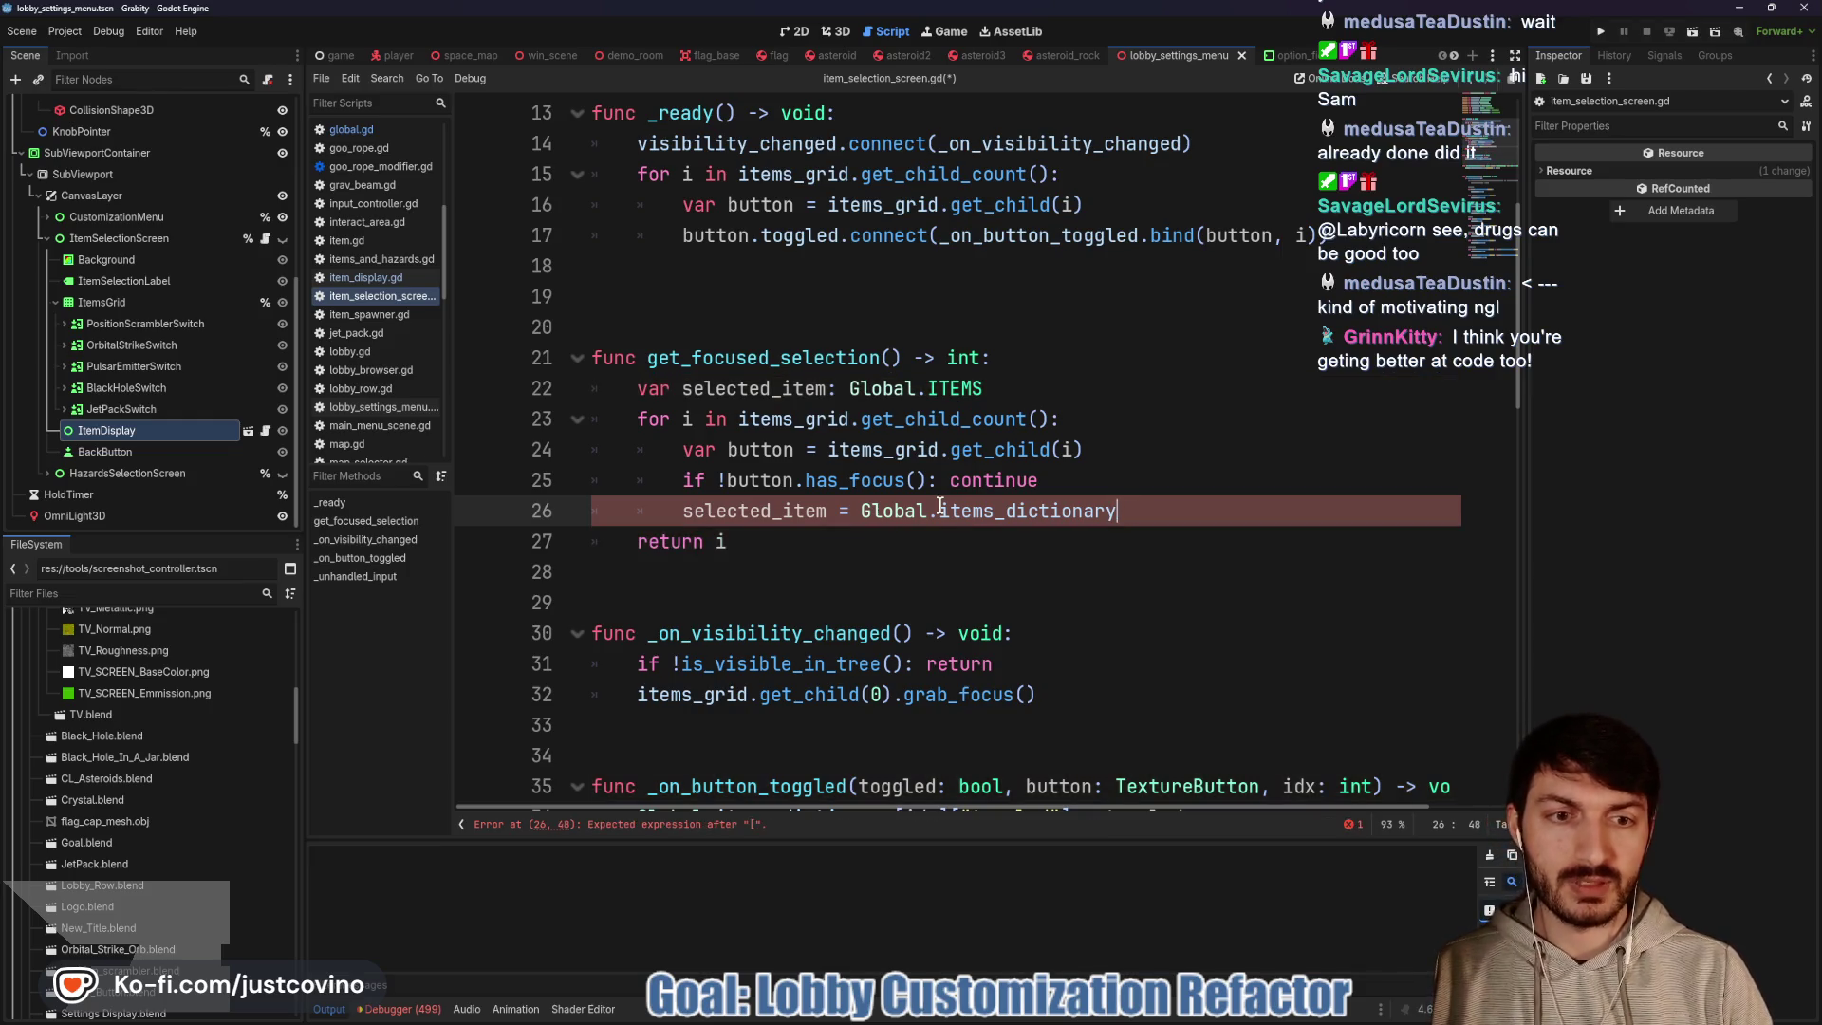
text(.key)
key(Return)
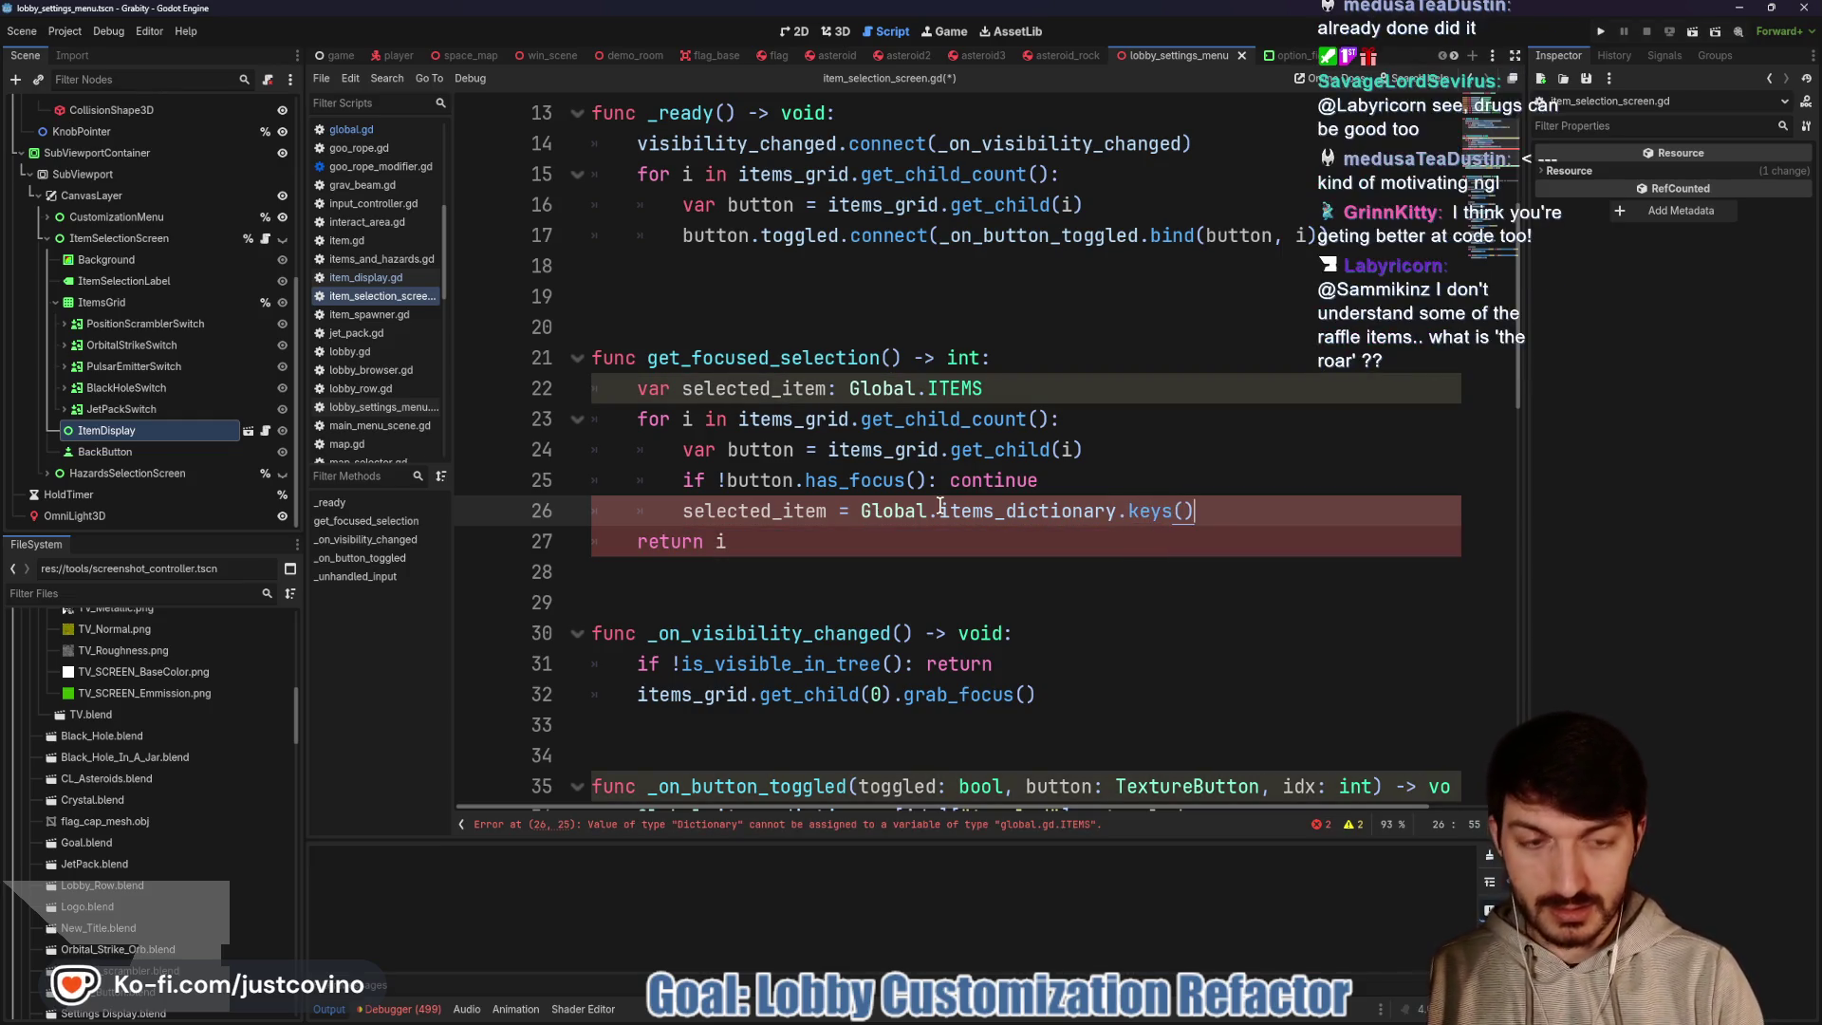
text([i)
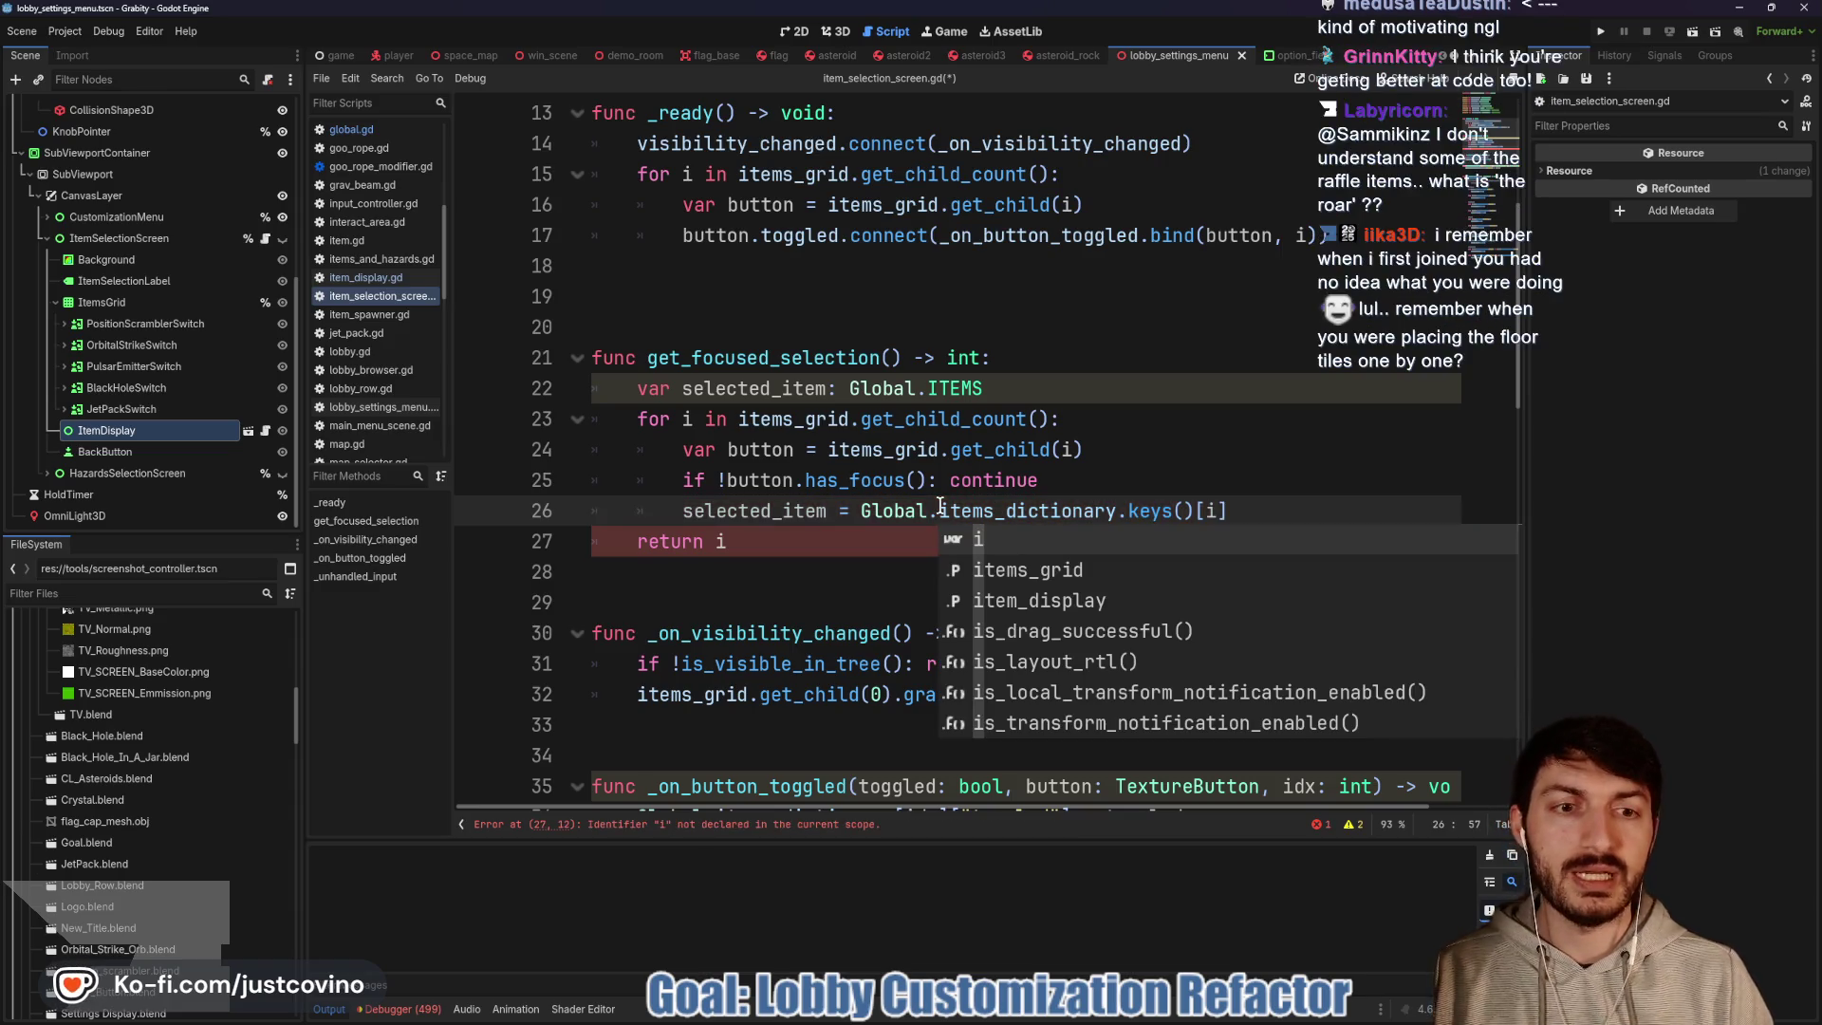
Make get_focused_selection return selected_item instead of i
click(826, 543)
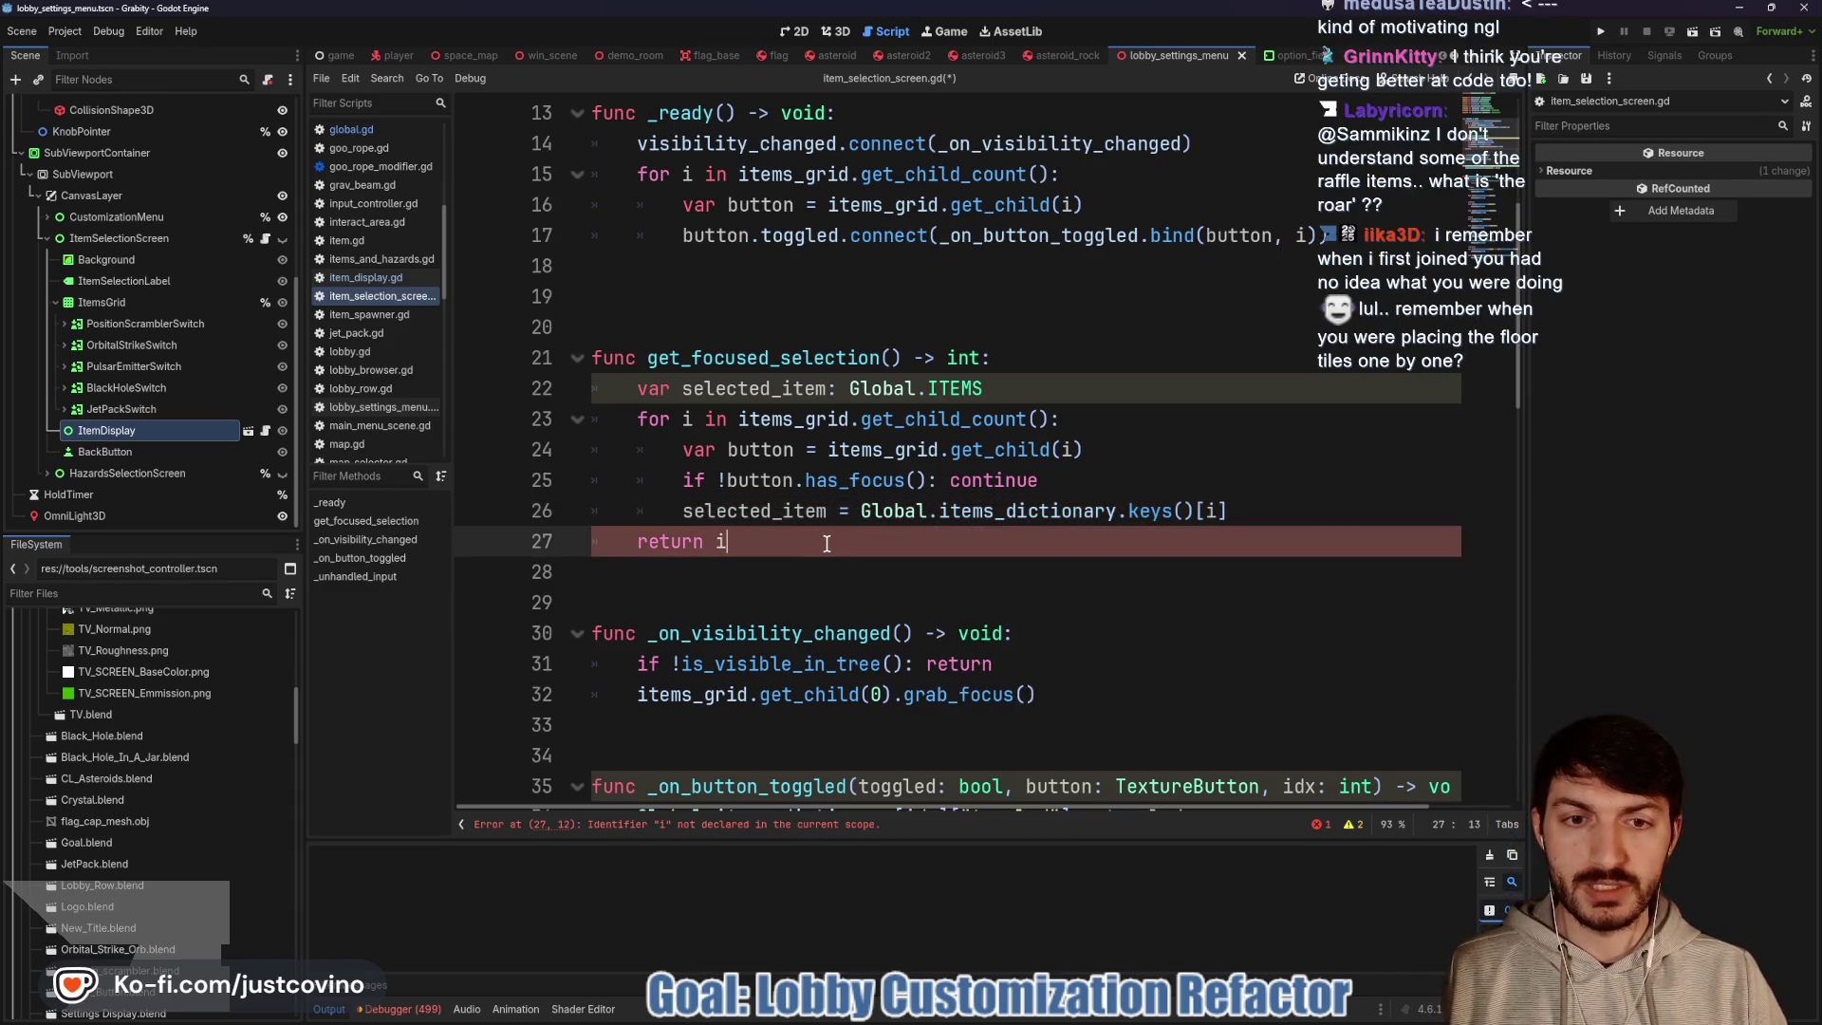
key(BackSpace)
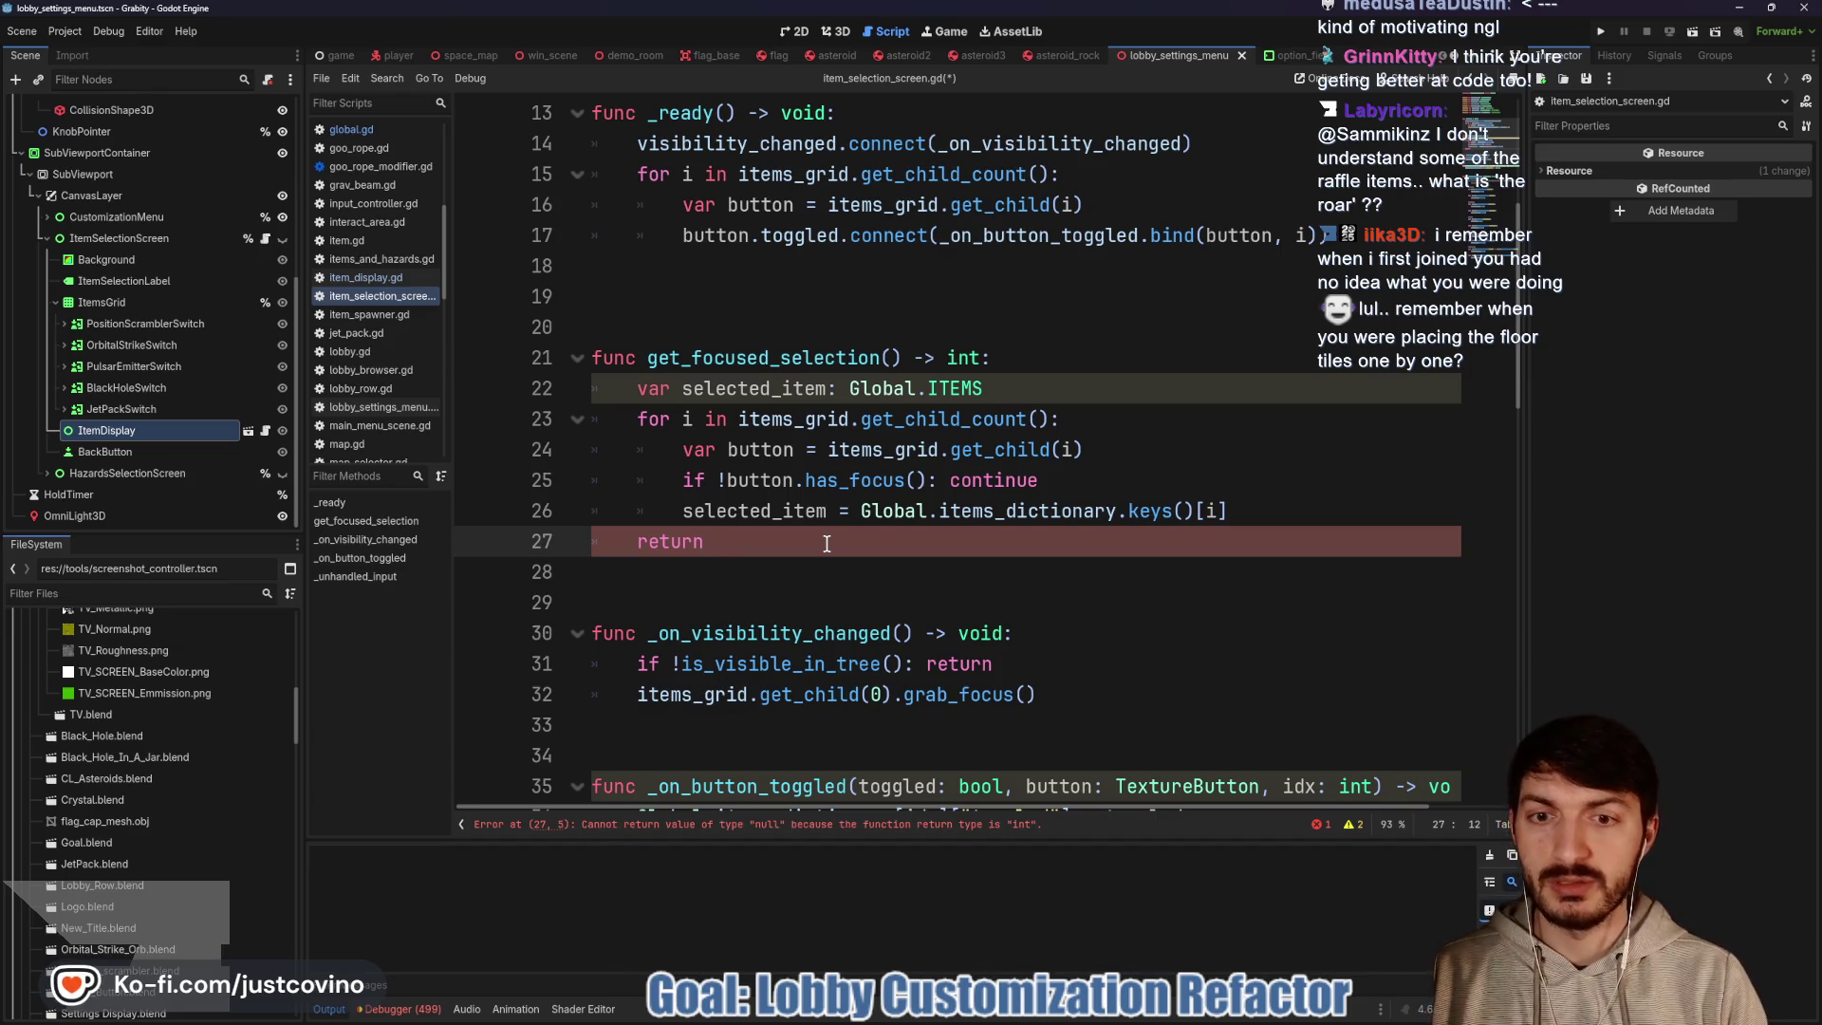
text(sele)
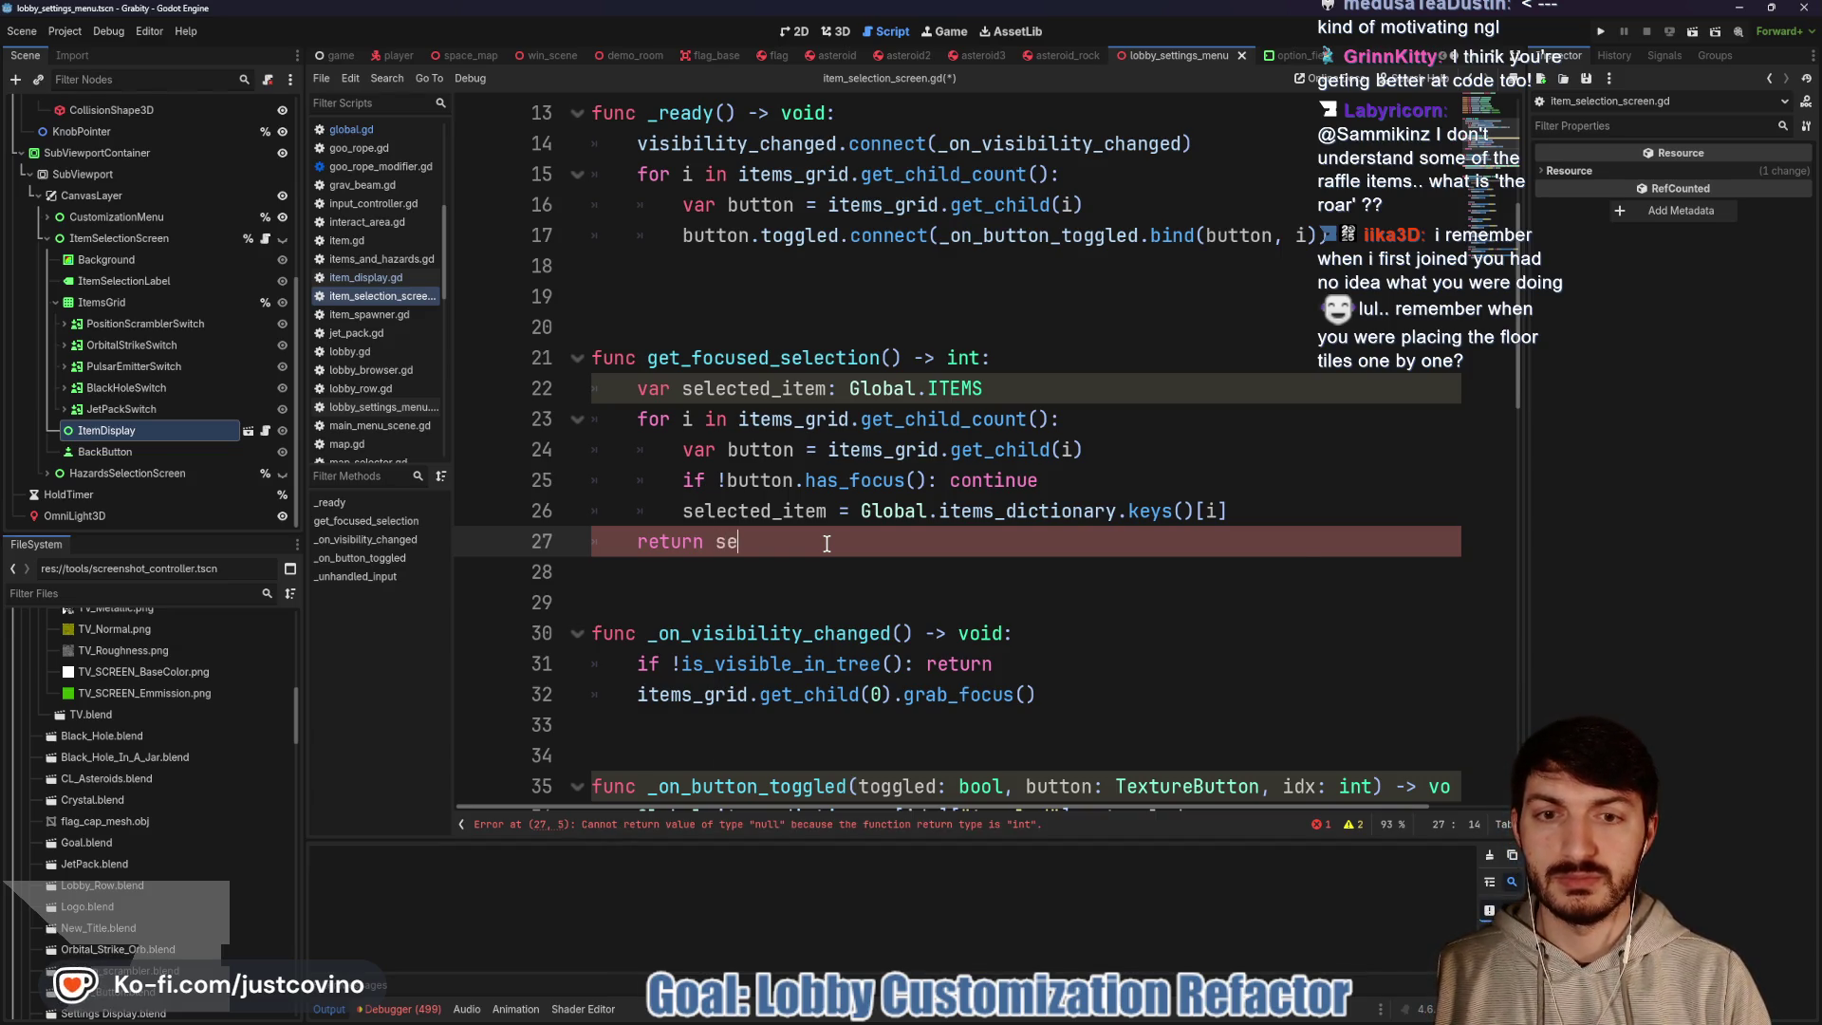
key(Return)
click(898, 566)
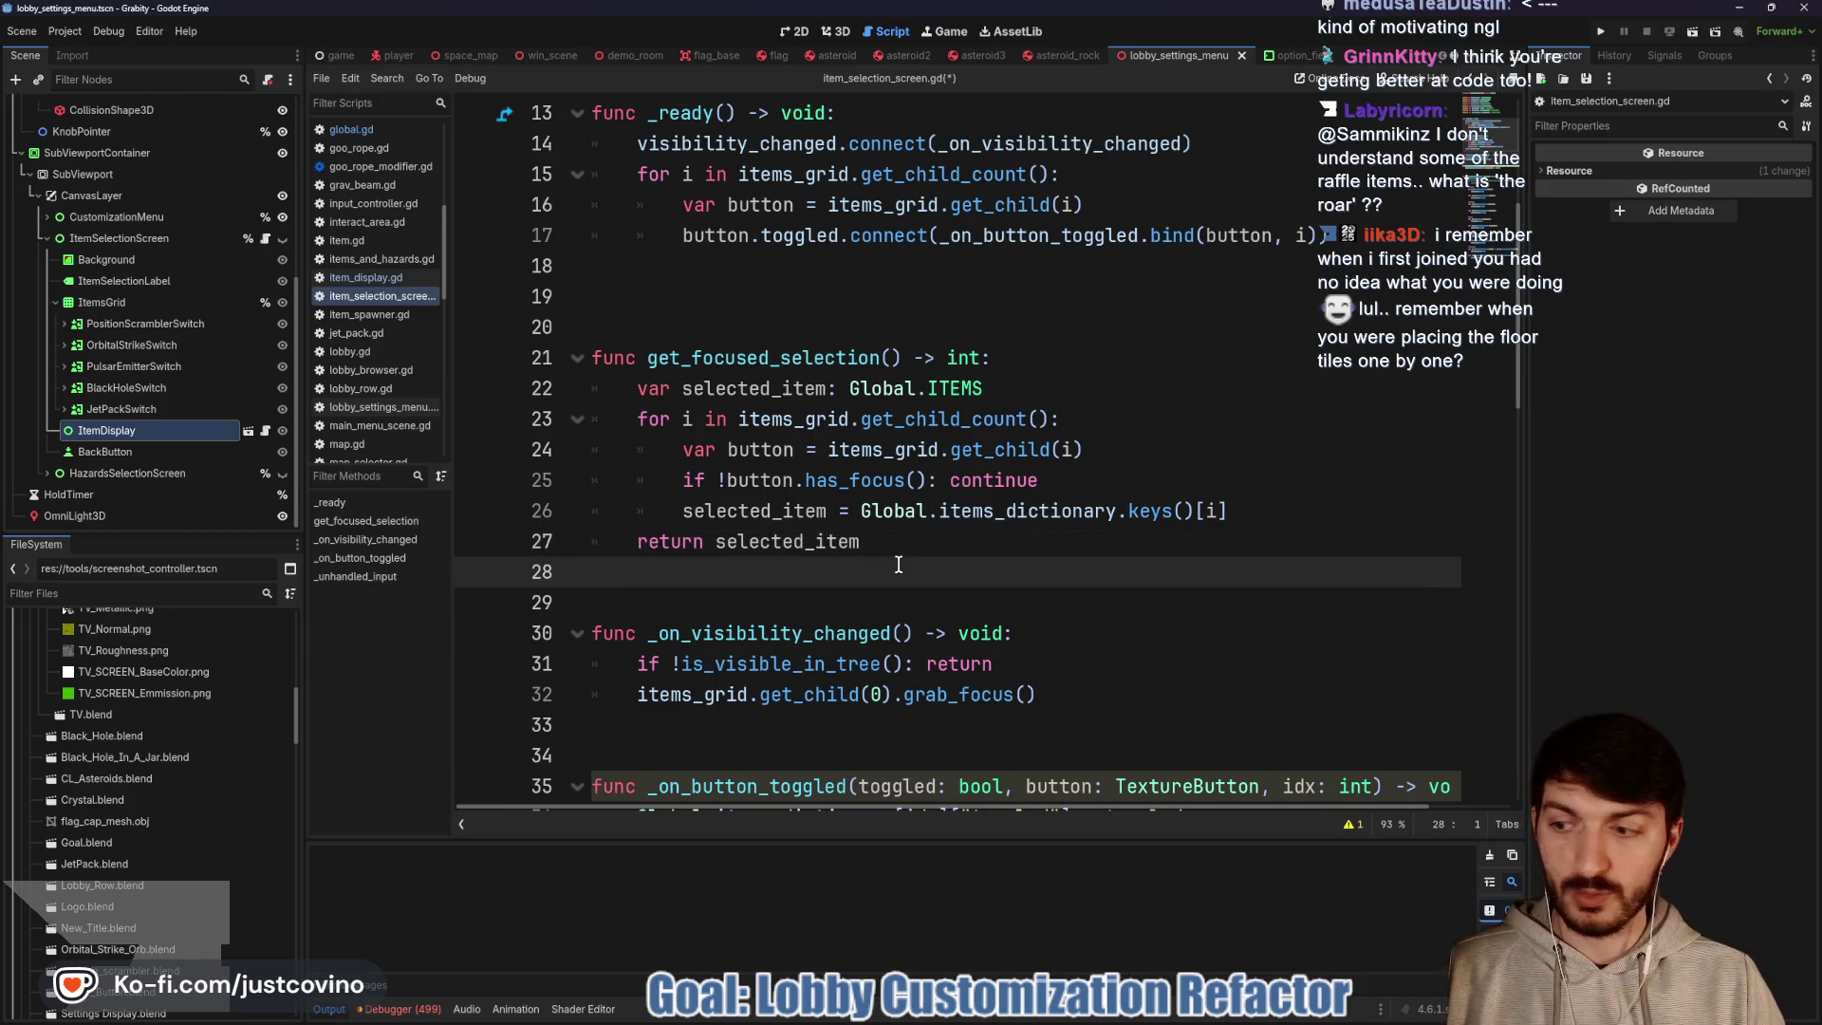
scroll(930, 569, down, 3)
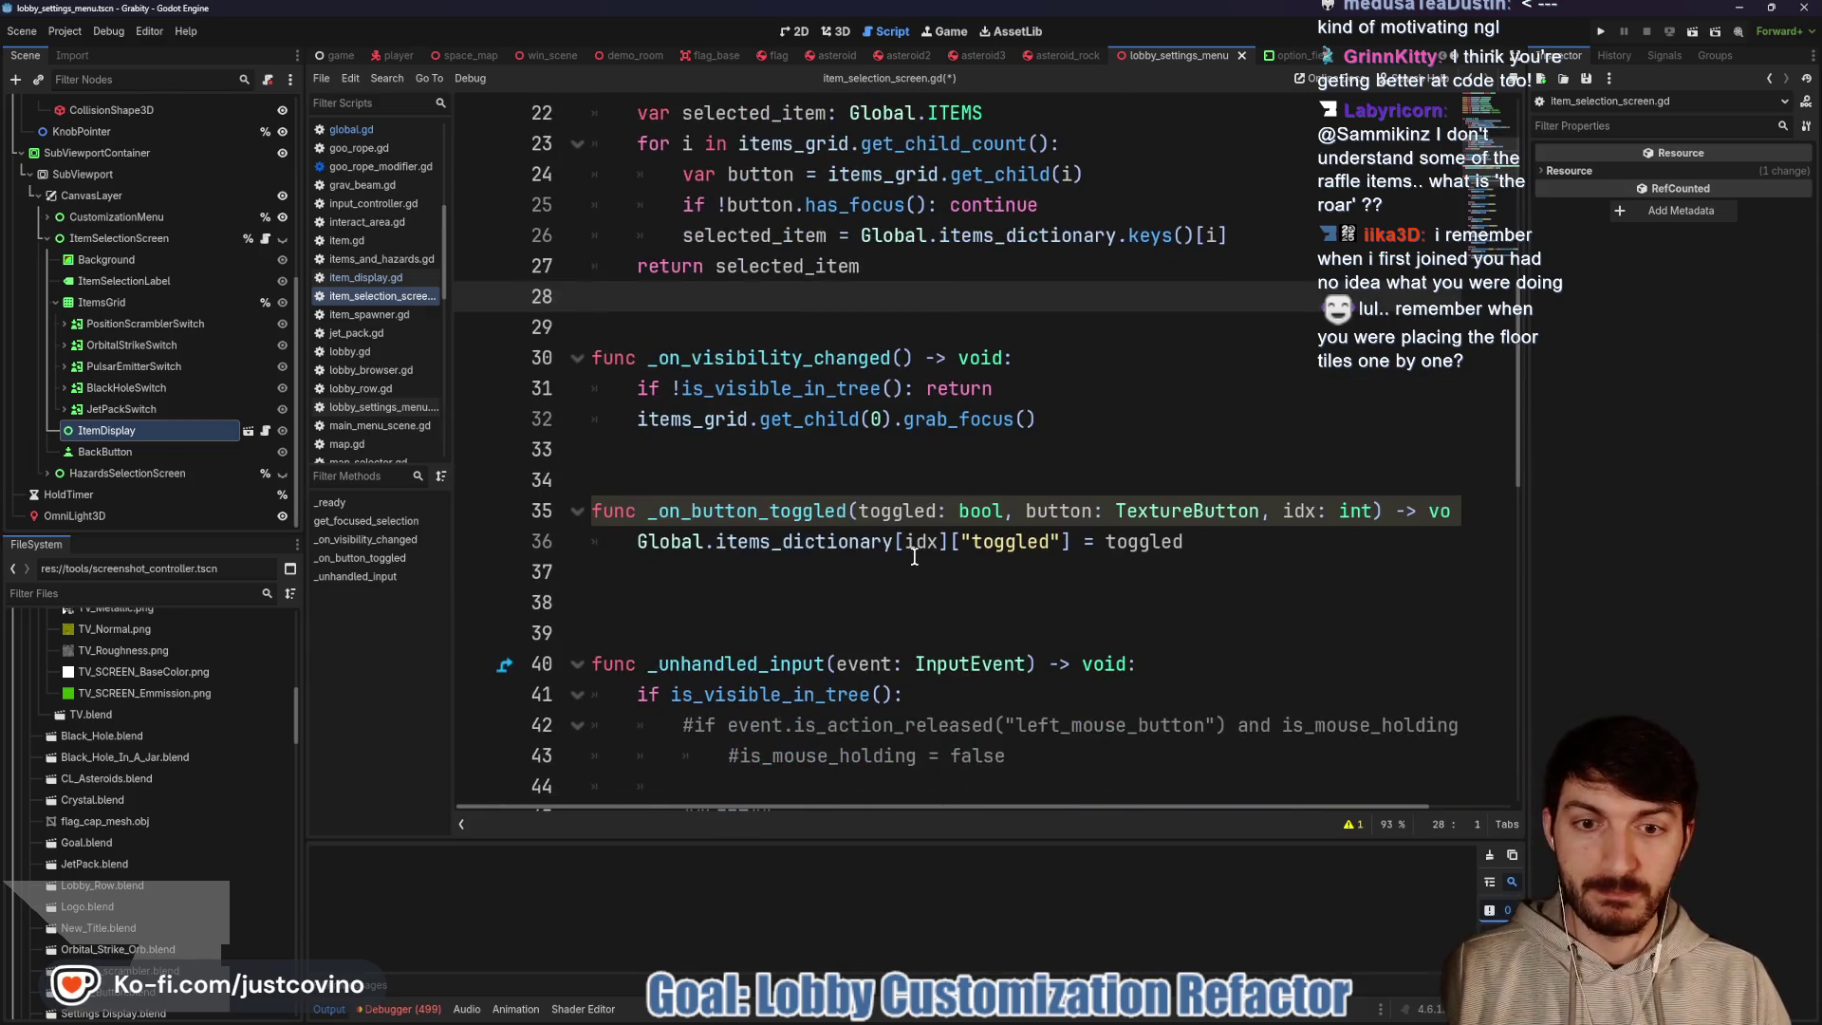
scroll(902, 531, up, 3)
scroll(898, 521, down, 5)
scroll(893, 519, up, 5)
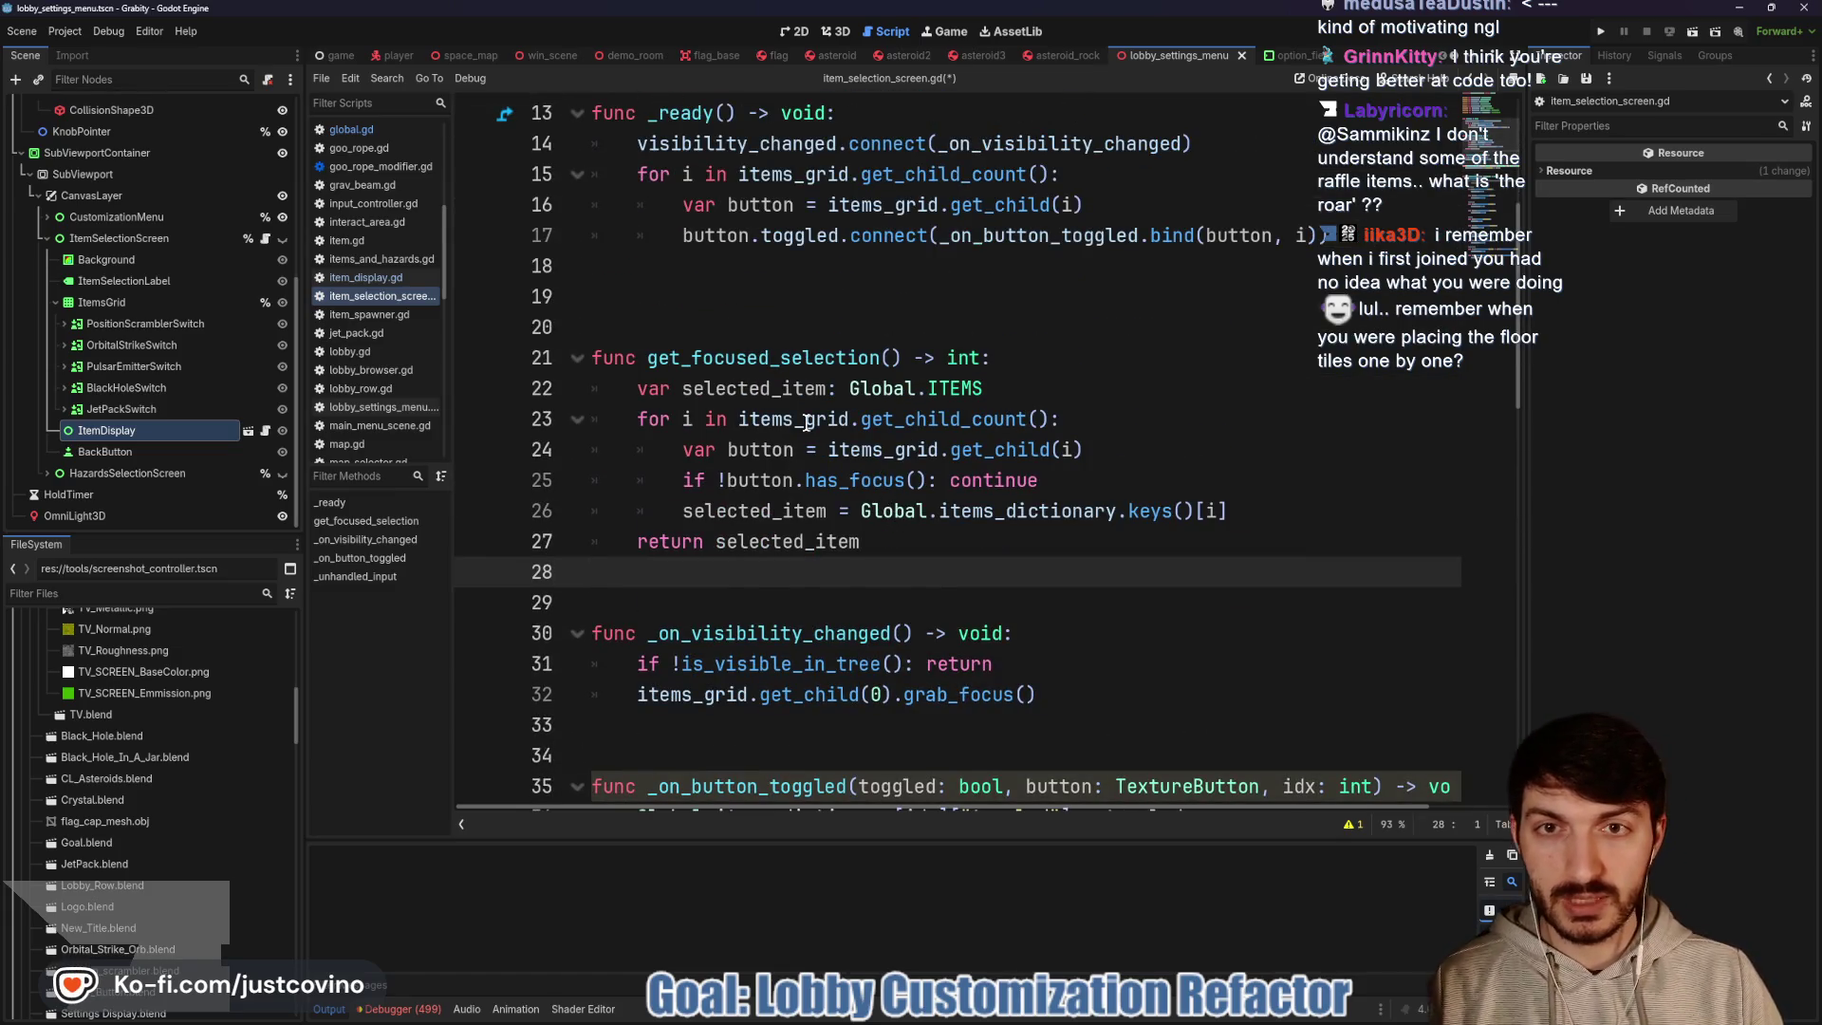
click(675, 295)
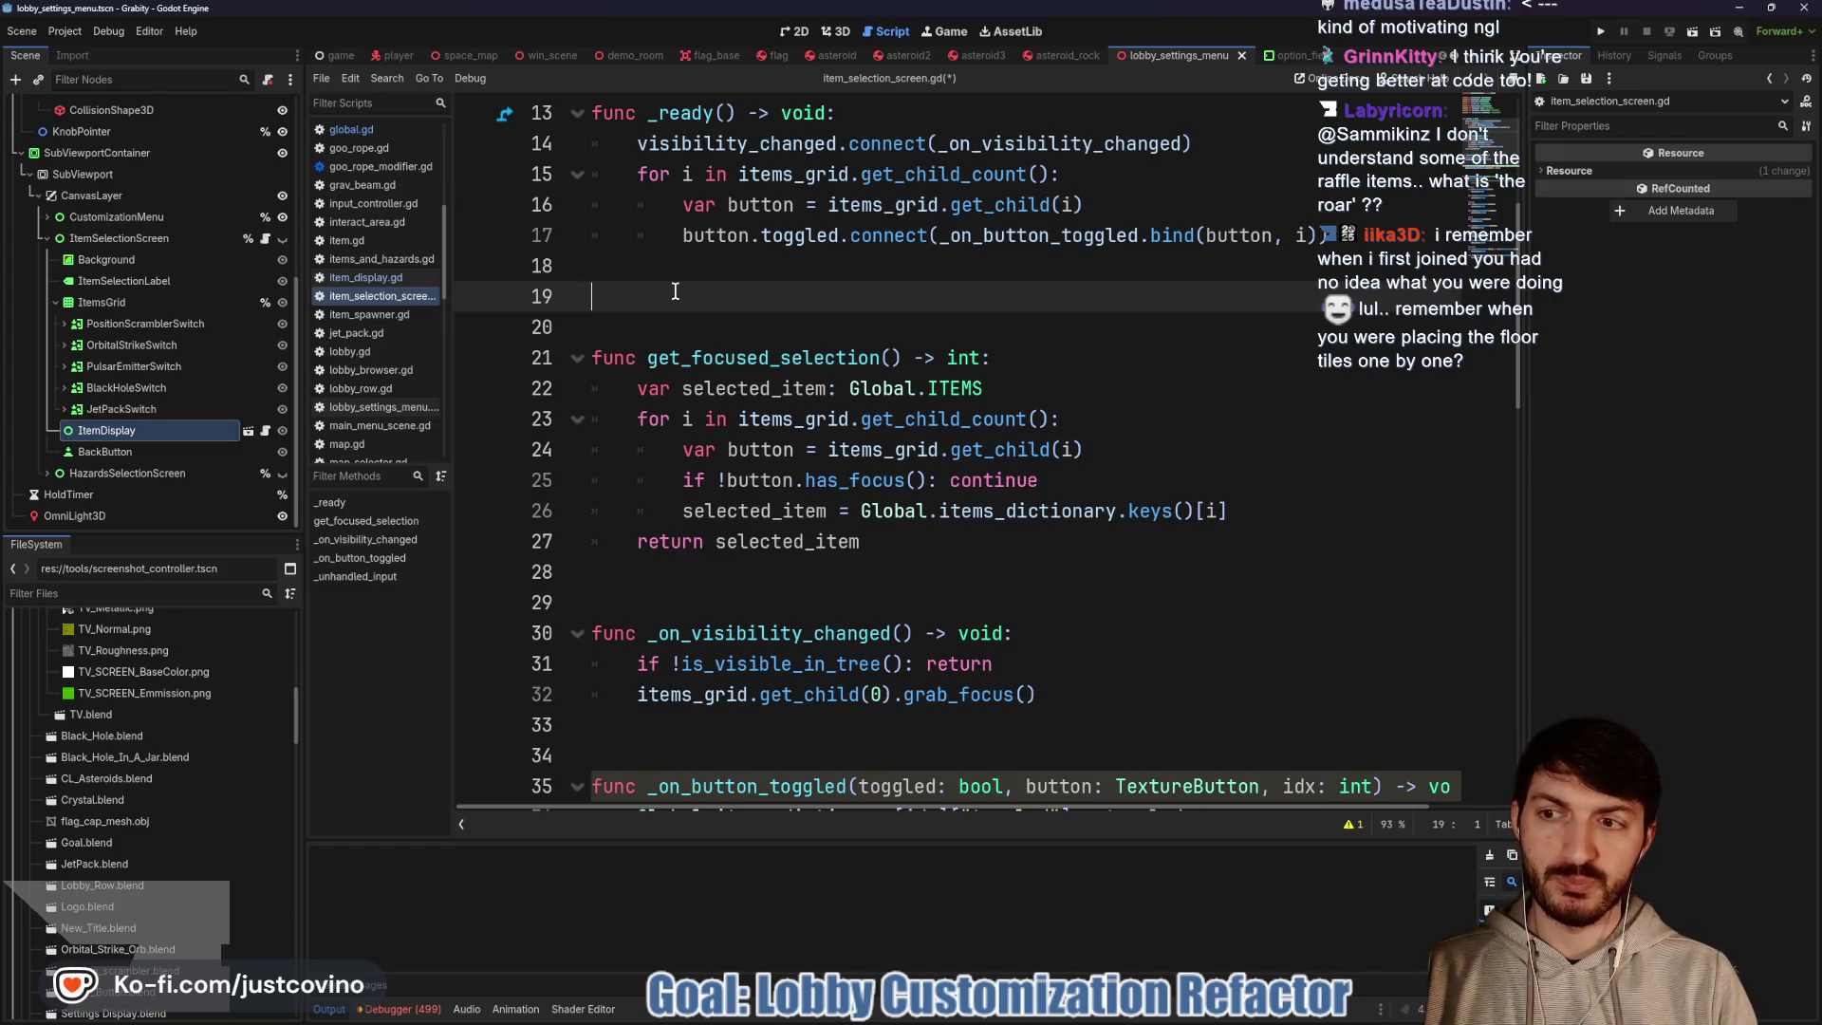
scroll(717, 275, down, 2)
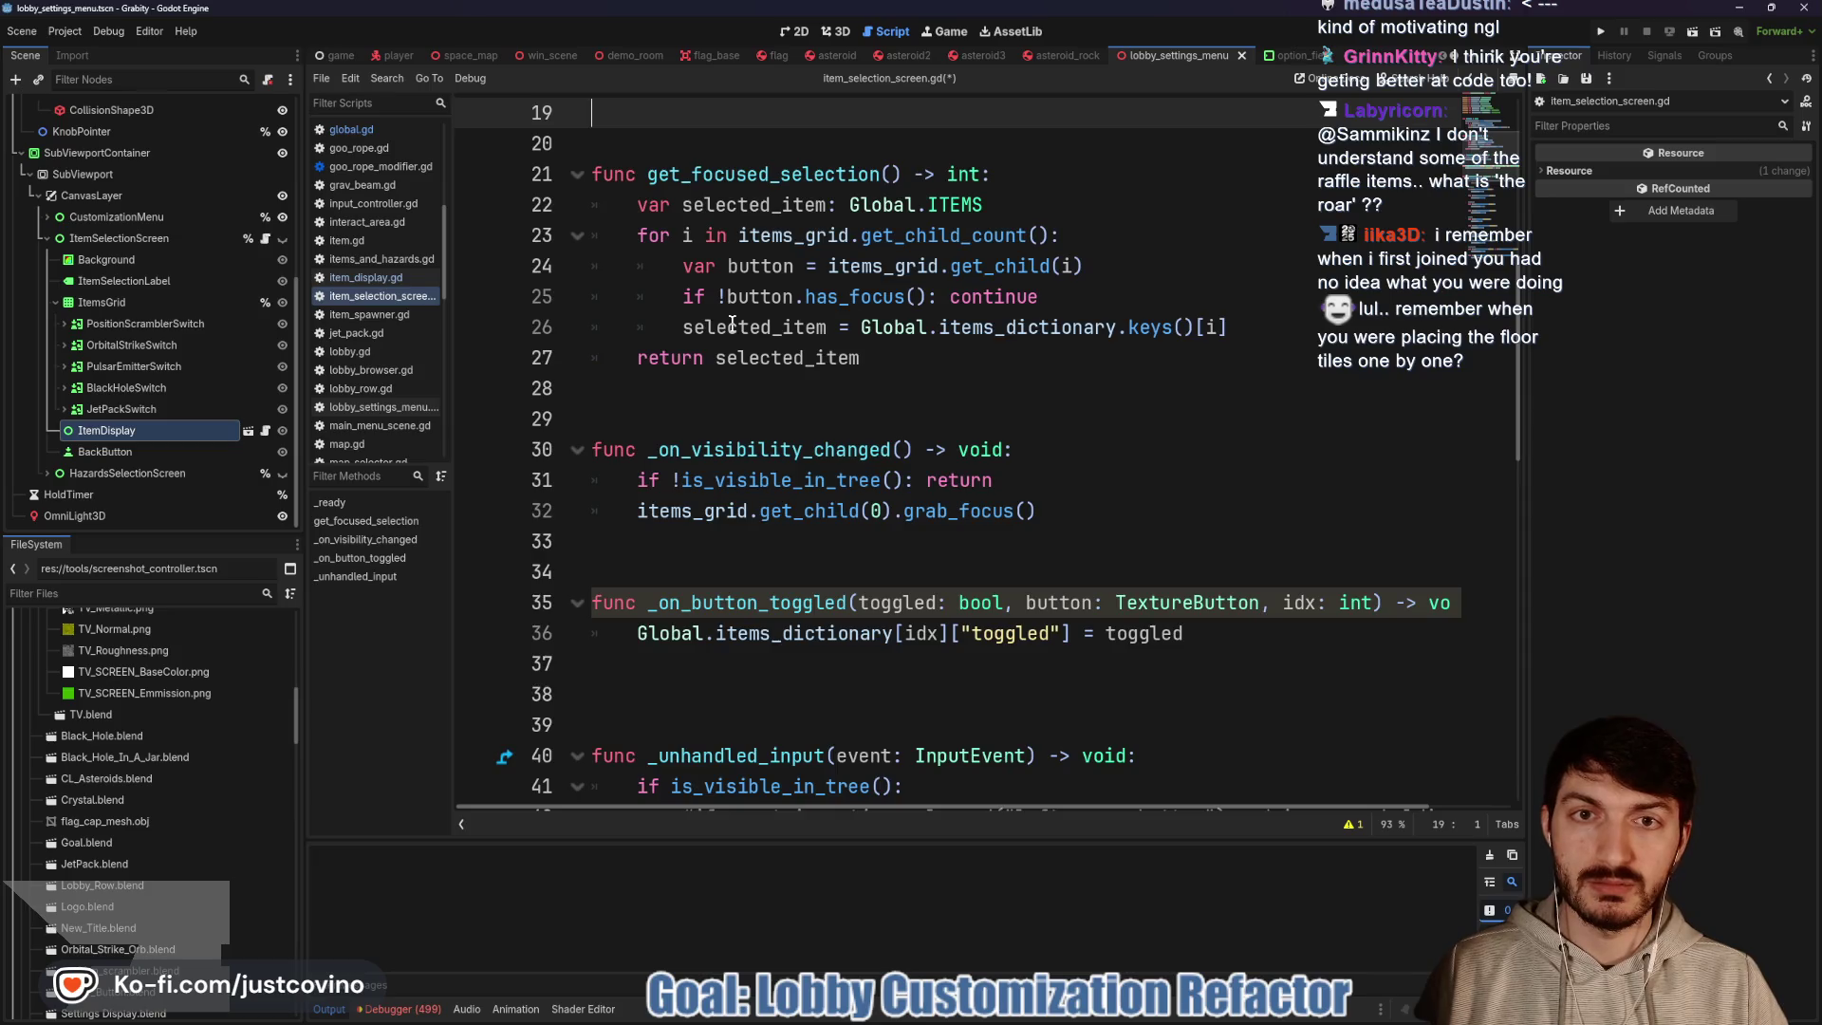
scroll(732, 324, down, 9)
scroll(845, 459, up, 5)
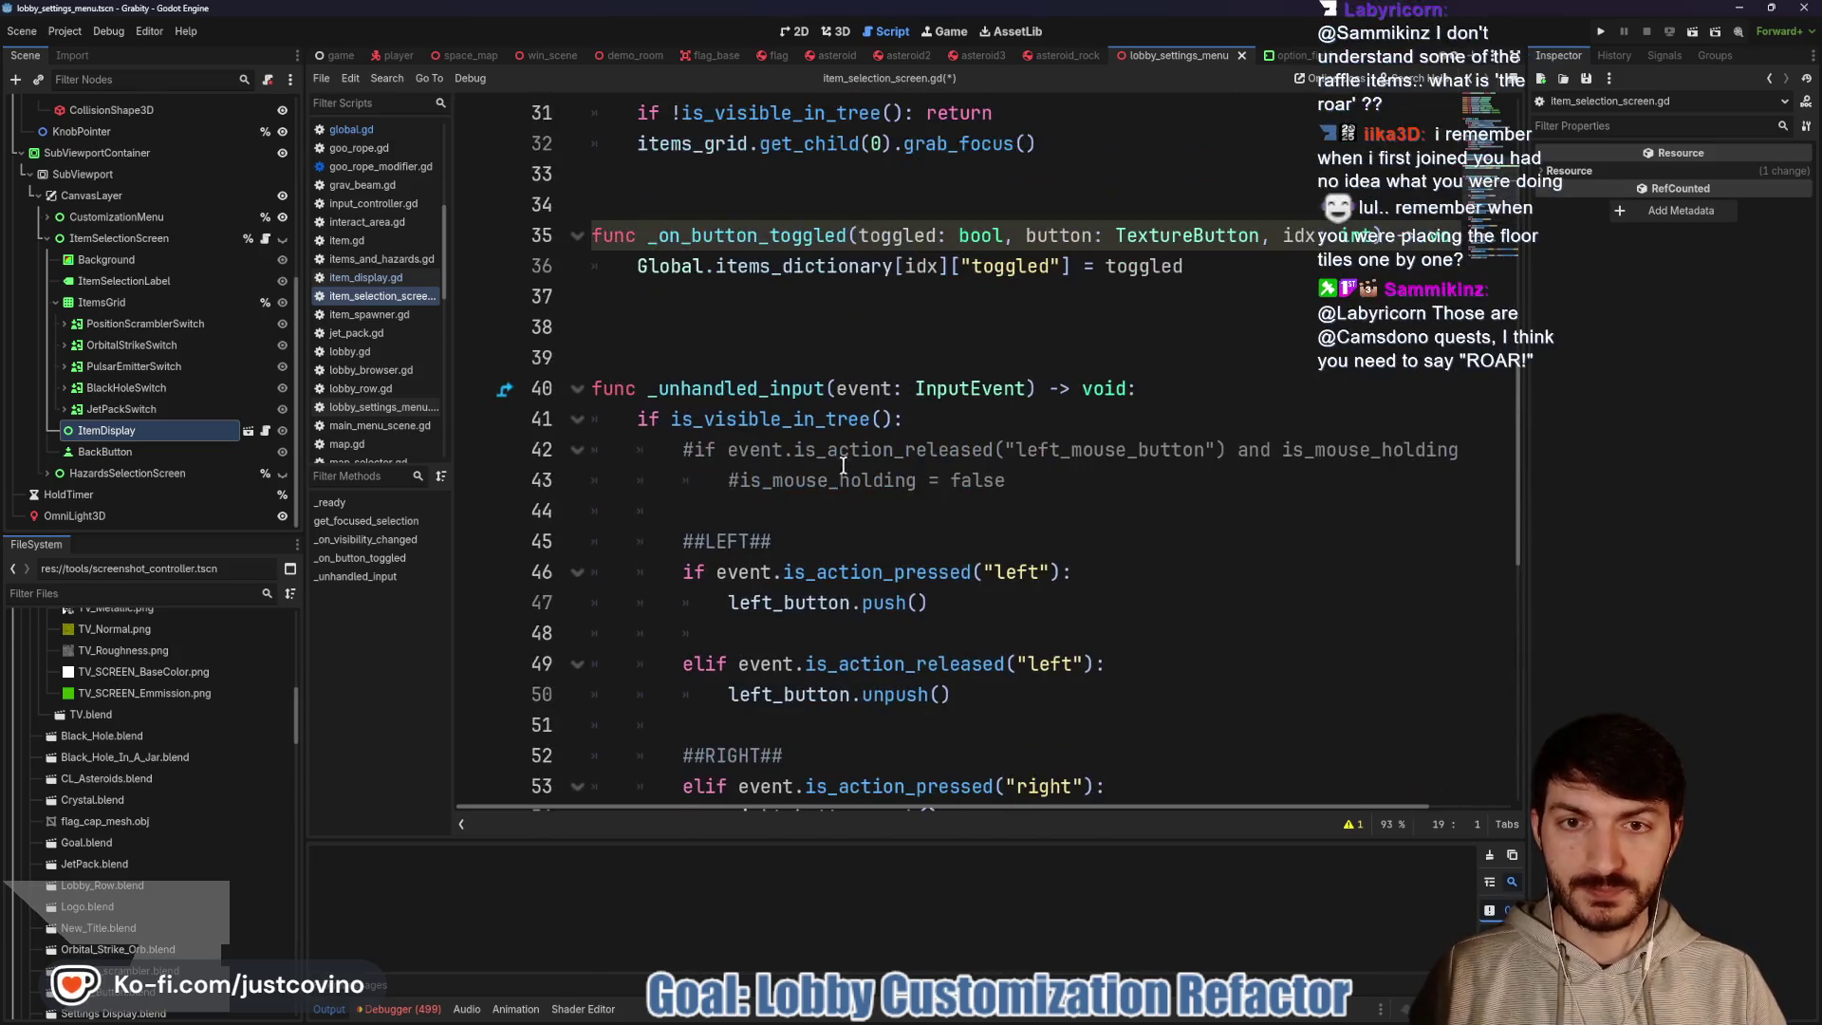
scroll(973, 521, down, 2)
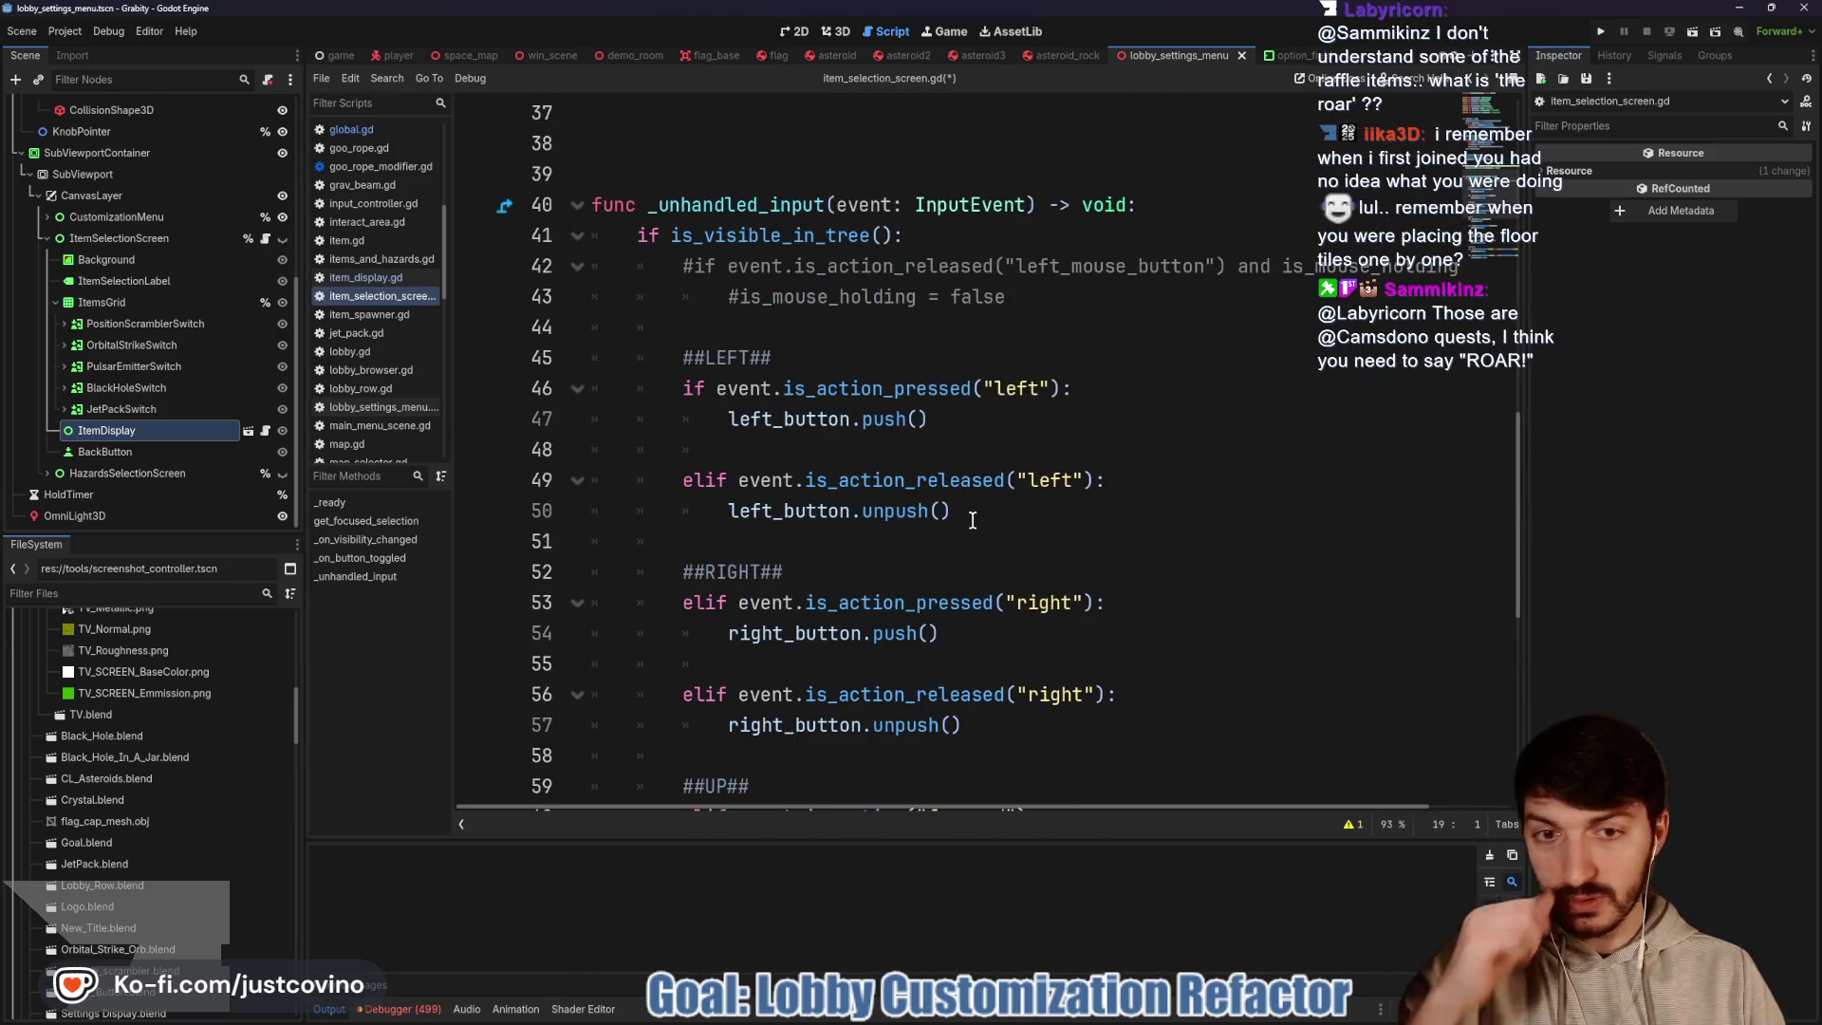
click(967, 423)
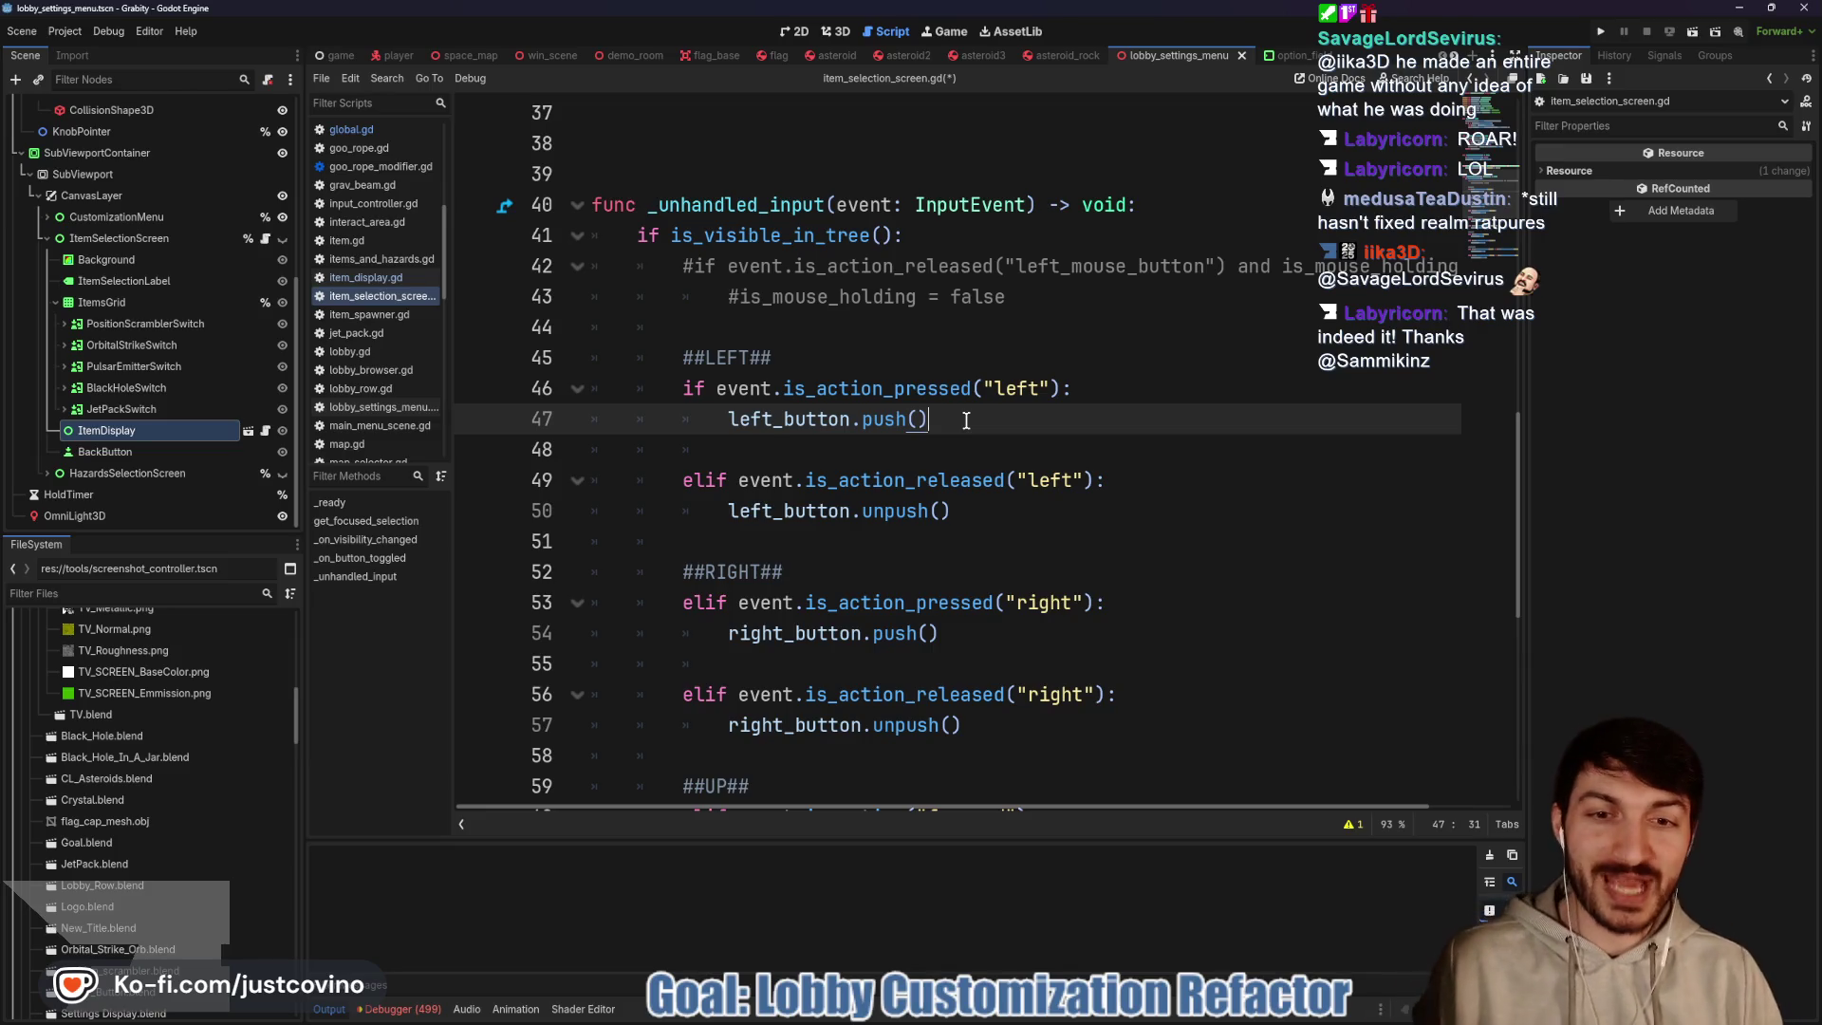
Add item_display.set_item(get_focused_selection()) after the left push and copy that line
key(Return)
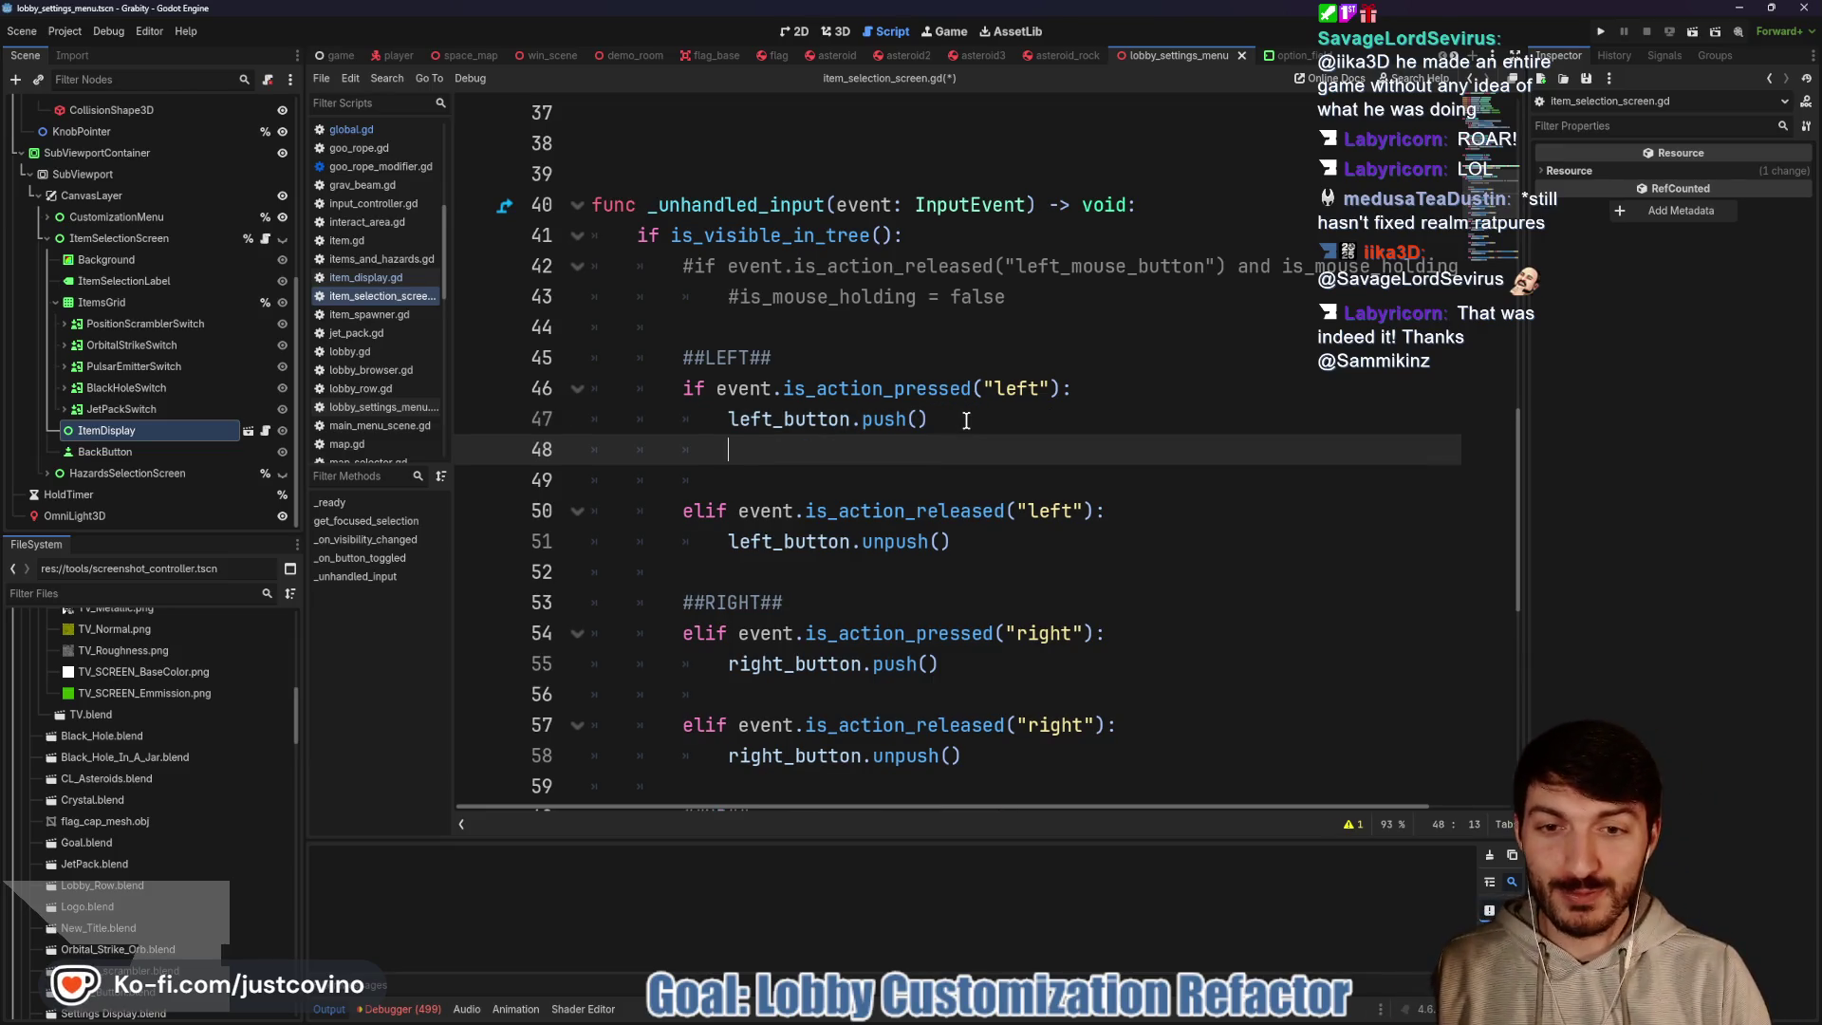
text(item)
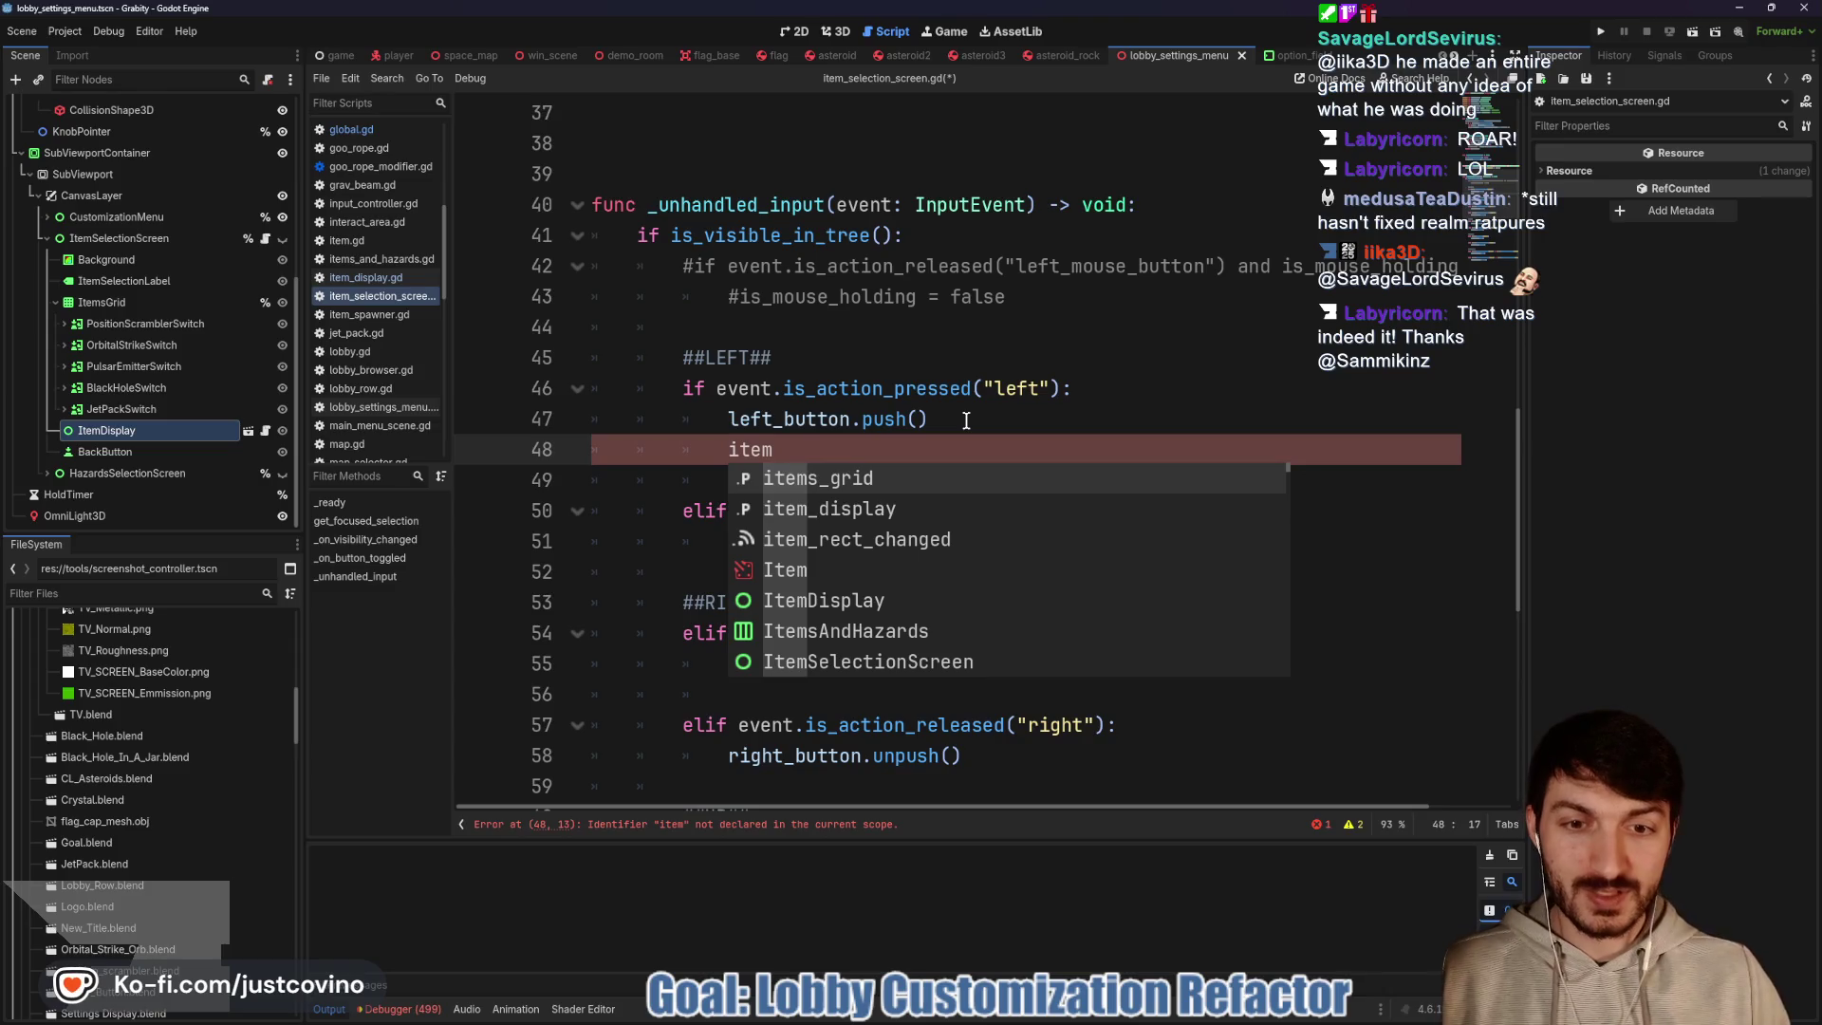
text(_display.set_ite)
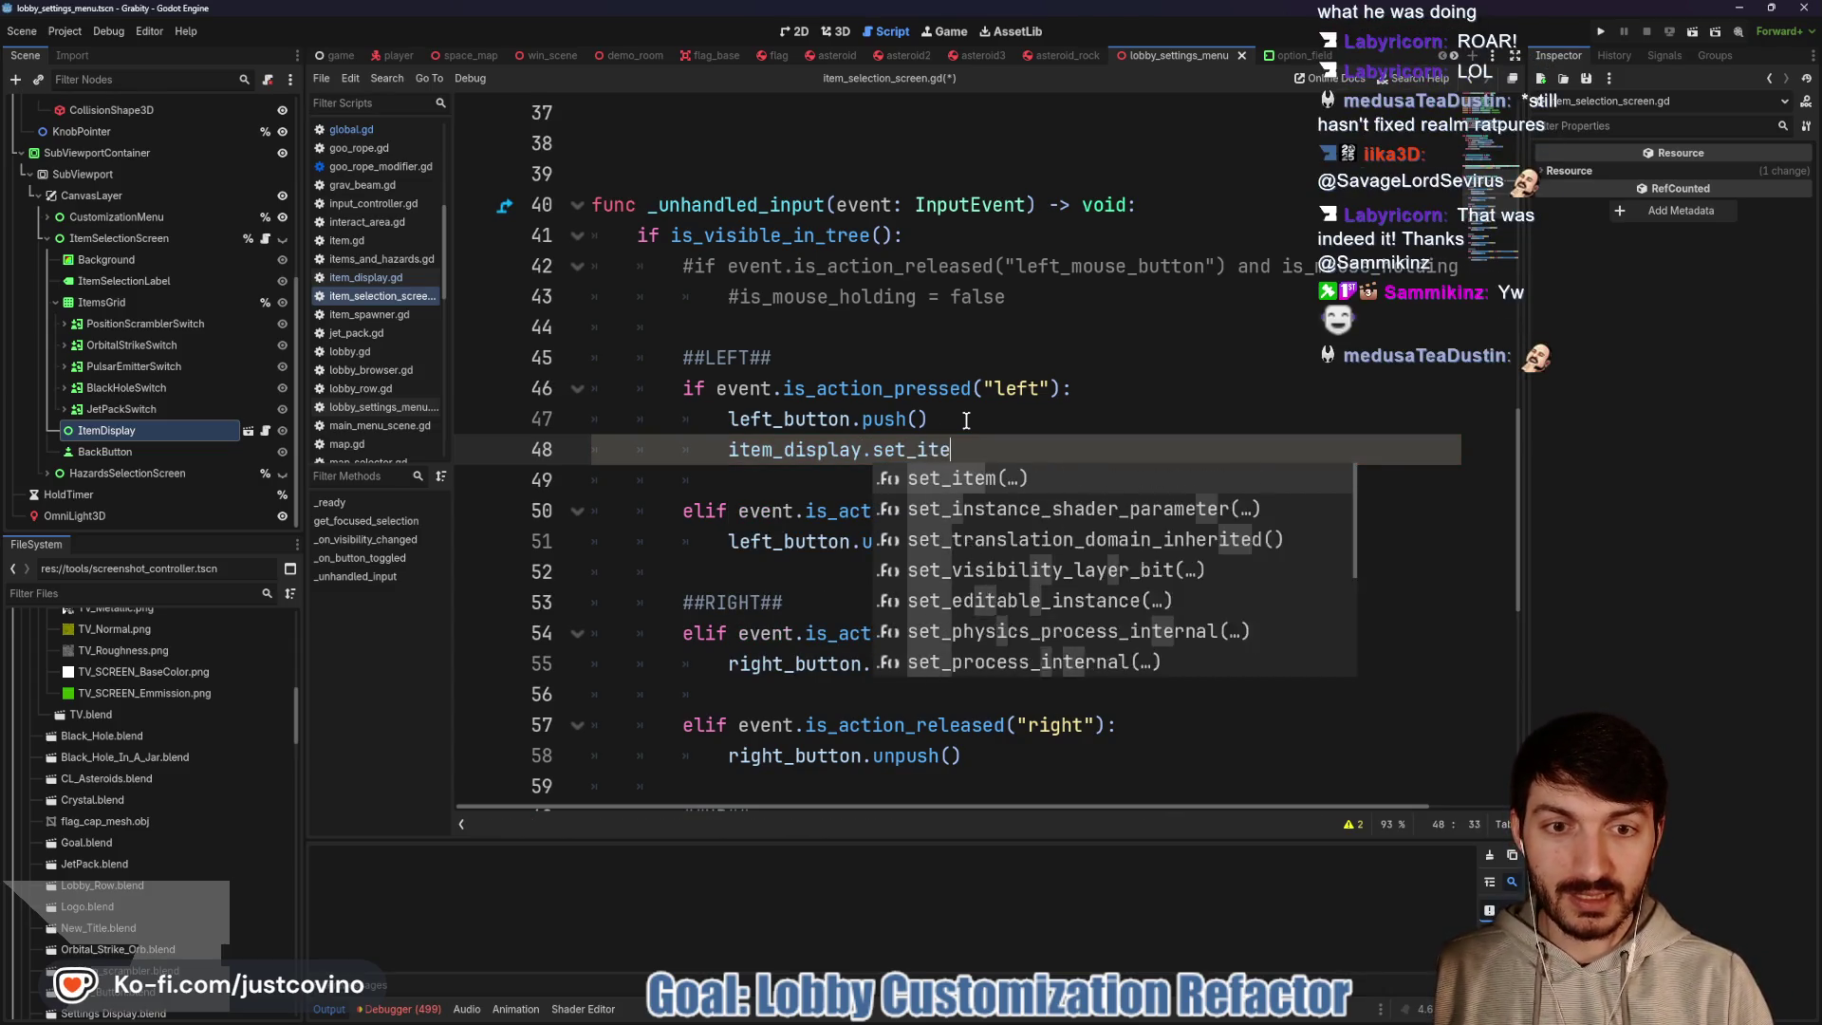
text(m()
text(get_)
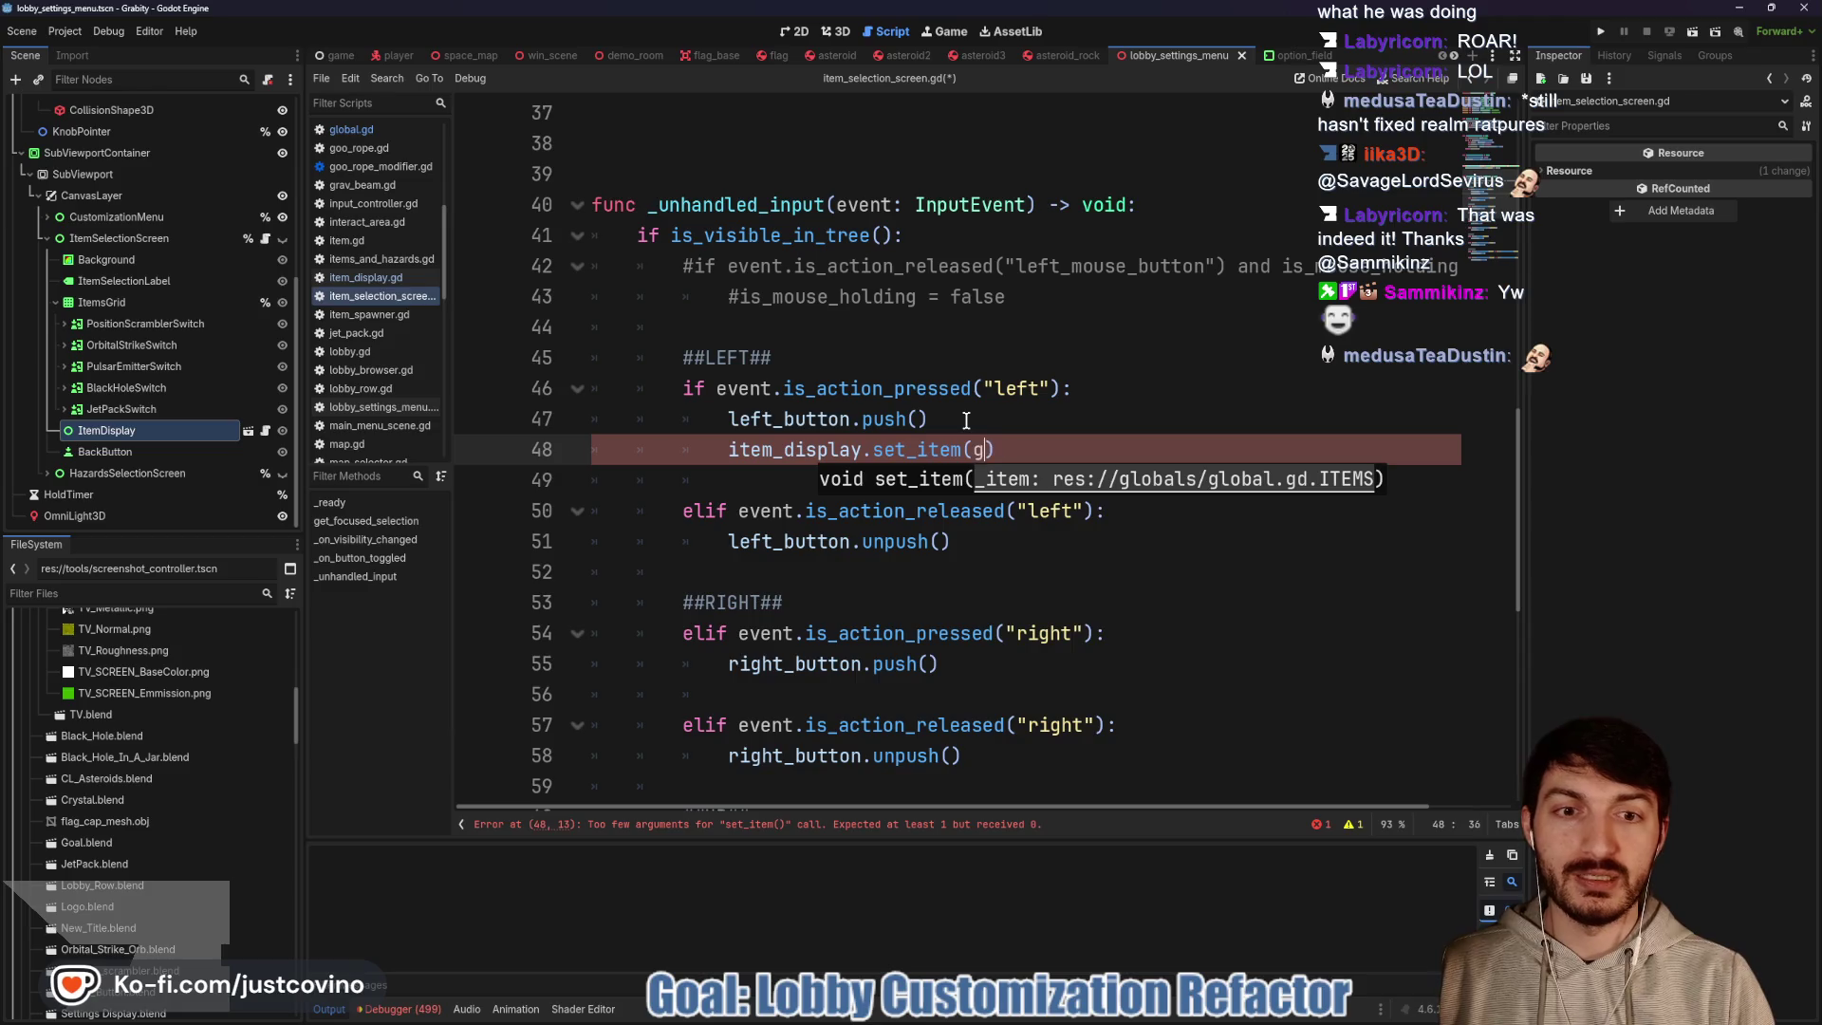
key(Return)
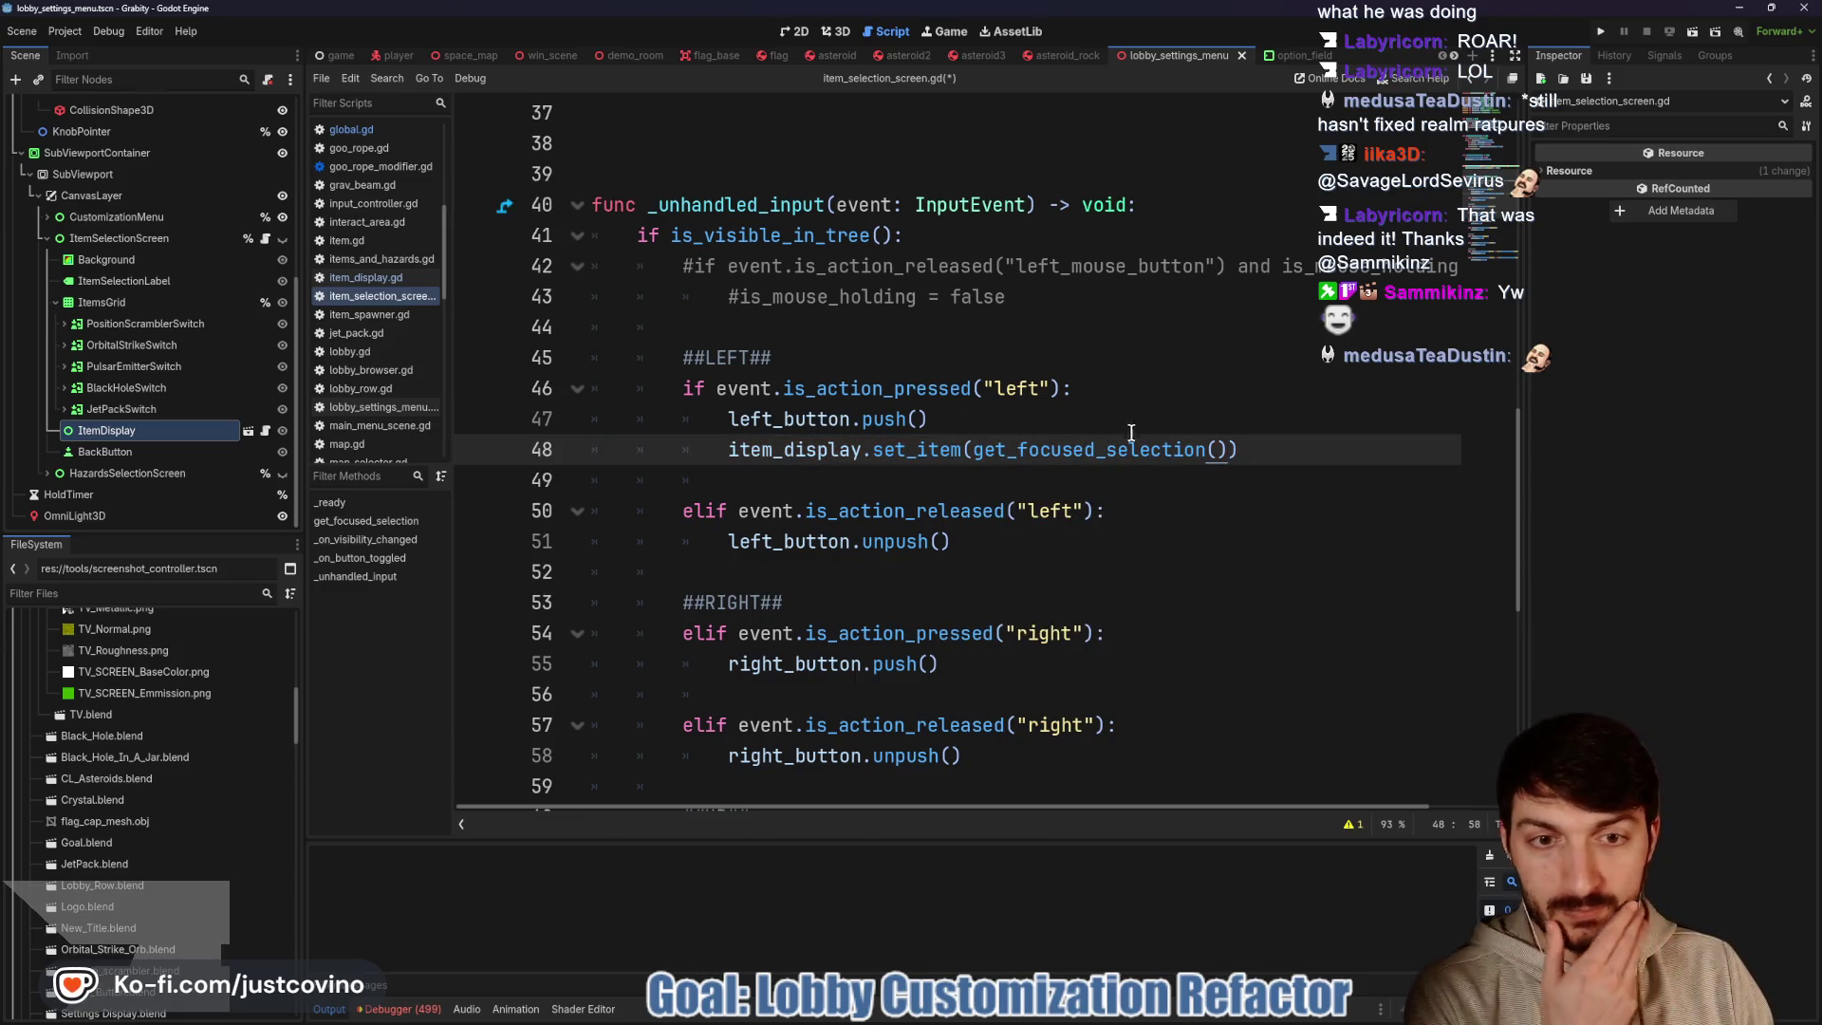
scroll(1135, 429, up, 4)
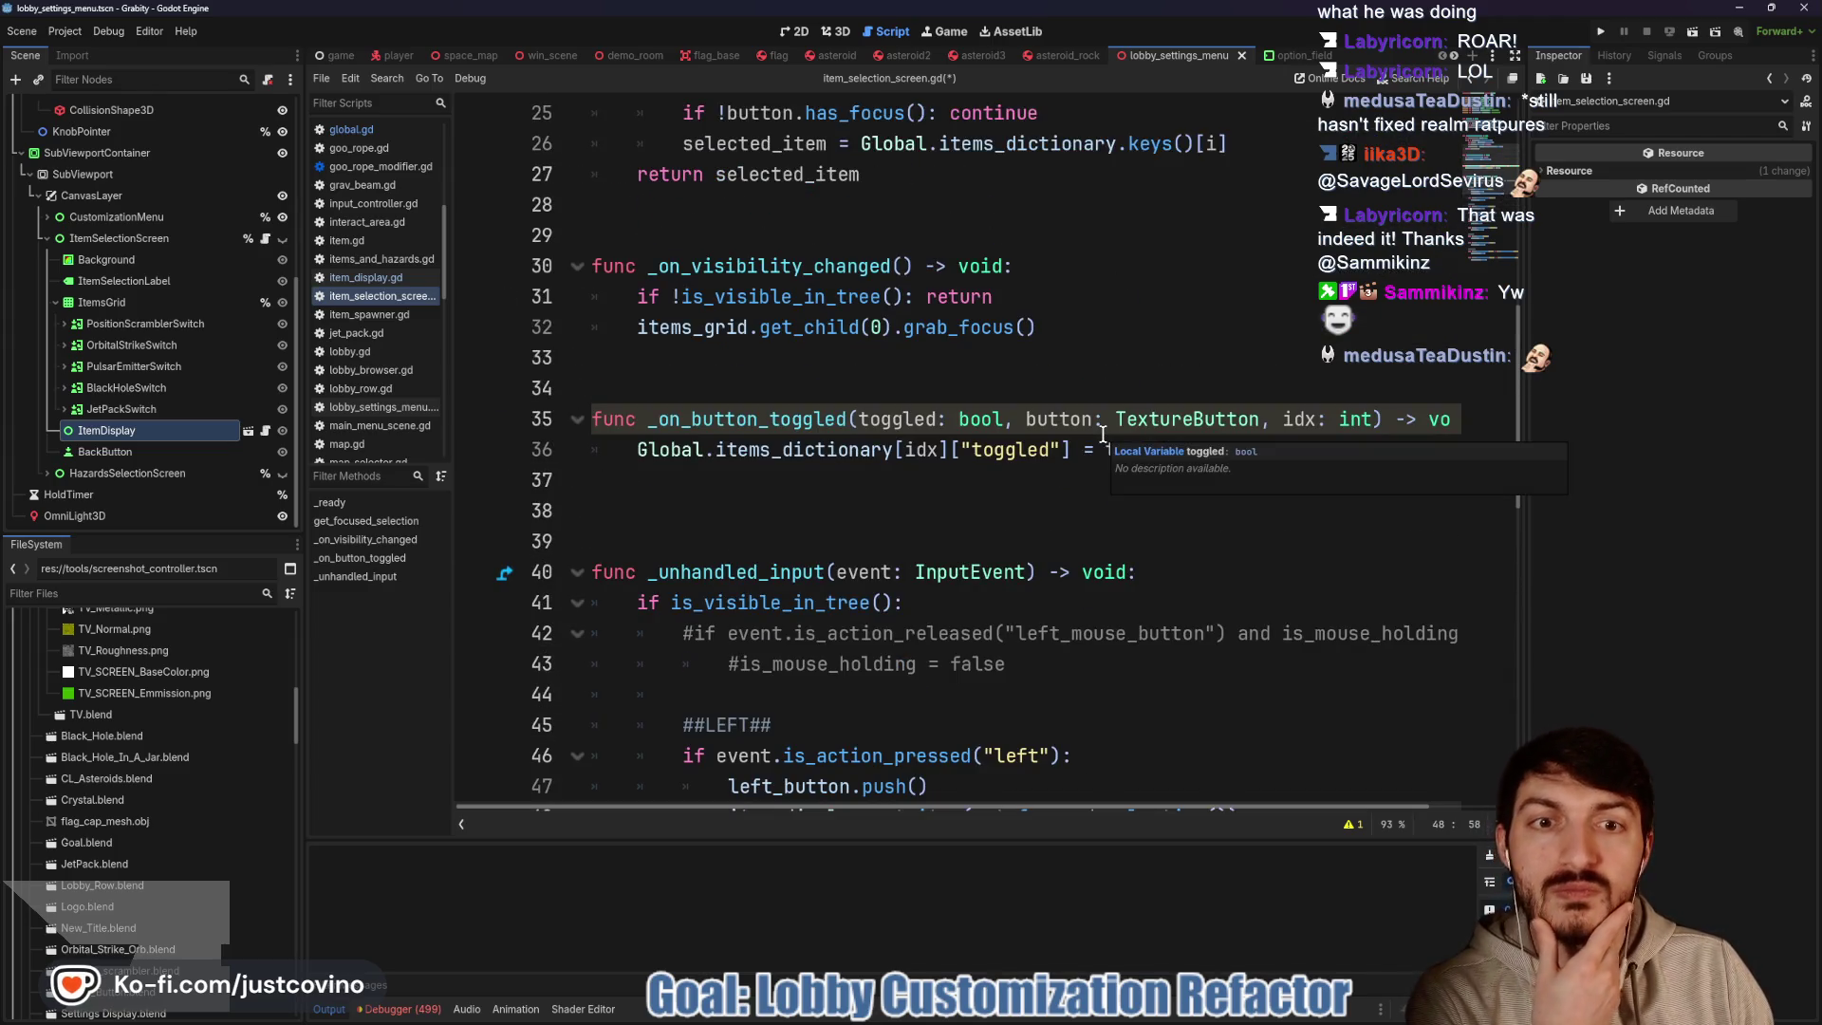
scroll(1101, 436, down, 5)
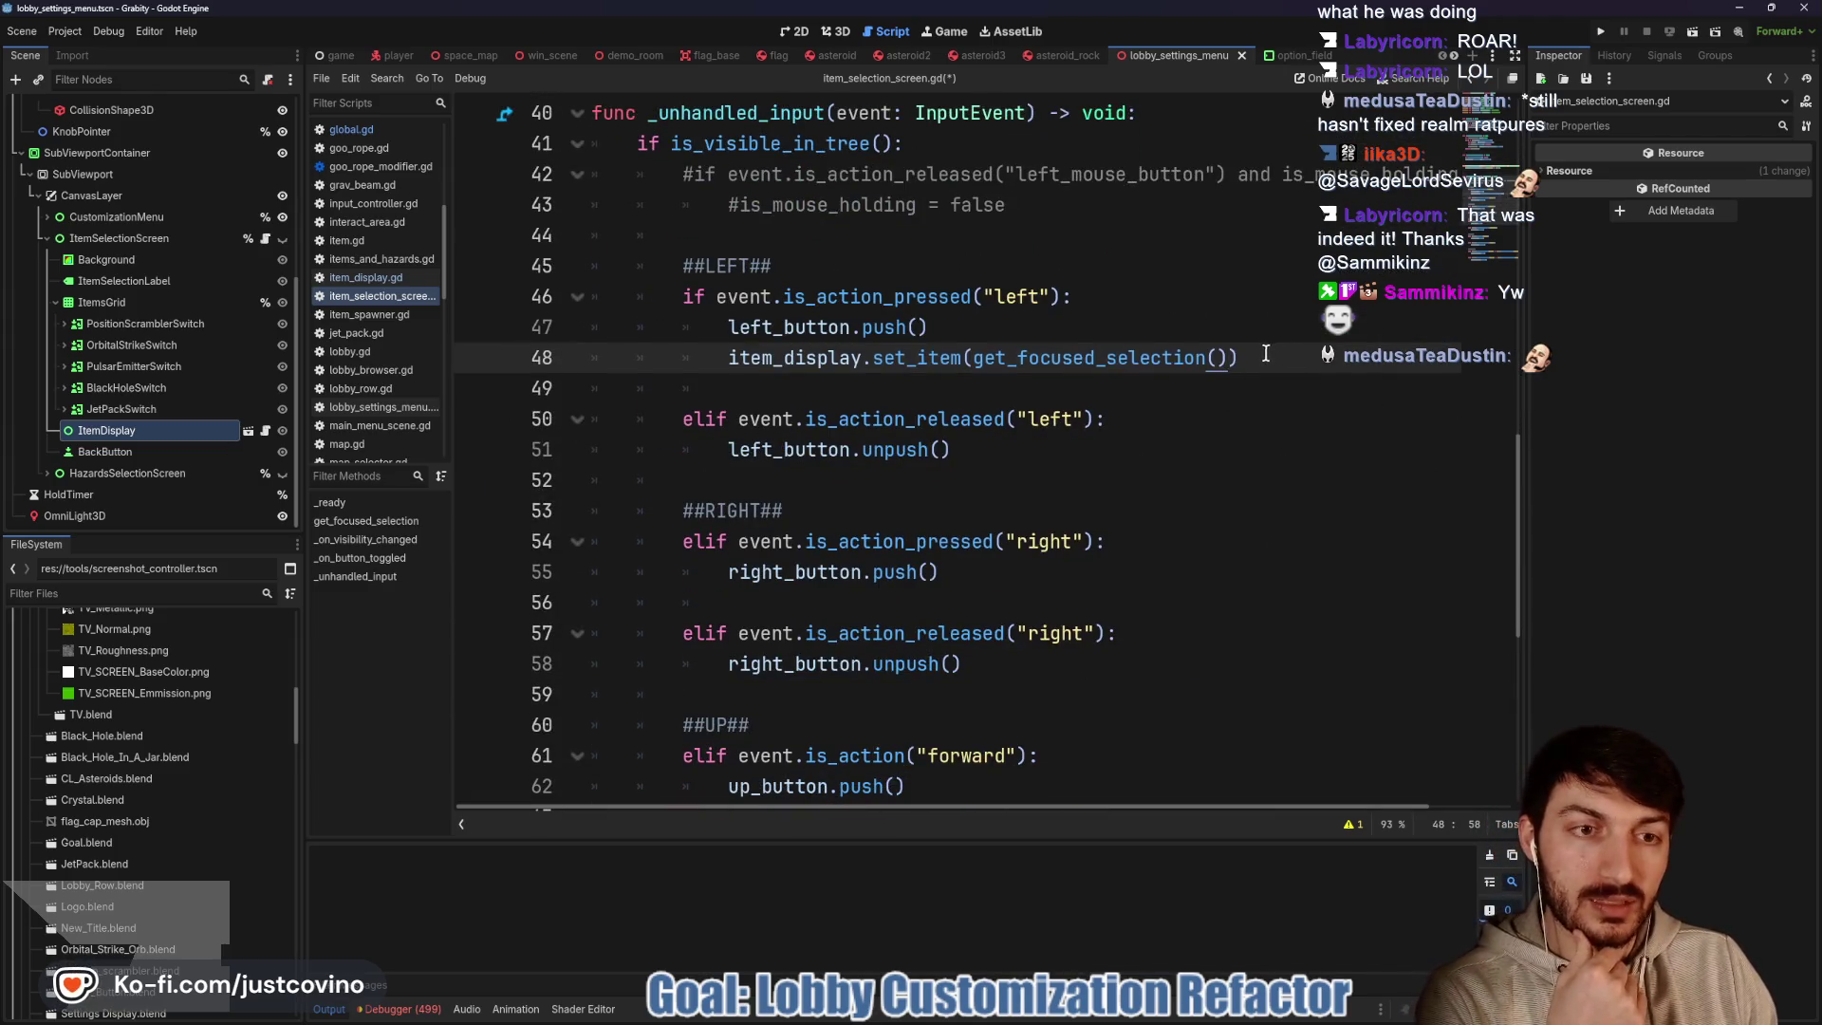
drag(1267, 353, 728, 358)
key(ctrl+c)
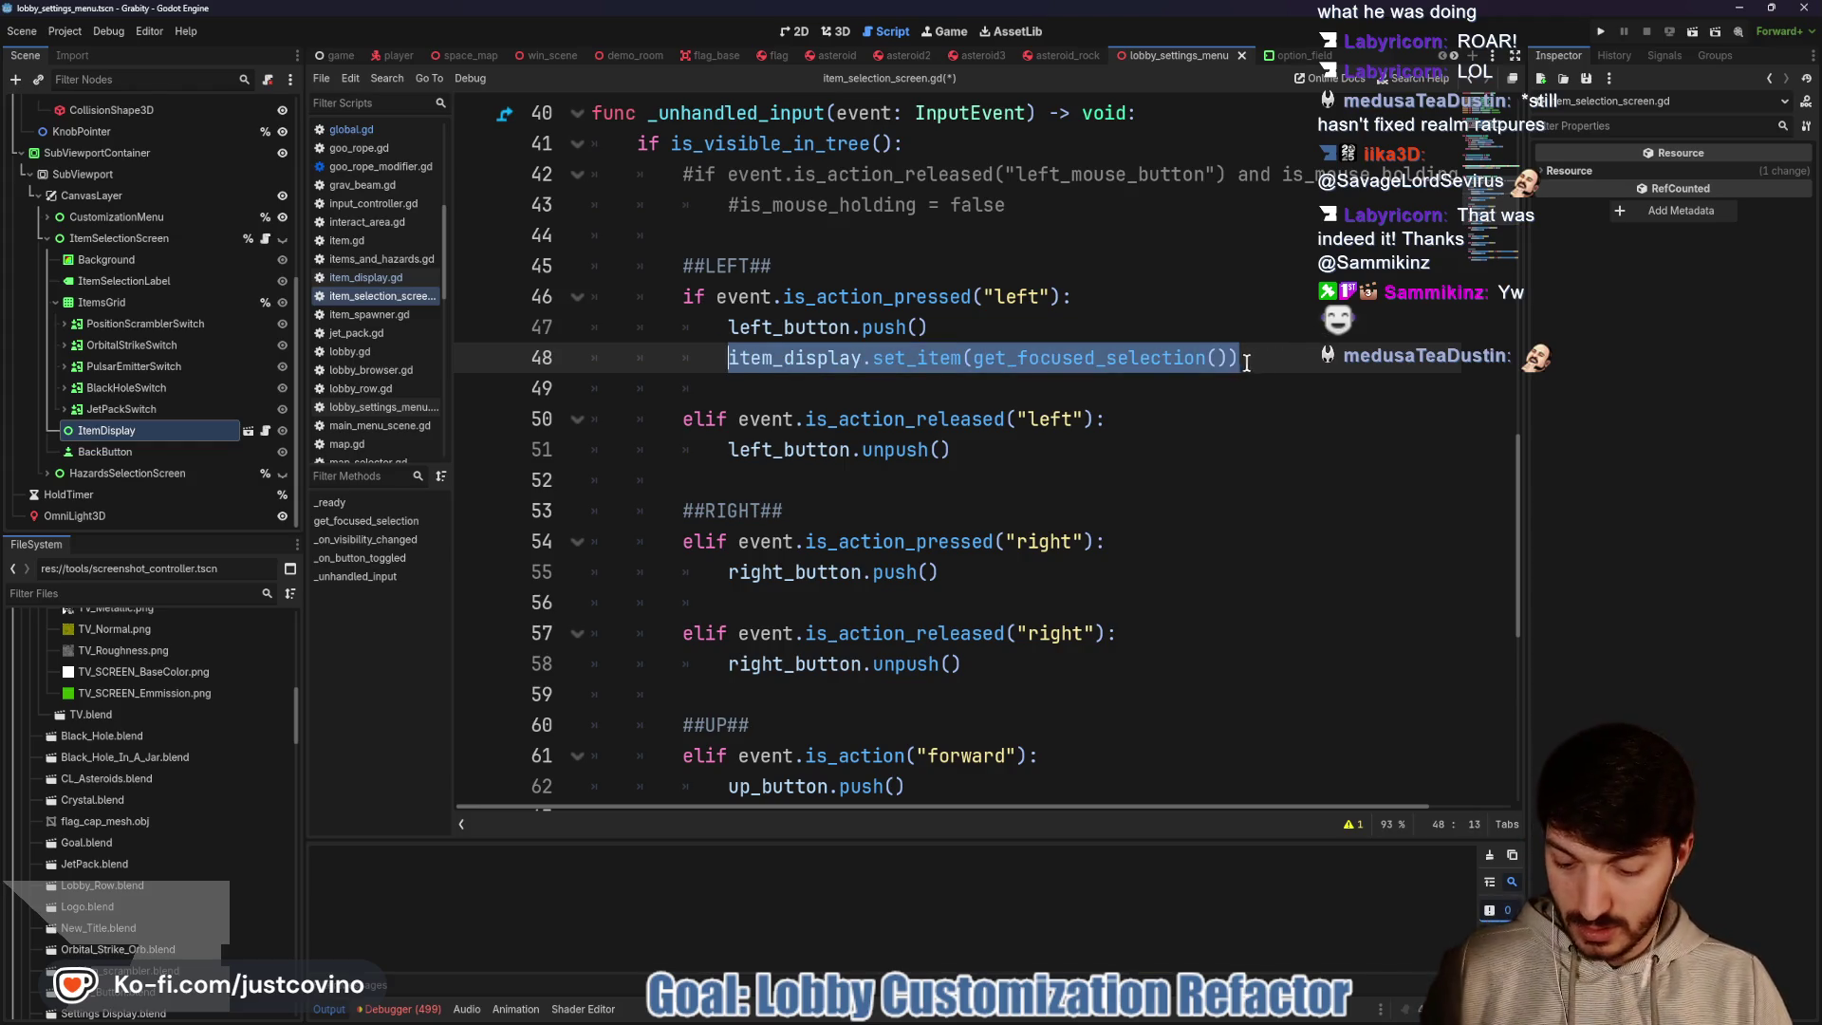
Paste the set_item call after the right, up, down and select push lines
scroll(1002, 455, down, 1)
click(961, 485)
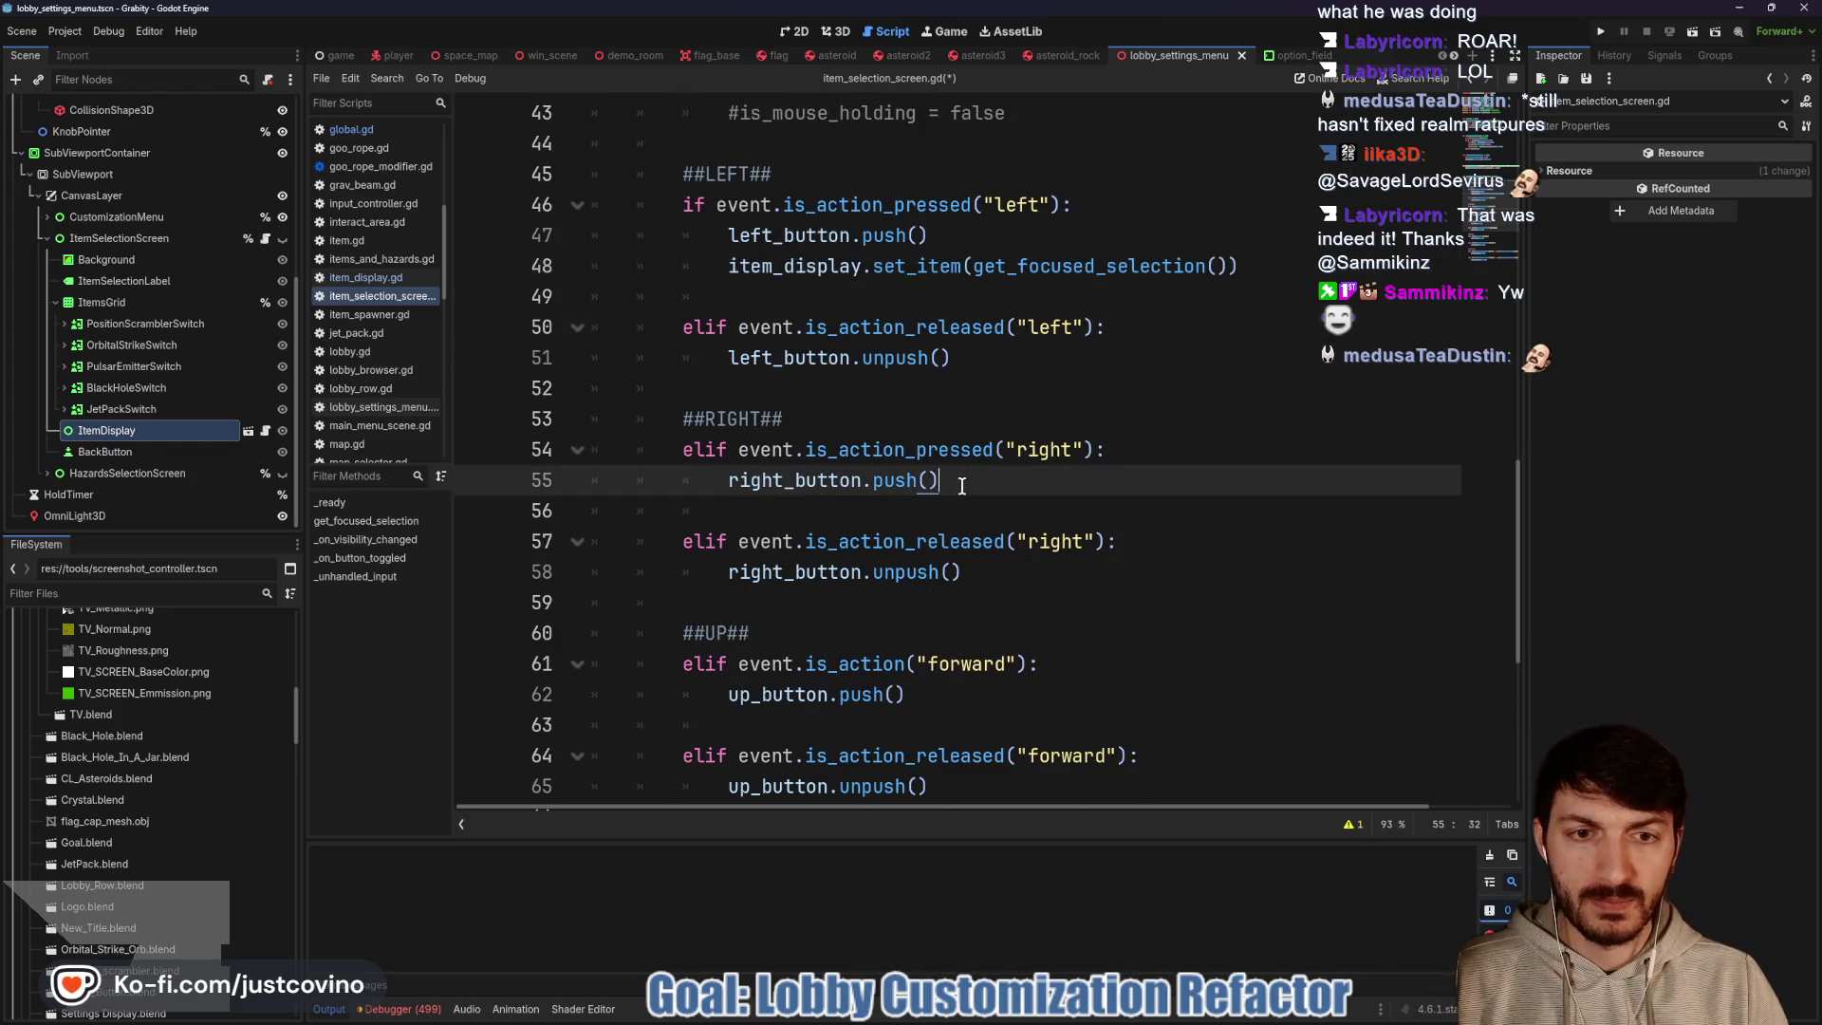
key(Return)
key(ctrl+v)
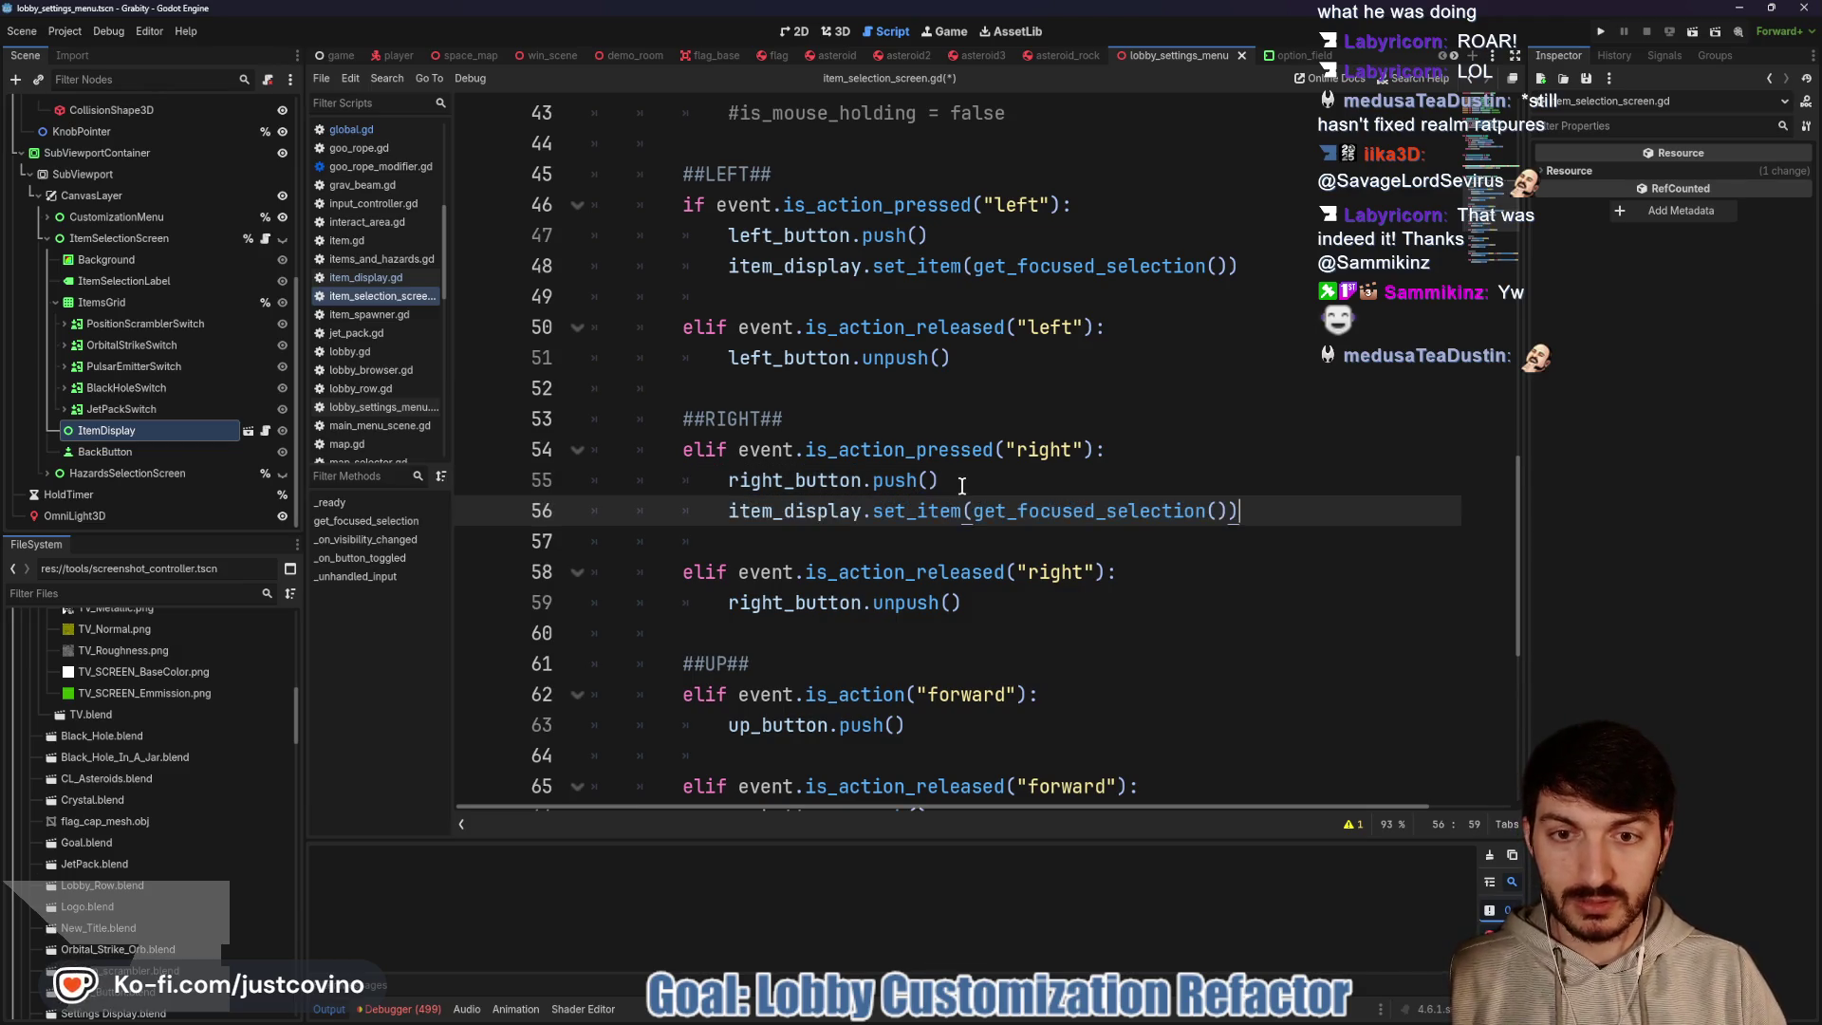
scroll(911, 507, down, 3)
click(925, 466)
key(ctrl+v)
key(Return)
scroll(978, 476, down, 3)
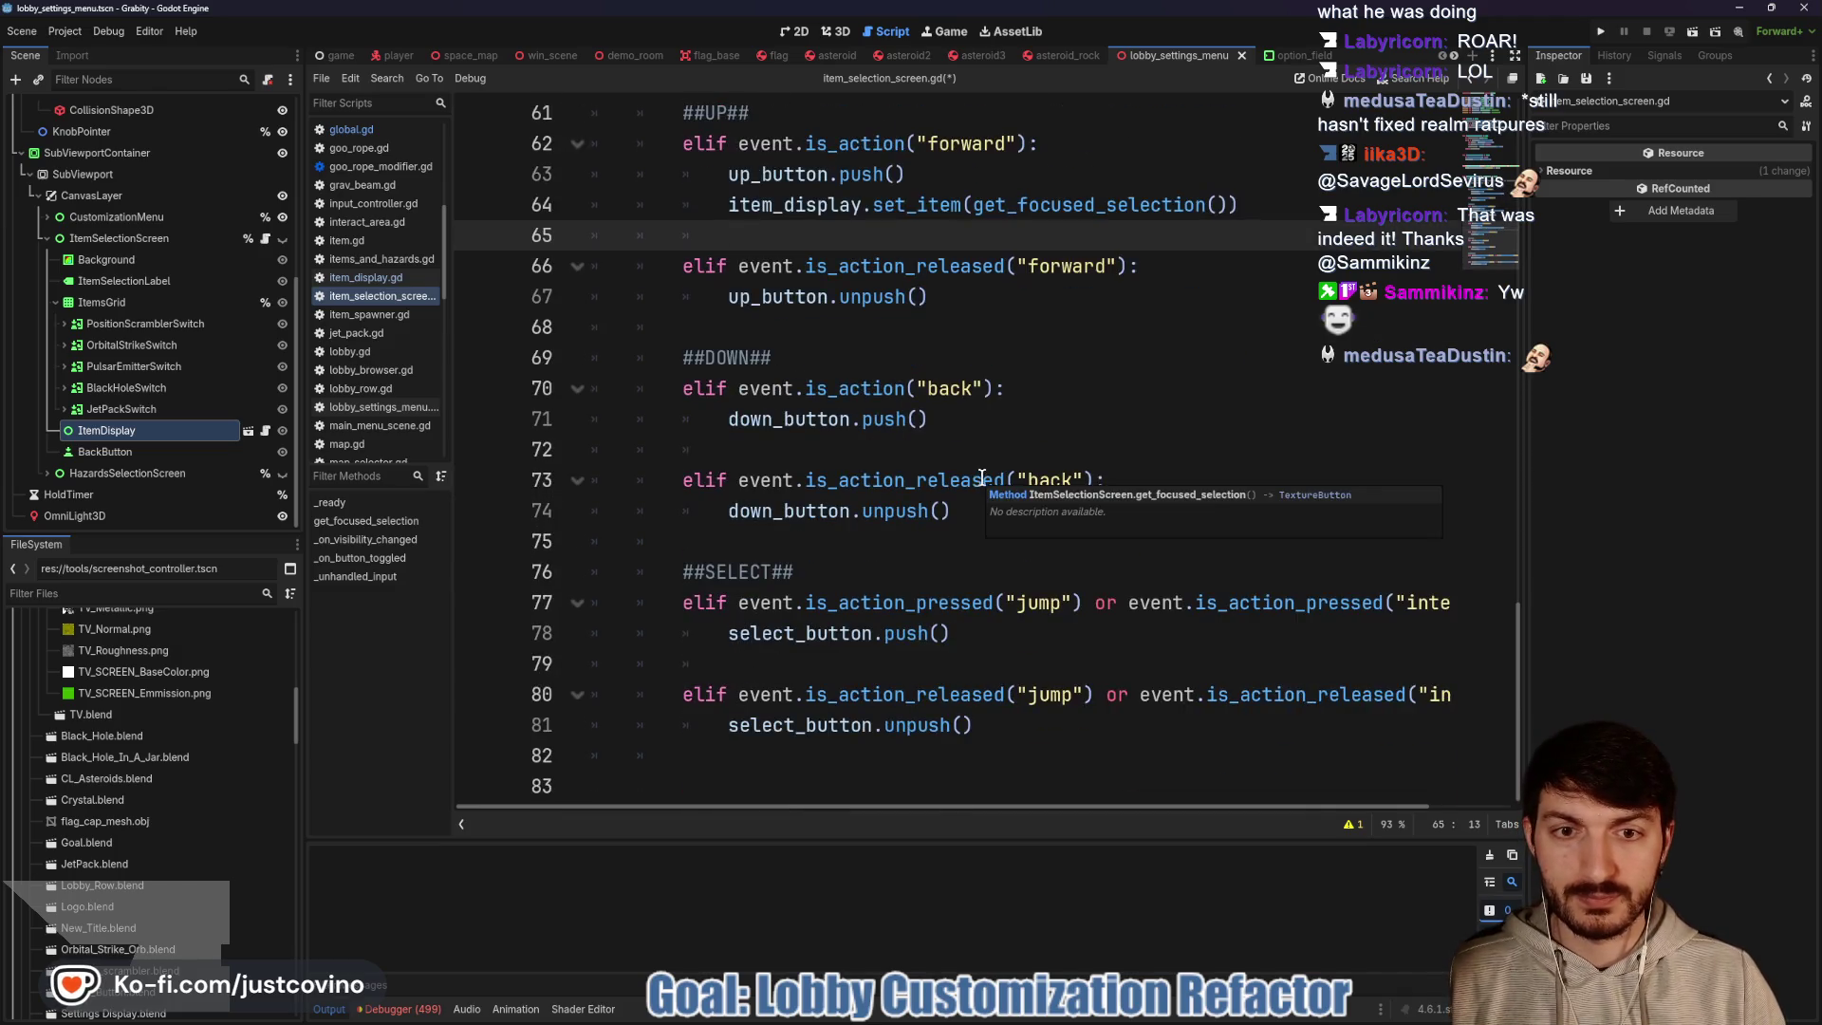
click(970, 426)
key(Return)
key(ctrl+v)
scroll(970, 426, down, 1)
click(1016, 633)
key(Return)
key(ctrl+v)
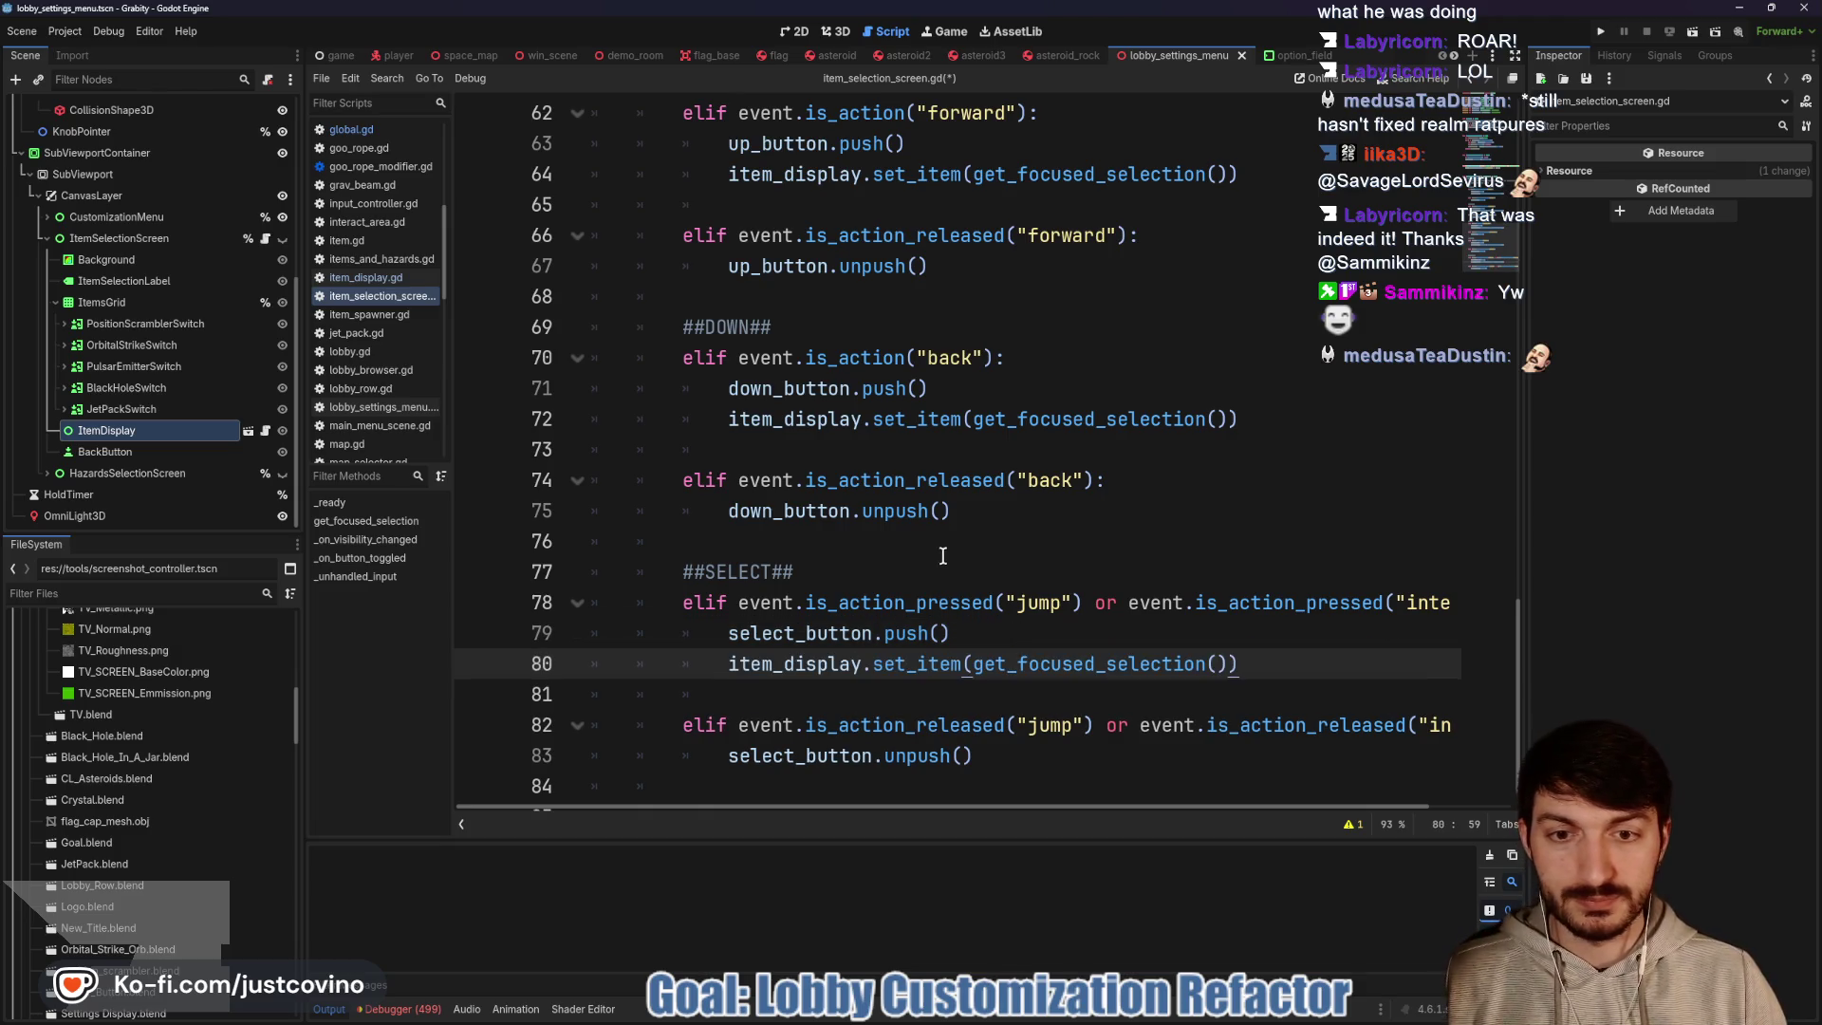
Save the item selection script
click(943, 560)
key(ctrl+s)
scroll(987, 503, up, 10)
scroll(988, 503, up, 3)
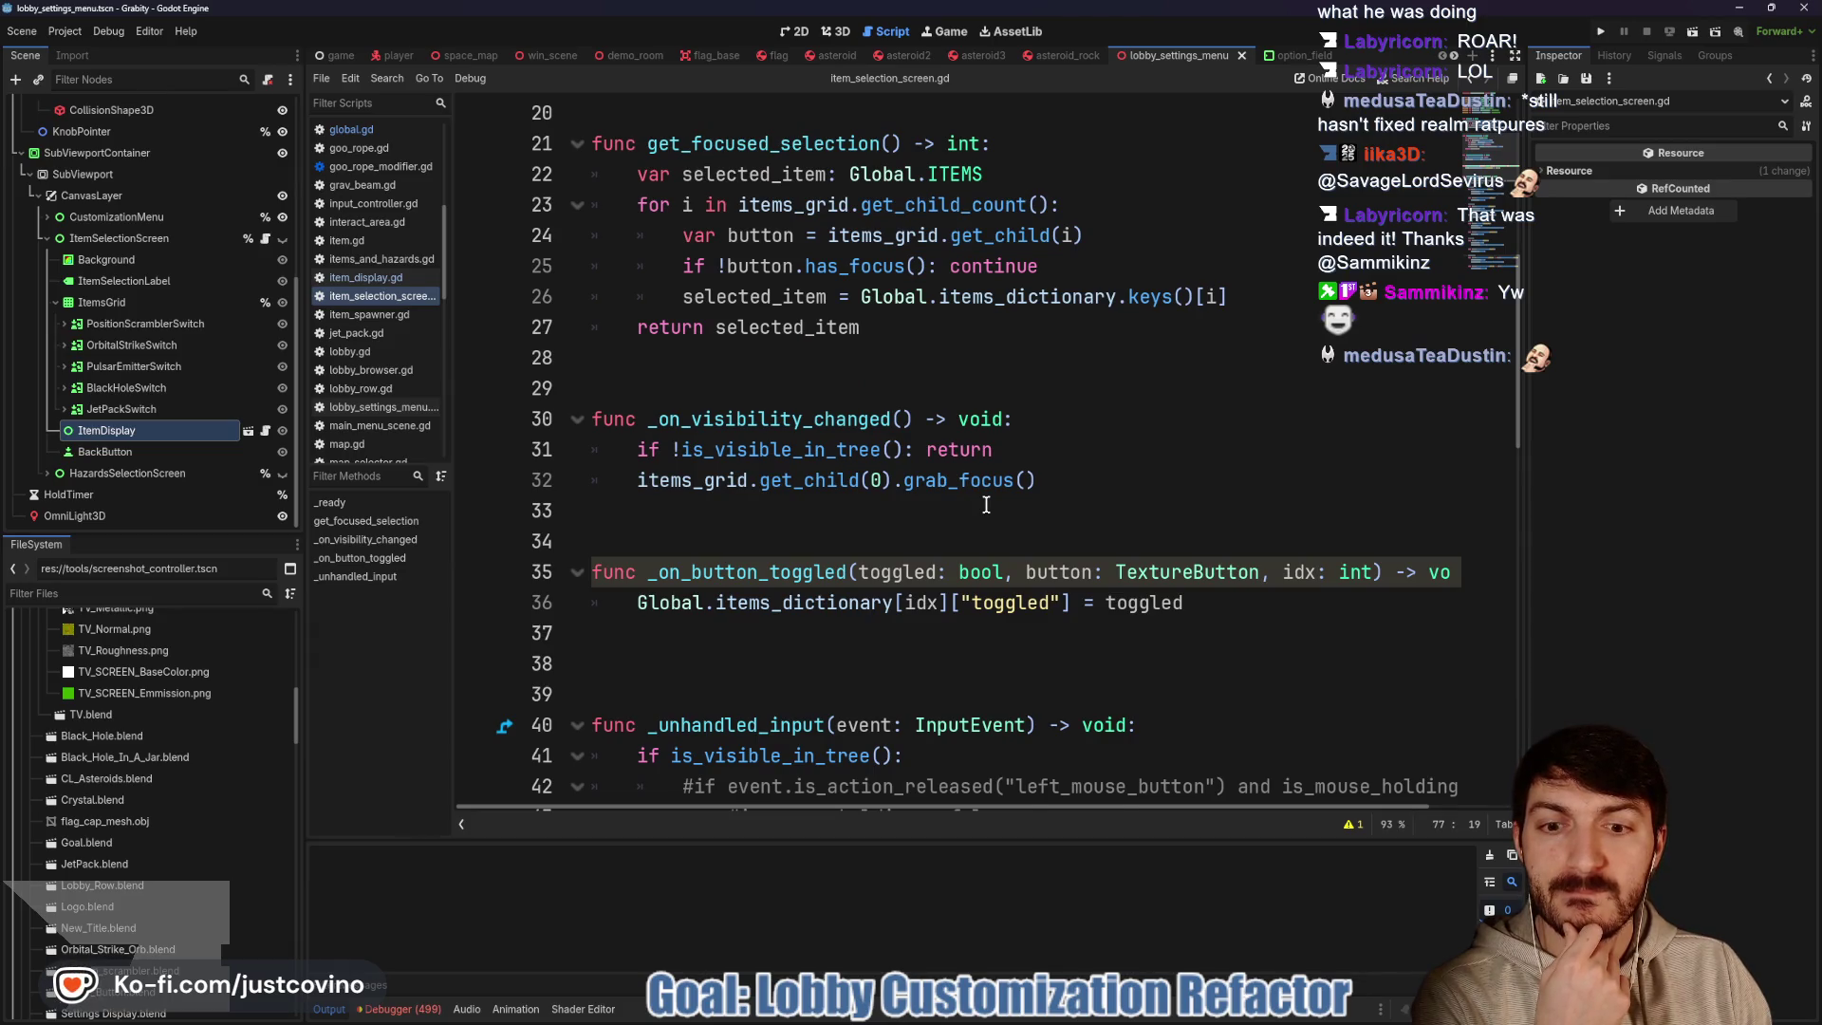
Delete the extra blank line 19, save, and run the project with F5
scroll(987, 505, up, 5)
click(667, 556)
key(BackSpace)
key(ctrl+s)
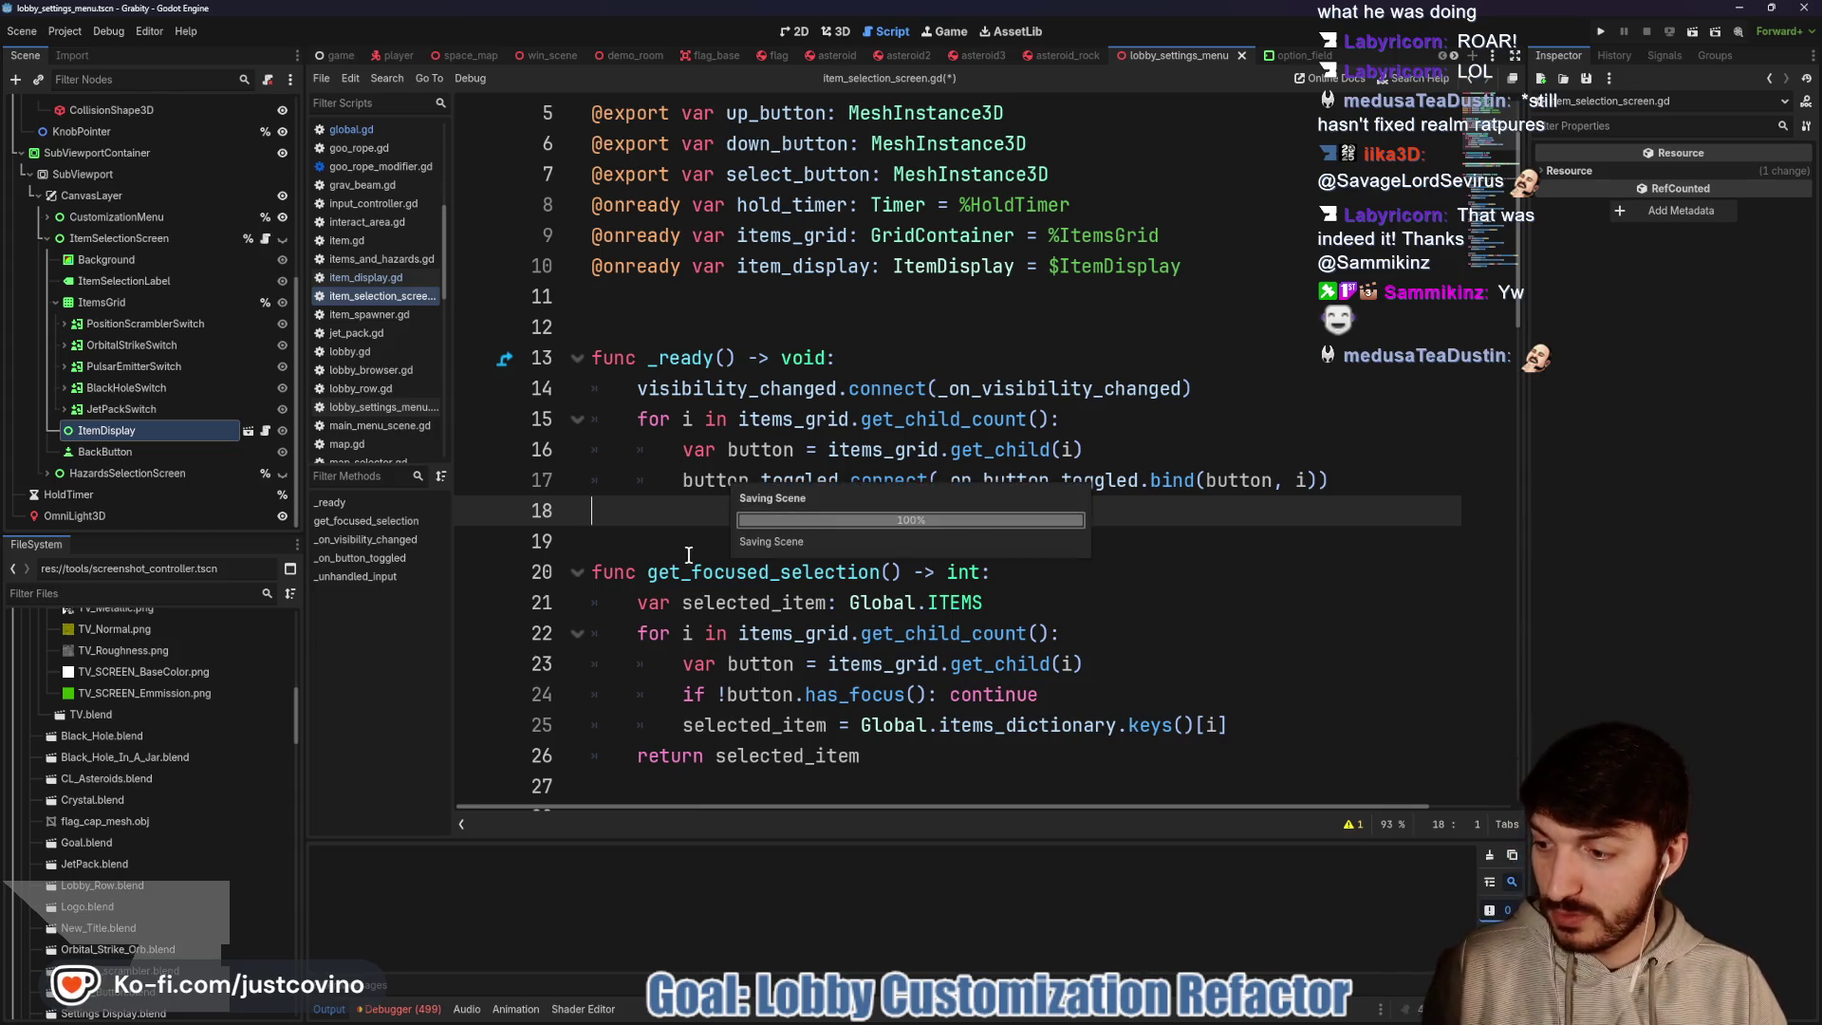
key(F5)
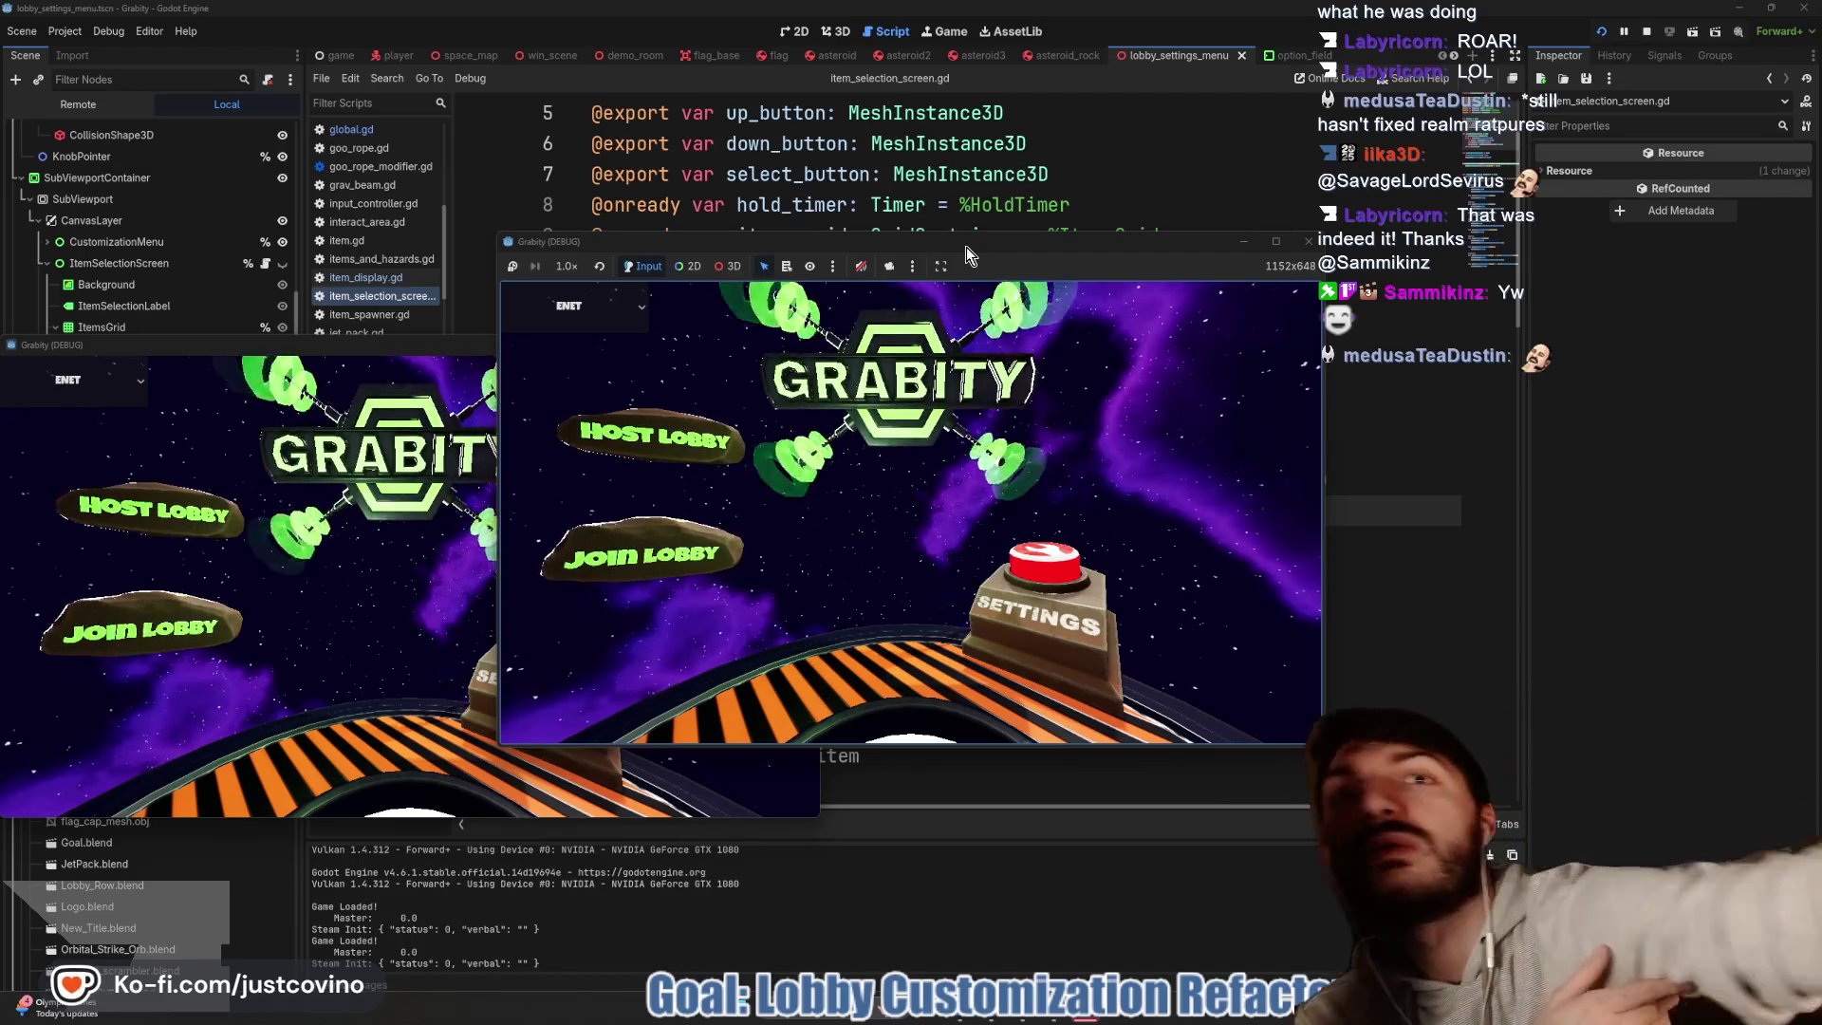
Host a private lobby in Grabity and open the Customize Items screen
click(671, 439)
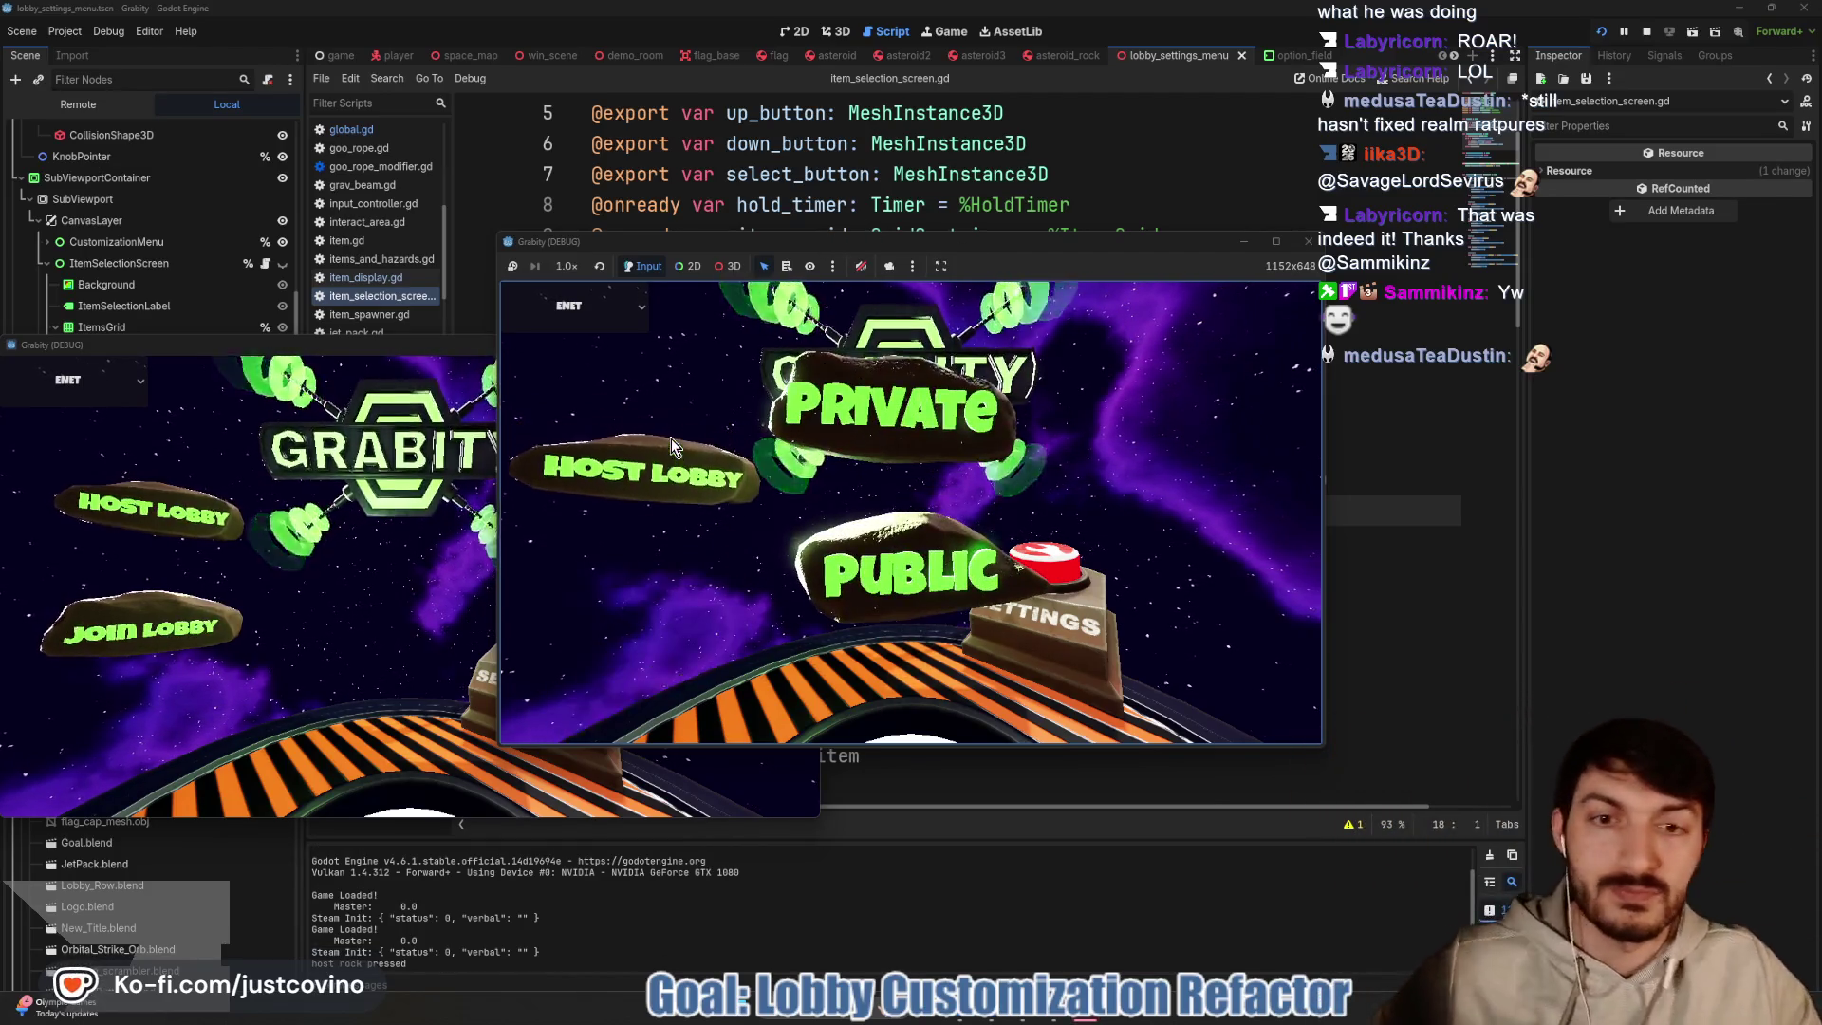
click(879, 413)
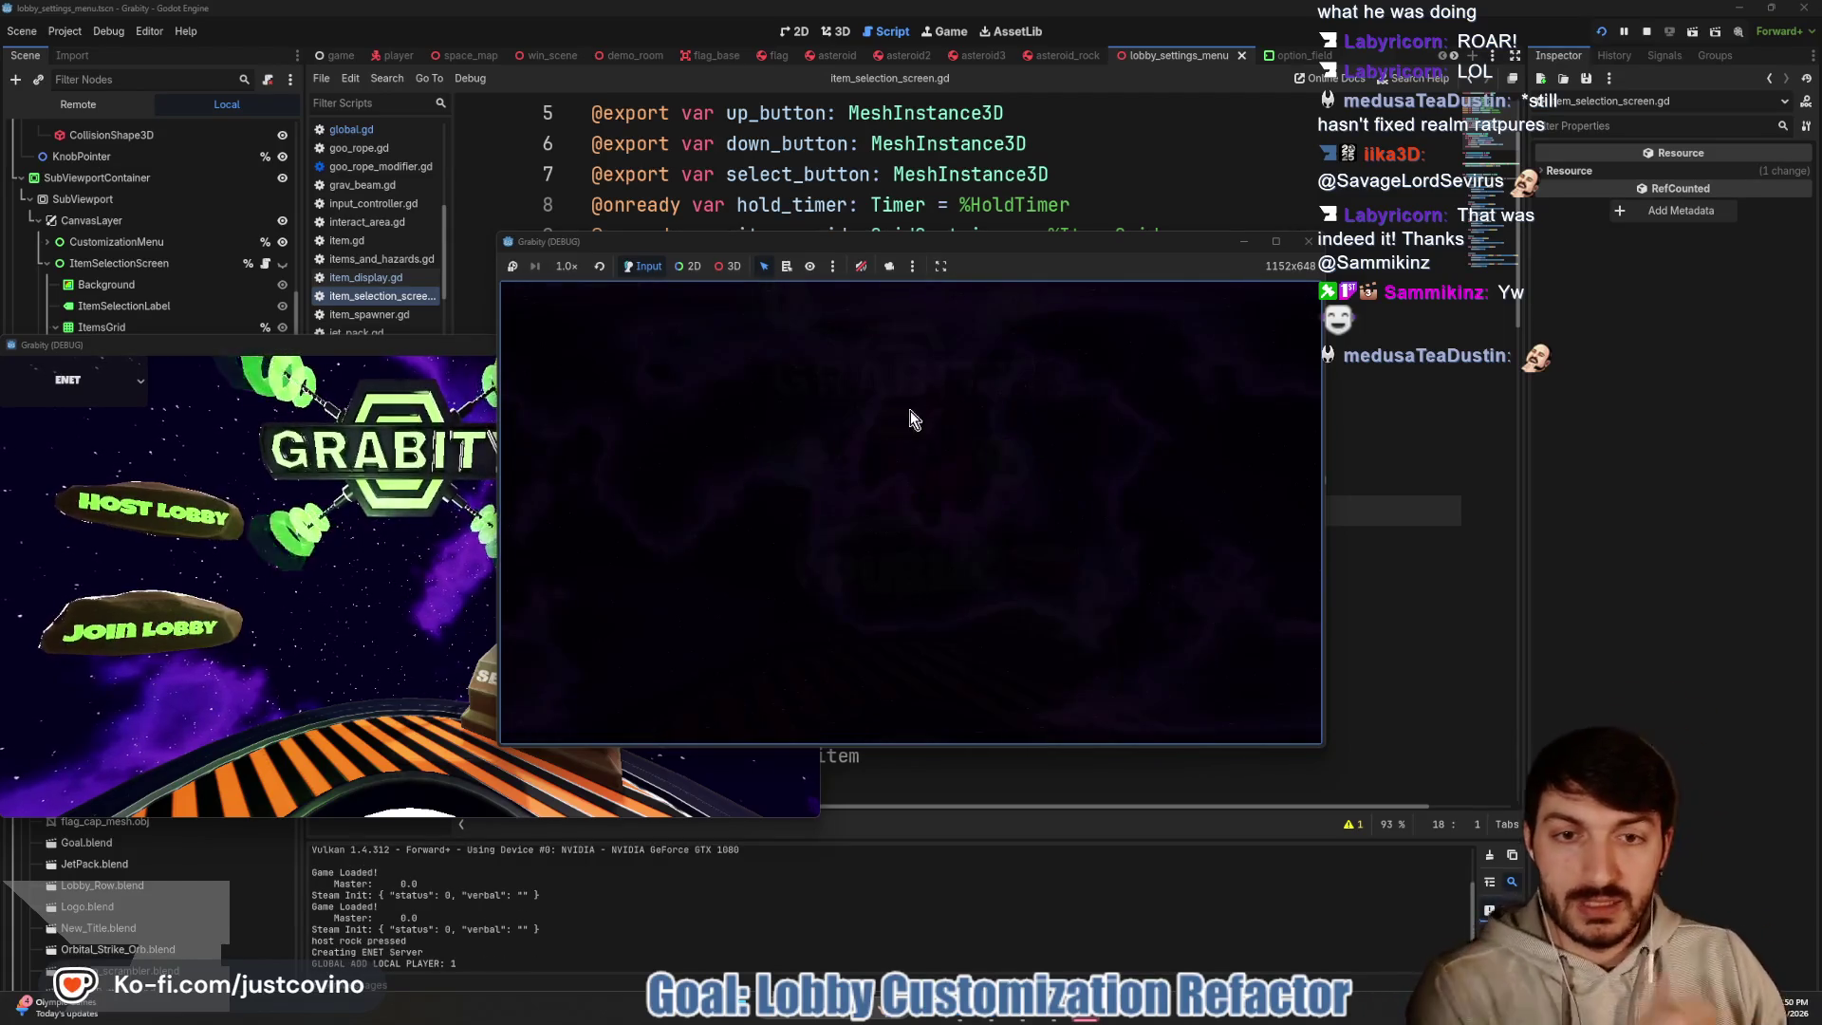
key(Down)
key(Down)
key(Down)
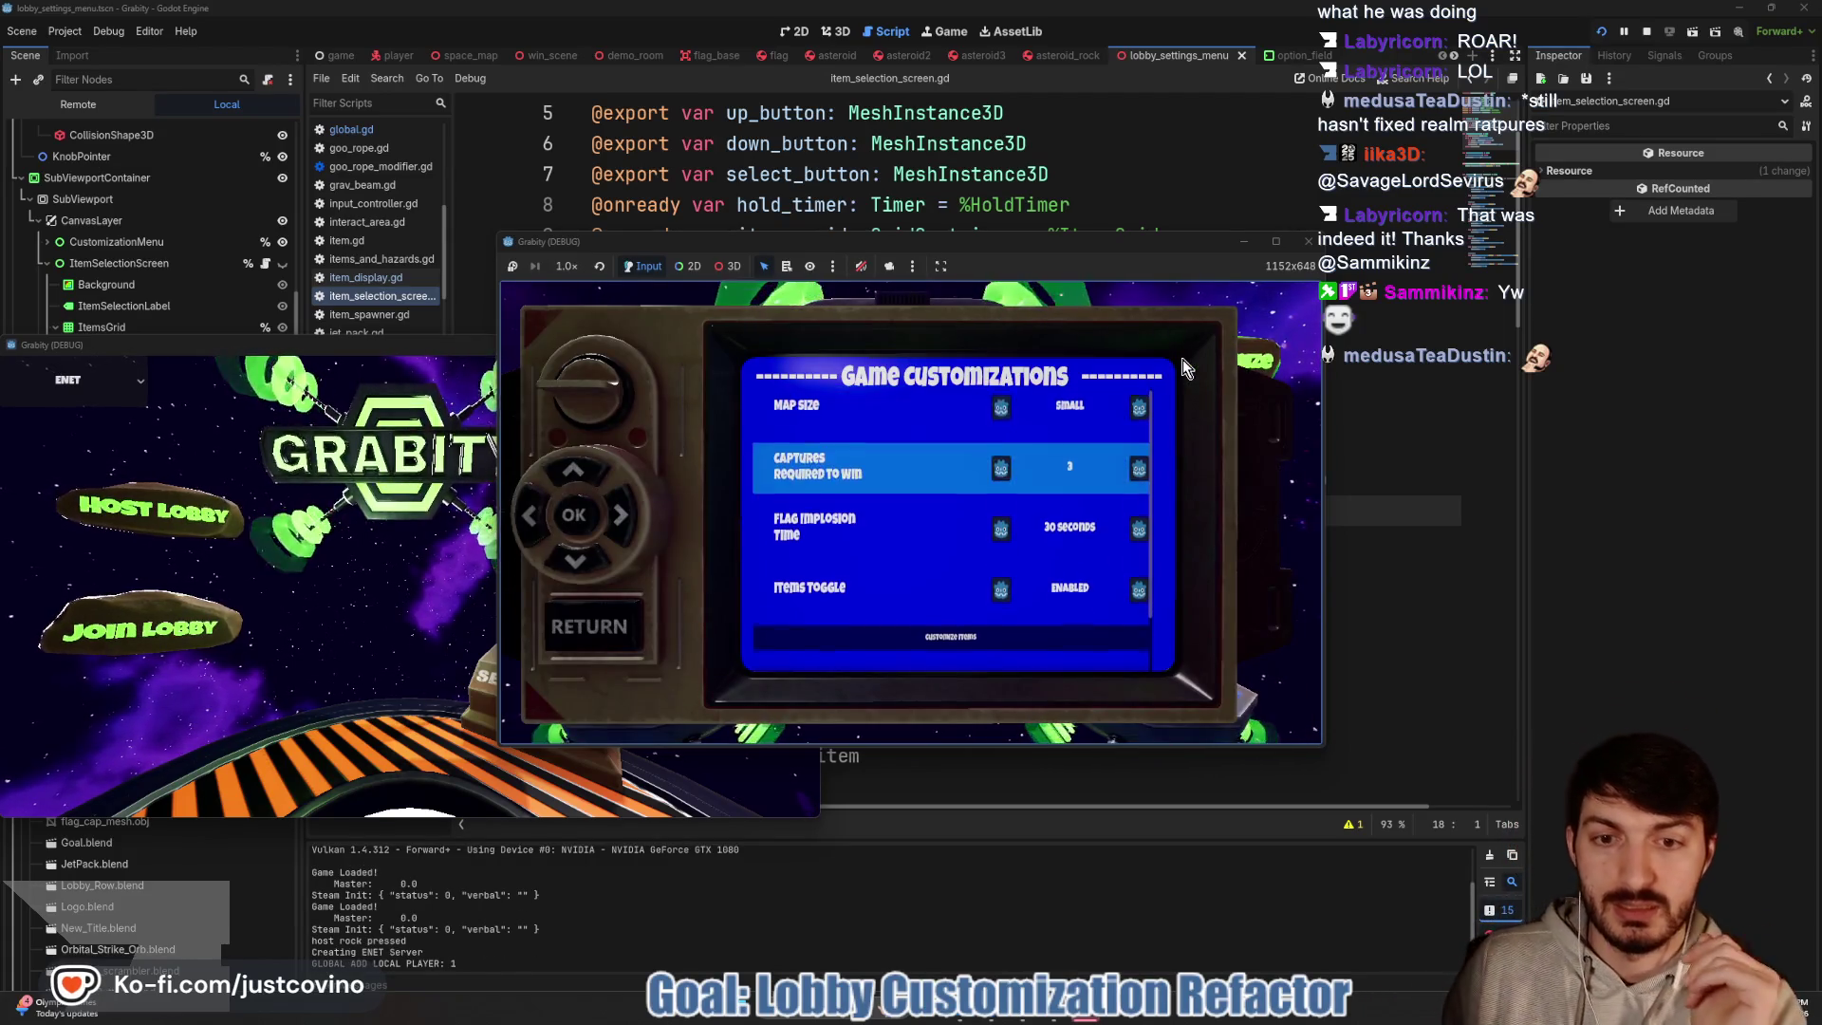
key(Down)
key(Return)
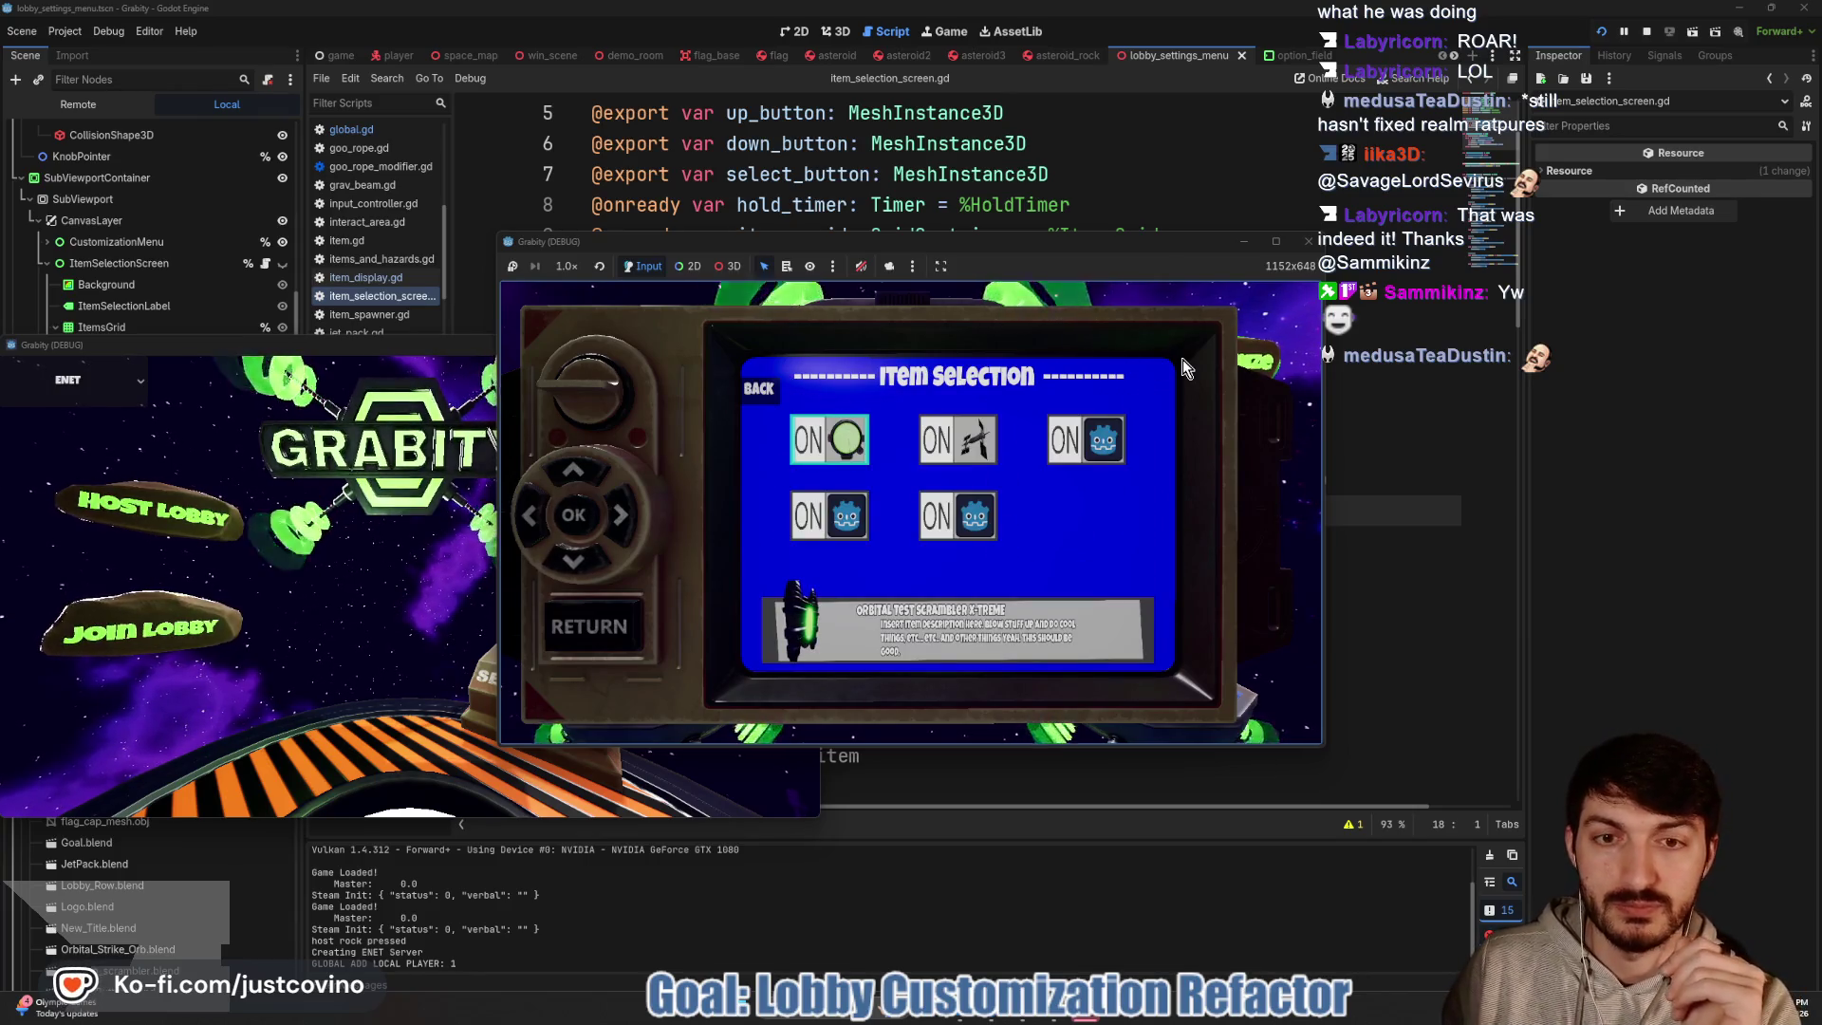
Toggle items off and on with the keyboard until the display_item.gd out-of-bounds error hits
key(Right)
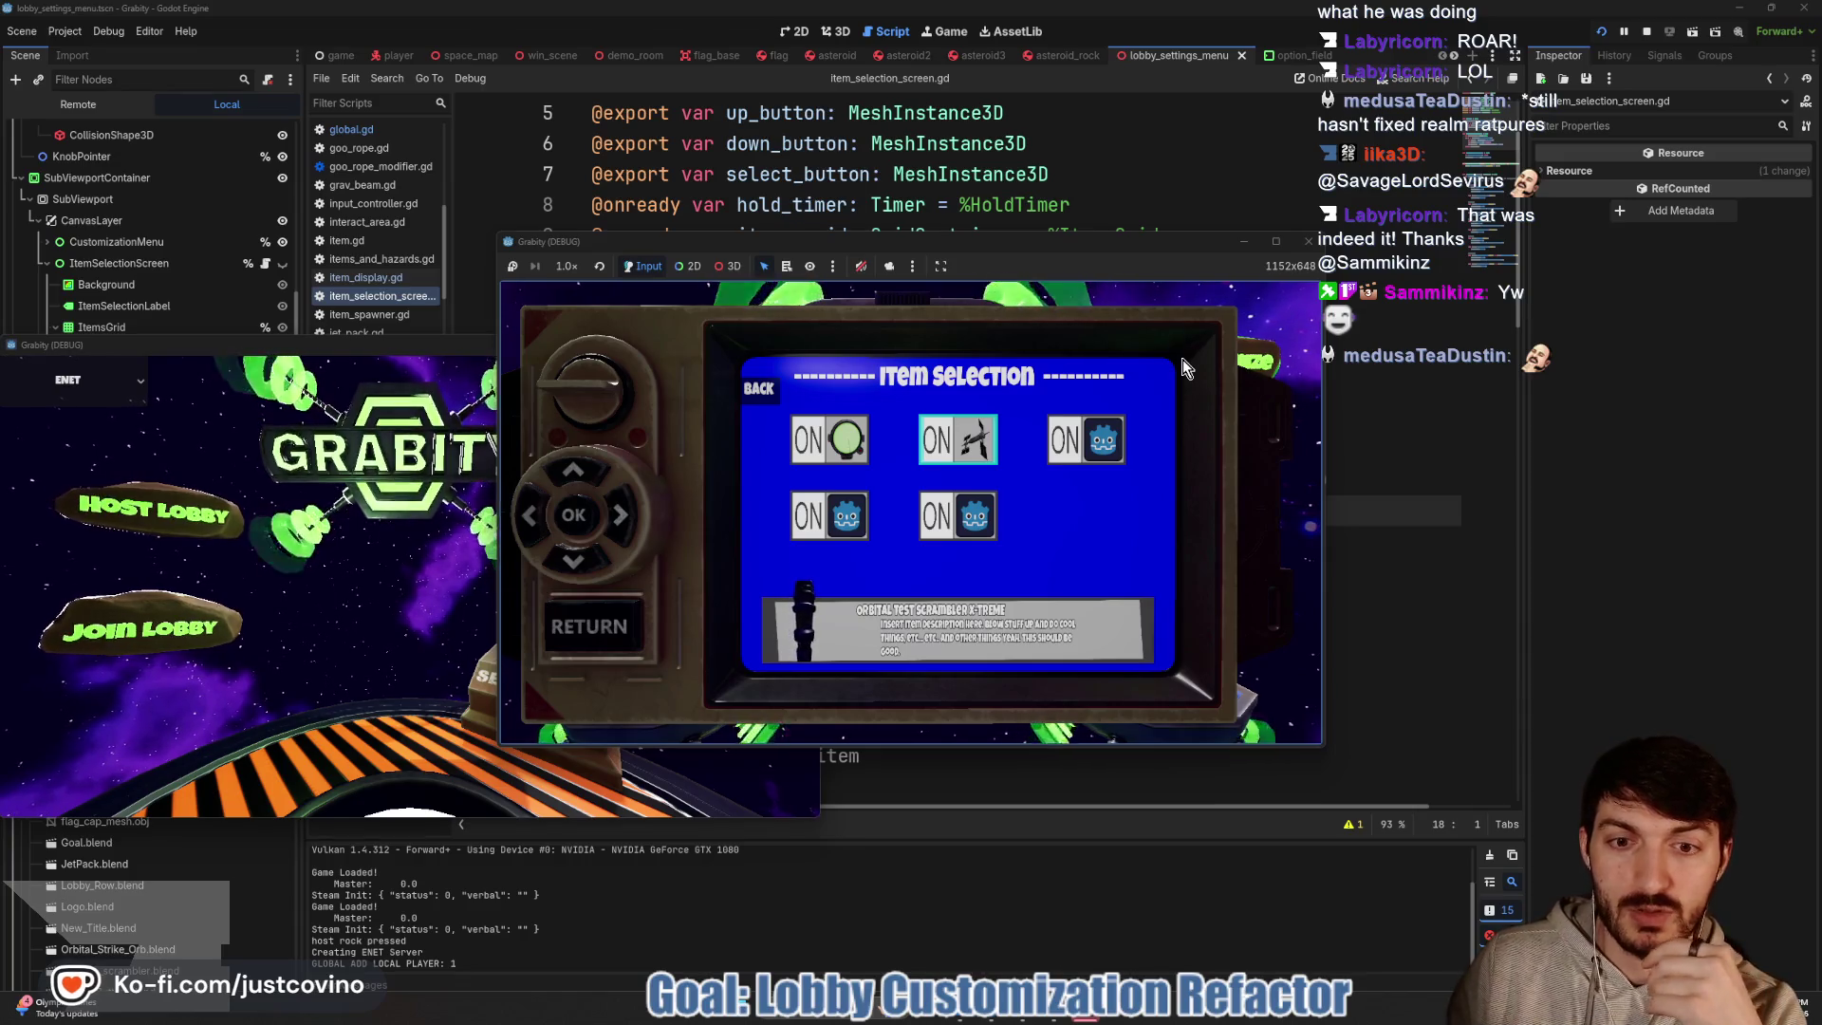
key(Return)
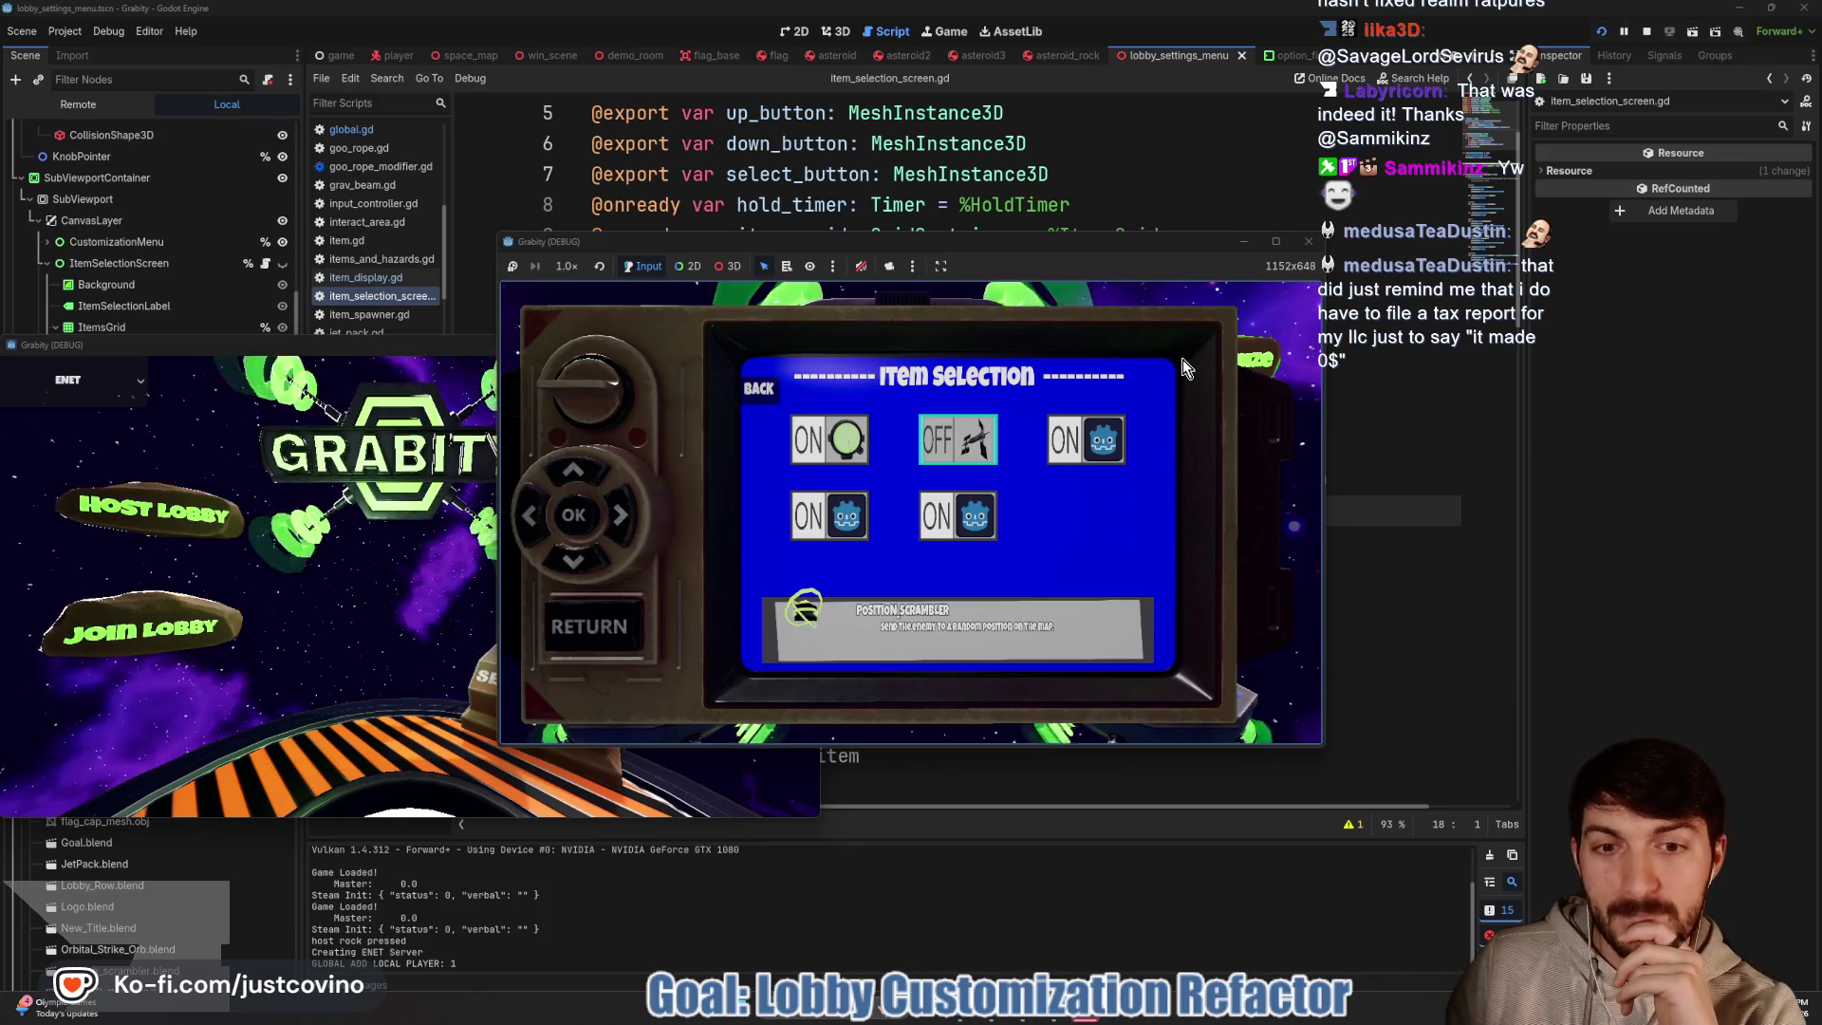
key(Return)
key(Right)
key(Return)
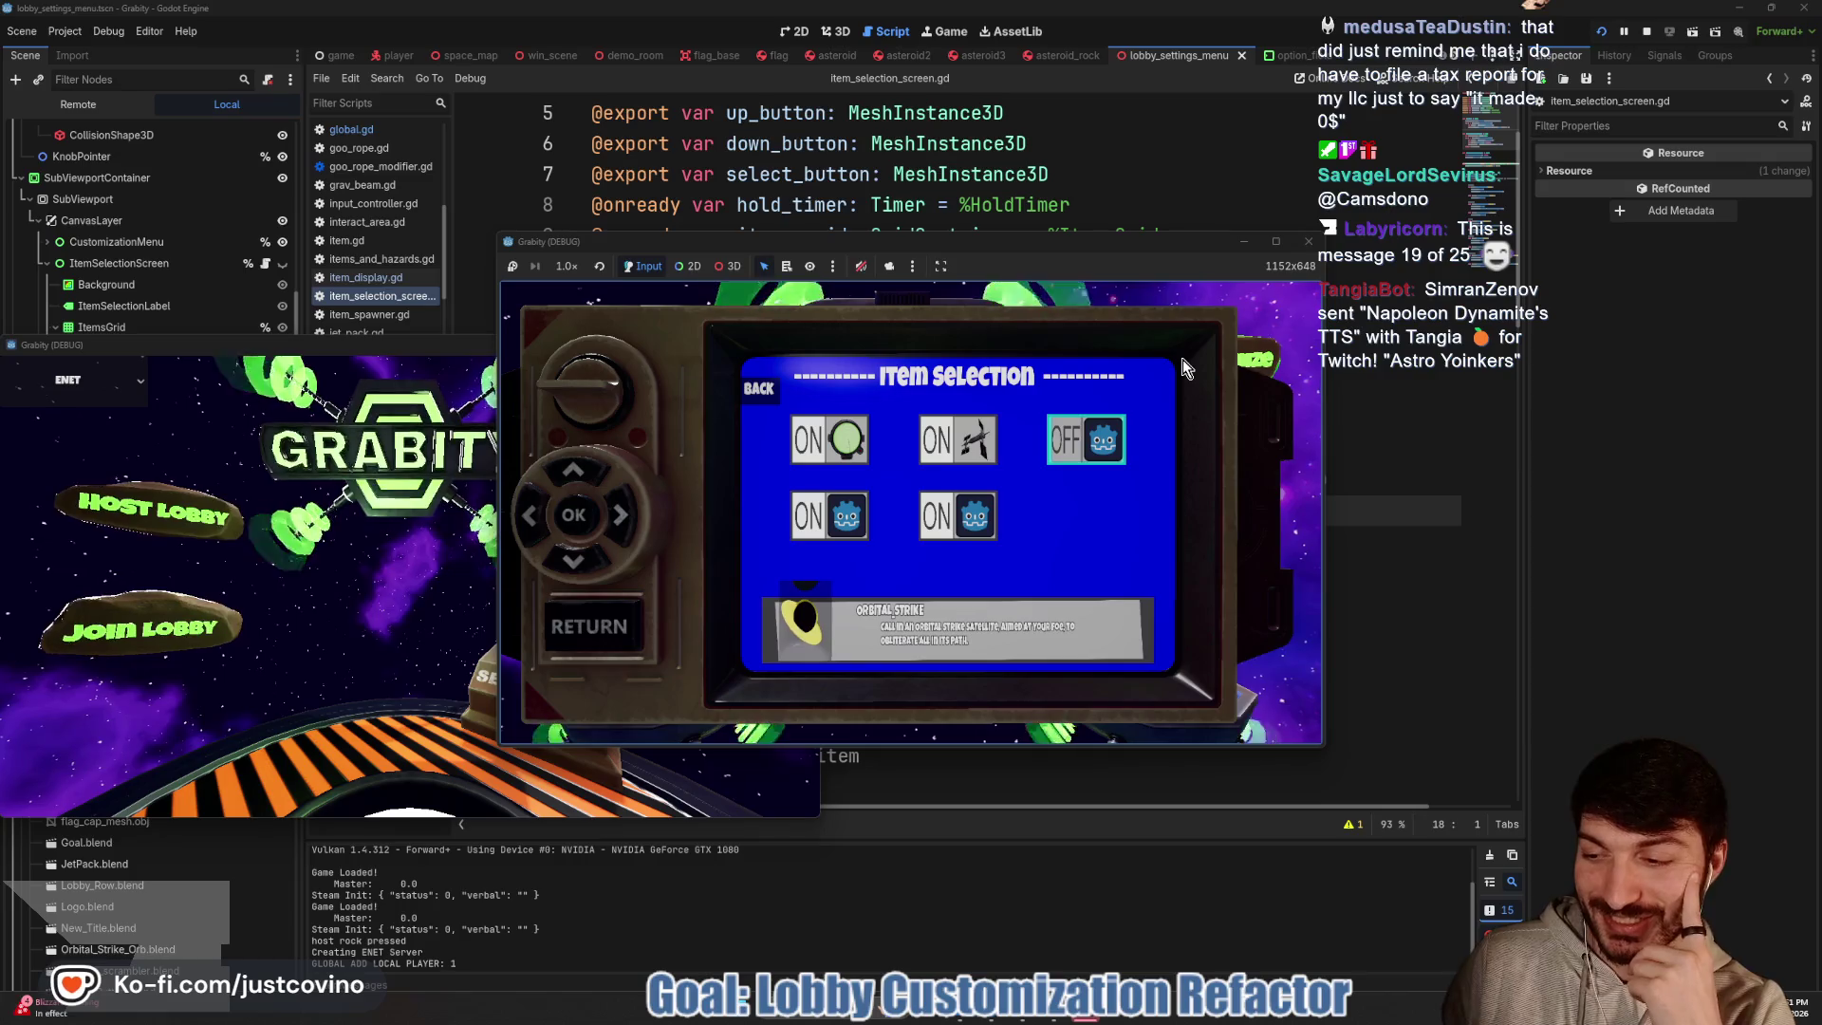
key(Left)
key(Down)
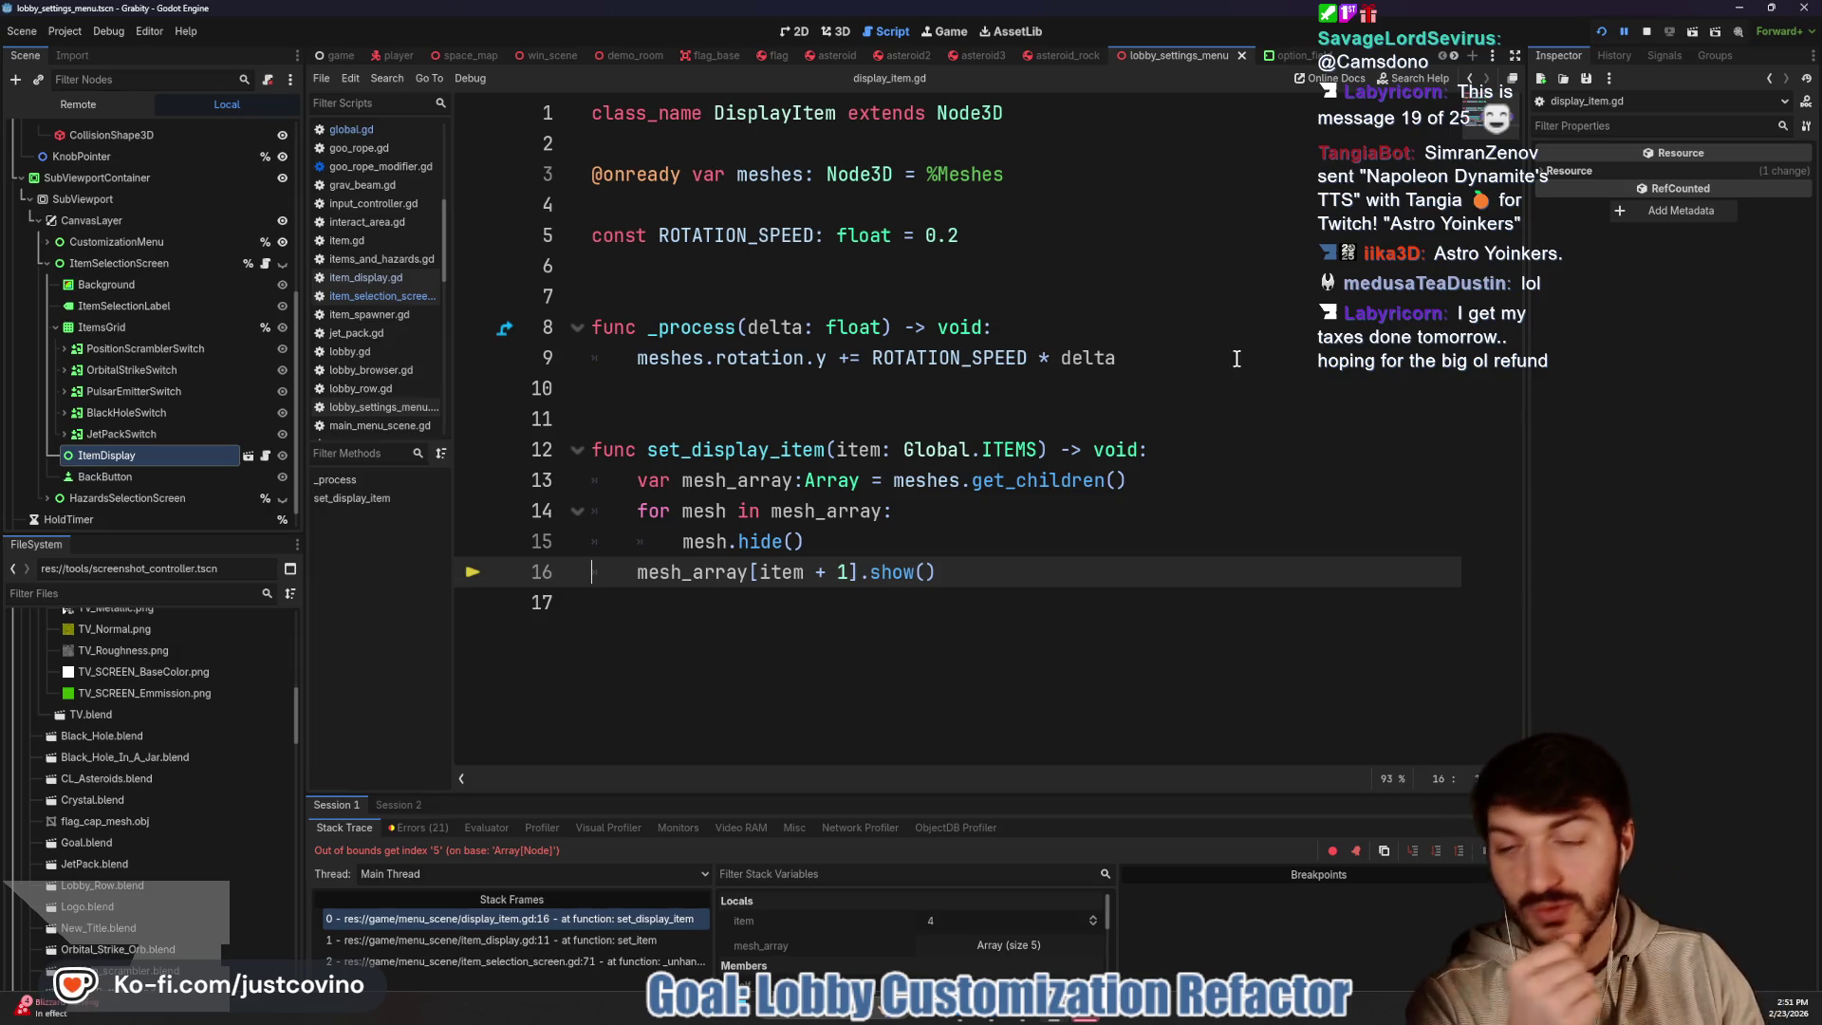
Stop the crashed debug session and return to display_item.gd
key(F8)
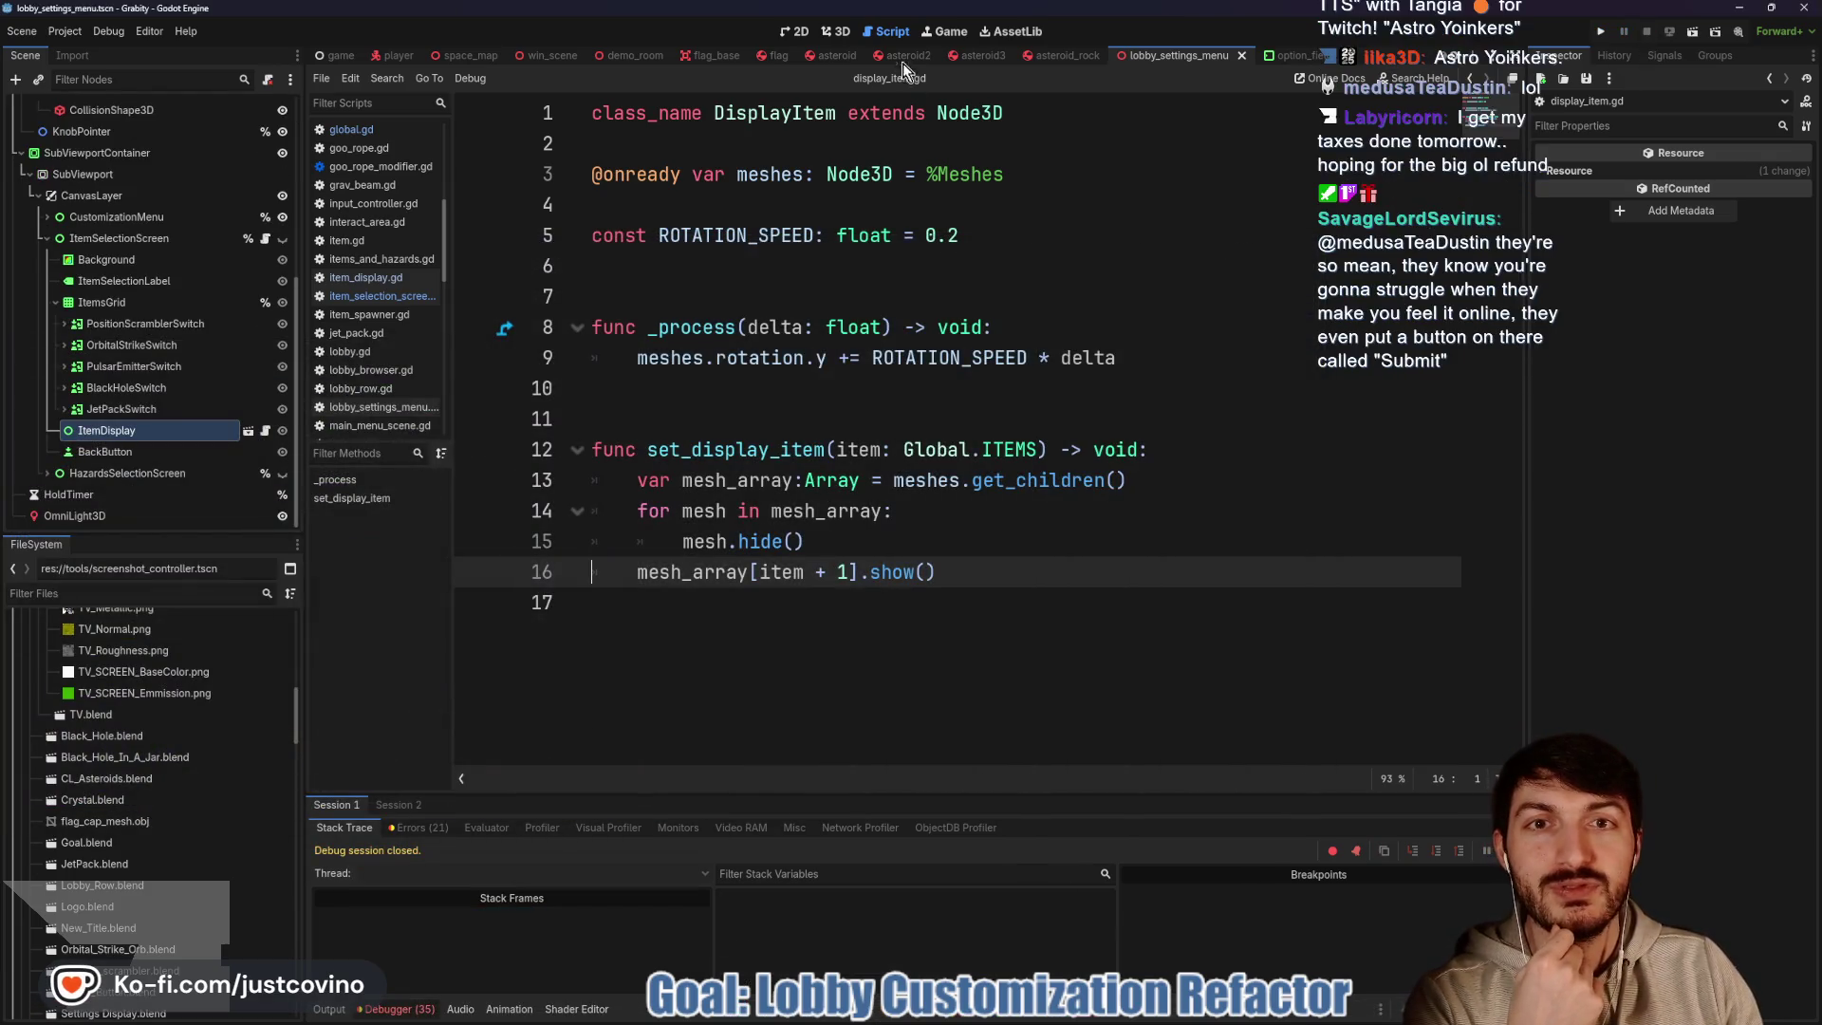
click(841, 31)
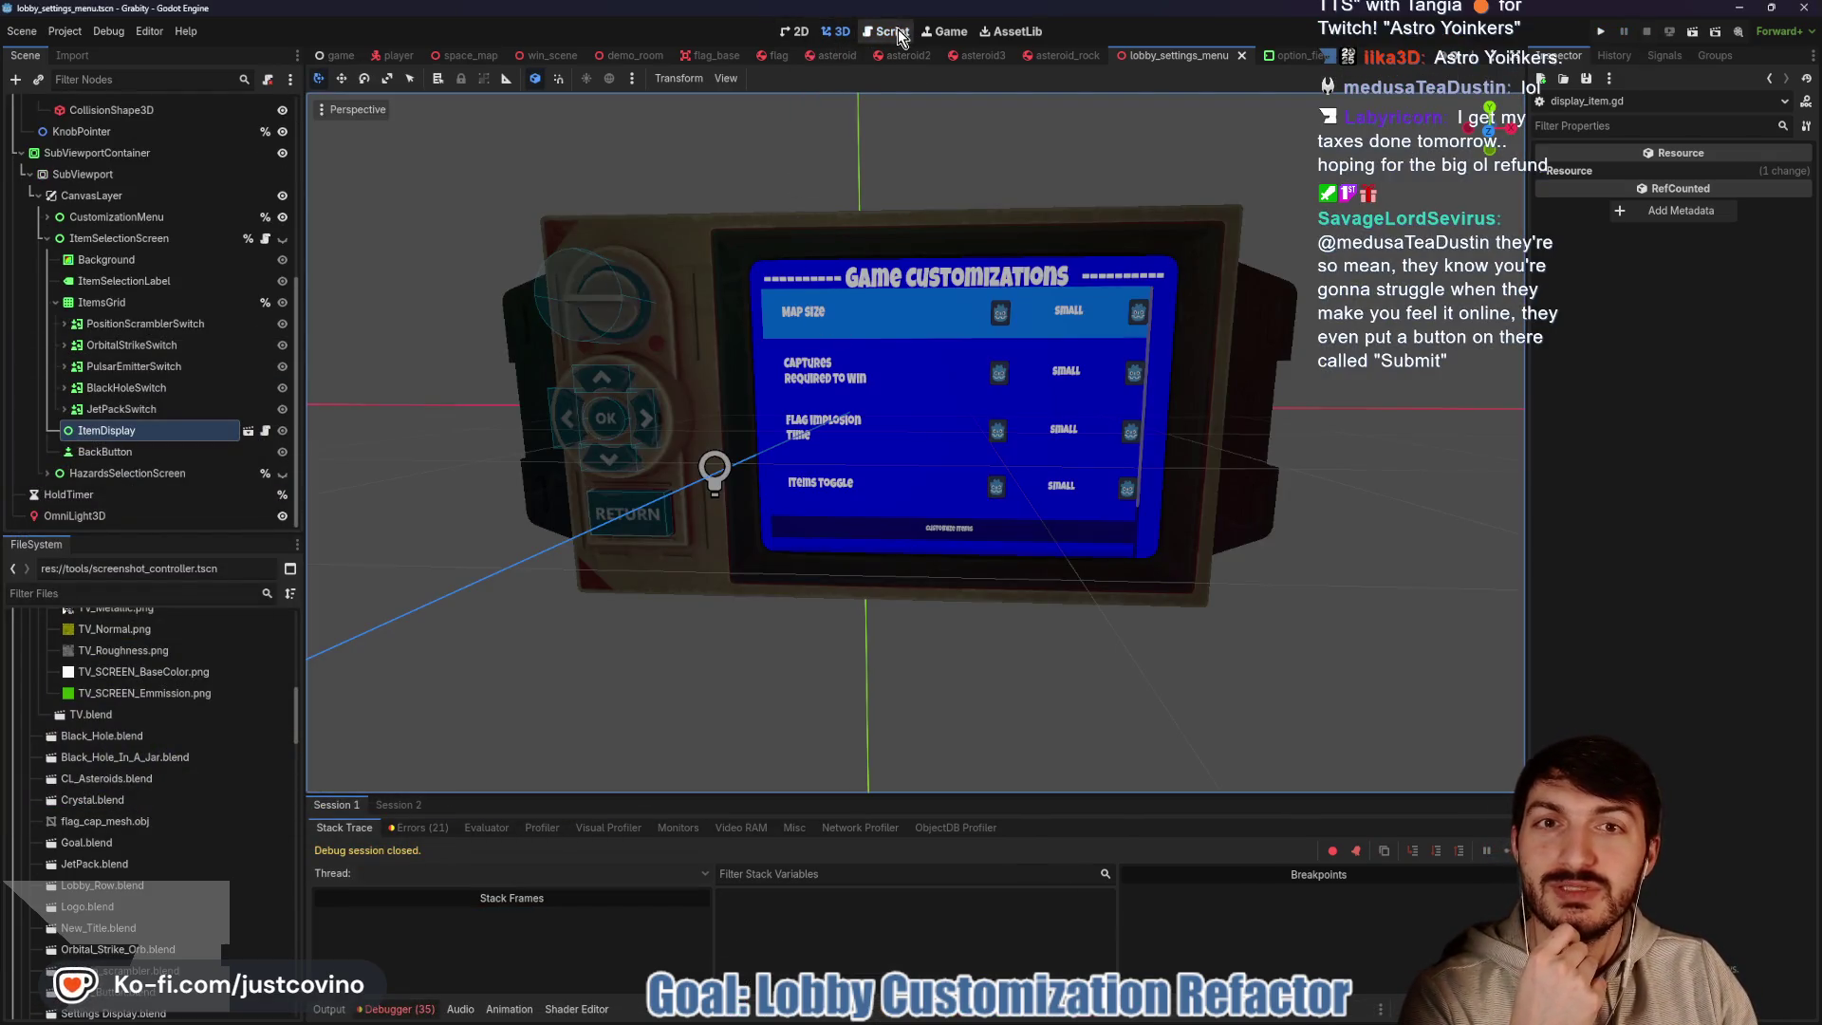
click(893, 32)
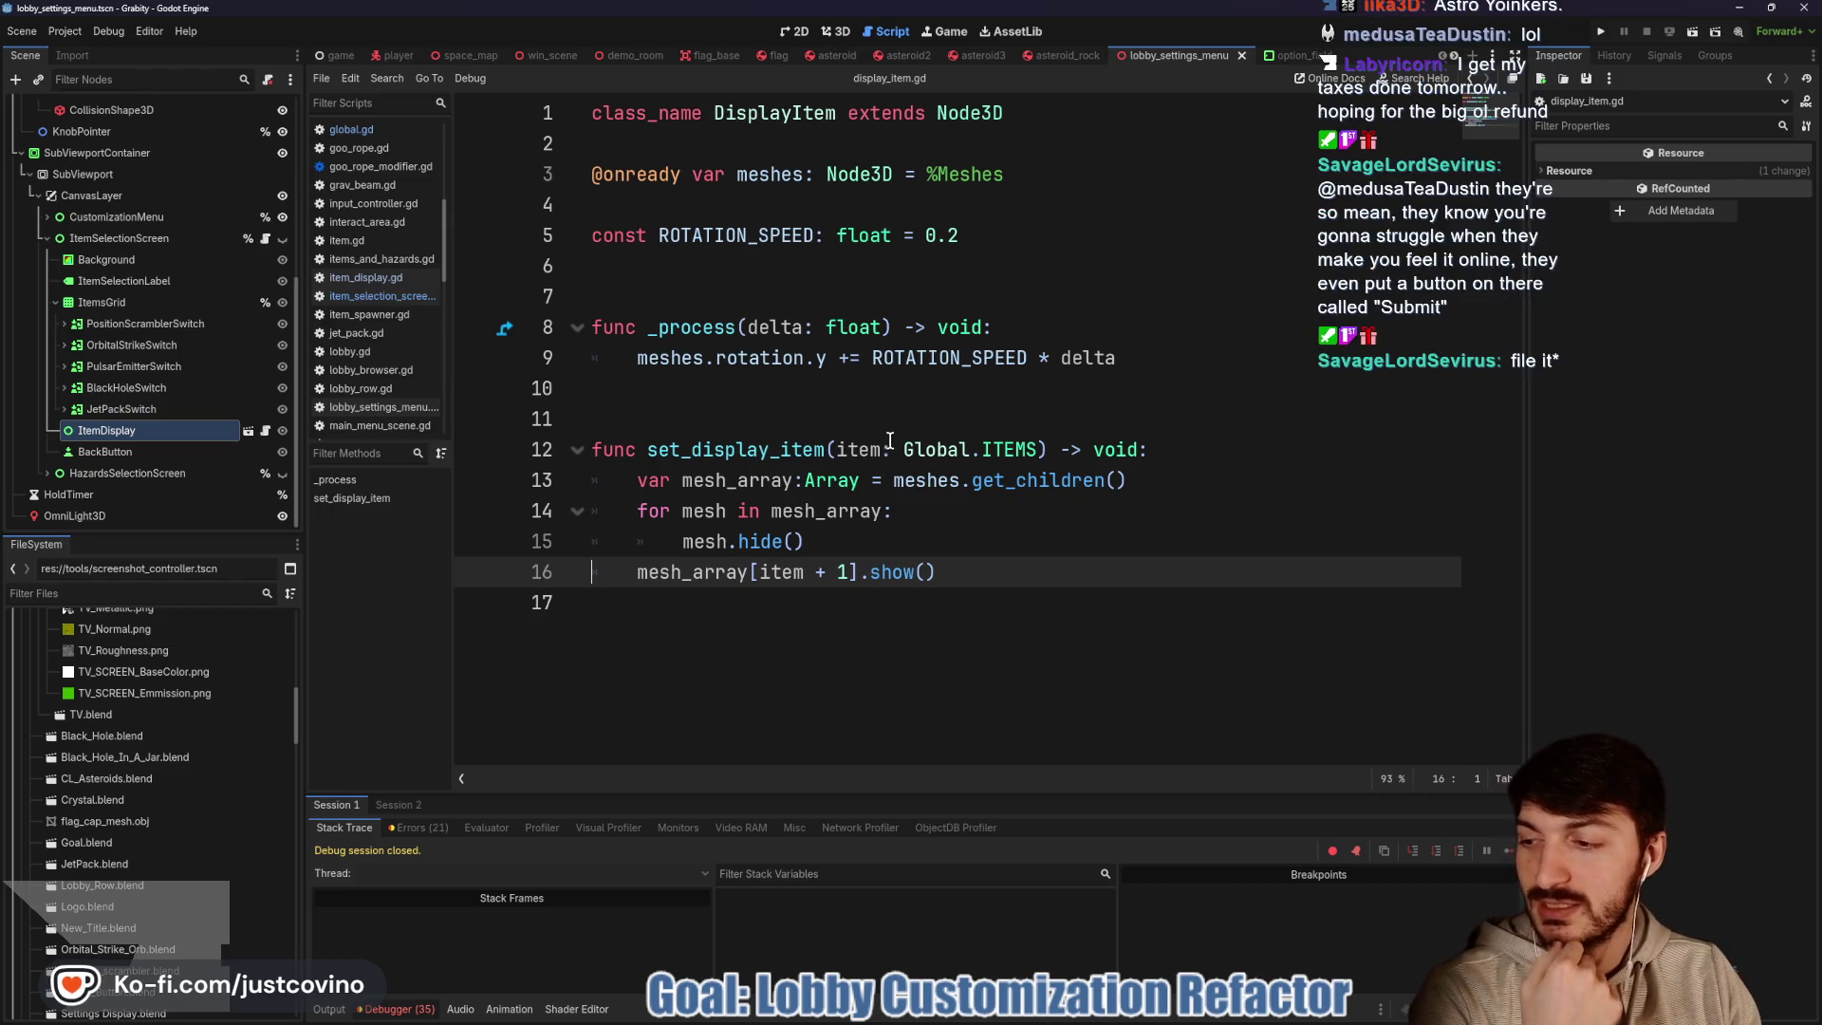
Remove the + 1 so line 16 uses mesh_array[item], and save display_item.gd
mouse_move(1036, 454)
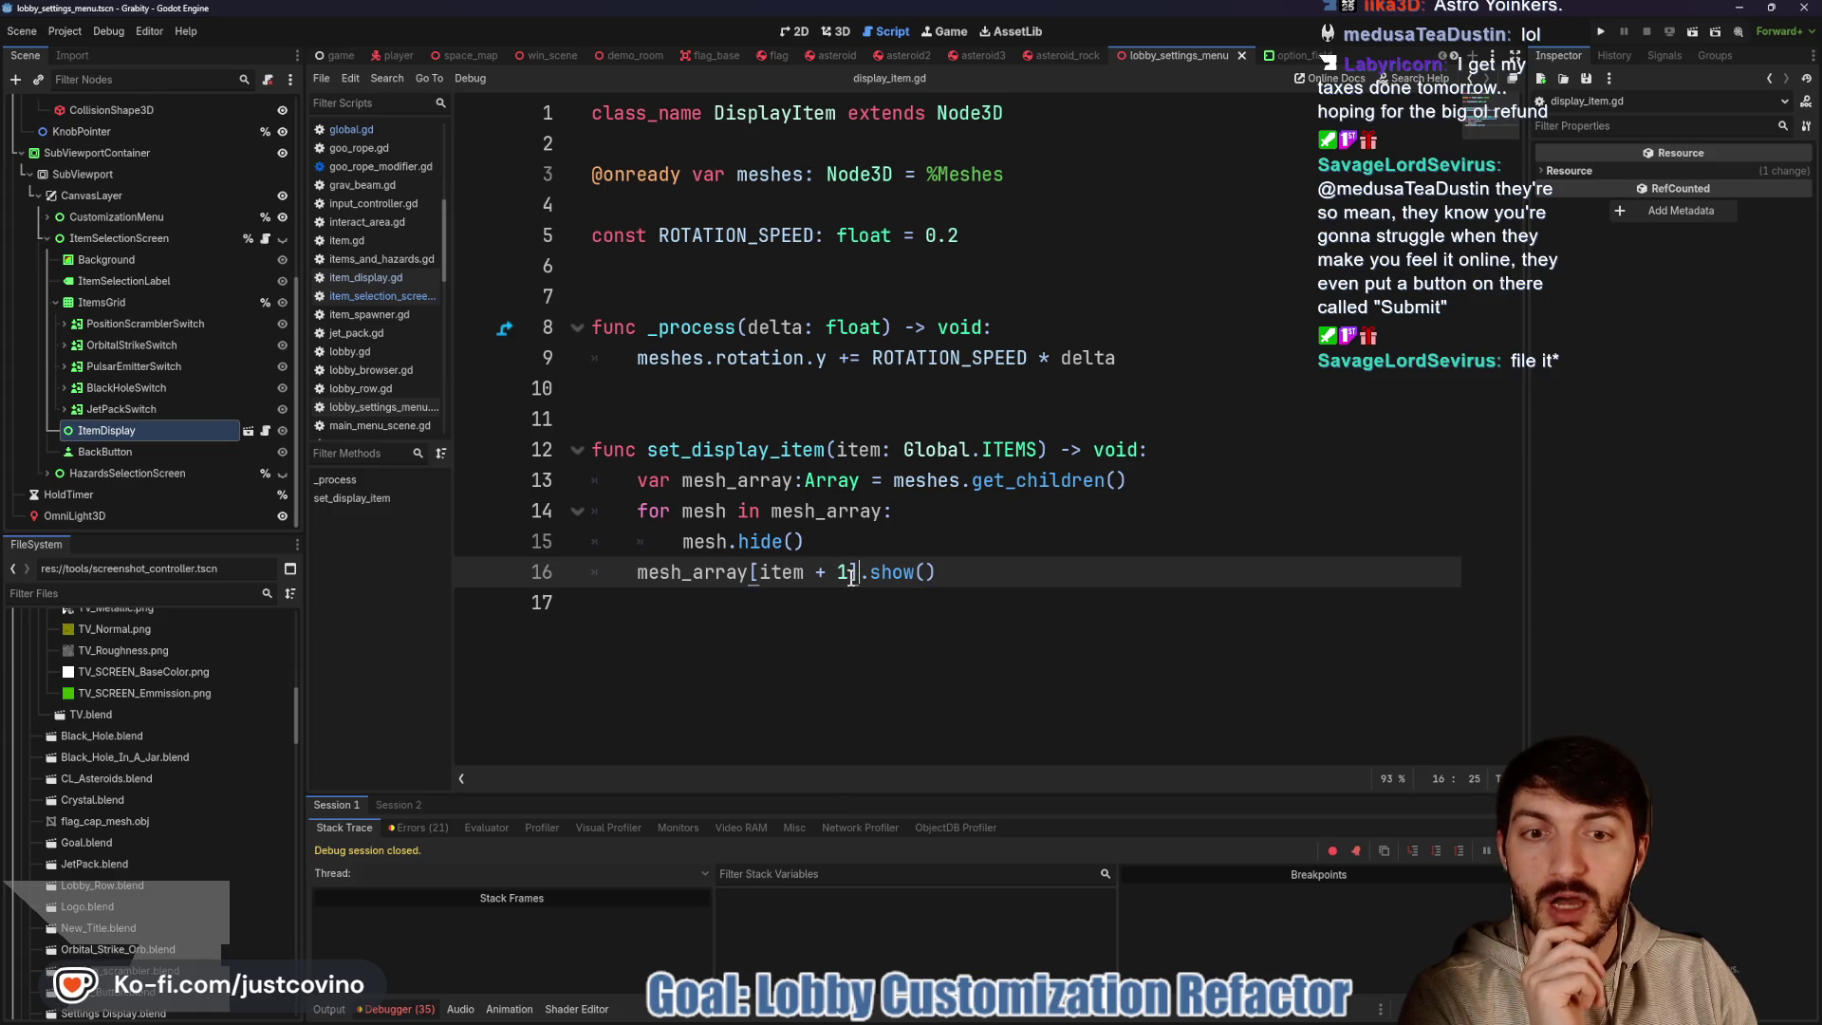
key(BackSpace)
key(BackSpace)
key(BackSpace)
key(Up)
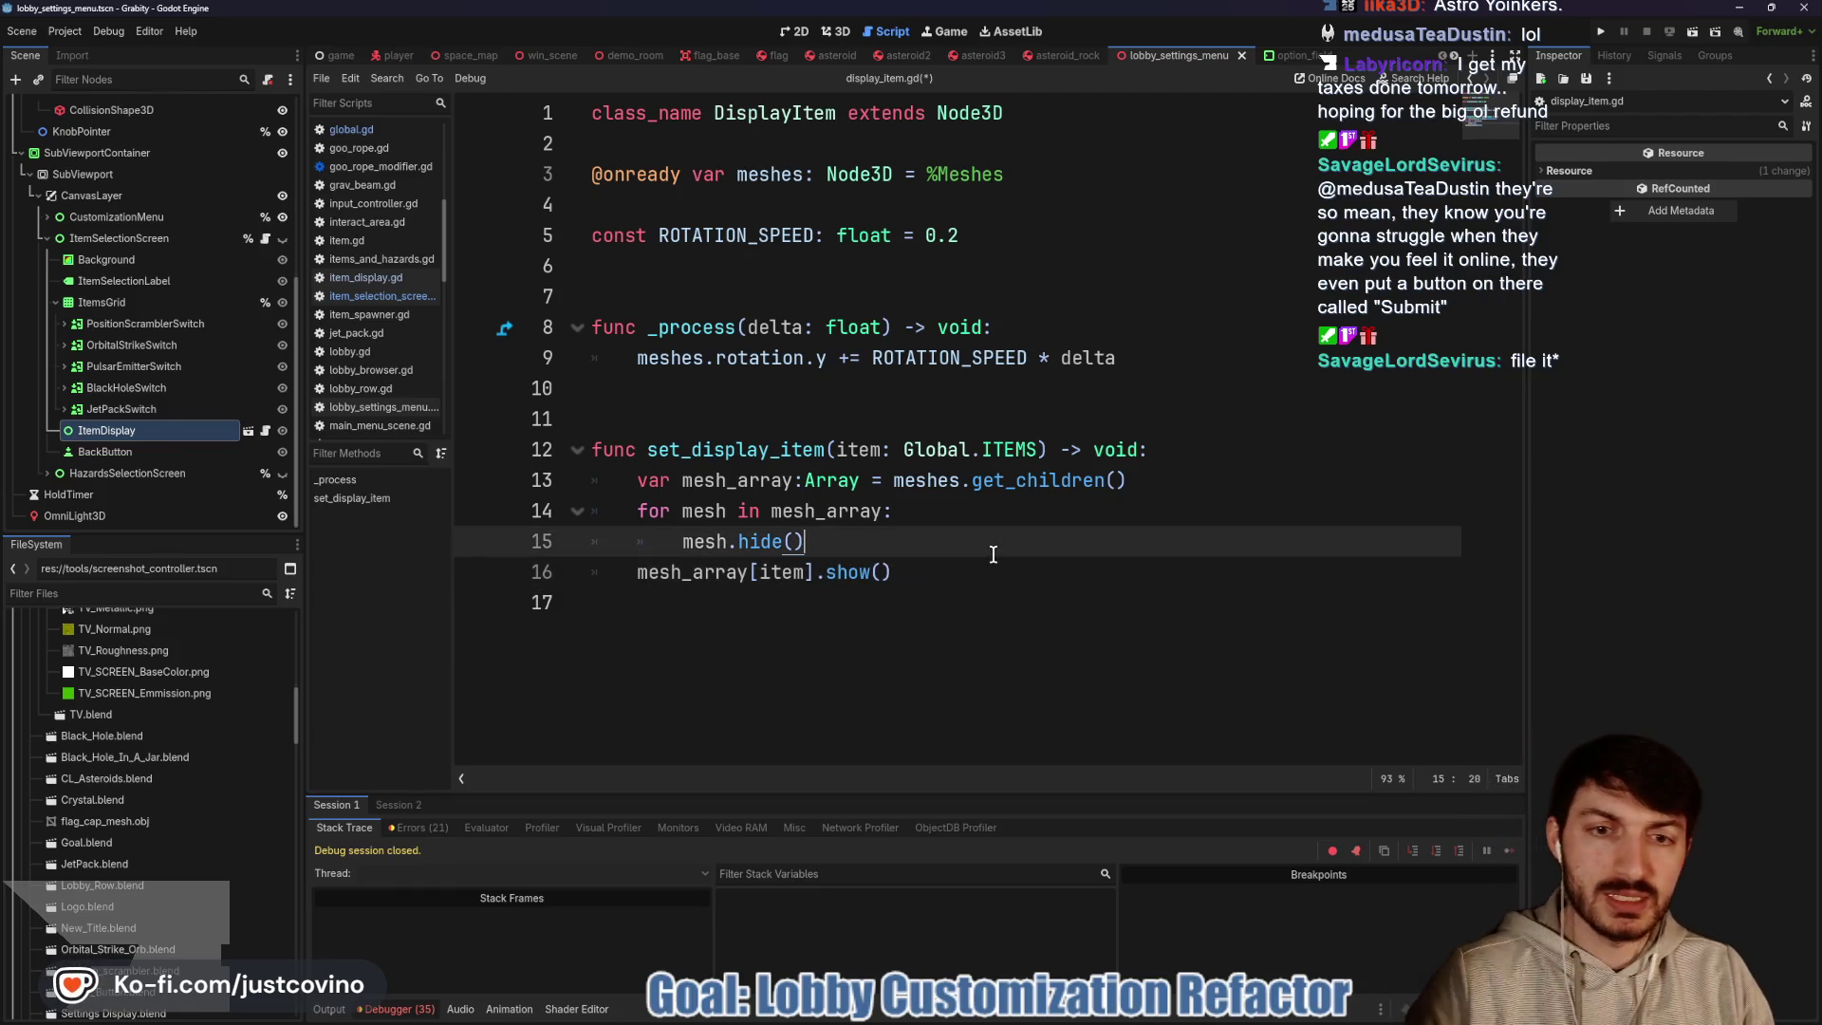
key(ctrl+s)
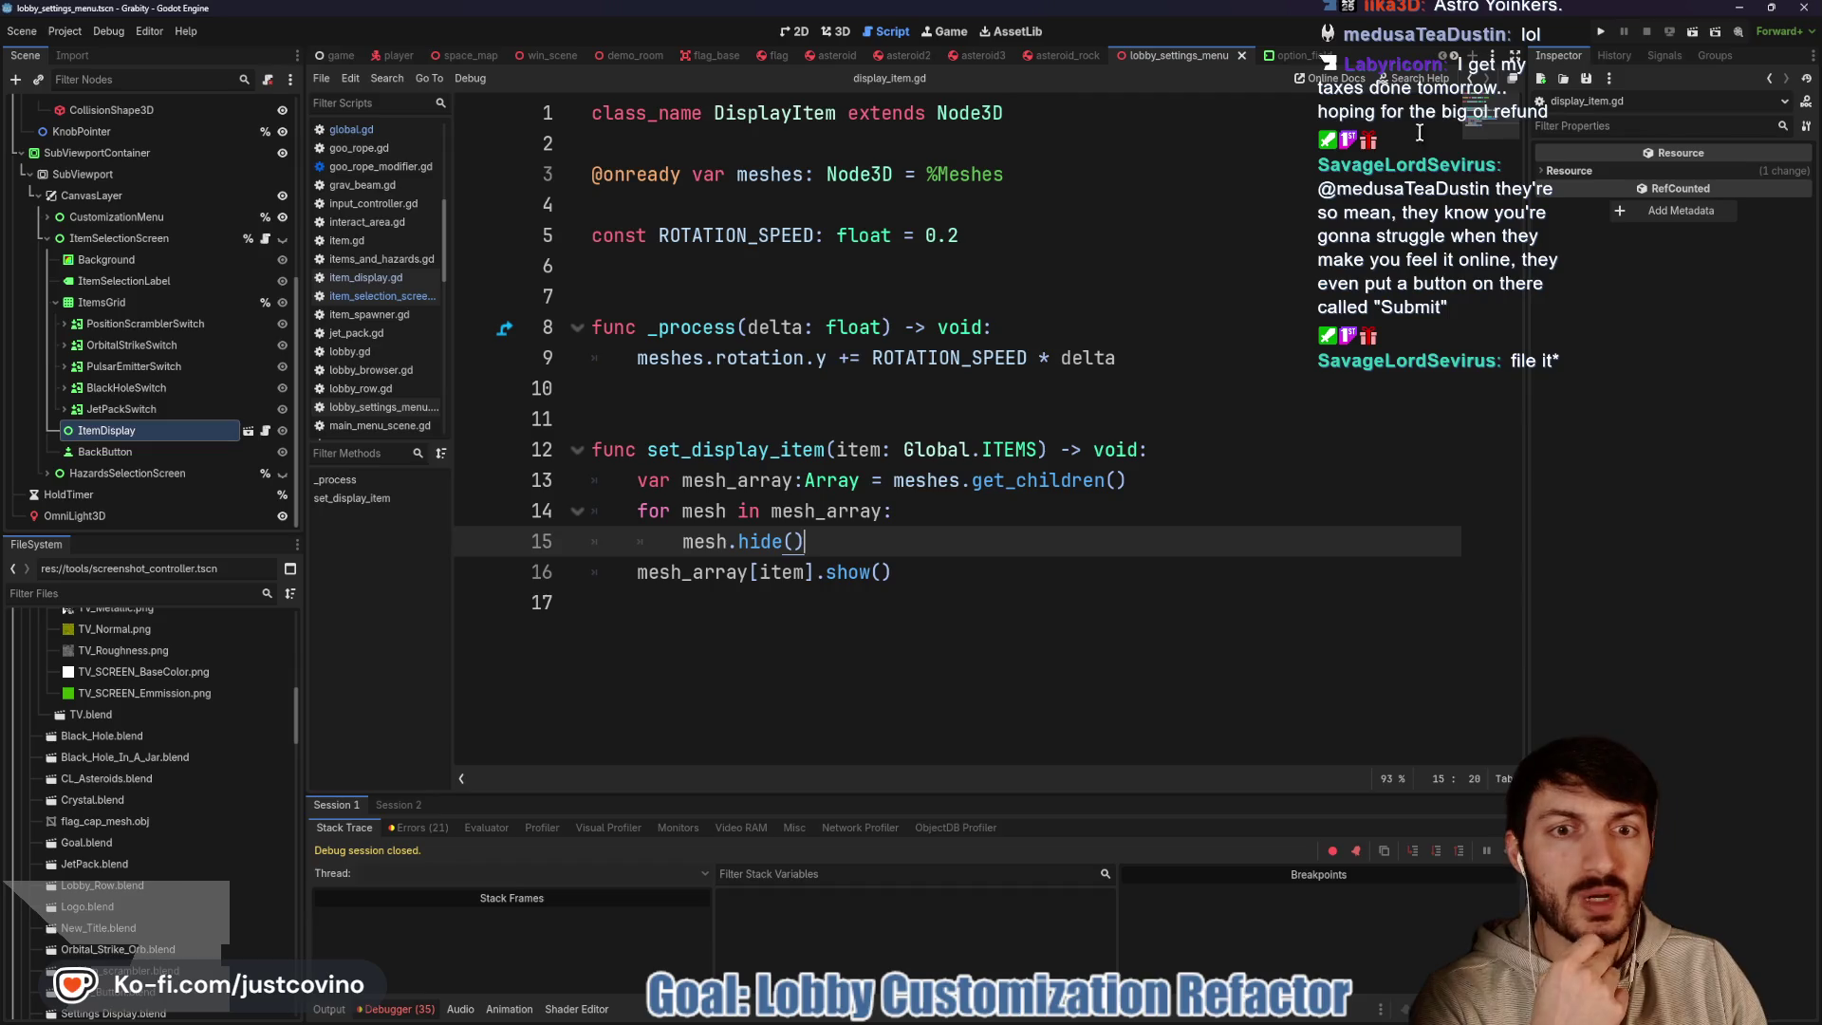
click(831, 33)
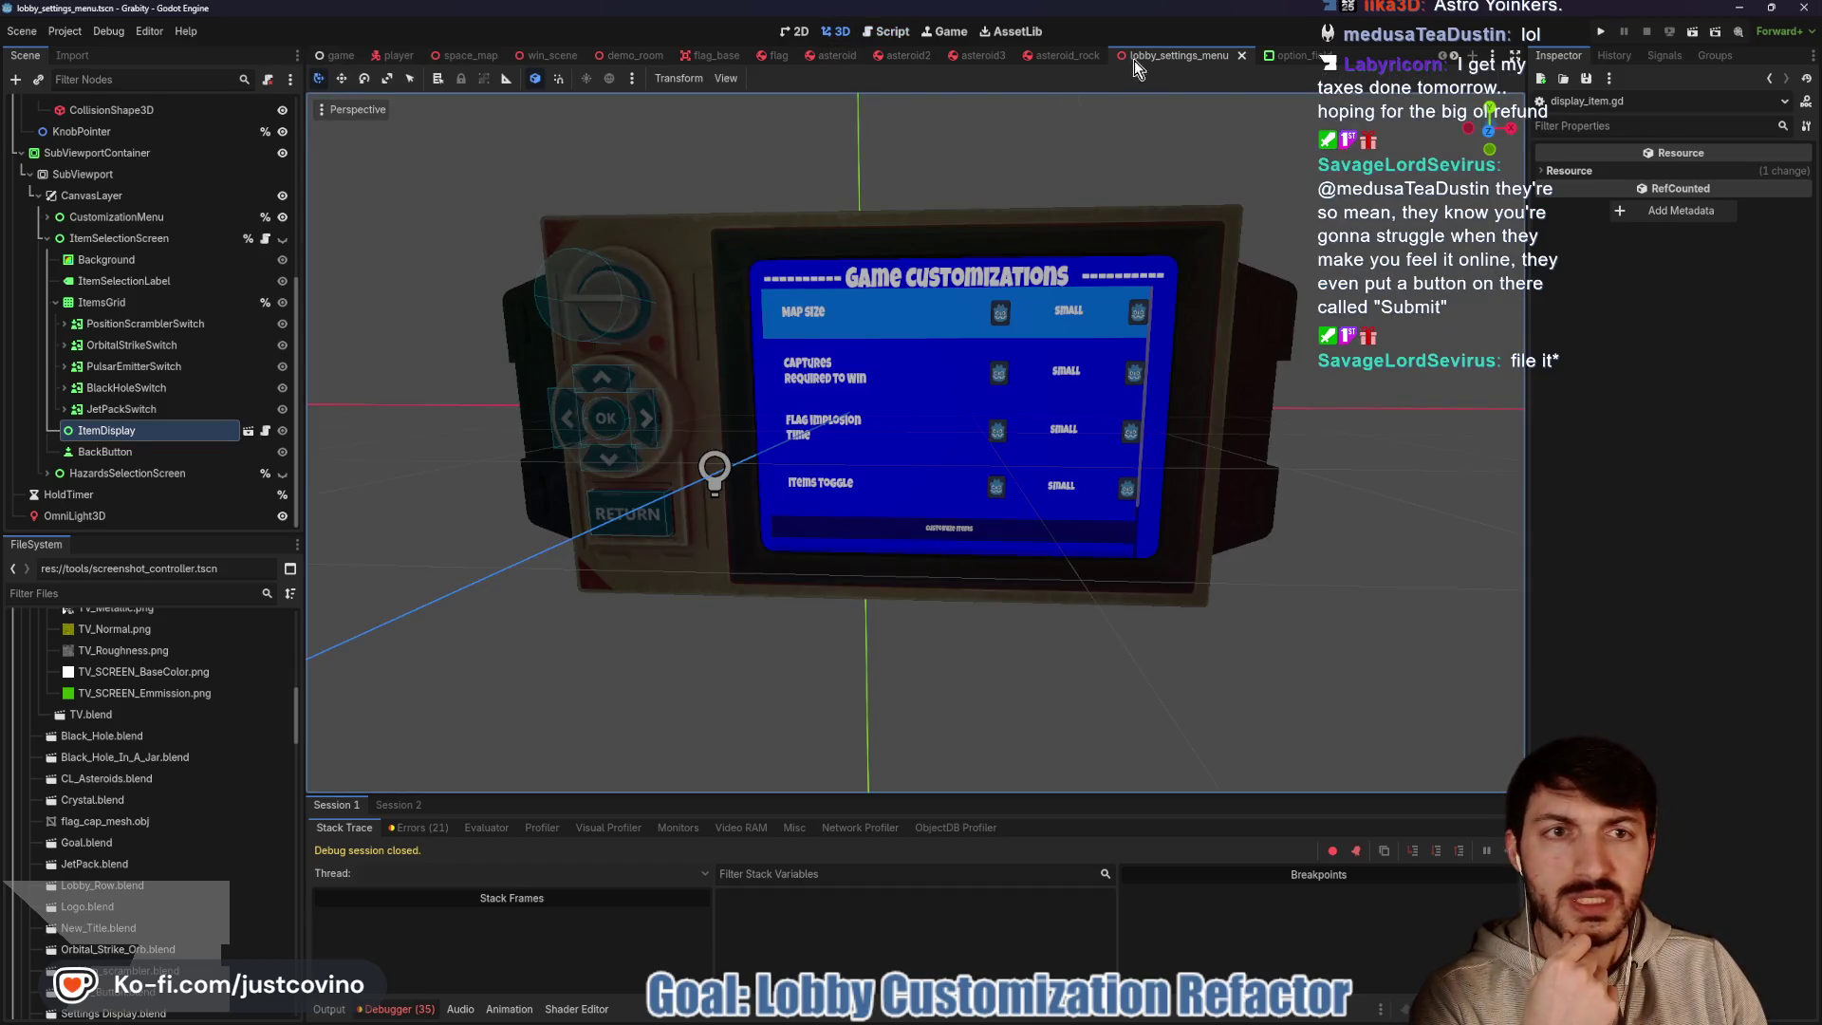
Return to the lobby_settings_menu scene tab and run the game again
click(1289, 55)
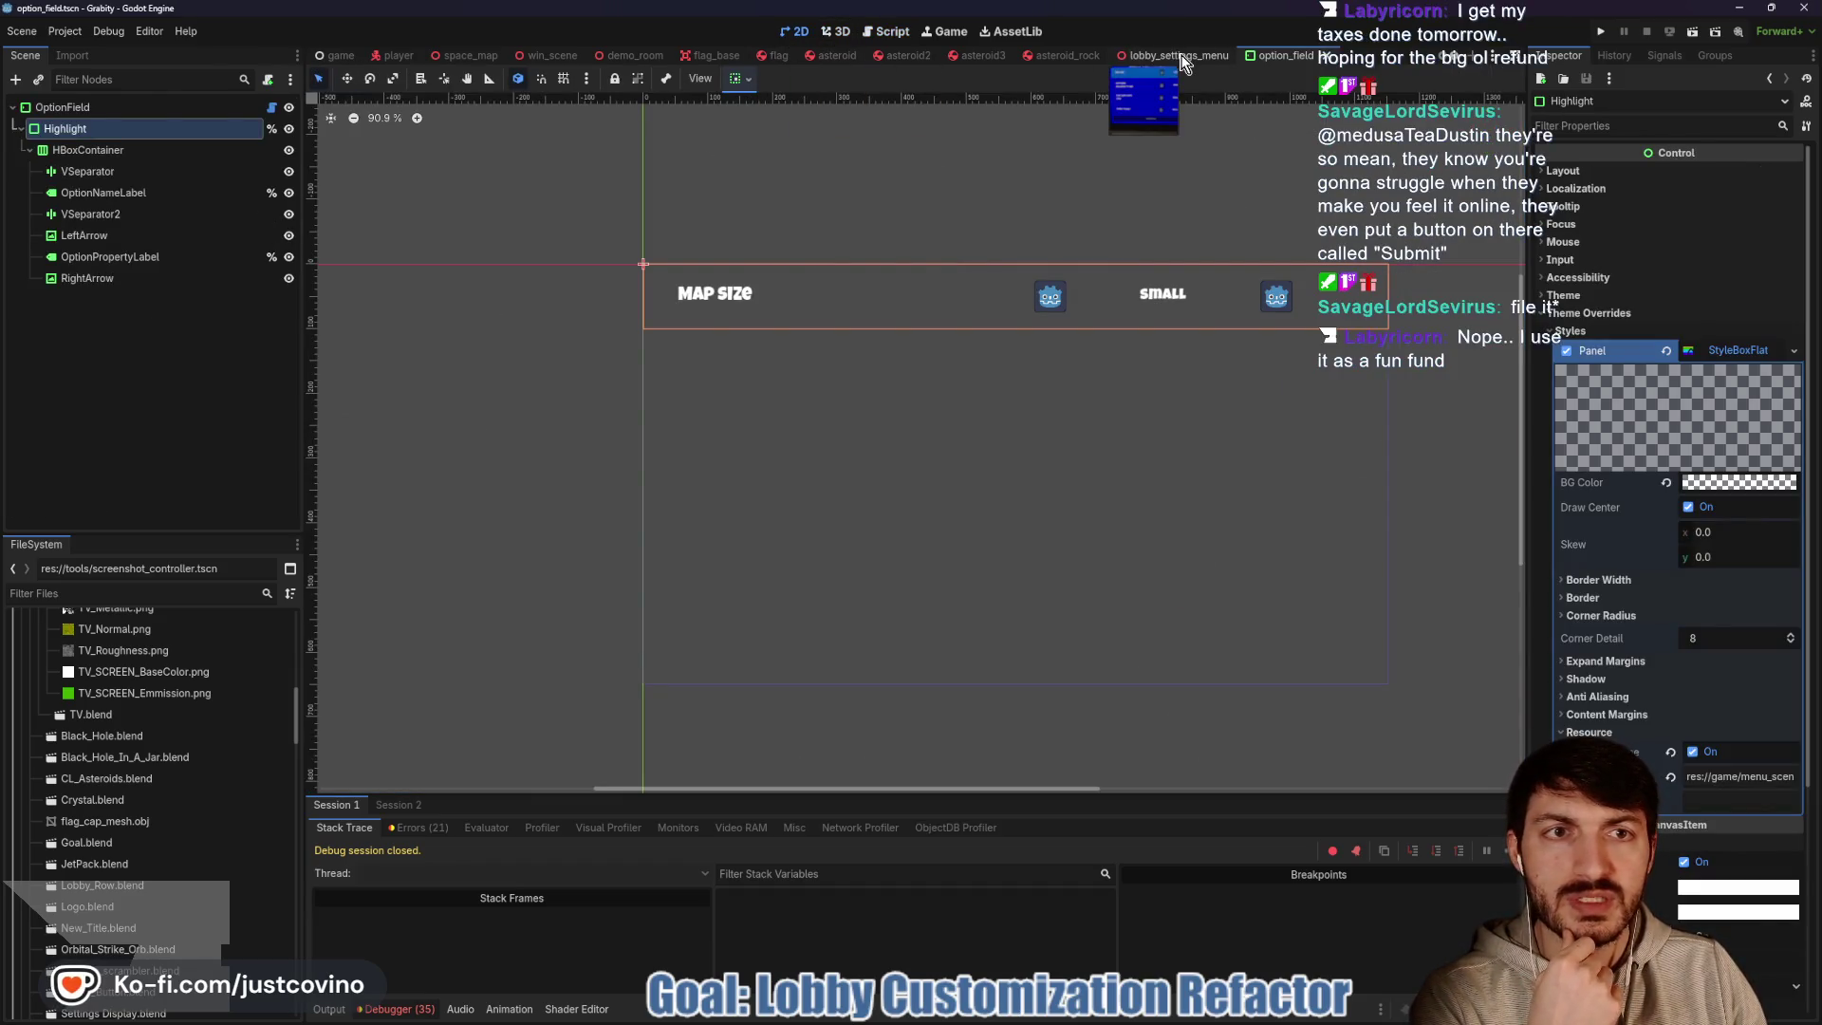
click(1183, 59)
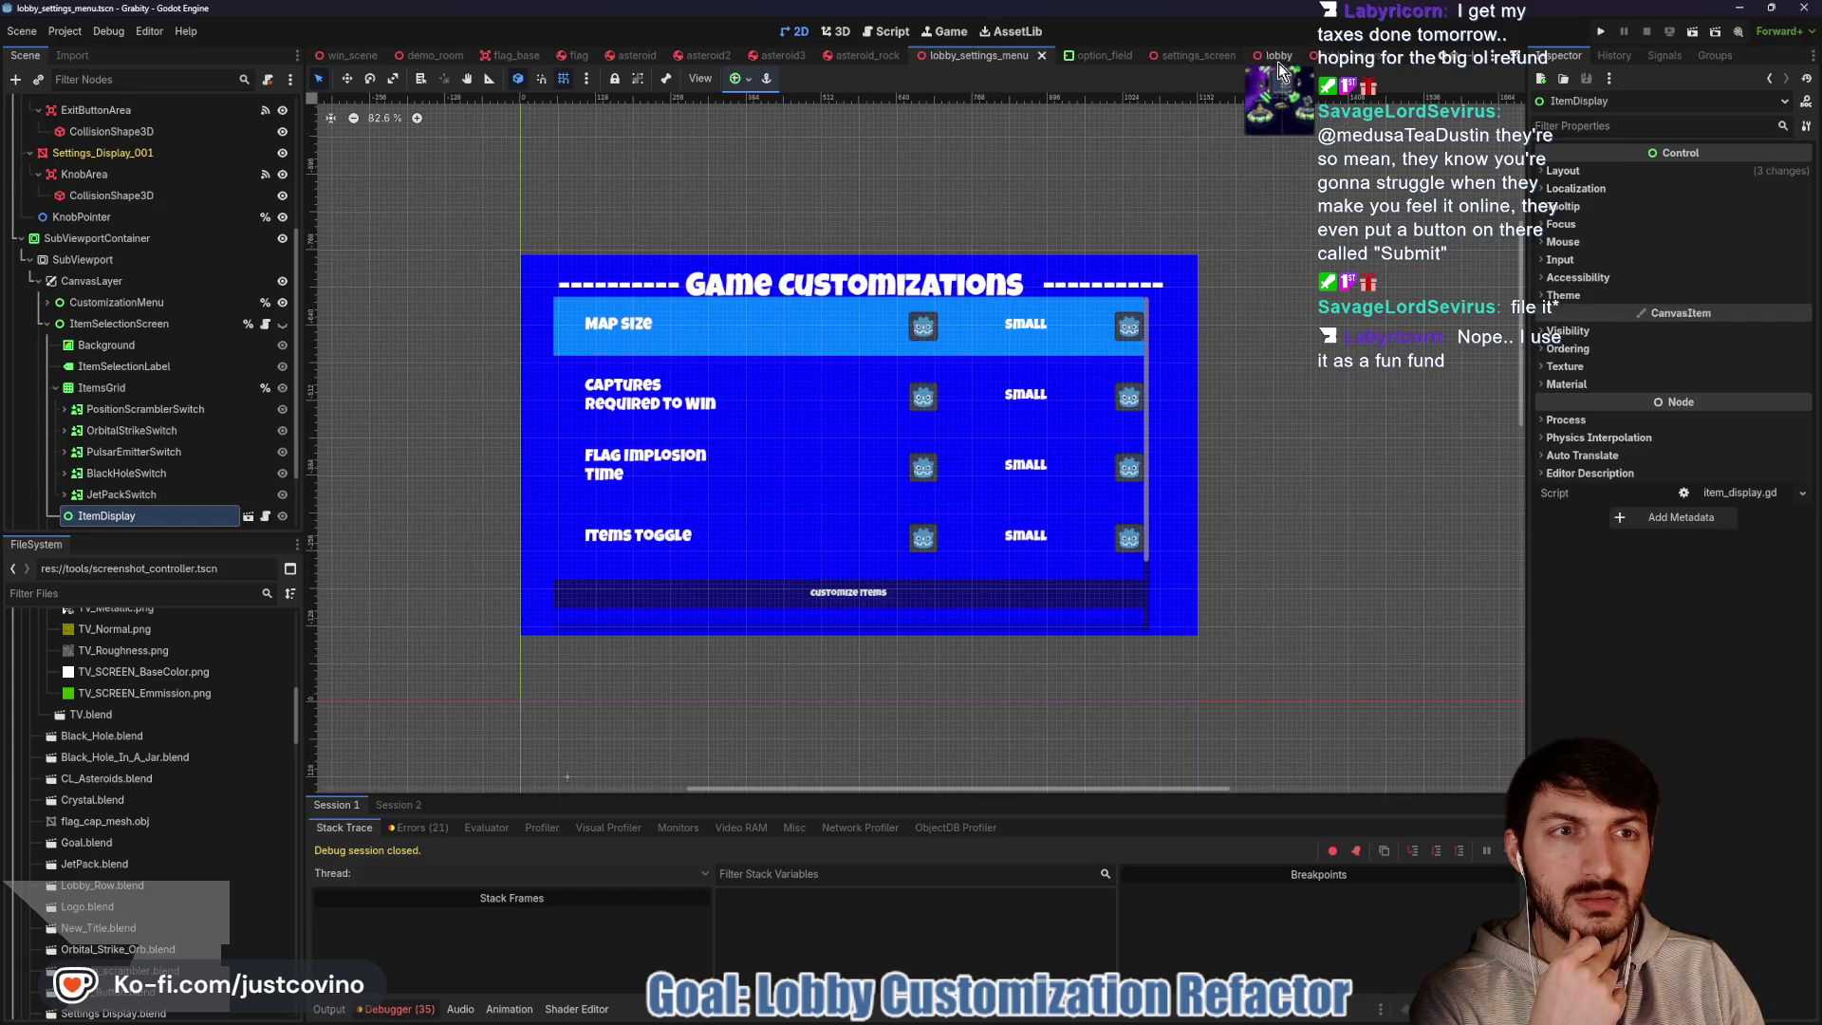
click(1343, 62)
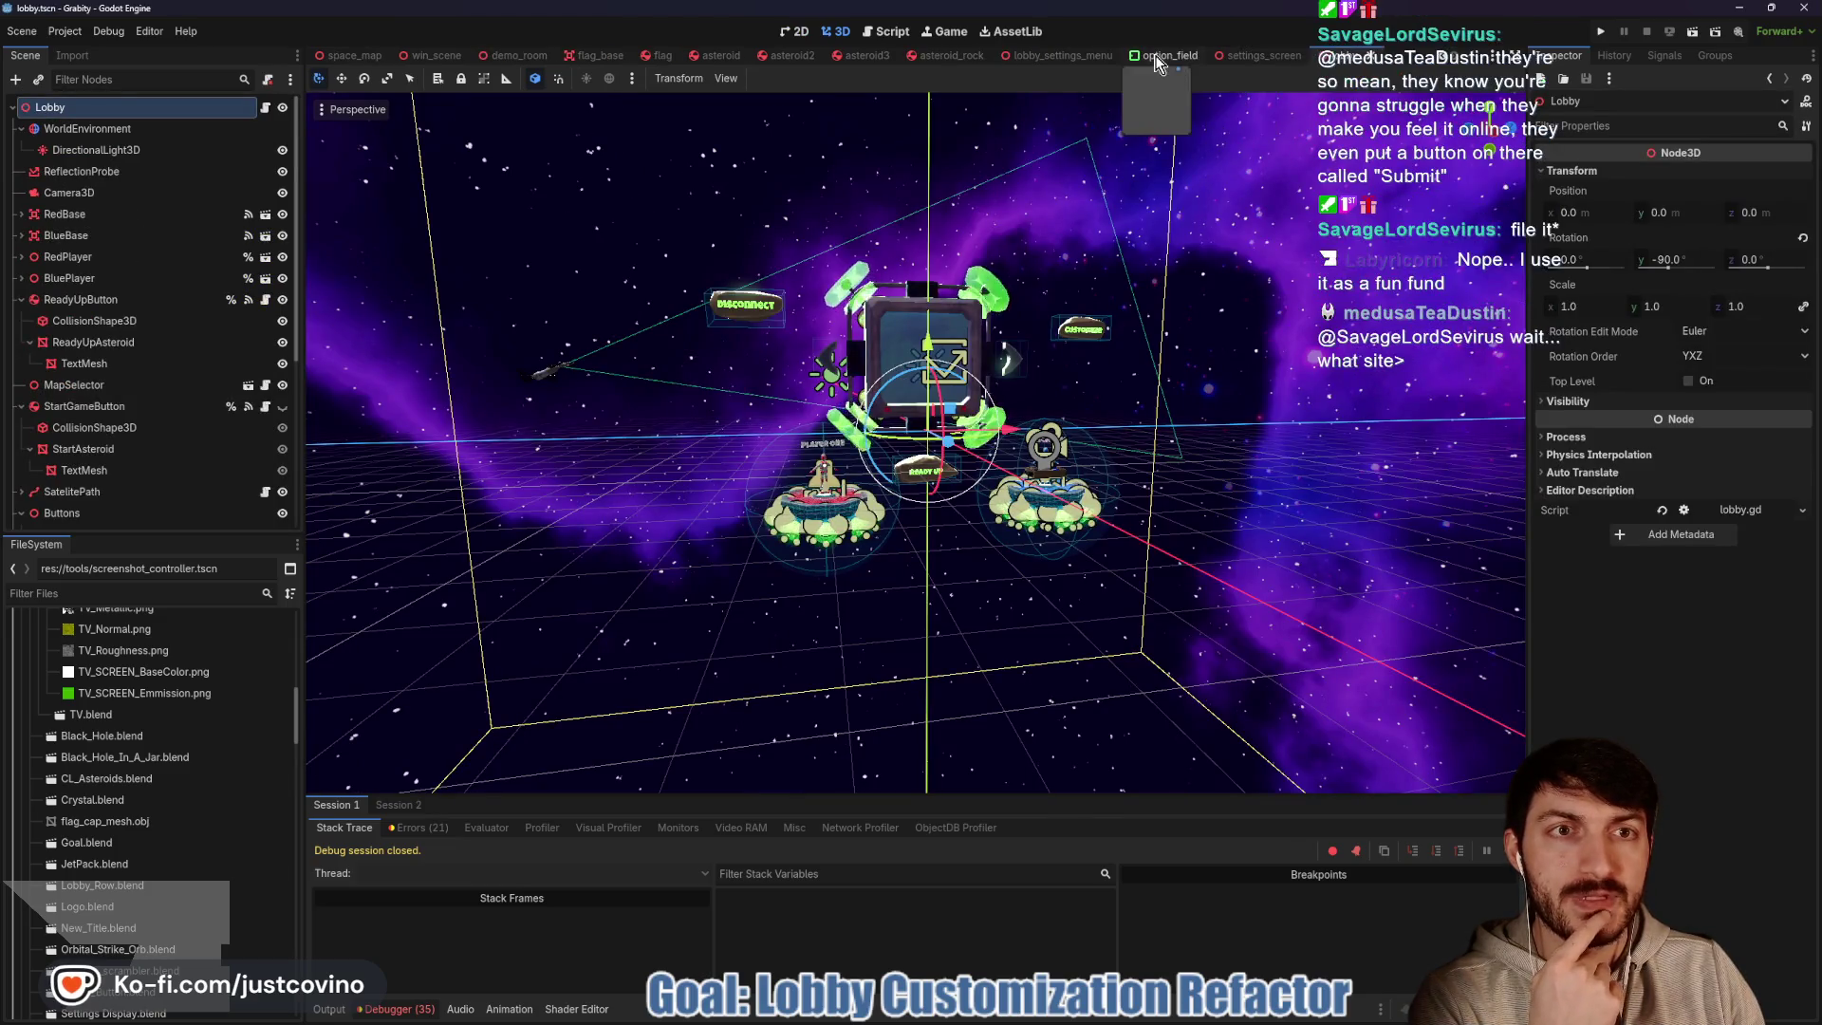
click(1061, 56)
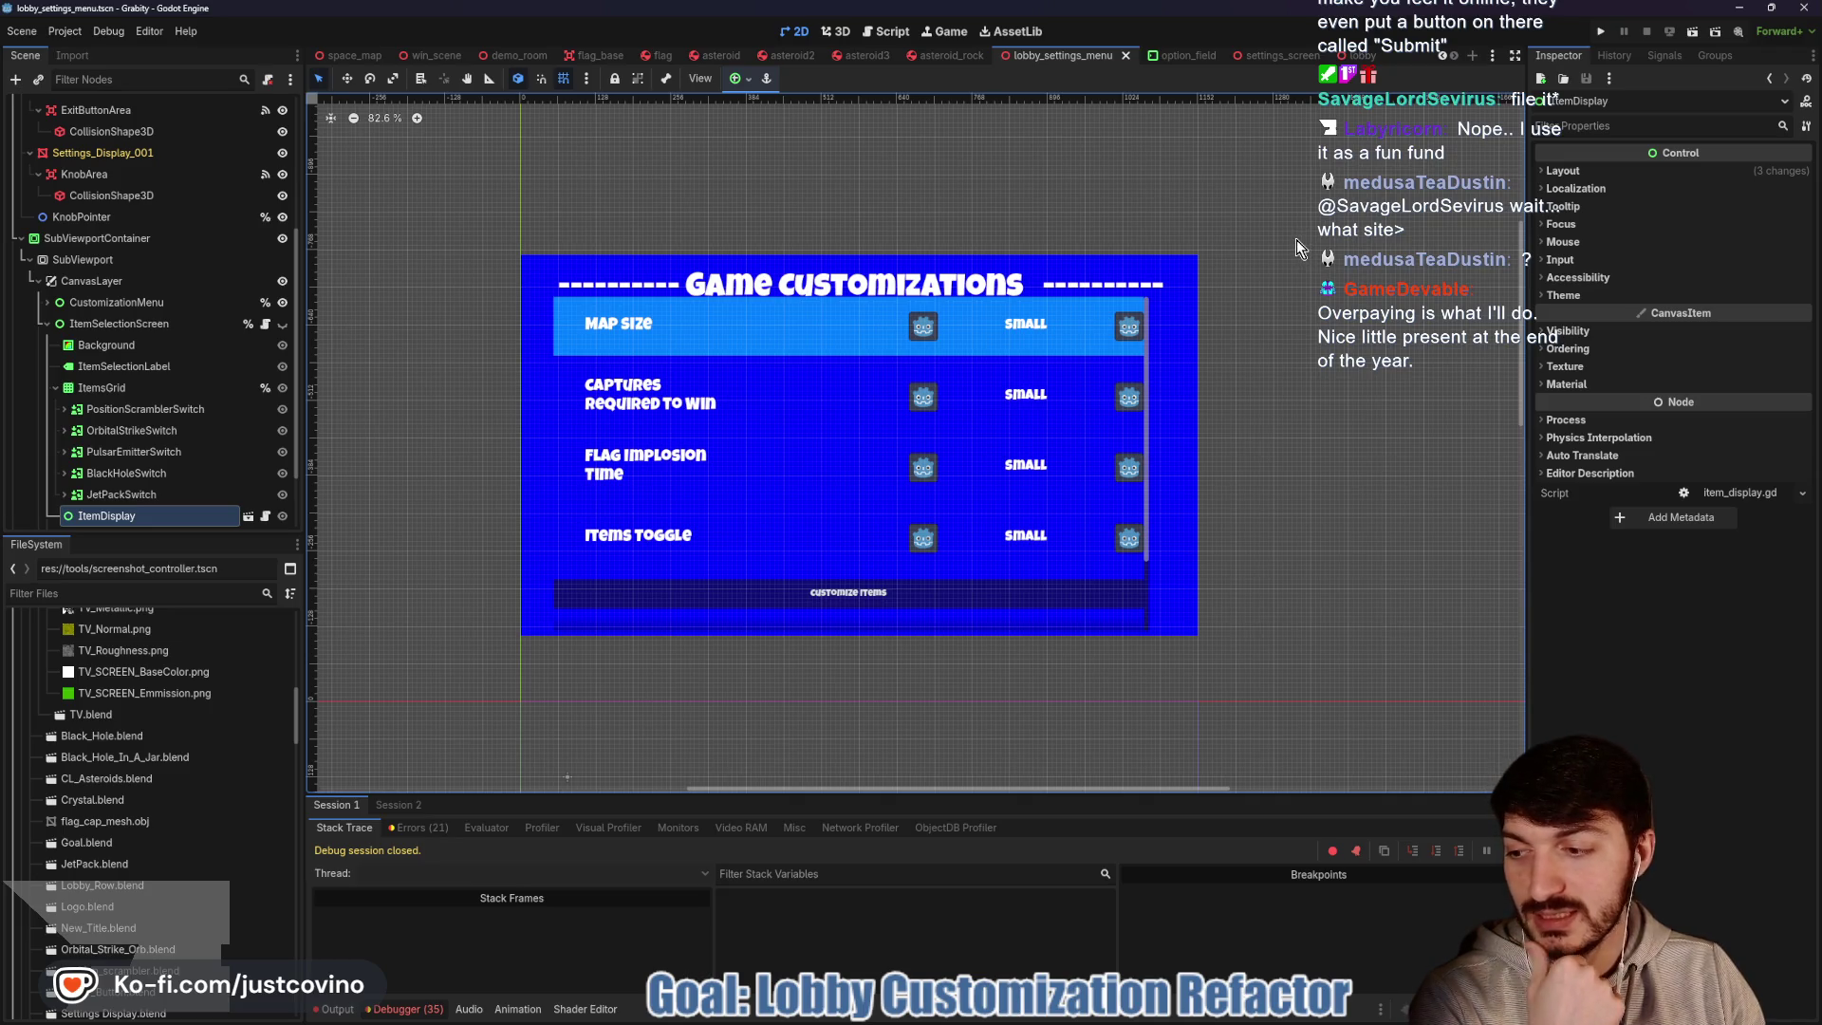
click(1601, 31)
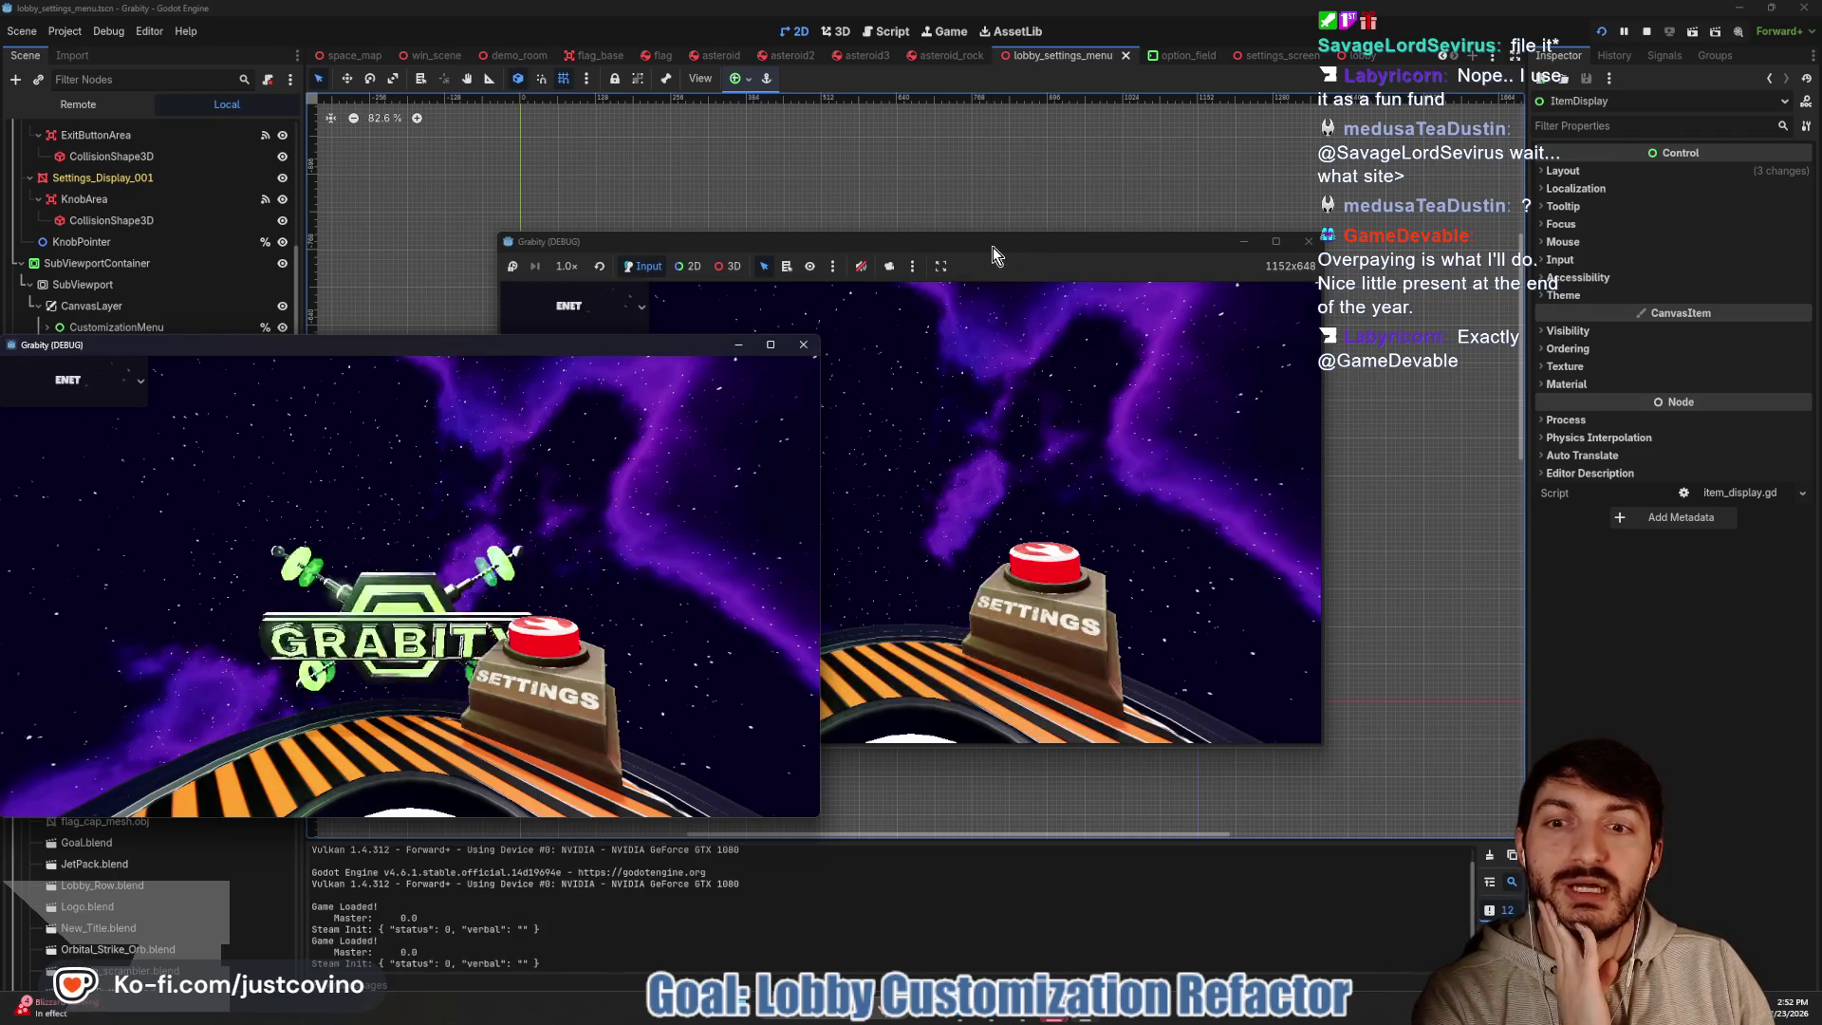
Host a private lobby in the game and open the Customize Items selection screen
mouse_move(988, 247)
mouse_down()
mouse_move(907, 233)
mouse_move(1023, 207)
mouse_up()
click(848, 372)
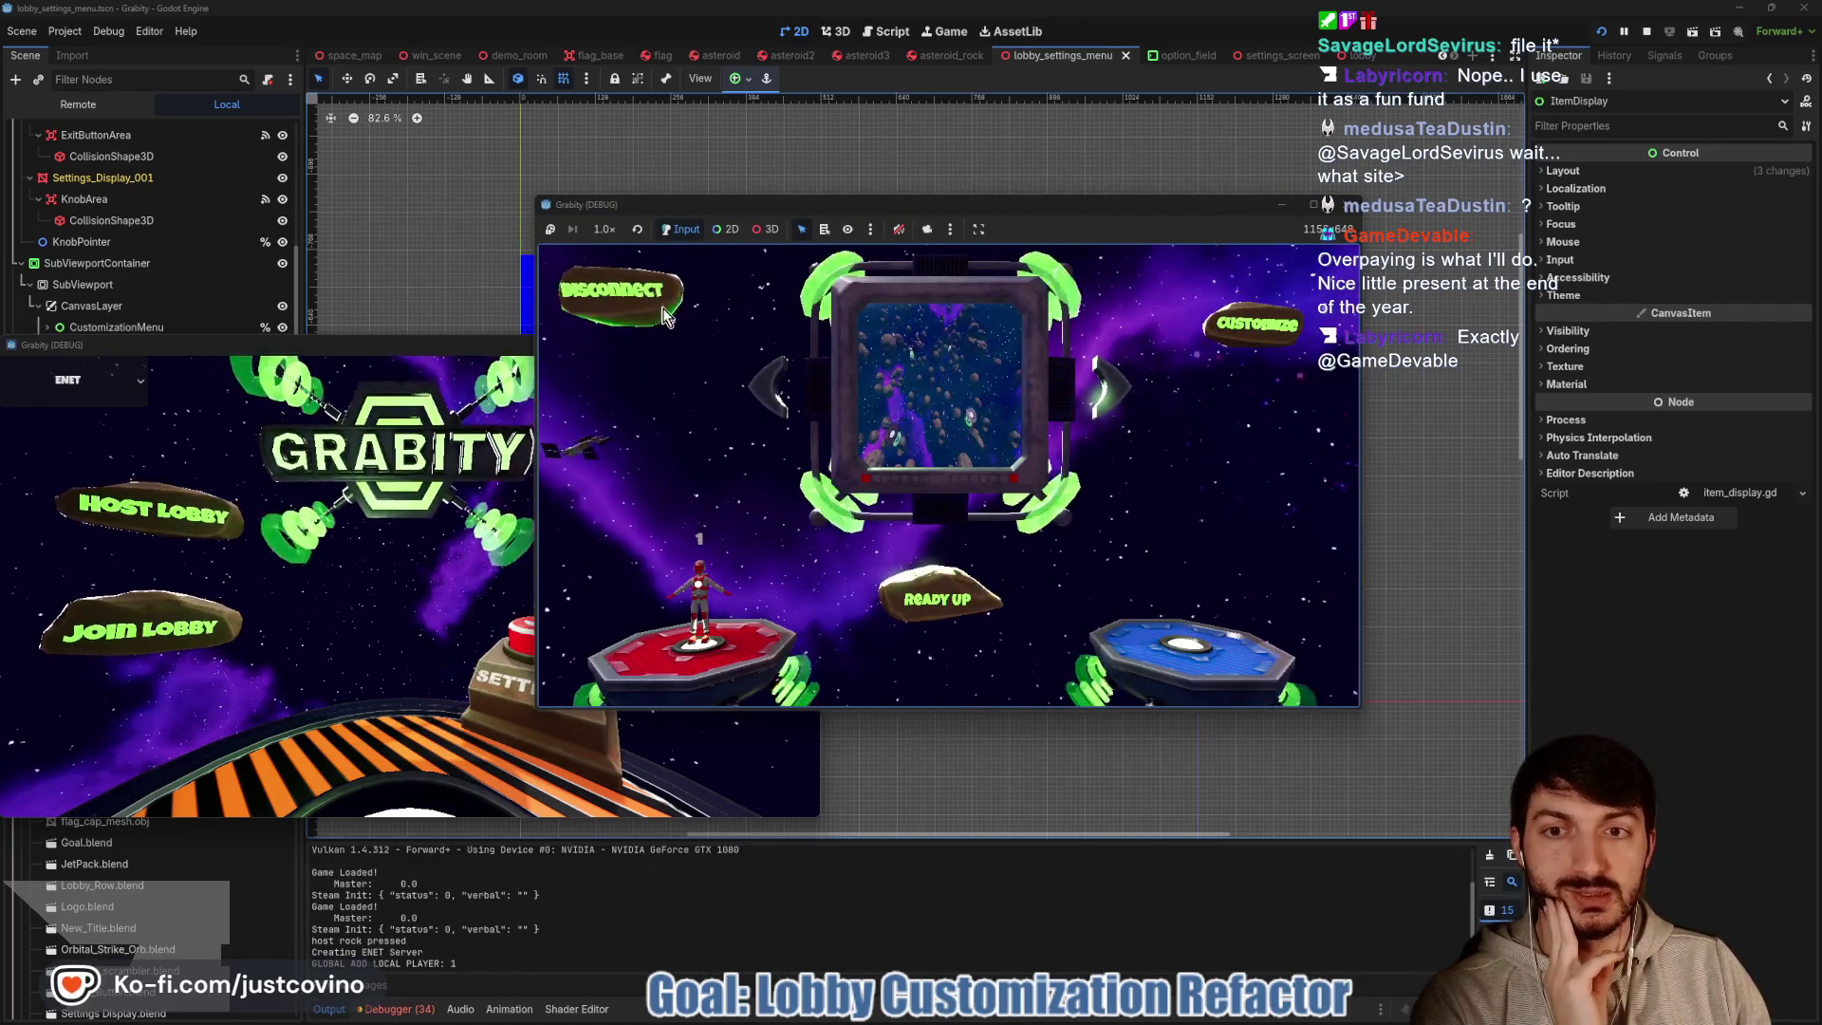
click(1258, 332)
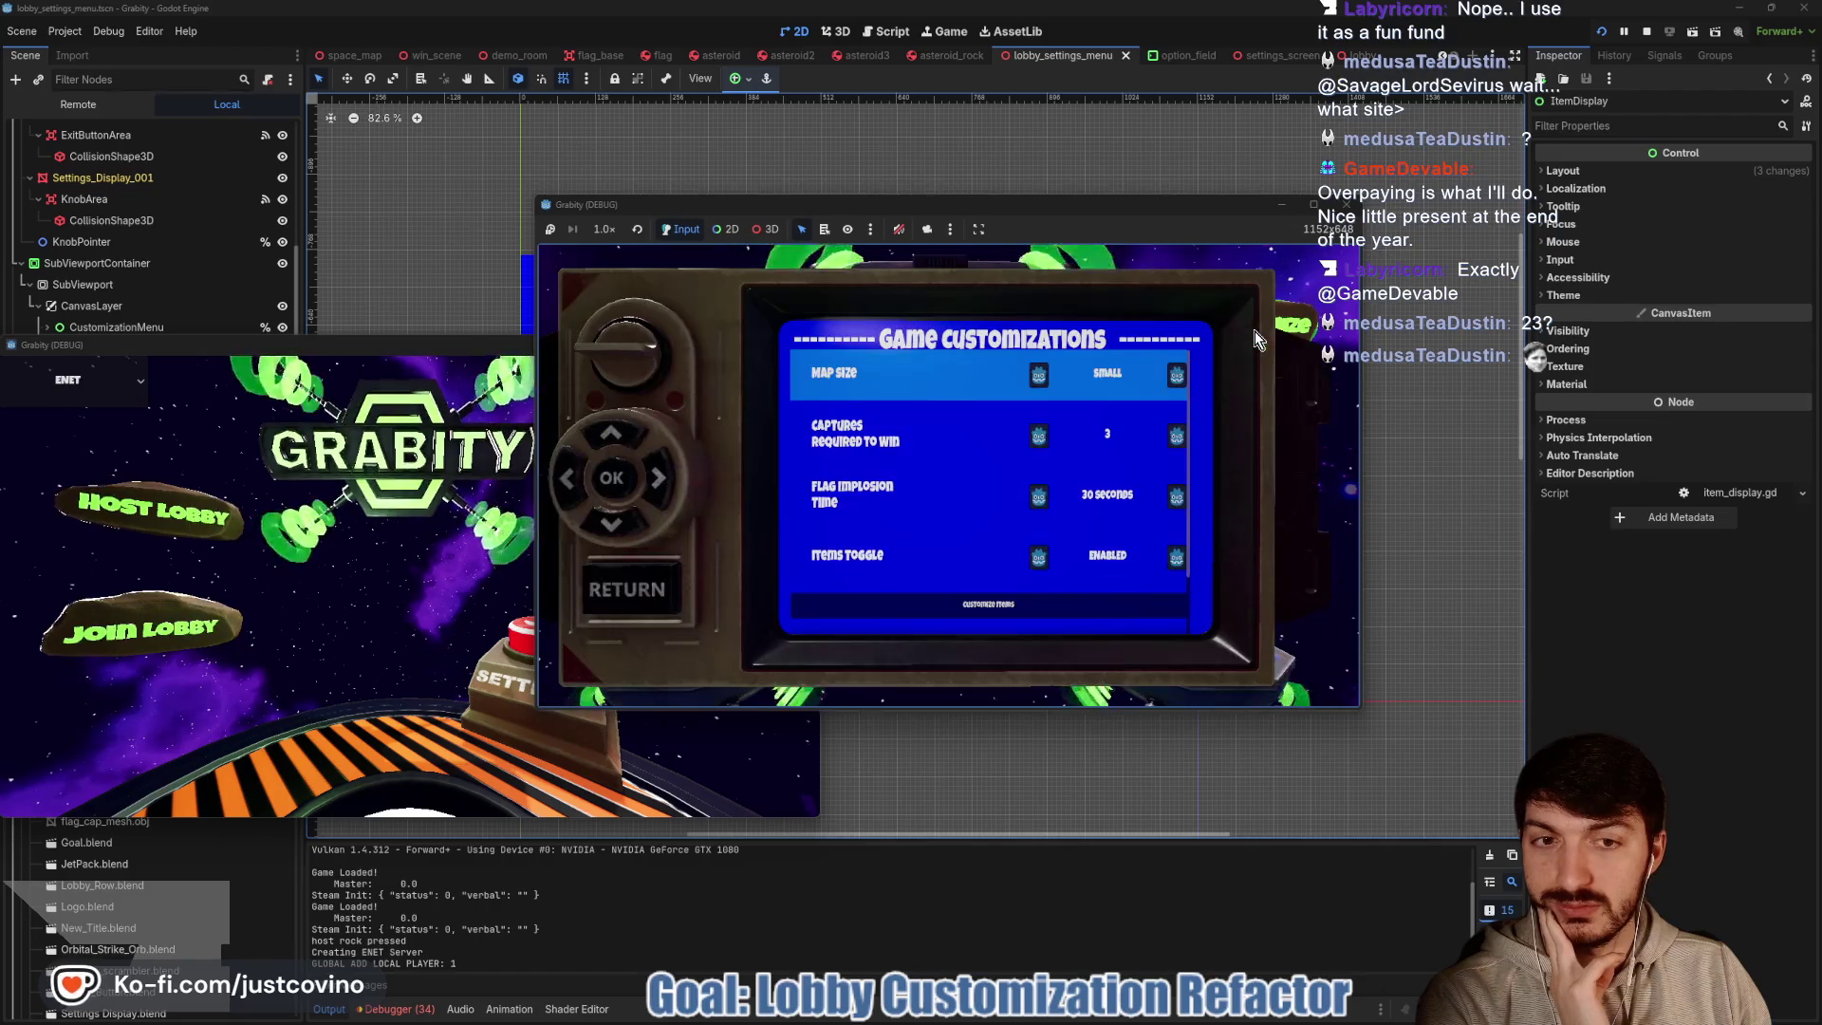
scroll(1212, 339, down, 1)
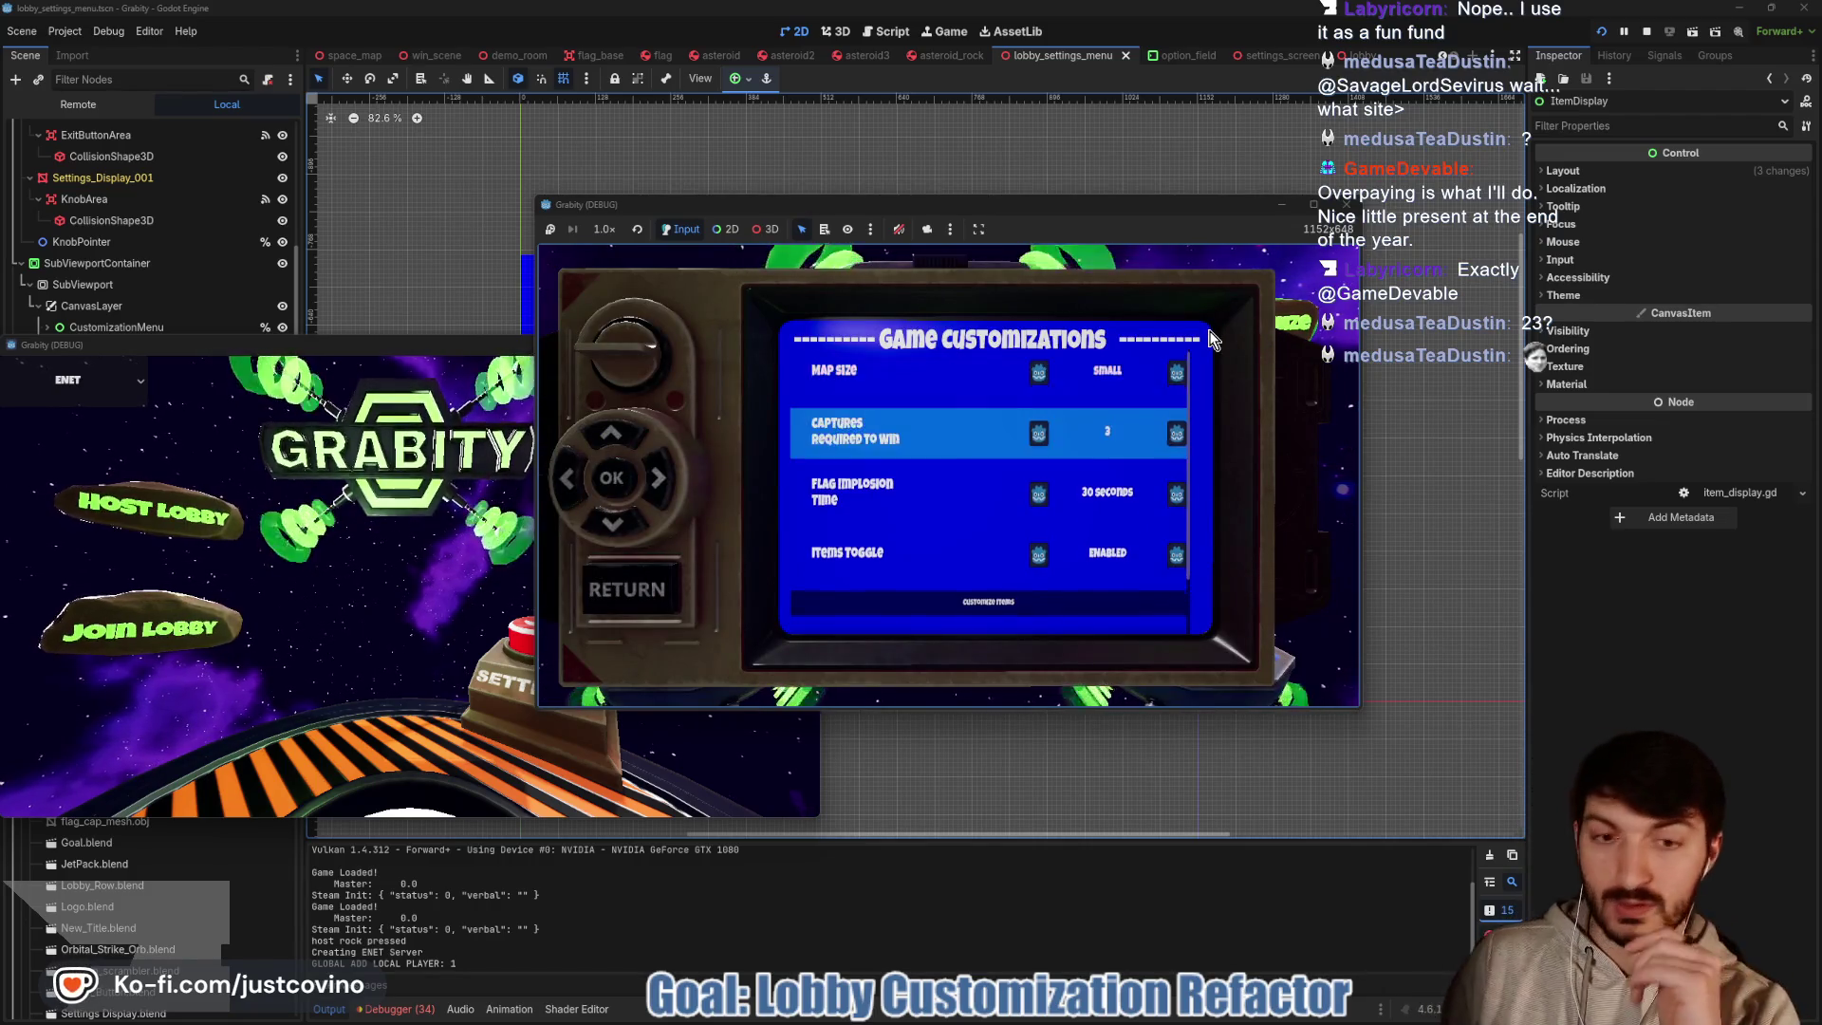
key(Return)
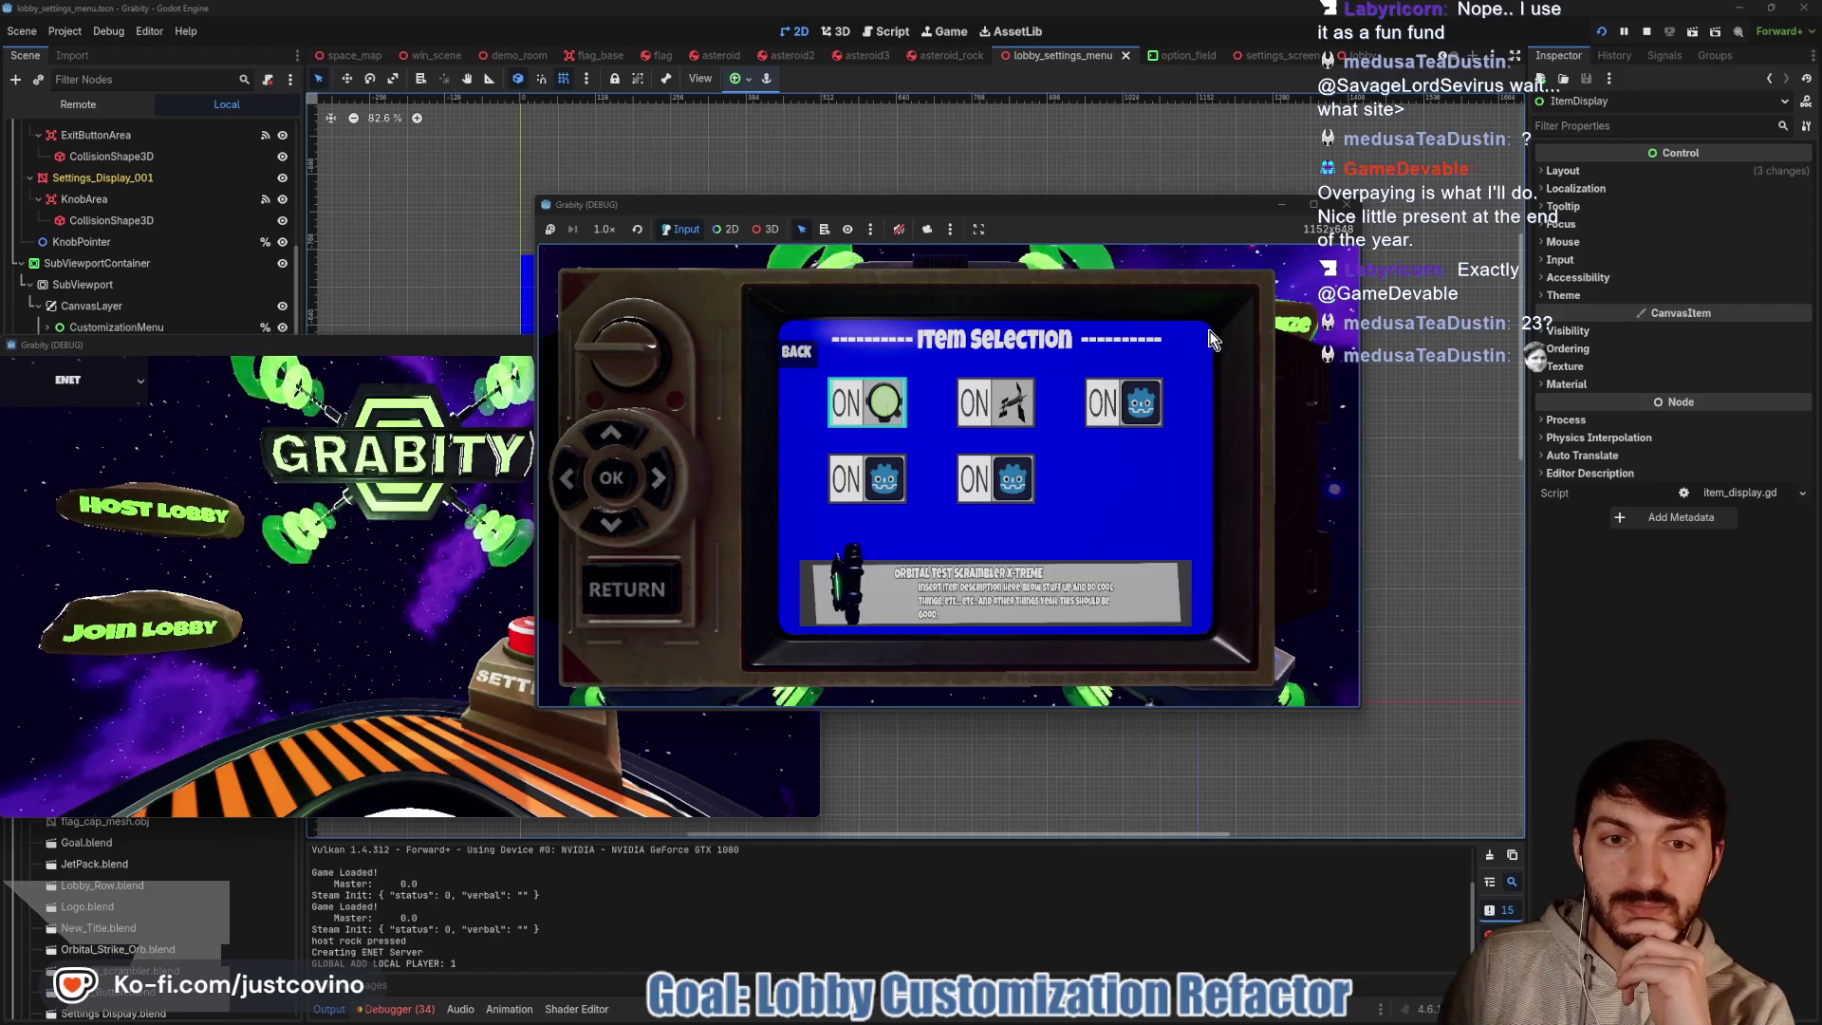
Toggle the first and second items off, then move focus between the second and third items
key(Return)
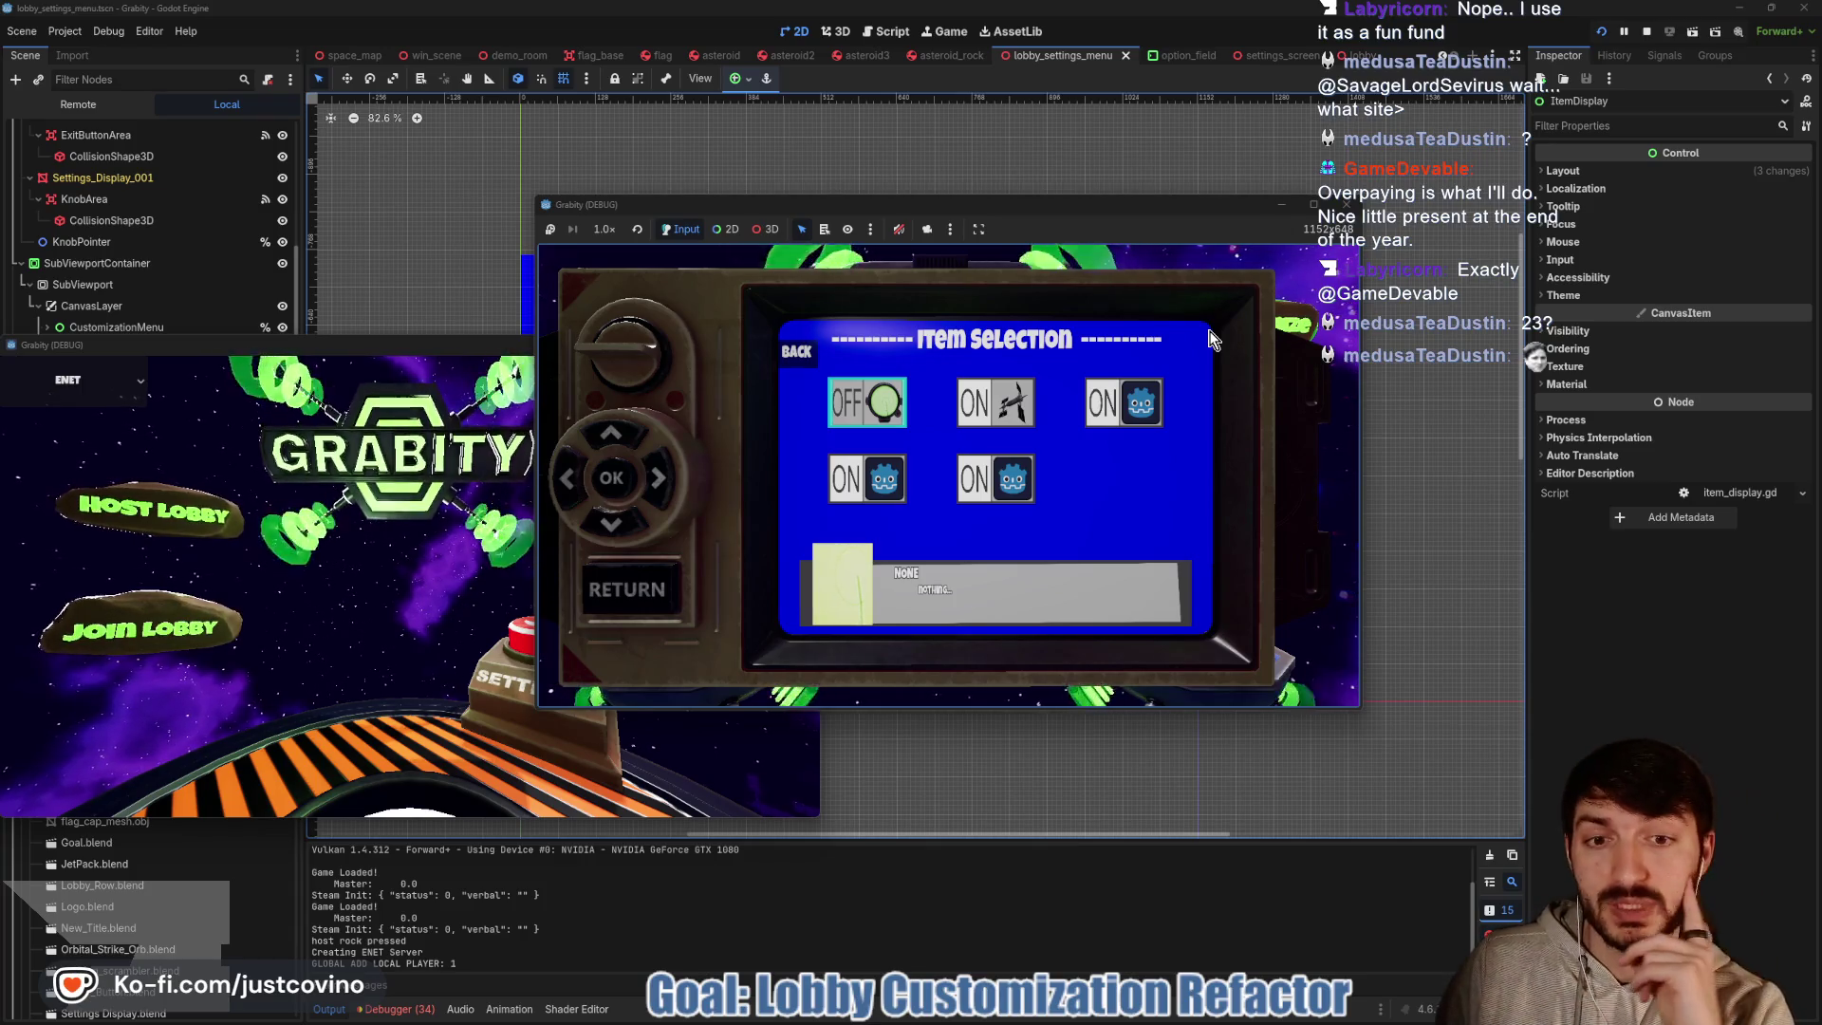
key(Right)
key(Return)
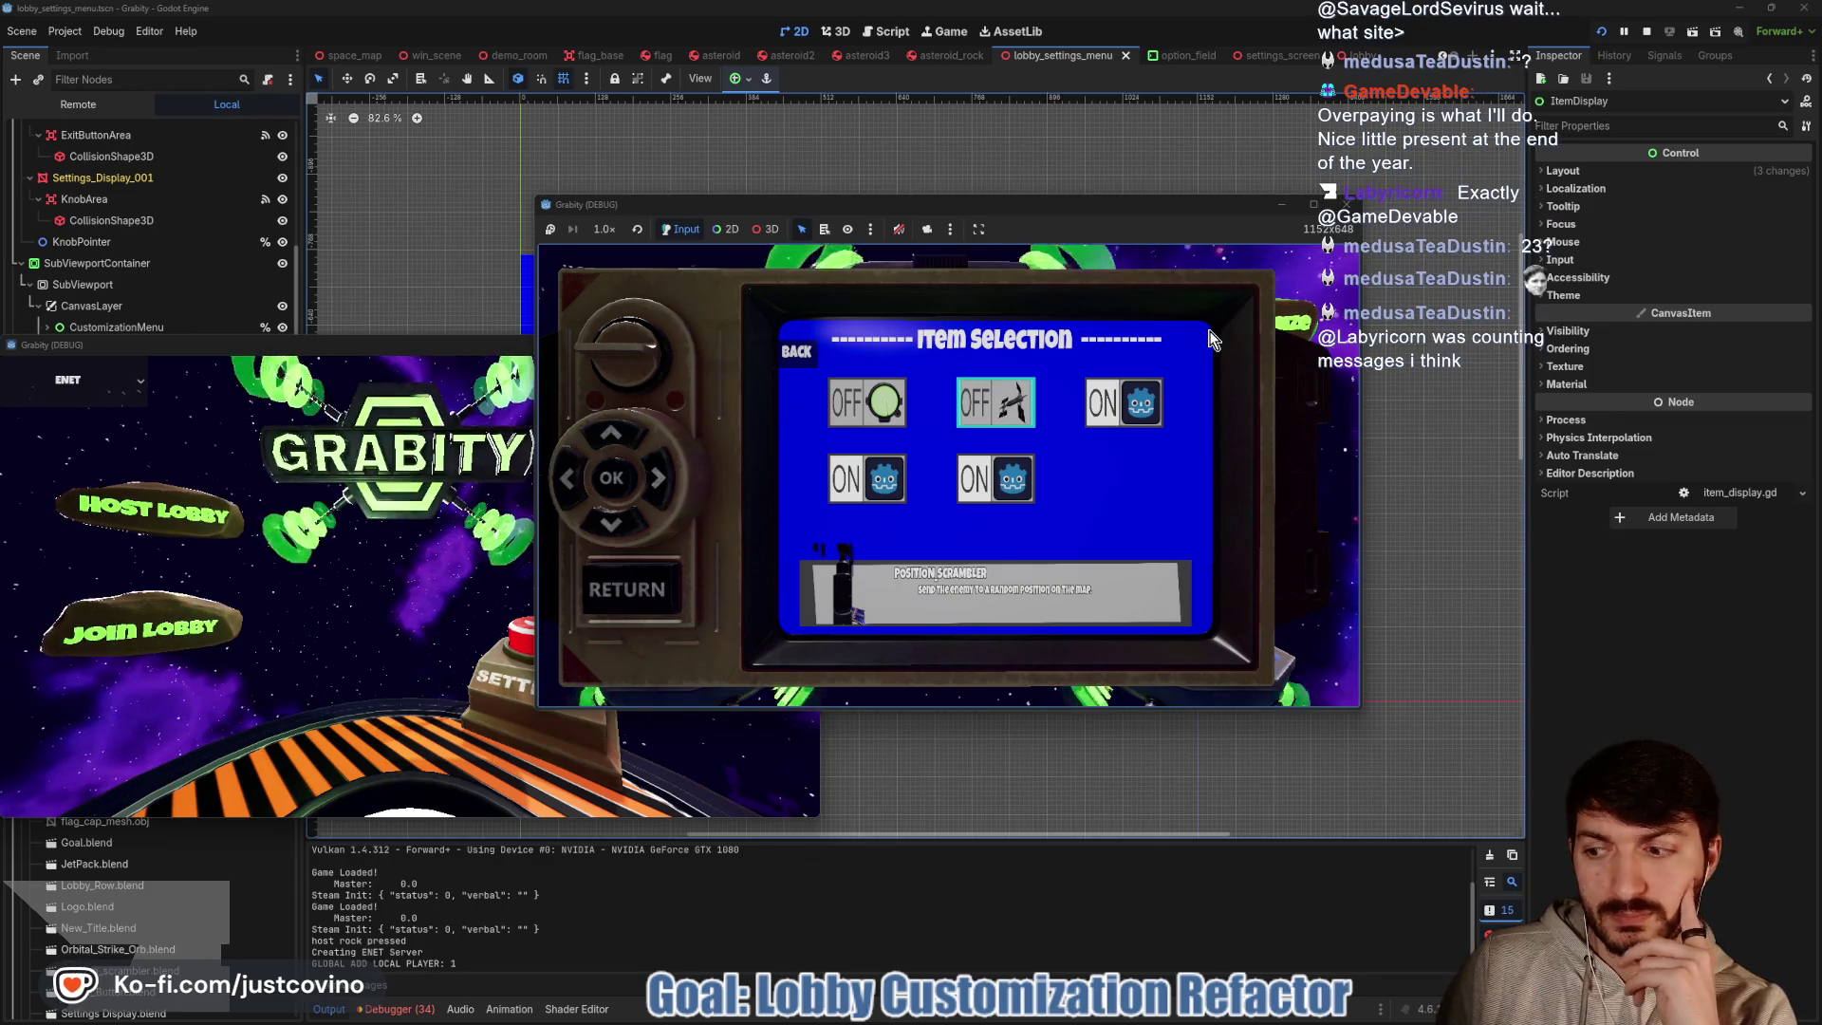
key(Right)
key(Left)
key(Right)
key(Left)
key(Right)
key(Left)
key(Right)
key(Left)
key(Right)
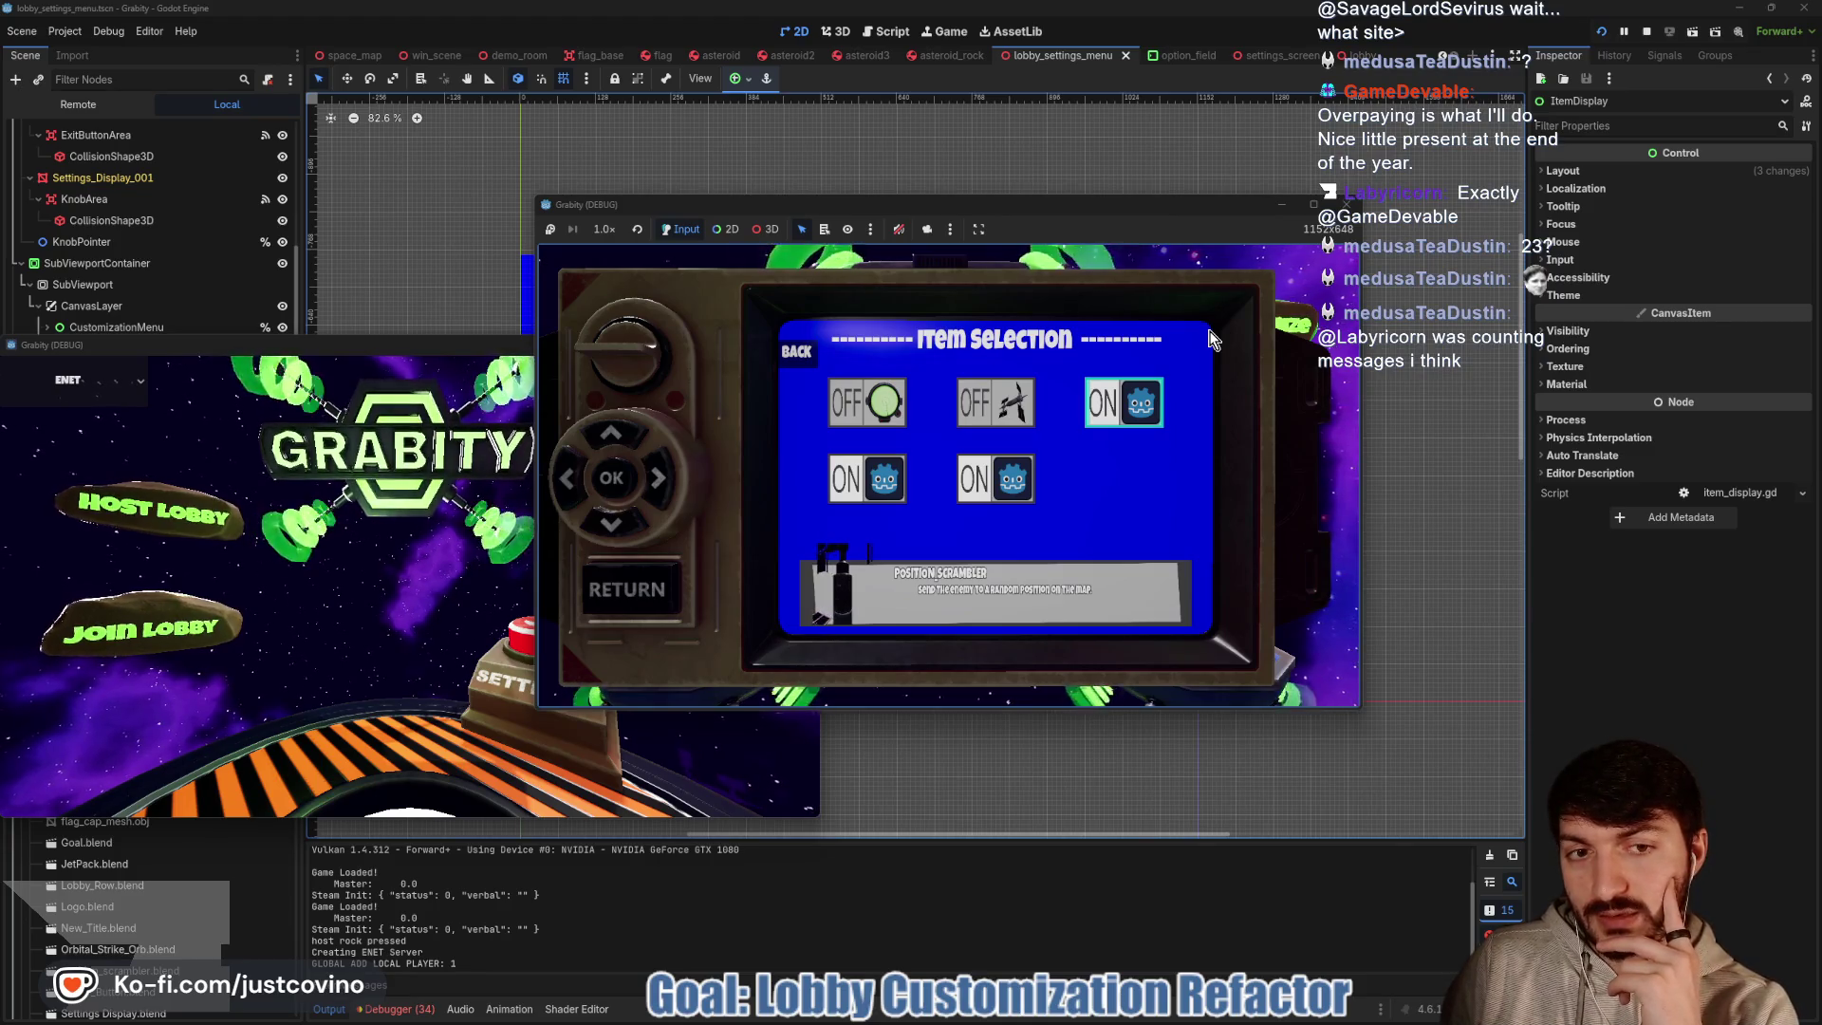
Toggle Orbital Strike off and back on, toggle the fourth item off, and switch the first item on
key(Return)
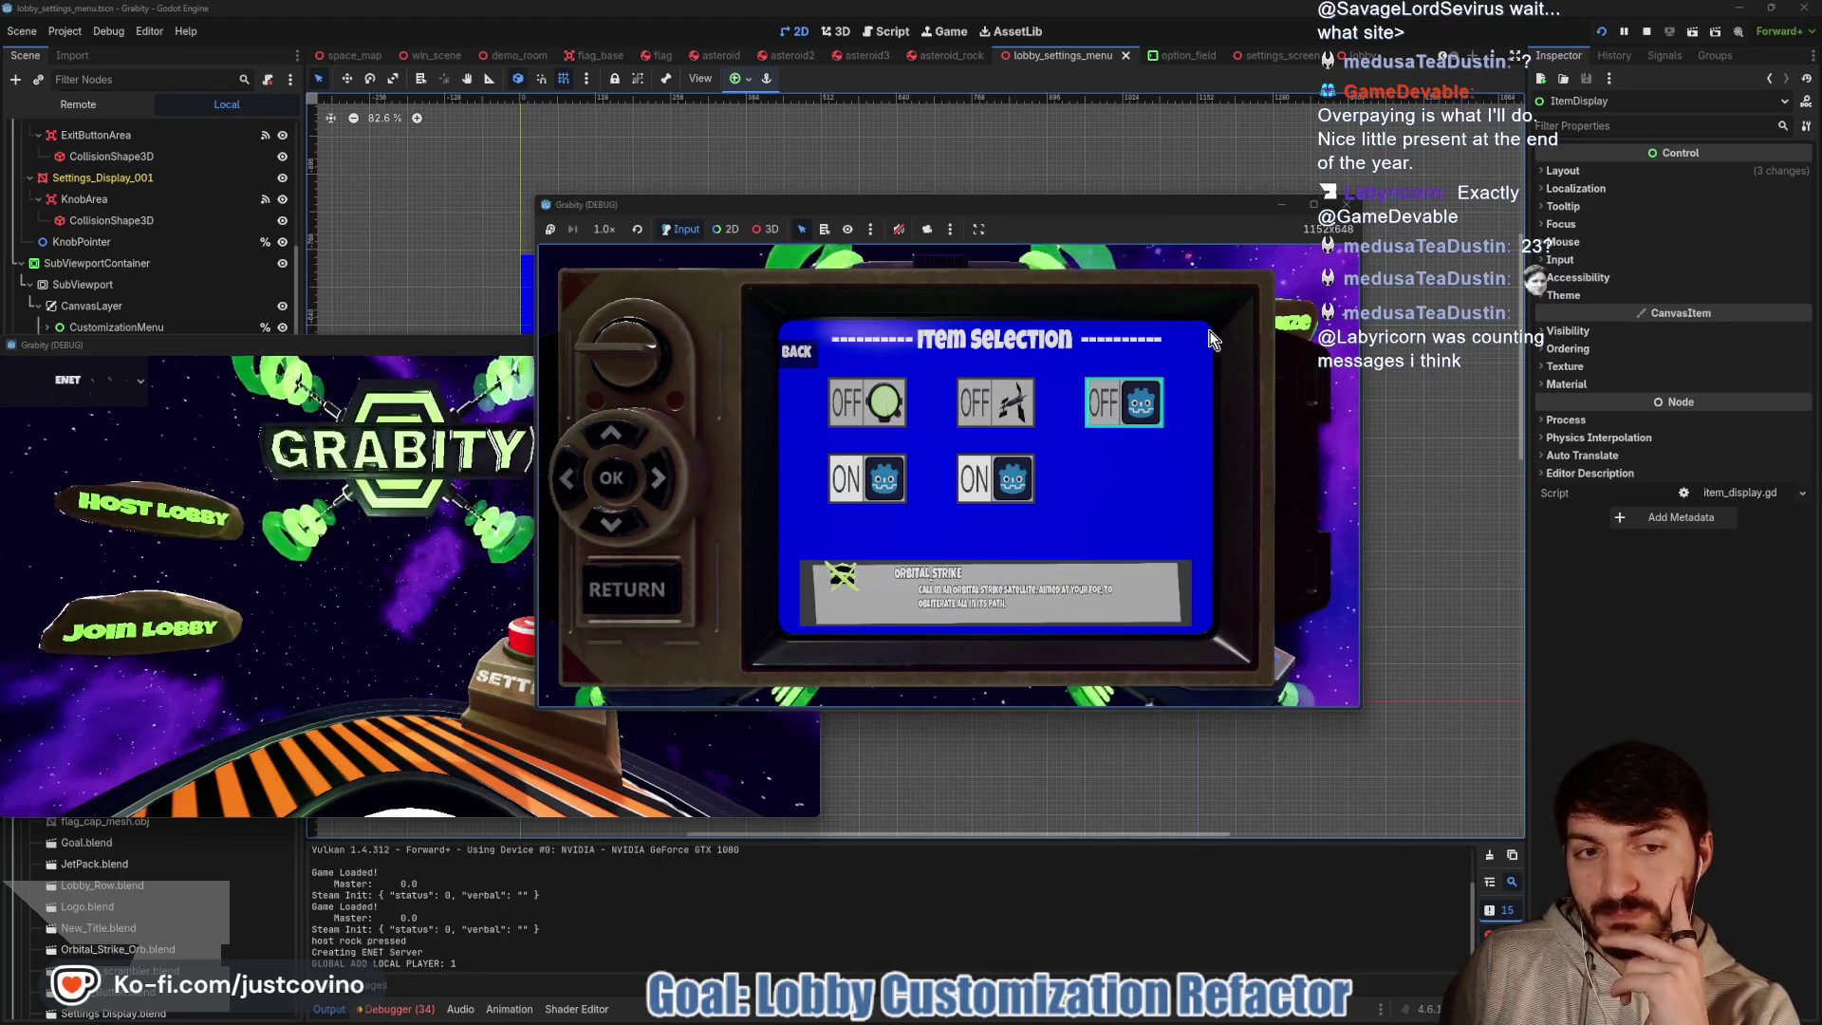
key(Return)
key(Left)
key(Down)
key(Return)
key(Return)
key(Left)
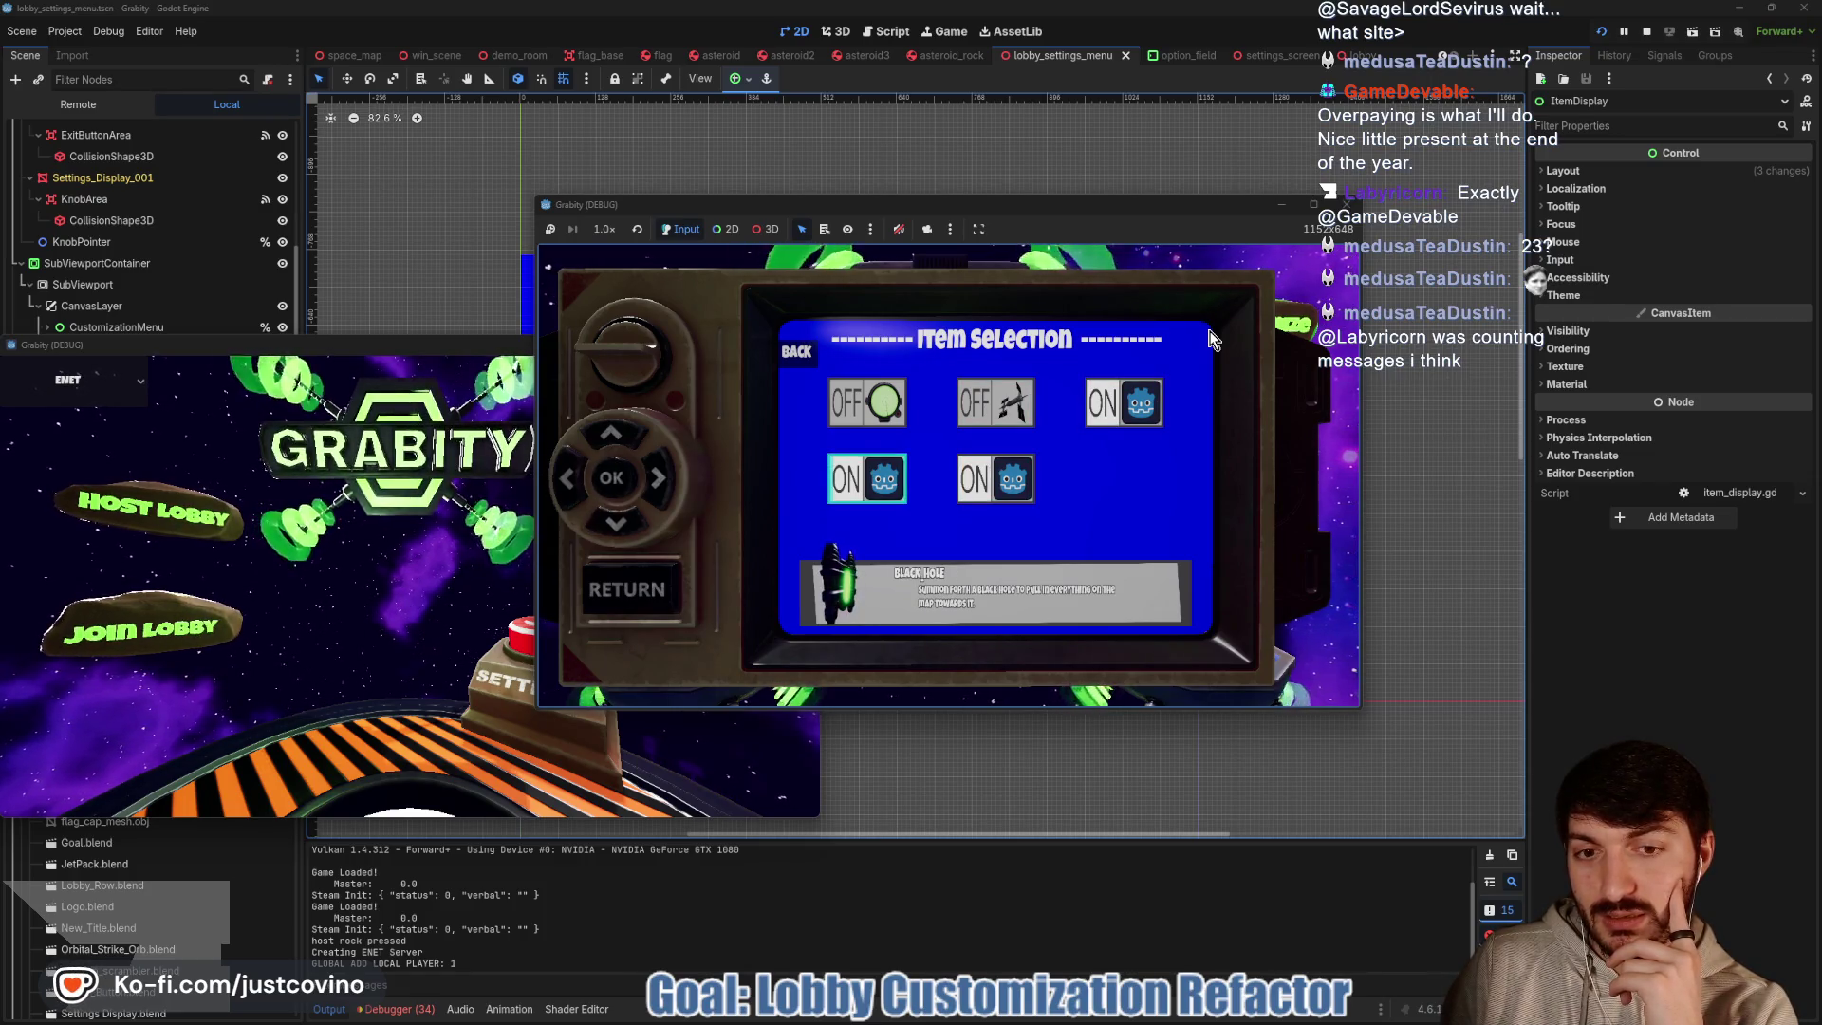
key(Return)
key(Return)
key(Up)
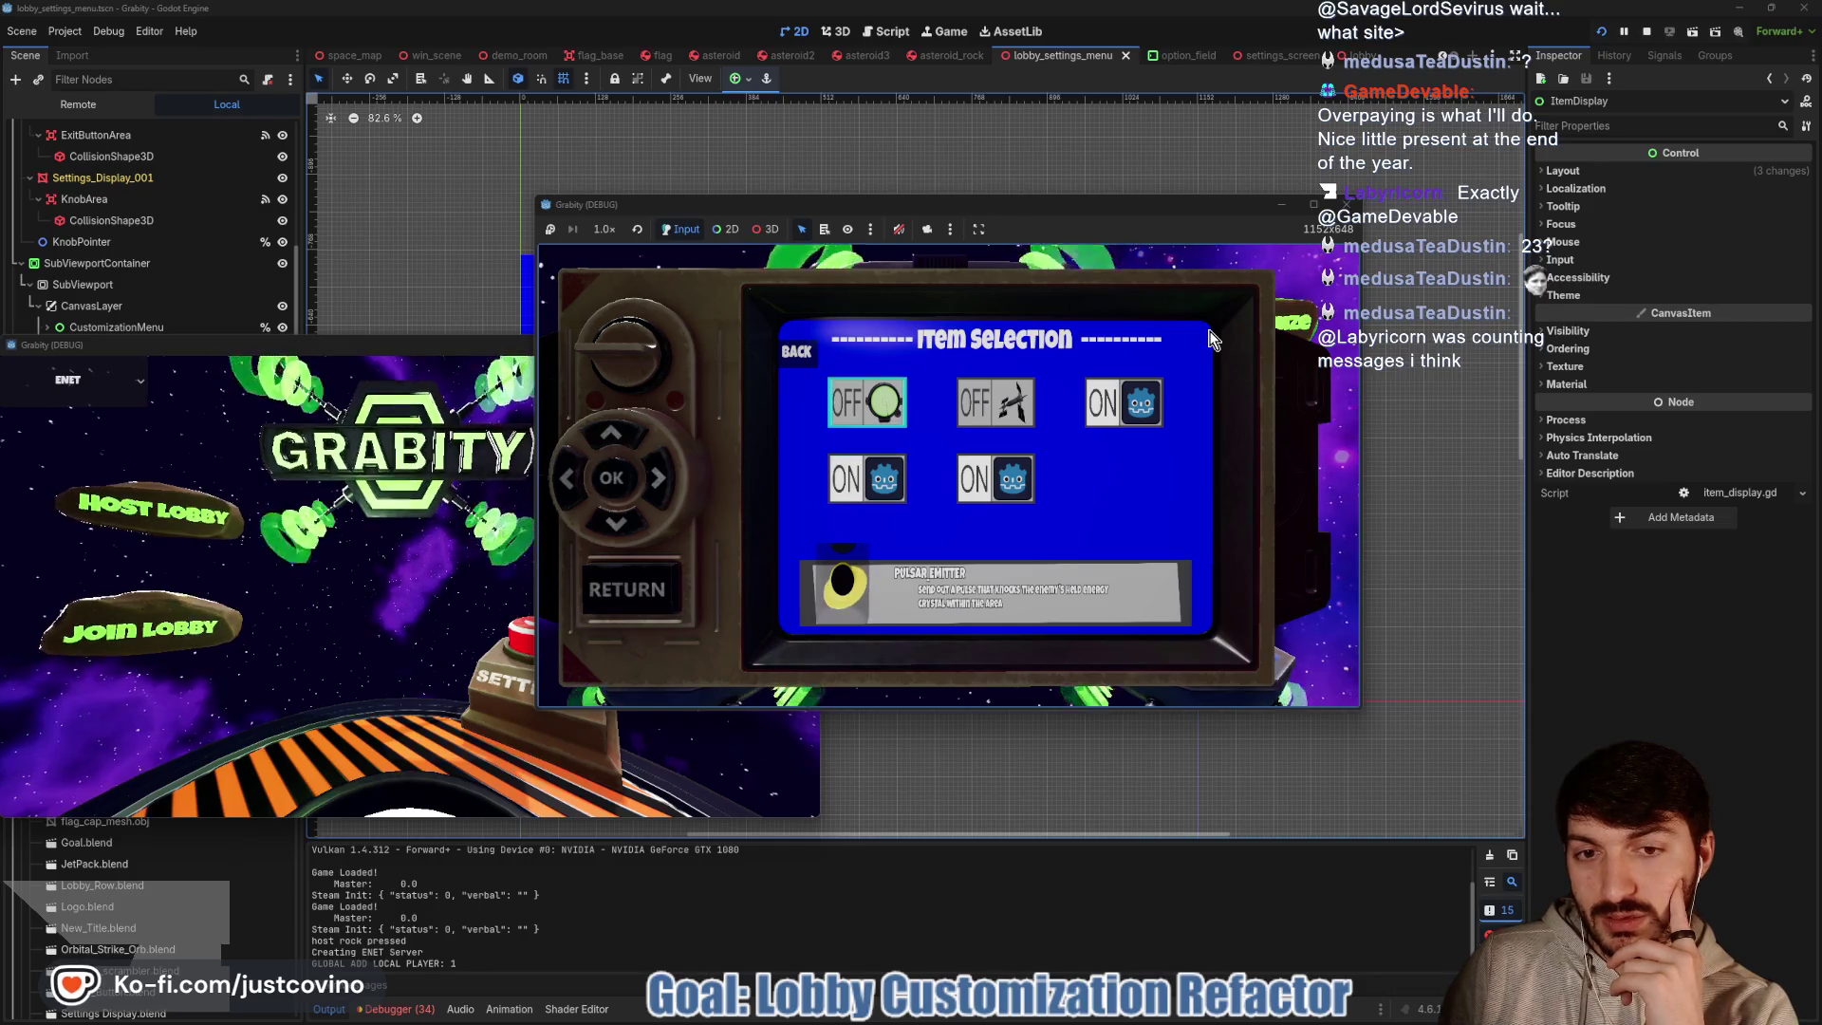
key(Return)
Move focus between the first item, the second item and Pulsar Emitter, watching the description
key(Down)
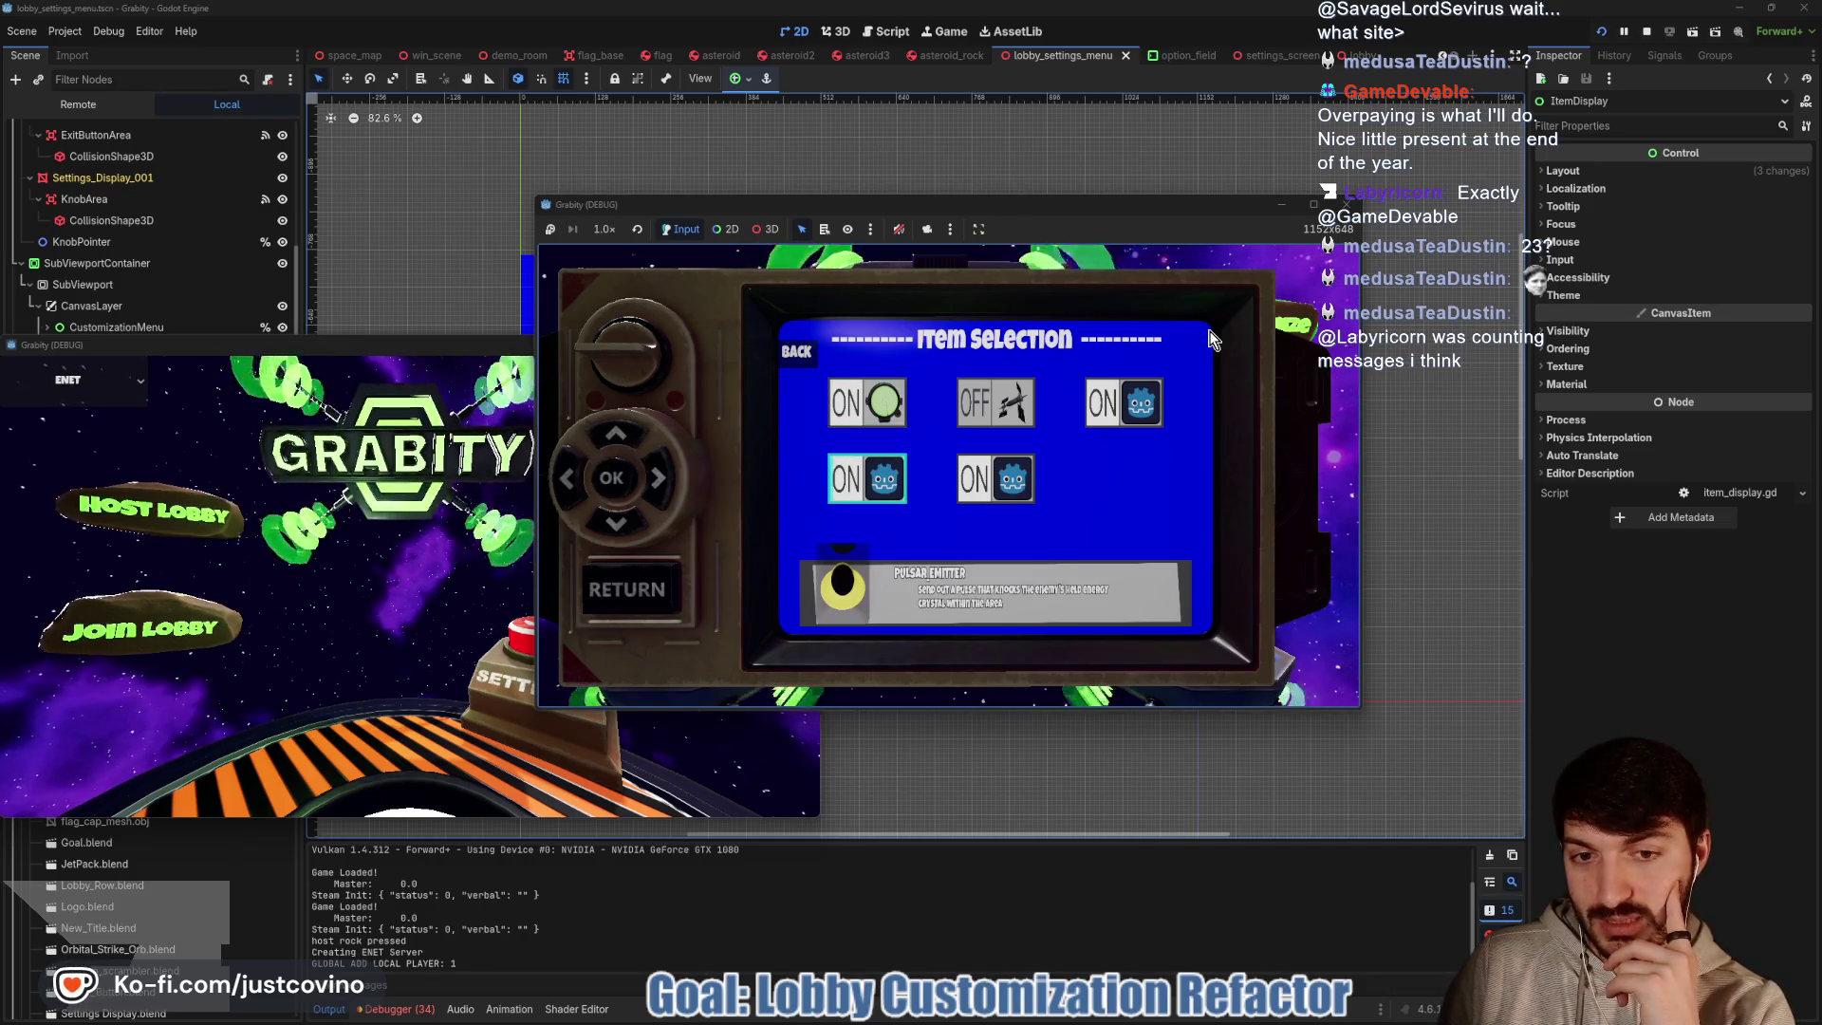
key(Up)
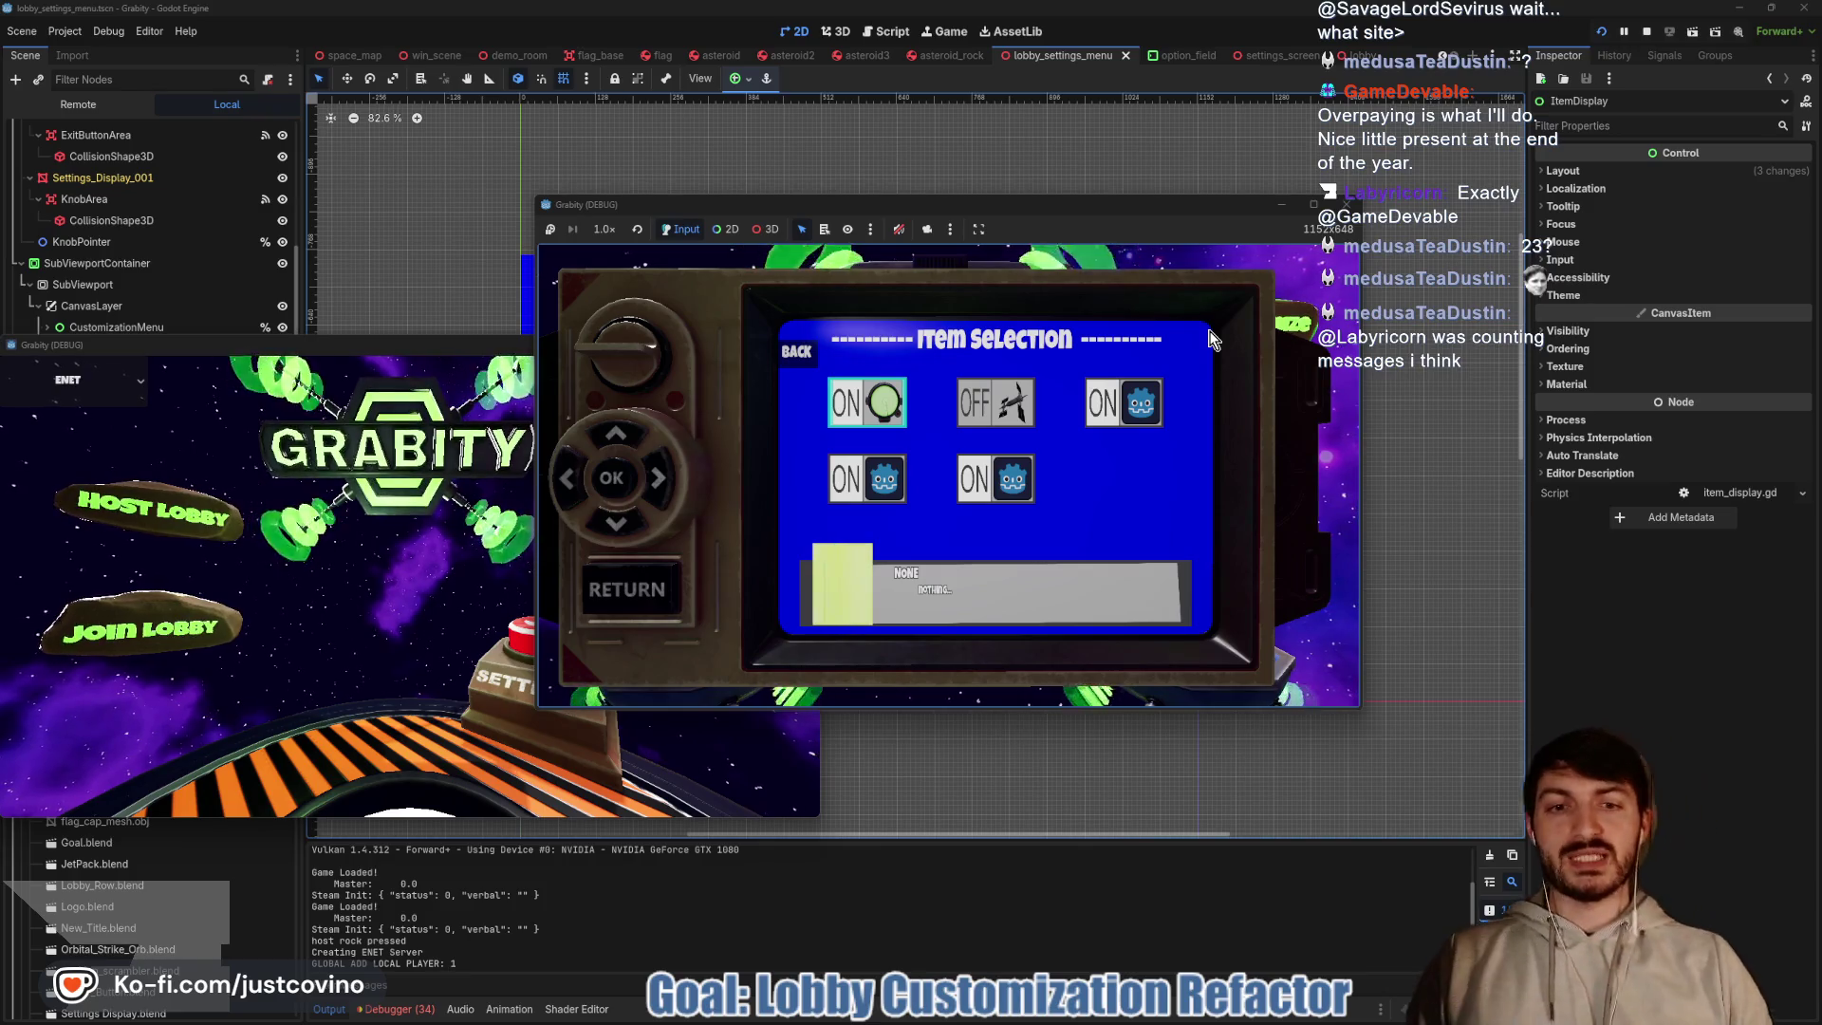
key(Right)
key(Left)
key(Right)
key(Left)
key(Down)
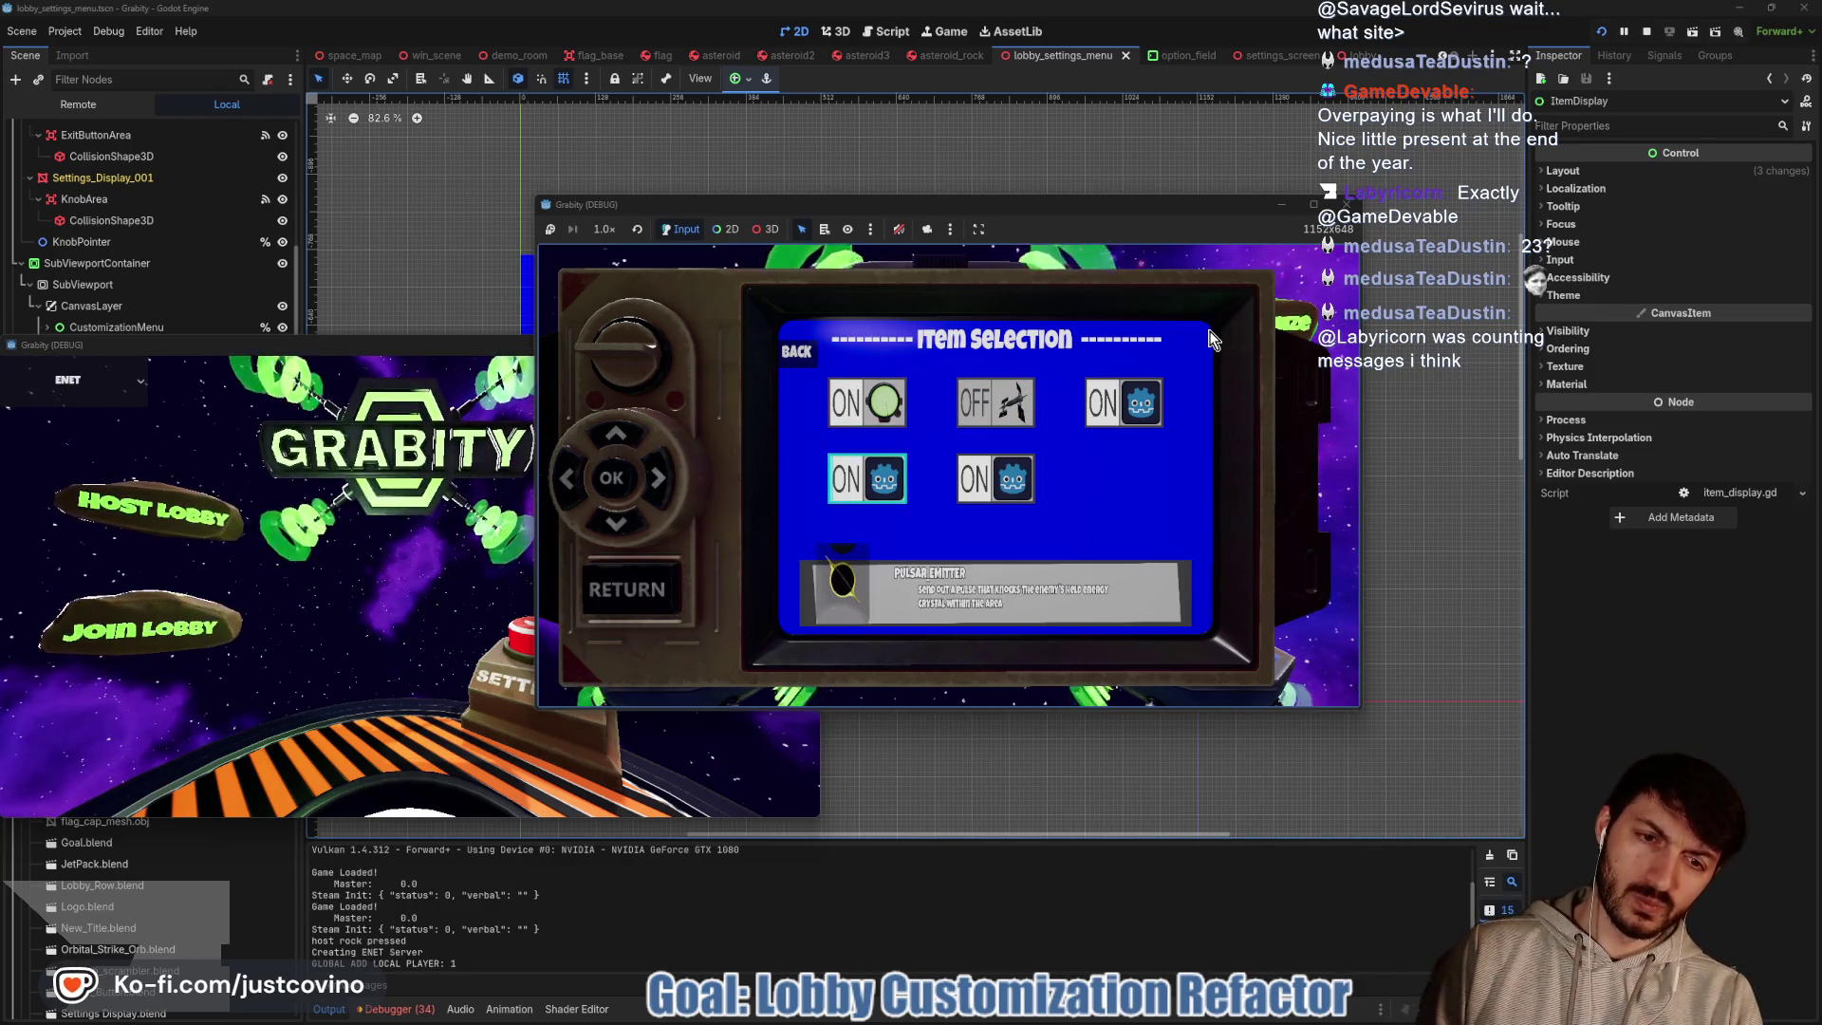
key(Up)
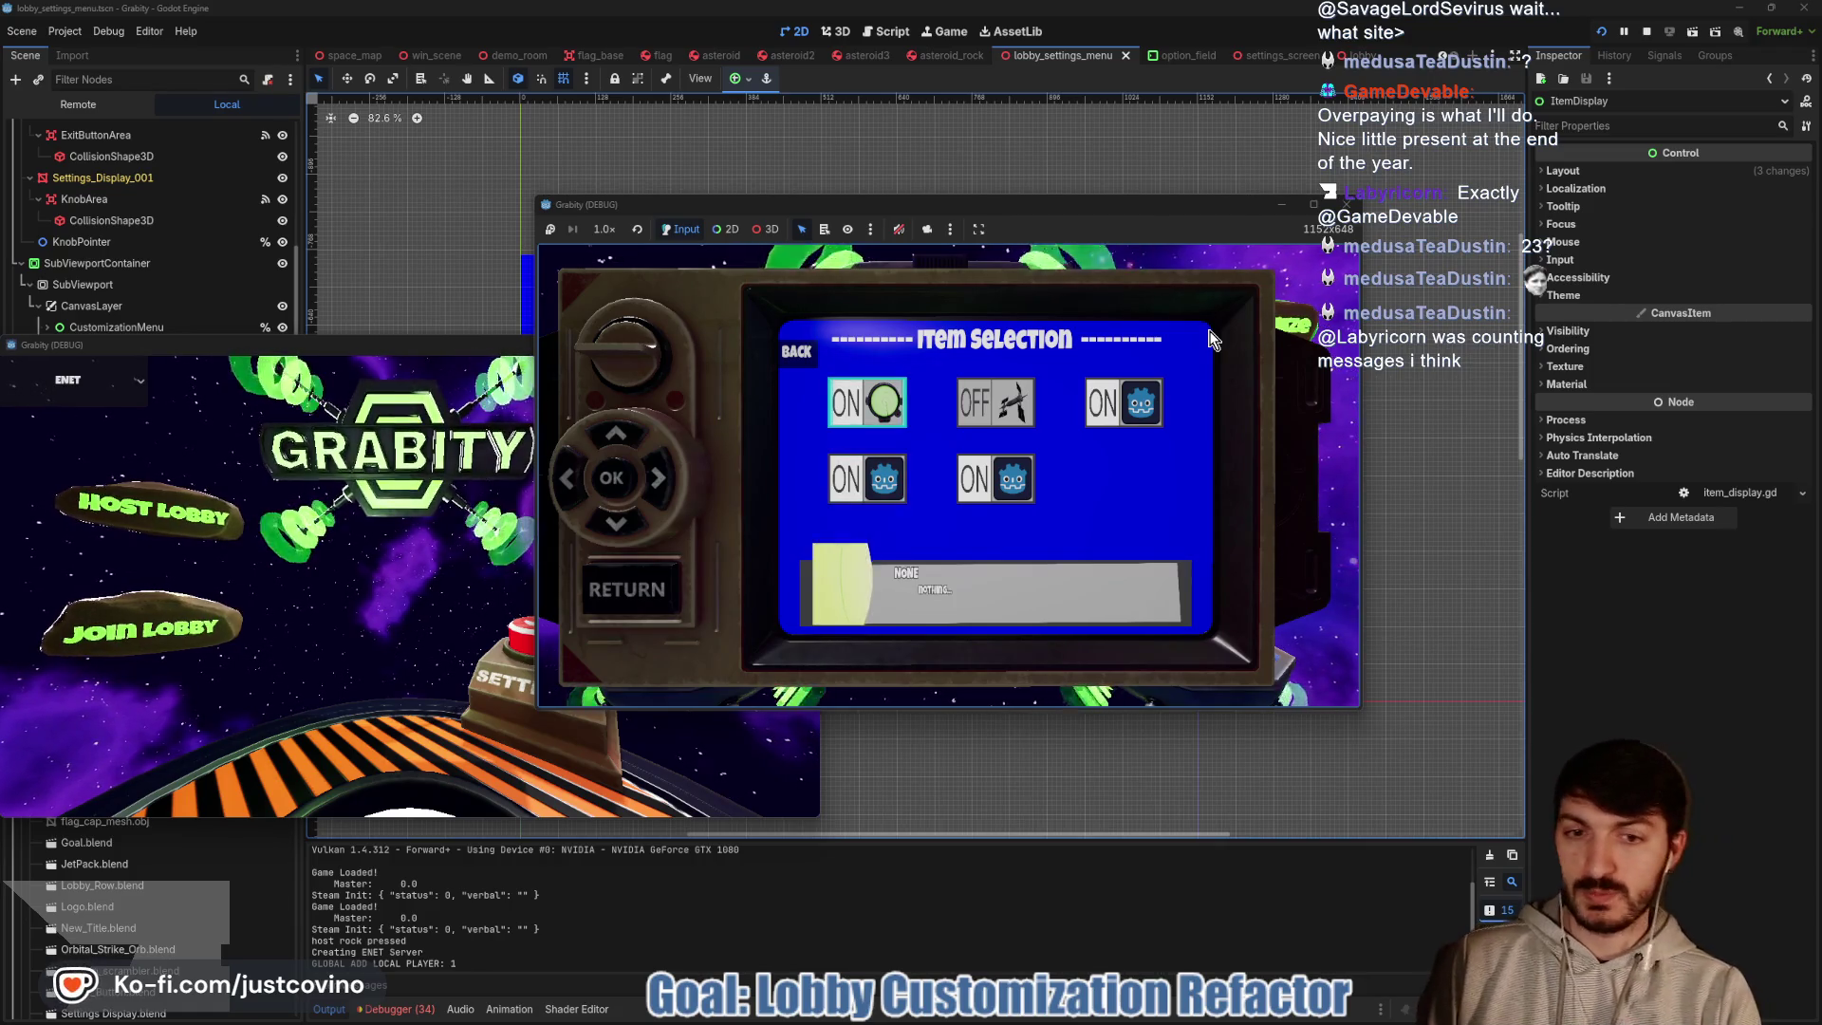
Focus Position Scrambler, then move between the second and third items to check the description updates
key(Down)
key(Right)
key(Up)
key(Down)
key(Up)
key(Right)
key(Left)
key(Right)
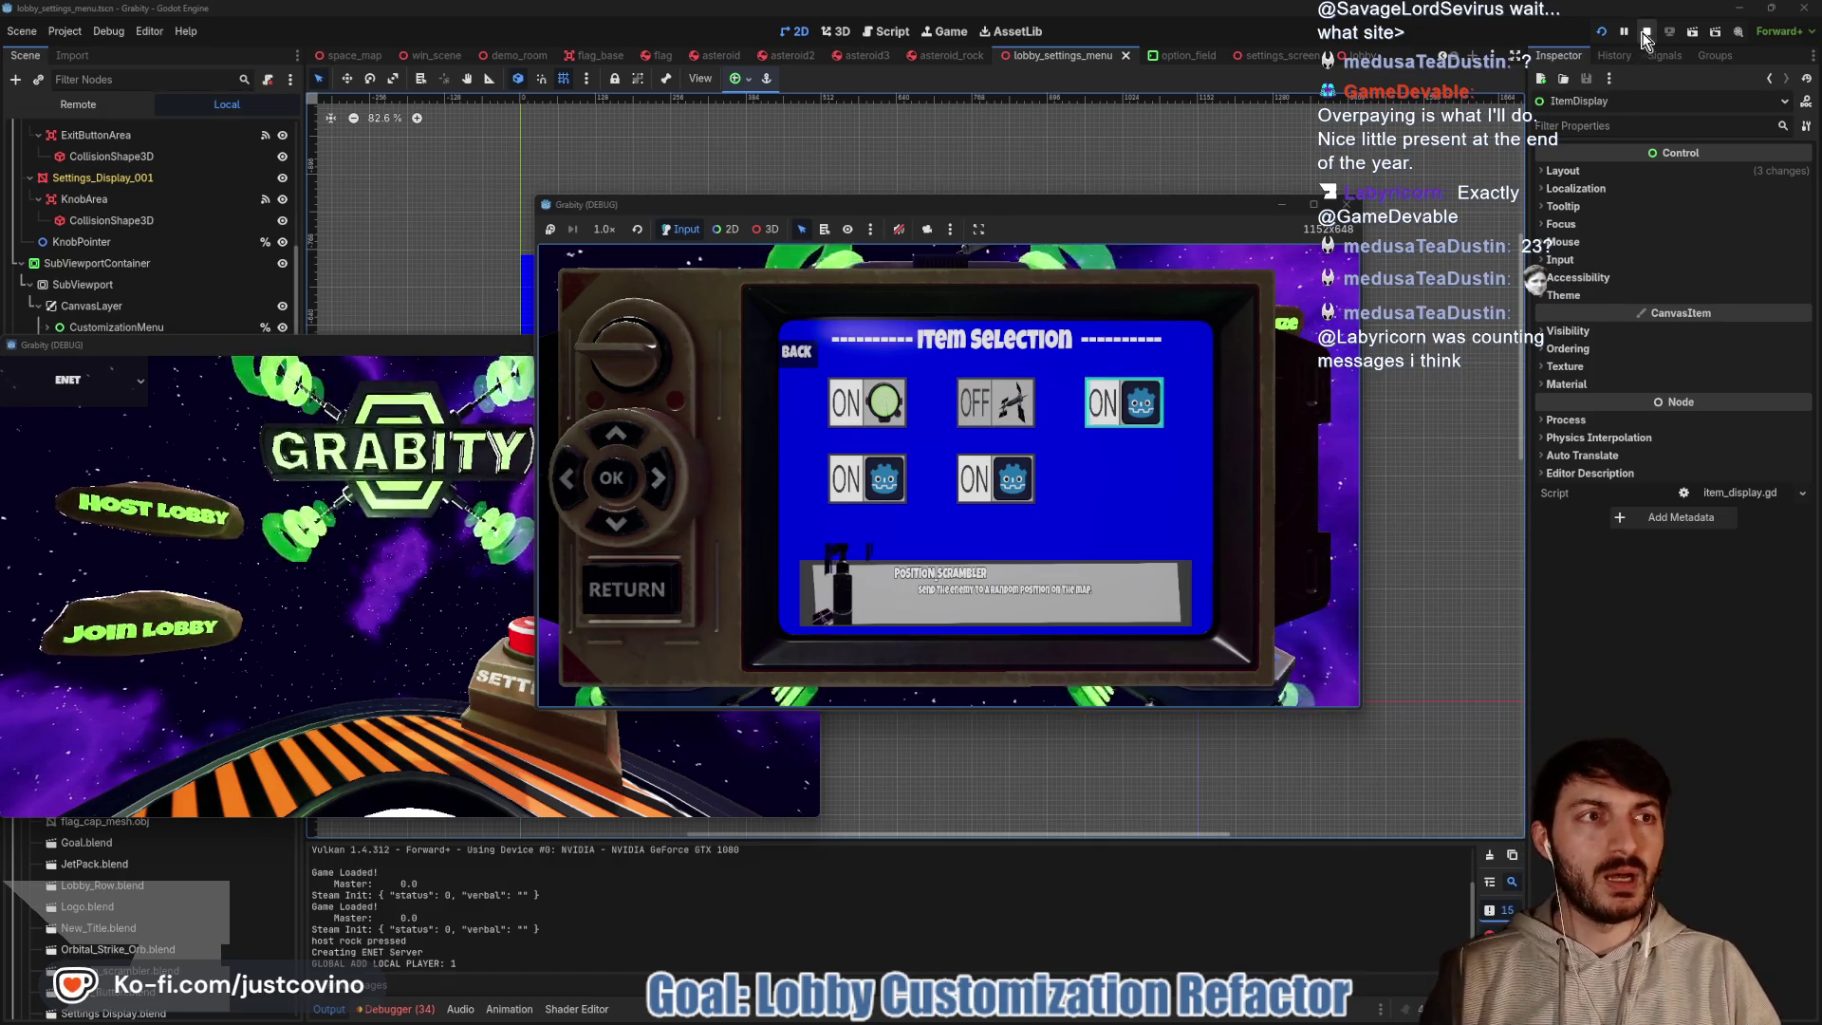
Stop the game and open item_selection_screen.gd in the Script workspace
click(1645, 33)
click(892, 31)
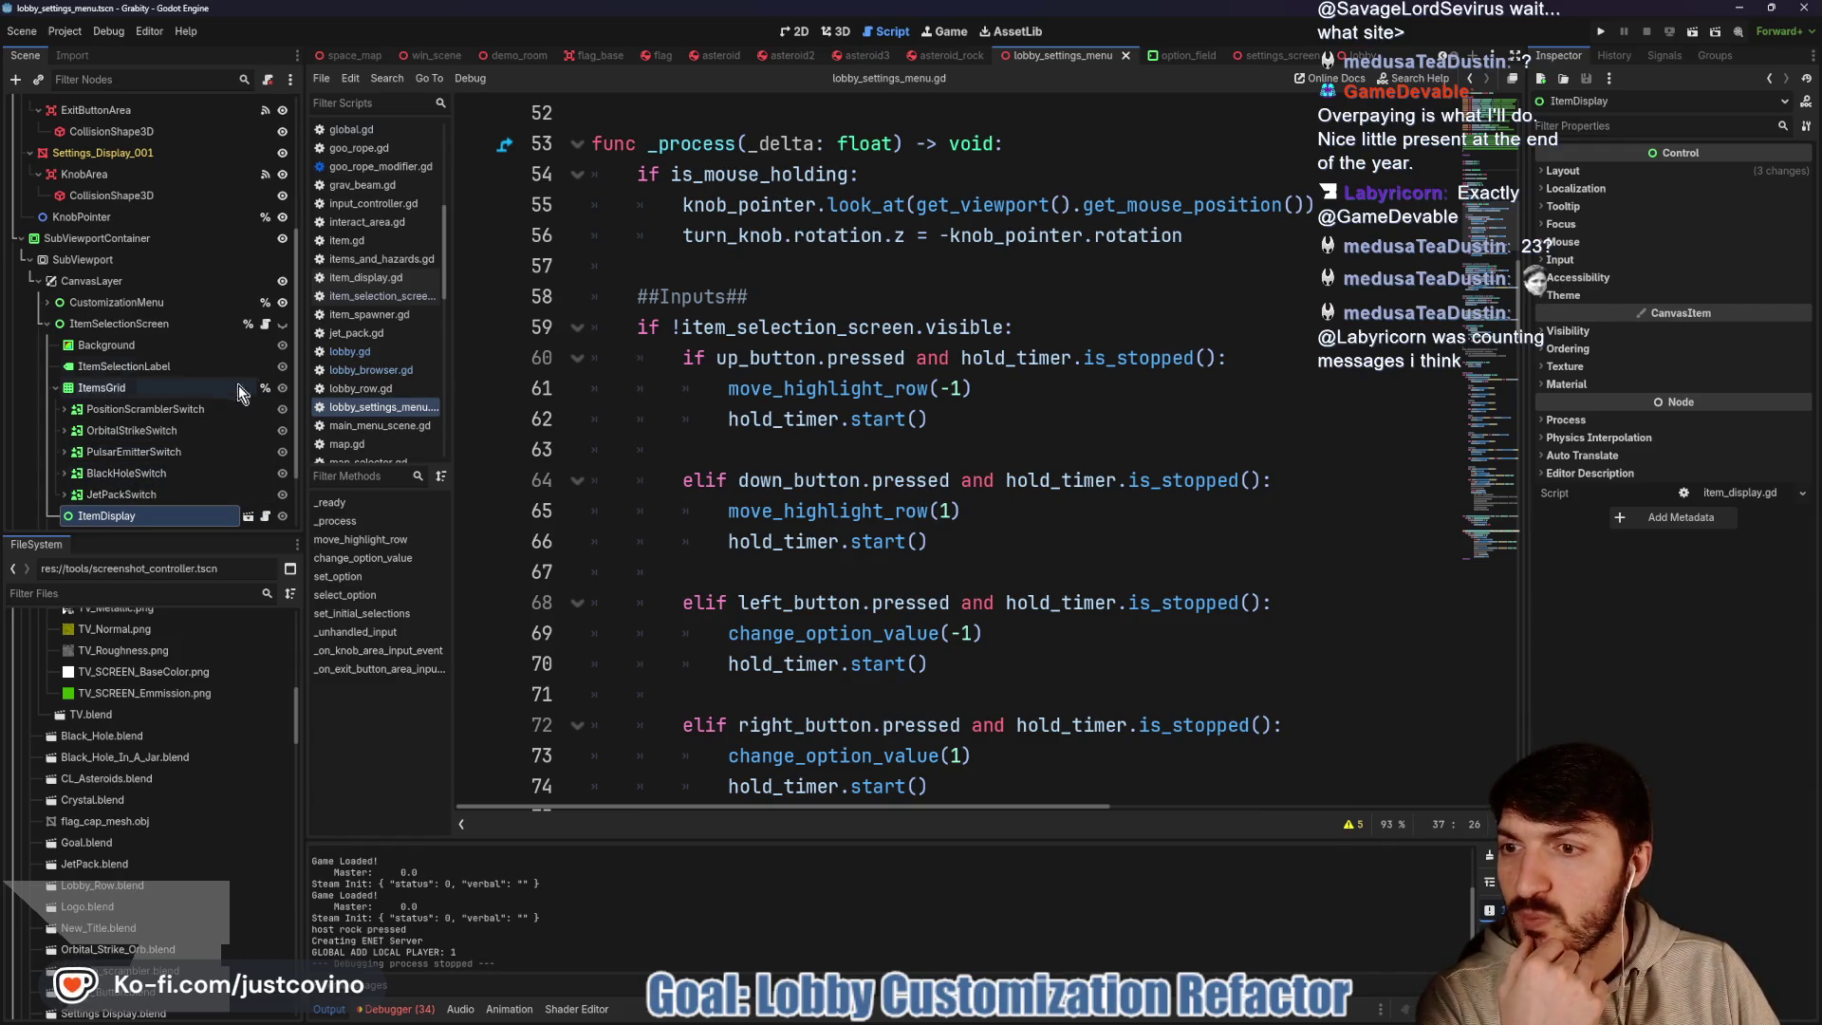
click(266, 326)
scroll(973, 520, down, 6)
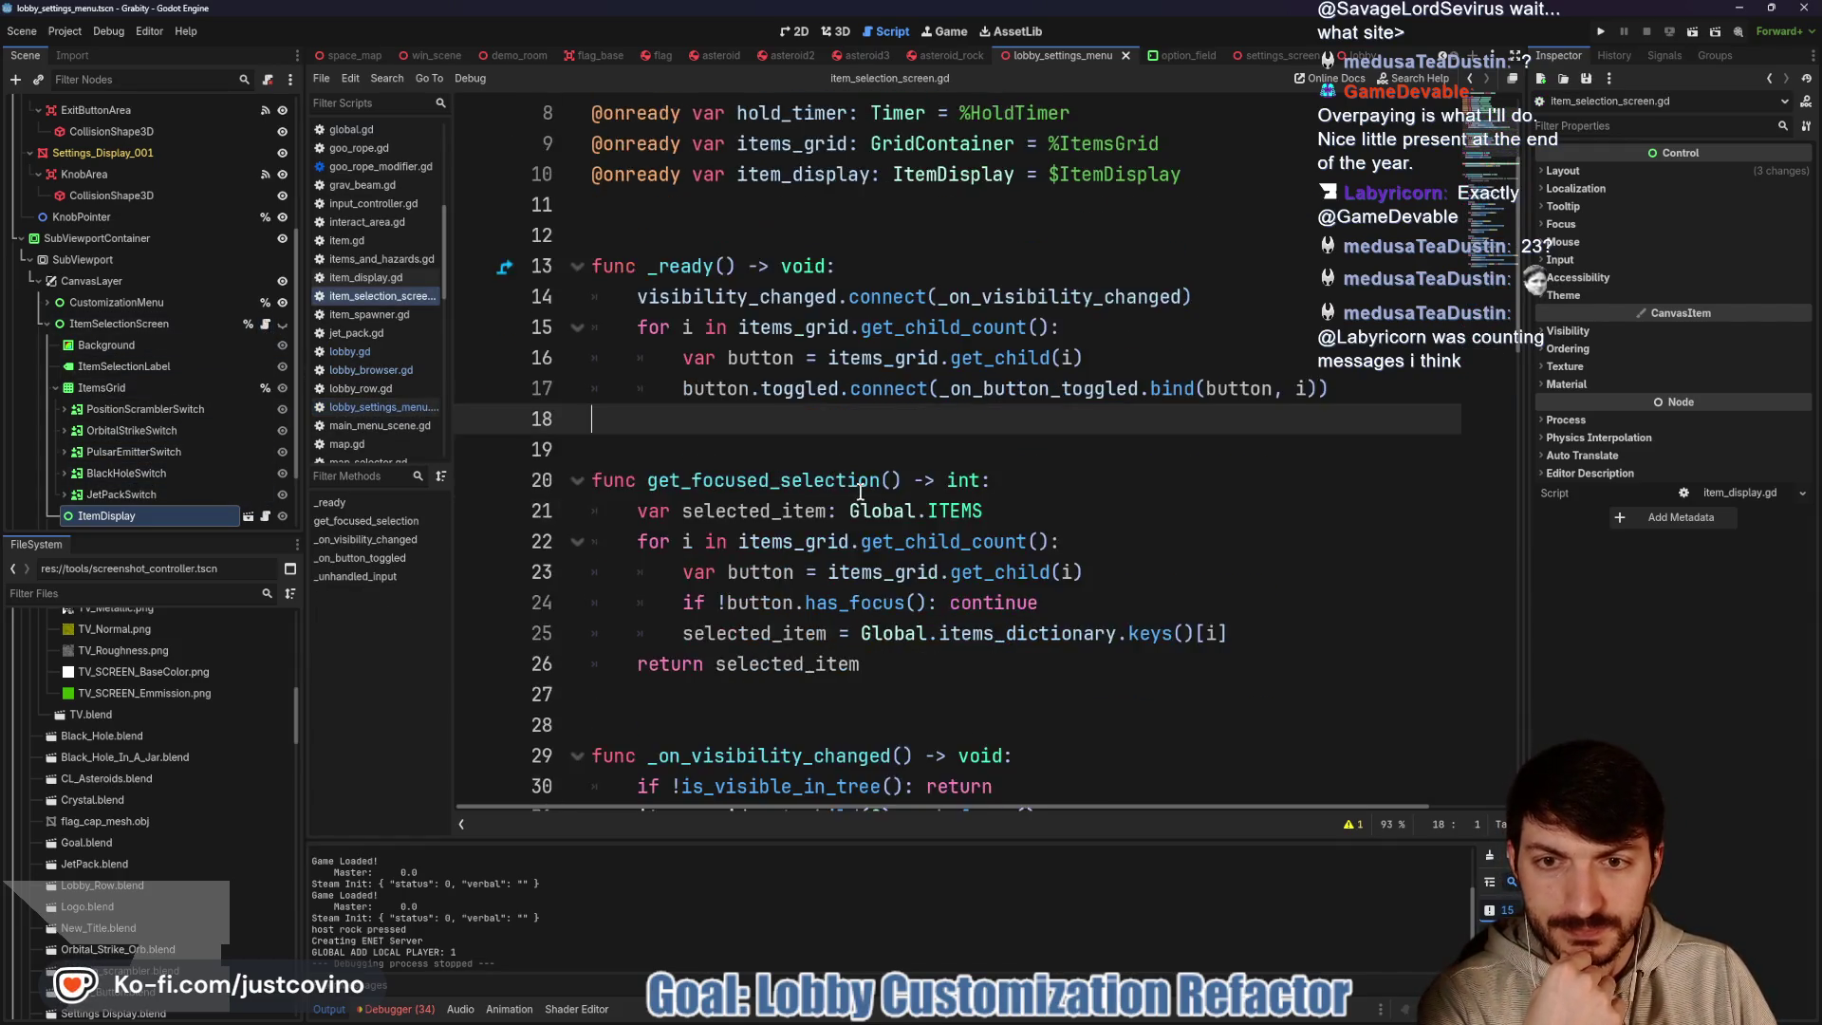
scroll(860, 512, down, 4)
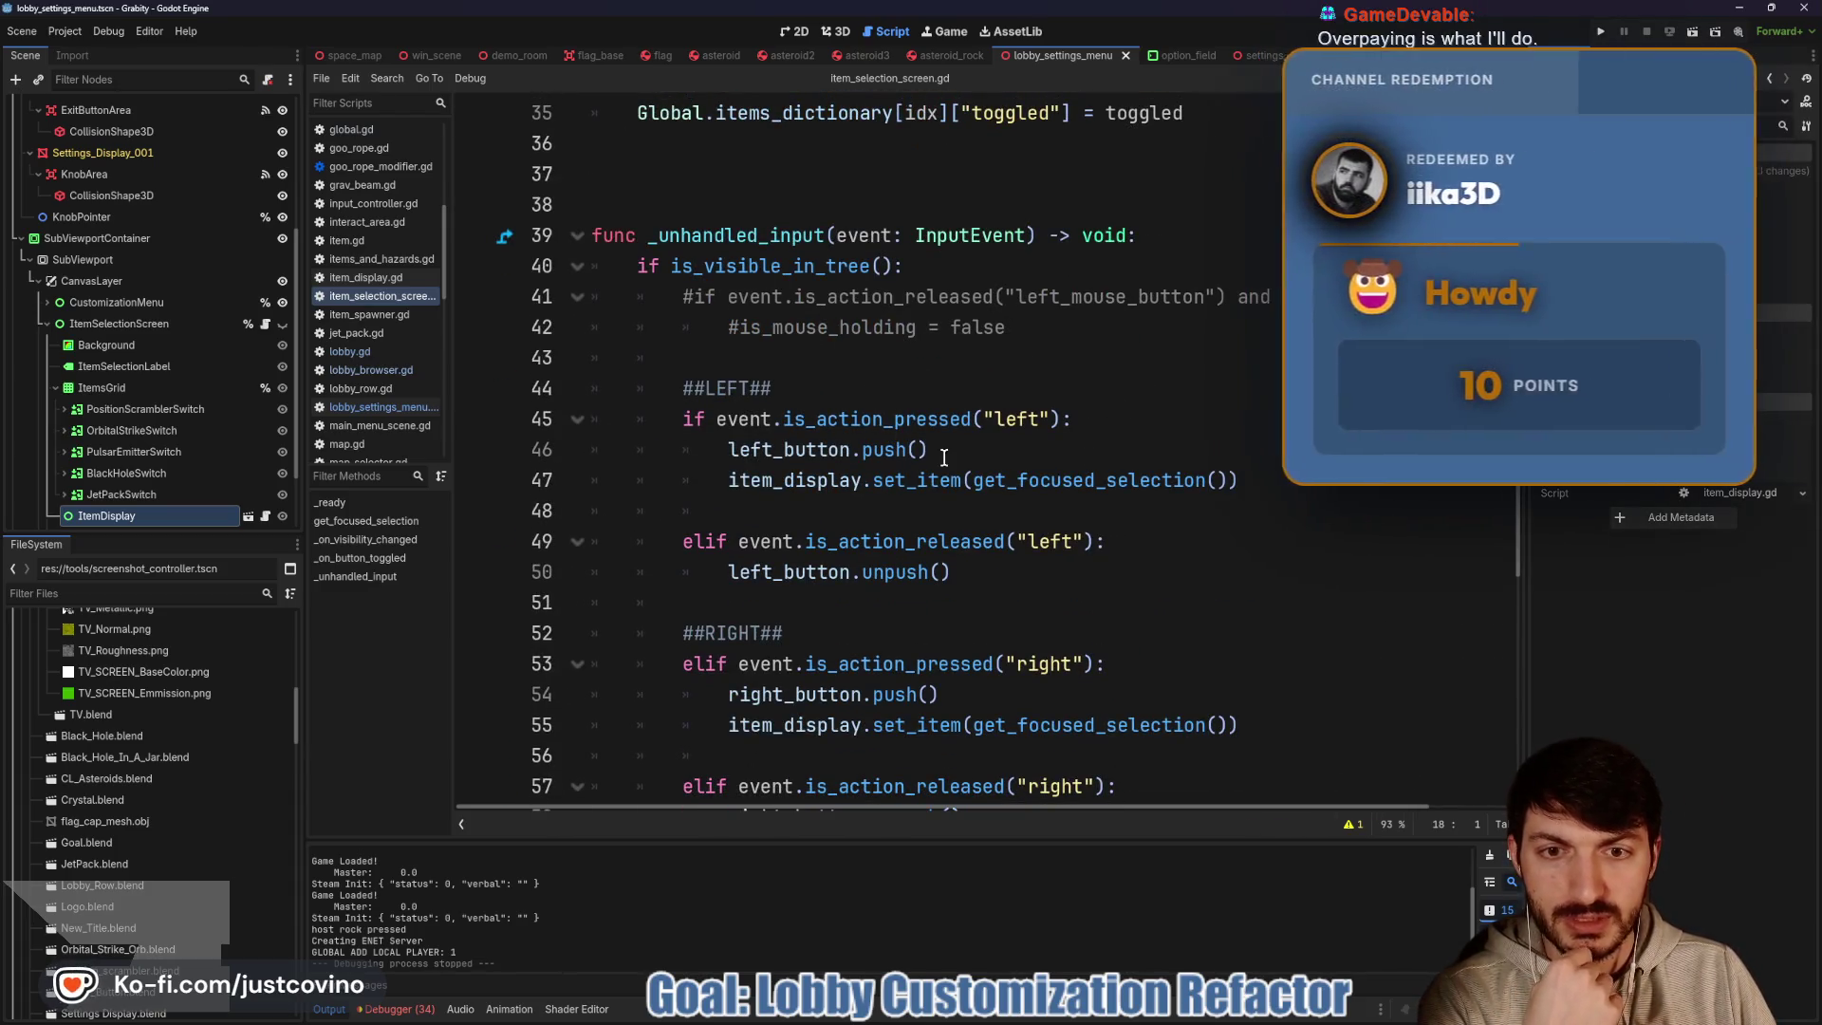
Review the set_item call on line 47 and scroll back up to get_focused_selection
click(1041, 481)
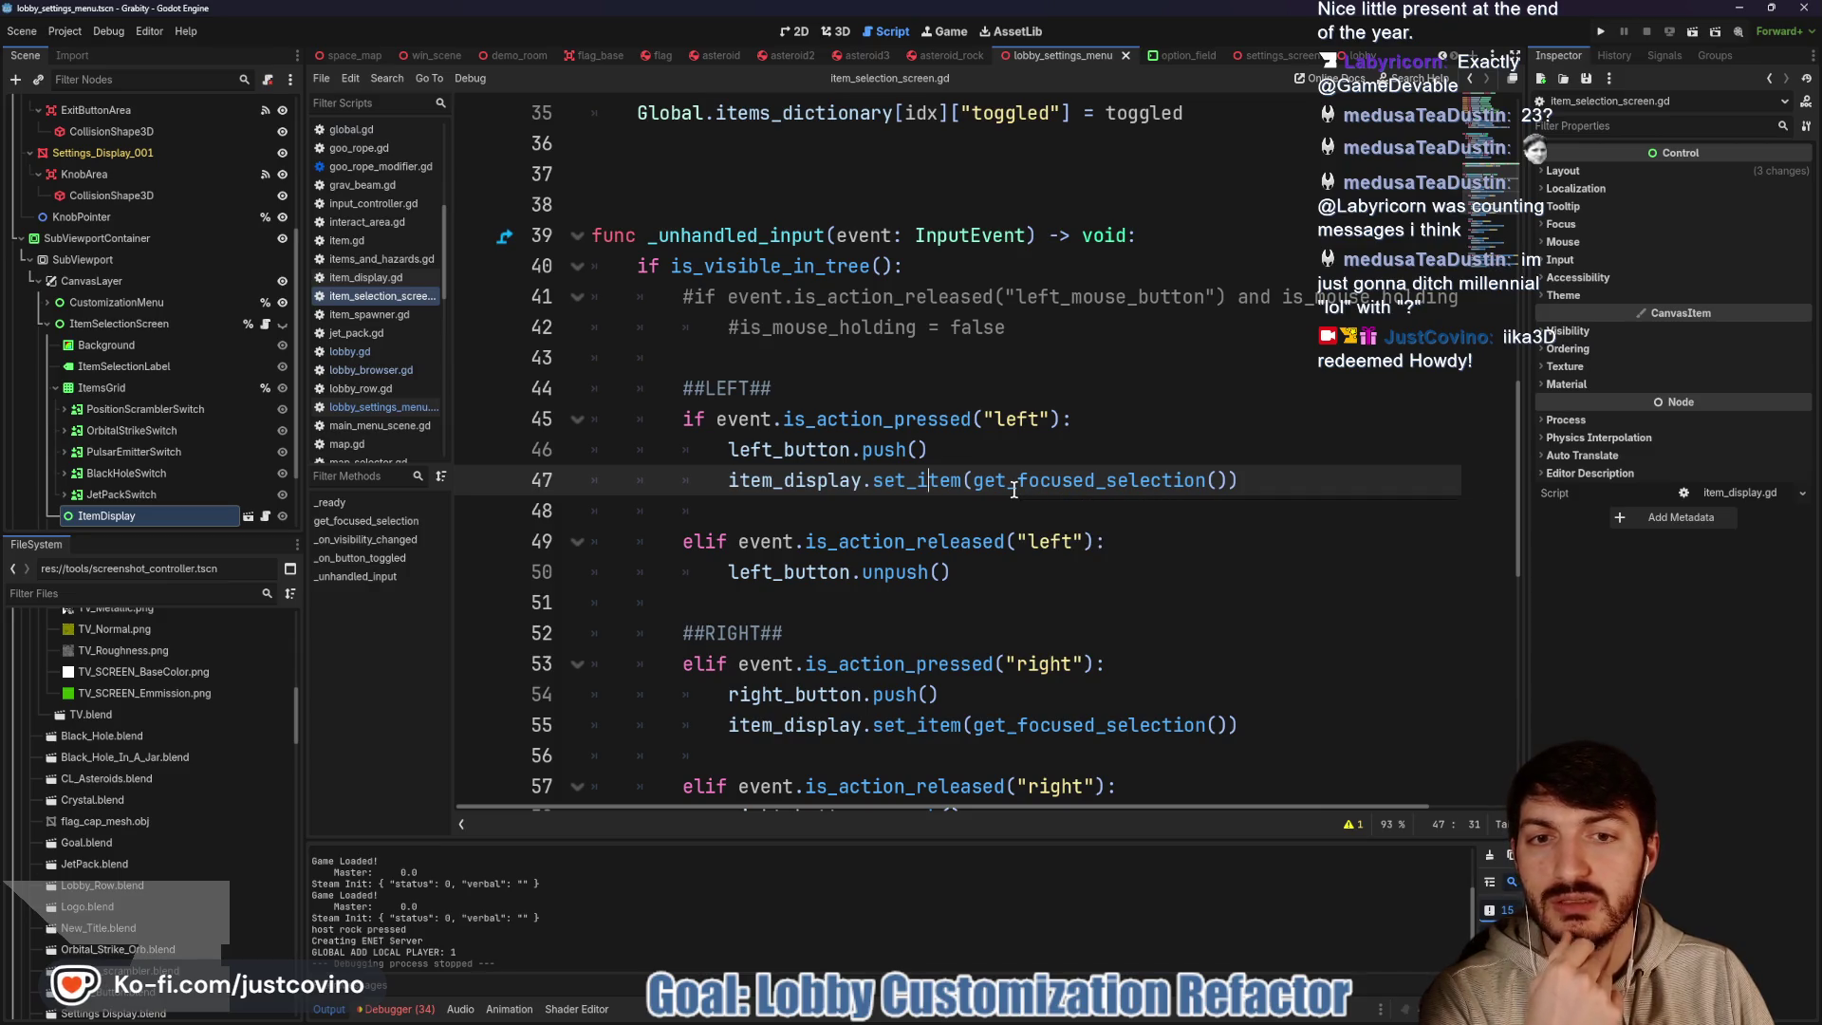
scroll(1072, 478, down, 2)
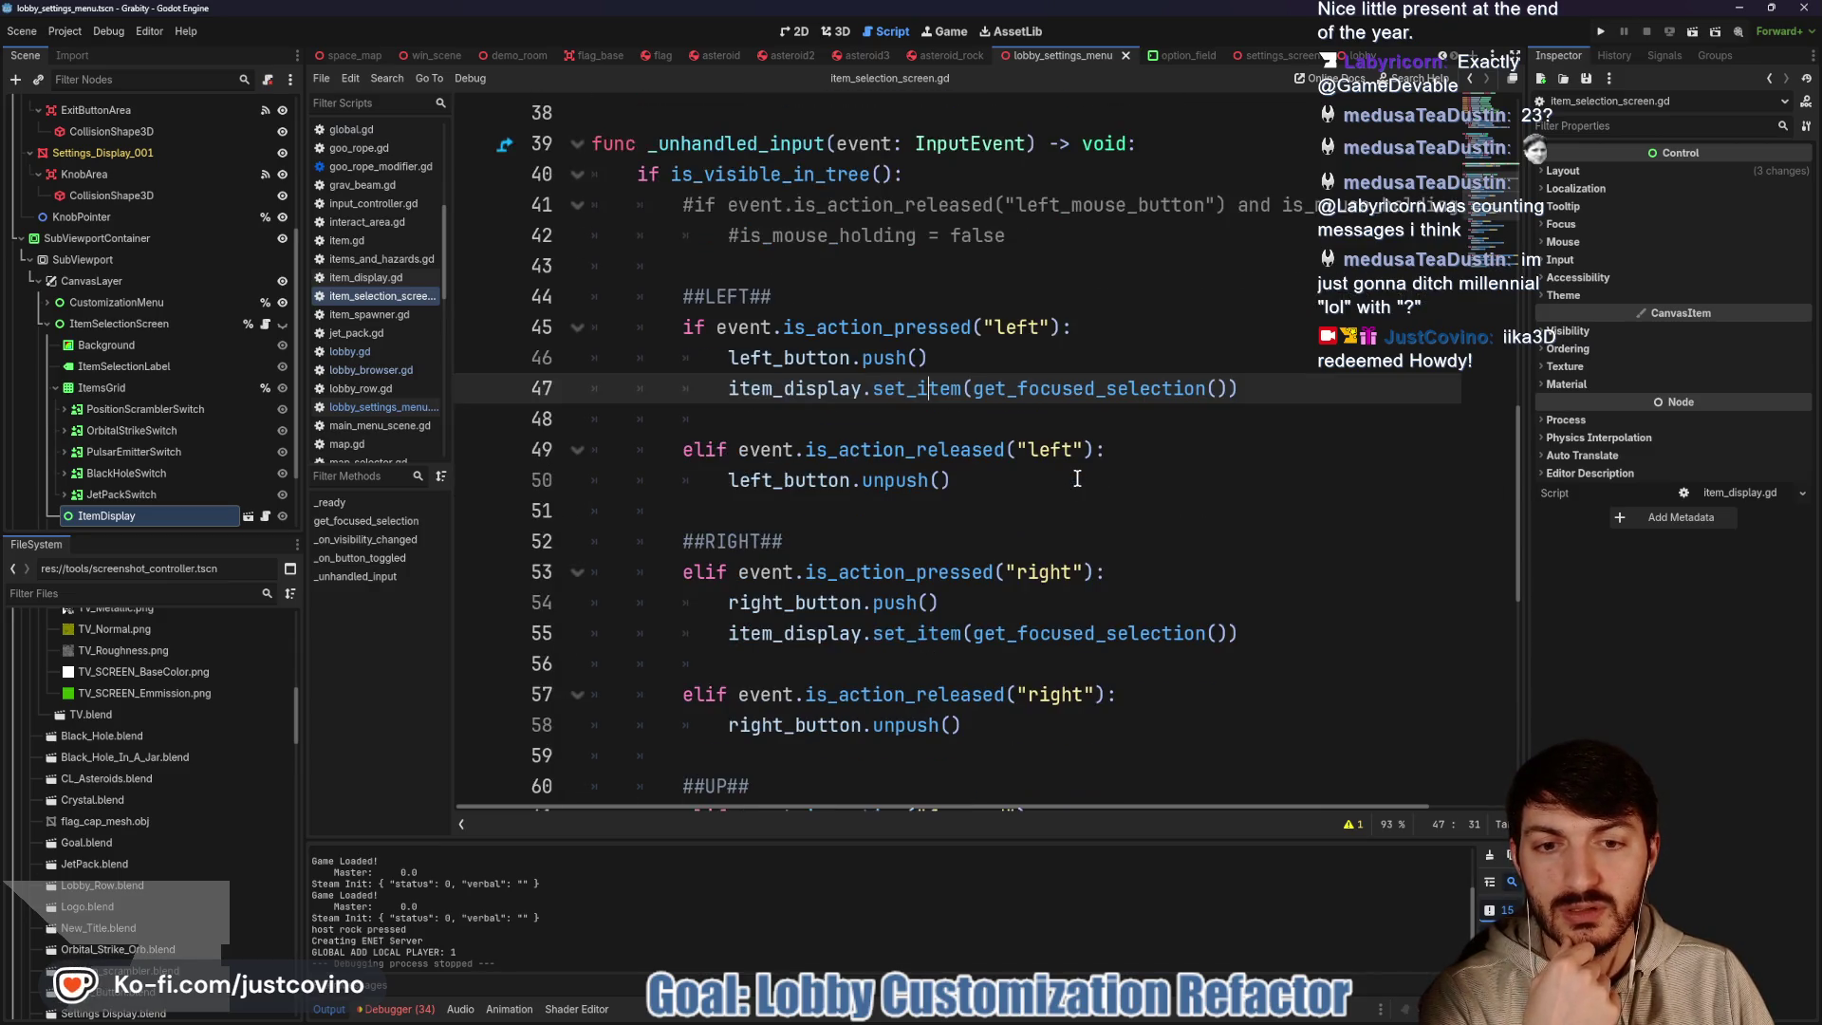
scroll(987, 527, down, 3)
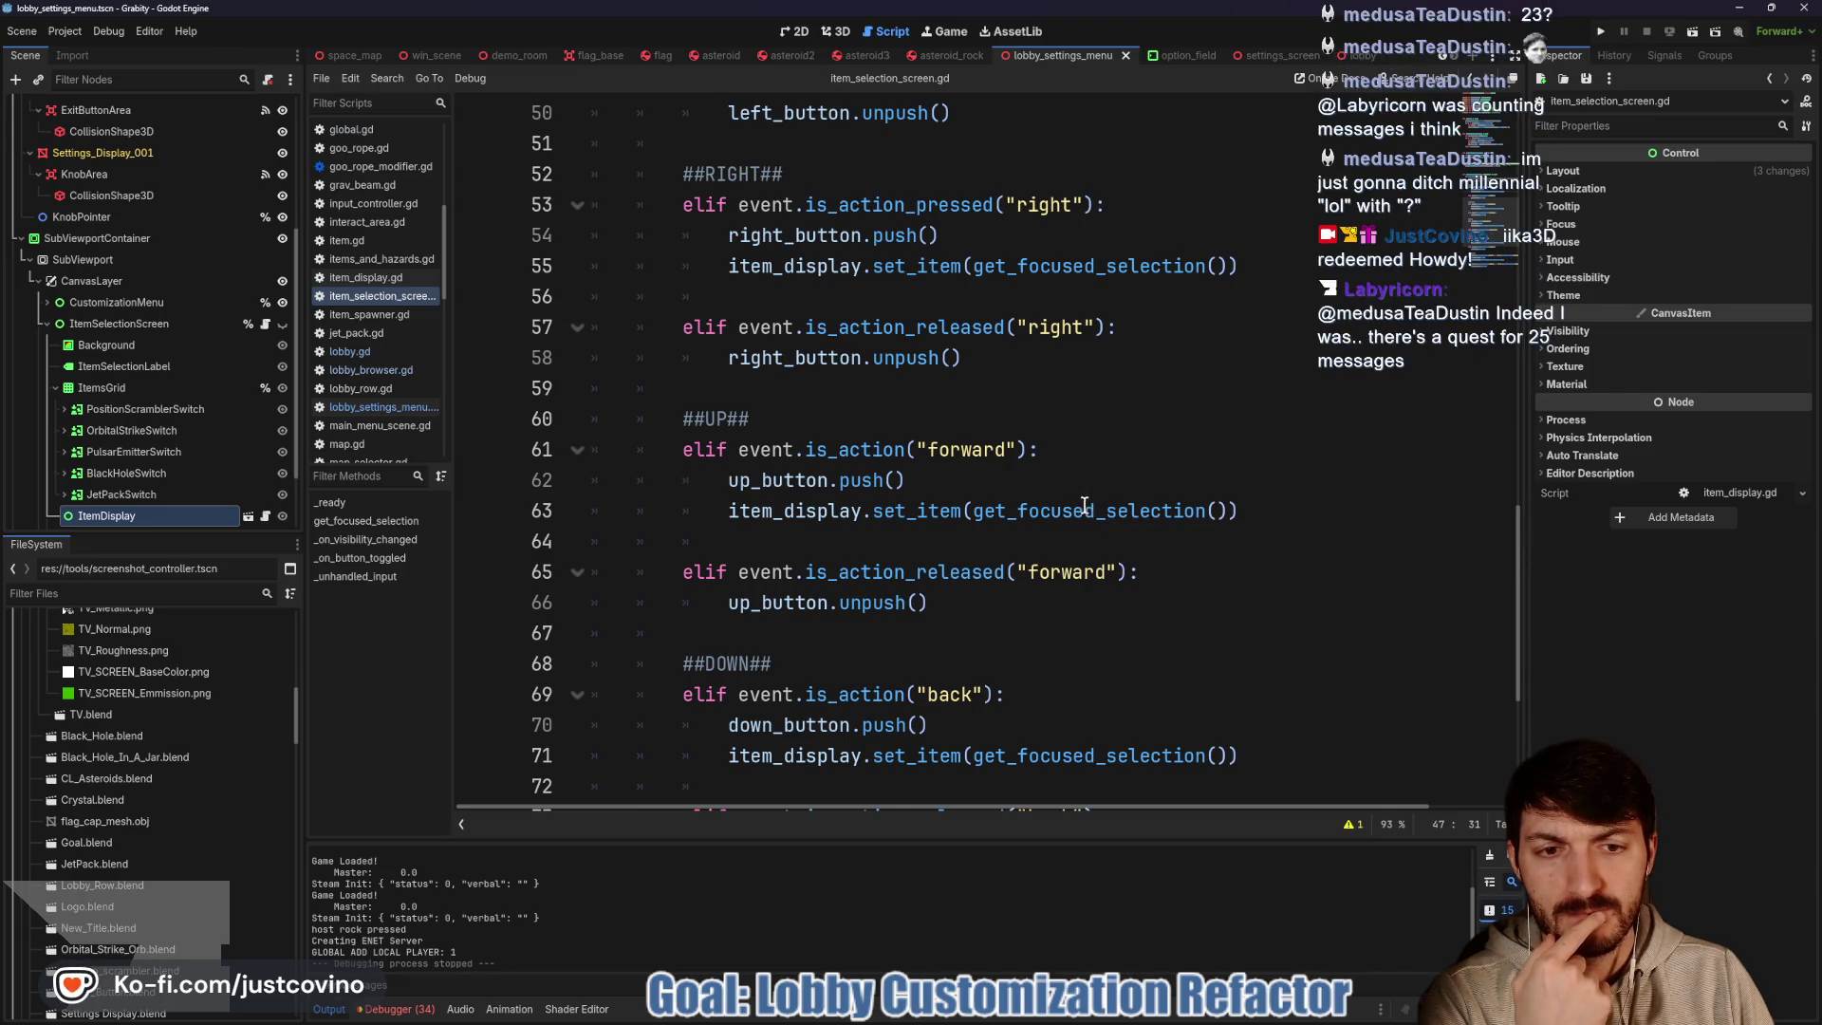
scroll(1066, 501, down, 2)
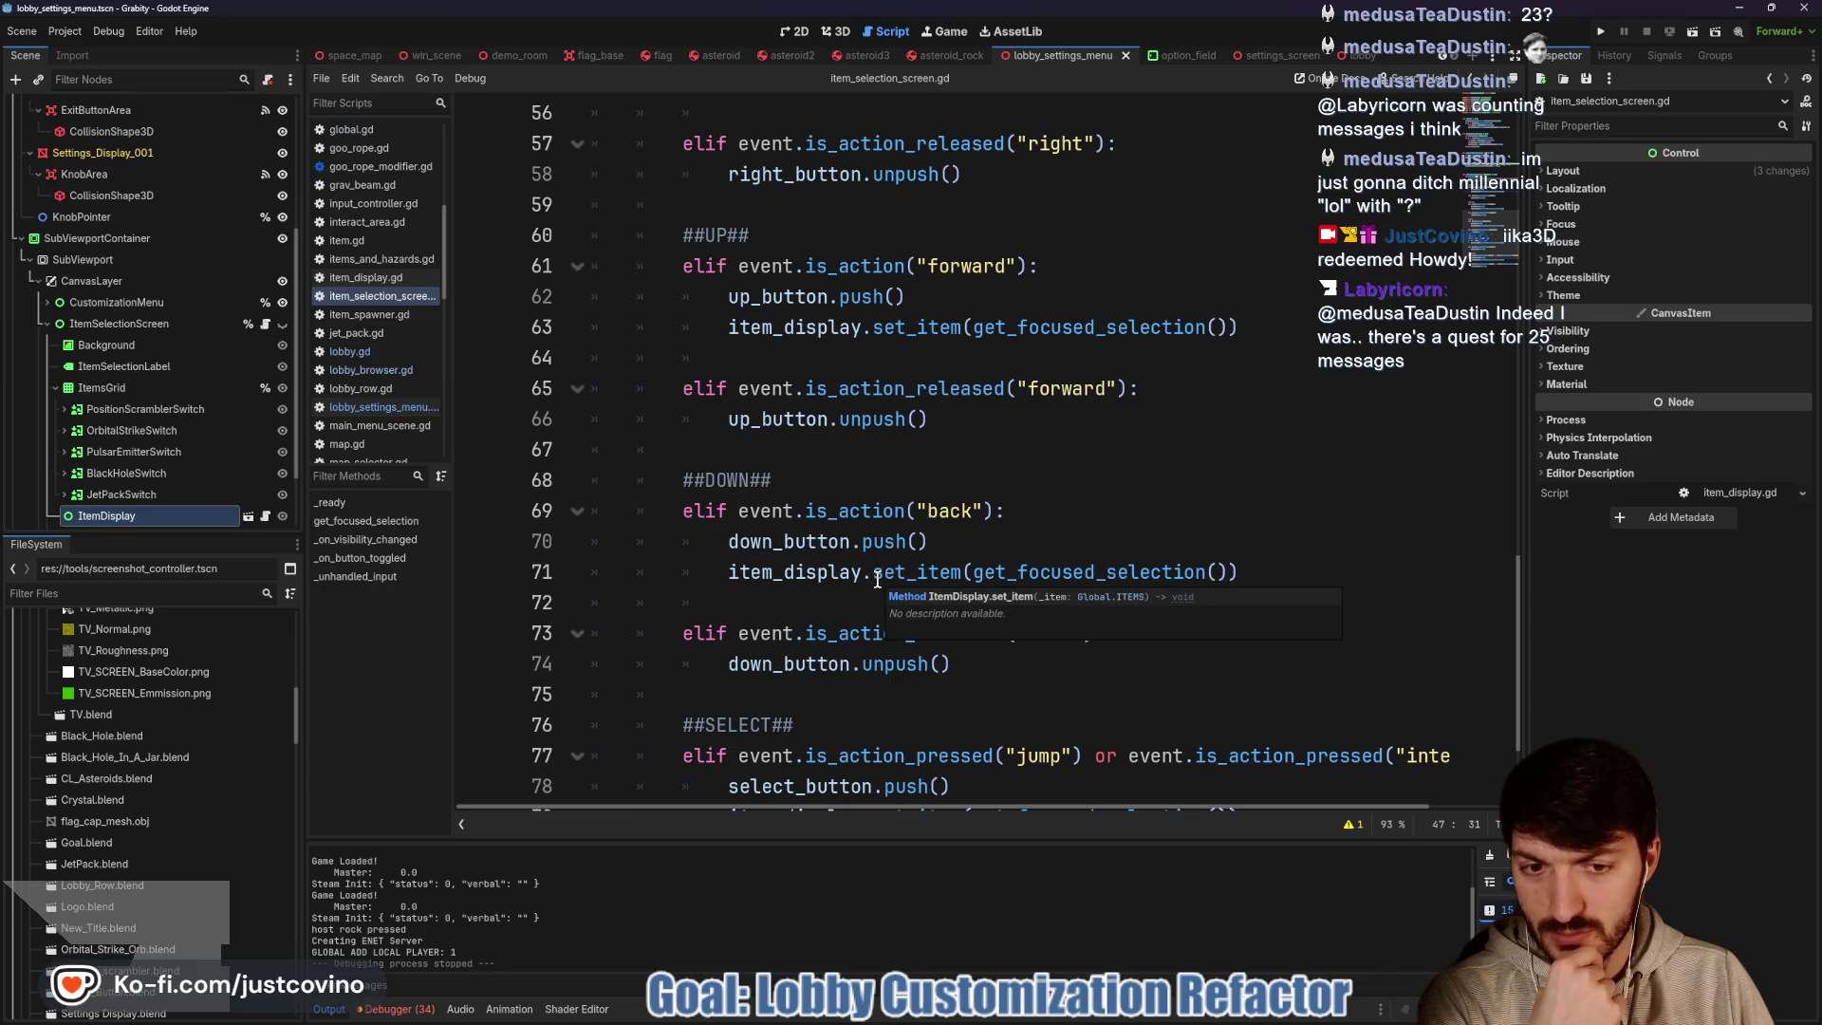
scroll(874, 578, up, 5)
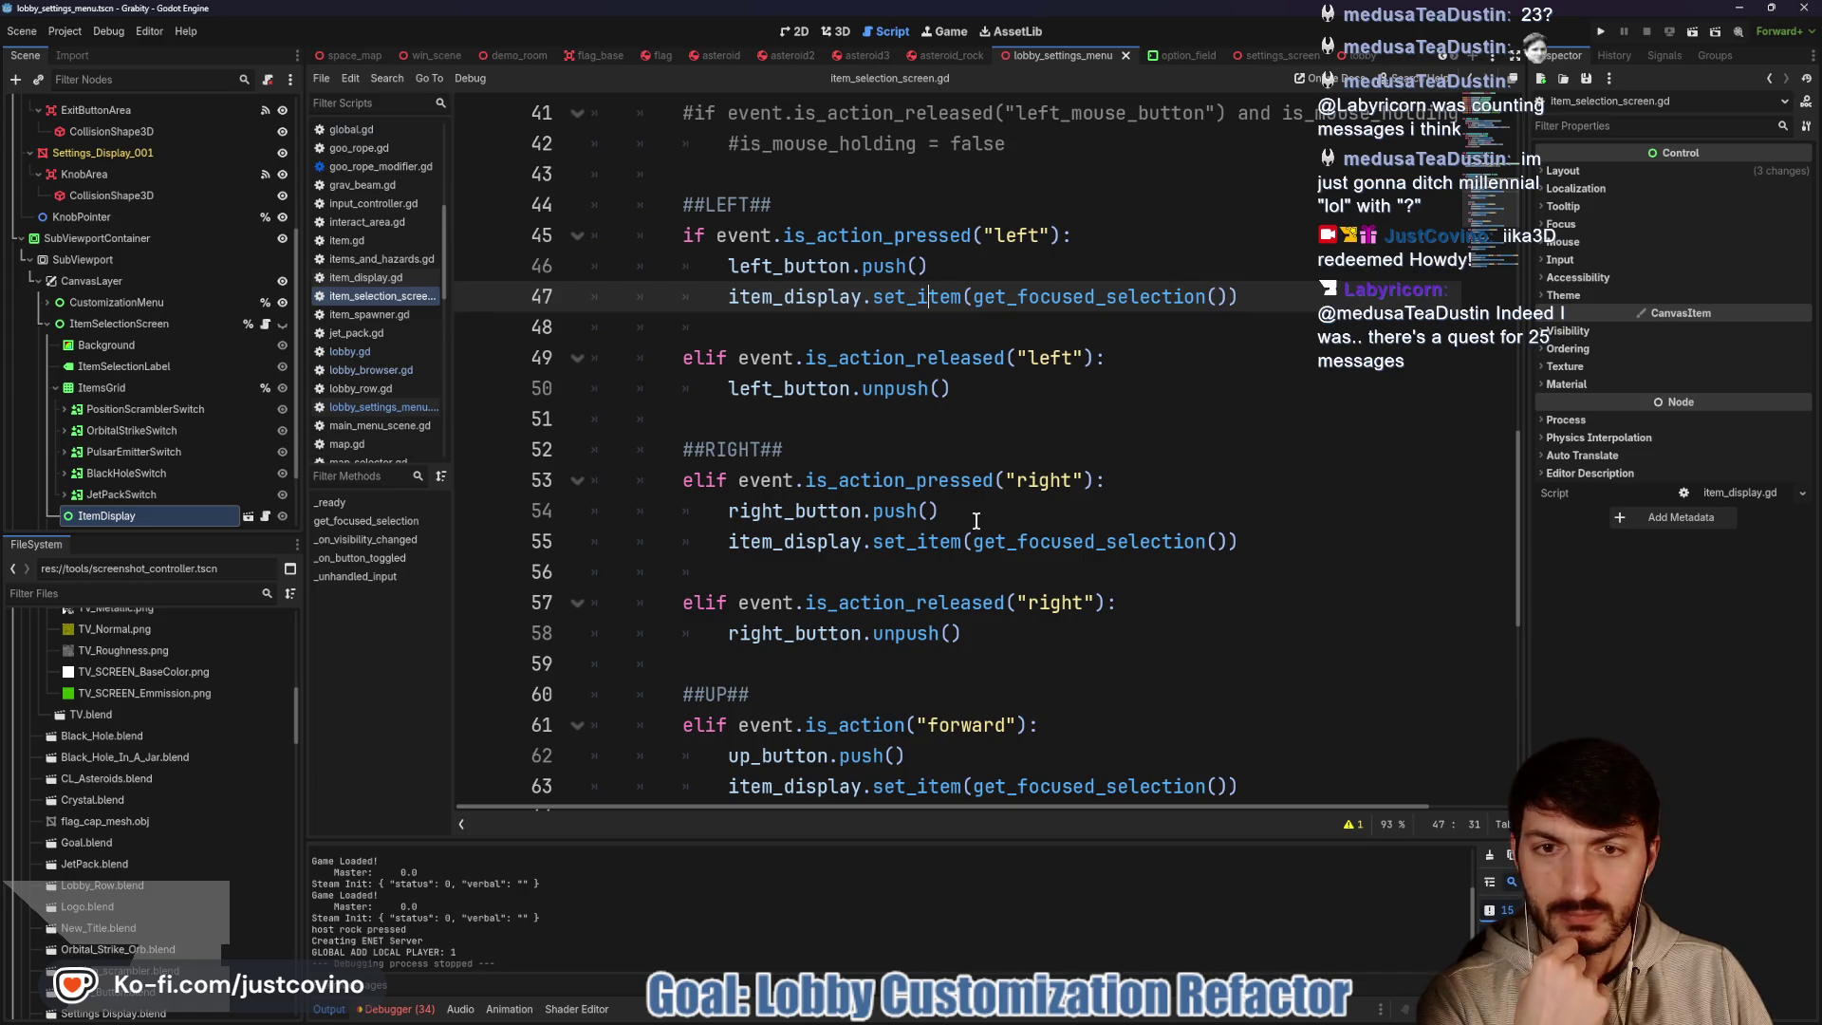
scroll(981, 512, up, 1)
scroll(977, 507, up, 1)
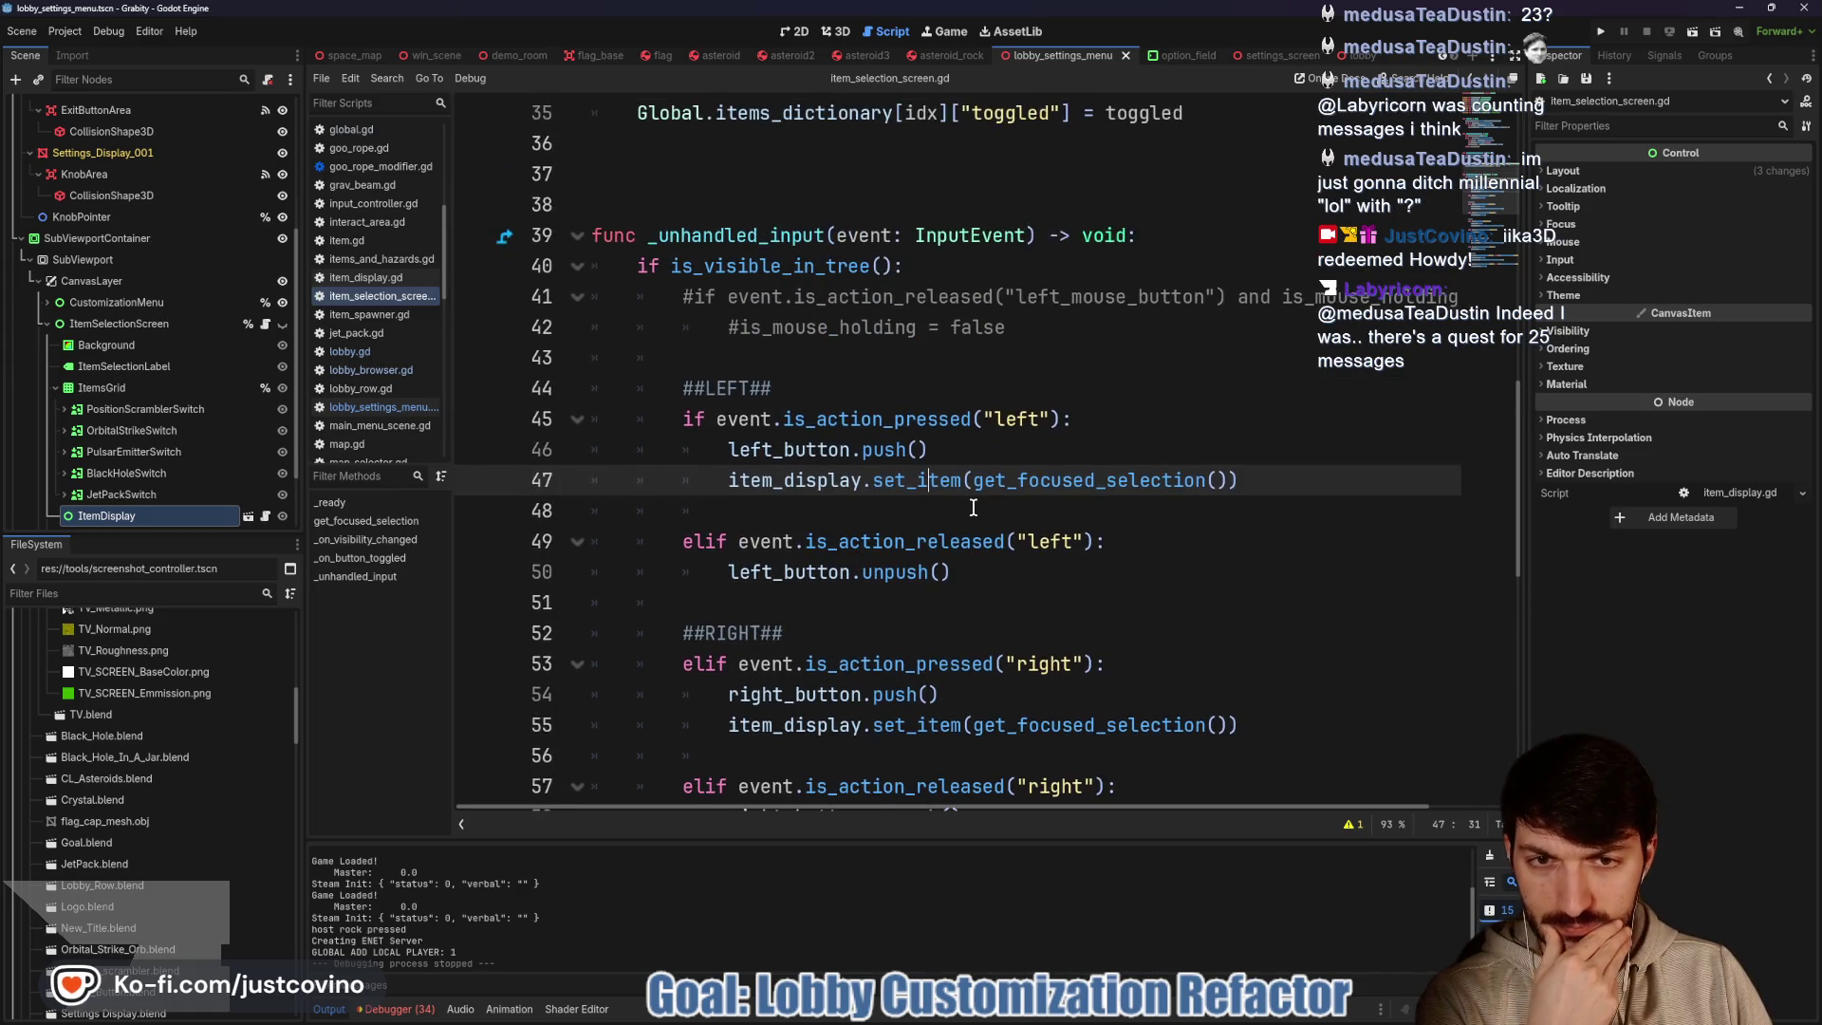
scroll(973, 508, up, 1)
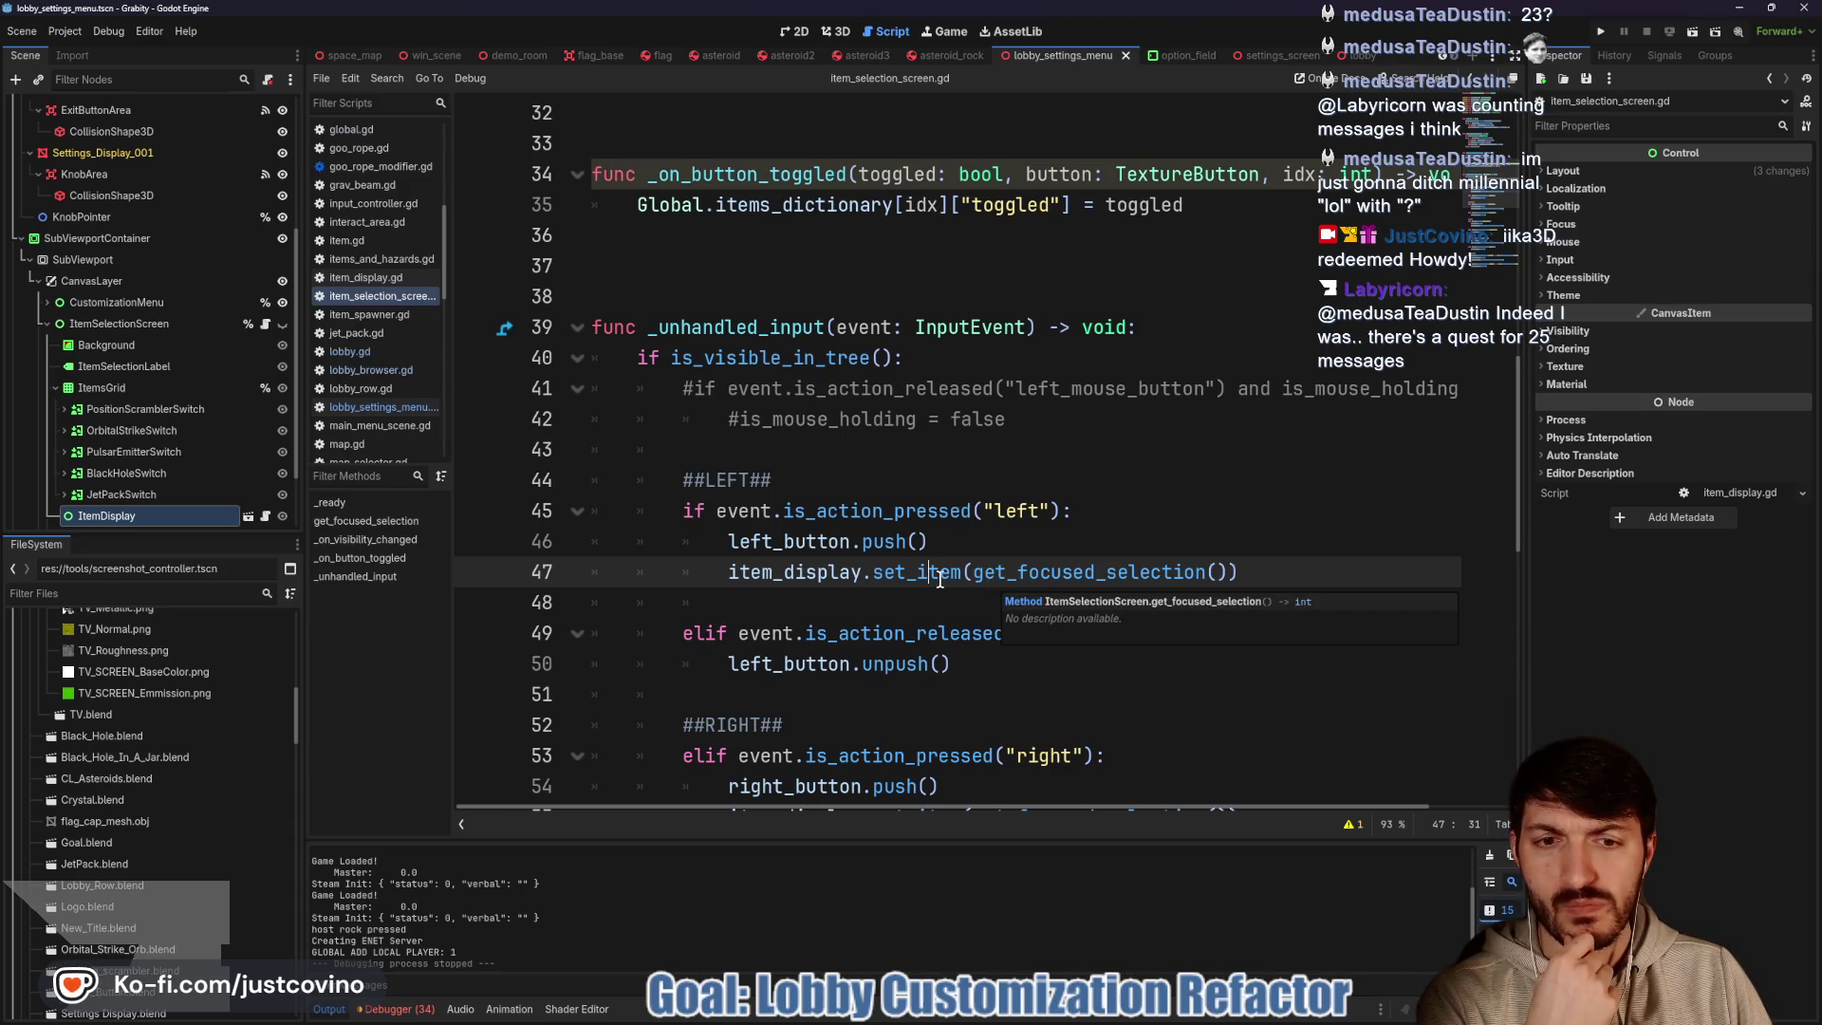
scroll(1025, 569, up, 7)
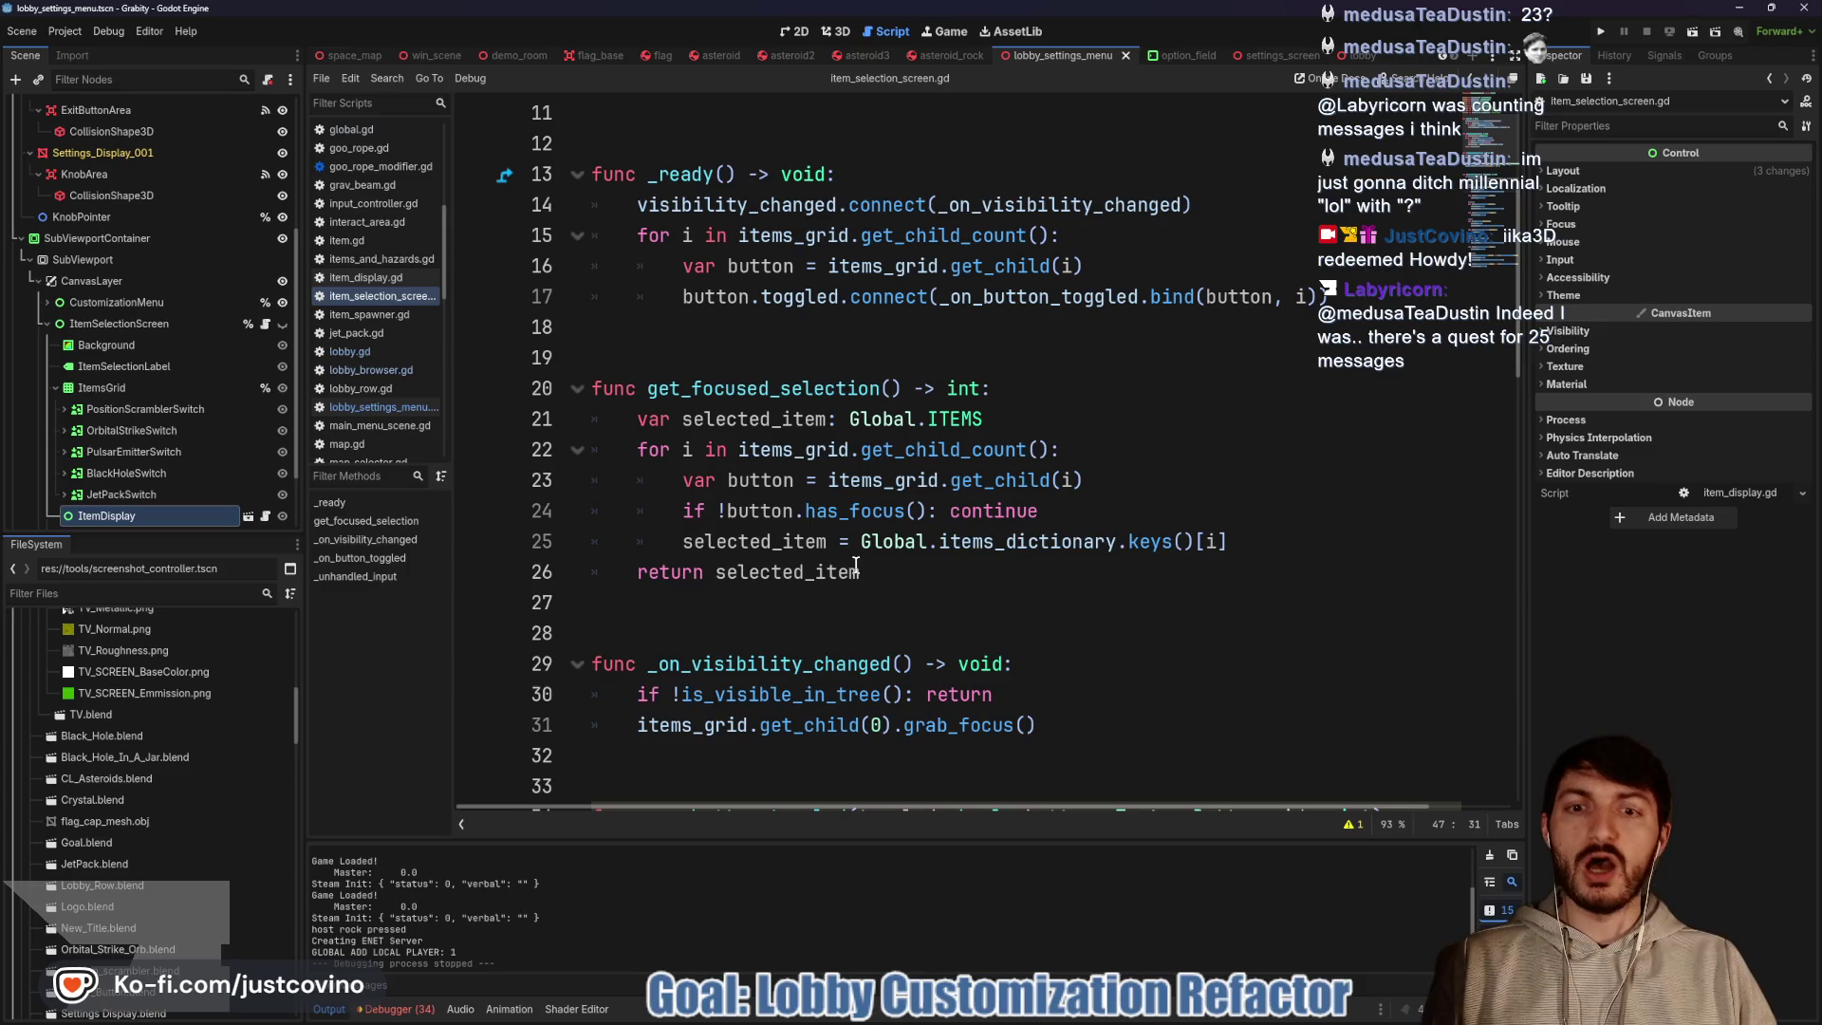
Replace items_dictionary with ITEMS on line 25 and save the script
double_click(947, 418)
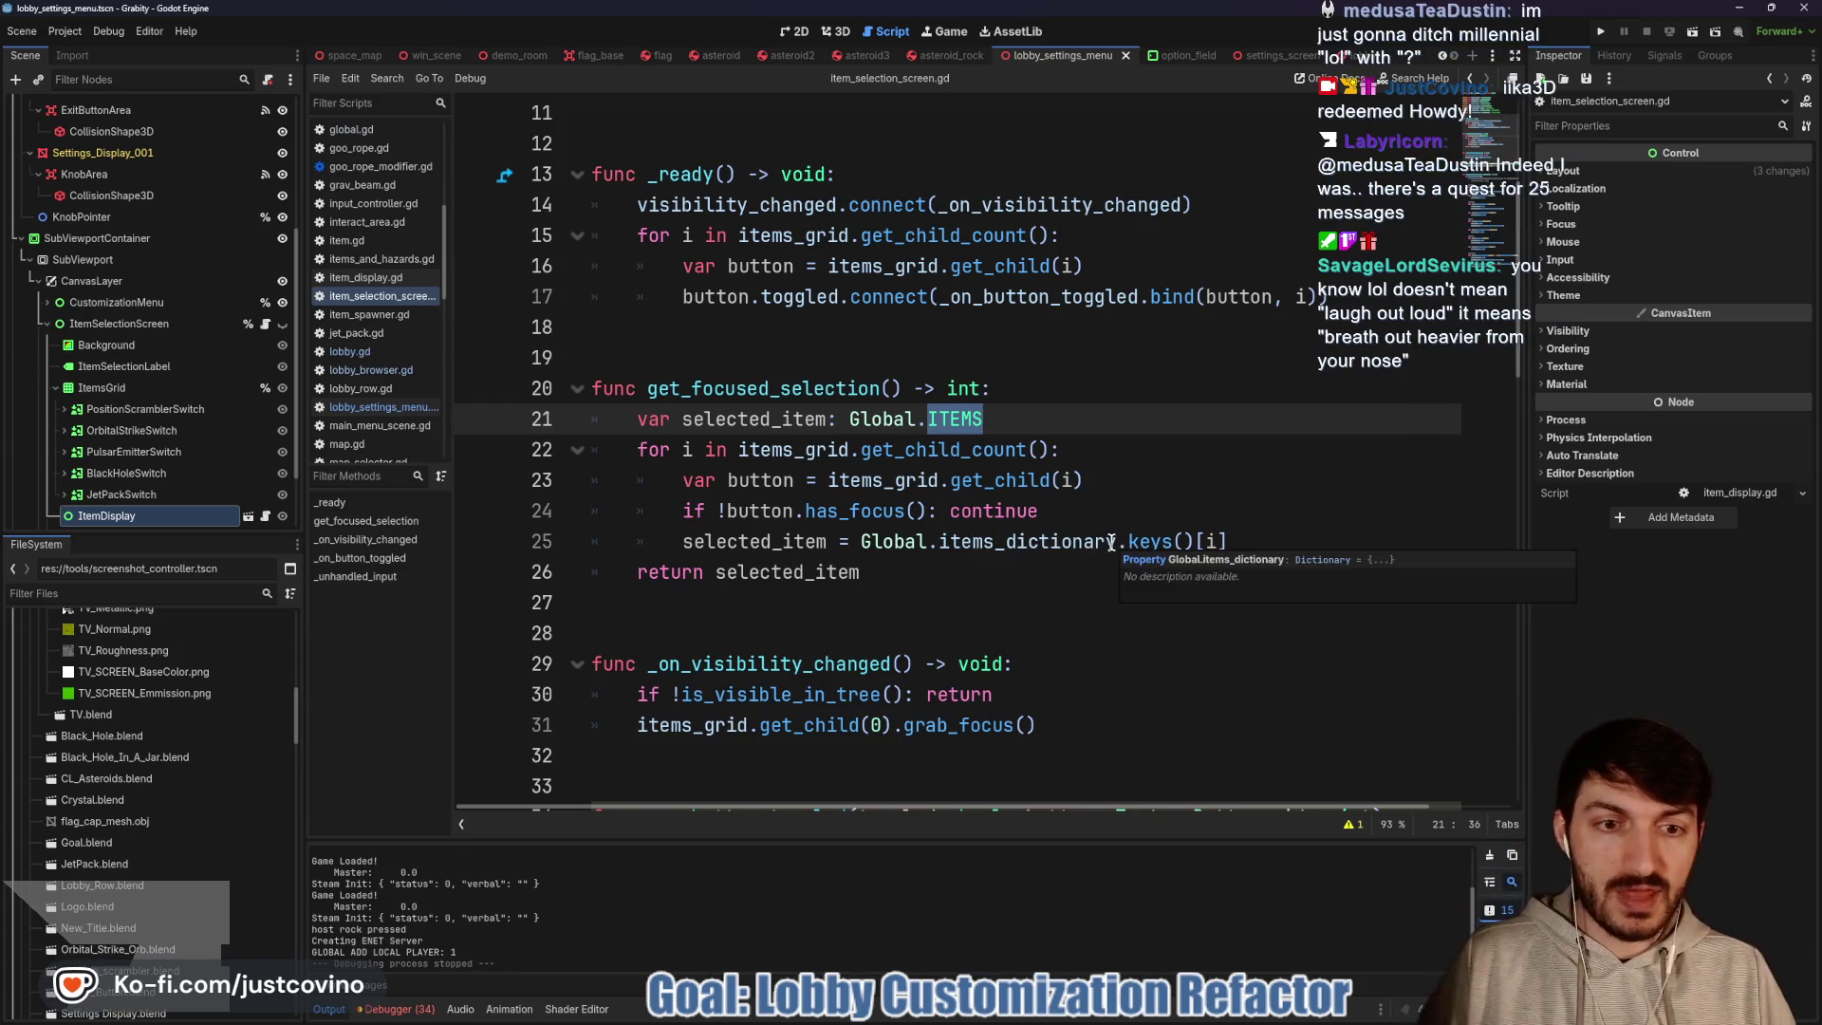
drag(1112, 543, 939, 539)
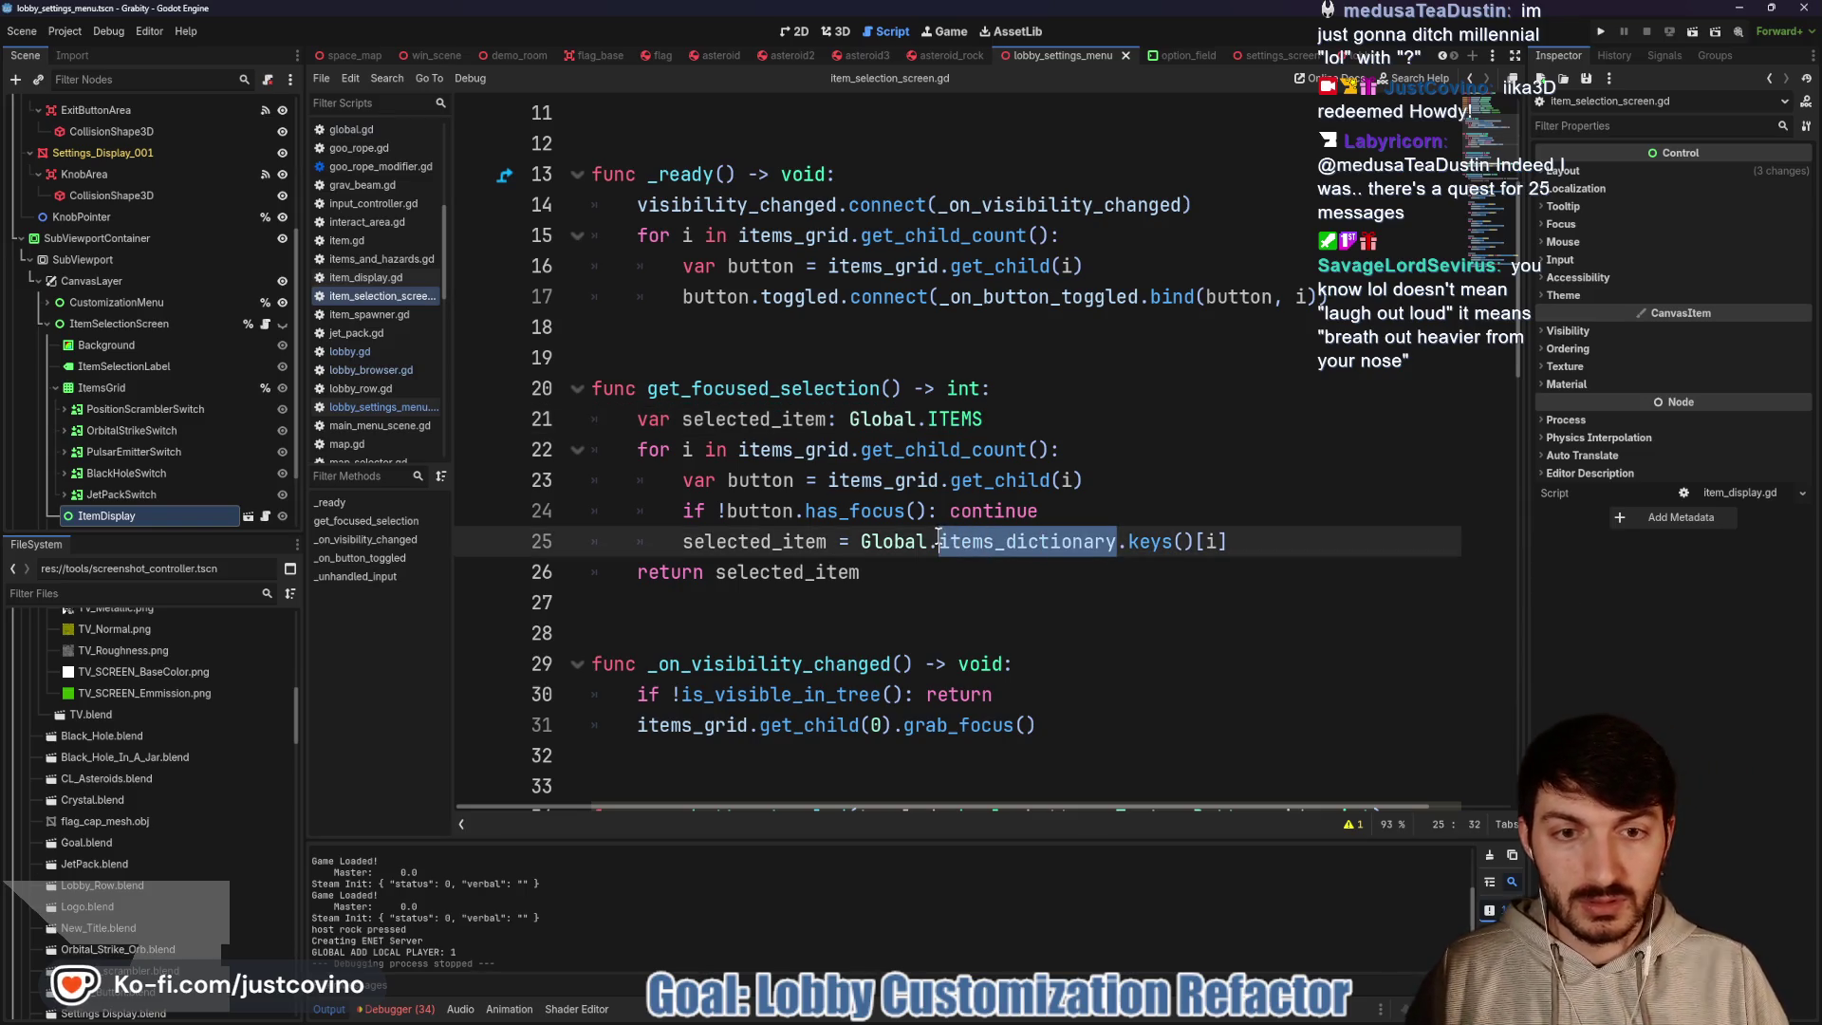
text(ITEMS)
click(1196, 538)
key(ctrl+s)
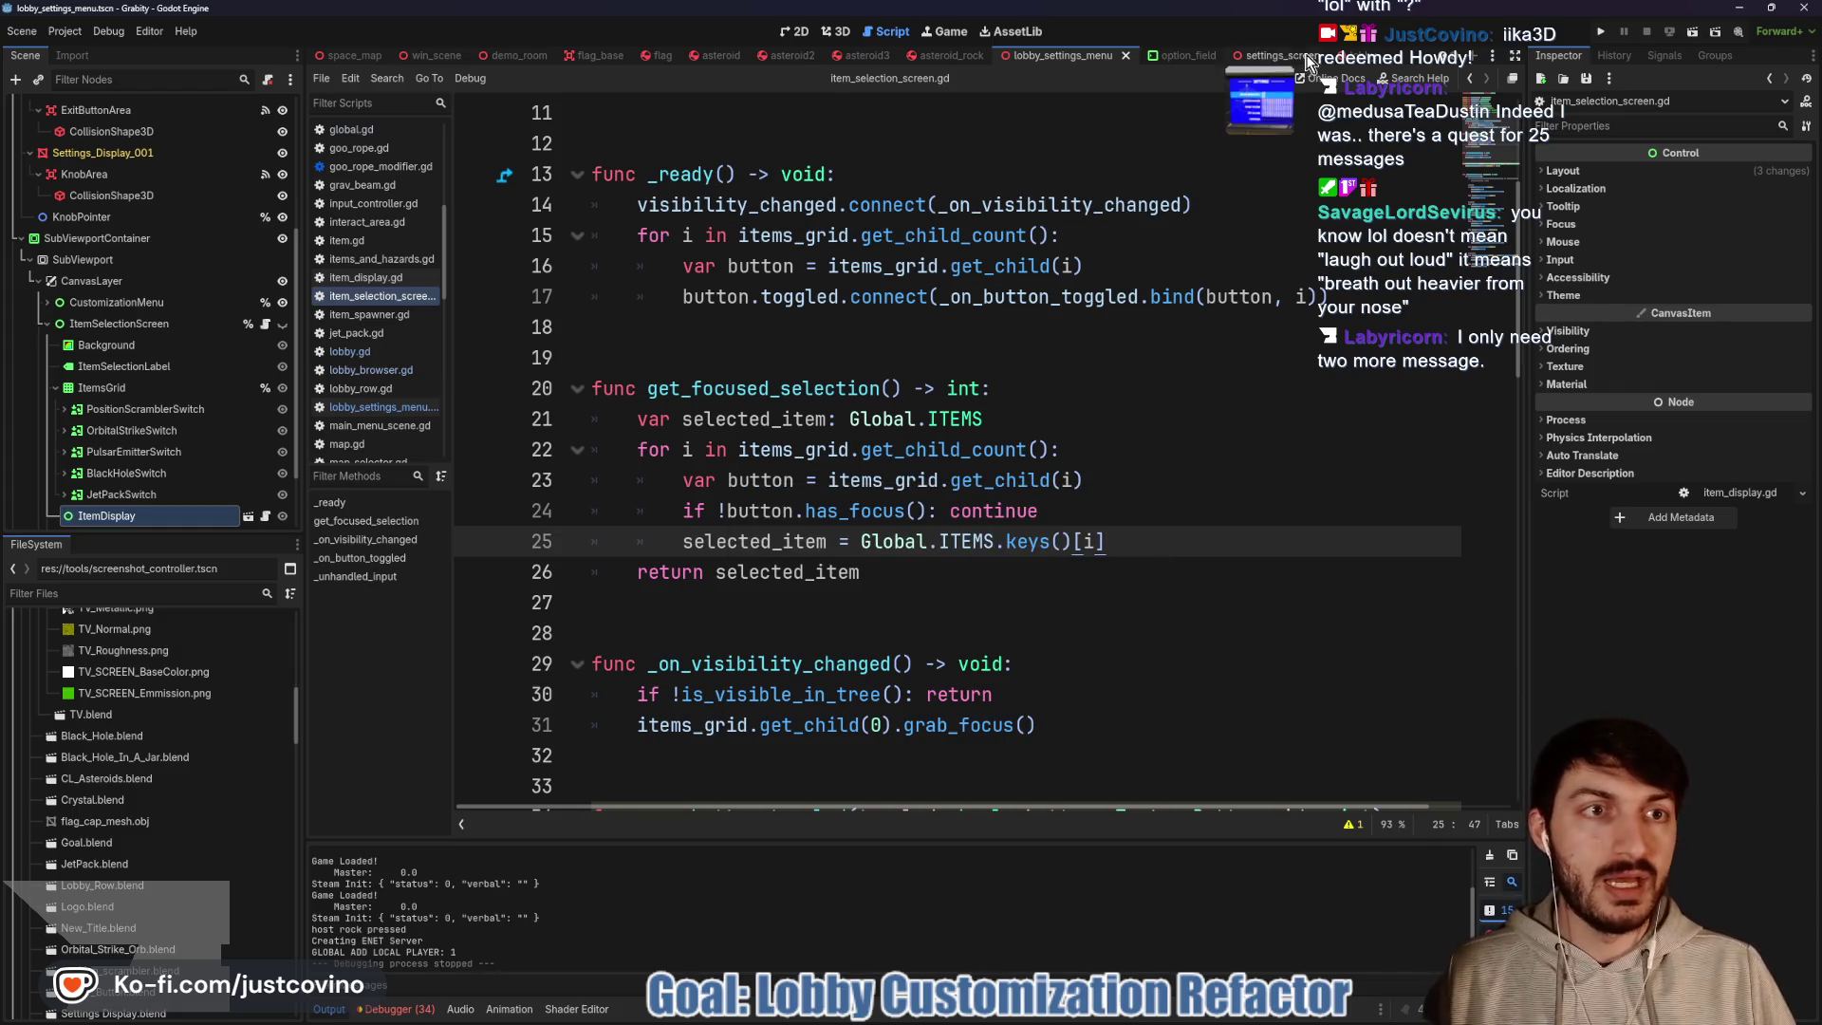
Look over set_item in item_display.gd and option_field.gd, then return to lobby_settings_menu.gd
click(249, 516)
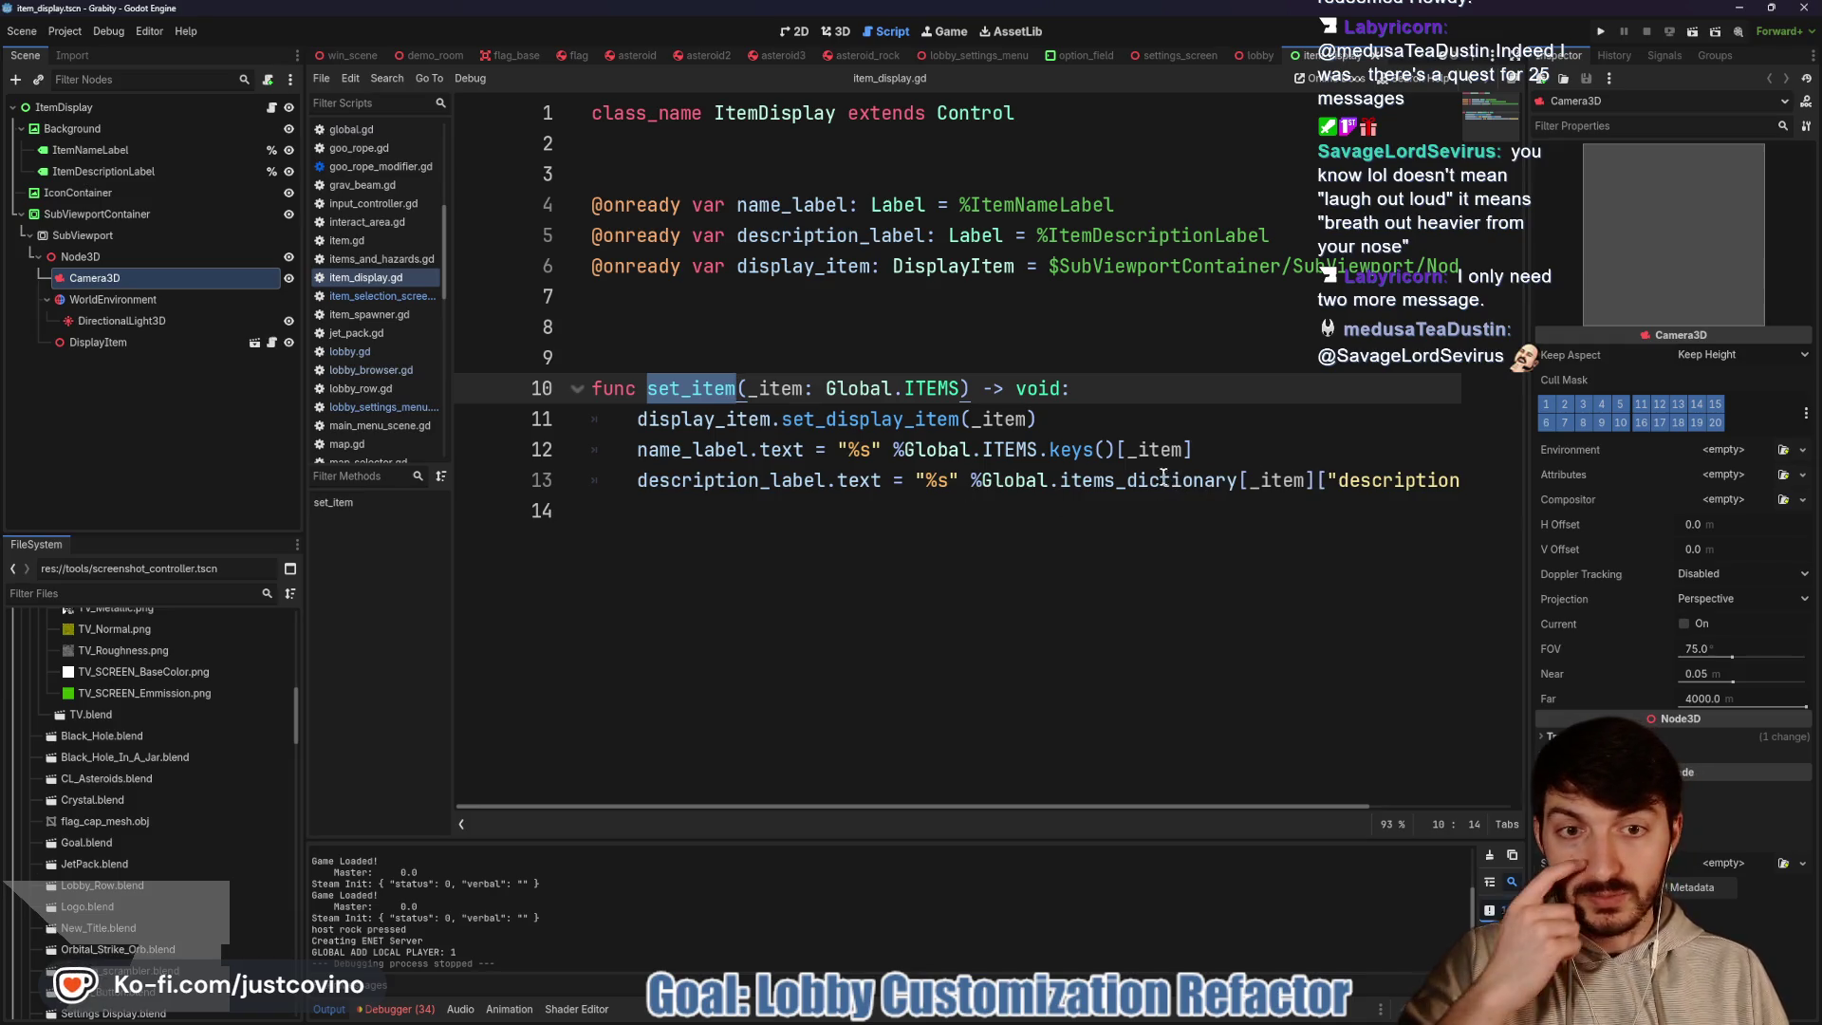
click(1117, 389)
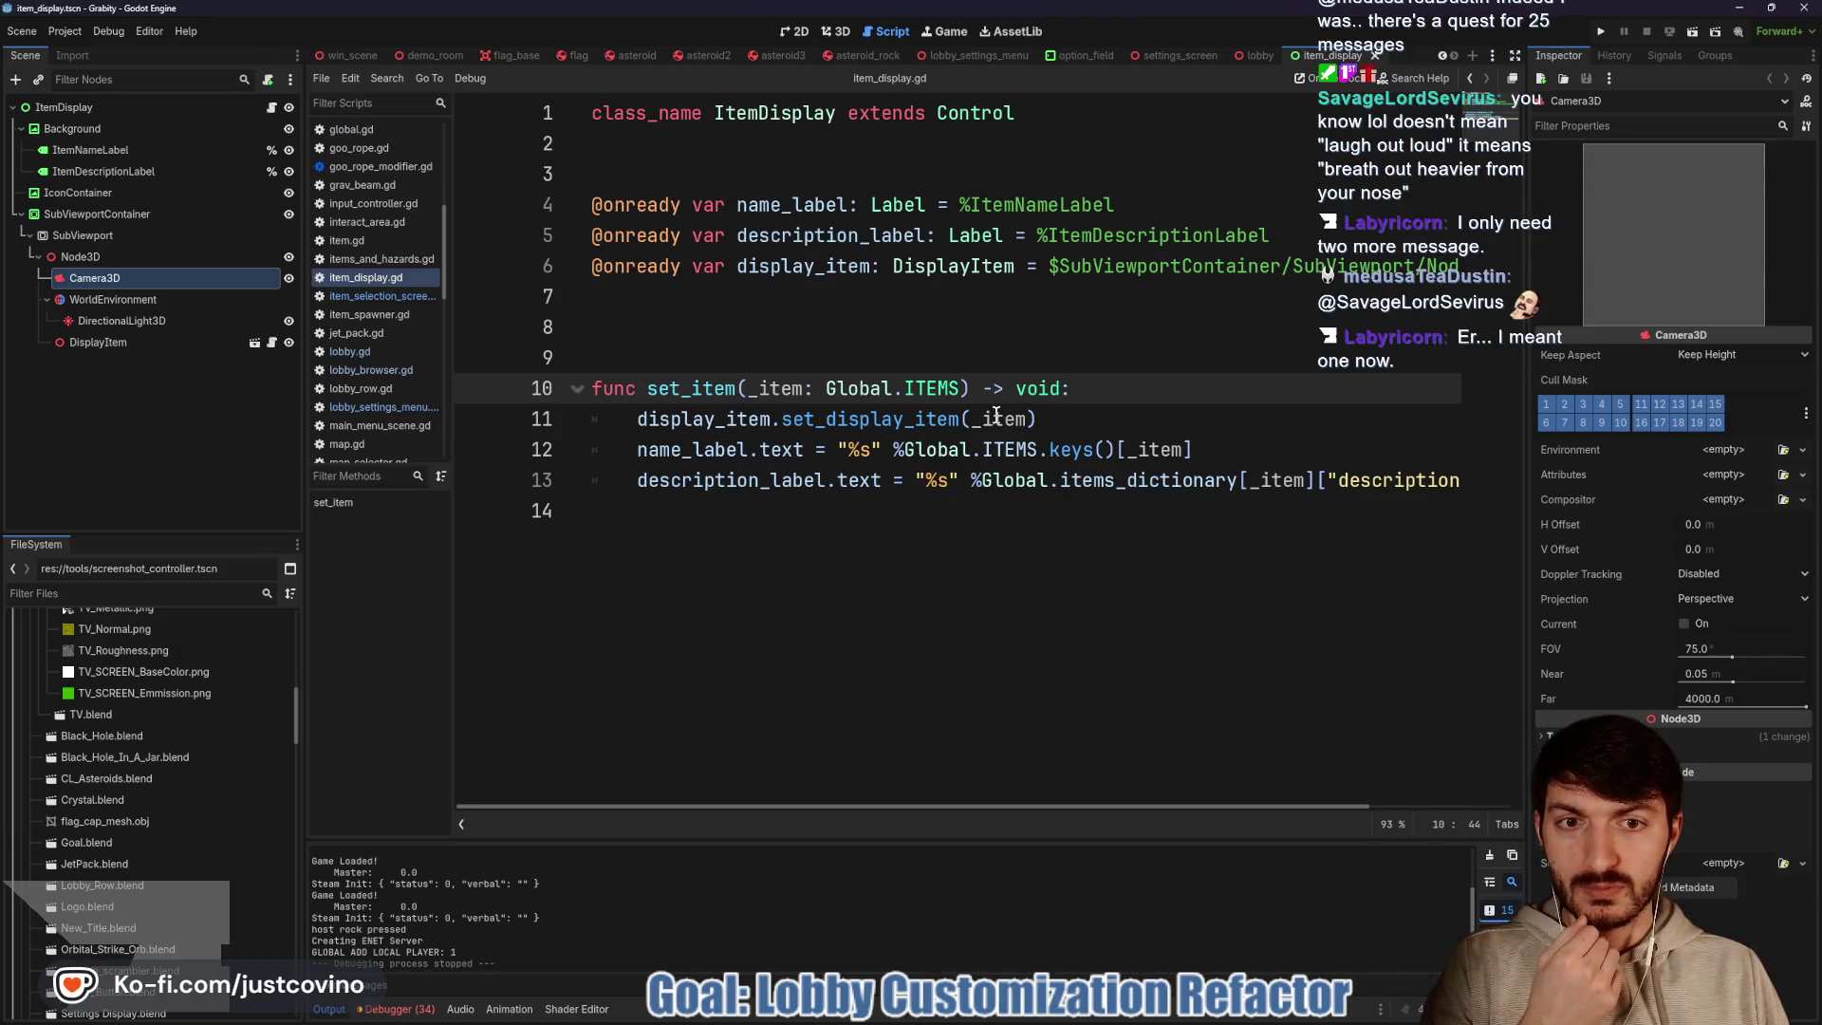
mouse_move(1027, 426)
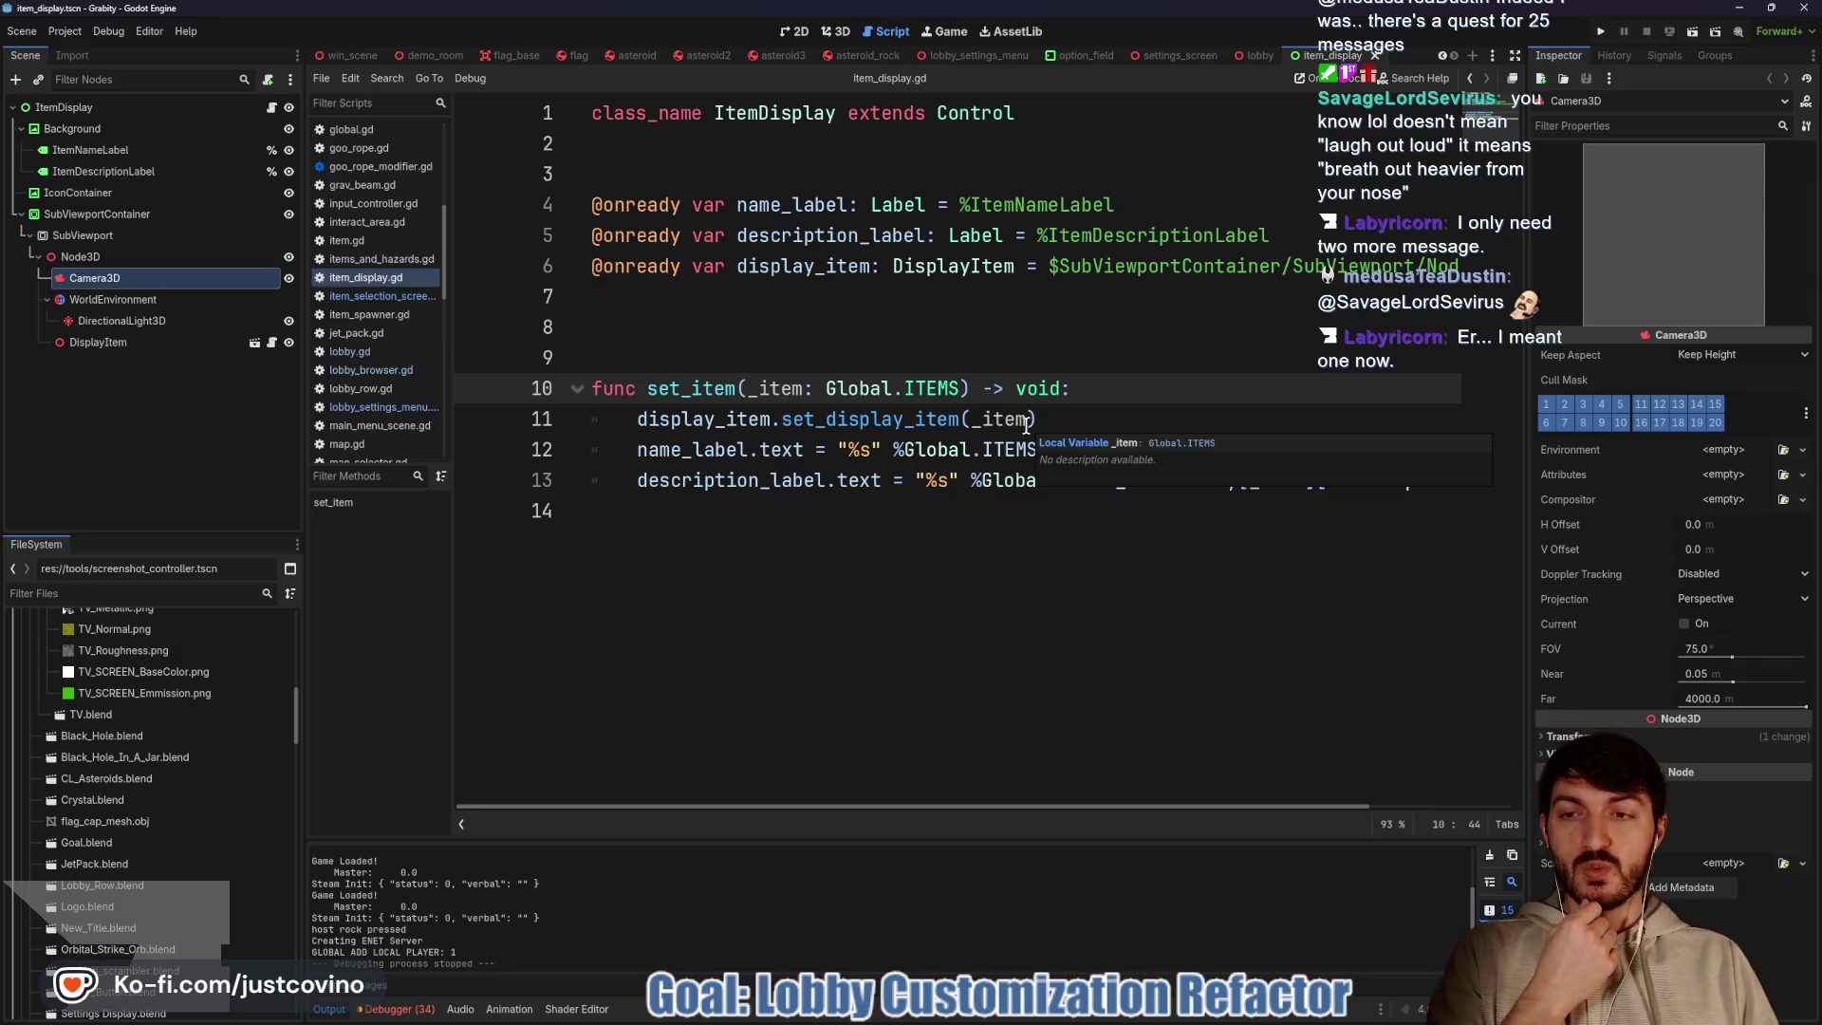
mouse_move(1184, 56)
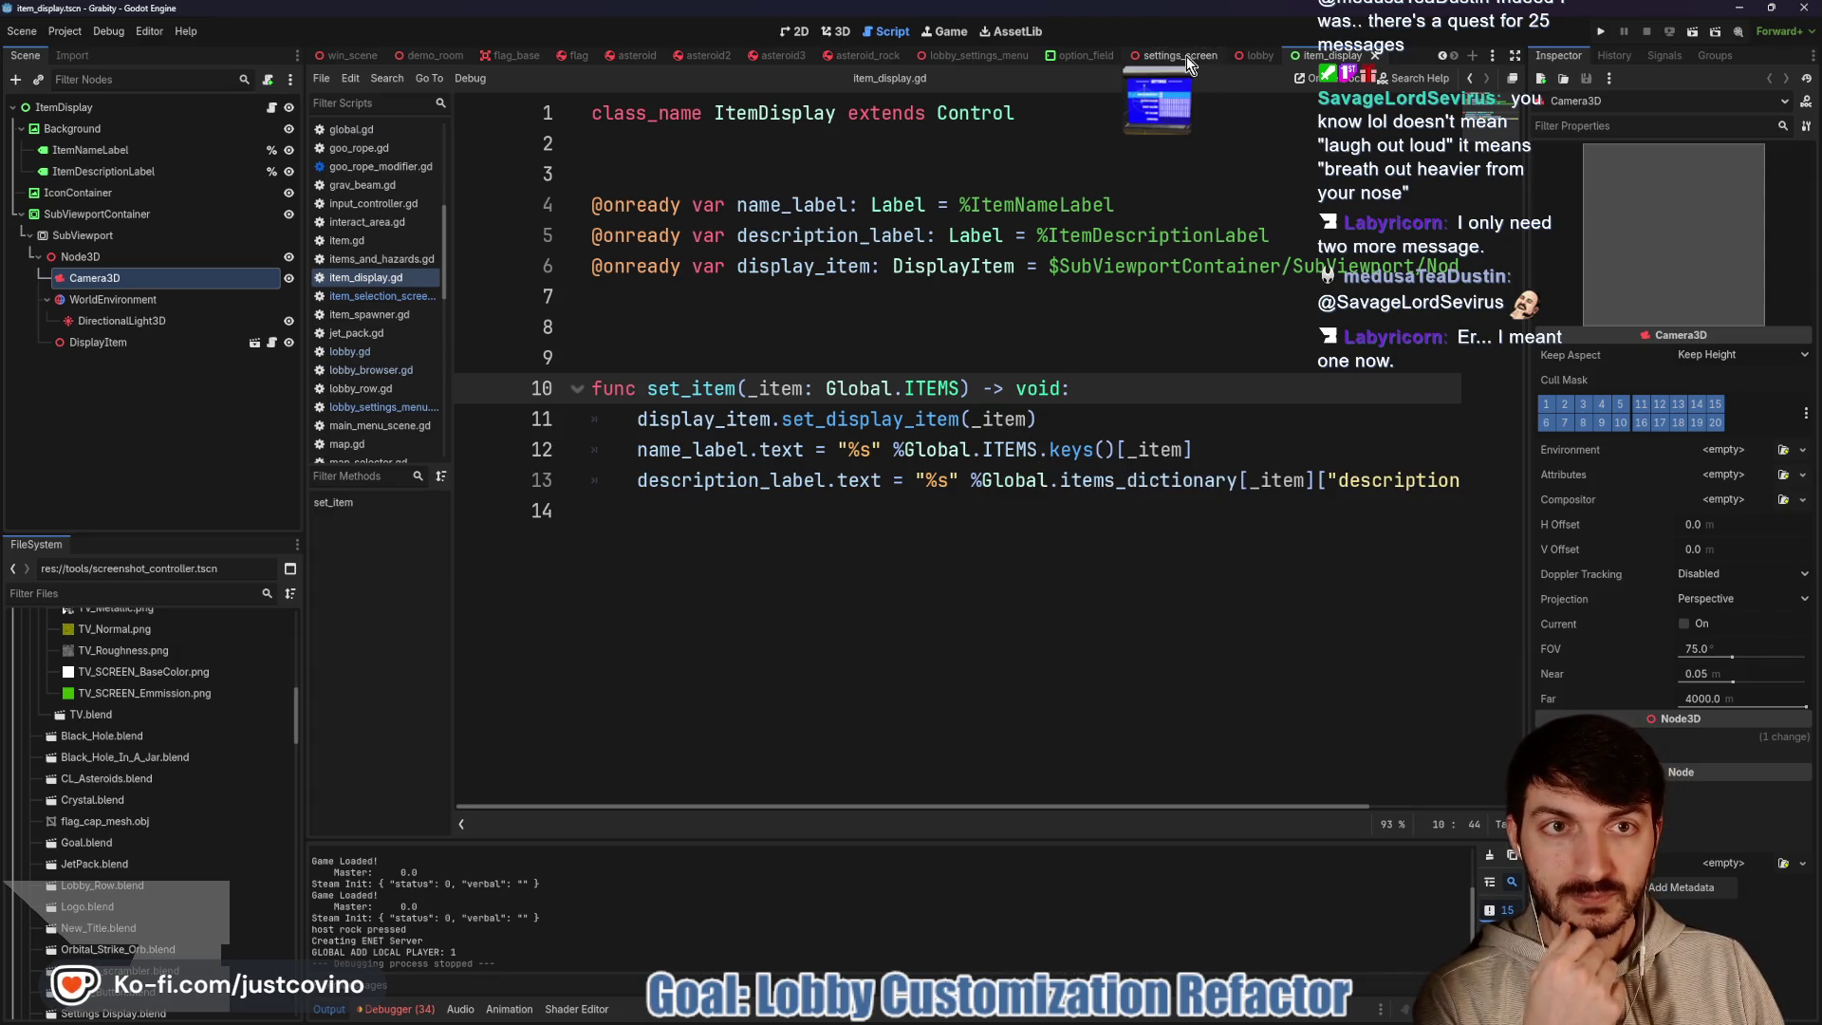
click(1078, 56)
scroll(918, 370, down, 5)
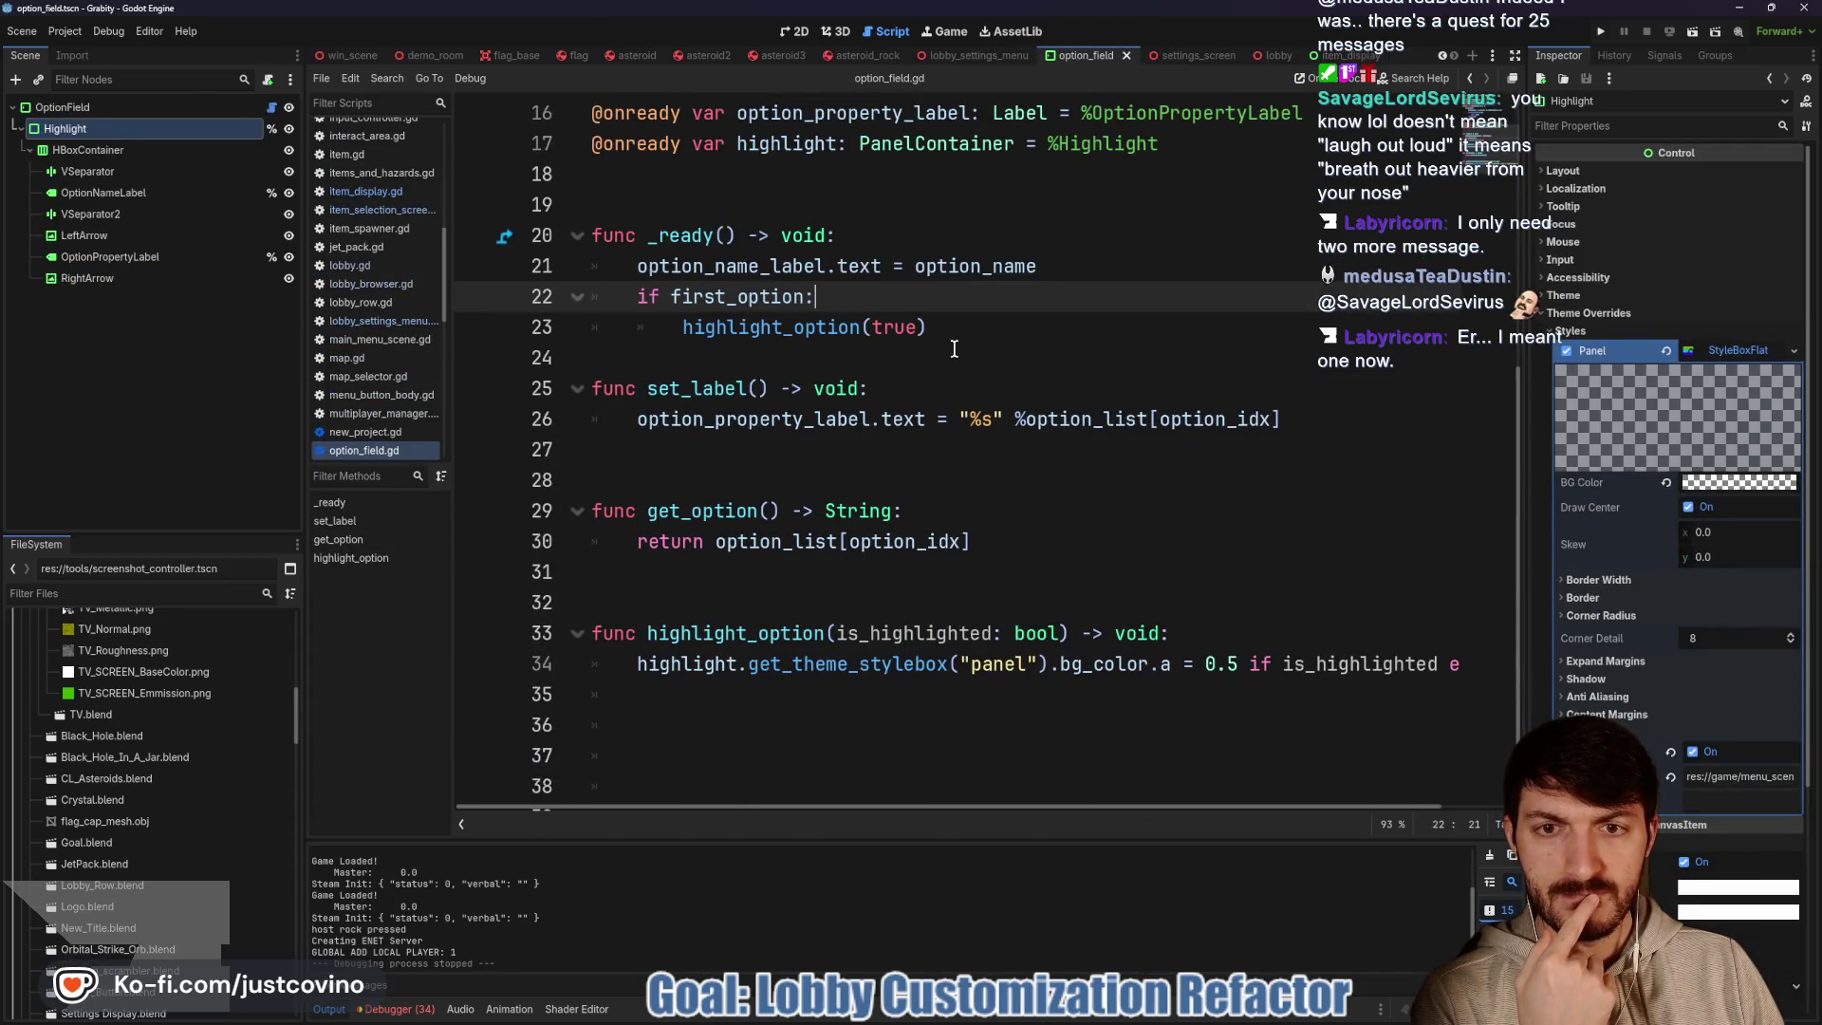
scroll(954, 349, down, 1)
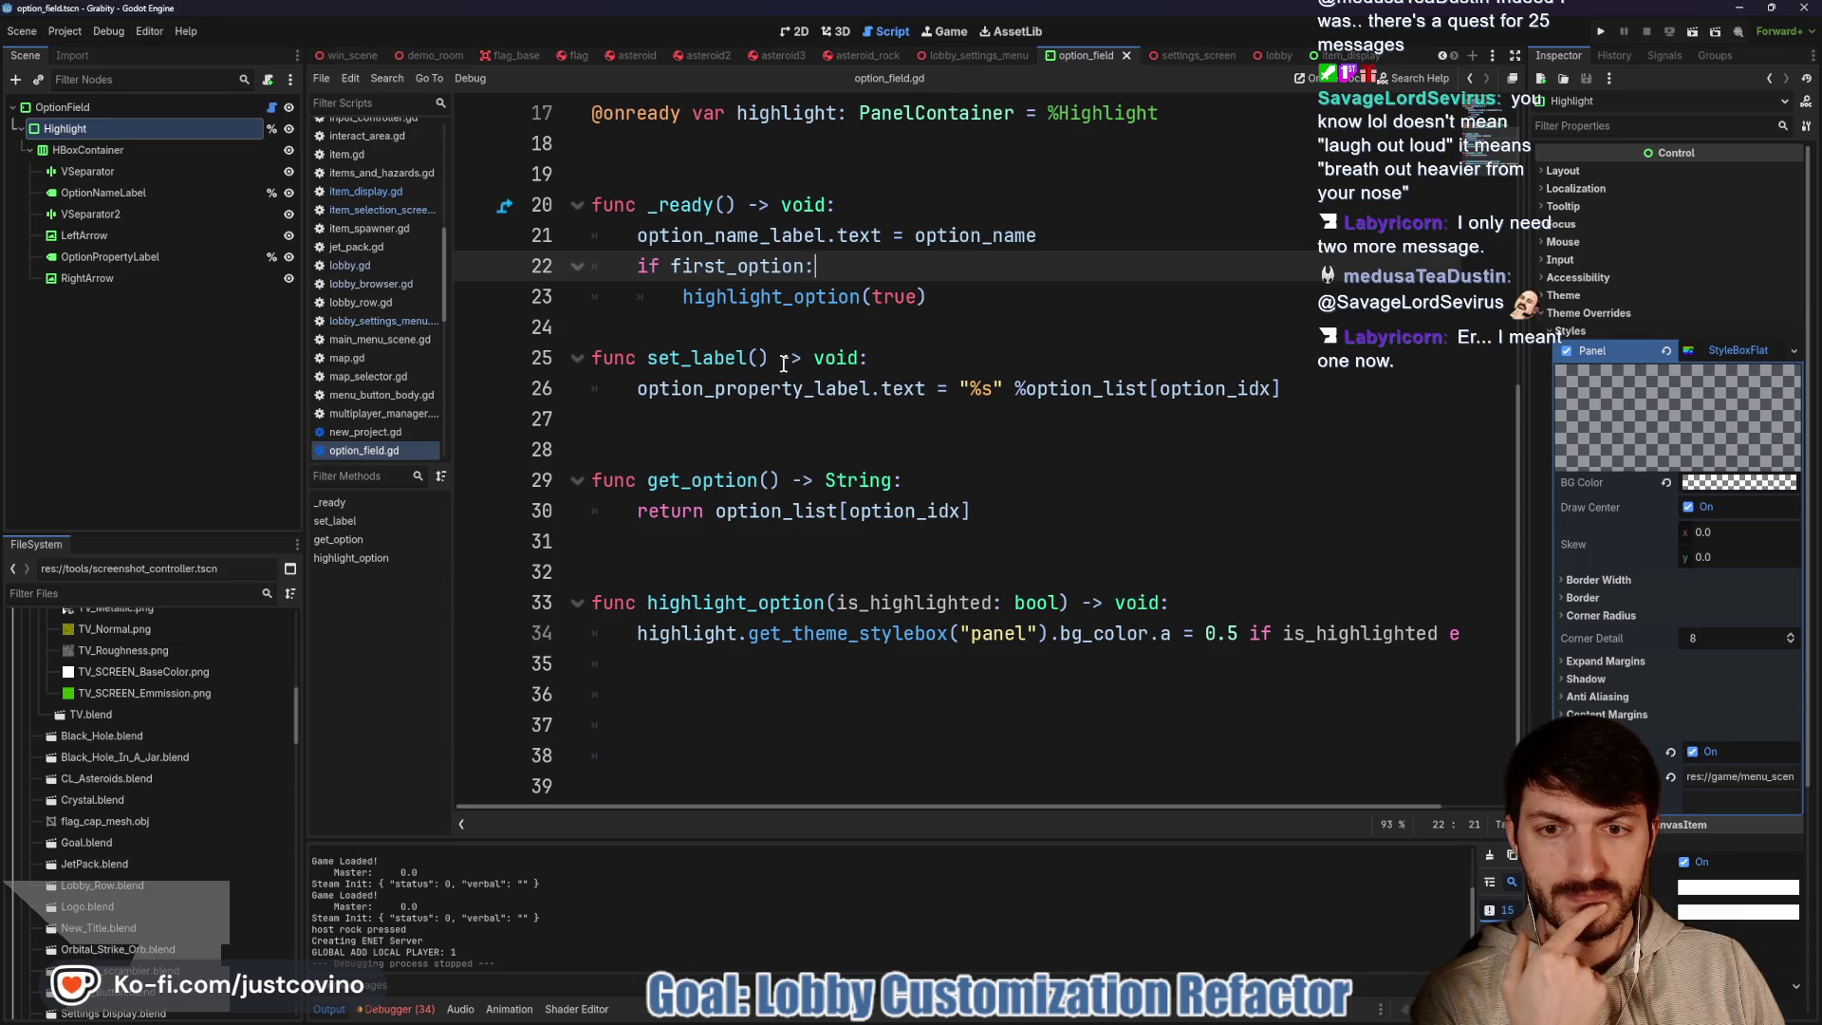
click(983, 56)
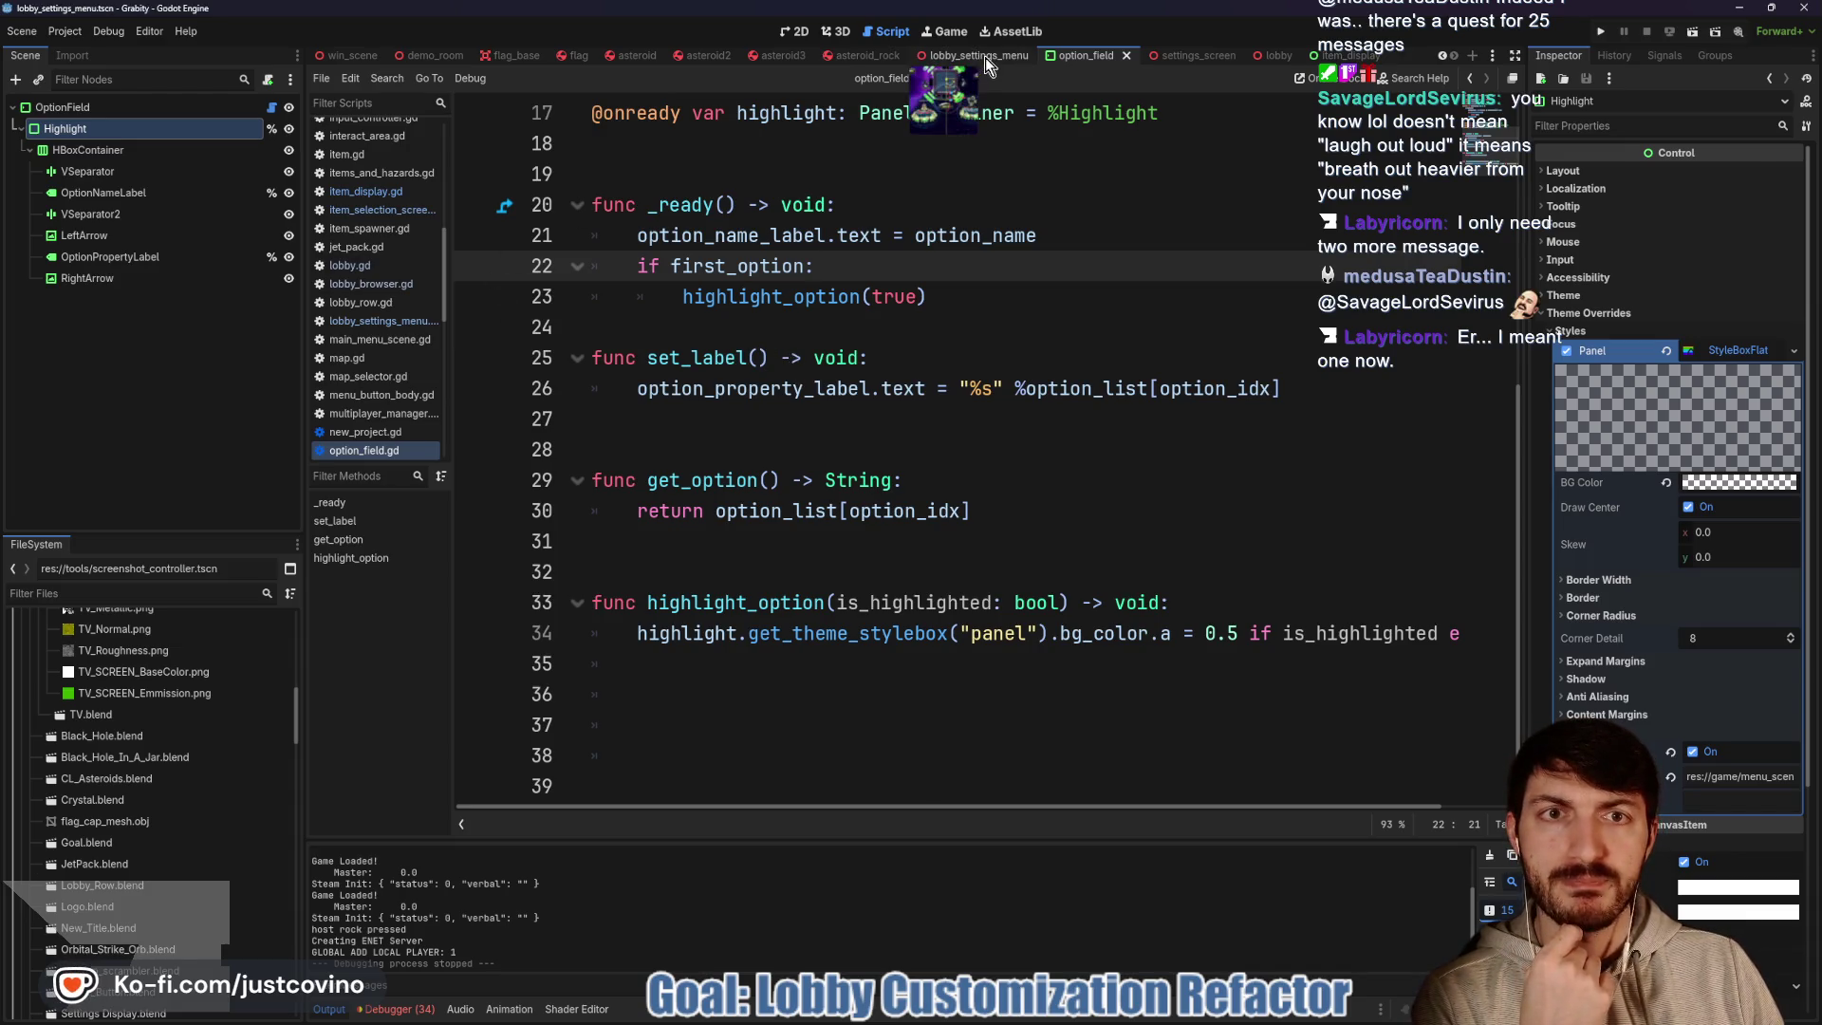
scroll(849, 470, down, 4)
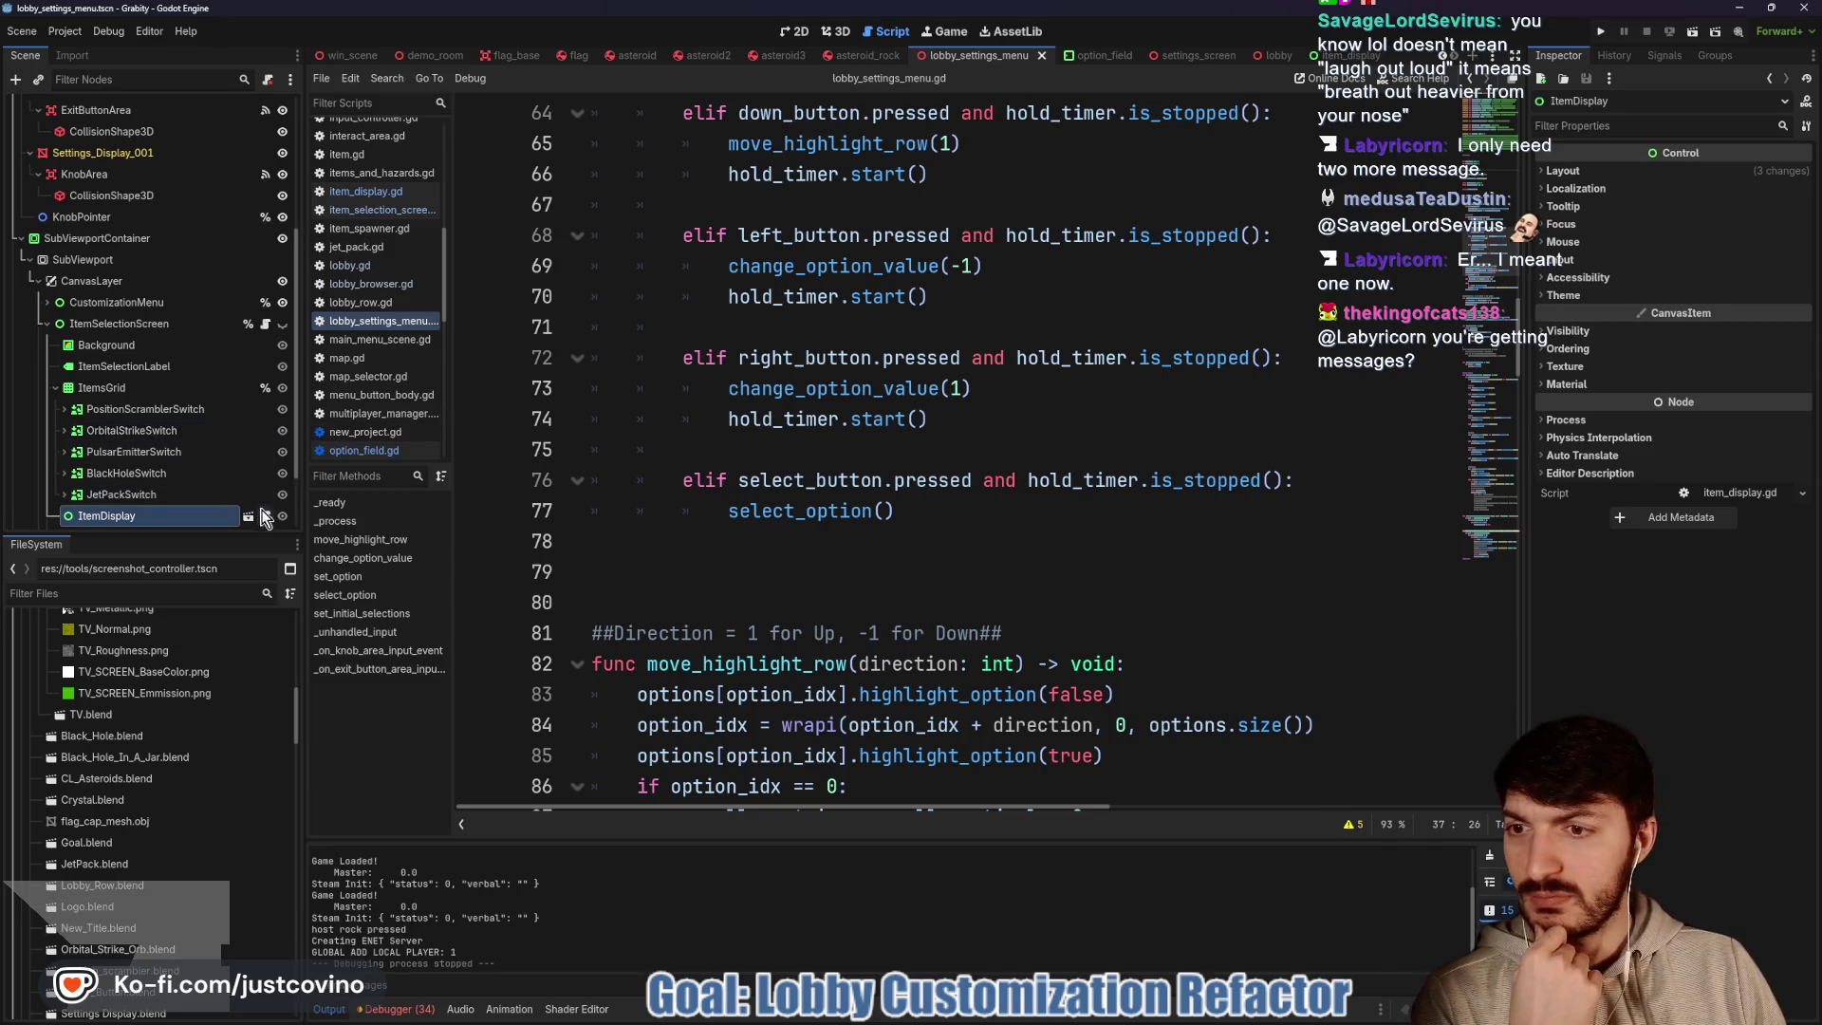
Reopen item_selection_screen.gd at line 19, run the project, and host a private lobby
click(266, 323)
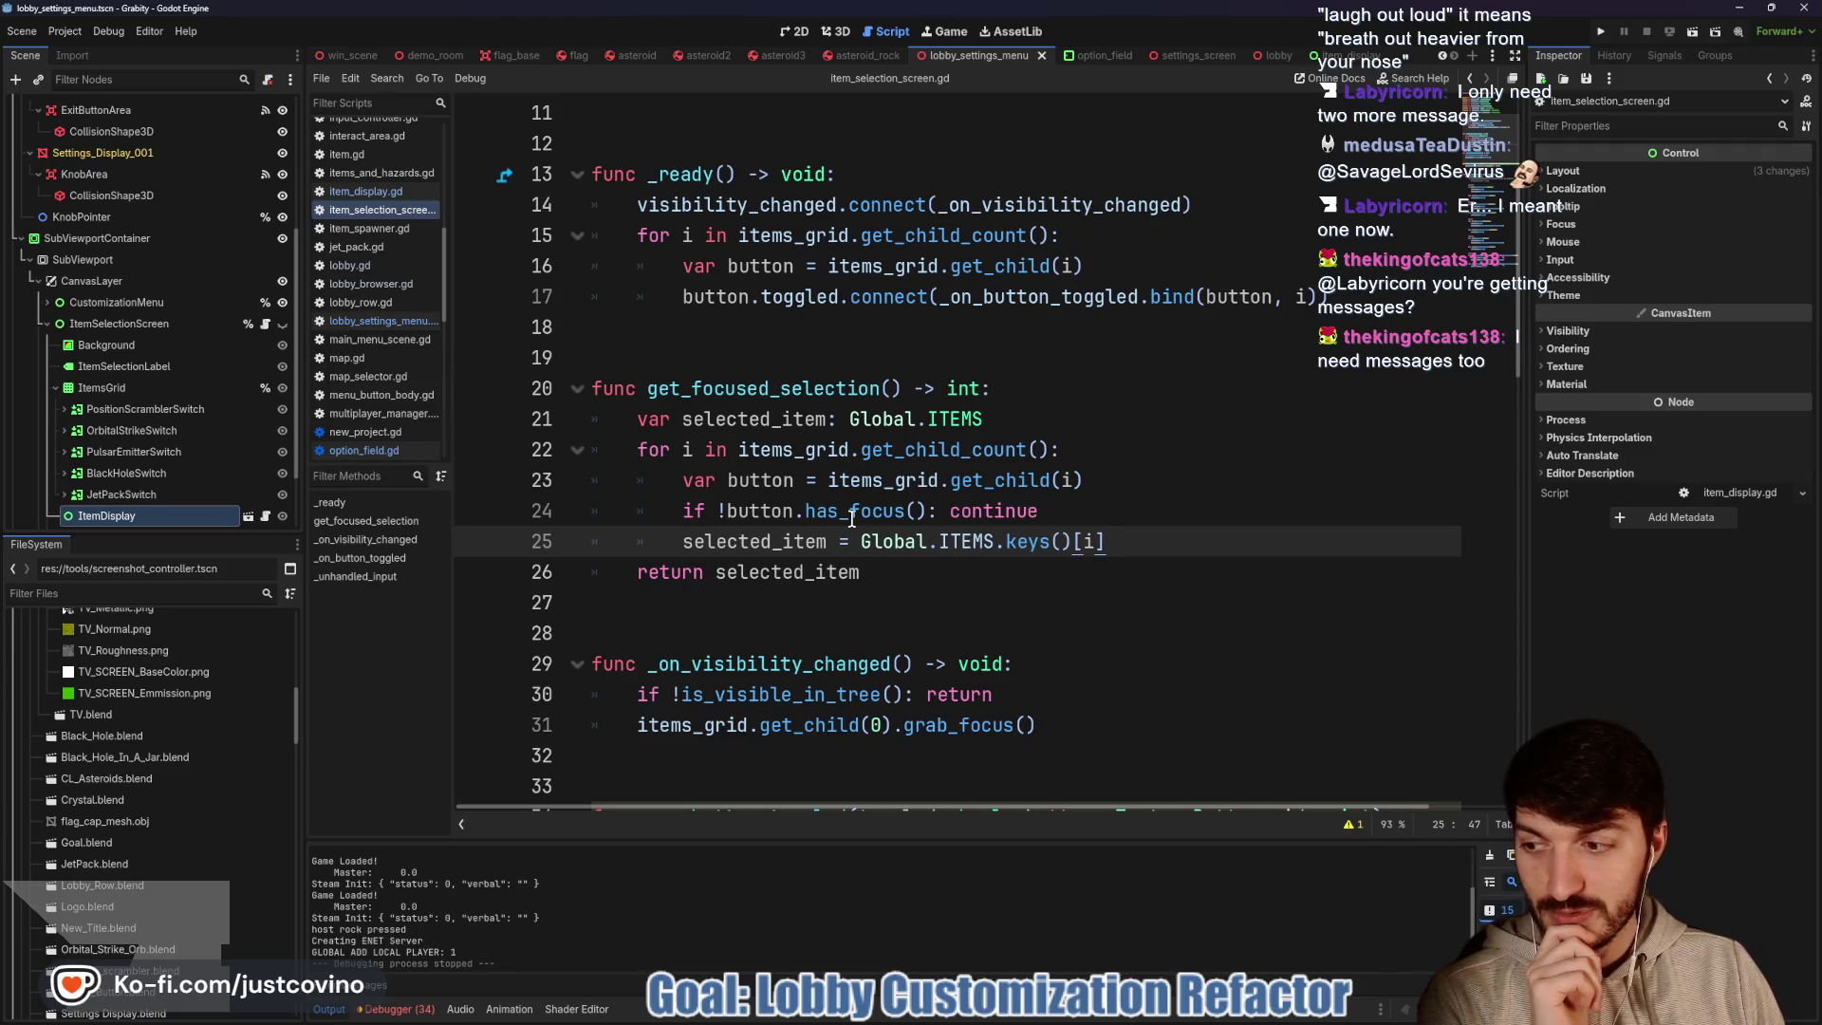
click(973, 570)
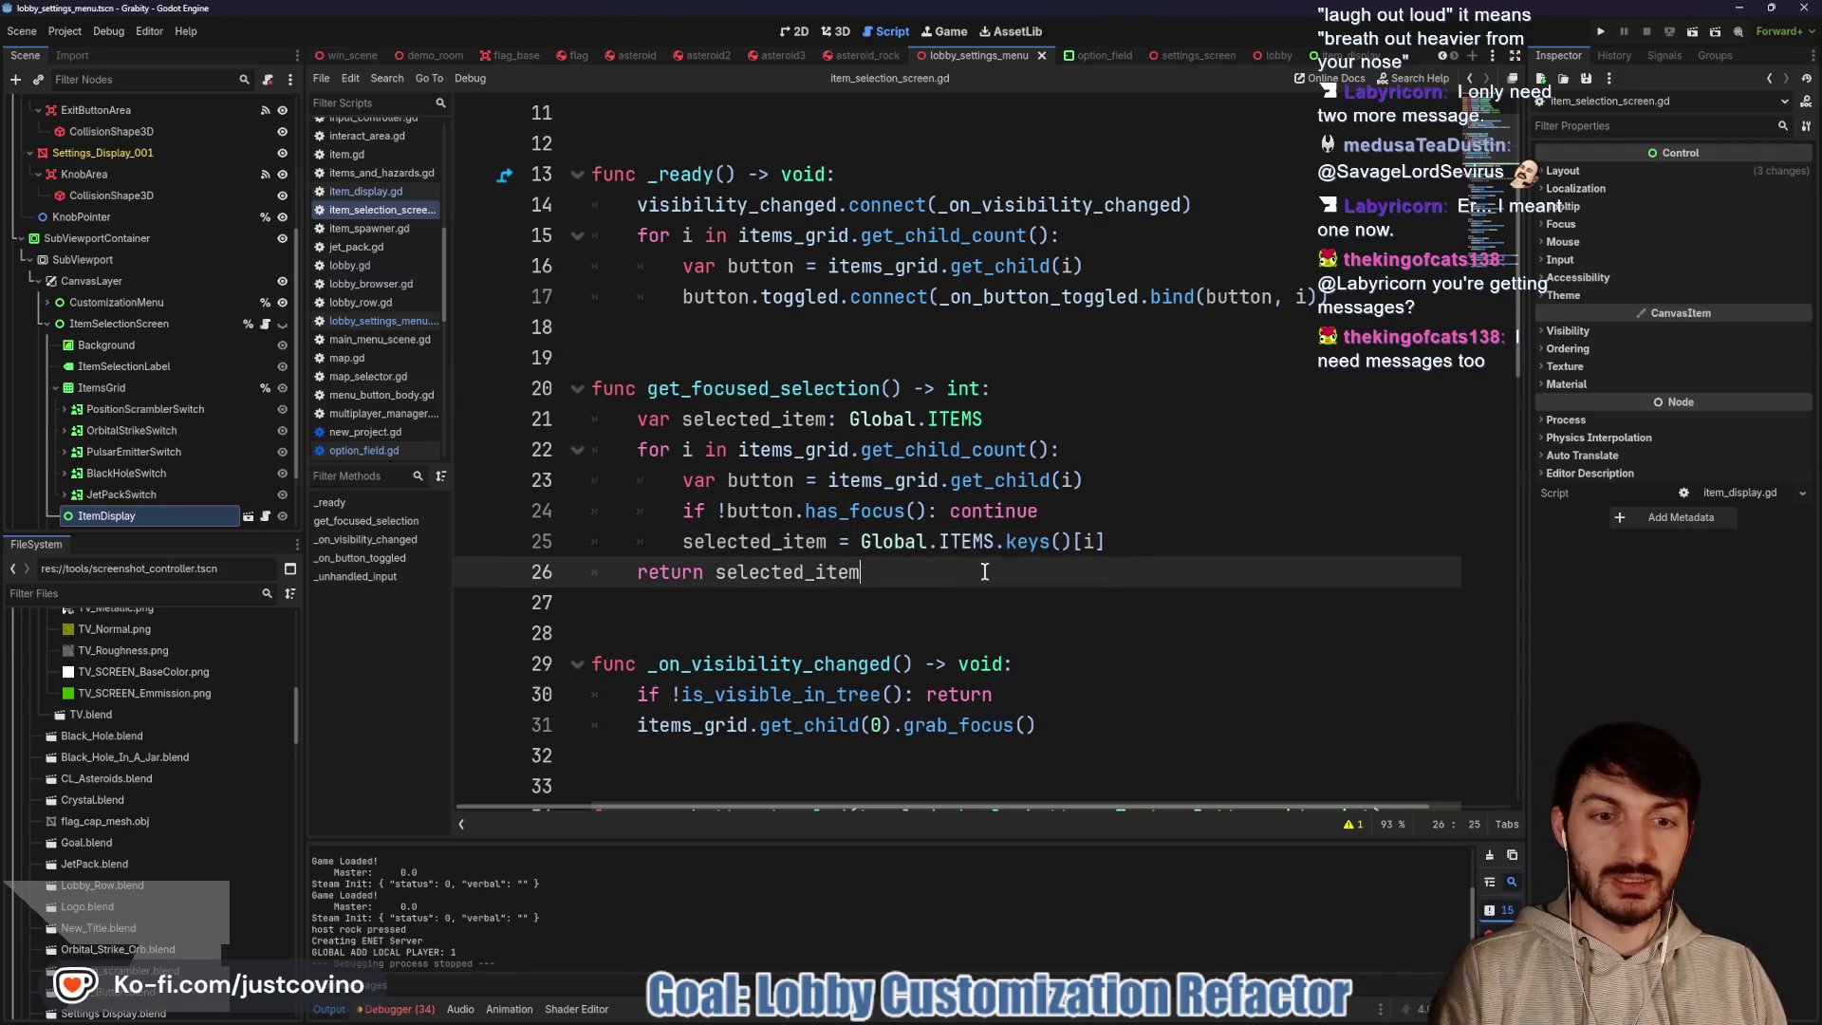
scroll(1012, 569, up, 1)
click(911, 449)
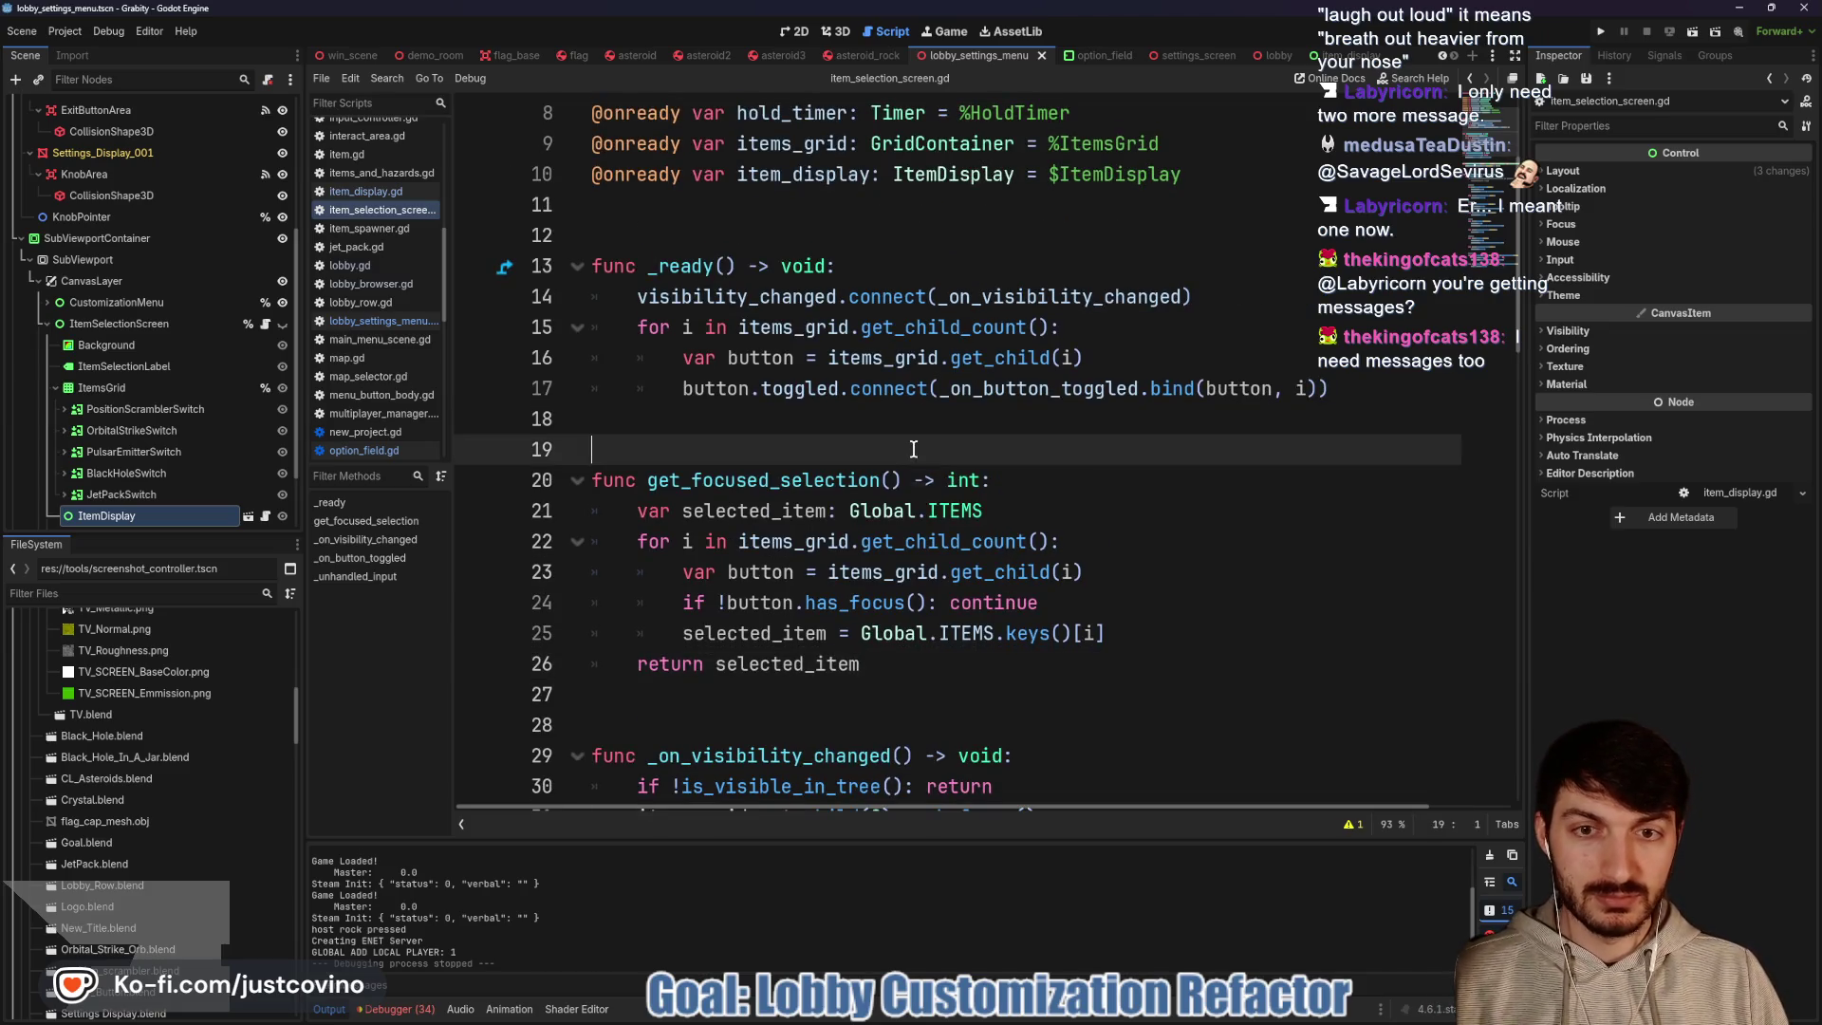
click(1603, 34)
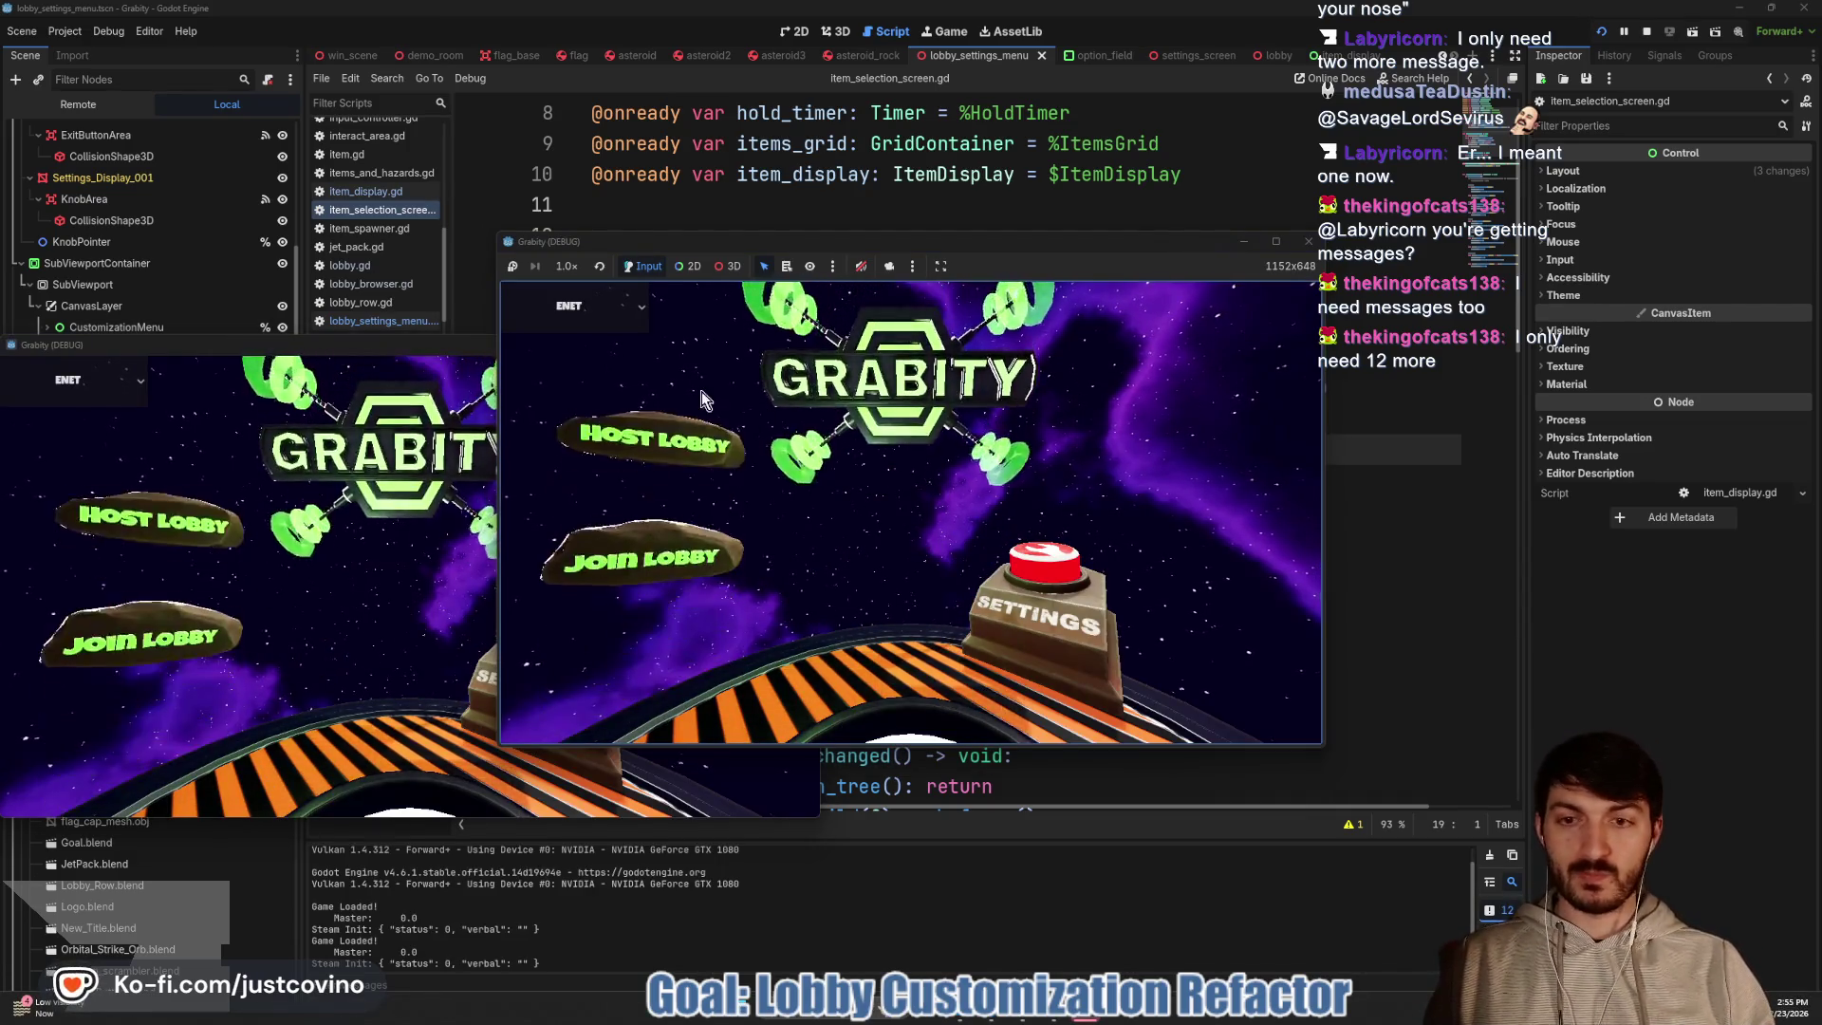
click(903, 476)
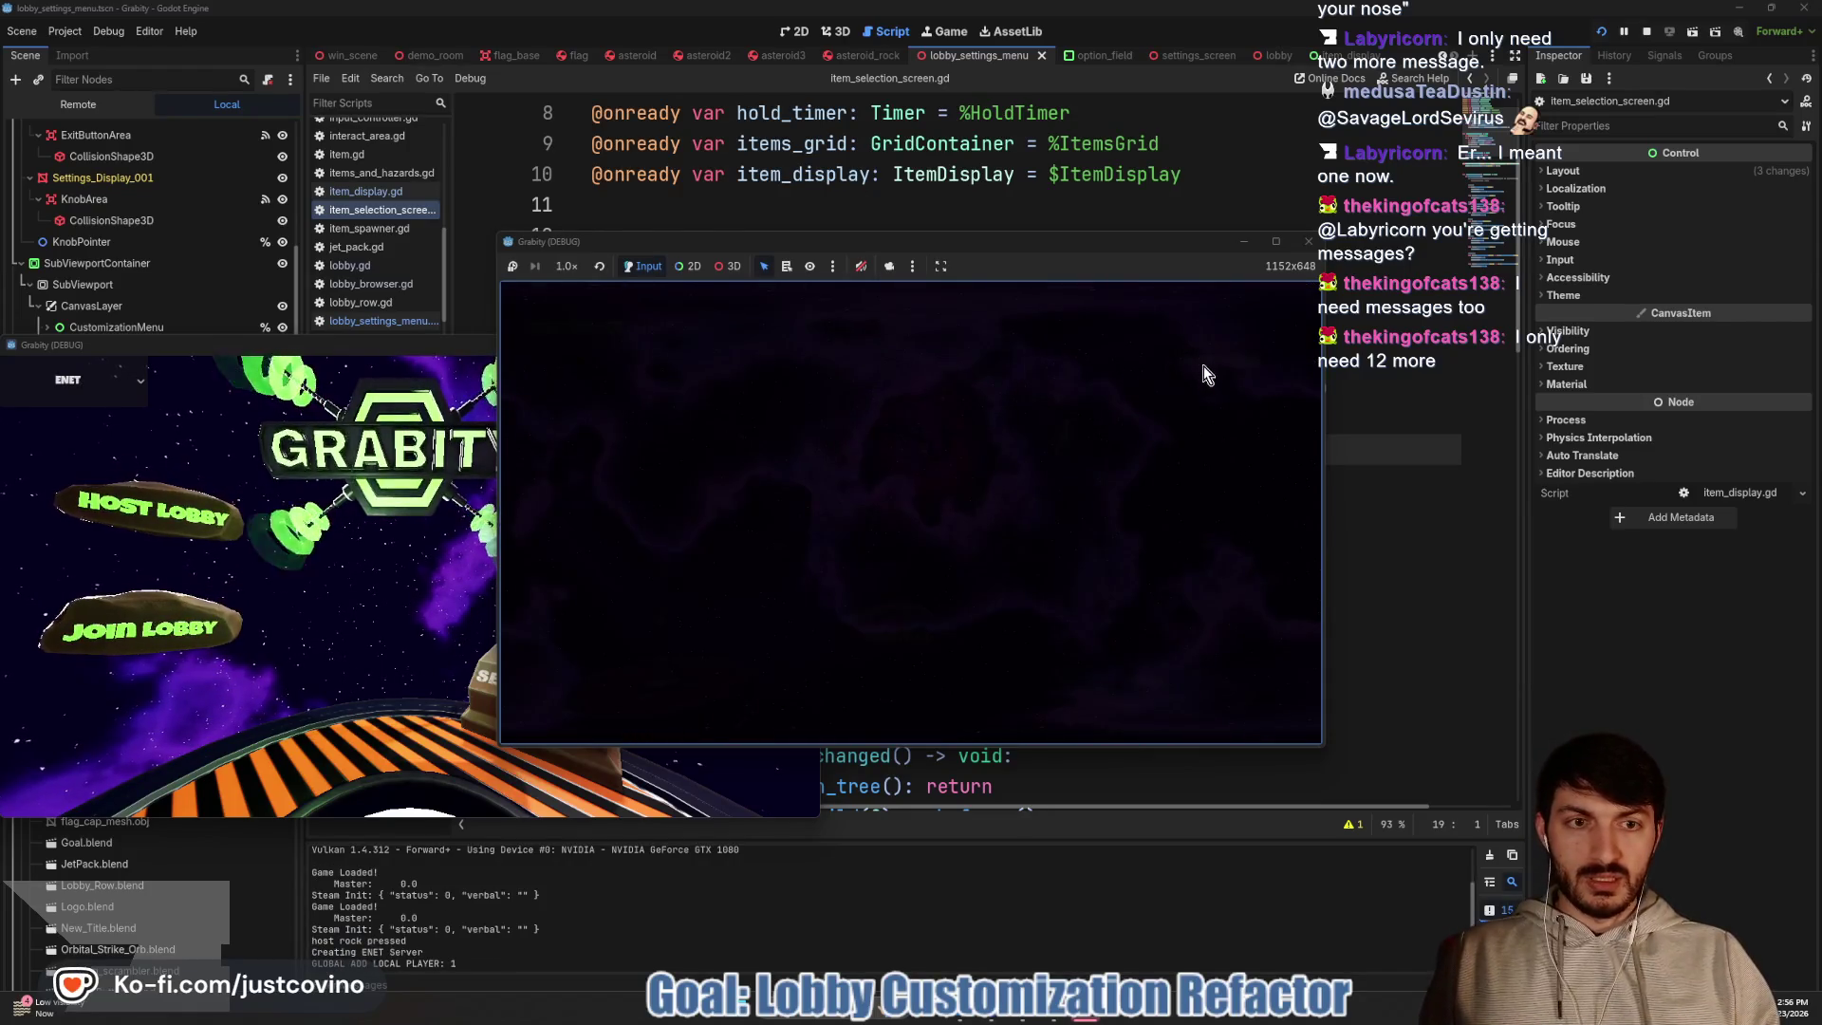
Enter Customize > Item Selection and change the focused item to trigger the line 25 String-to-int error
click(1194, 378)
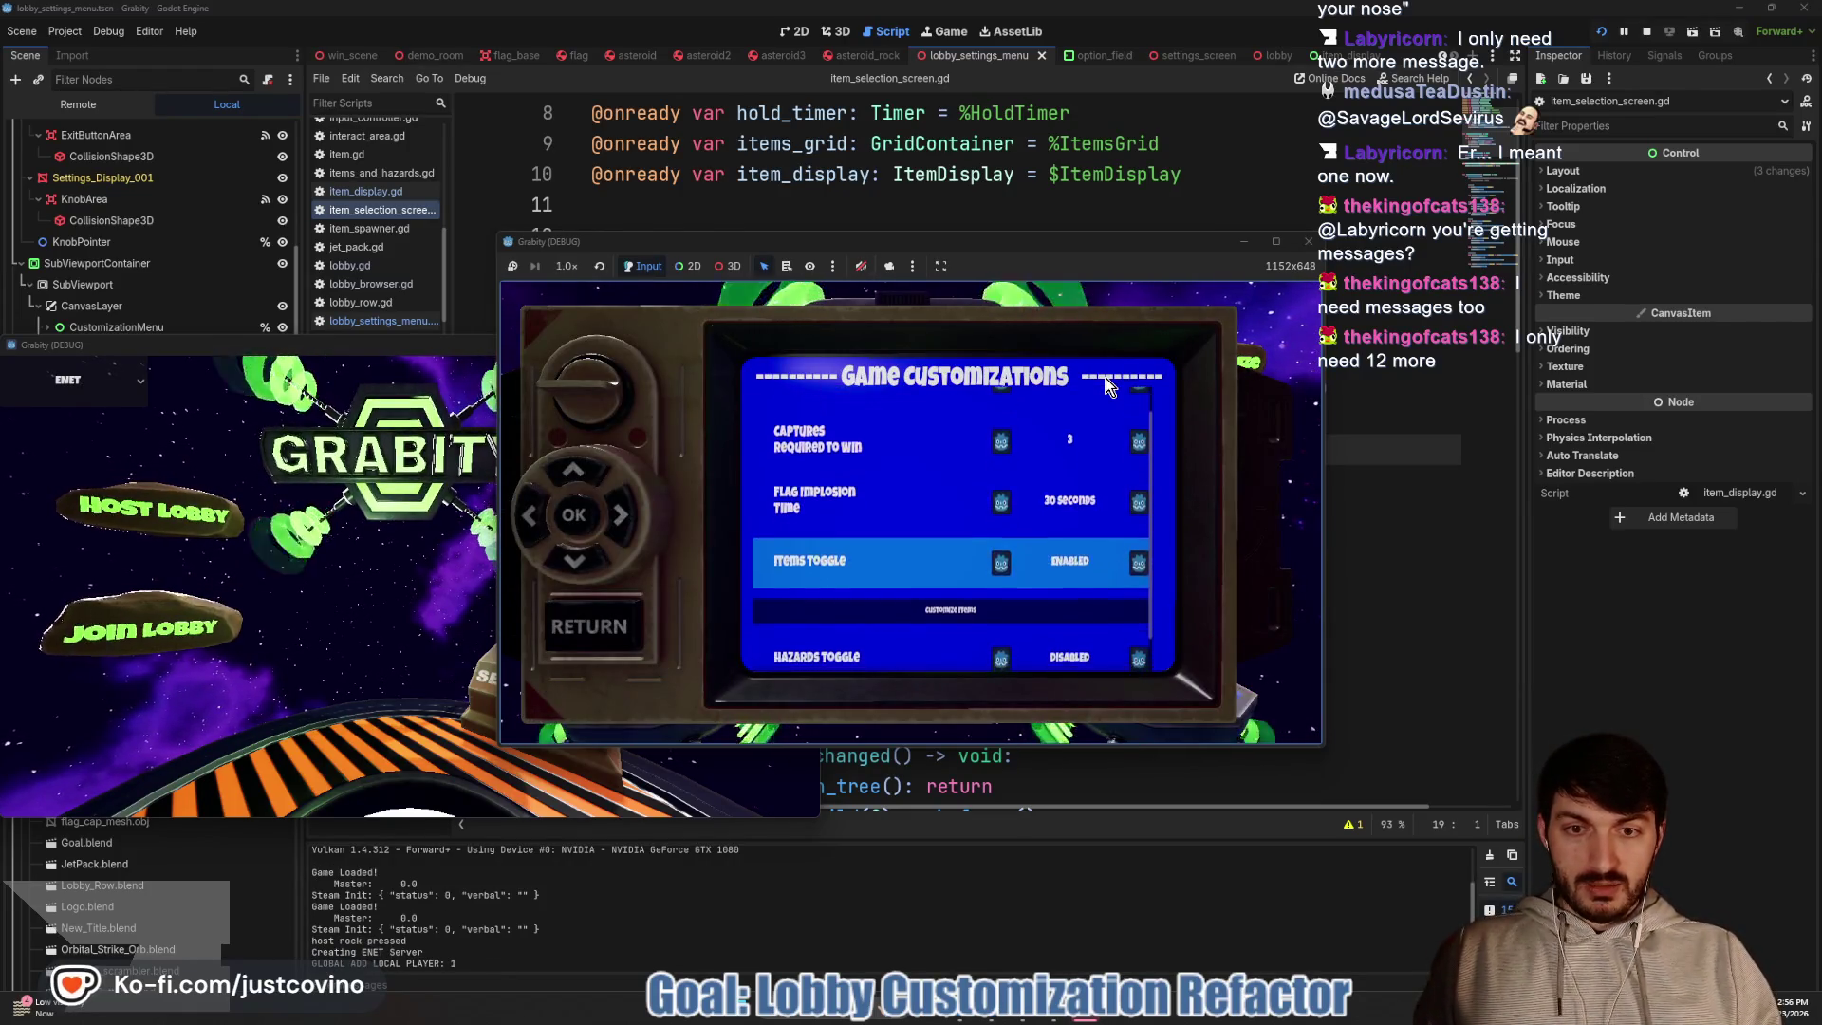
key(Return)
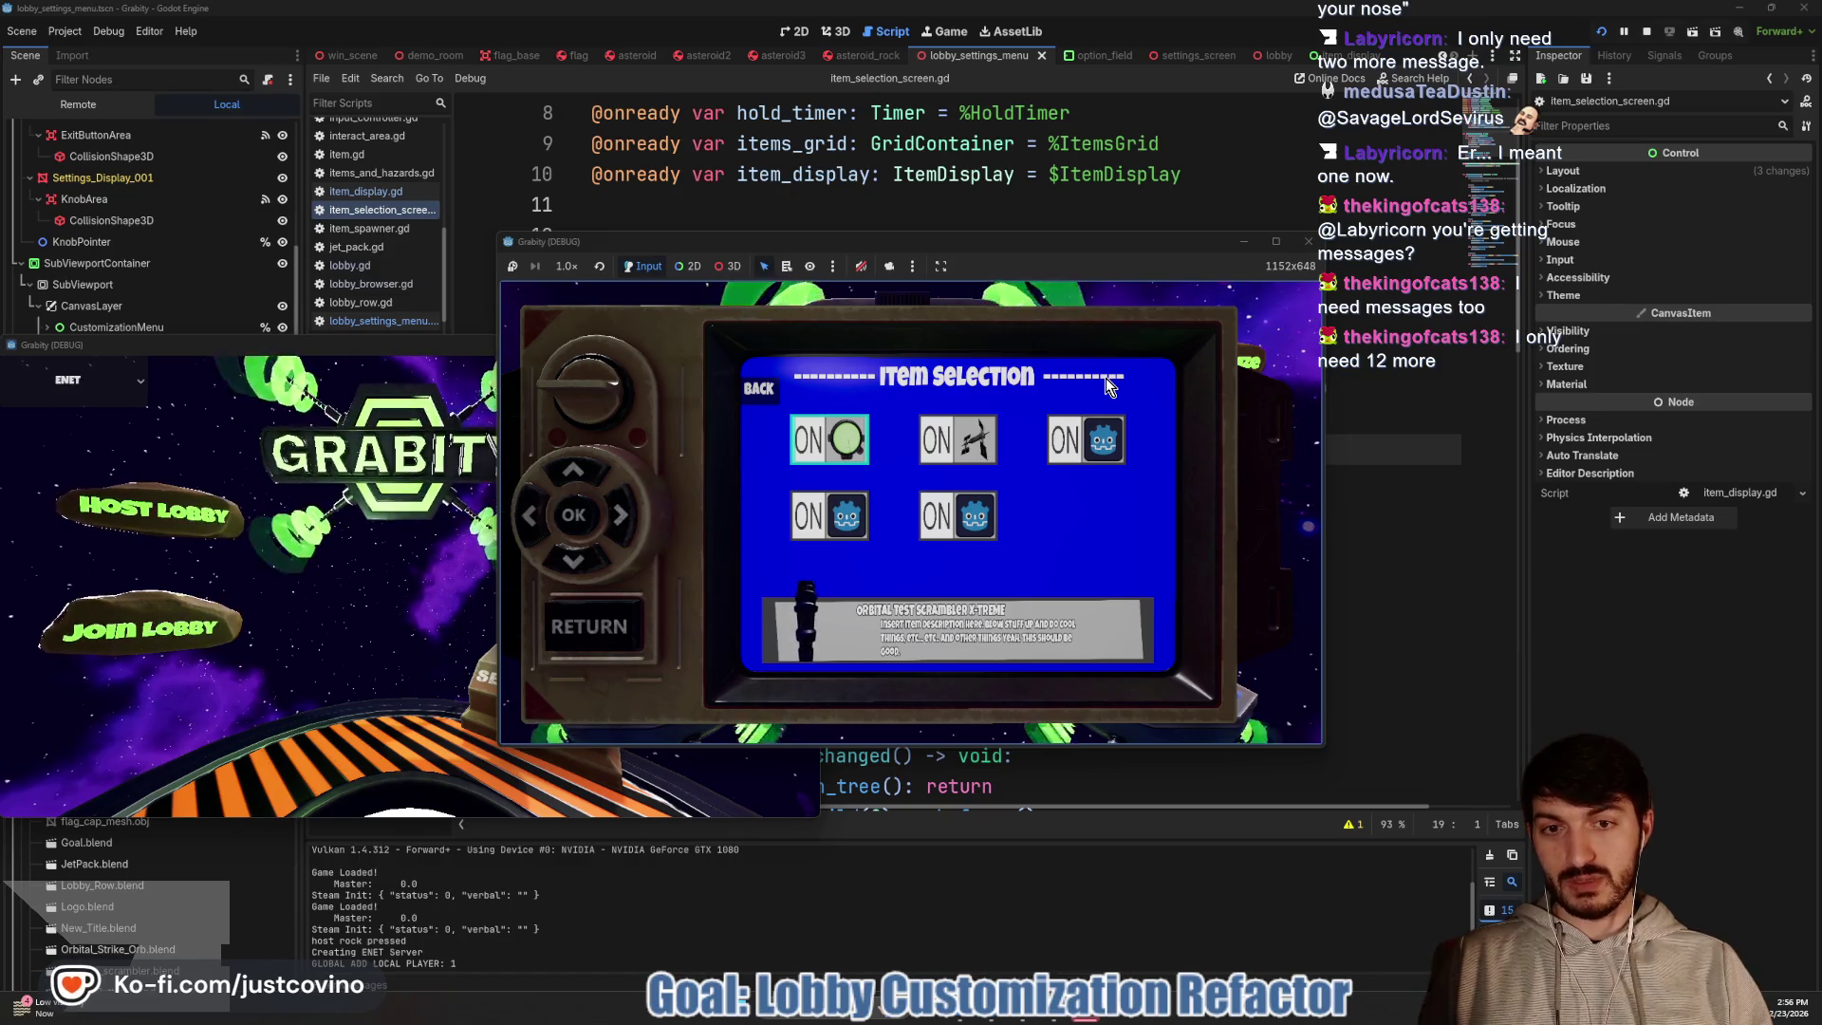
key(Return)
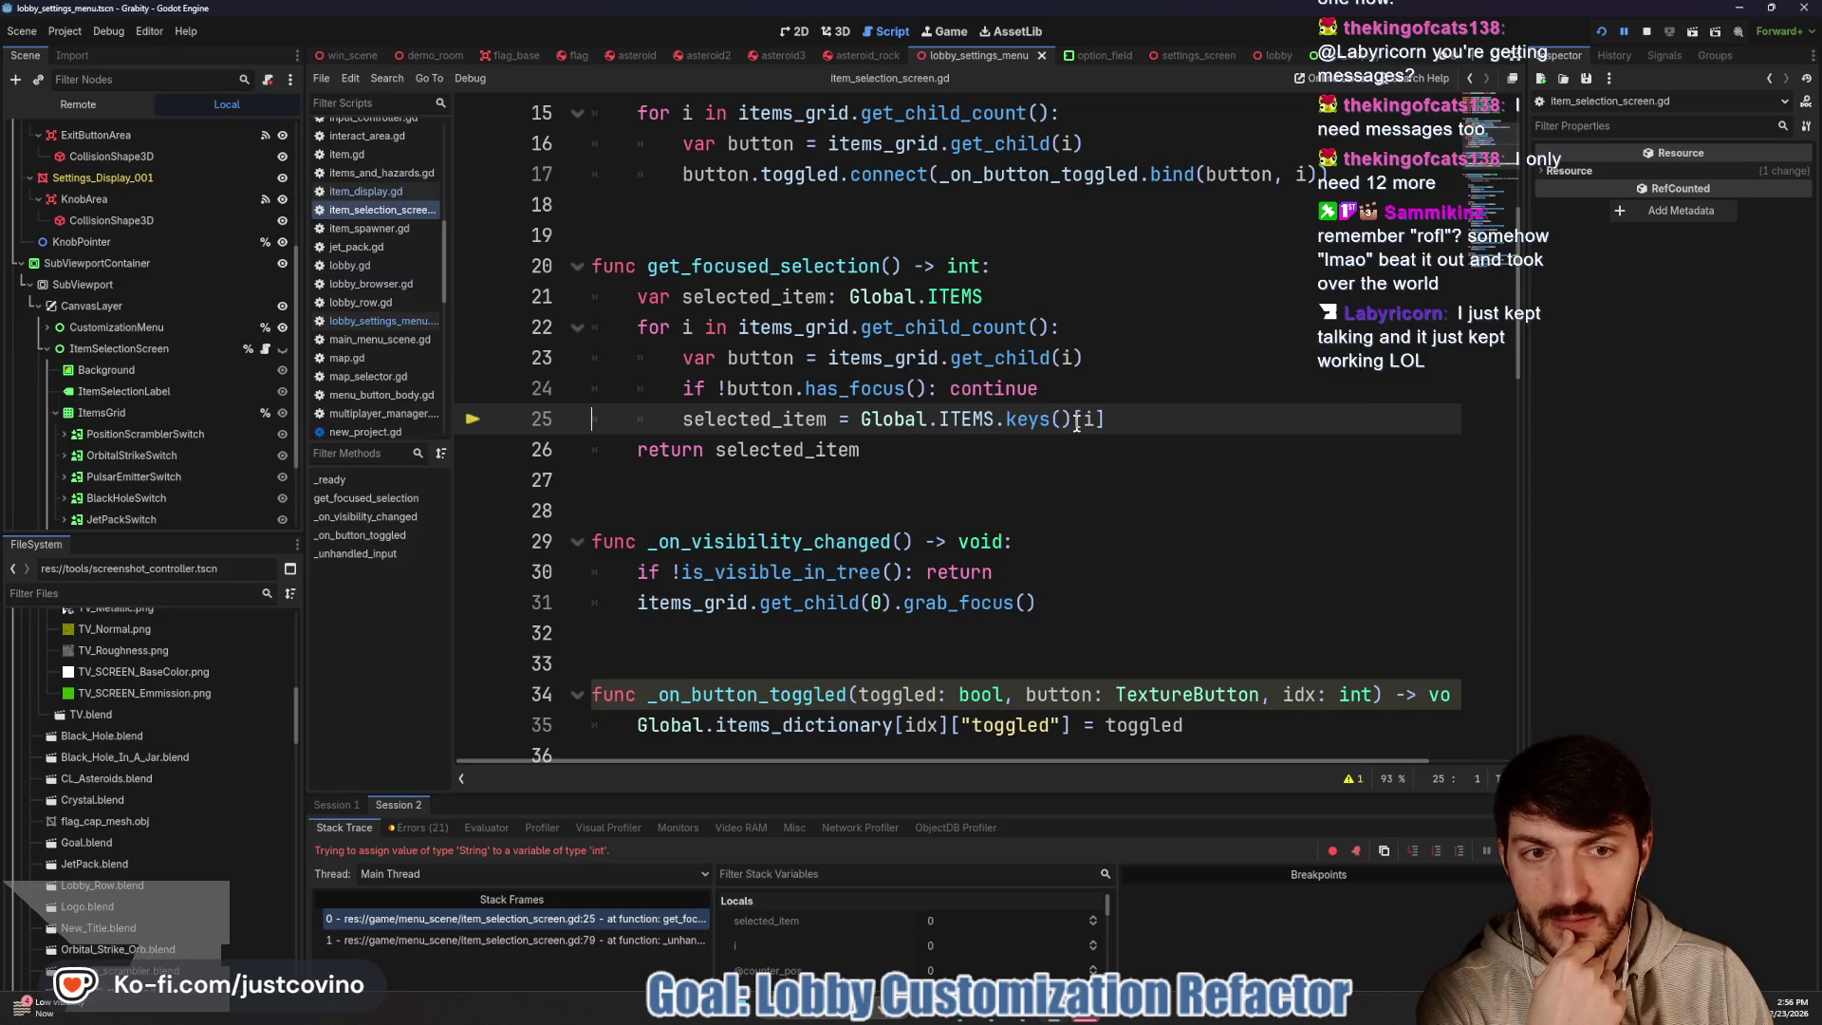
Delete the .keys() call on line 25 and compare it with the items_dictionary lookup on line 35
drag(1070, 420, 998, 414)
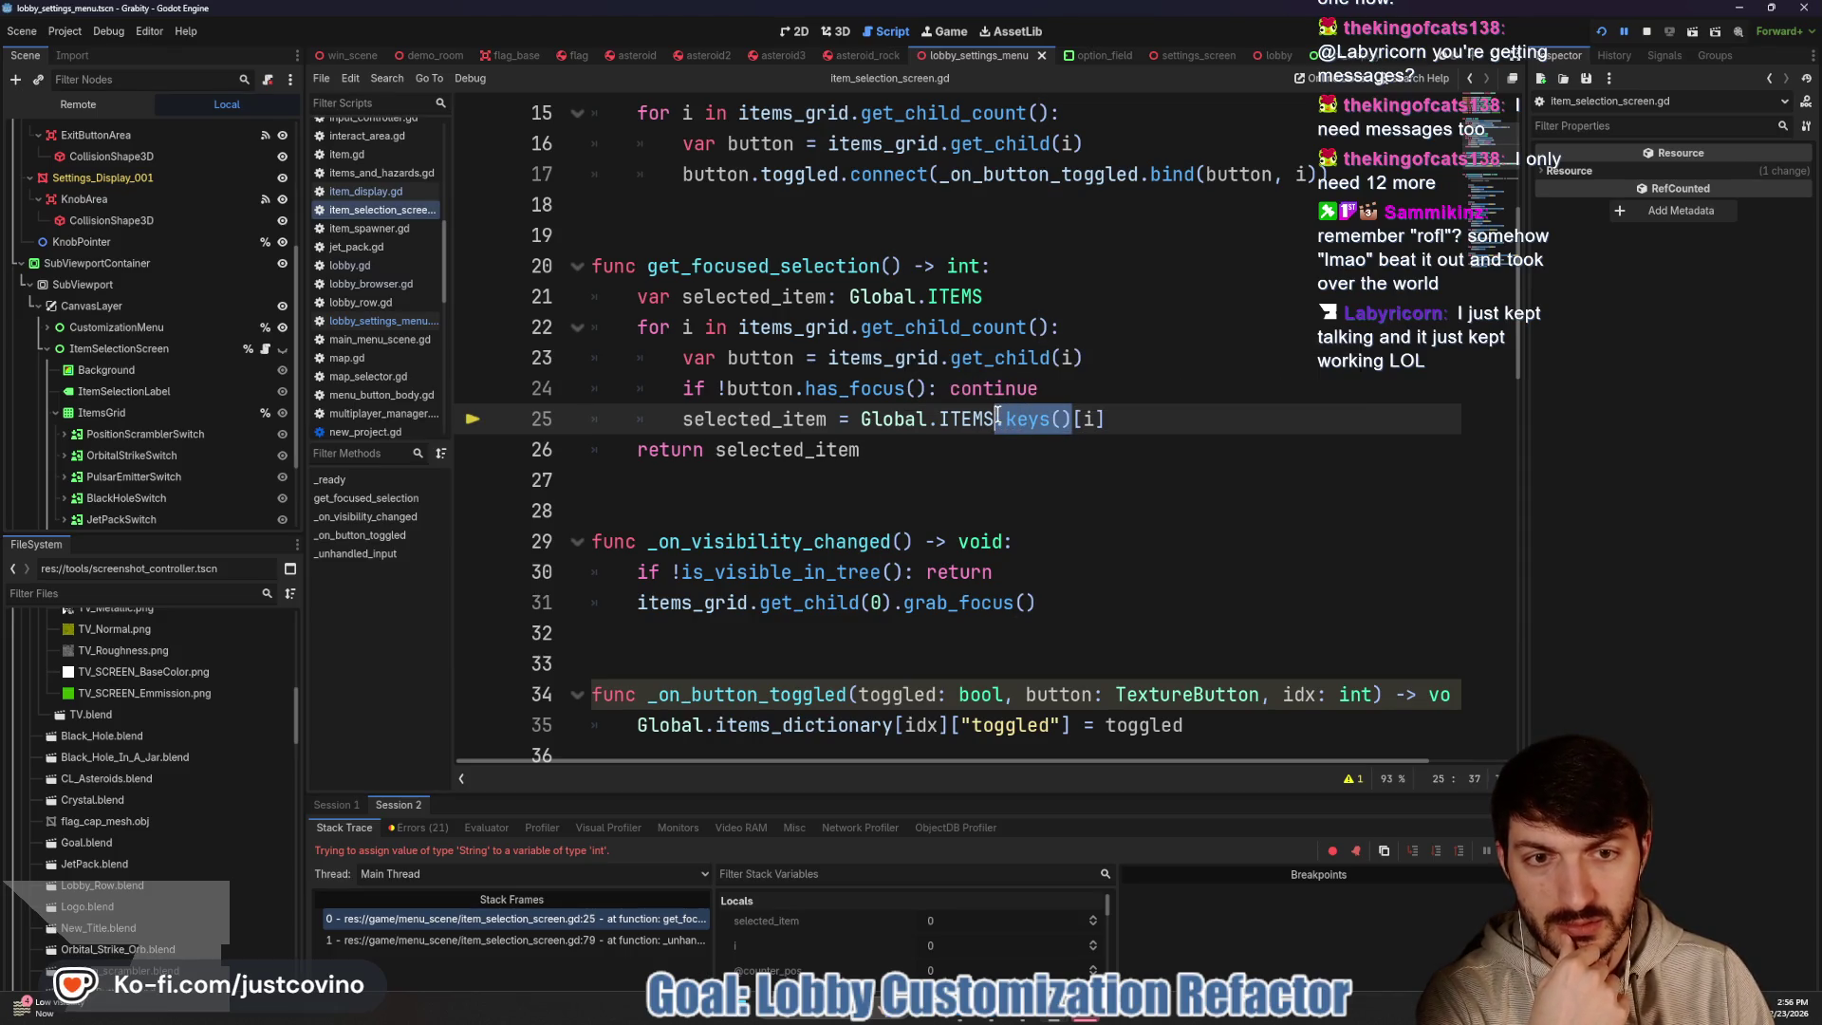
key(BackSpace)
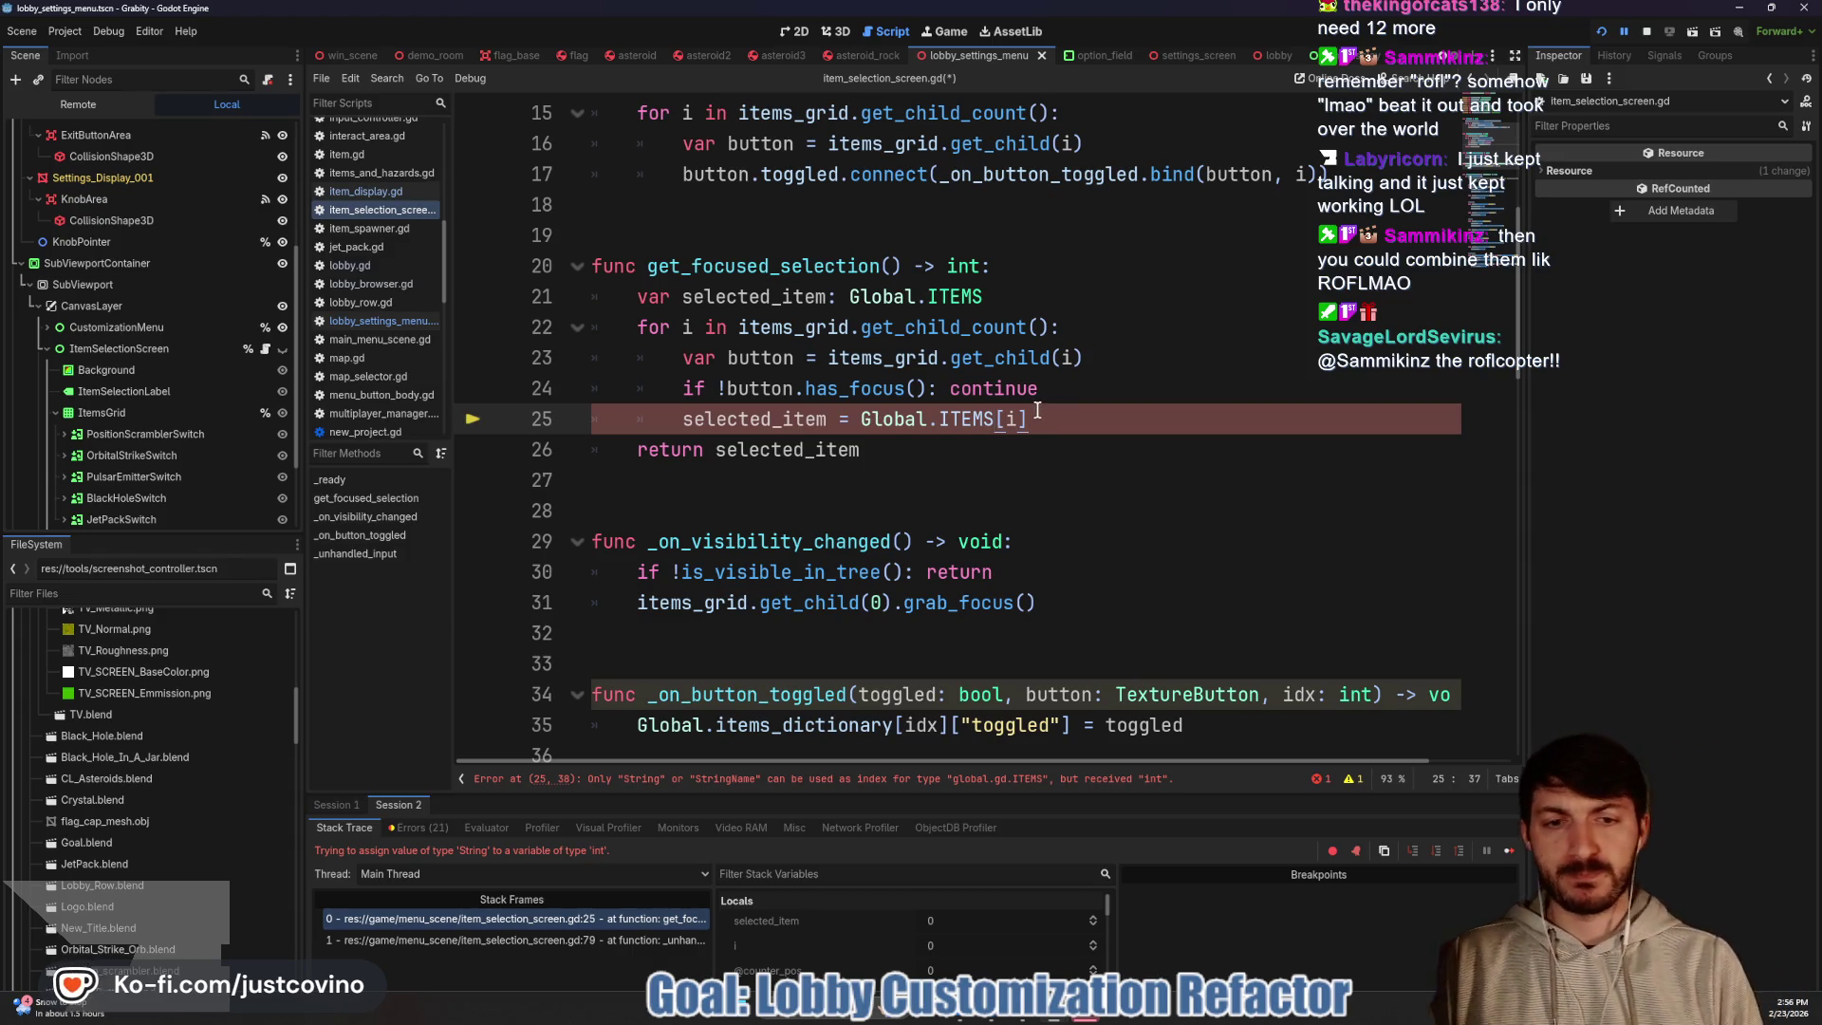
mouse_move(636, 727)
mouse_down()
mouse_move(1091, 727)
mouse_move(948, 725)
mouse_up()
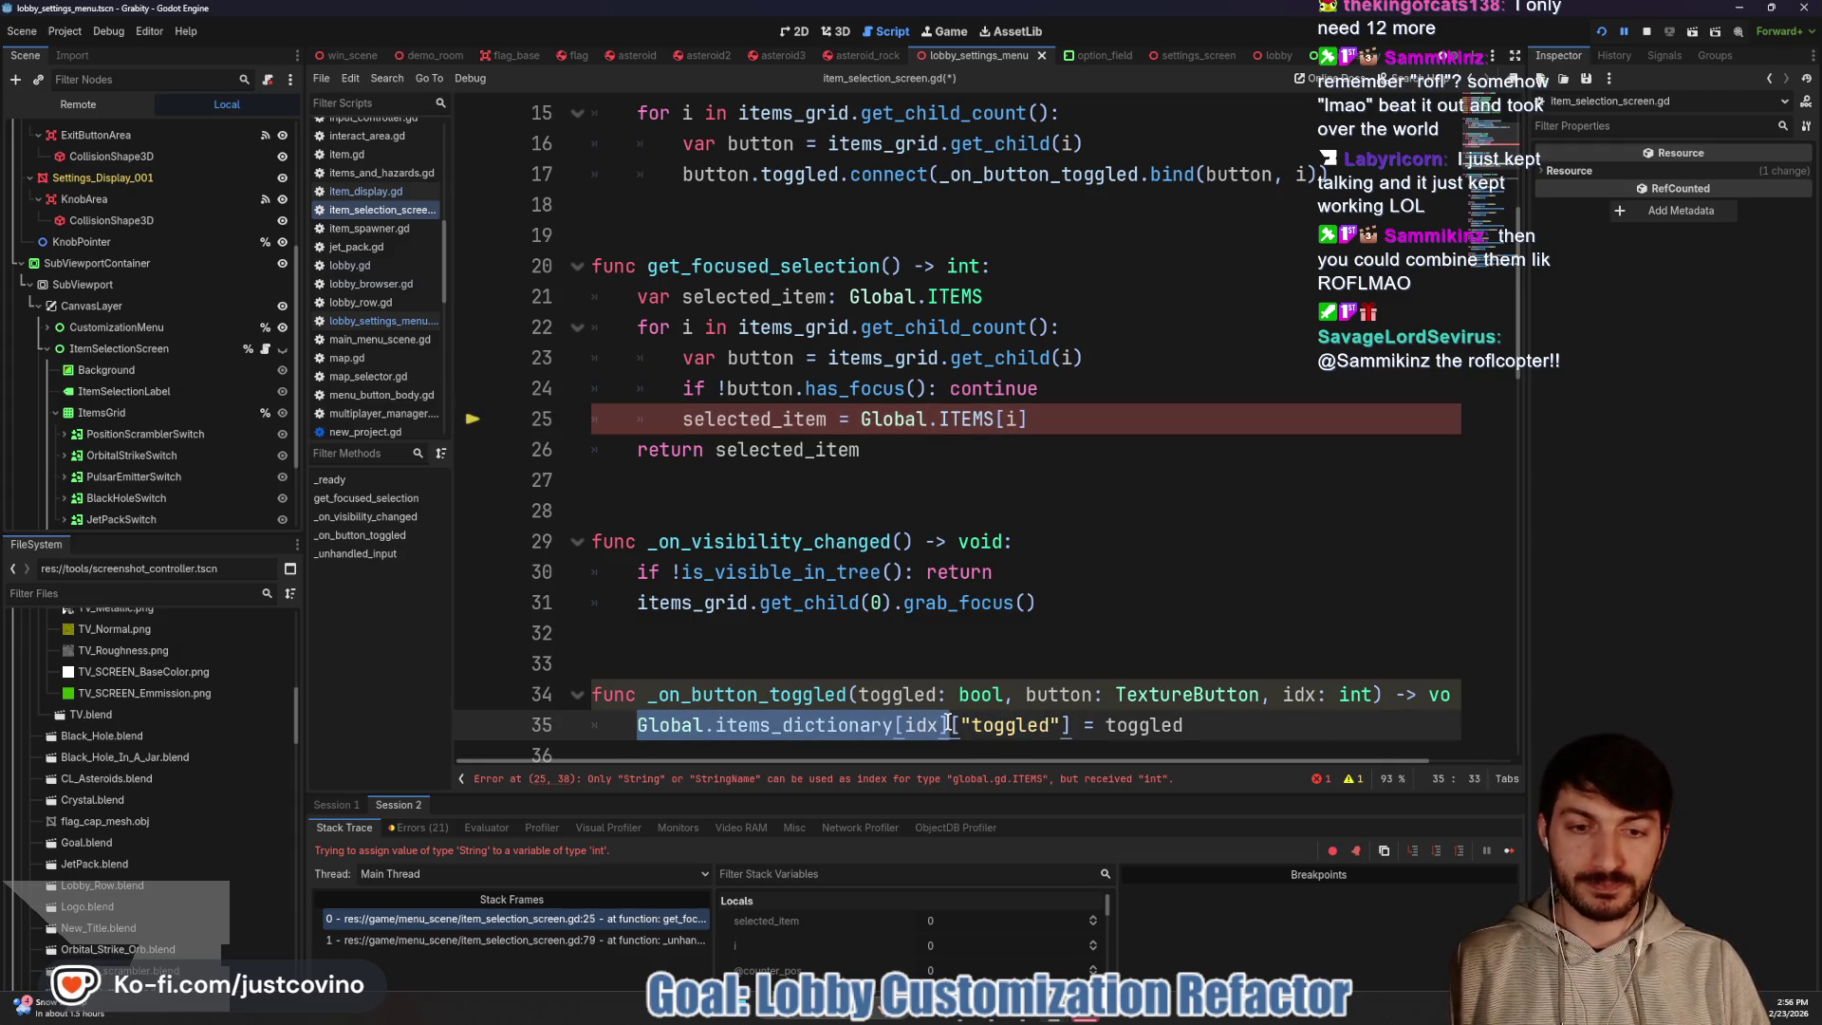
Replace ITEMS[i] on line 25 with items_dictionary.keys()[i], save, and resume the game
drag(1029, 419, 934, 421)
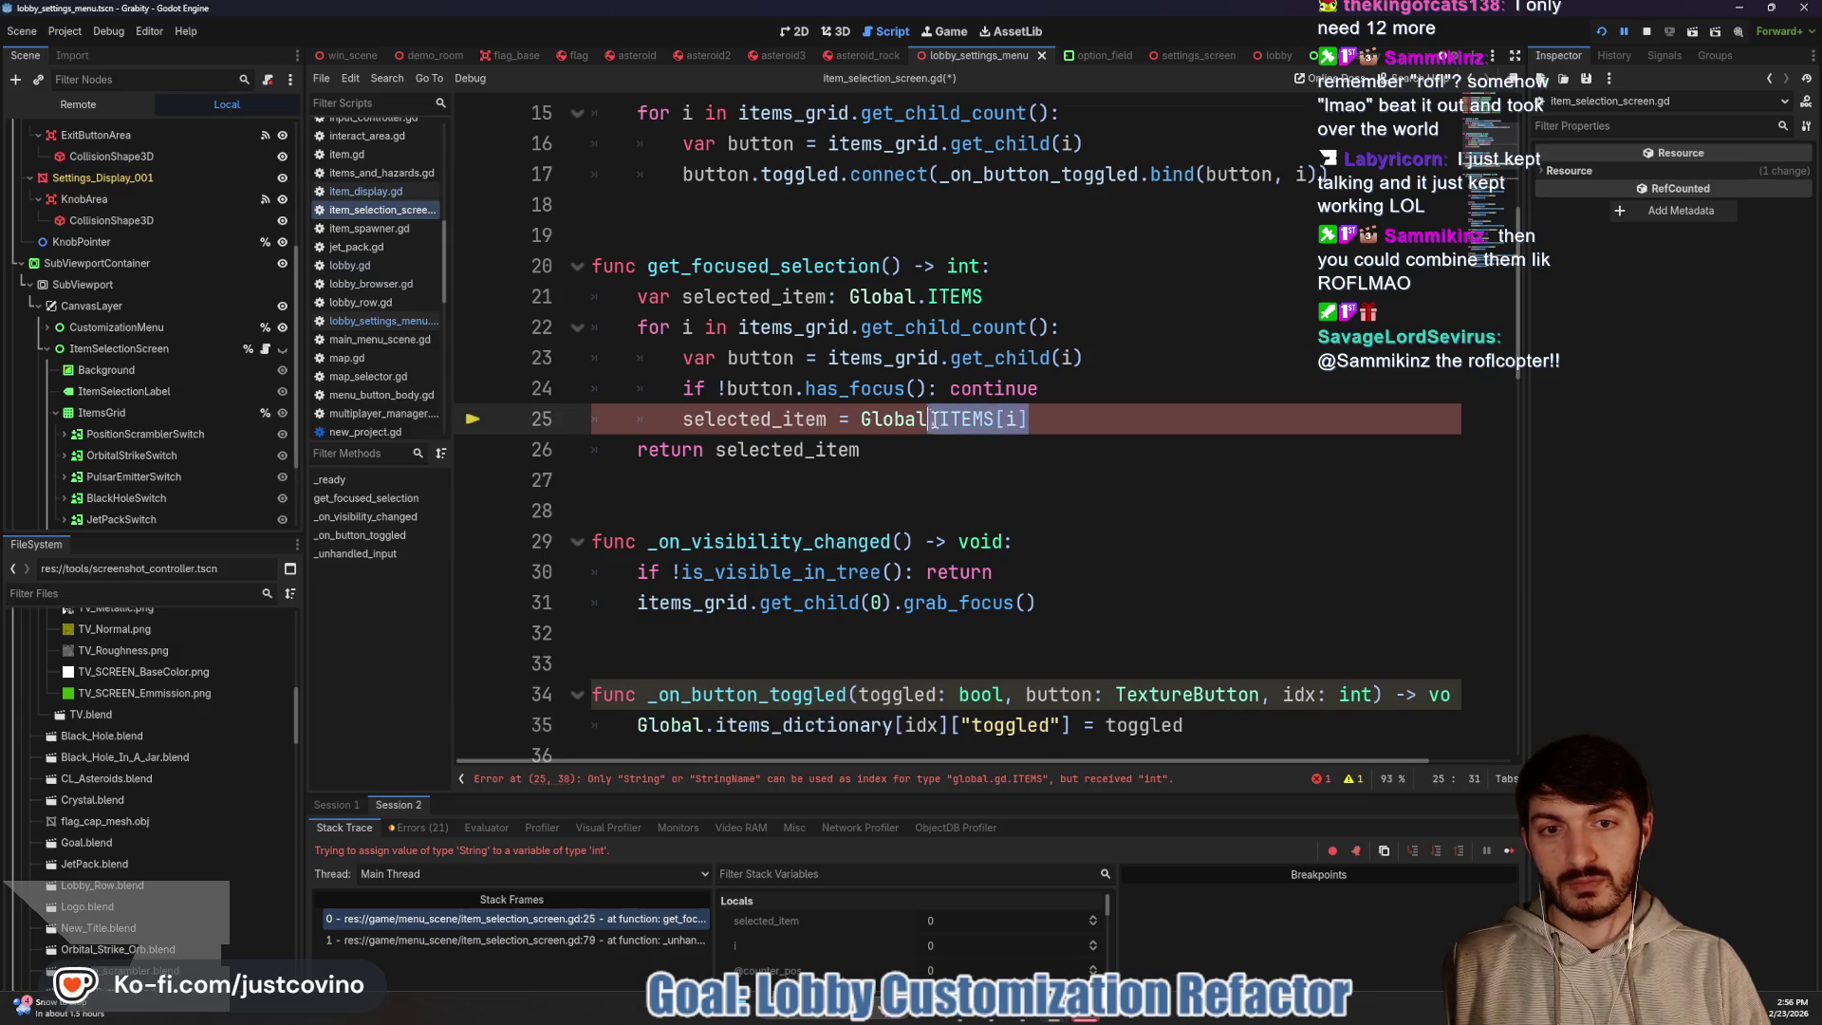
text(items)
key(Return)
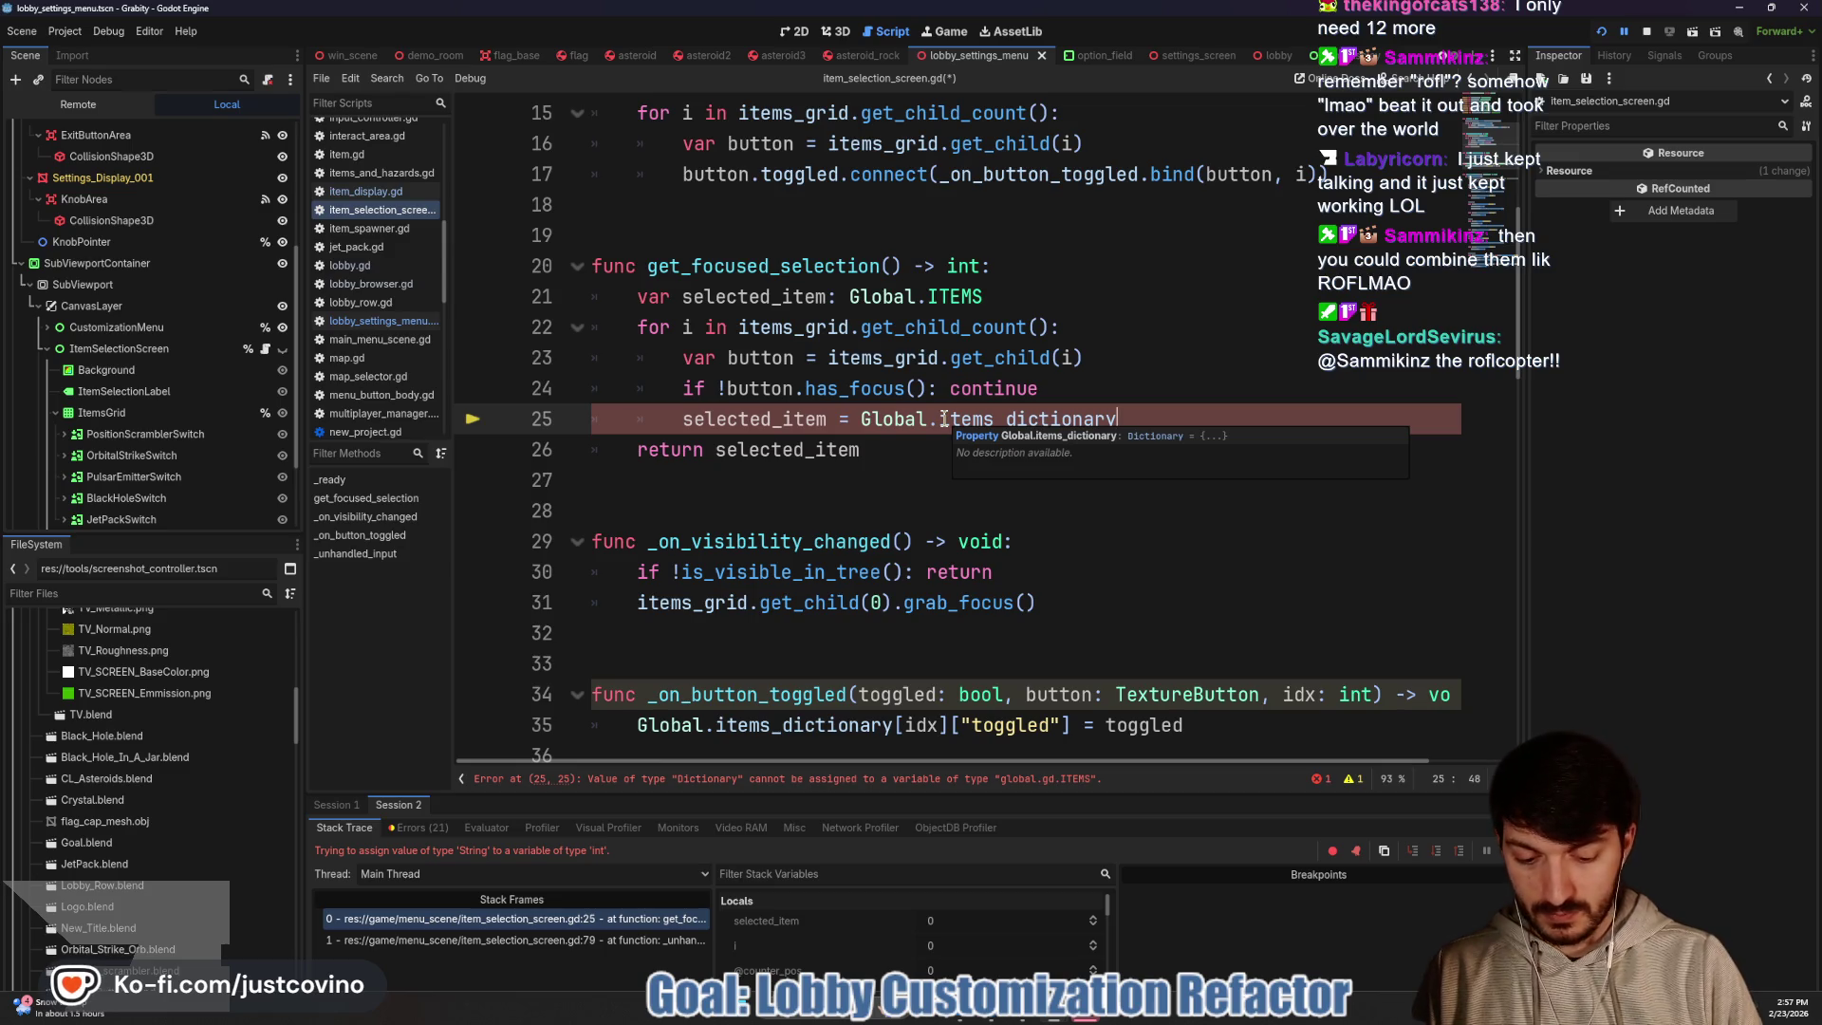
text(.jeys()
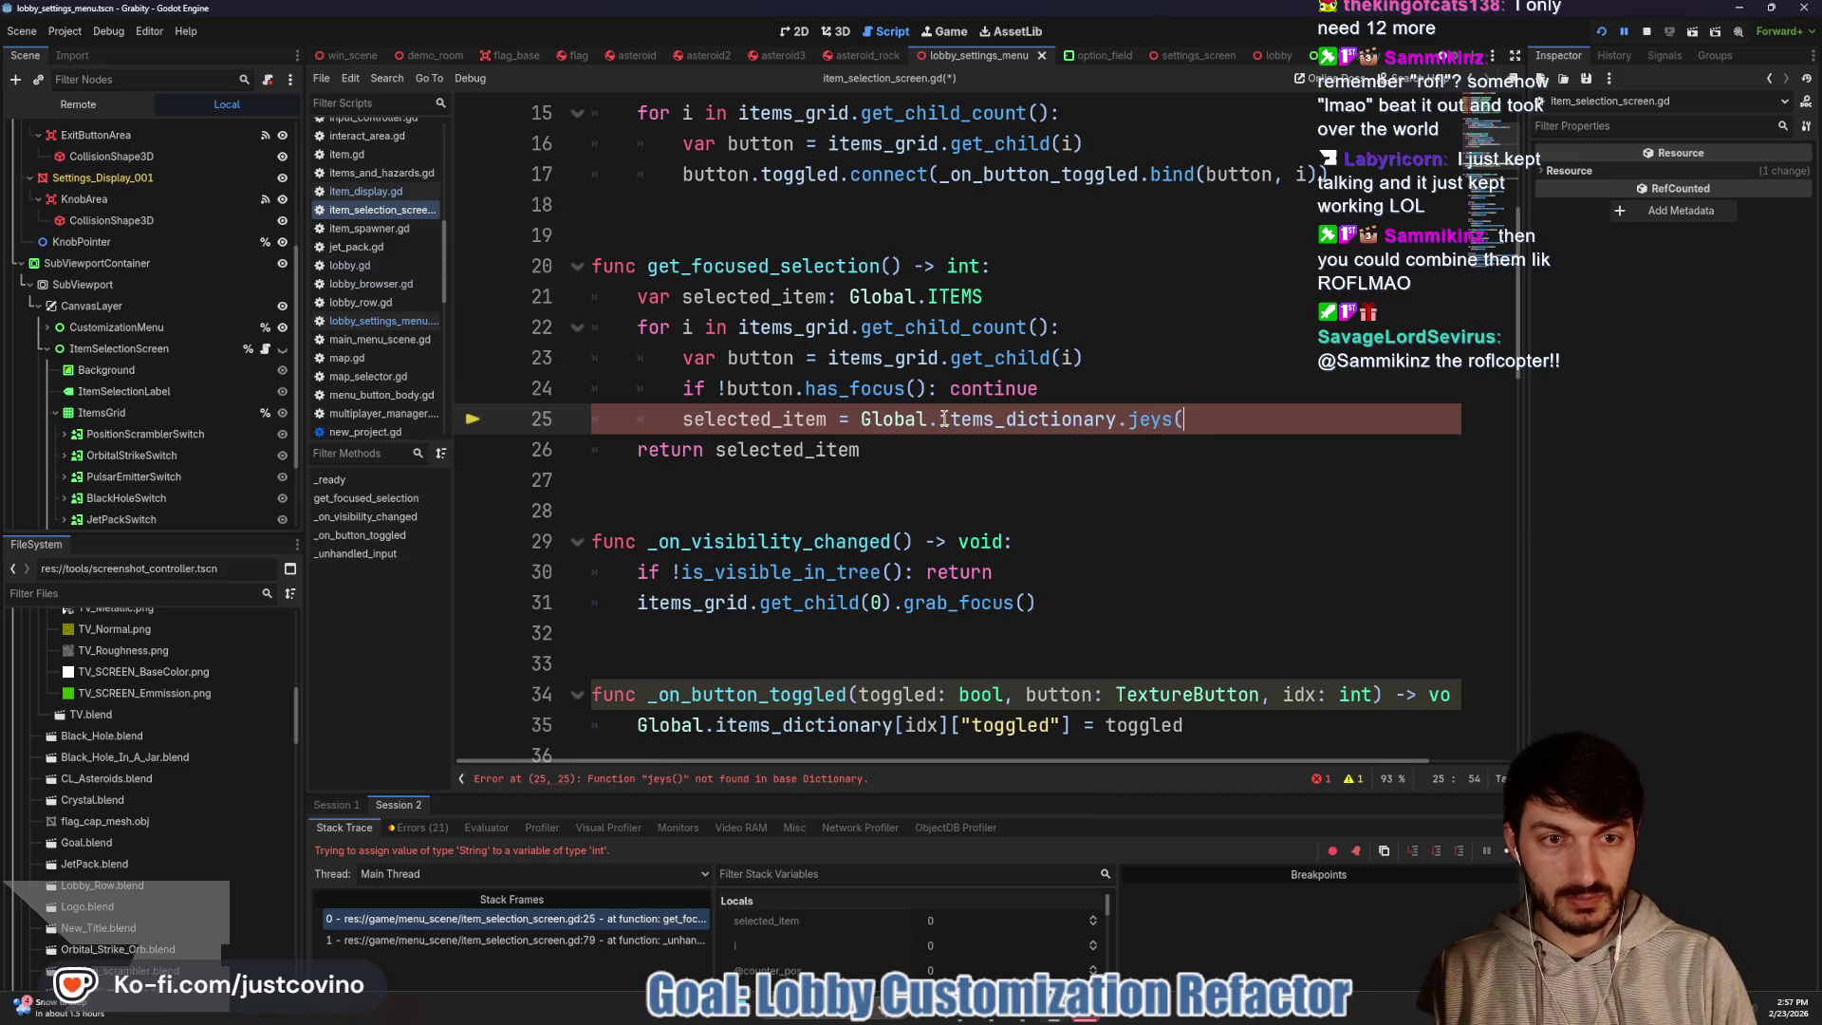
text()key)
key(Return)
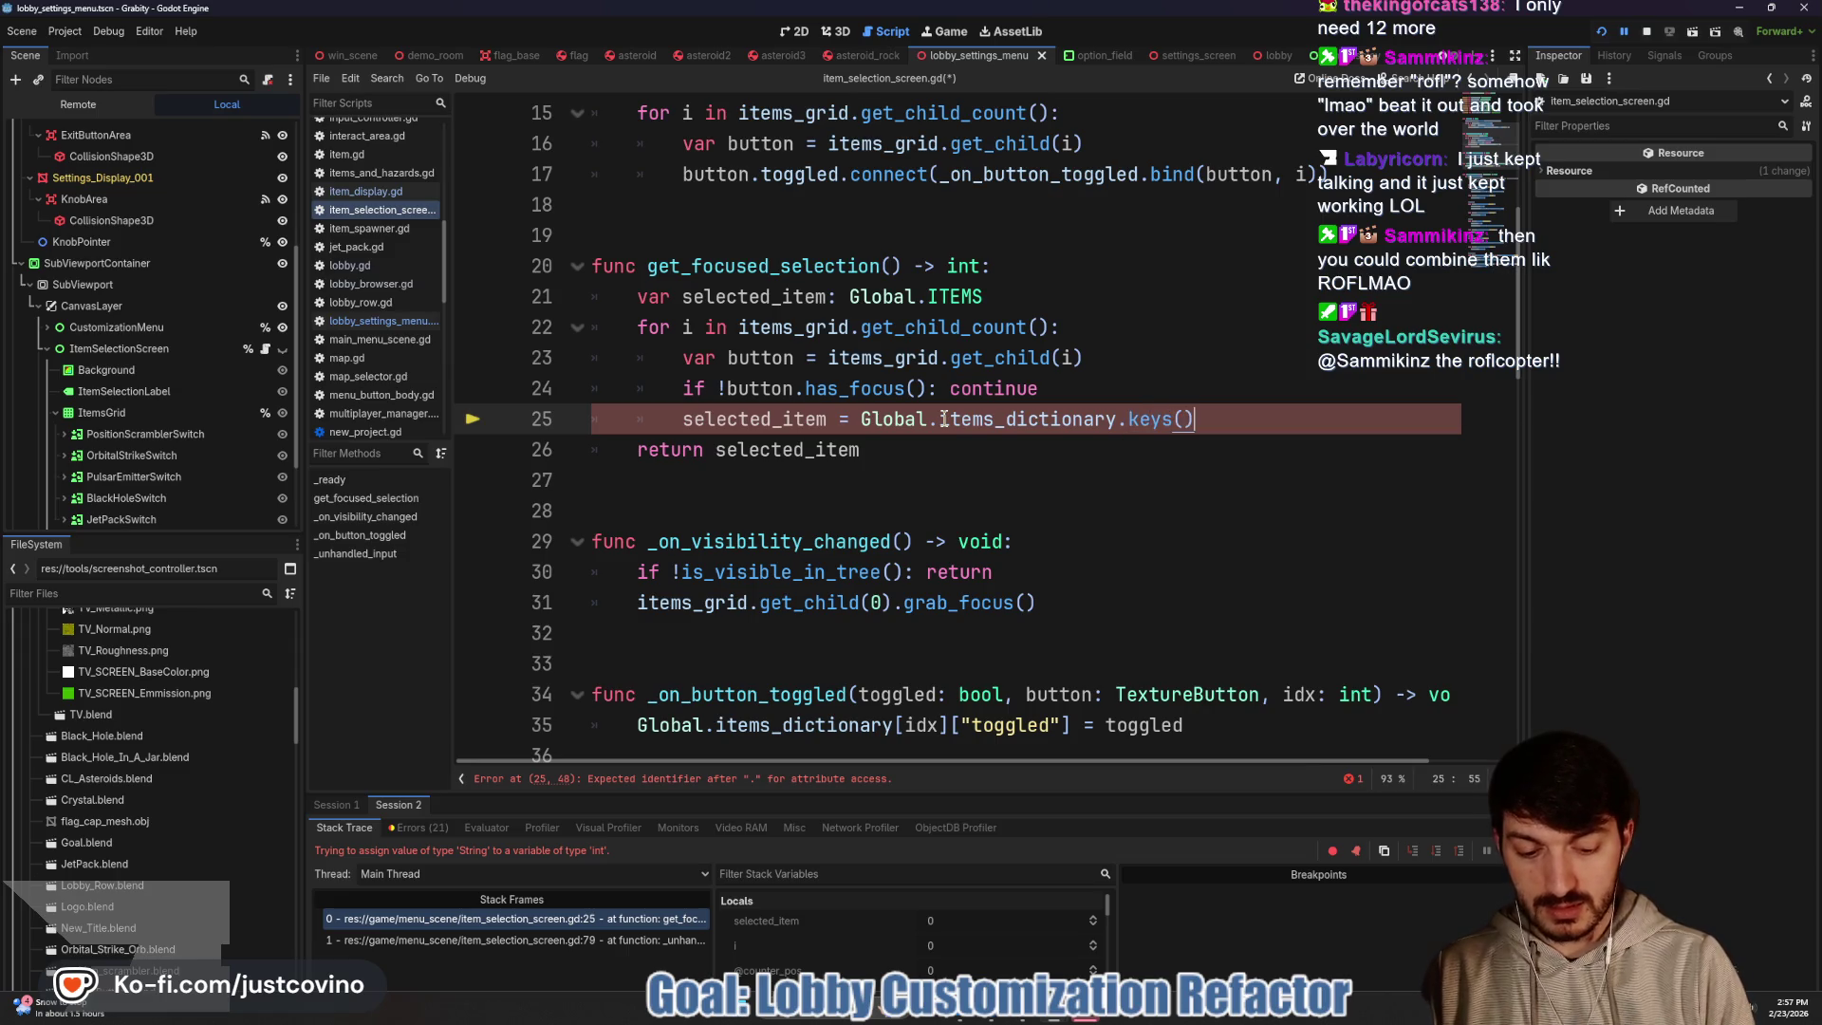
text([i)
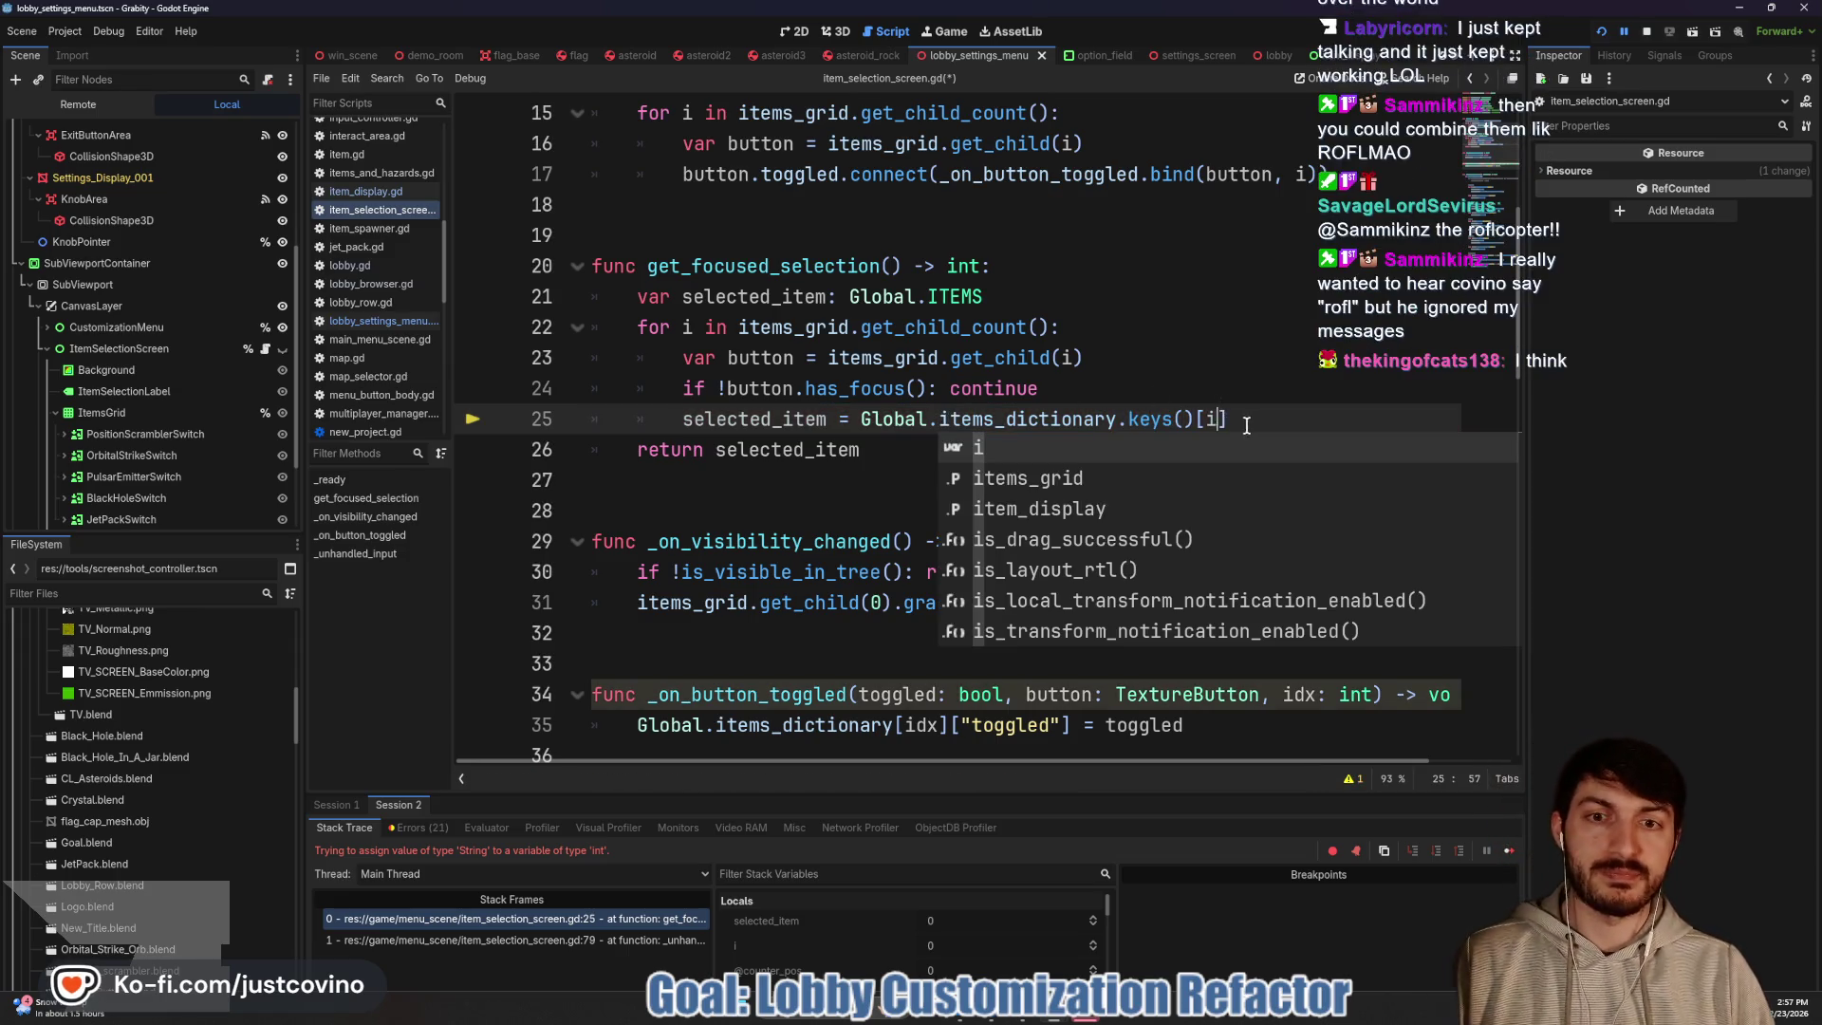
text(])
key(ctrl+s)
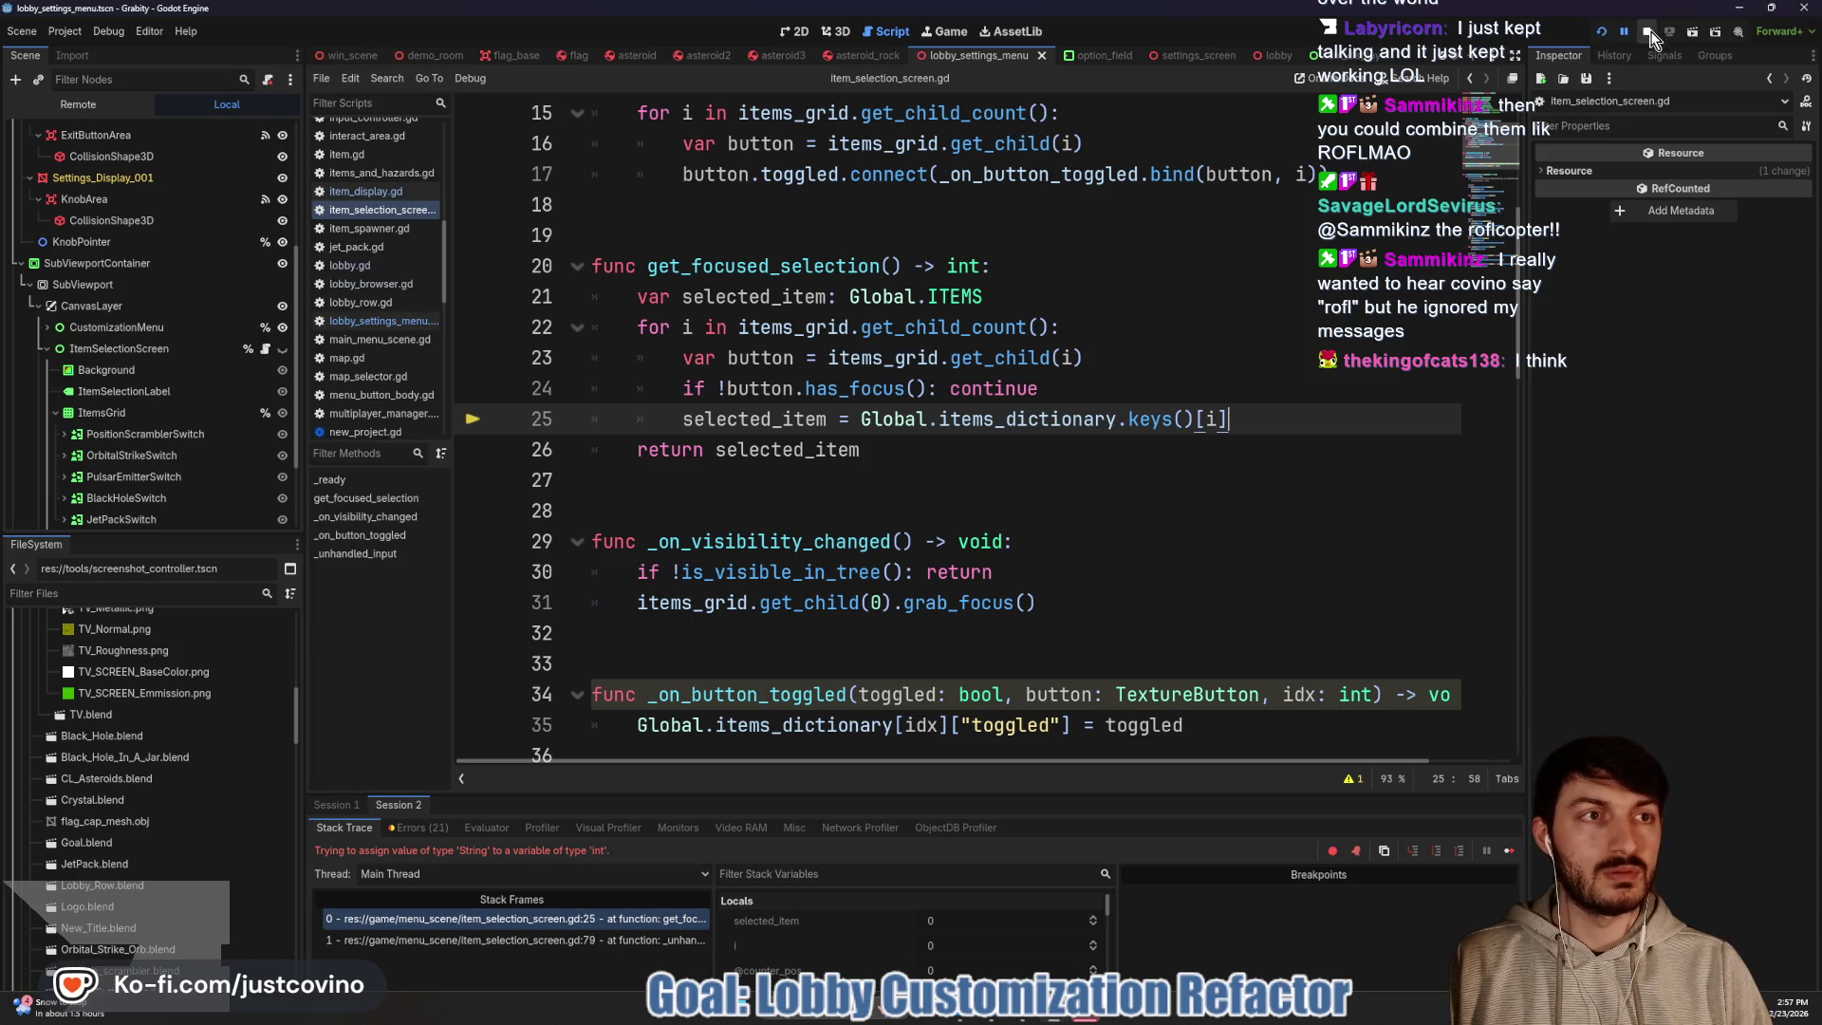
key(alt+Tab)
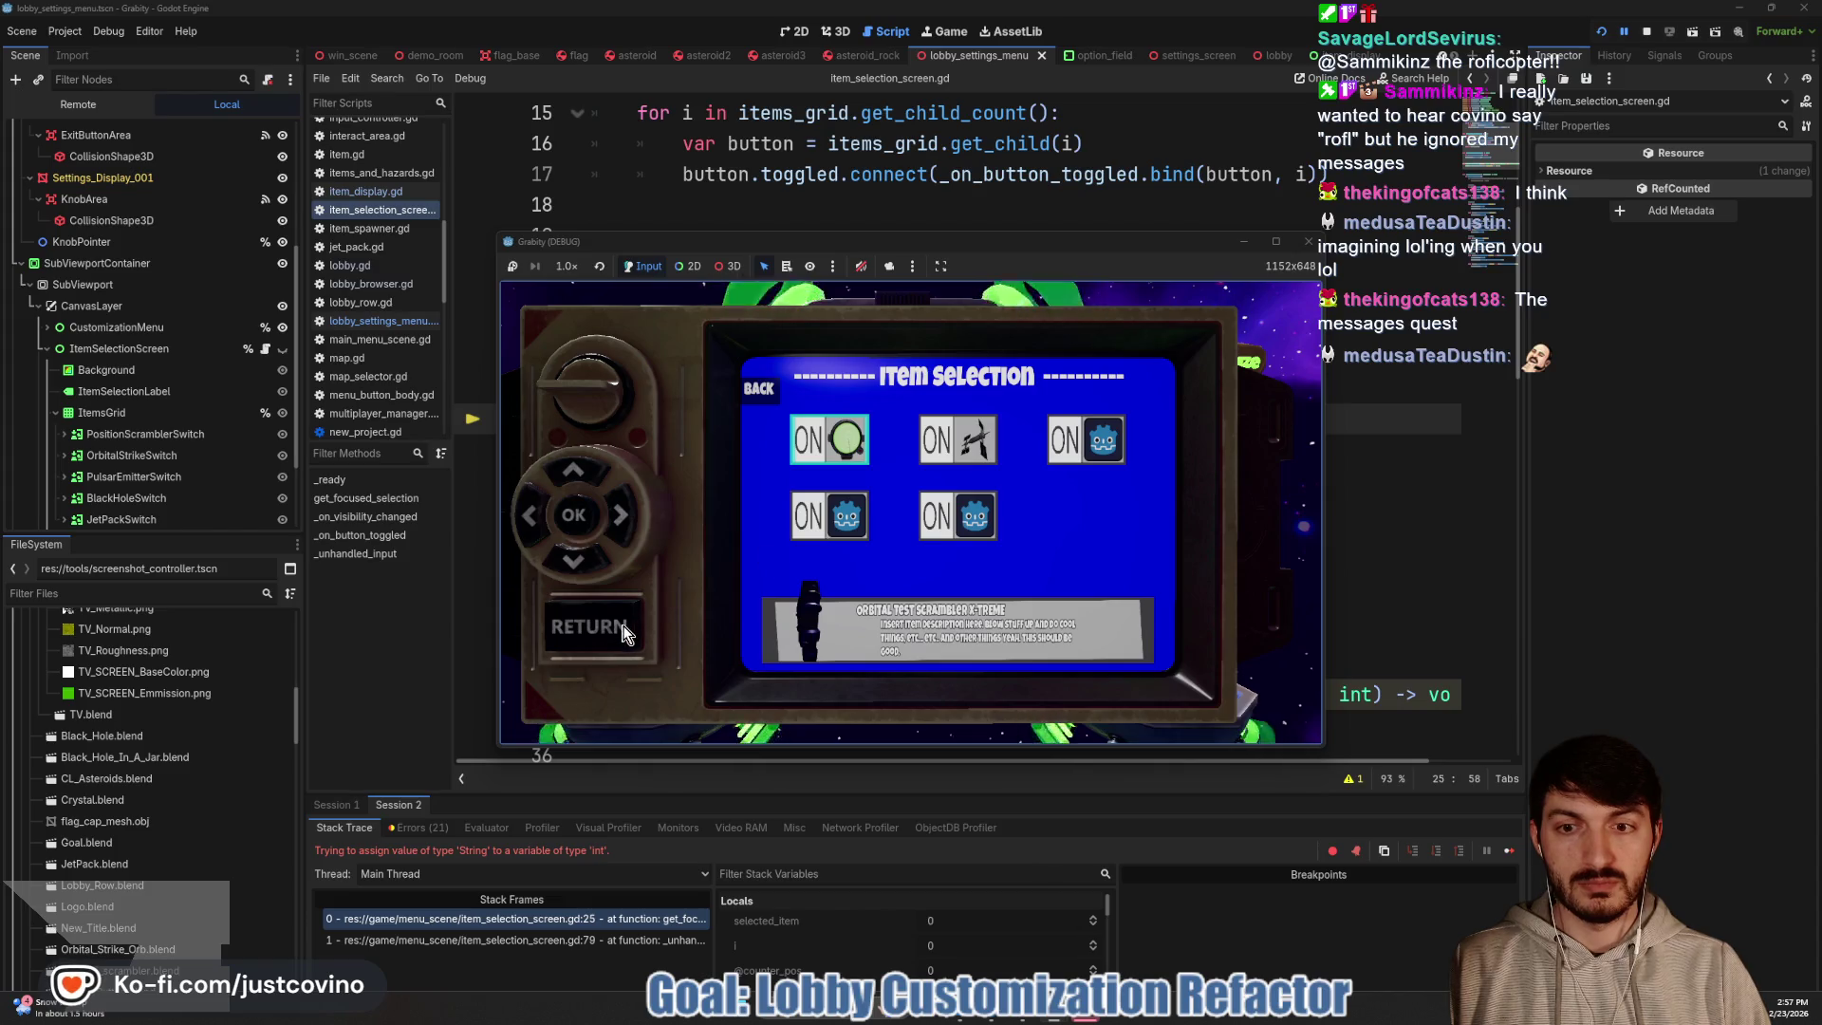
Restart the project, host a private lobby, and open Customize > Item Selection
click(1647, 33)
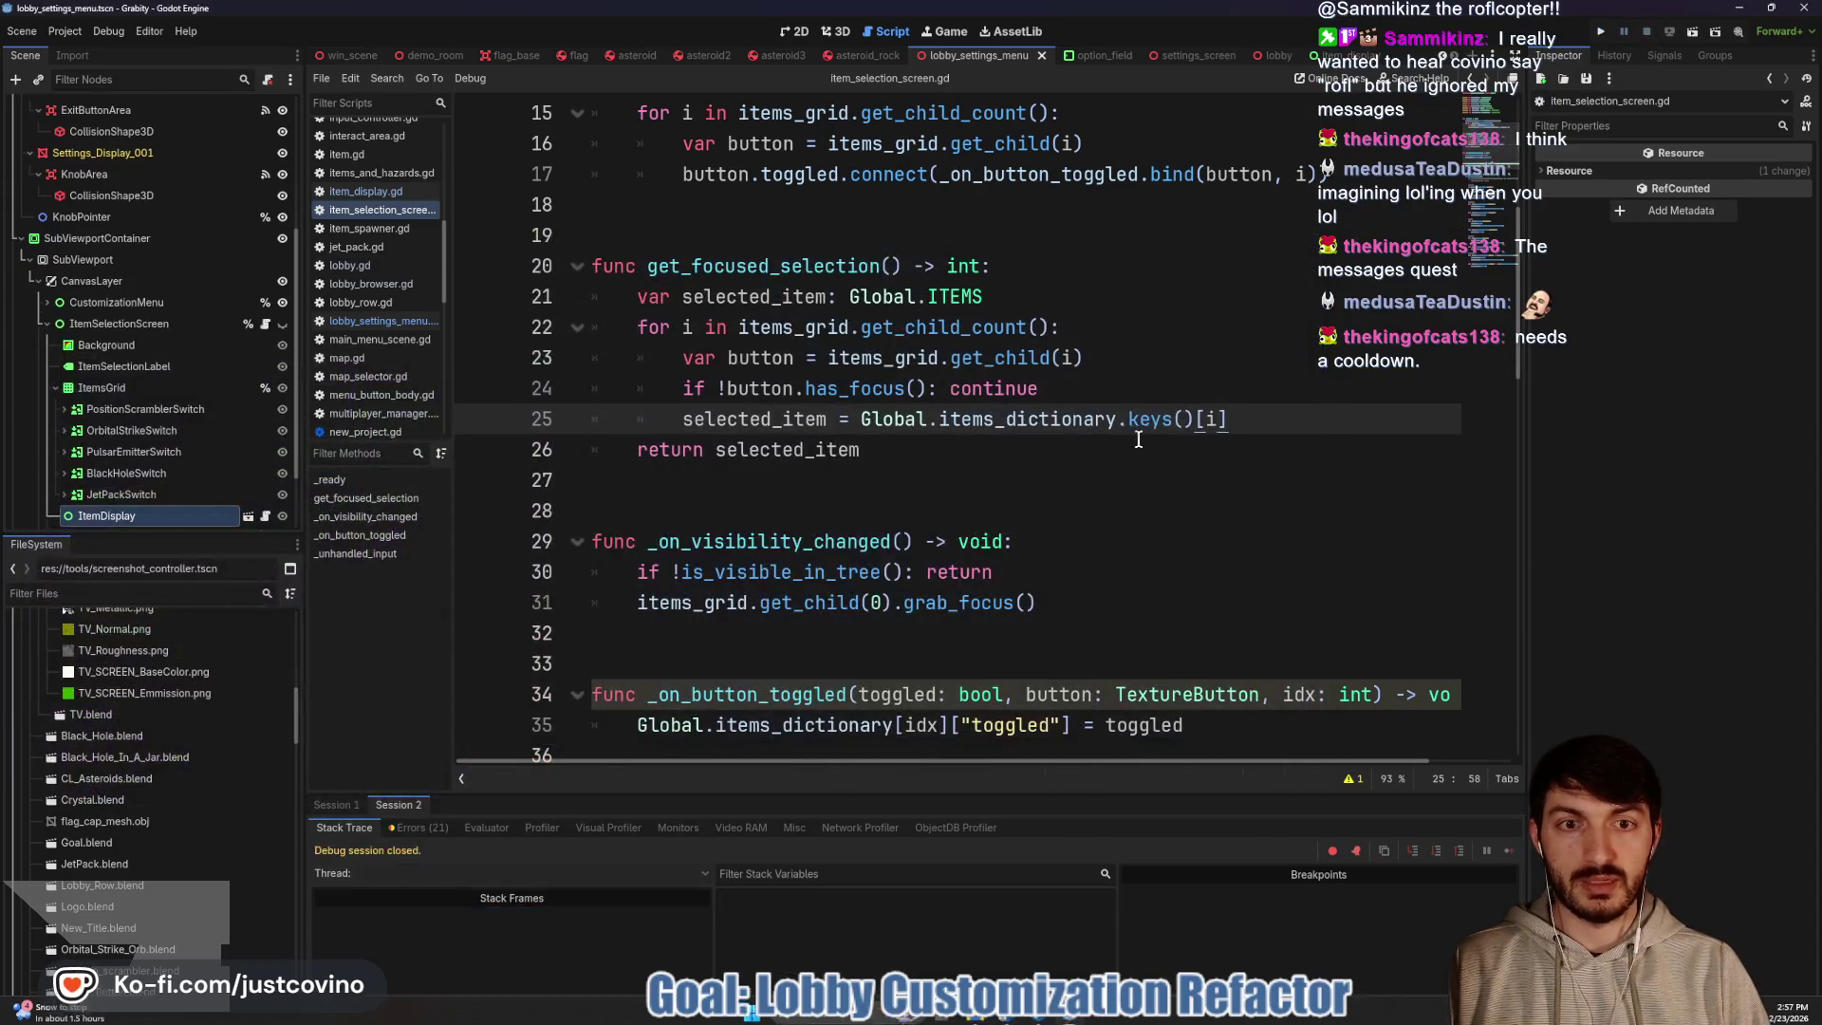
click(1601, 34)
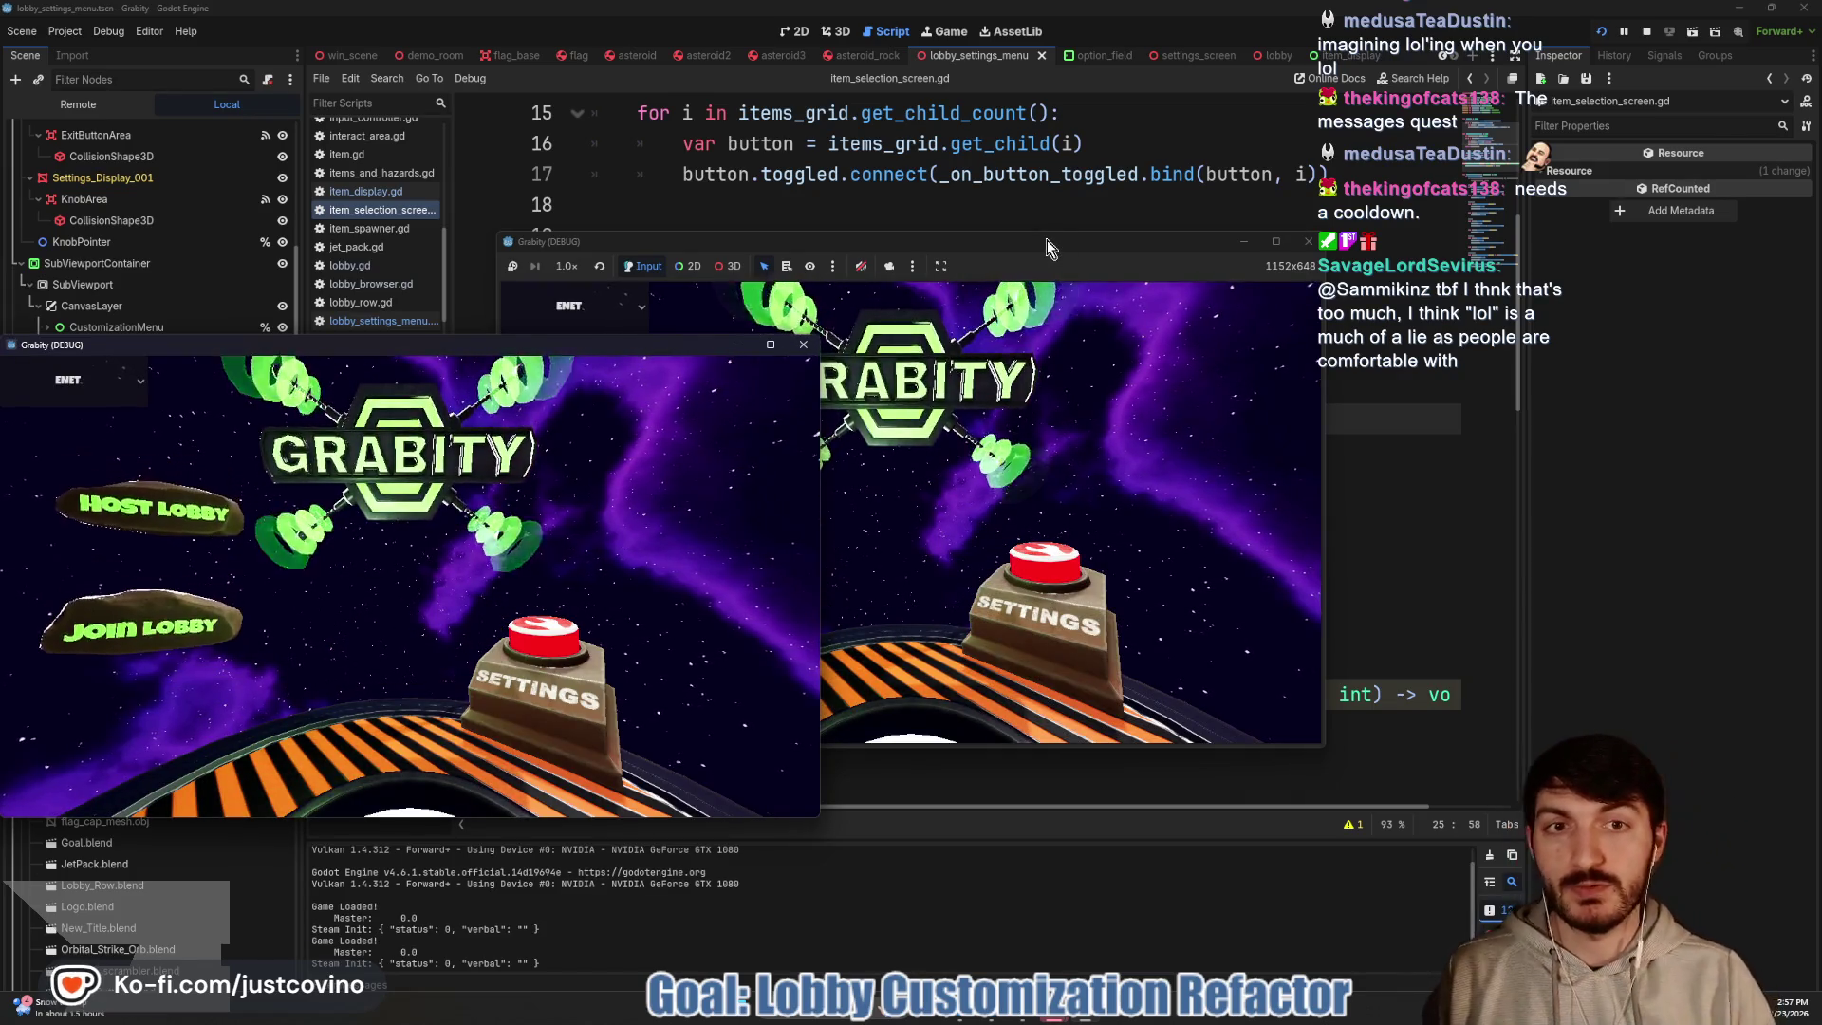
drag(1049, 249, 1091, 246)
click(709, 422)
click(1014, 424)
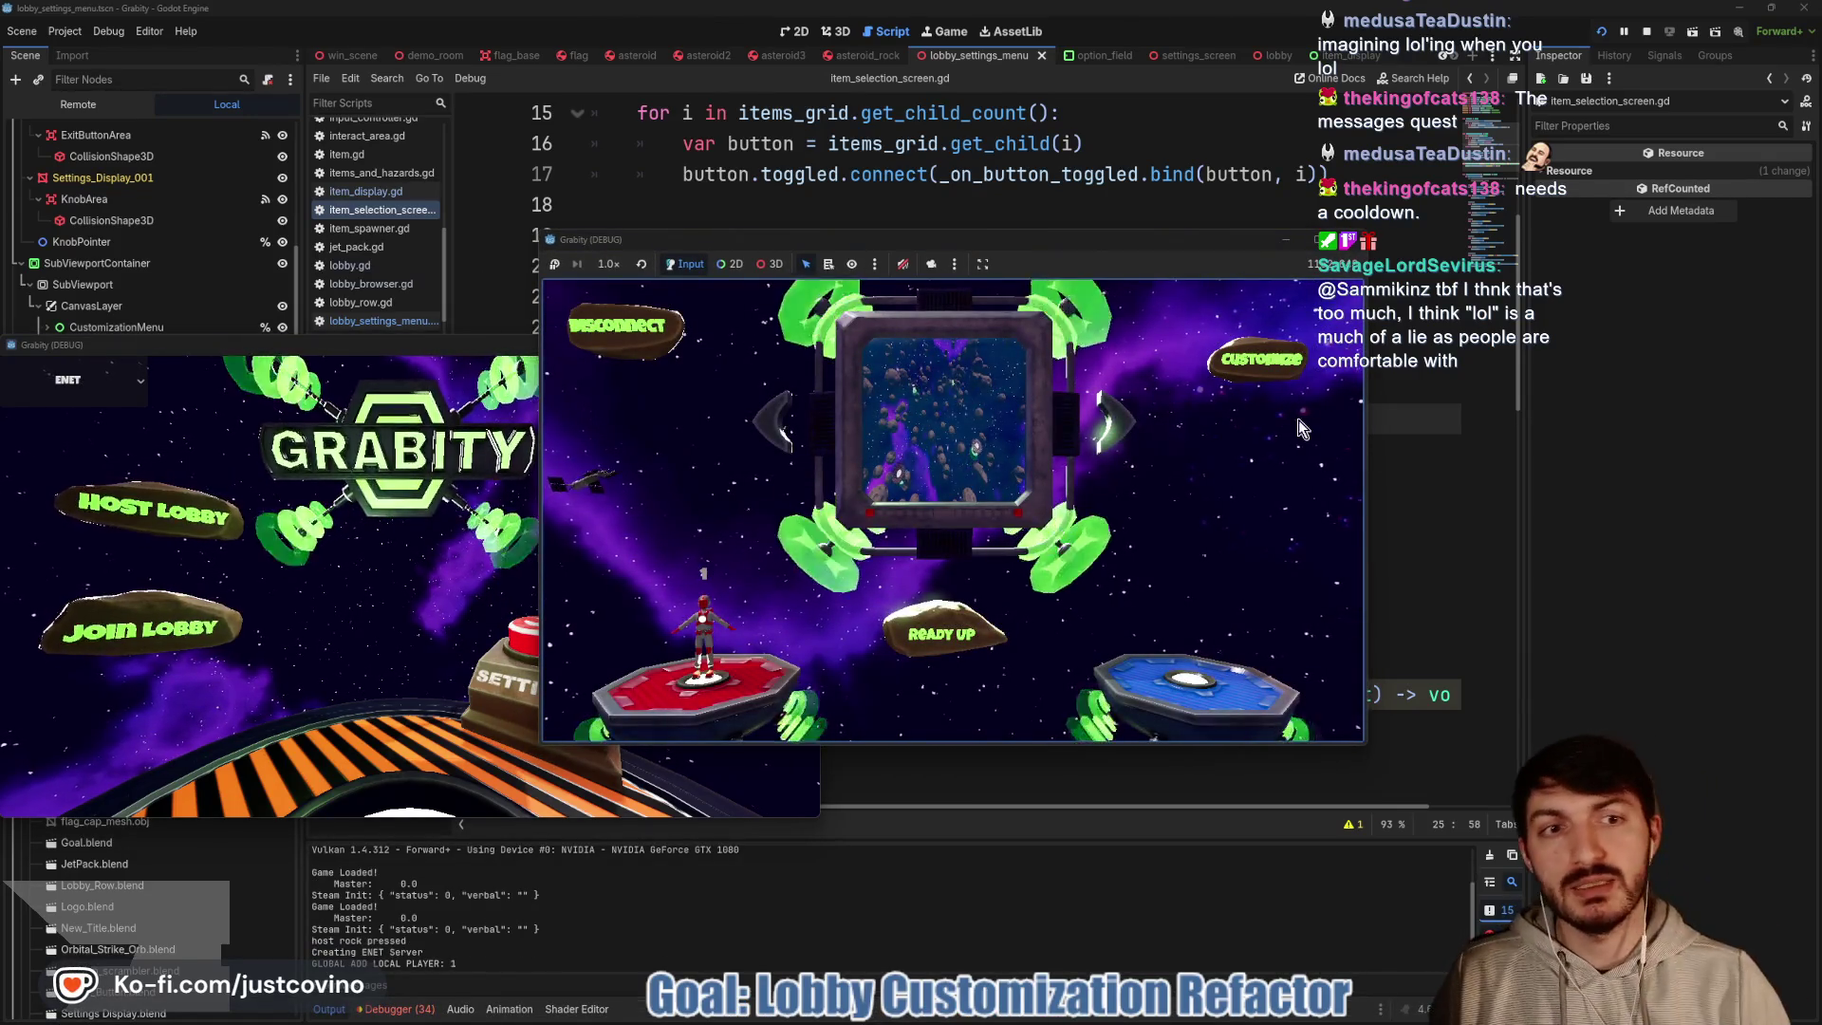
click(1243, 356)
key(Down)
key(Down)
key(Down)
key(Down)
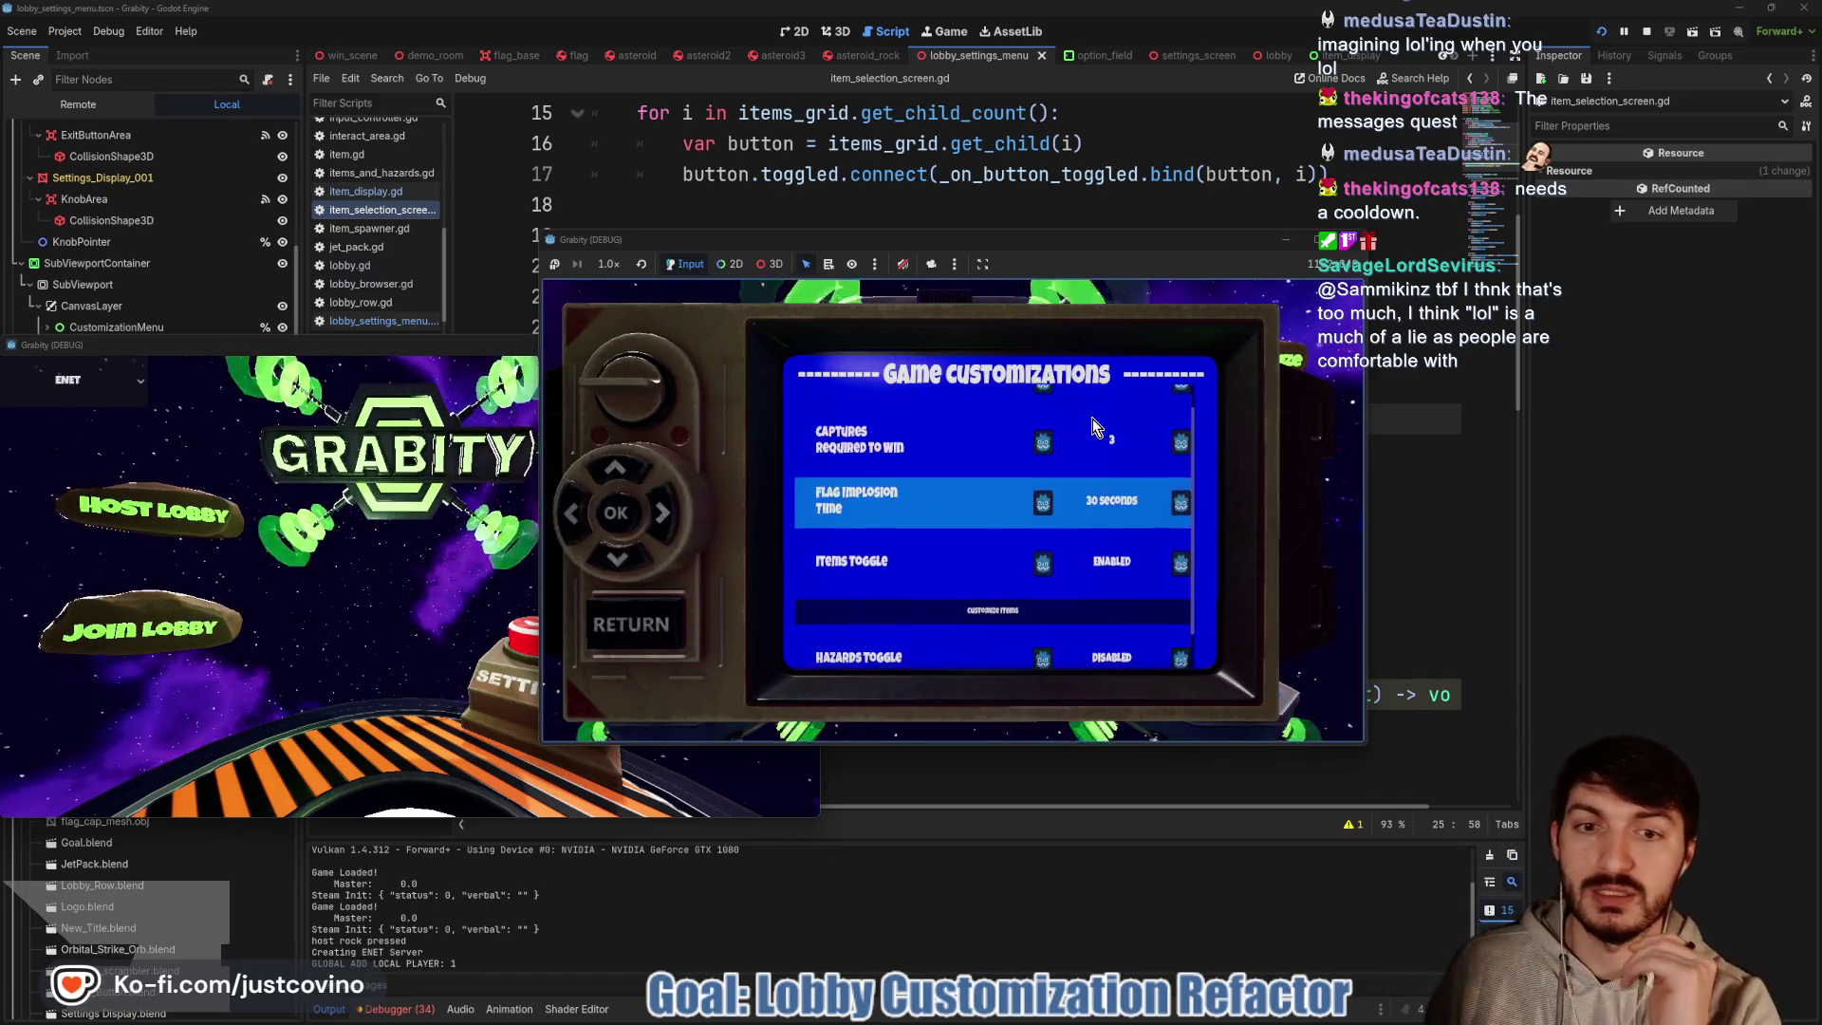
key(Return)
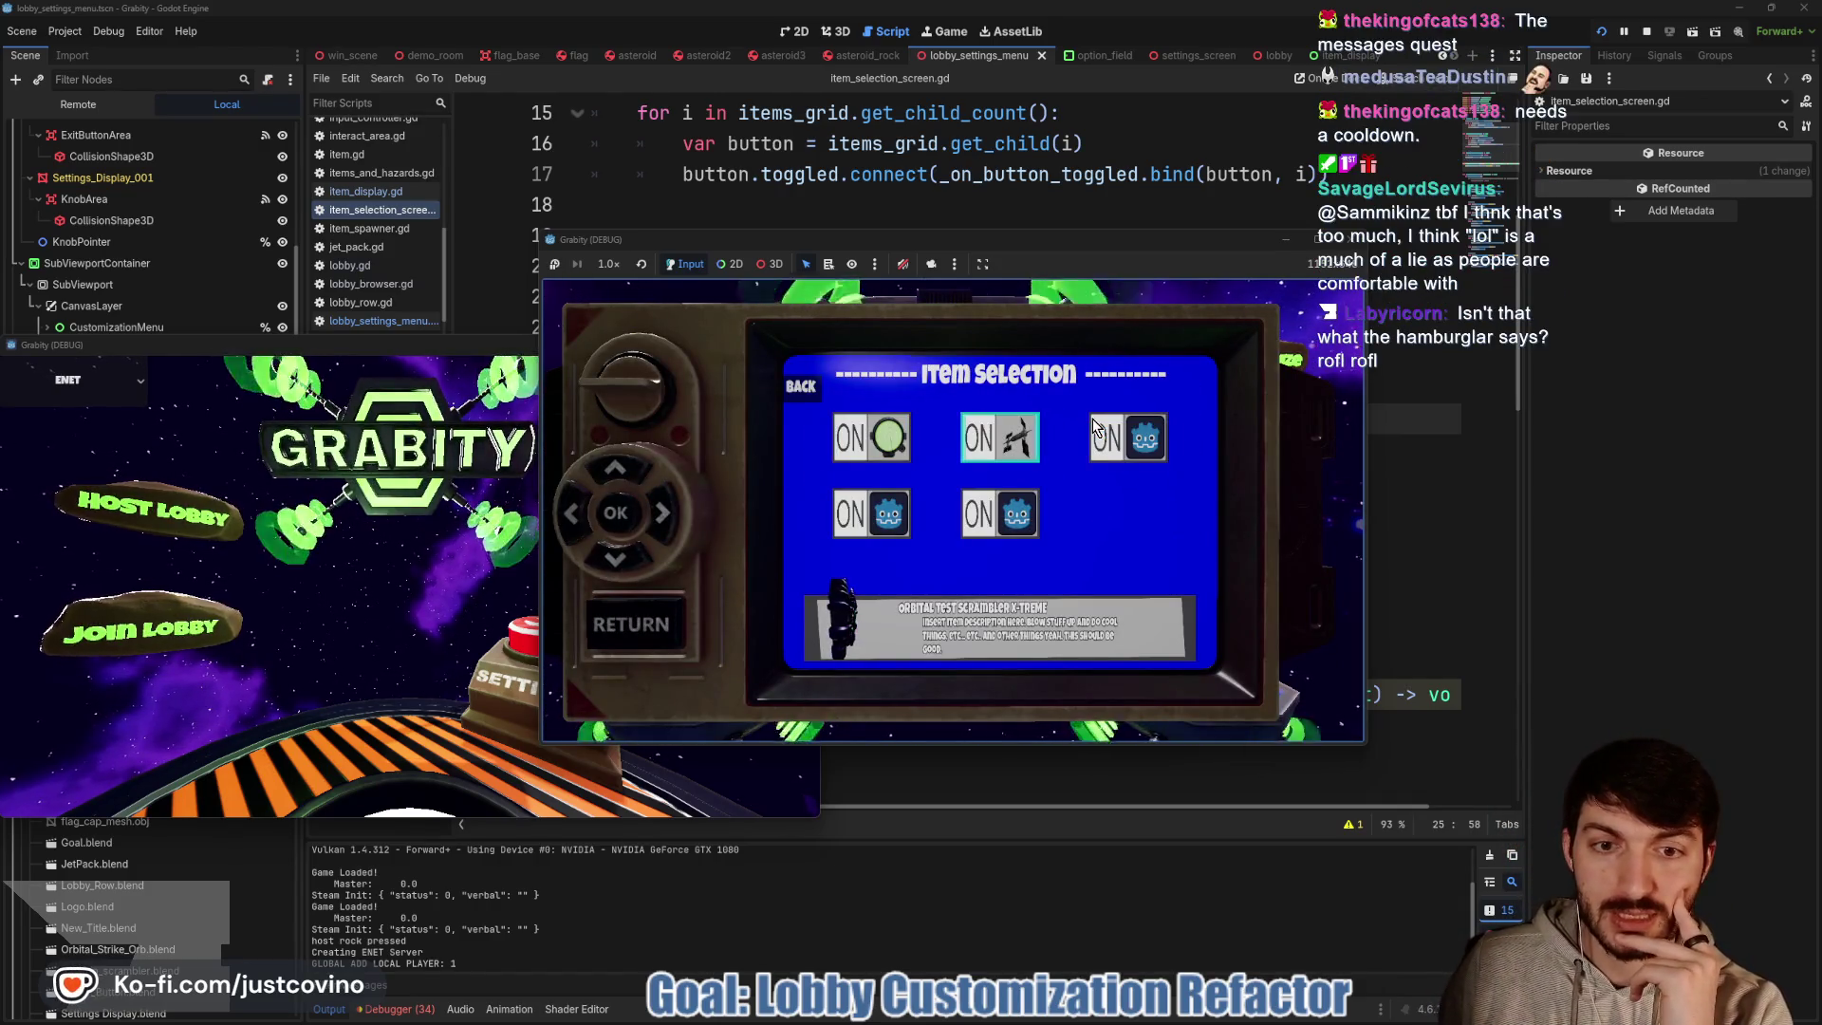
Focus Black Hole, Pulsar Emitter, the top-left and top-right items, then leave and stop the game
key(Right)
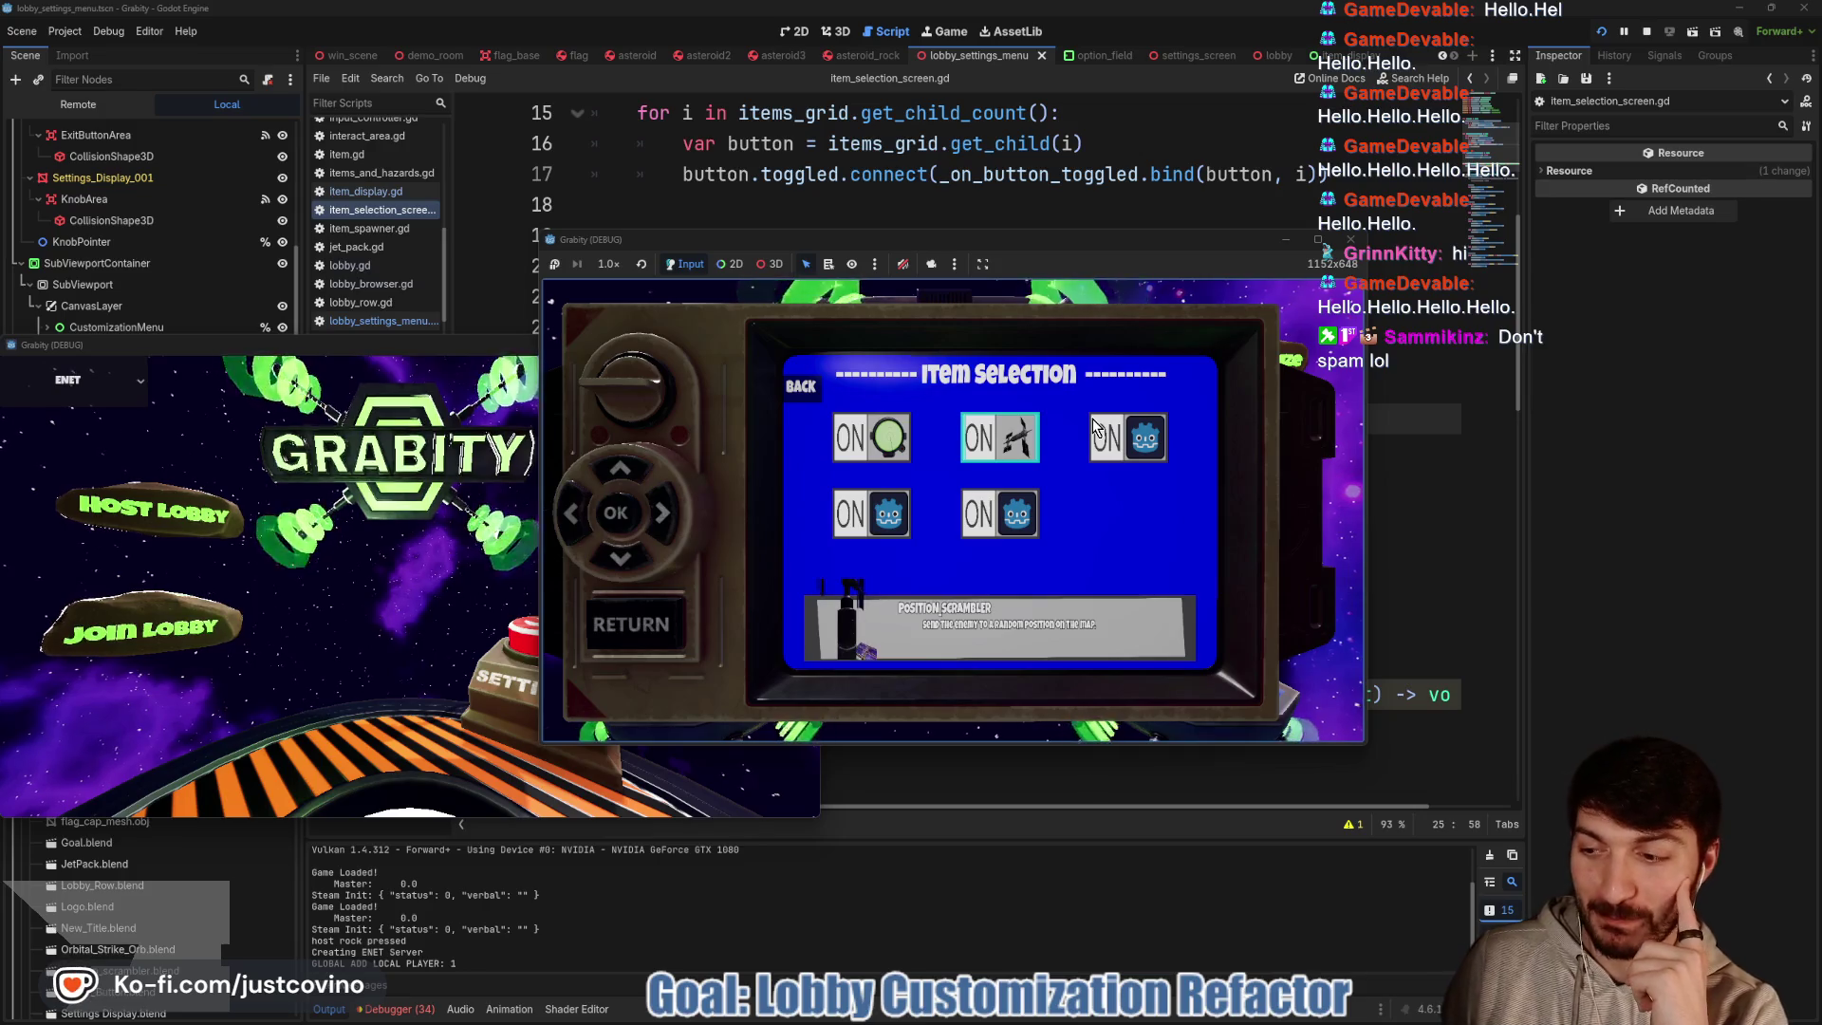
key(Down)
key(Left)
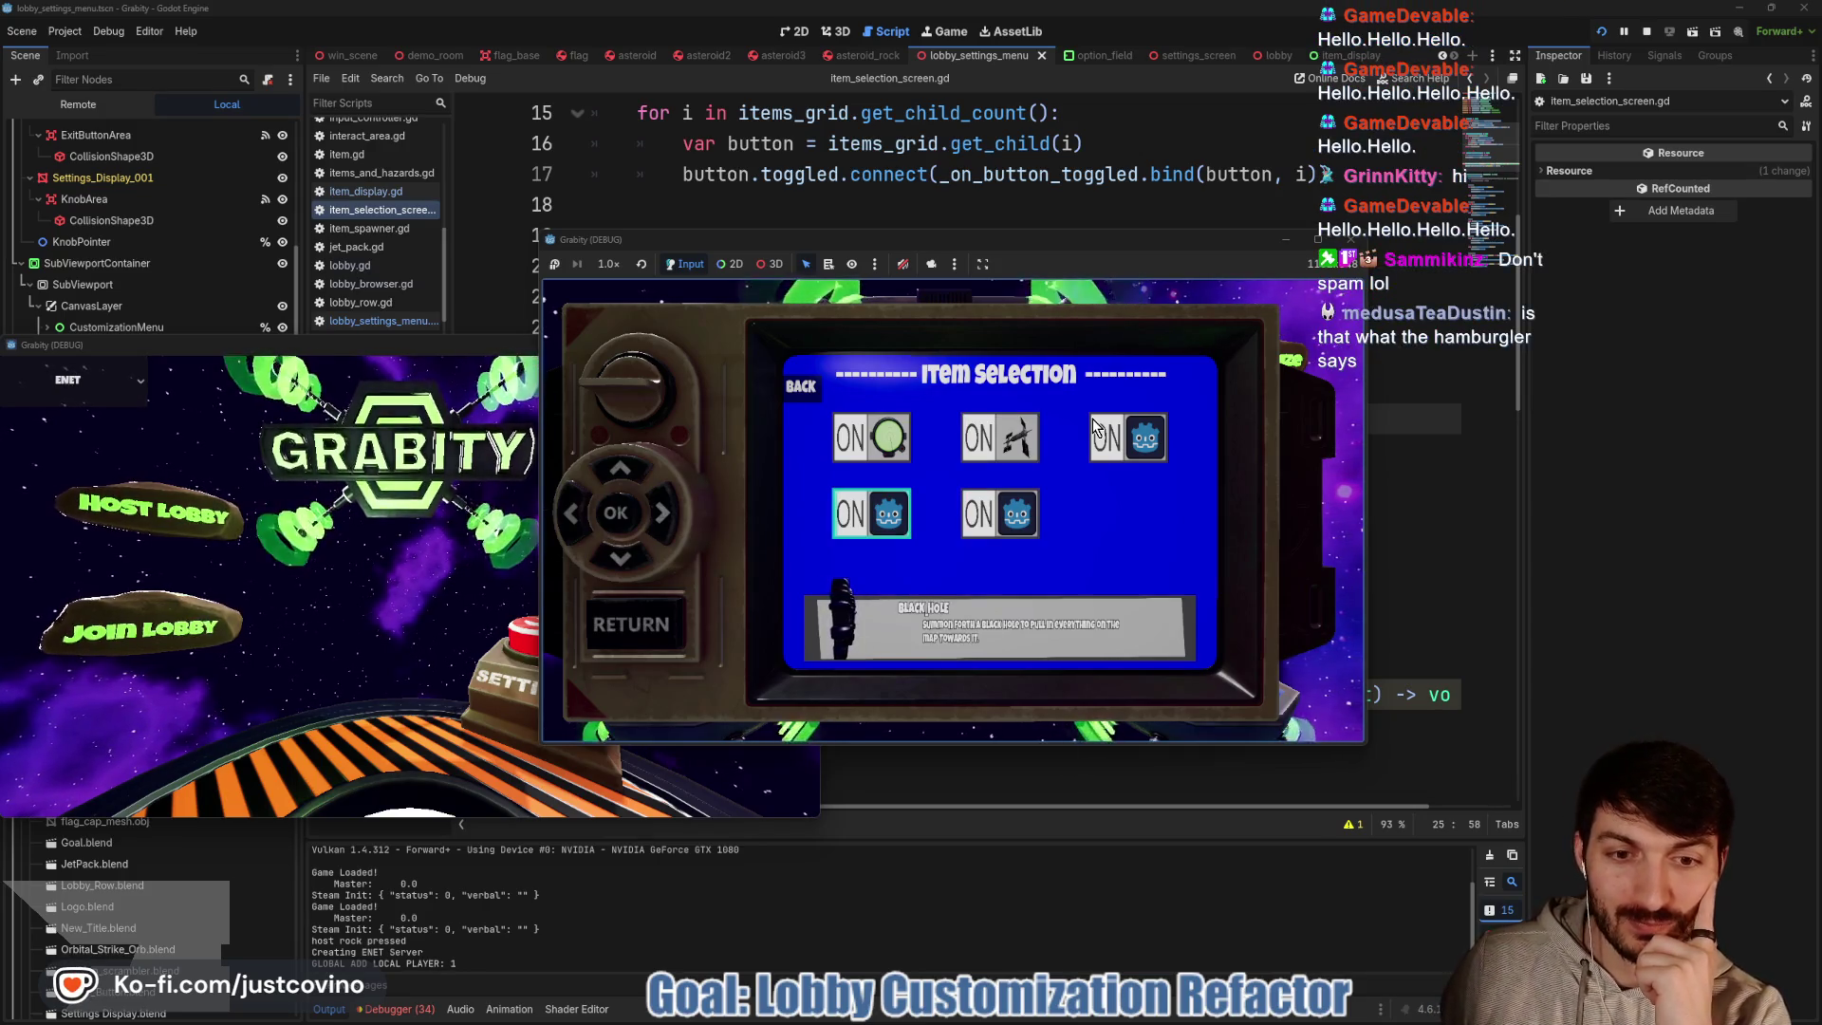
key(Up)
key(Down)
key(Up)
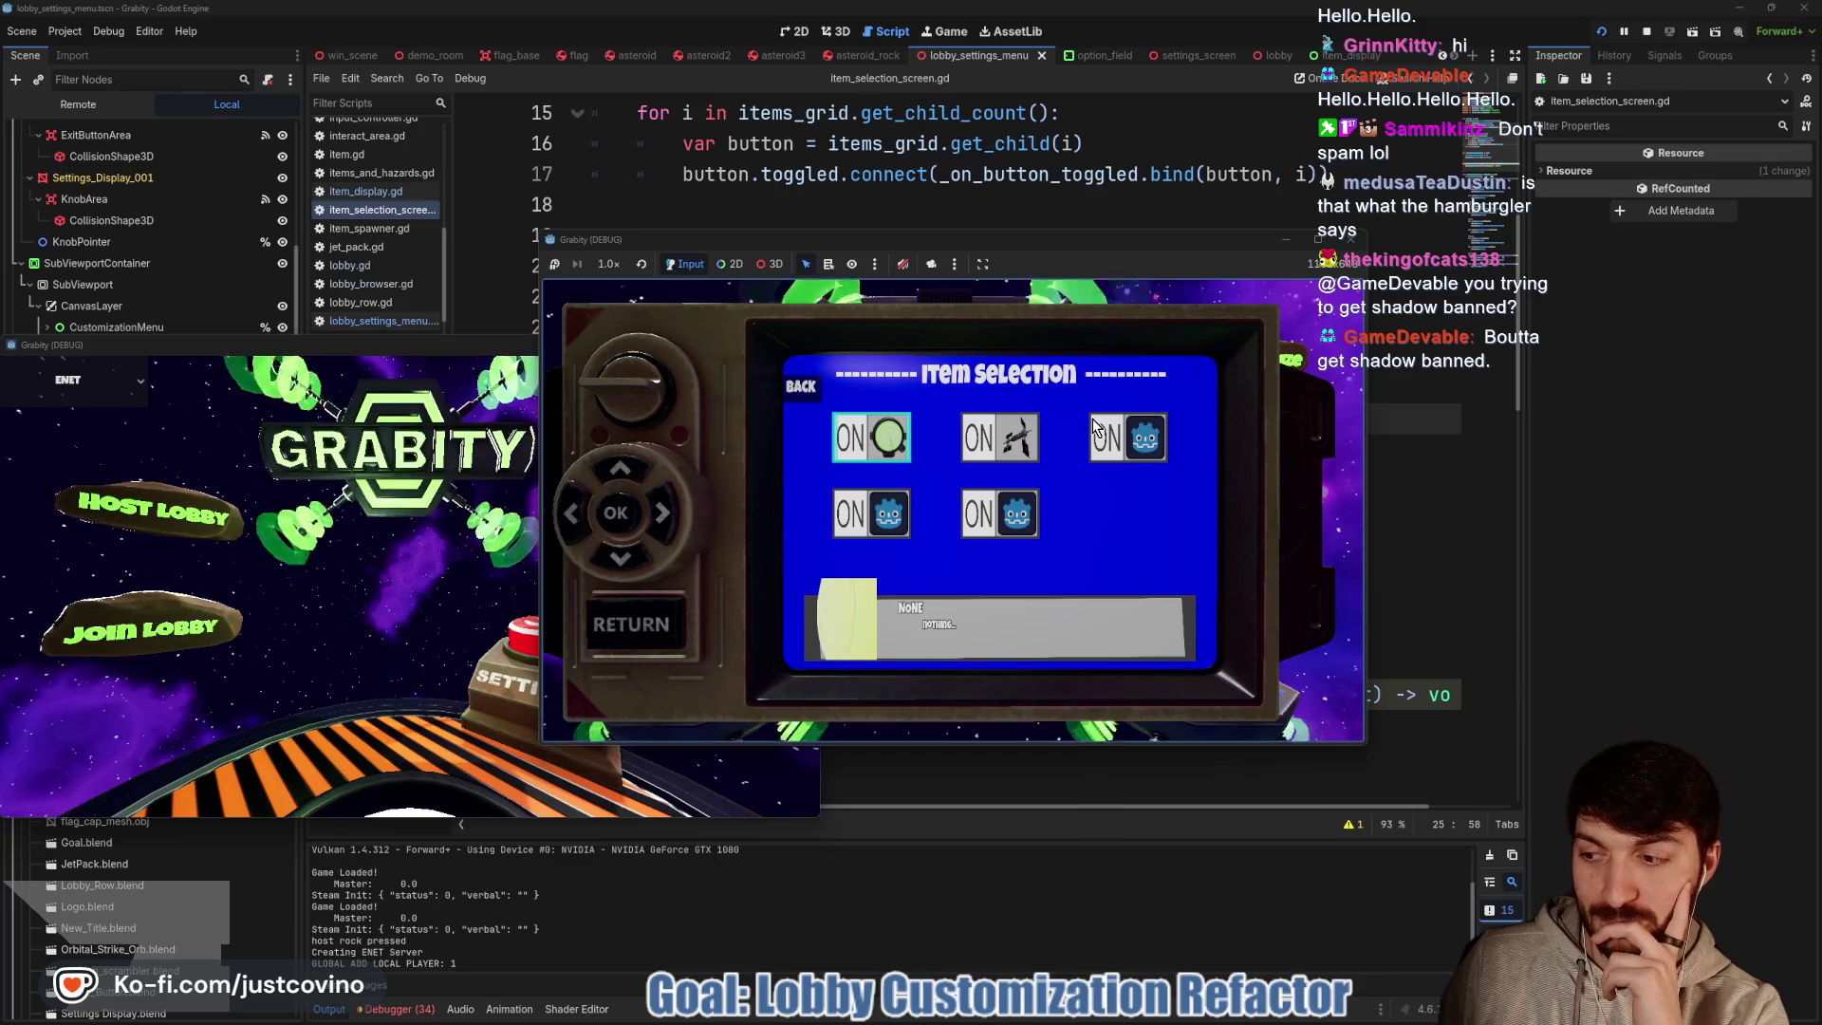
click(1092, 419)
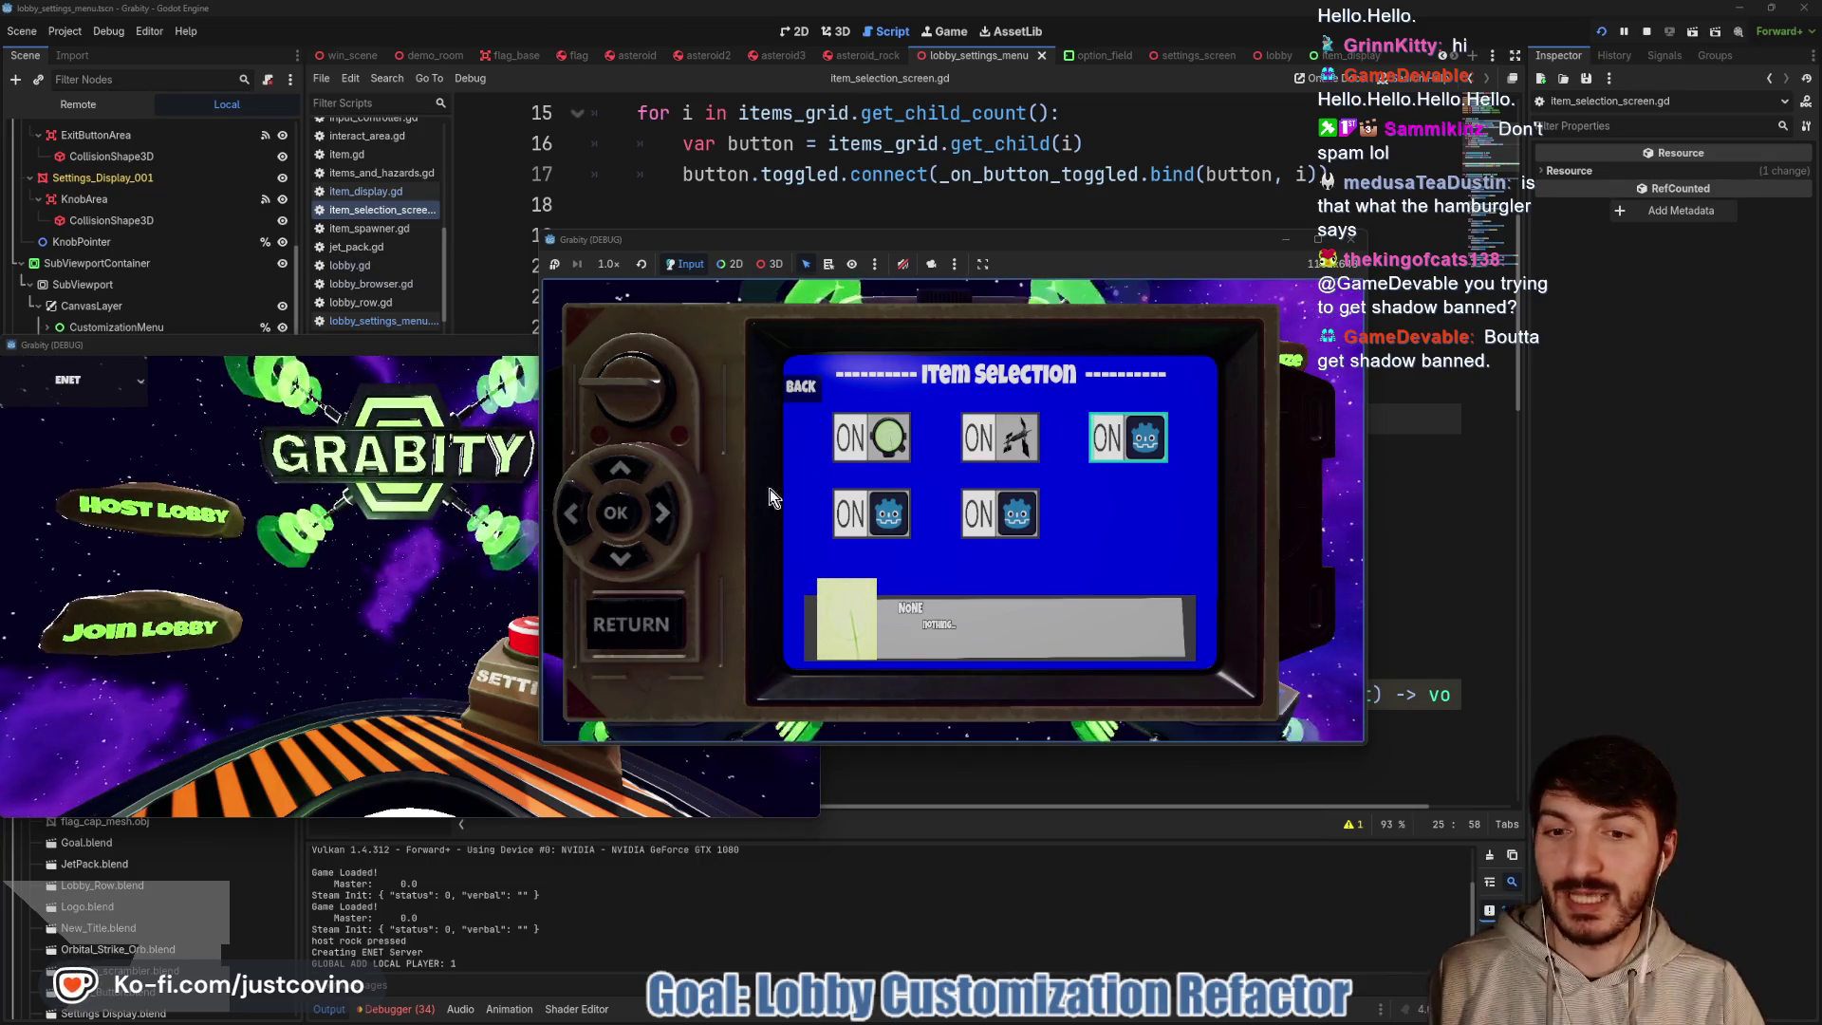
click(800, 385)
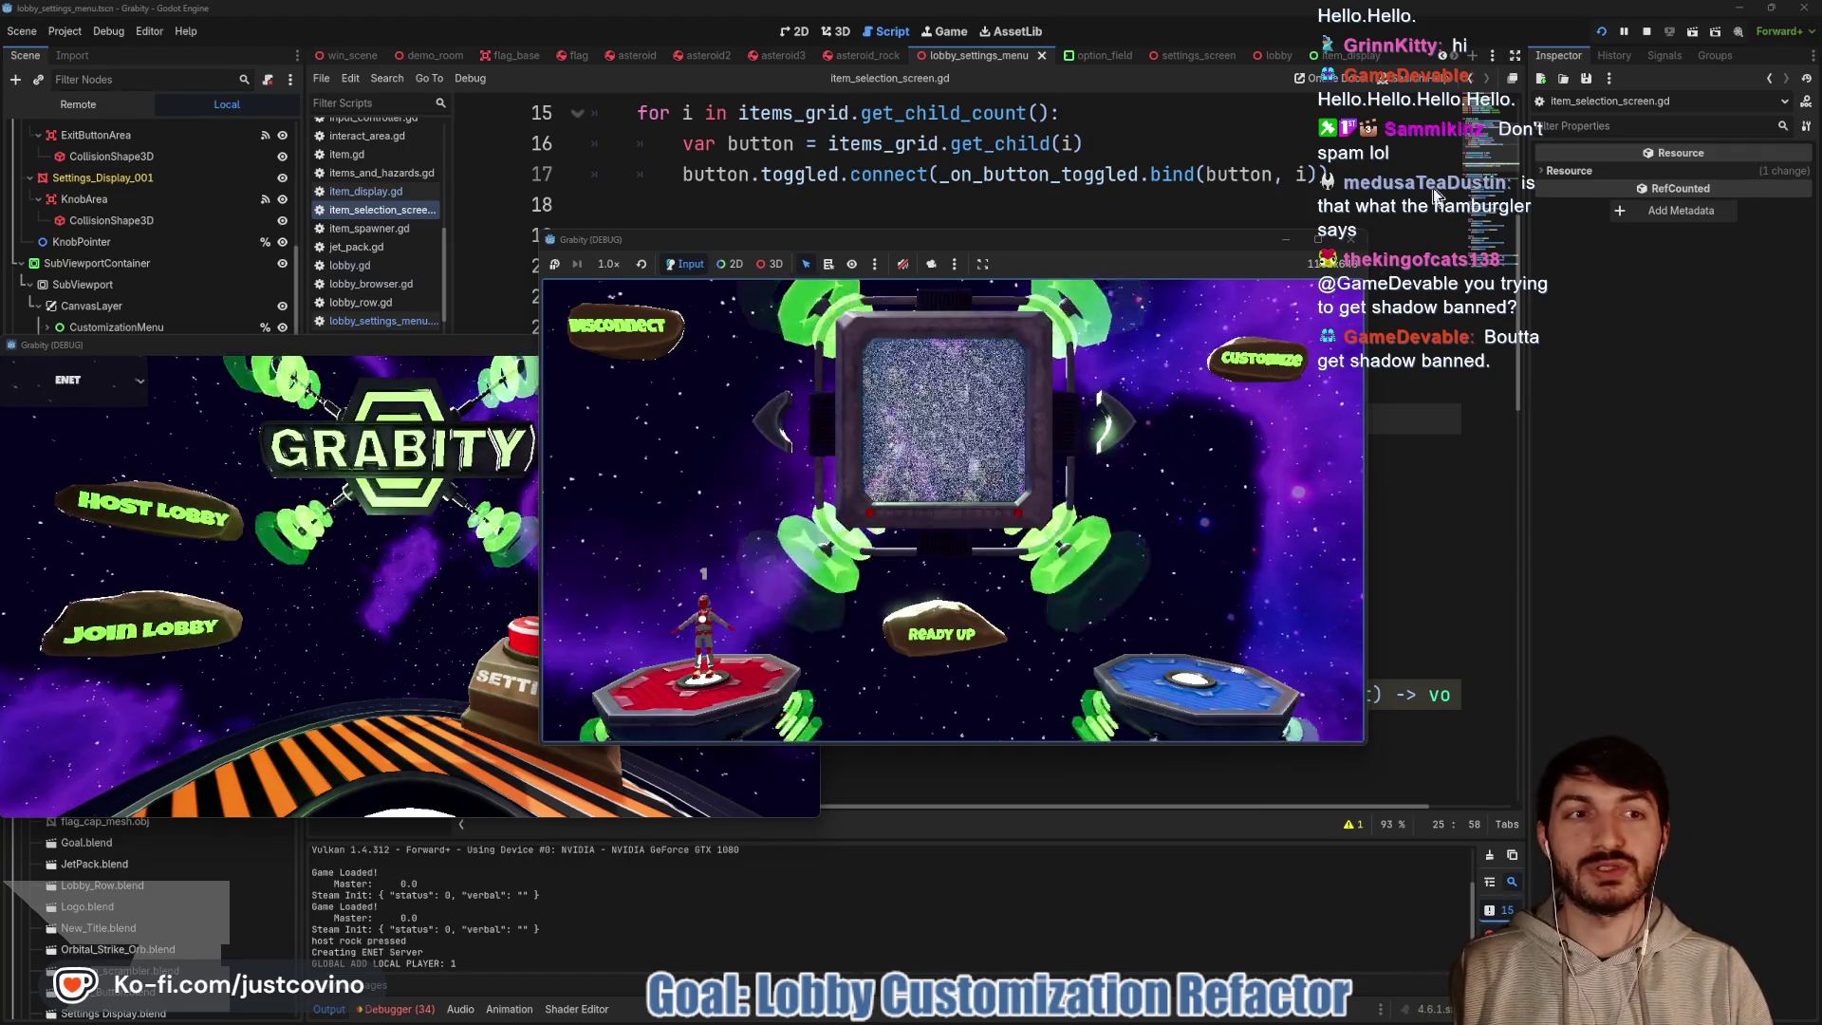
click(1350, 239)
Close the game windows and place the caret on blank line 28 of get_focused_selection
click(826, 217)
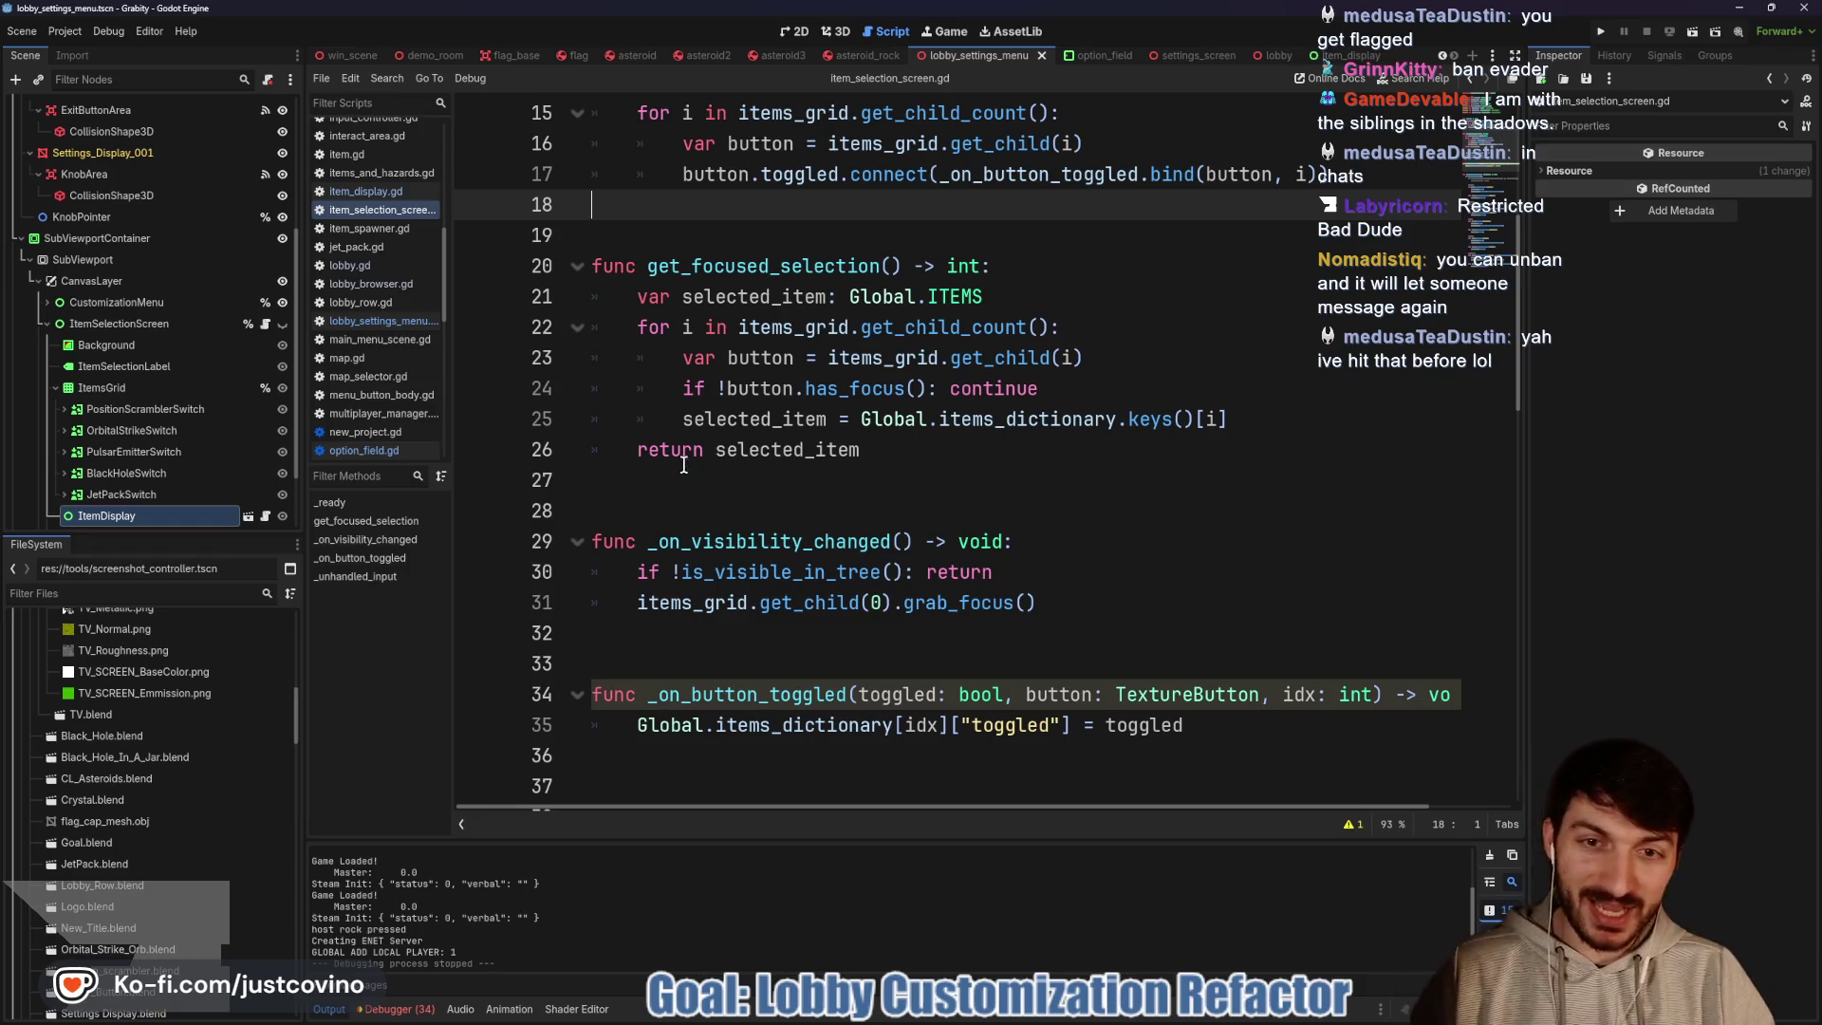
click(738, 510)
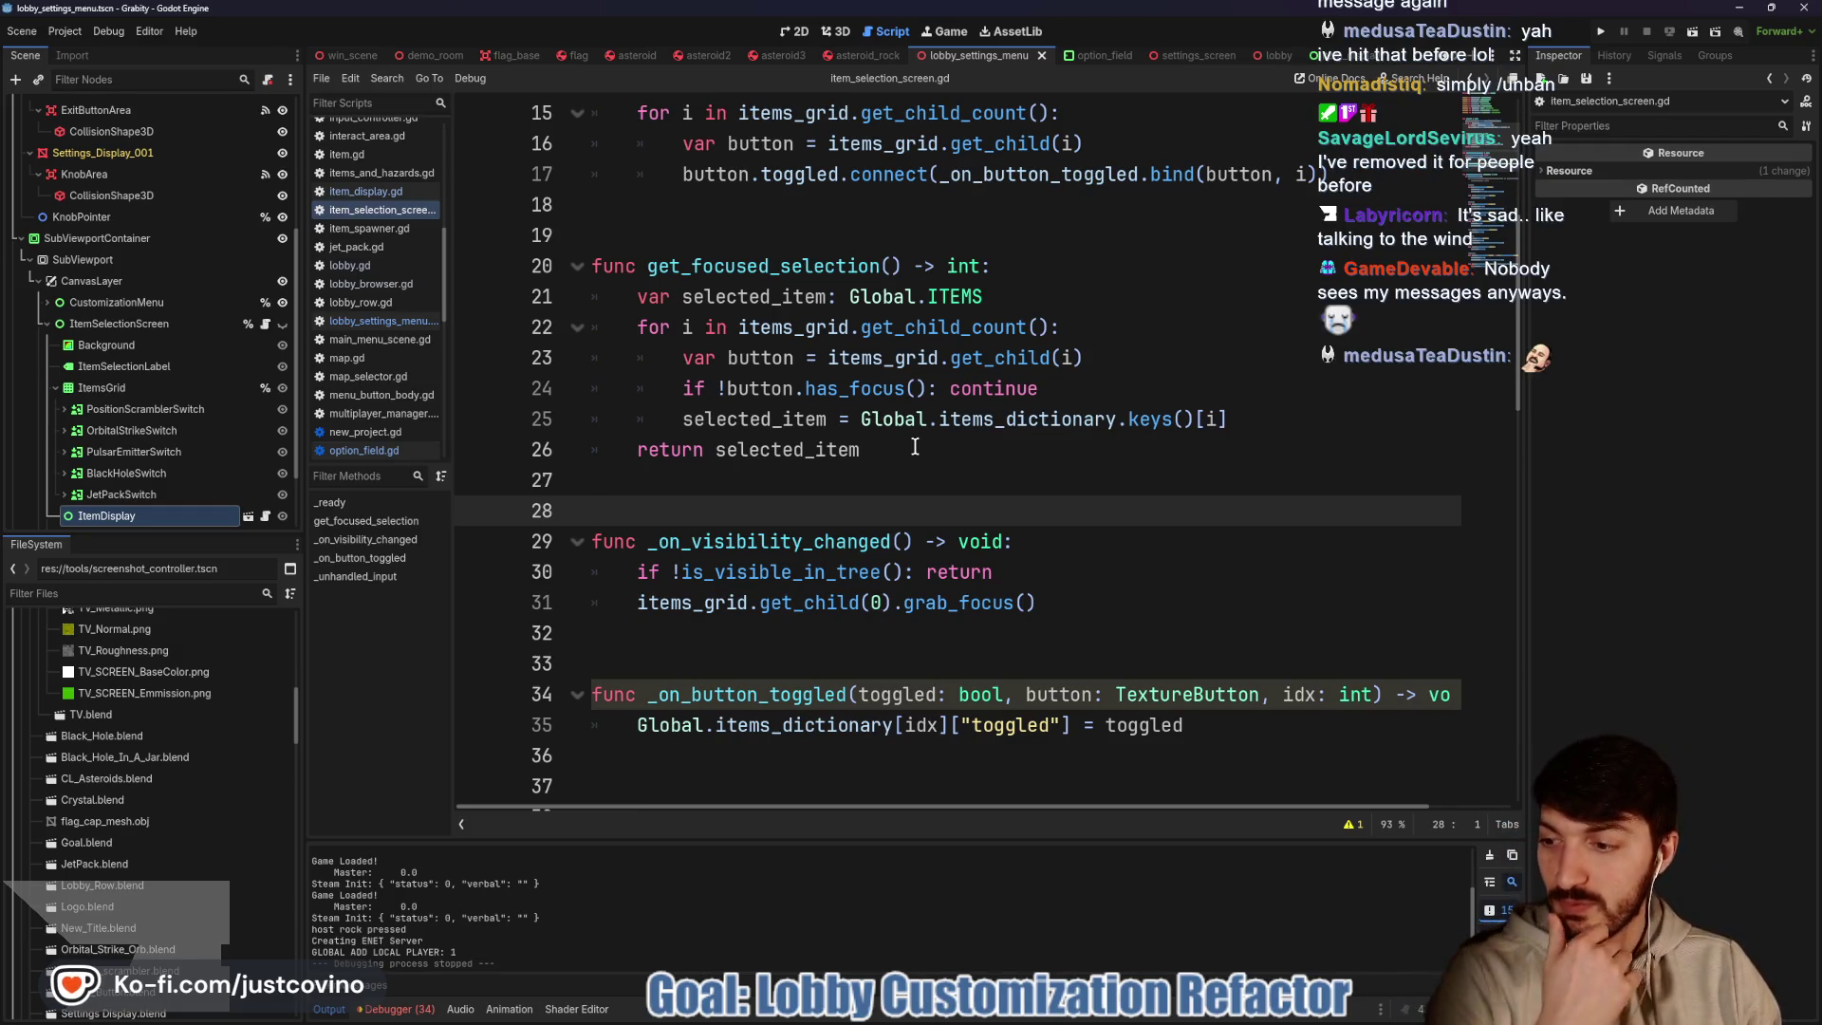
mouse_move(892, 424)
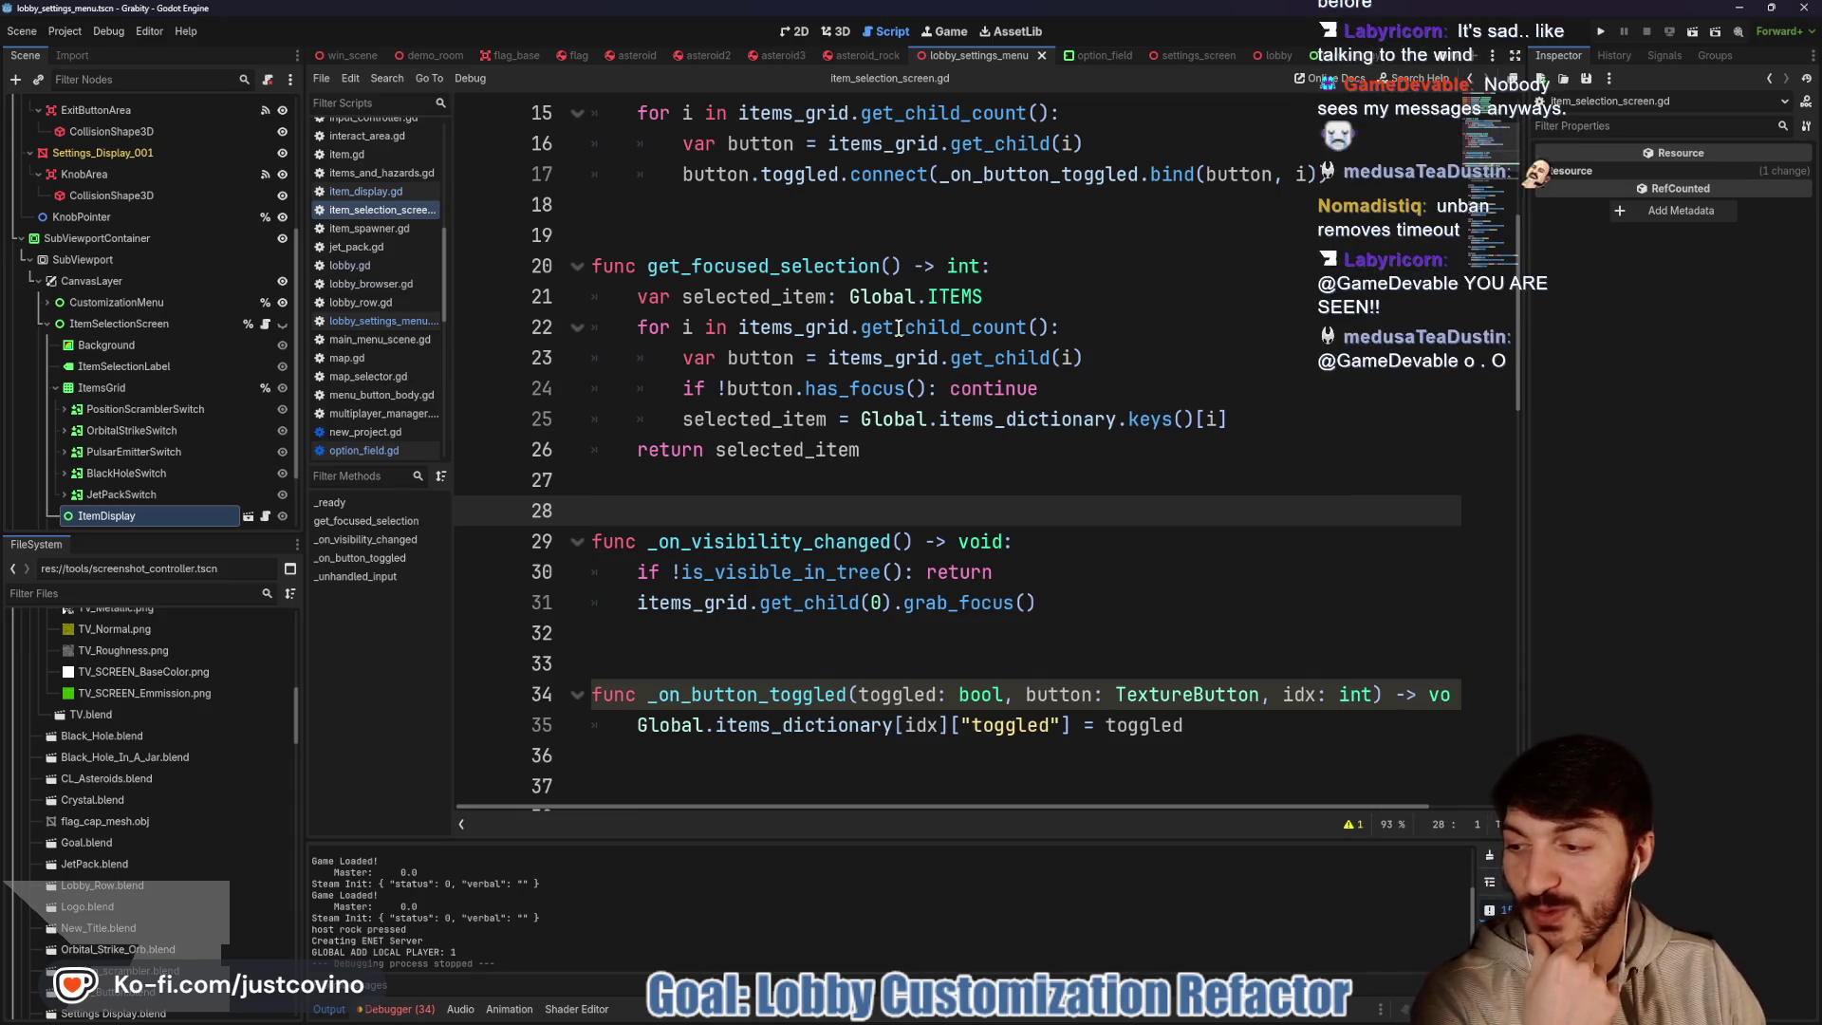
click(899, 475)
scroll(959, 491, down, 2)
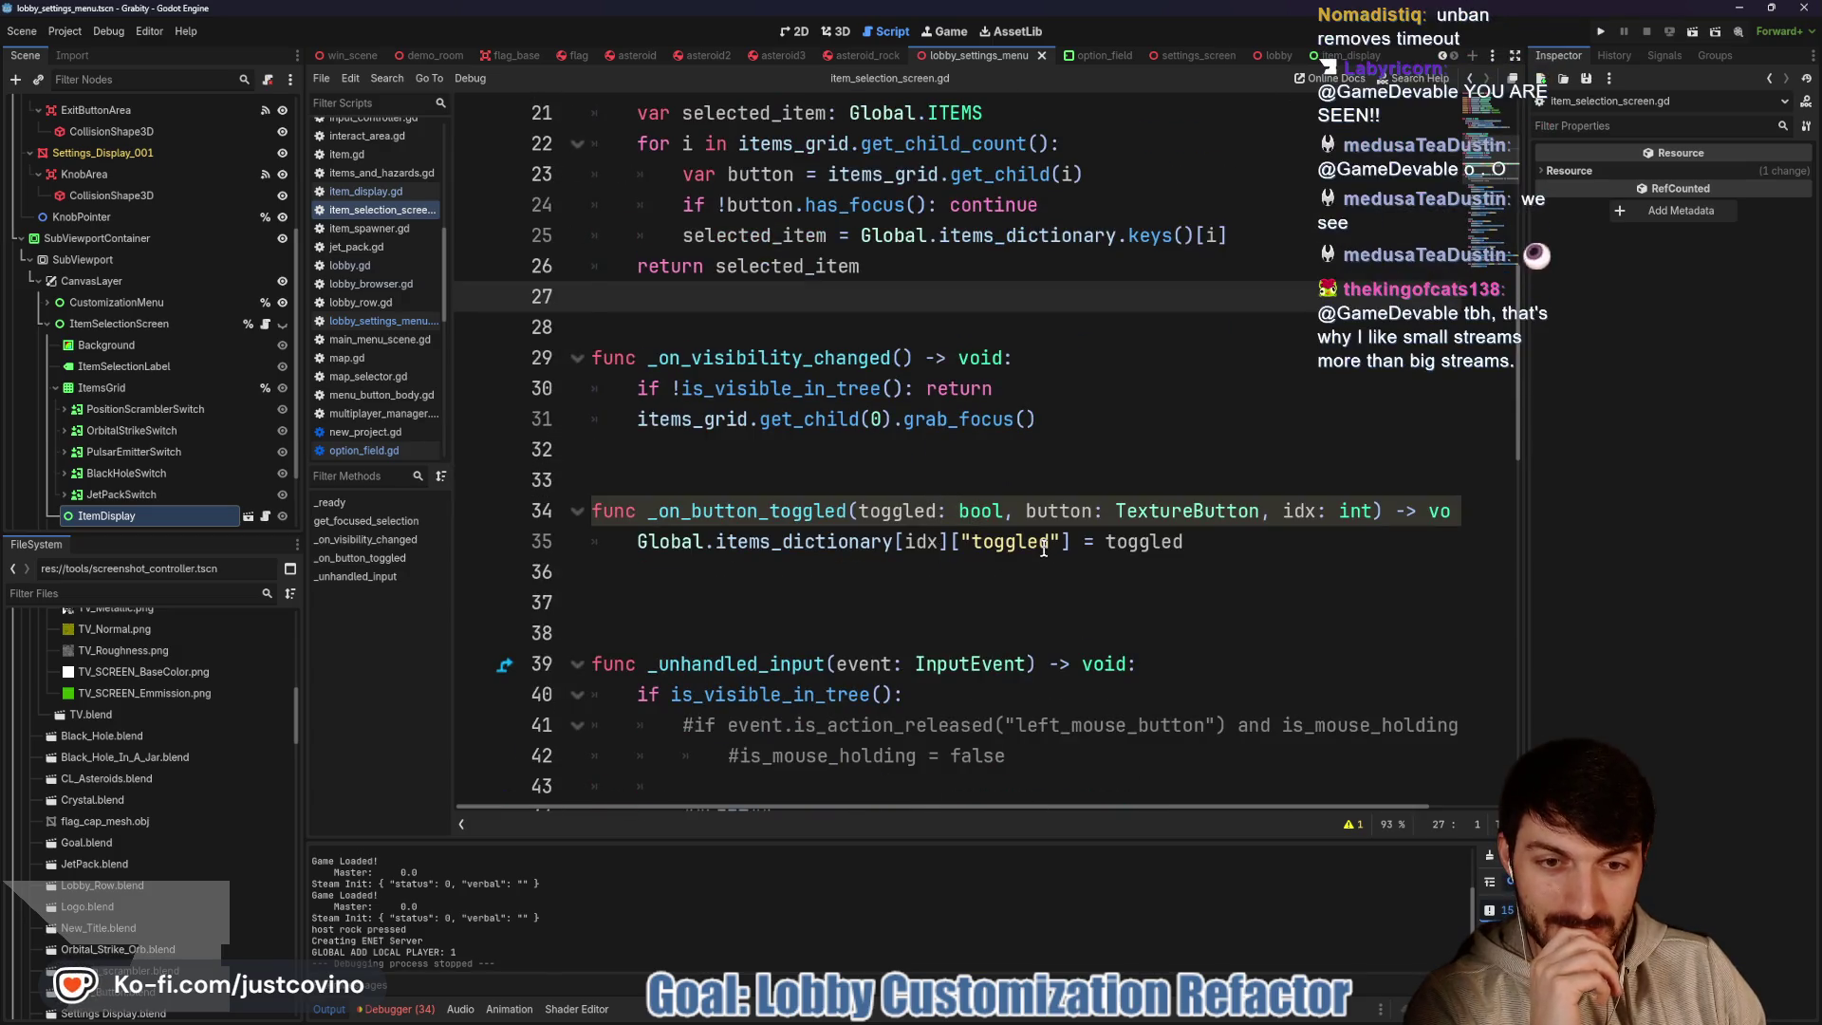
scroll(823, 526, down, 1)
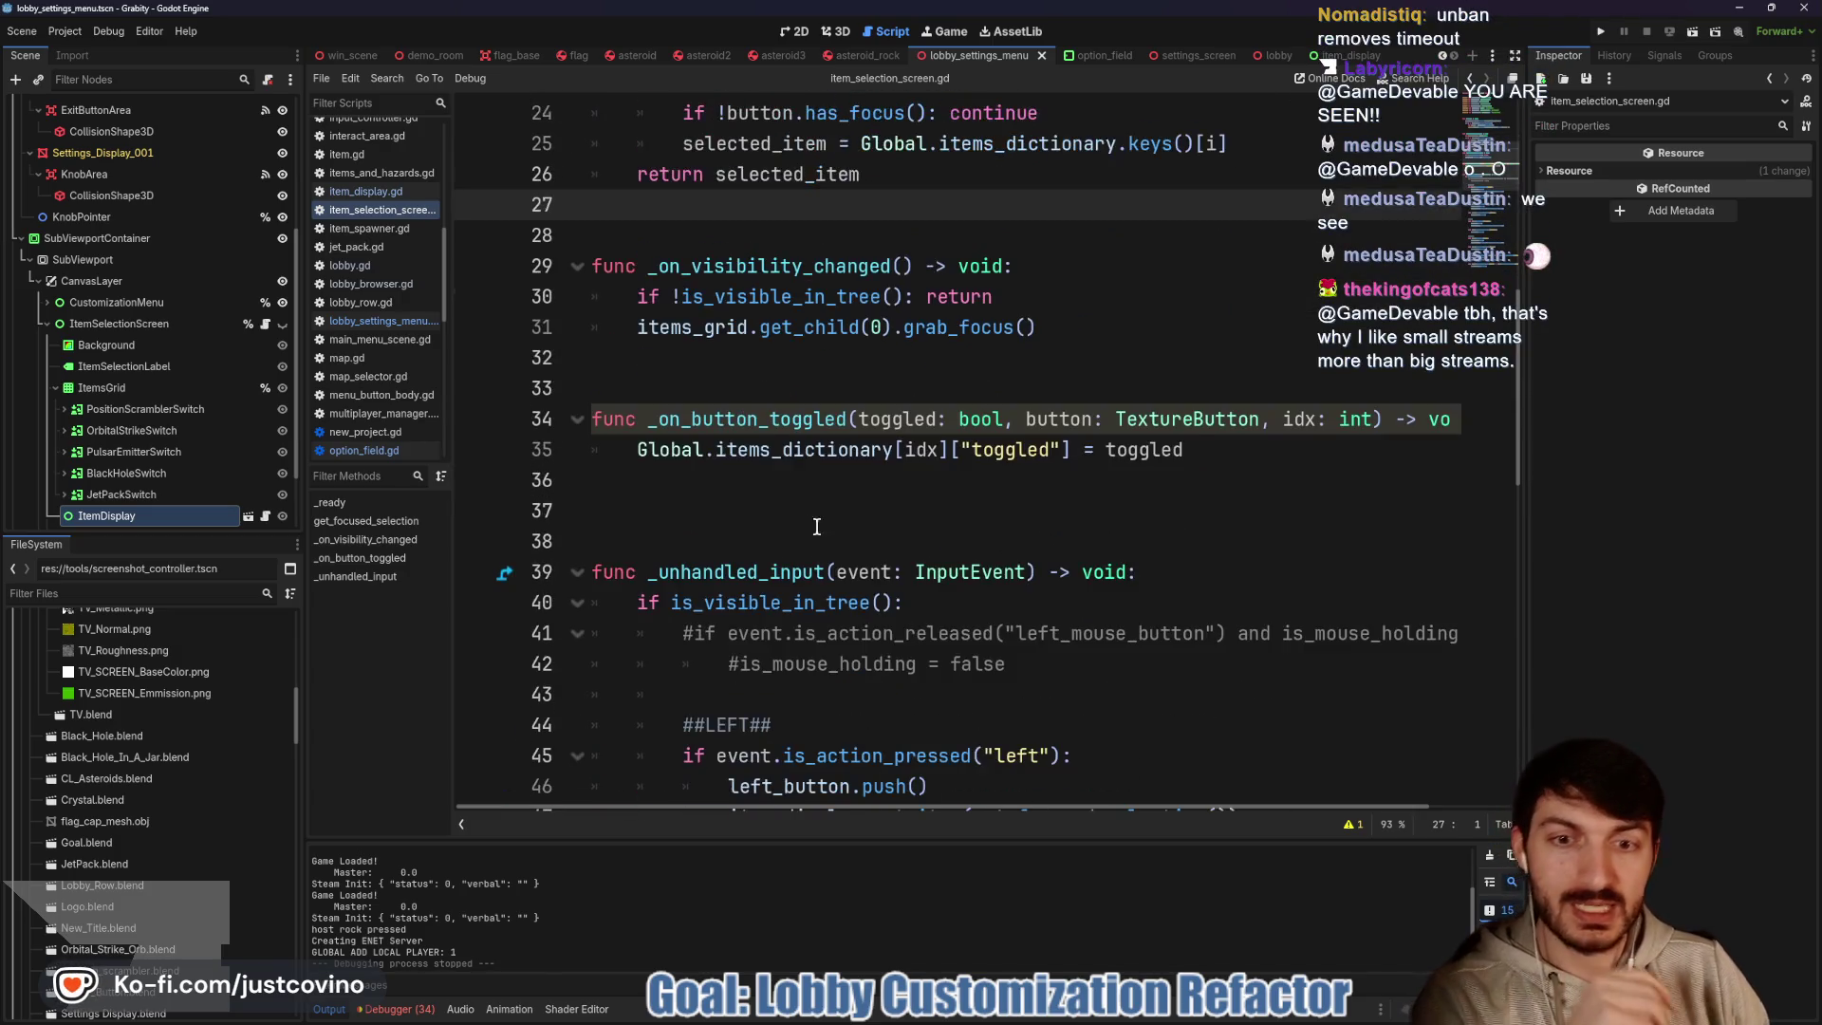
ctrl+click(670, 452)
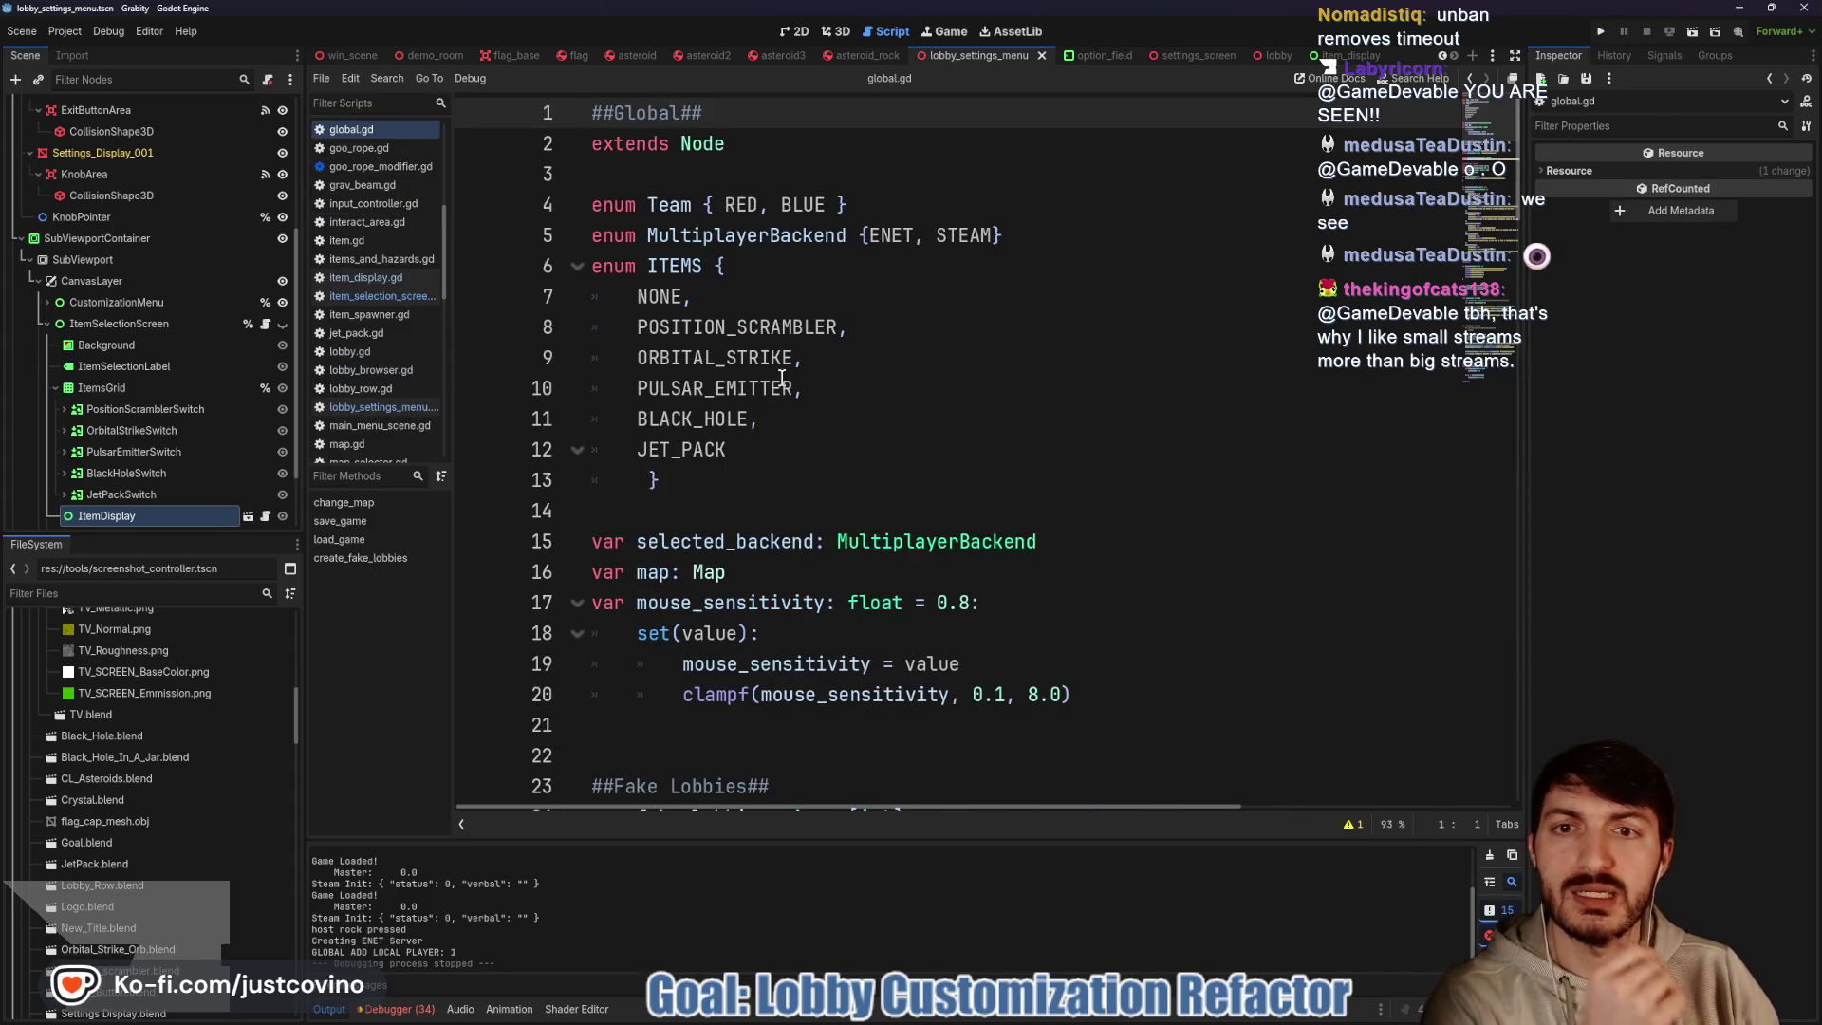
scroll(813, 396, down, 14)
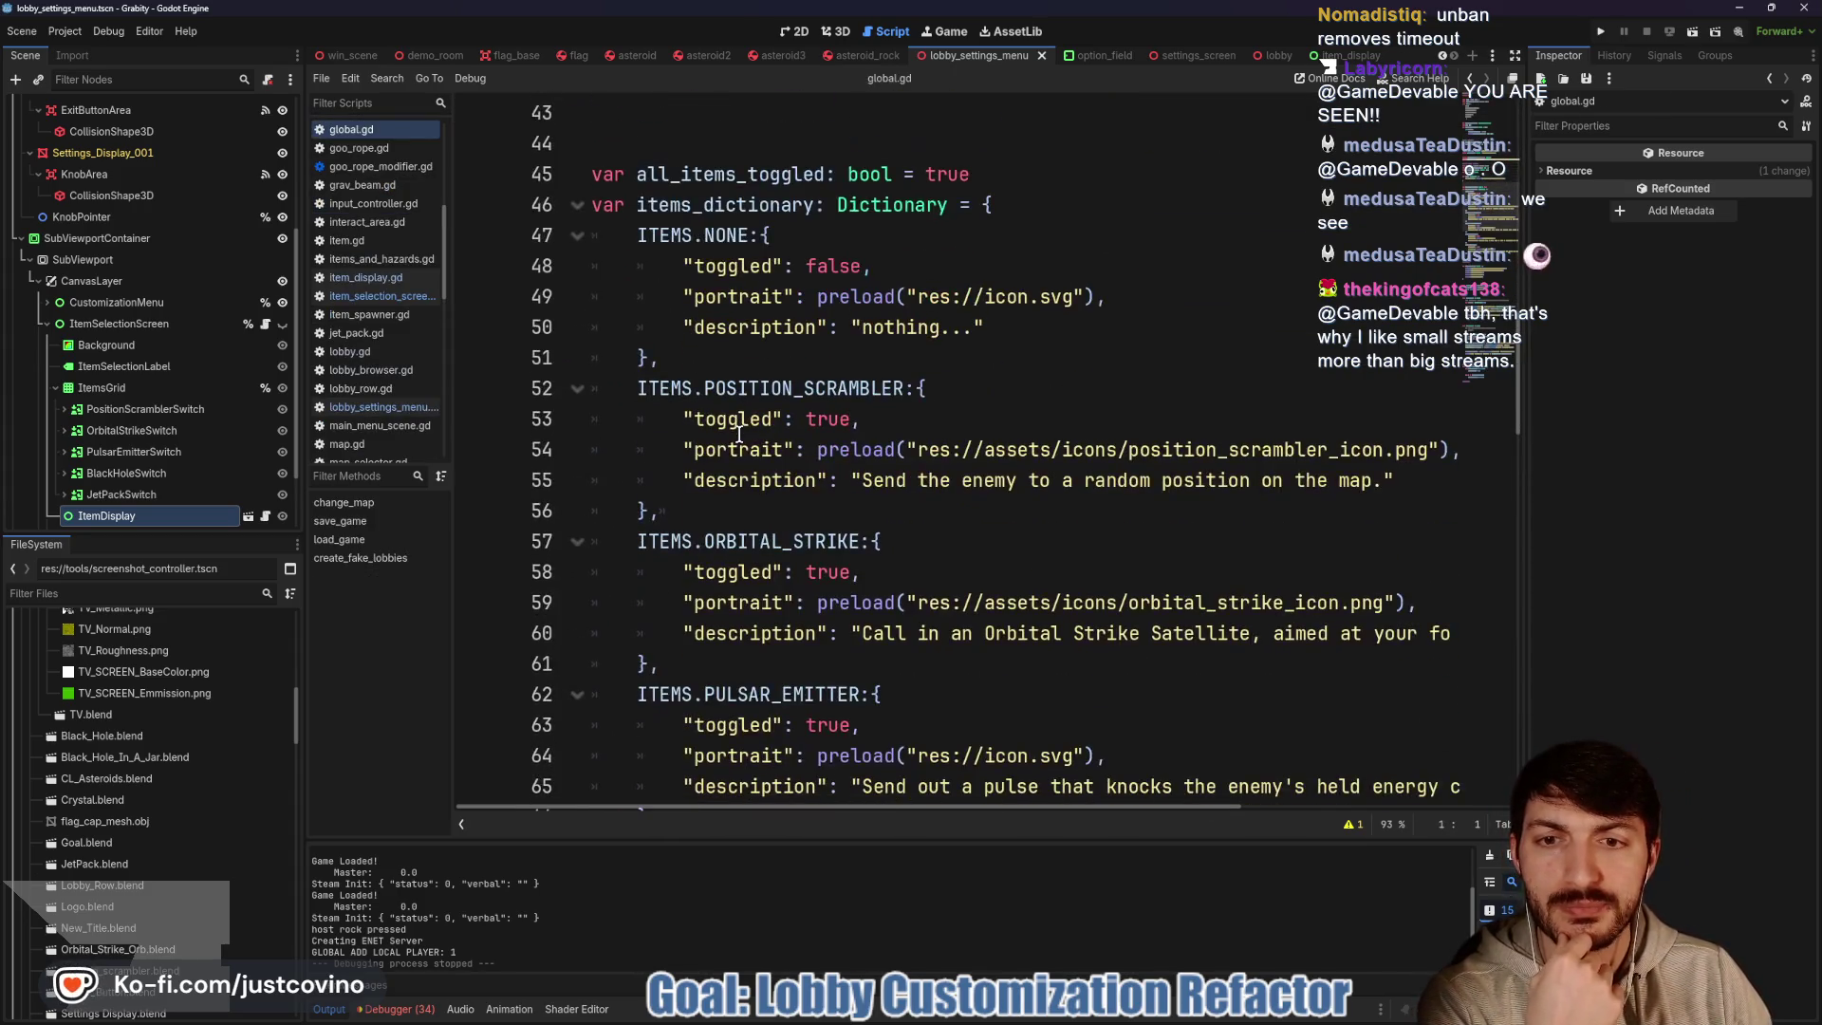
click(726, 237)
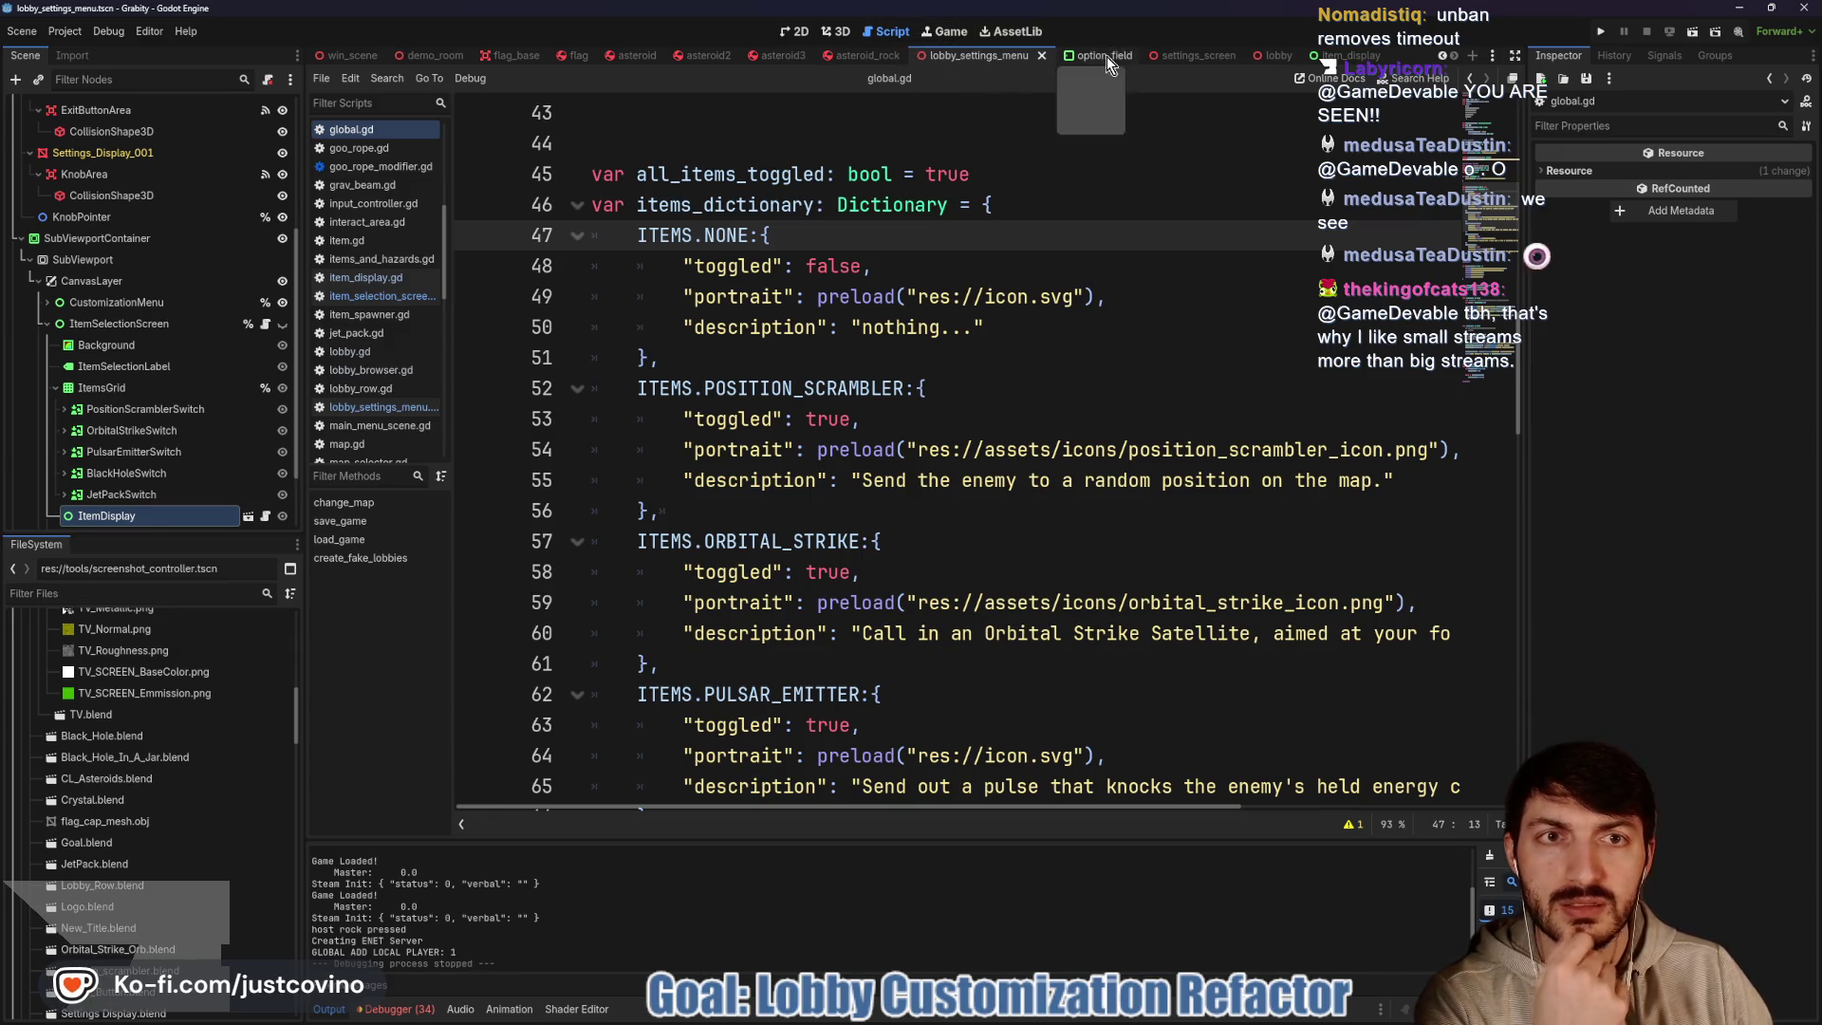
click(263, 517)
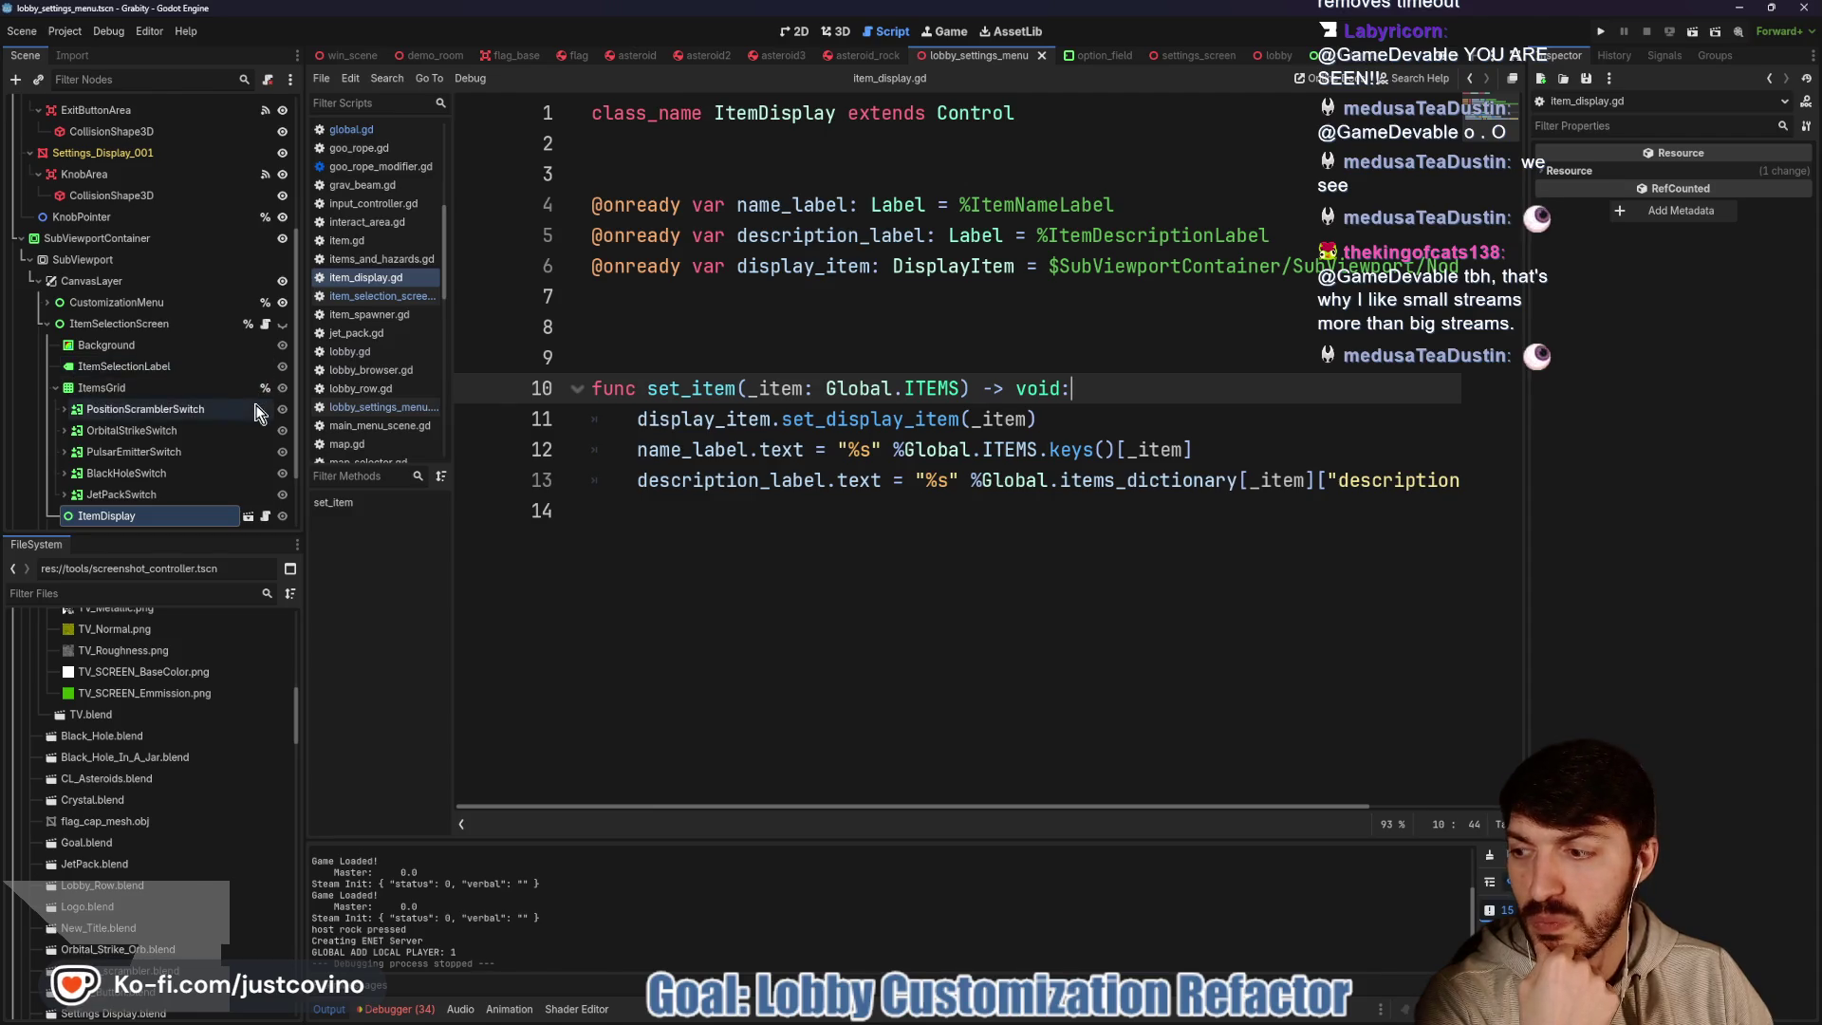
click(266, 327)
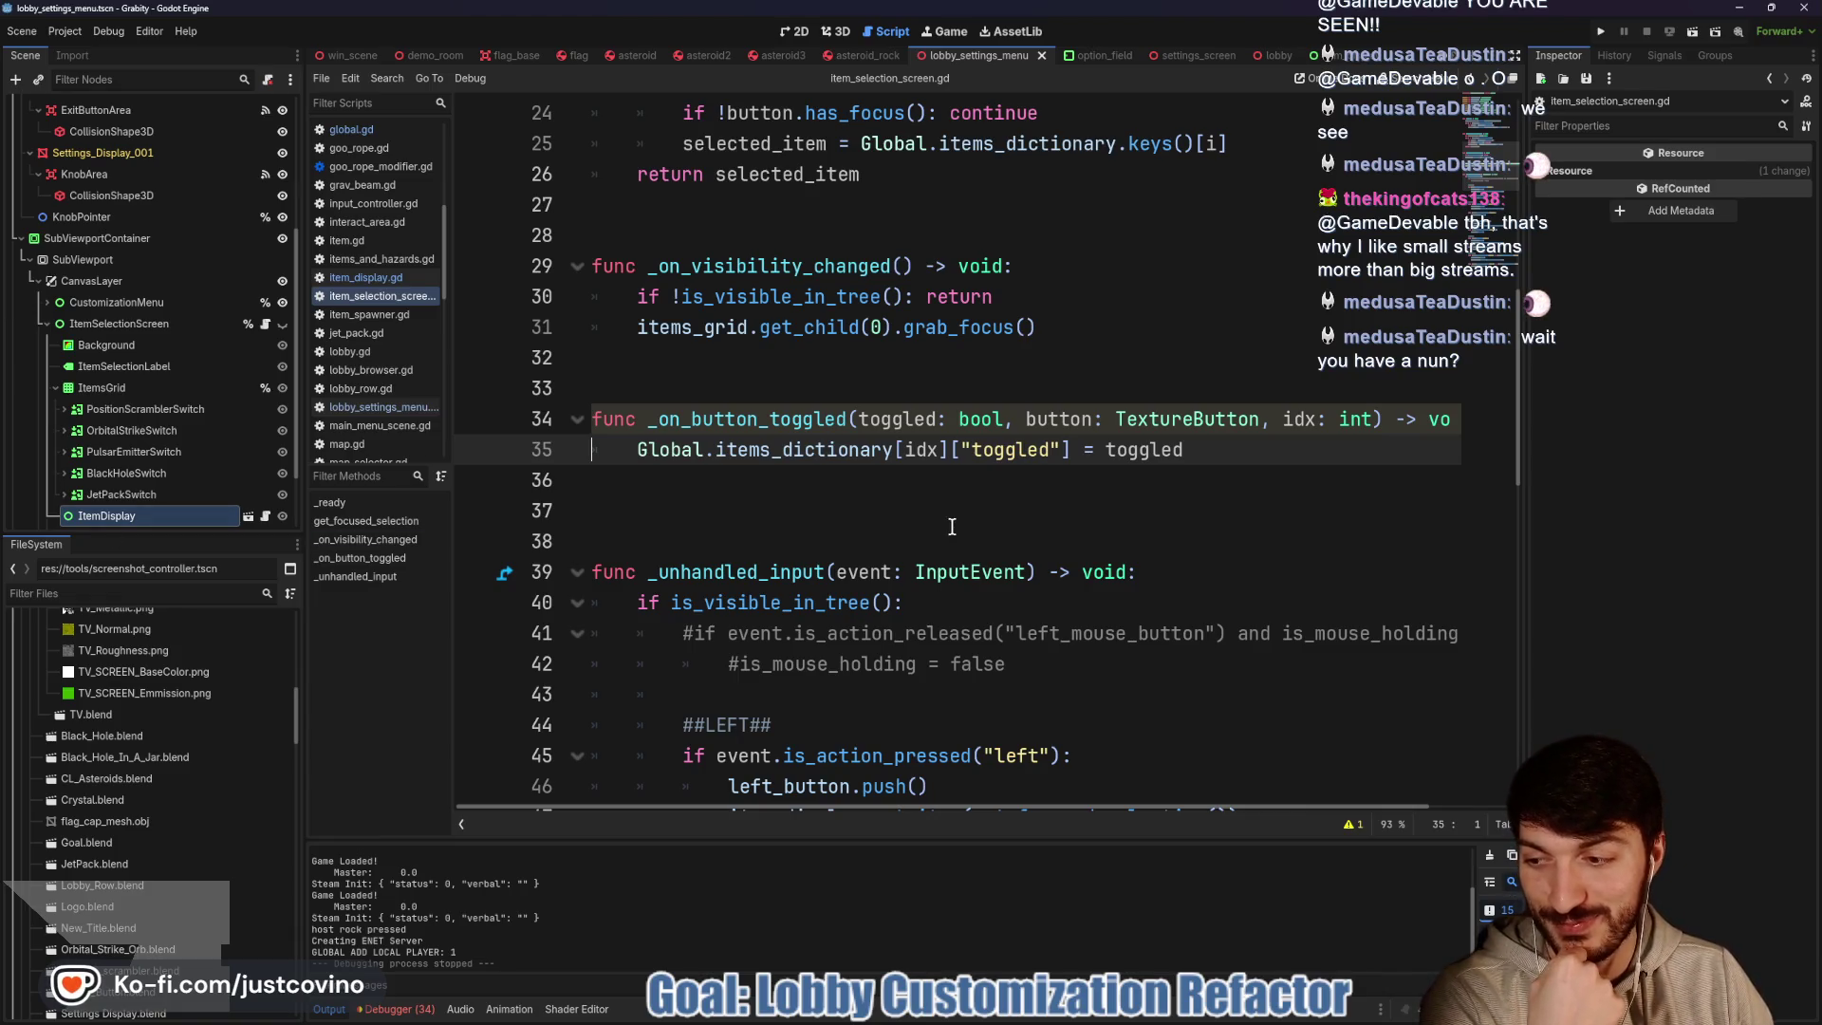
Add +1 to the item index and review the keys lookup and the line 17 bind call
scroll(978, 484, up, 1)
scroll(1031, 461, down, 1)
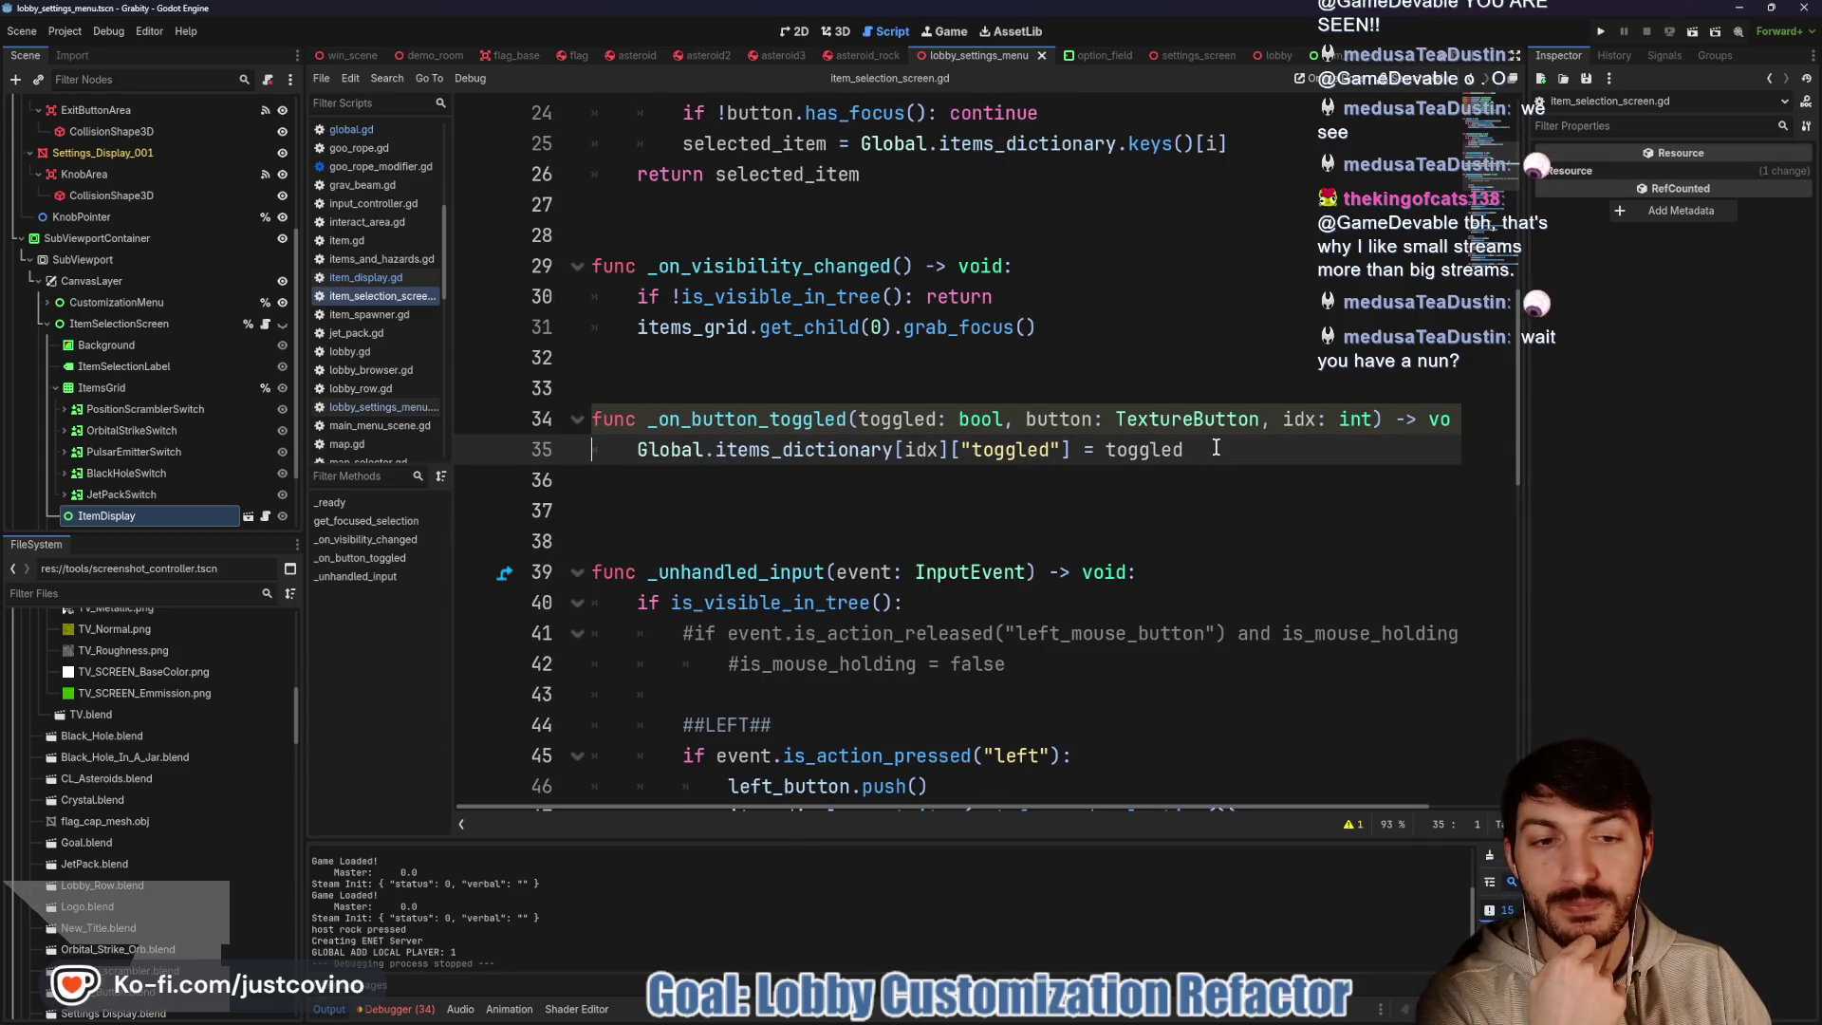
scroll(1216, 448, up, 1)
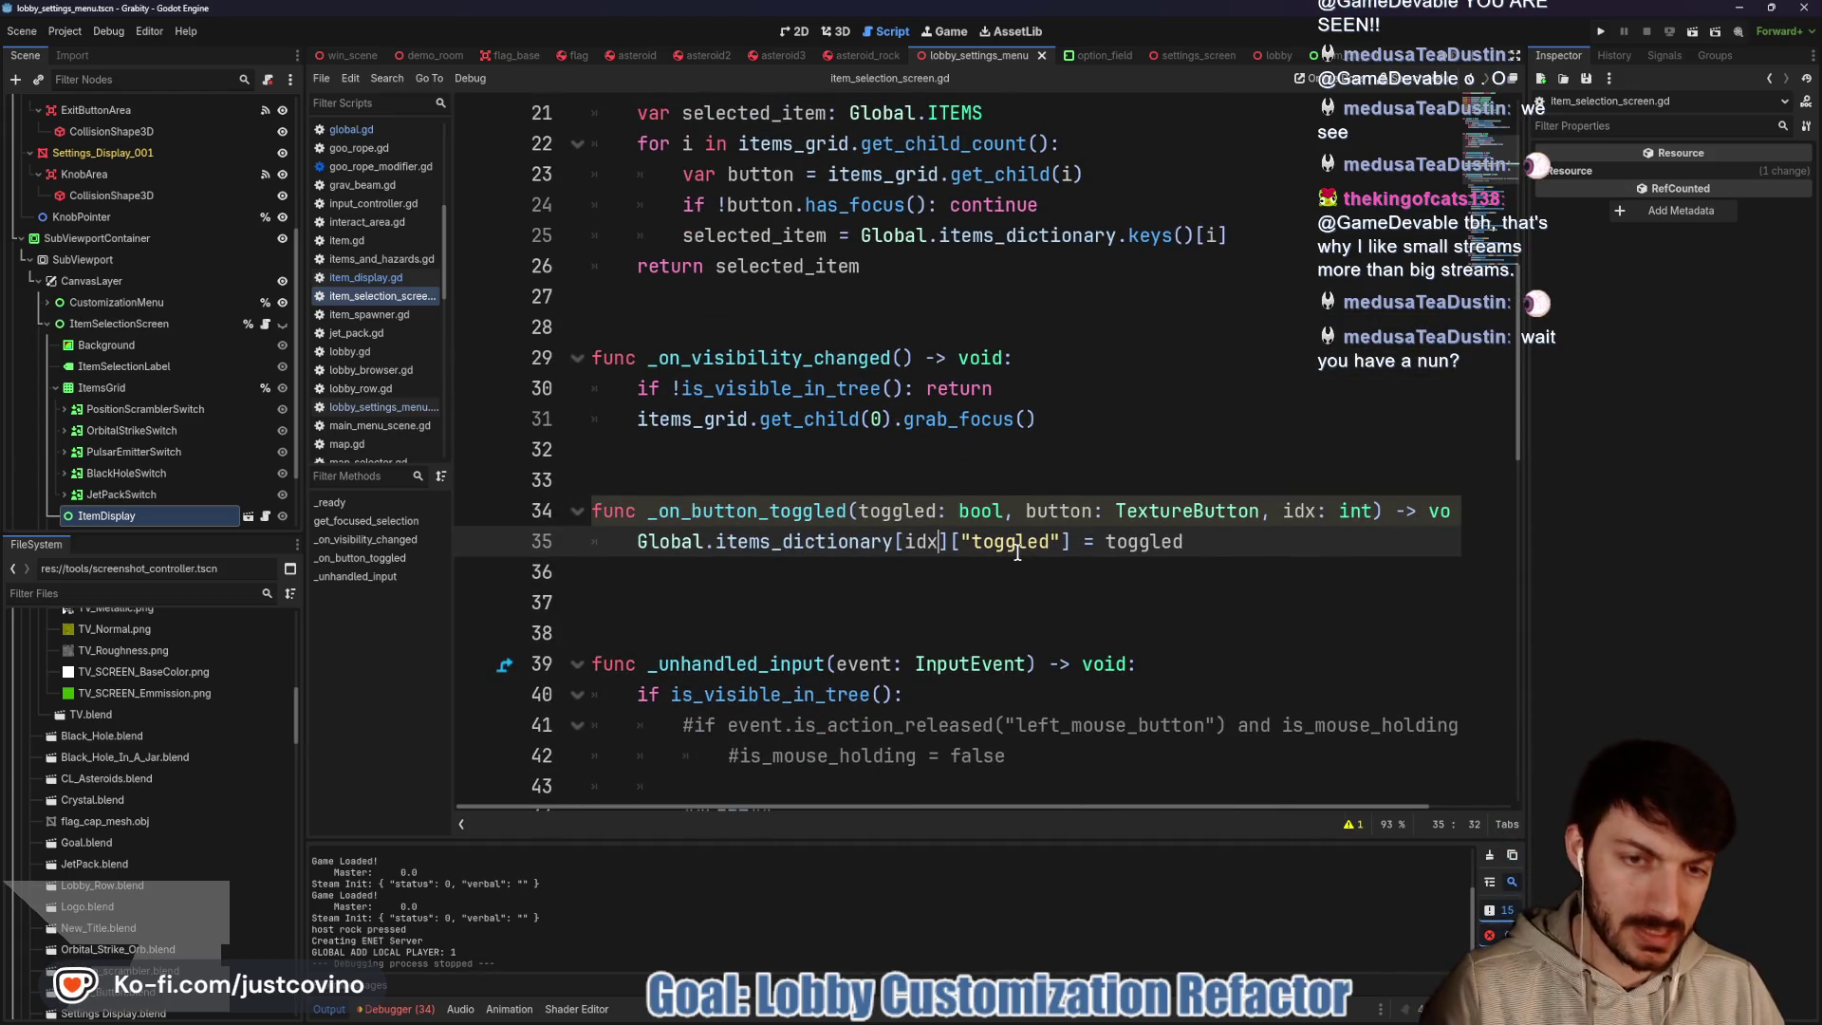
text(+1)
scroll(1087, 526, down, 4)
scroll(1087, 527, down, 7)
scroll(1055, 522, up, 10)
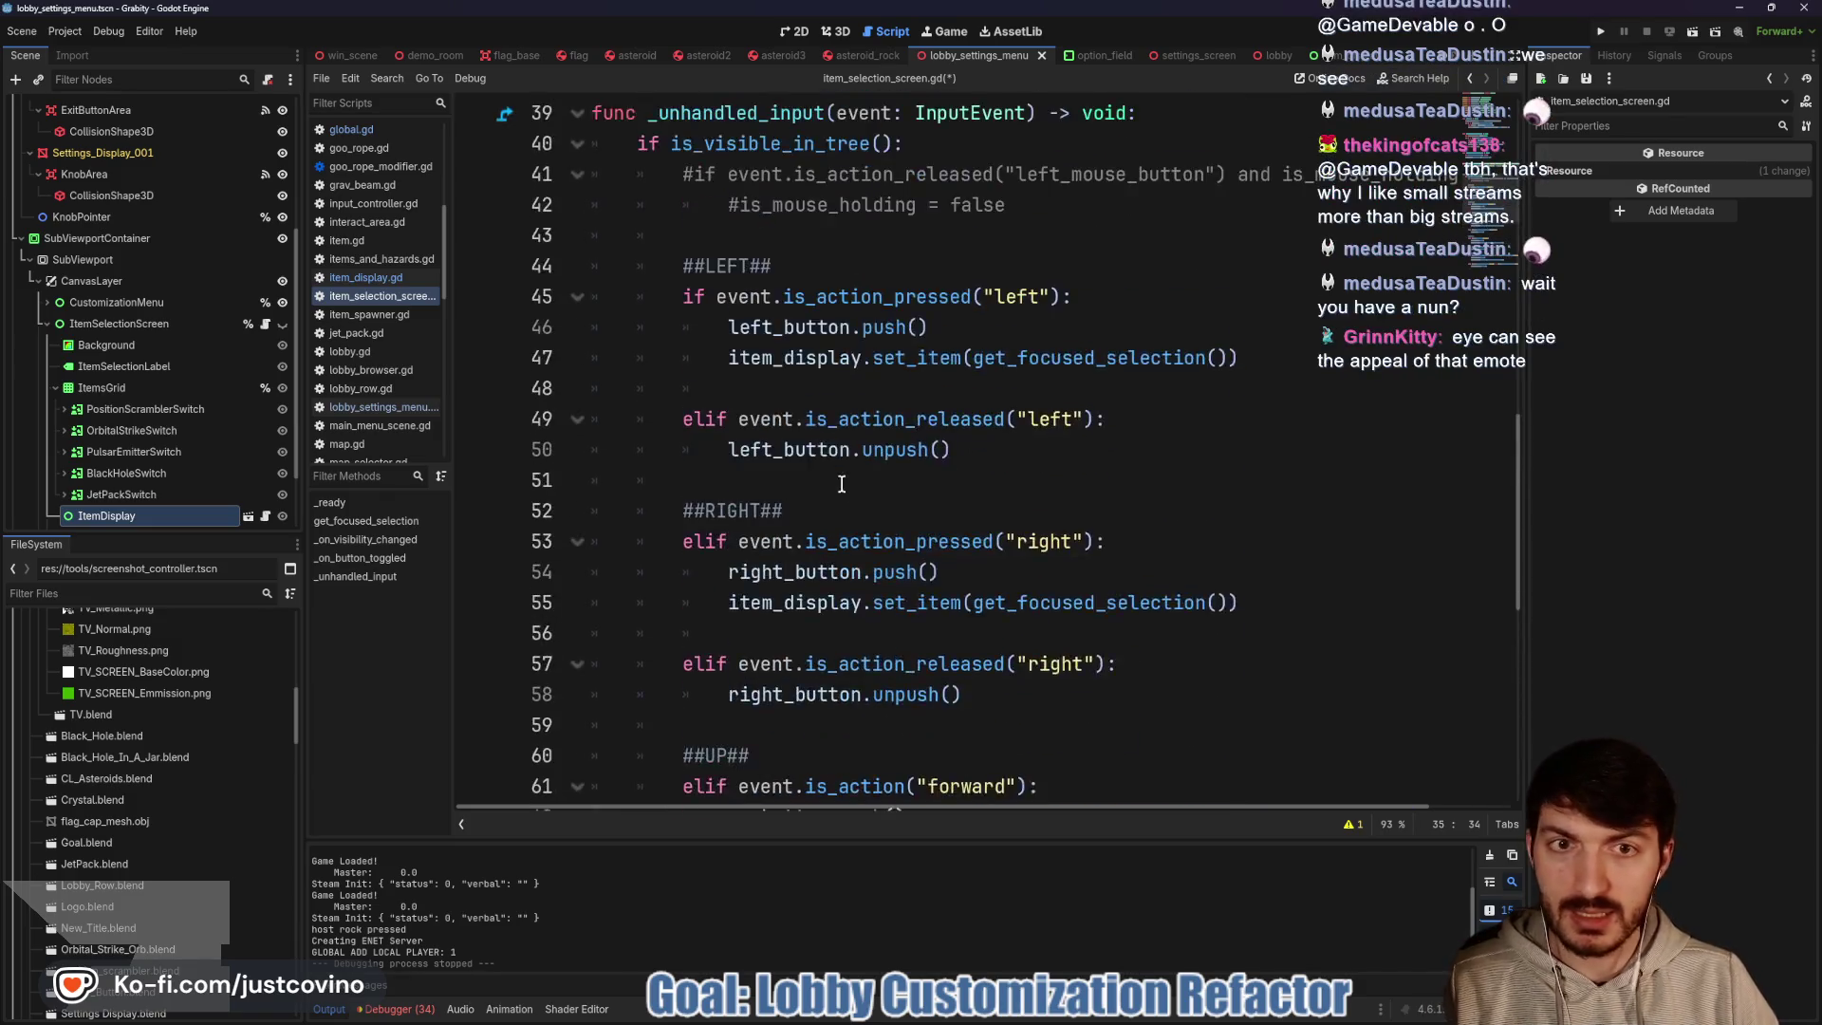
scroll(835, 482, up, 4)
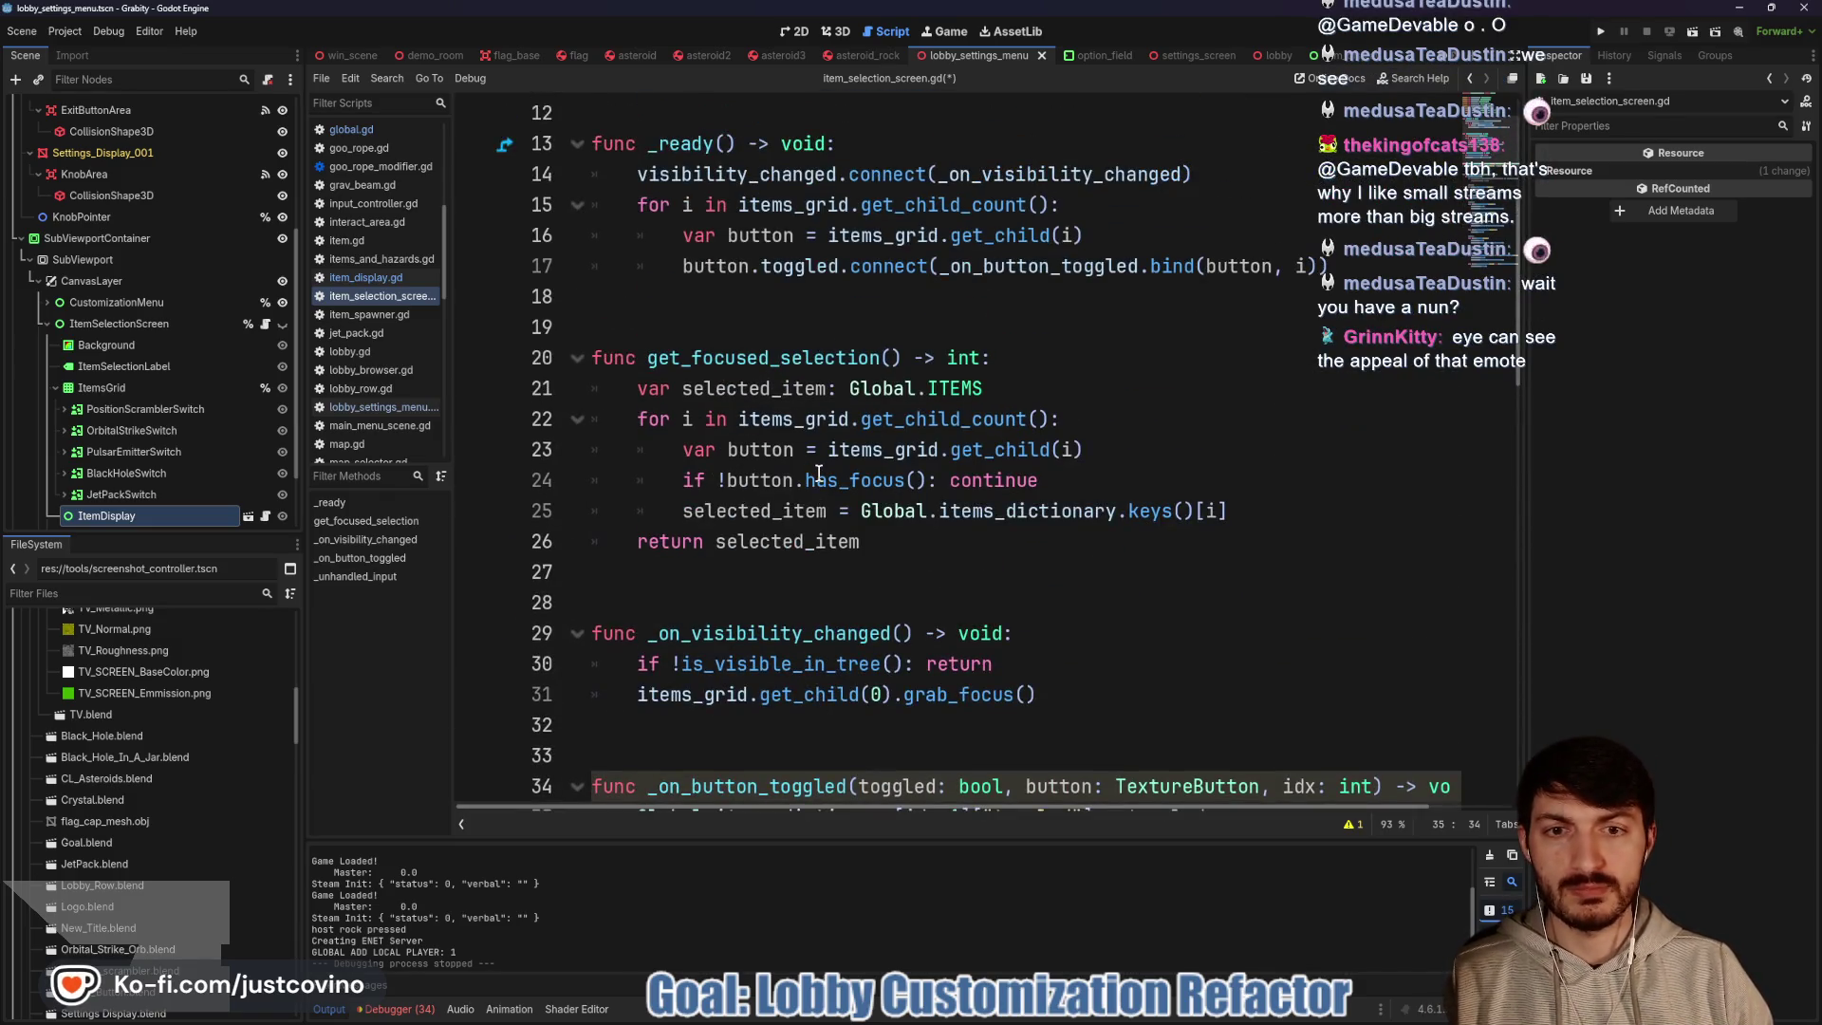
click(1225, 511)
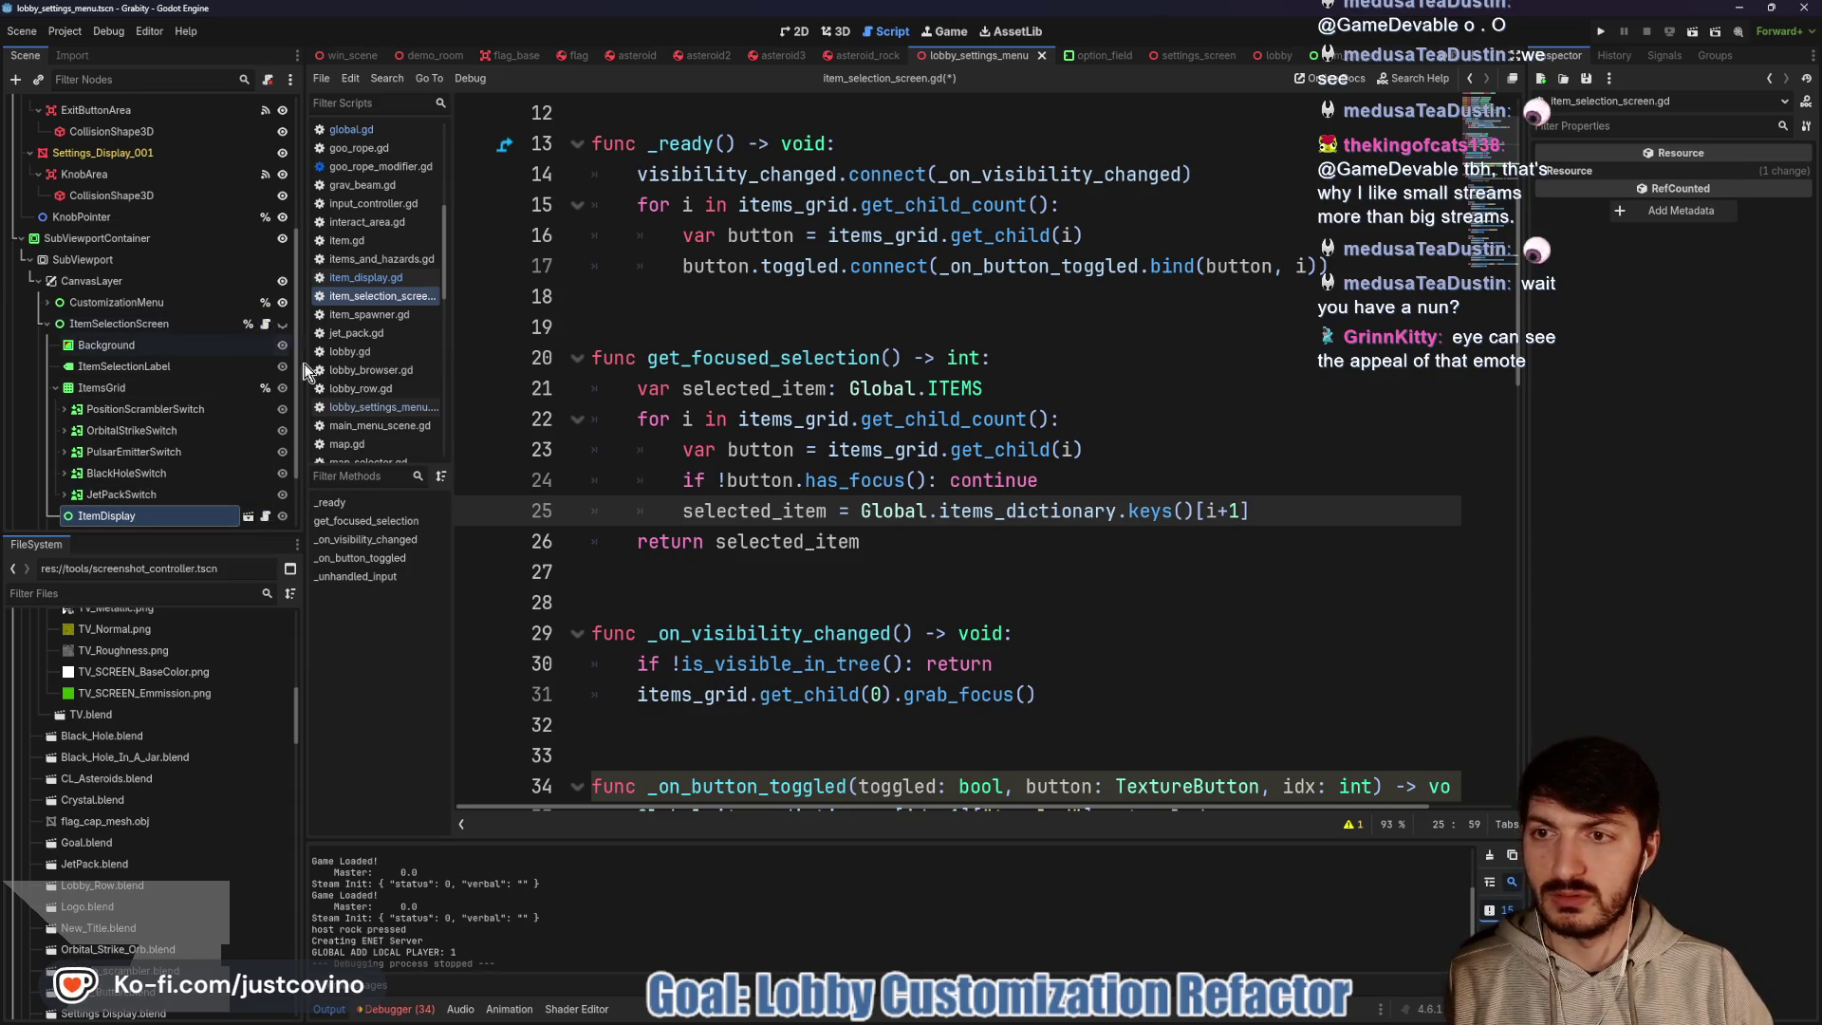
scroll(832, 491, down, 14)
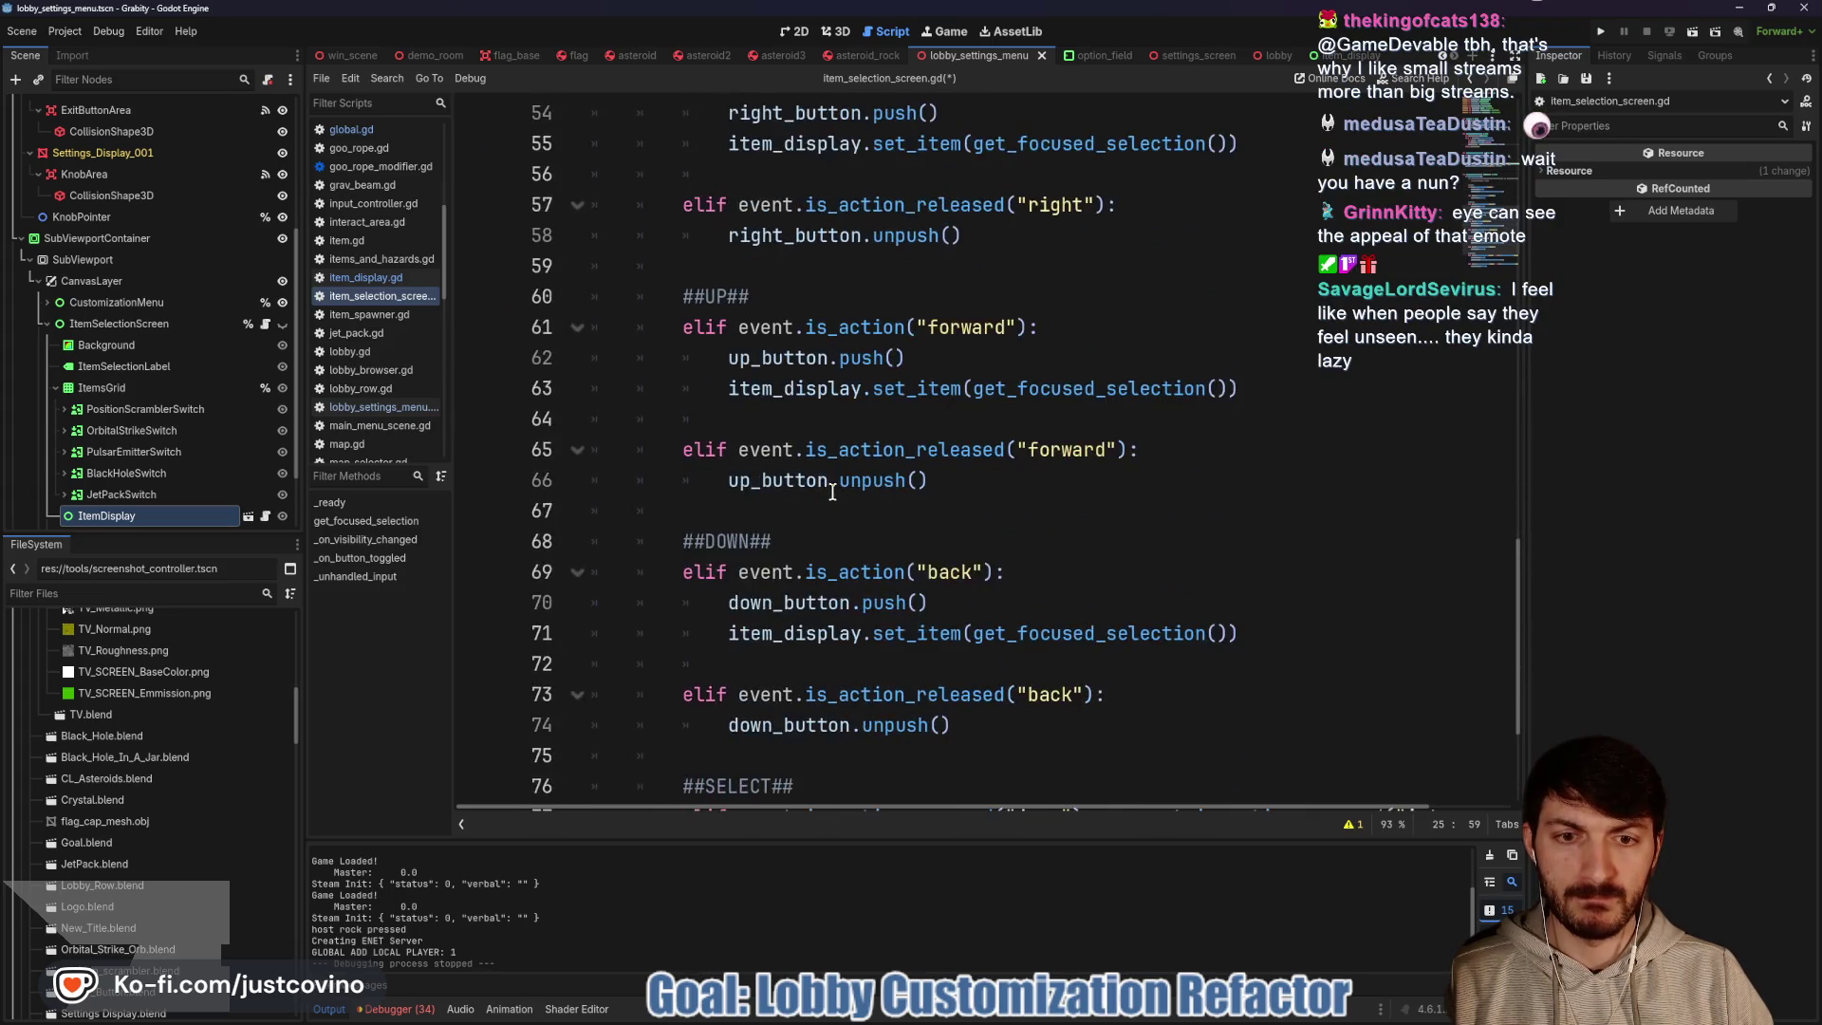
scroll(832, 492, up, 10)
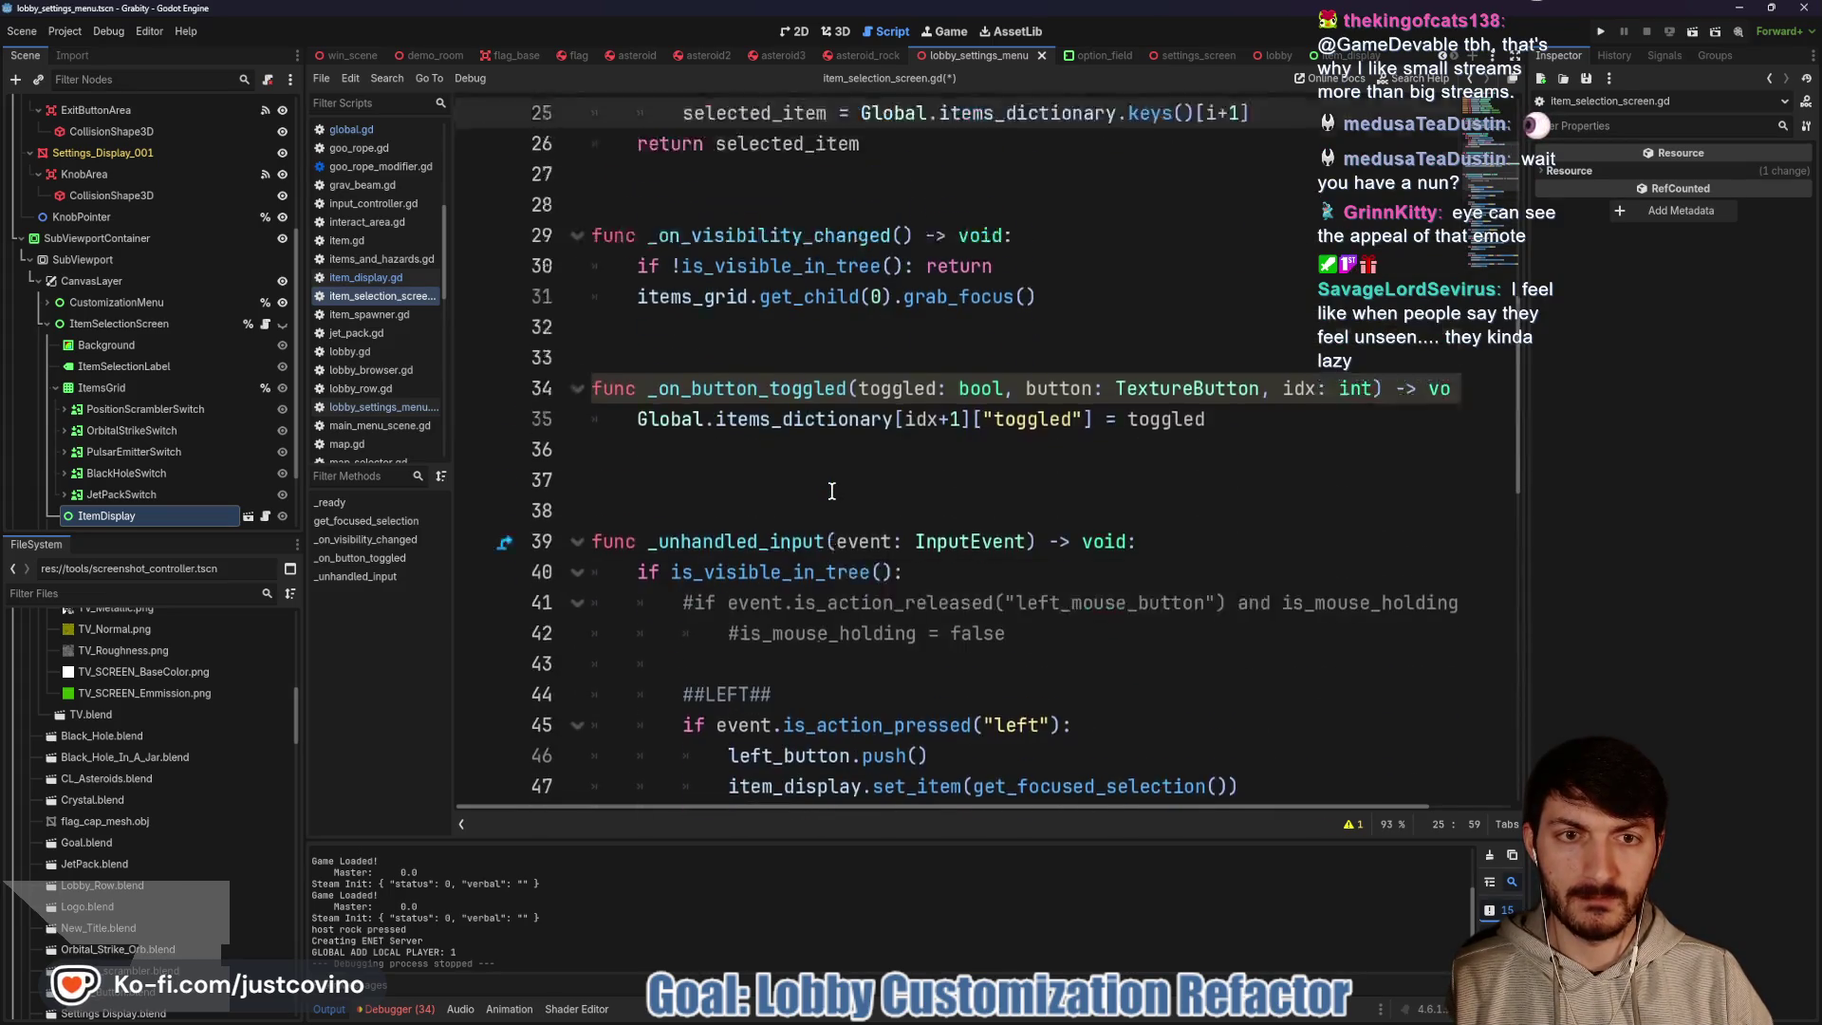
scroll(832, 492, up, 5)
scroll(1096, 497, up, 2)
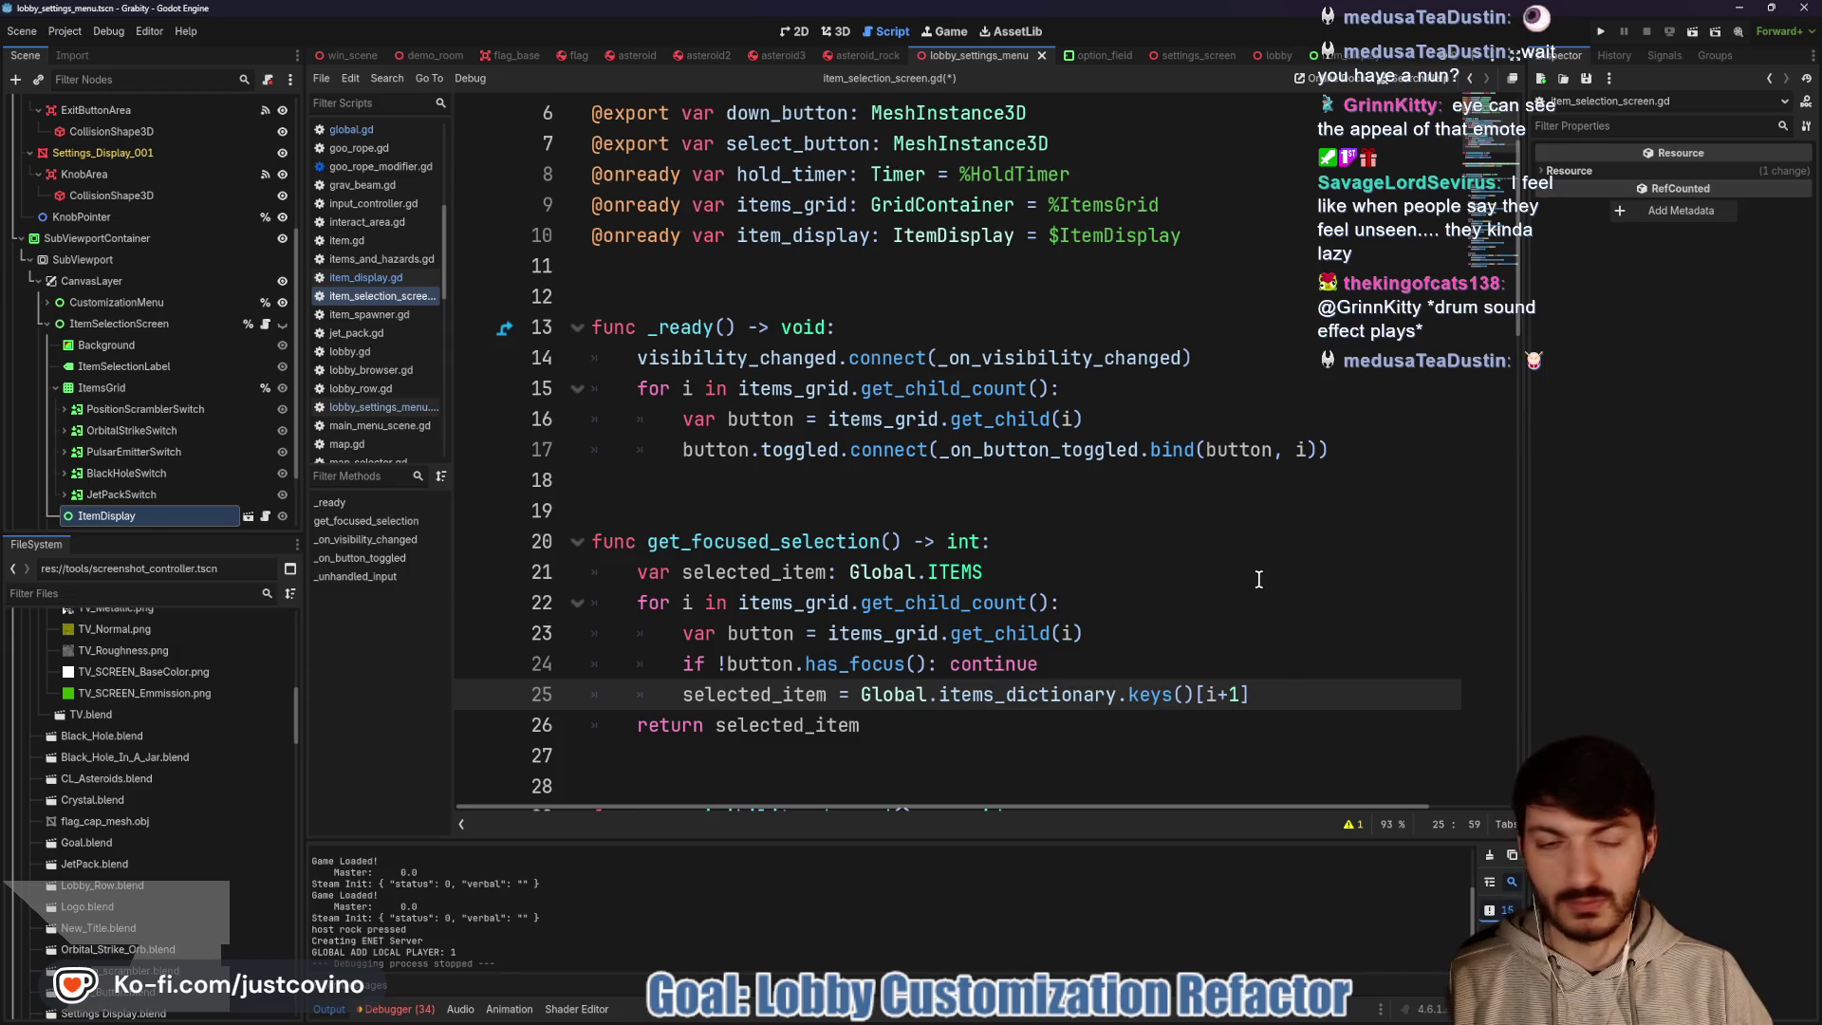
click(1311, 450)
text(+1)
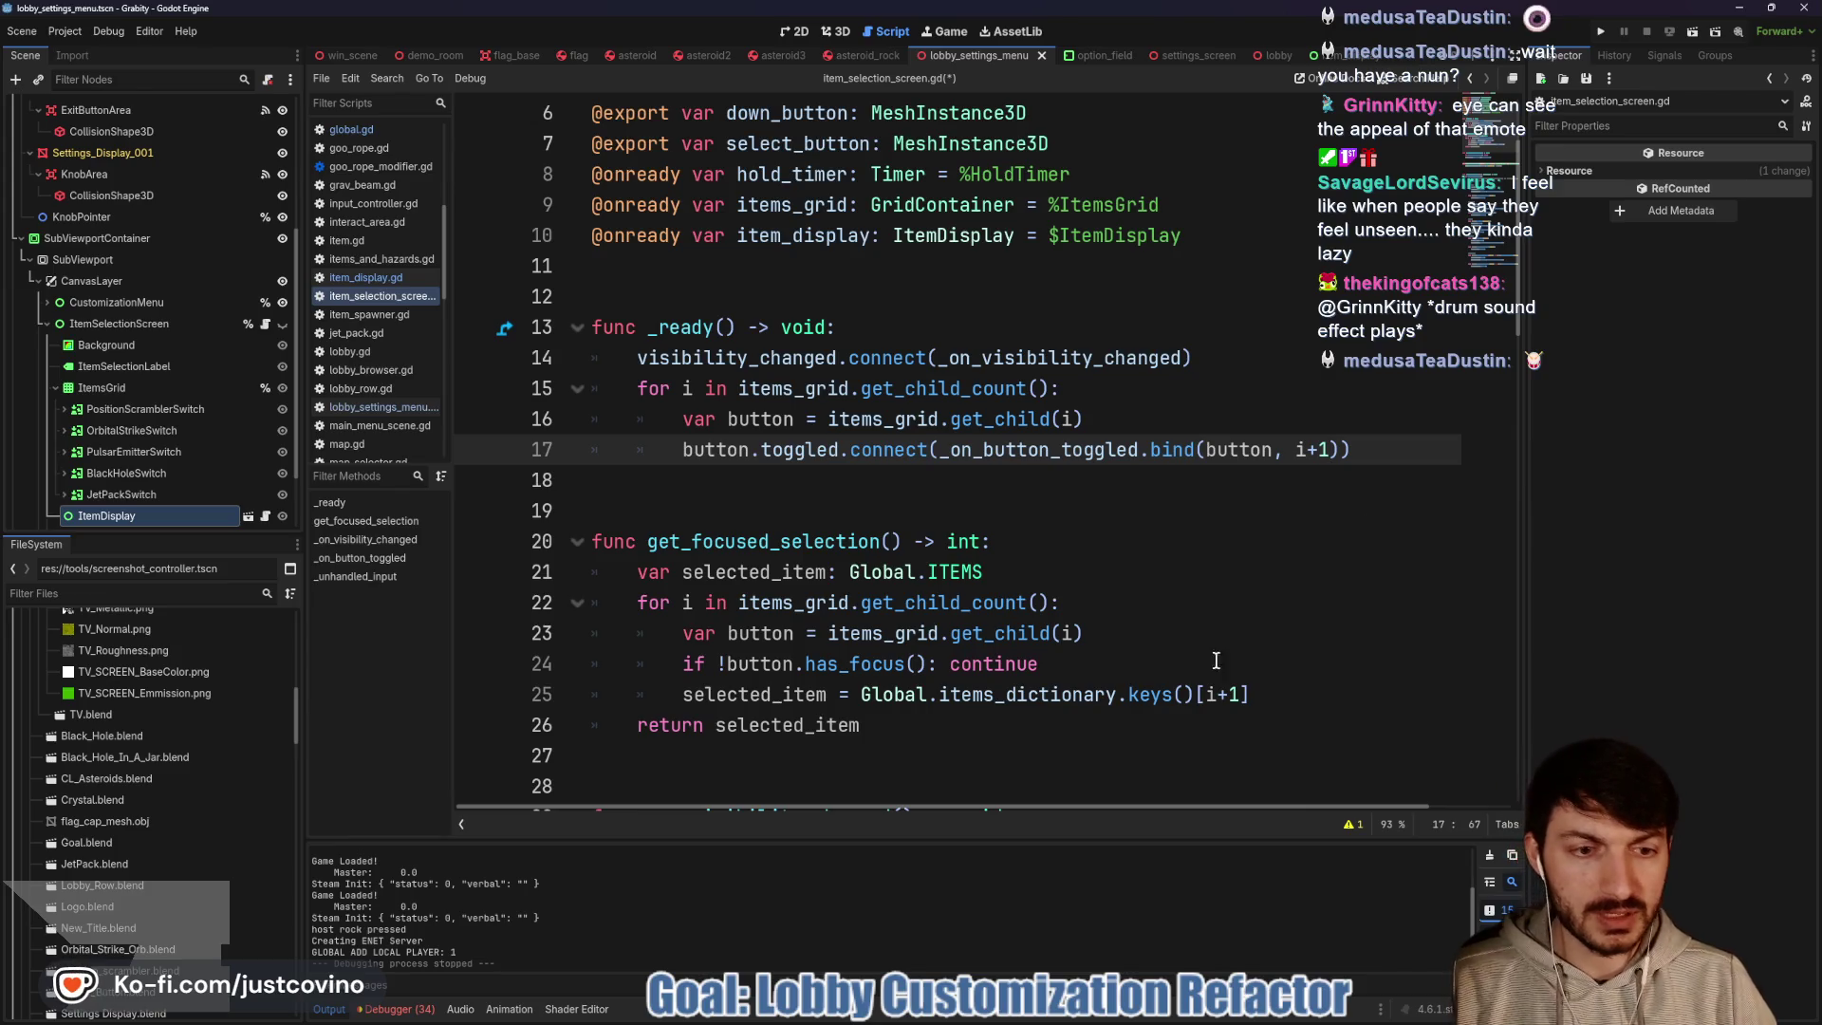
Remove the temporary +1 from the keys lookup and line 35 idx lookup, keeping bind(button, i+1), and save
drag(1240, 695, 1218, 695)
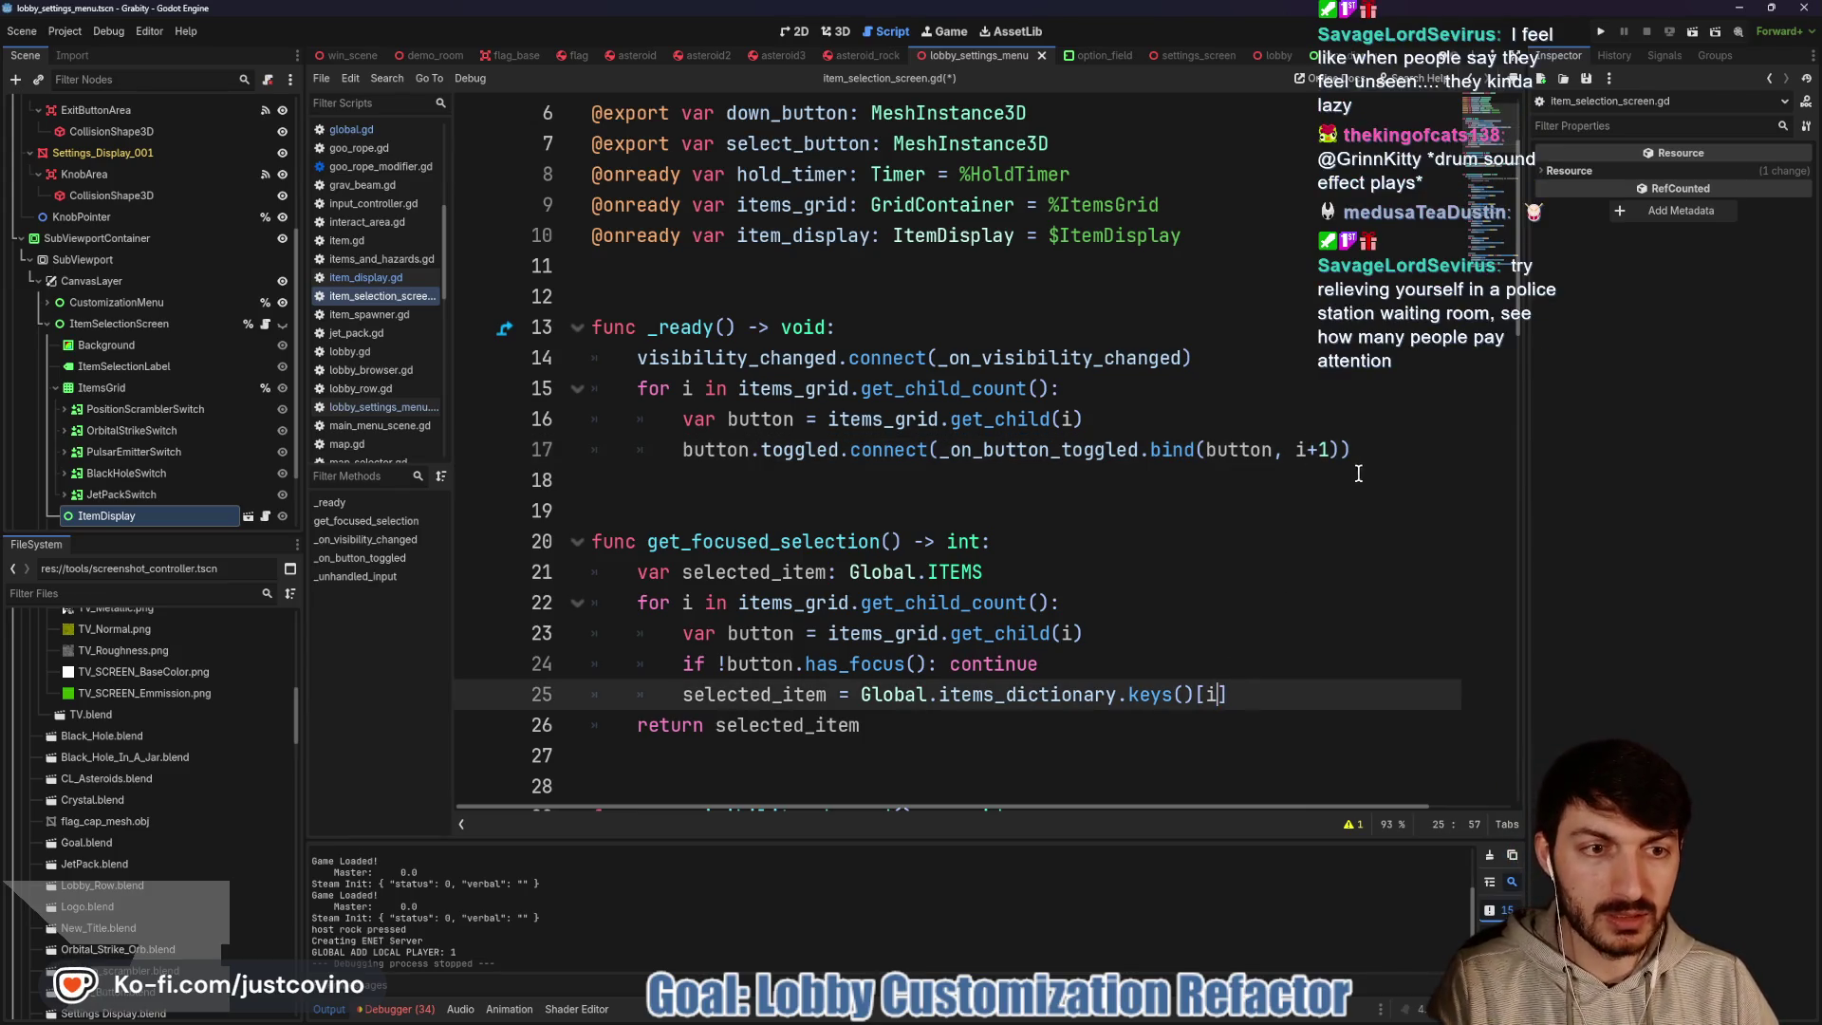
scroll(1233, 592, down, 4)
scroll(1269, 606, down, 1)
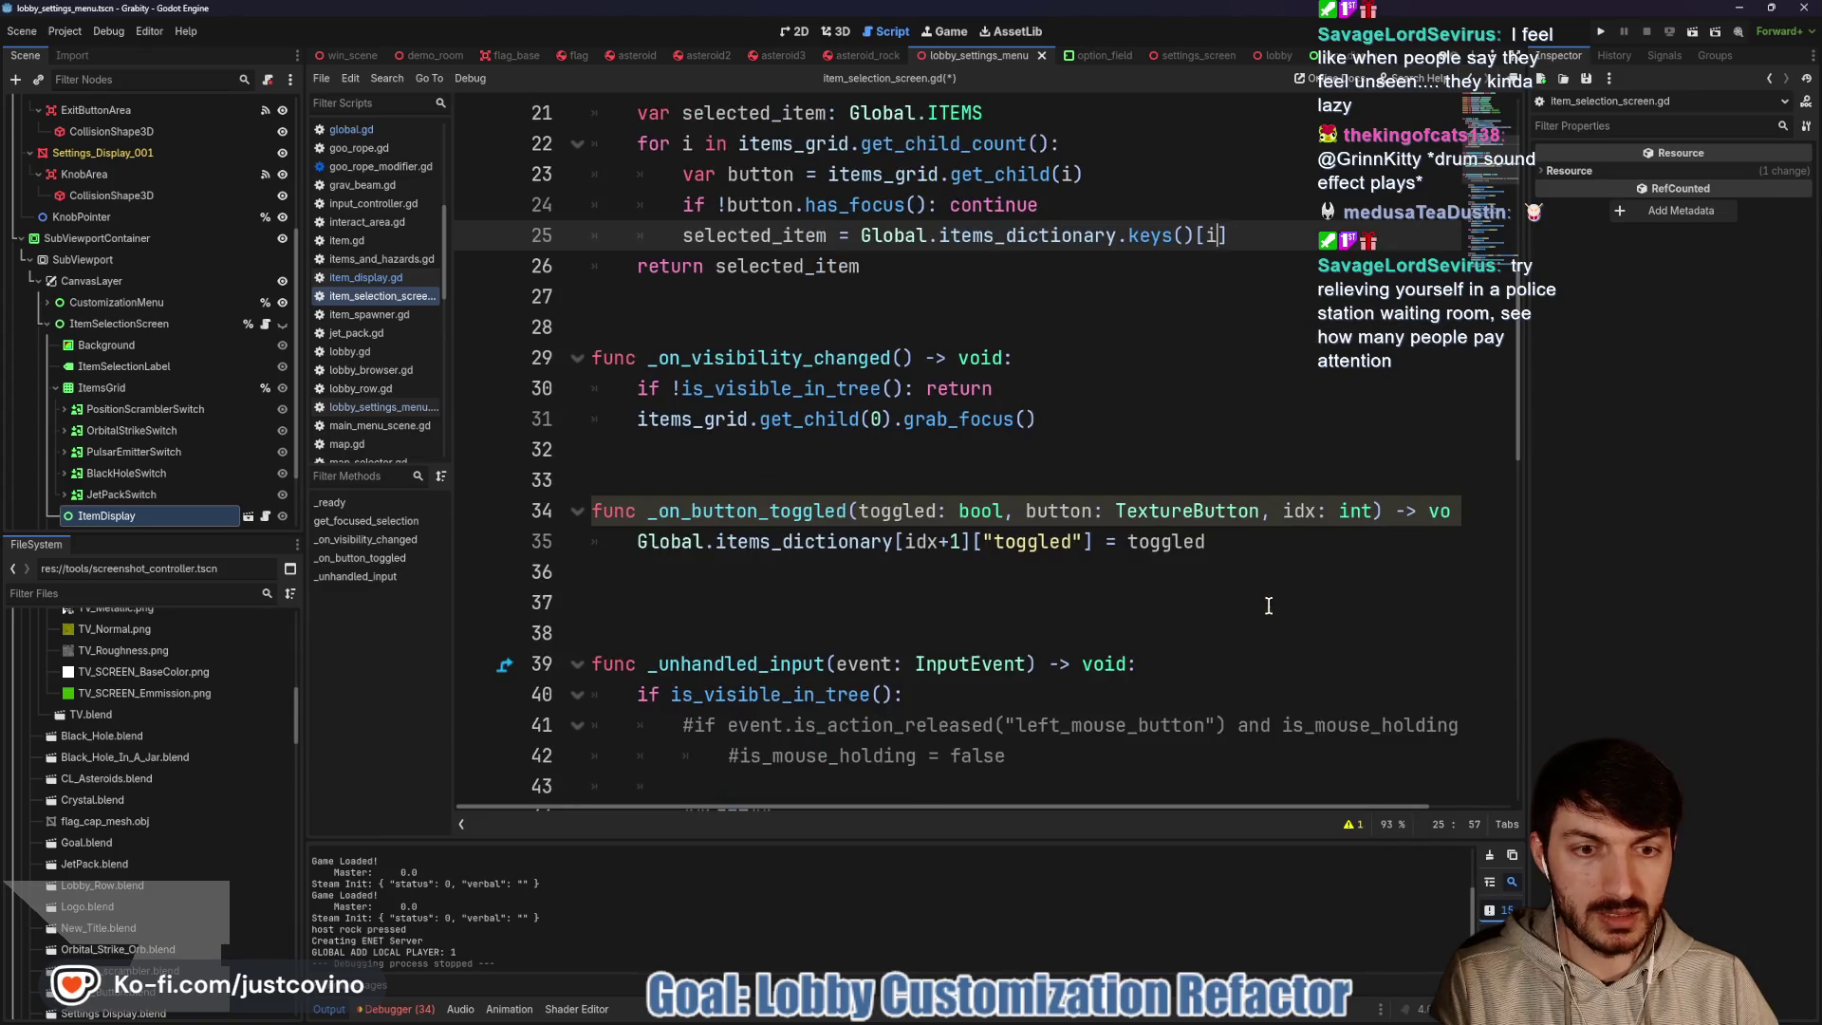
click(977, 547)
key(BackSpace)
key(BackSpace)
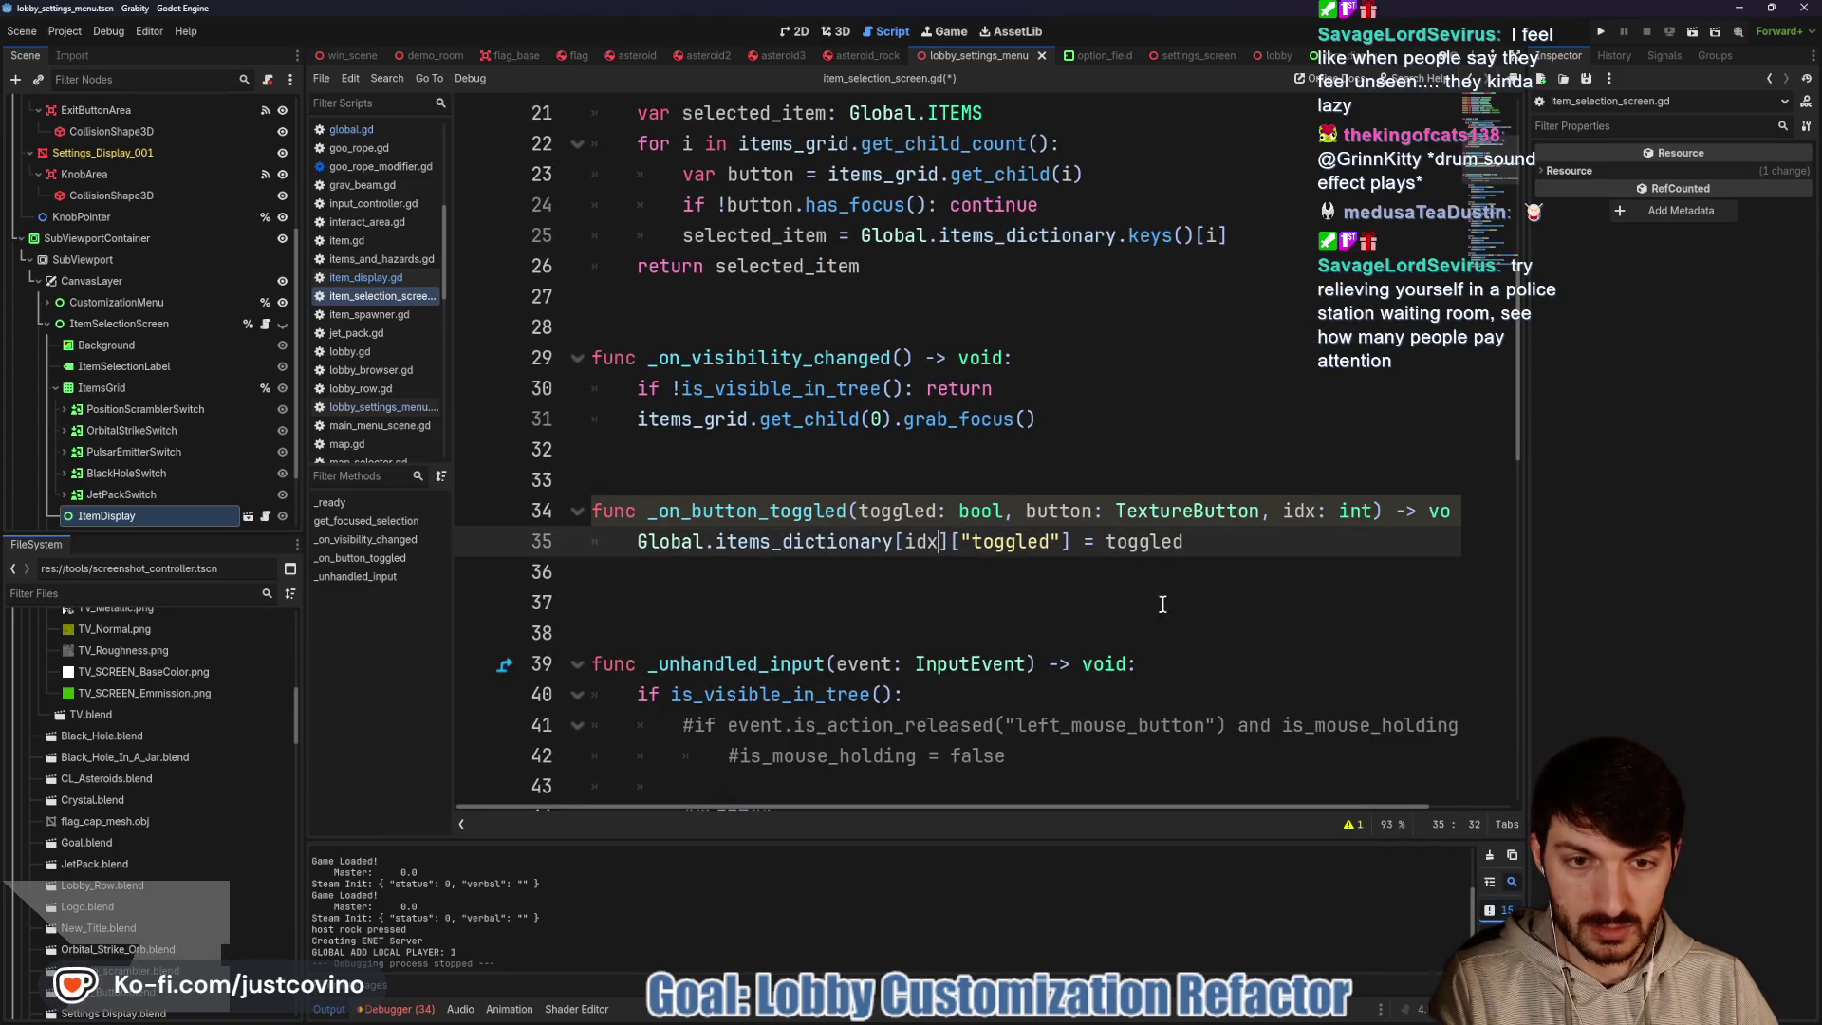
scroll(1151, 602, down, 3)
scroll(1079, 607, down, 8)
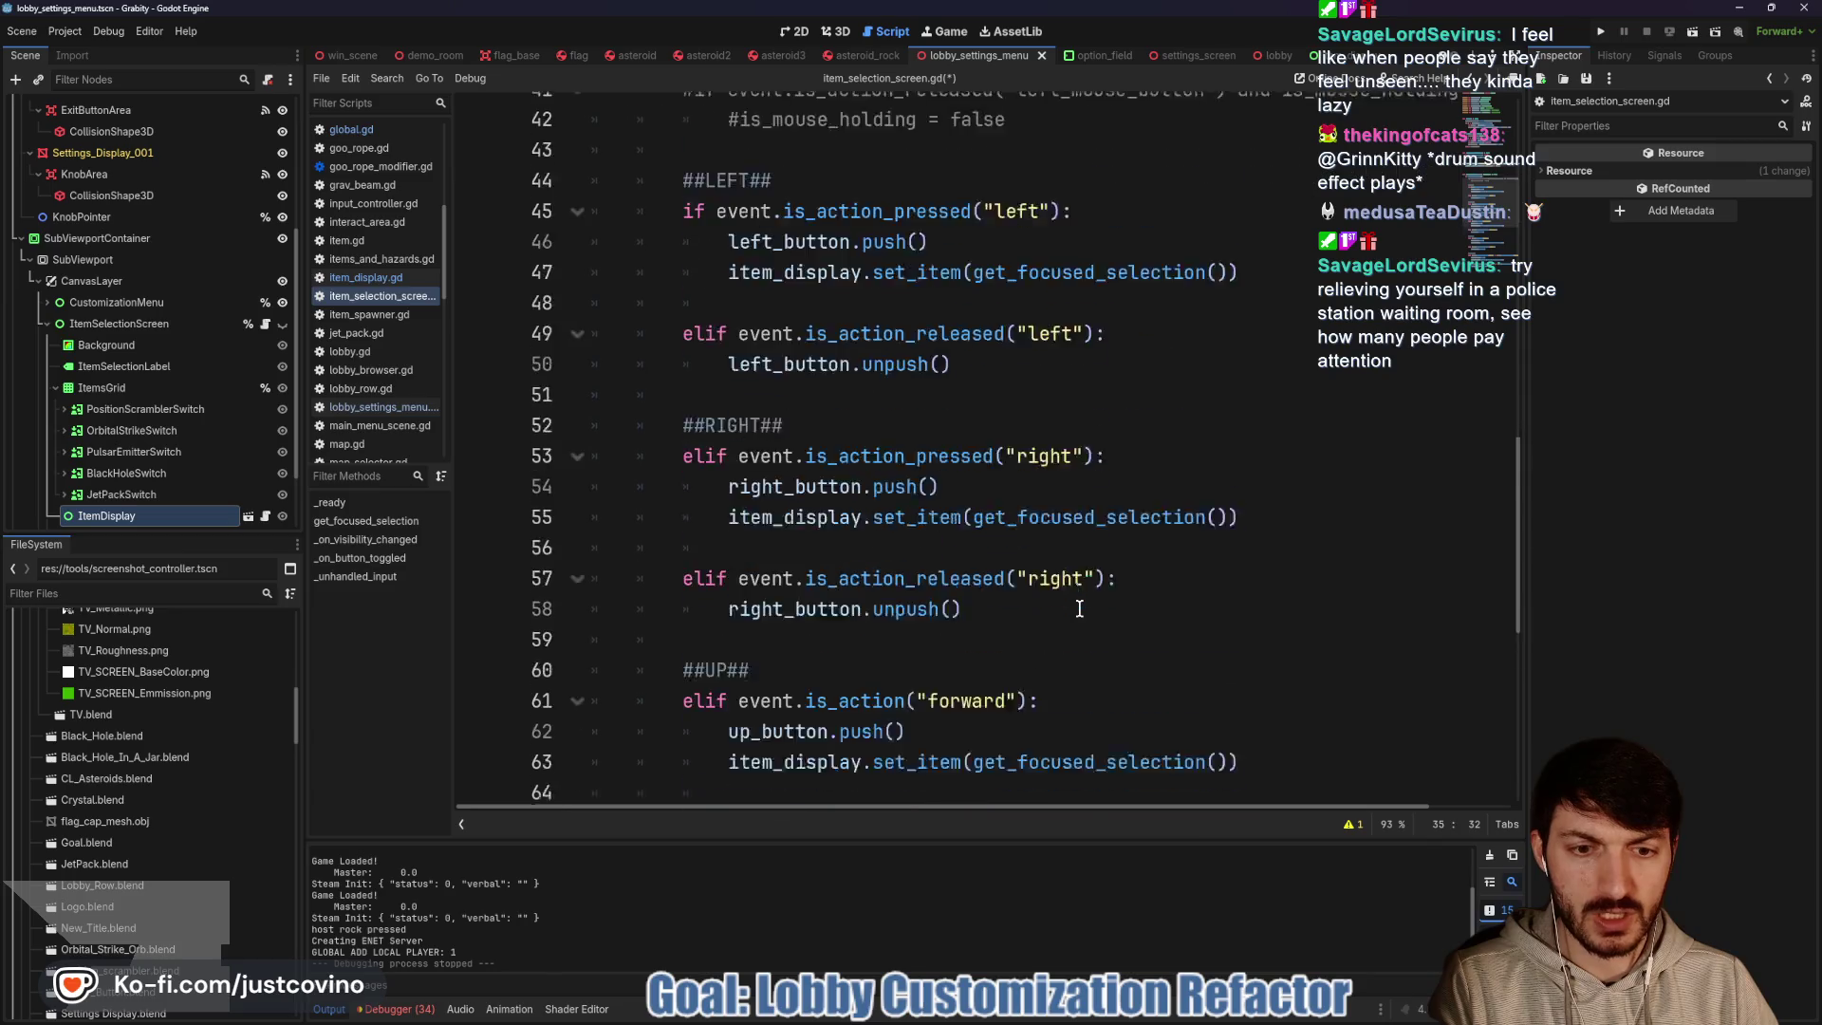
scroll(1072, 605, up, 11)
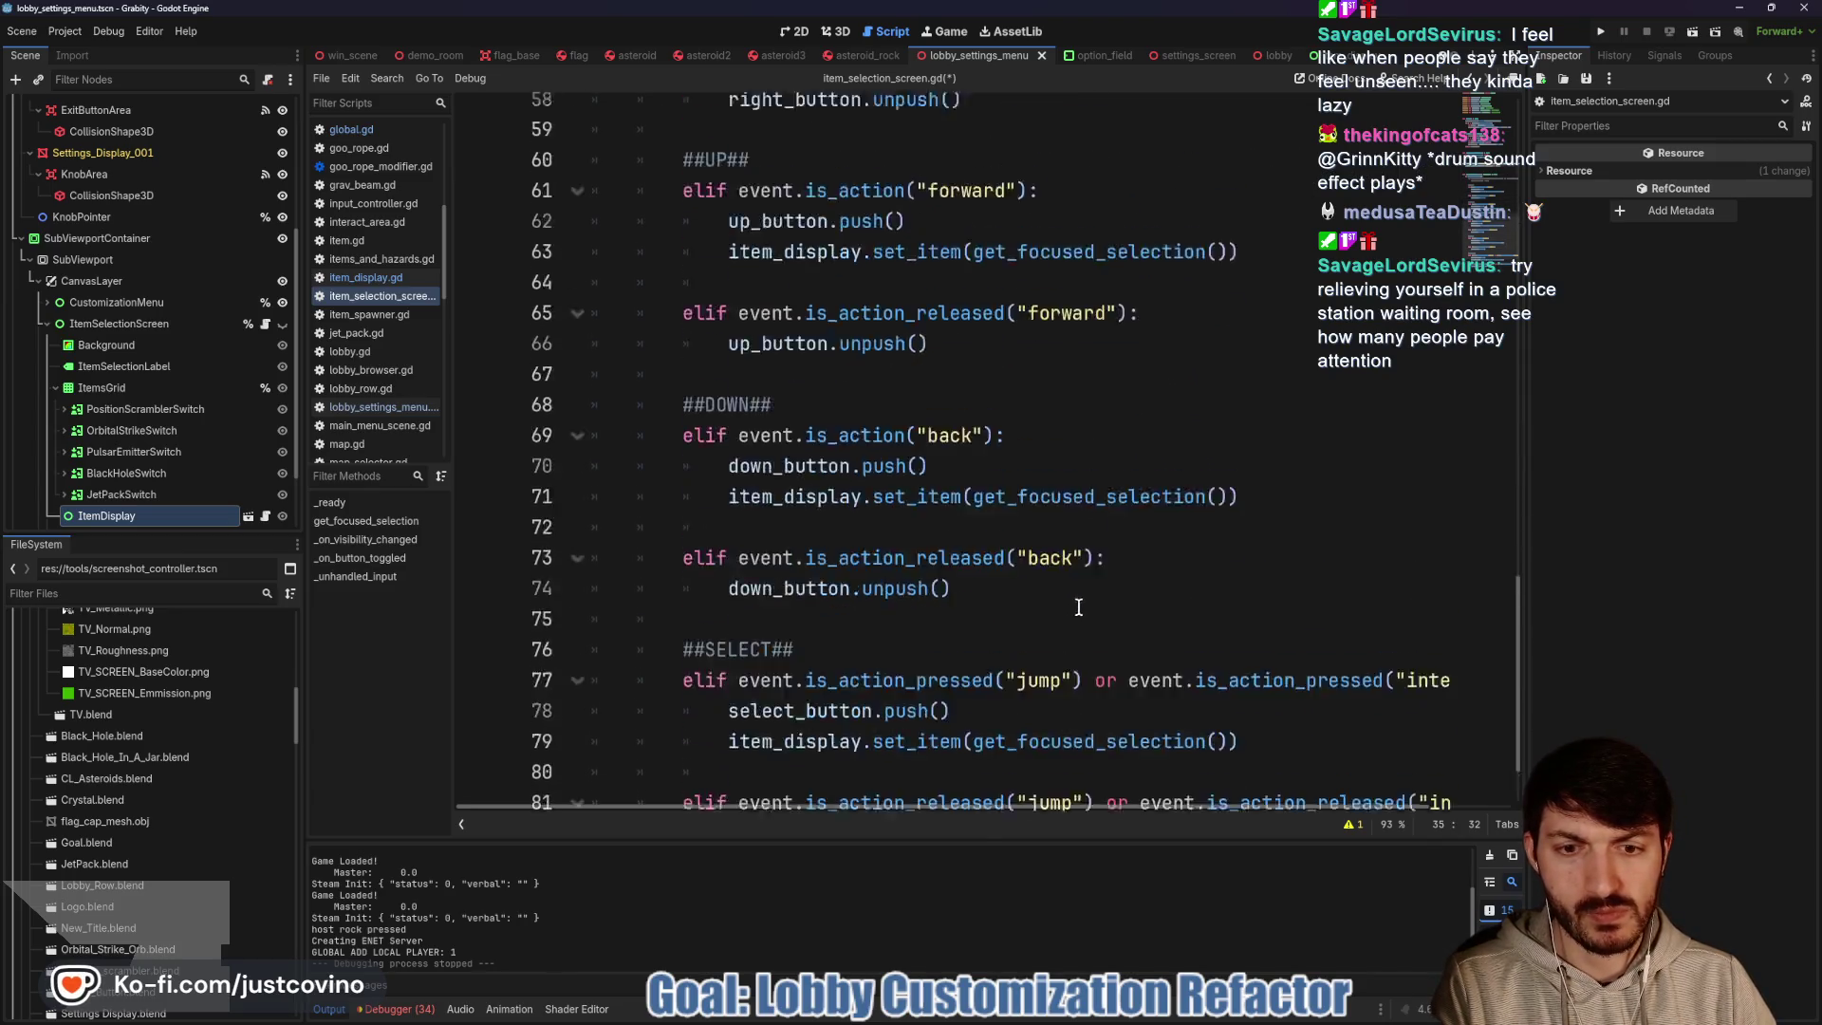
scroll(1093, 615, up, 3)
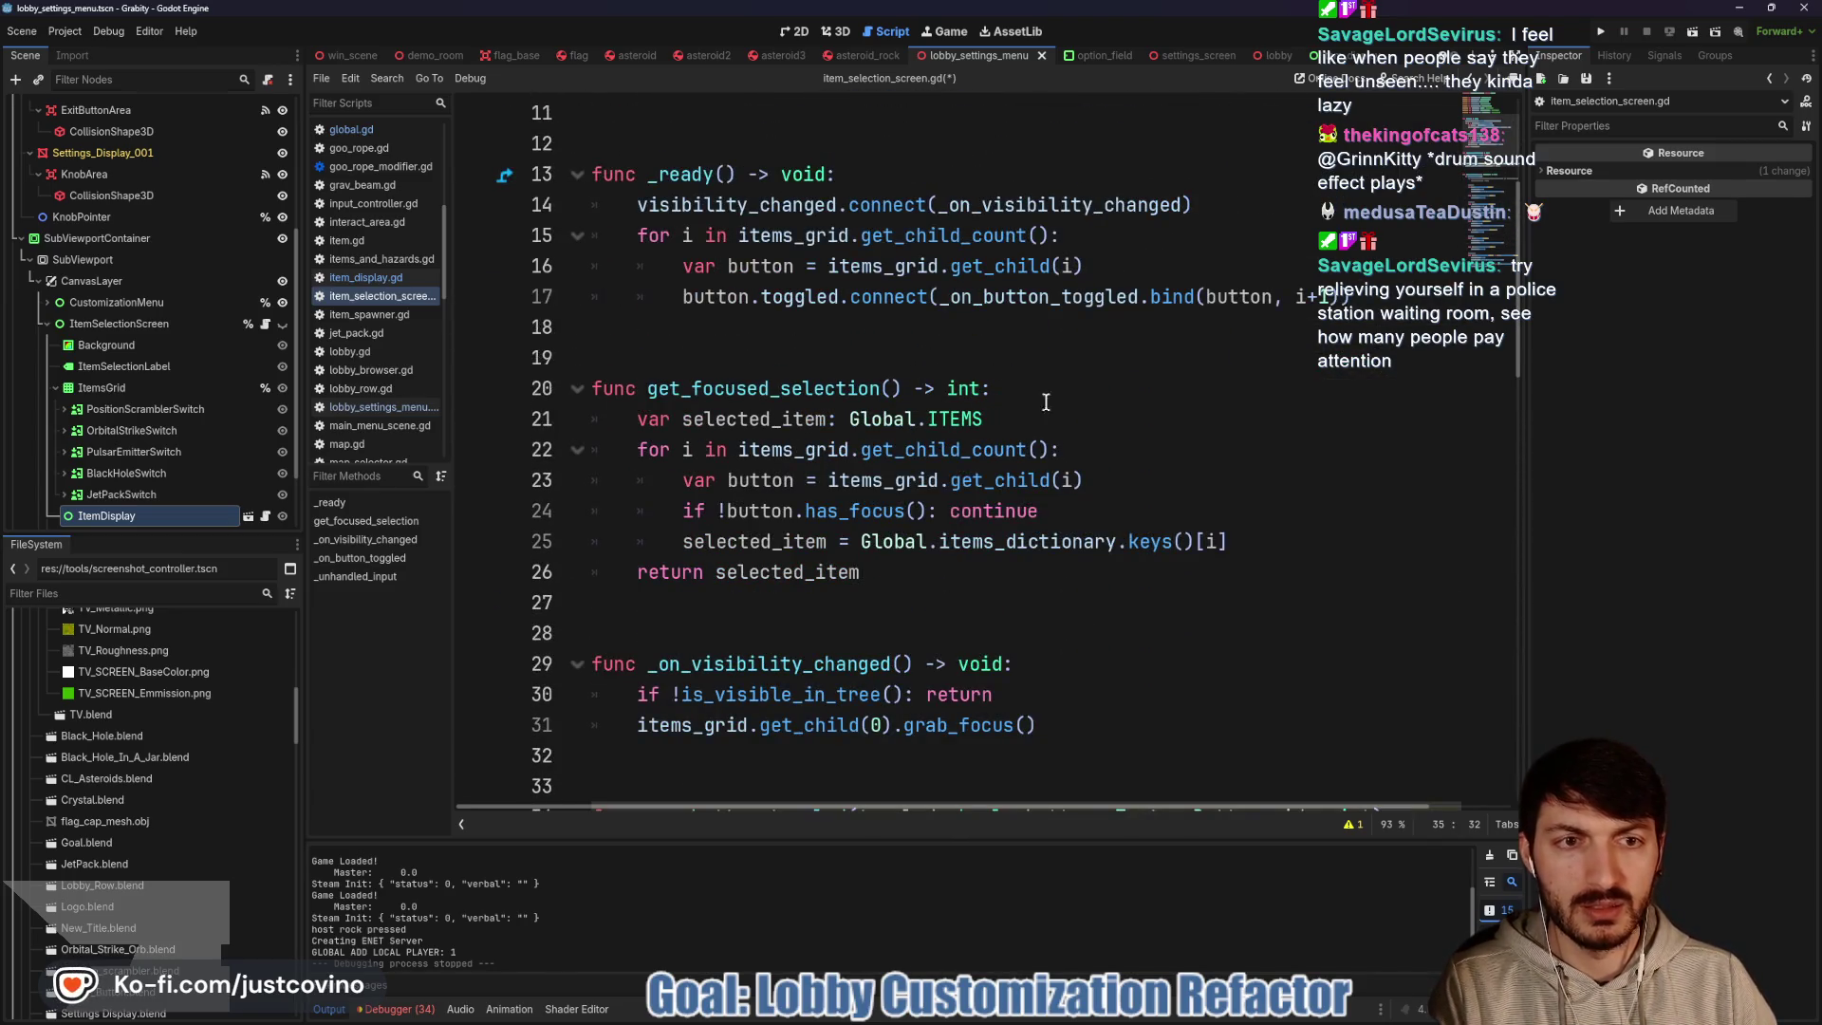
click(1402, 298)
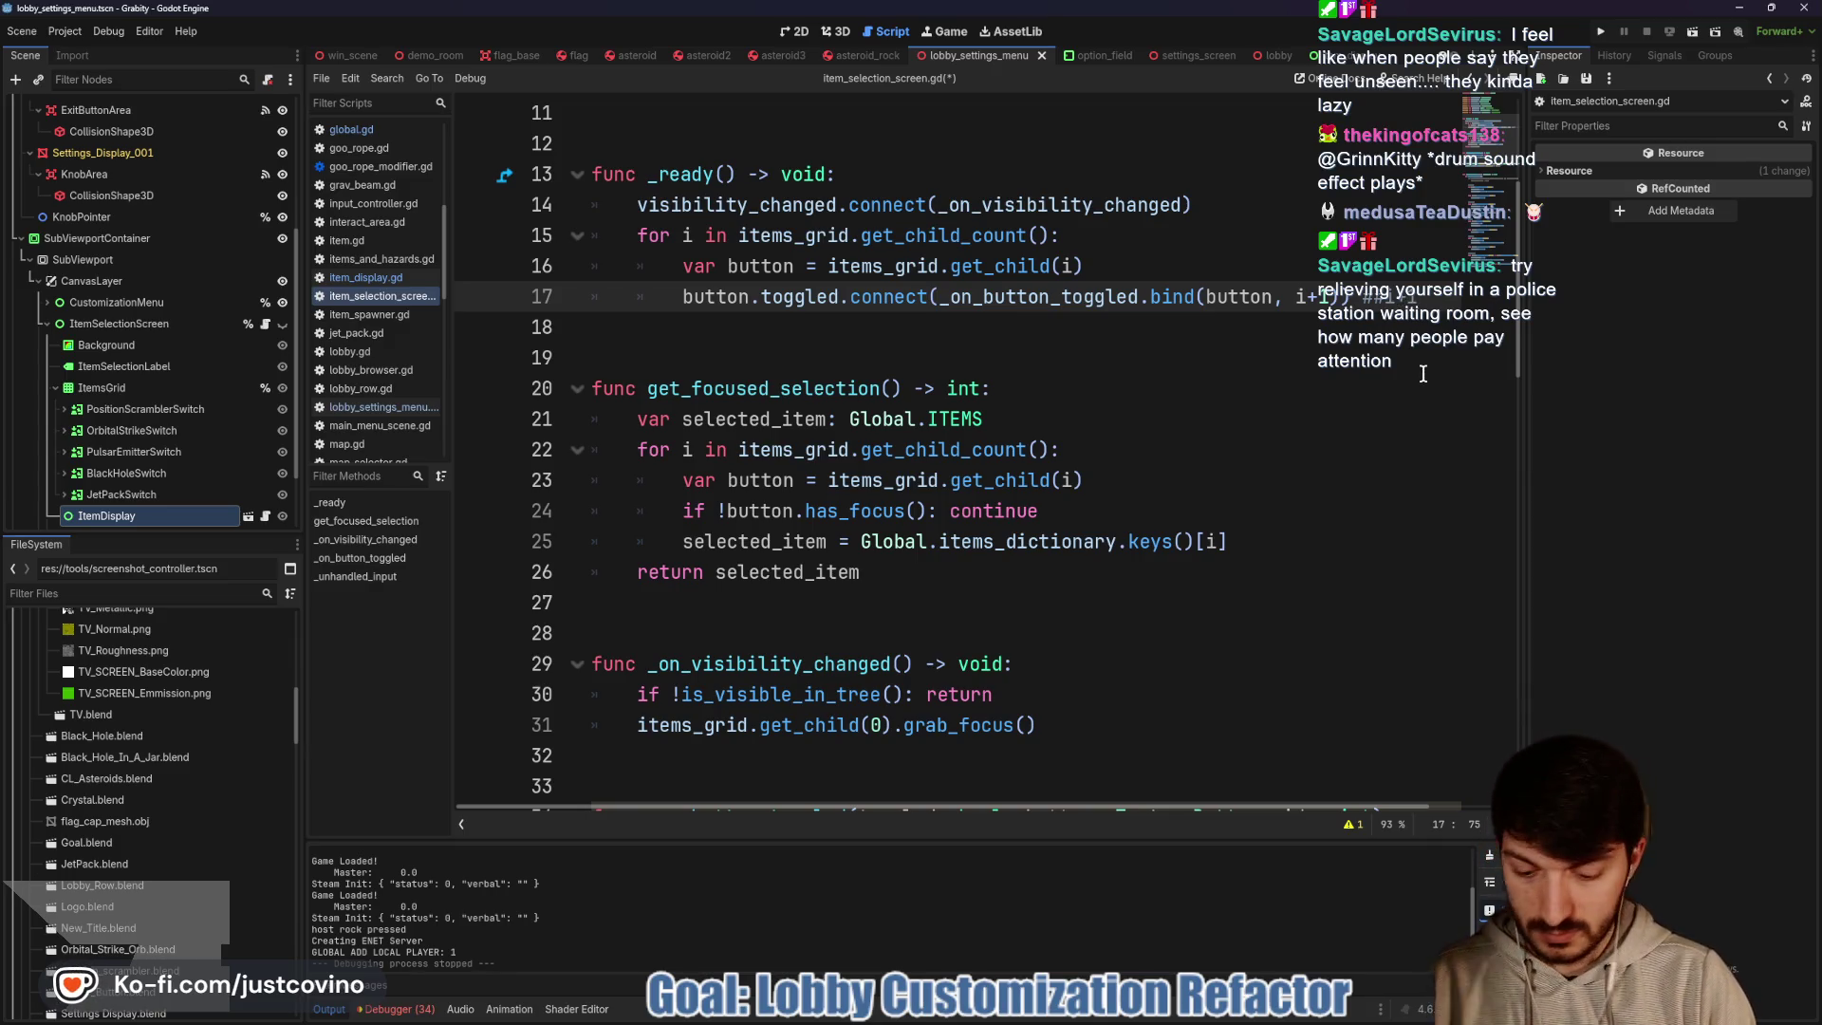
key(ctrl+s)
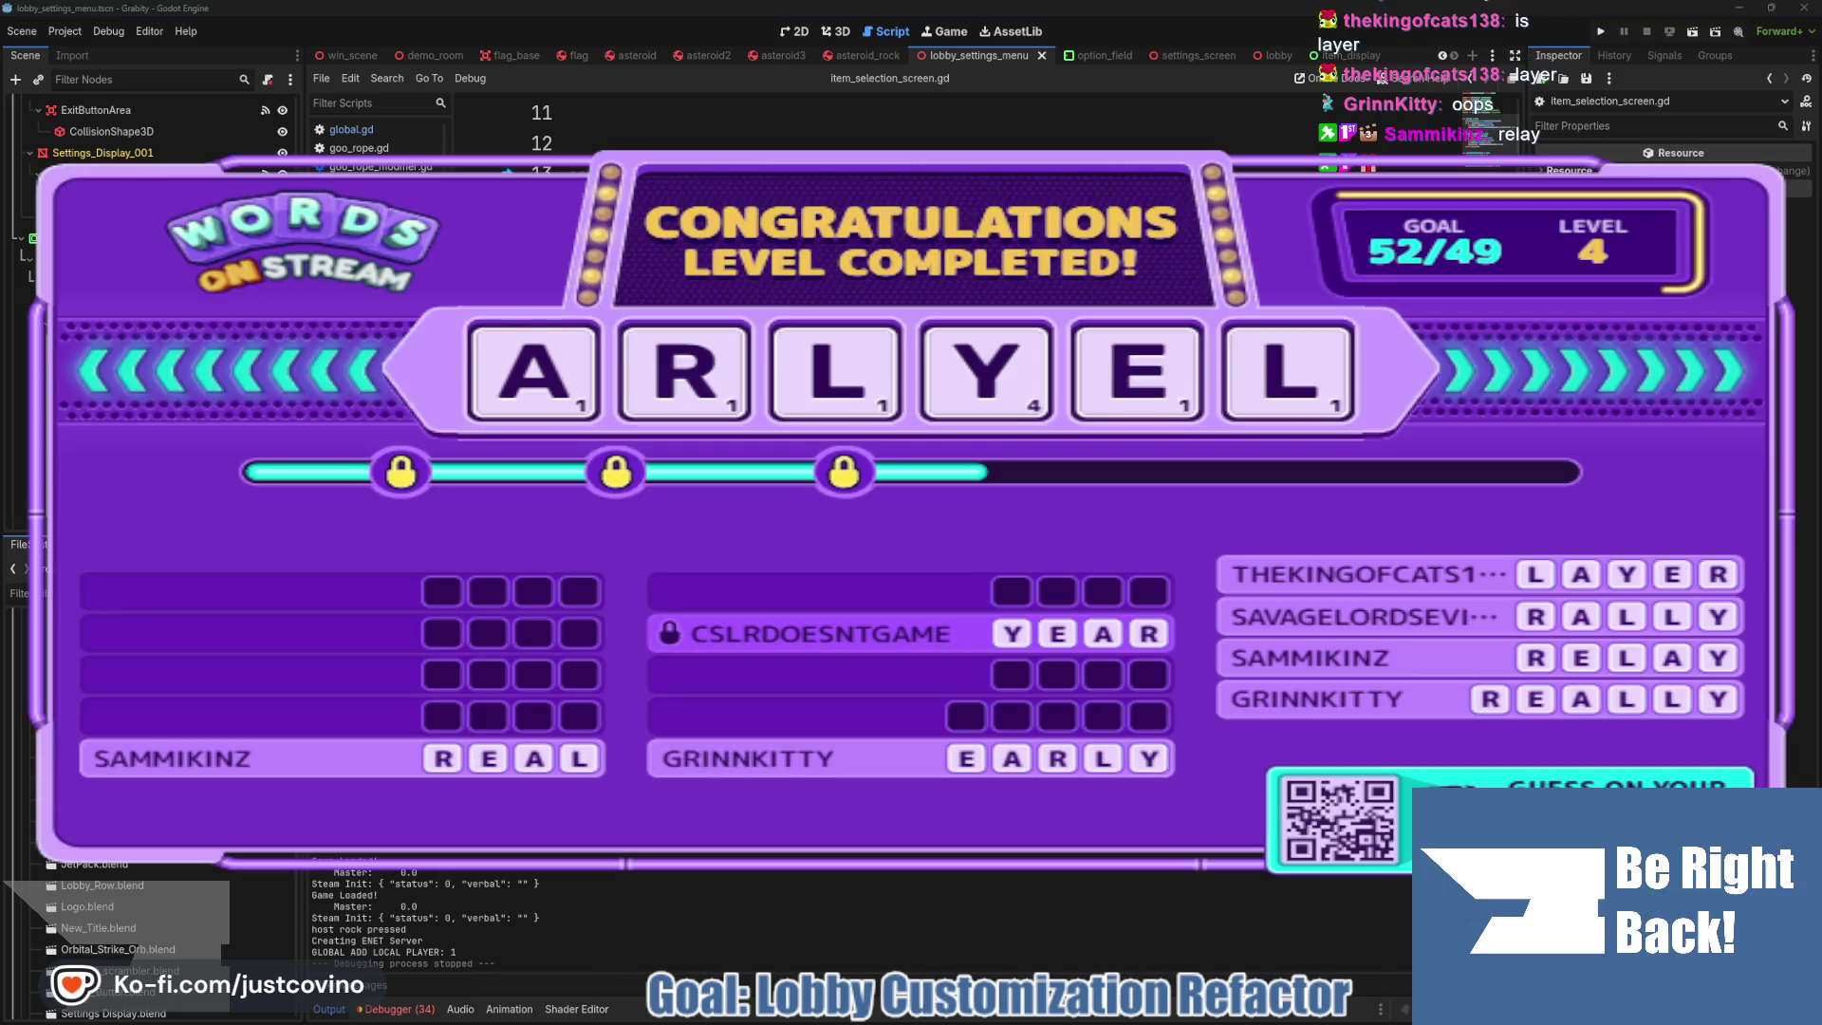
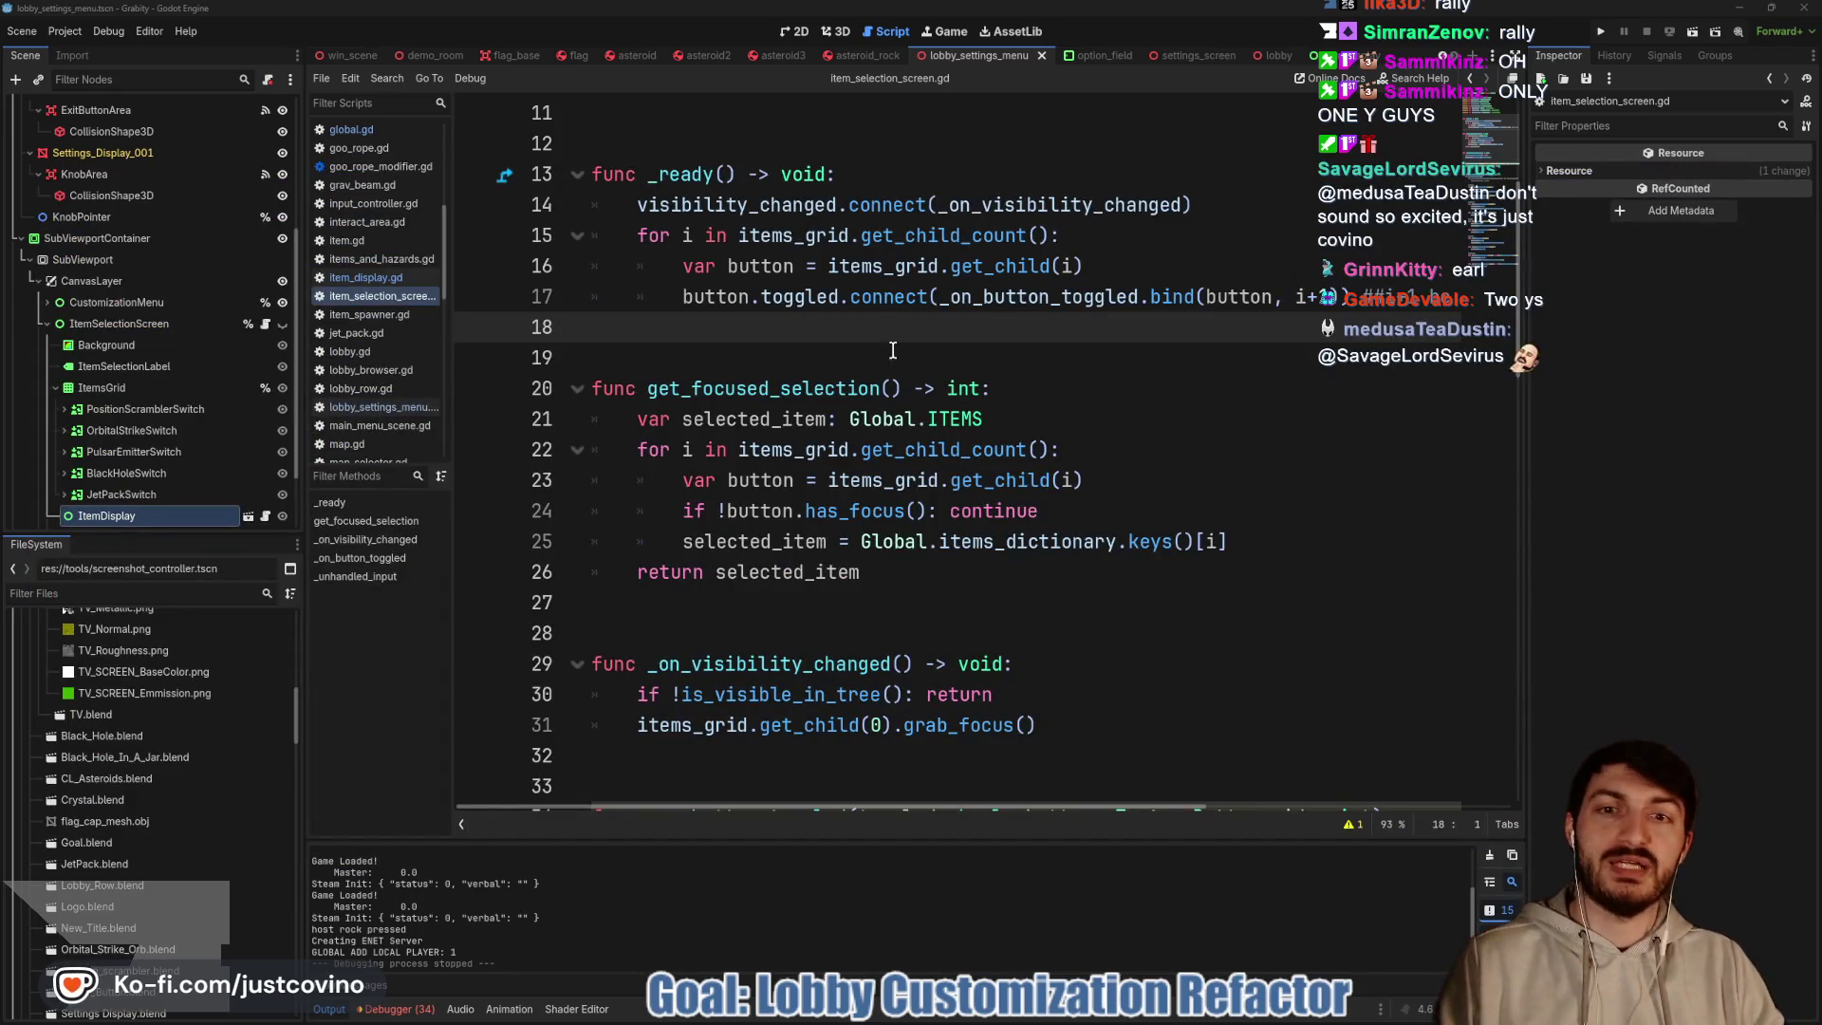
Run the game, host a lobby, and open Customize Items to reach Item Selection
click(869, 343)
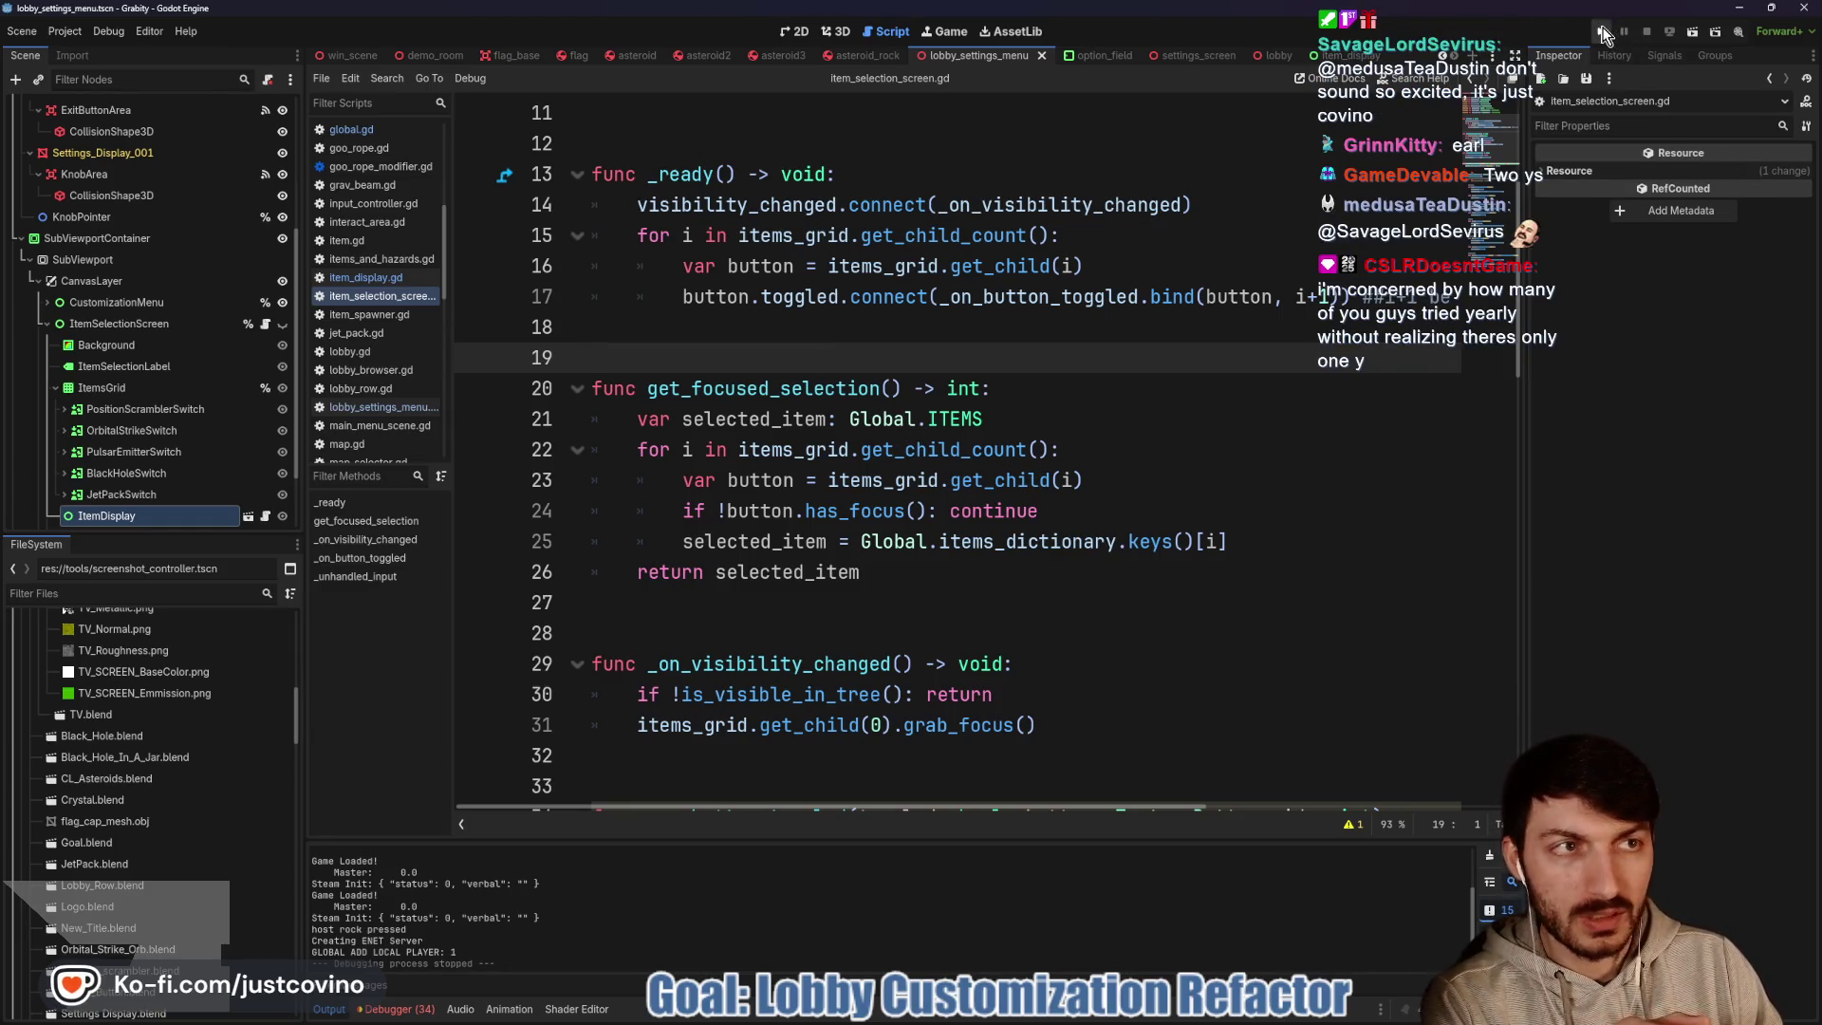
click(1603, 32)
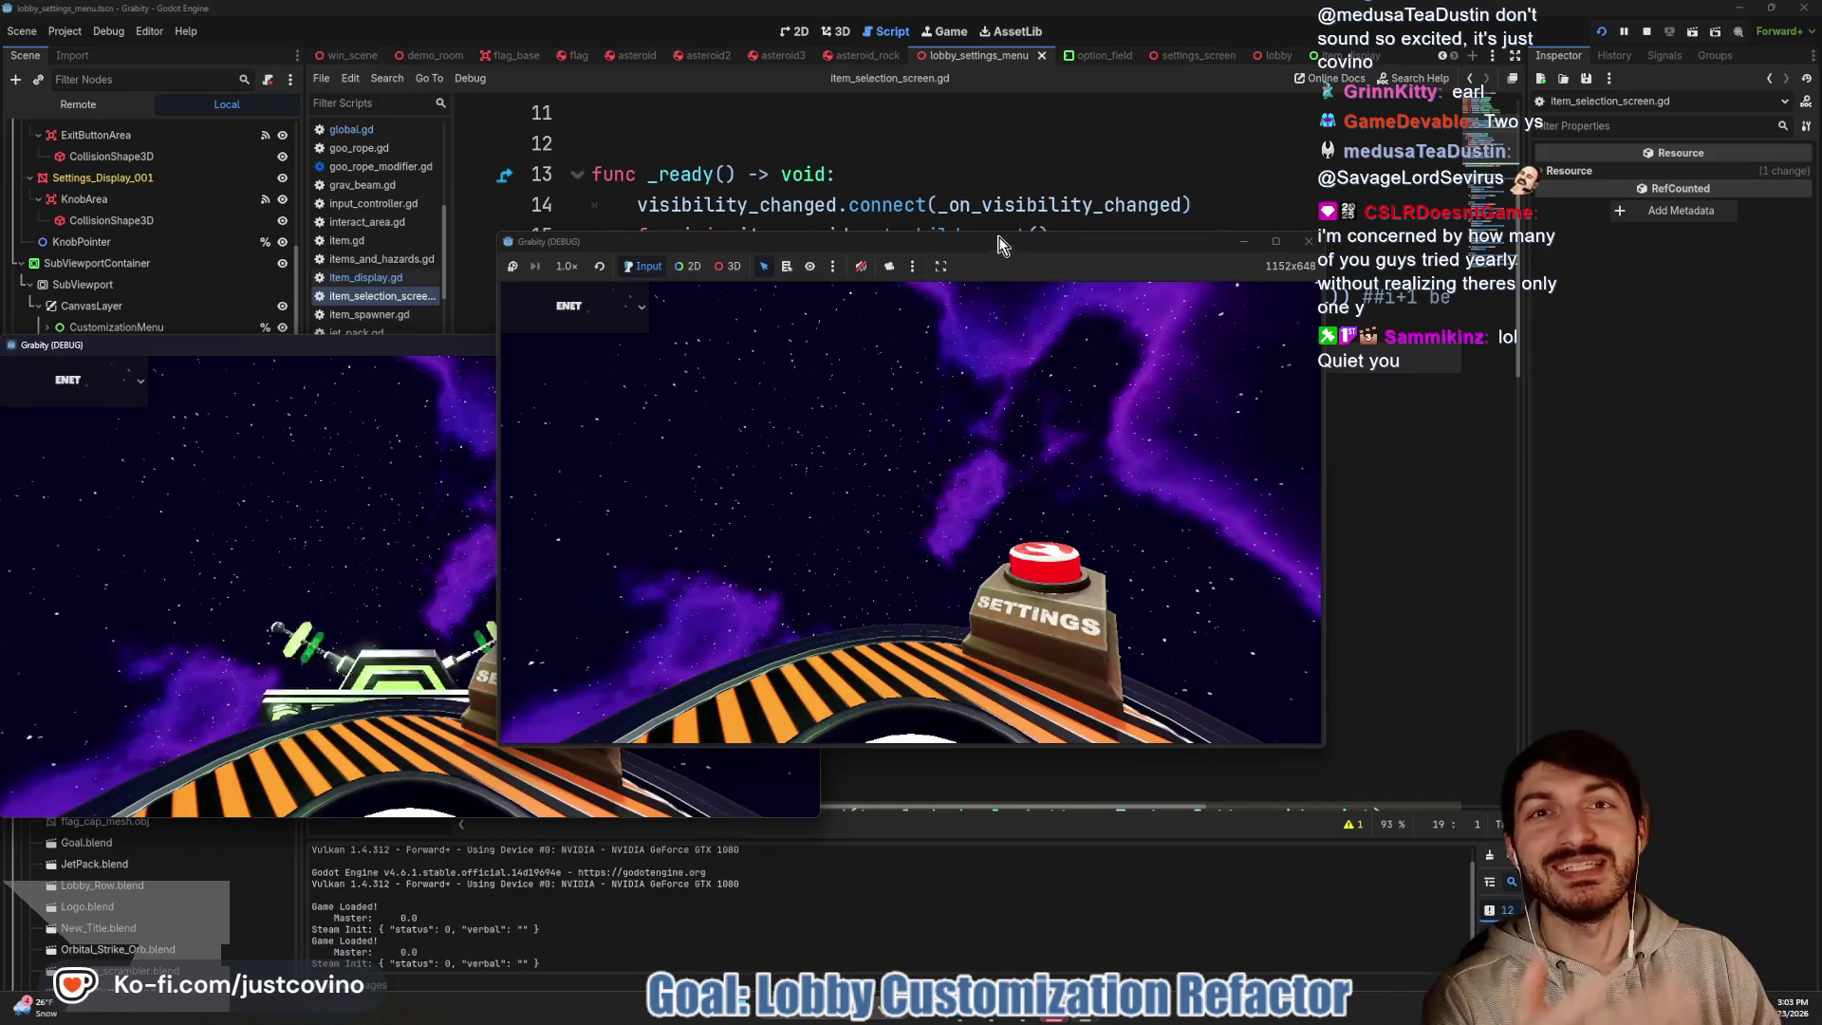
click(680, 427)
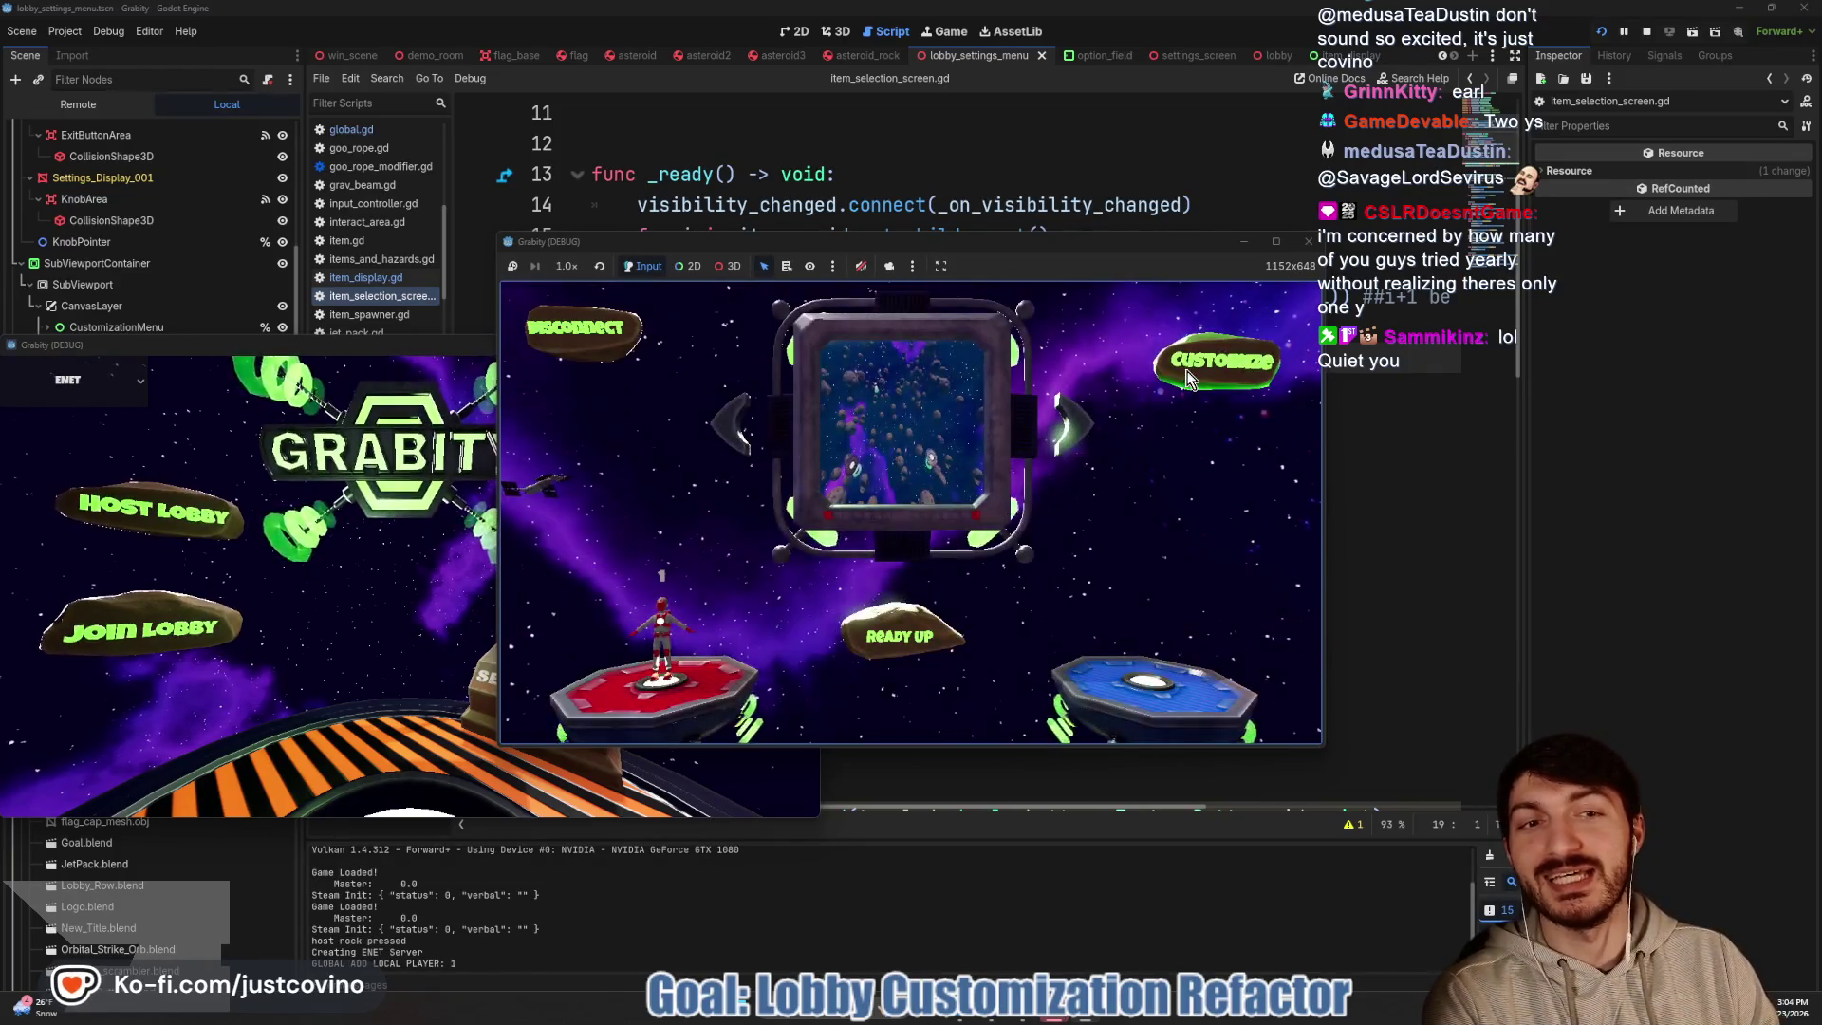
key(Down)
key(Down)
key(Down)
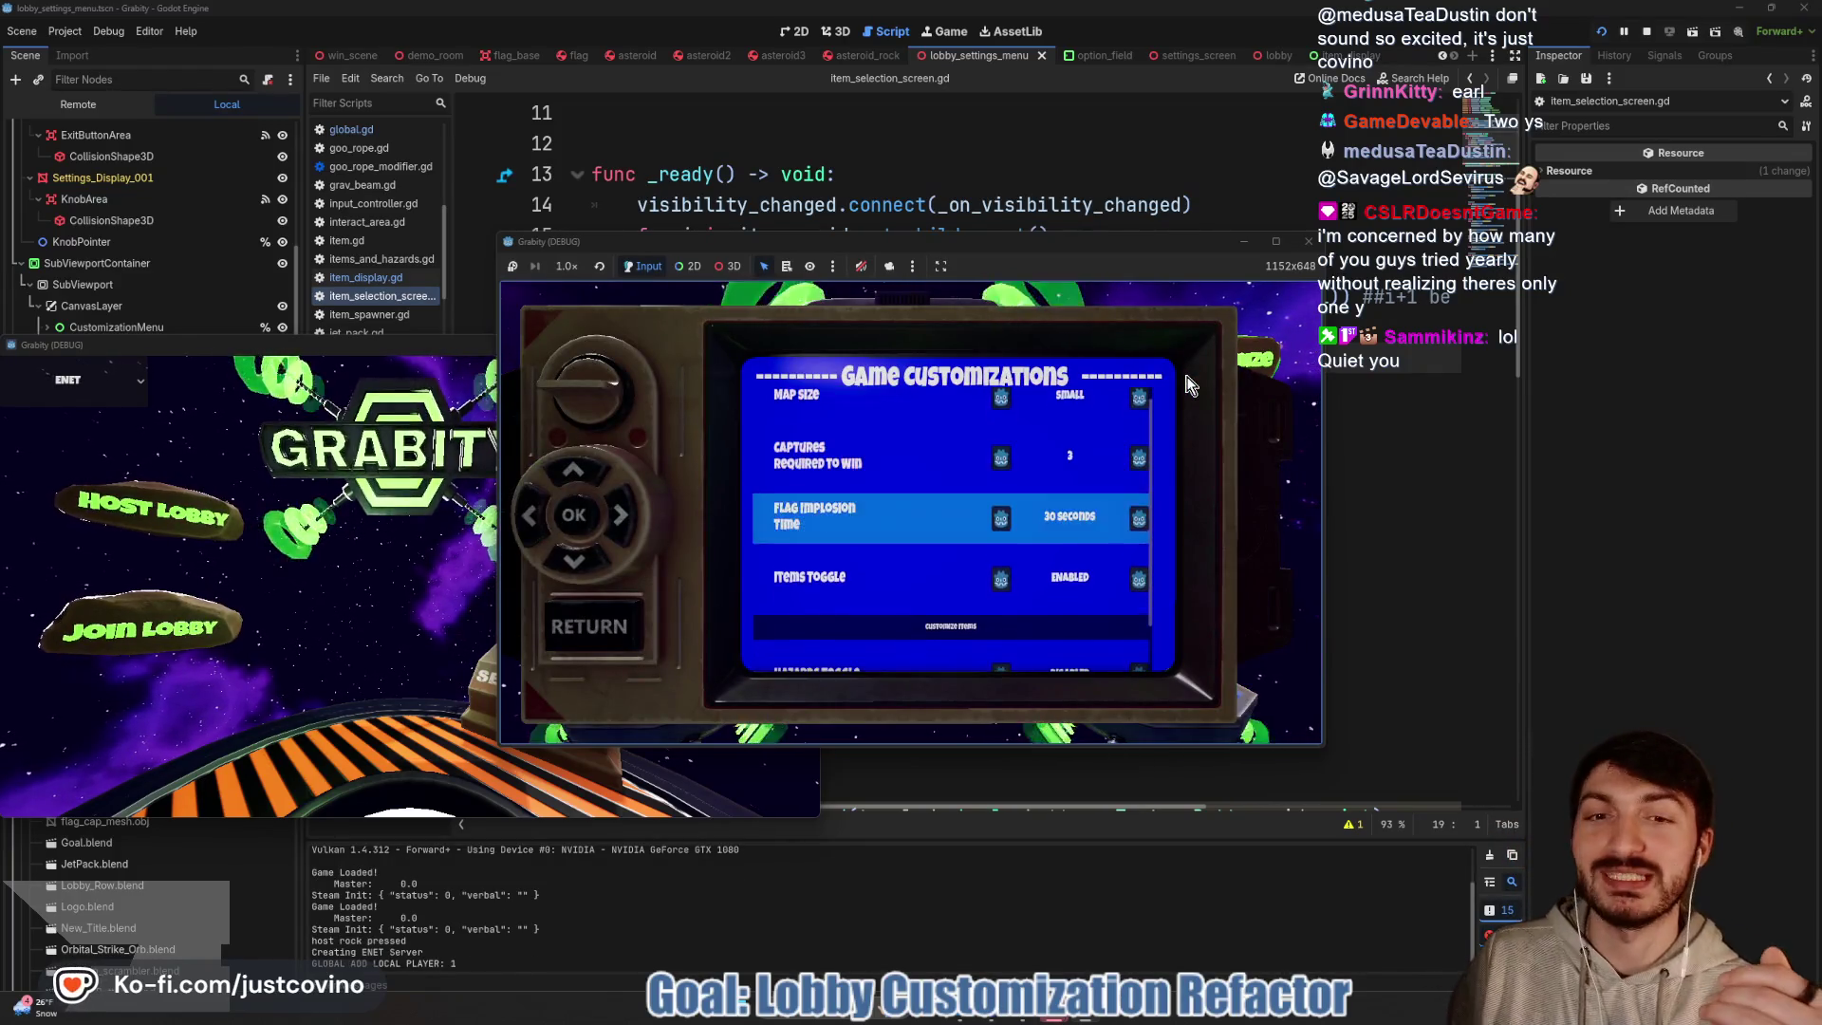
key(Return)
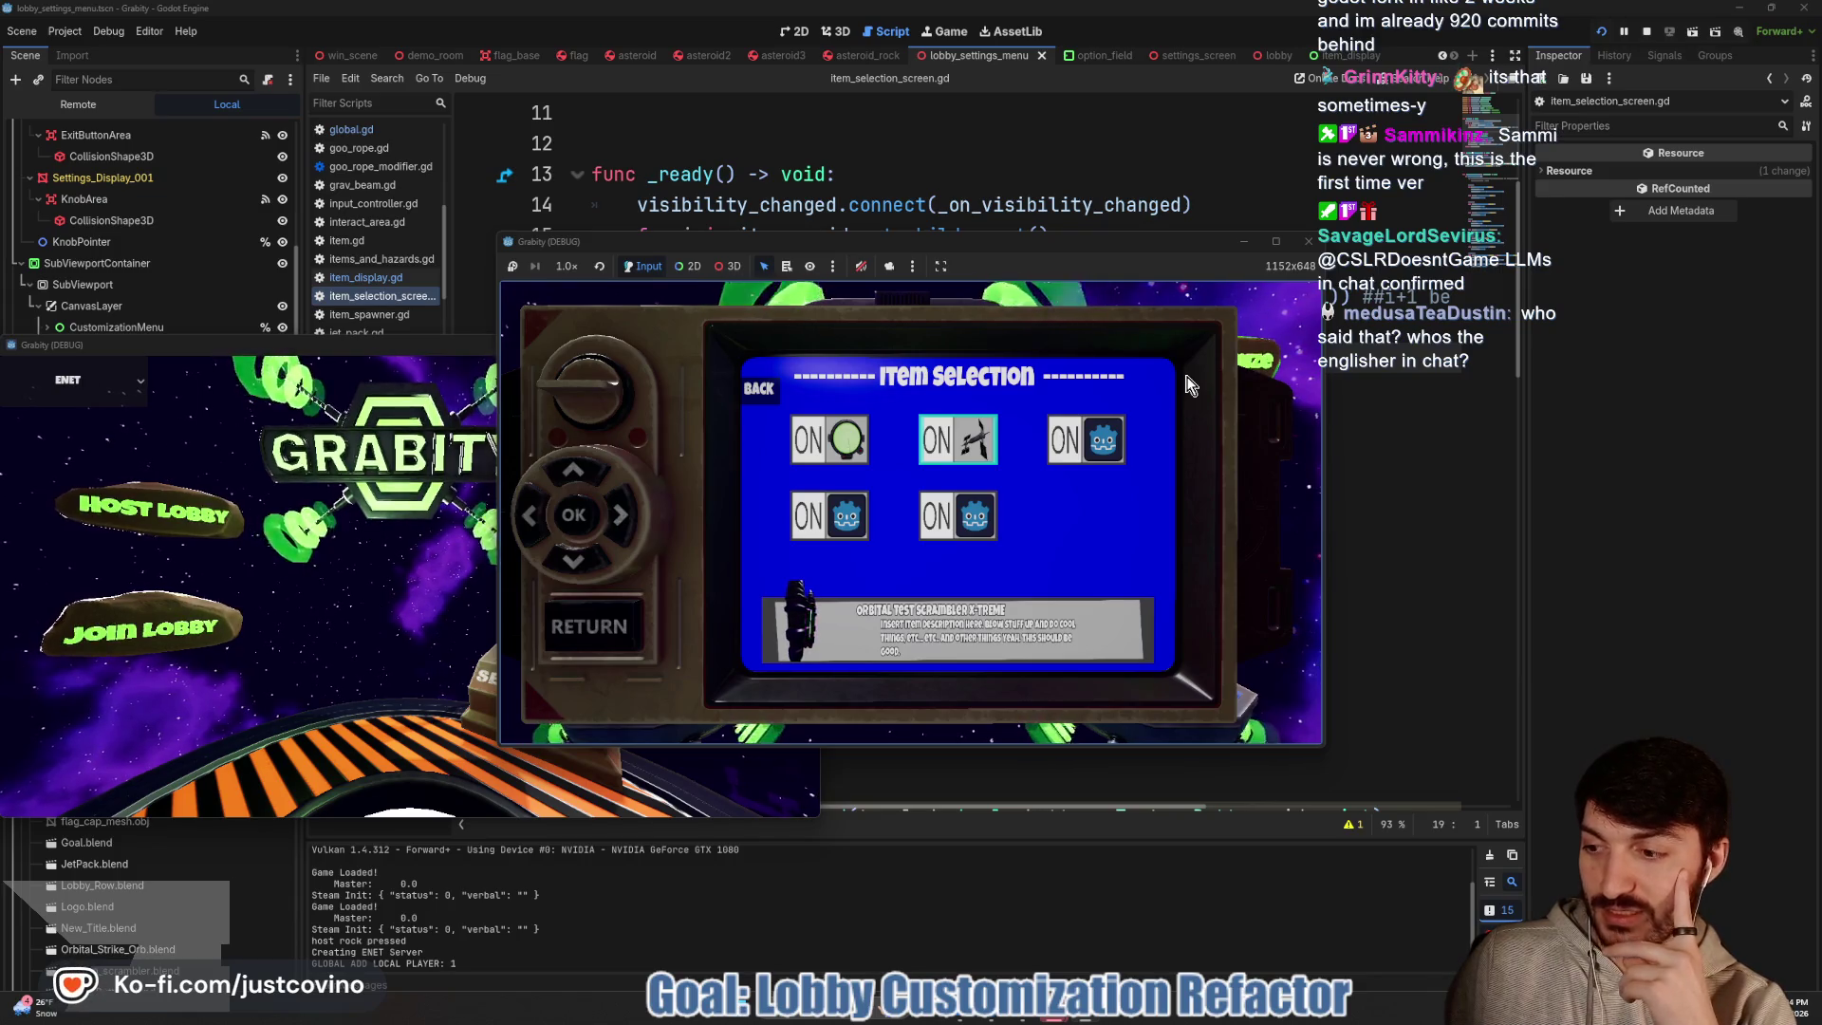
Browse Black Hole, Position Scrambler, Pulsar Emitter and None, then return to the lobby
key(Down)
key(Up)
key(Left)
key(Down)
key(Up)
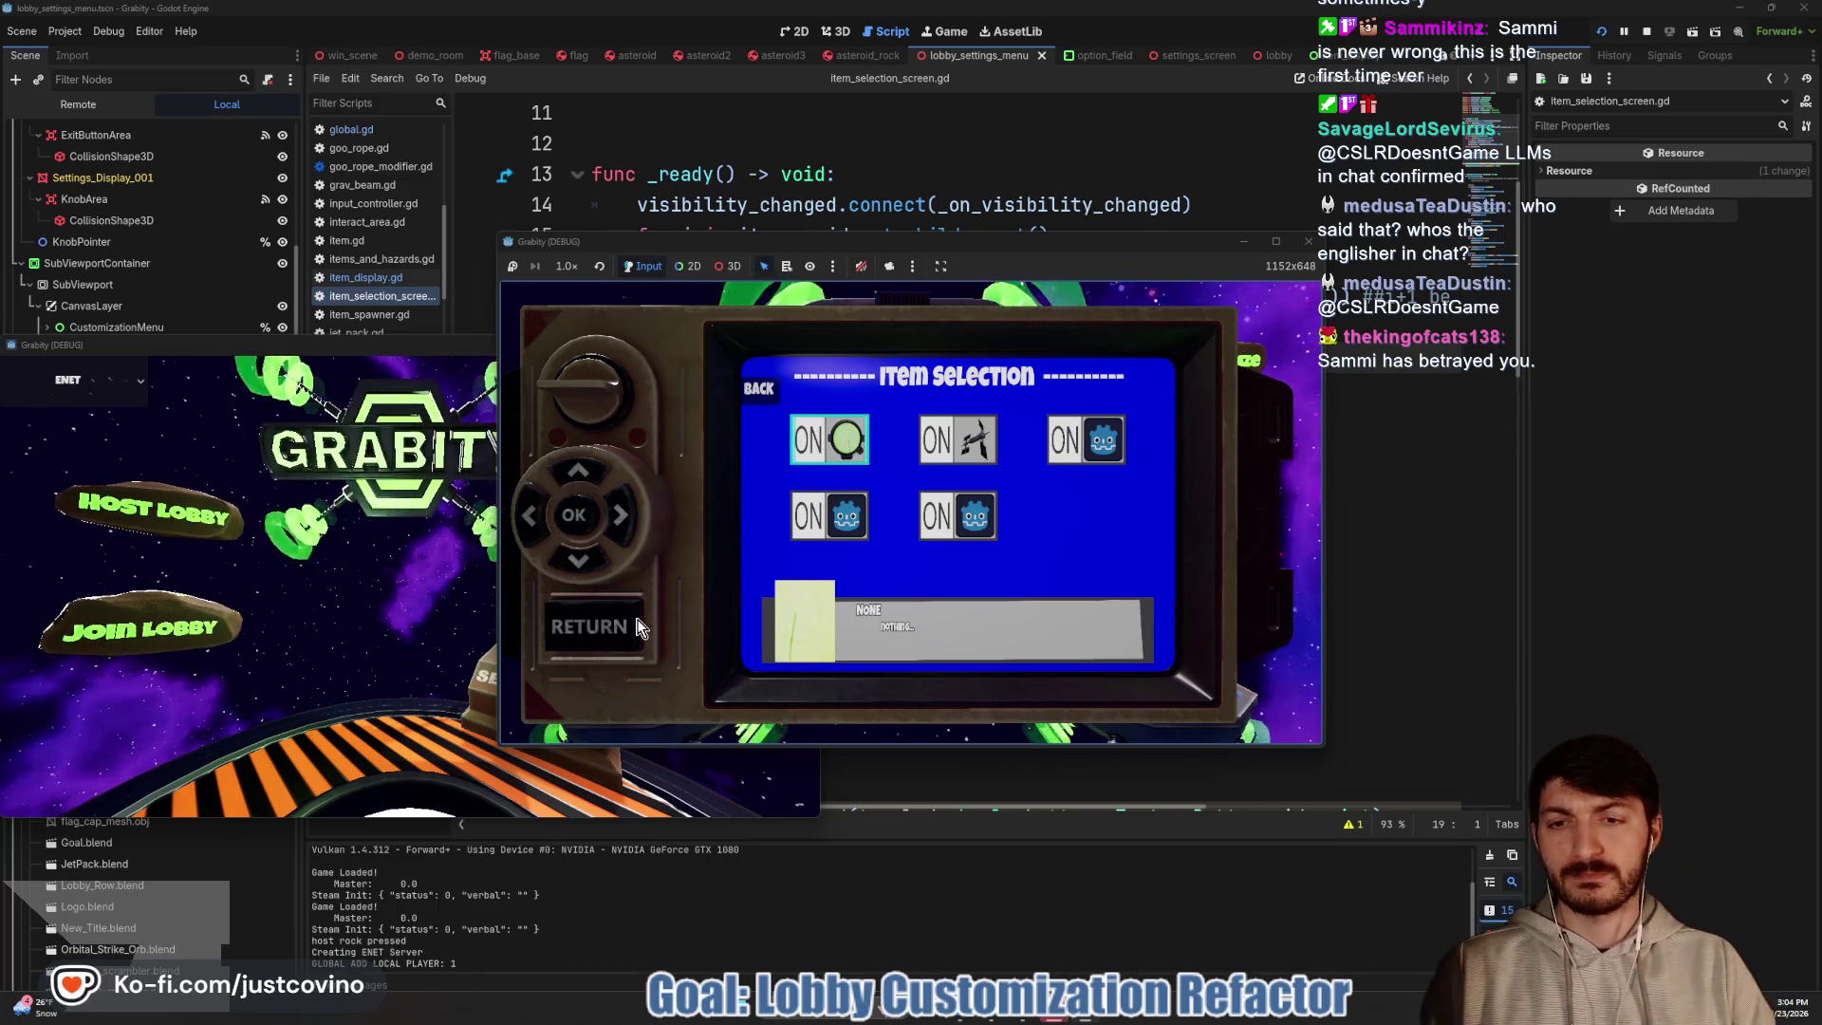
click(591, 630)
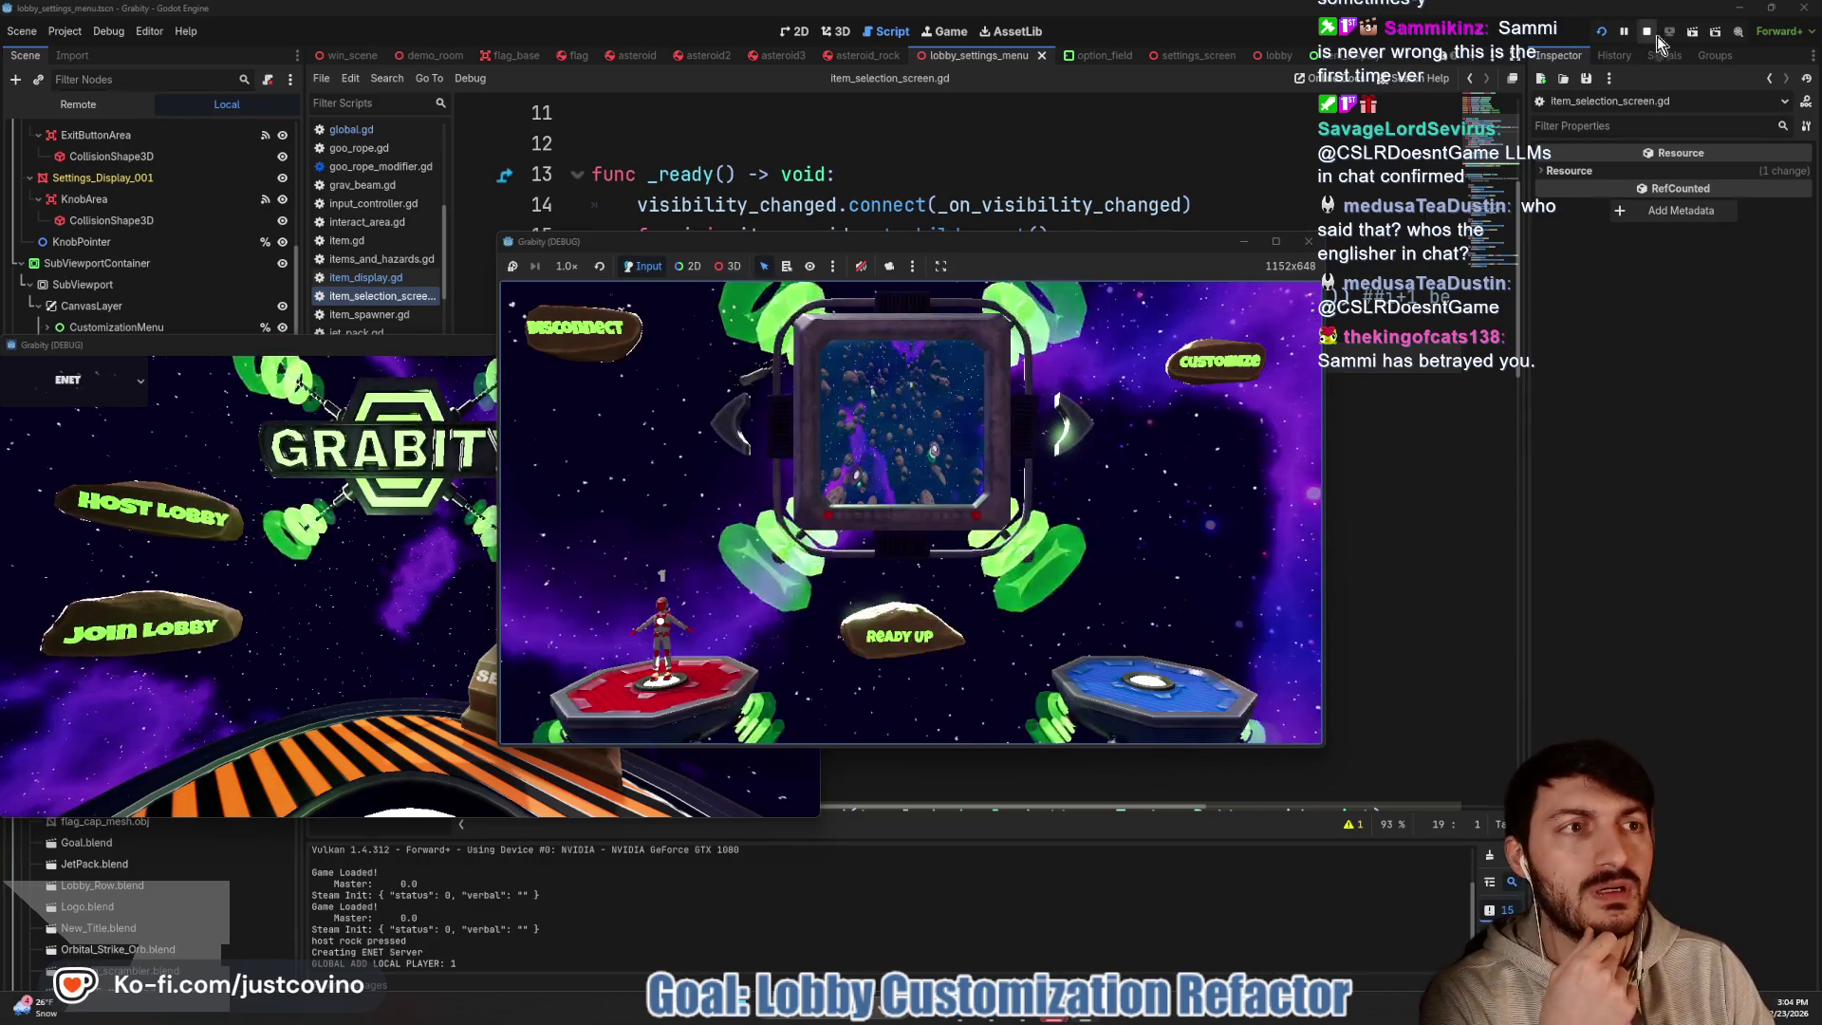
Stop the running game and scroll through item_selection_screen.gd
click(1649, 34)
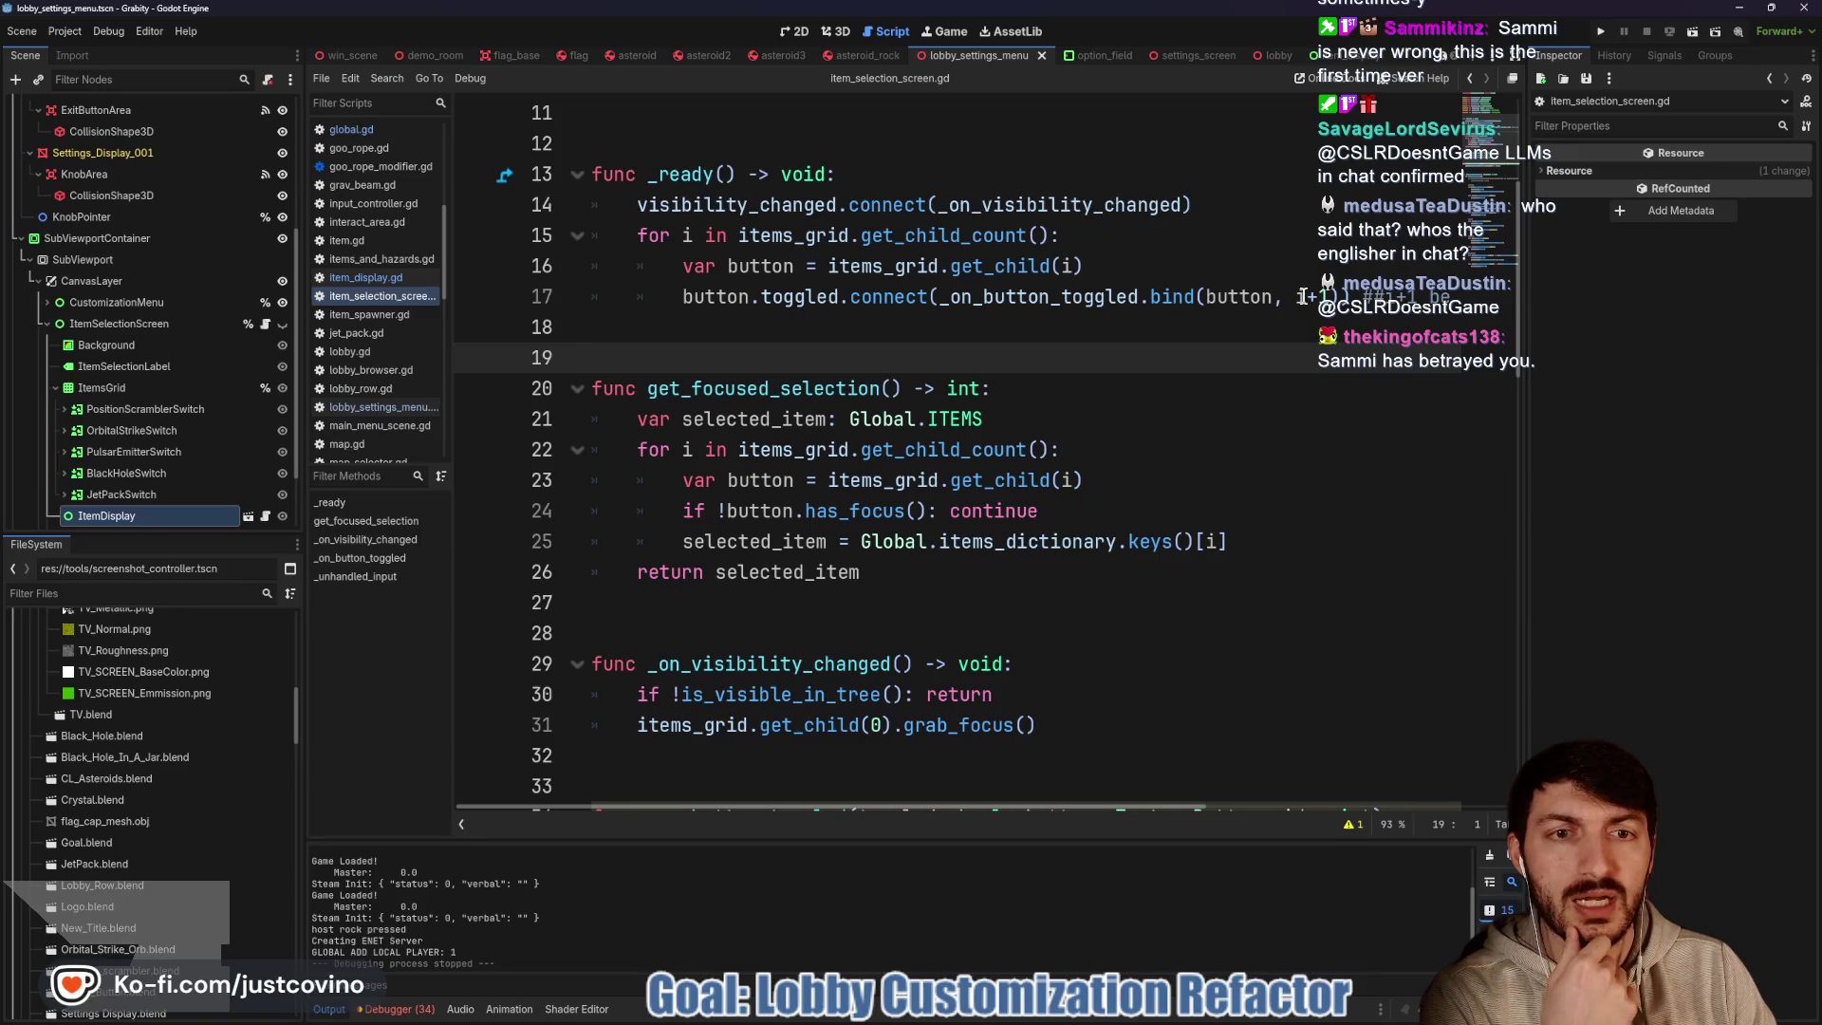
scroll(1054, 370, down, 4)
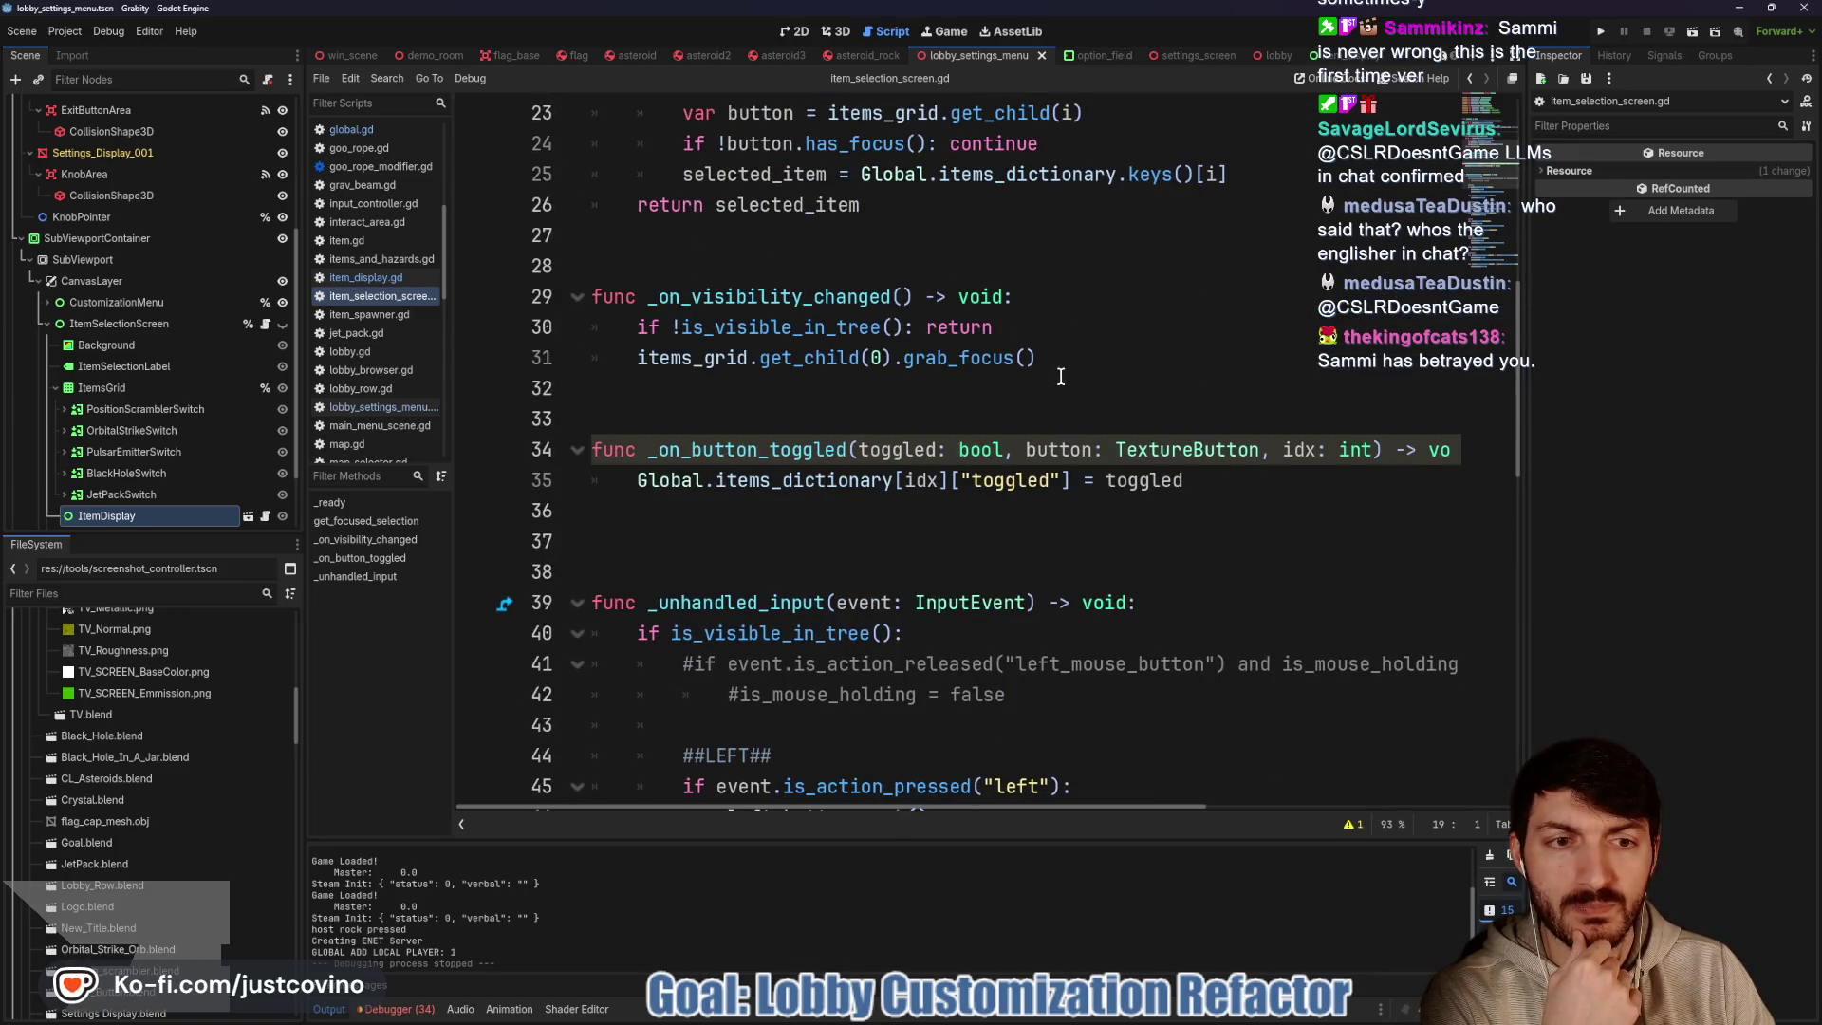
scroll(1269, 425, up, 4)
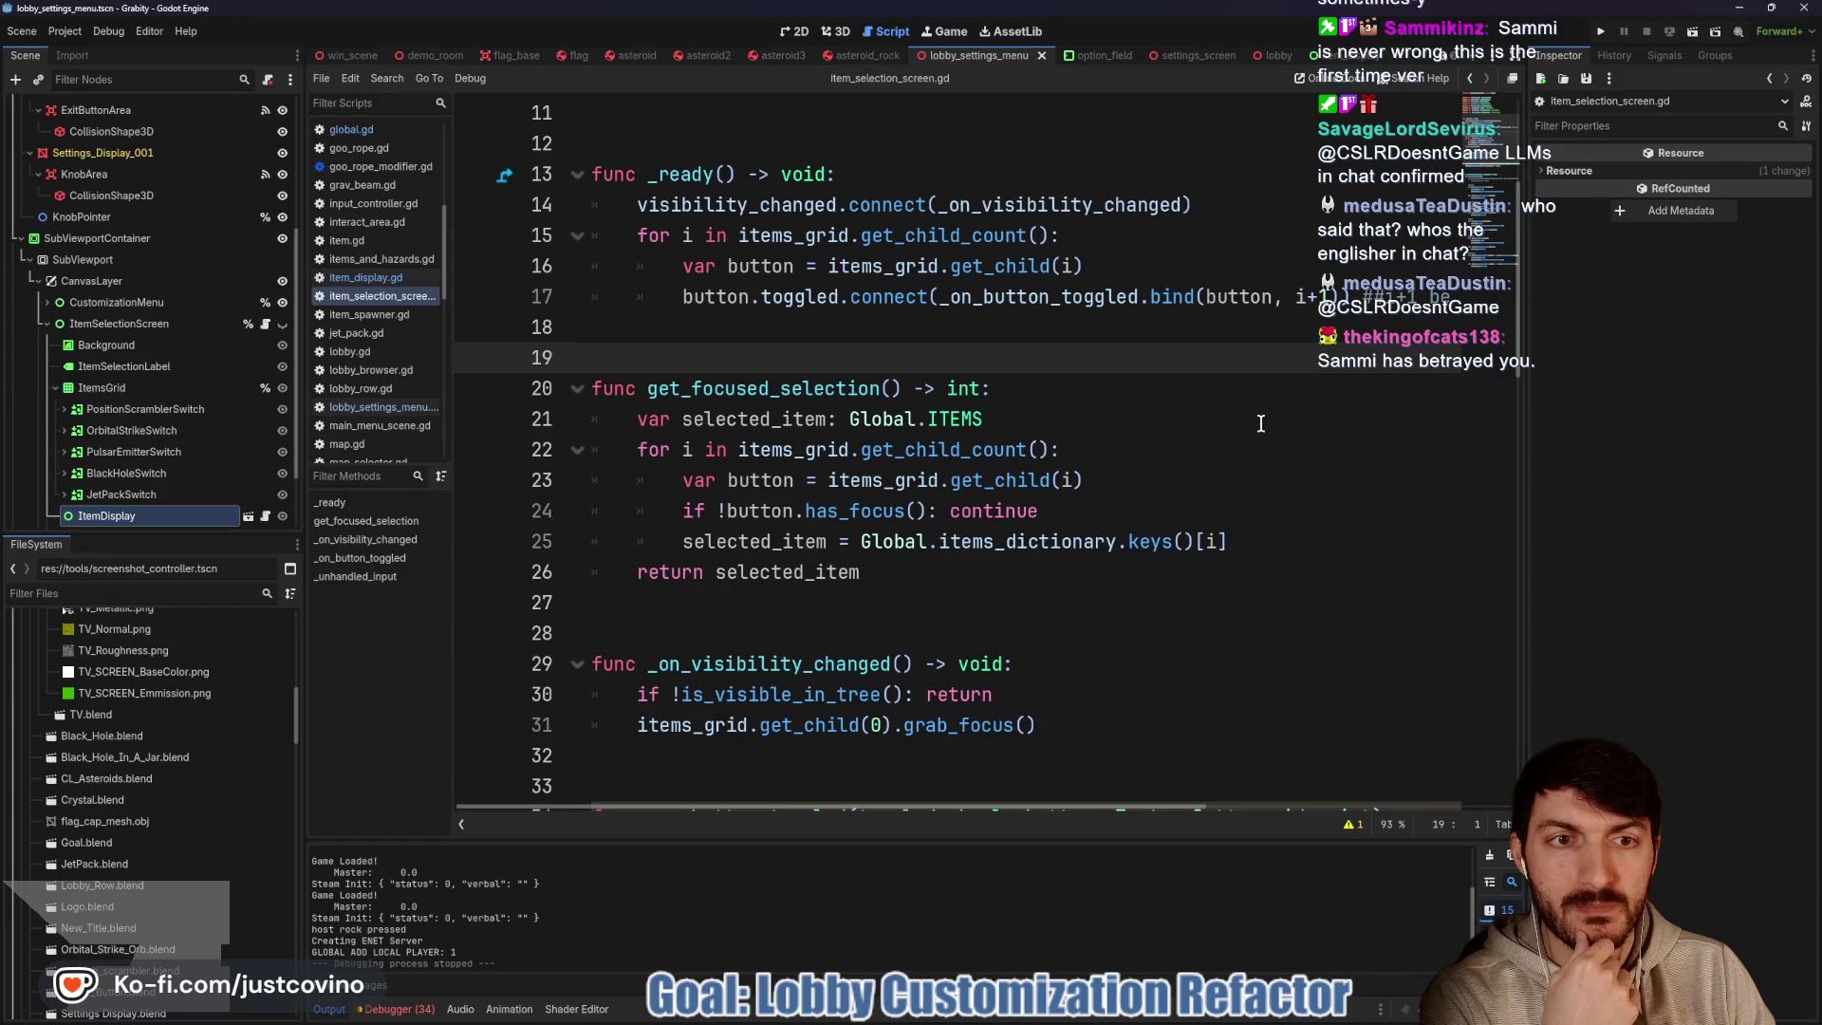
scroll(1260, 422, down, 4)
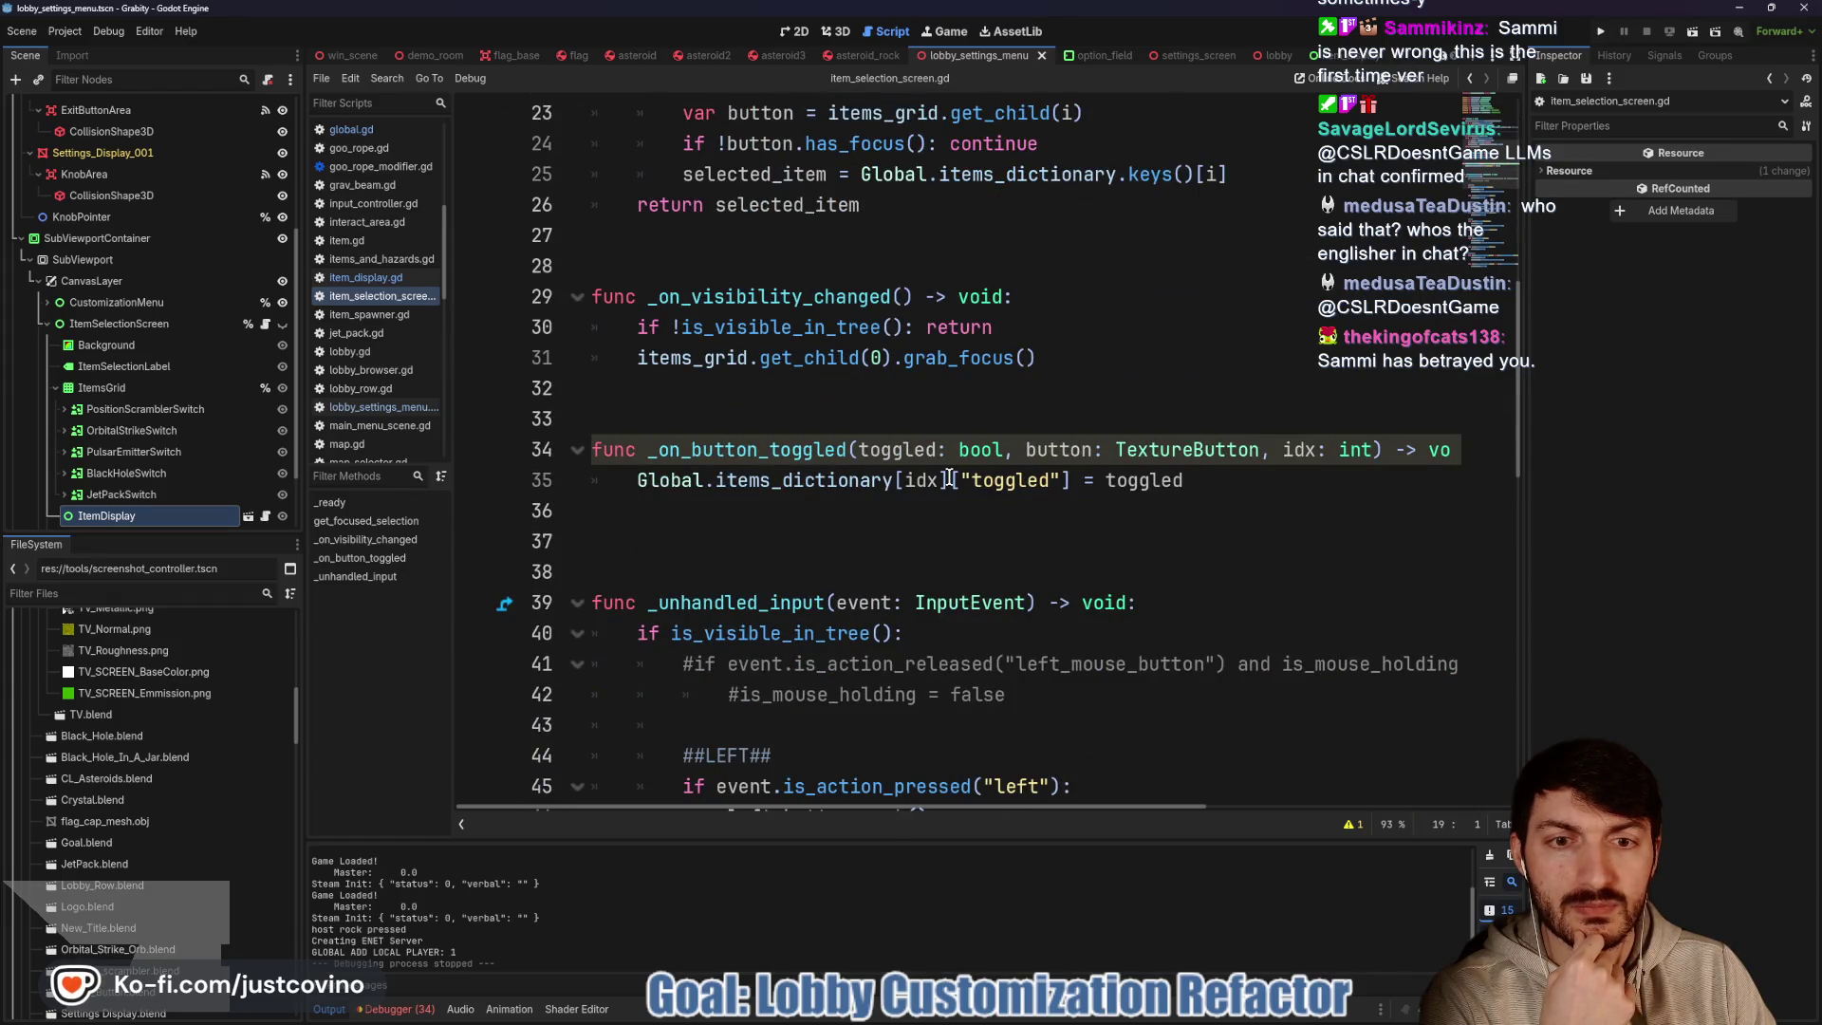
scroll(1102, 461, down, 3)
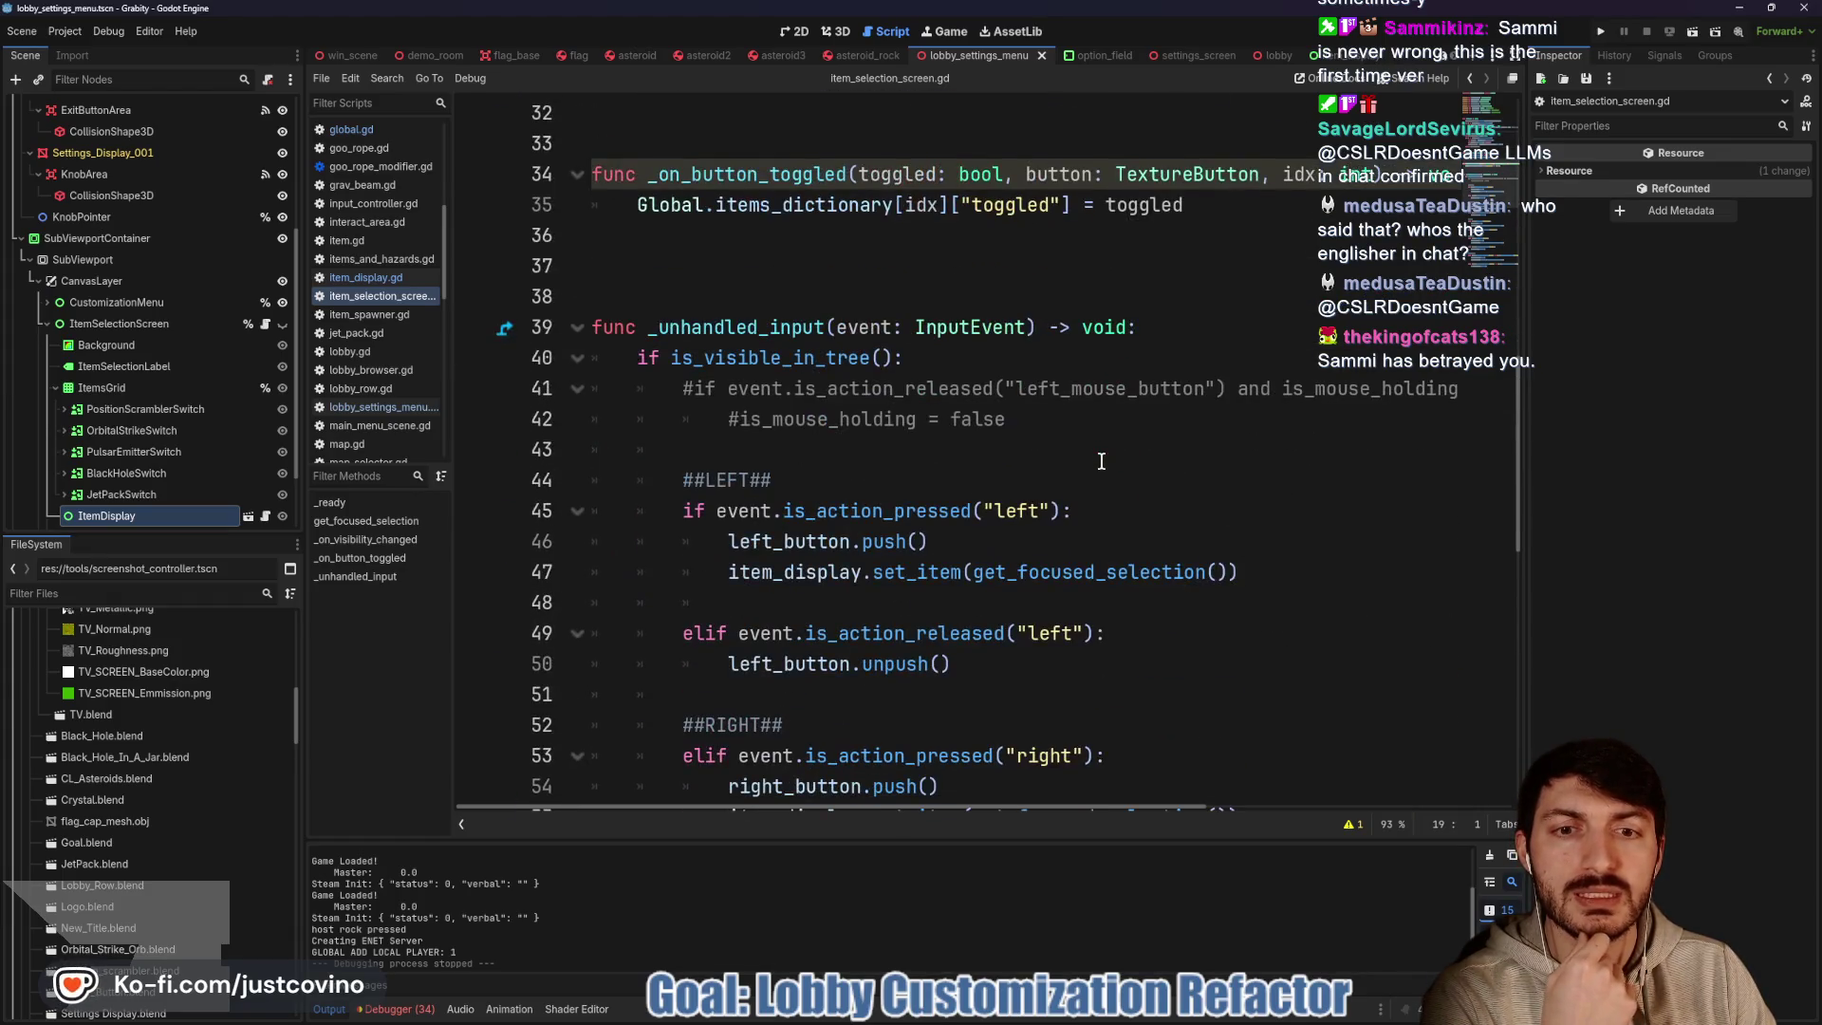
scroll(1099, 459, up, 4)
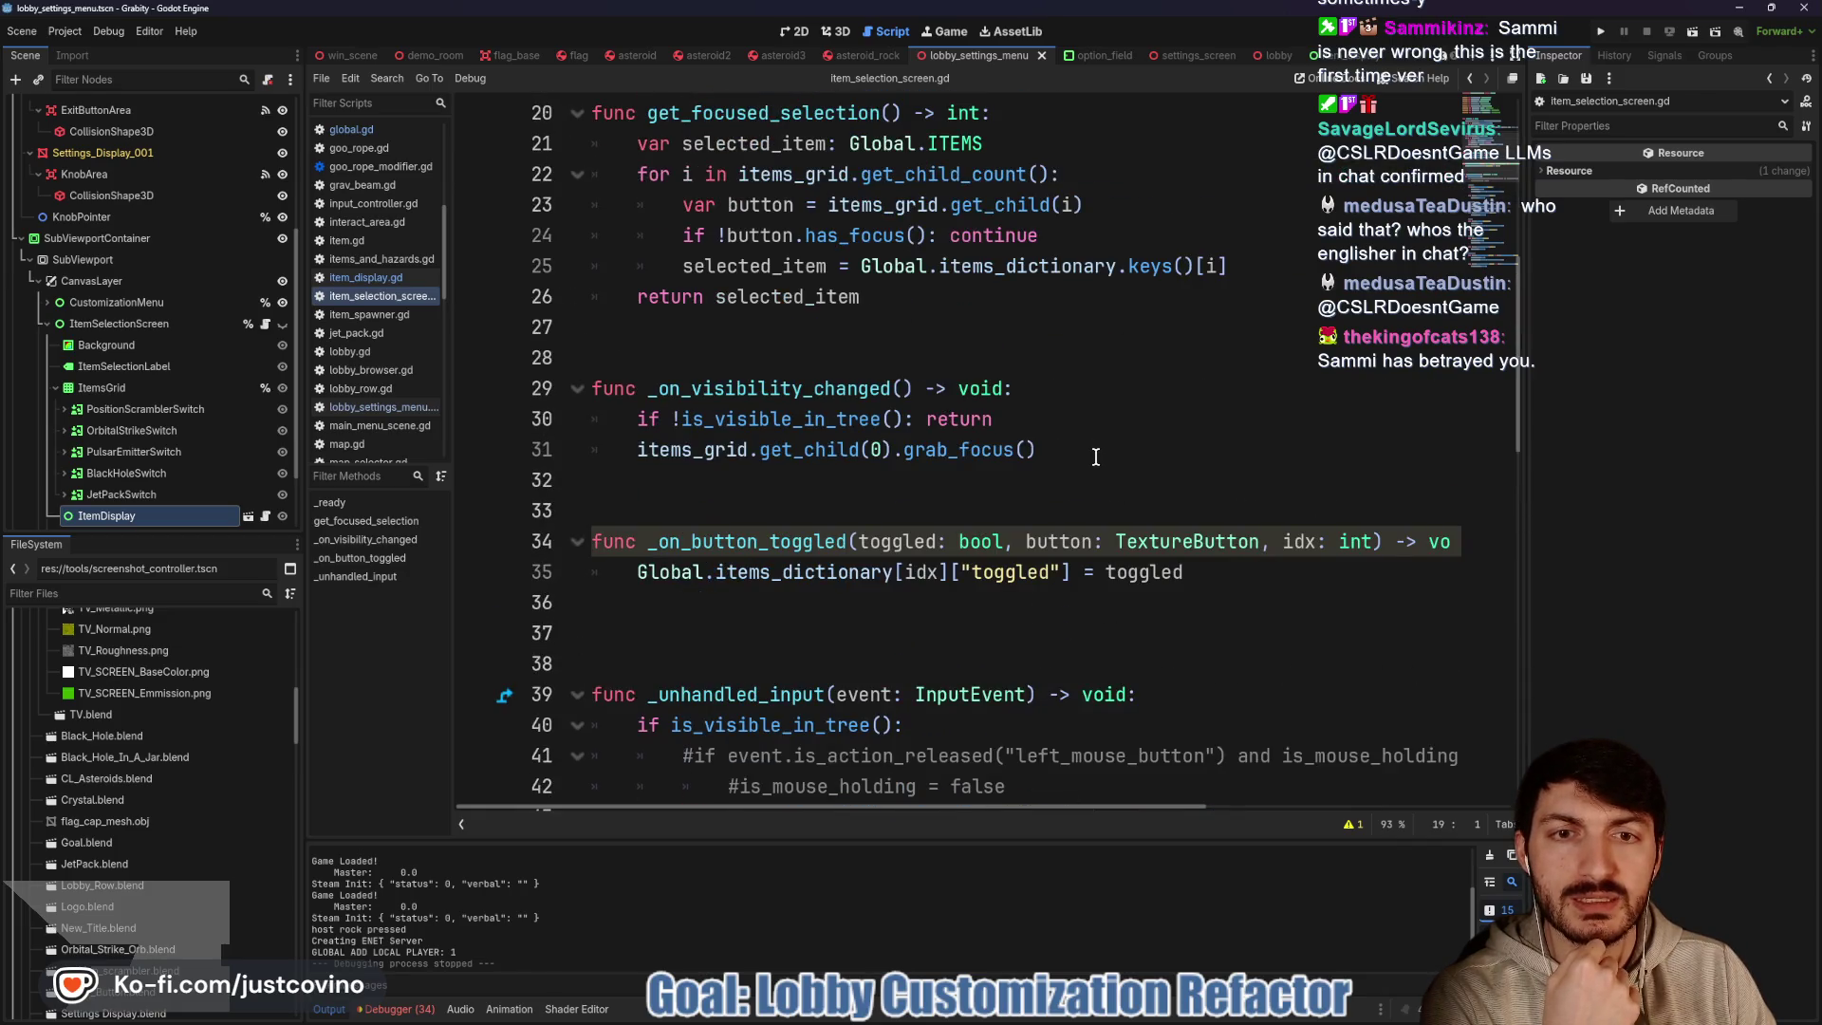
scroll(1097, 458, up, 2)
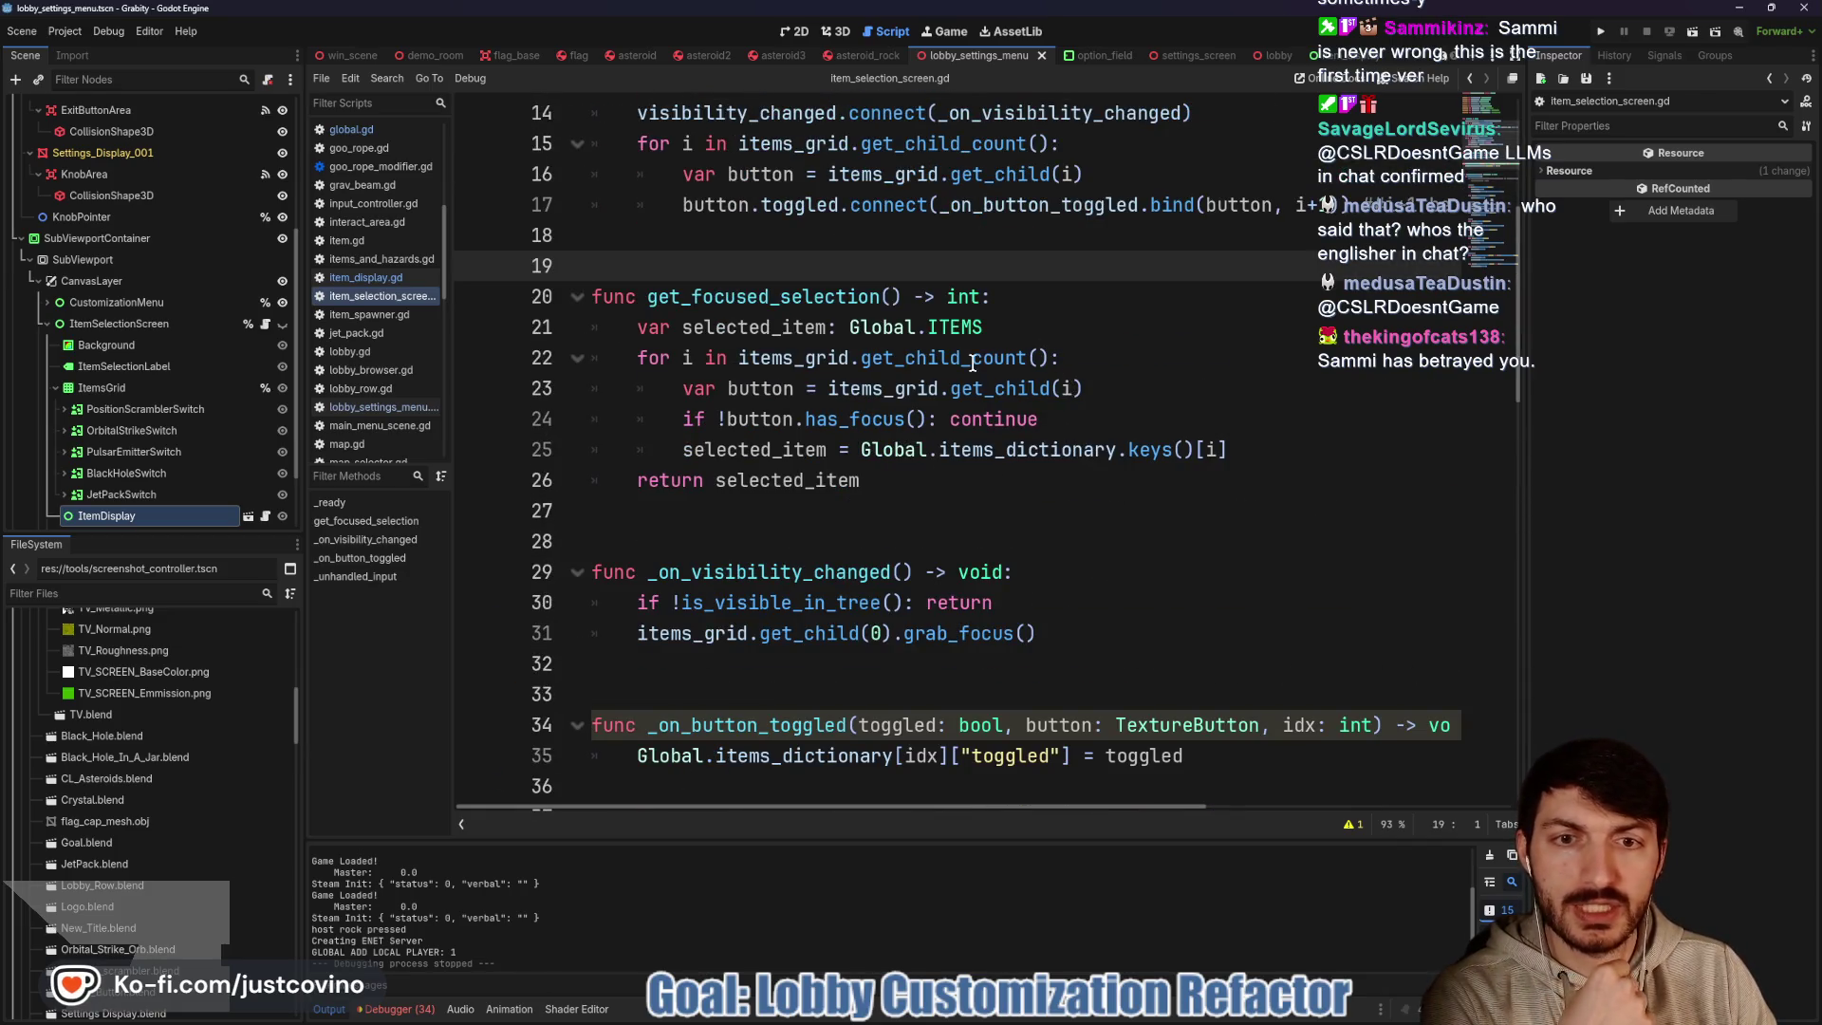
Change line 25 to items_dictionary.keys()[i+1] and save the script
click(1068, 388)
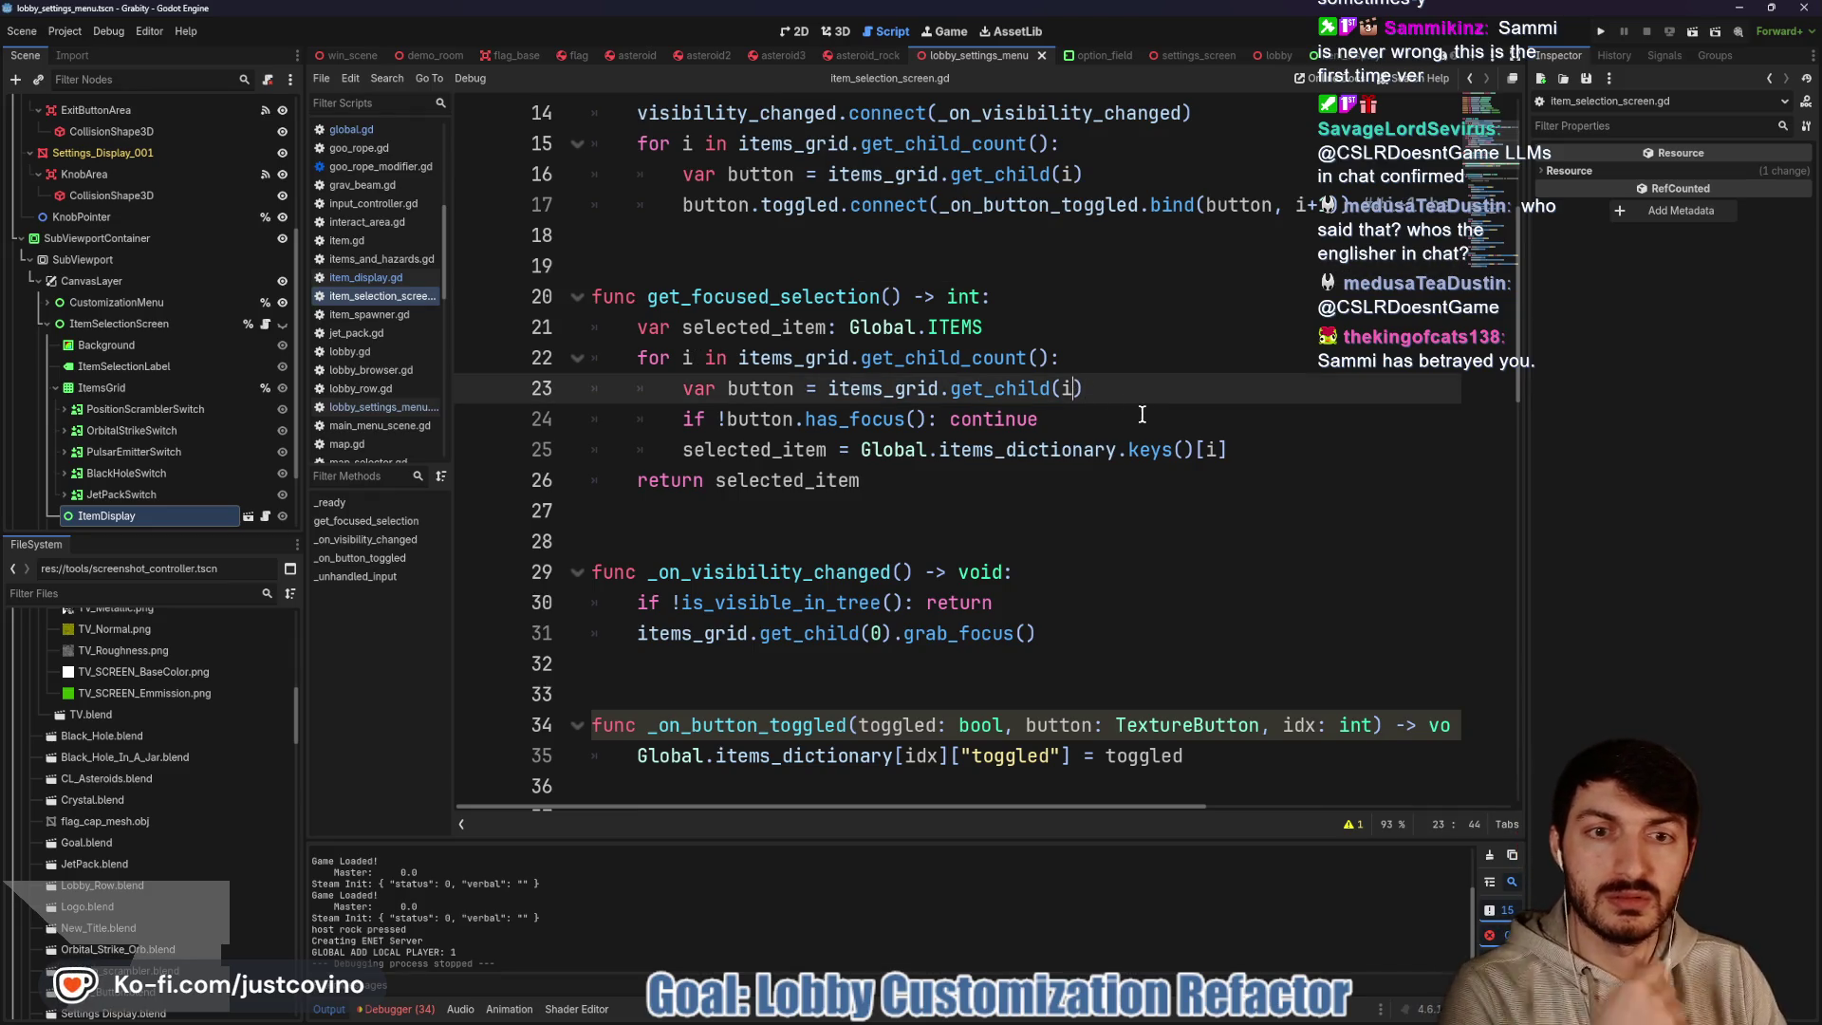
click(1217, 452)
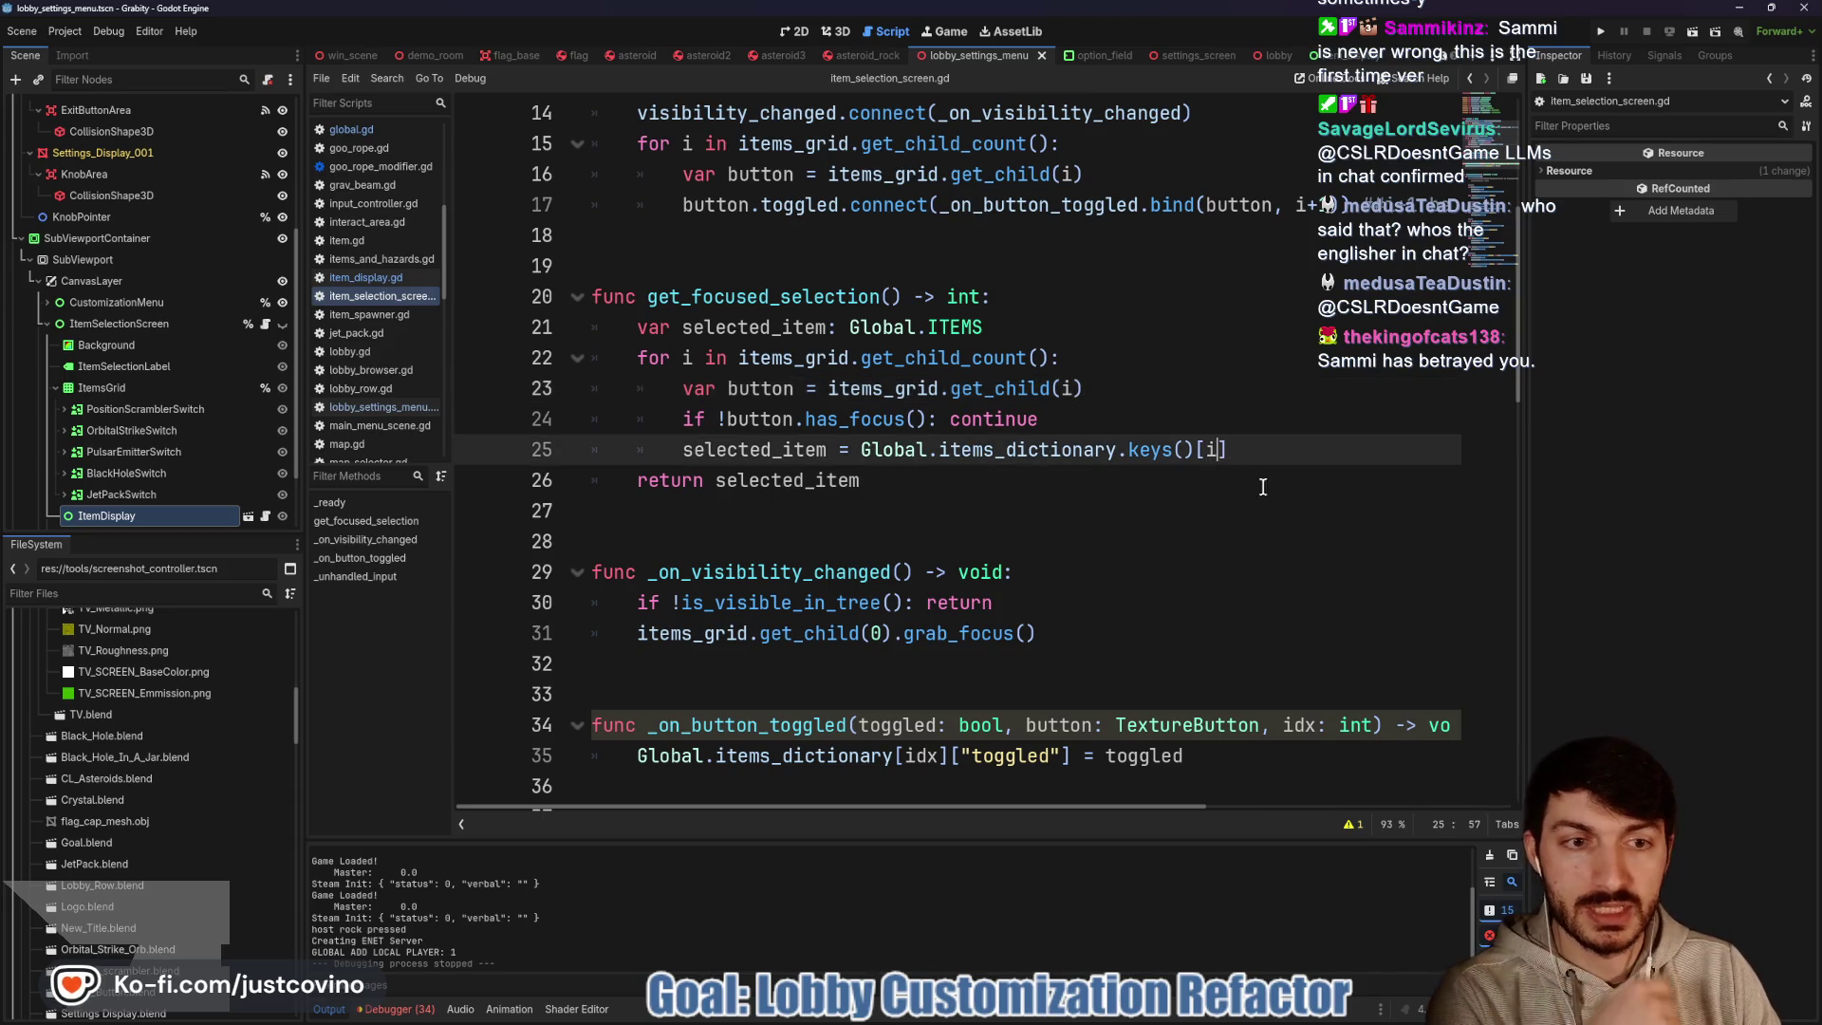
text(+1)
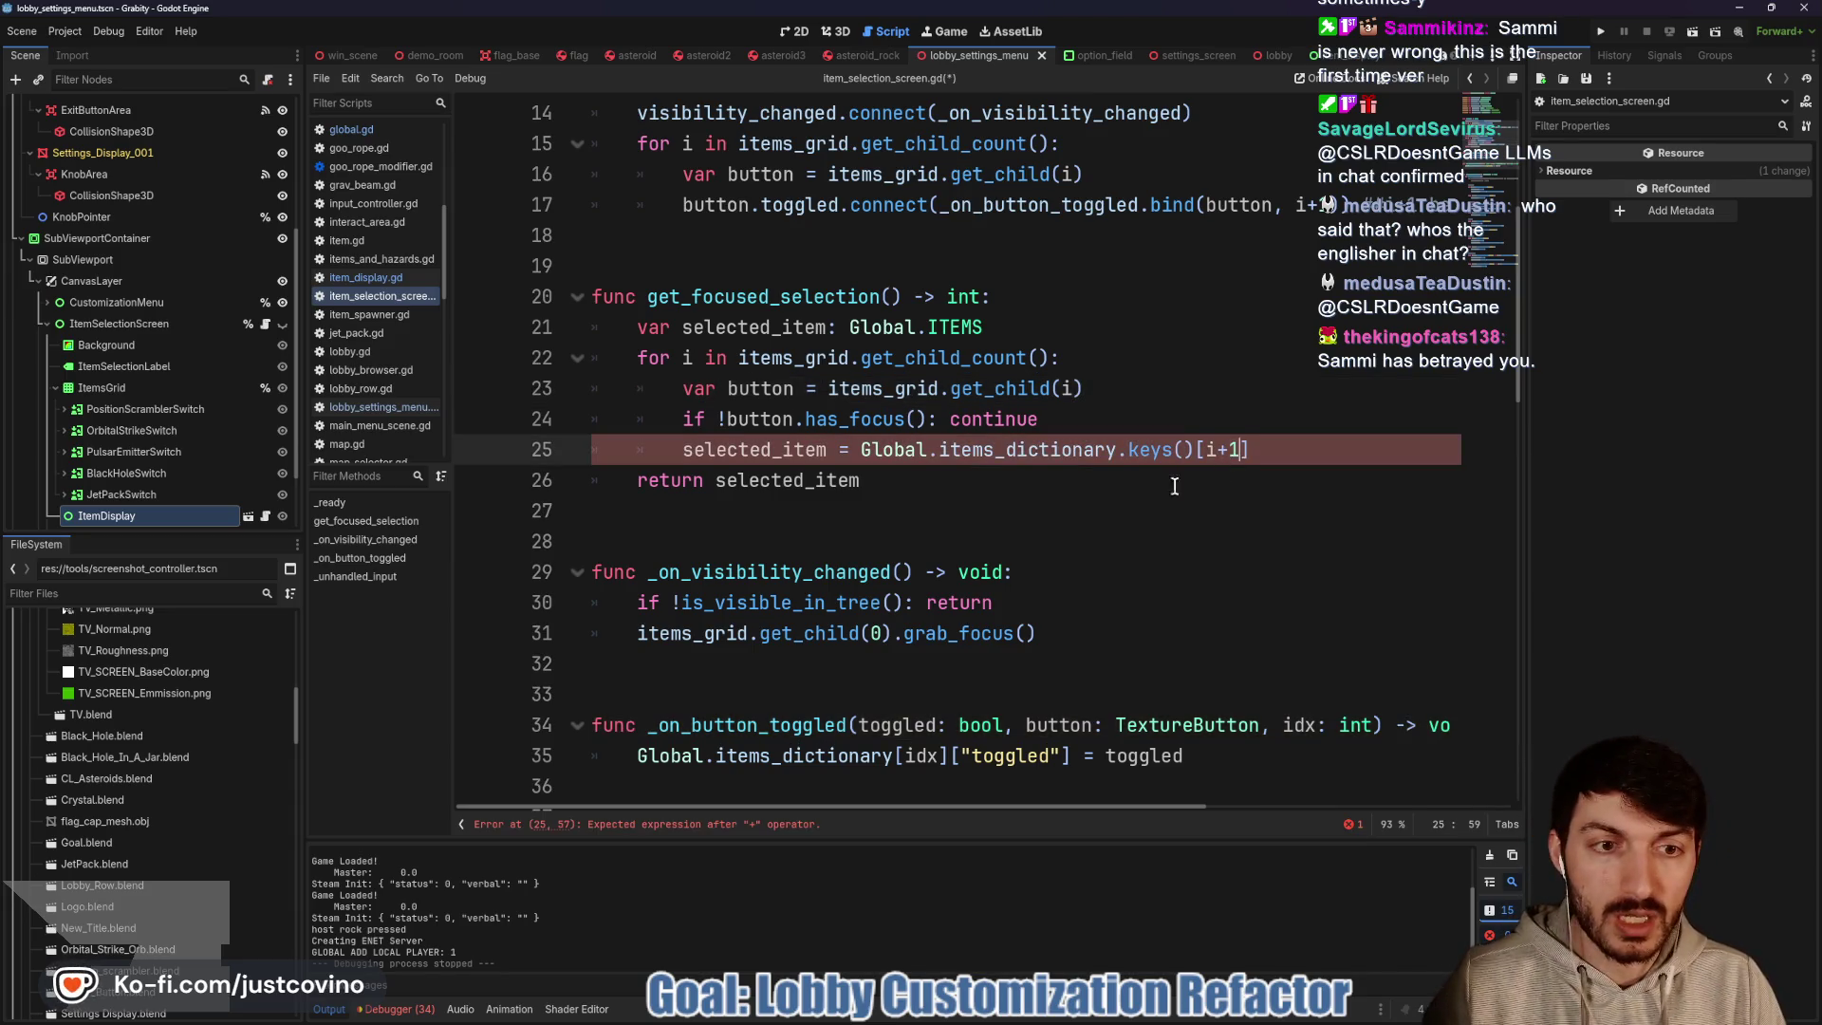
click(1186, 483)
key(ctrl+s)
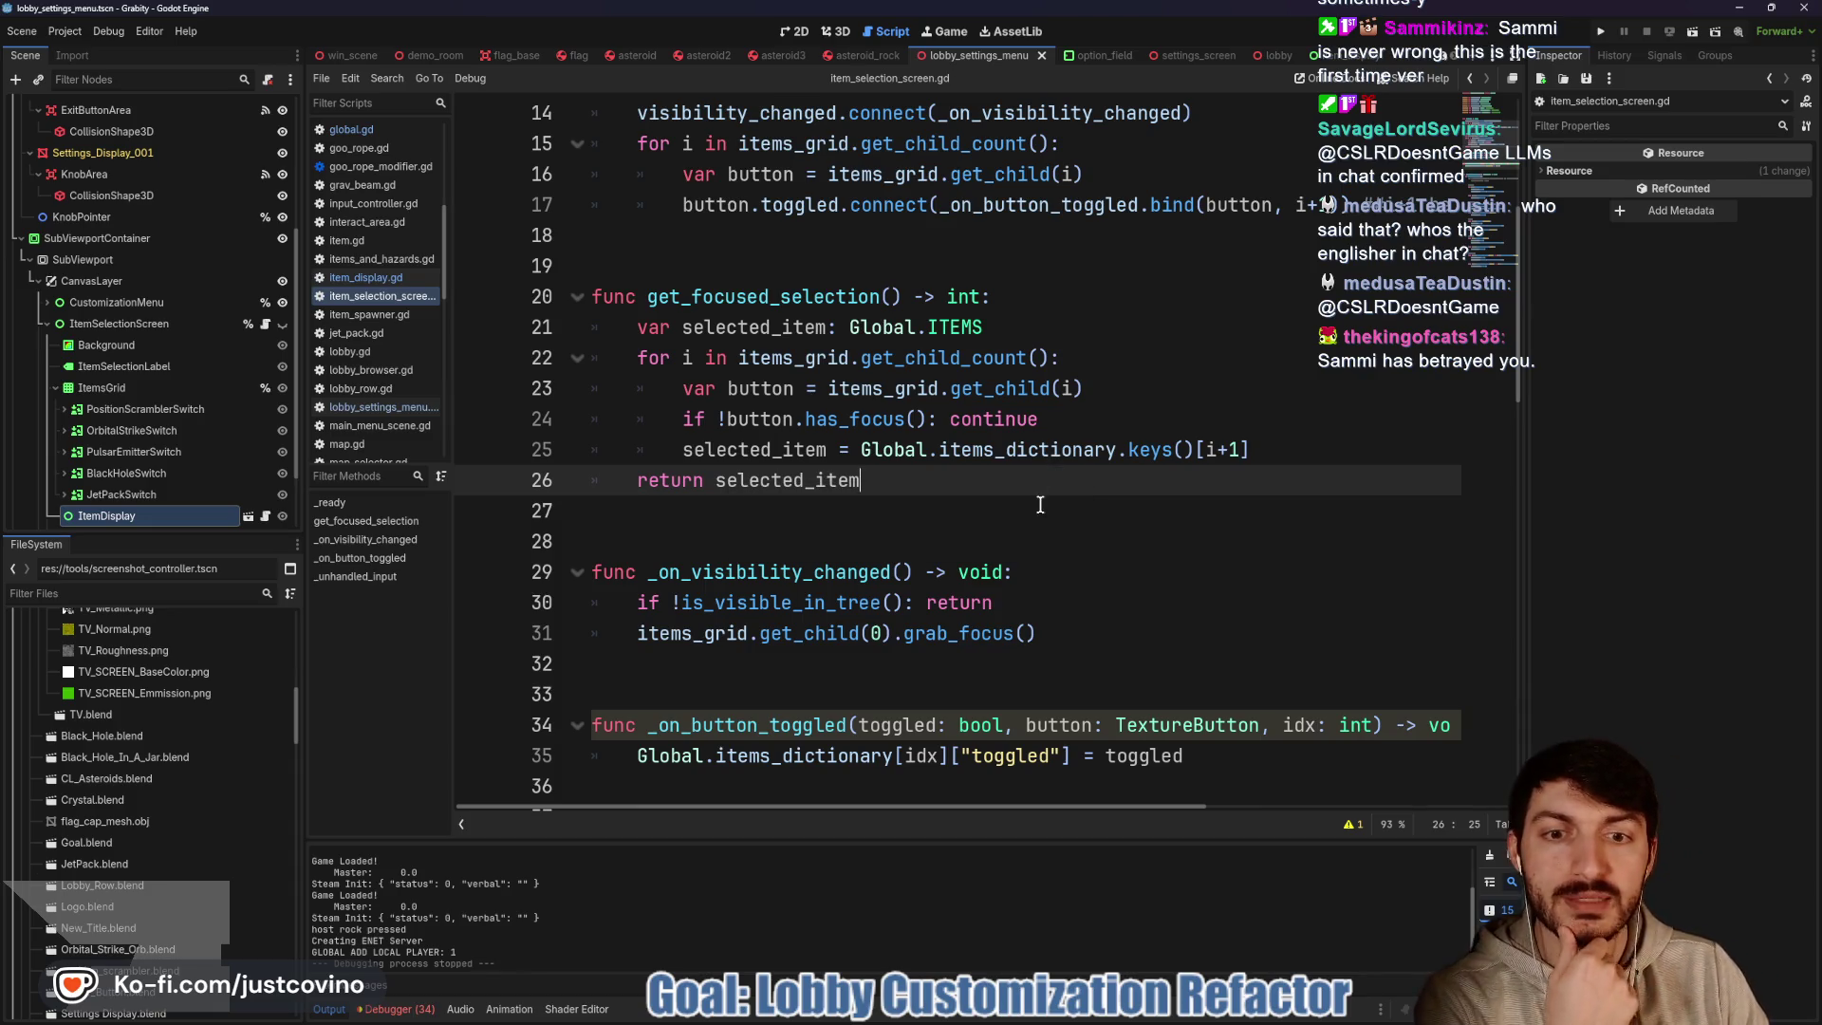
Review _unhandled_input and select the set_item call on line 47
scroll(1040, 504, down, 8)
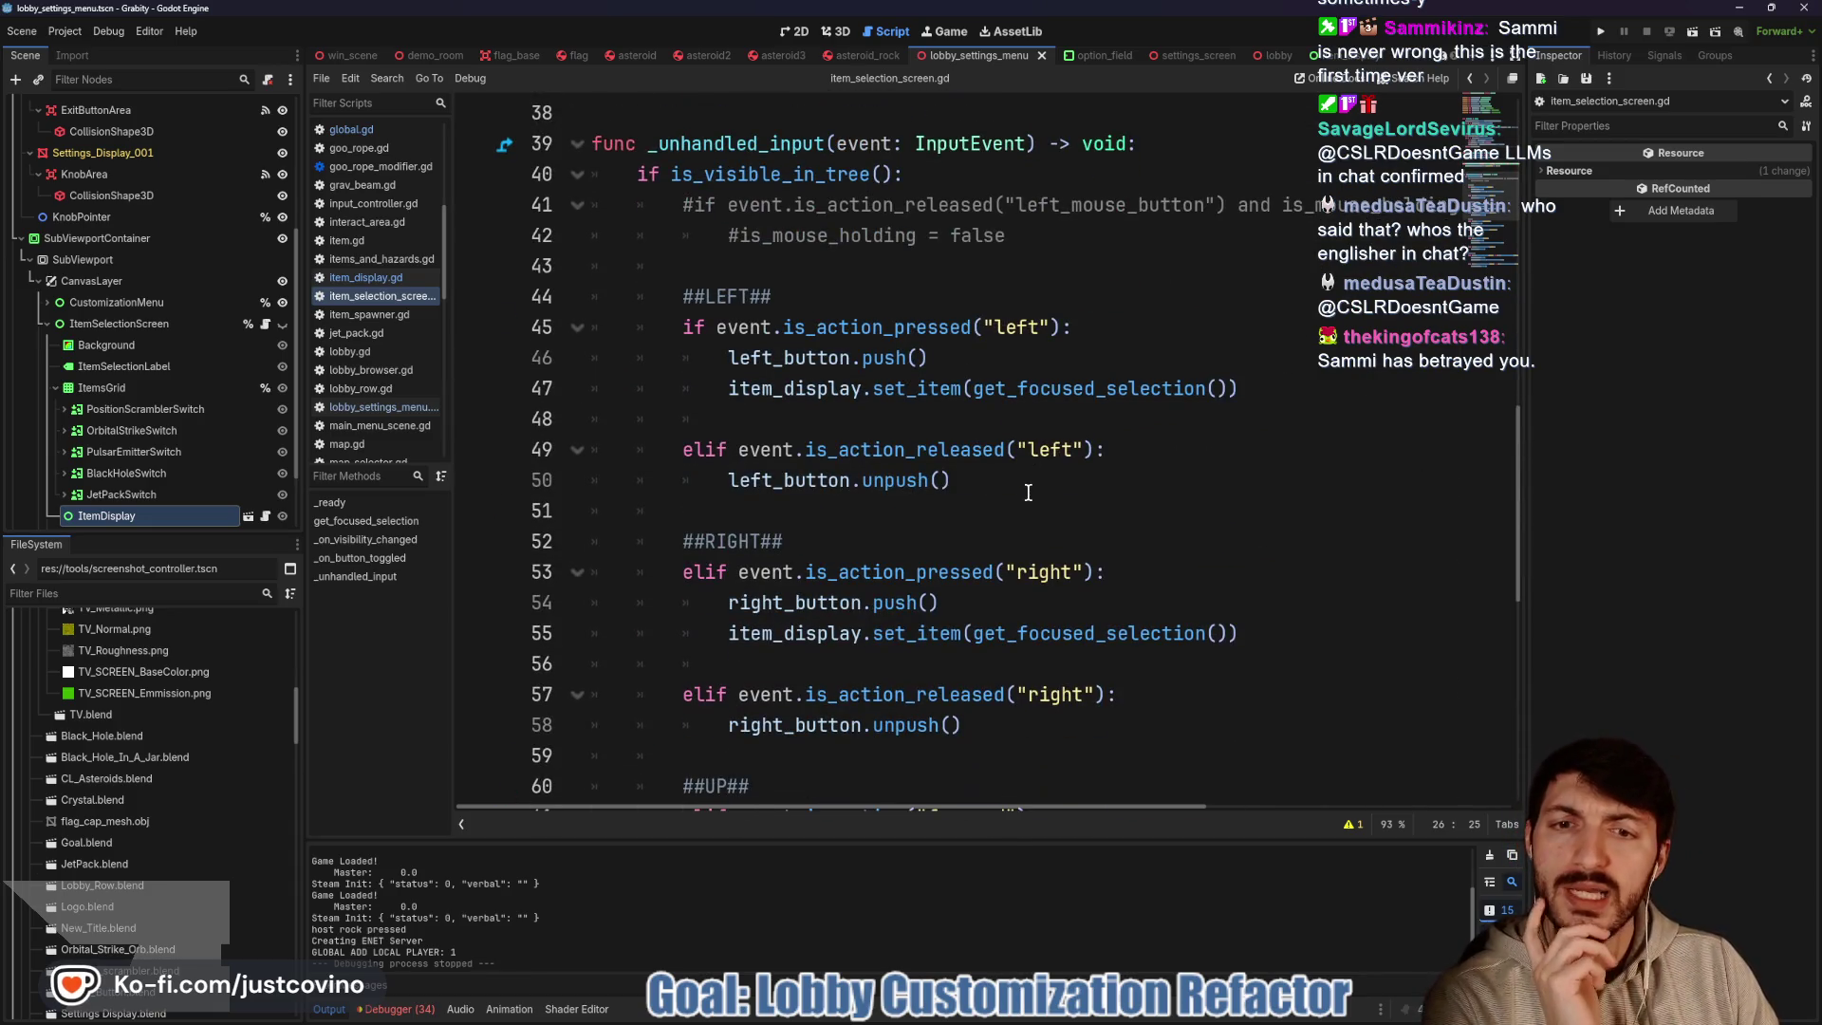
scroll(1028, 493, down, 1)
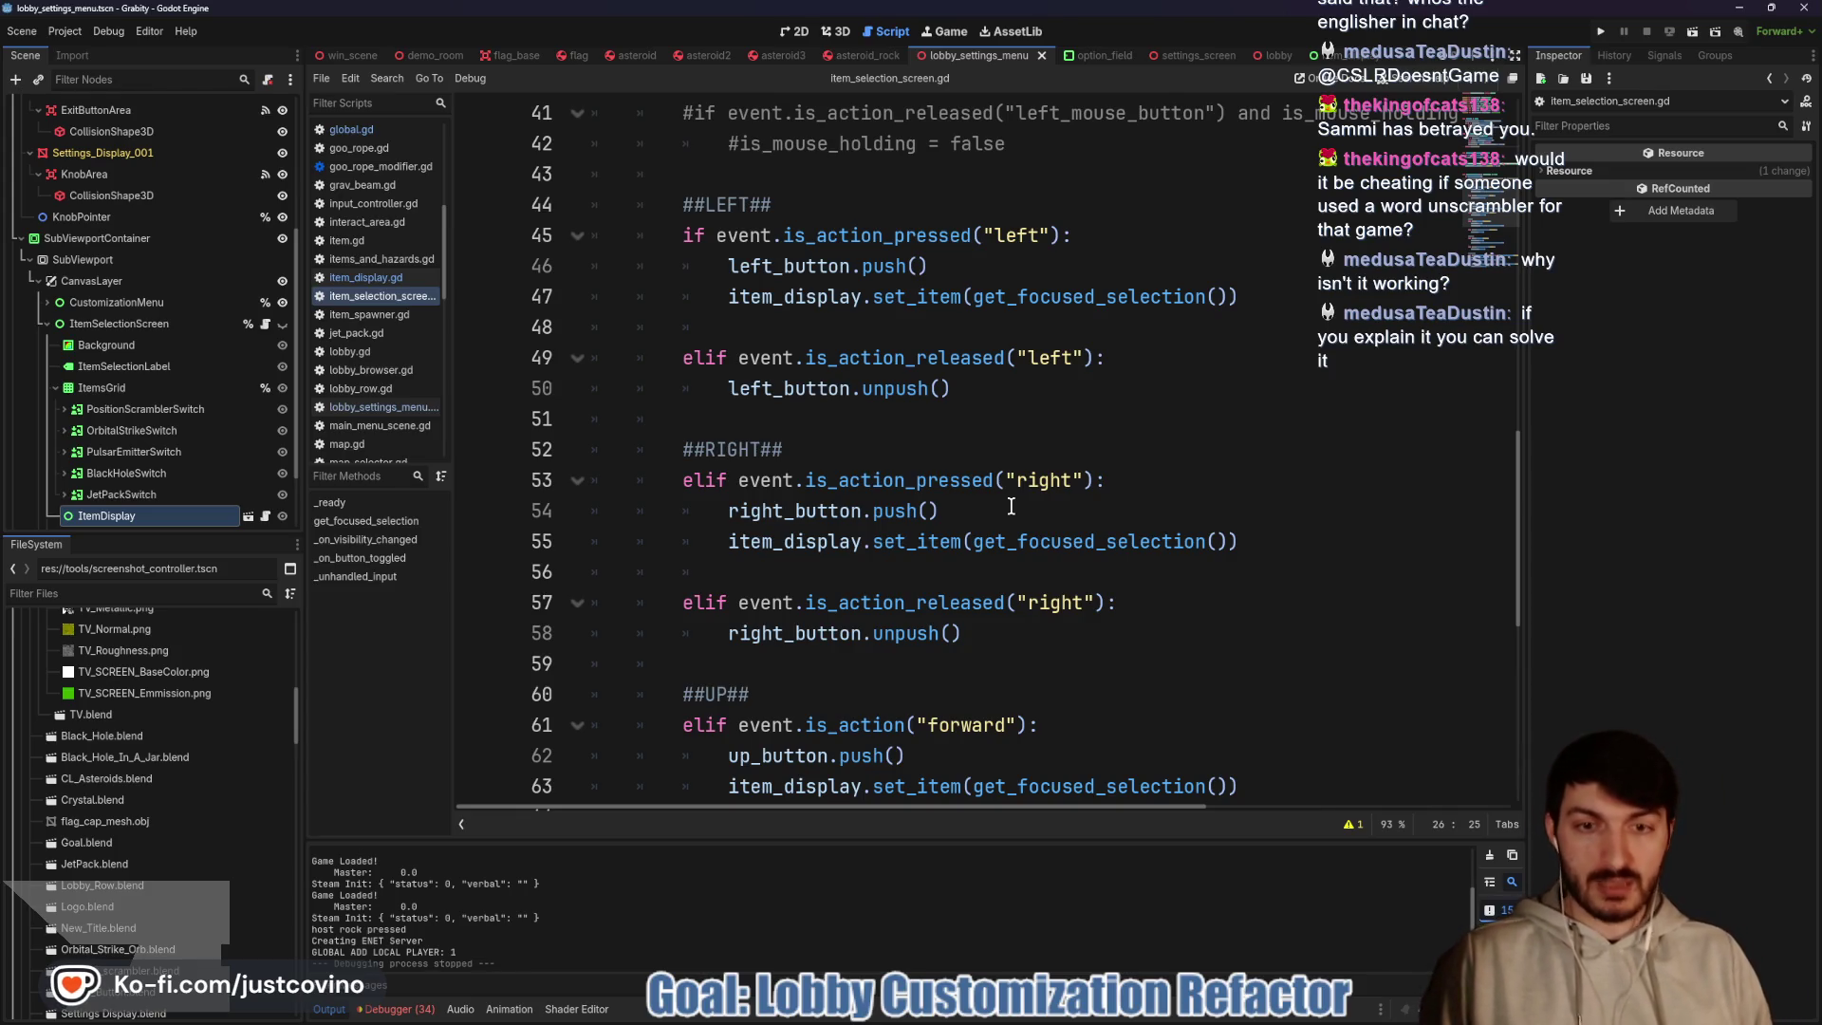
click(855, 463)
click(862, 479)
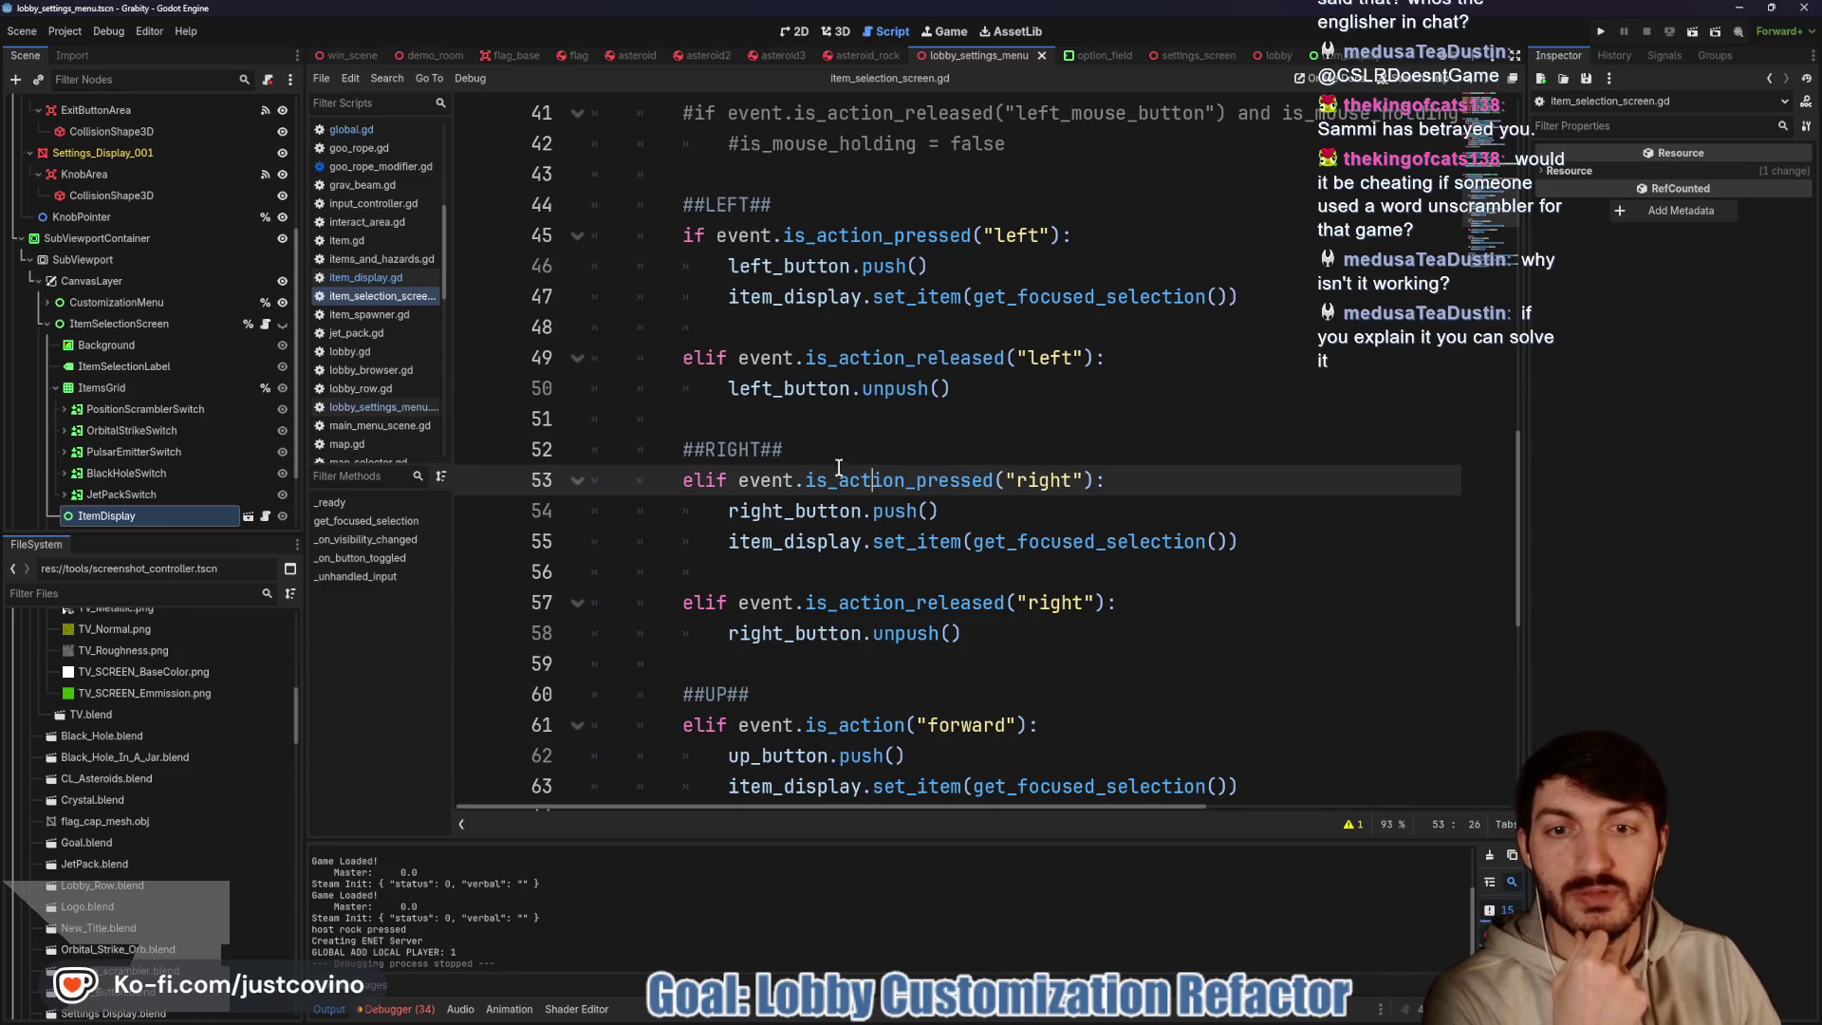
scroll(836, 445, up, 1)
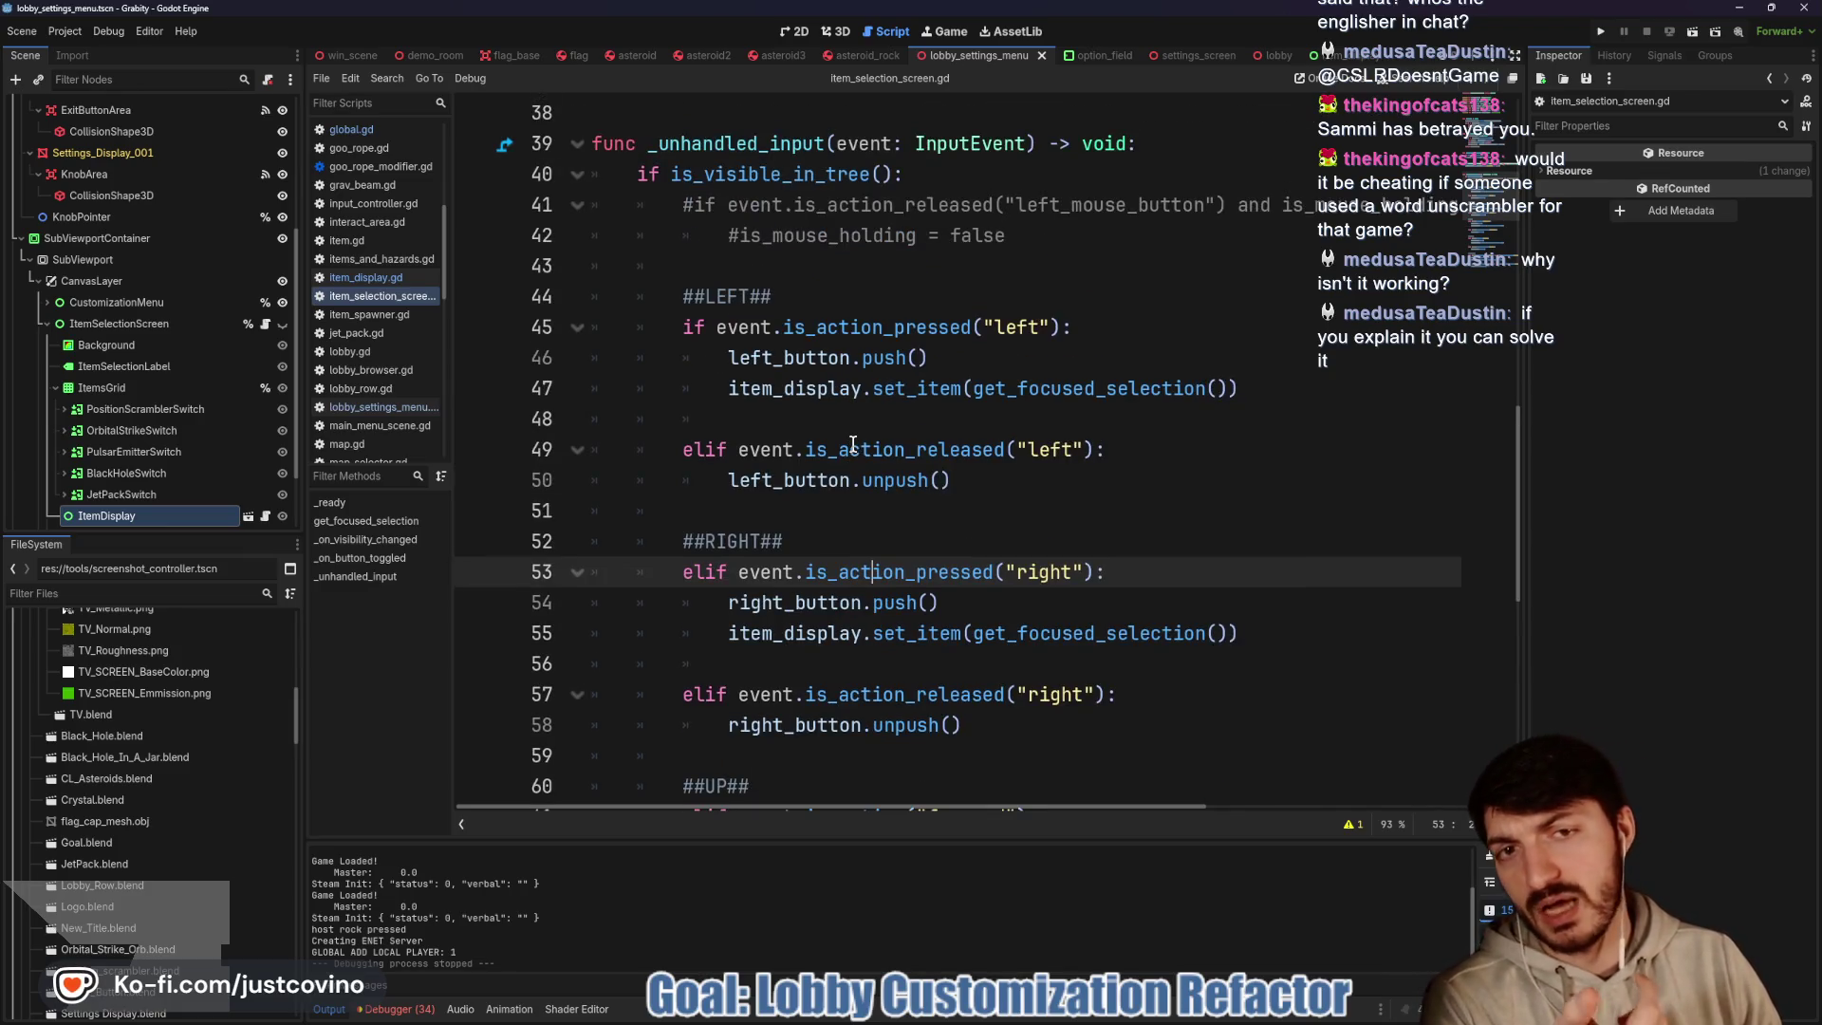
drag(1279, 394, 683, 389)
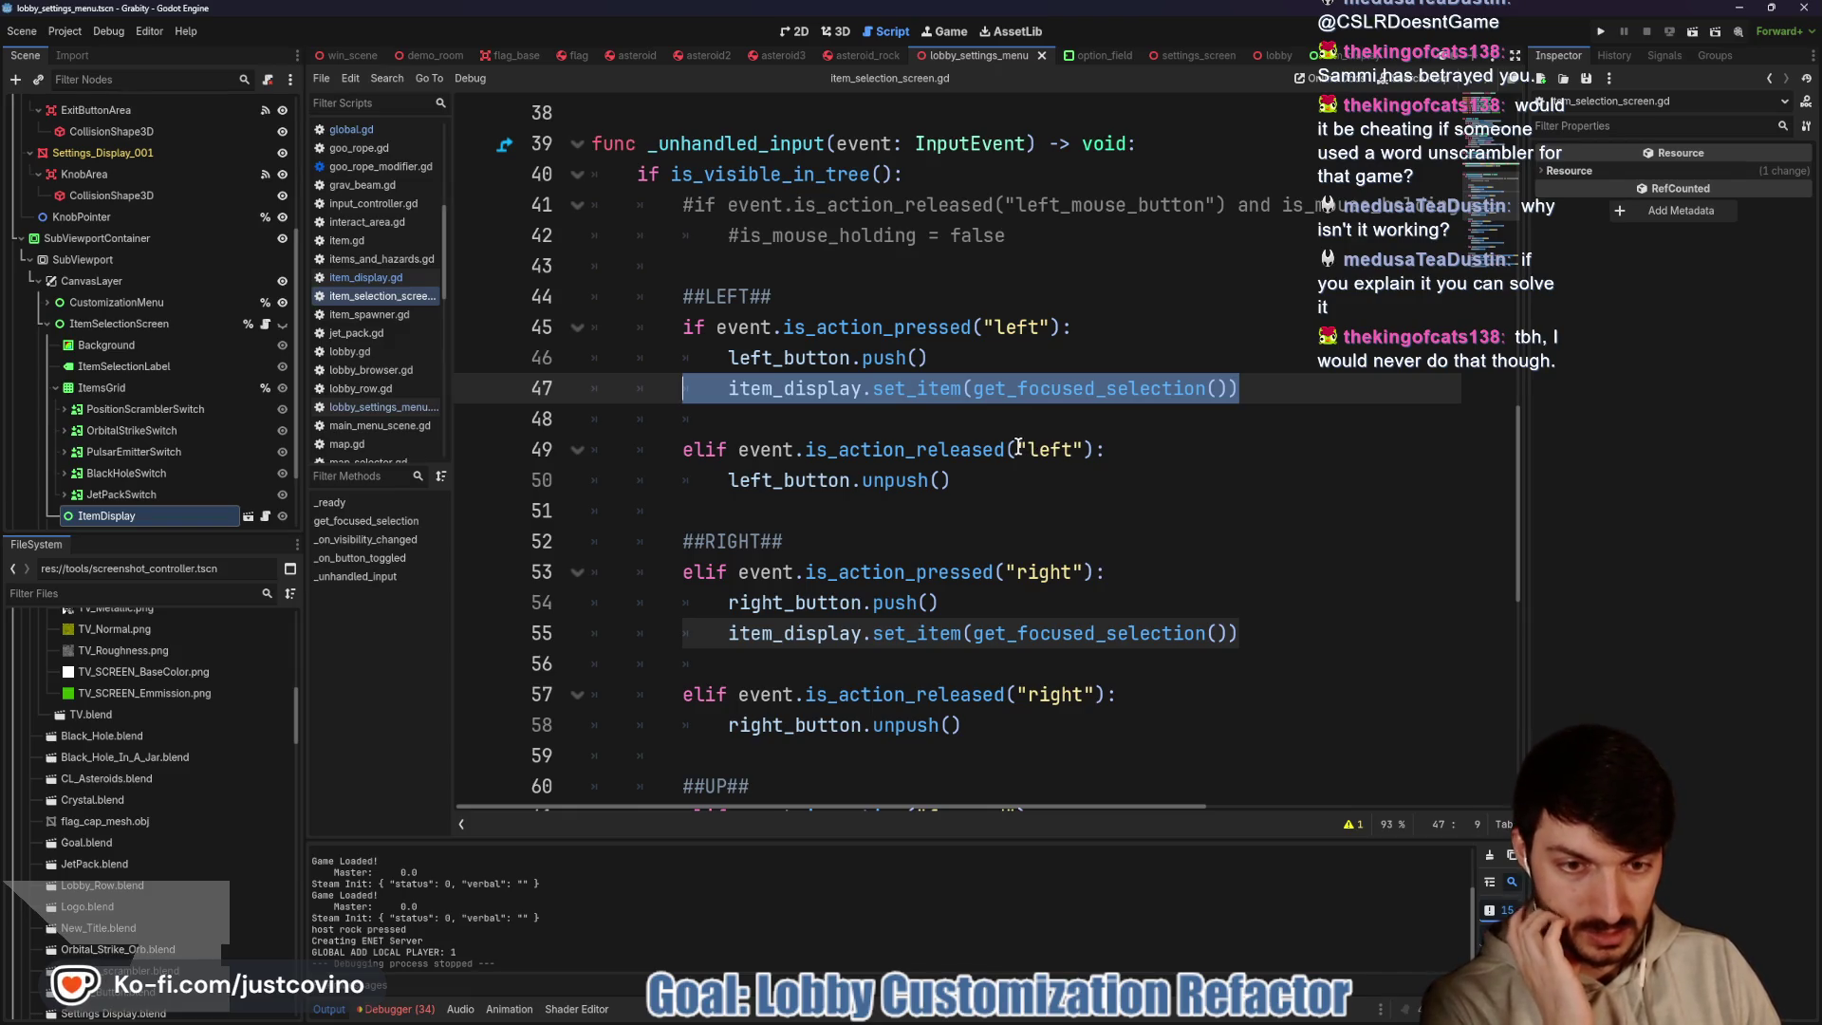
mouse_move(1008, 447)
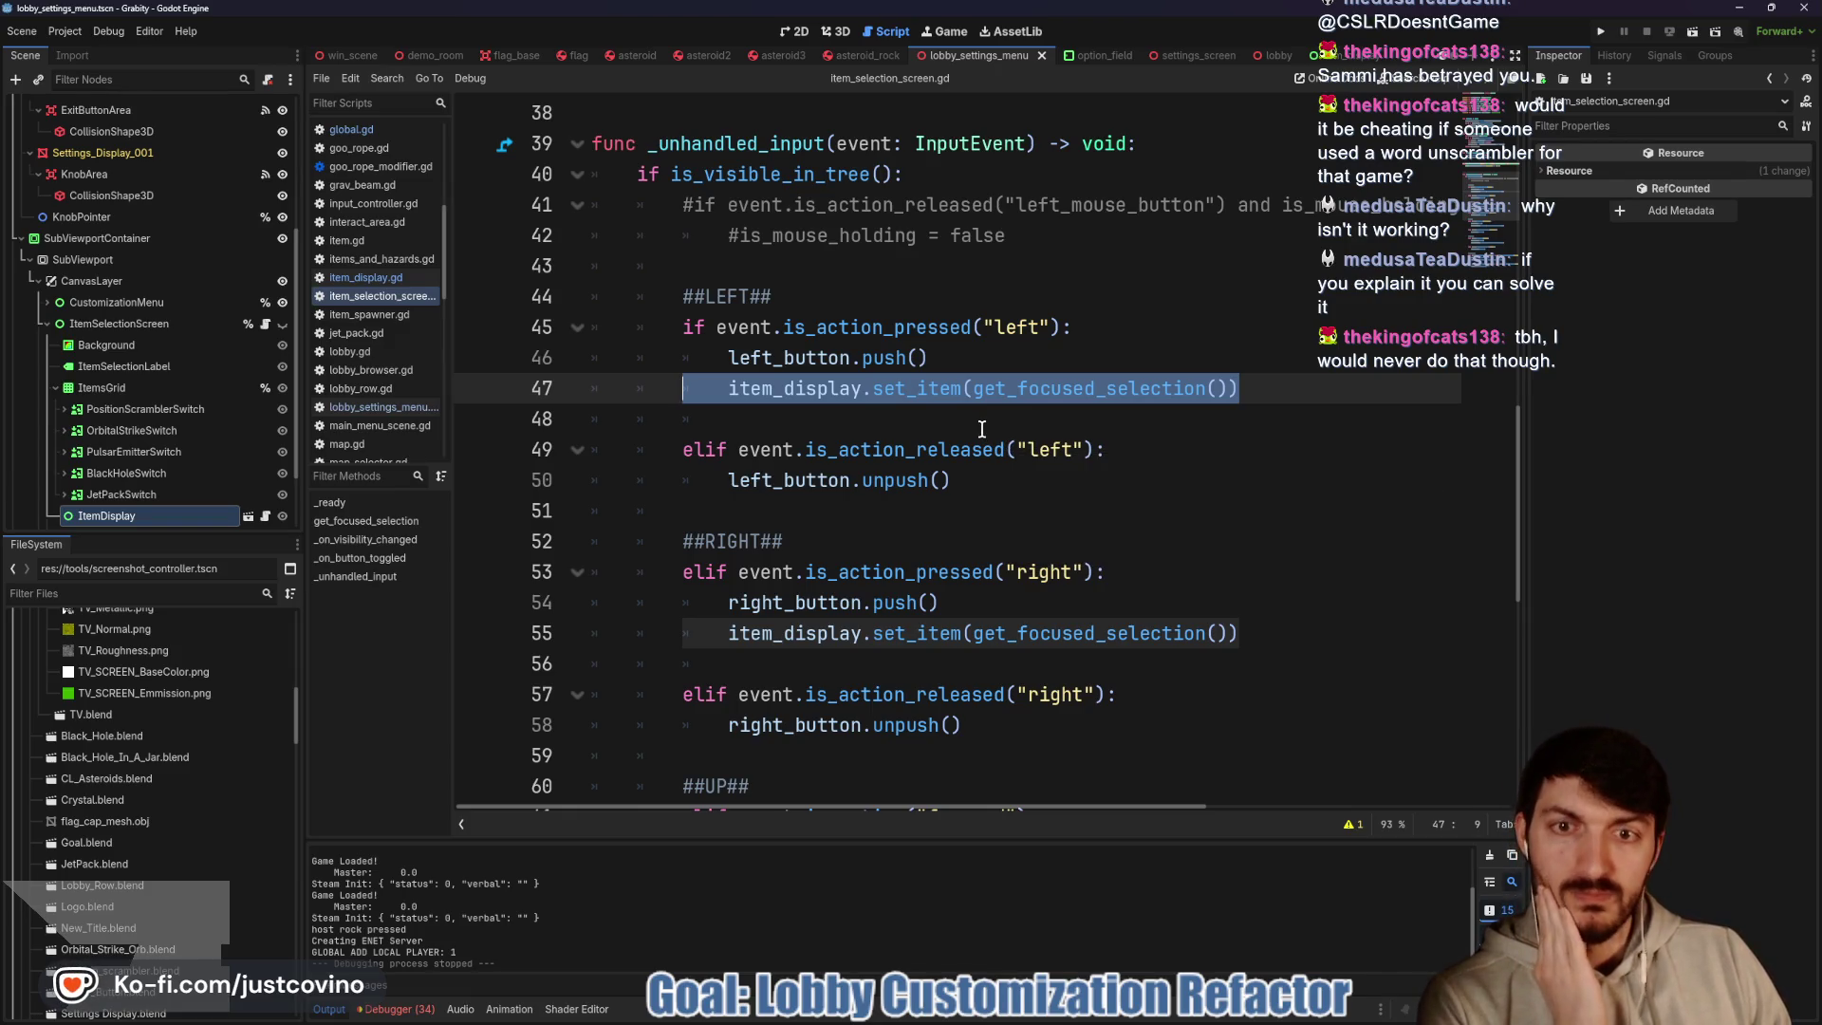
Look over the remaining input handlers, then relaunch the game with F5
scroll(976, 431, down, 3)
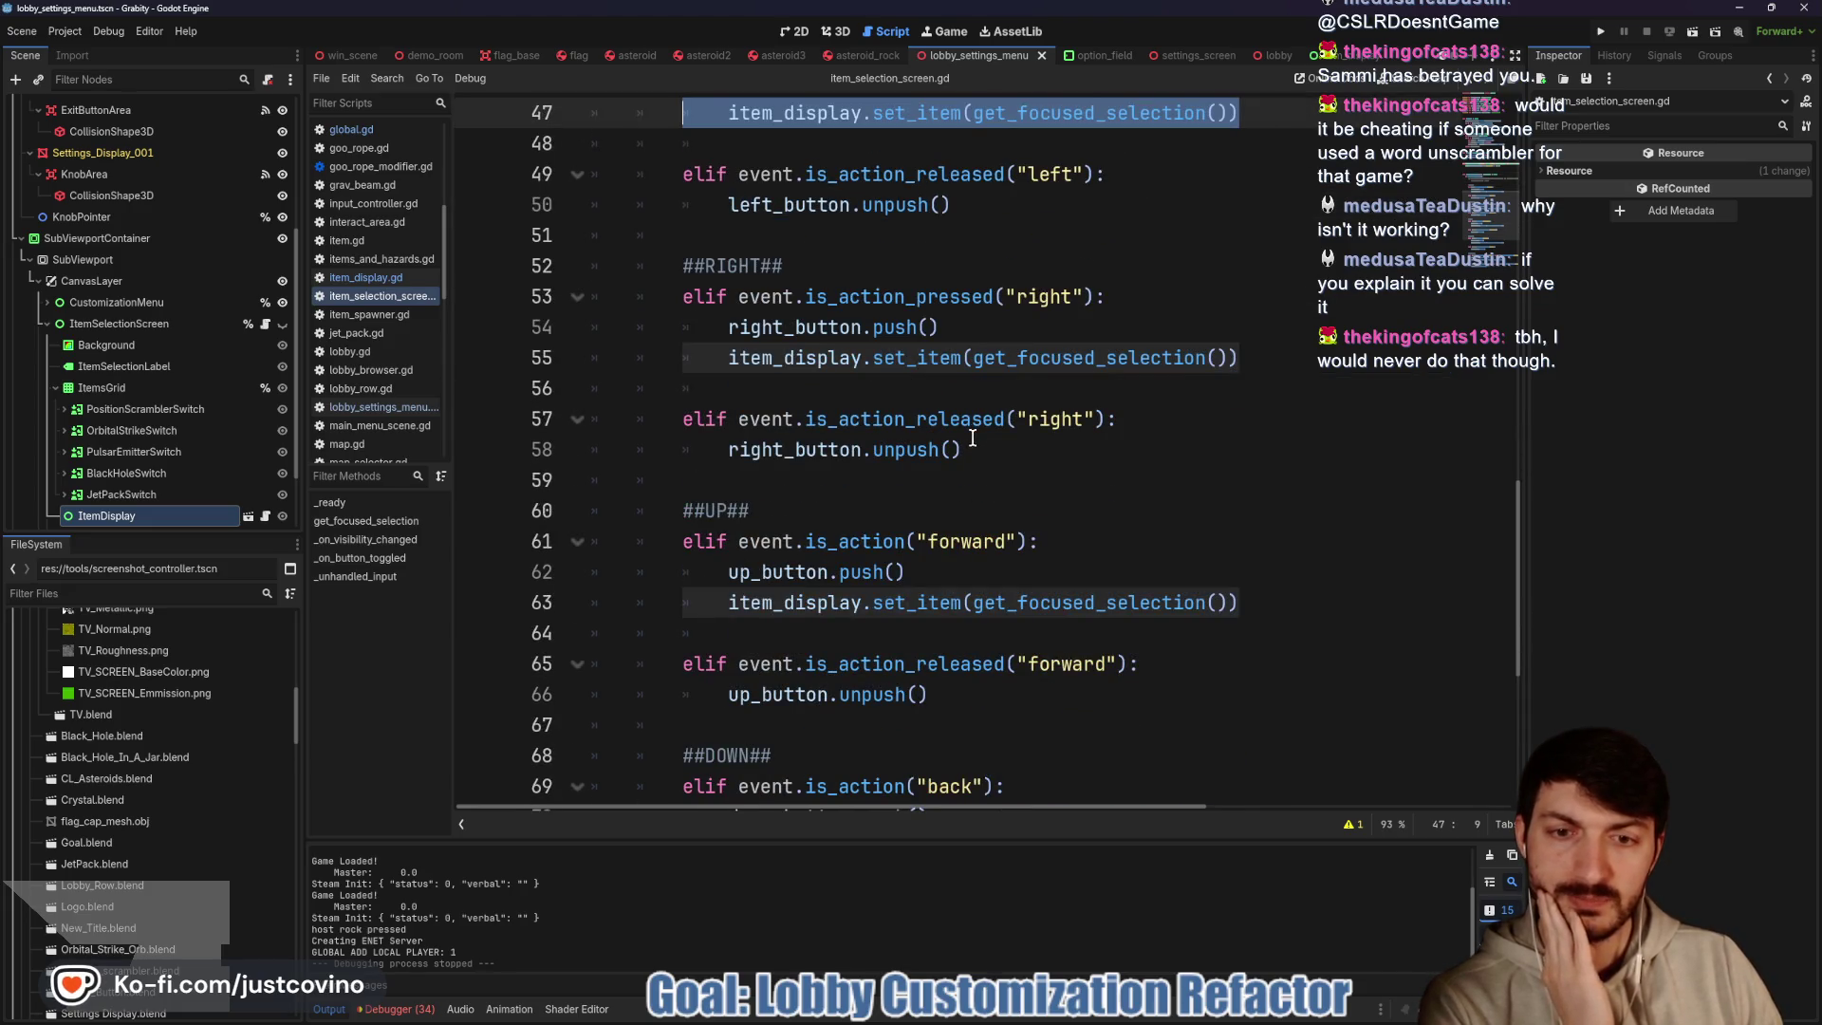
scroll(973, 438, down, 1)
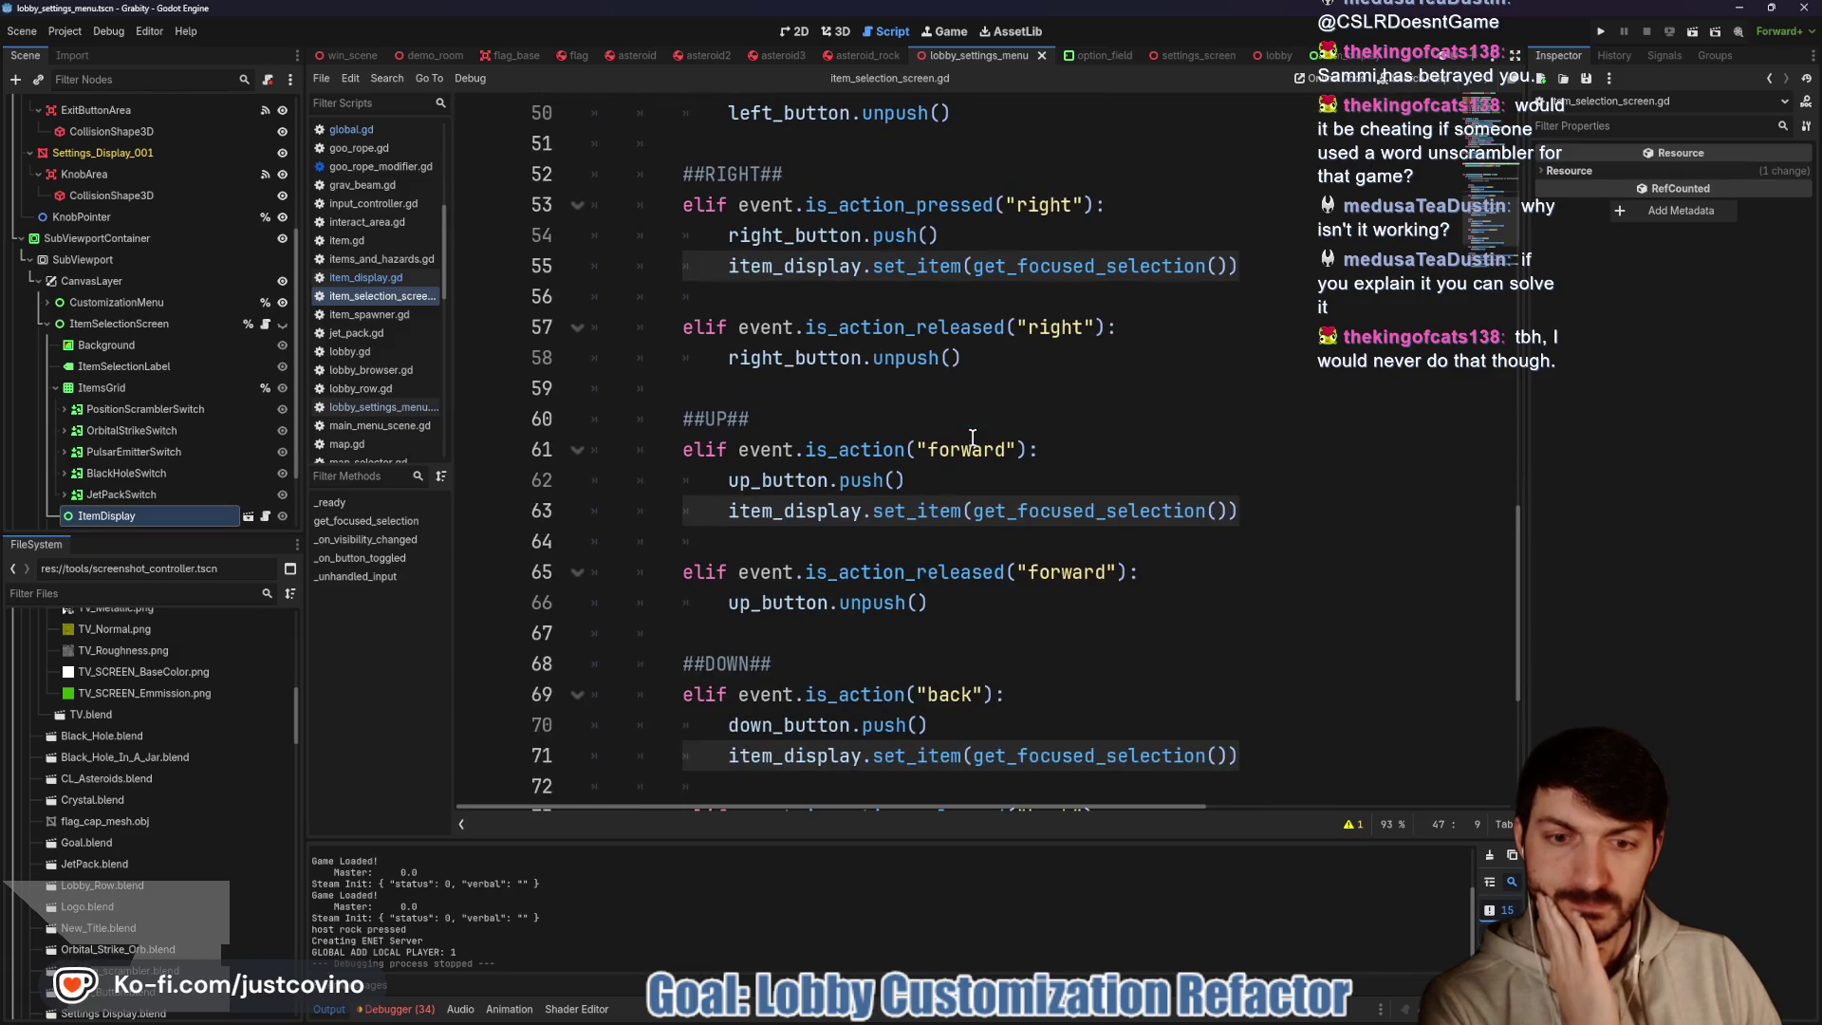
scroll(1160, 428, down, 1)
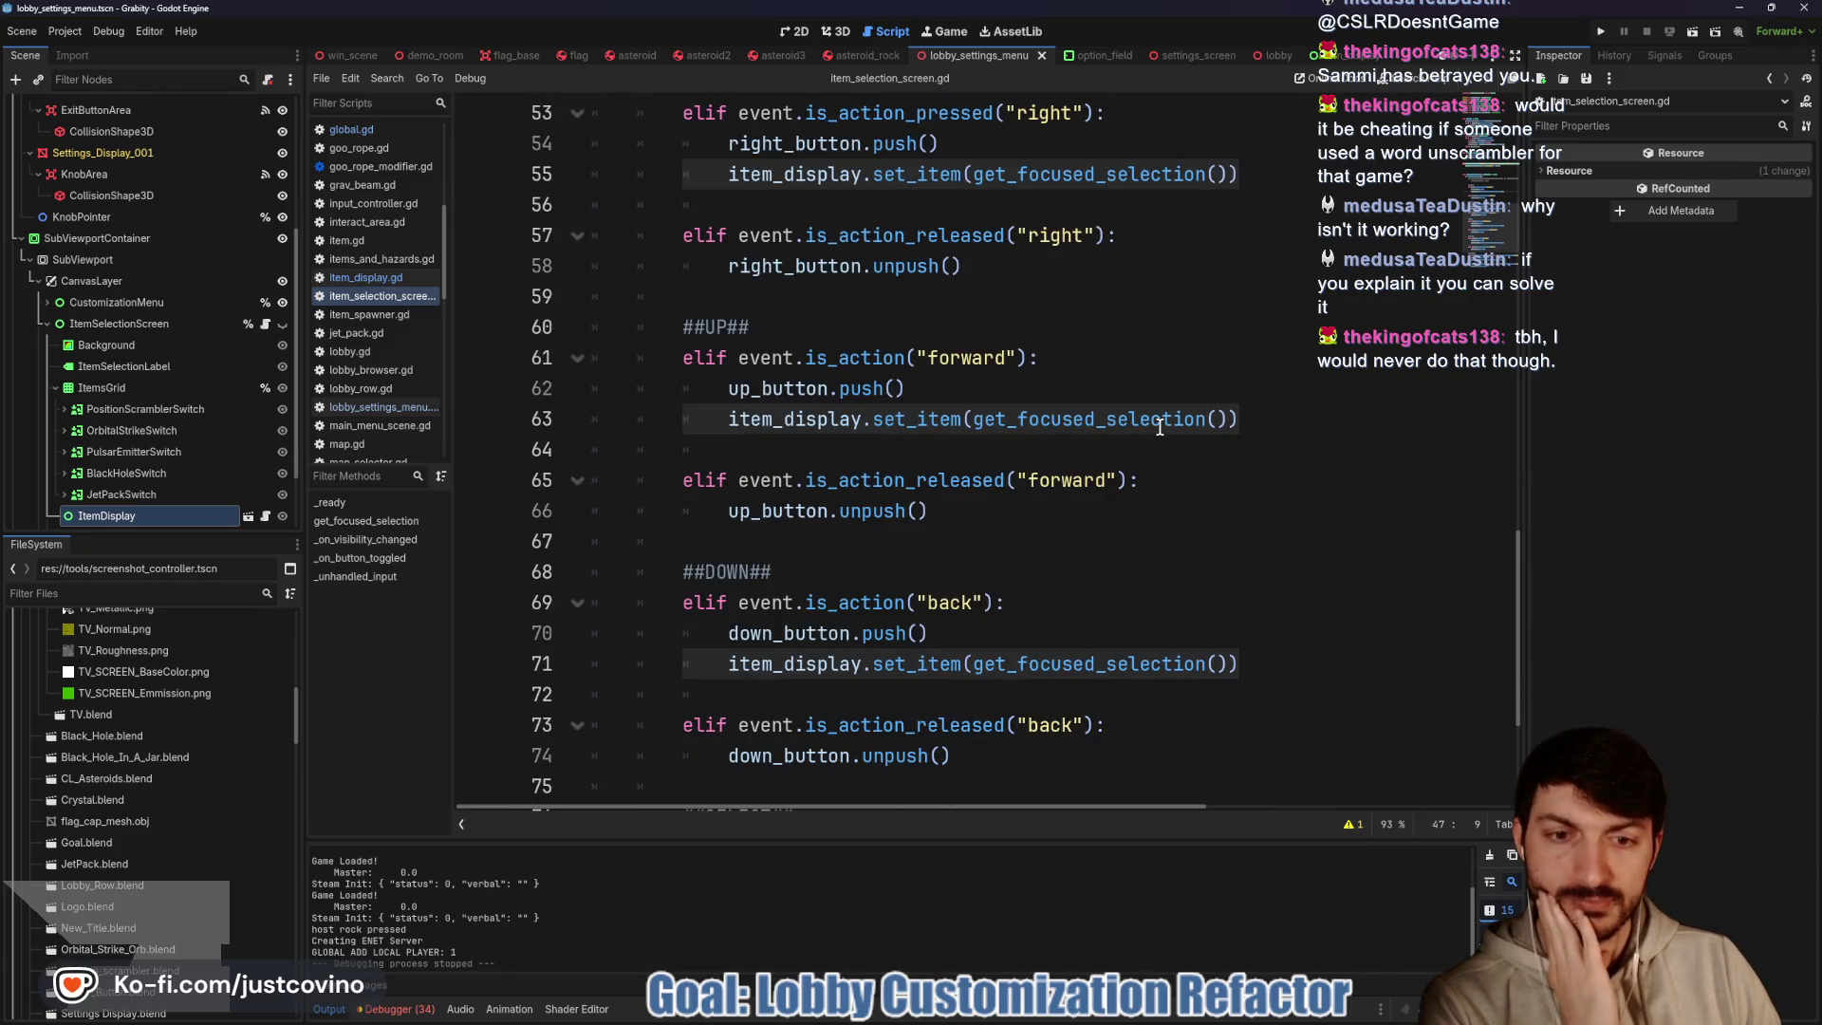
scroll(1139, 431, down, 3)
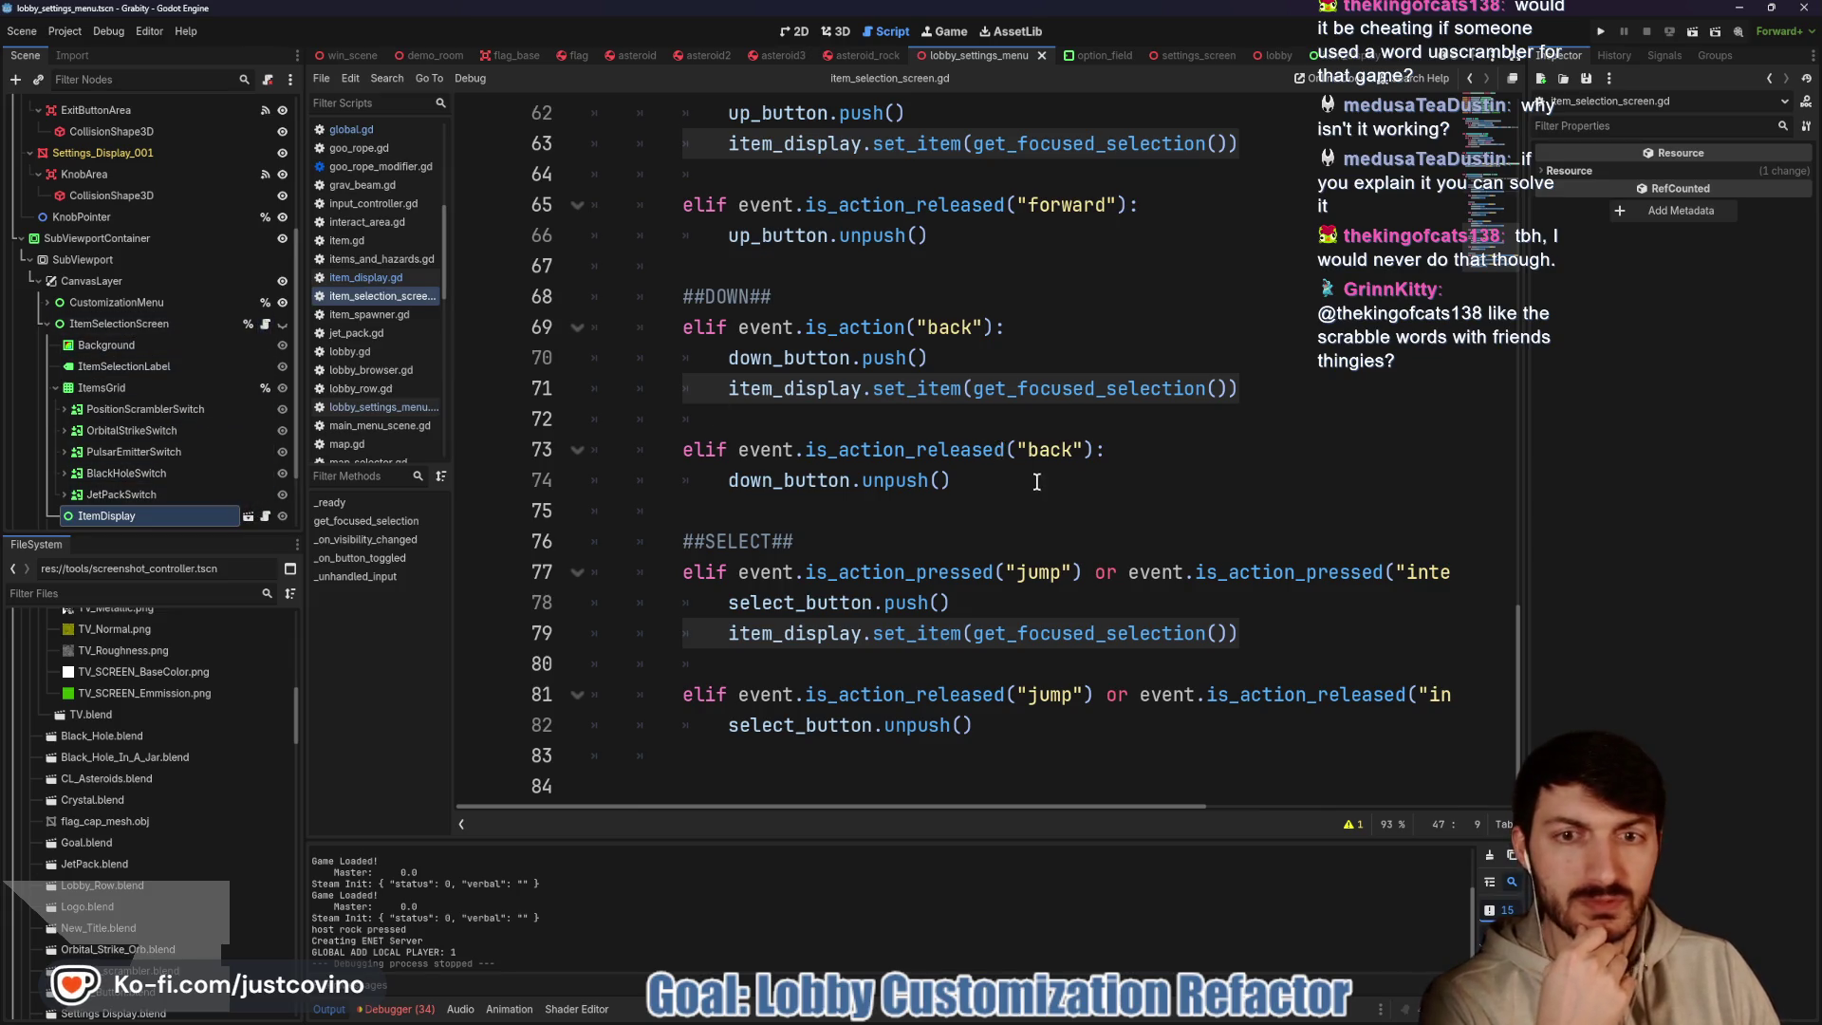
scroll(1040, 490, up, 7)
scroll(1039, 490, up, 4)
key(F5)
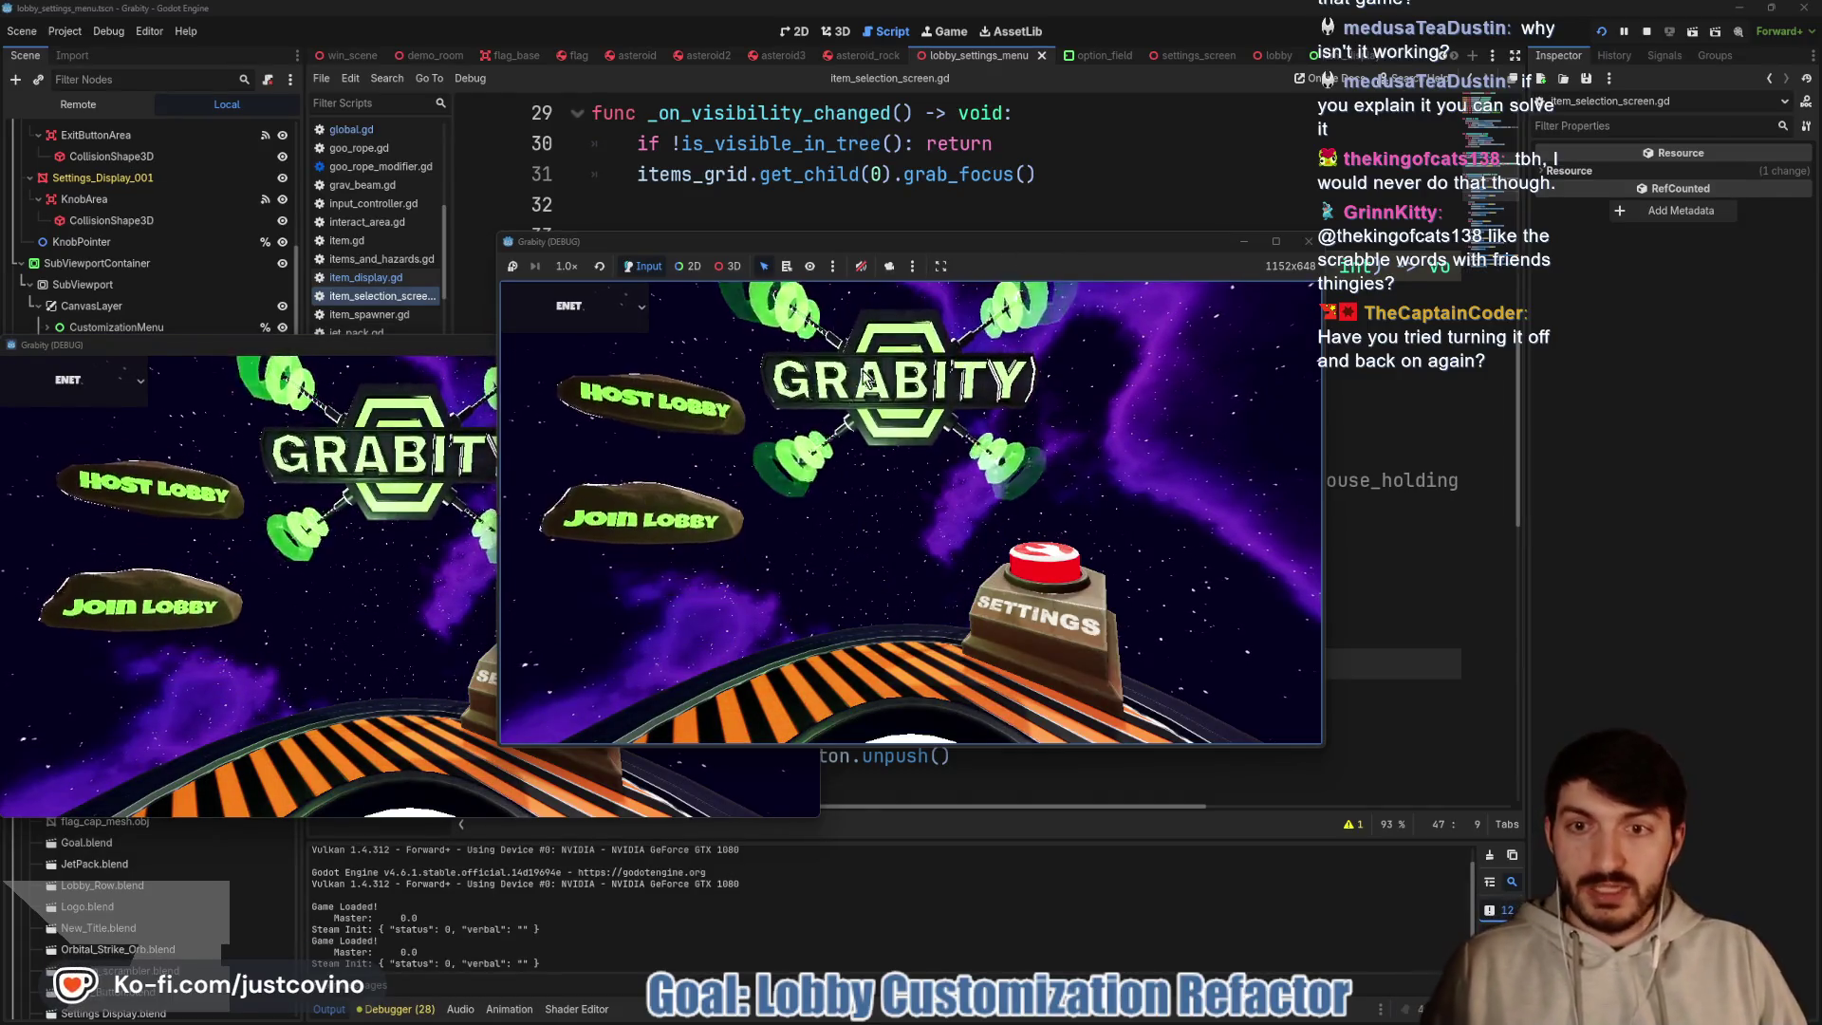
Host a lobby, open Hazards Selection, then close that game window
click(709, 420)
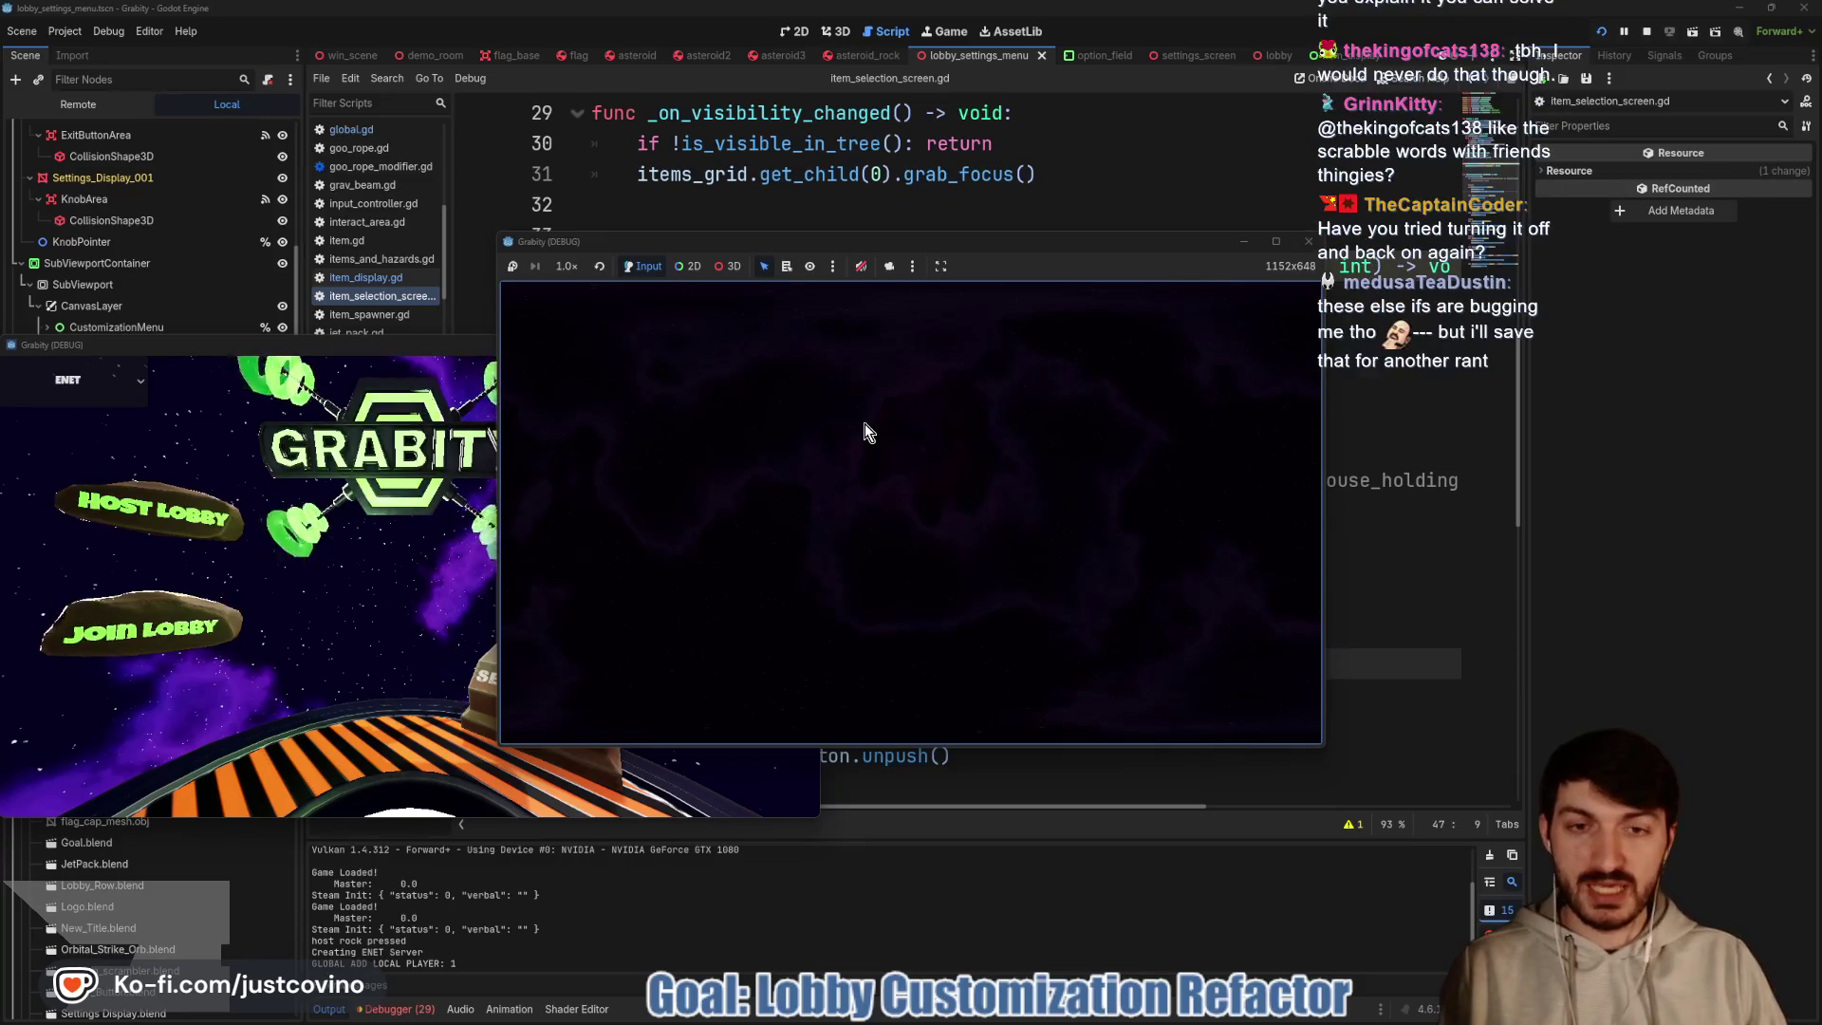
click(843, 429)
key(Down)
key(Down)
key(Down)
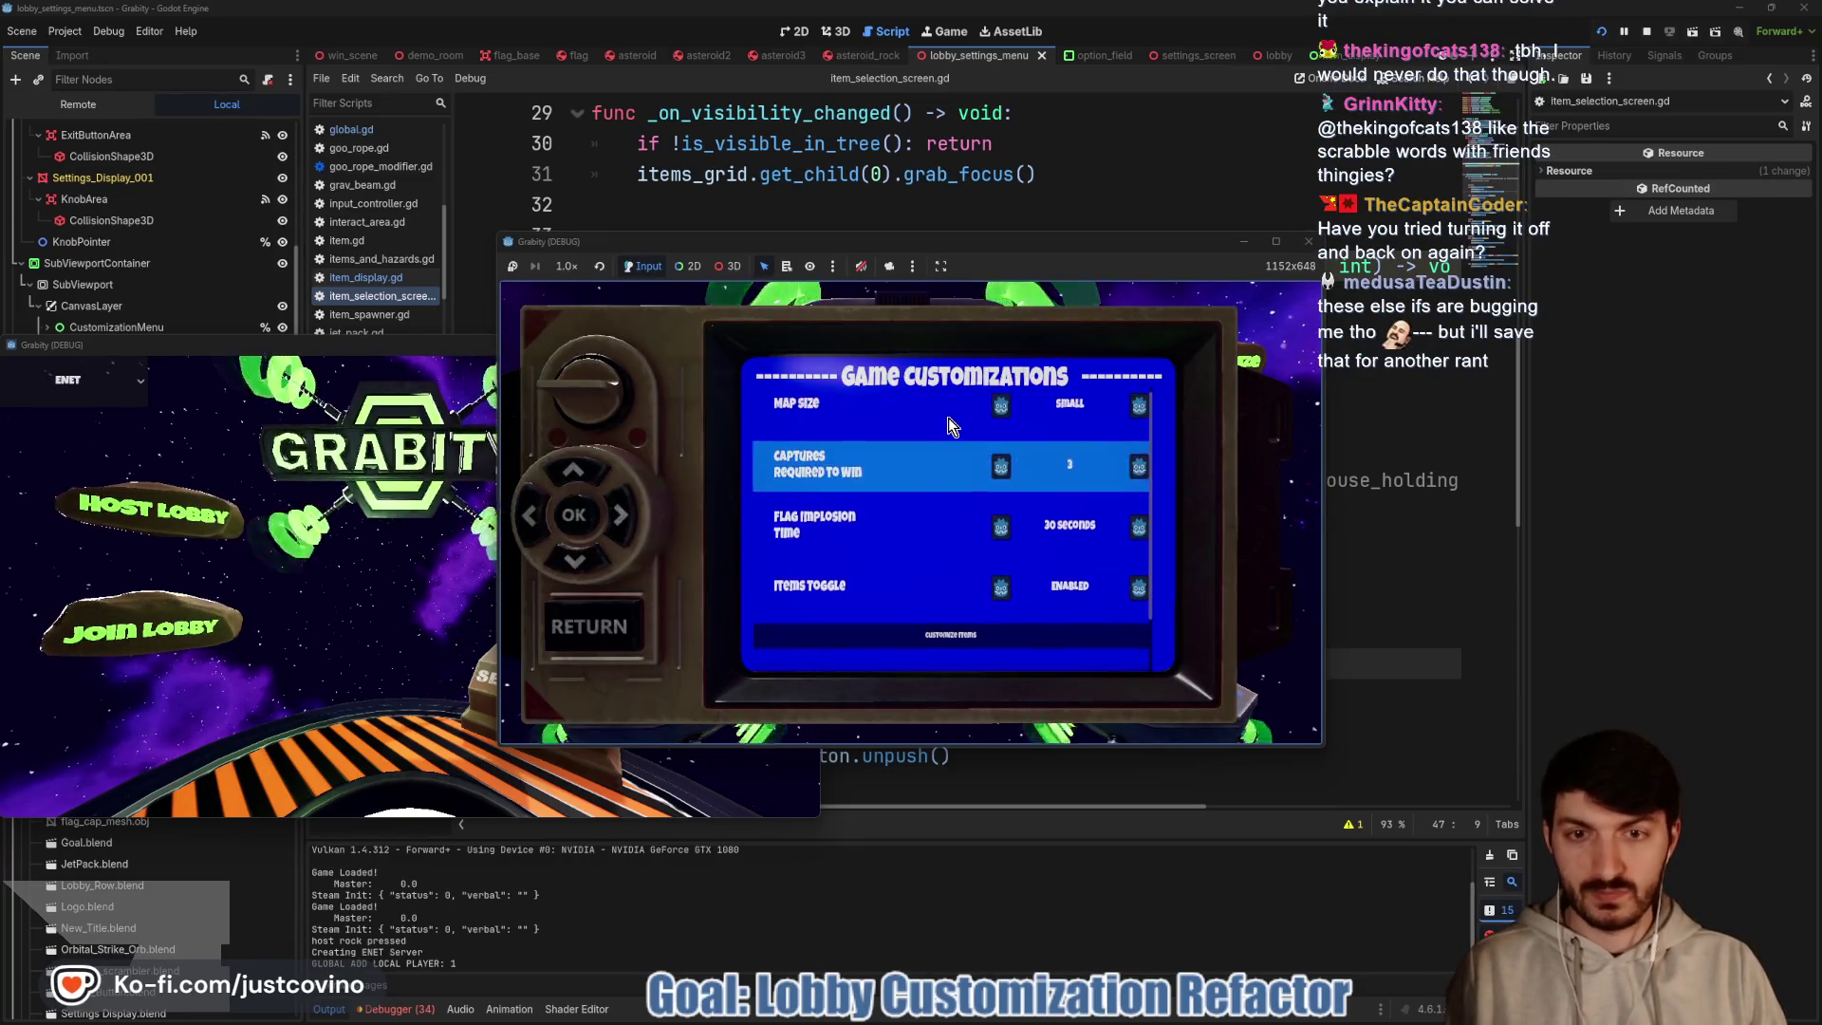
key(Return)
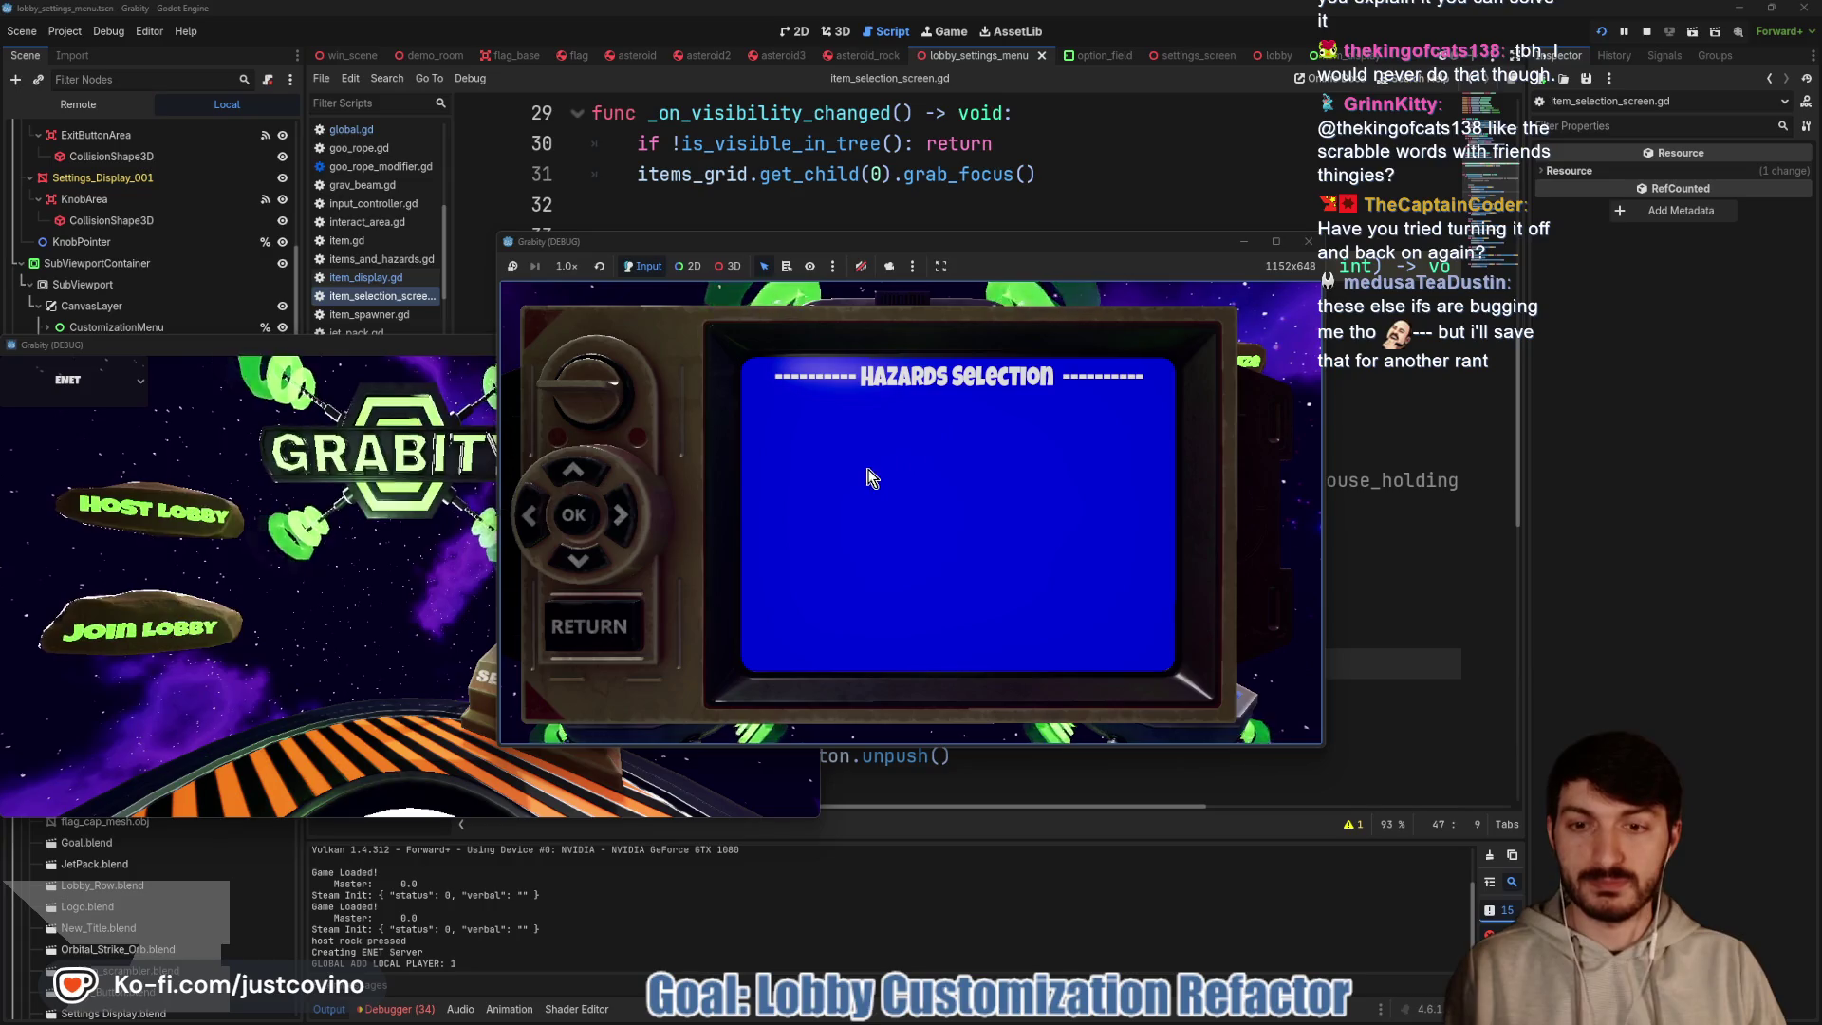
click(1308, 241)
In the other game window, host, open Item Selection, and arrow between items until the index error
drag(554, 334, 1187, 229)
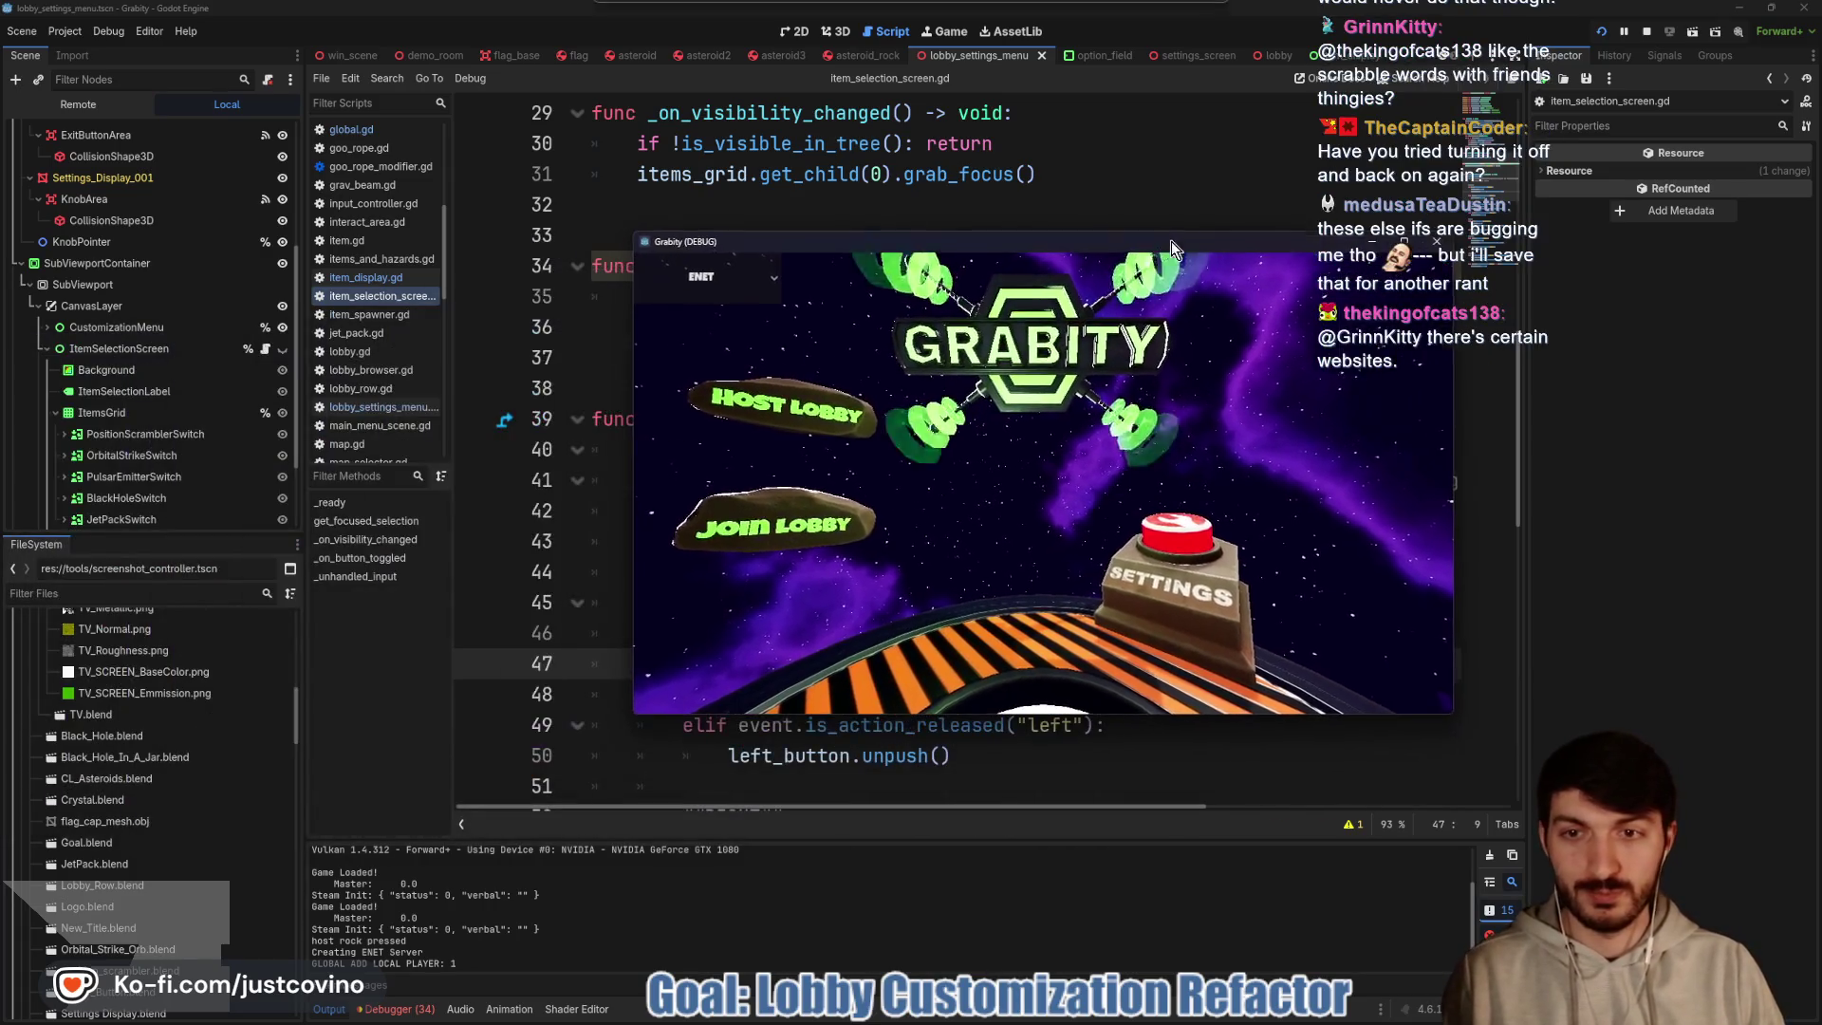
click(778, 380)
click(996, 436)
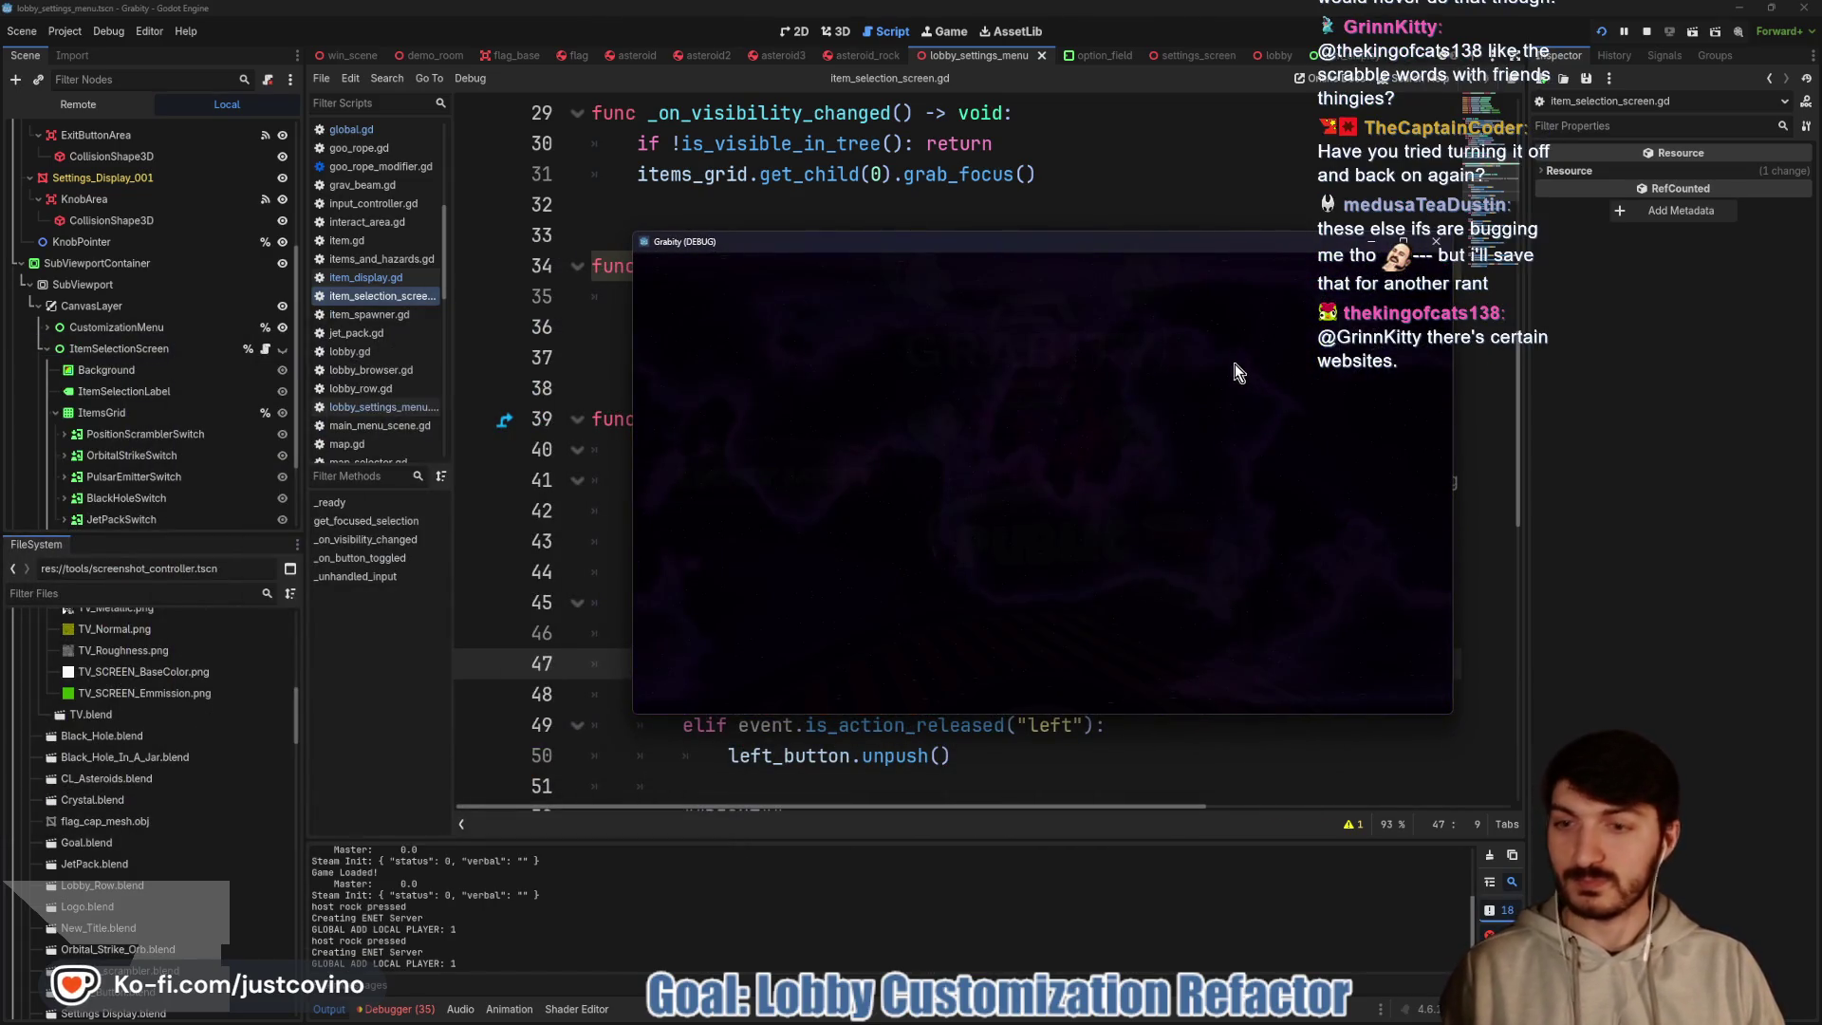
key(Down)
key(Down)
key(Down)
key(Down)
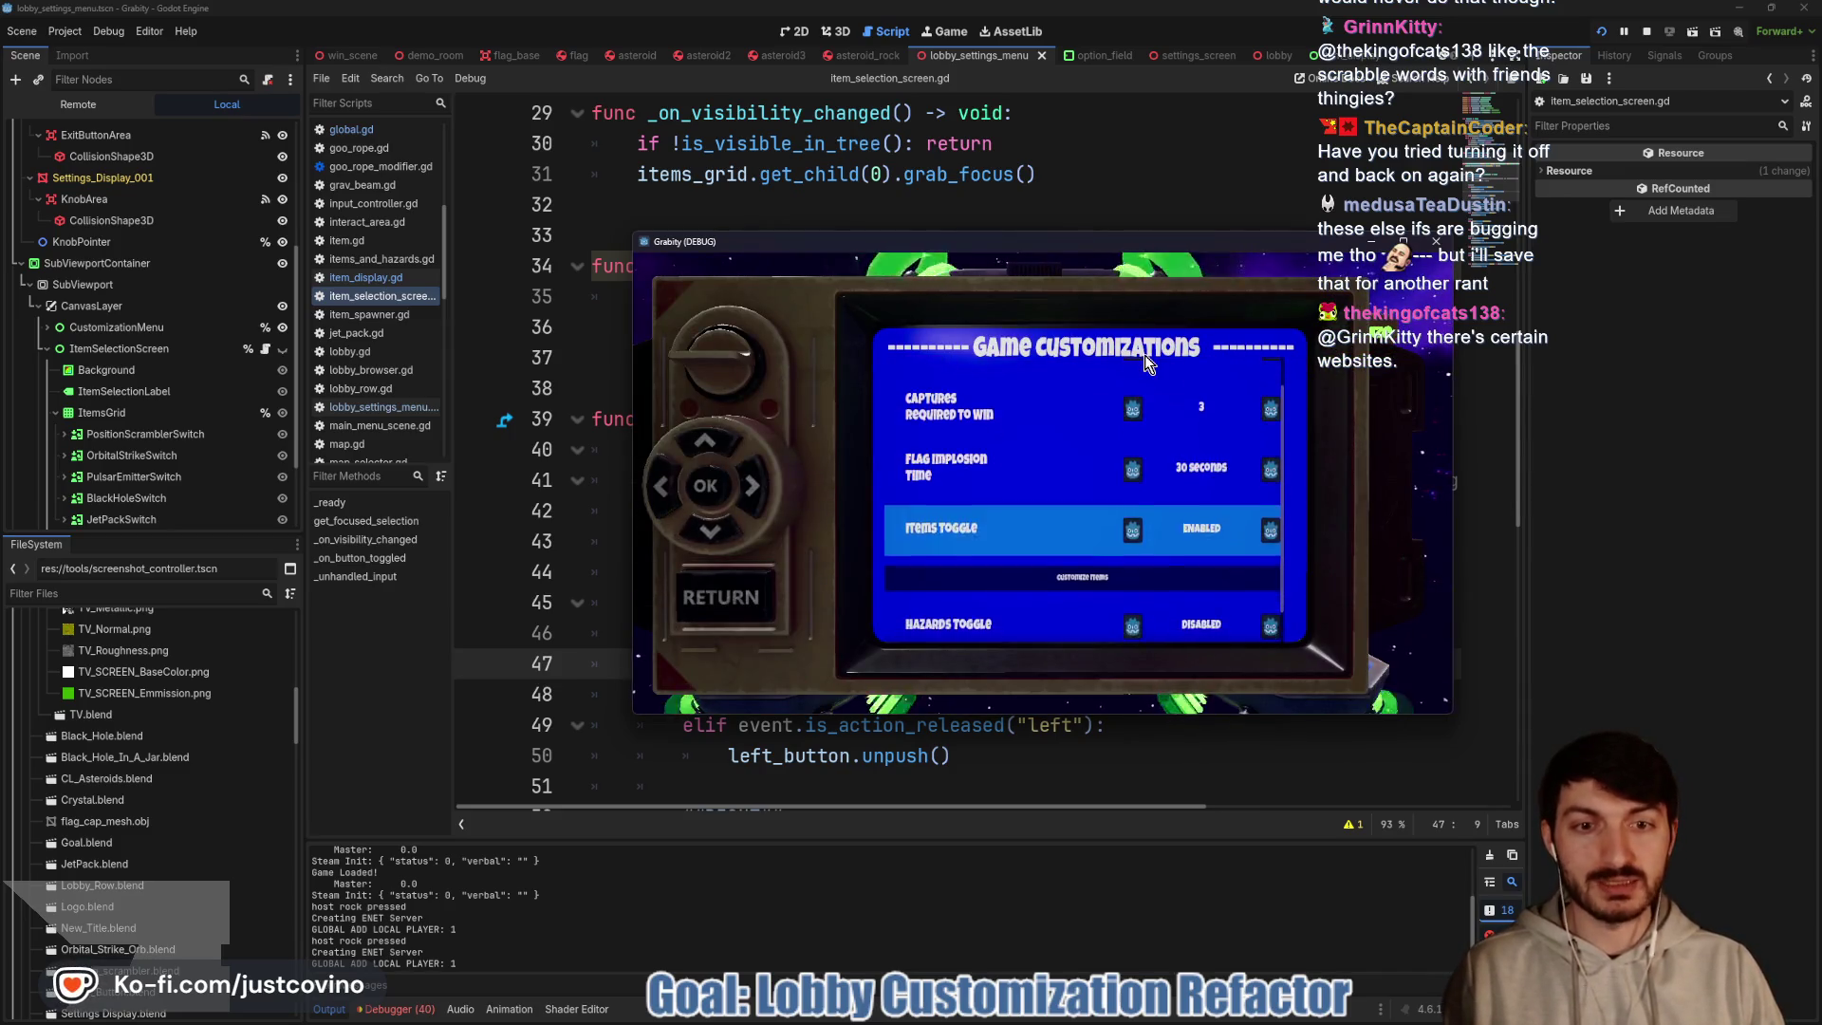
key(Return)
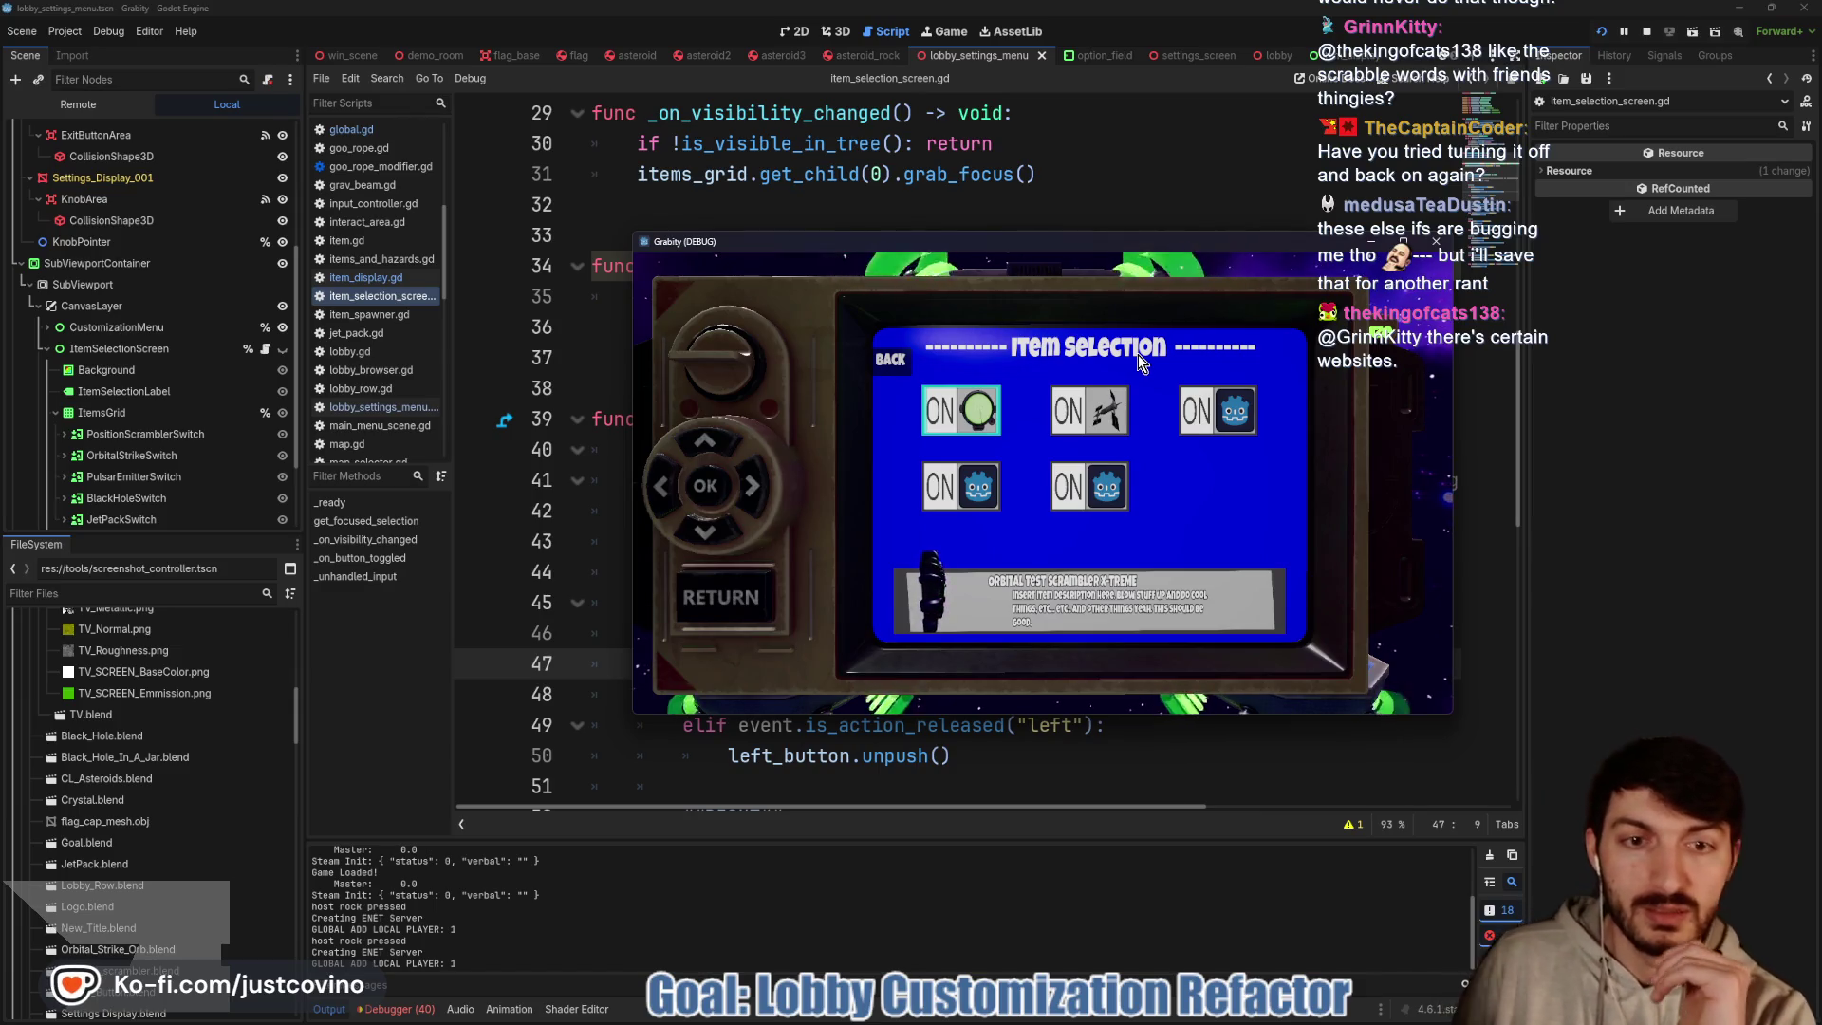
key(Right)
key(Right)
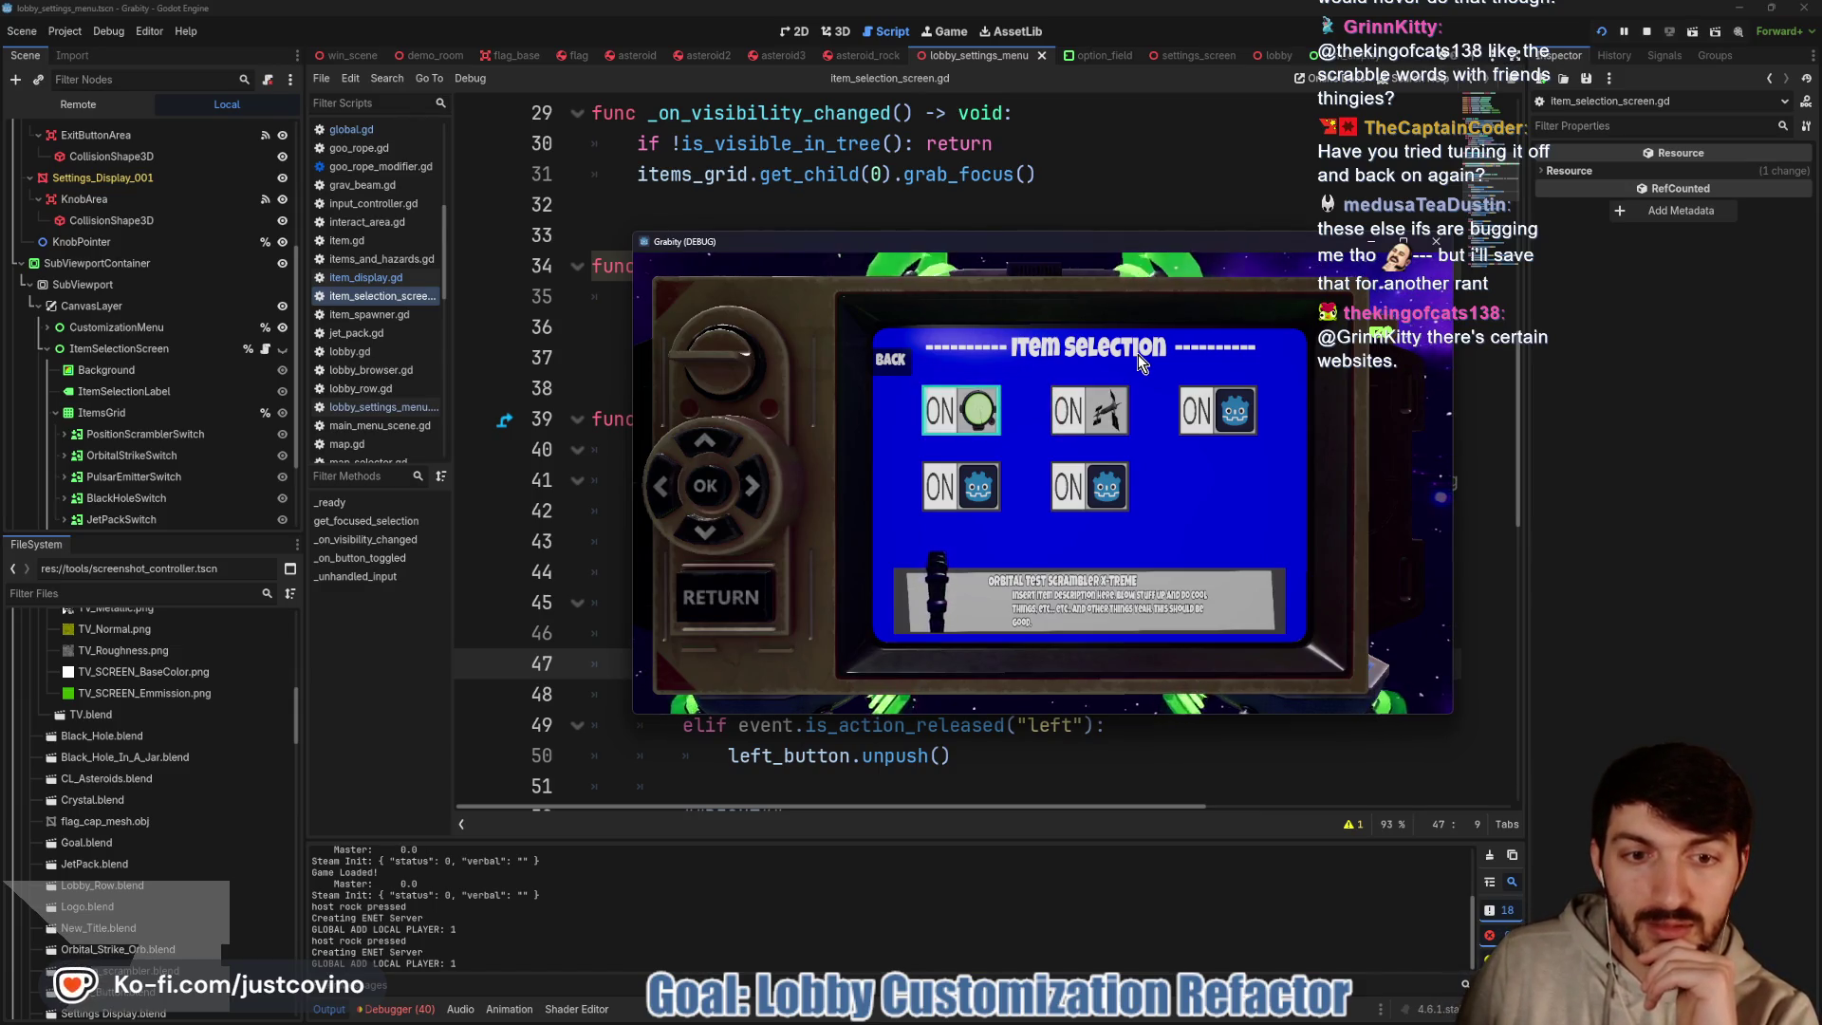
key(Left)
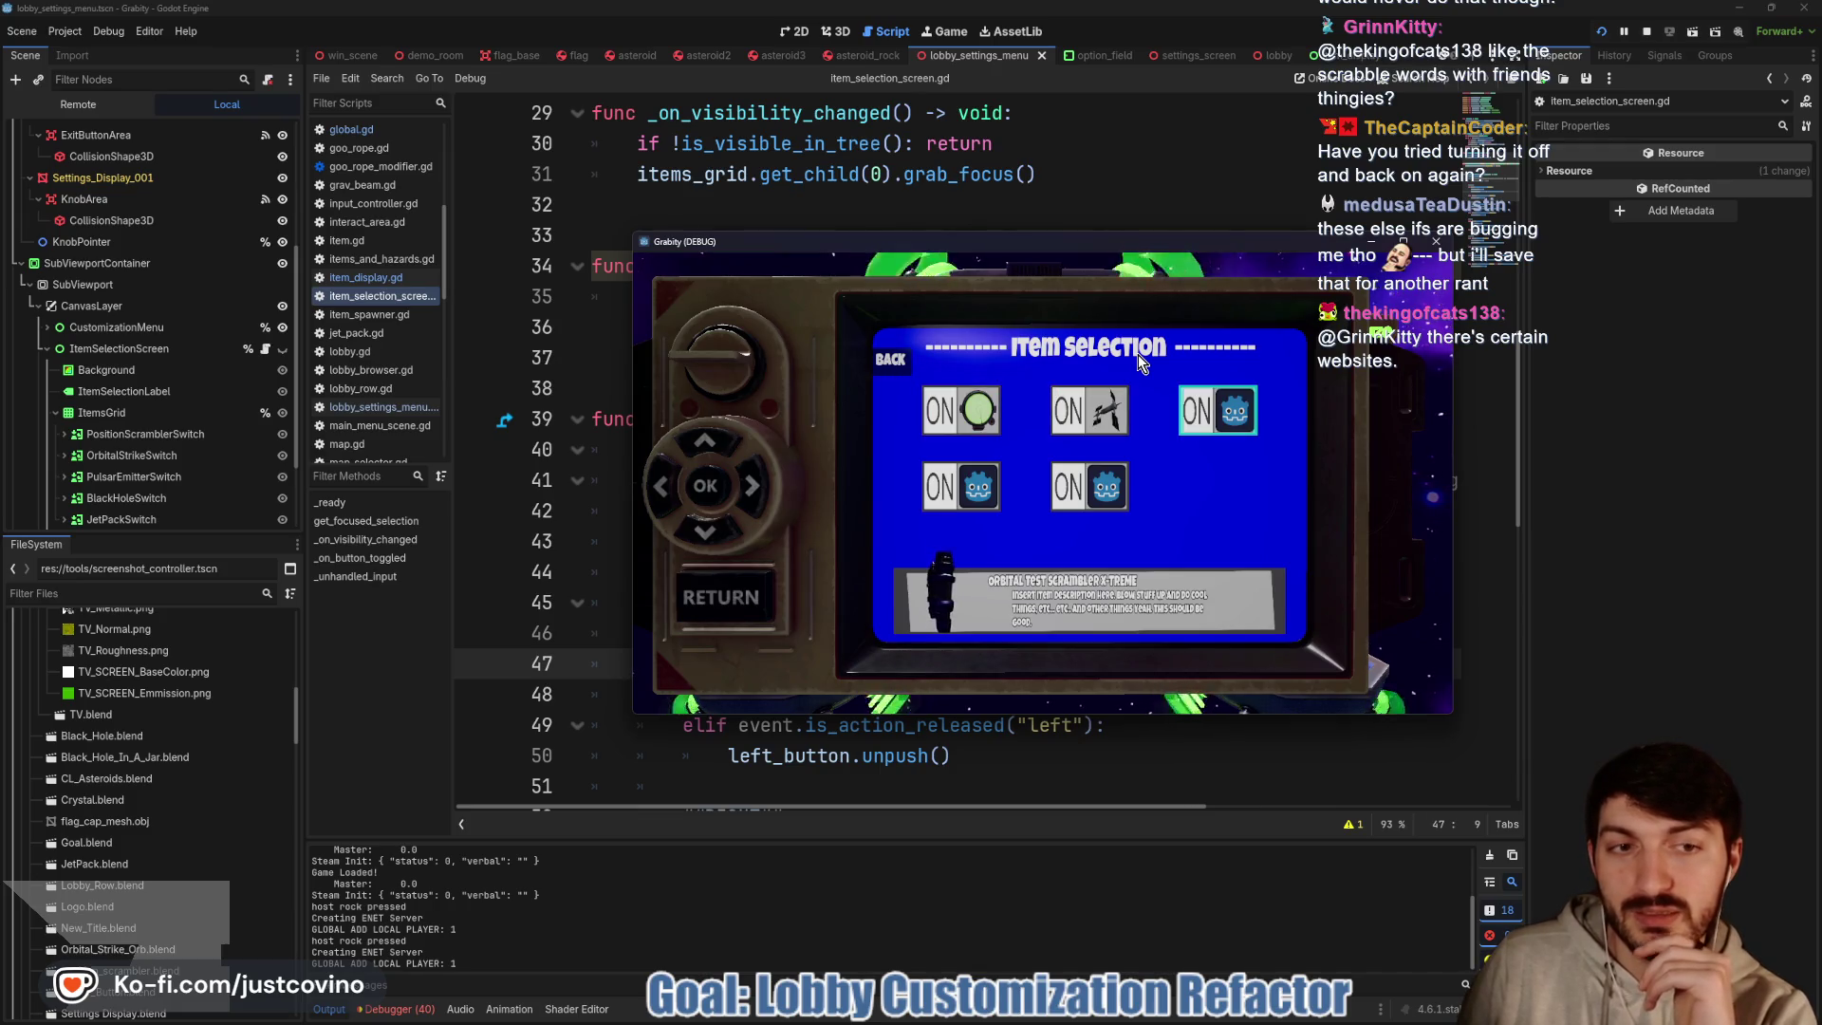
key(Down)
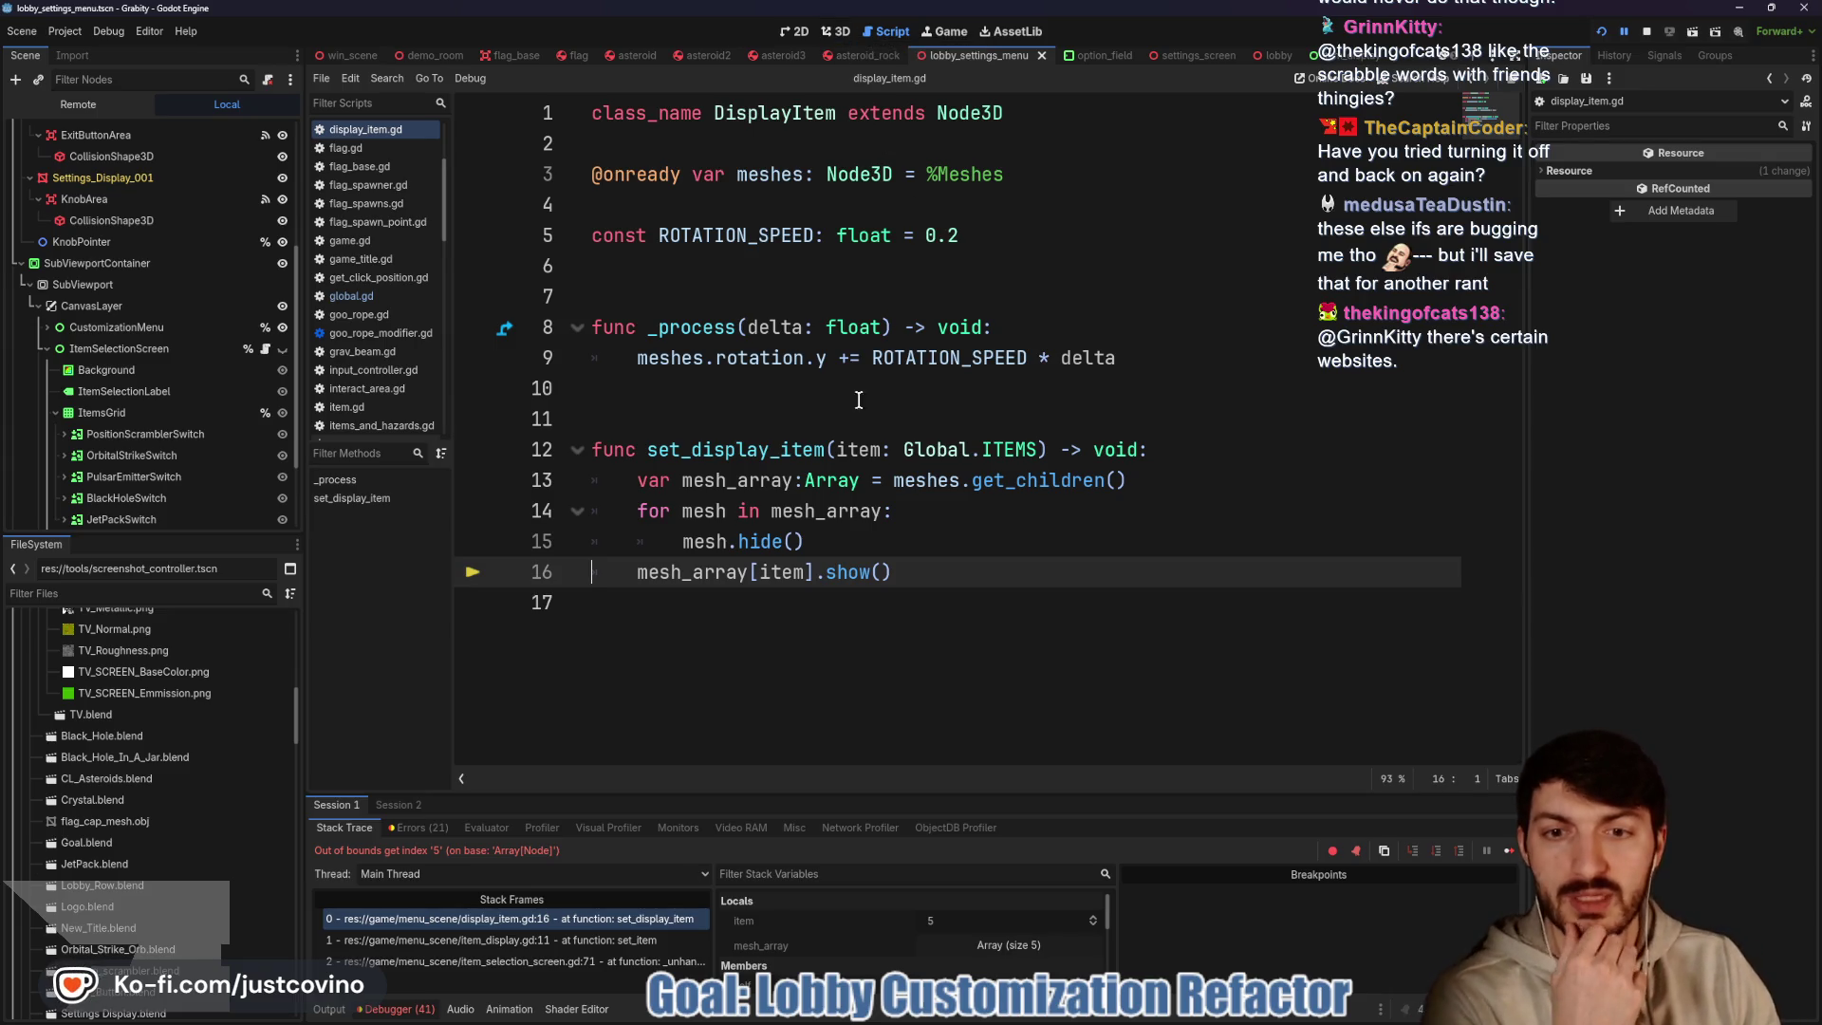
Change line 16 to mesh_array[item - 1].show(), stop the debugger, and save
mouse_move(802, 578)
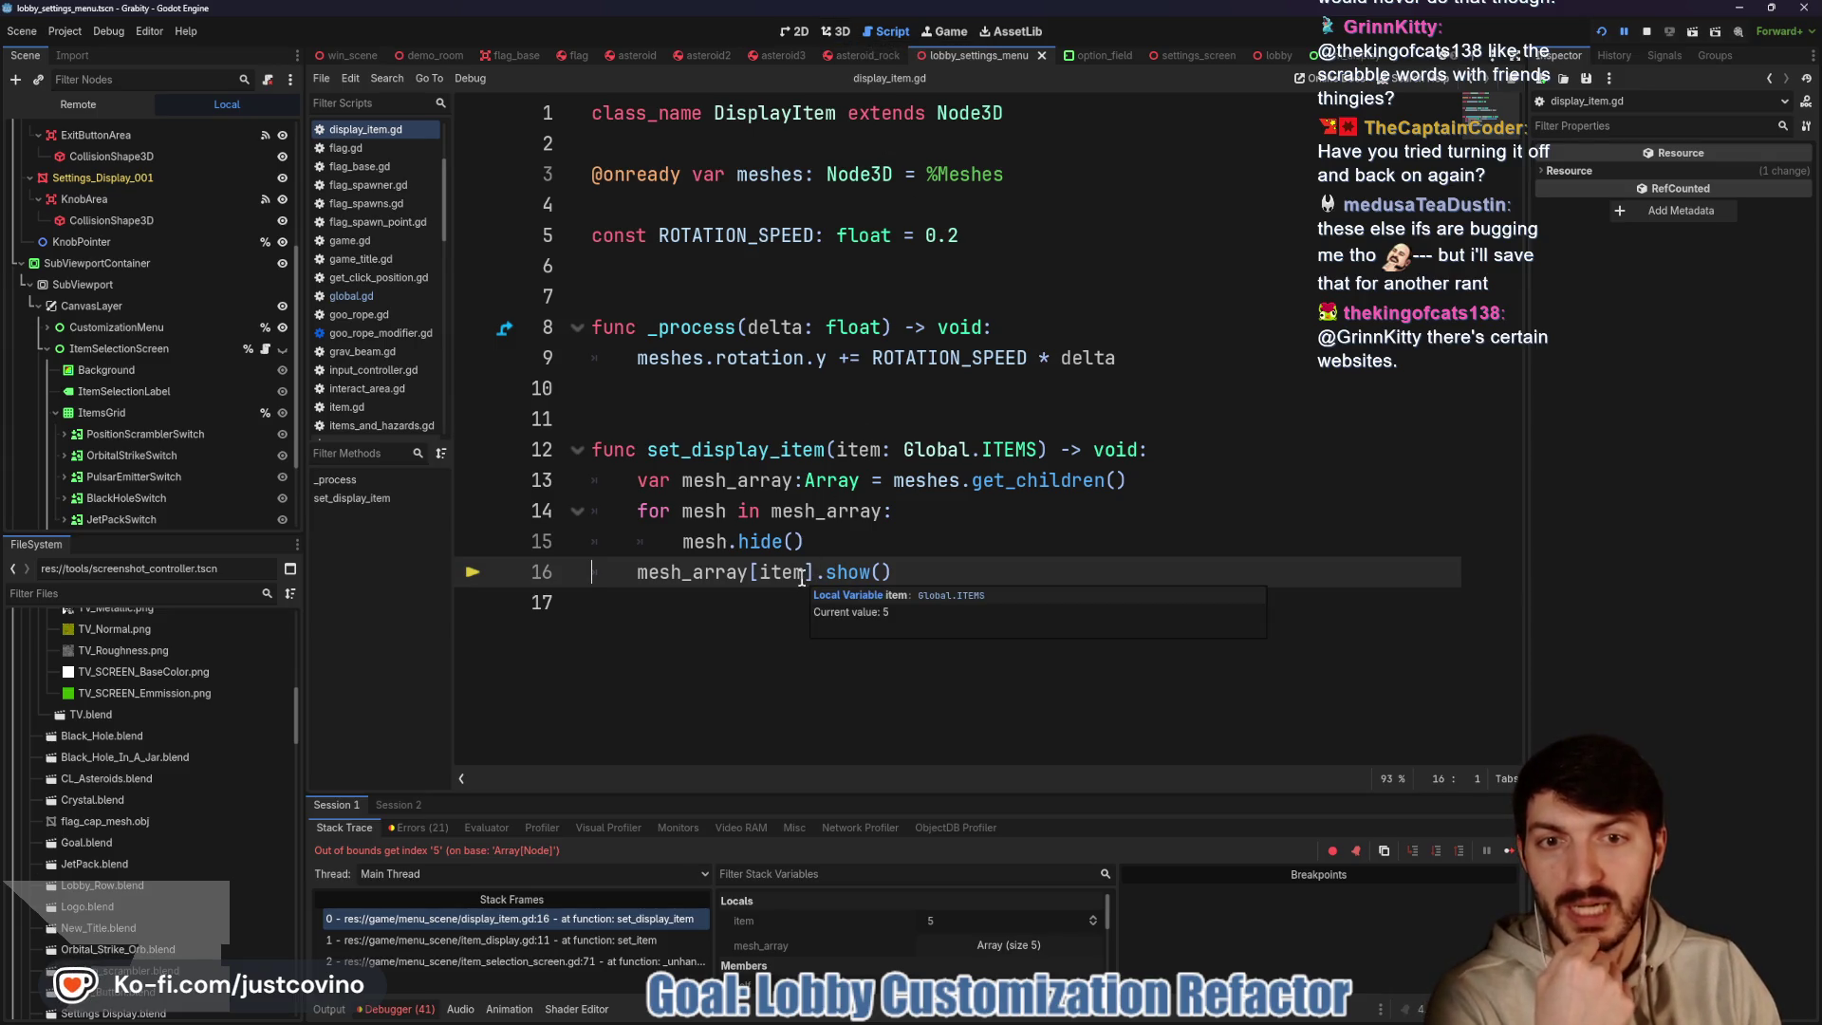
click(889, 579)
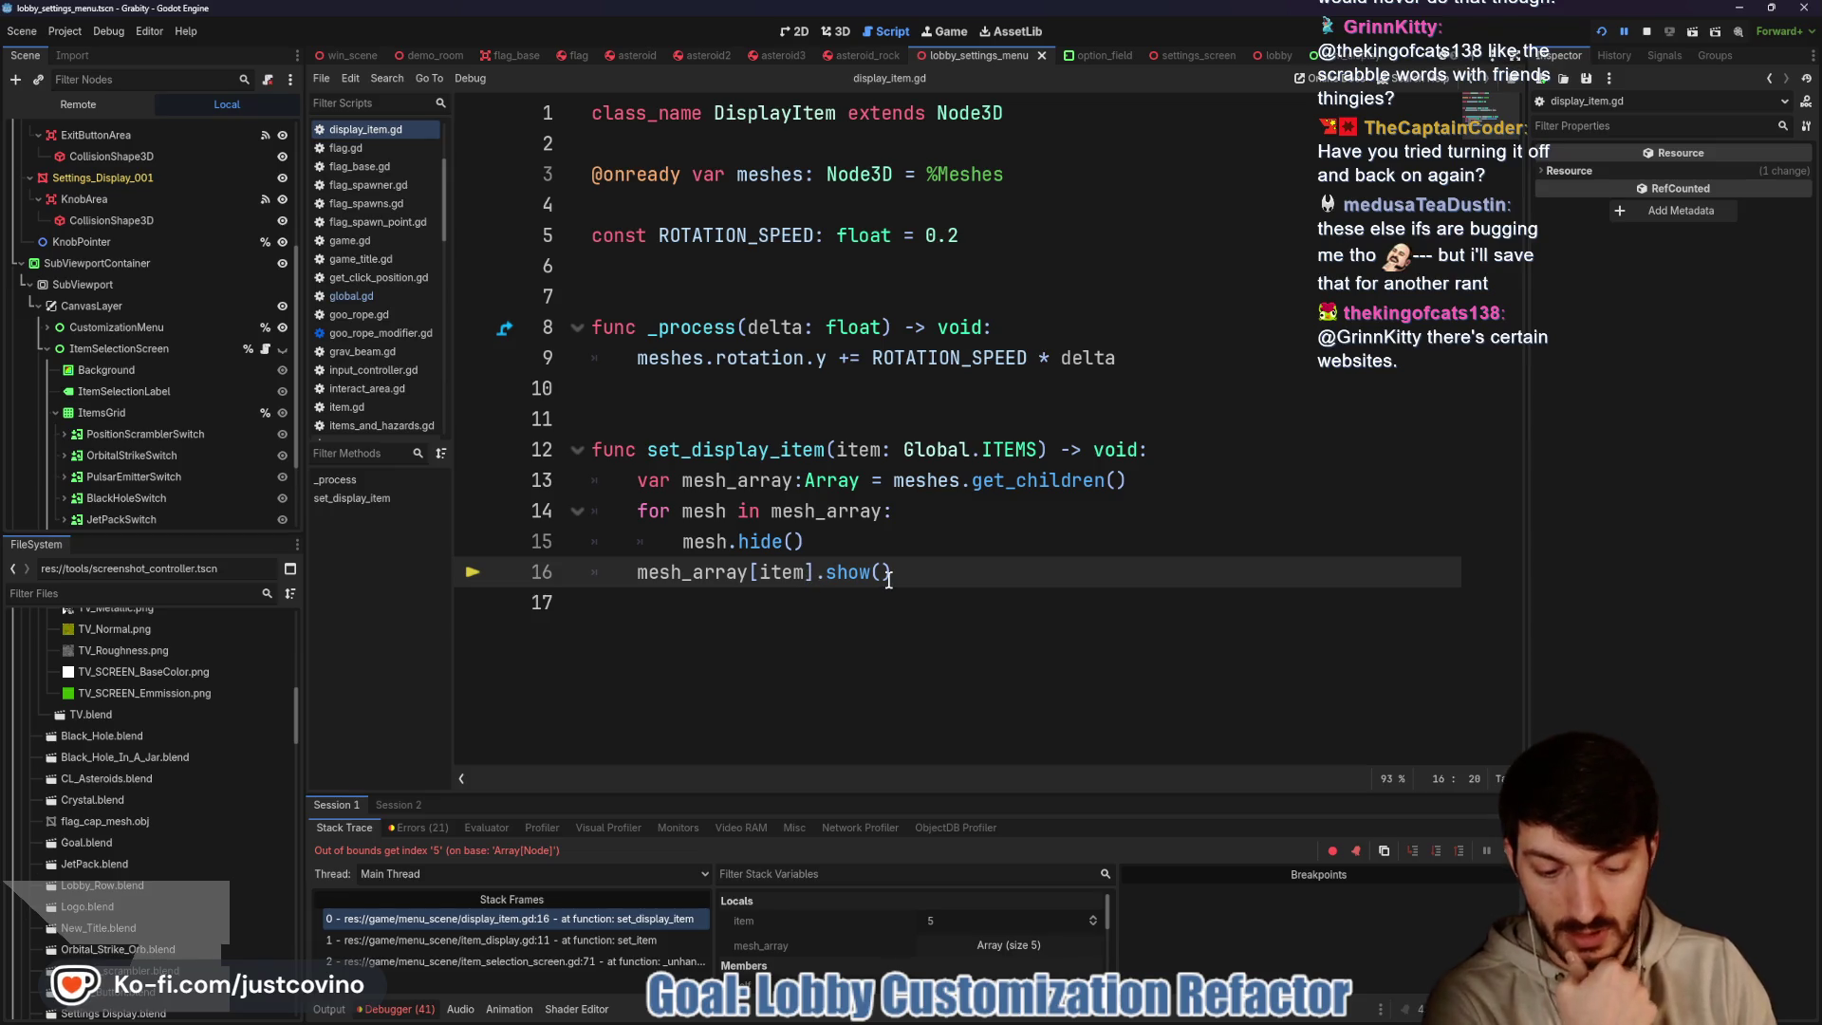
text(-1)
click(828, 572)
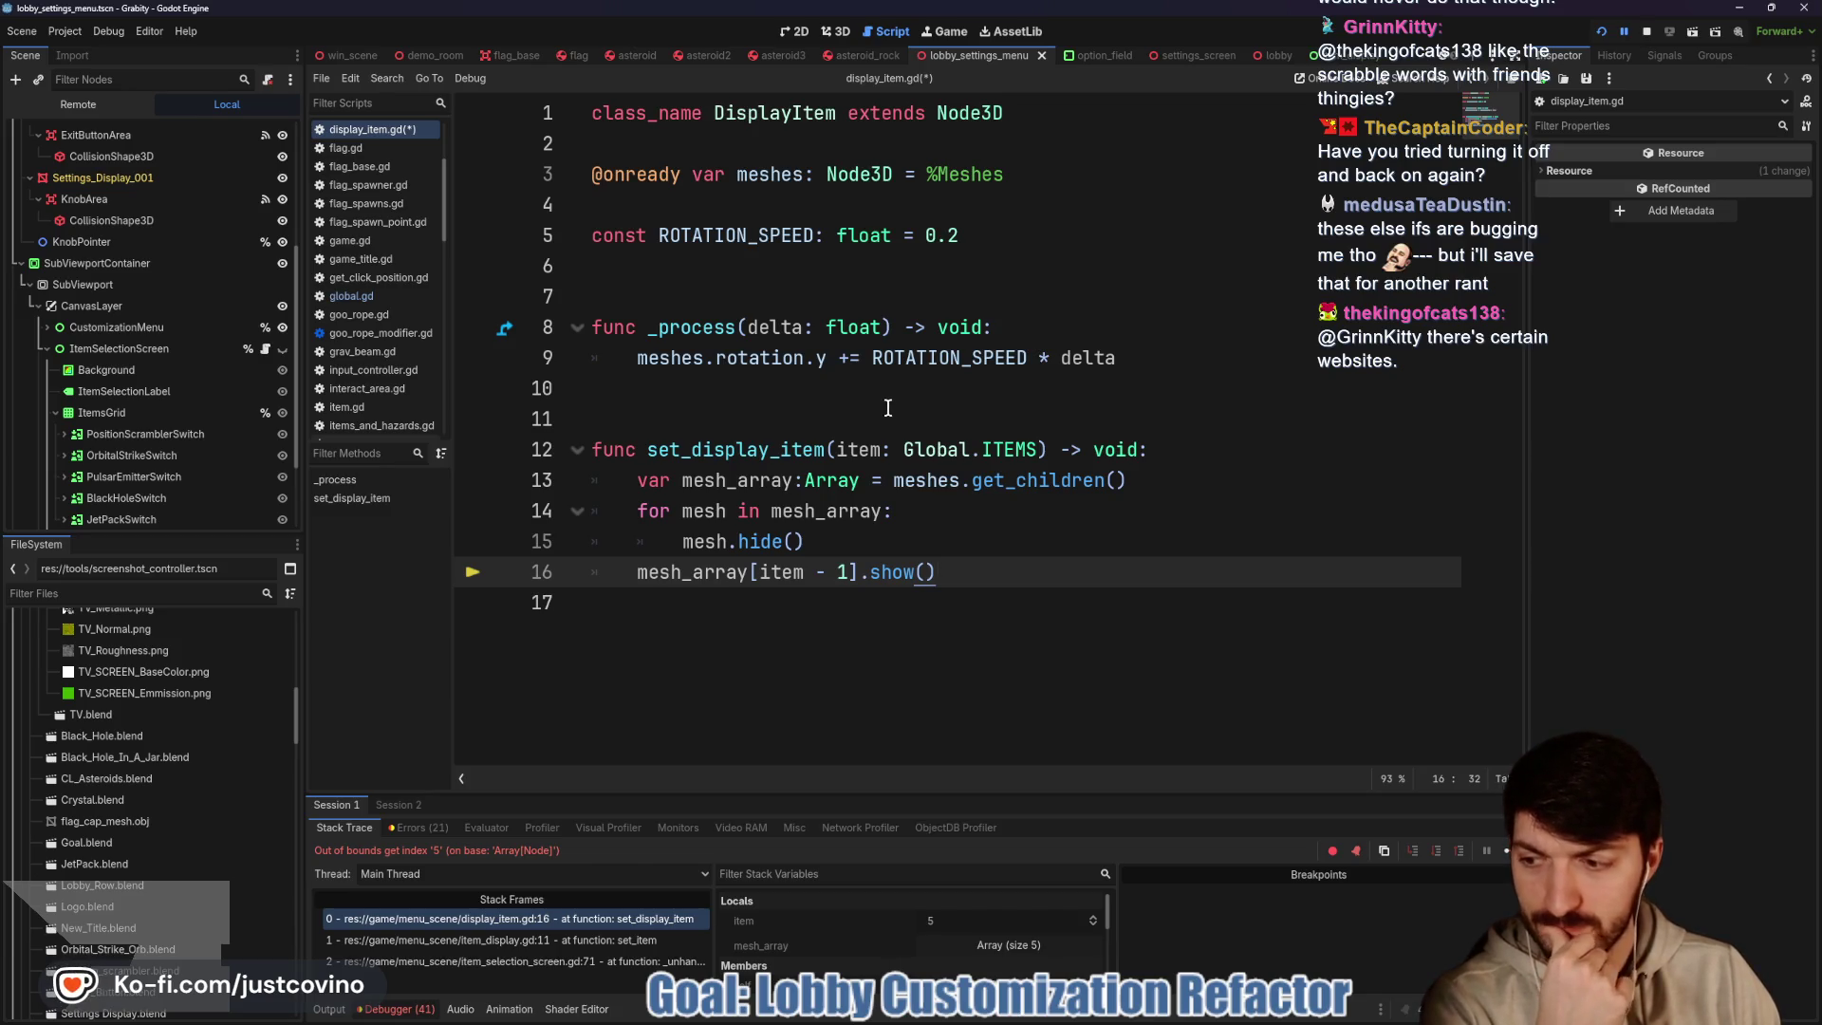
click(1647, 34)
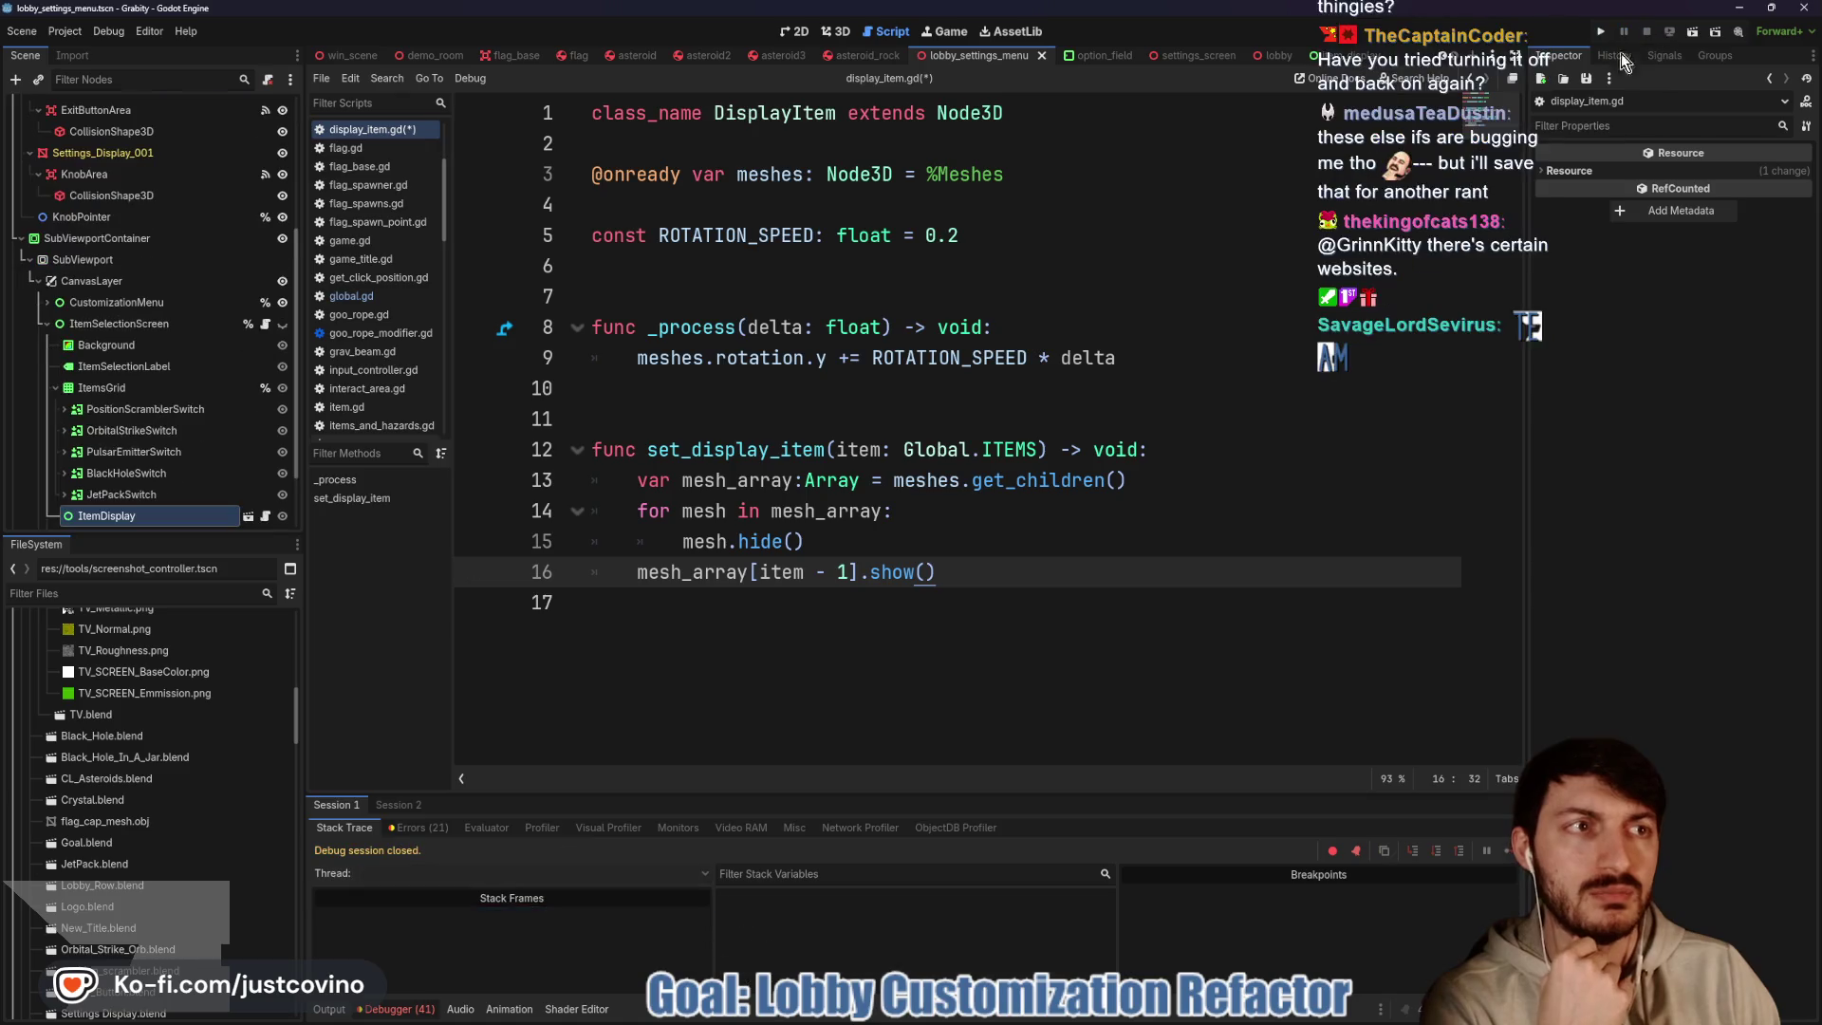
click(863, 418)
key(ctrl+s)
Add the comment '#-1 because meshes starts at 0' to line 16 and save
click(1021, 572)
text(#)
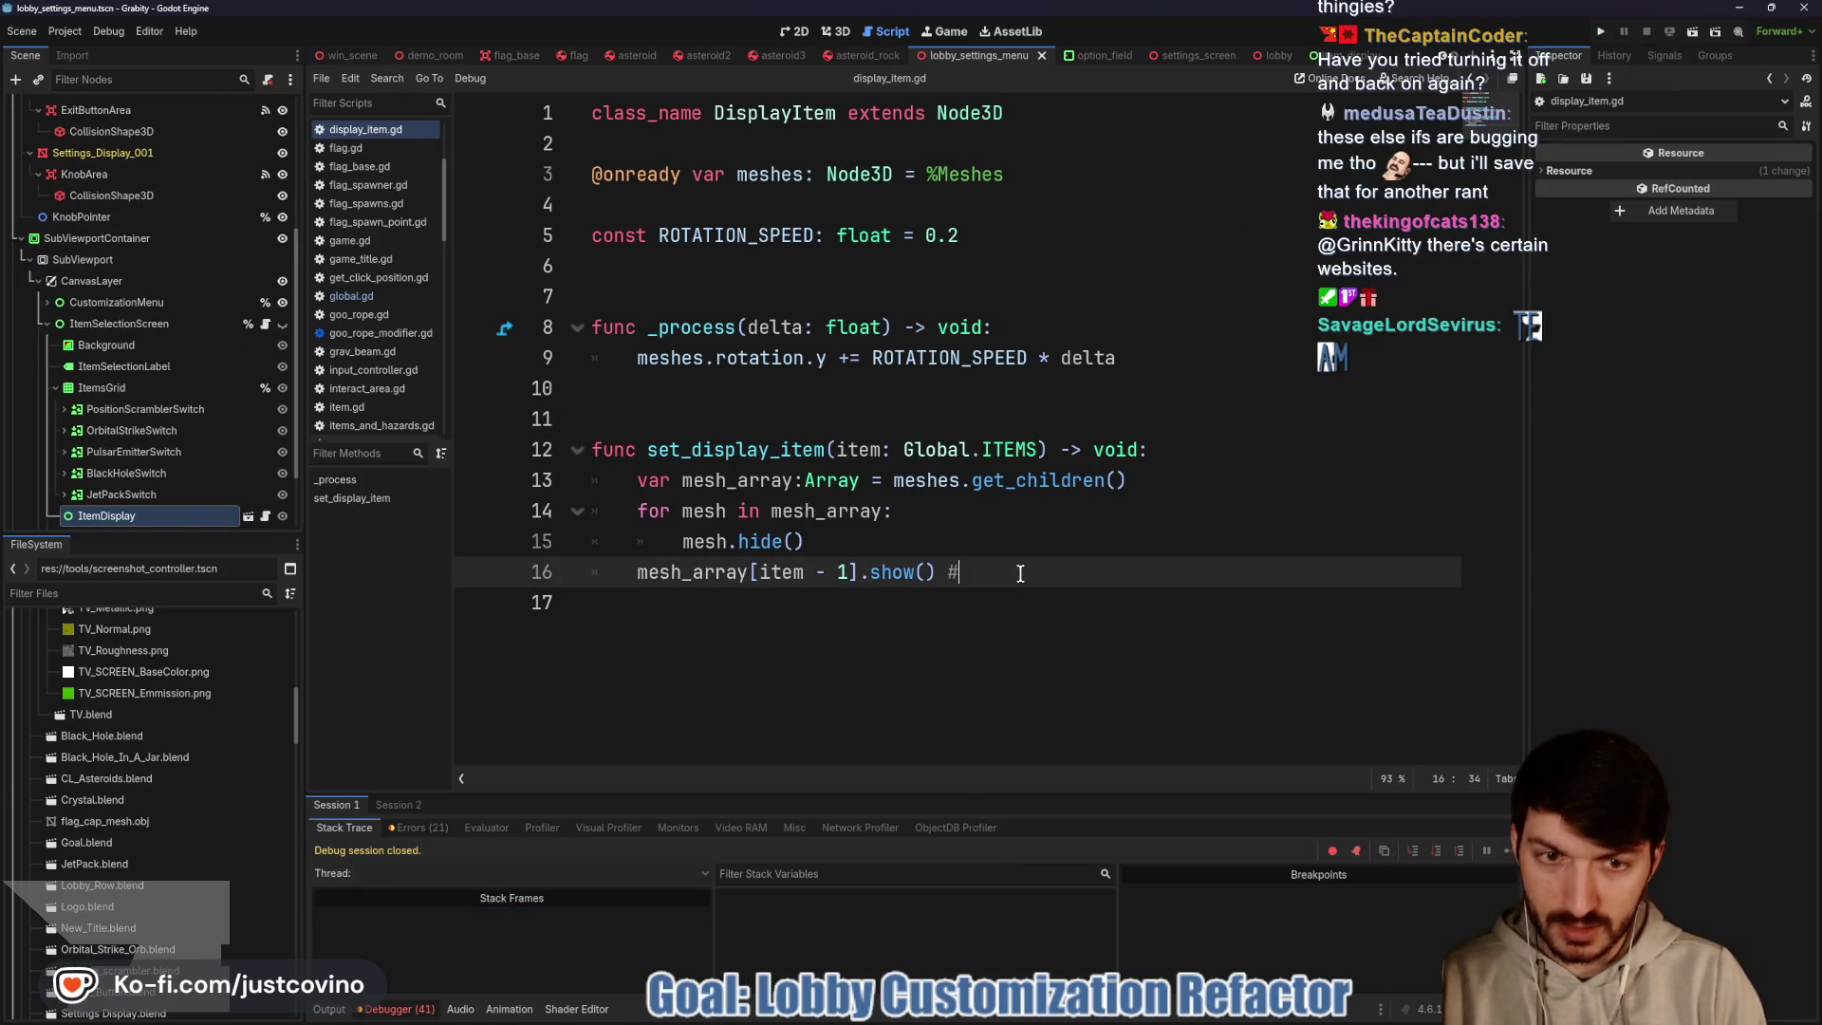
text(-1 be)
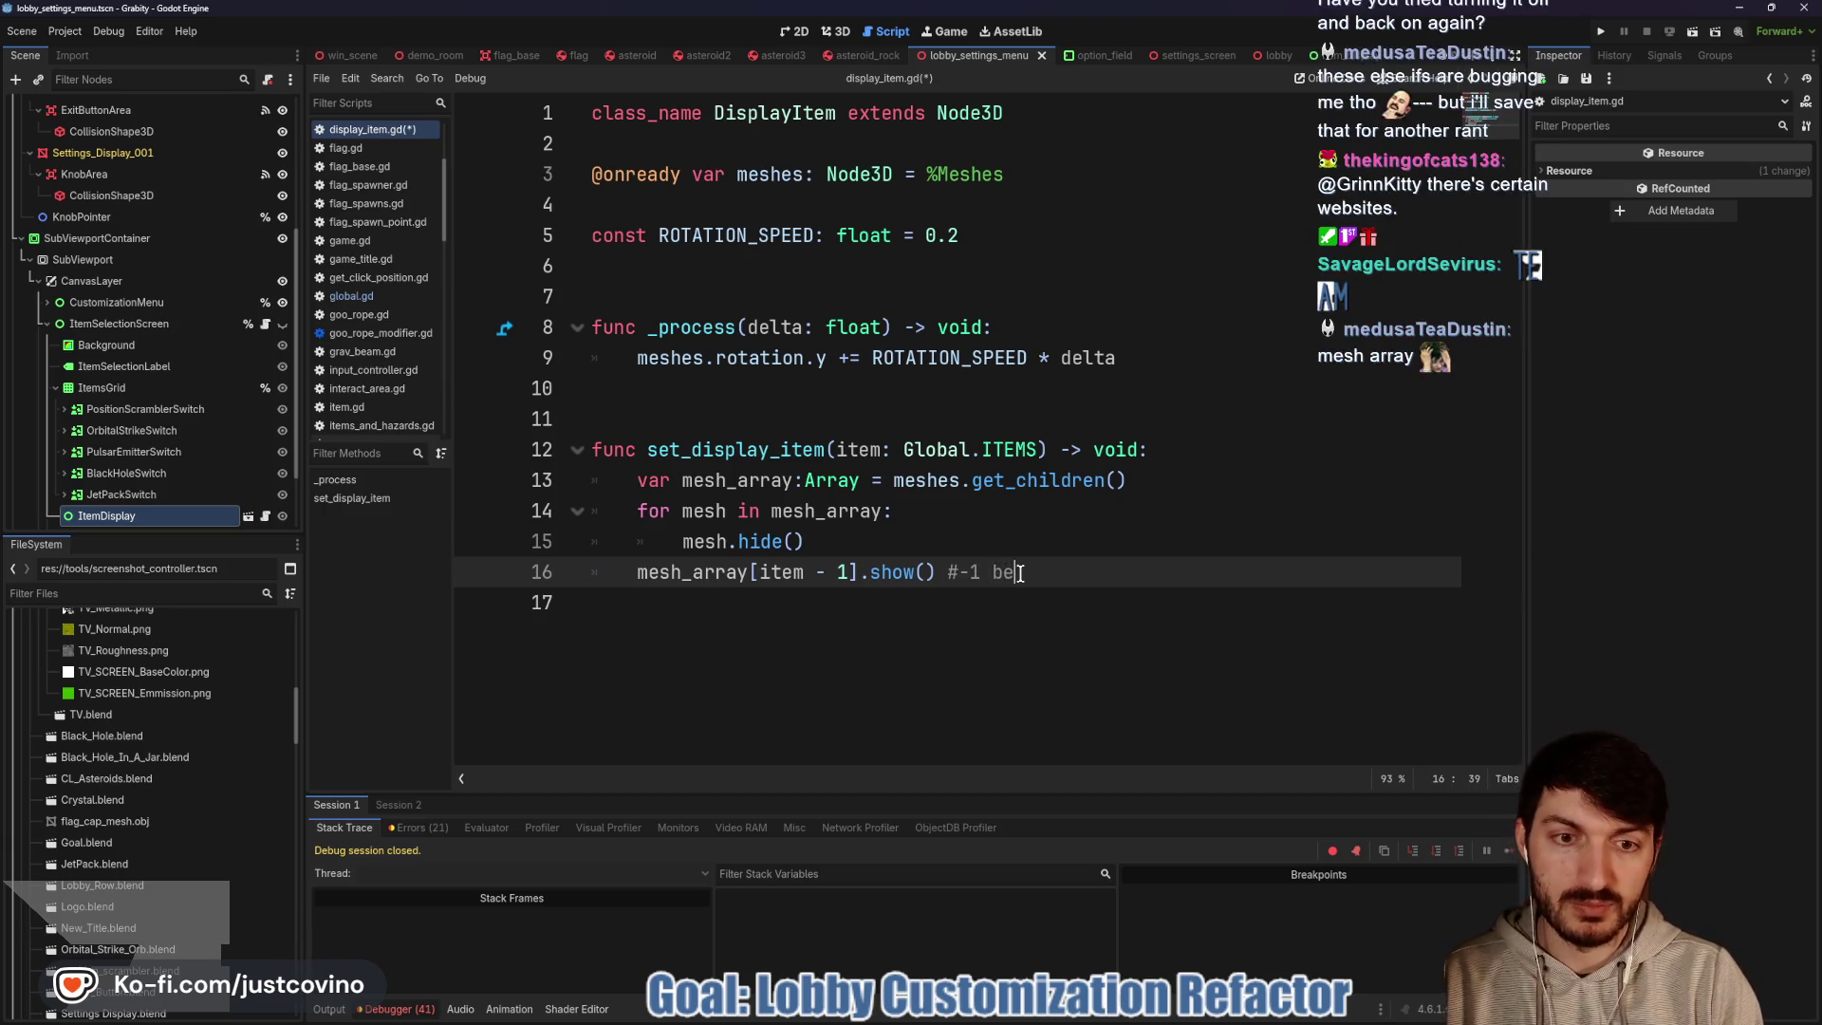
text(cause mesh s)
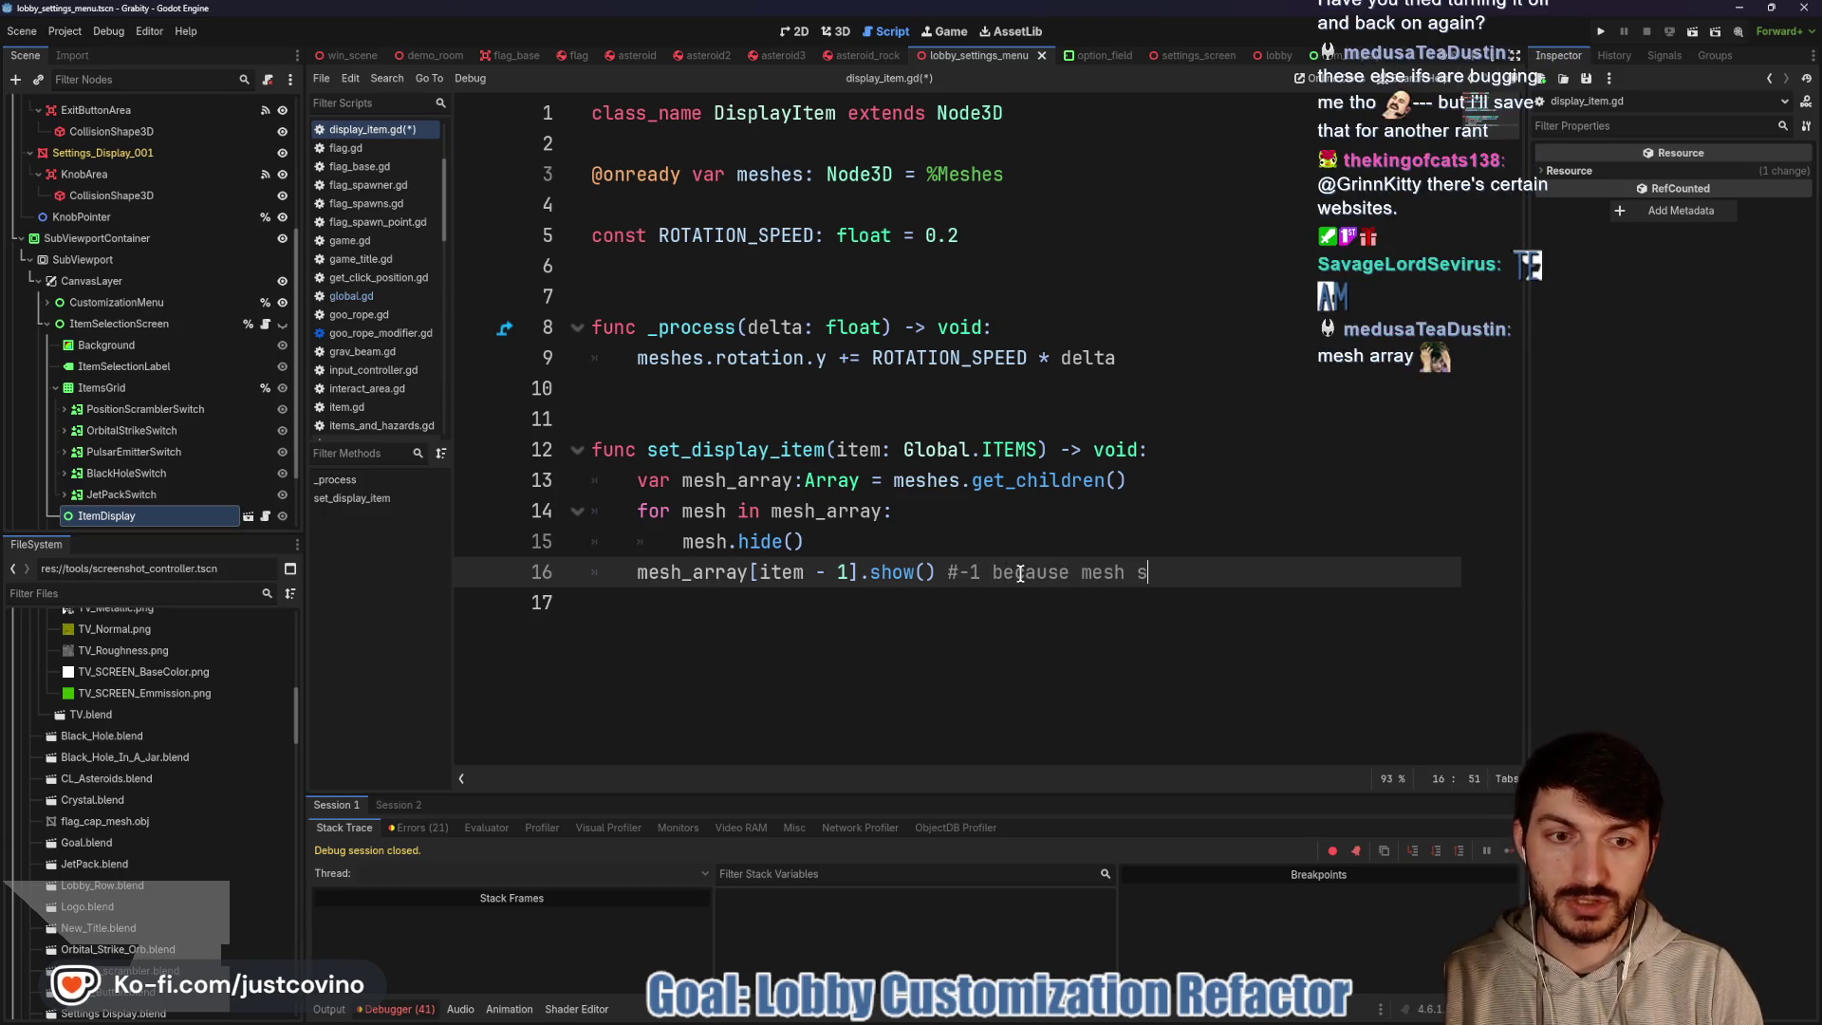
text(tarts at 0)
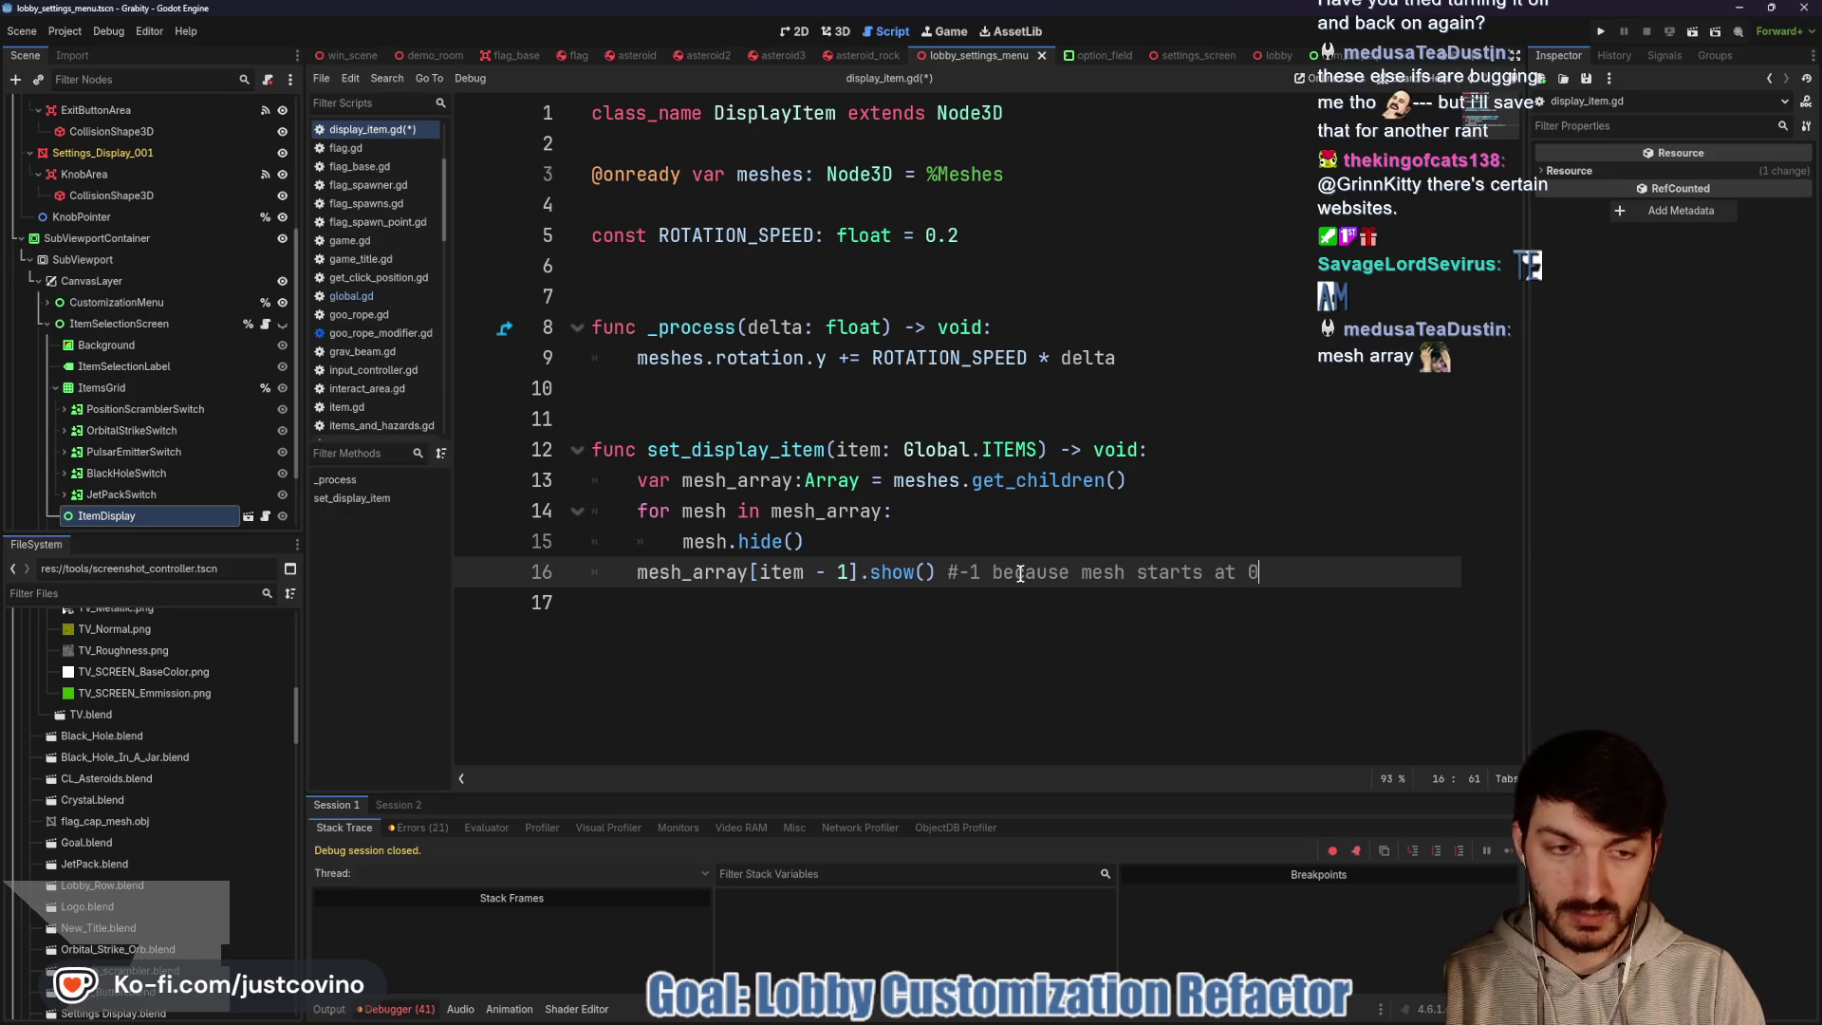
click(1126, 572)
text(es)
key(ctrl+s)
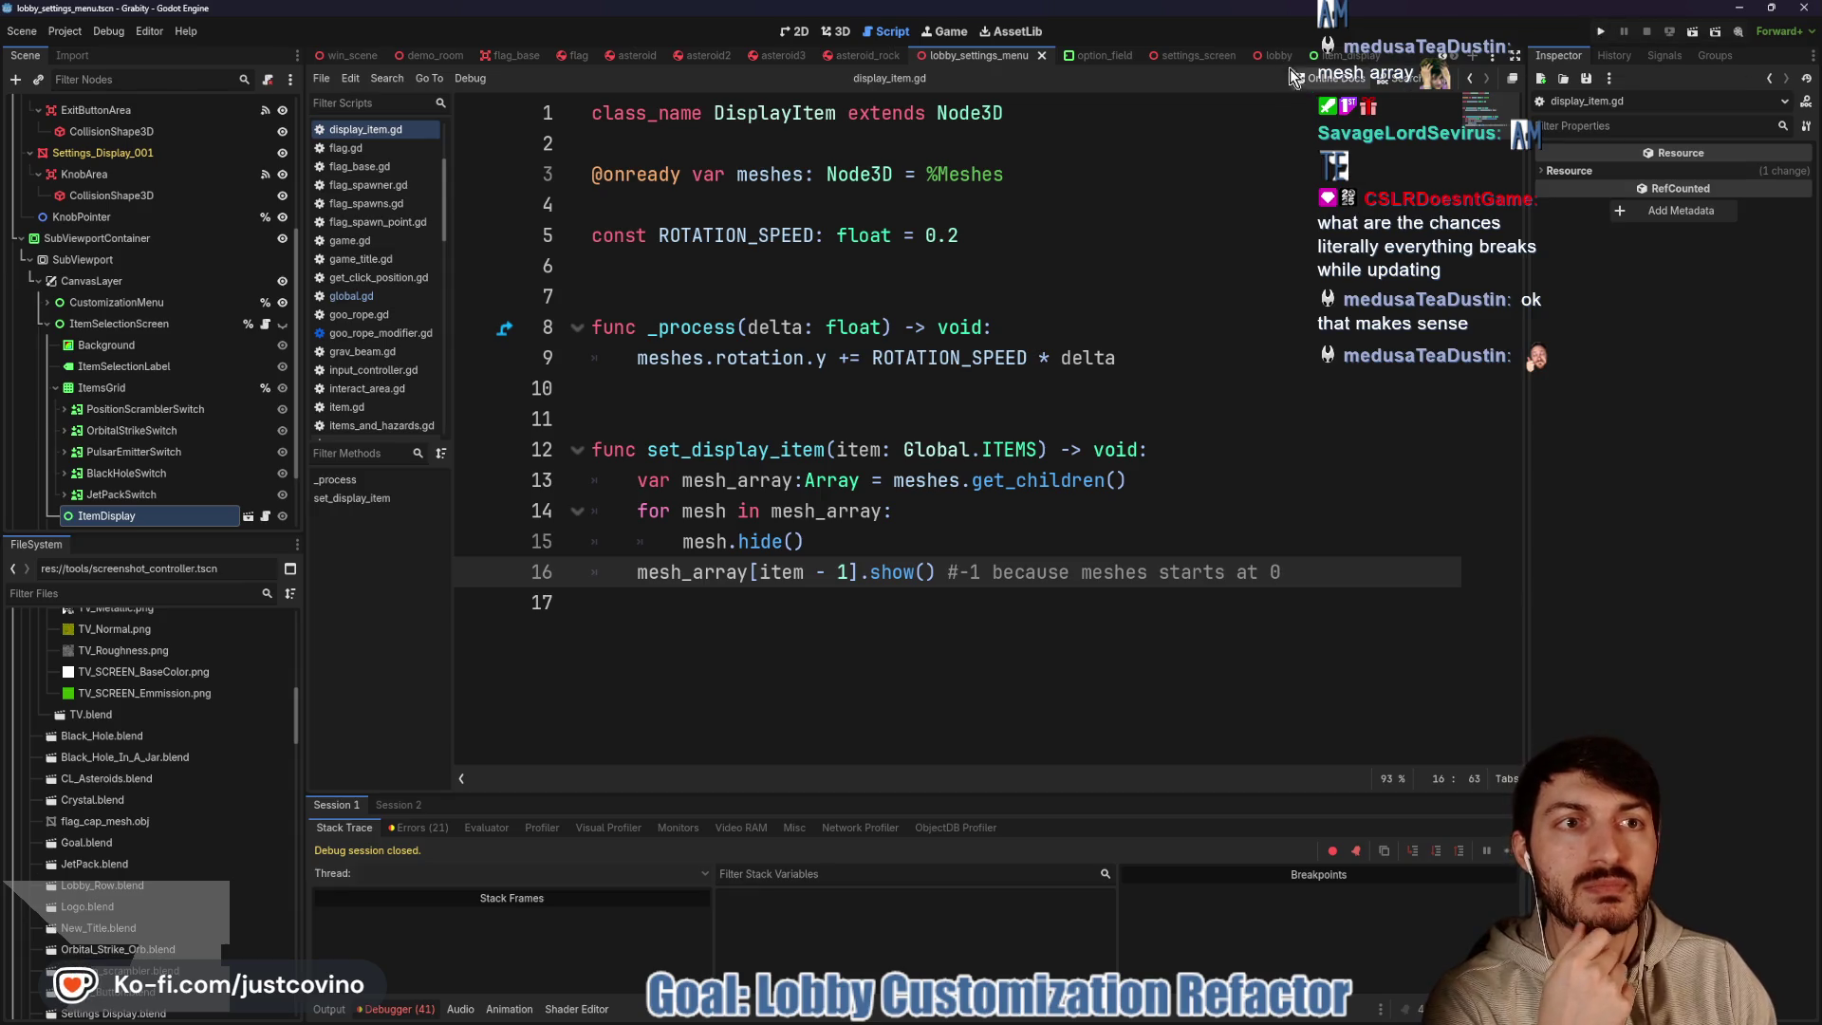
Open the ItemSelectionScreen script and select get_focused_selection to trace it
click(836, 31)
click(795, 32)
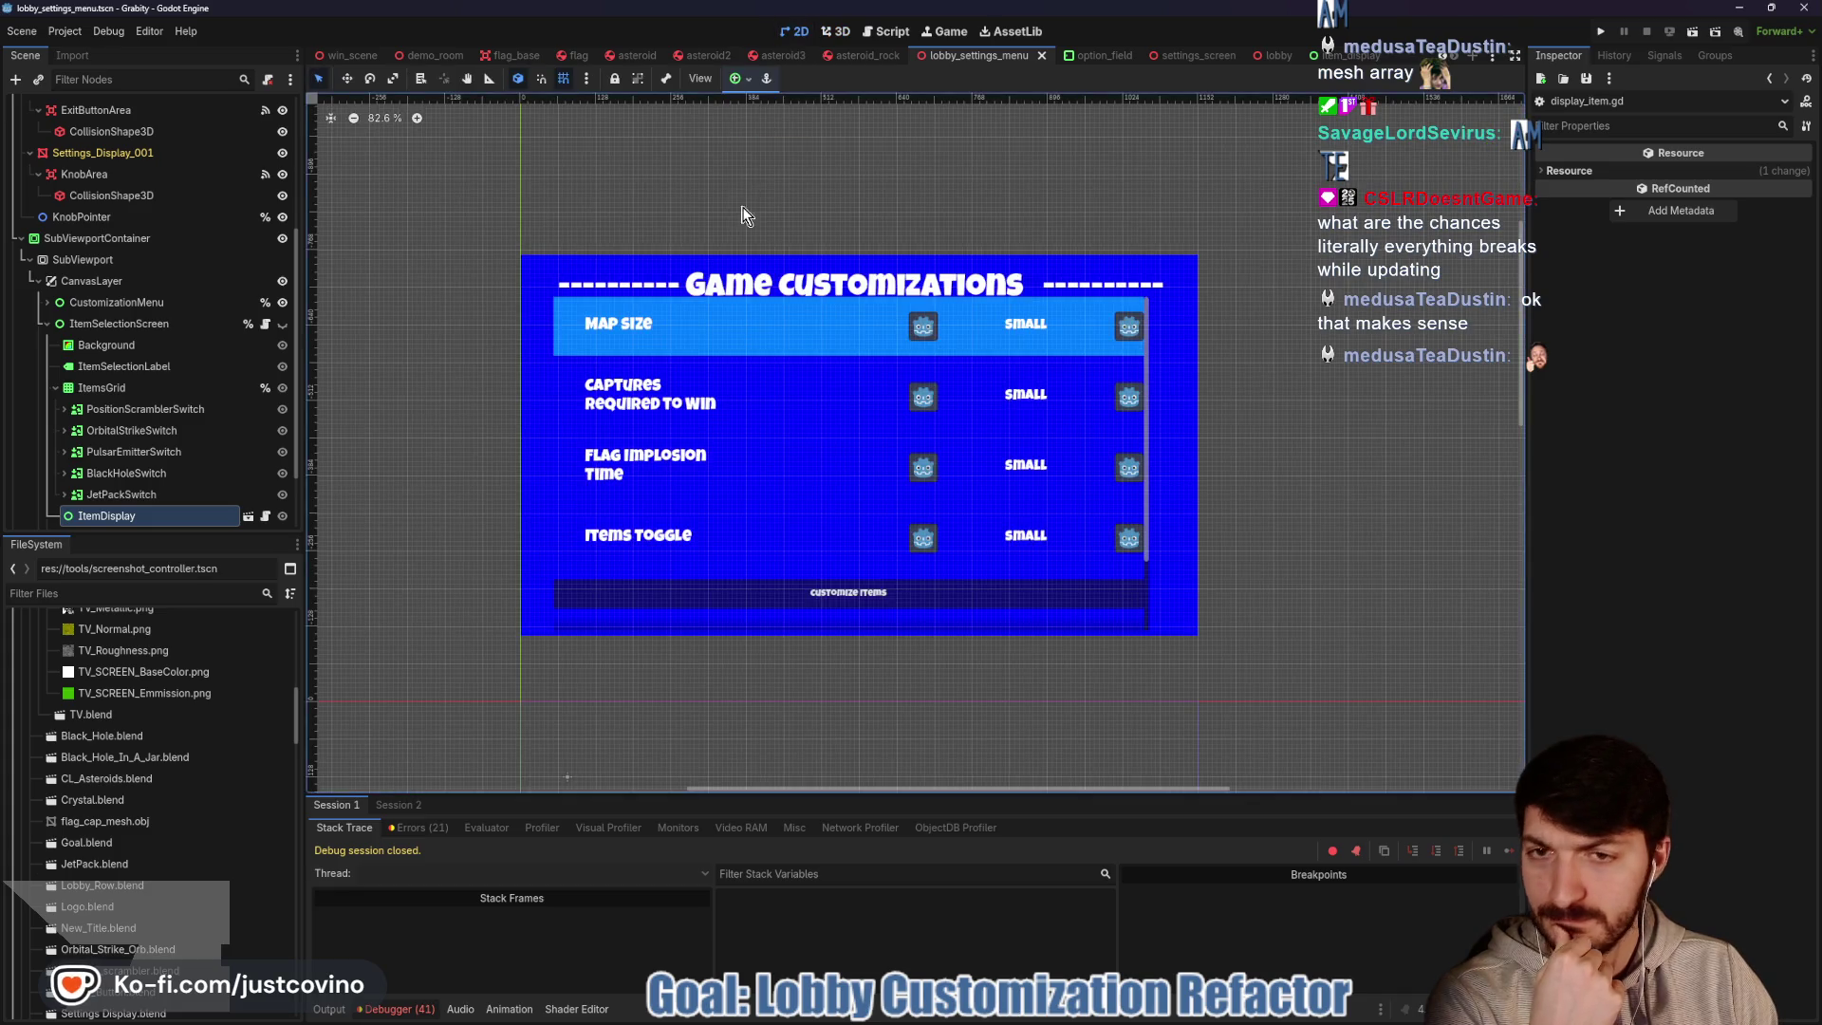
click(266, 325)
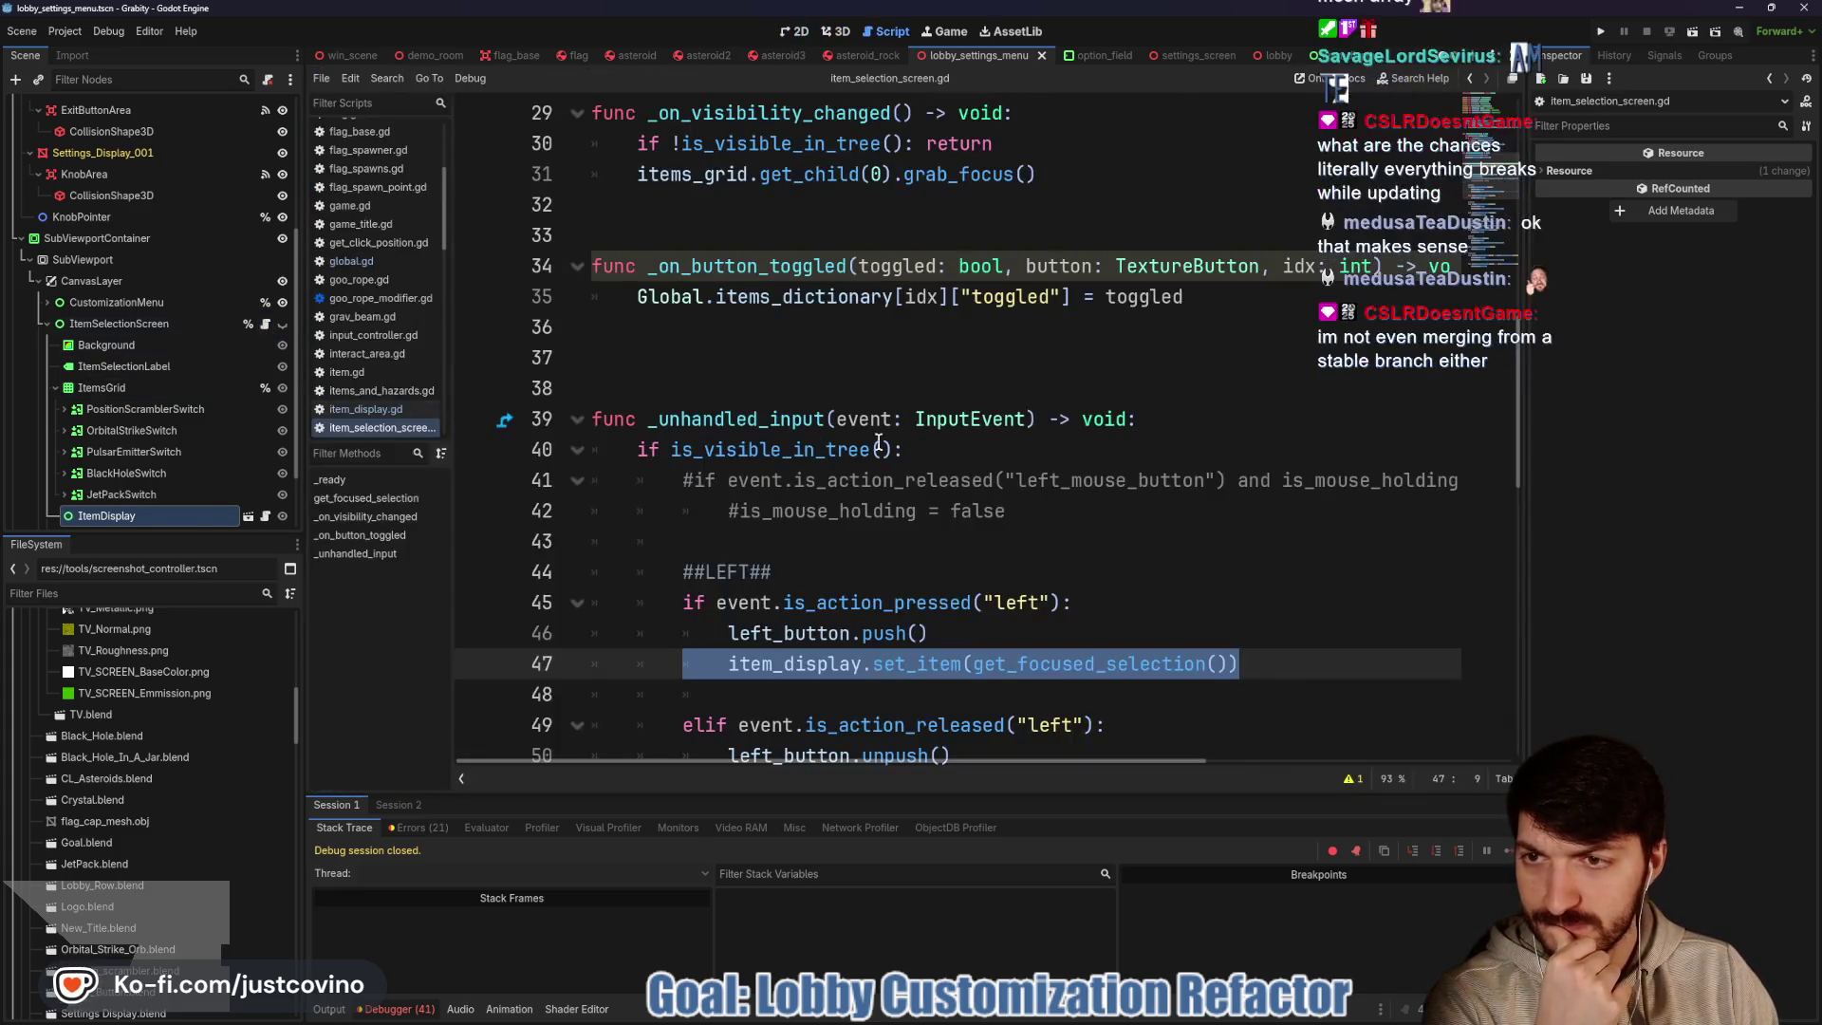
scroll(959, 474, down, 1)
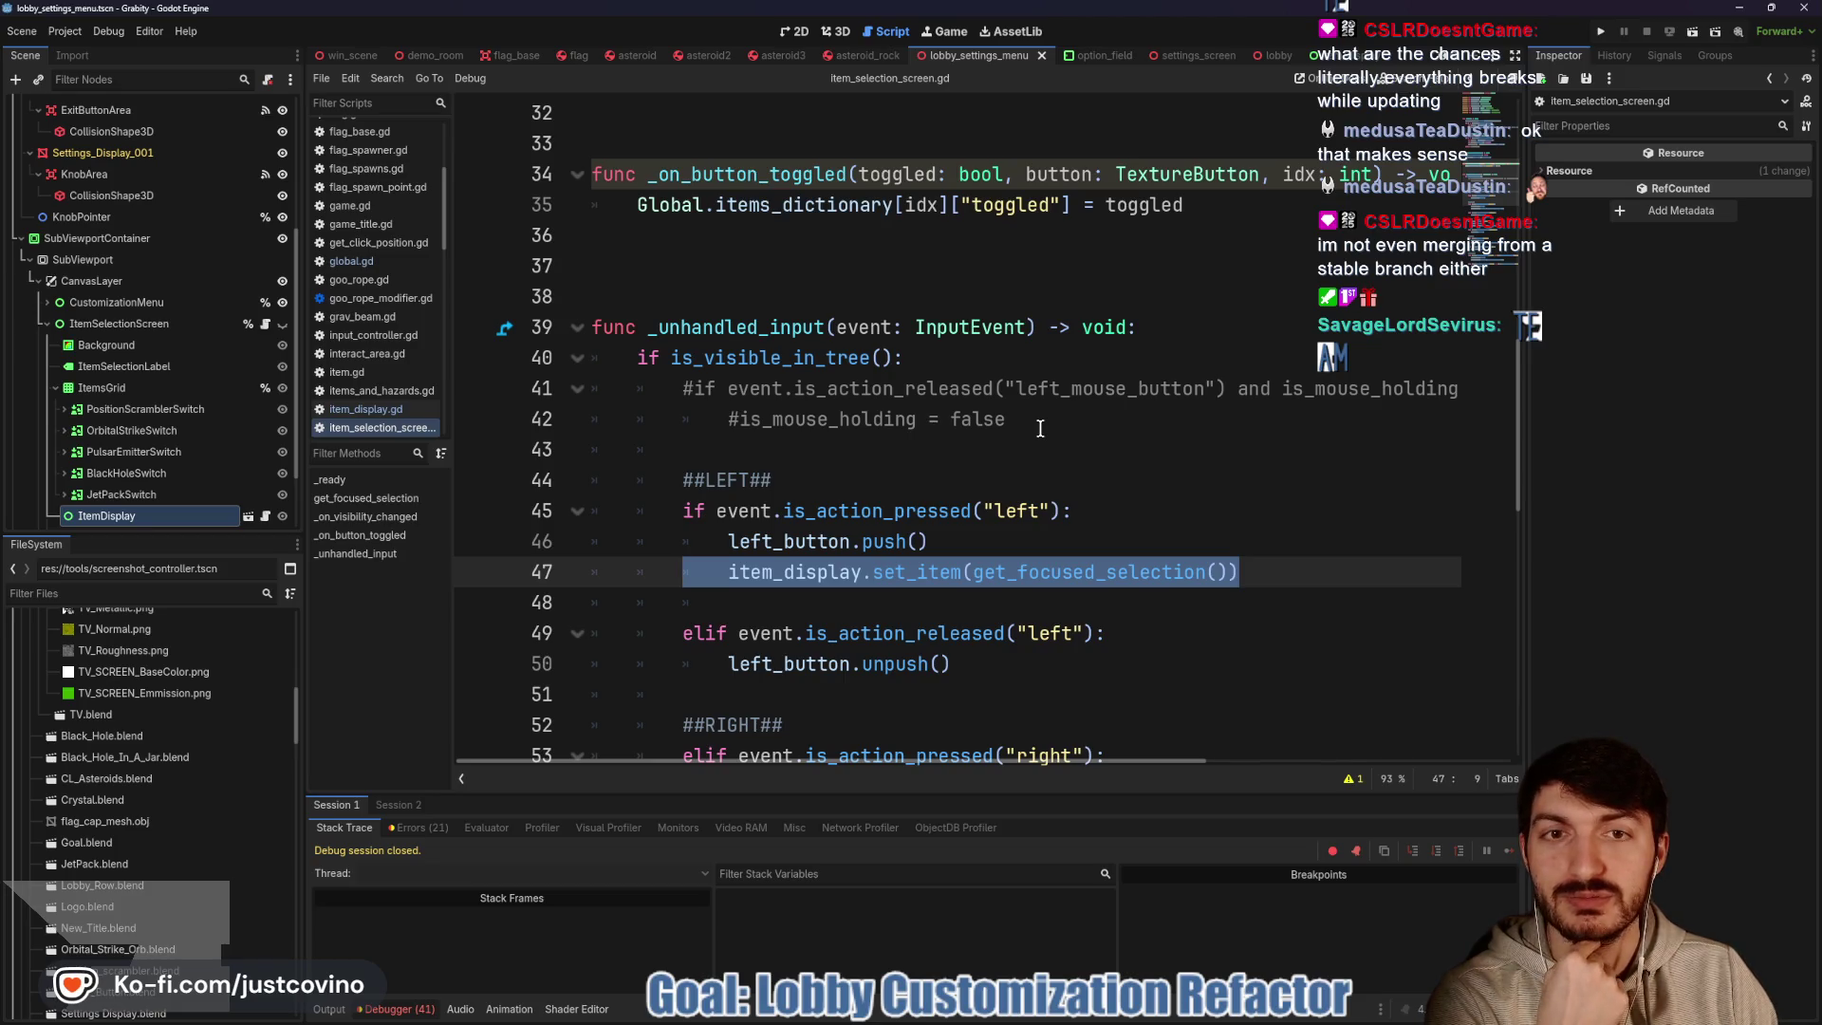
scroll(1037, 428, down, 2)
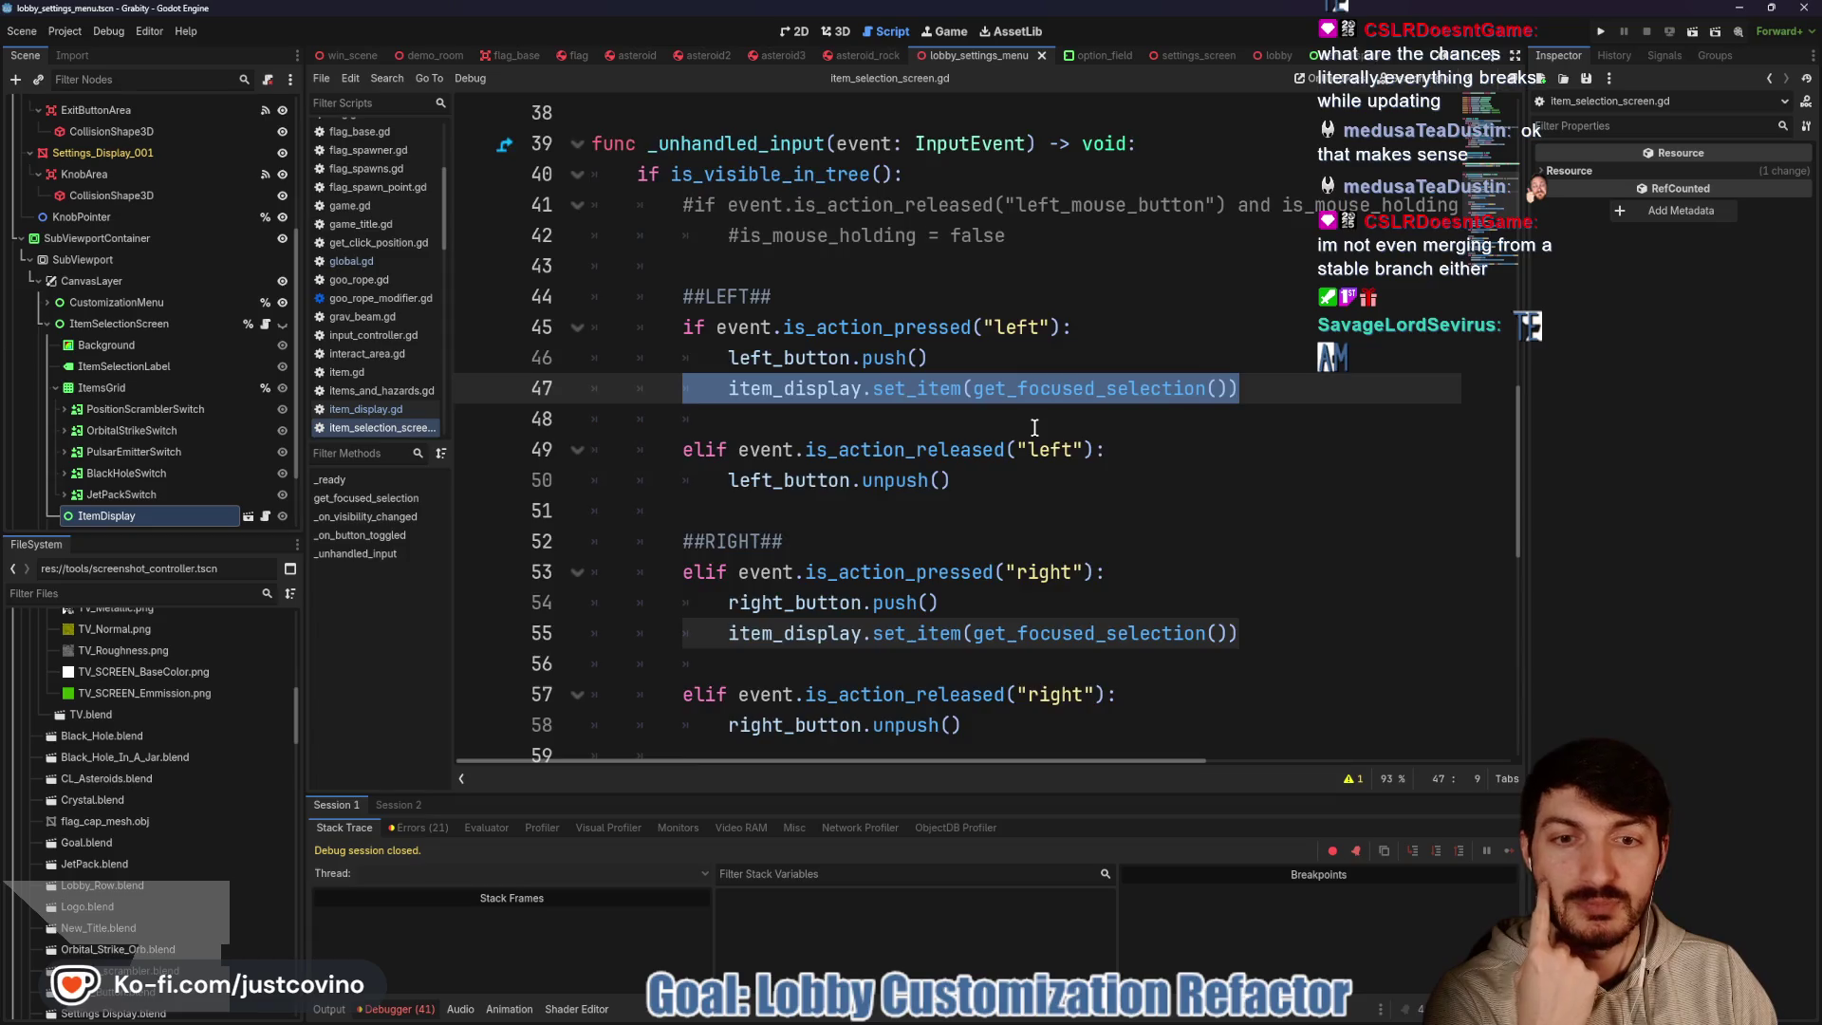
scroll(1034, 427, down, 2)
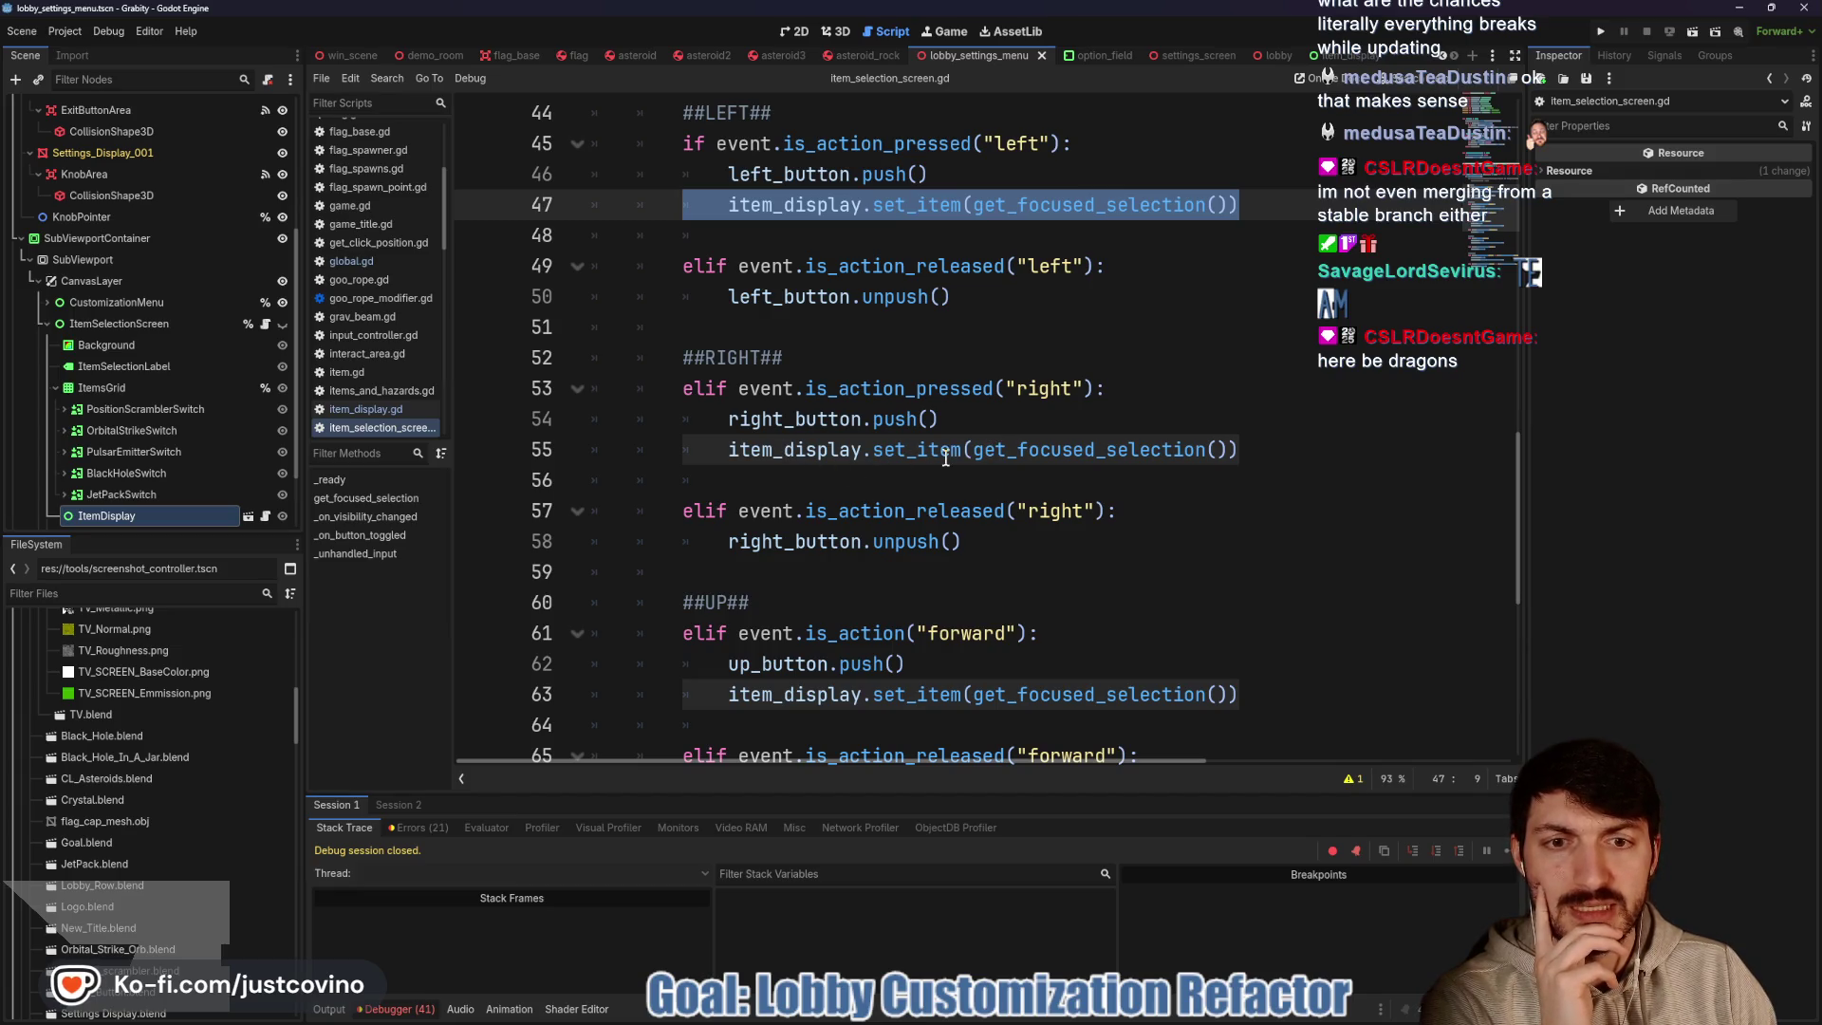
double_click(1014, 450)
Scroll around the get_focused_selection code, then relaunch the game with F5
scroll(1012, 465, up, 8)
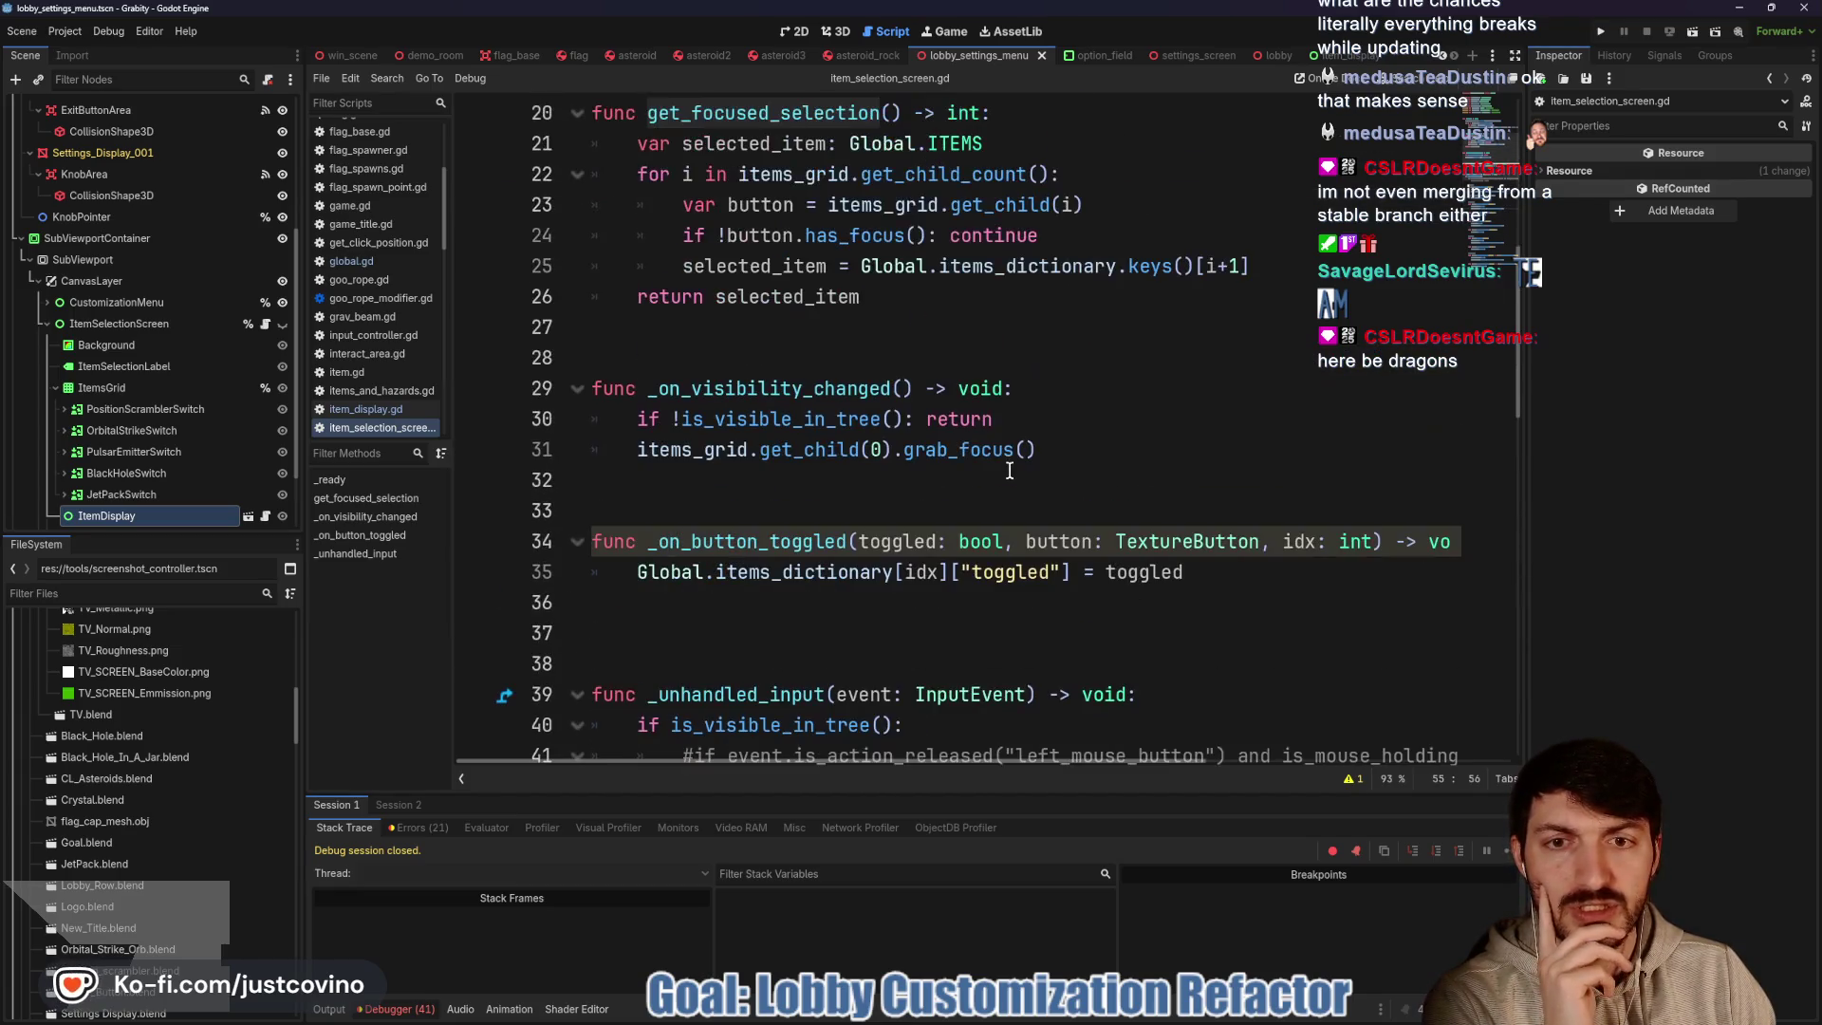
scroll(1010, 470, down, 7)
scroll(1010, 470, up, 6)
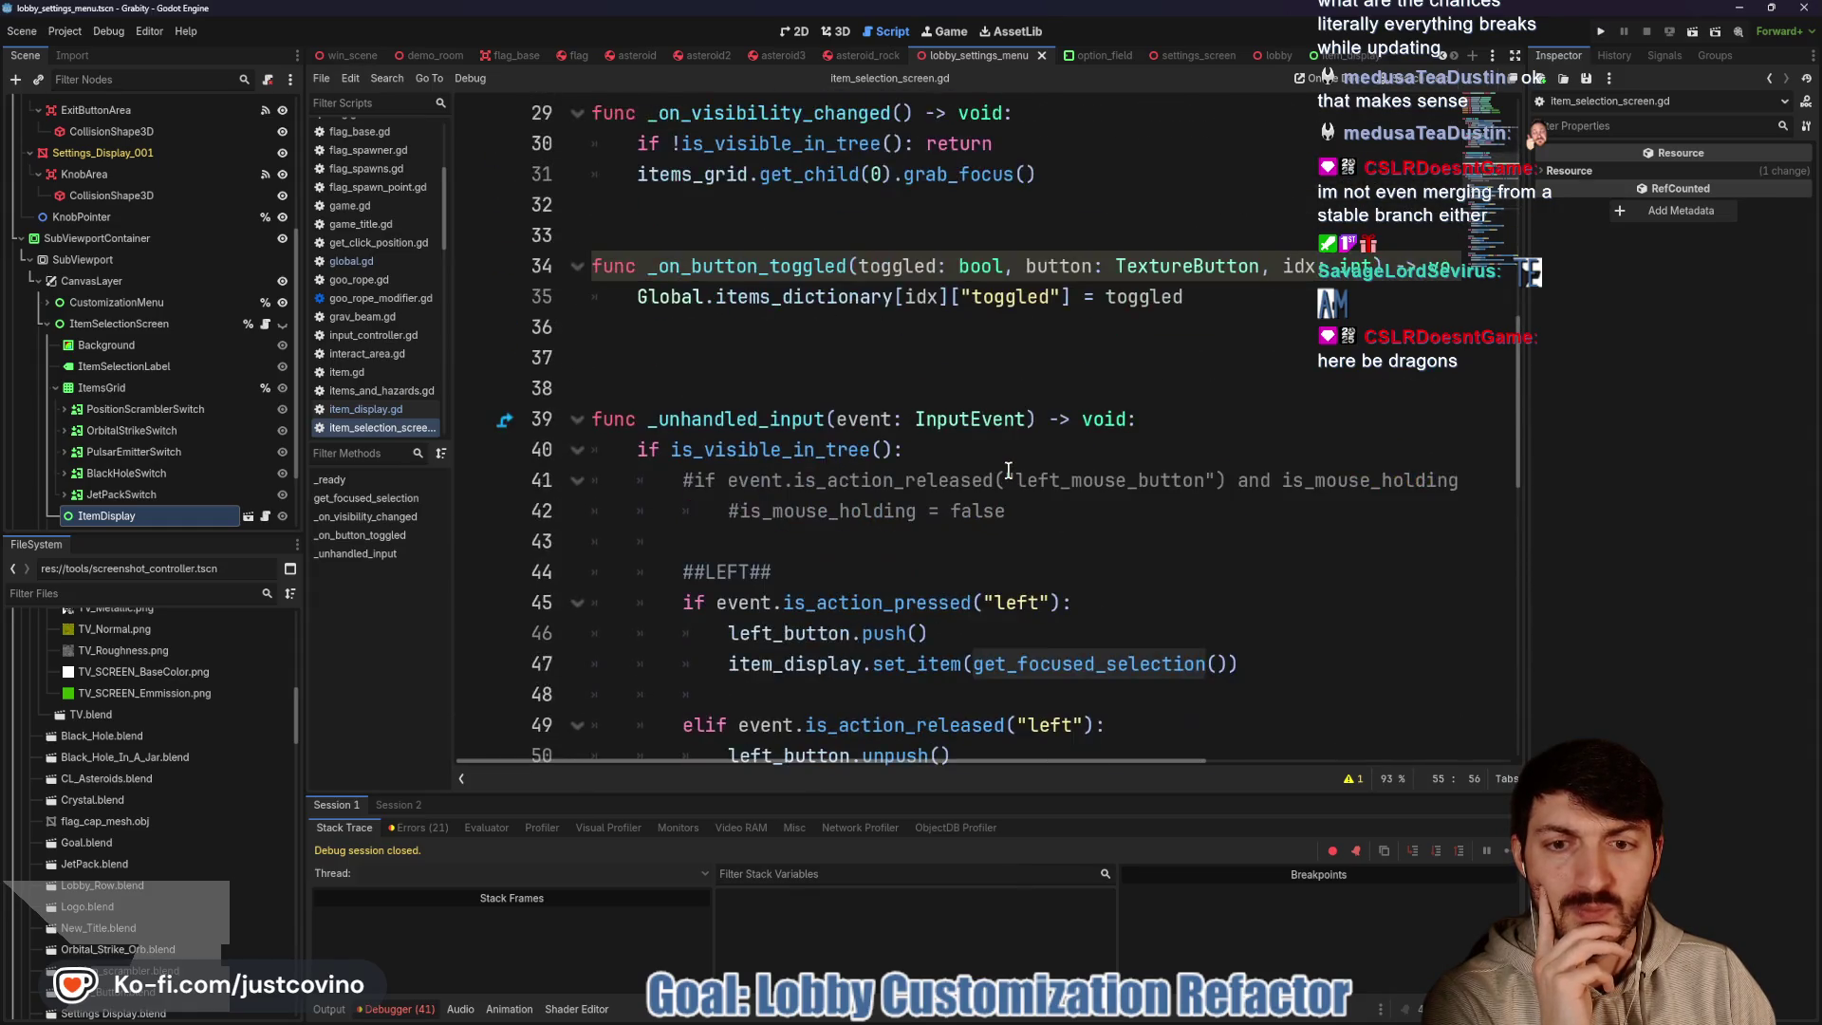
scroll(1008, 469, up, 2)
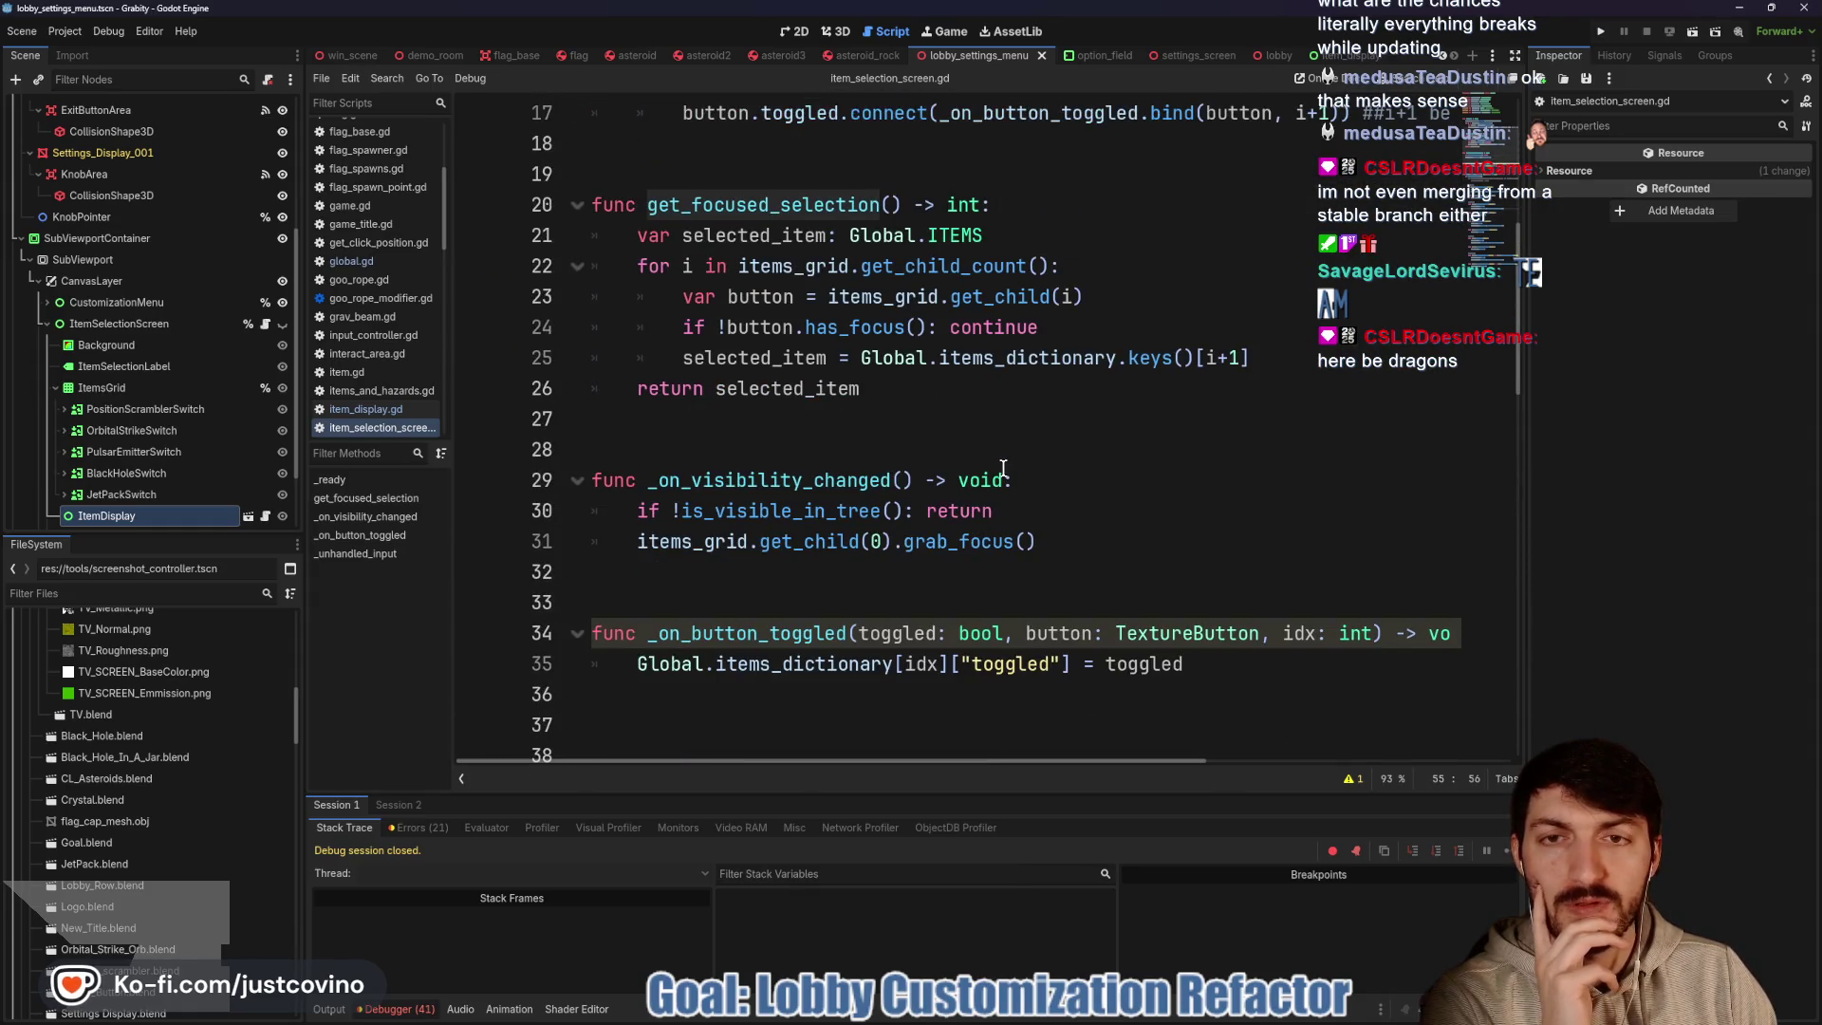
scroll(1003, 468, down, 9)
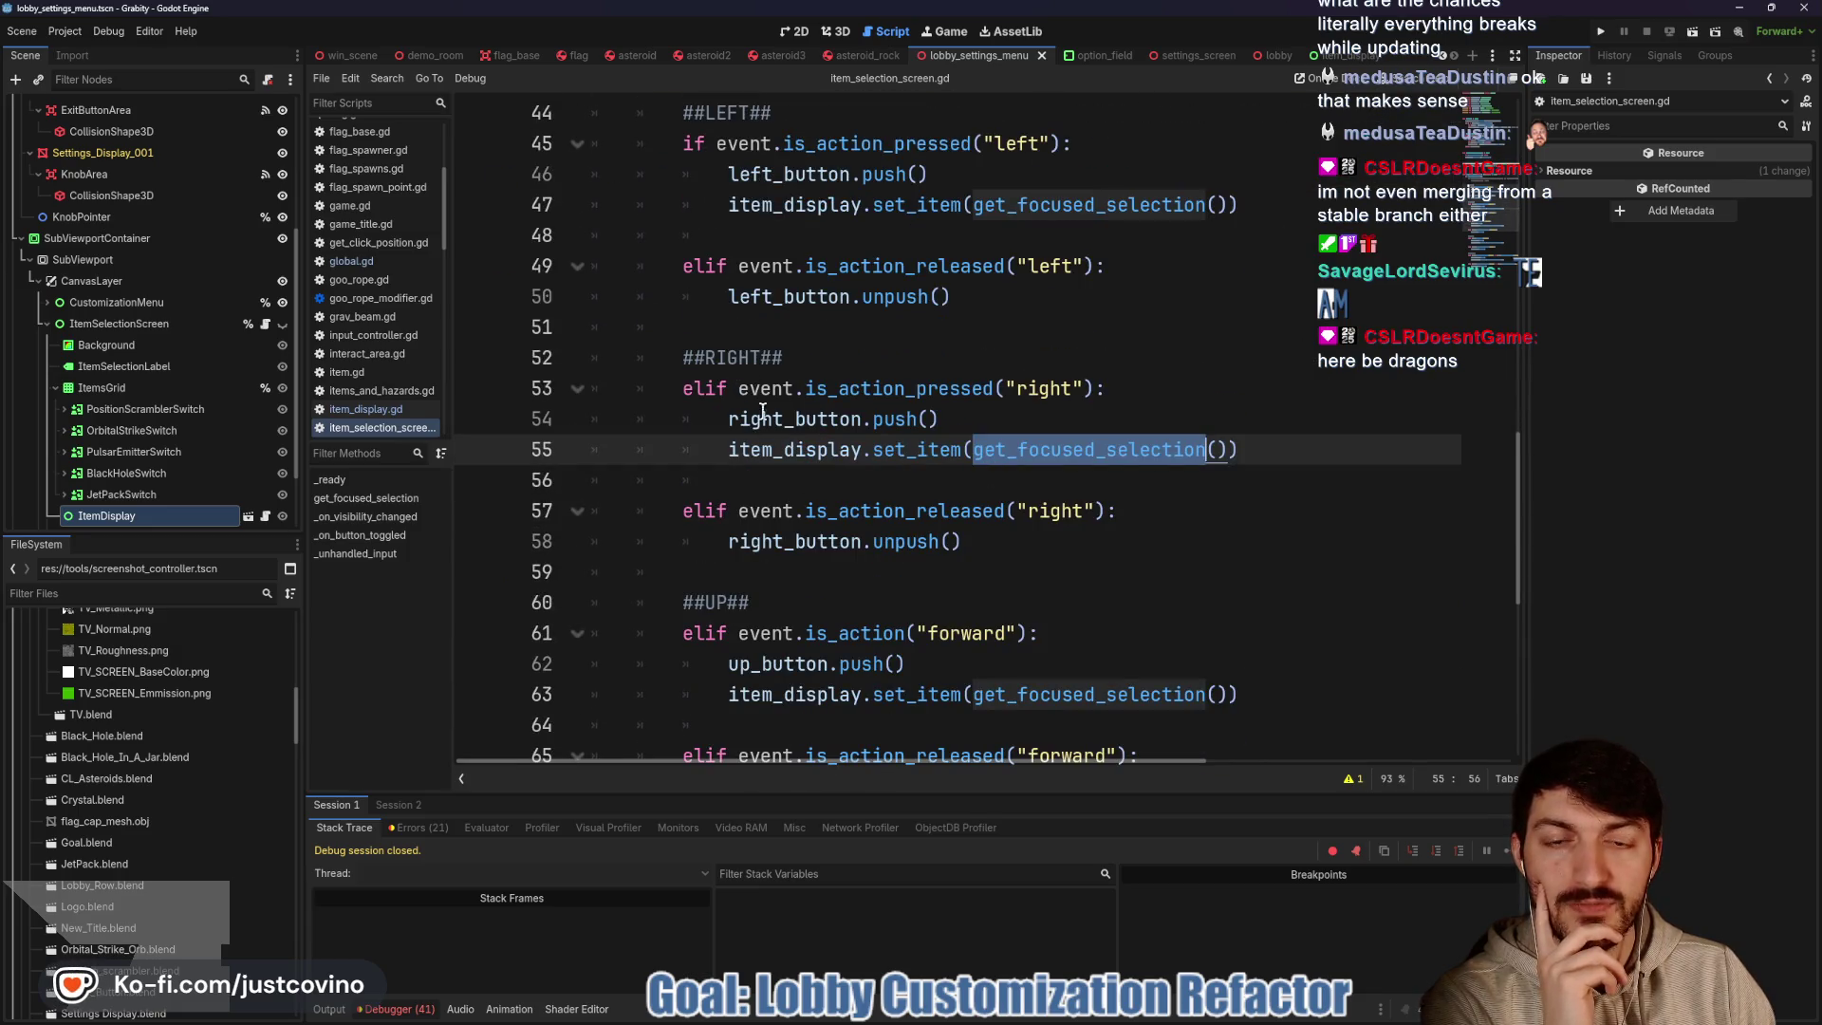
scroll(1002, 518, up, 7)
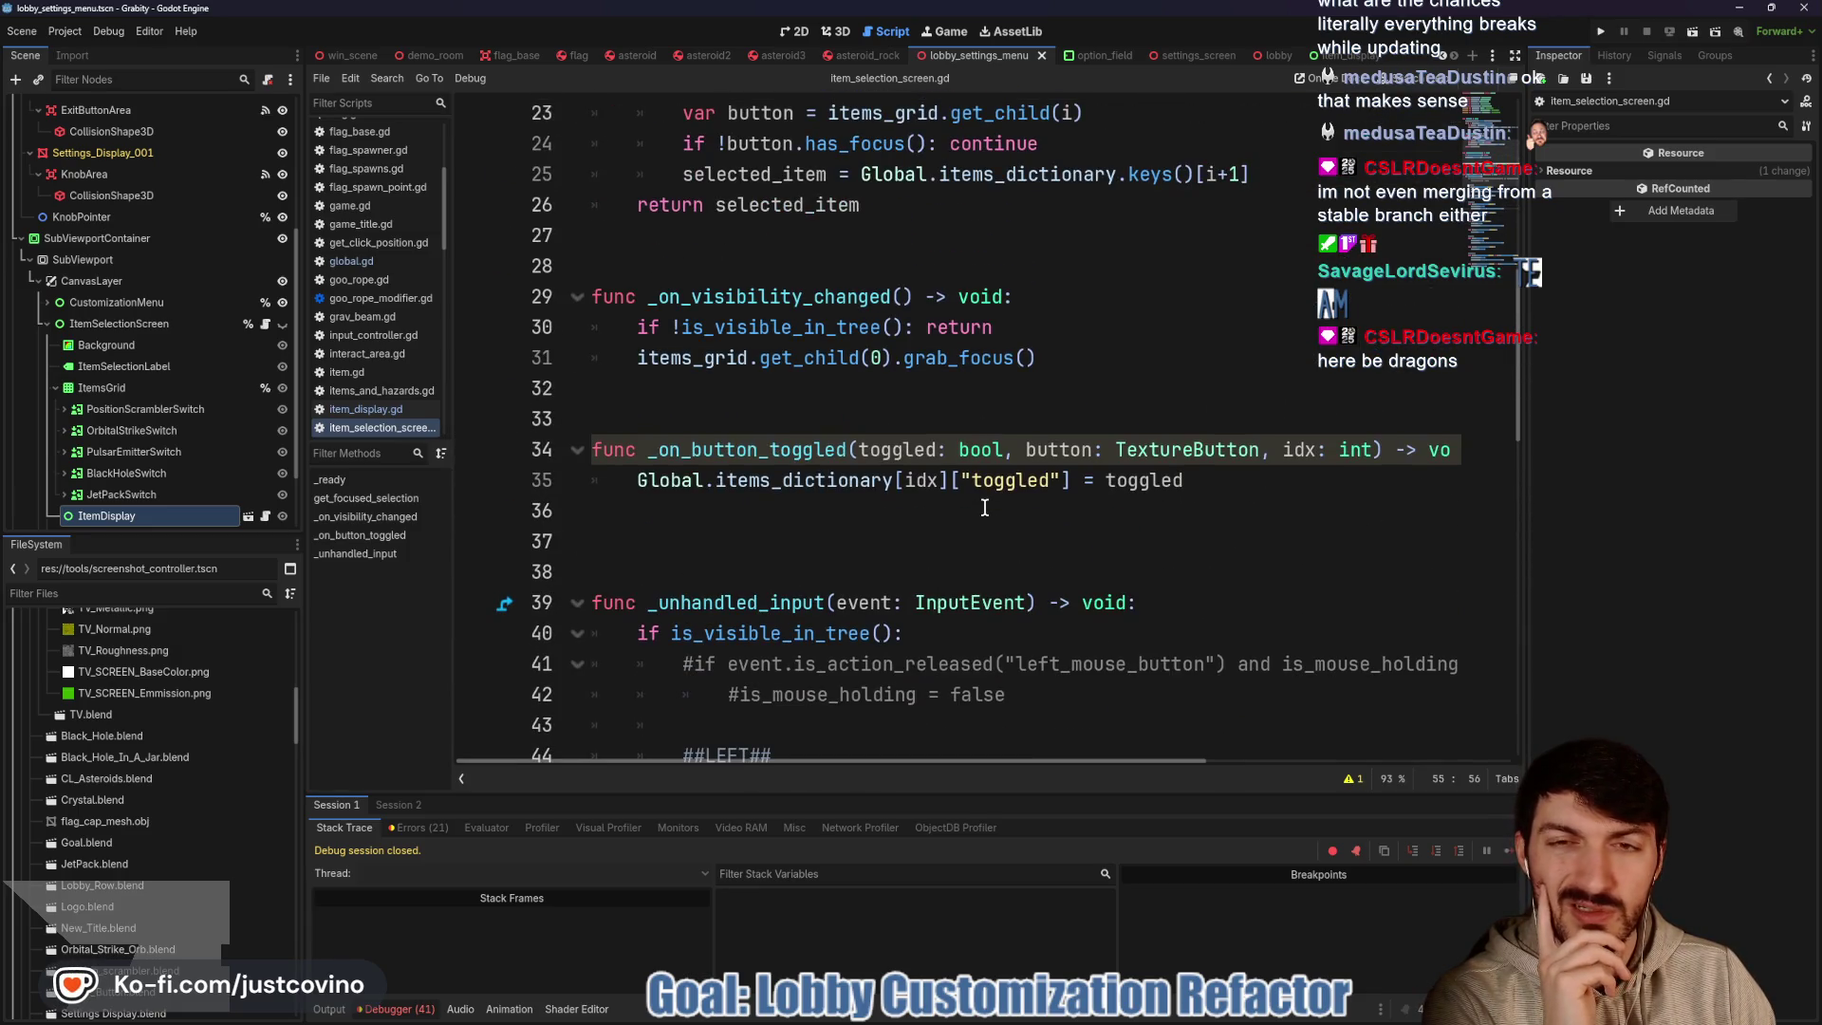
scroll(983, 503, up, 3)
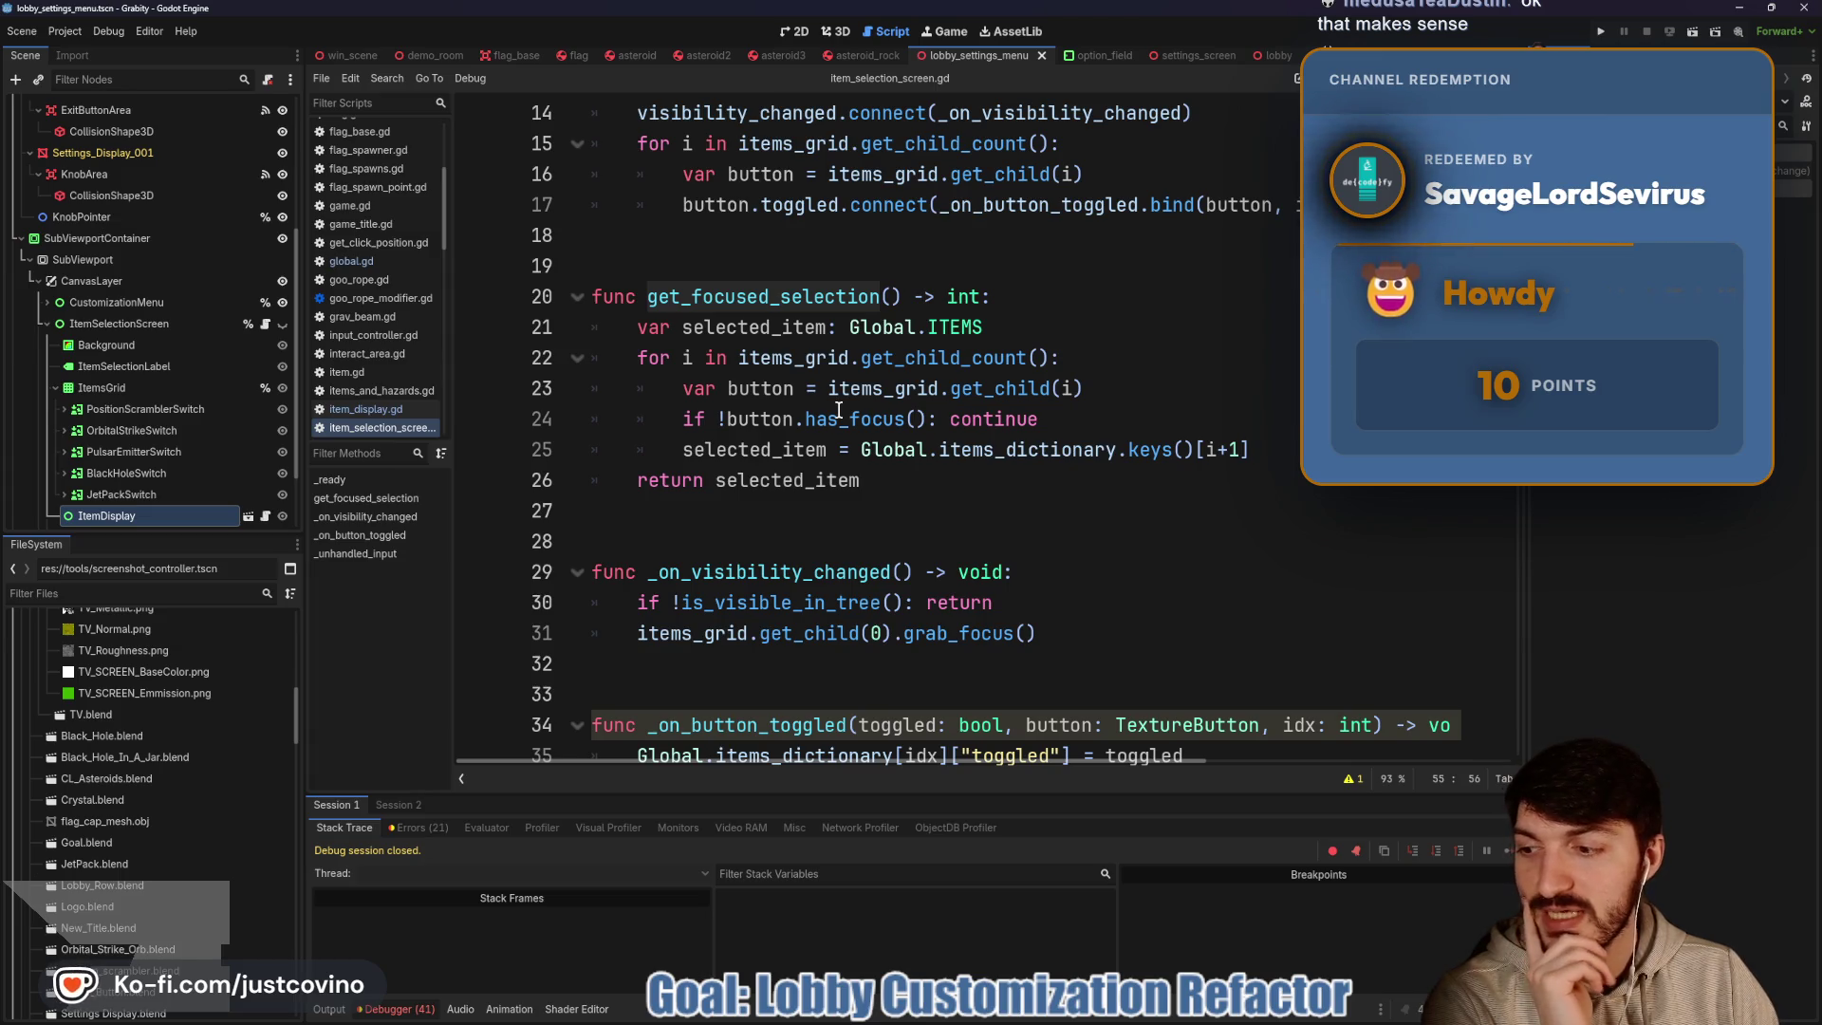
mouse_move(1005, 371)
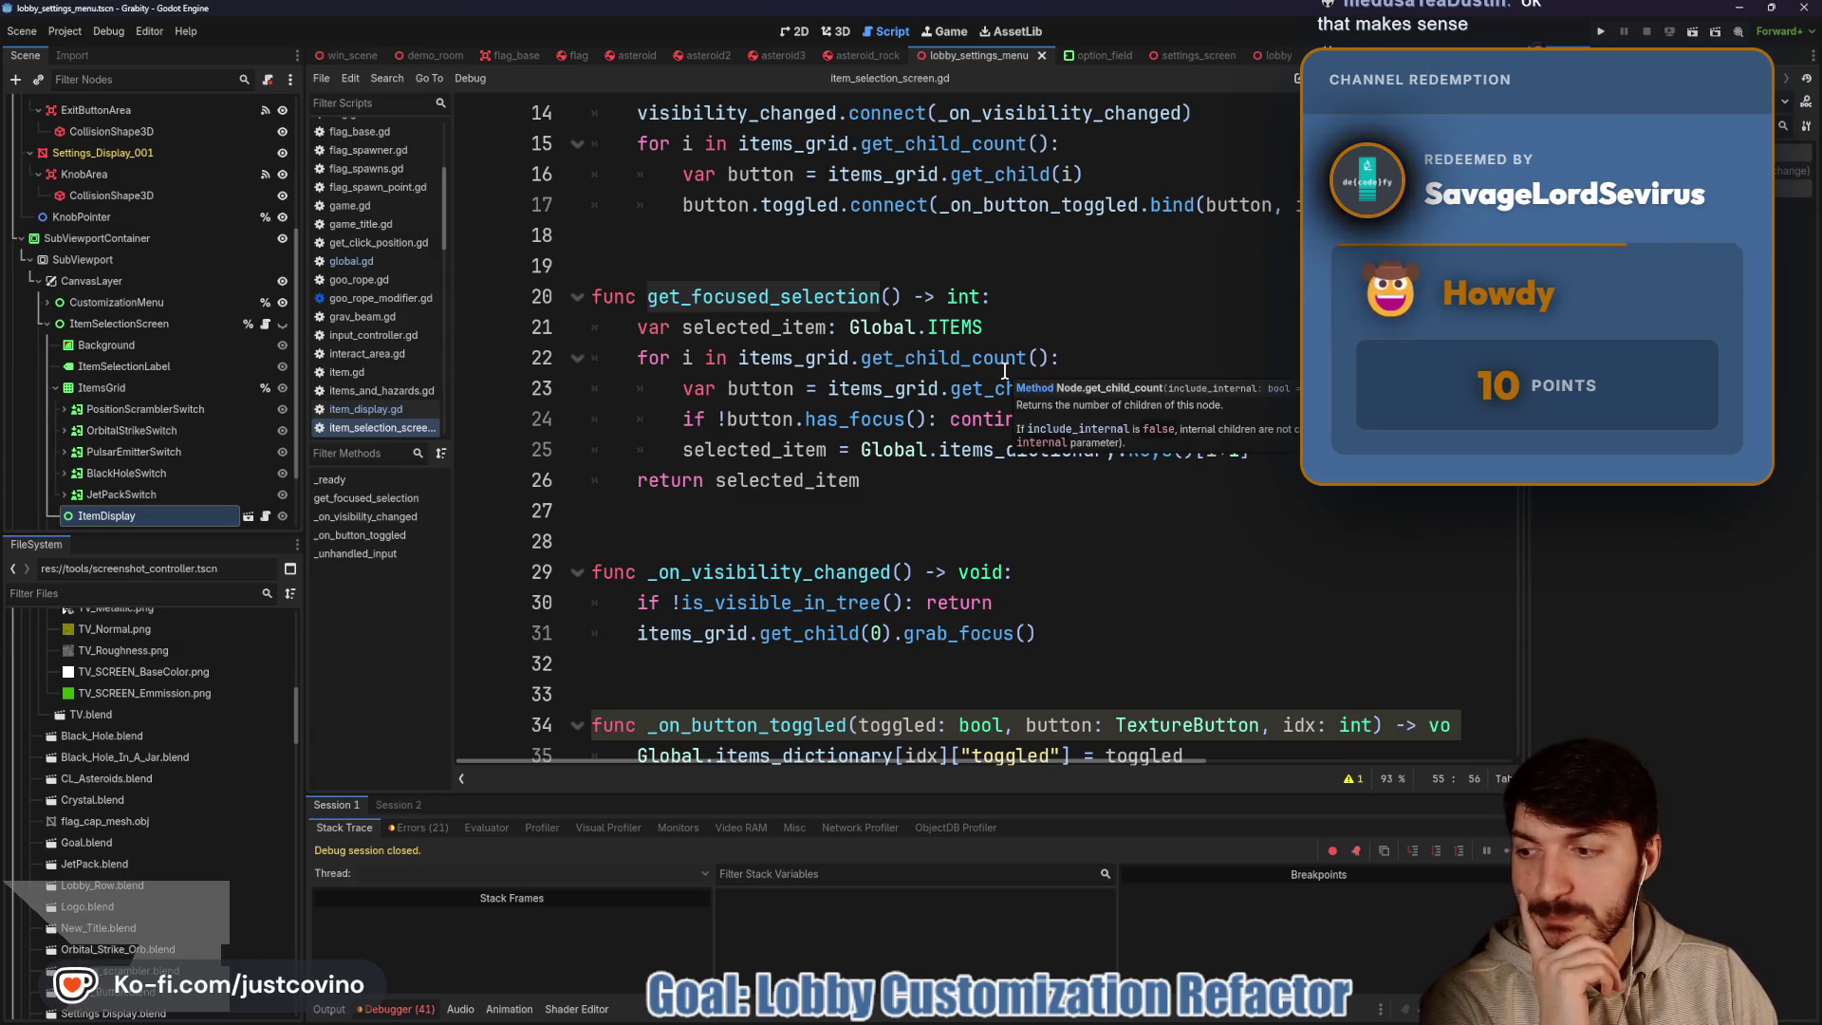
key(F5)
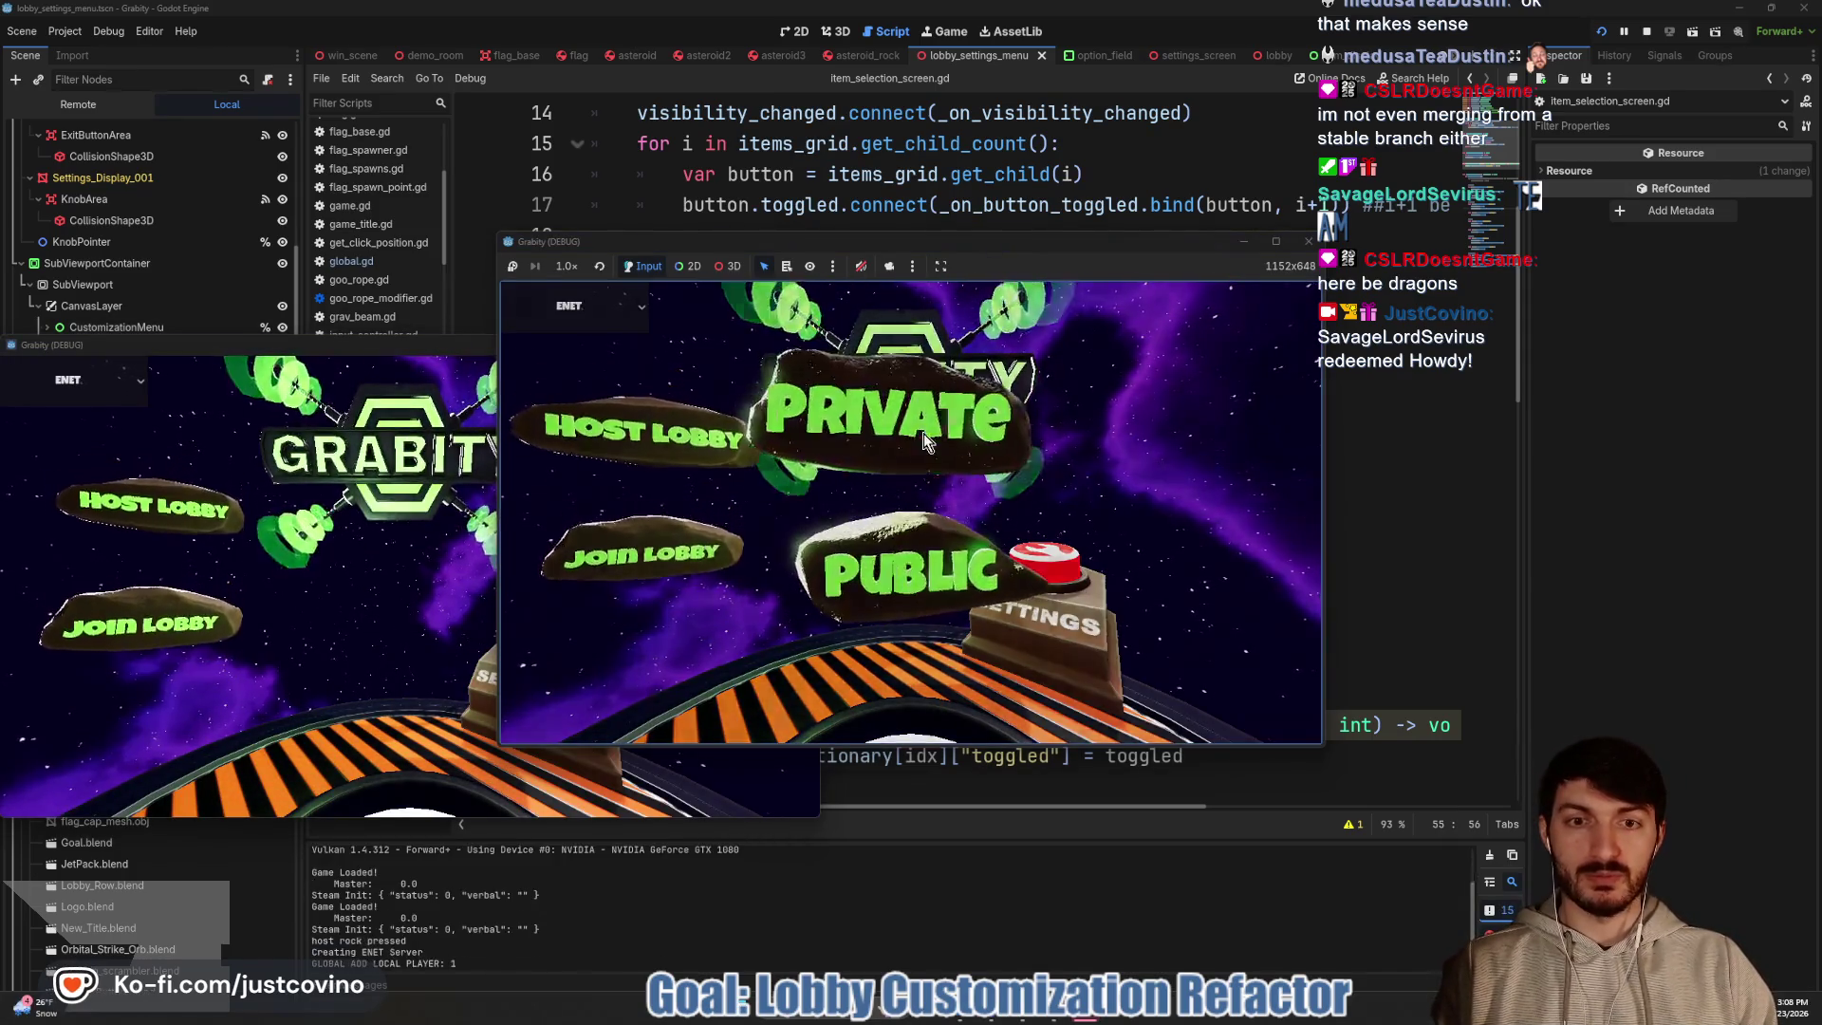
Host a Private lobby, open Game Customizations, and step down the rows into Item Selection
click(924, 433)
click(1224, 346)
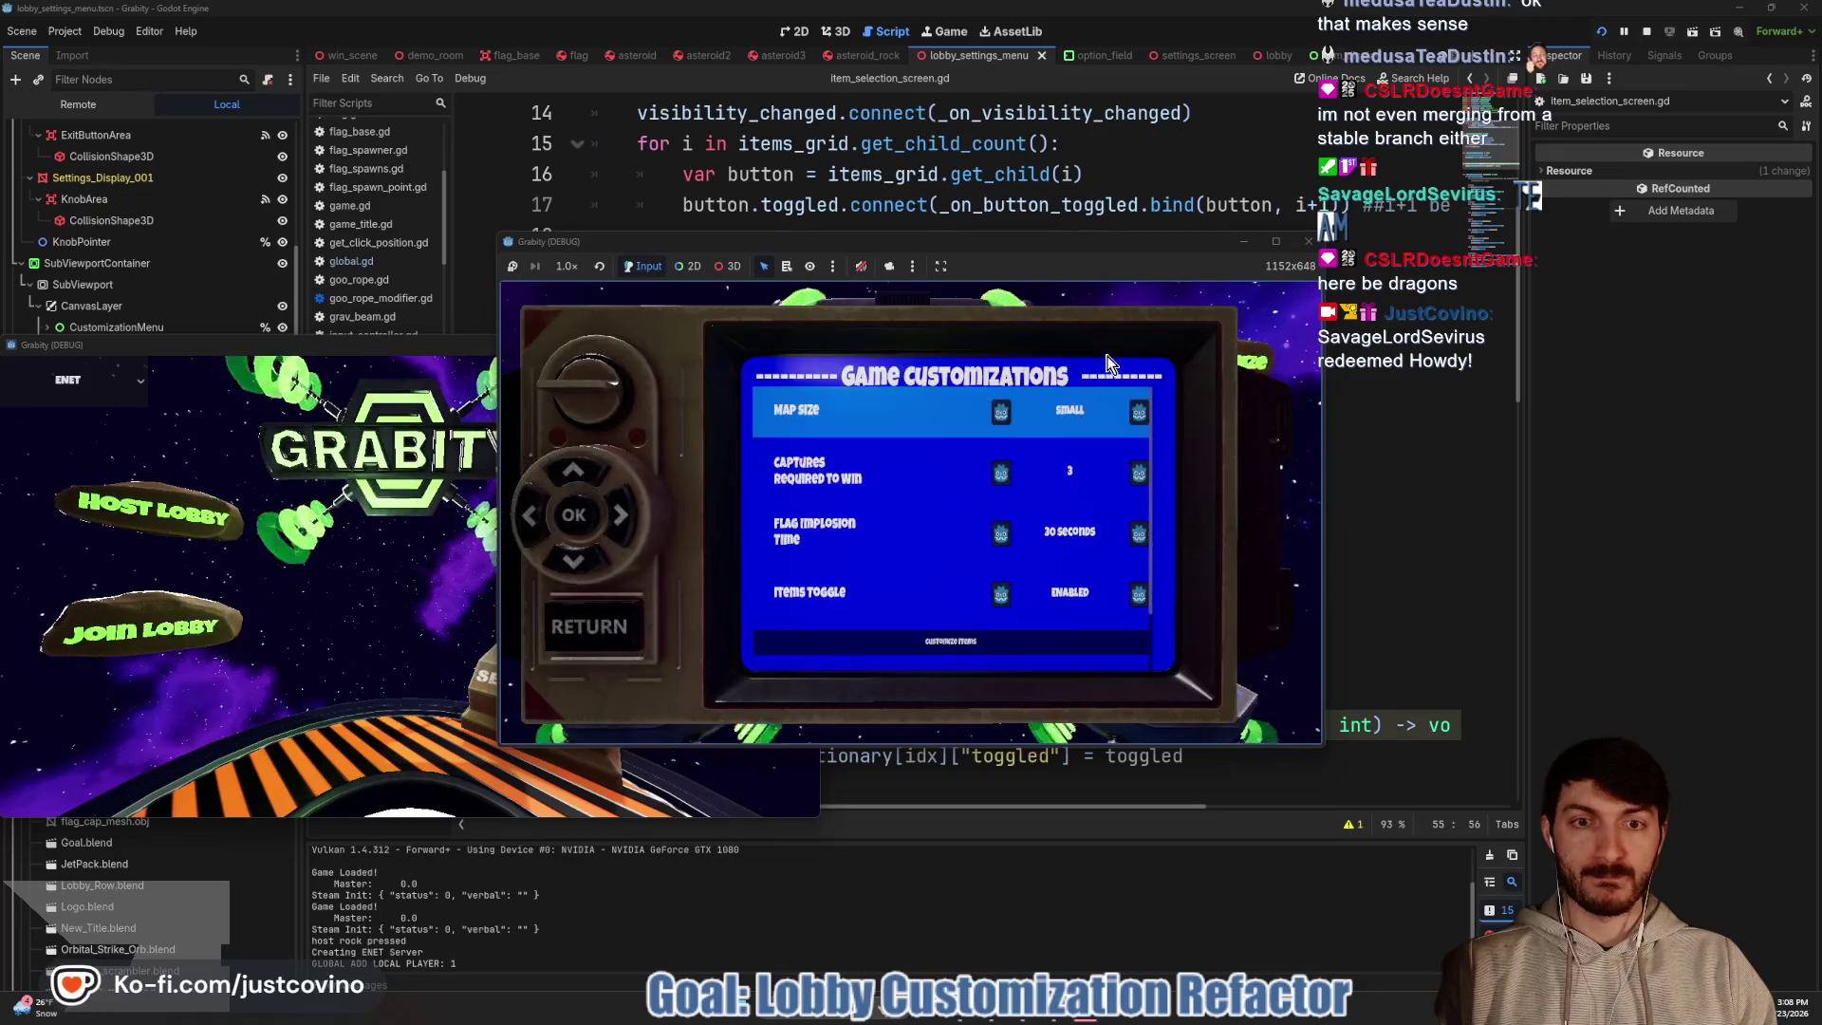
key(Down)
key(Down)
key(Down)
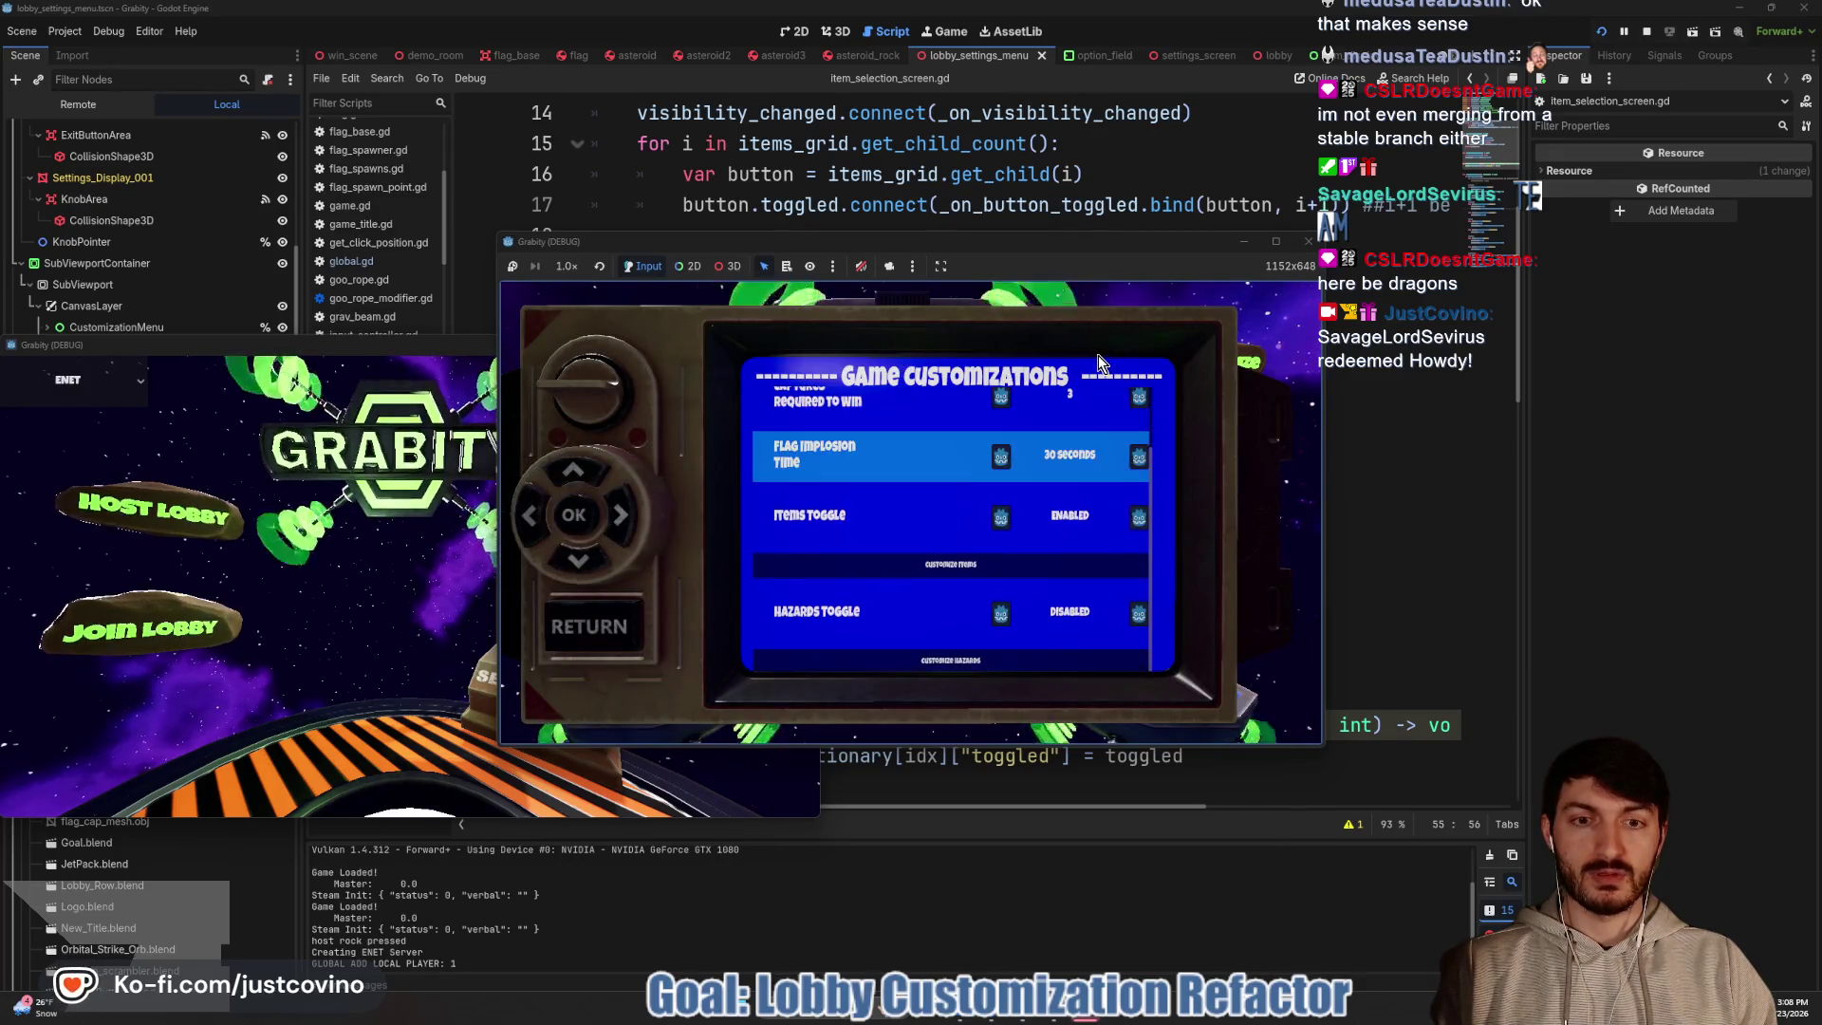
key(Down)
key(Down)
key(Down)
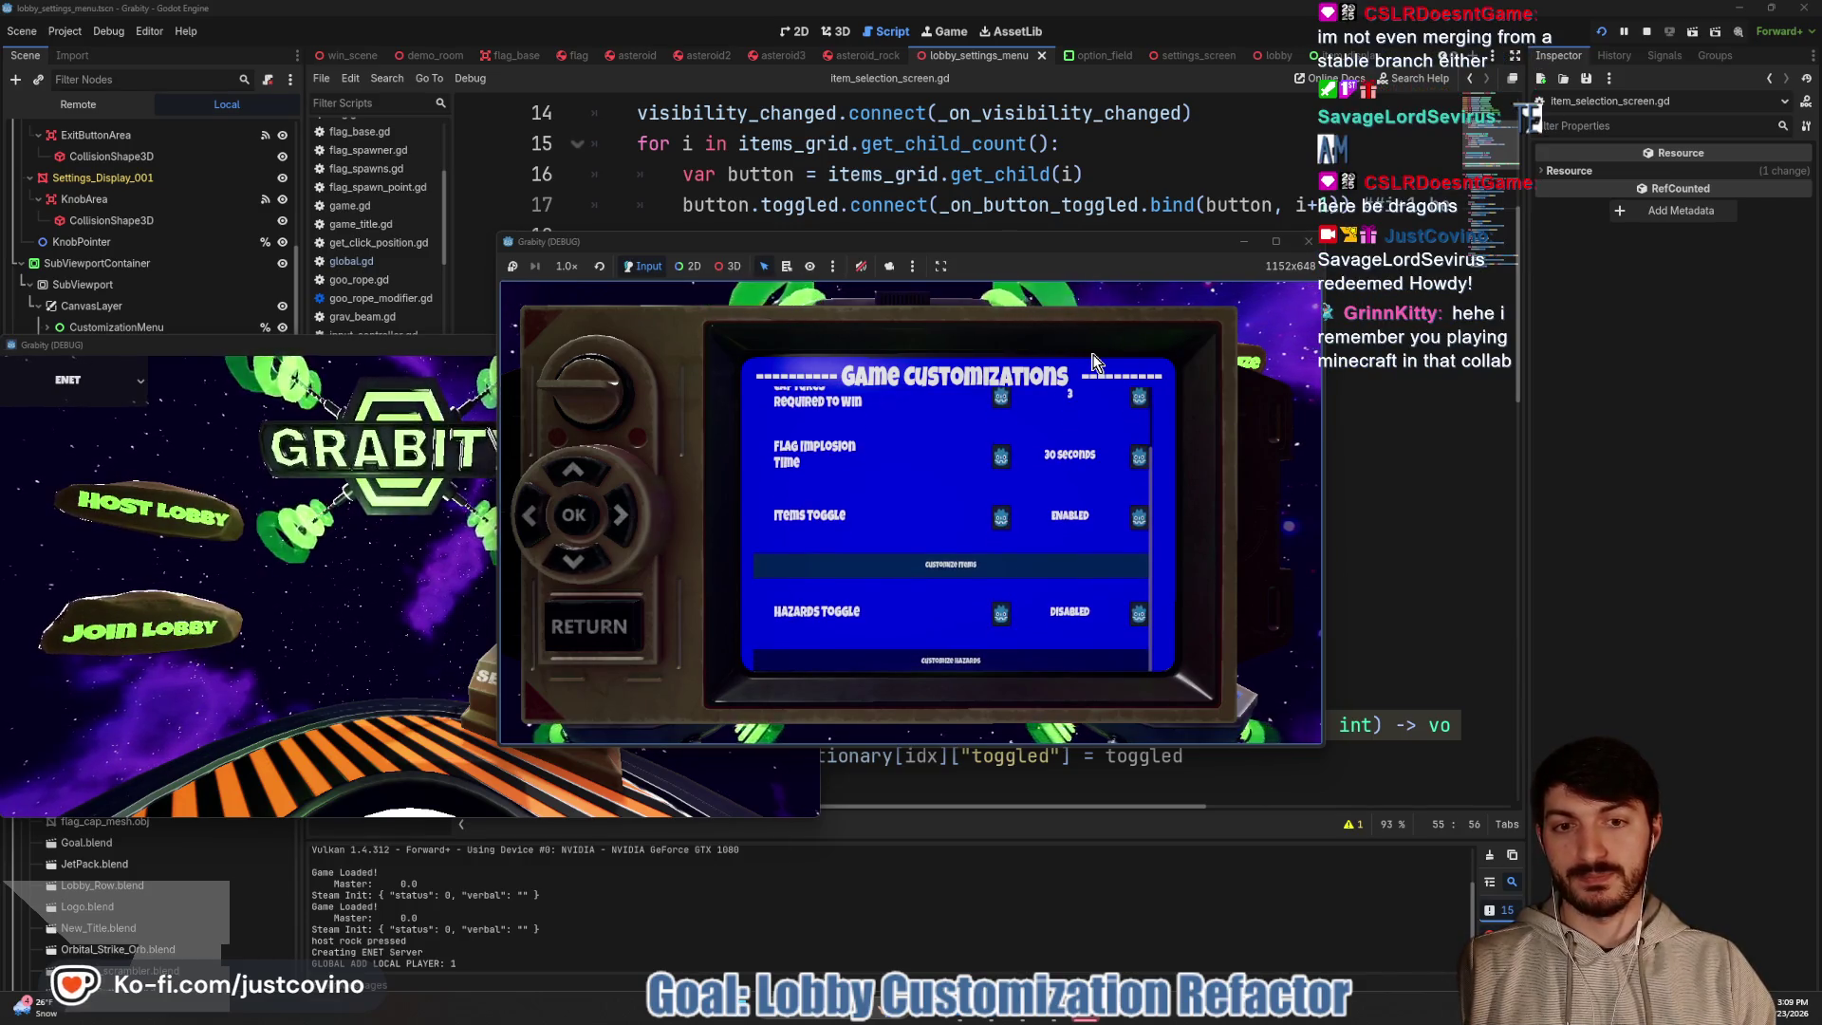
key(Return)
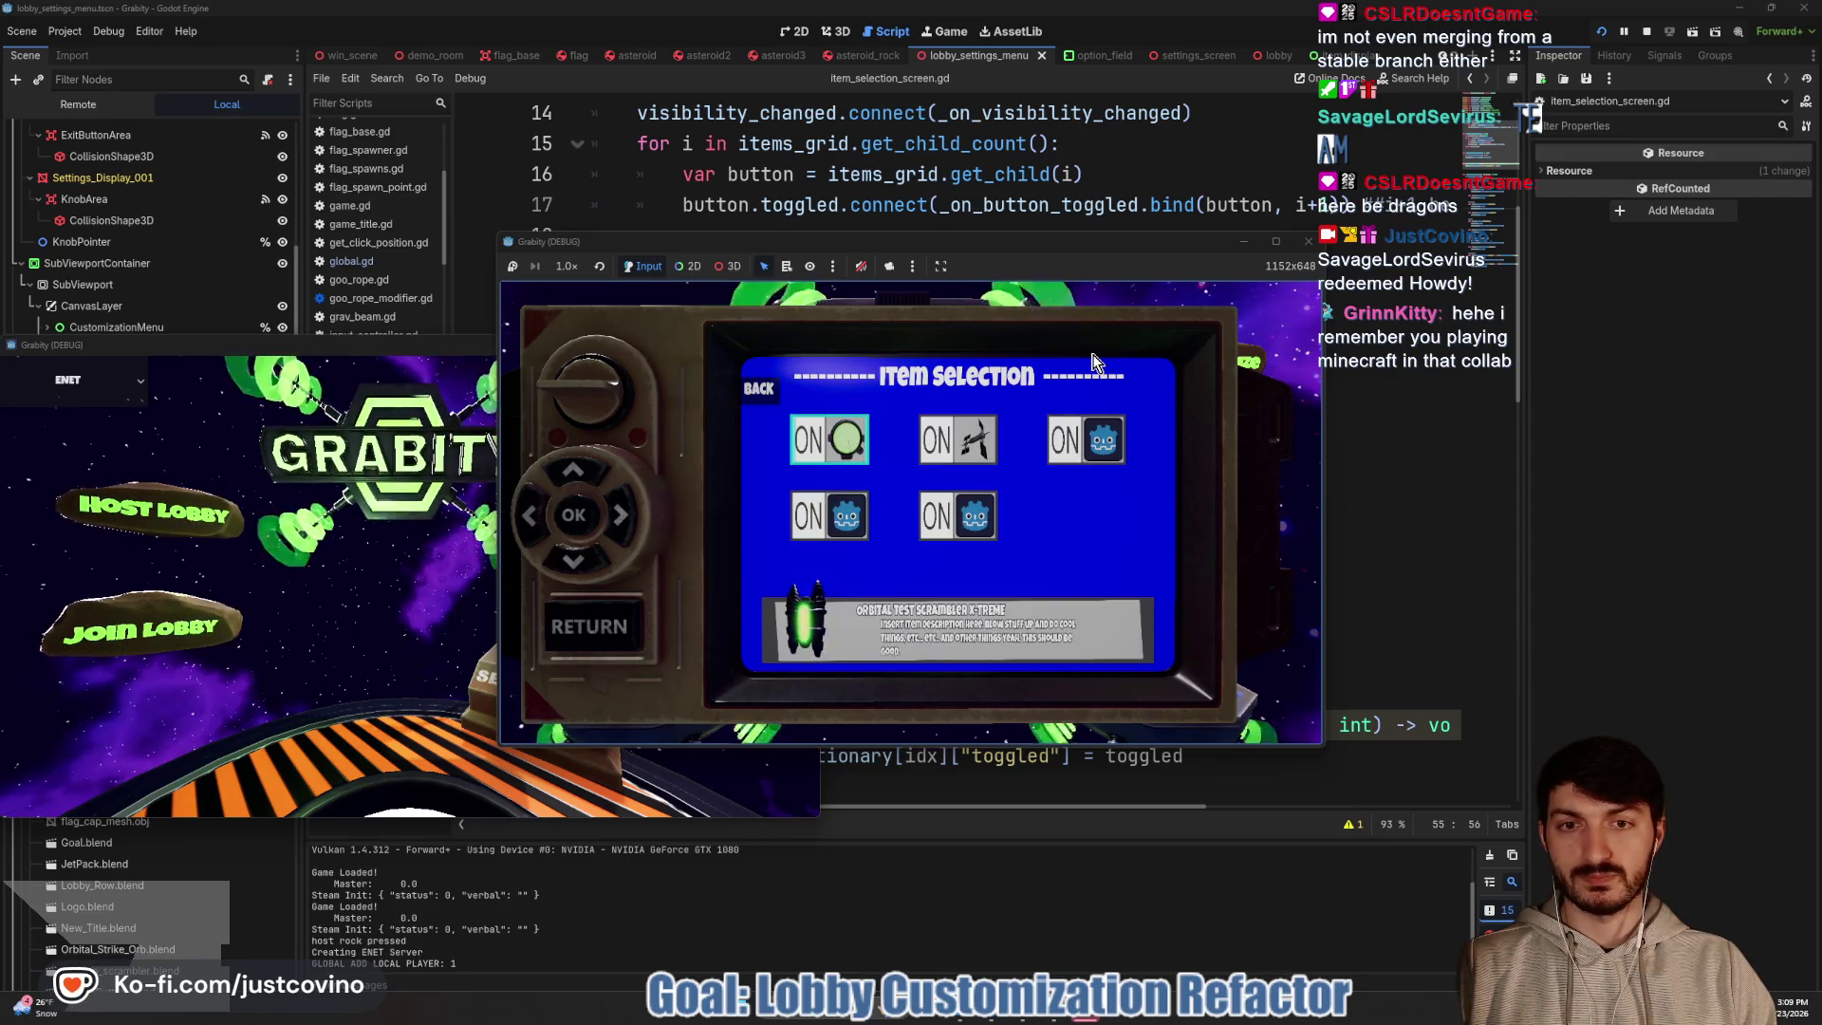
Switch off Position Scrambler, Orbital Strike and Pulsar Emitter, then move to Jet Pack
key(Return)
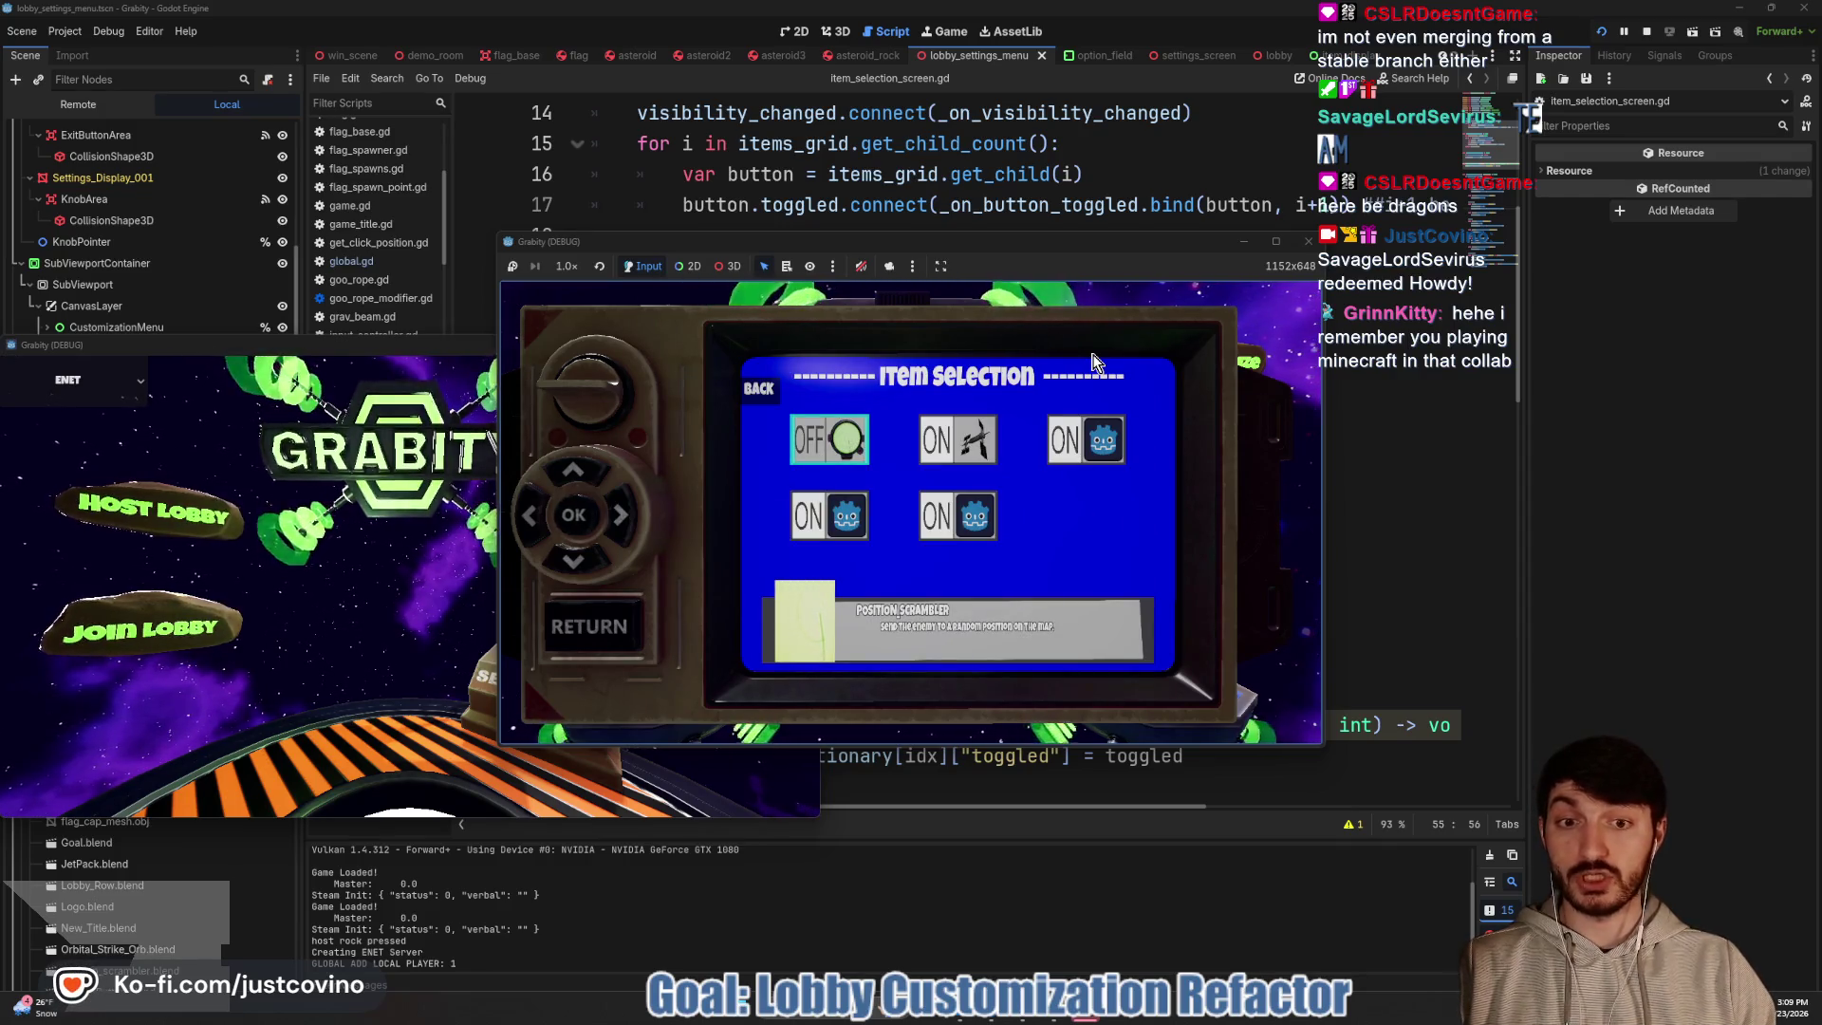
key(Right)
key(Return)
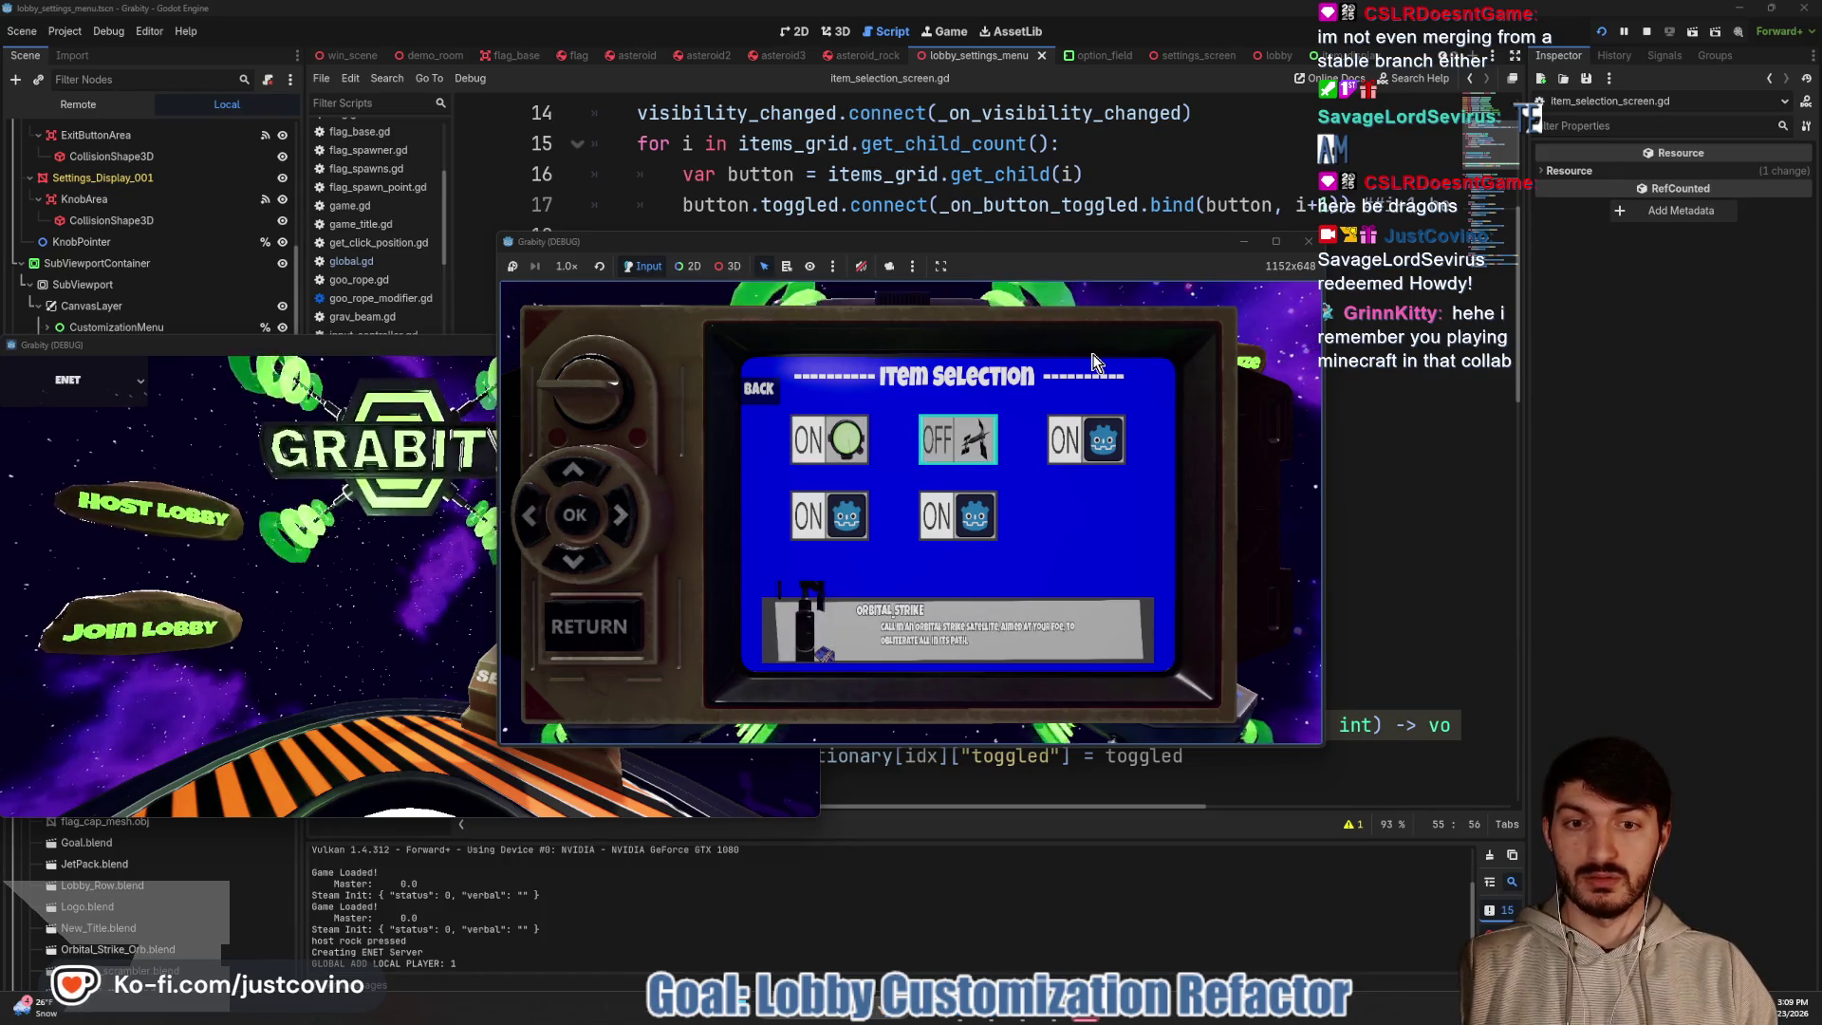
key(Right)
key(Return)
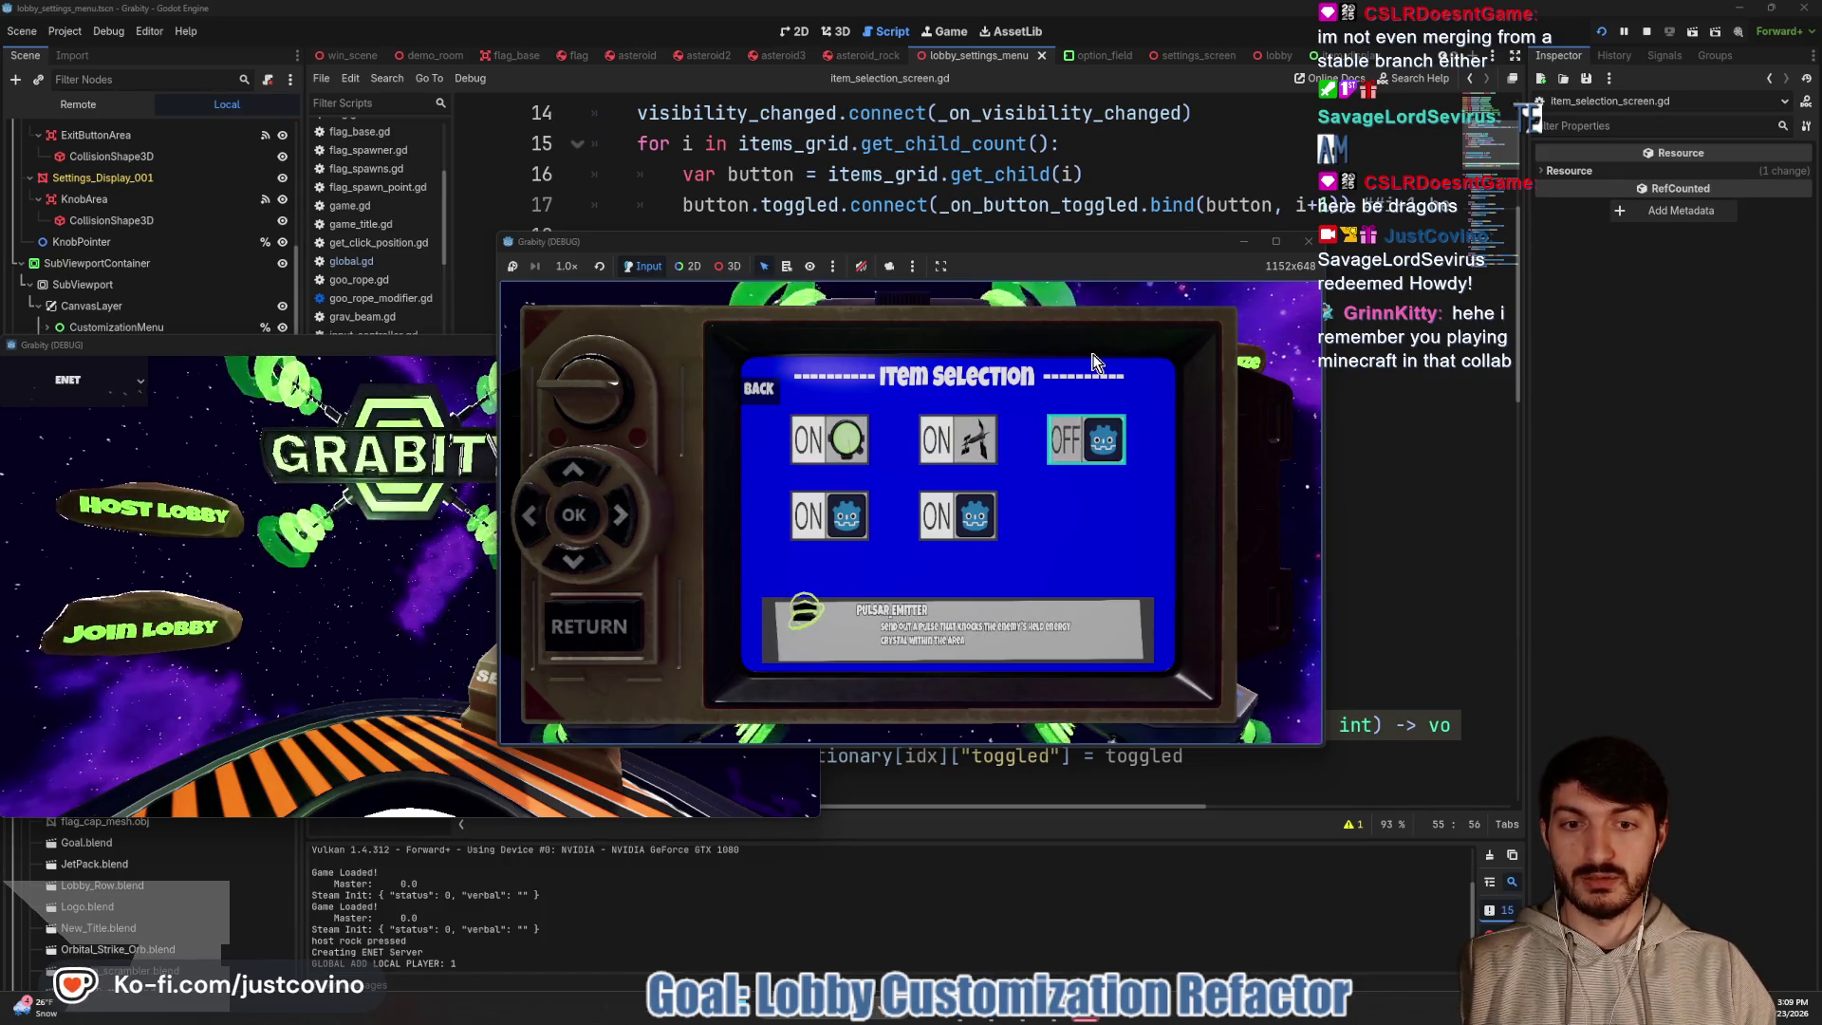
key(Left)
key(Down)
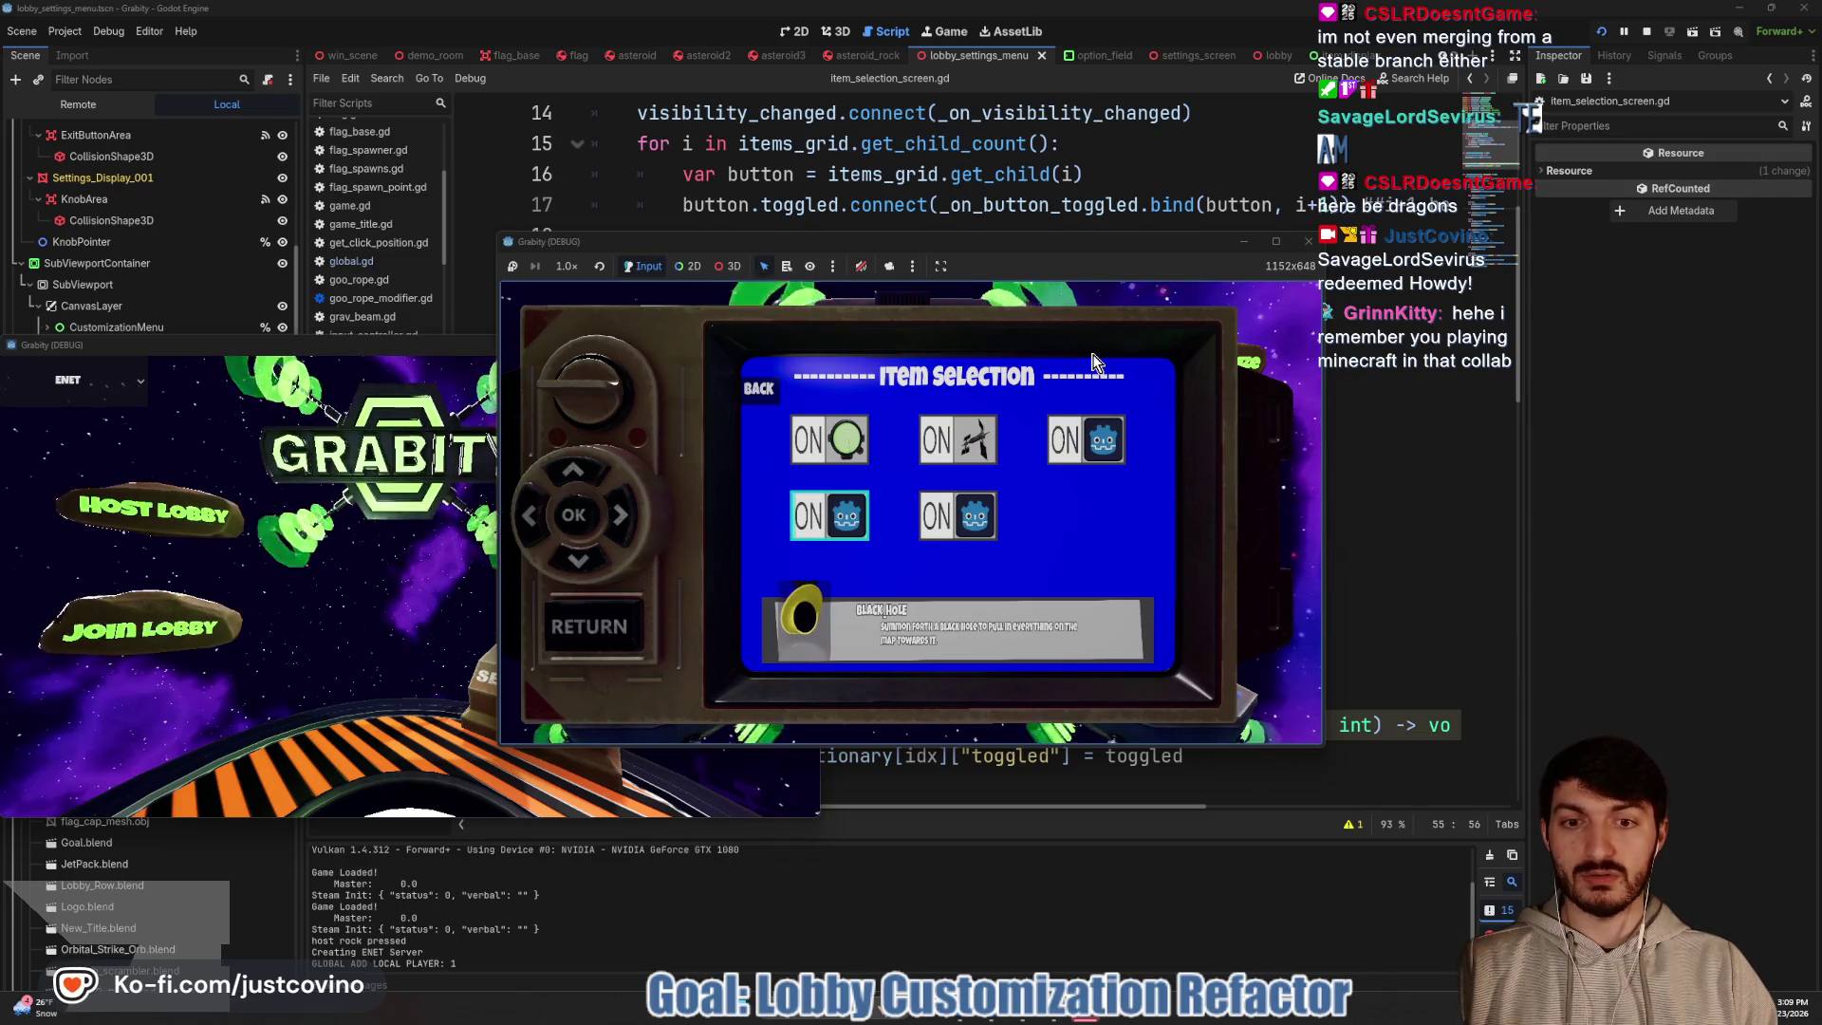
Move focus between Position Scrambler, Black Hole and Orbital Strike to check their descriptions
key(Up)
key(Down)
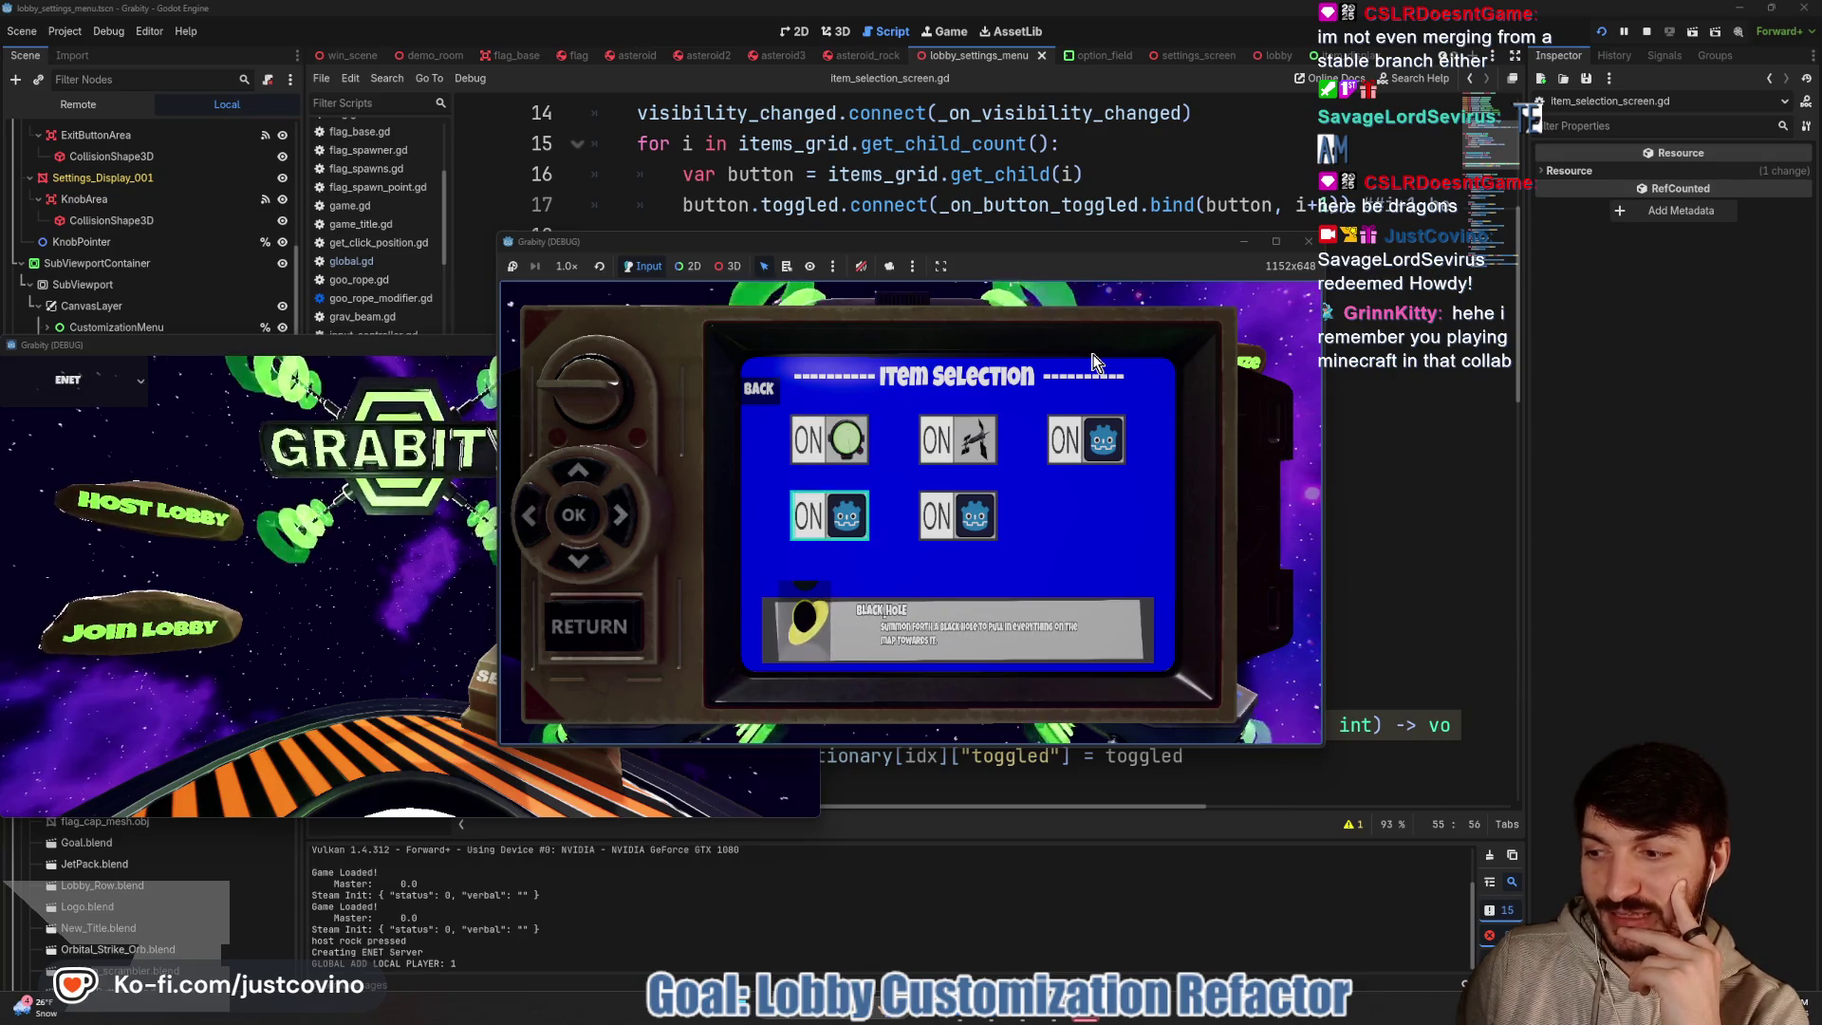
key(Up)
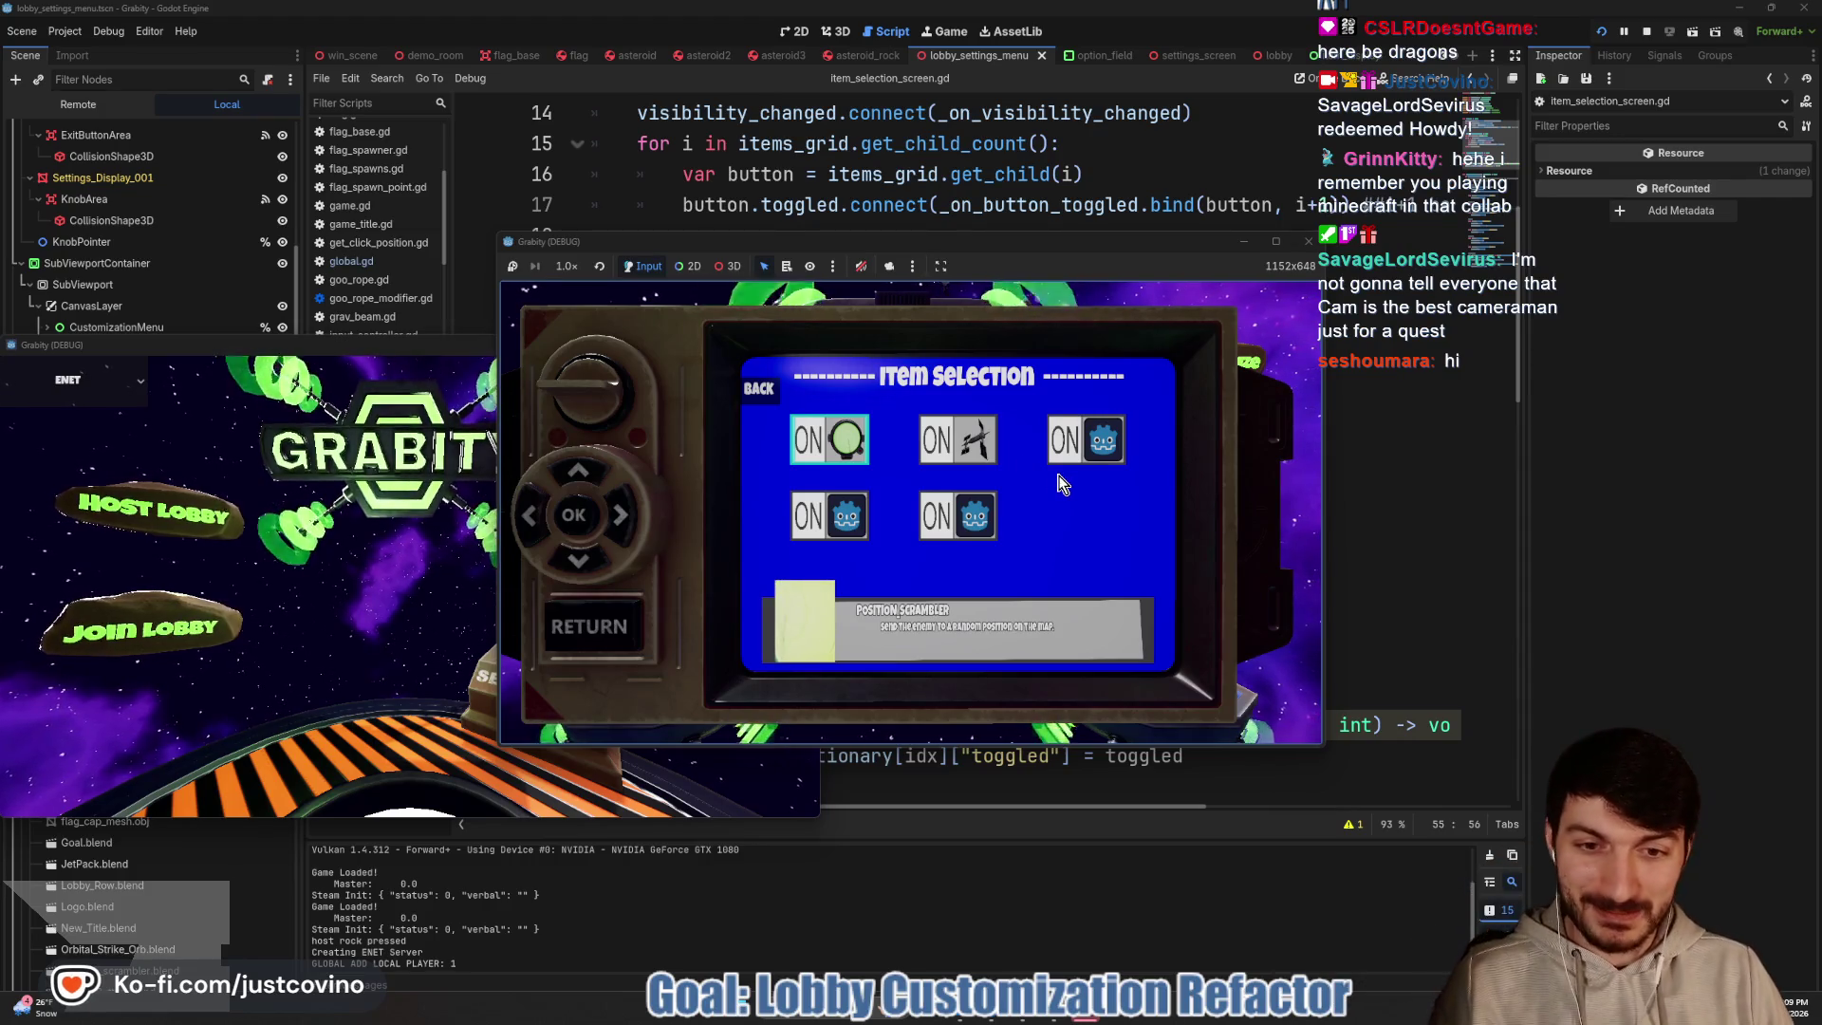
key(Down)
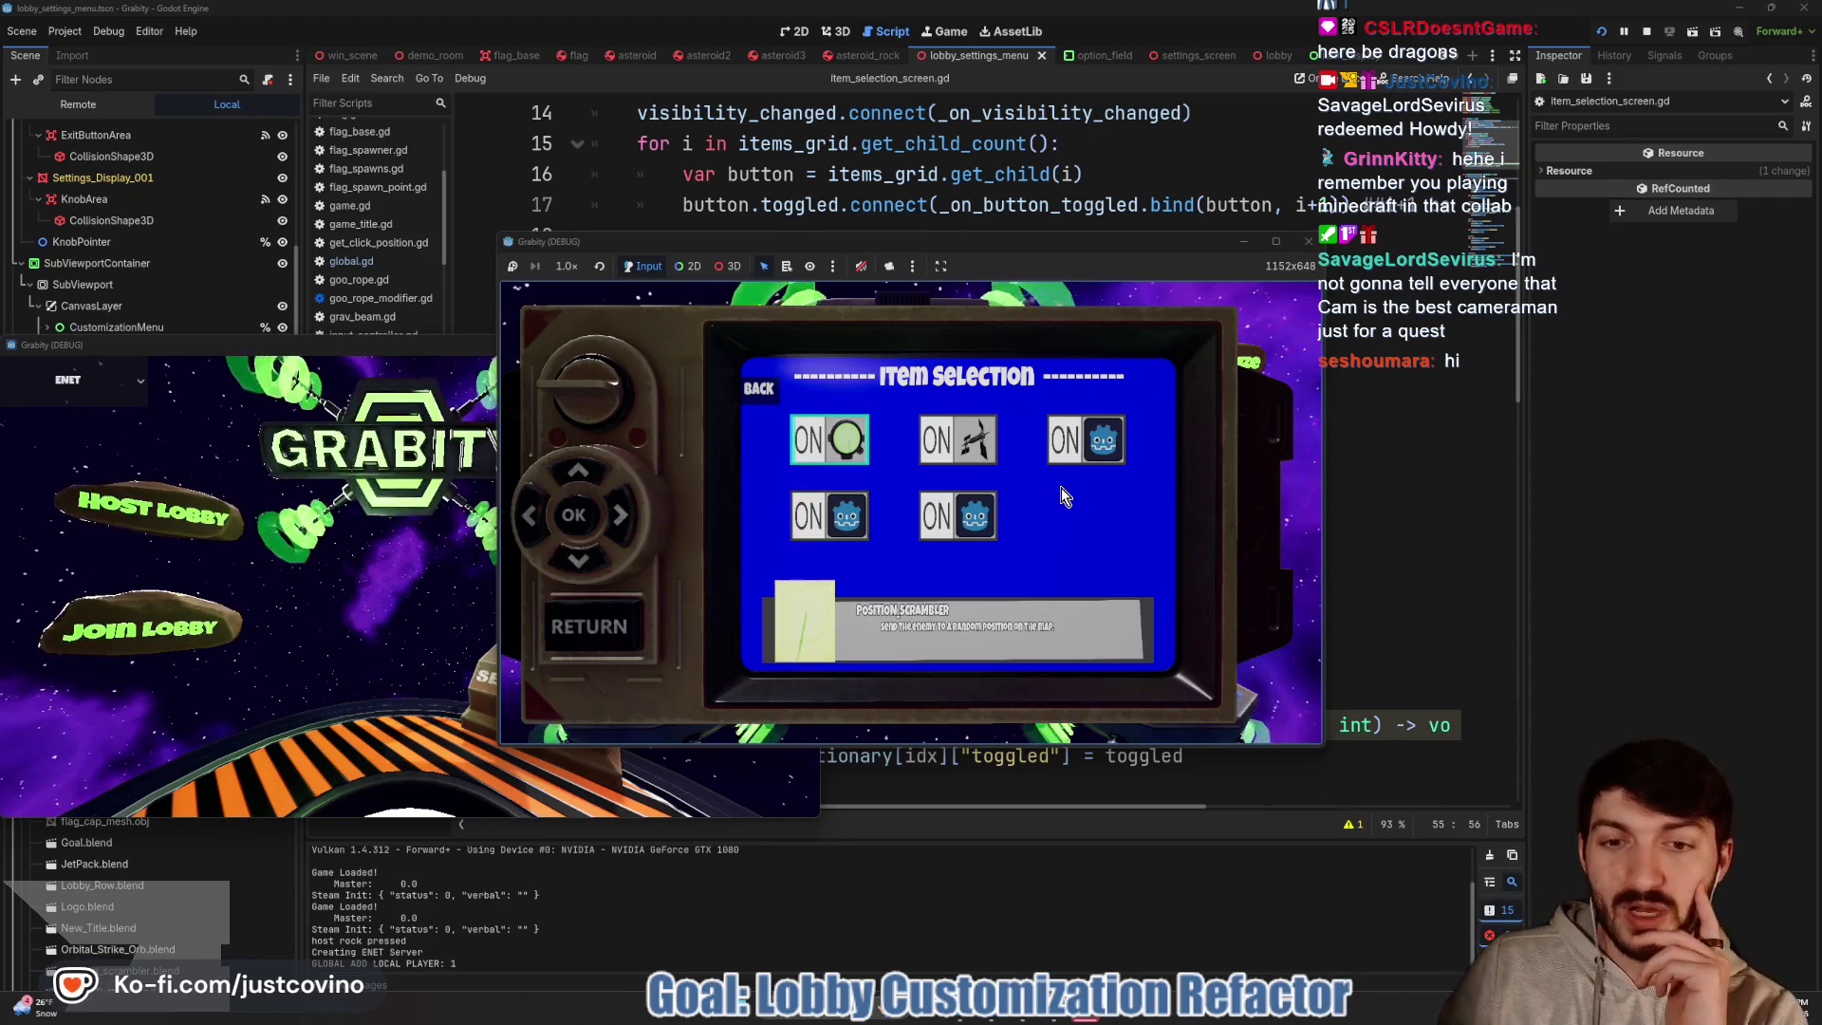
key(Up)
key(Right)
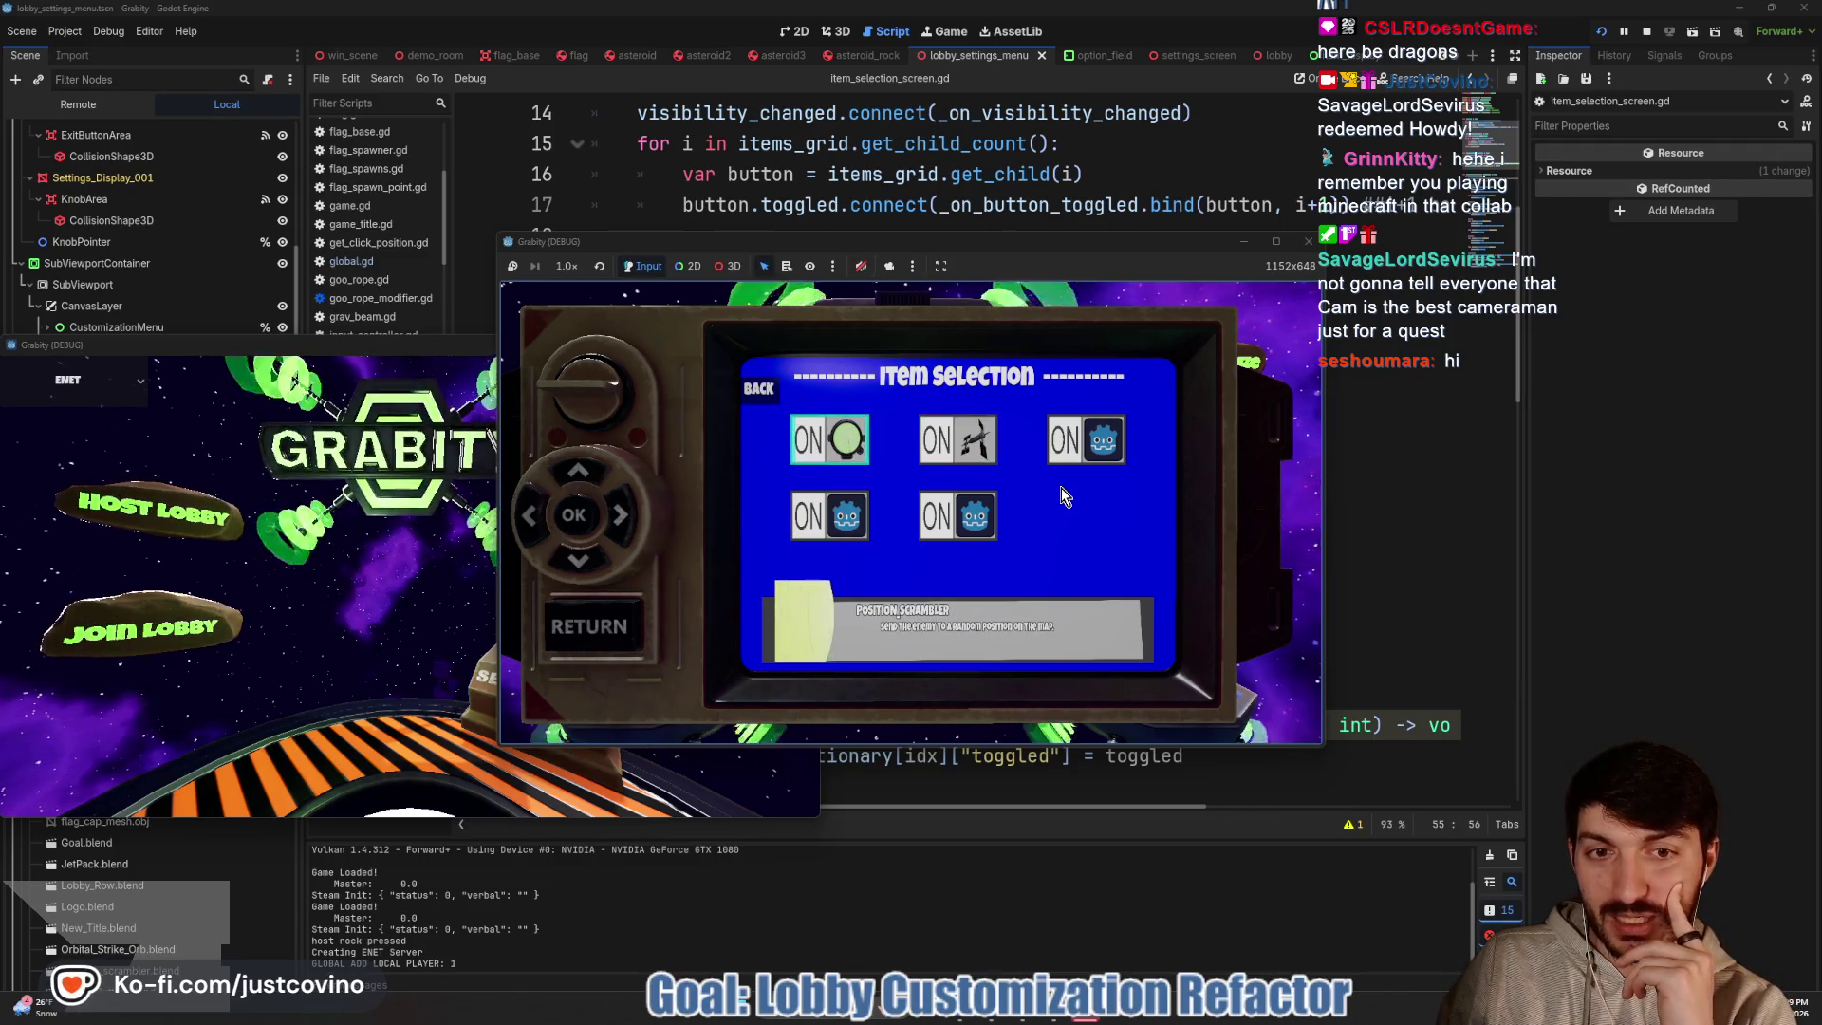
key(Right)
key(Left)
key(Down)
key(Up)
Keep stepping focus among Jet Pack, Position Scrambler, Black Hole and the other item toggles
key(Down)
key(Up)
key(Right)
key(Left)
key(Right)
key(Down)
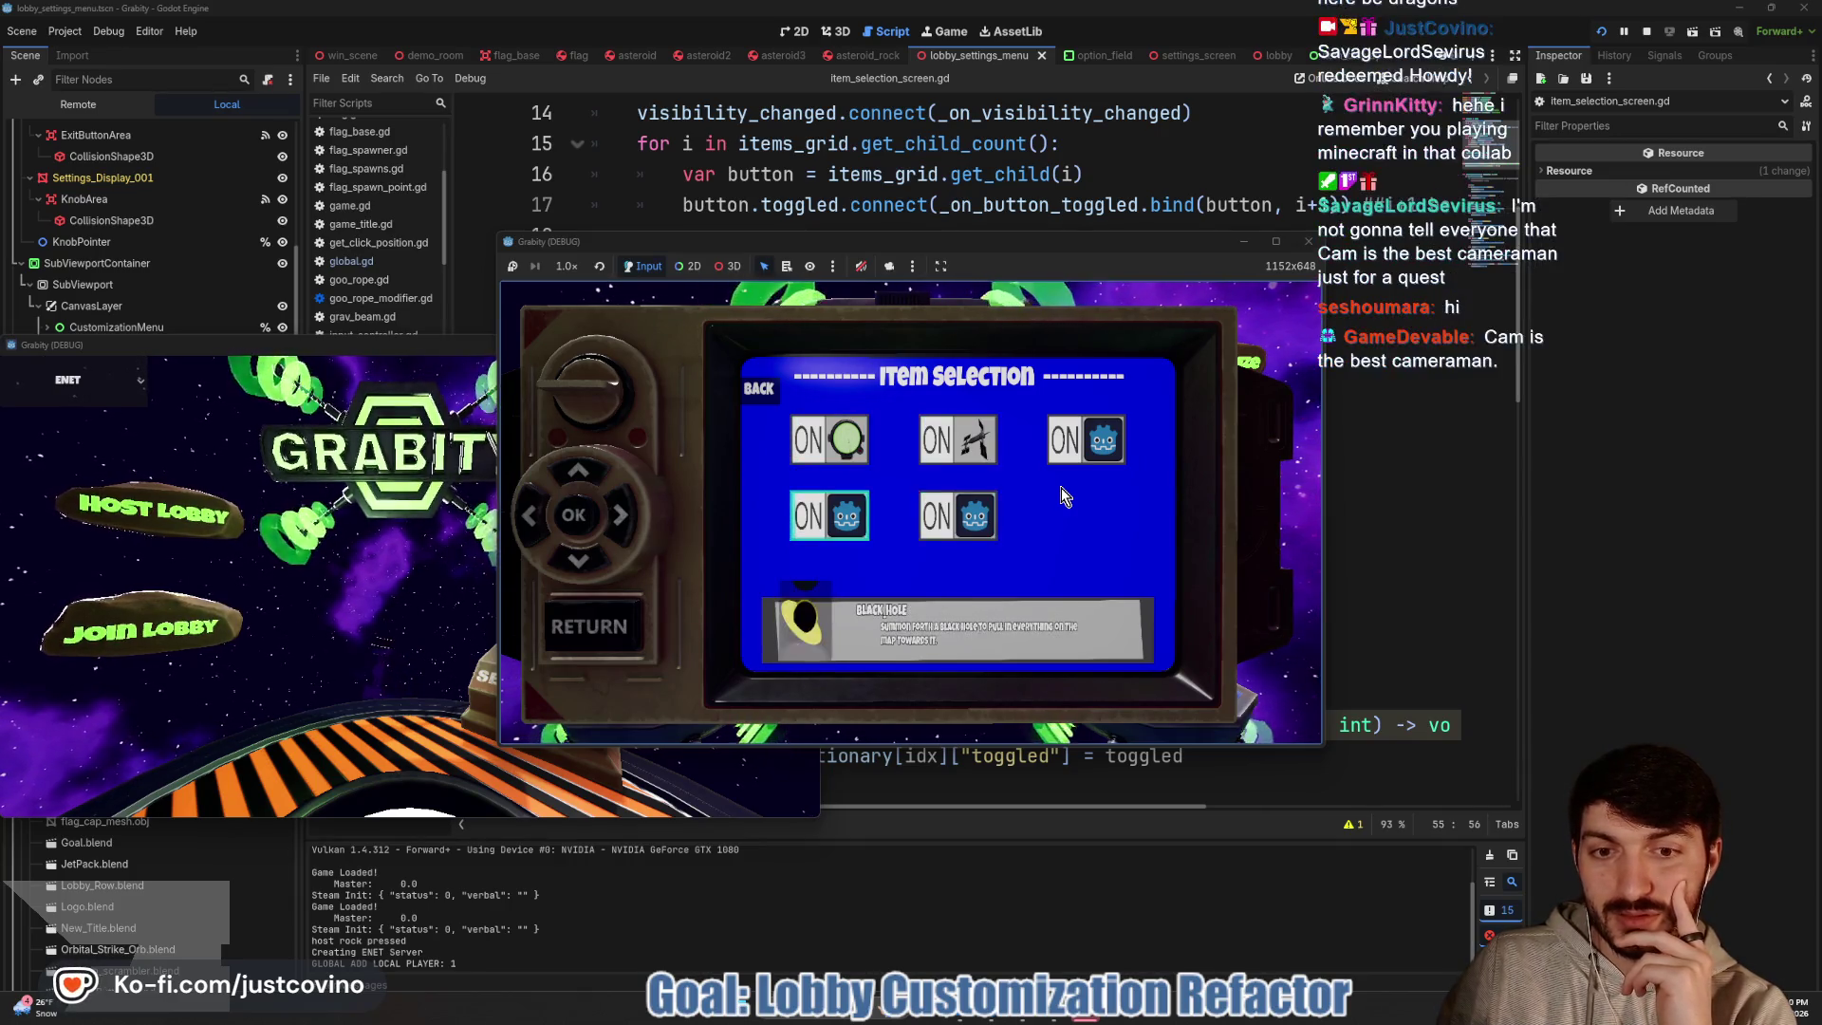
key(Up)
key(Left)
key(Right)
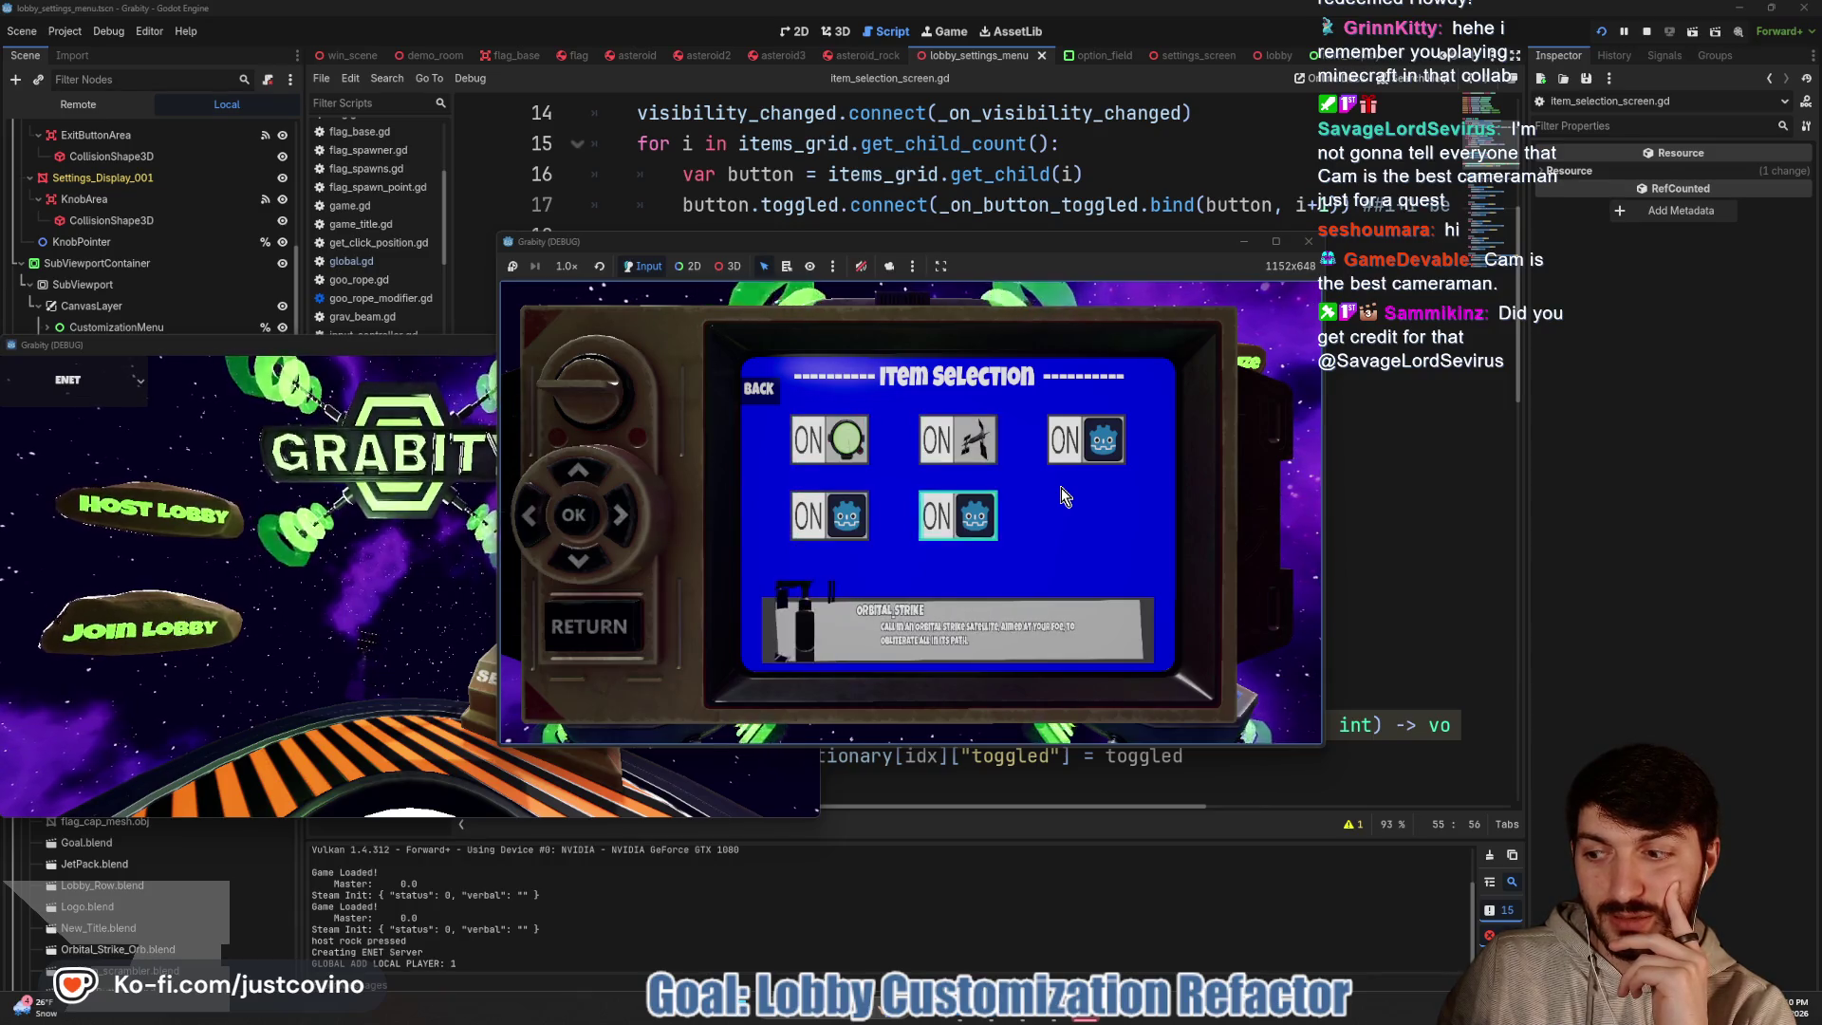
key(Left)
key(Down)
key(Up)
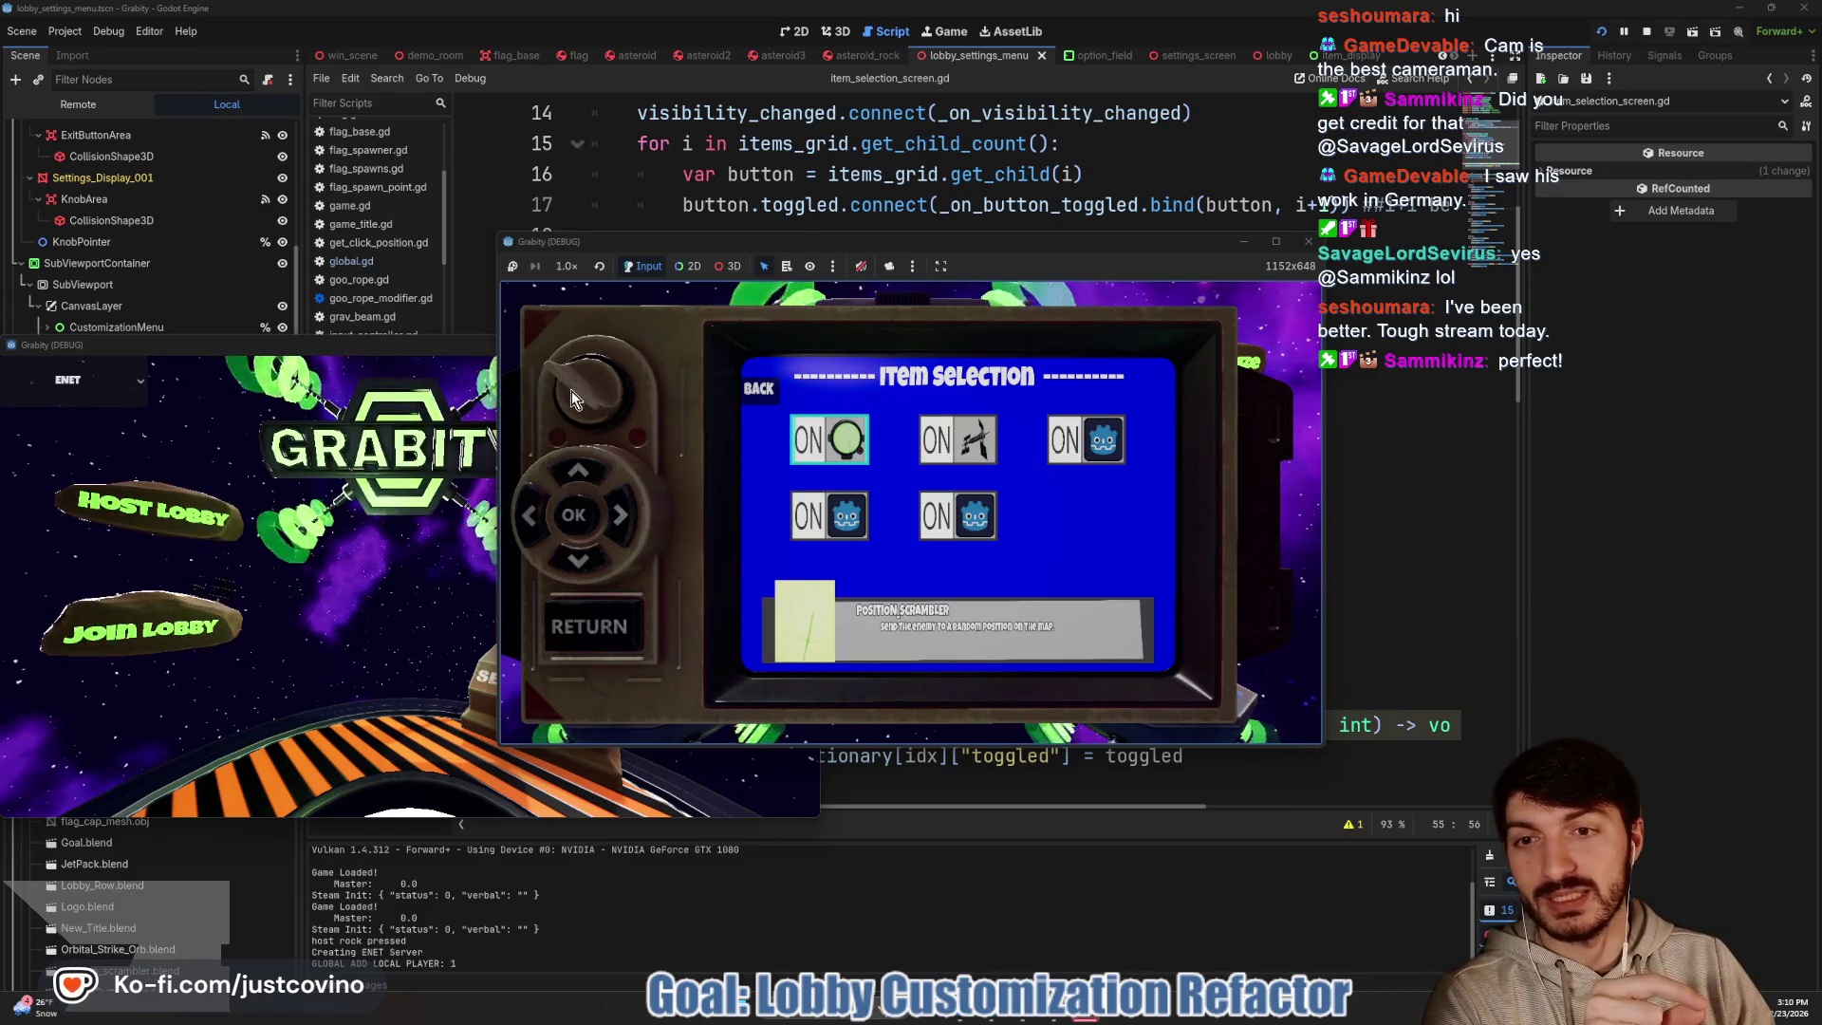
Rotate the in-game knob, return to the lobby, and stop the game with F8
mouse_move(621, 390)
mouse_down()
mouse_move(630, 442)
mouse_move(590, 389)
mouse_move(556, 401)
mouse_move(615, 418)
mouse_move(624, 518)
mouse_move(549, 447)
mouse_move(723, 357)
mouse_up()
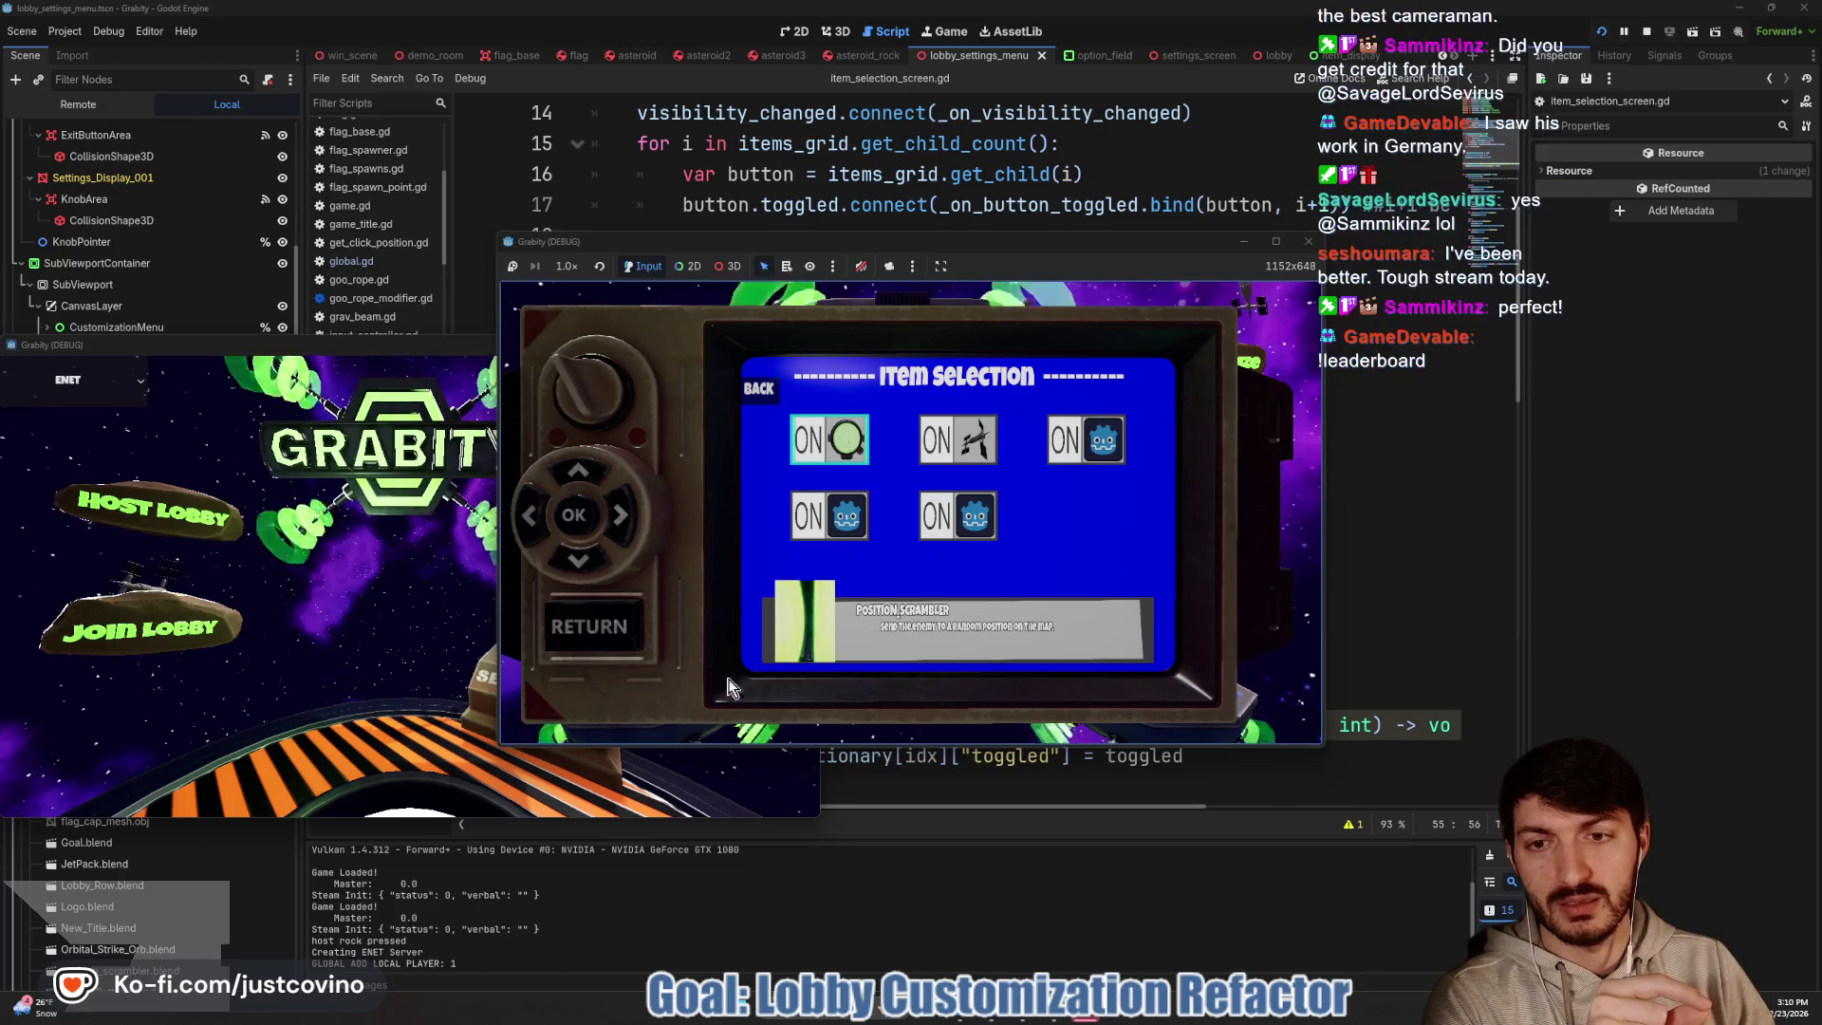
click(586, 626)
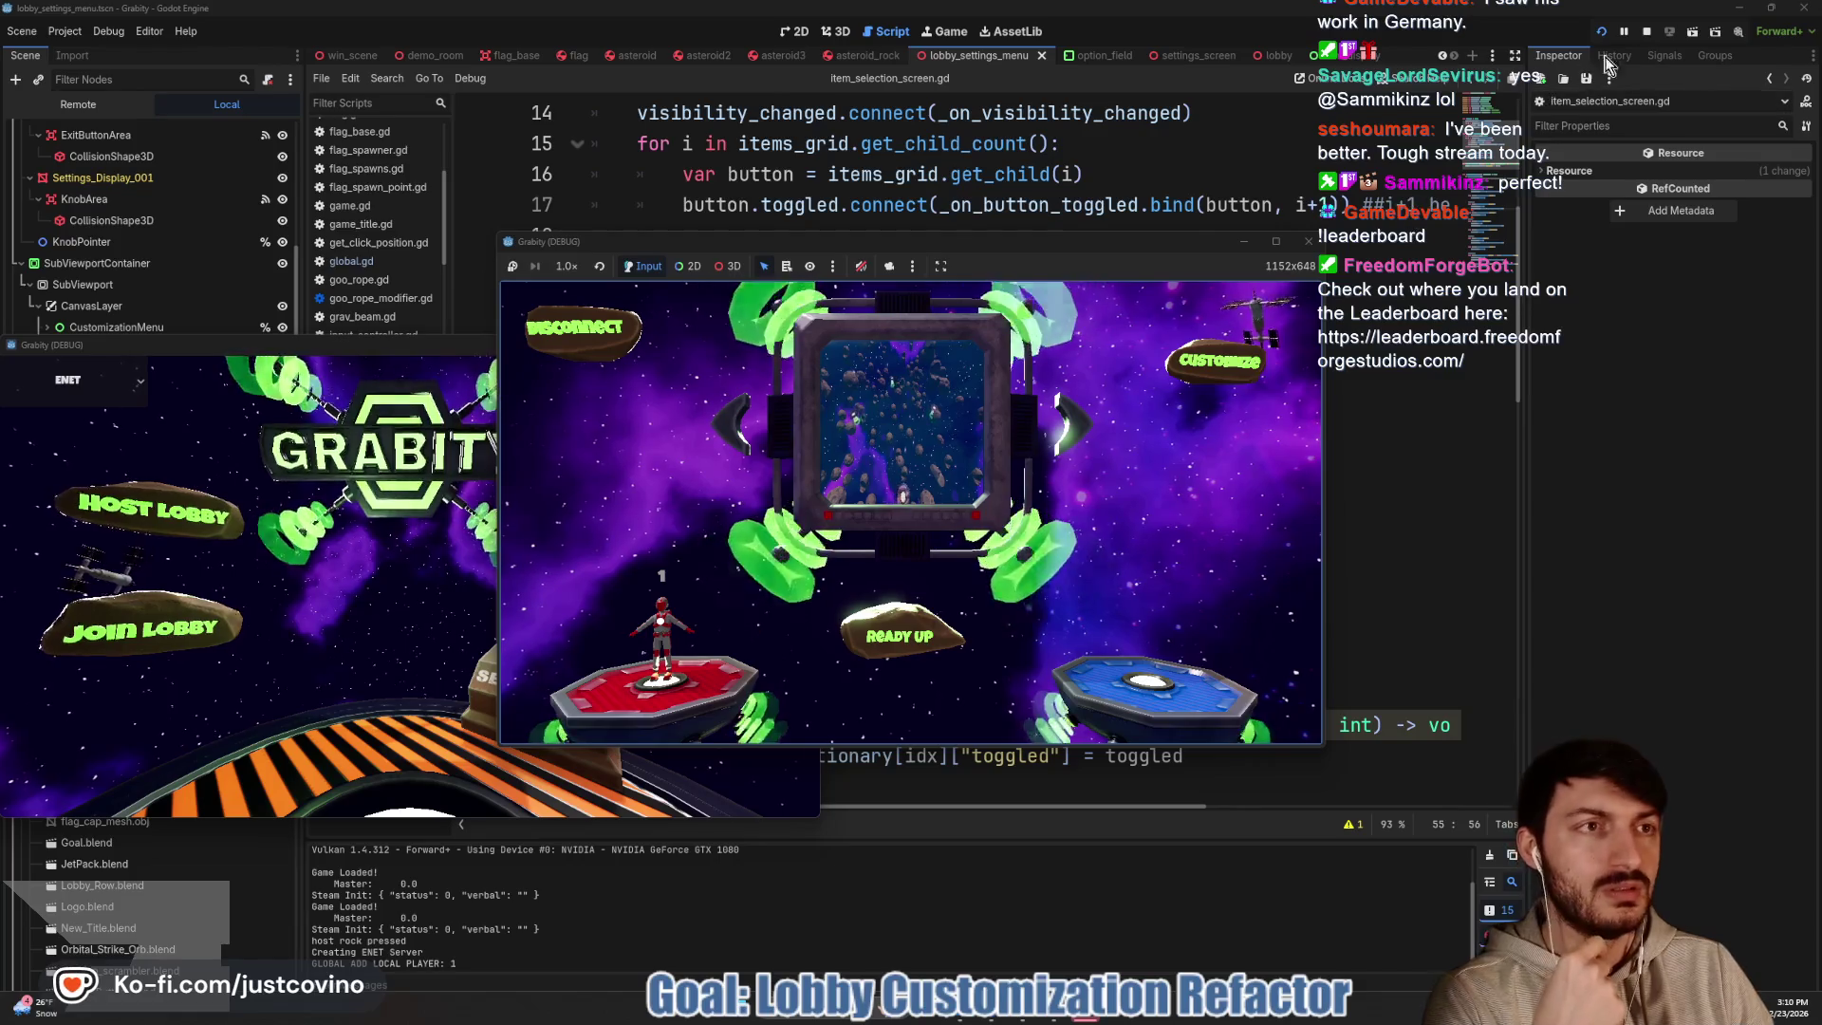
key(F8)
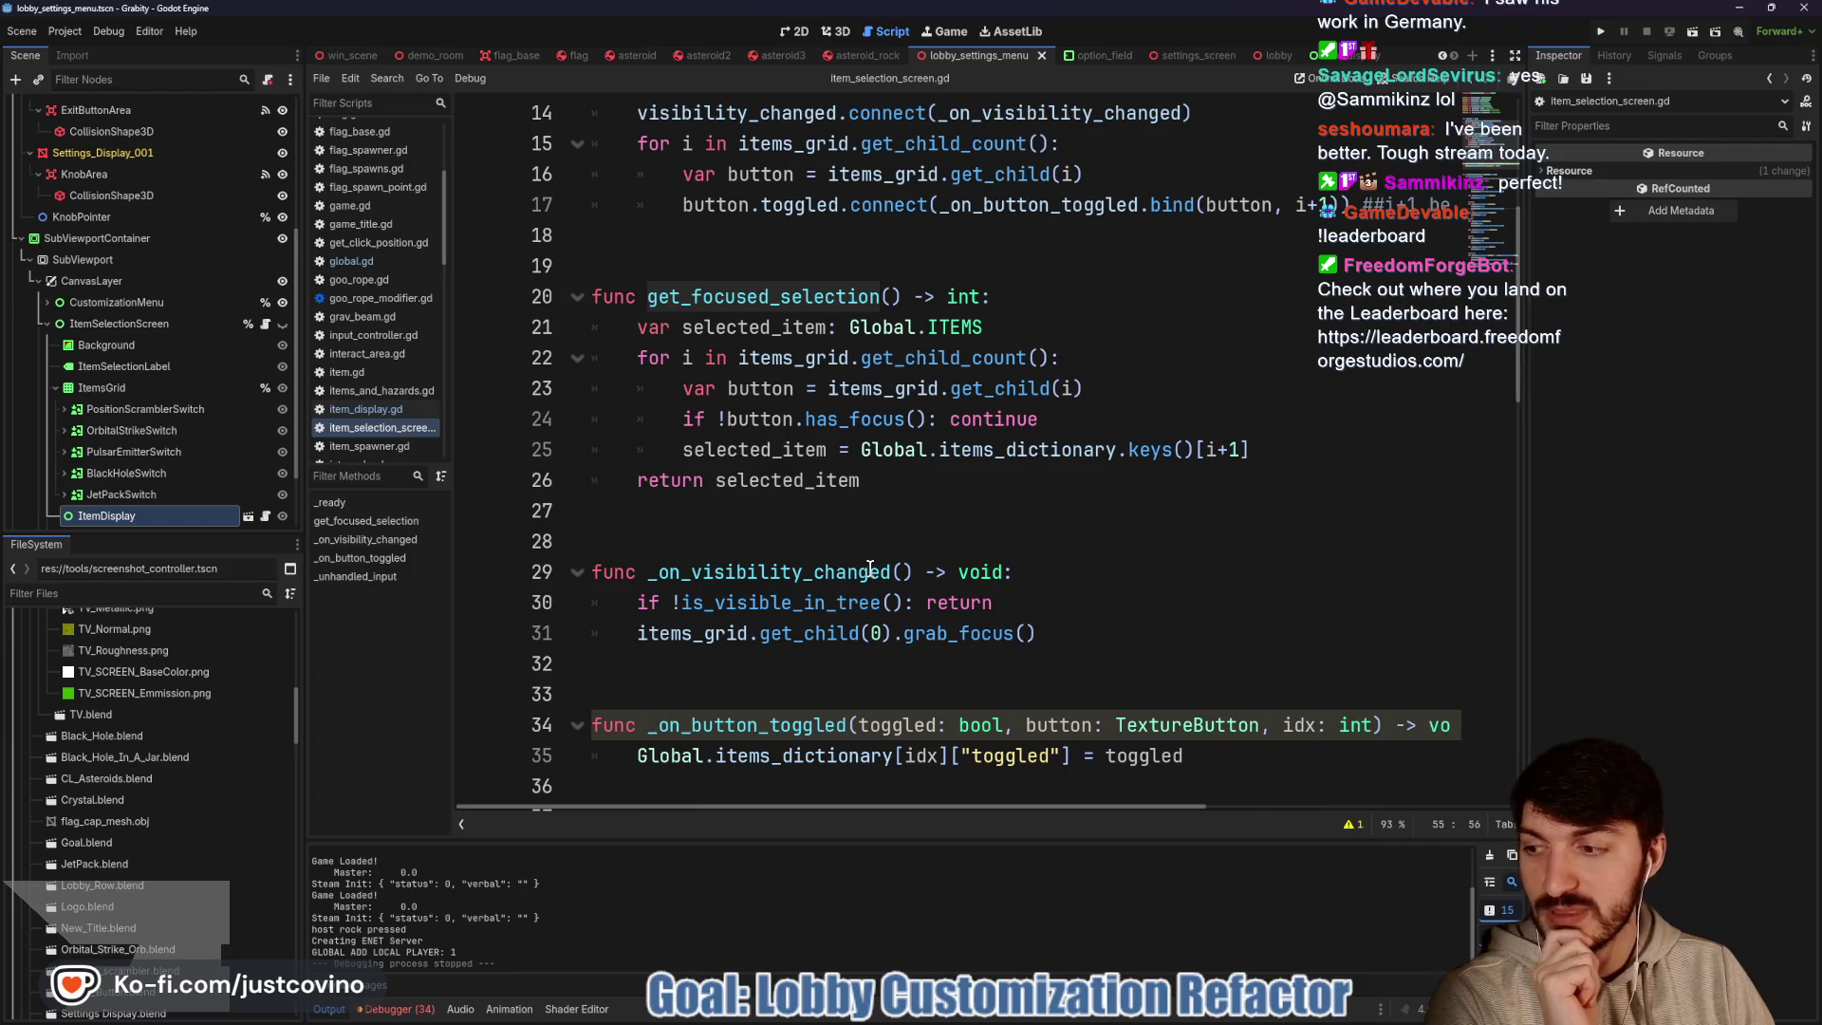
click(803, 530)
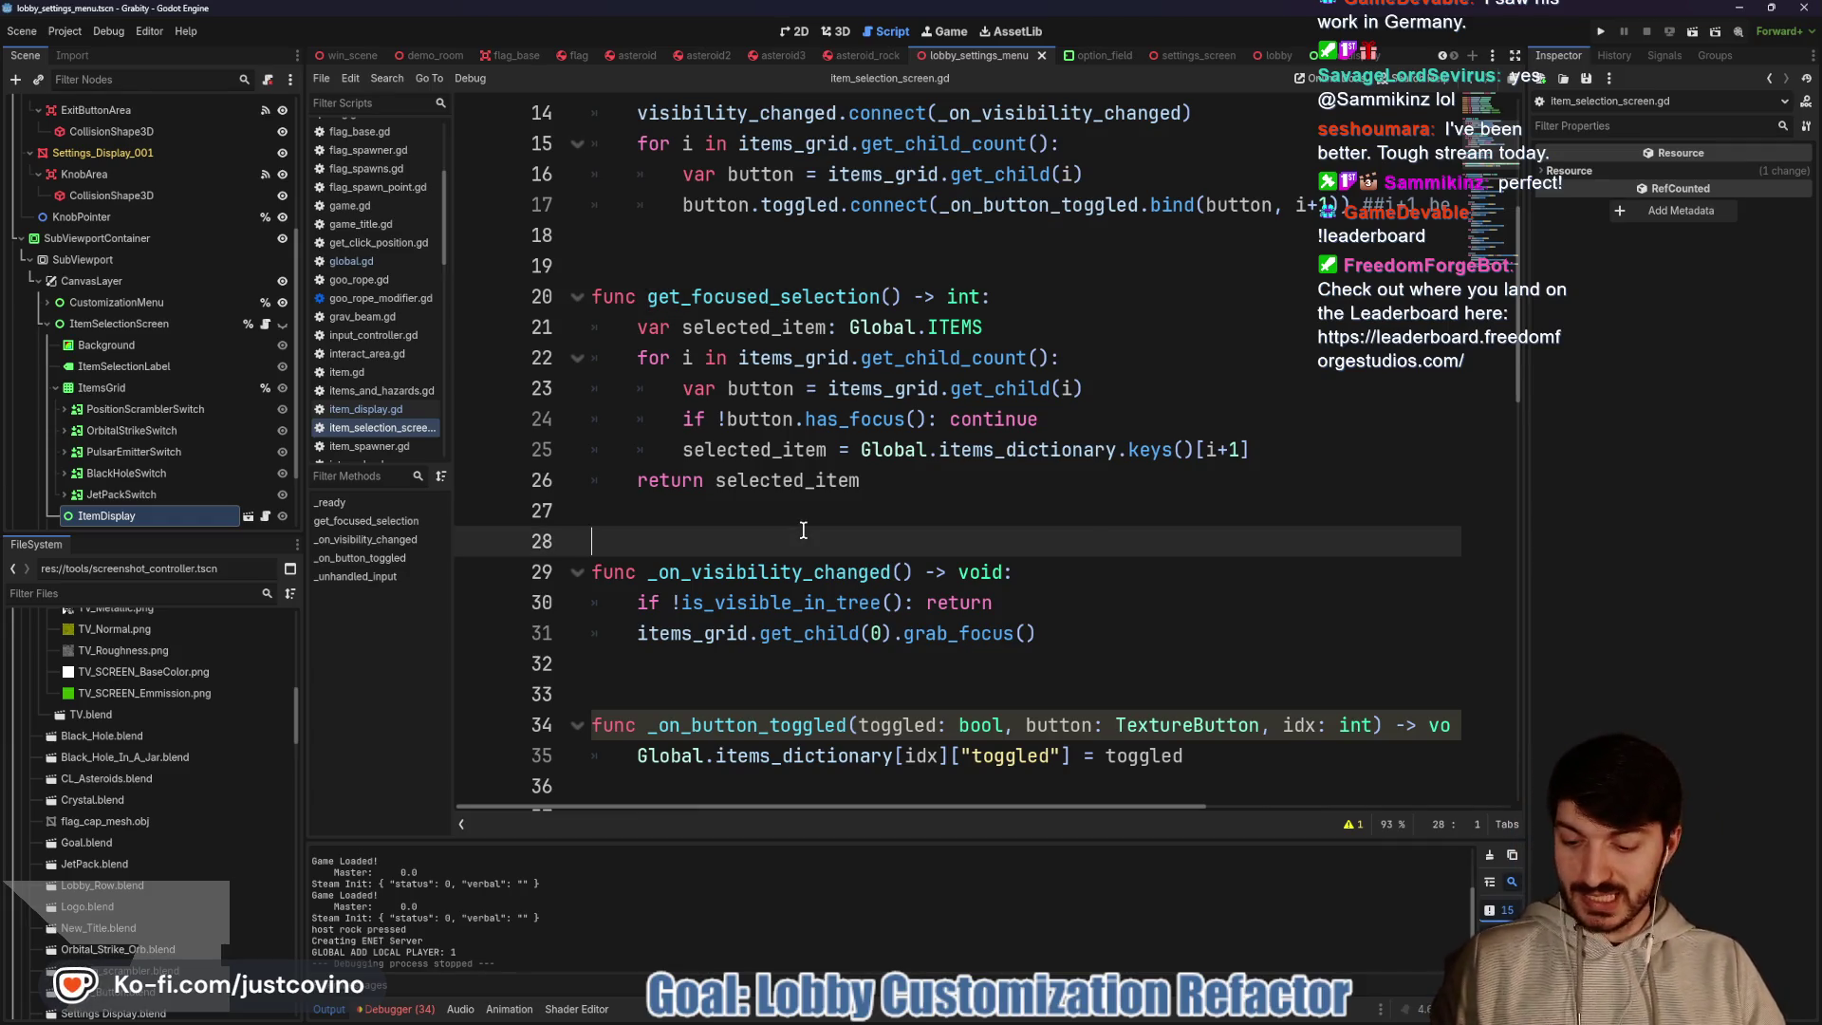
scroll(737, 675, down, 1)
click(854, 601)
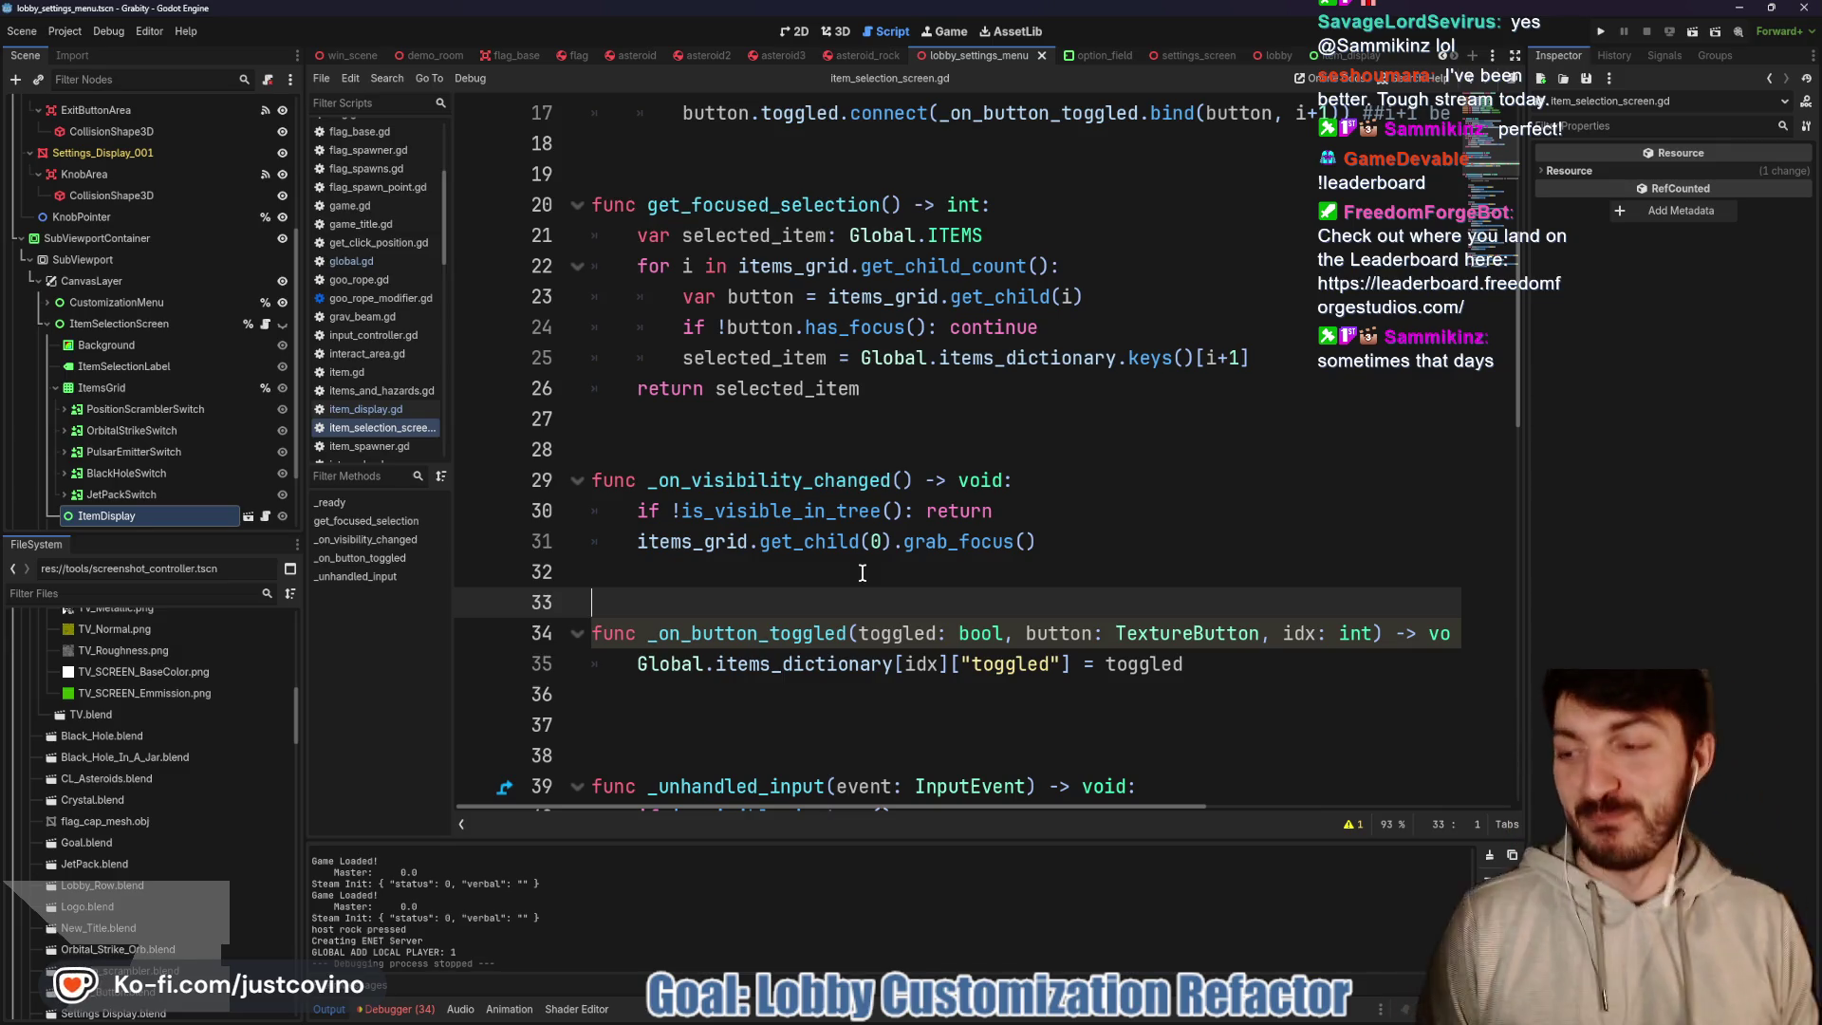
click(862, 572)
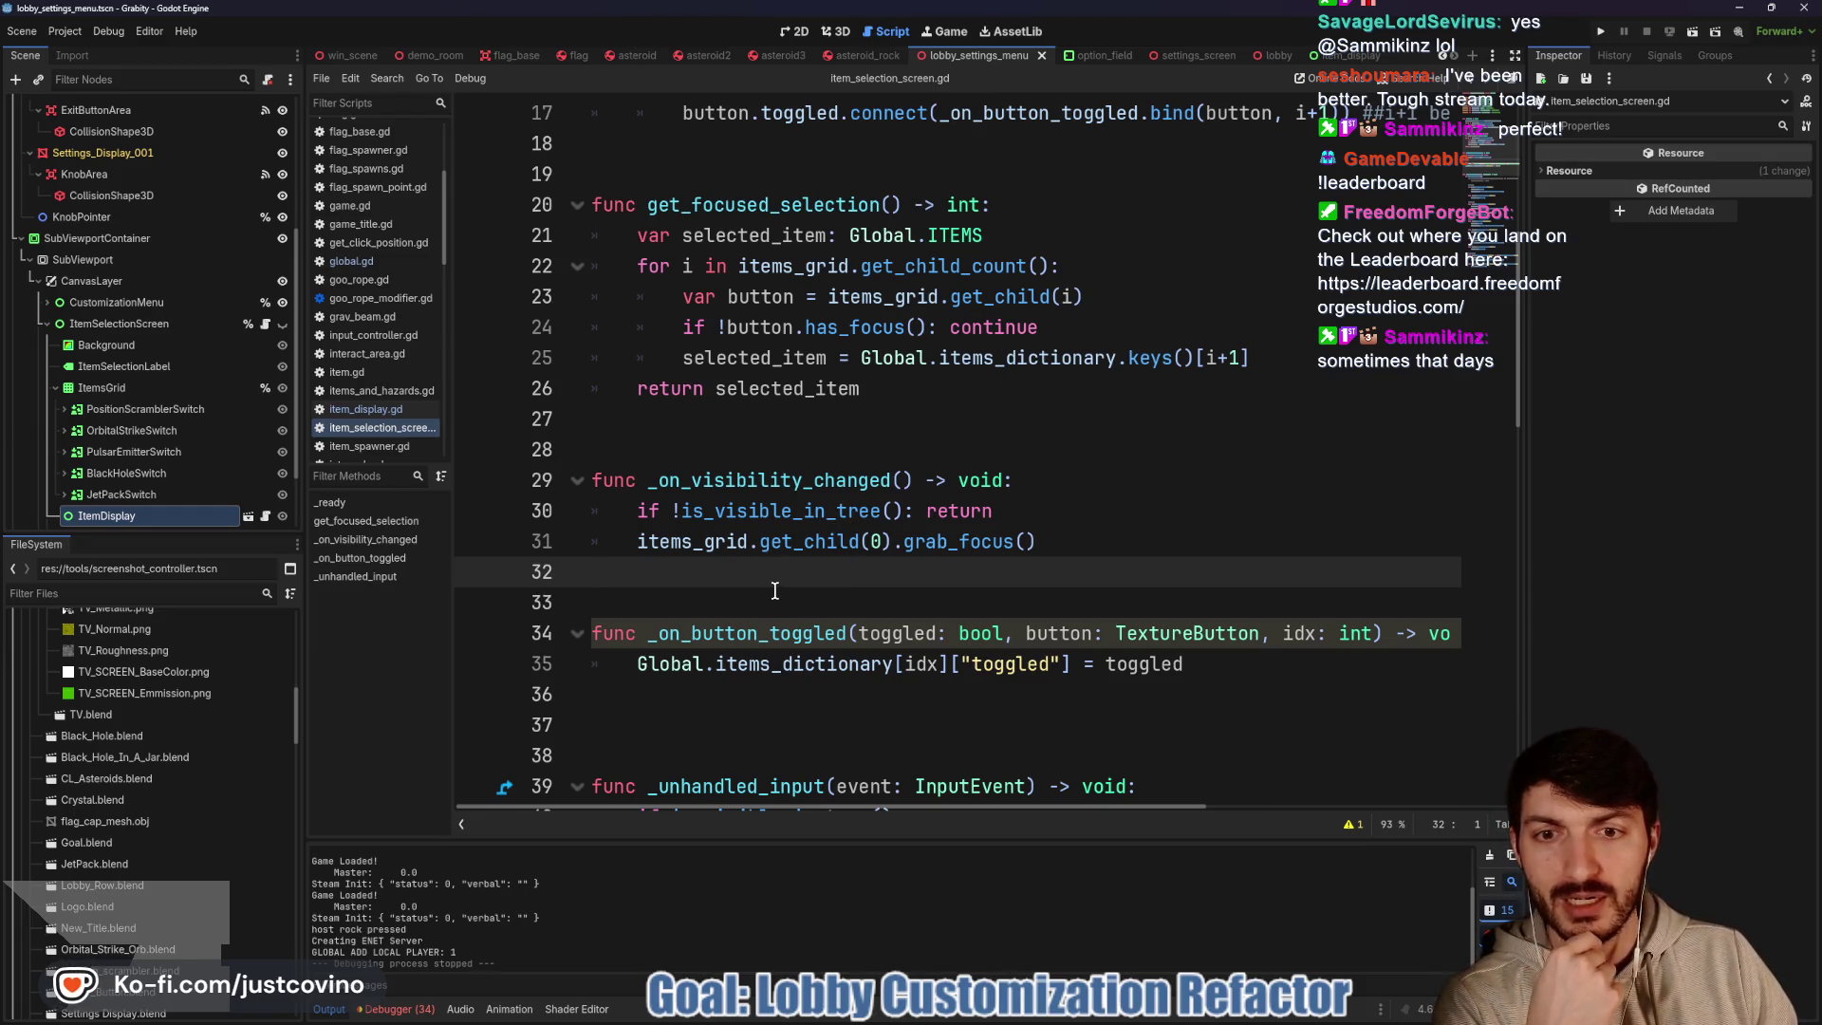
scroll(777, 596, down, 2)
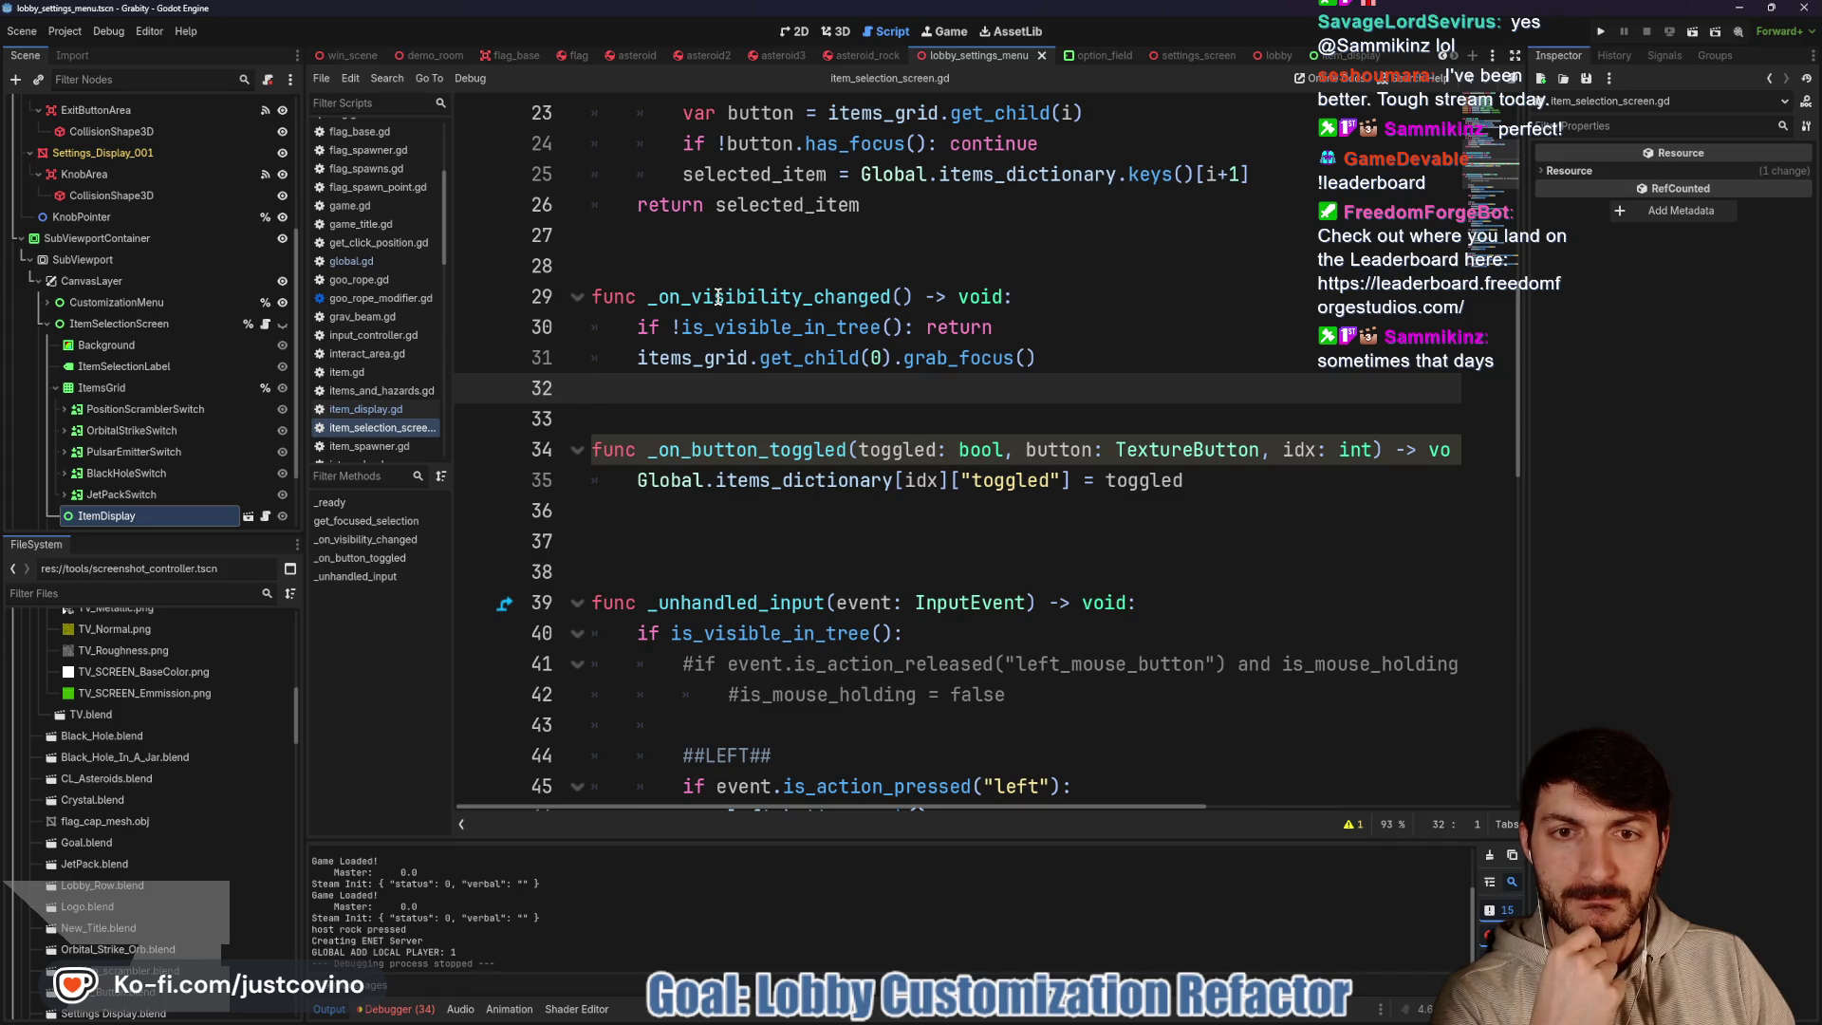
click(1051, 352)
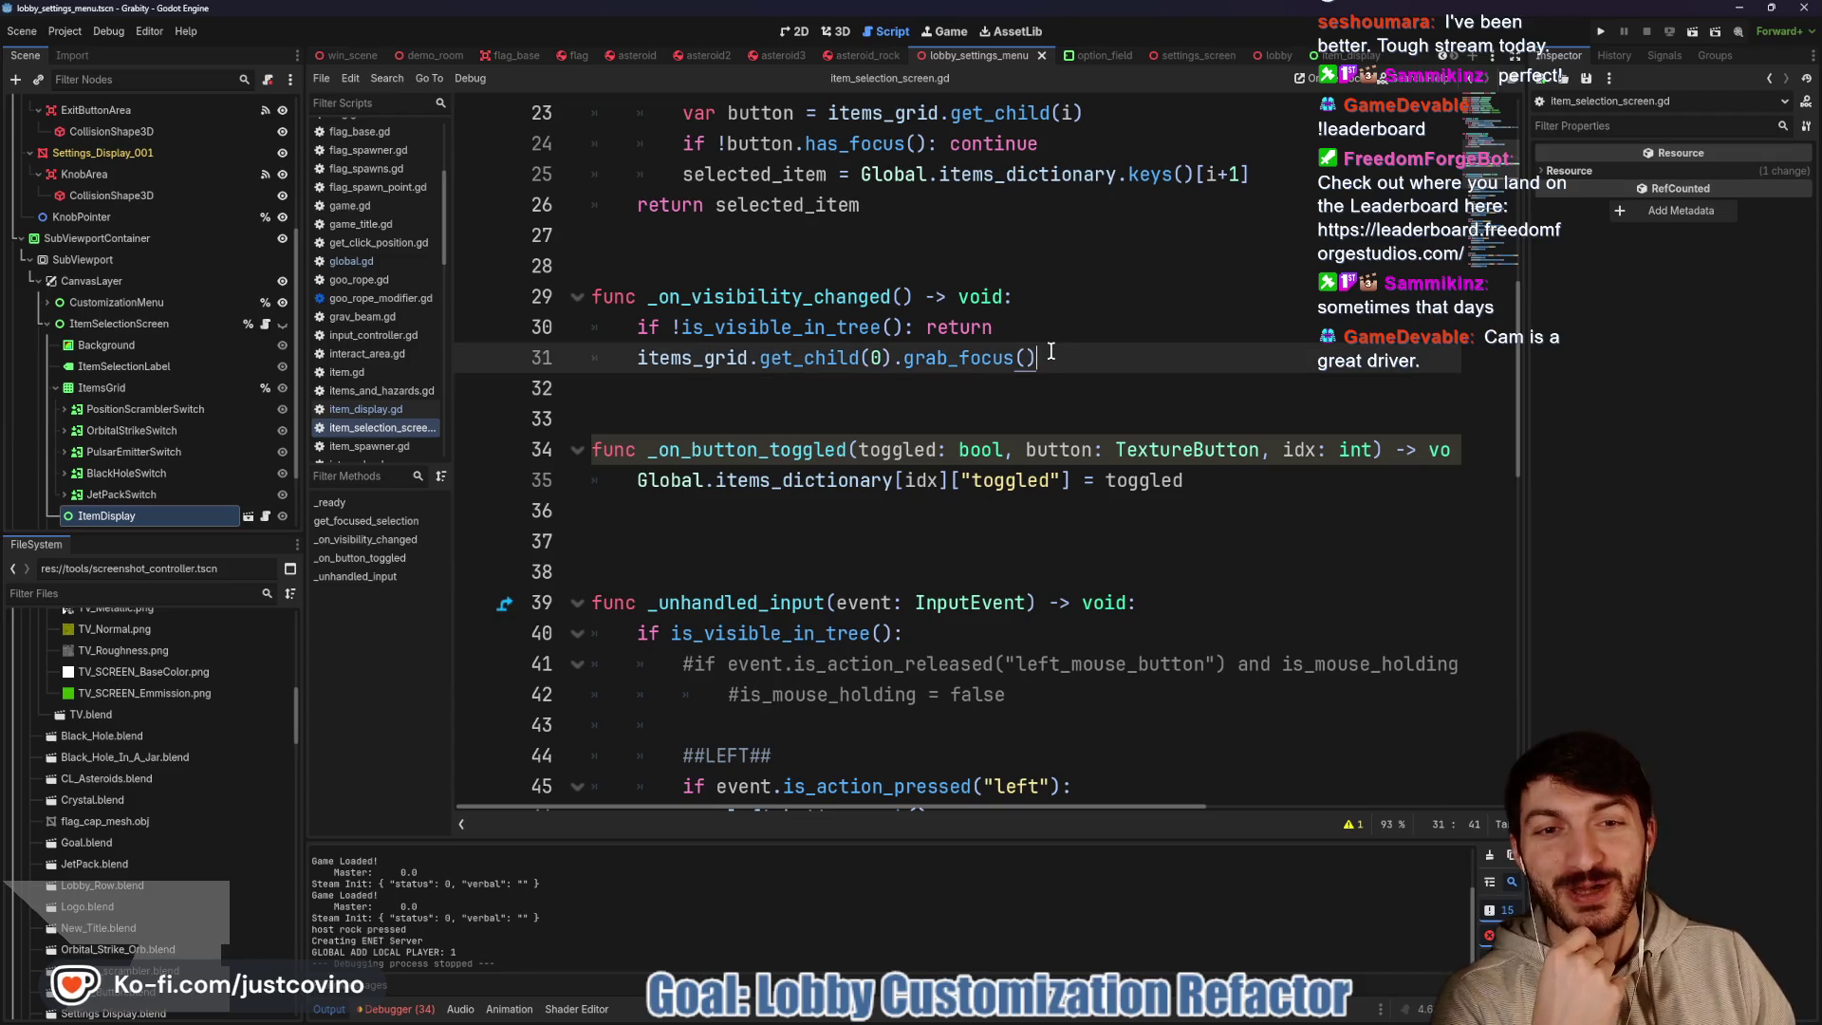
click(1030, 397)
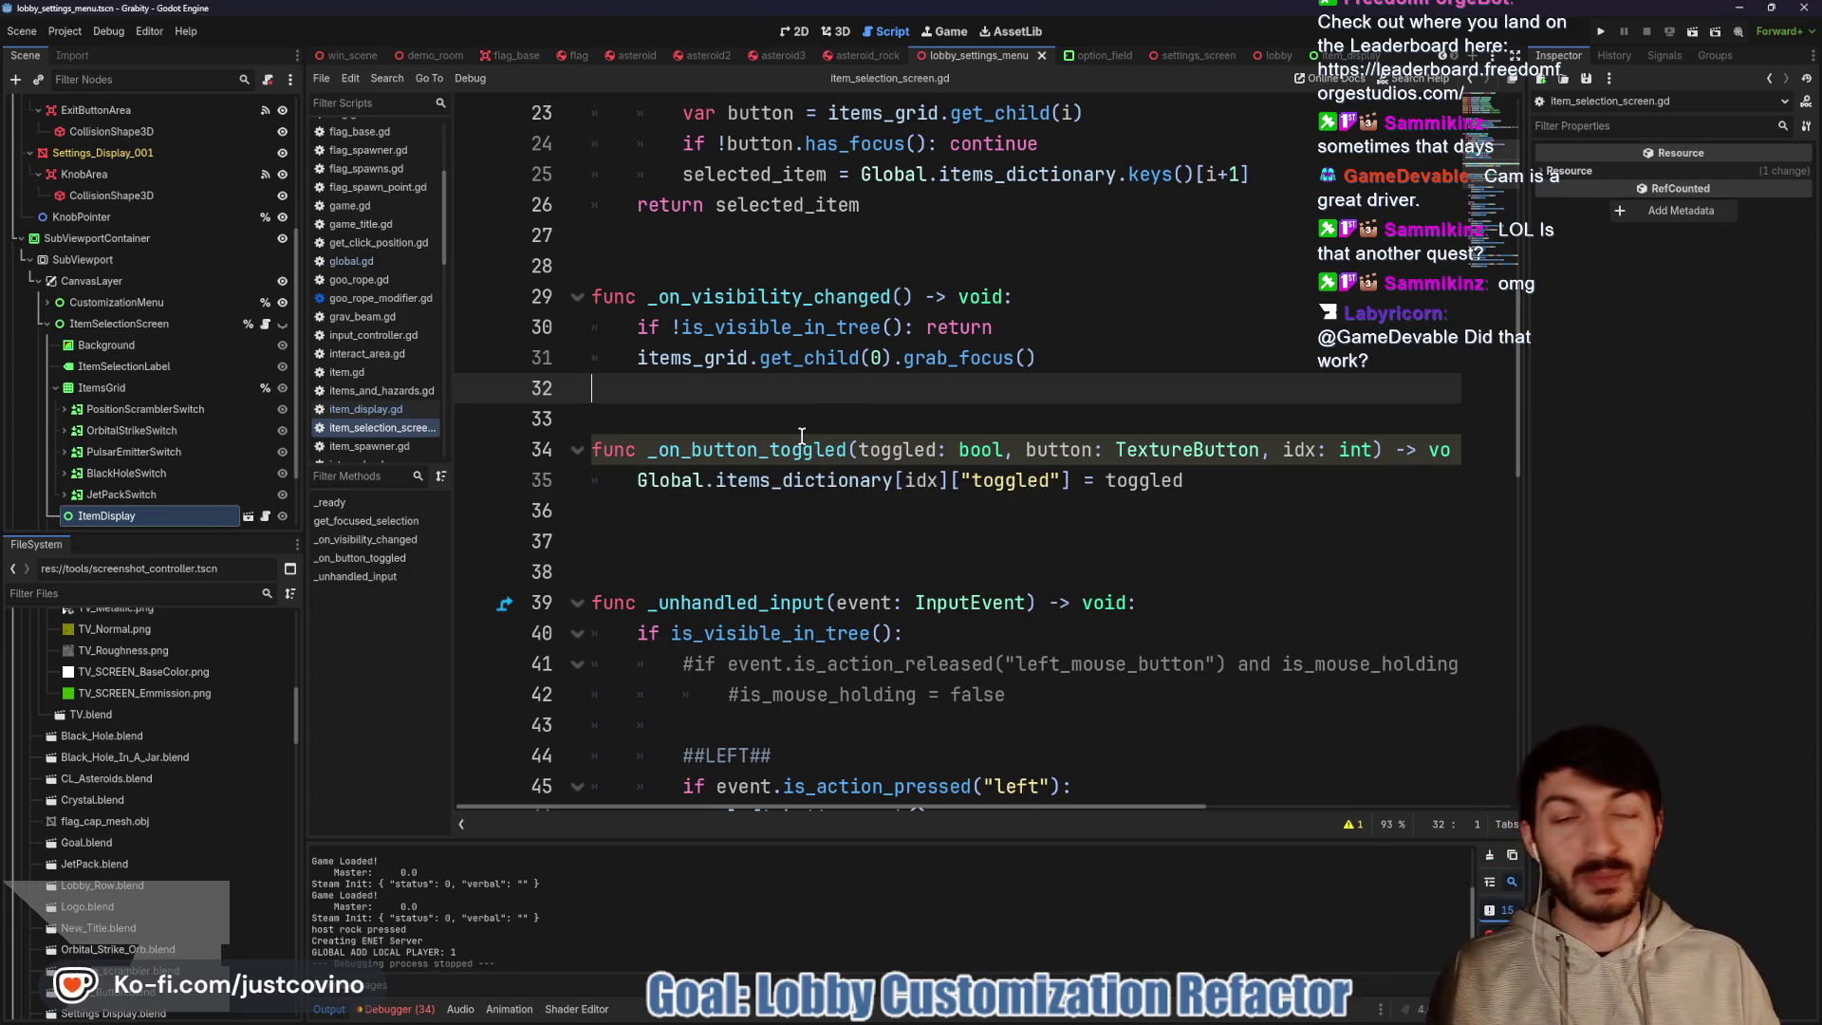
click(810, 273)
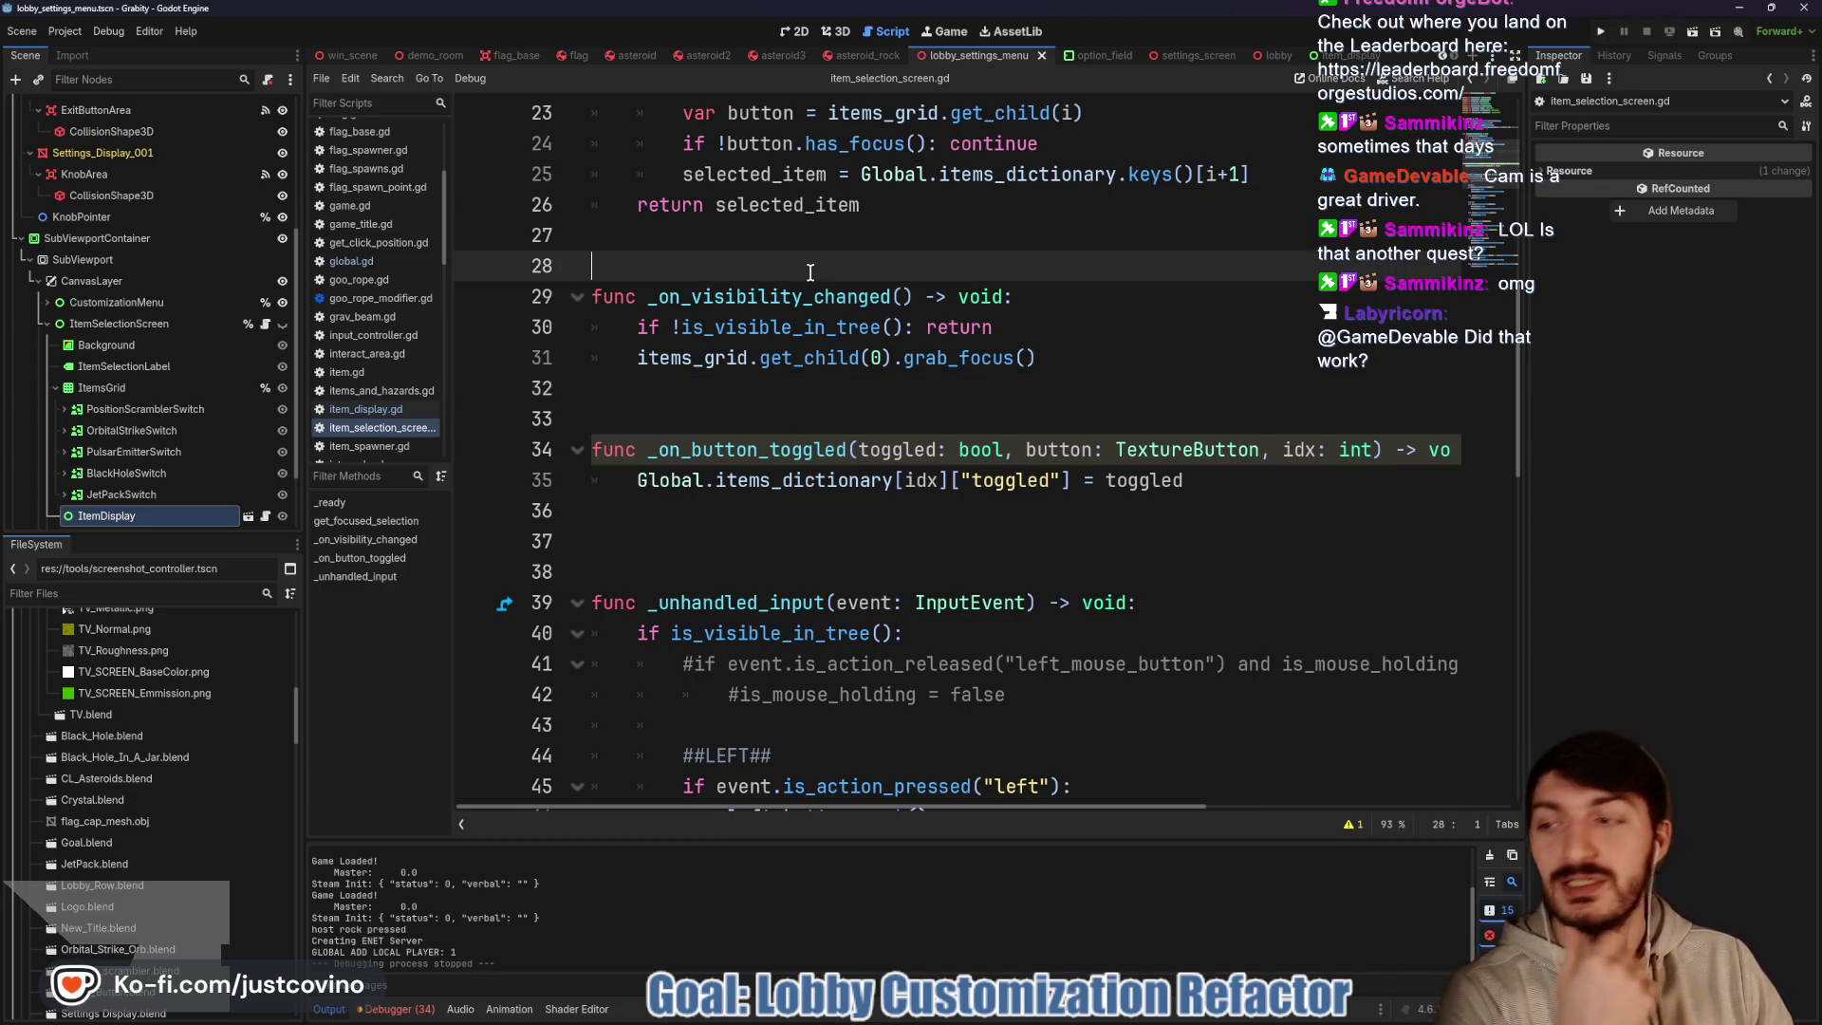
click(921, 389)
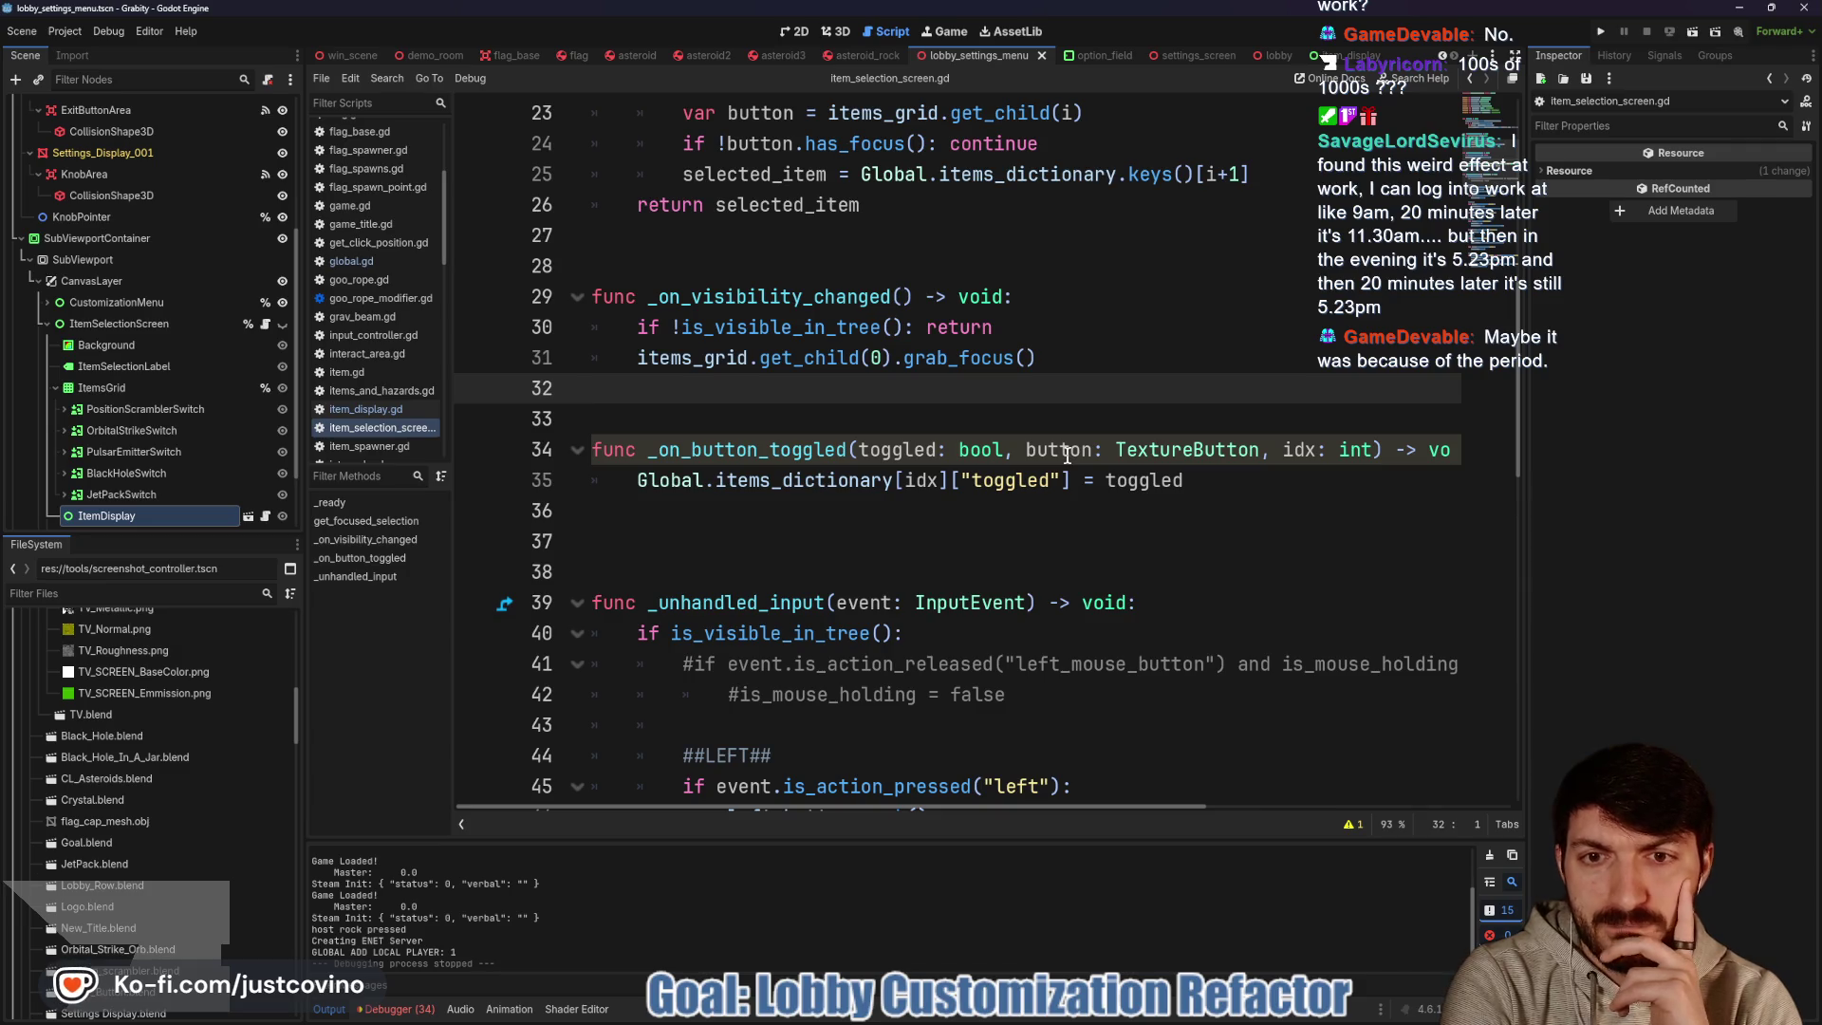
scroll(997, 453, down, 11)
Select the item_display.set_item line 79, move to line 72, then enlarge the Imgur CPU graph
scroll(1000, 452, down, 2)
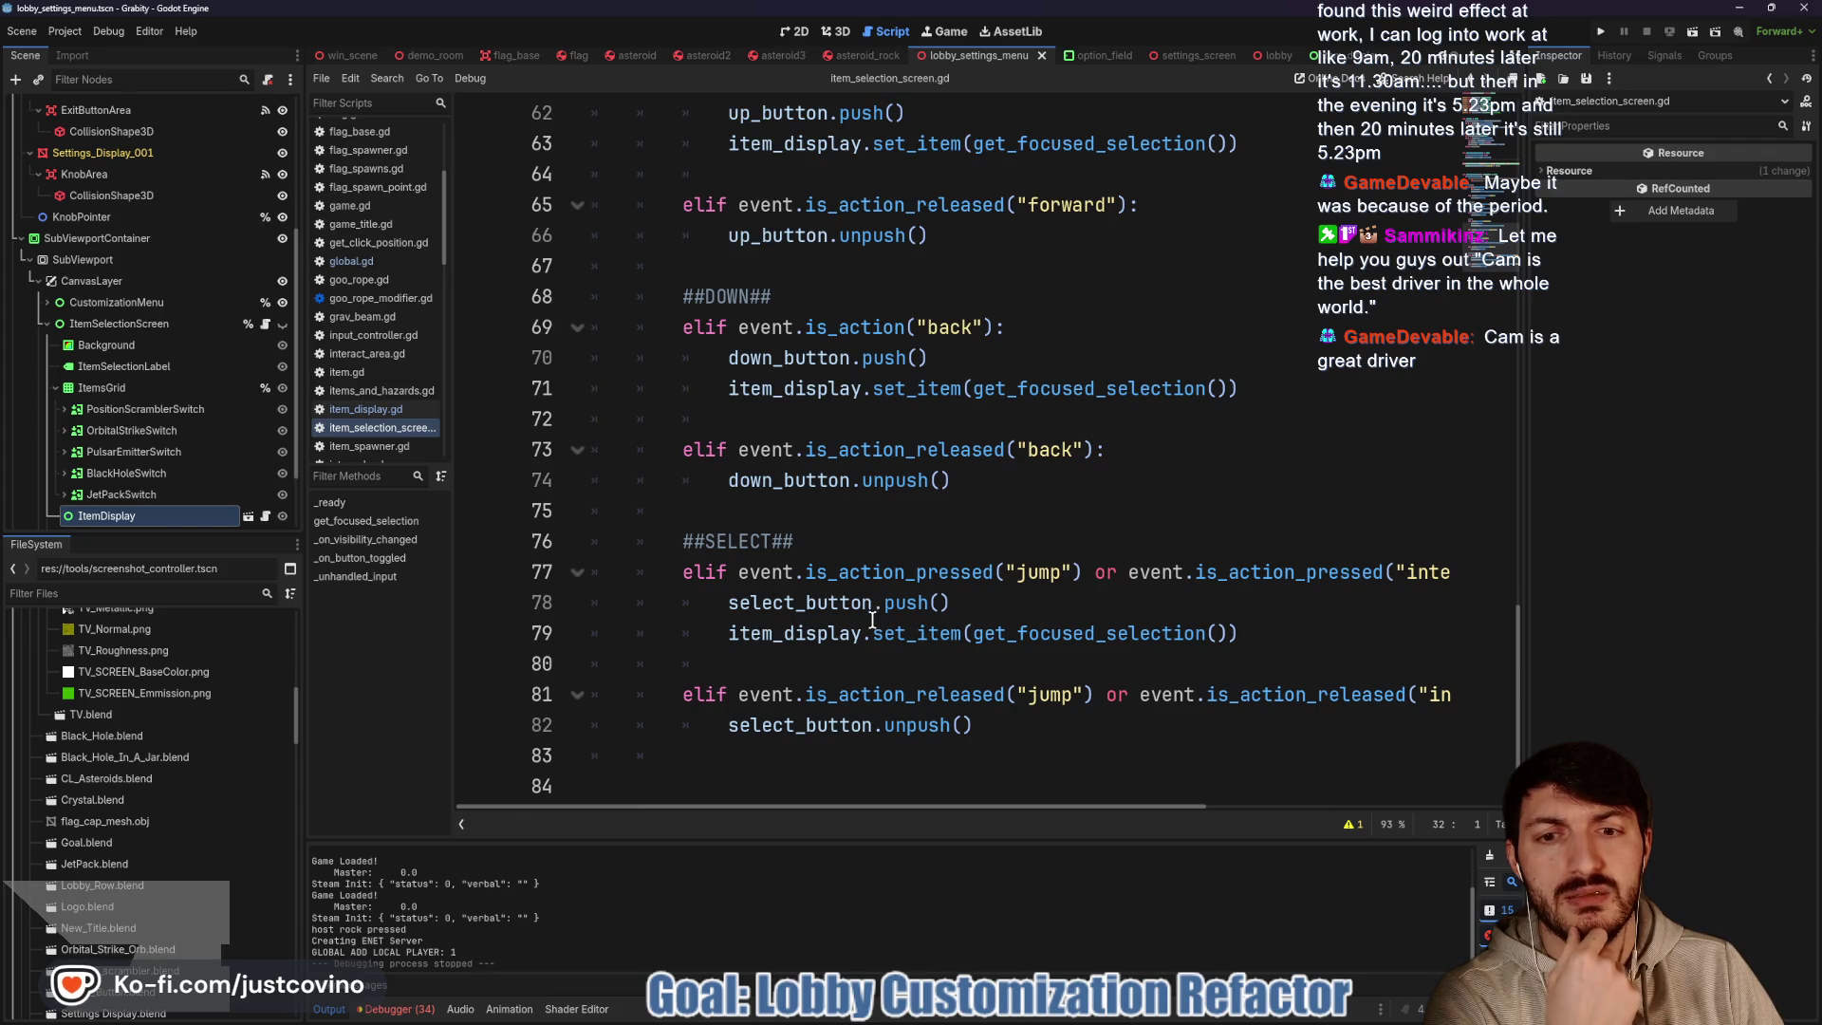
double_click(988, 633)
click(1223, 633)
key(shift+Home)
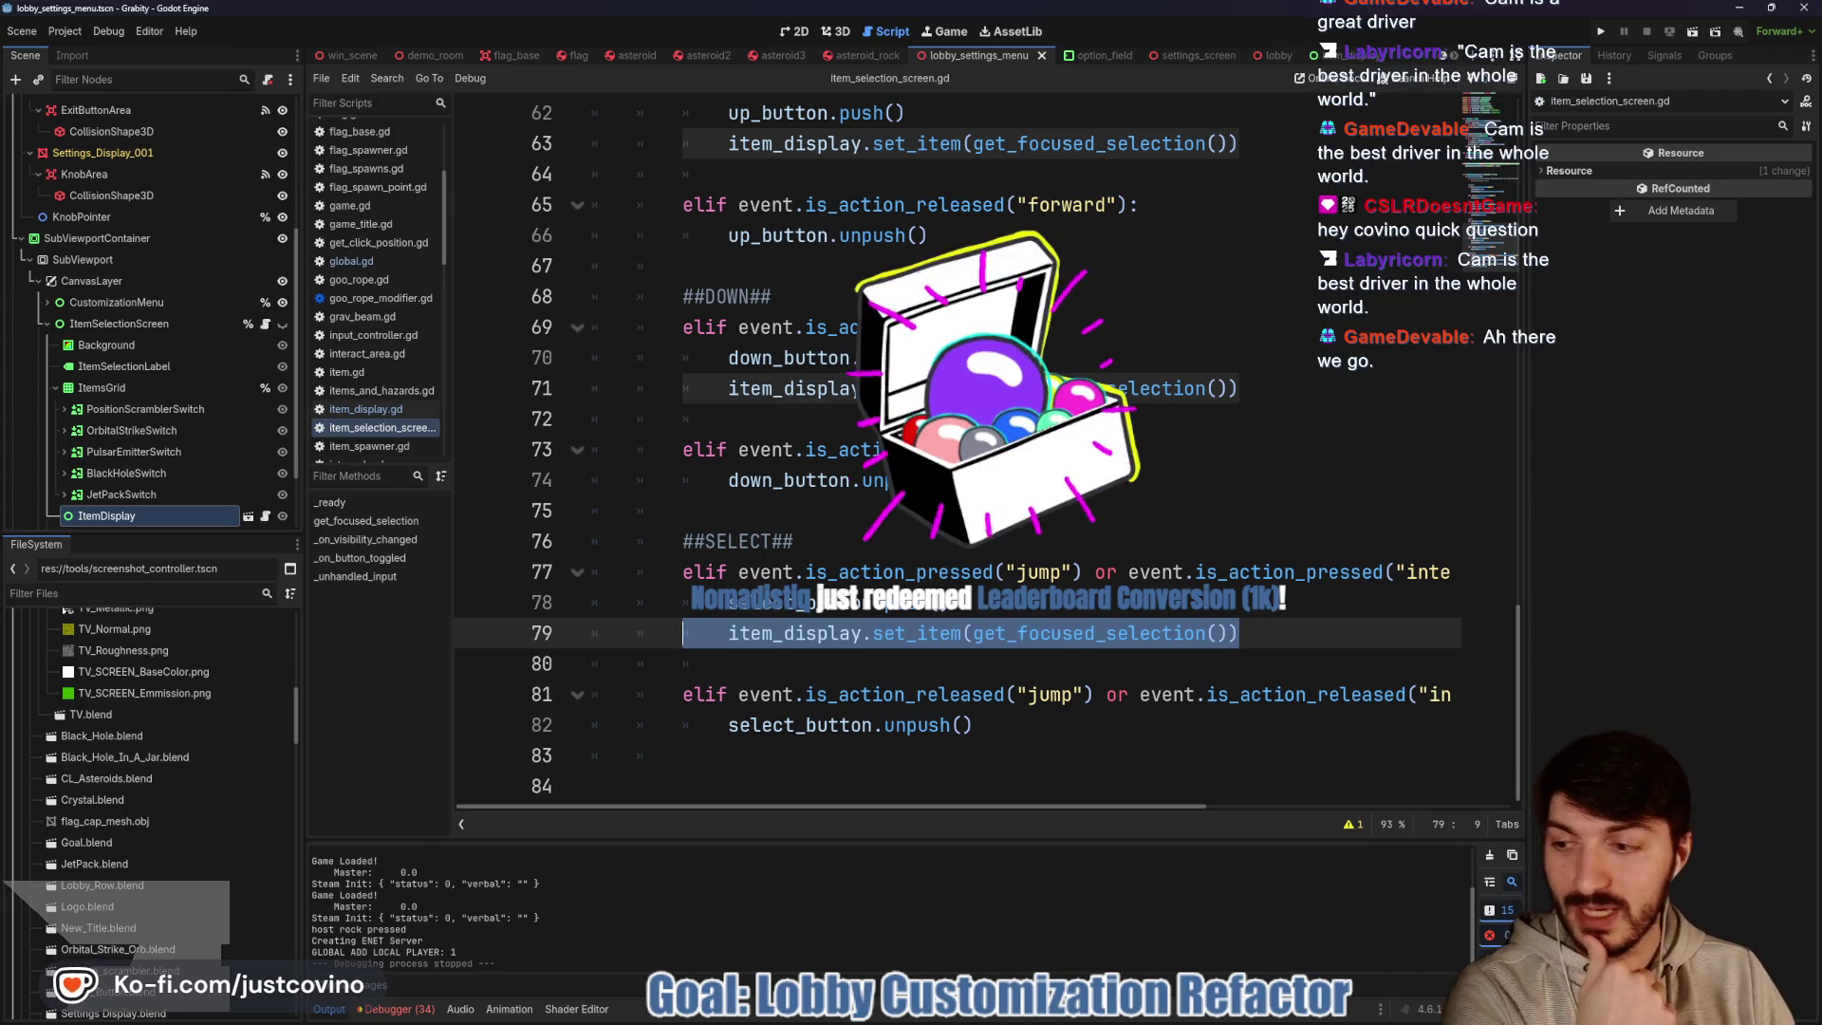
click(1007, 427)
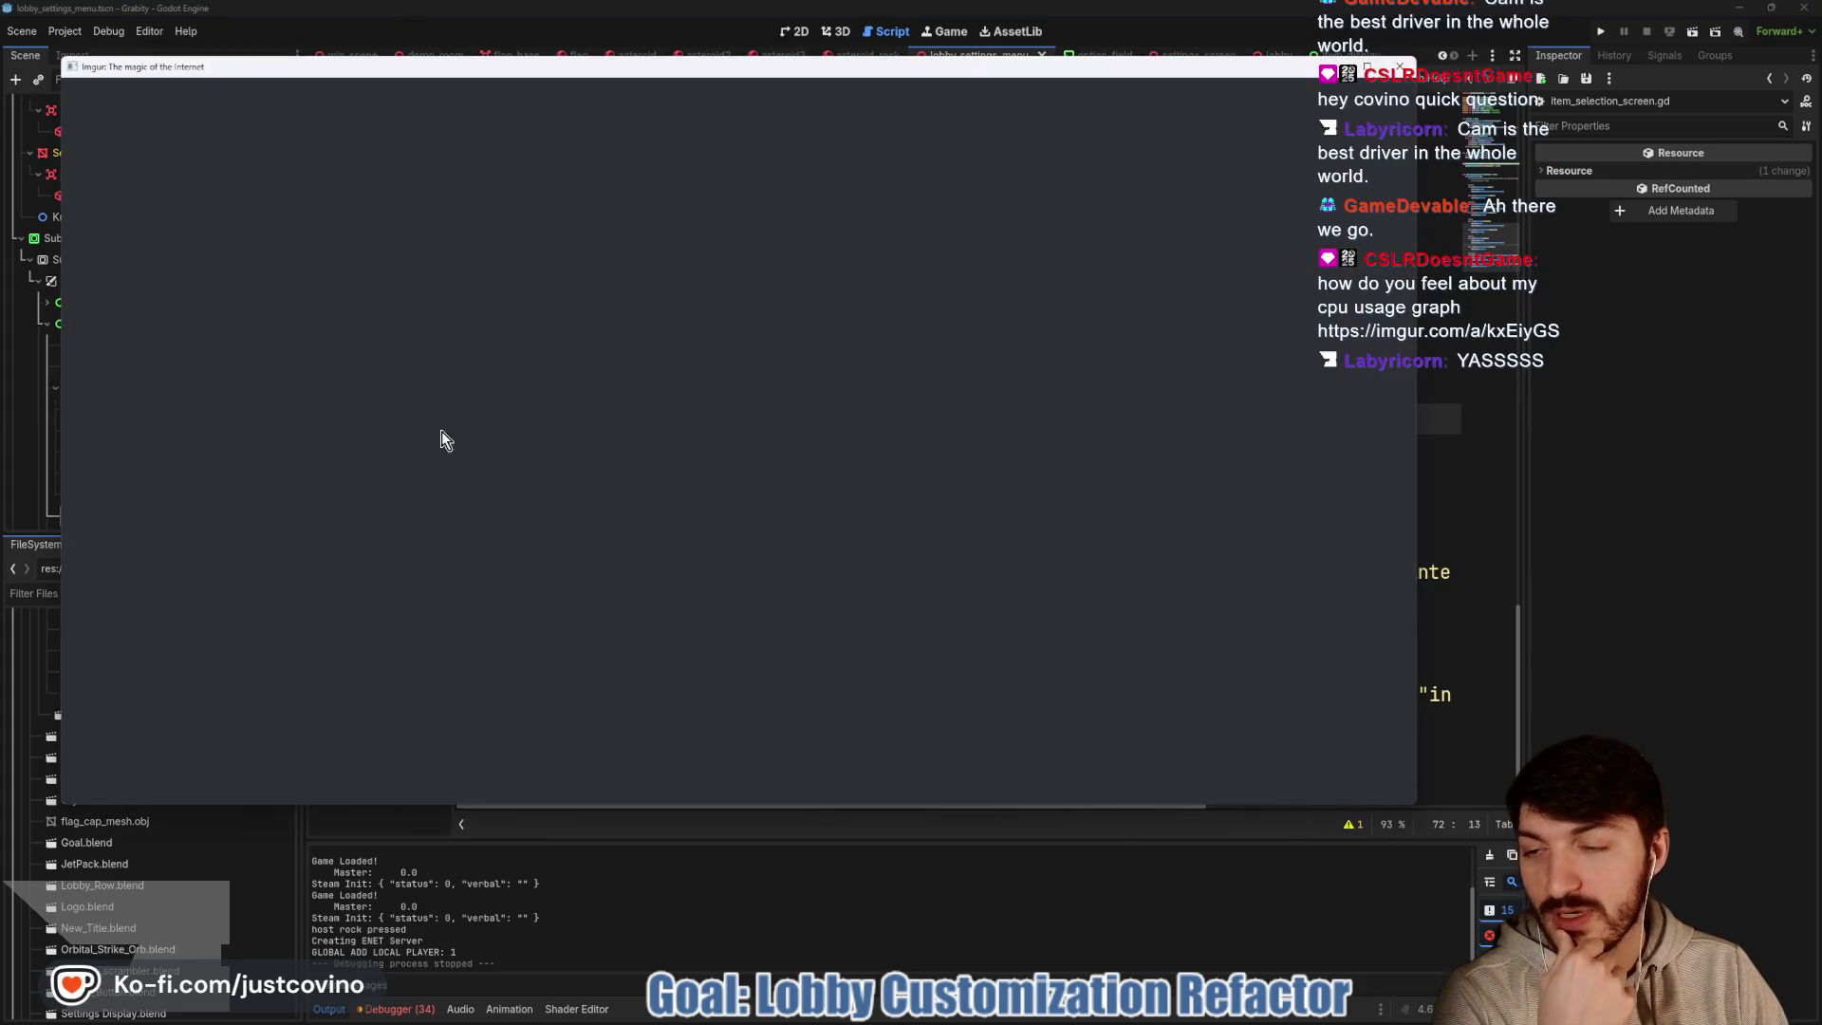
click(797, 313)
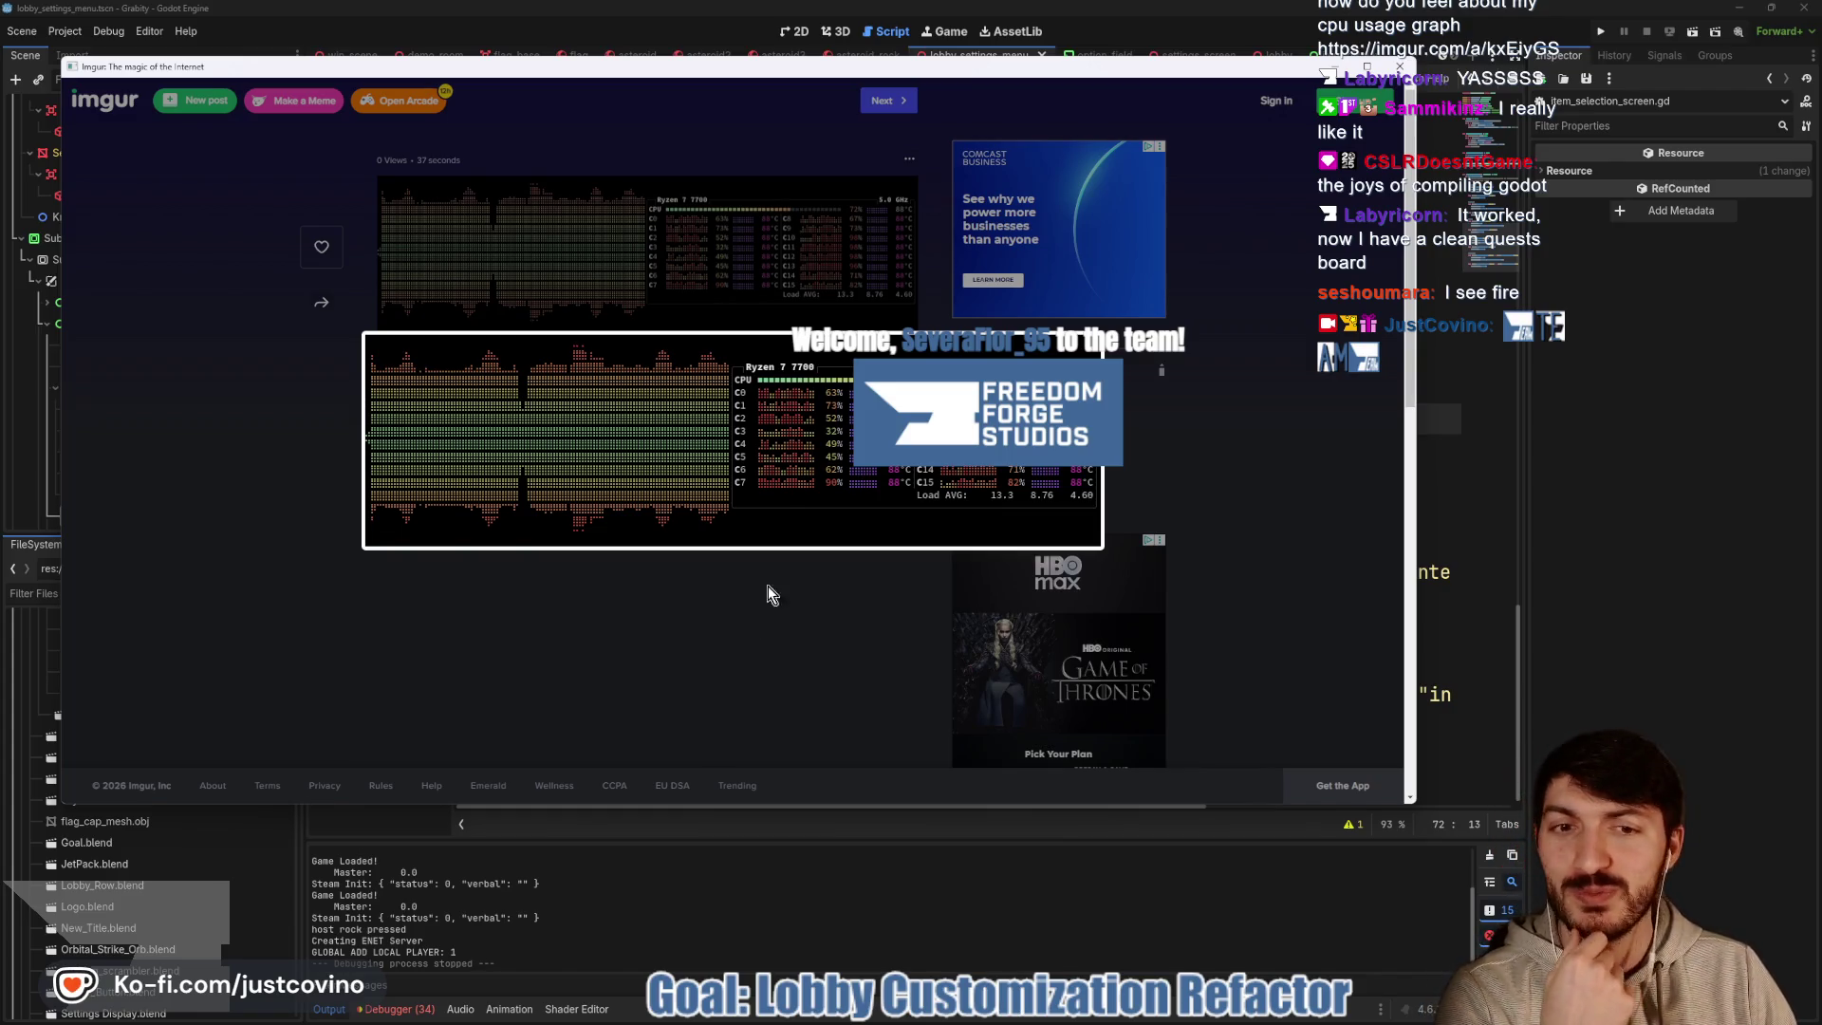
Close the enlarged CPU graph and the Imgur window, returning to the lines after the back release handler
click(703, 607)
click(1399, 66)
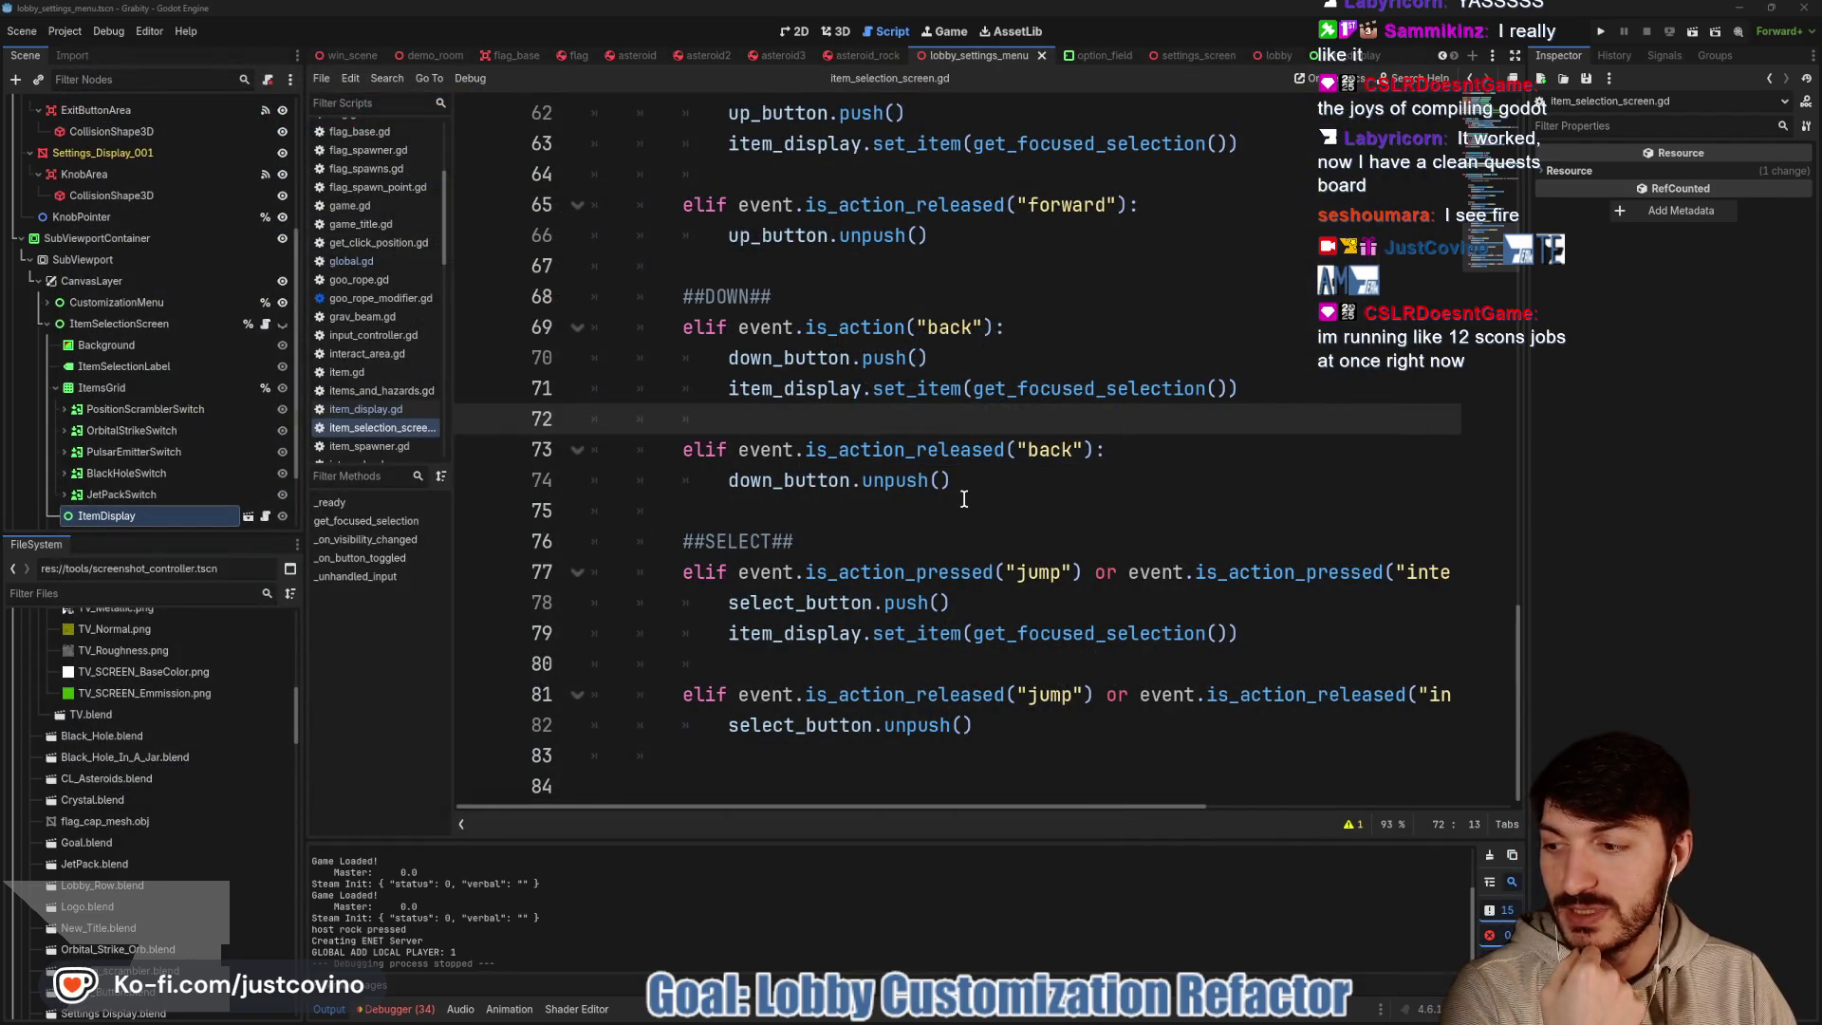
click(964, 500)
Move the right and left handlers' set_item calls below their unpush() release lines with Alt+Down
click(873, 414)
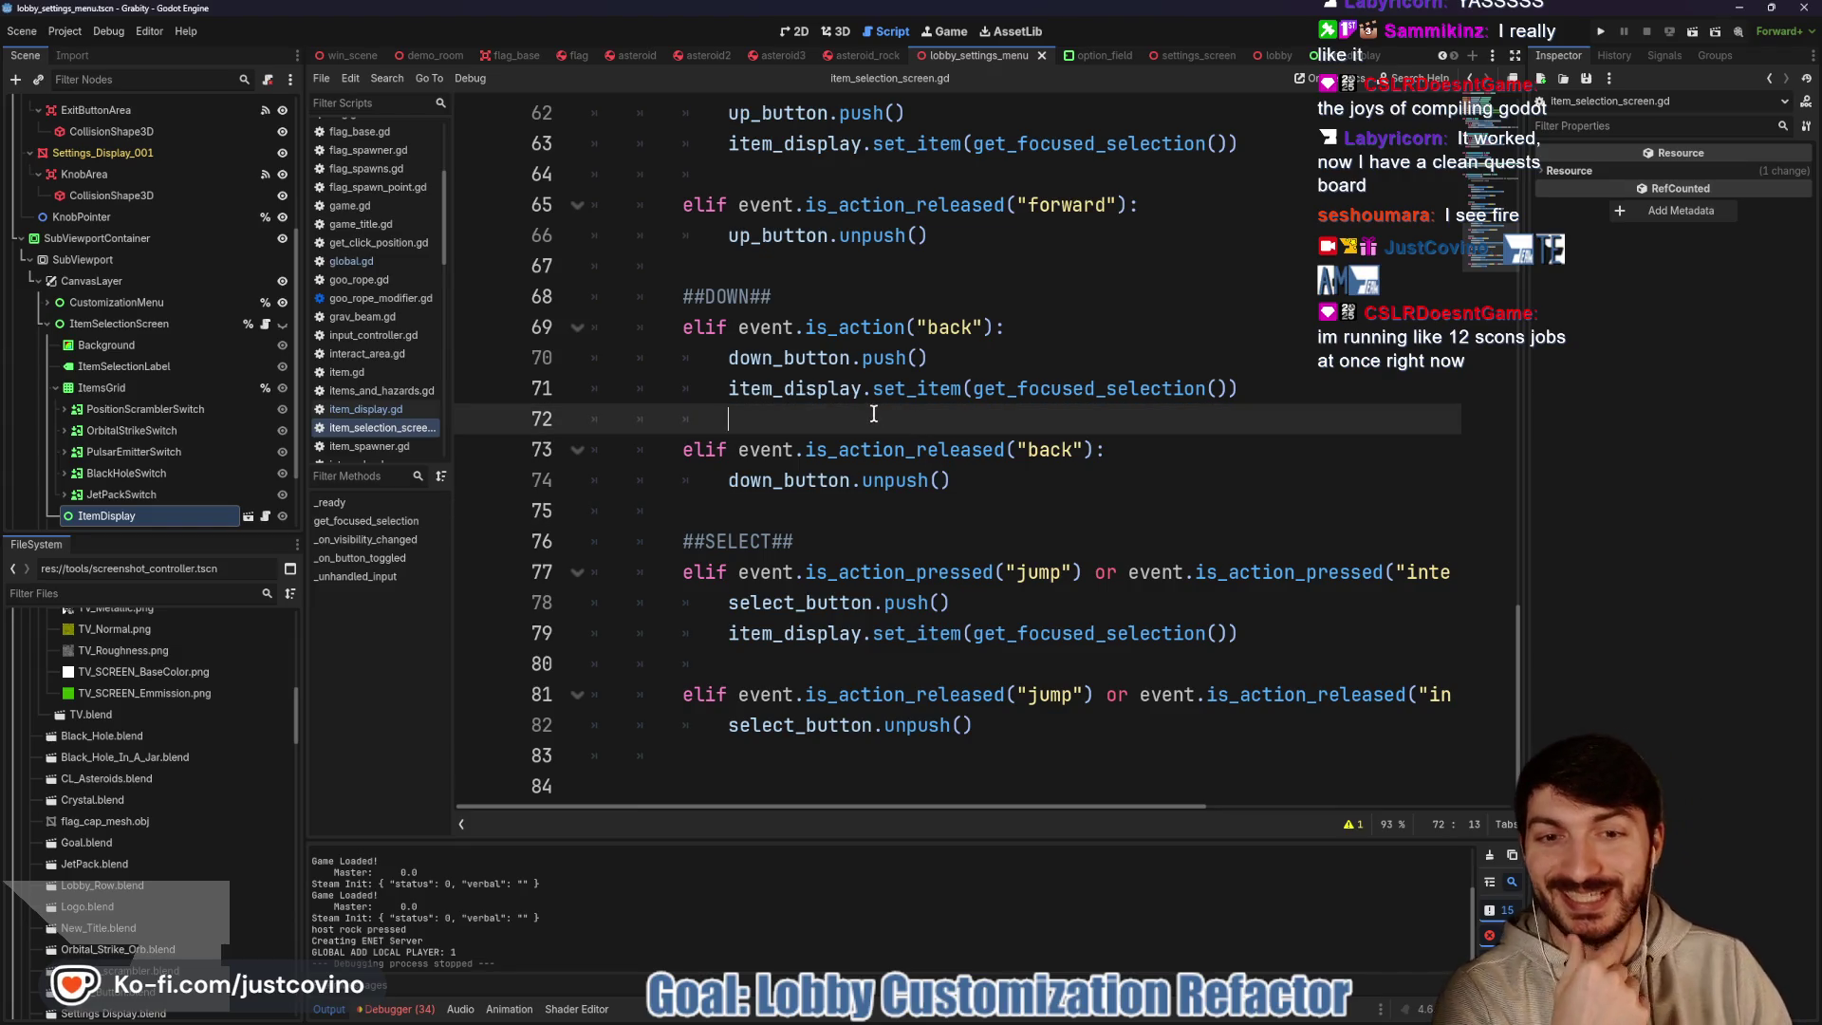
scroll(907, 435, up, 2)
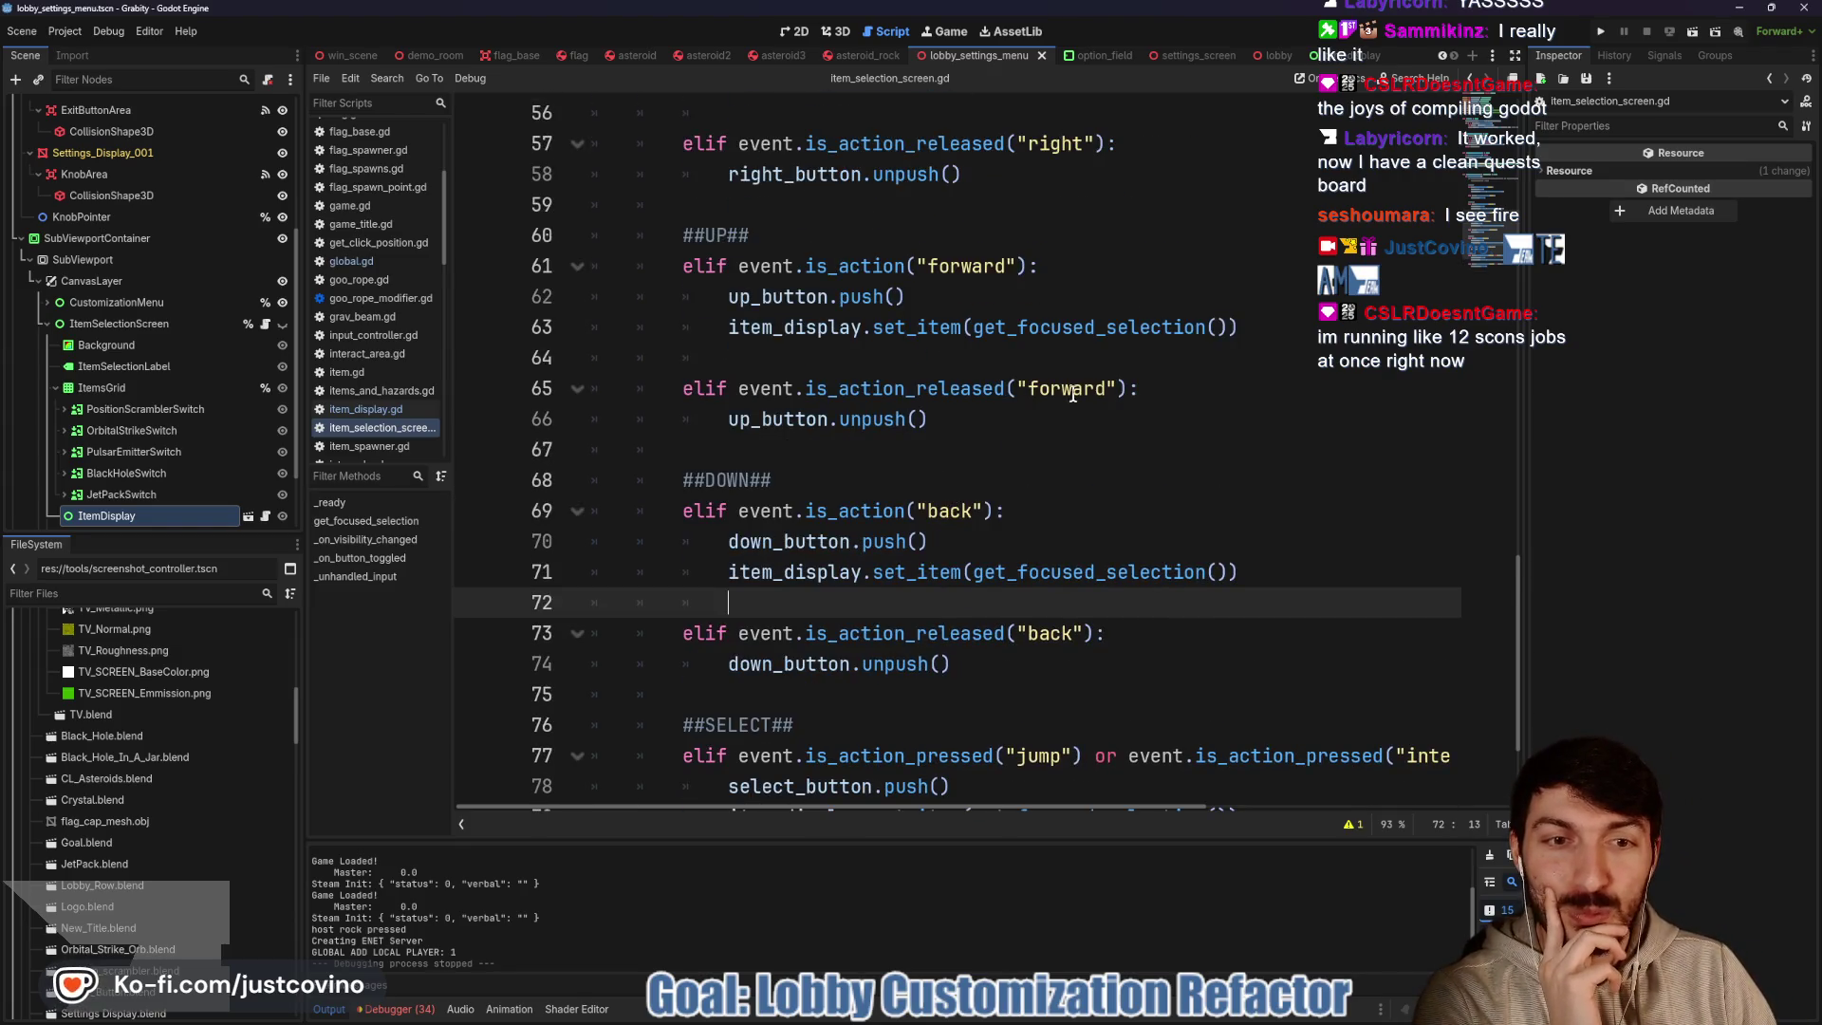
double_click(868, 419)
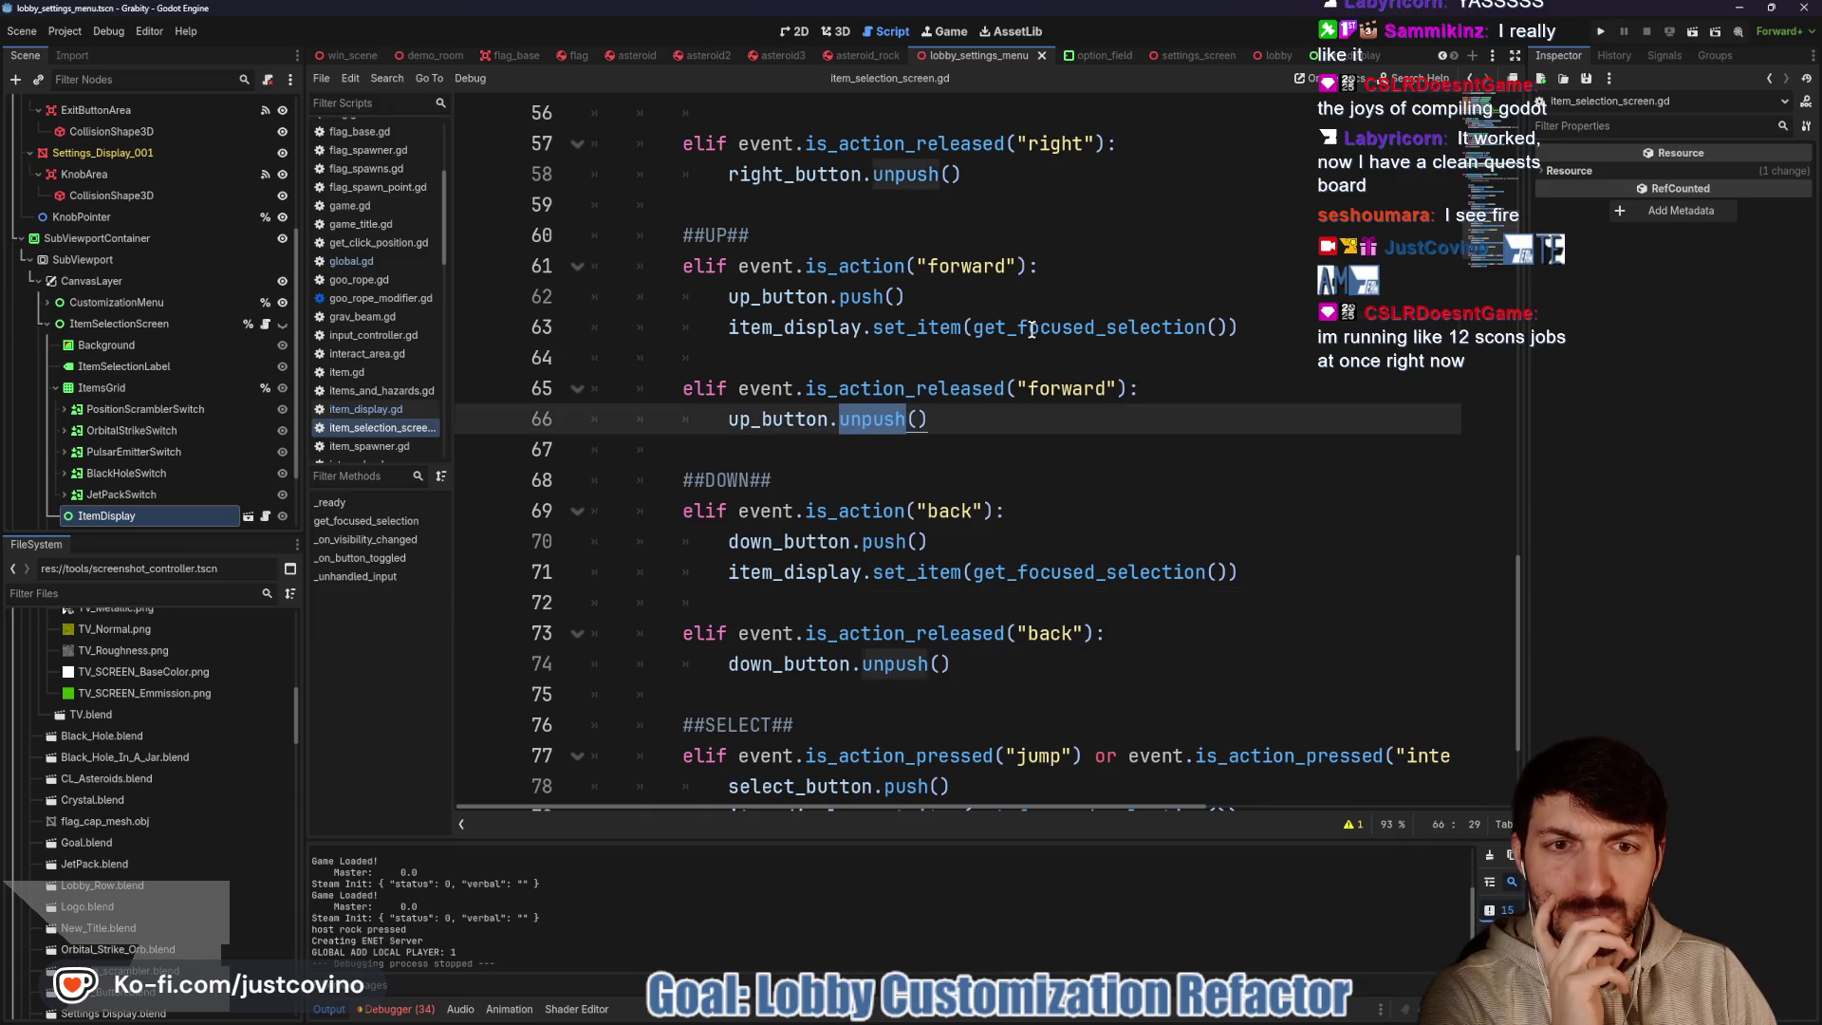
click(1032, 329)
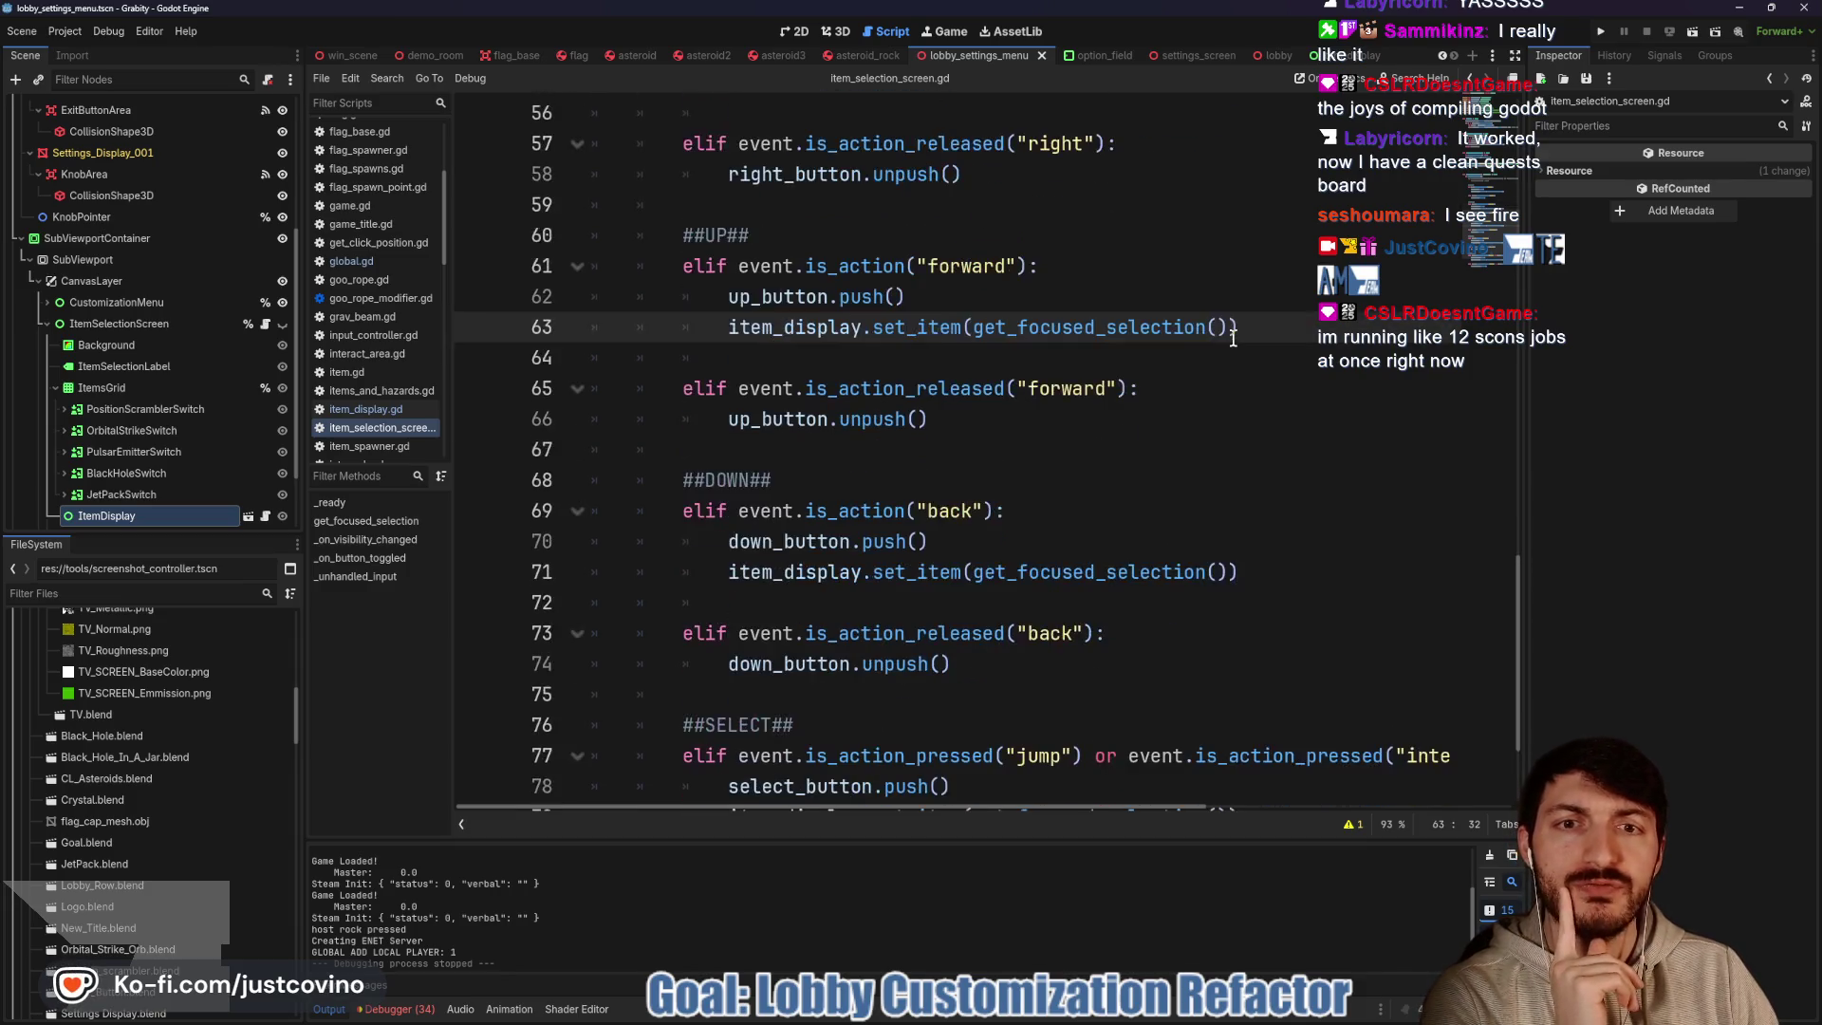
scroll(1232, 339, up, 2)
scroll(1035, 339, up, 1)
drag(1238, 358, 708, 353)
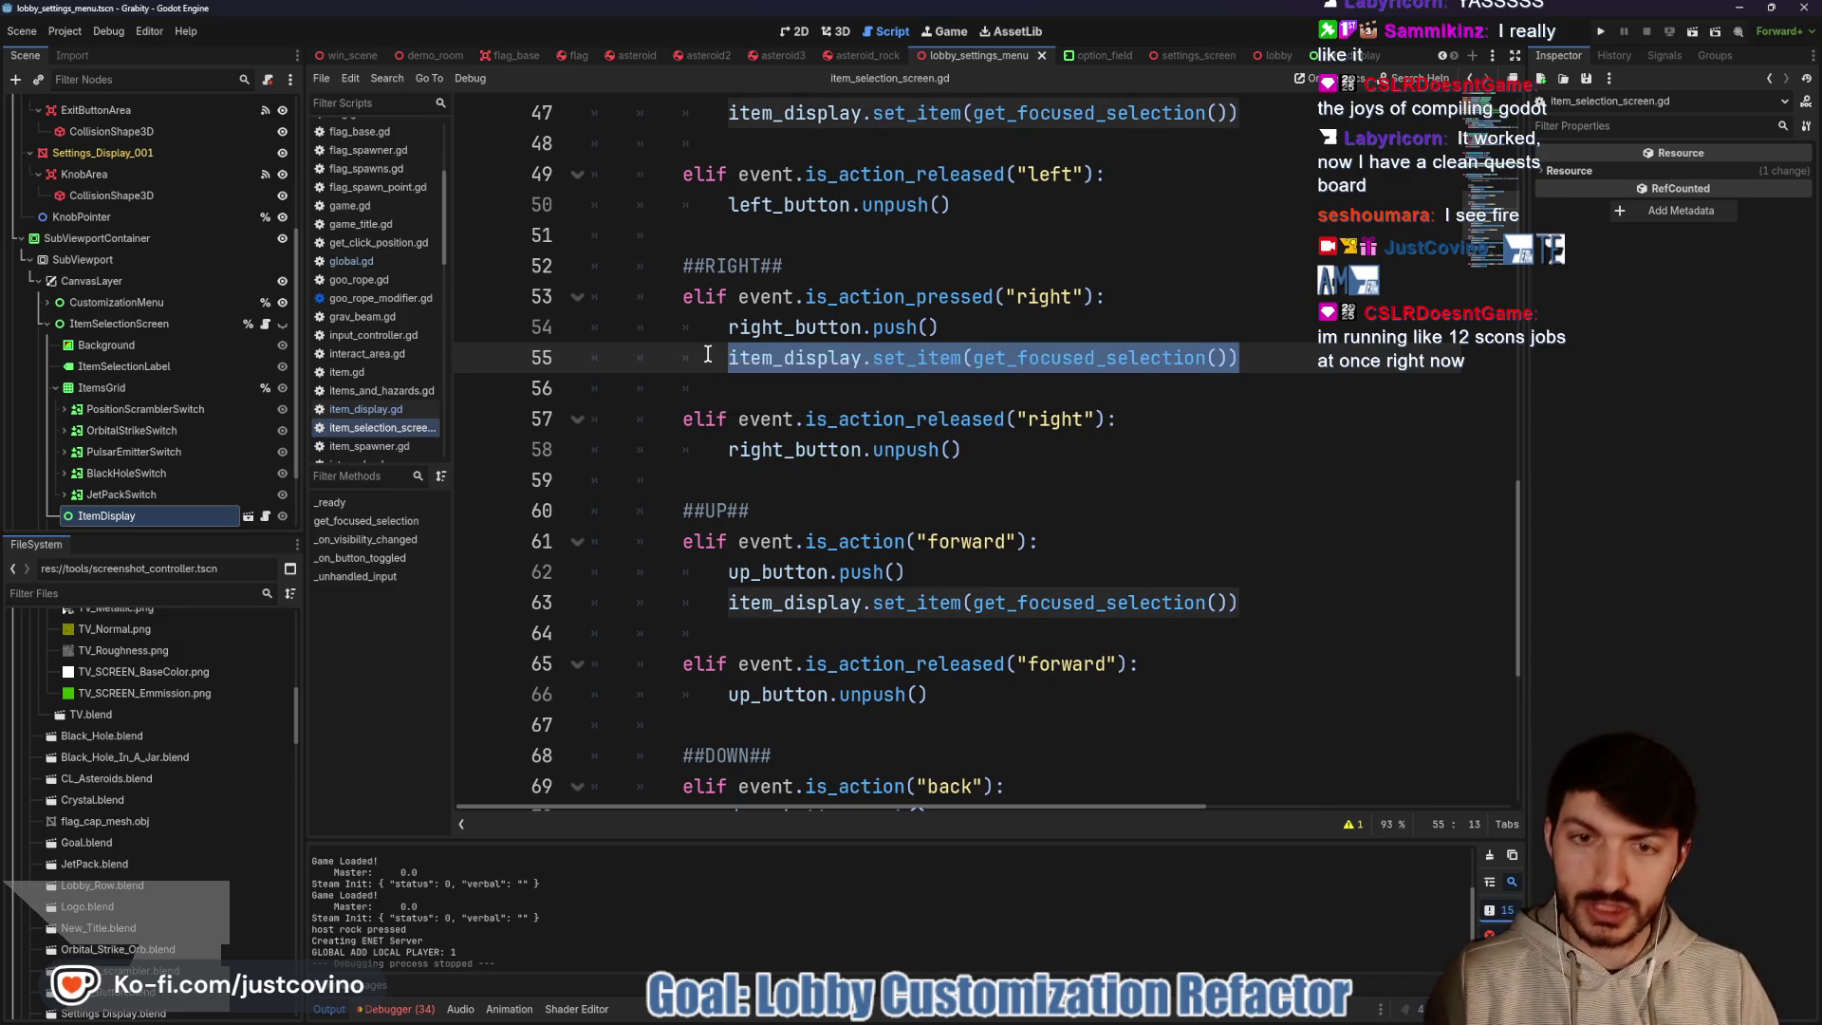
key(alt+Down)
key(alt+Down)
key(alt+Down)
scroll(967, 285, up, 2)
drag(1243, 296, 695, 286)
key(alt+Down)
key(alt+Down)
key(alt+Down)
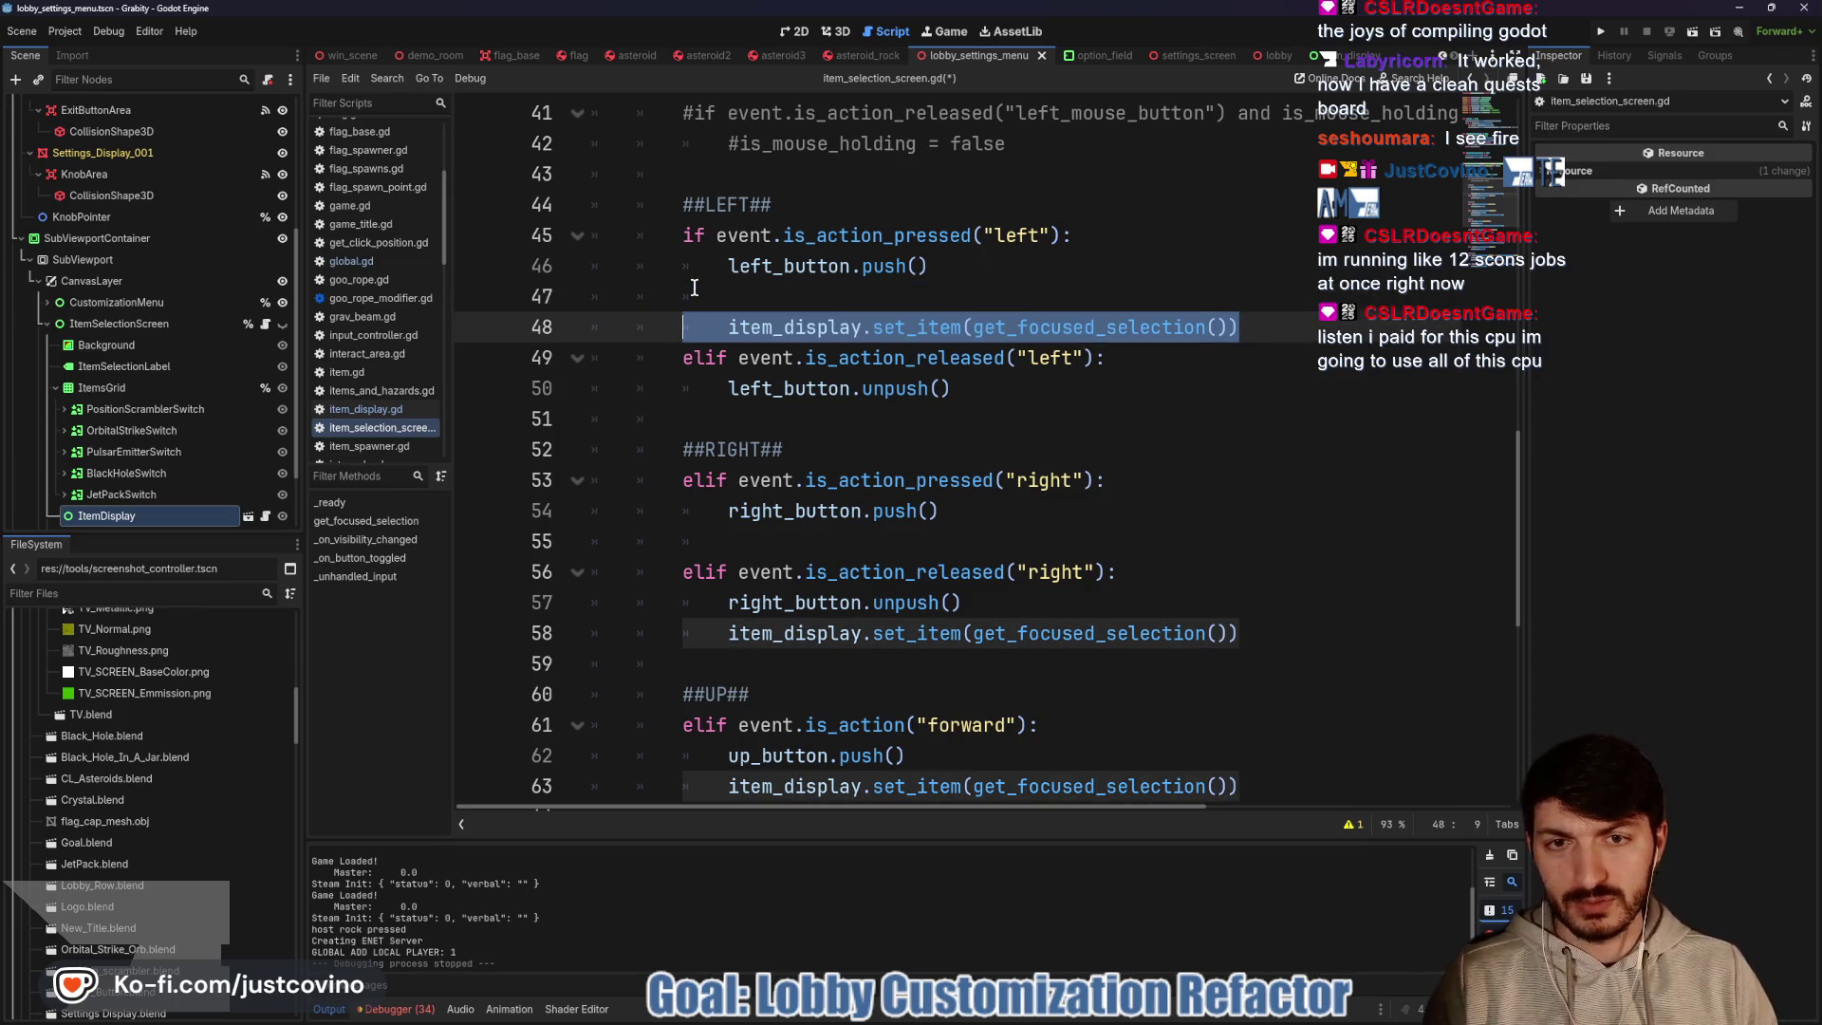
Save item_selection_screen.gd and run the project
click(1016, 361)
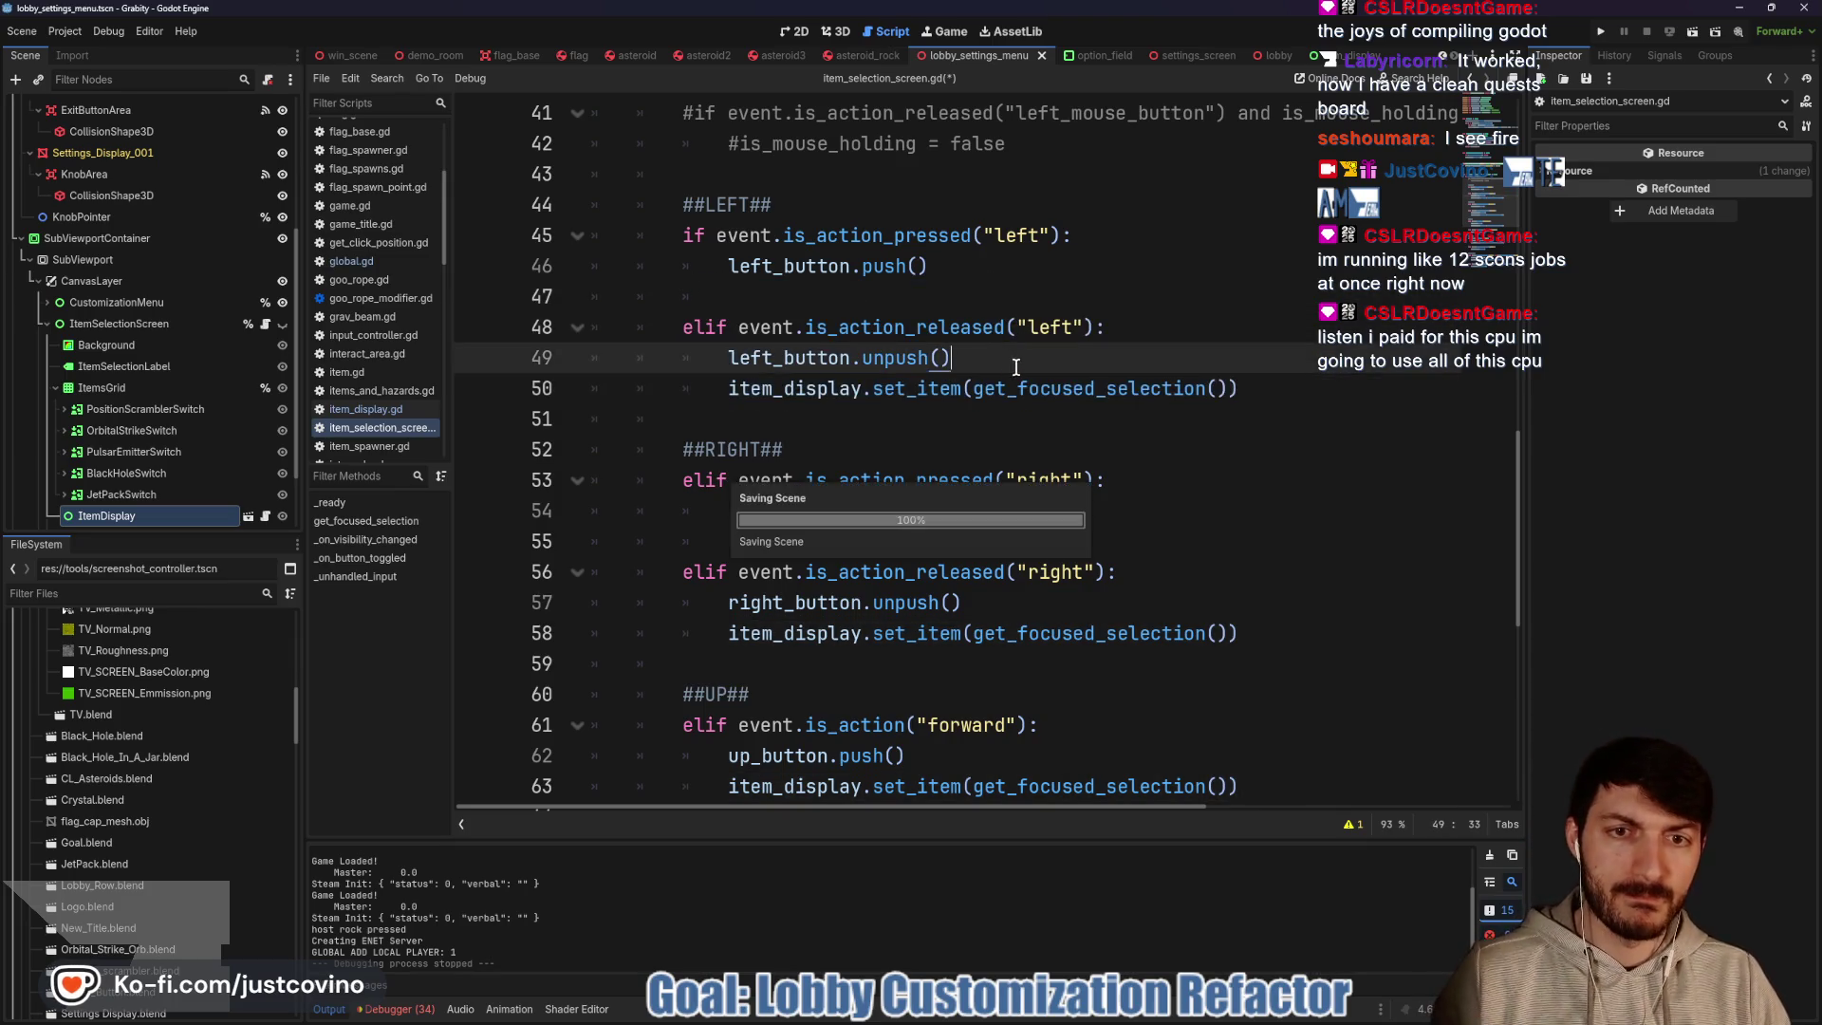
key(ctrl+s)
click(1601, 32)
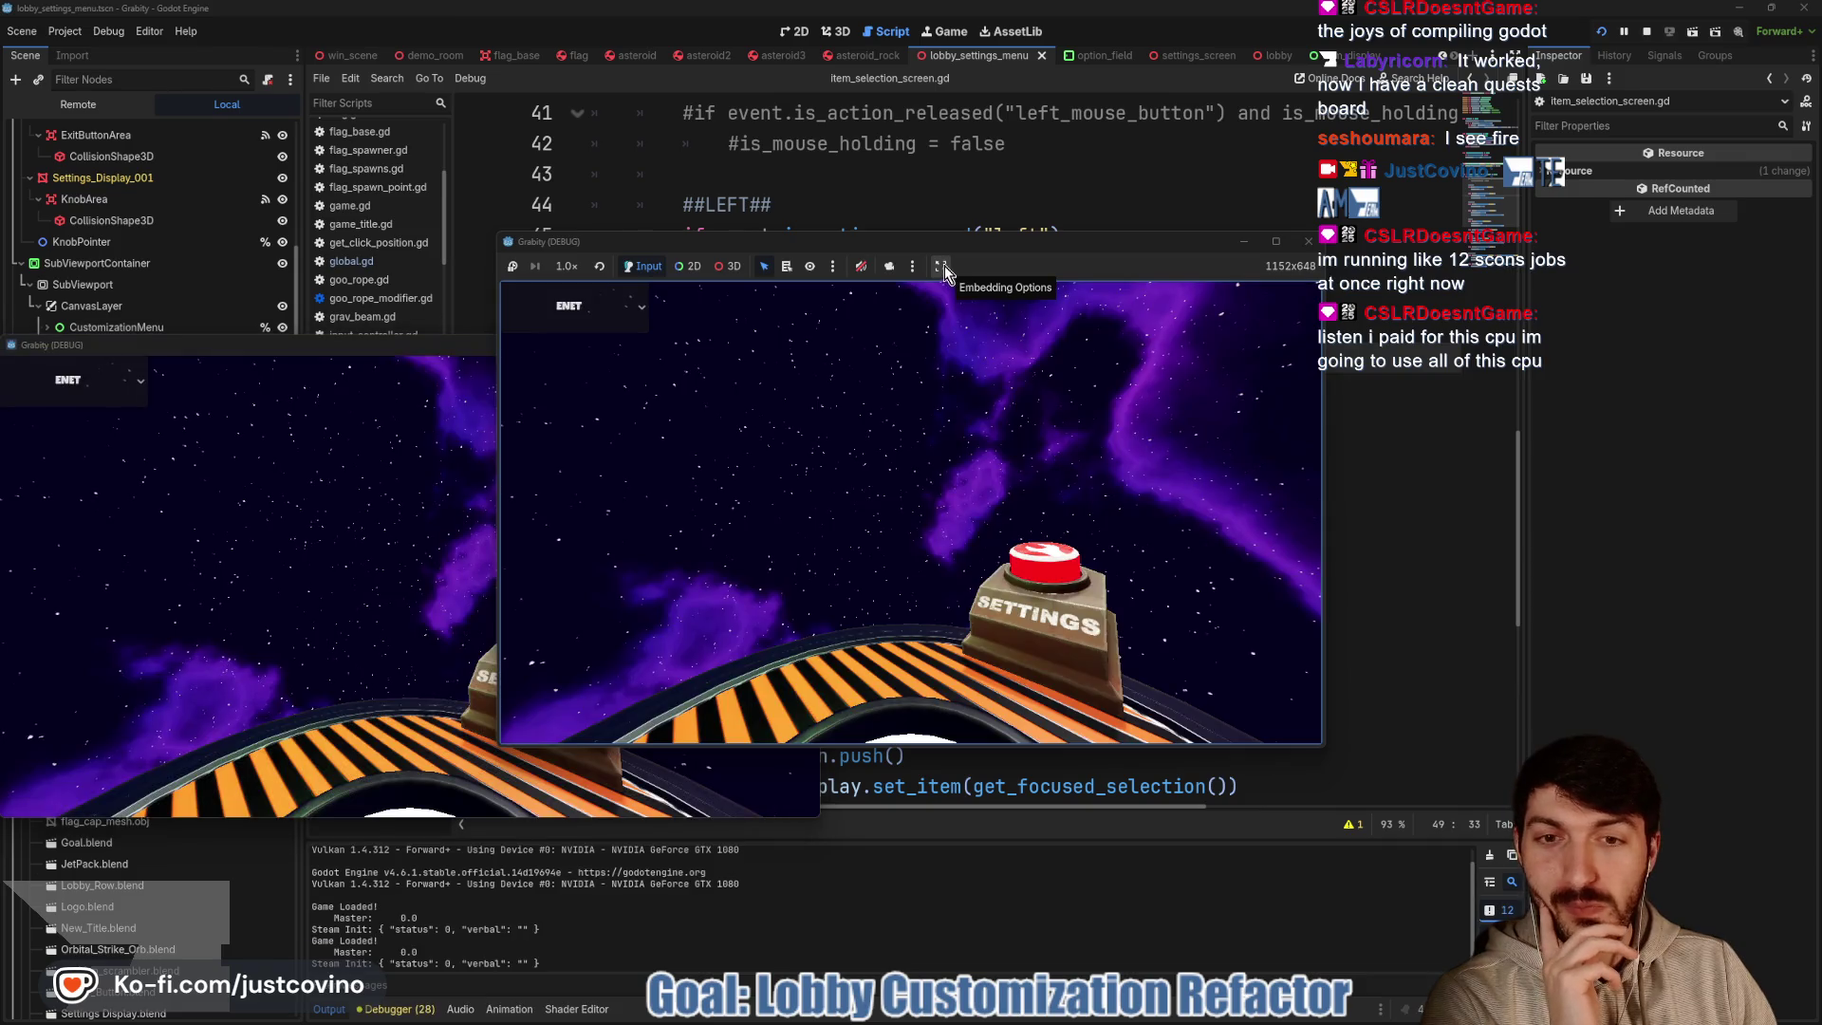
Host a lobby, open Customize, and enter the Customize Items selection screen
click(657, 426)
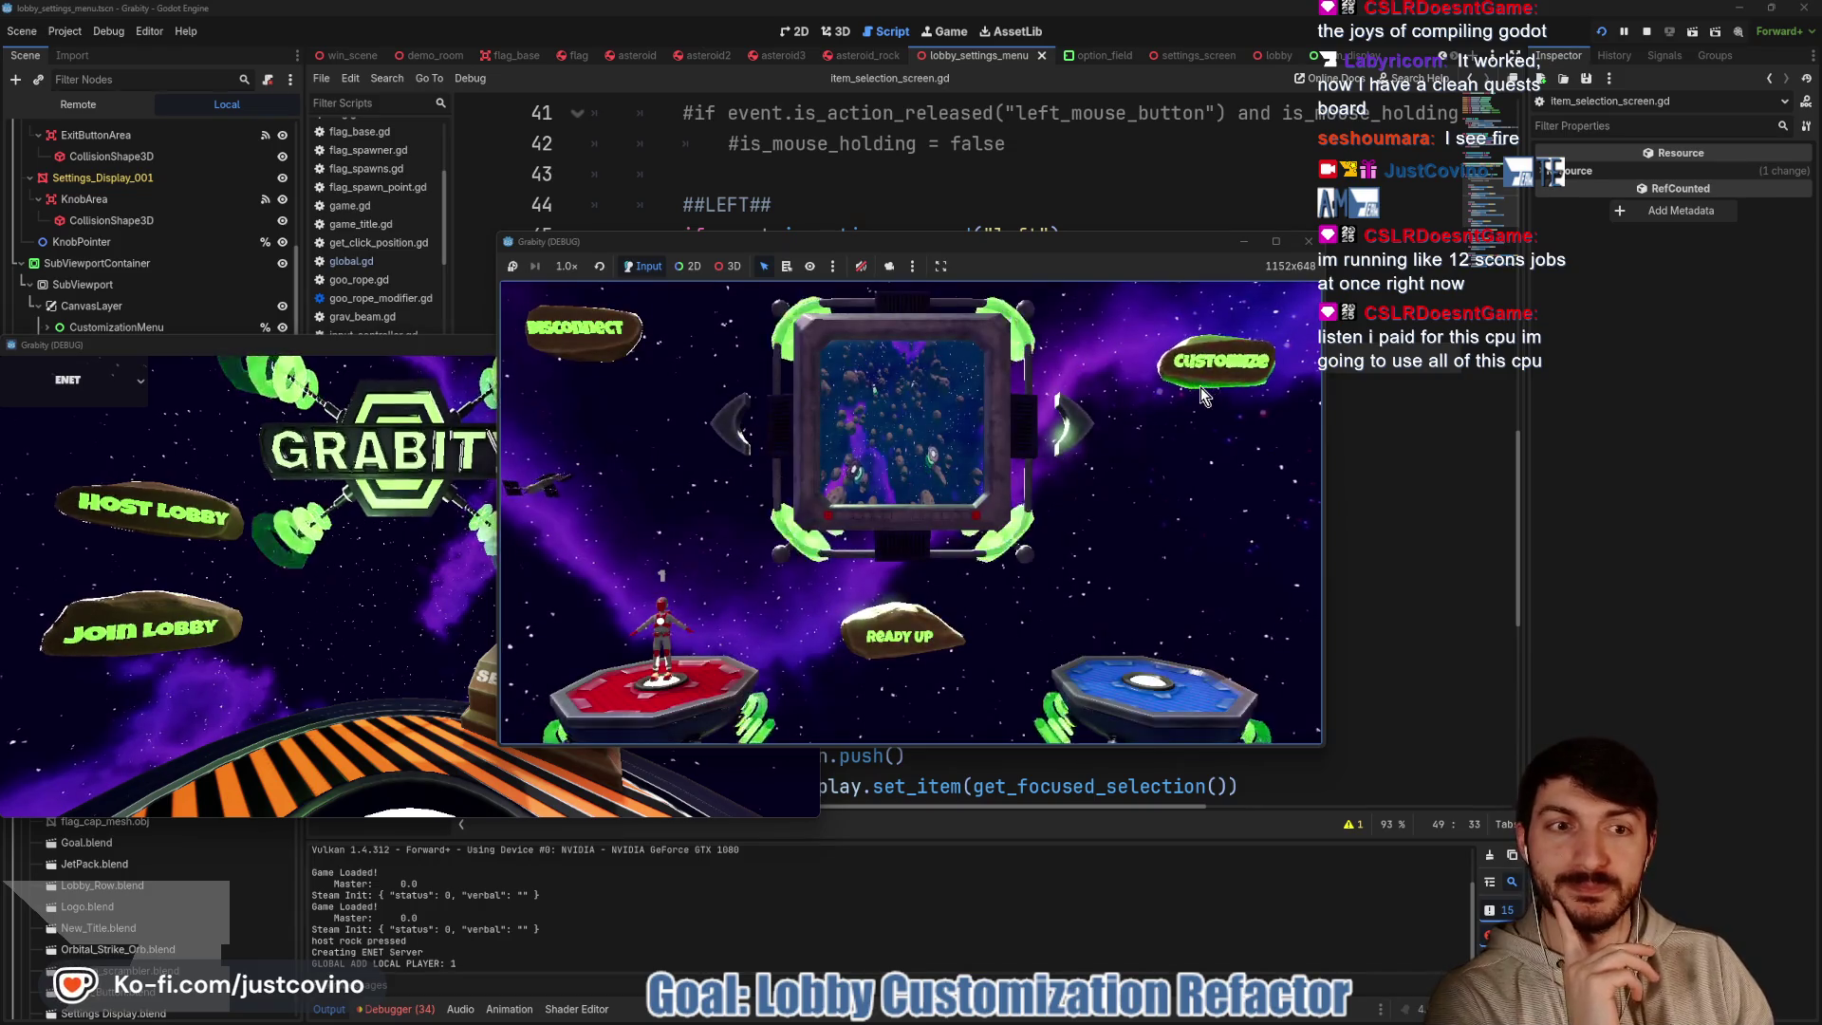
click(1205, 380)
key(Down)
key(Down)
key(Down)
key(Down)
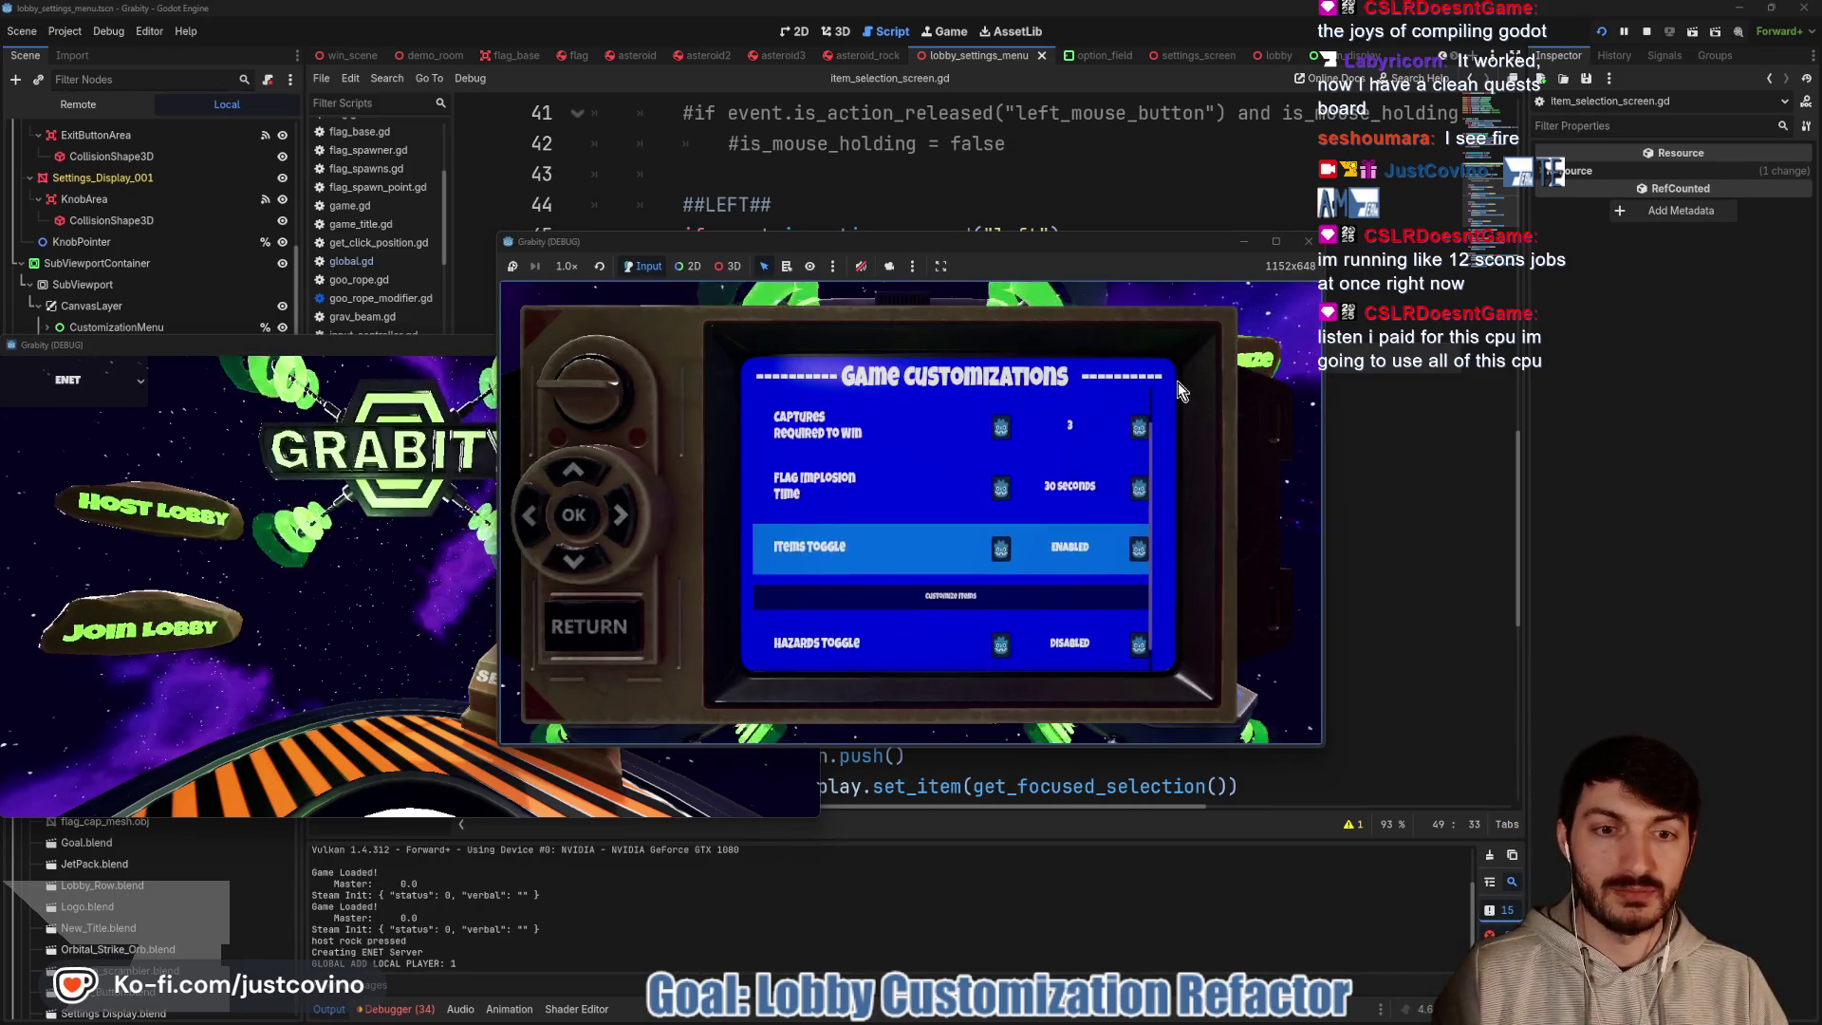
key(Return)
Browse Orbital Strike, Black Hole and Position Scrambler while watching the item display panel
key(Right)
key(Right)
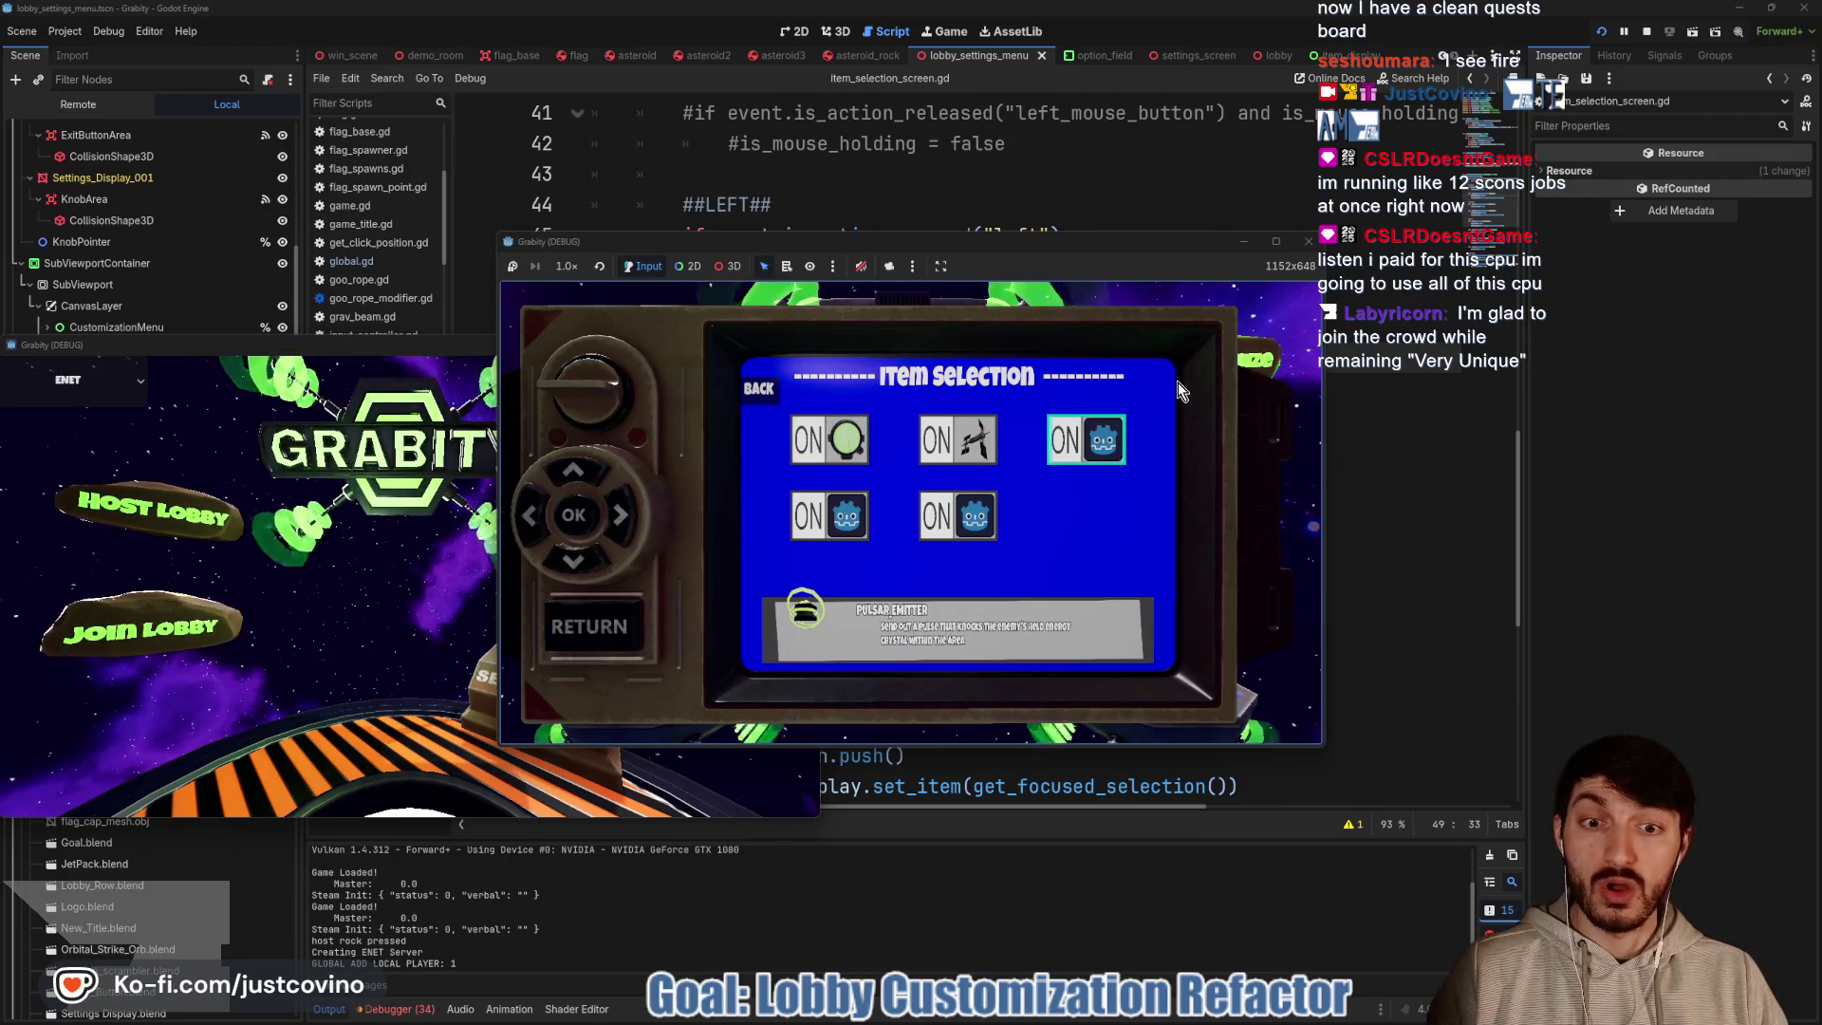
key(Down)
key(Left)
key(Right)
key(Right)
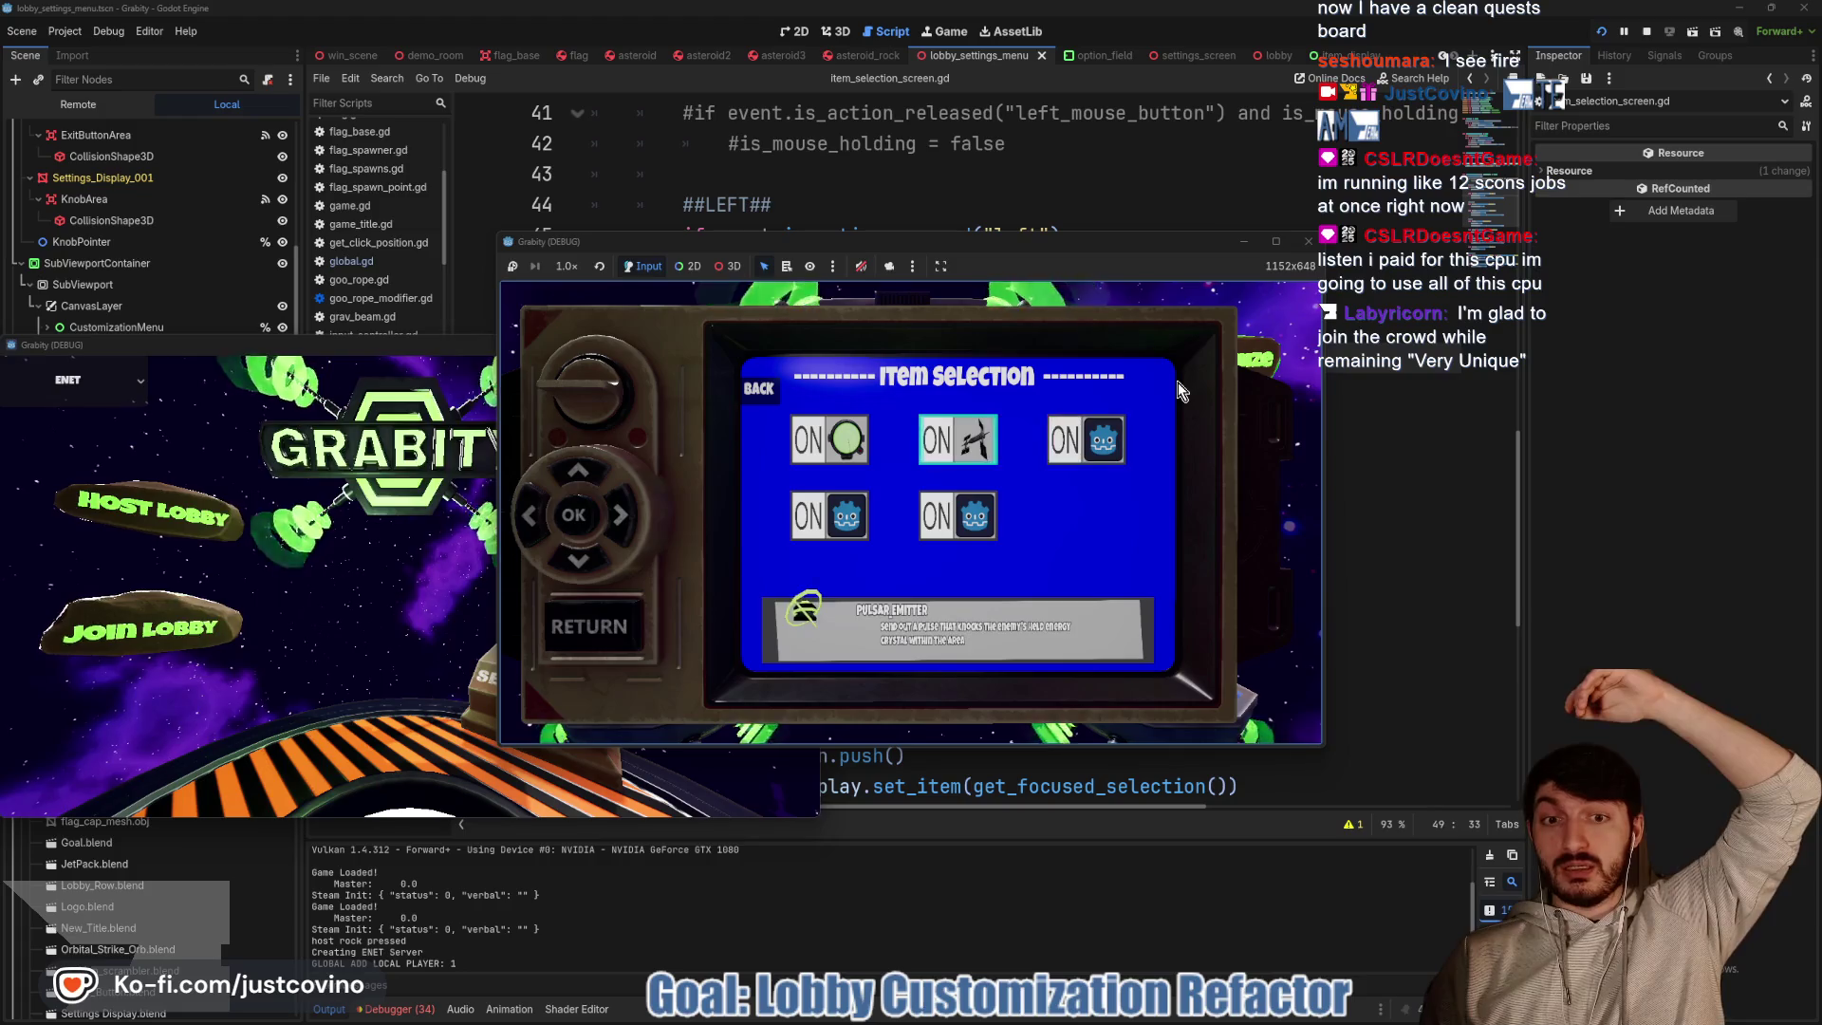
key(Right)
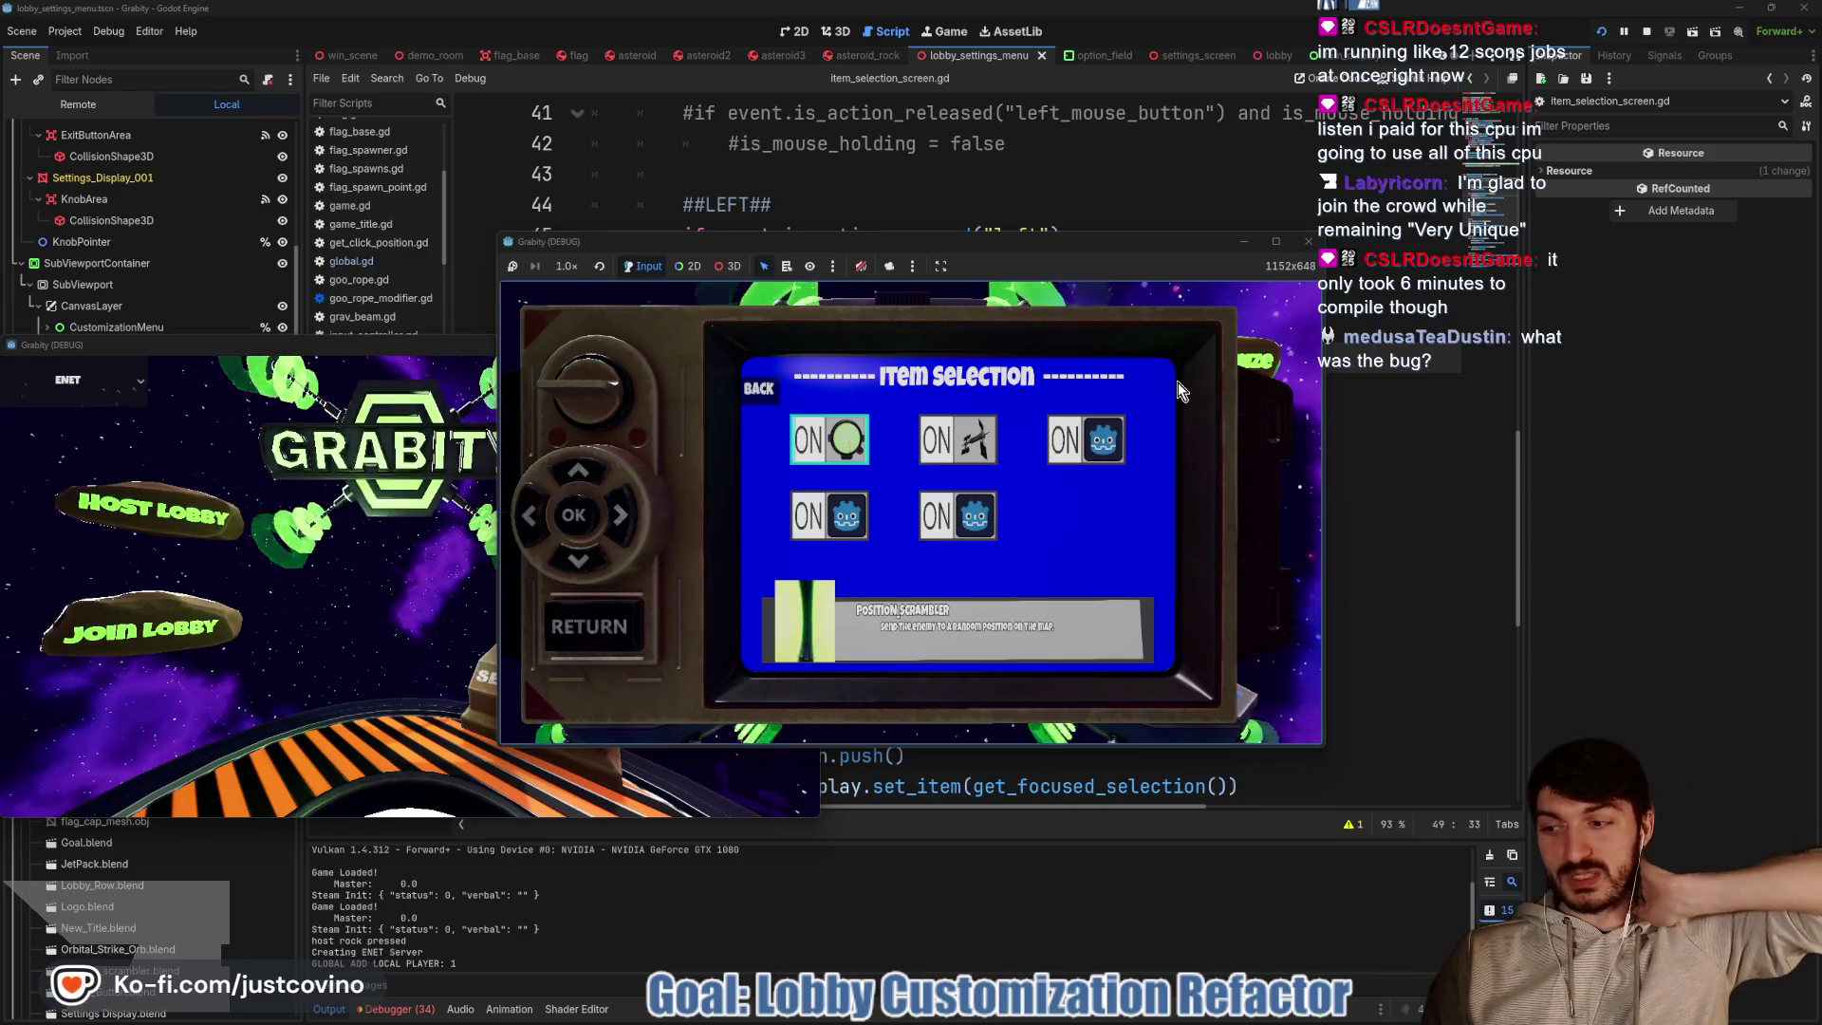
key(Right)
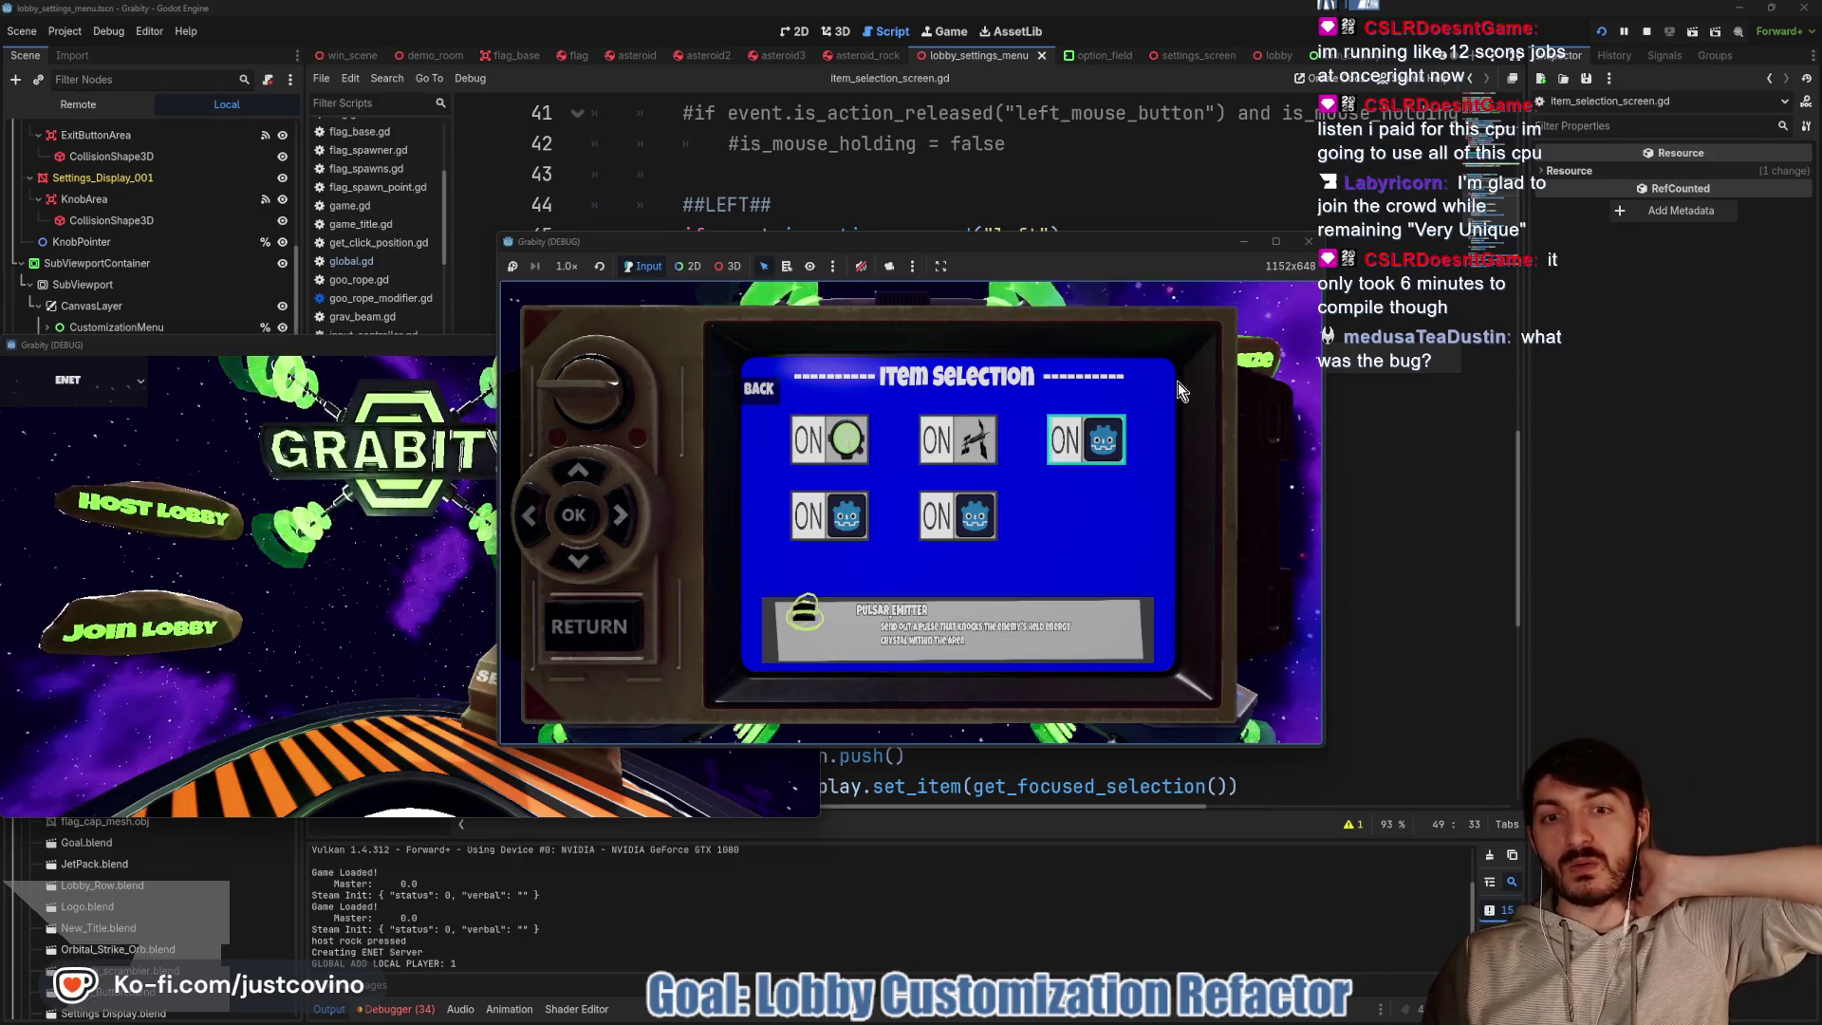
Browse among Black Hole, Position Scrambler and Orbital Strike, checking that the display updates
key(Down)
key(Left)
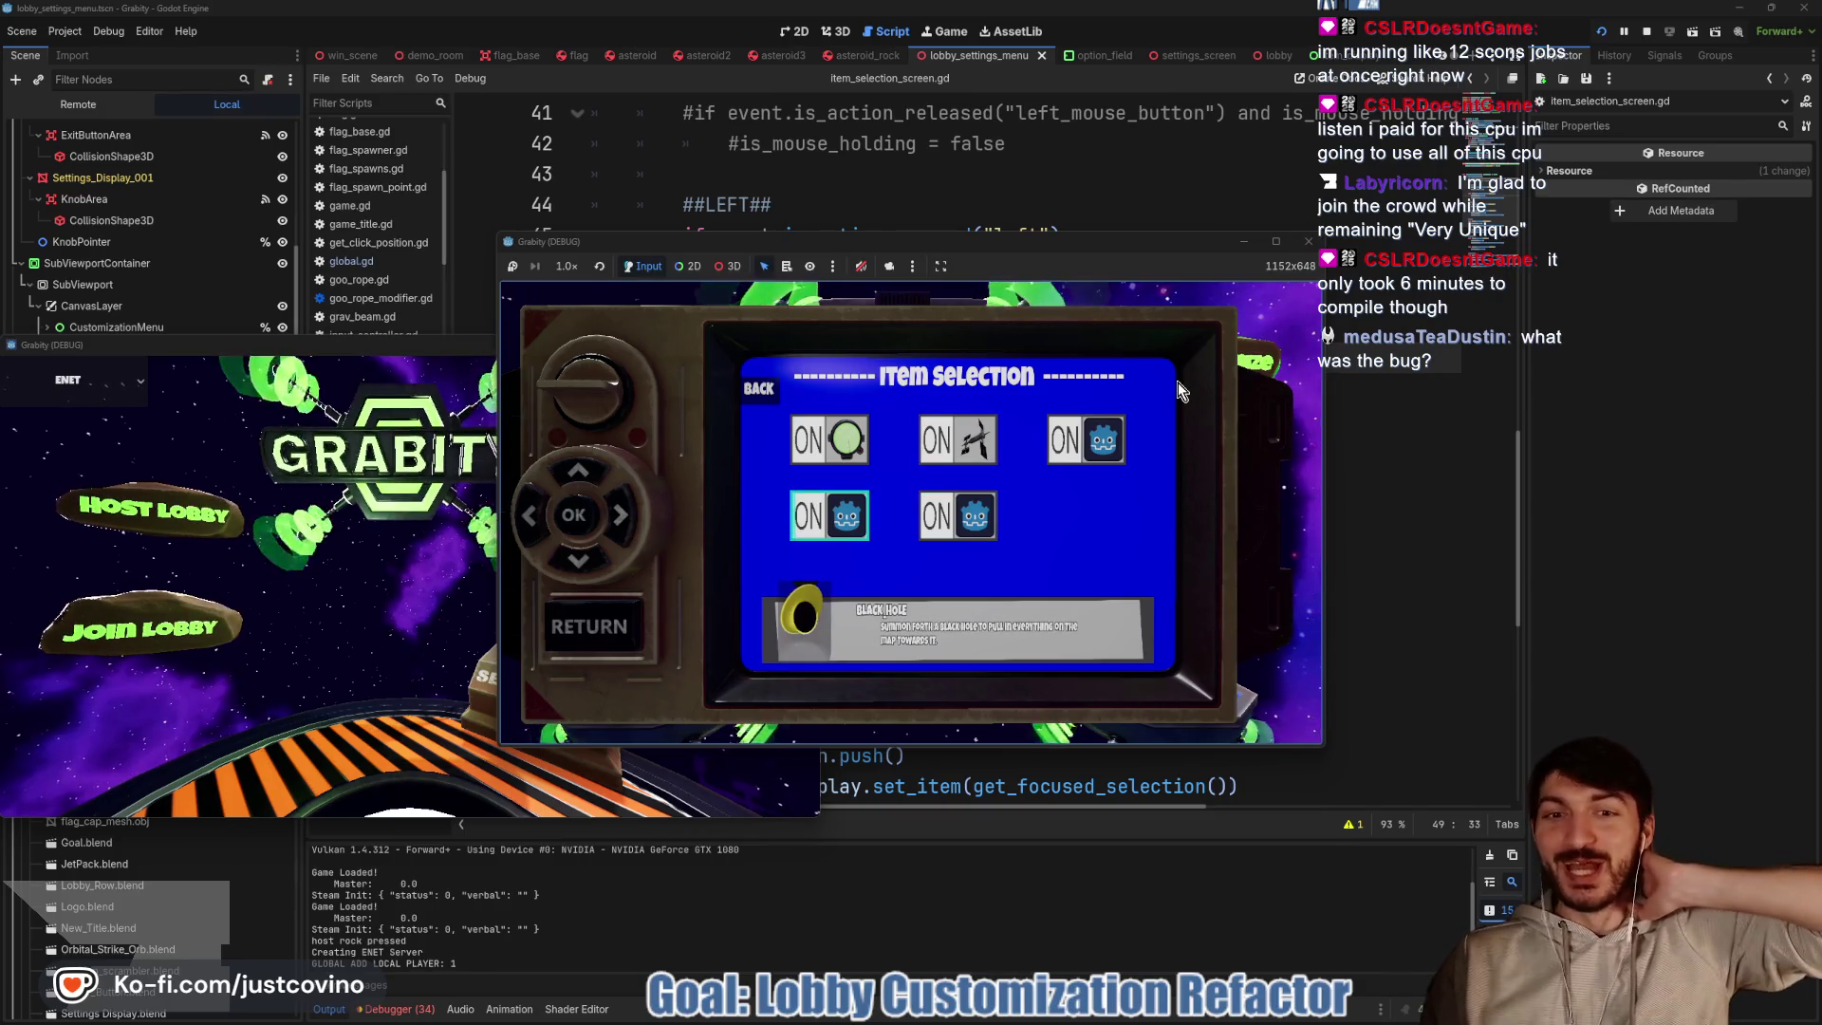
key(Up)
key(Right)
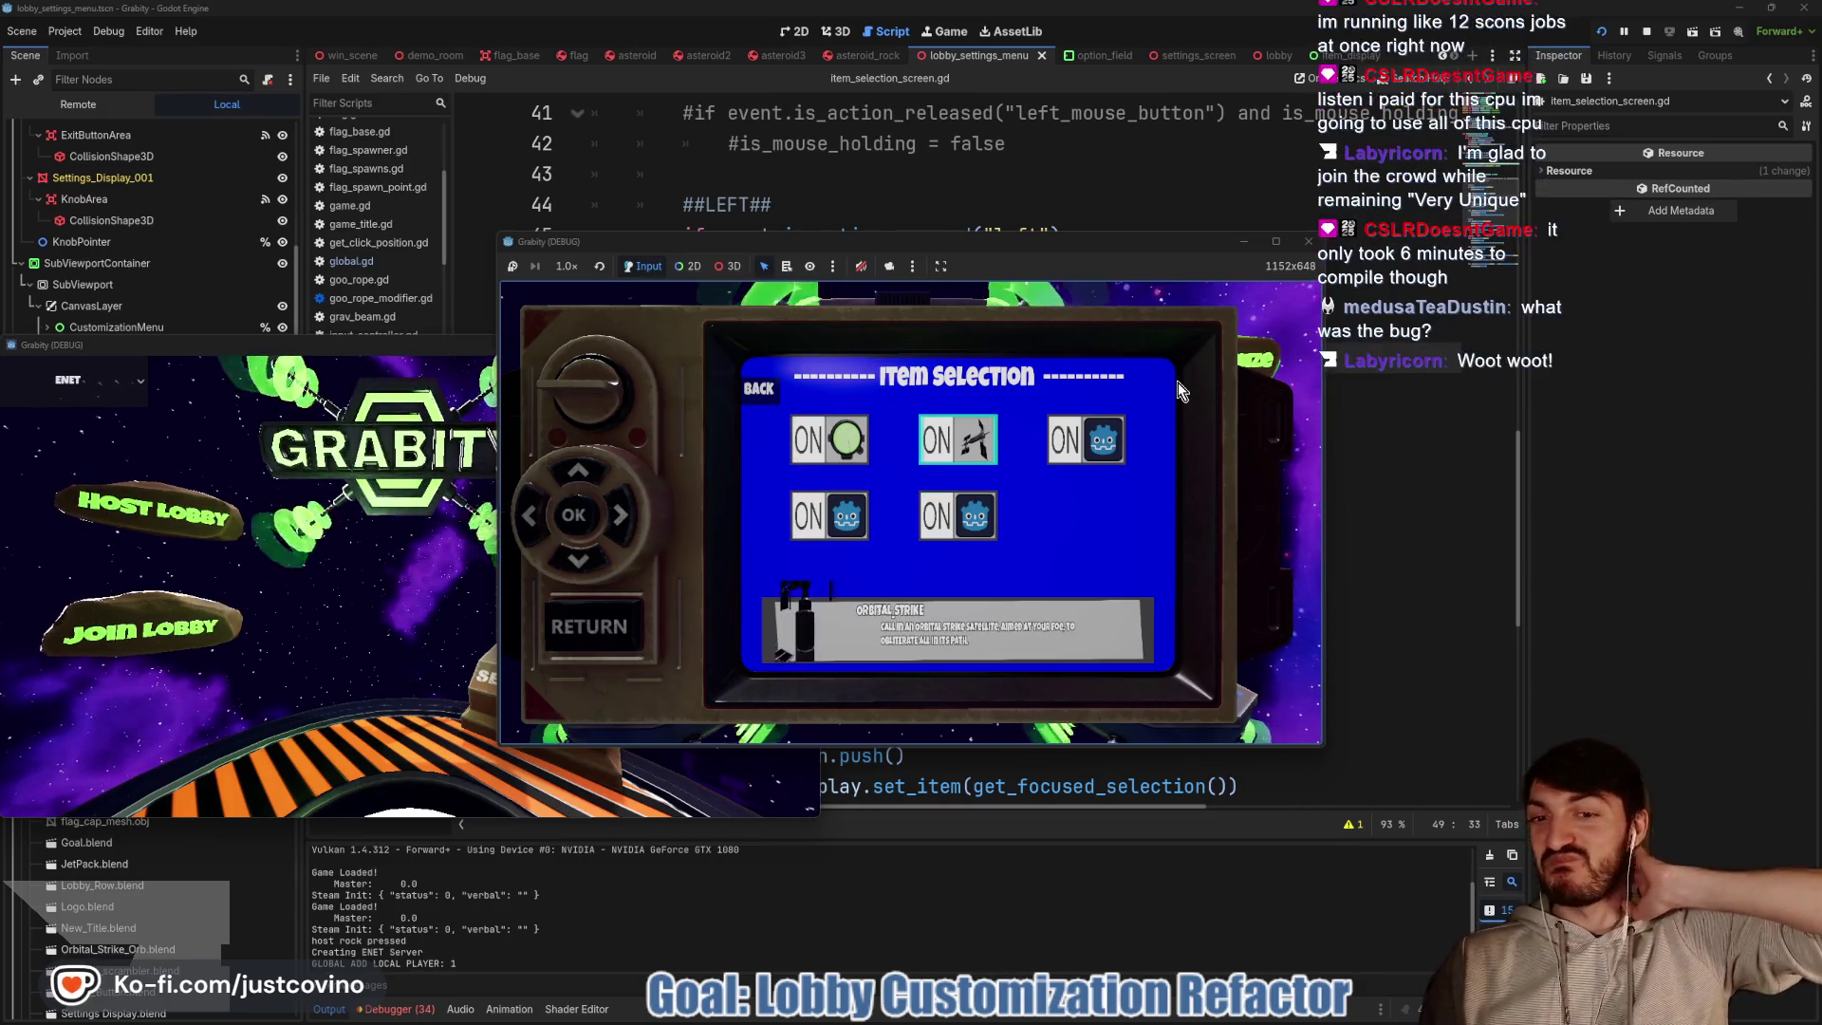
key(Left)
key(Right)
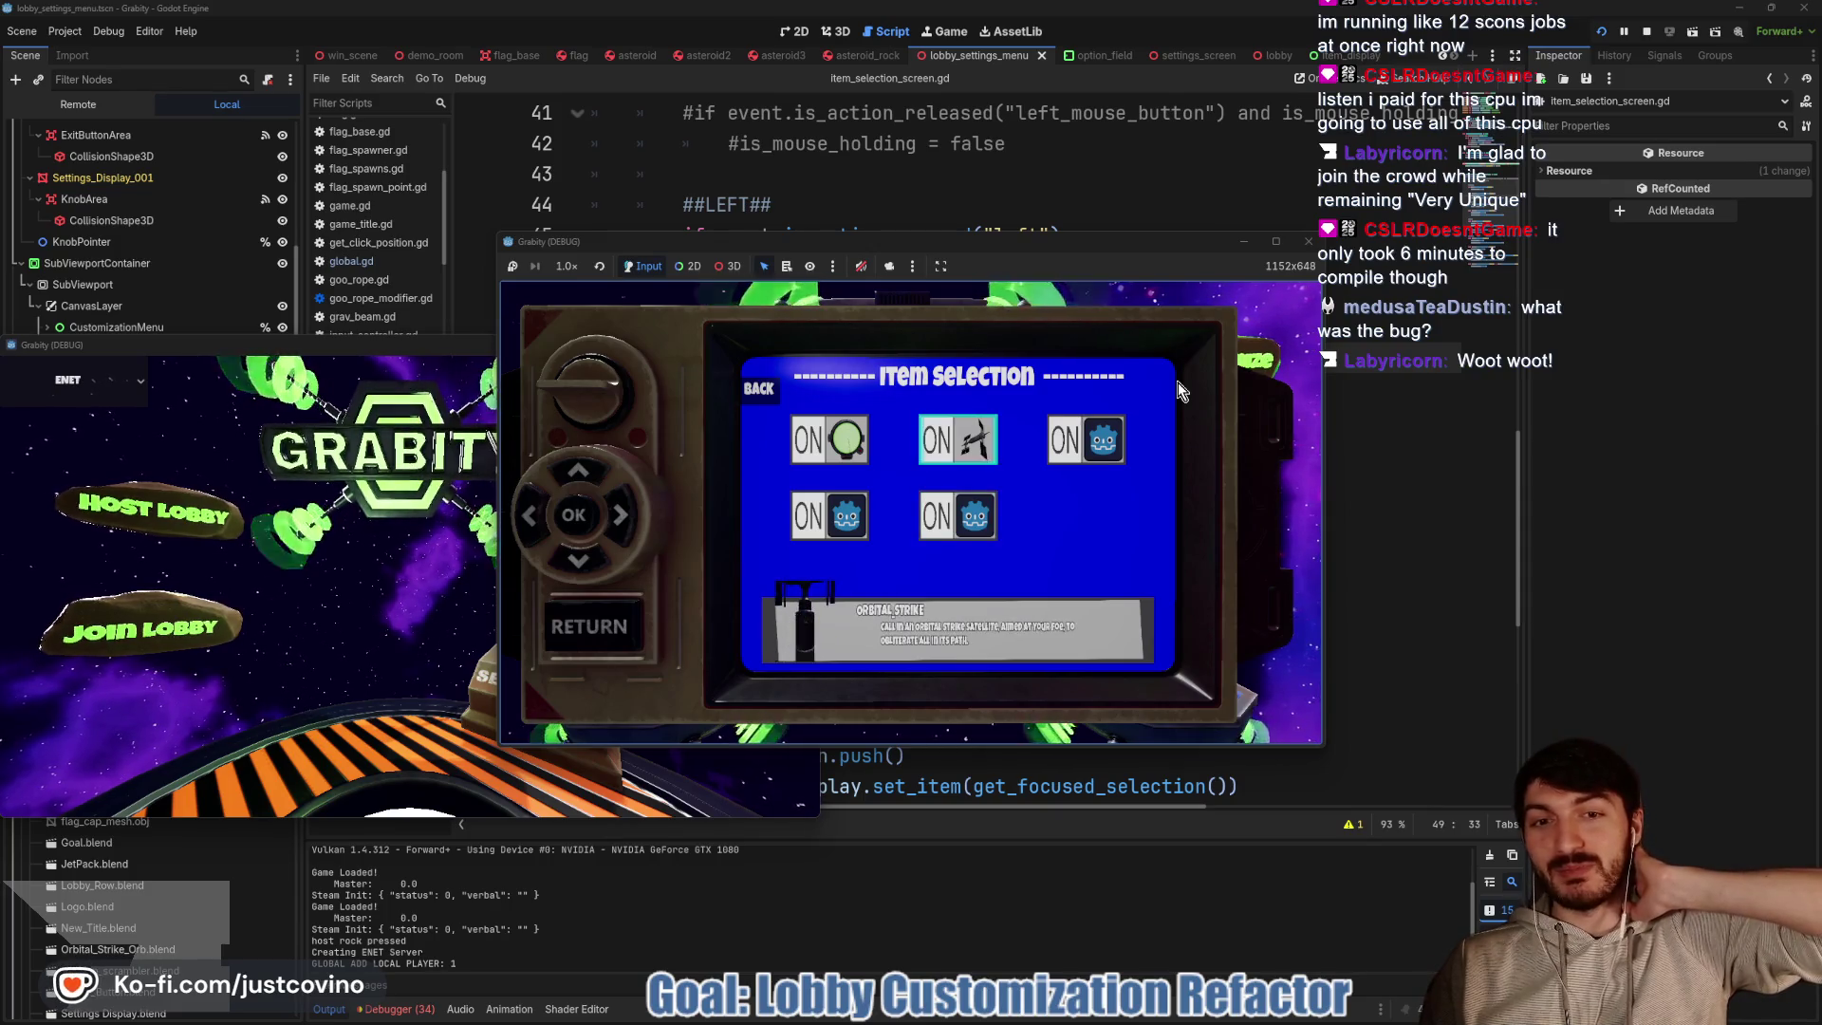
key(Right)
key(Left)
key(Left)
key(Right)
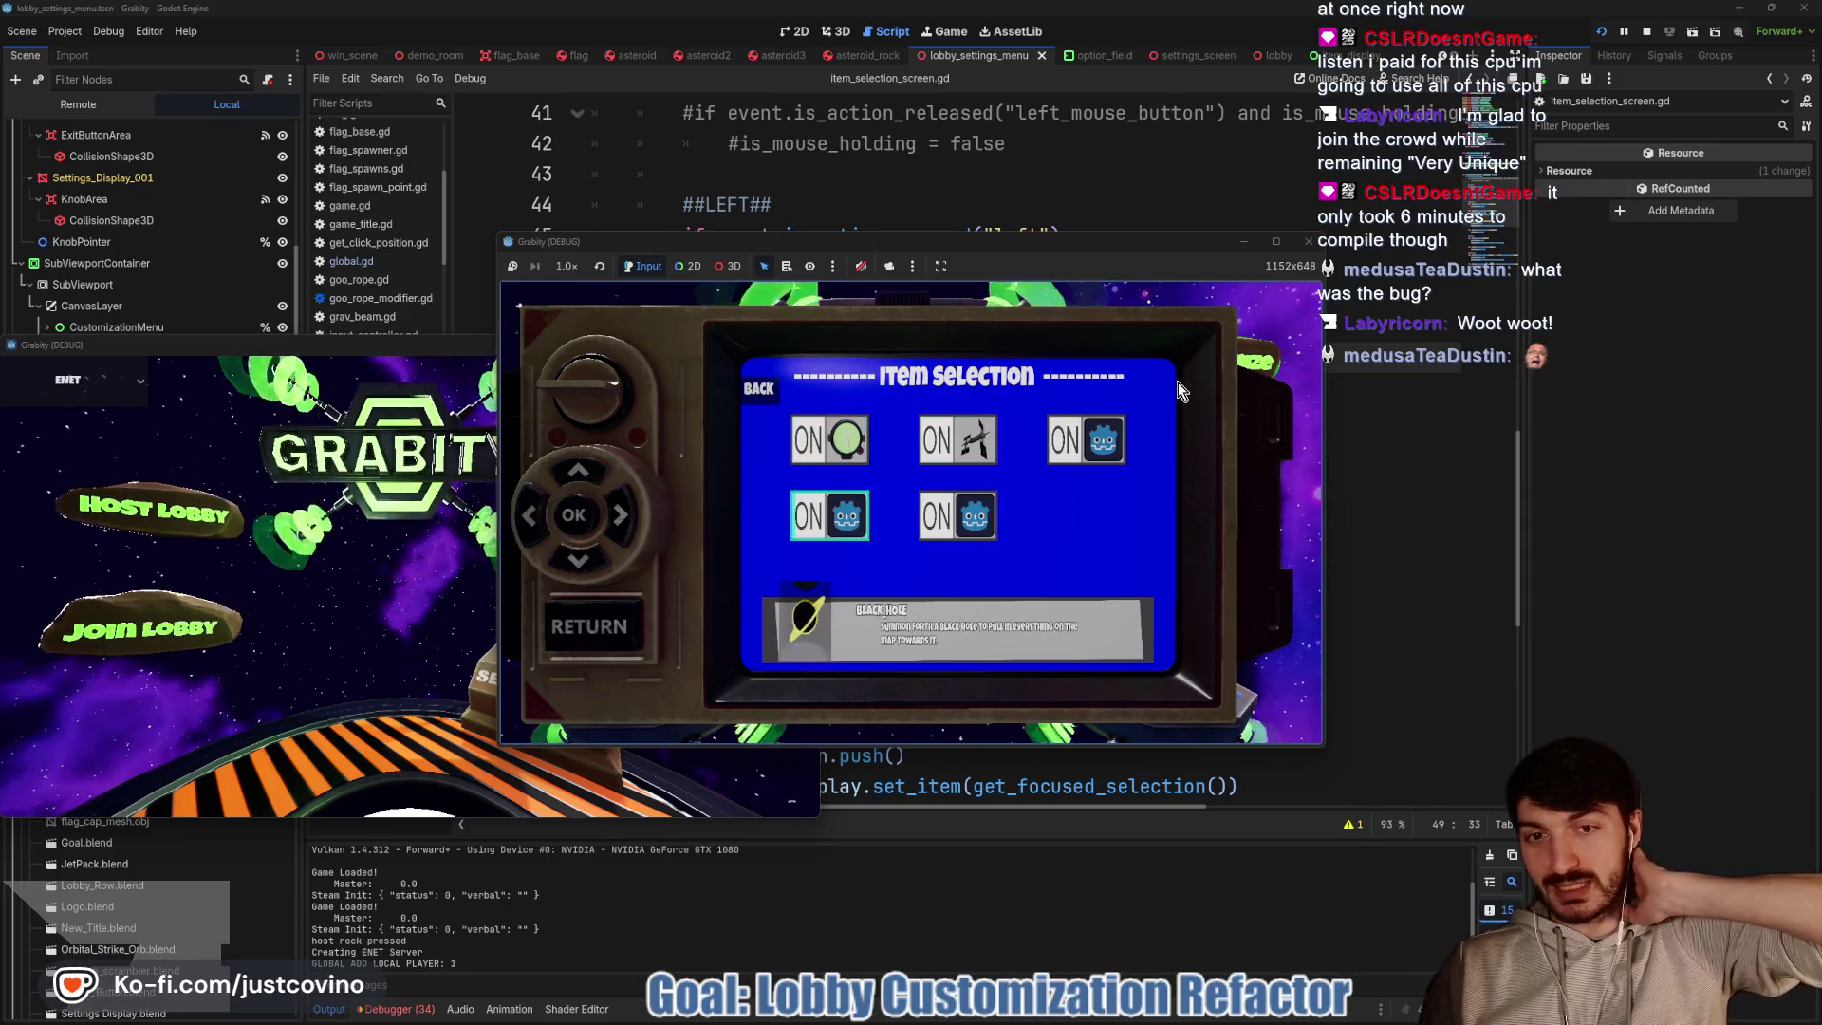
key(Down)
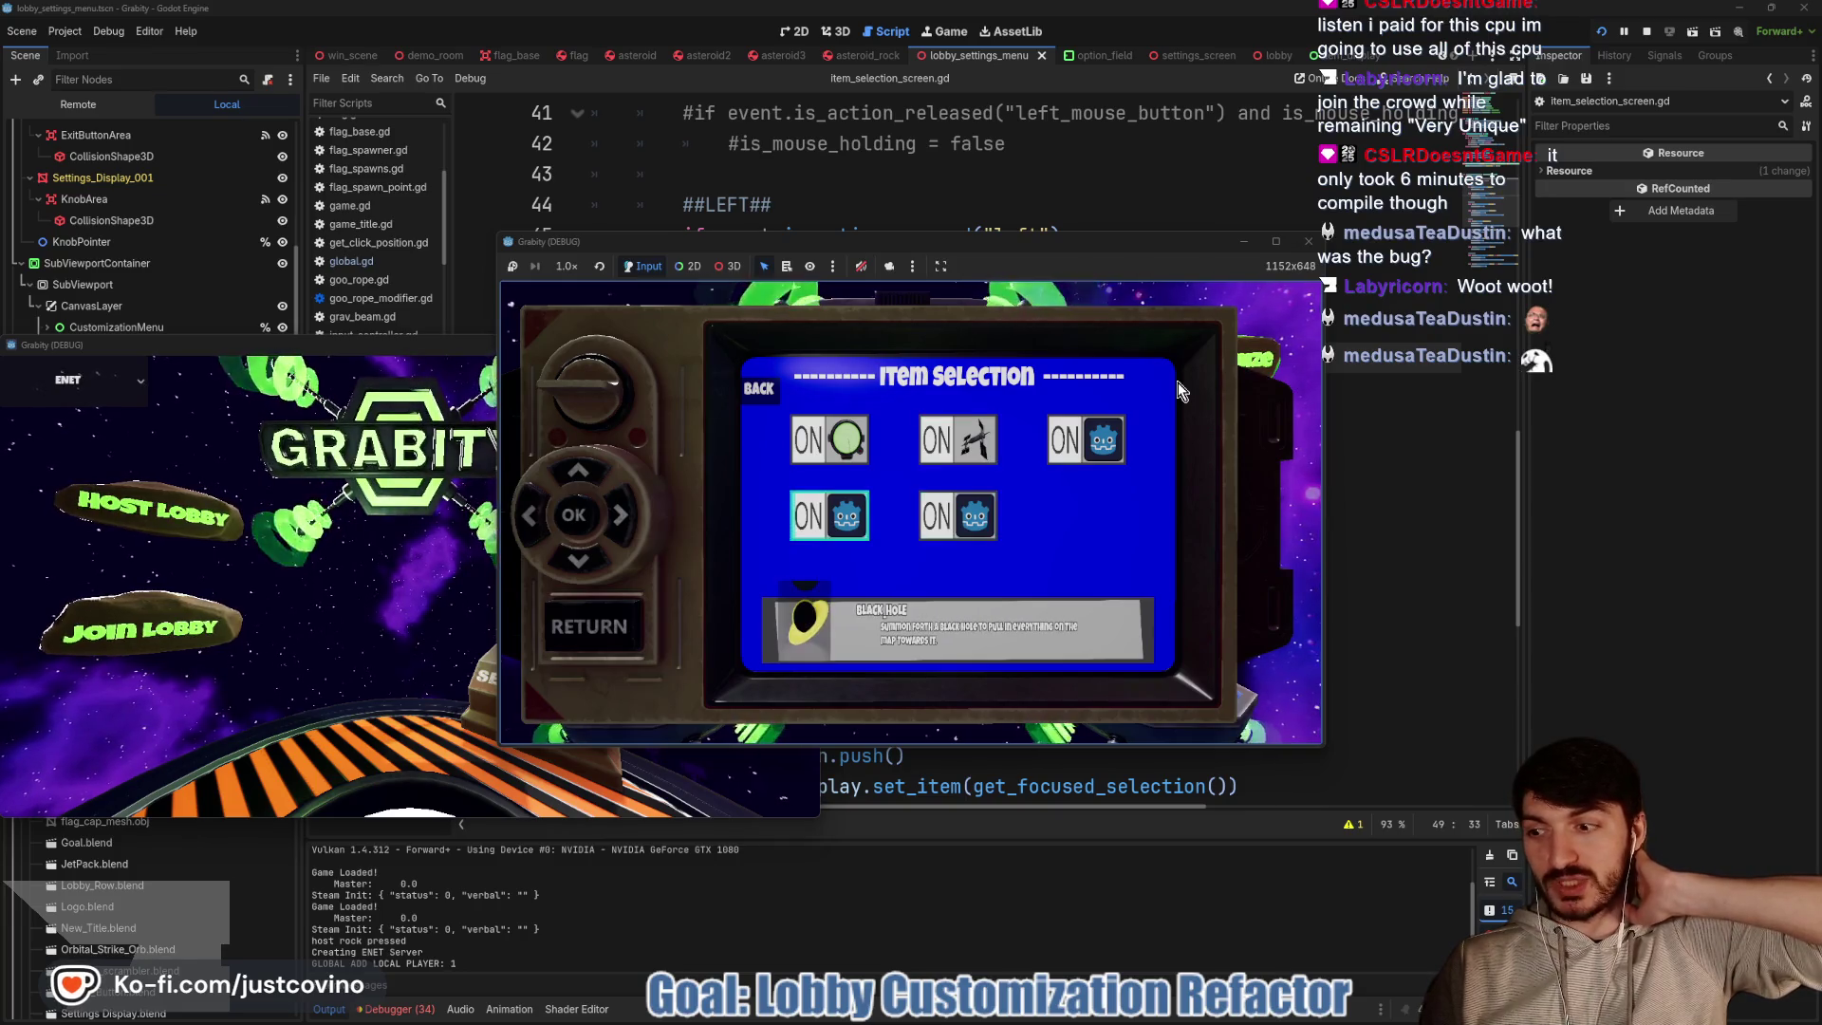
key(Left)
key(Right)
key(Right)
key(Left)
Move between Jet Pack, Orbital Strike and Position Scrambler to confirm the display follows each item
key(Down)
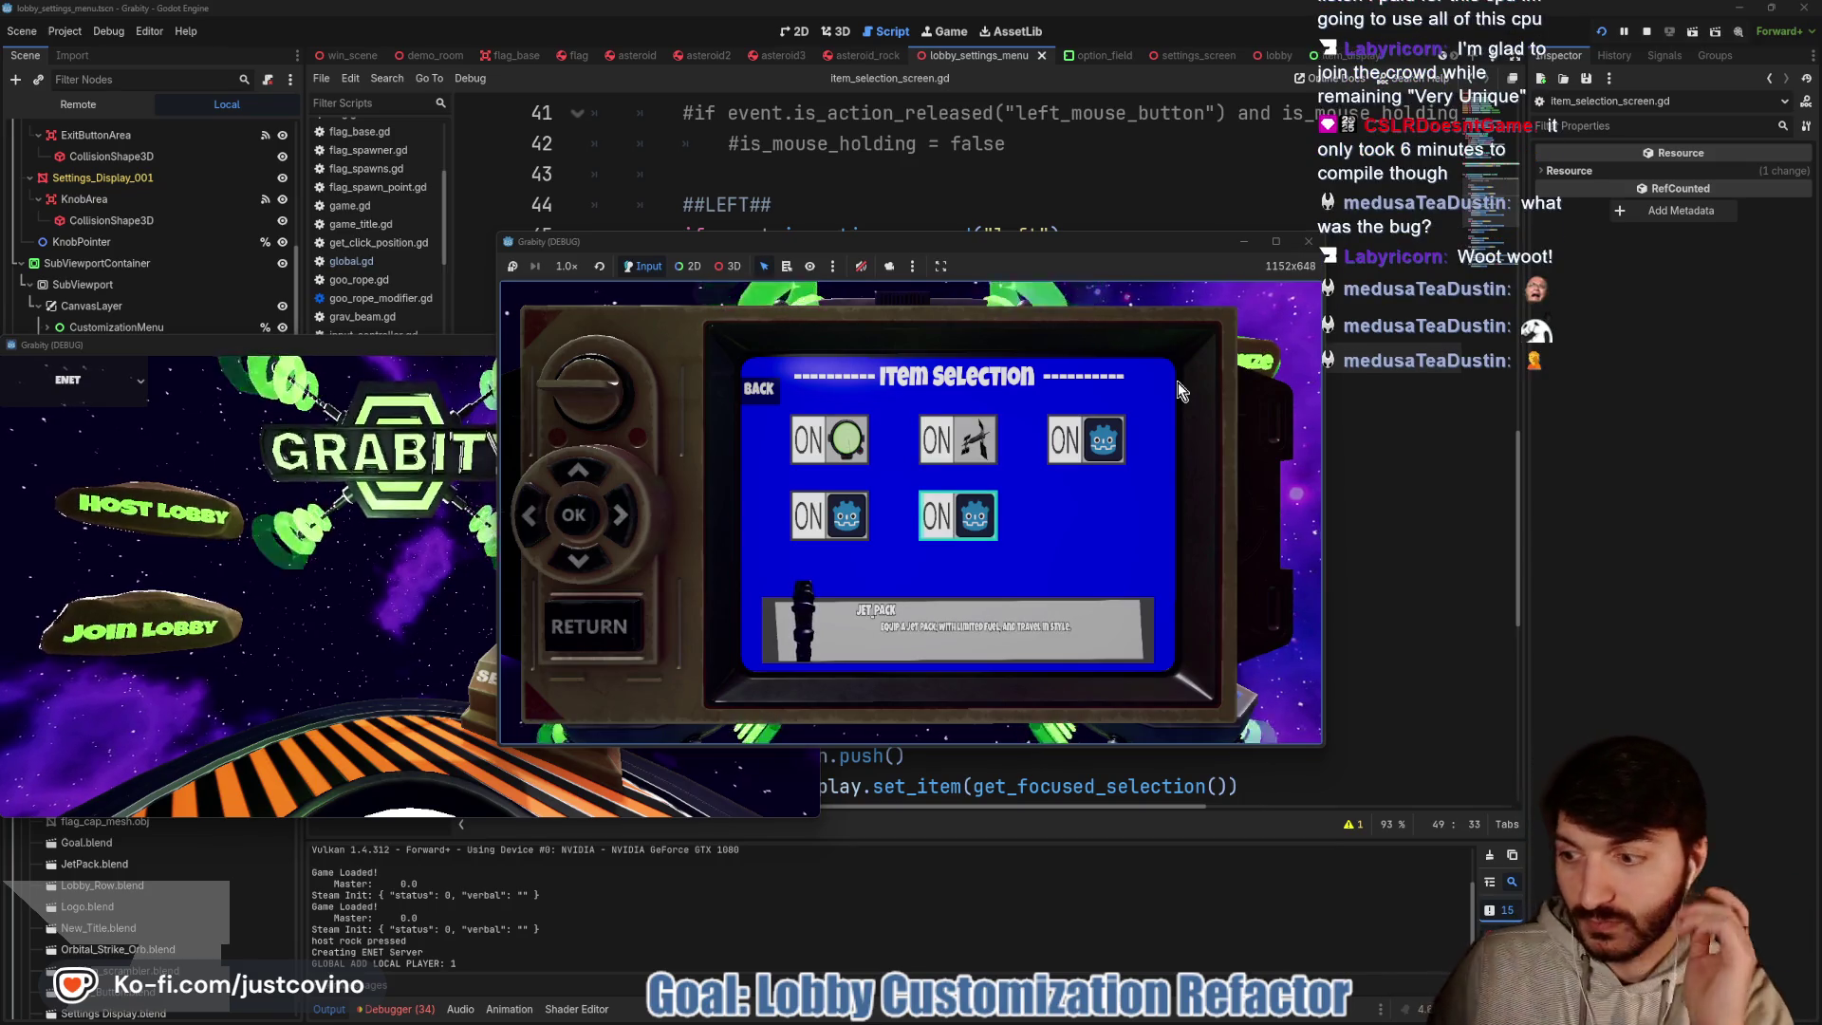
key(Up)
key(Down)
key(Up)
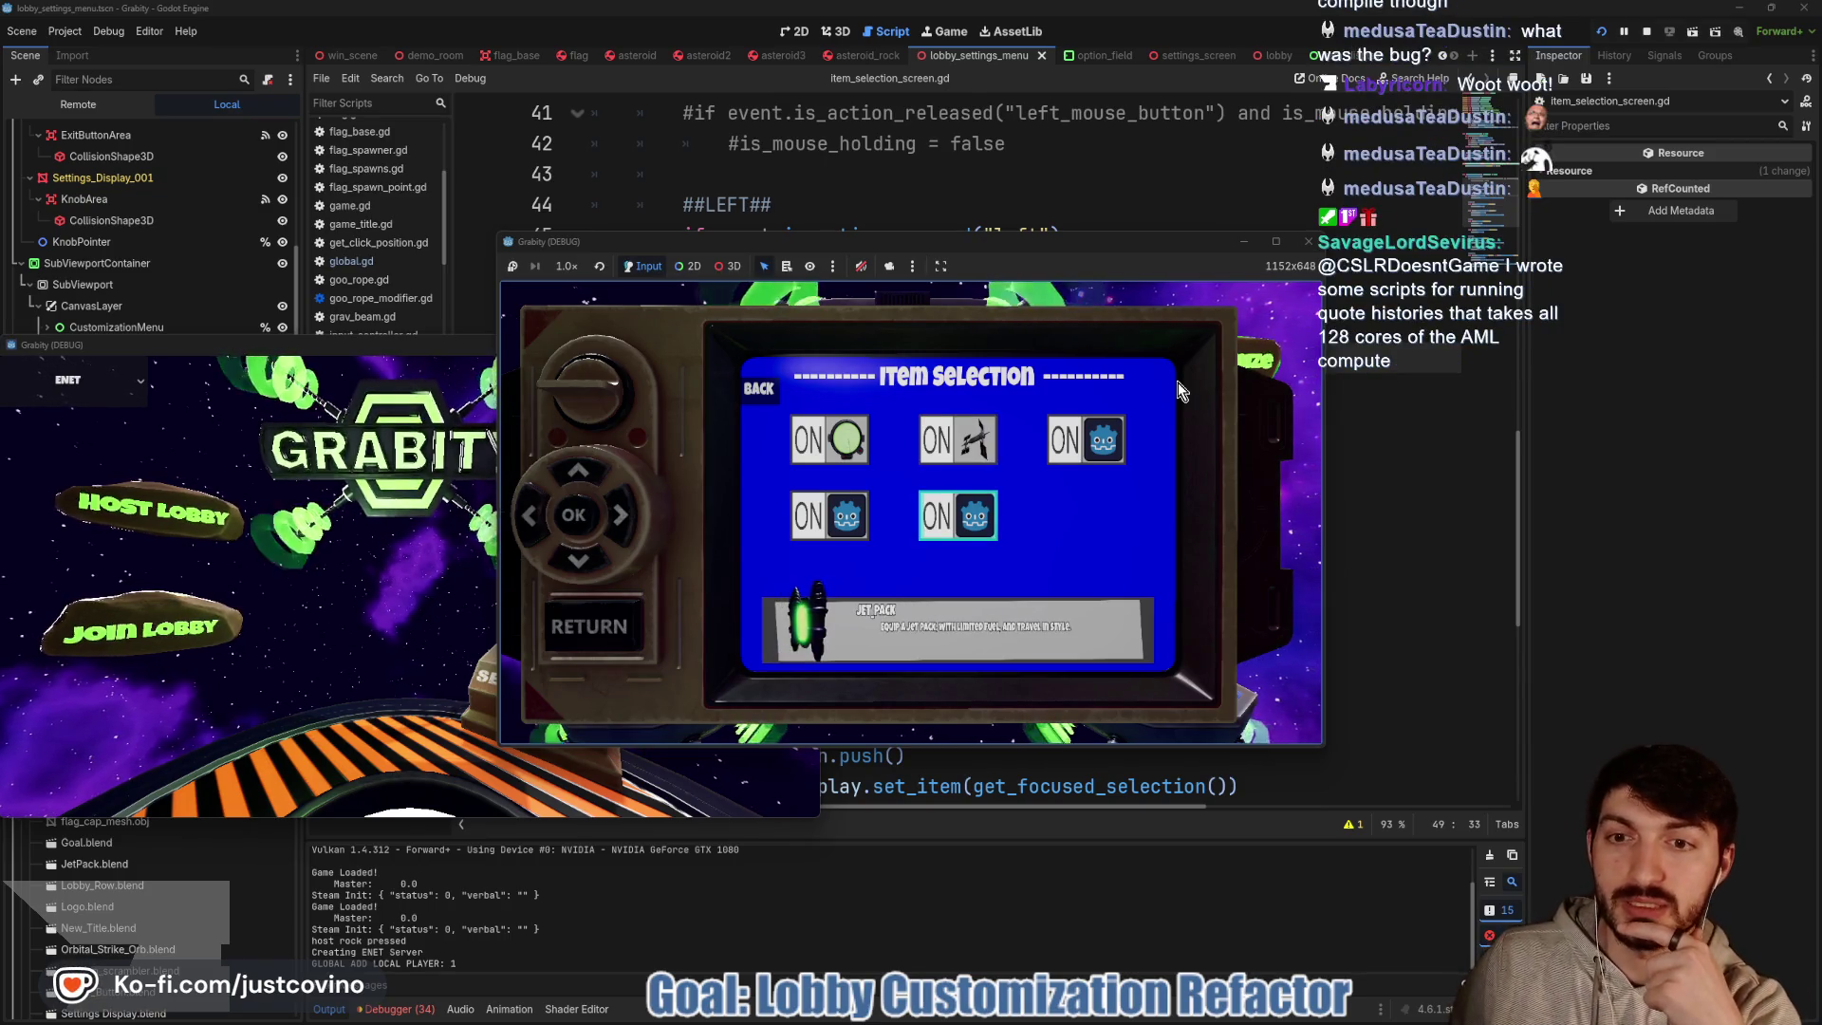
key(Left)
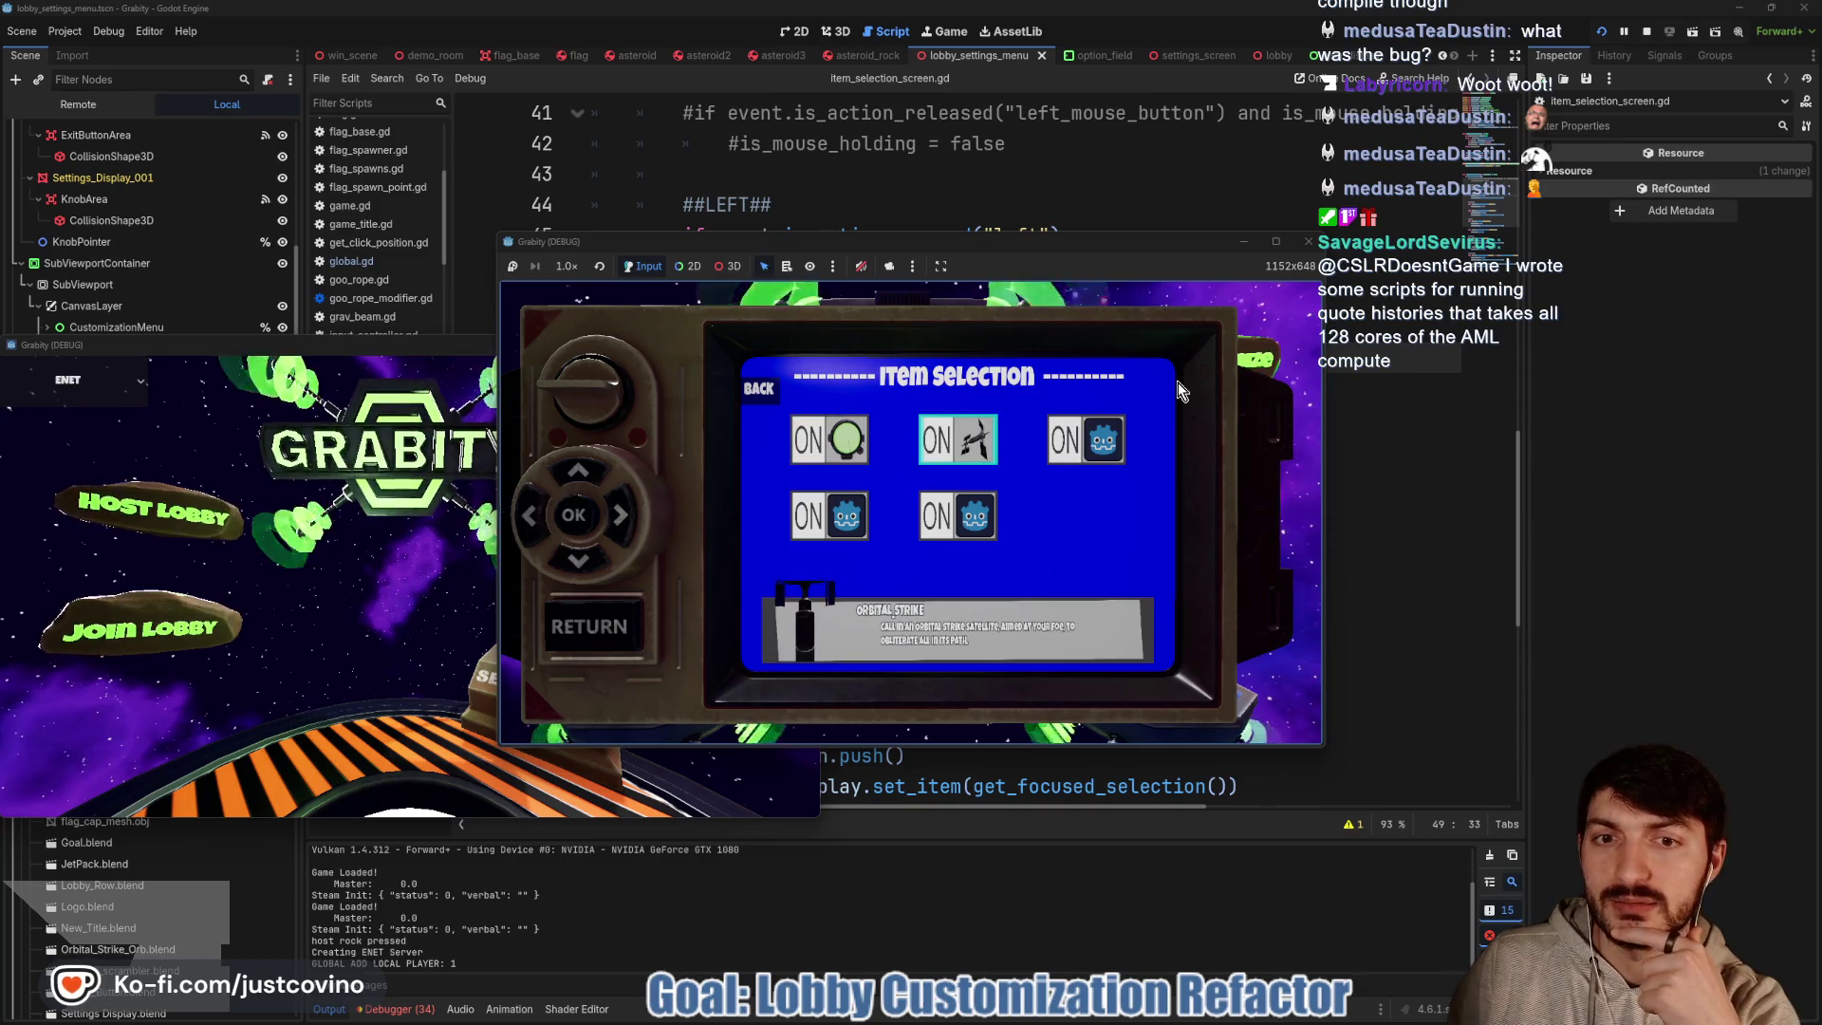
key(Right)
key(Down)
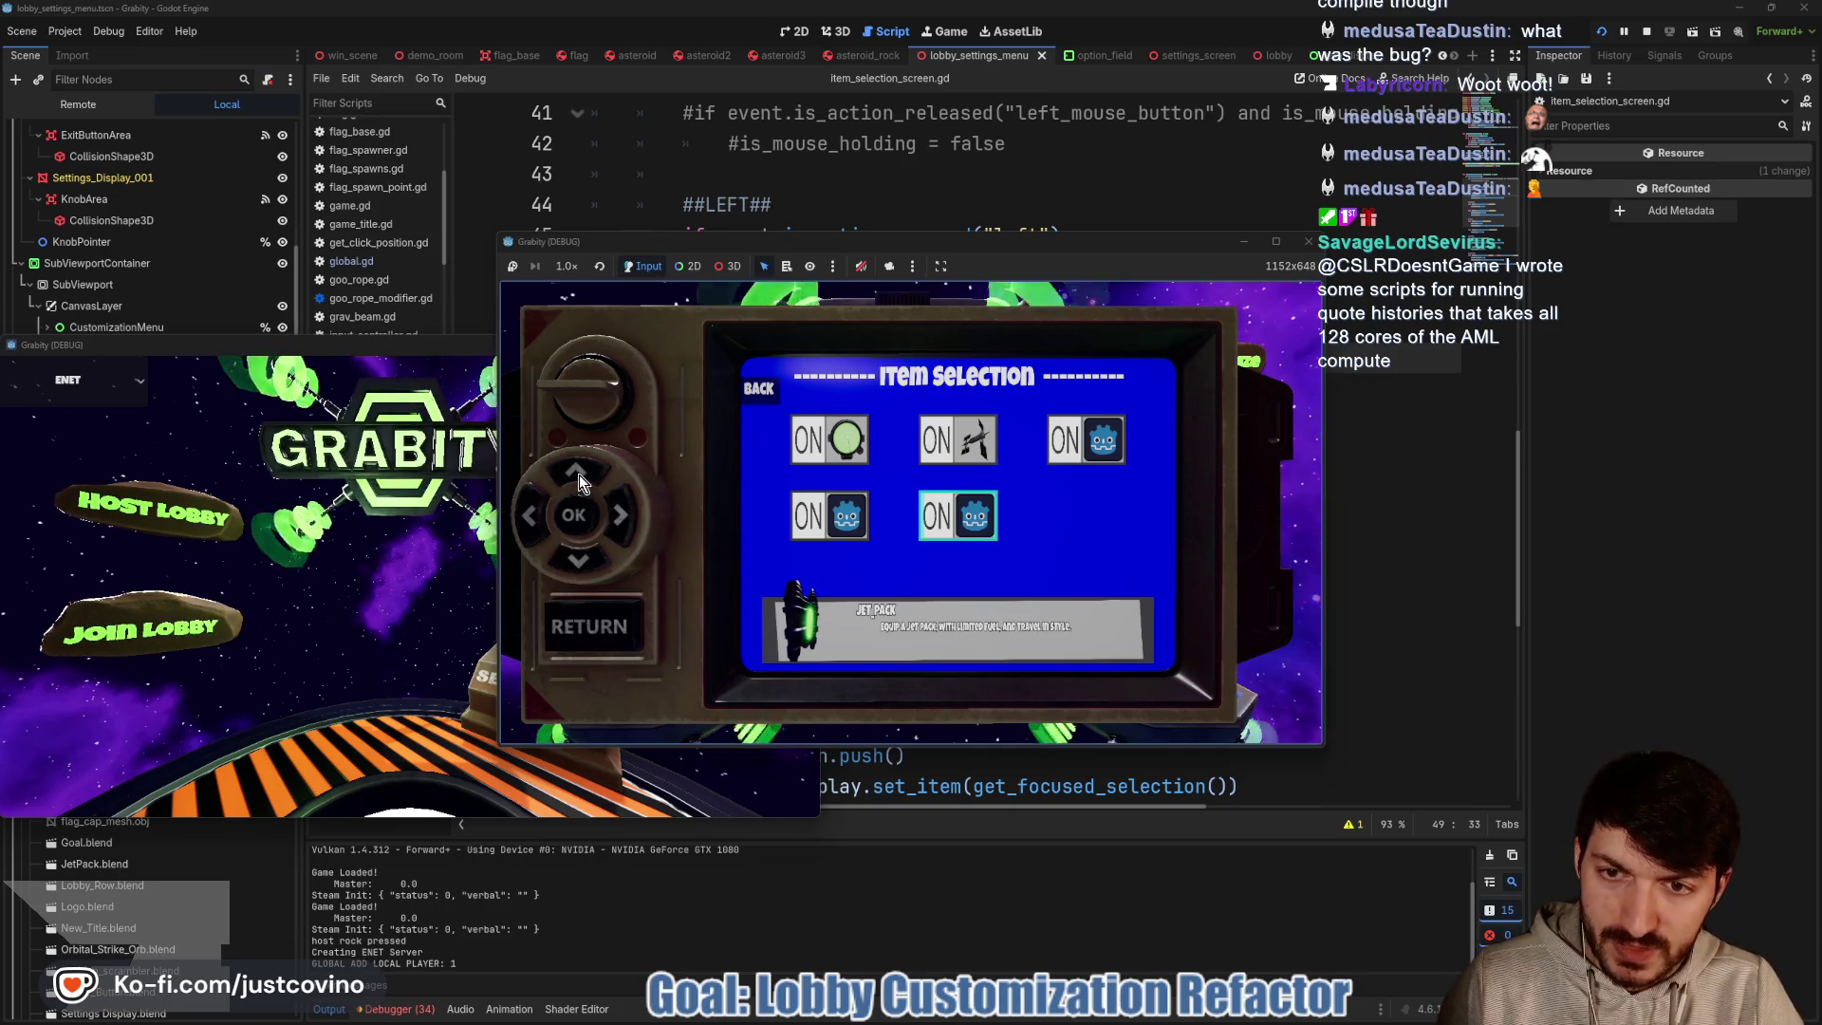
key(Up)
key(Left)
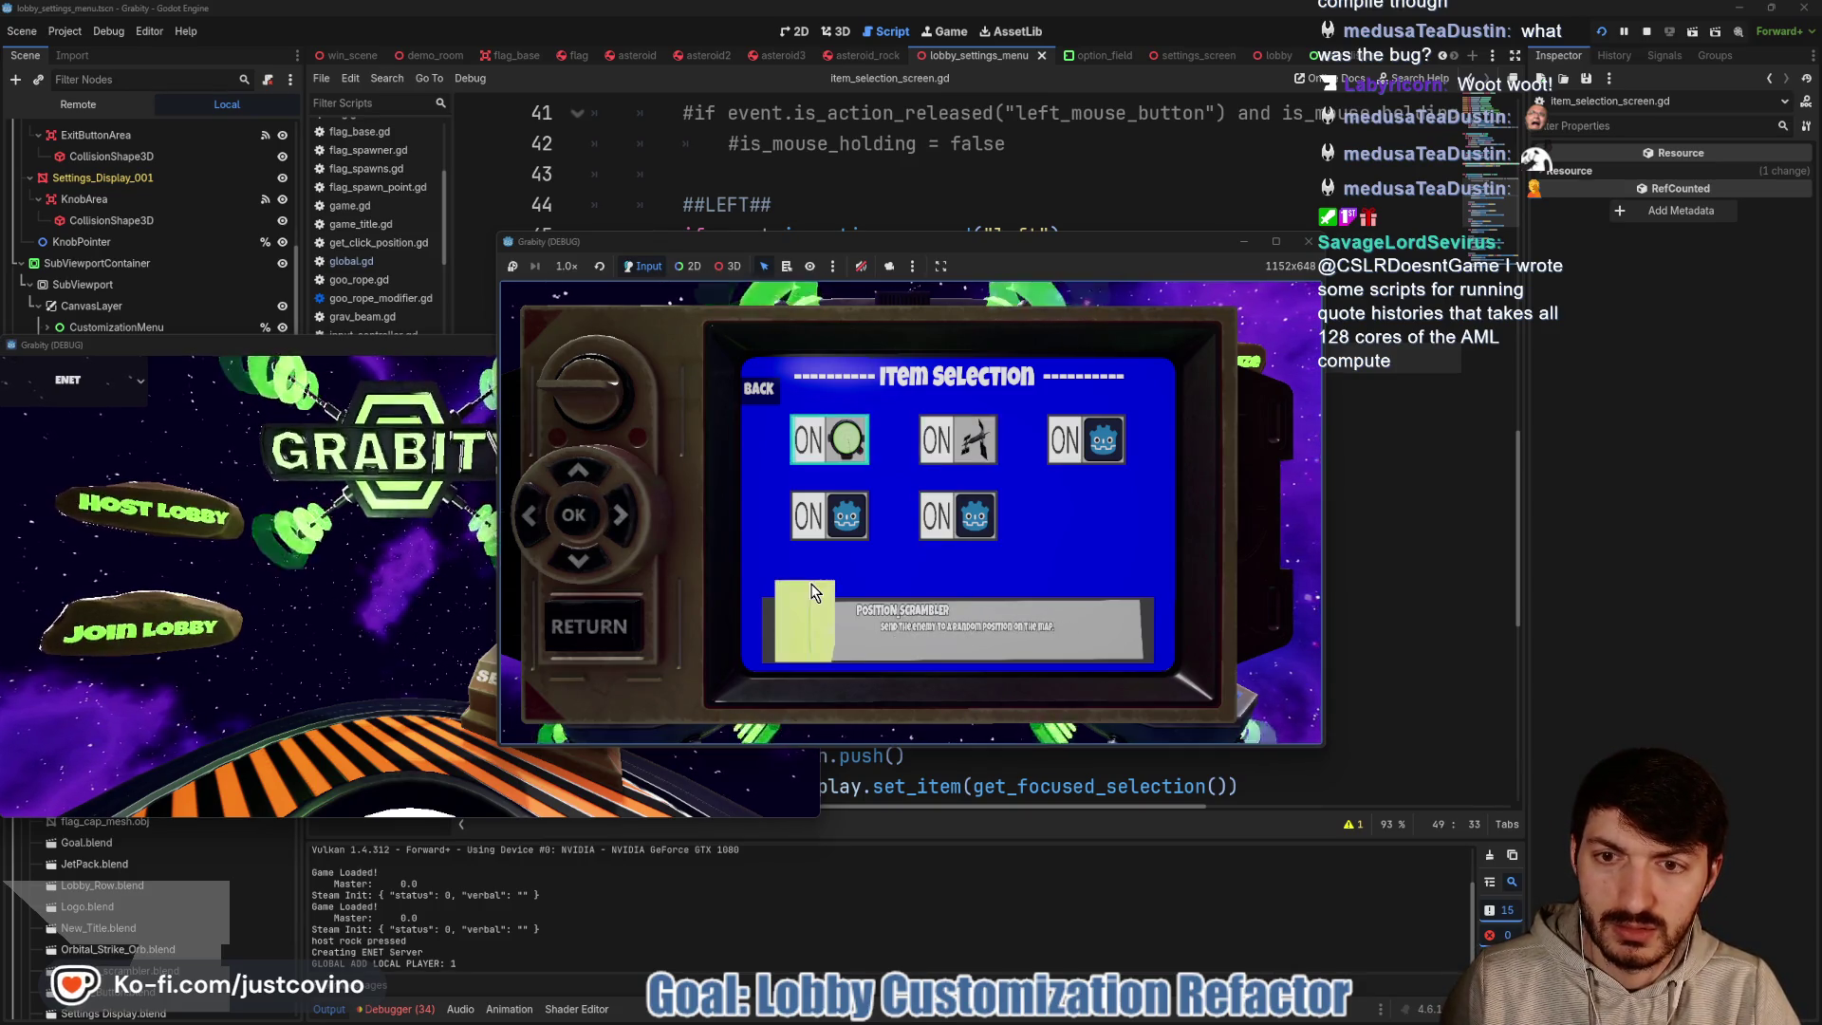
key(Right)
key(Left)
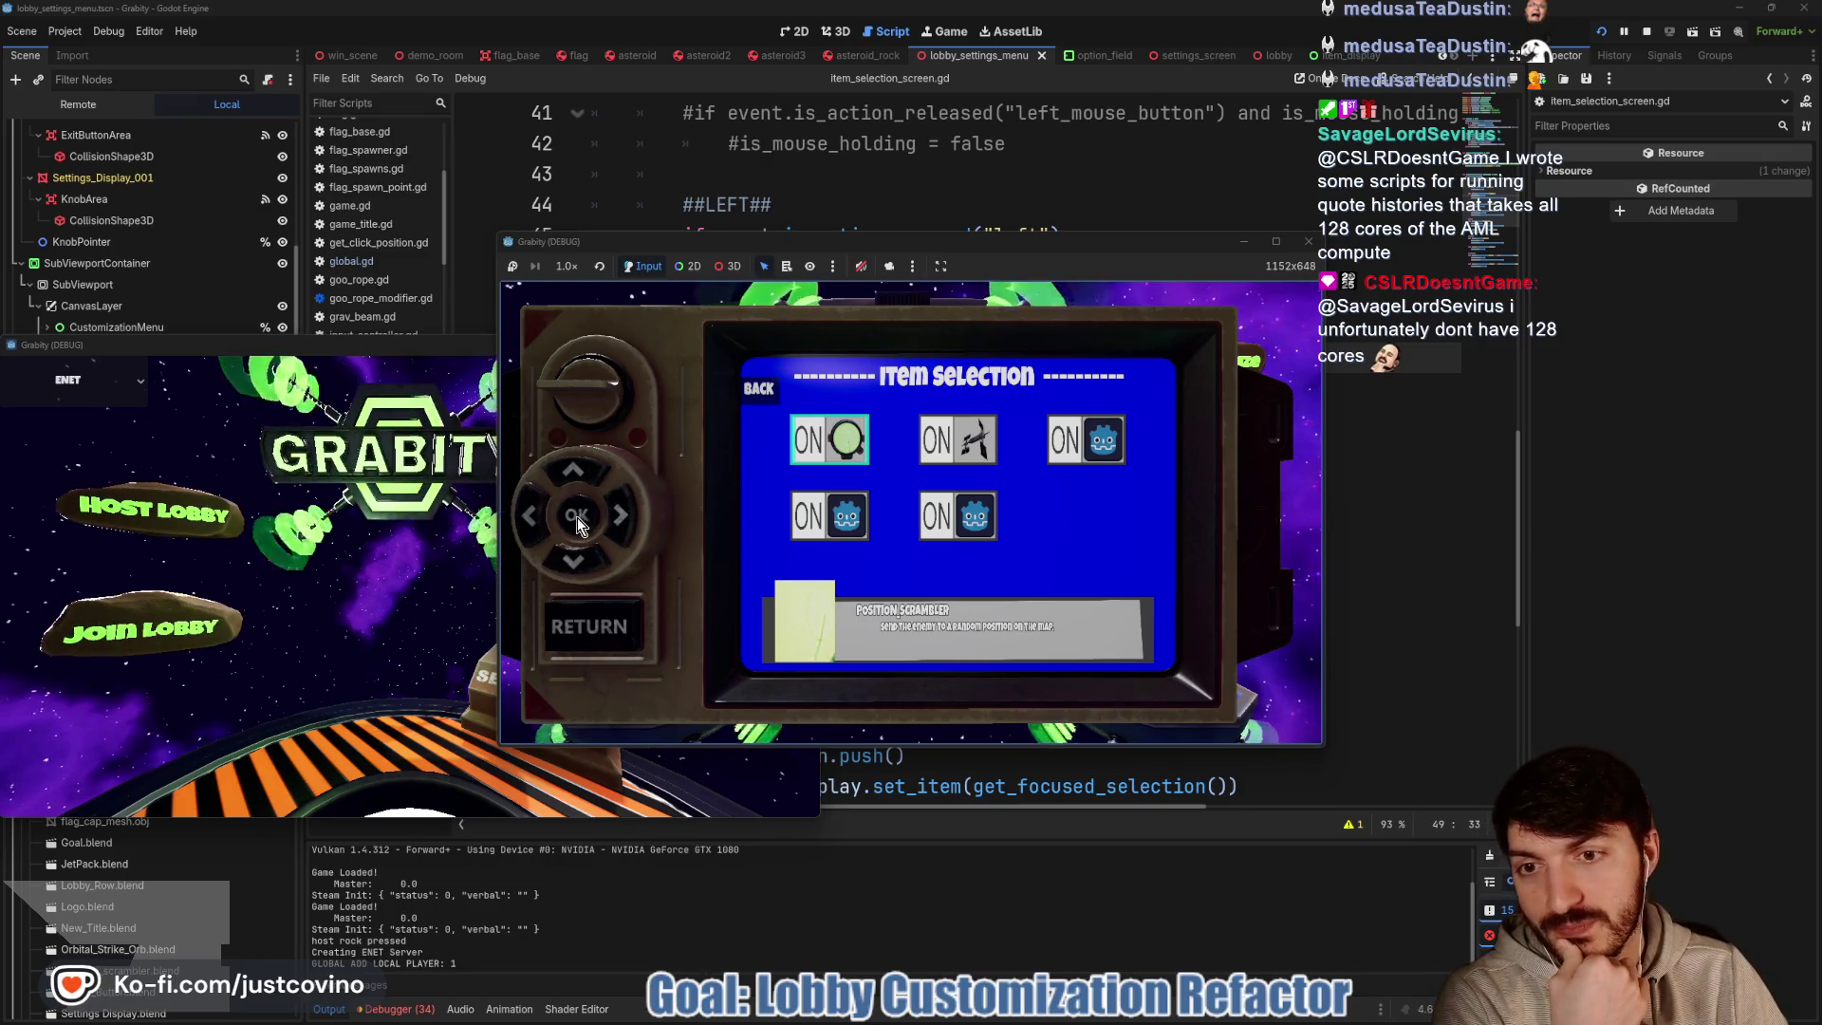
Toggle Position Scrambler off, then browse through Orbital Strike, Jet Pack and BACK
key(Return)
key(Return)
key(Return)
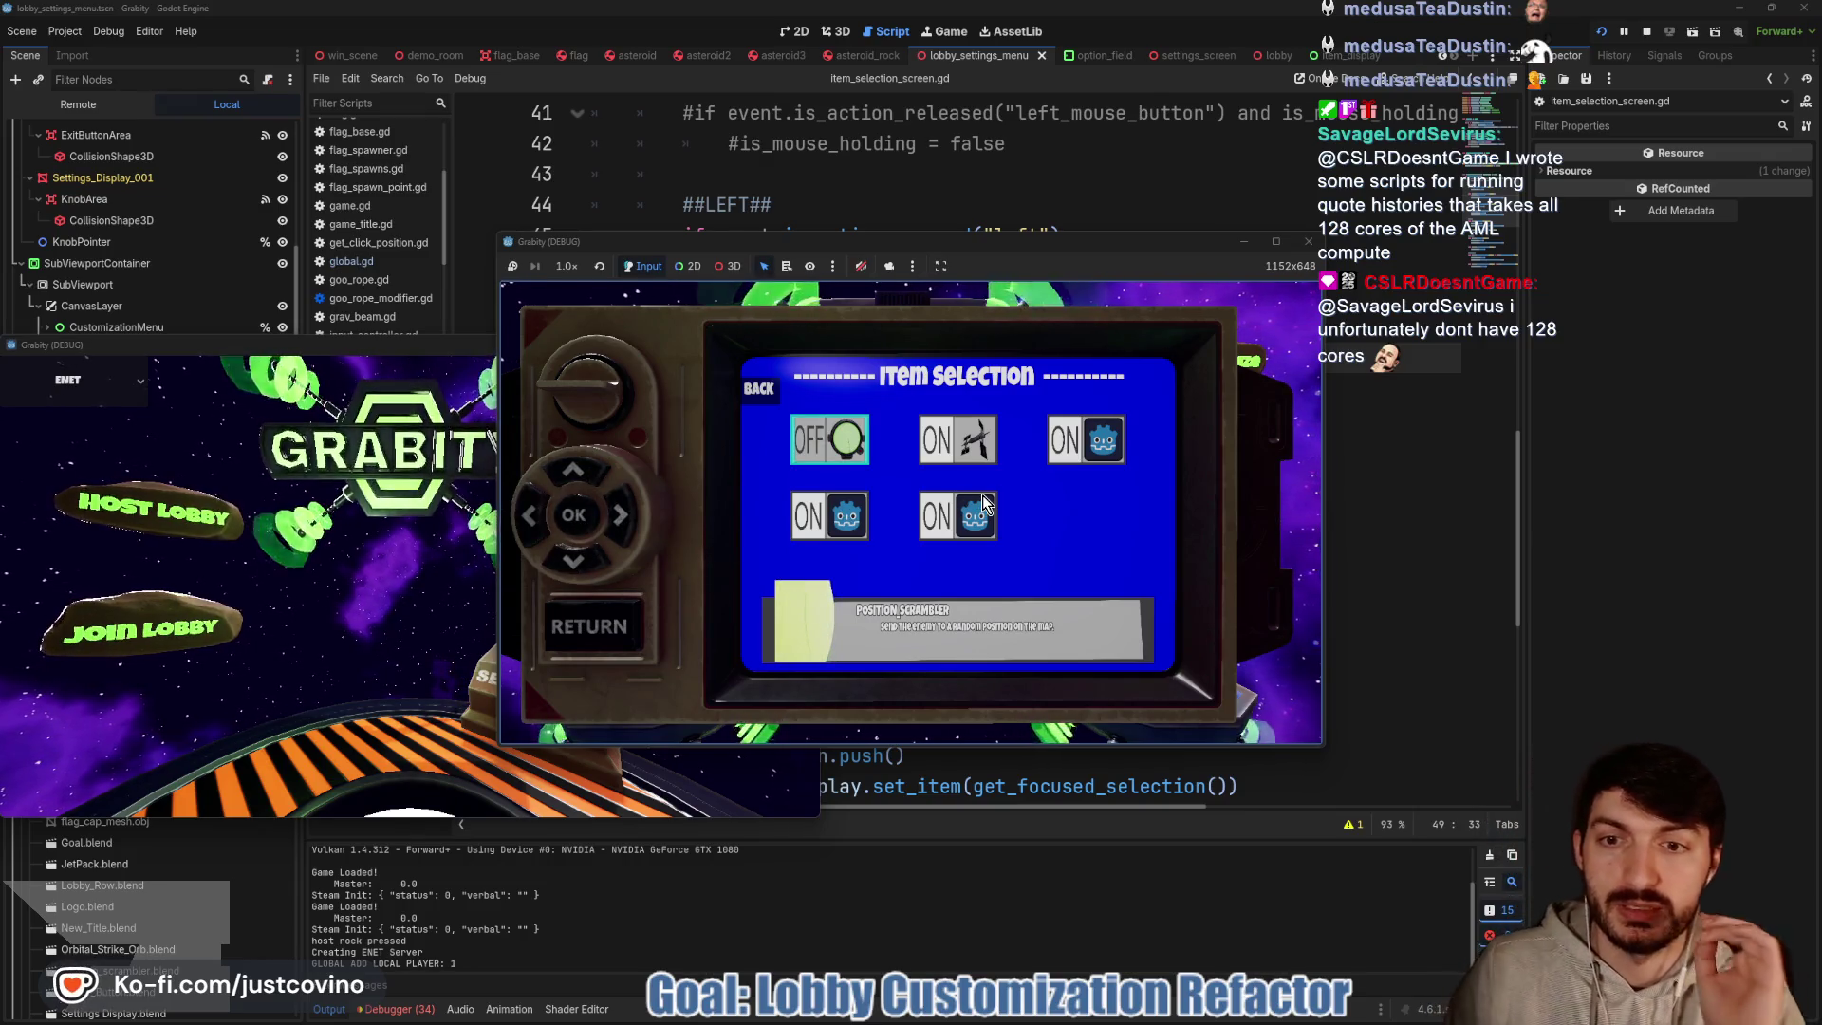
key(Return)
key(Right)
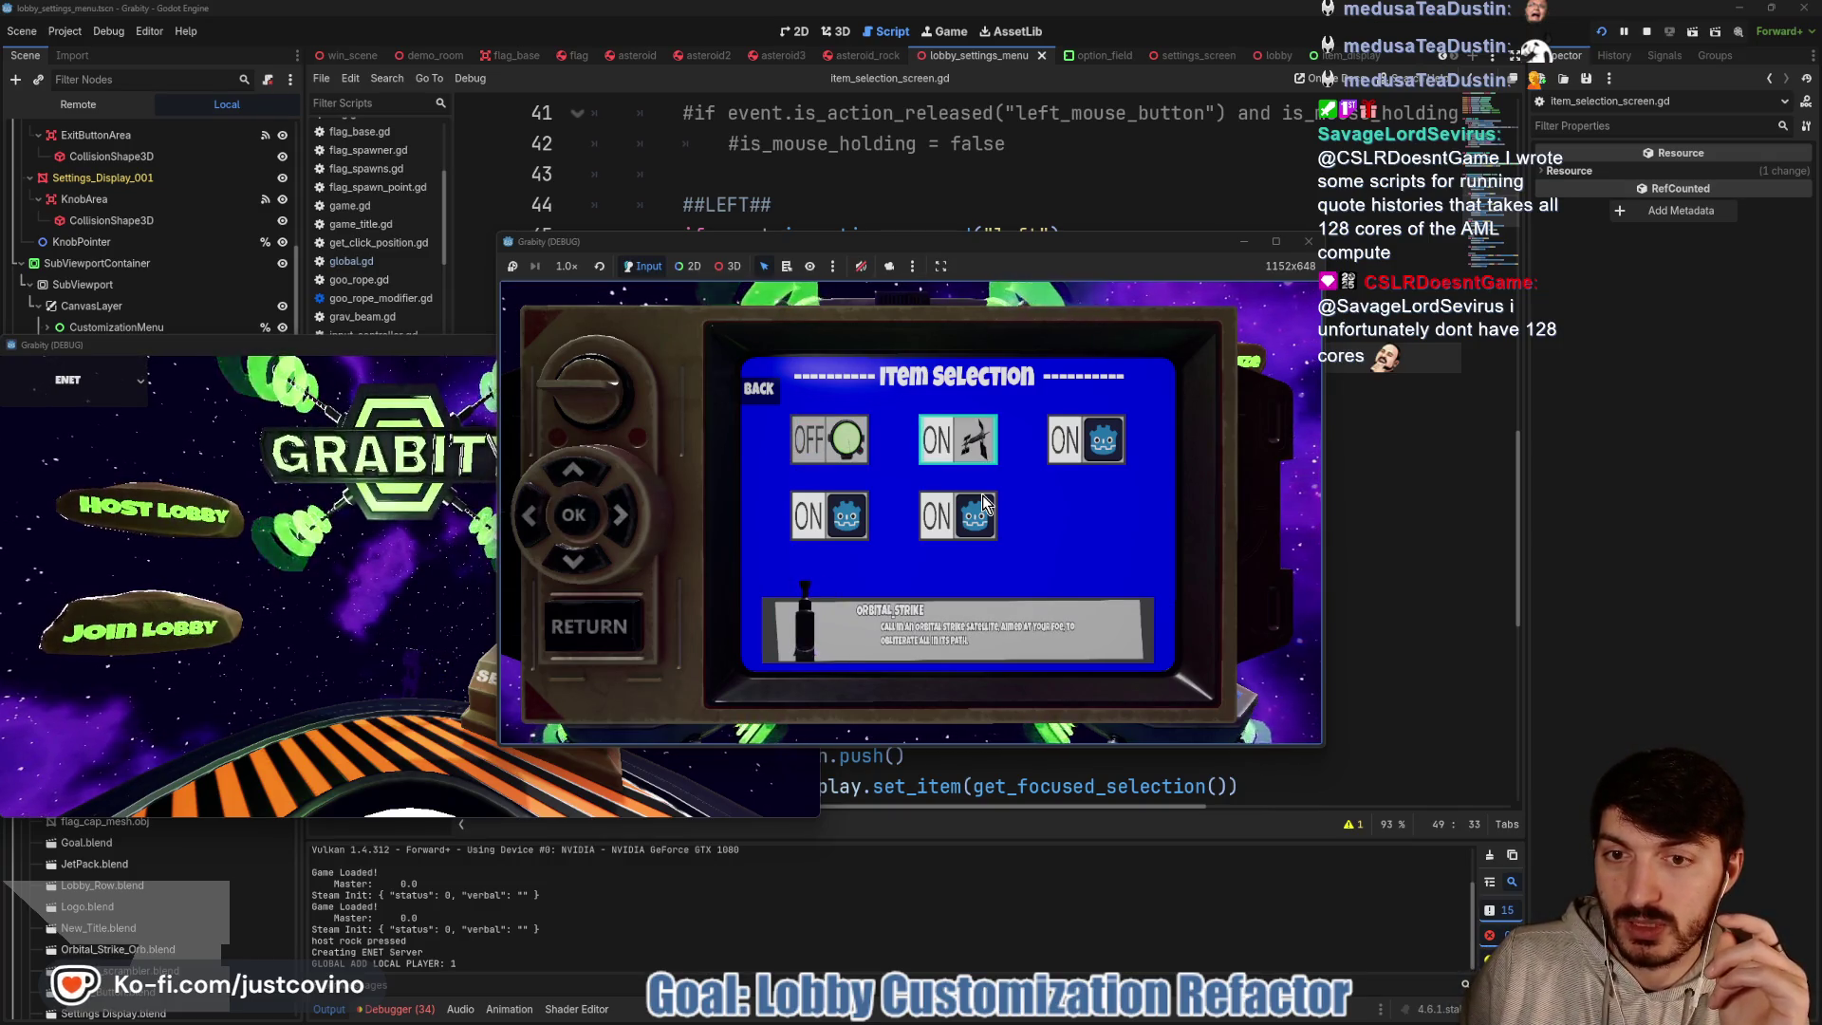
key(Down)
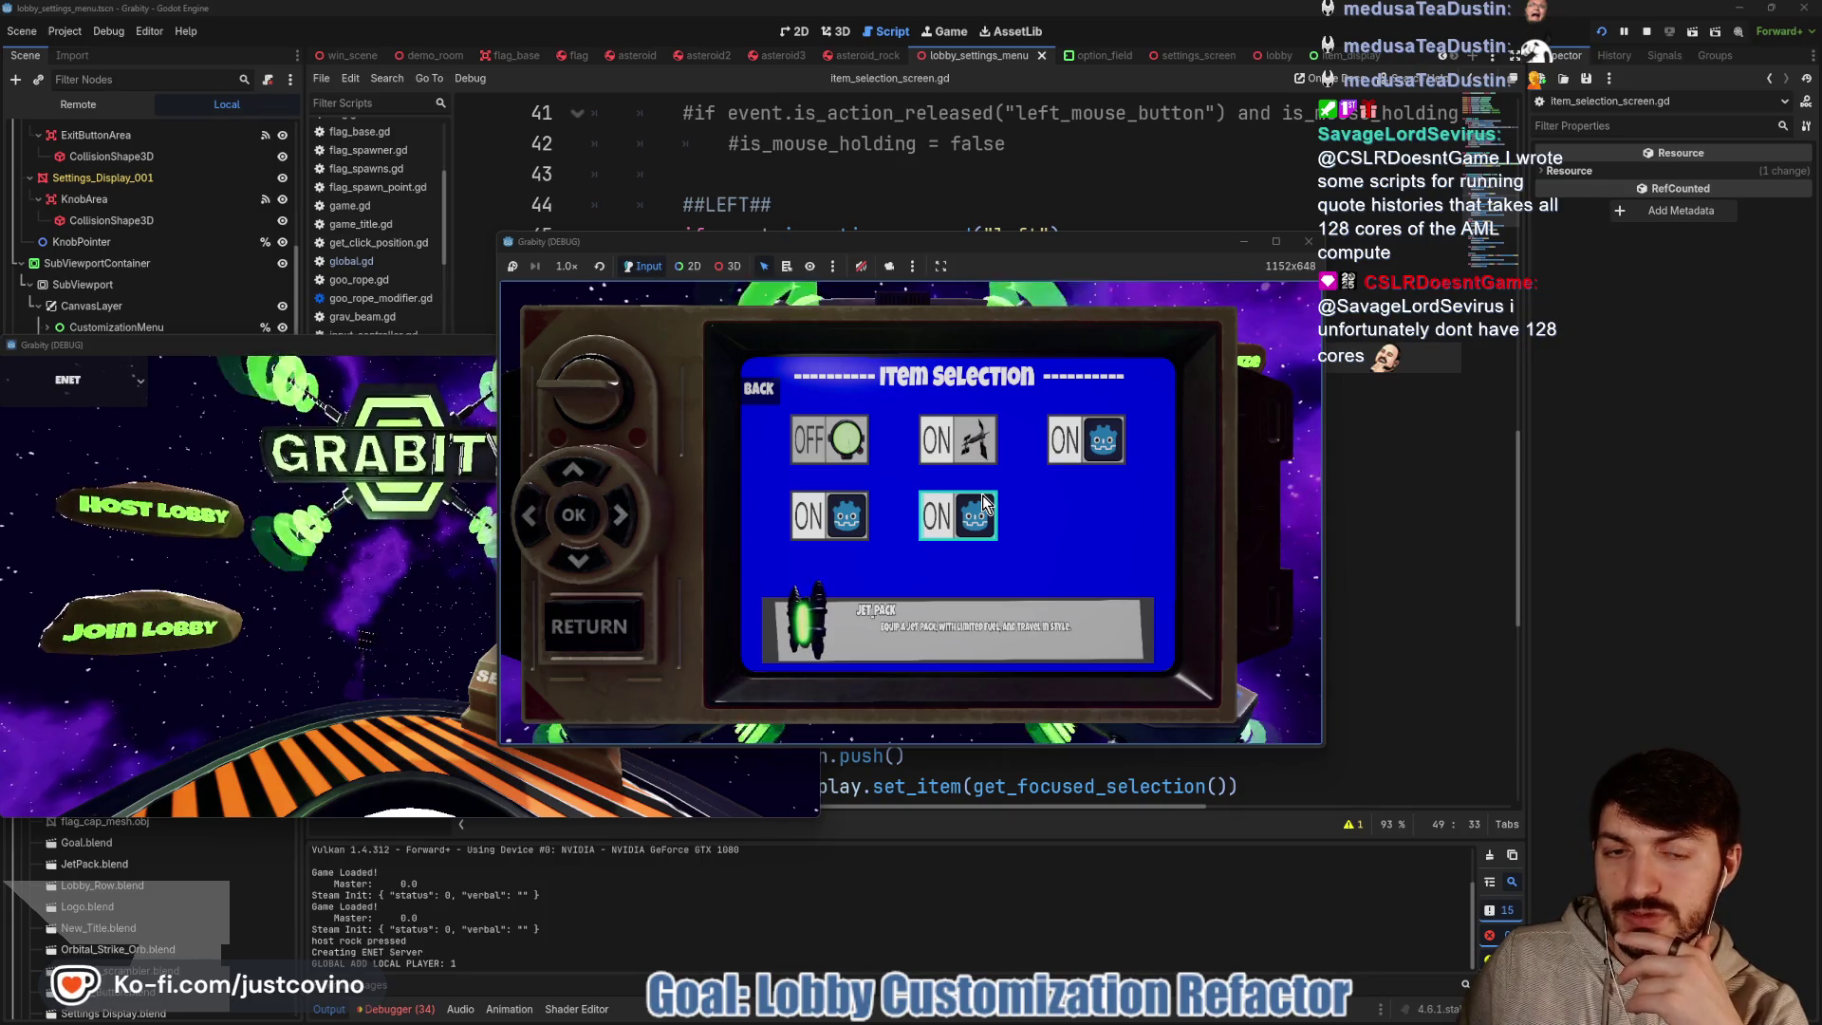
key(Left)
key(Left)
key(Right)
key(Right)
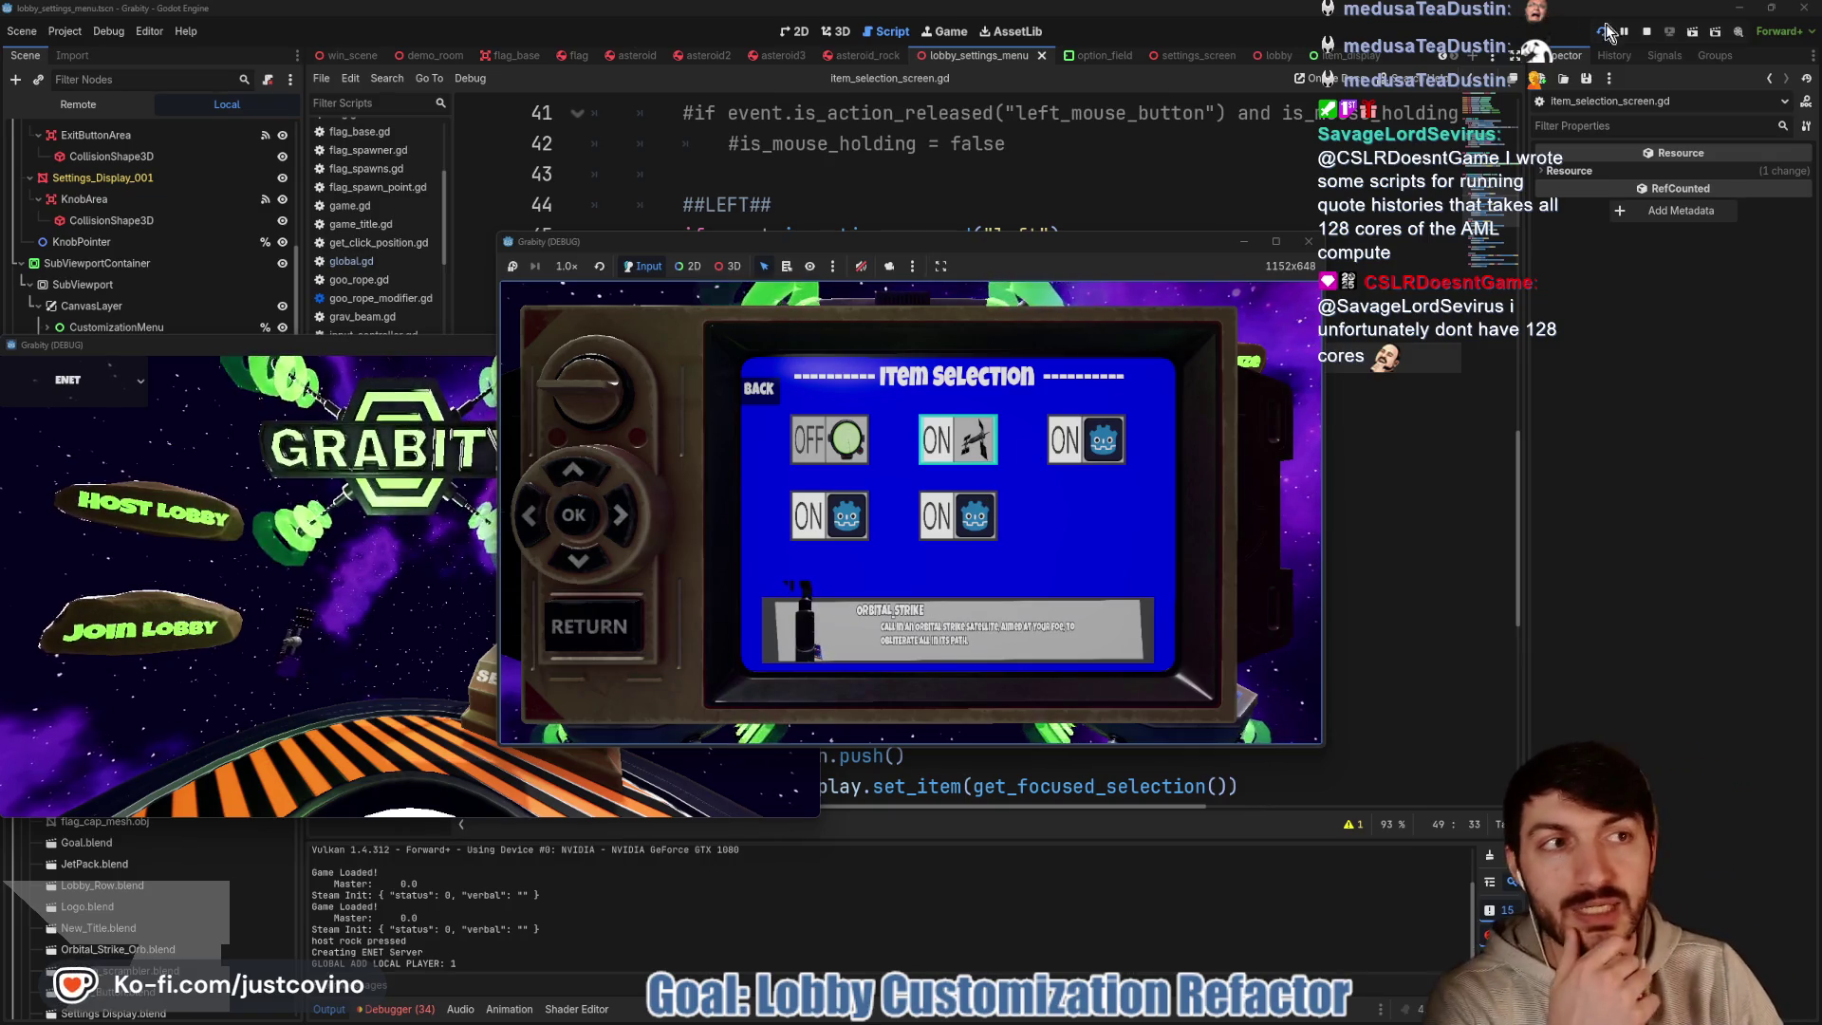
Stop the game and start a TODO Problem comment on line 38 above _unhandled_input
click(1649, 33)
scroll(1023, 465, up, 3)
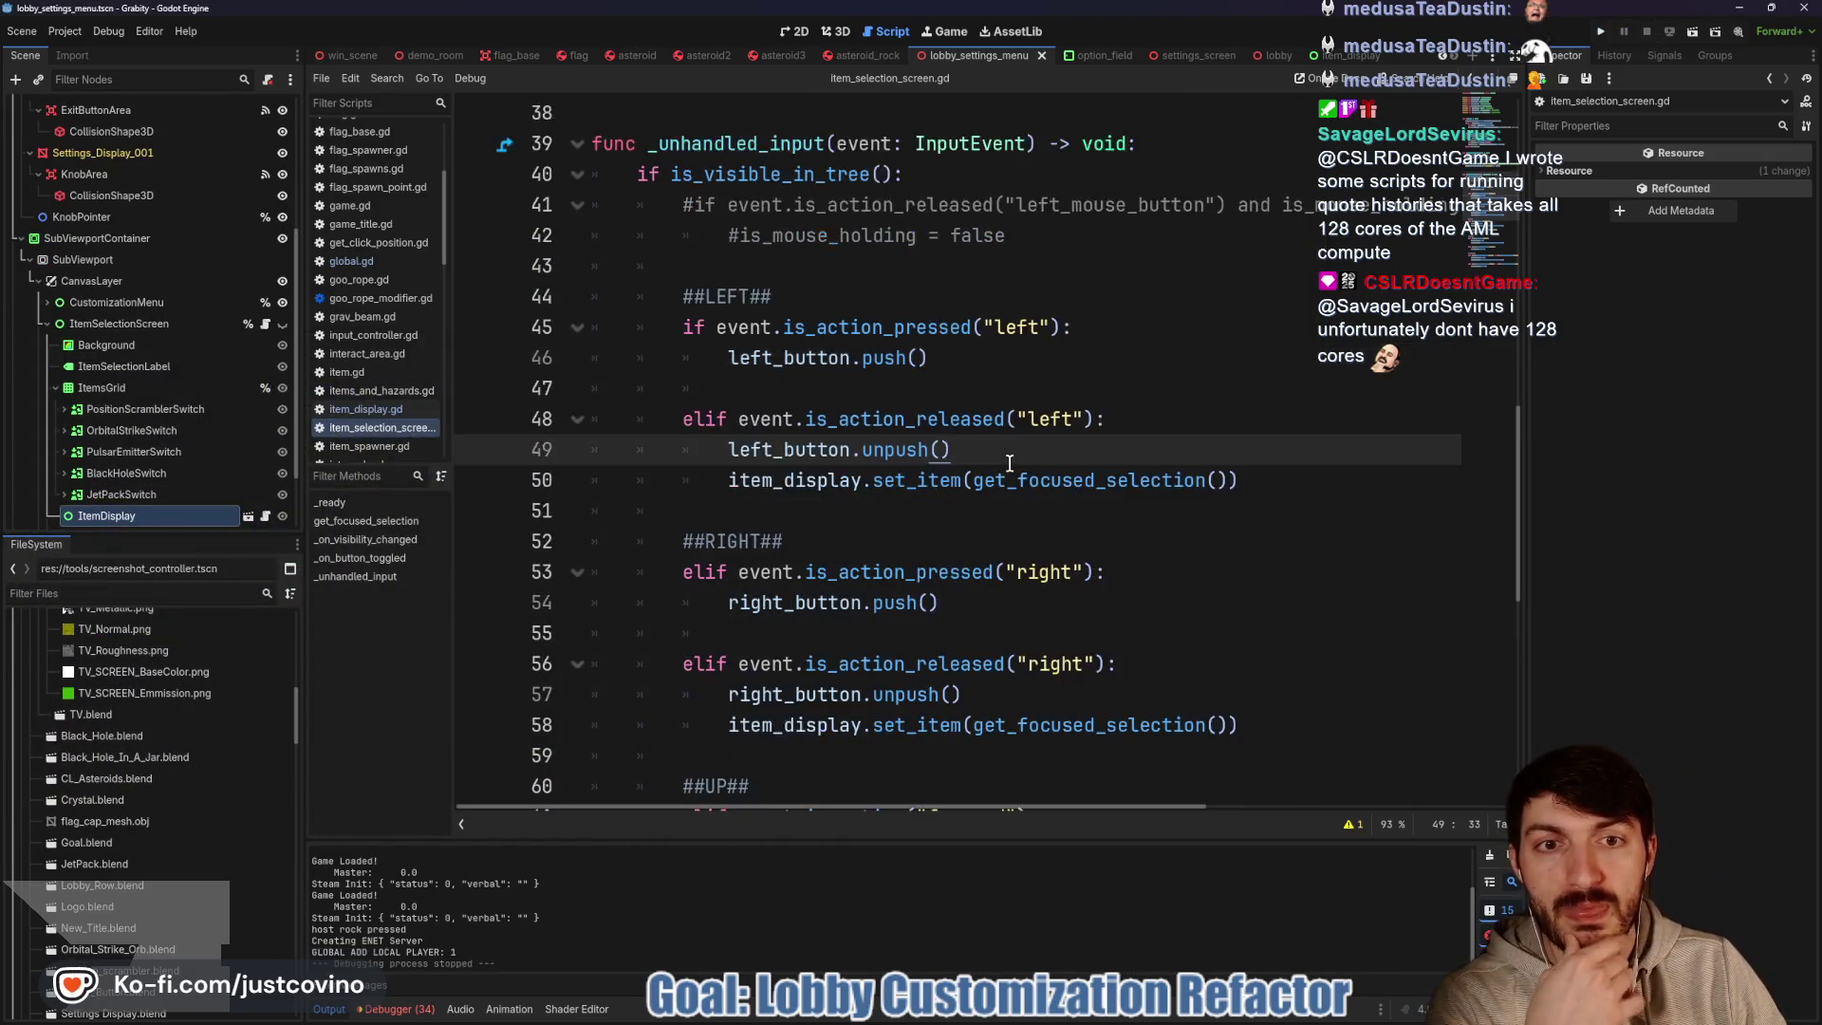
mouse_move(727, 321)
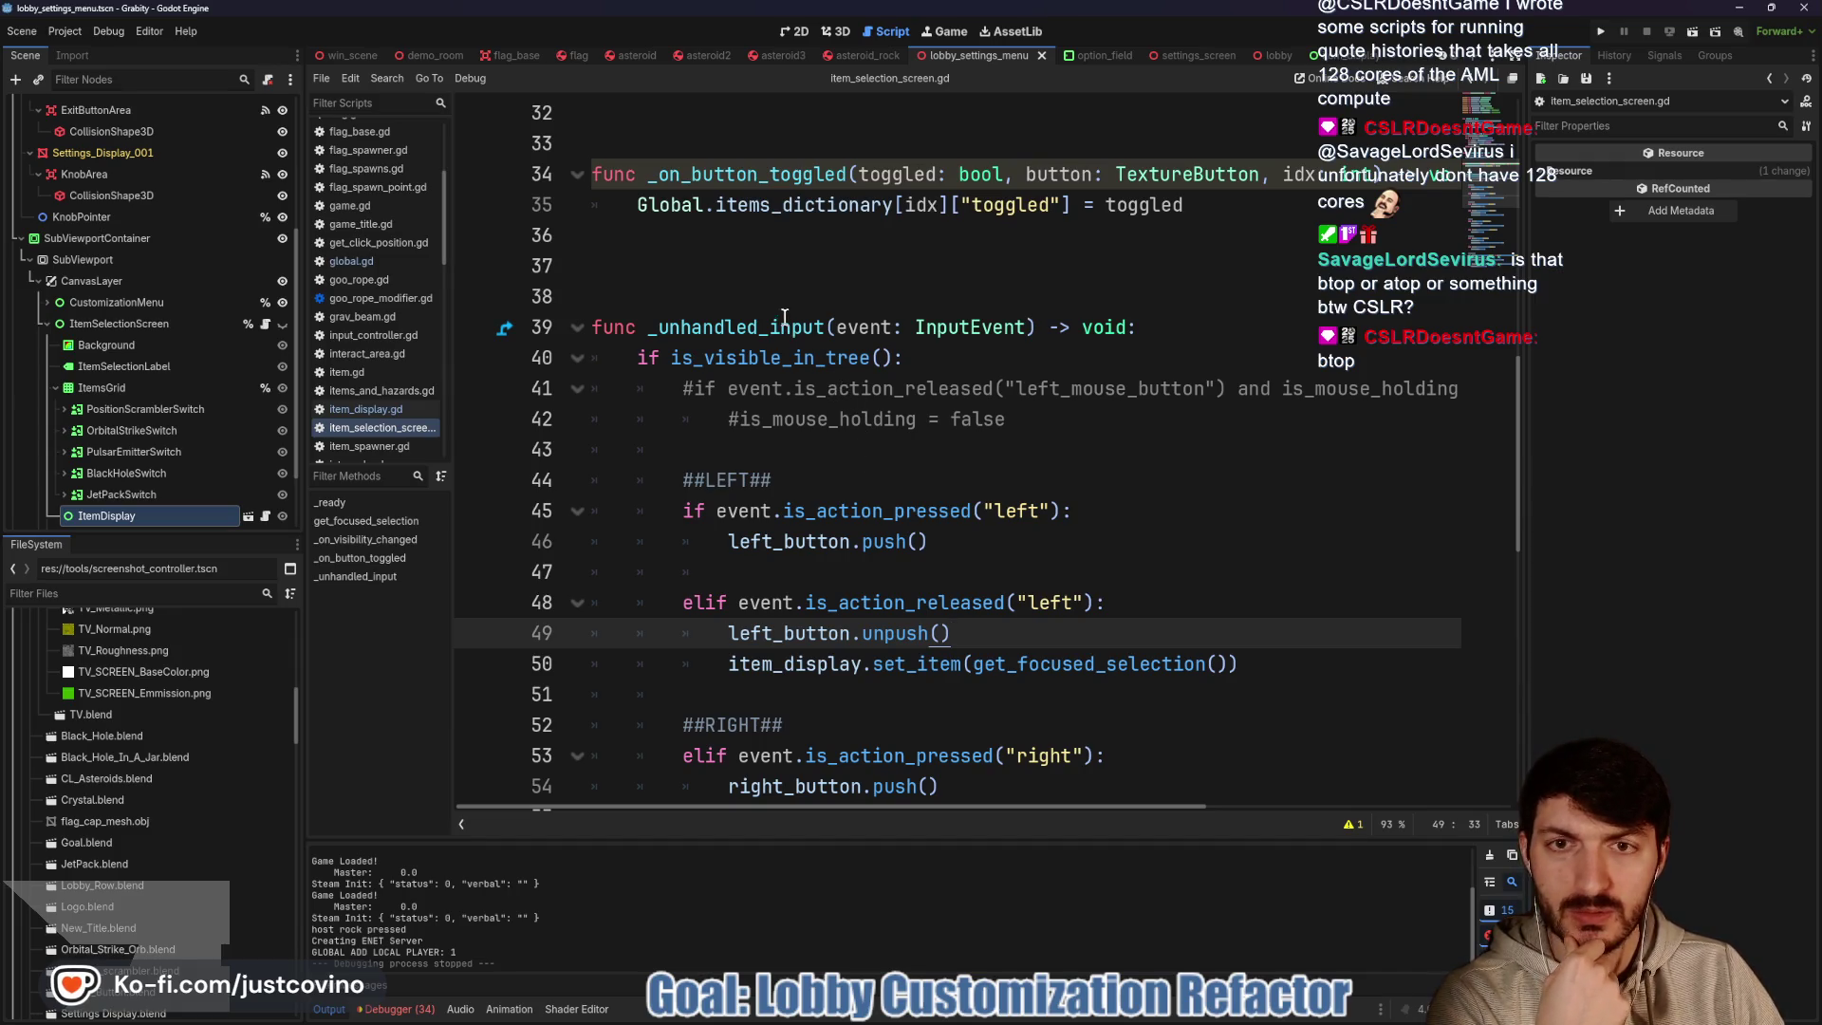
scroll(806, 375, up, 1)
click(805, 361)
scroll(860, 383, down, 3)
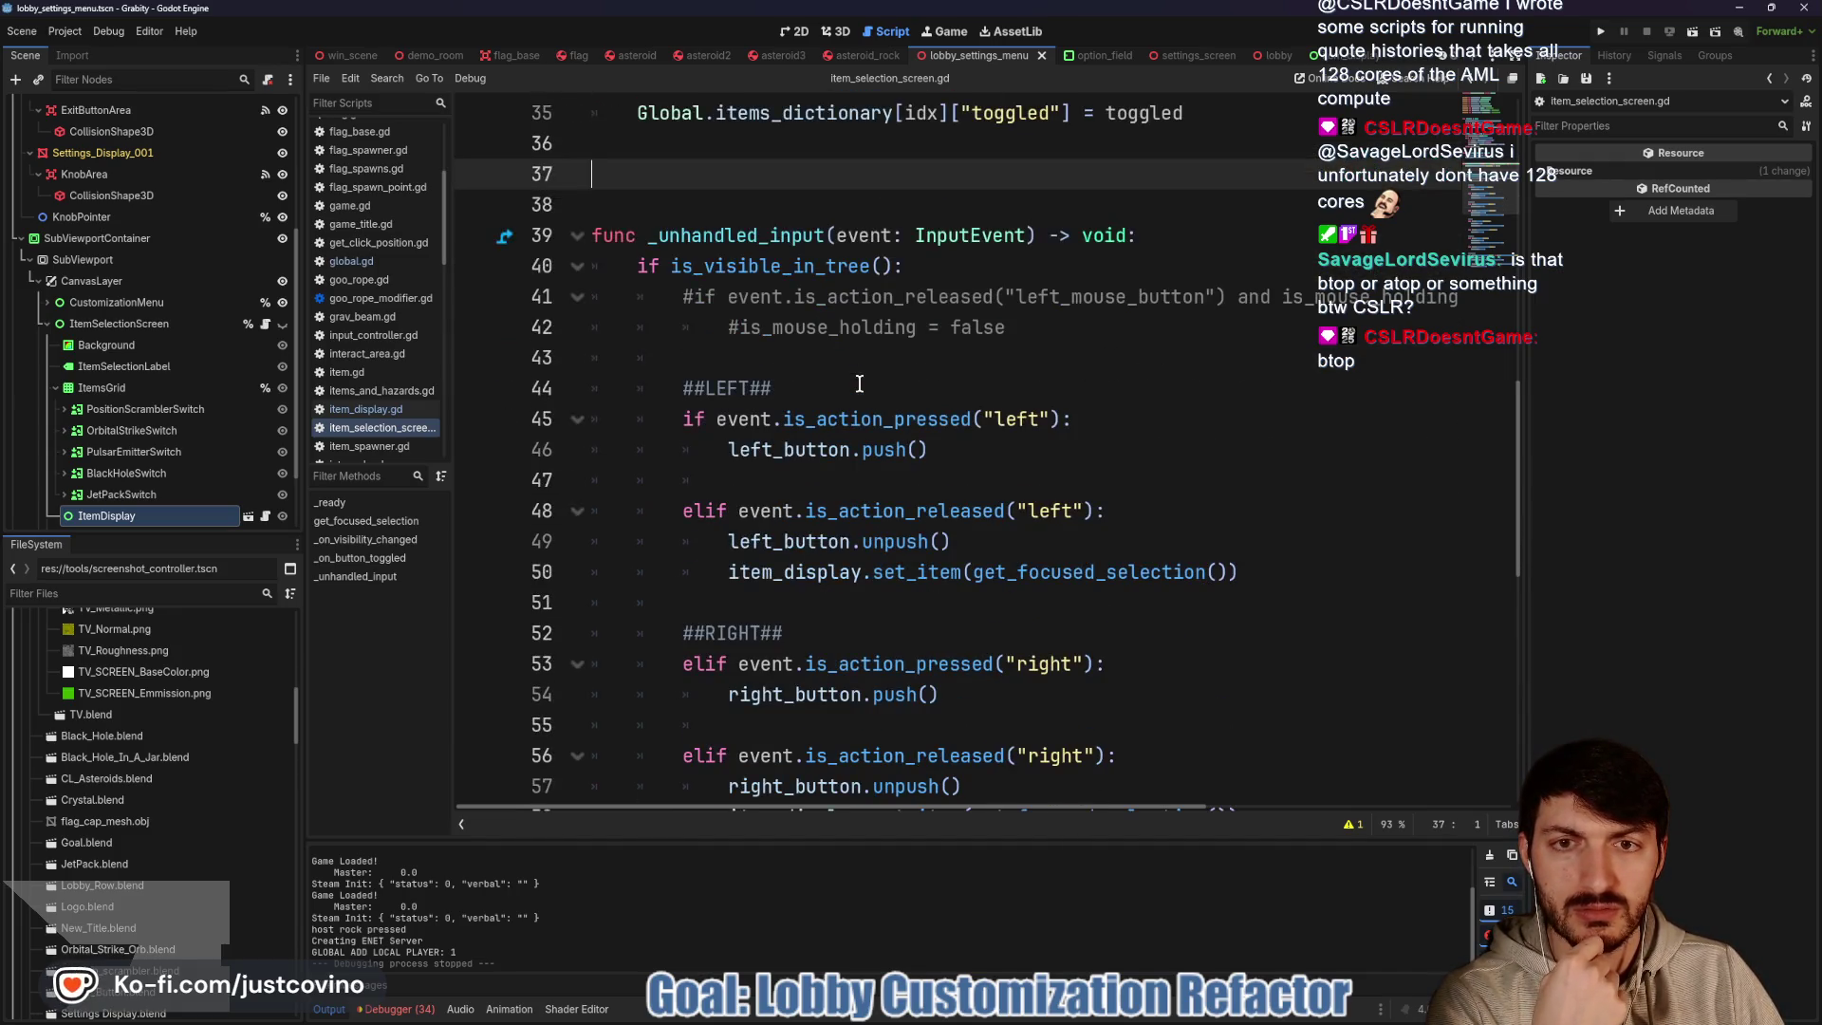
scroll(806, 380, up, 2)
click(706, 296)
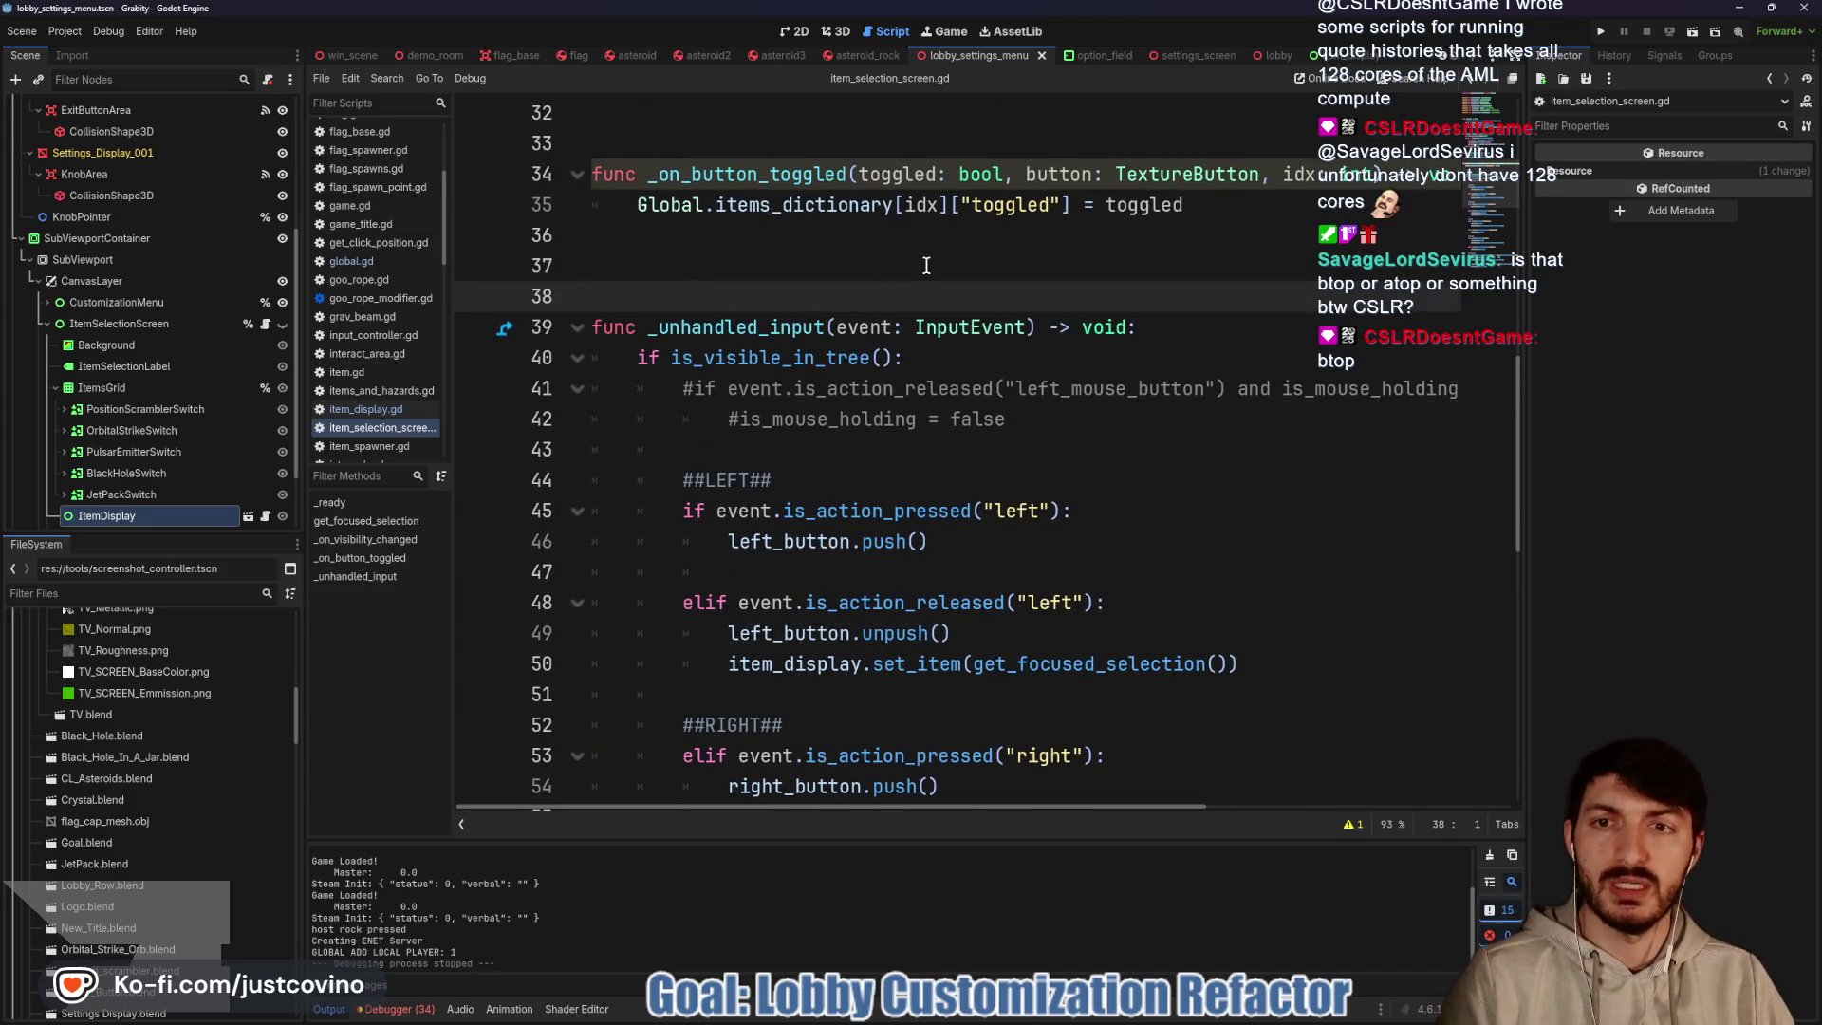
text(##TODO Problem)
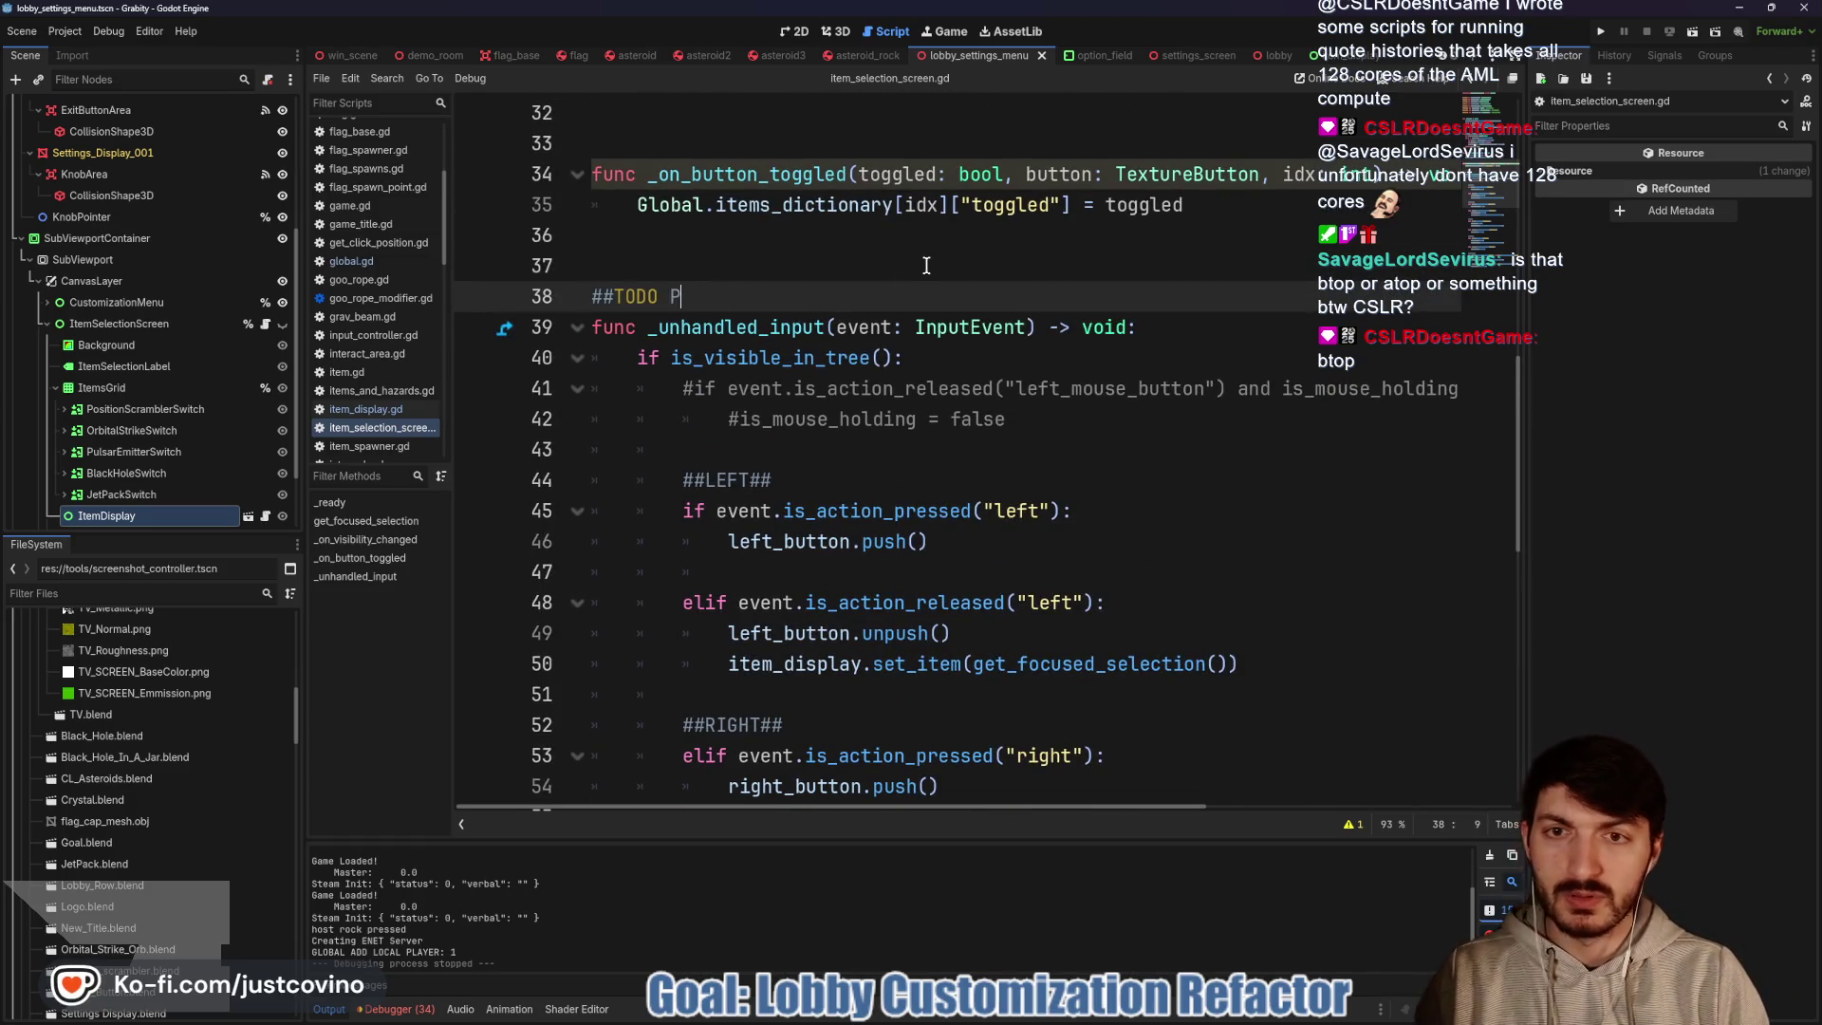
text(: Inputs being c)
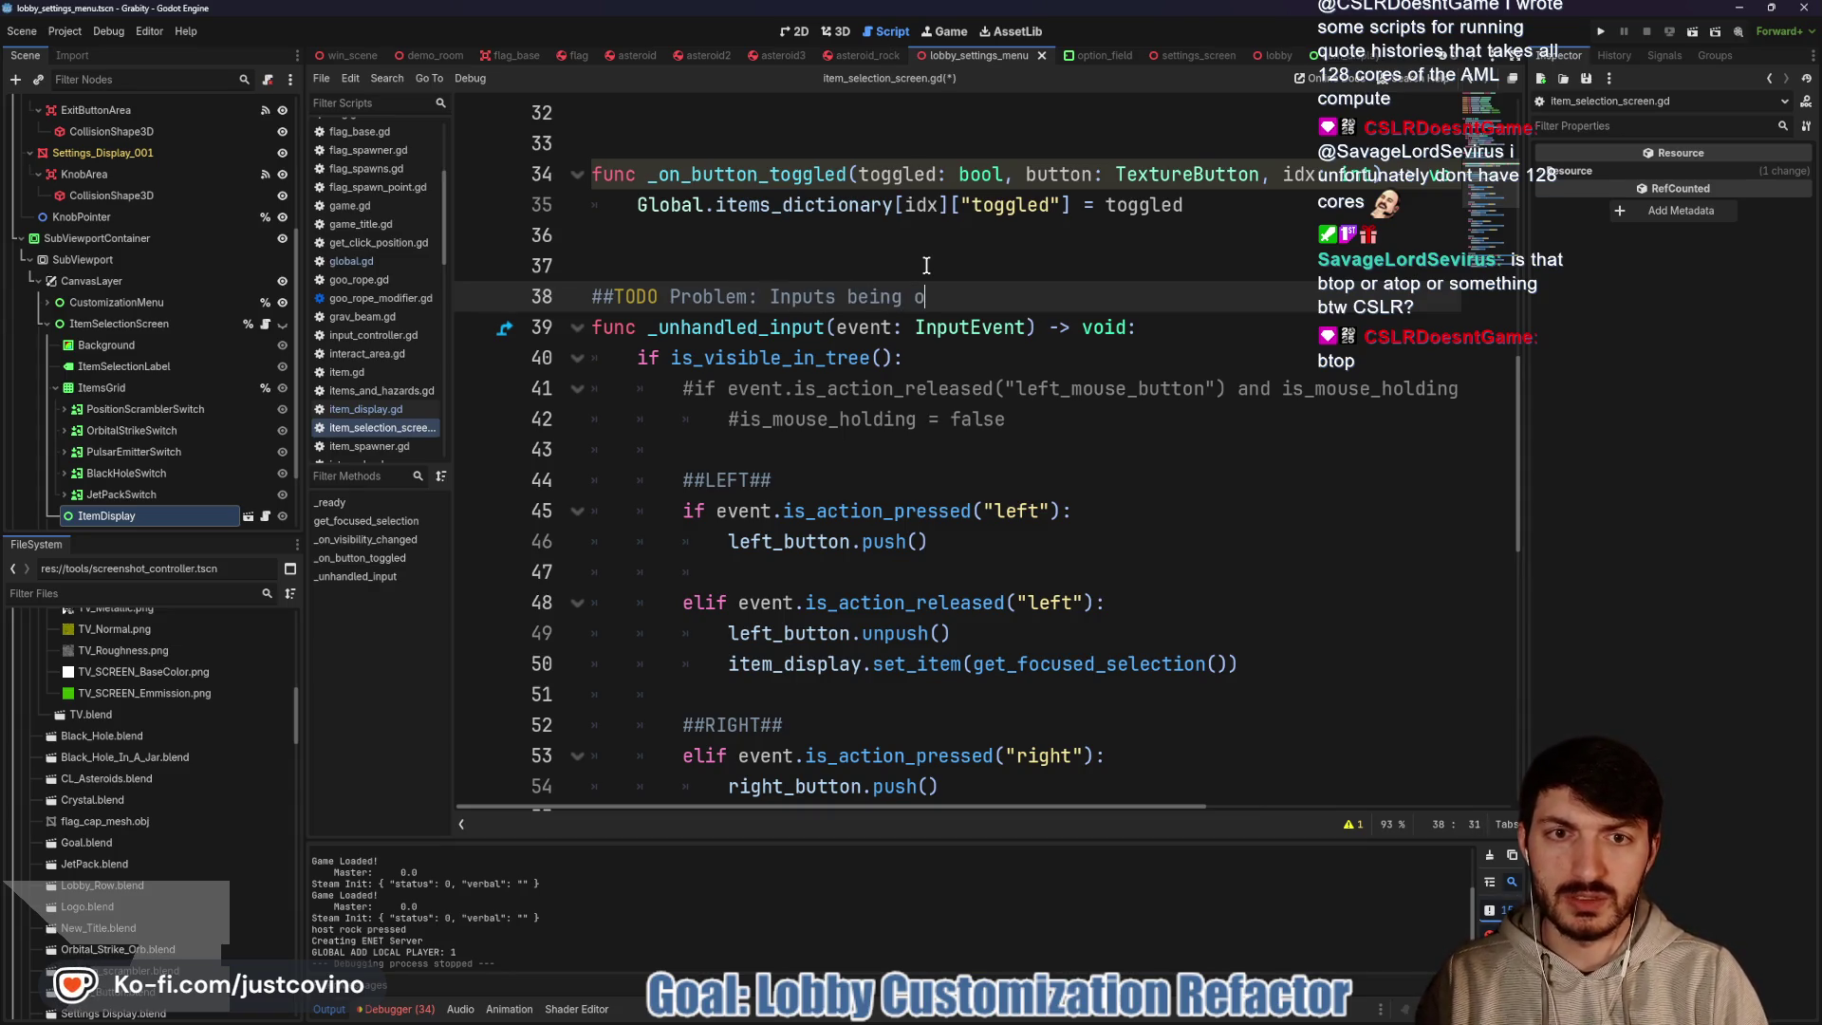
text(ed by )
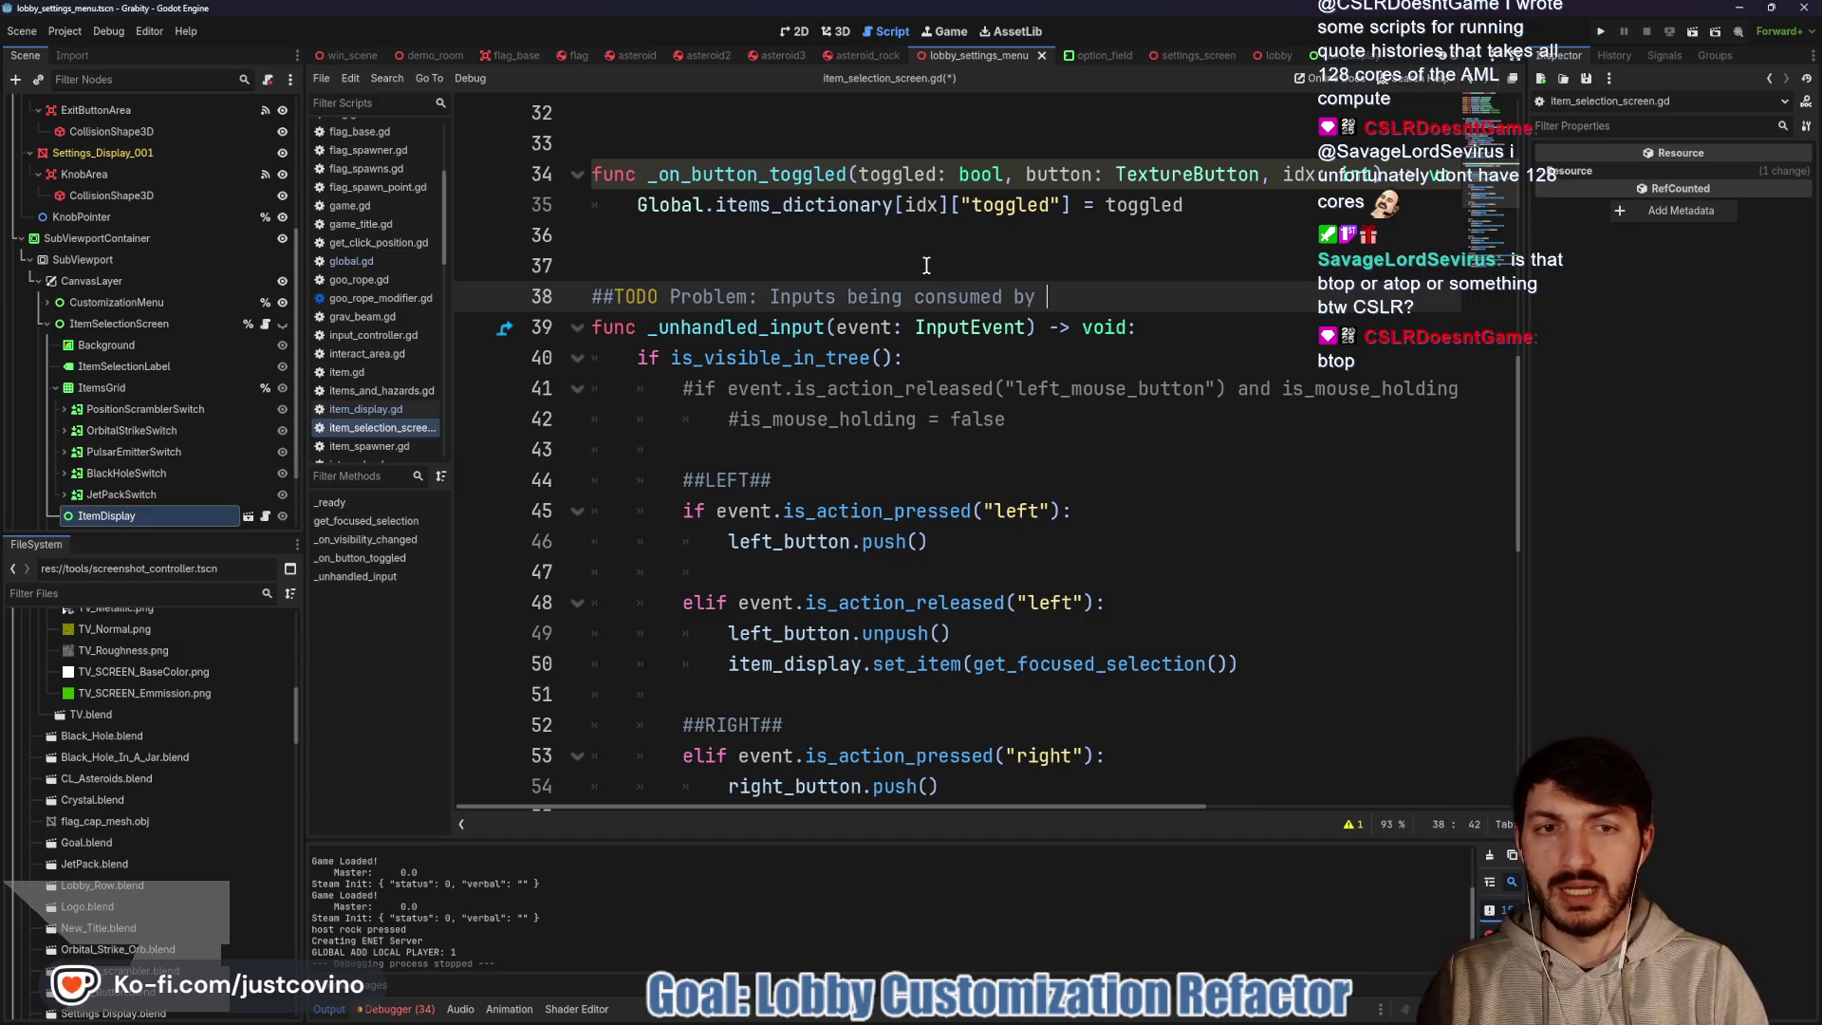
text(built in button functiona)
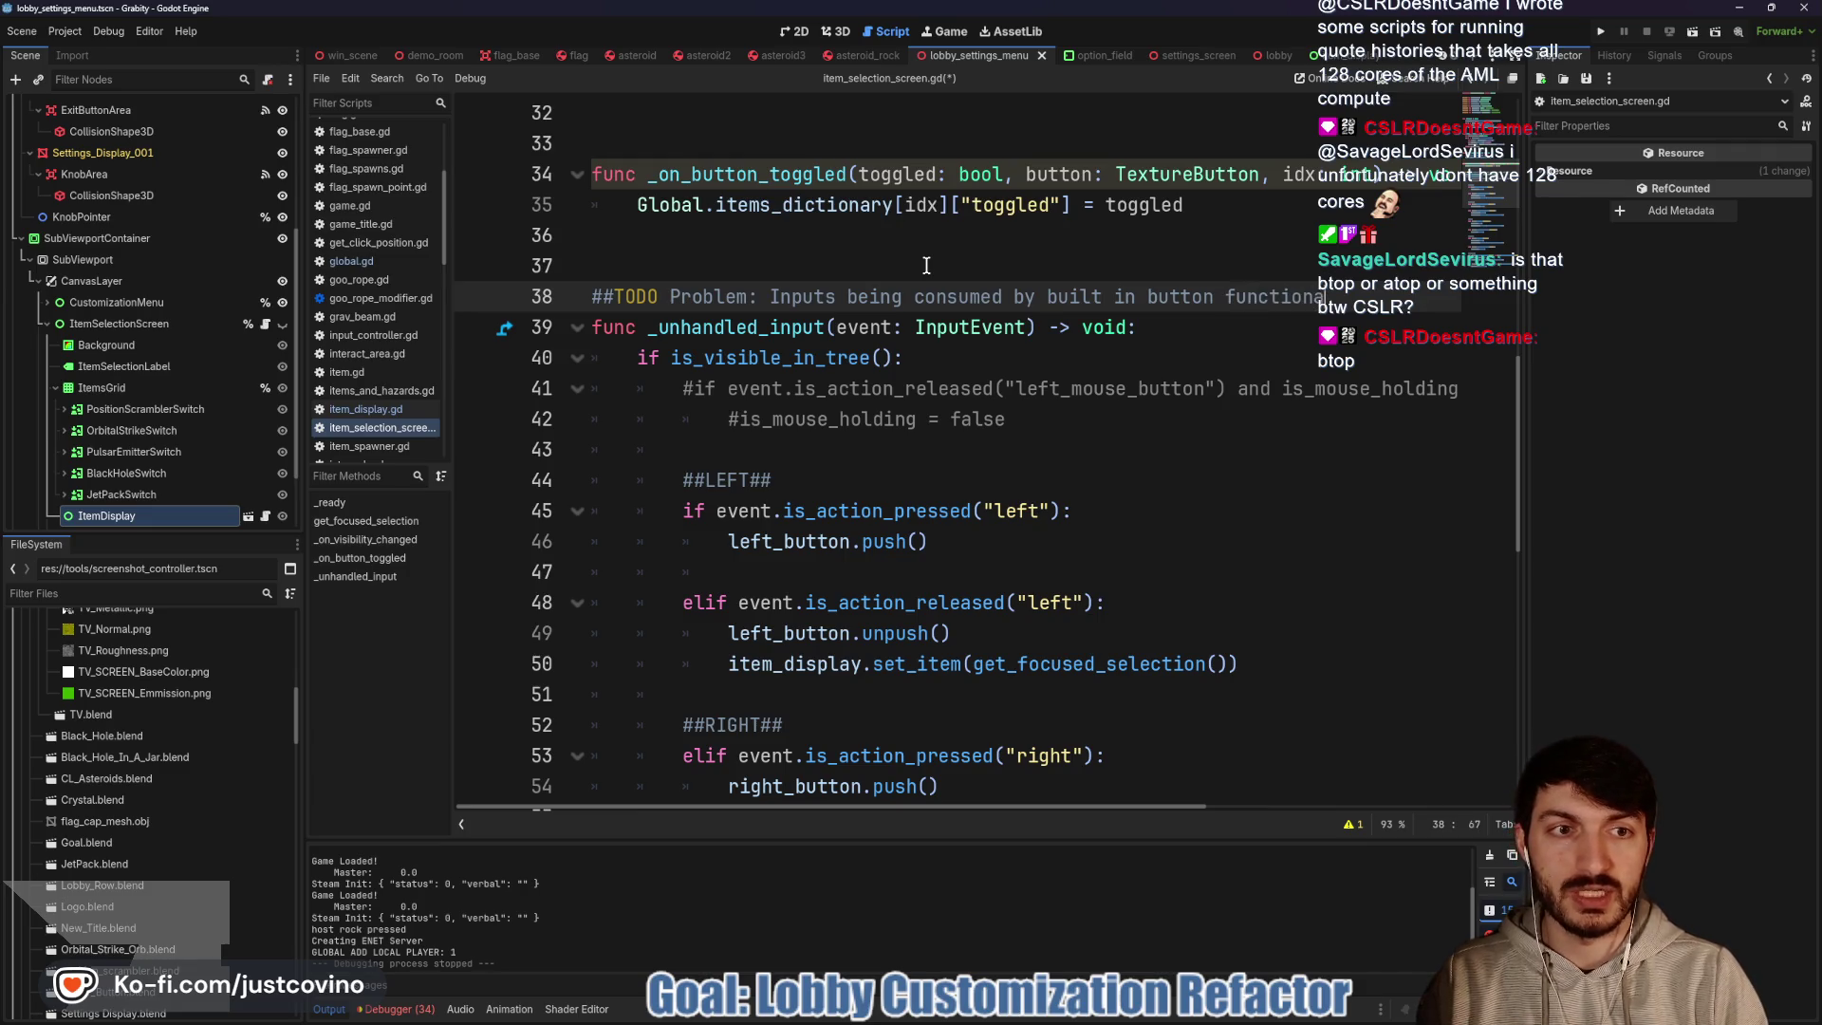
text(lity... Need t)
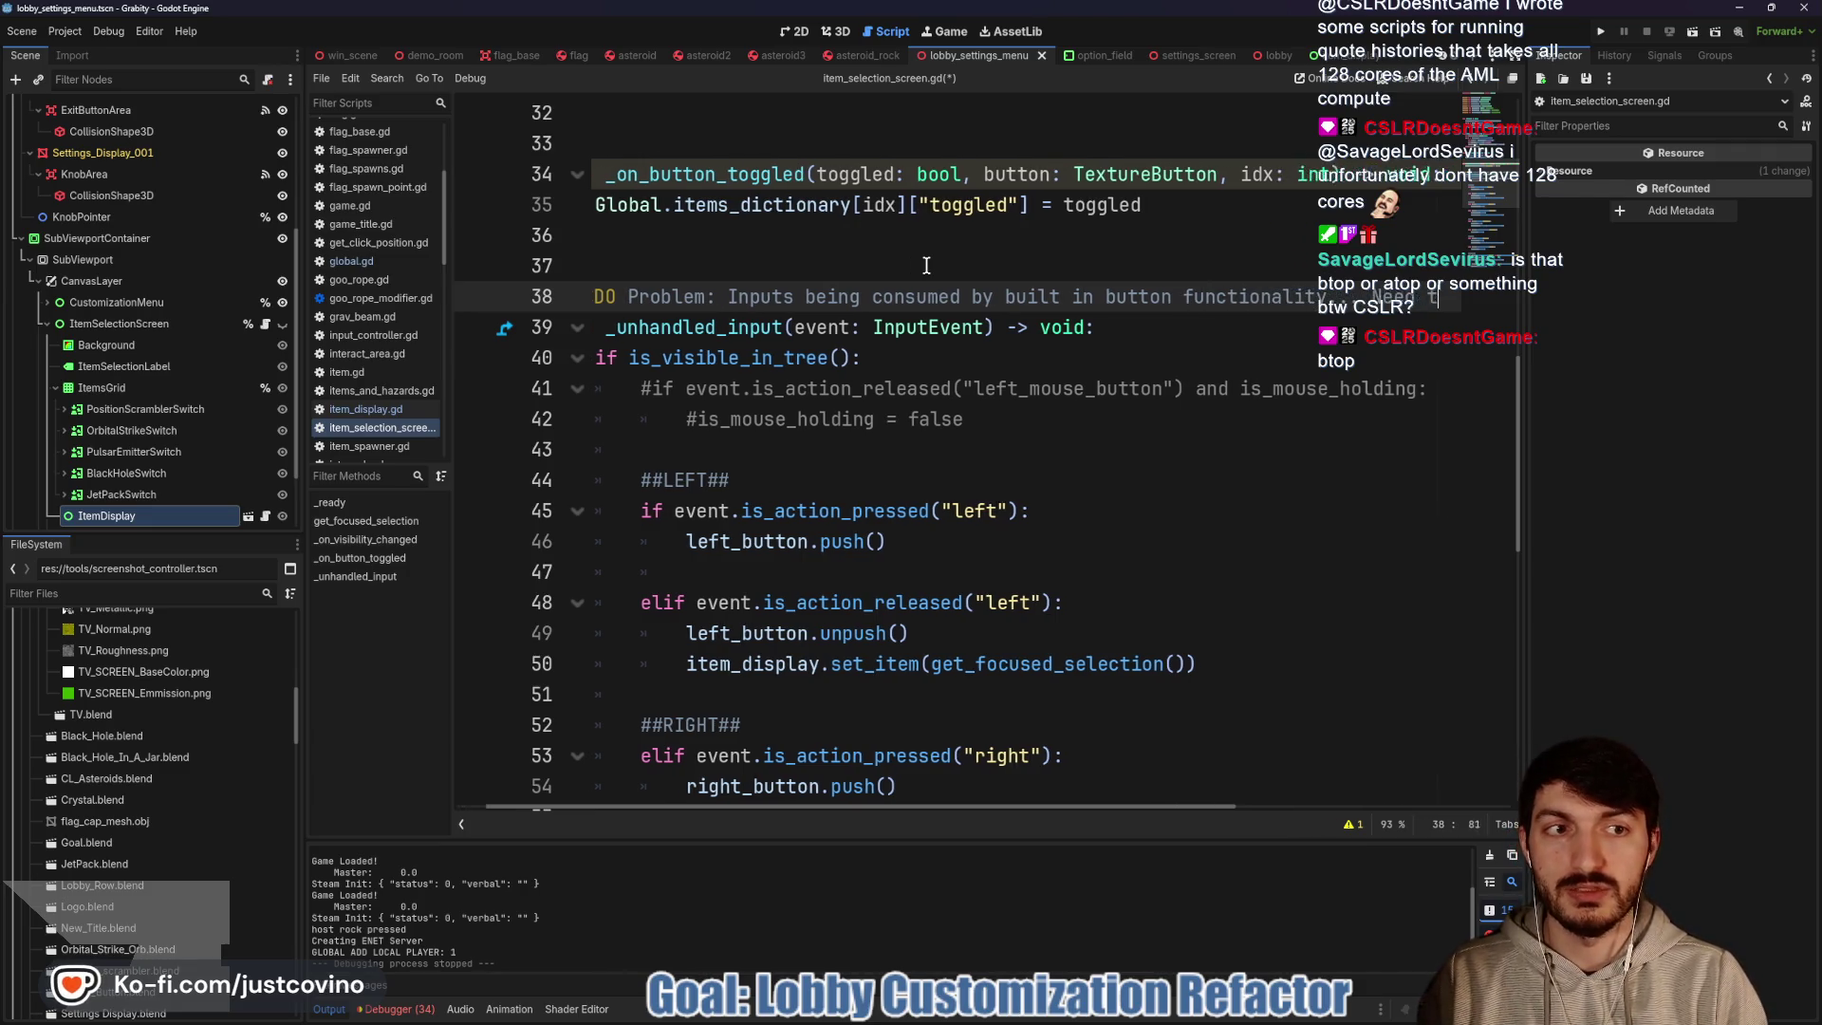
text(o find solution)
Save the script with the finished TODO and review the left_button push handling on line 46
key(ctrl+s)
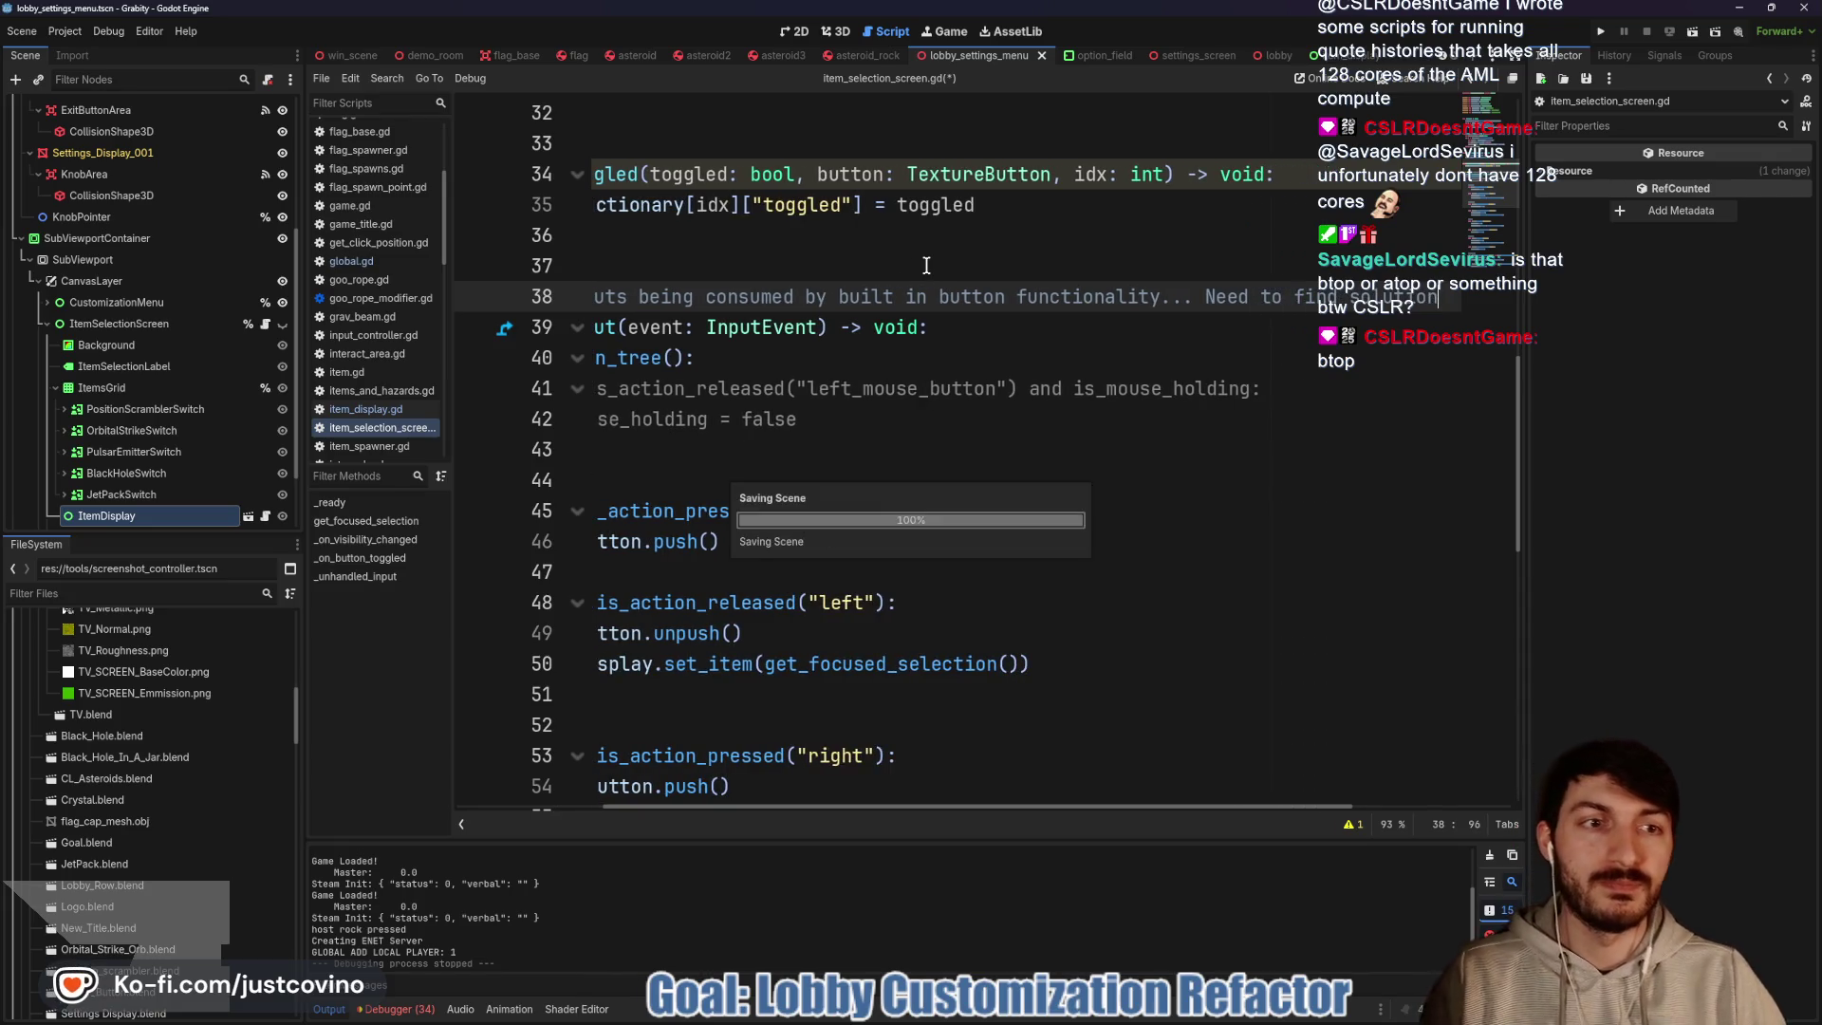
scroll(977, 343, left, 3)
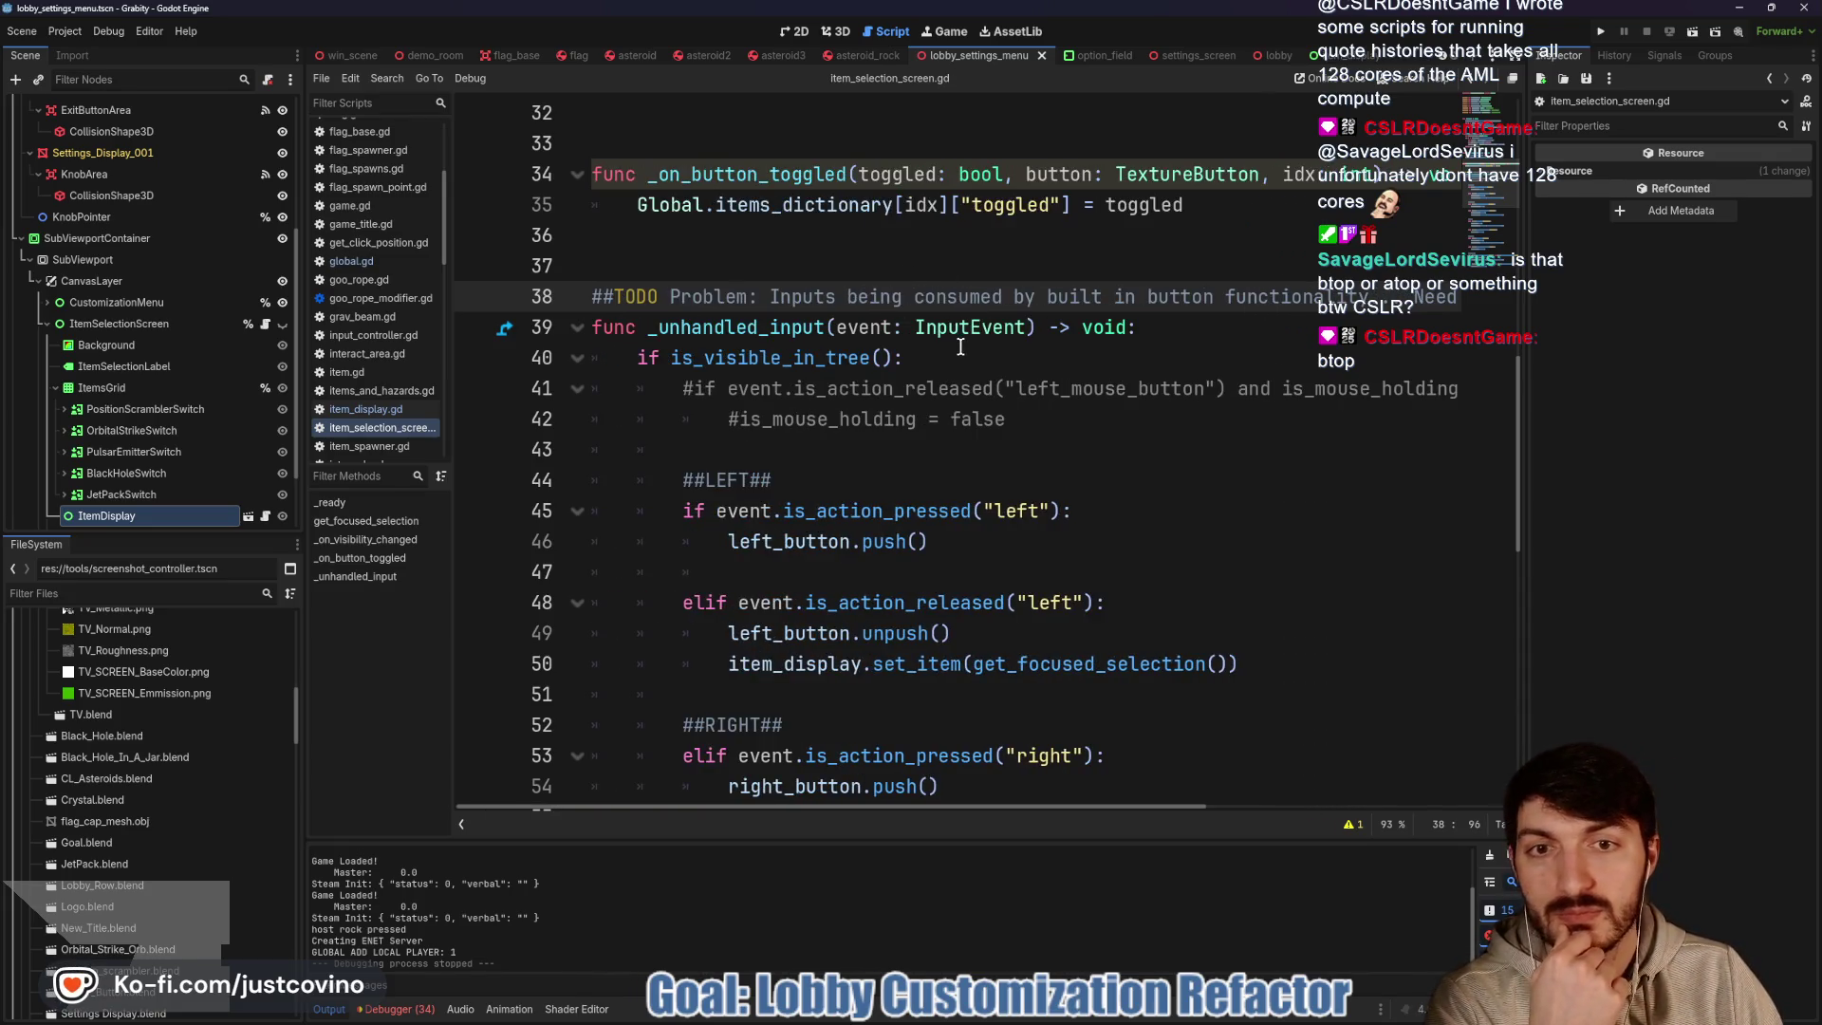
scroll(961, 348, down, 2)
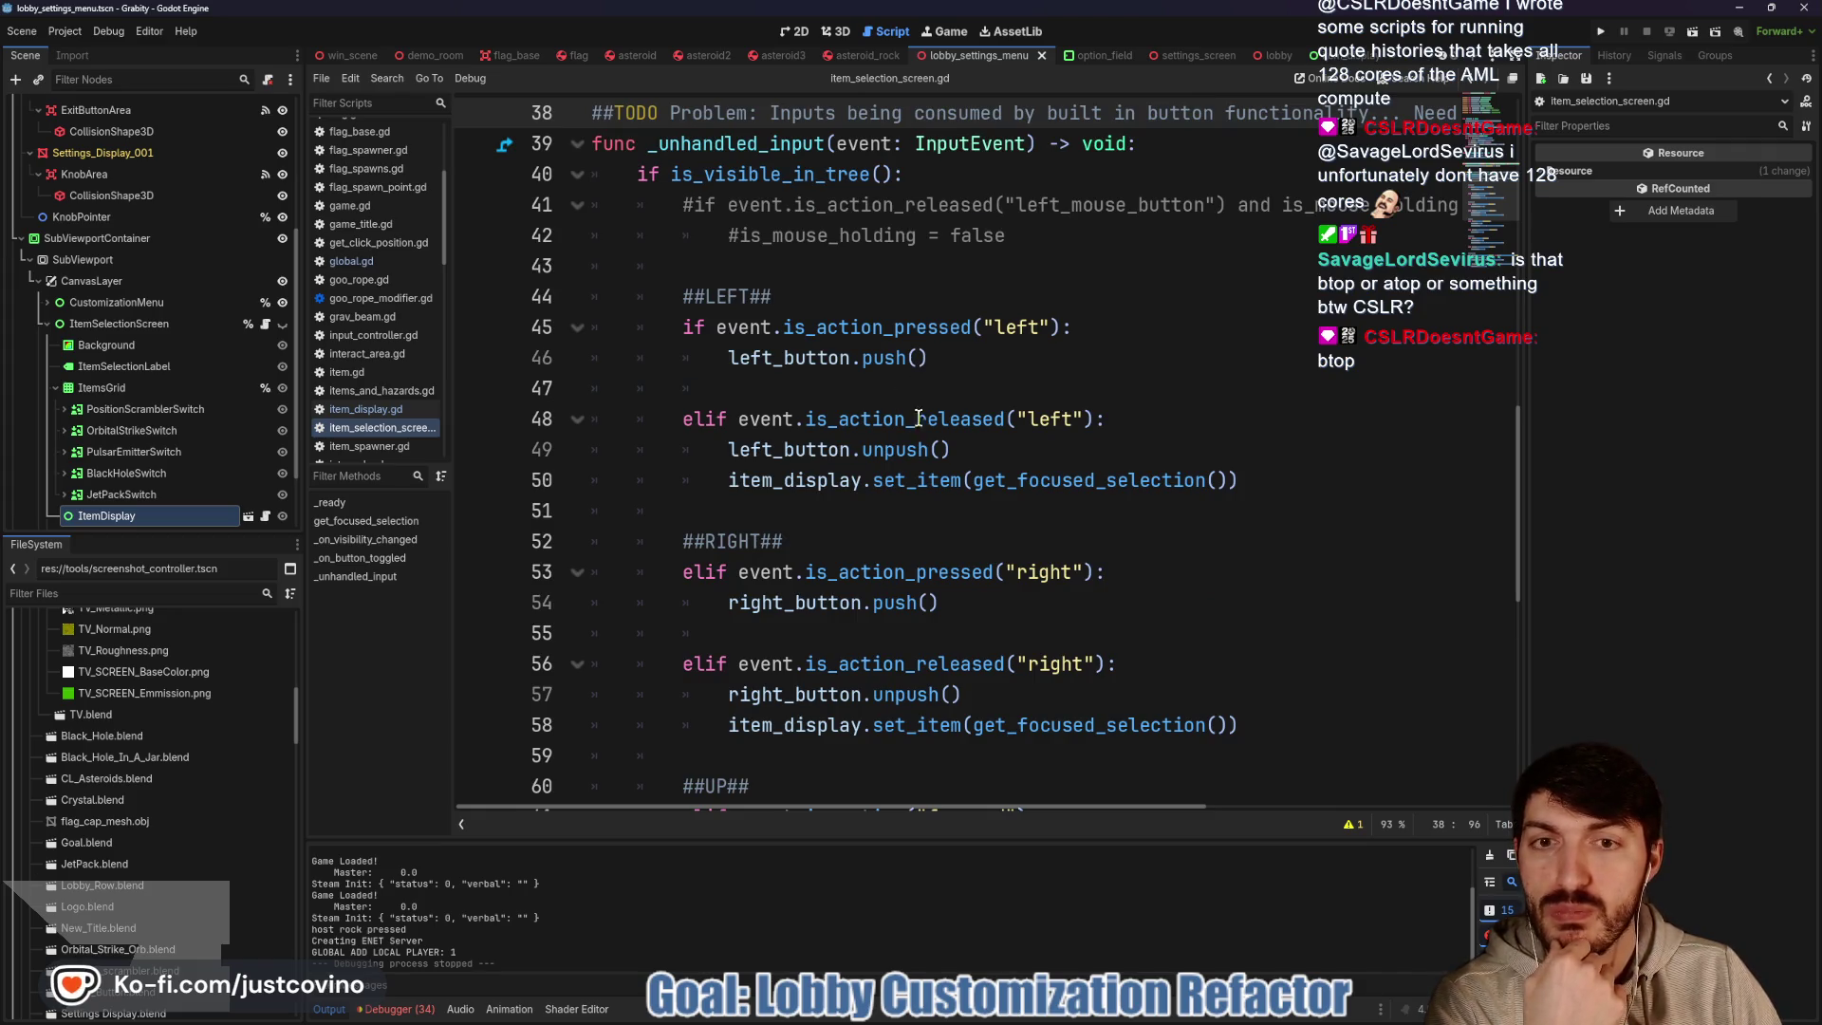
double_click(840, 359)
double_click(881, 361)
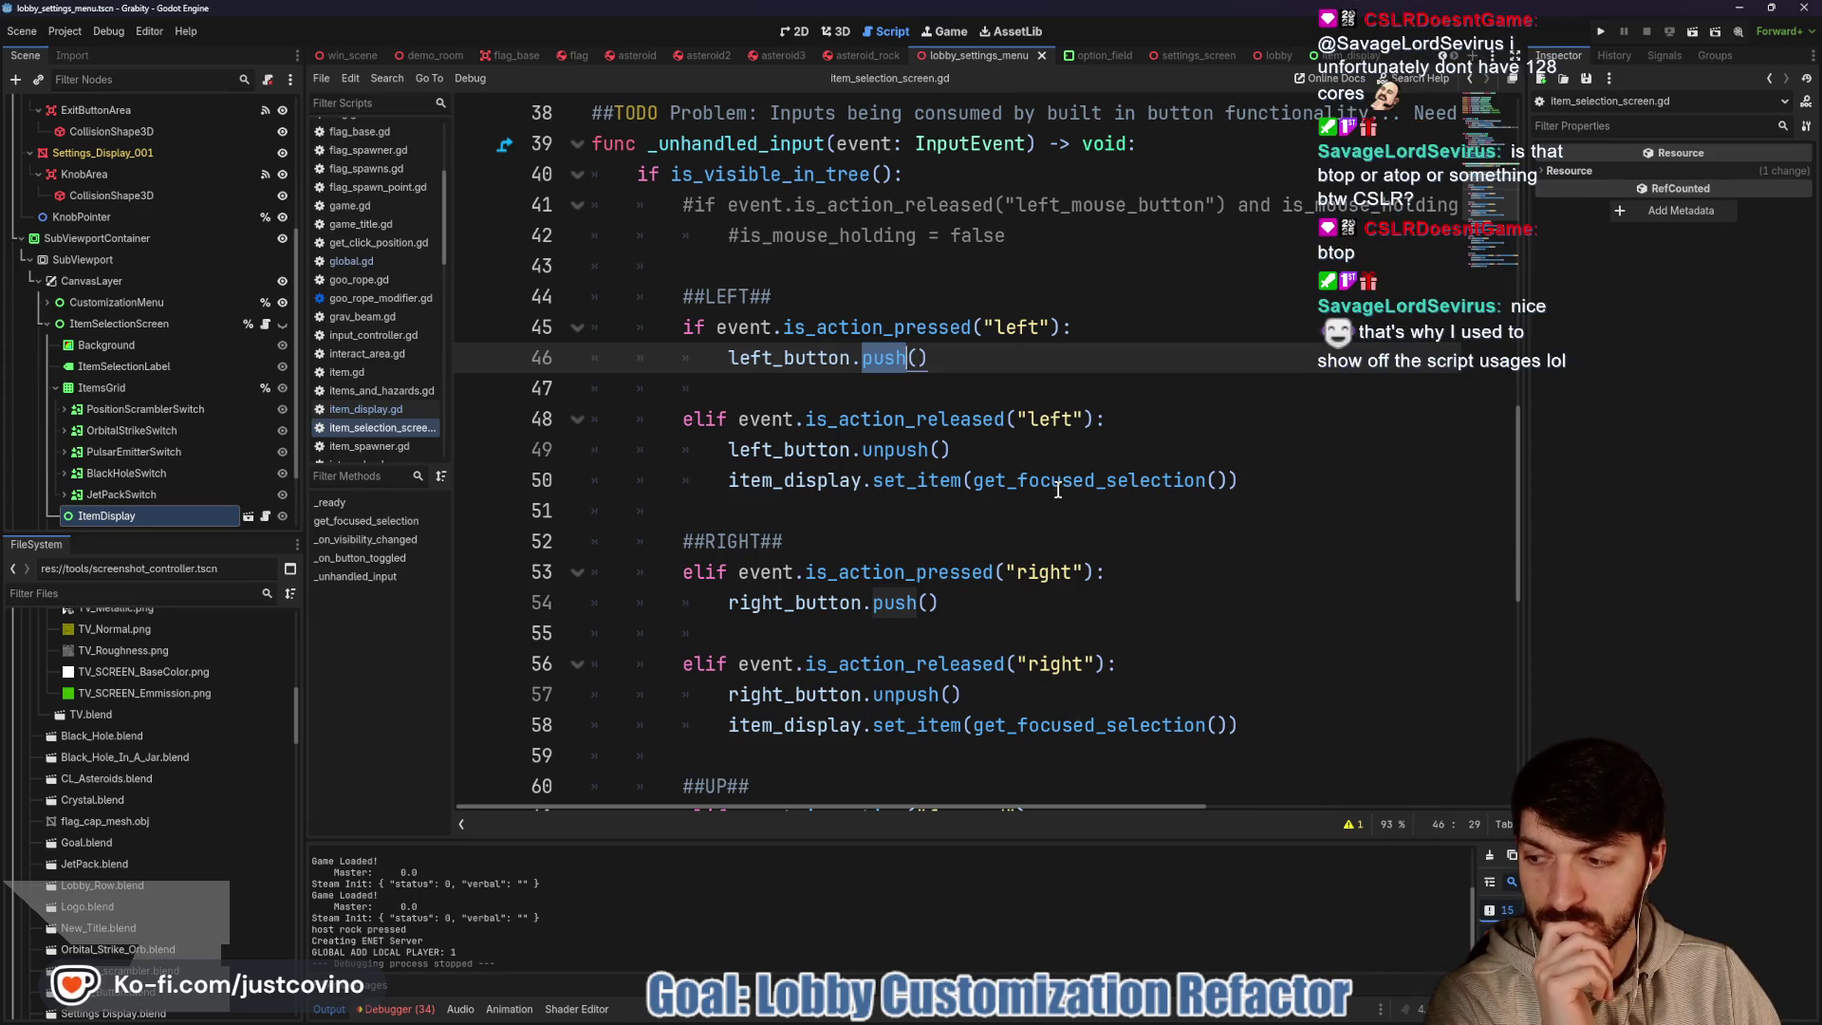
scroll(966, 484, down, 8)
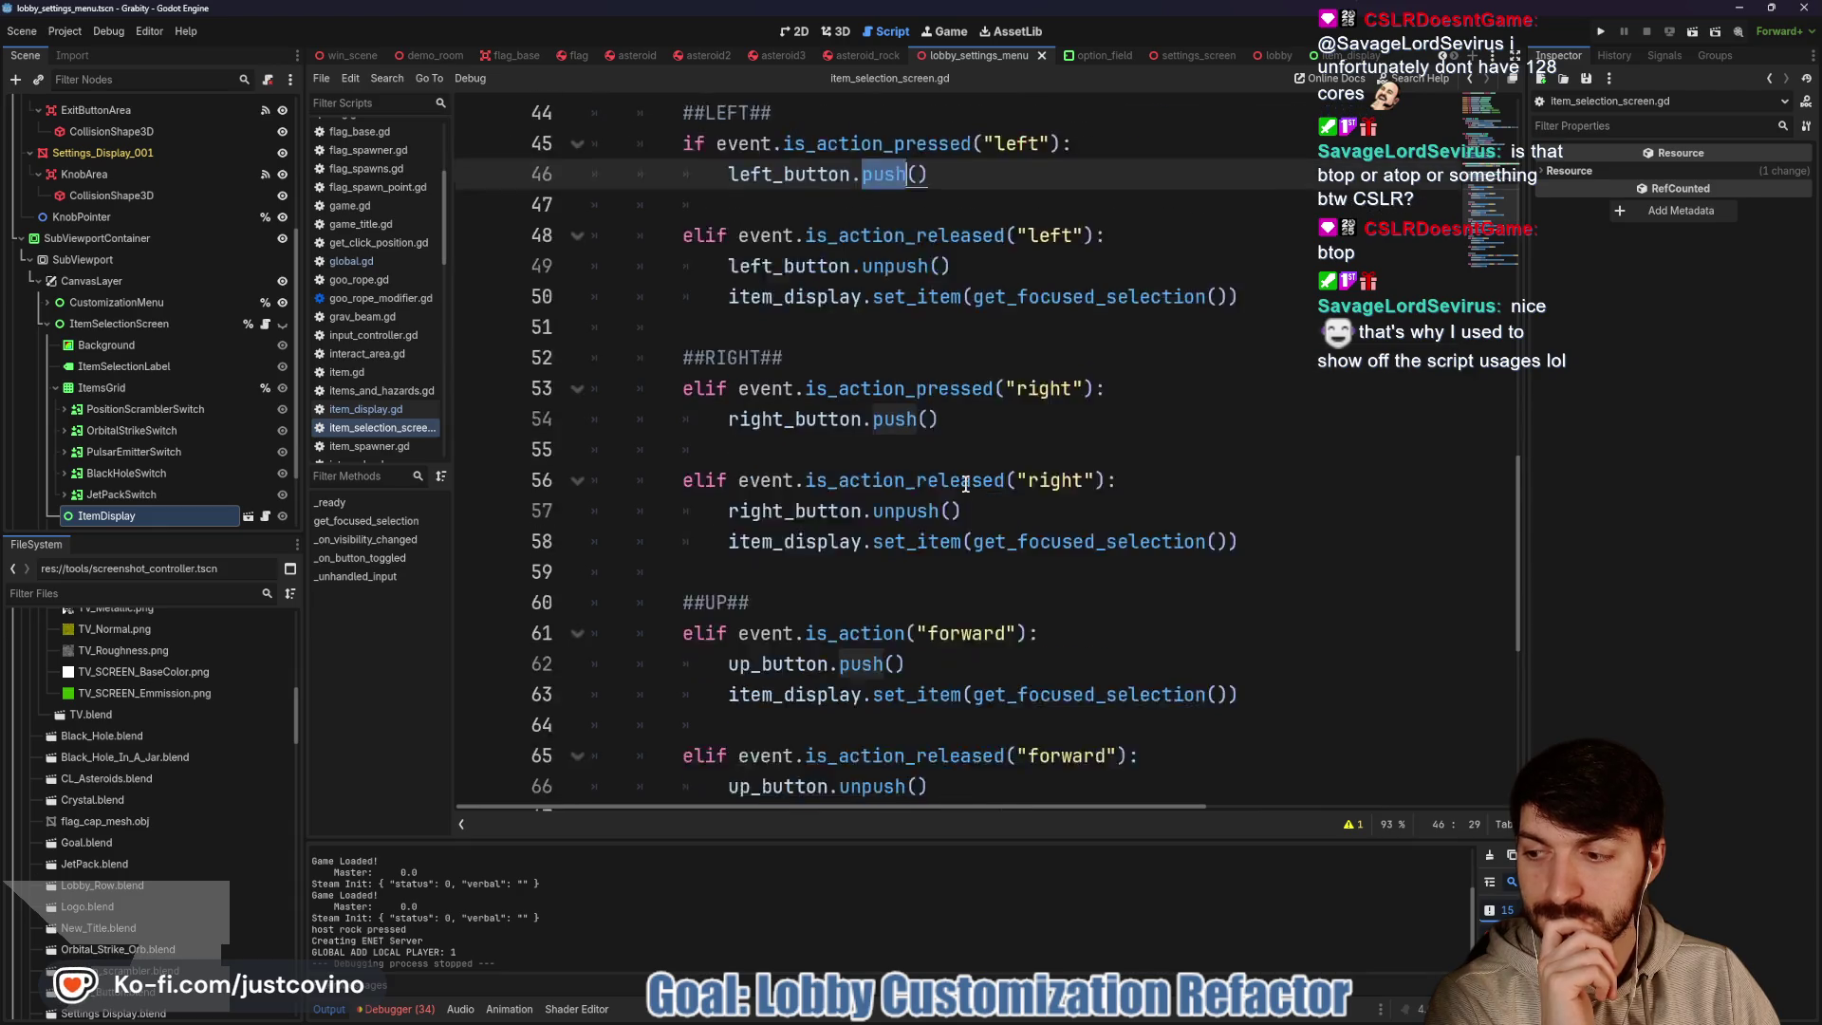
scroll(963, 484, up, 16)
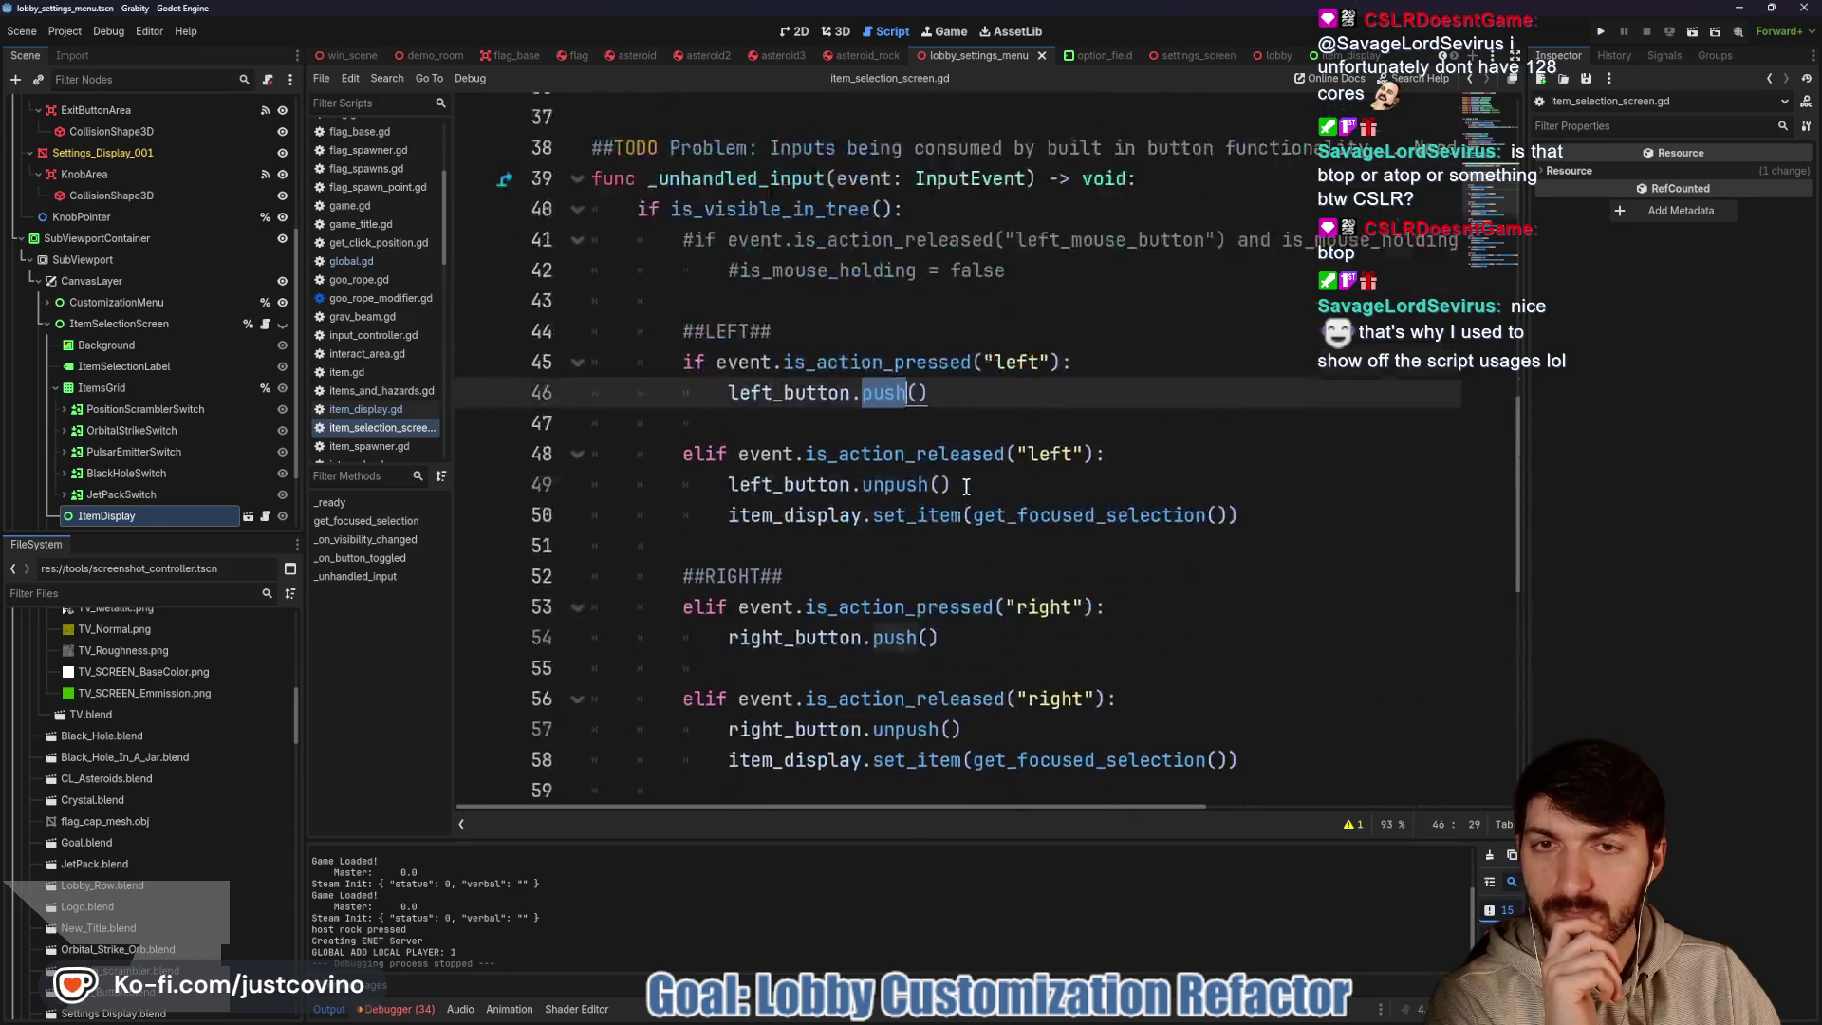
Review the code around get_focused_selection and _ready, then open the ItemDisplay scene
click(895, 510)
scroll(892, 474, up, 1)
scroll(888, 427, up, 3)
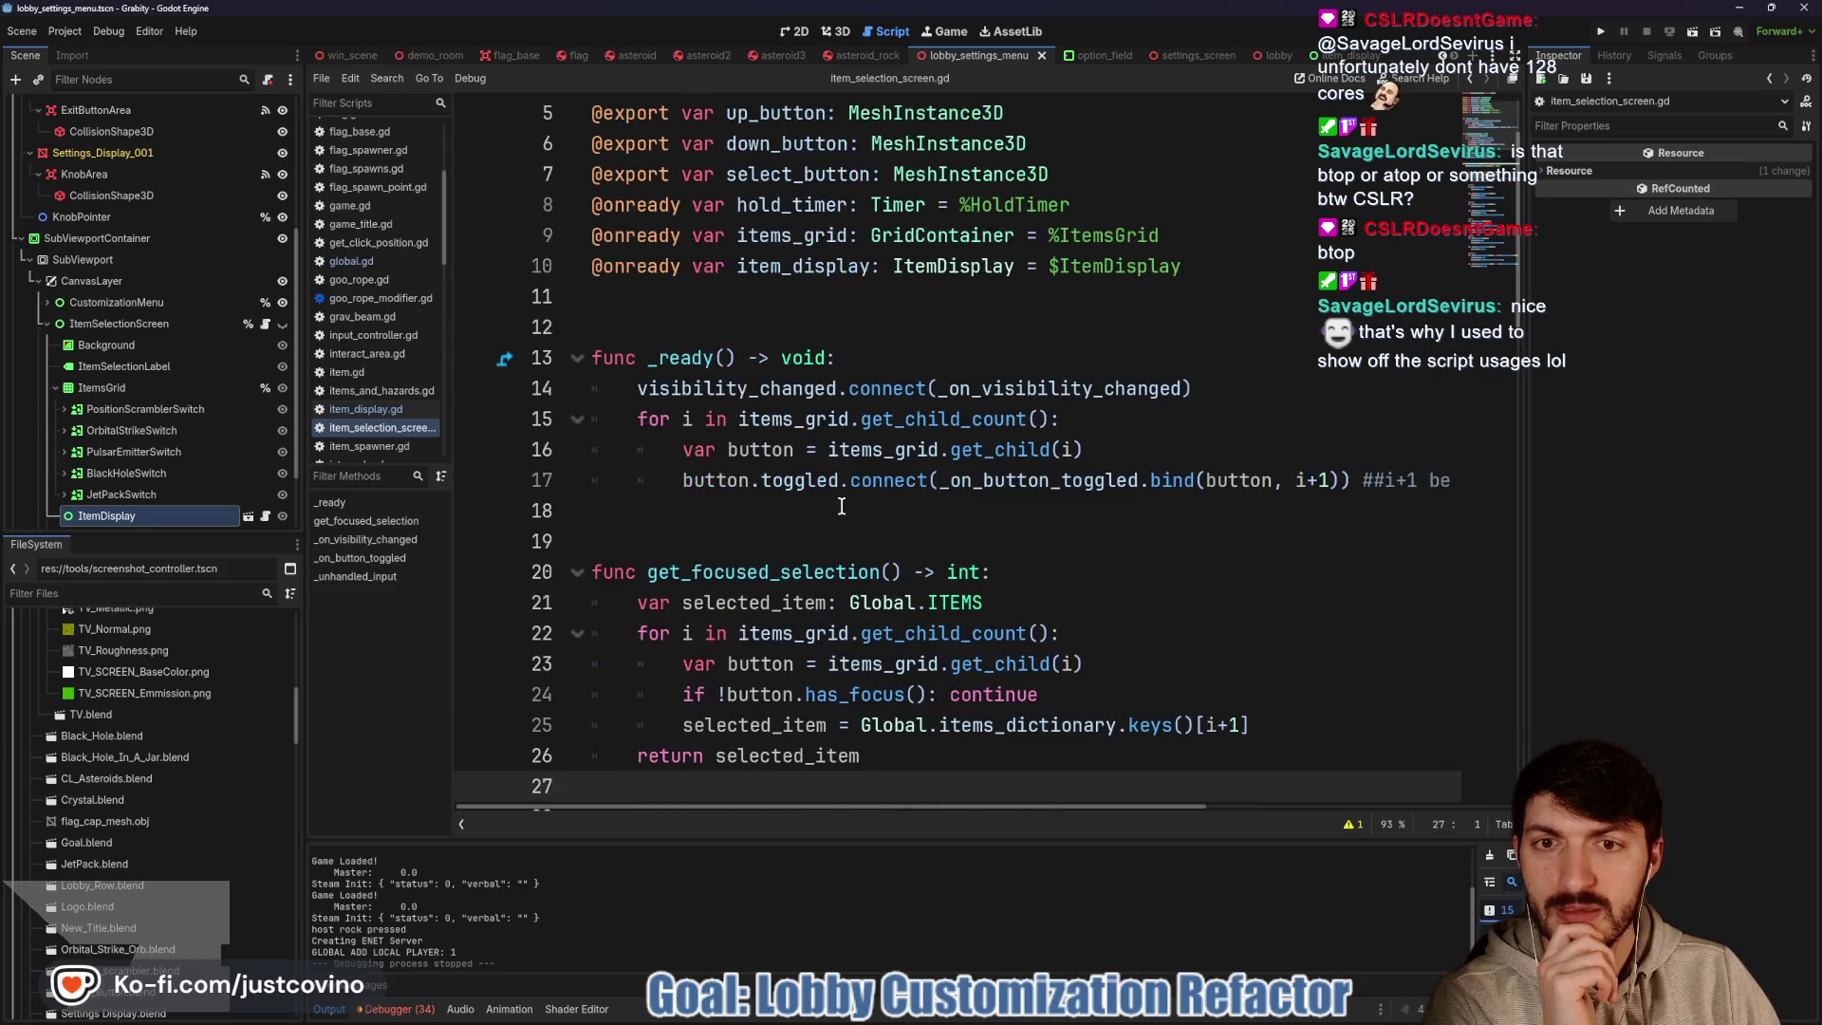
scroll(882, 380, down, 3)
click(881, 355)
scroll(901, 418, up, 2)
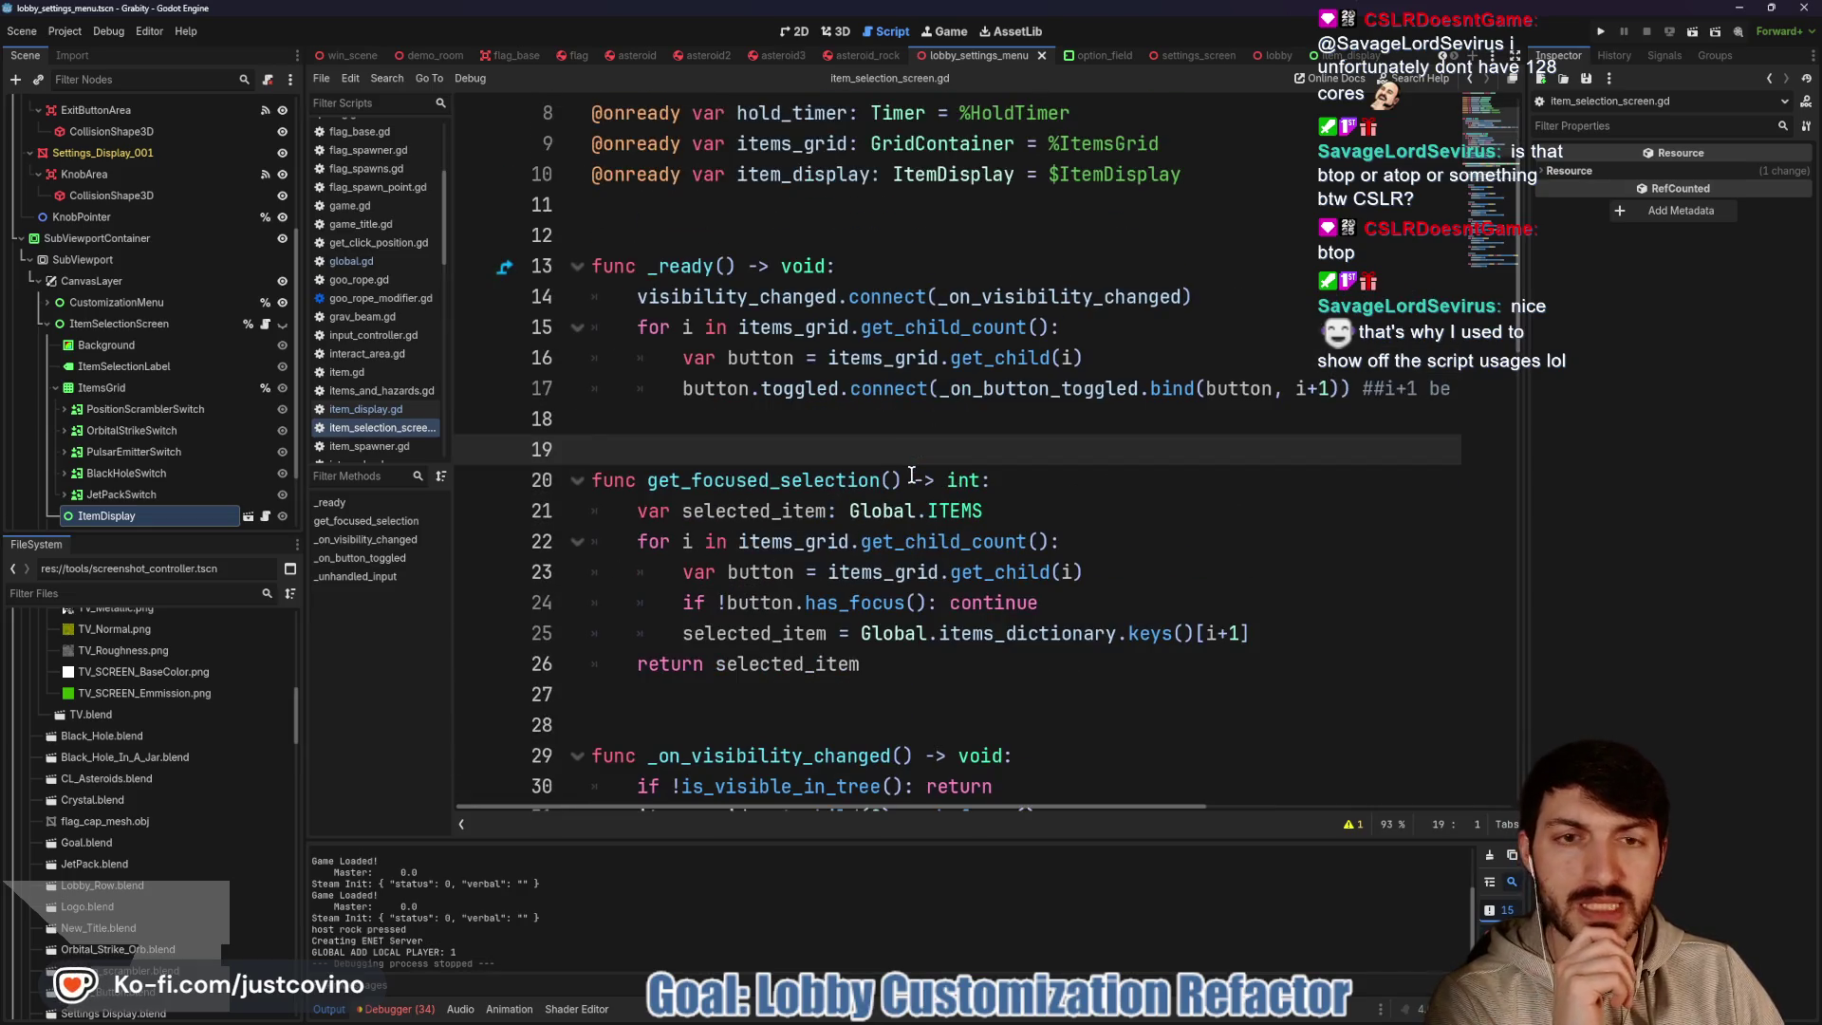
scroll(888, 461, down, 4)
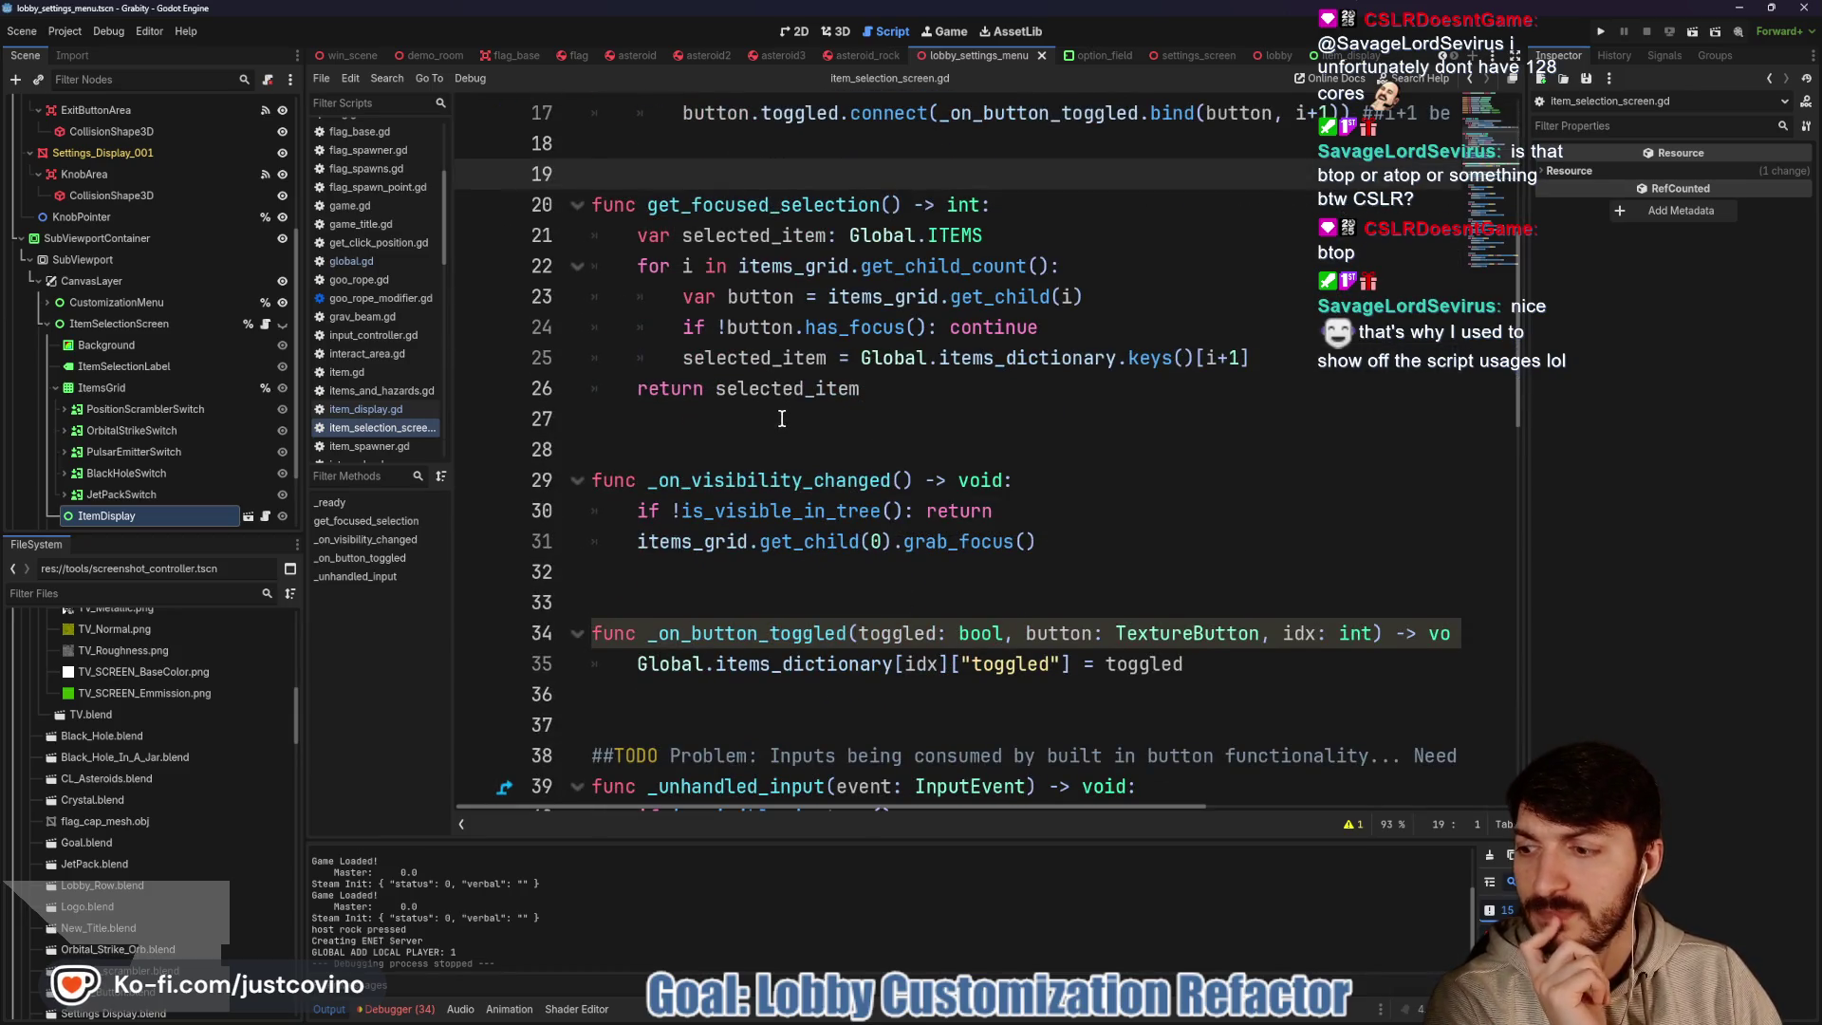
click(253, 518)
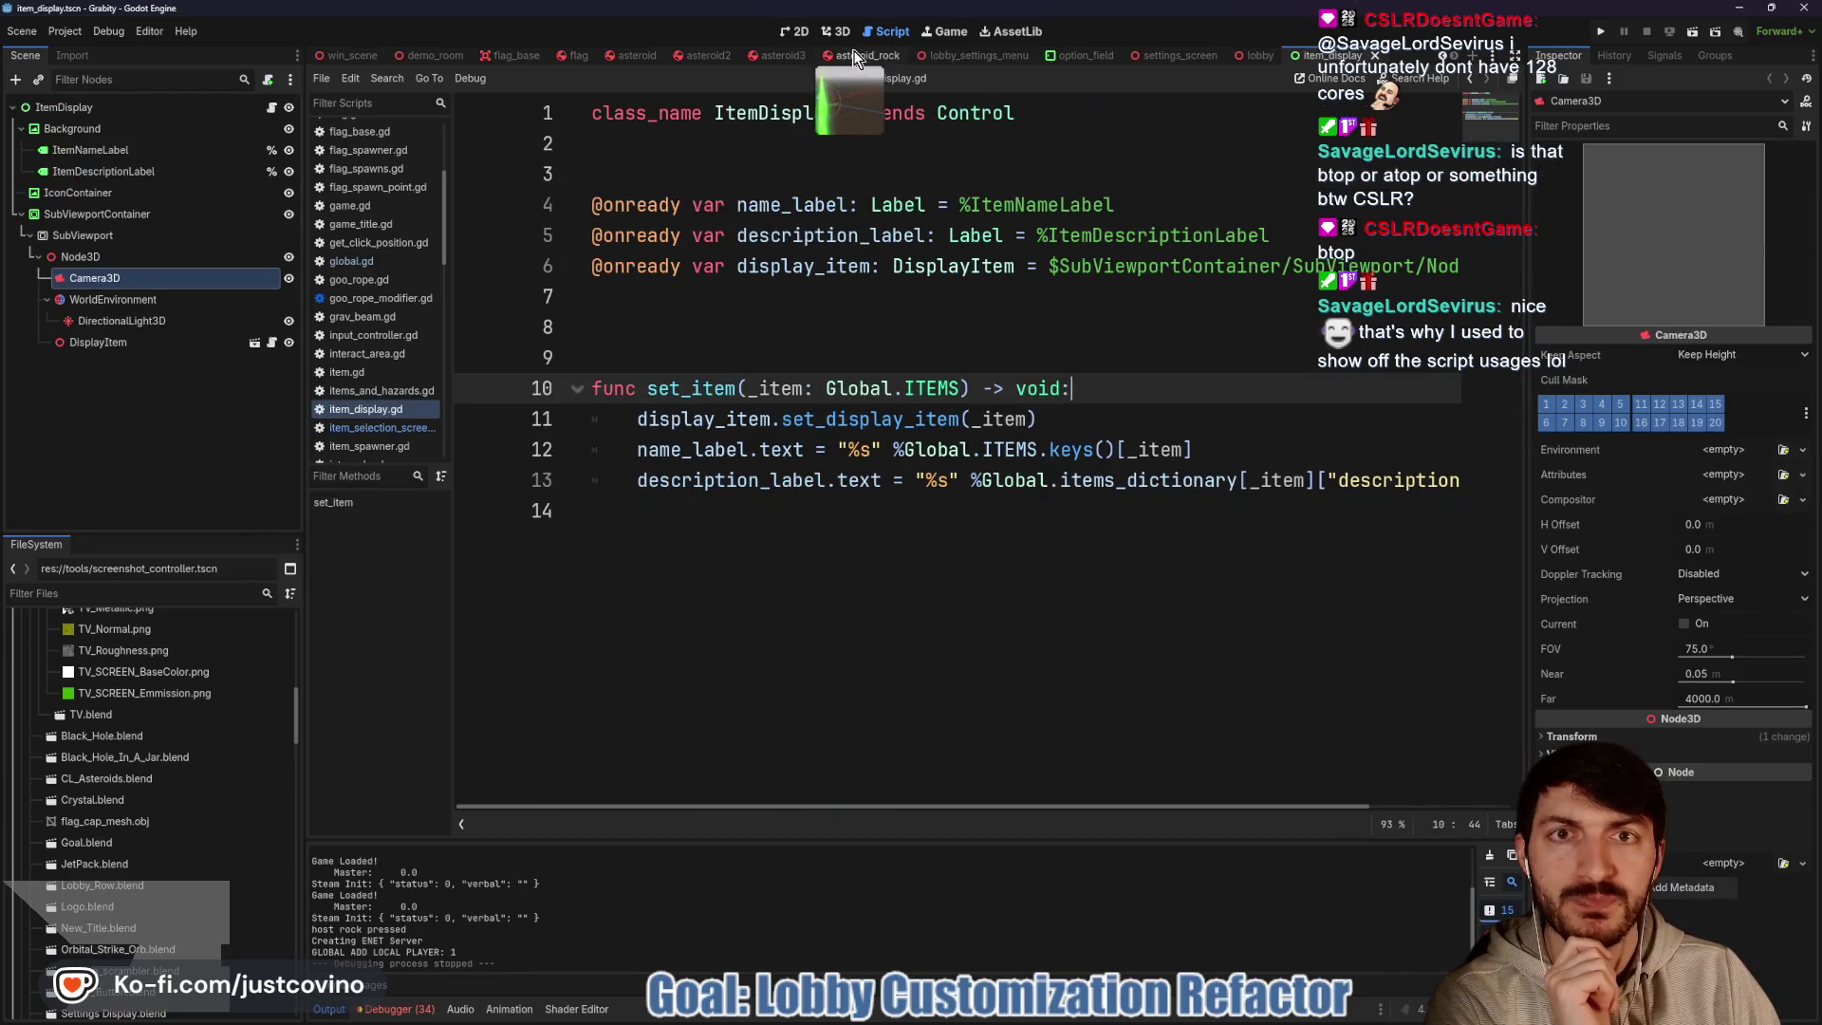
Inspect DisplayItem's PositionScrambler, OrbitalStrike and Pulsar_Button meshes and its rotation script, then close DisplayItem
click(837, 34)
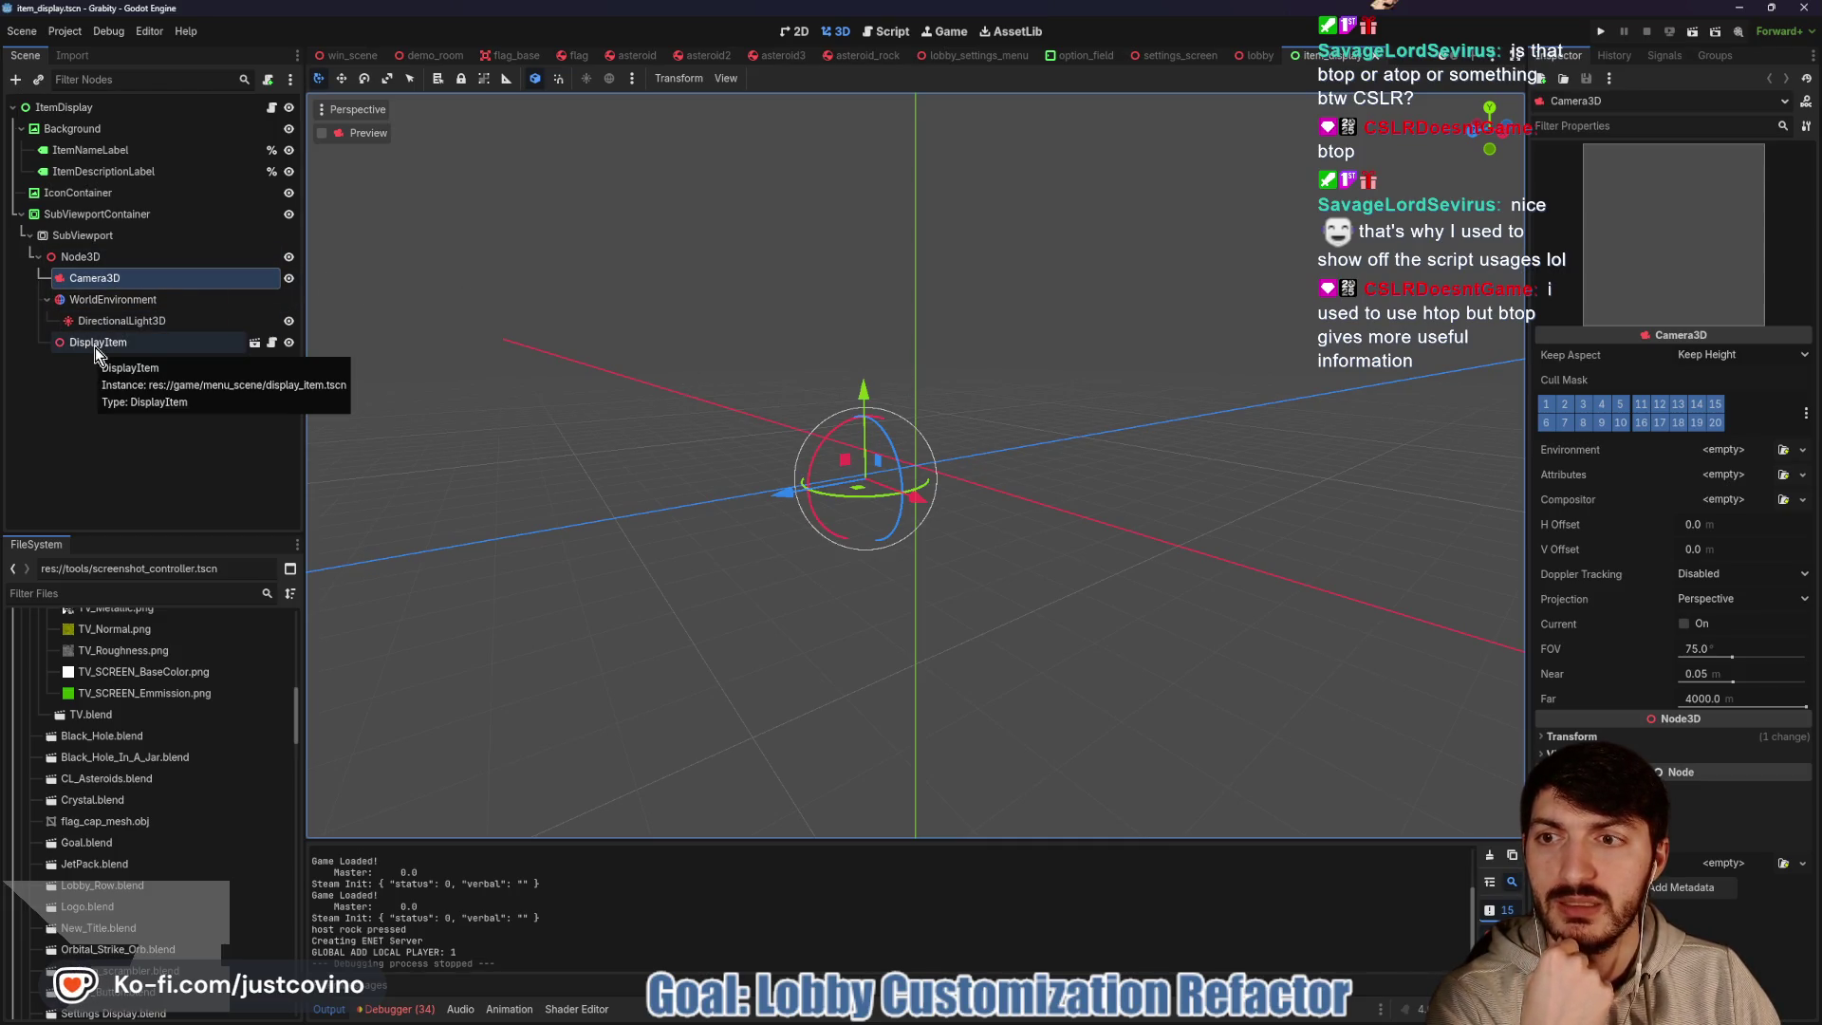
click(254, 343)
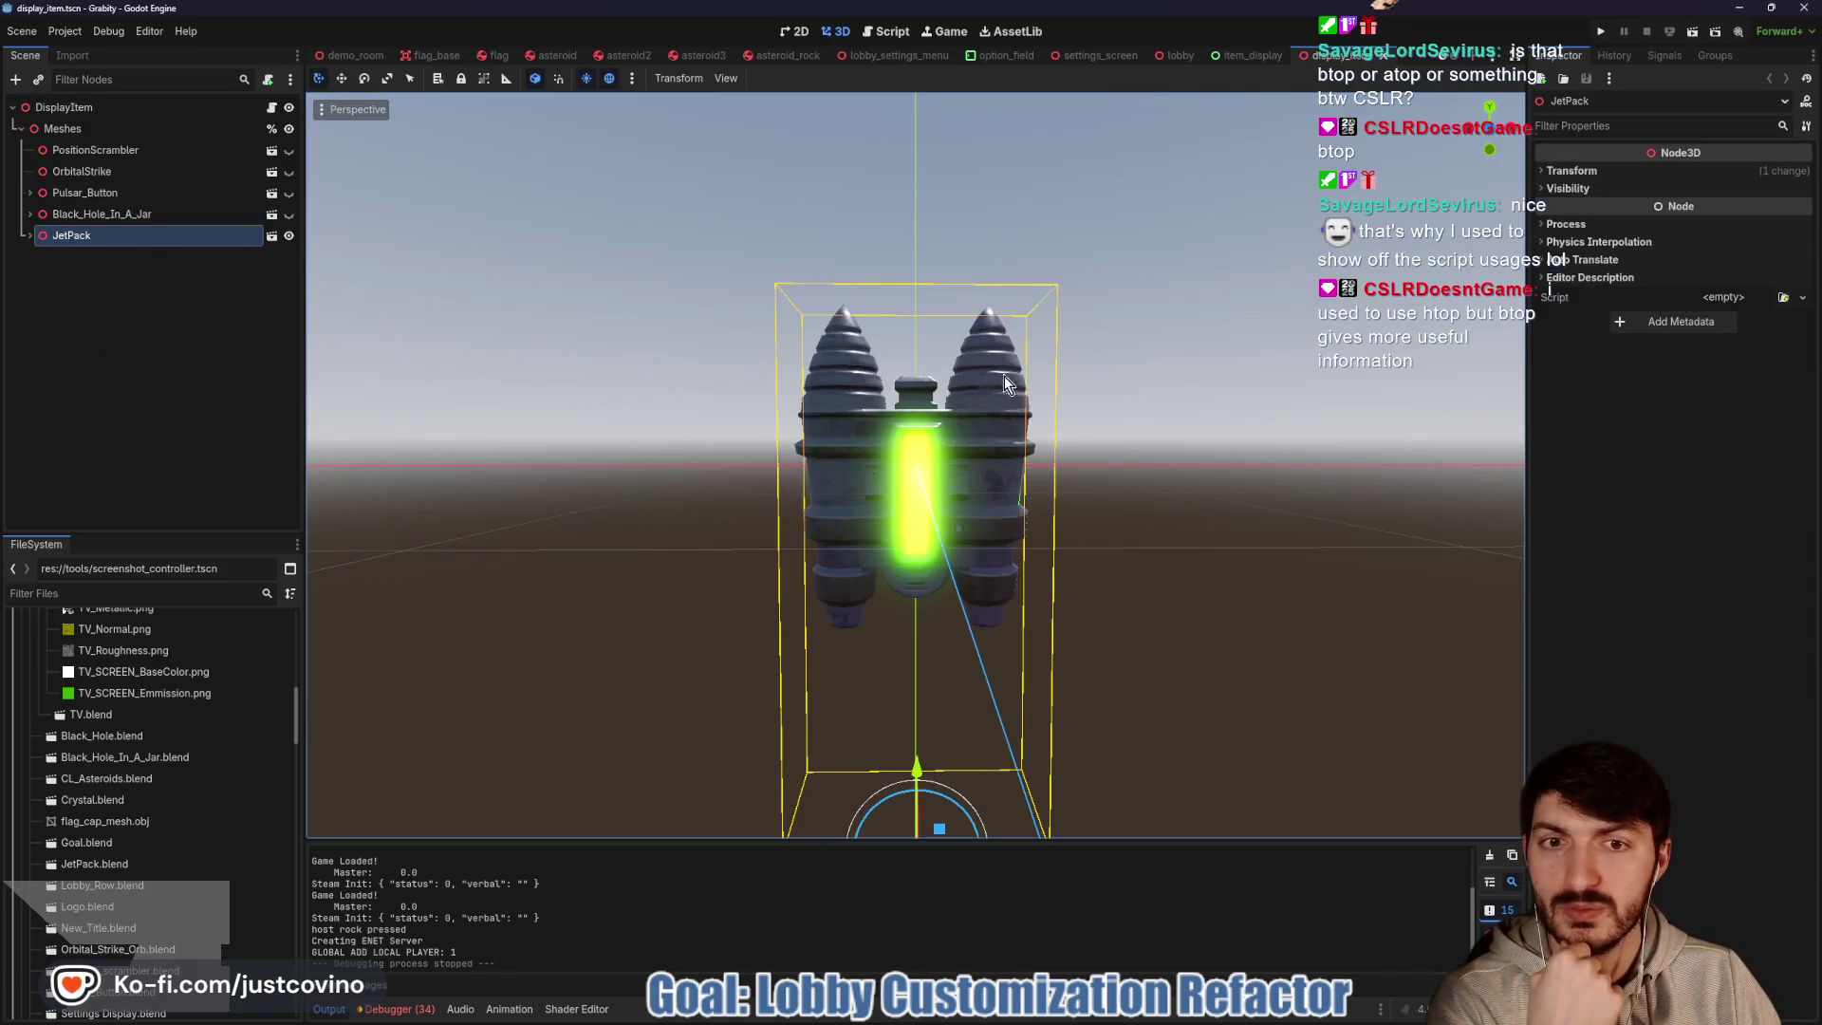
click(122, 150)
click(128, 171)
click(123, 193)
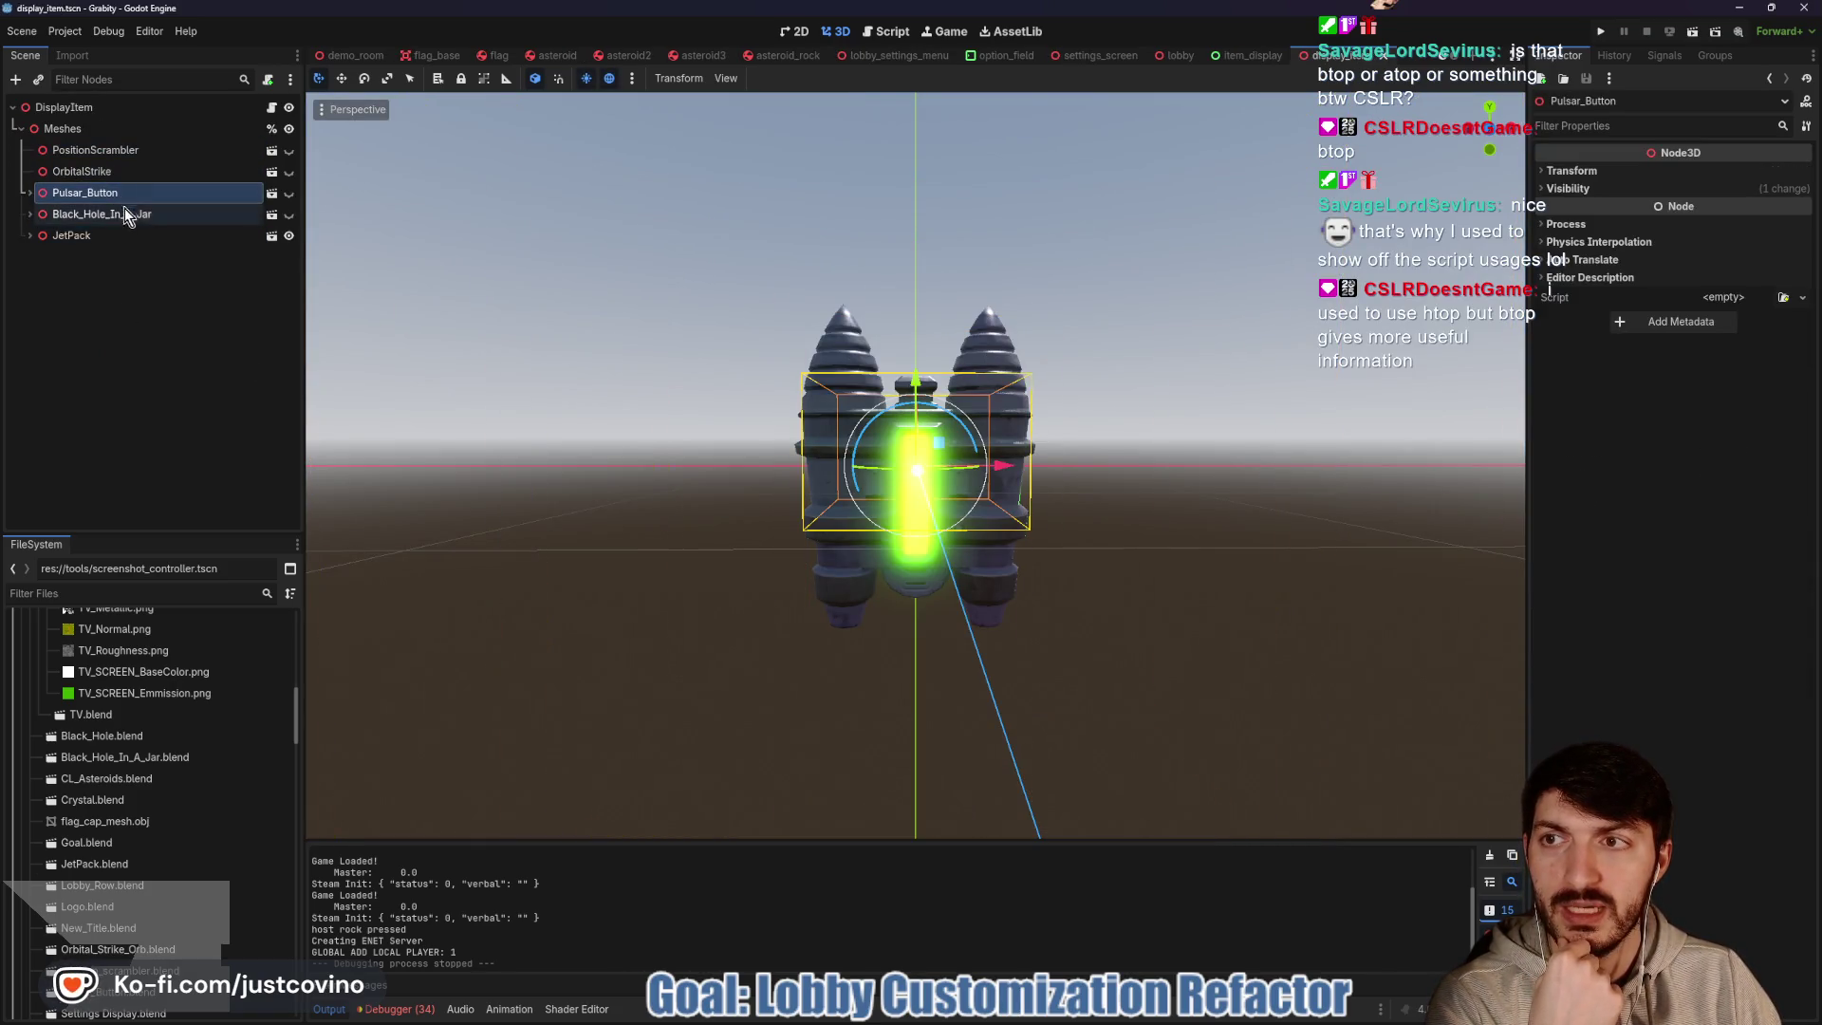
click(271, 107)
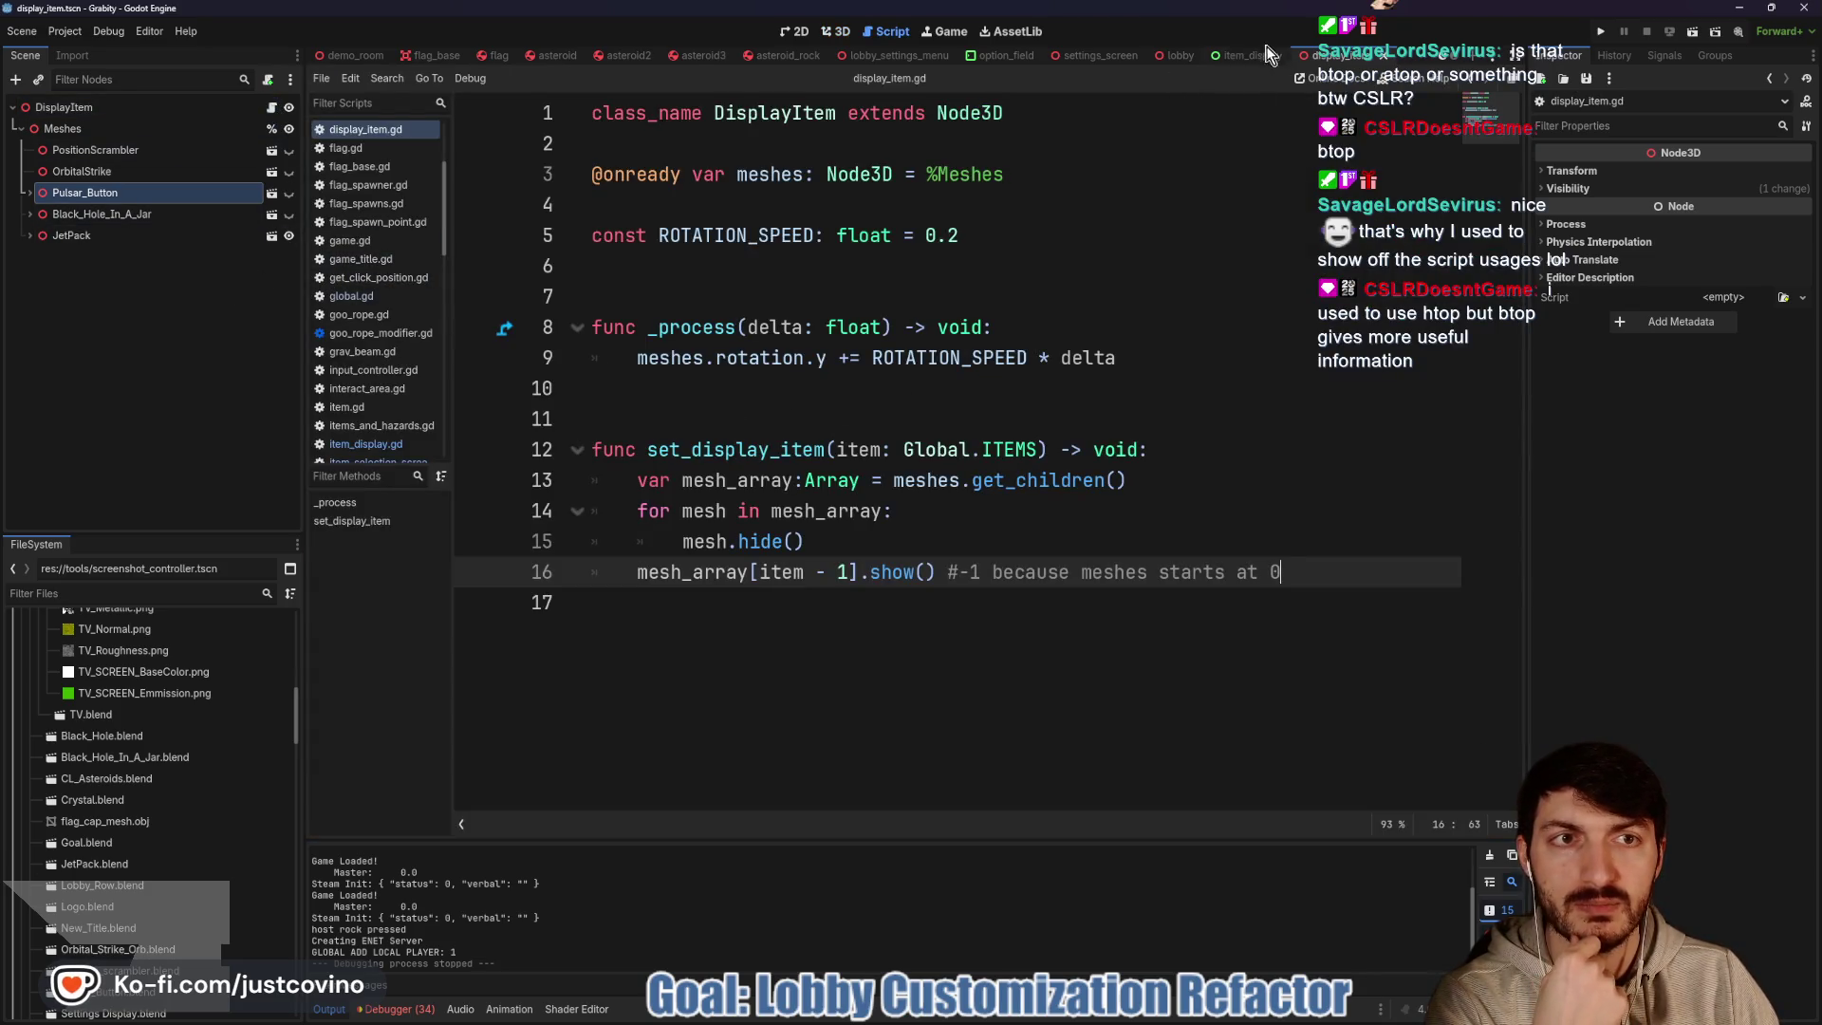
key(ctrl+shift+w)
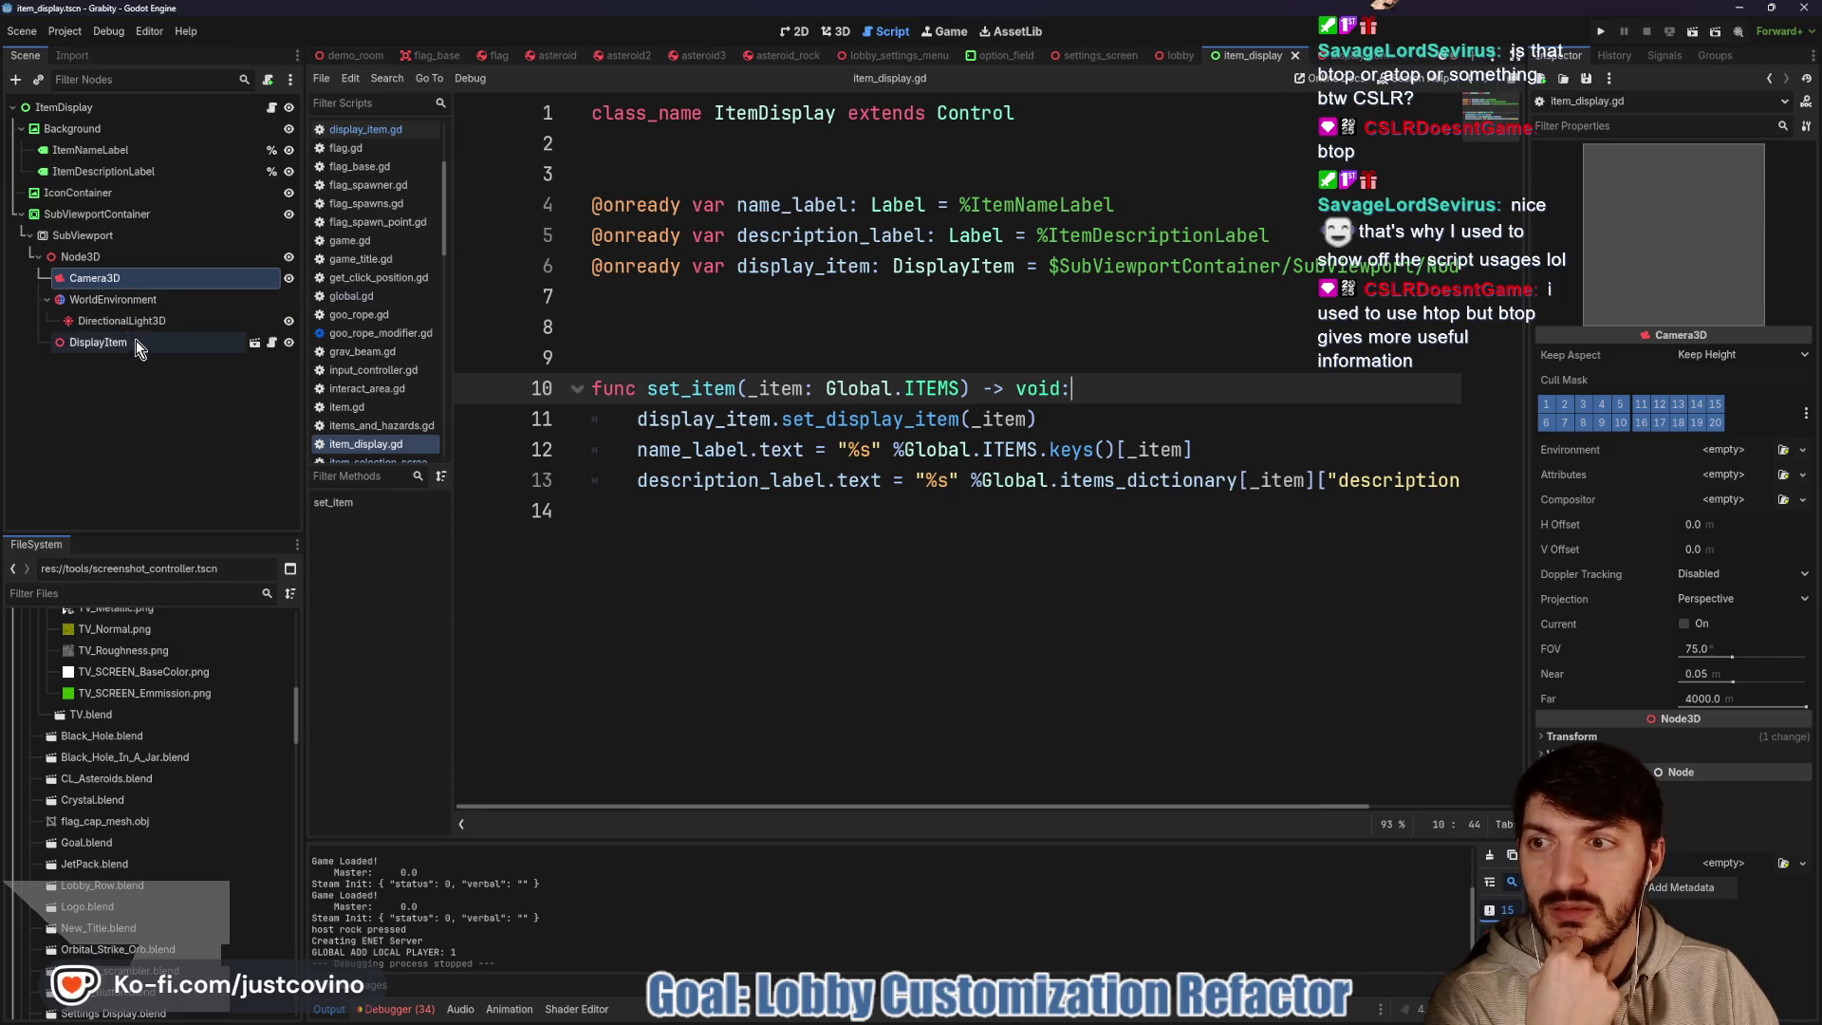
Make DisplayItem's children editable, show PositionScrambler, and preview the scene through Camera3D
right_click(134, 347)
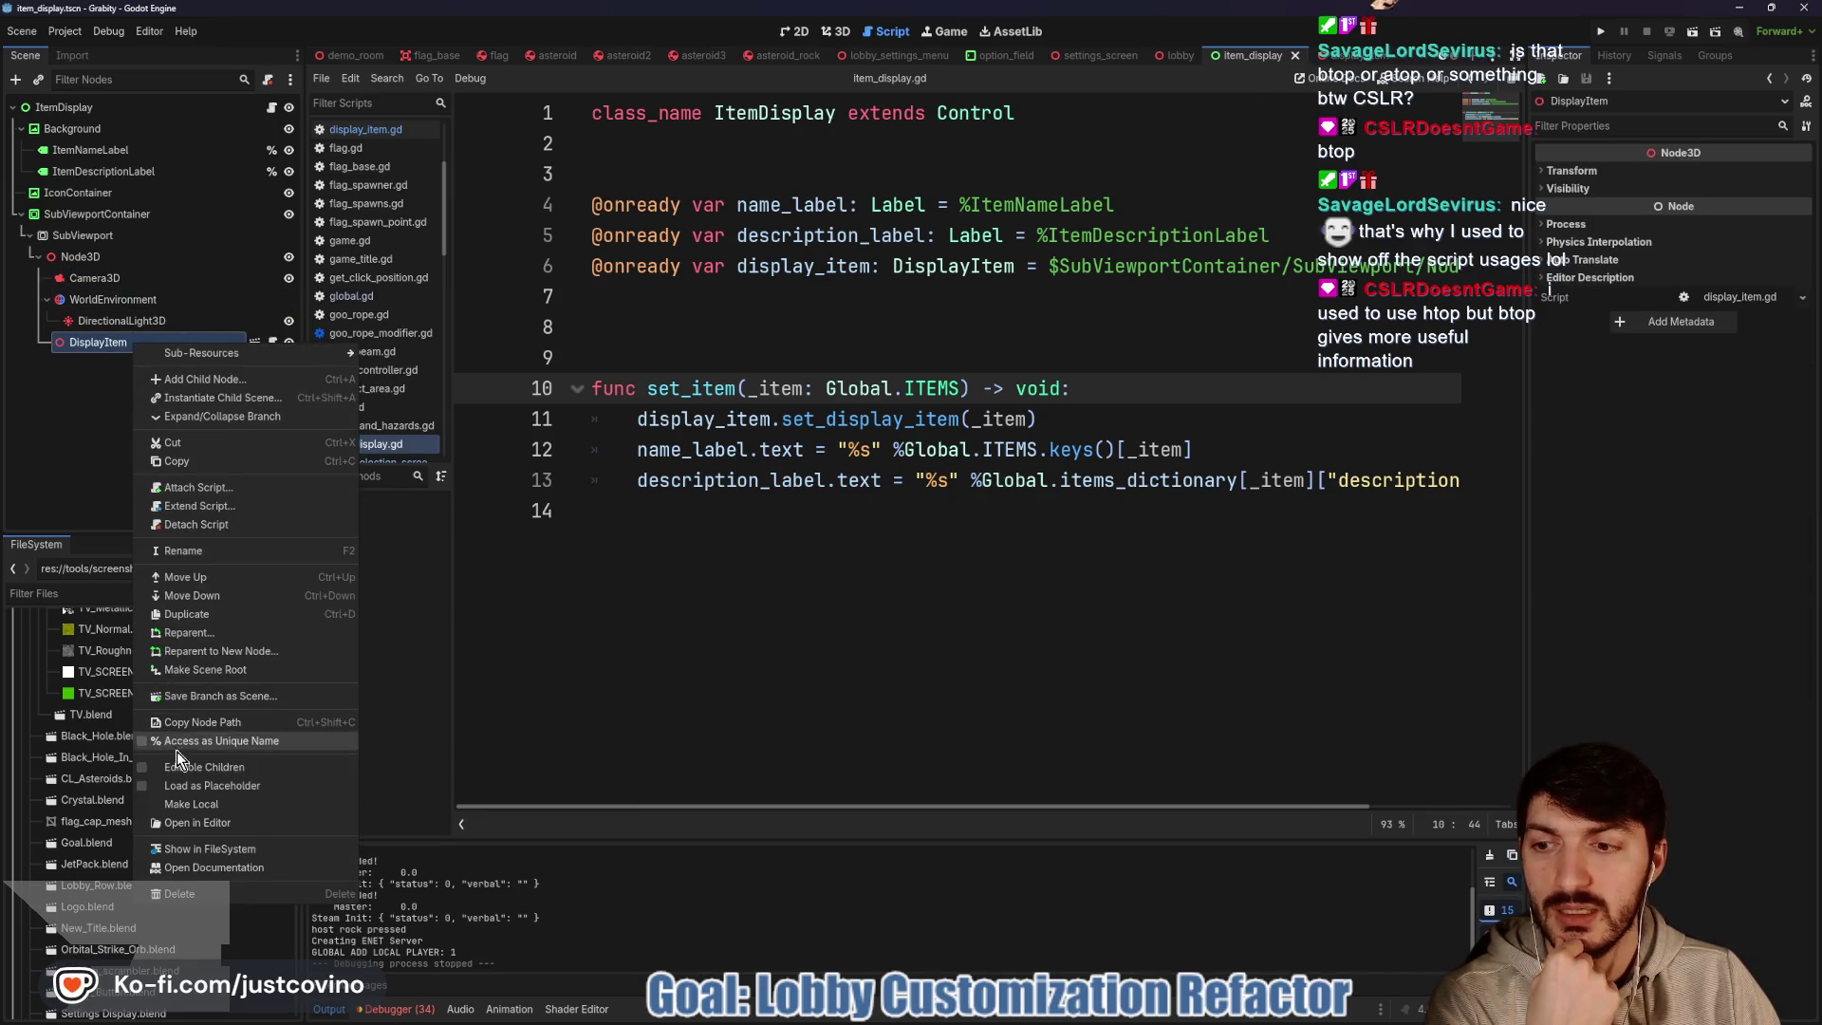
click(199, 729)
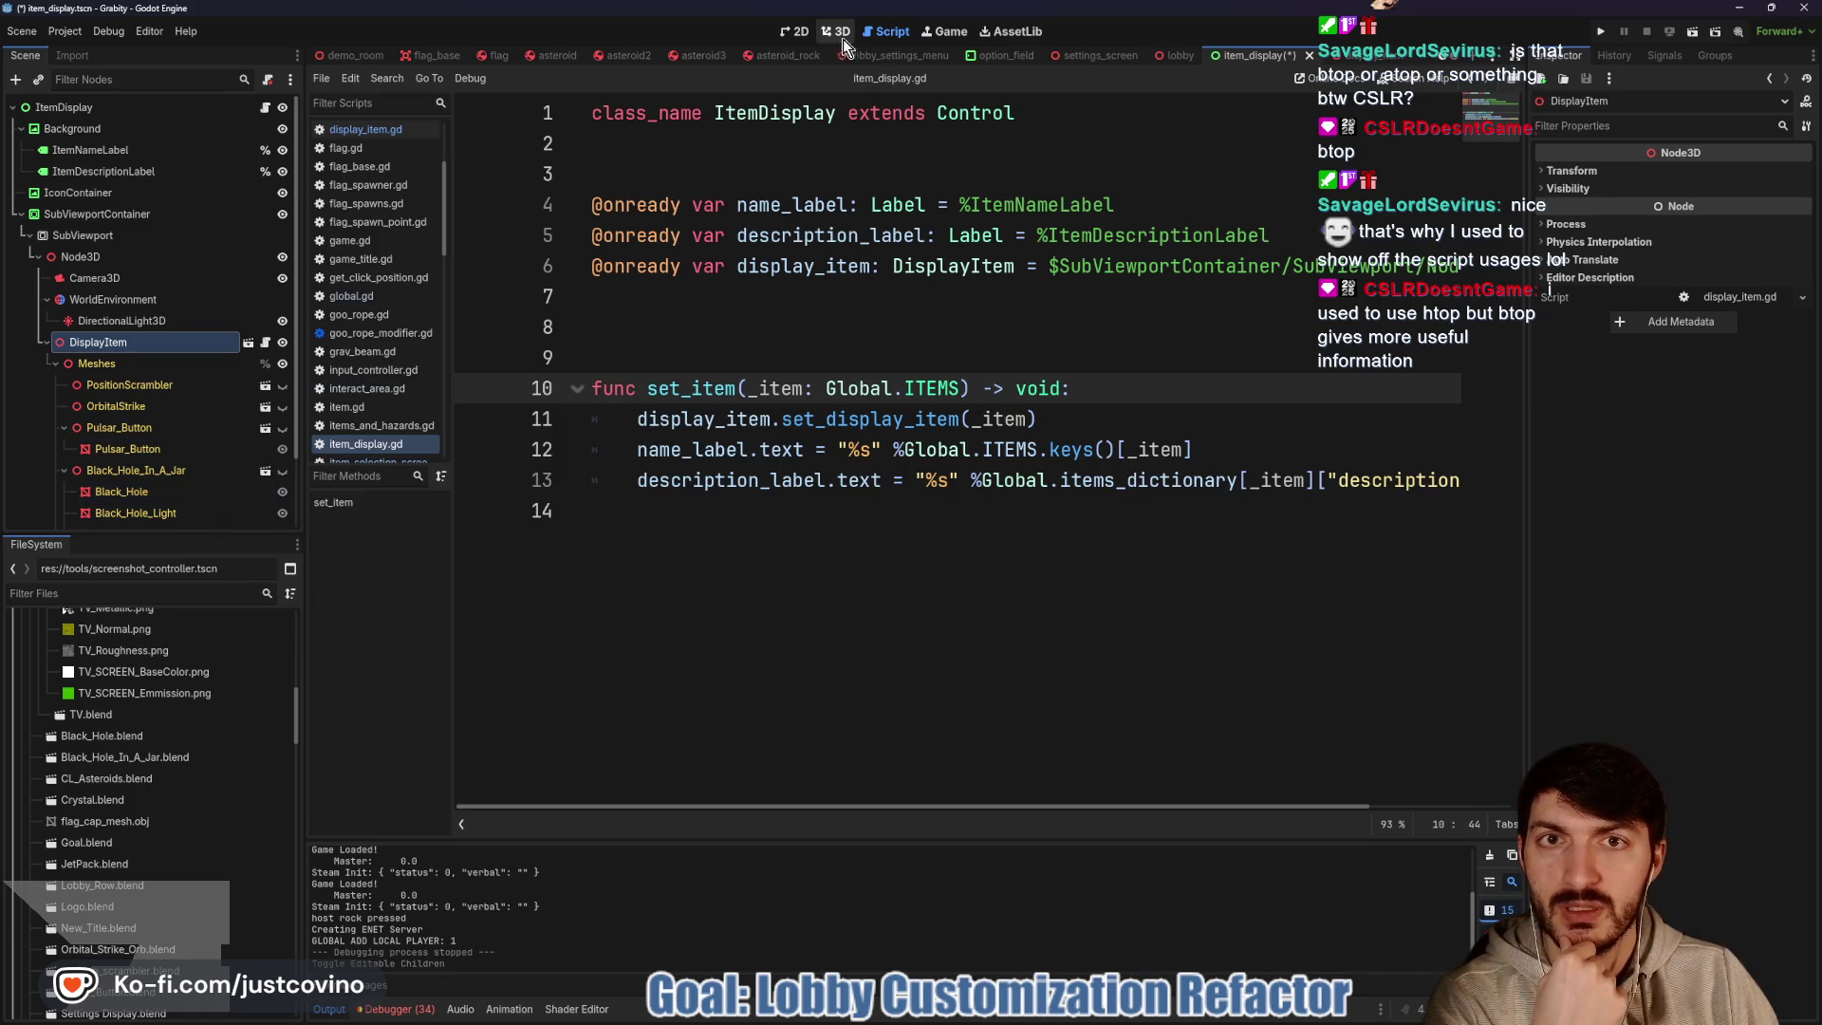
click(836, 31)
click(282, 385)
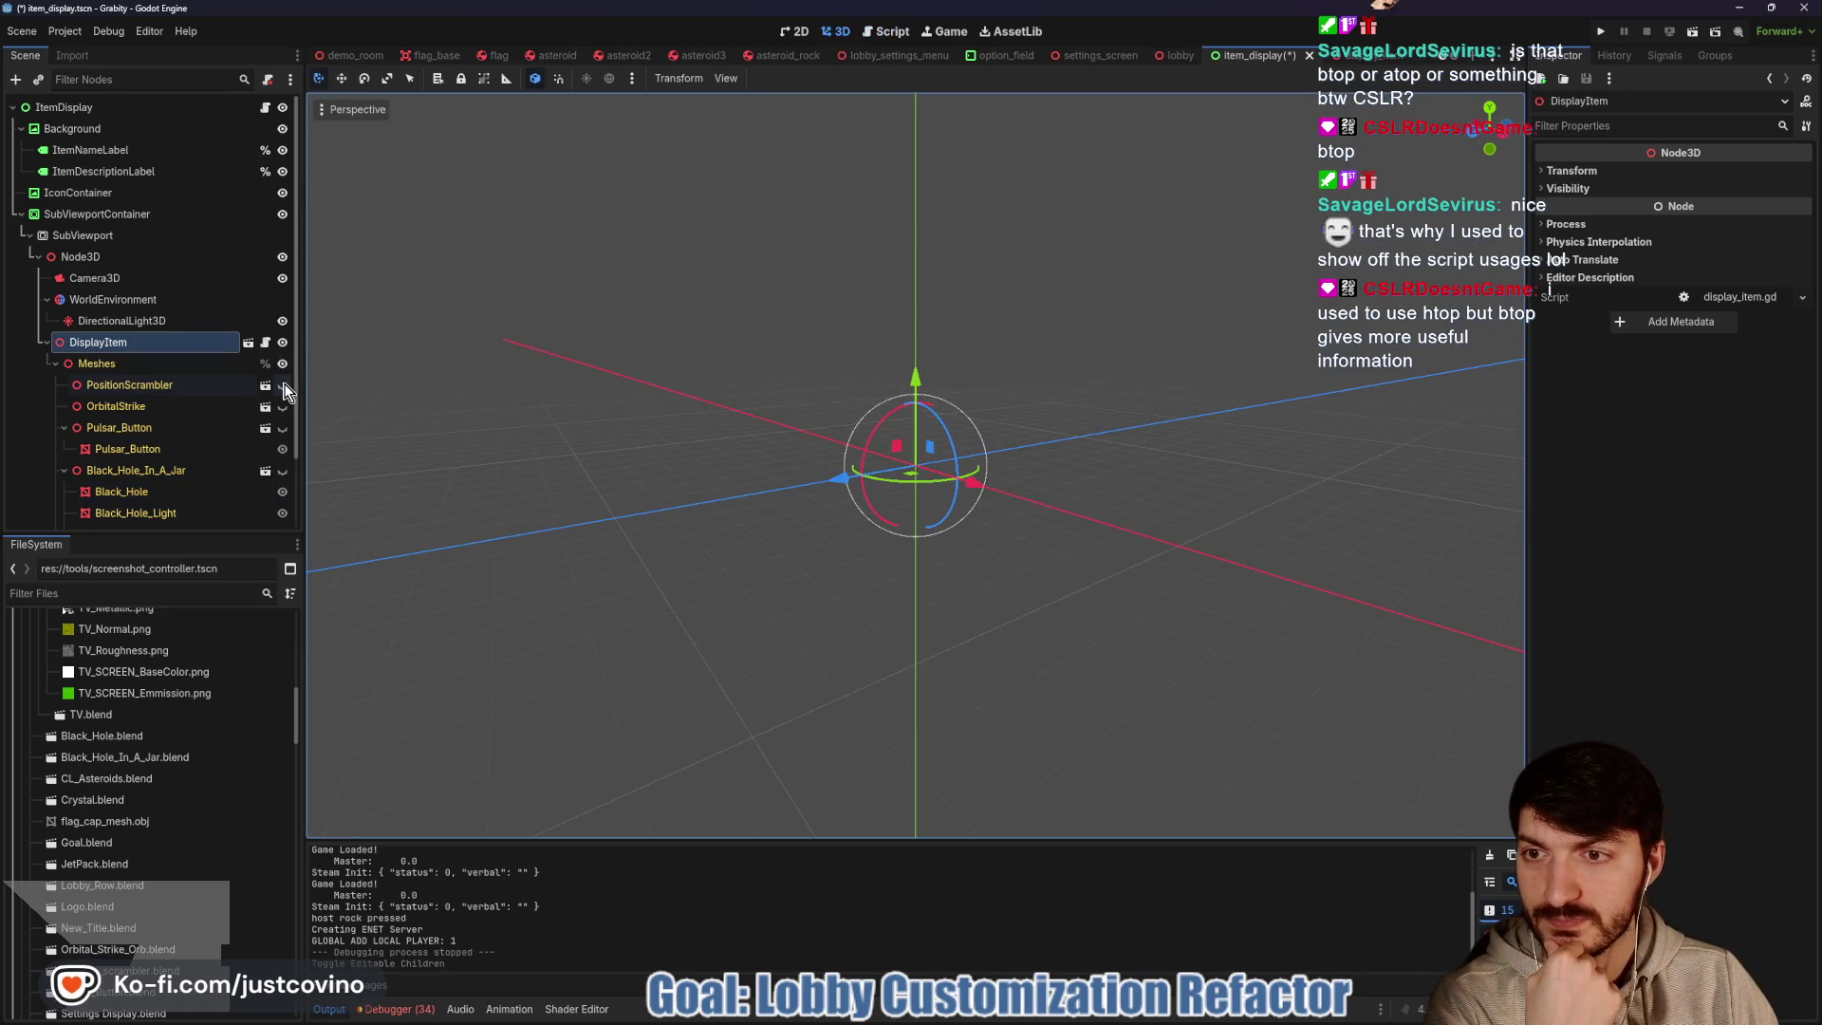
drag(721, 418, 845, 423)
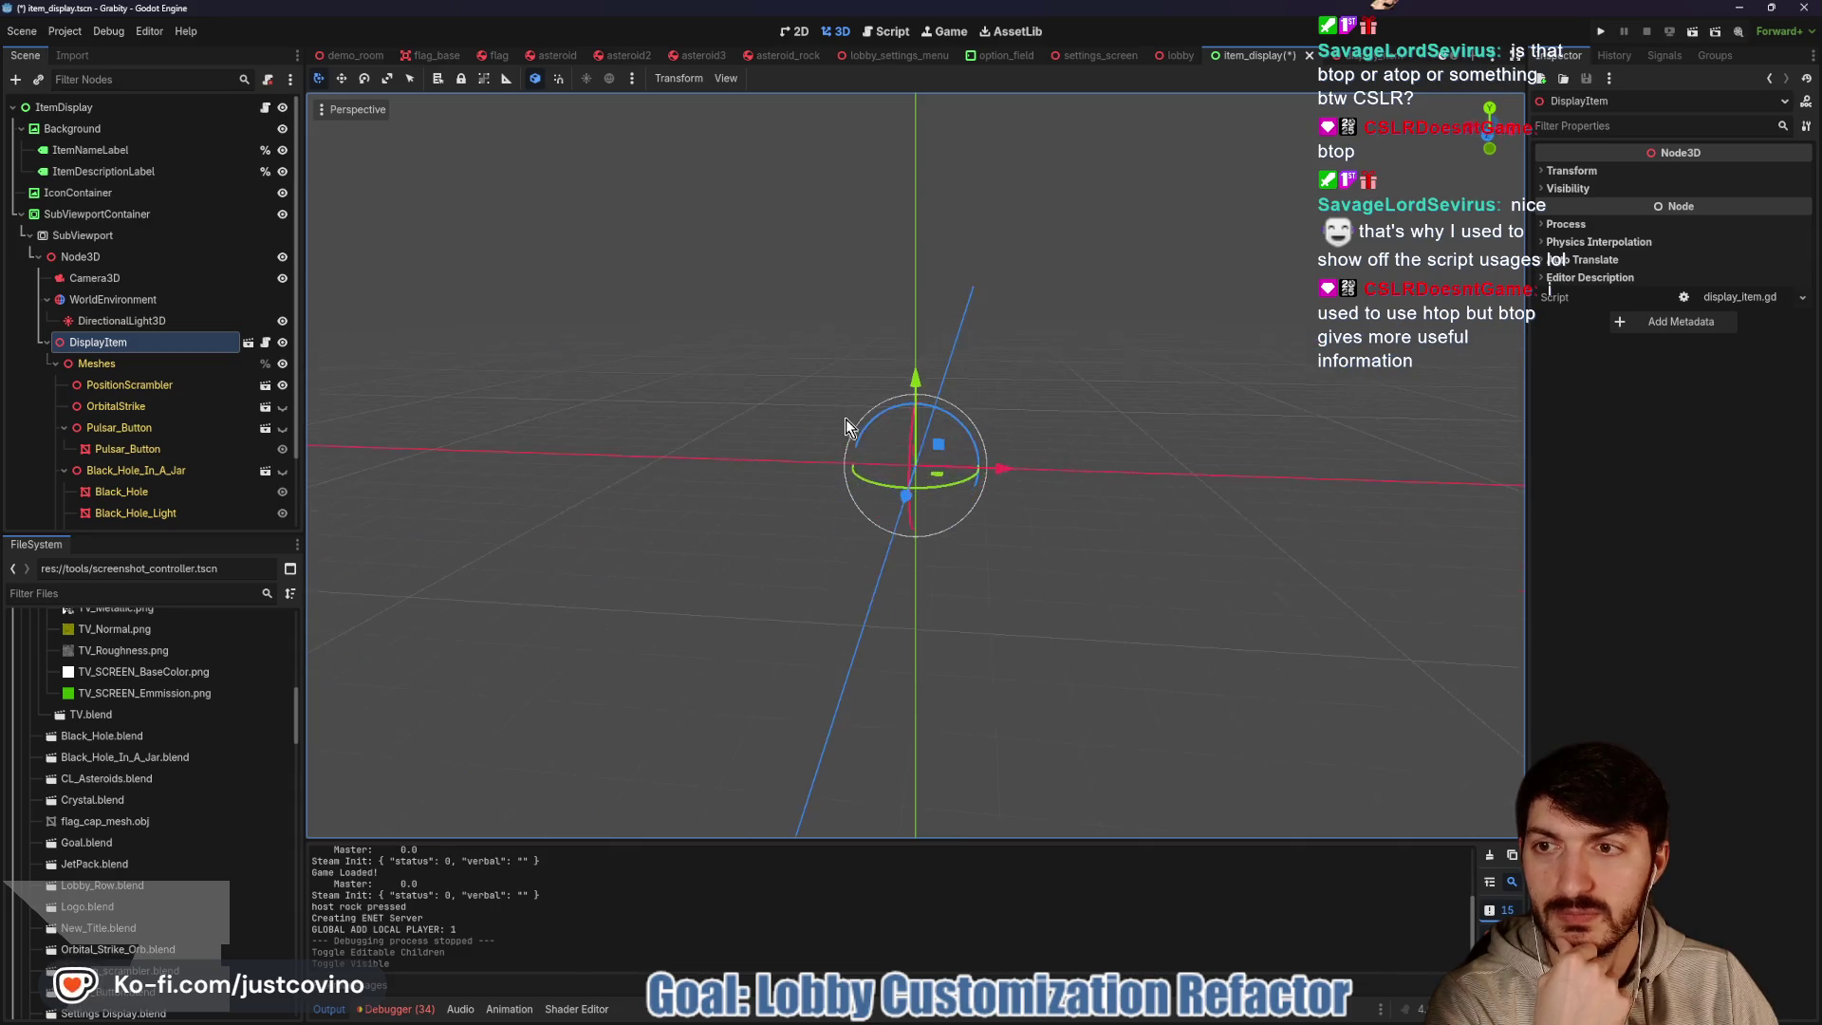
click(95, 278)
click(328, 134)
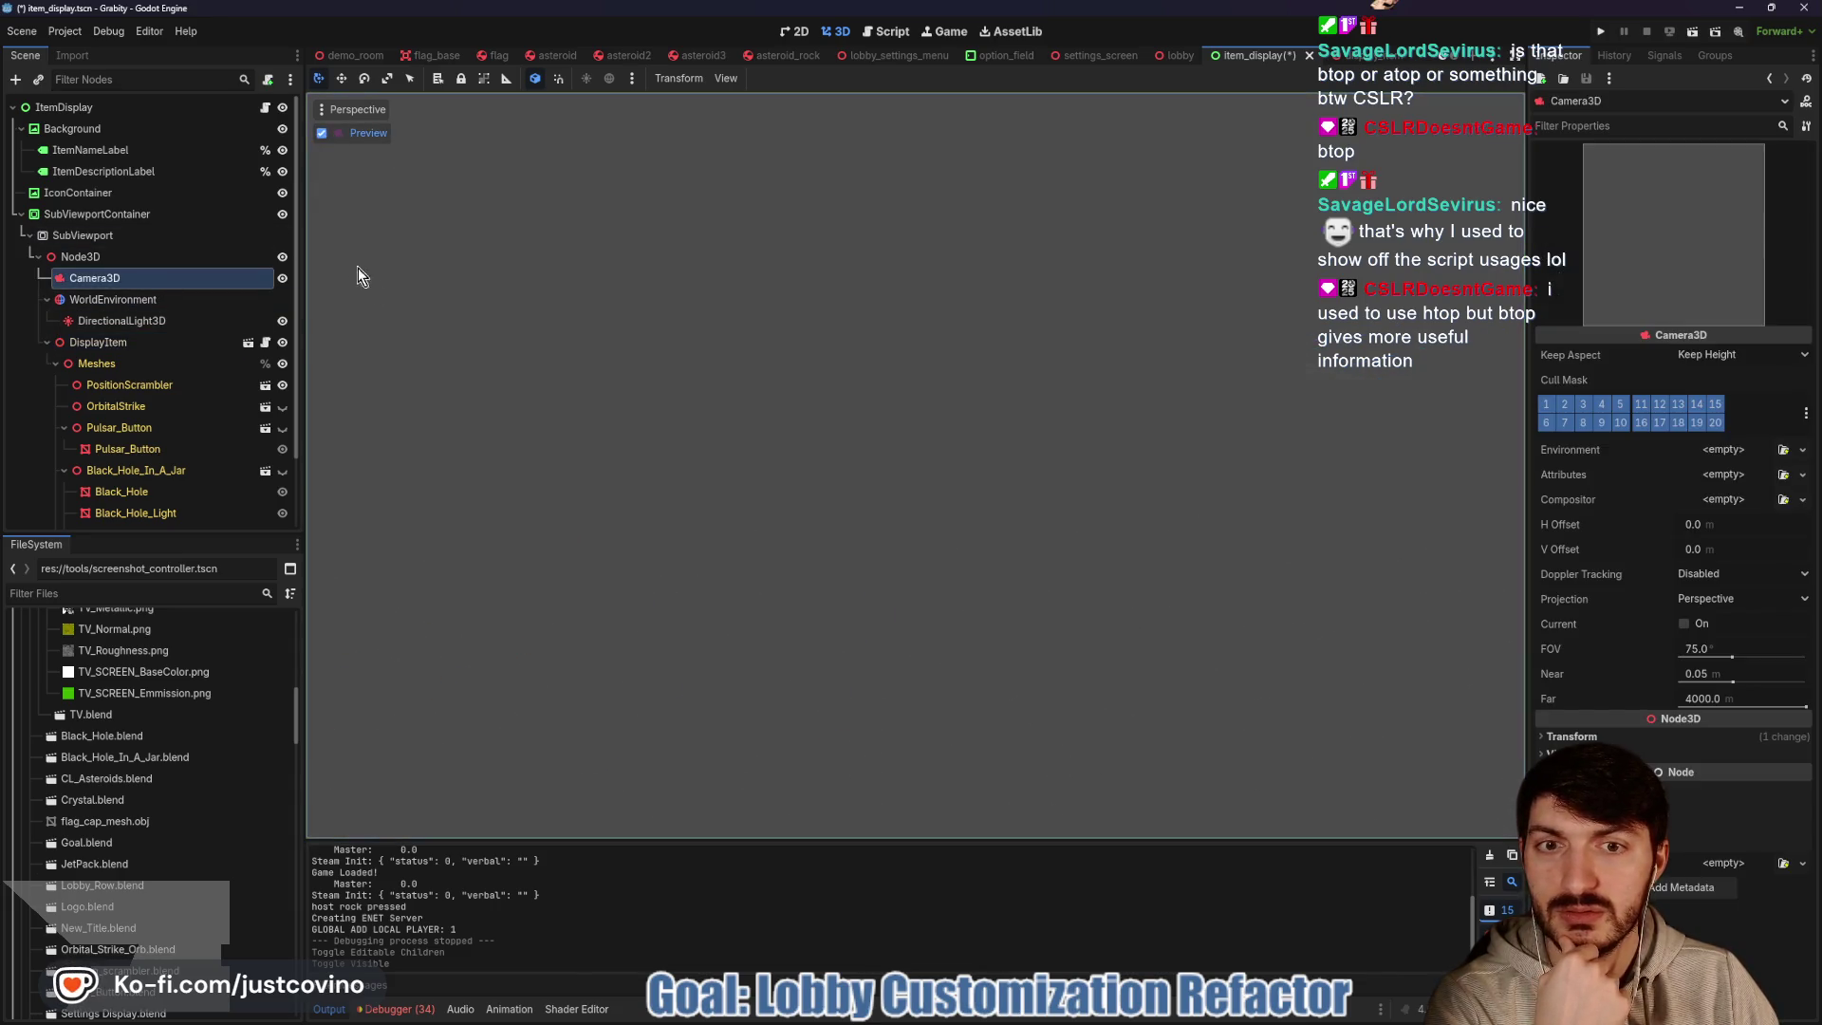
Hide PositionScrambler again so only JetPack is visible, and check the SubViewport's preview
double_click(282, 385)
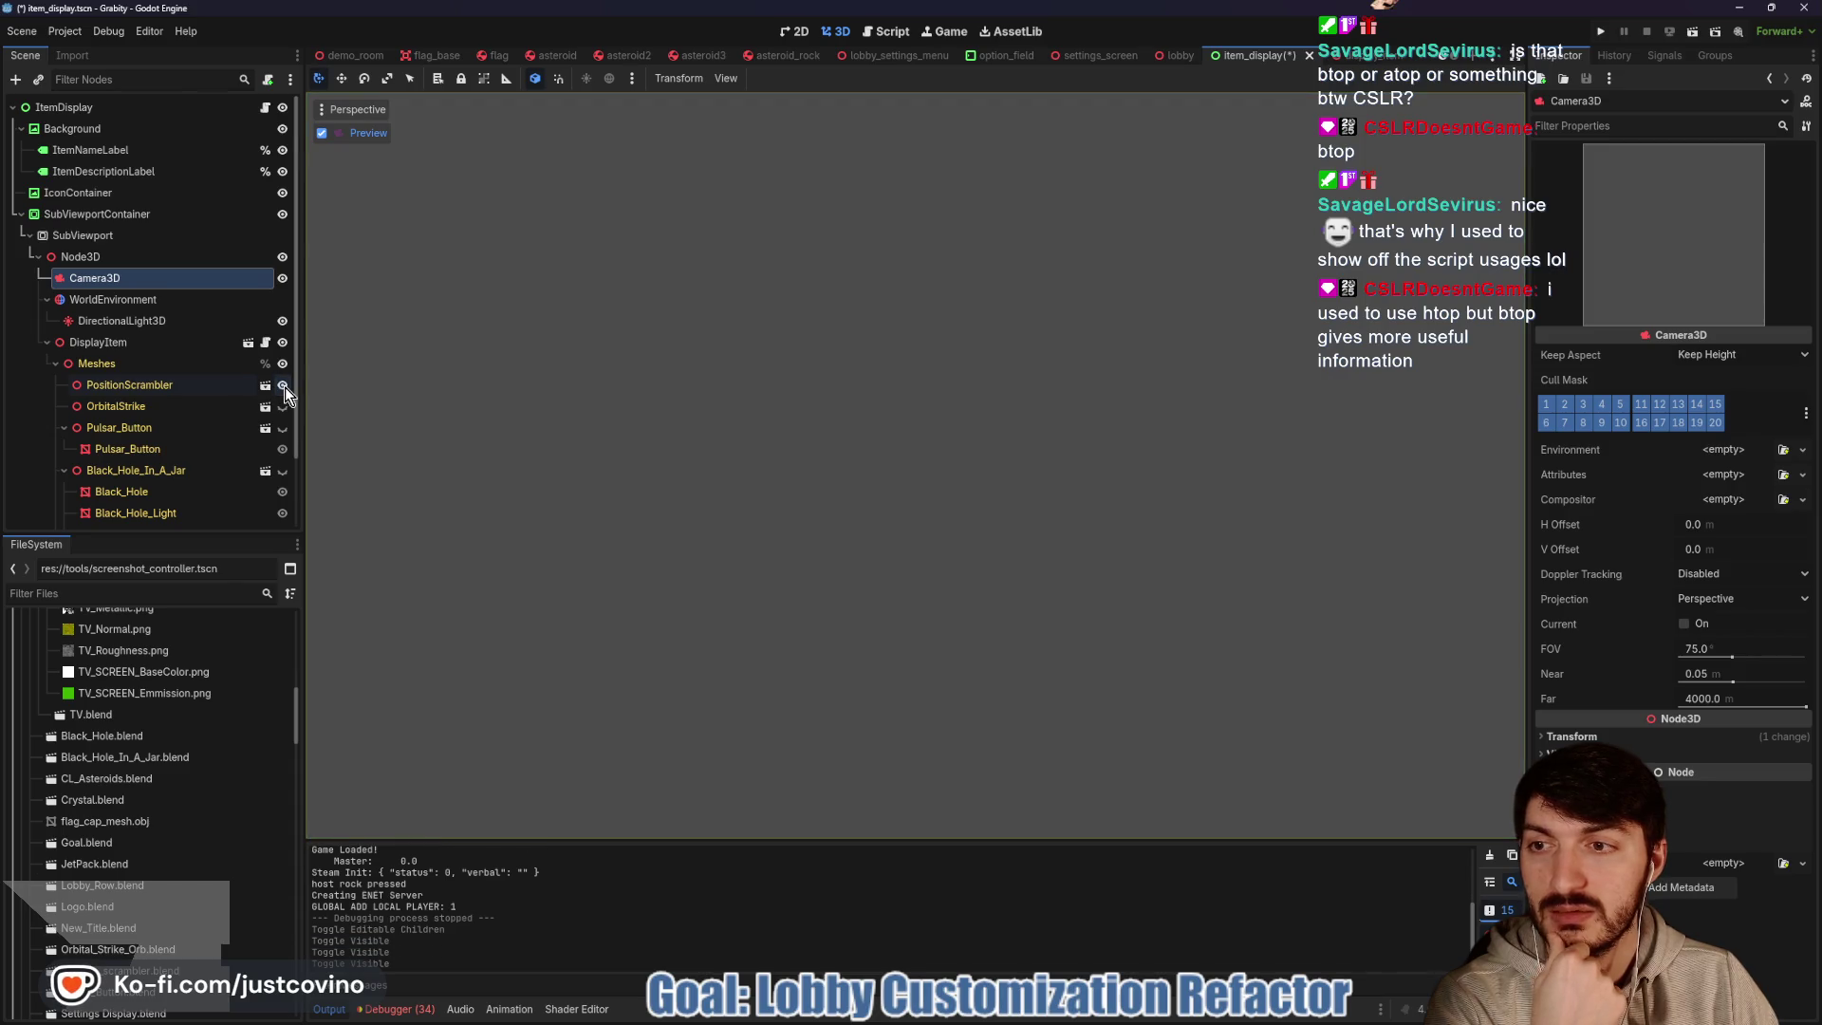
click(280, 387)
click(64, 471)
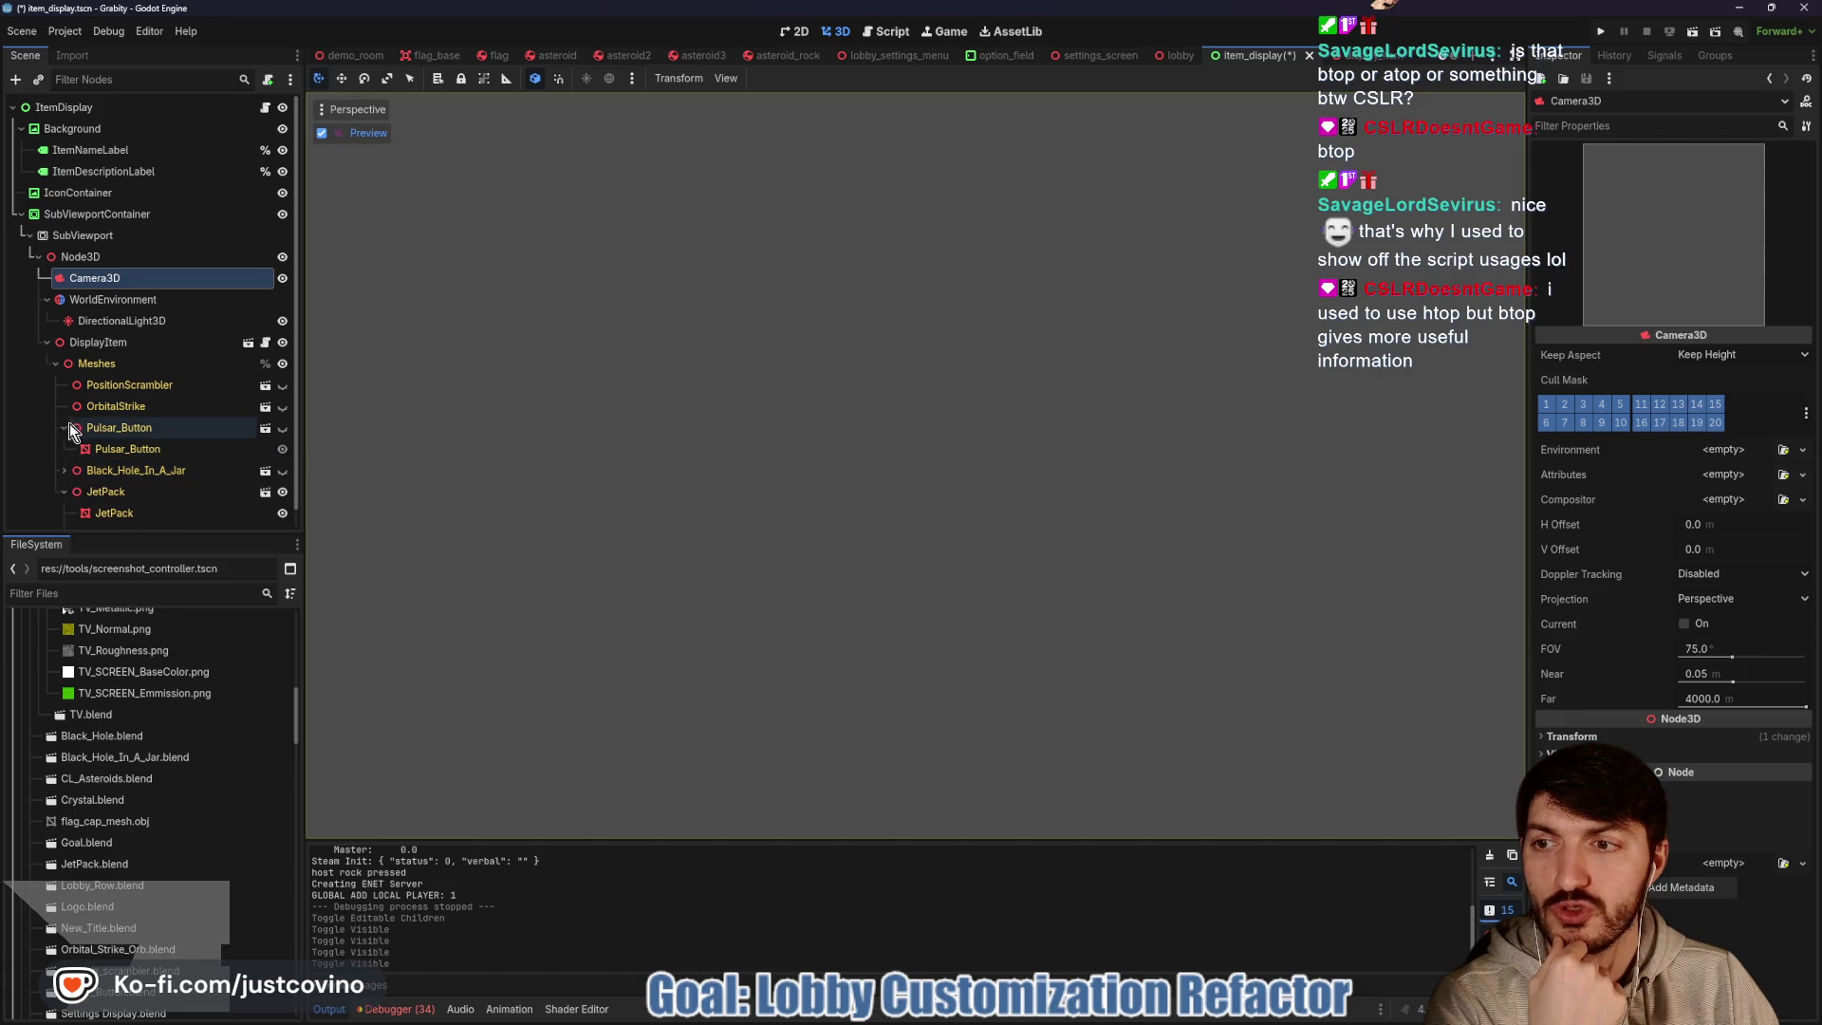
click(63, 428)
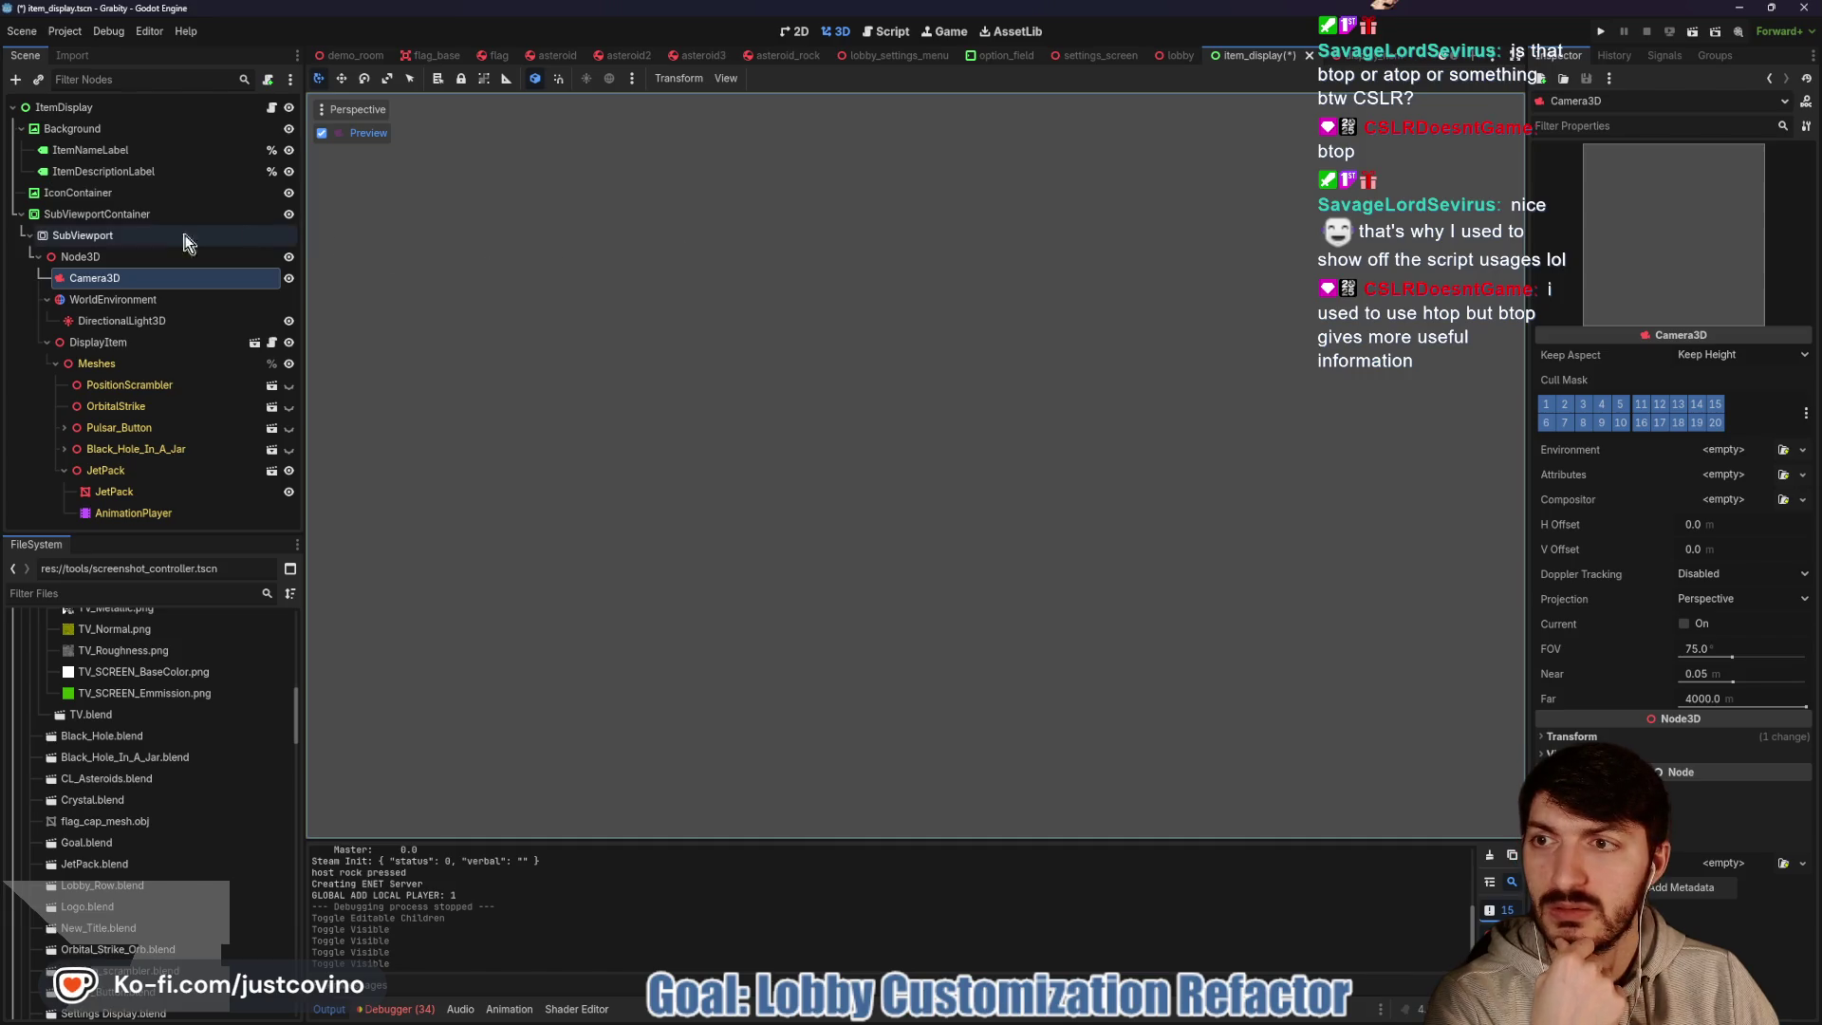
click(123, 235)
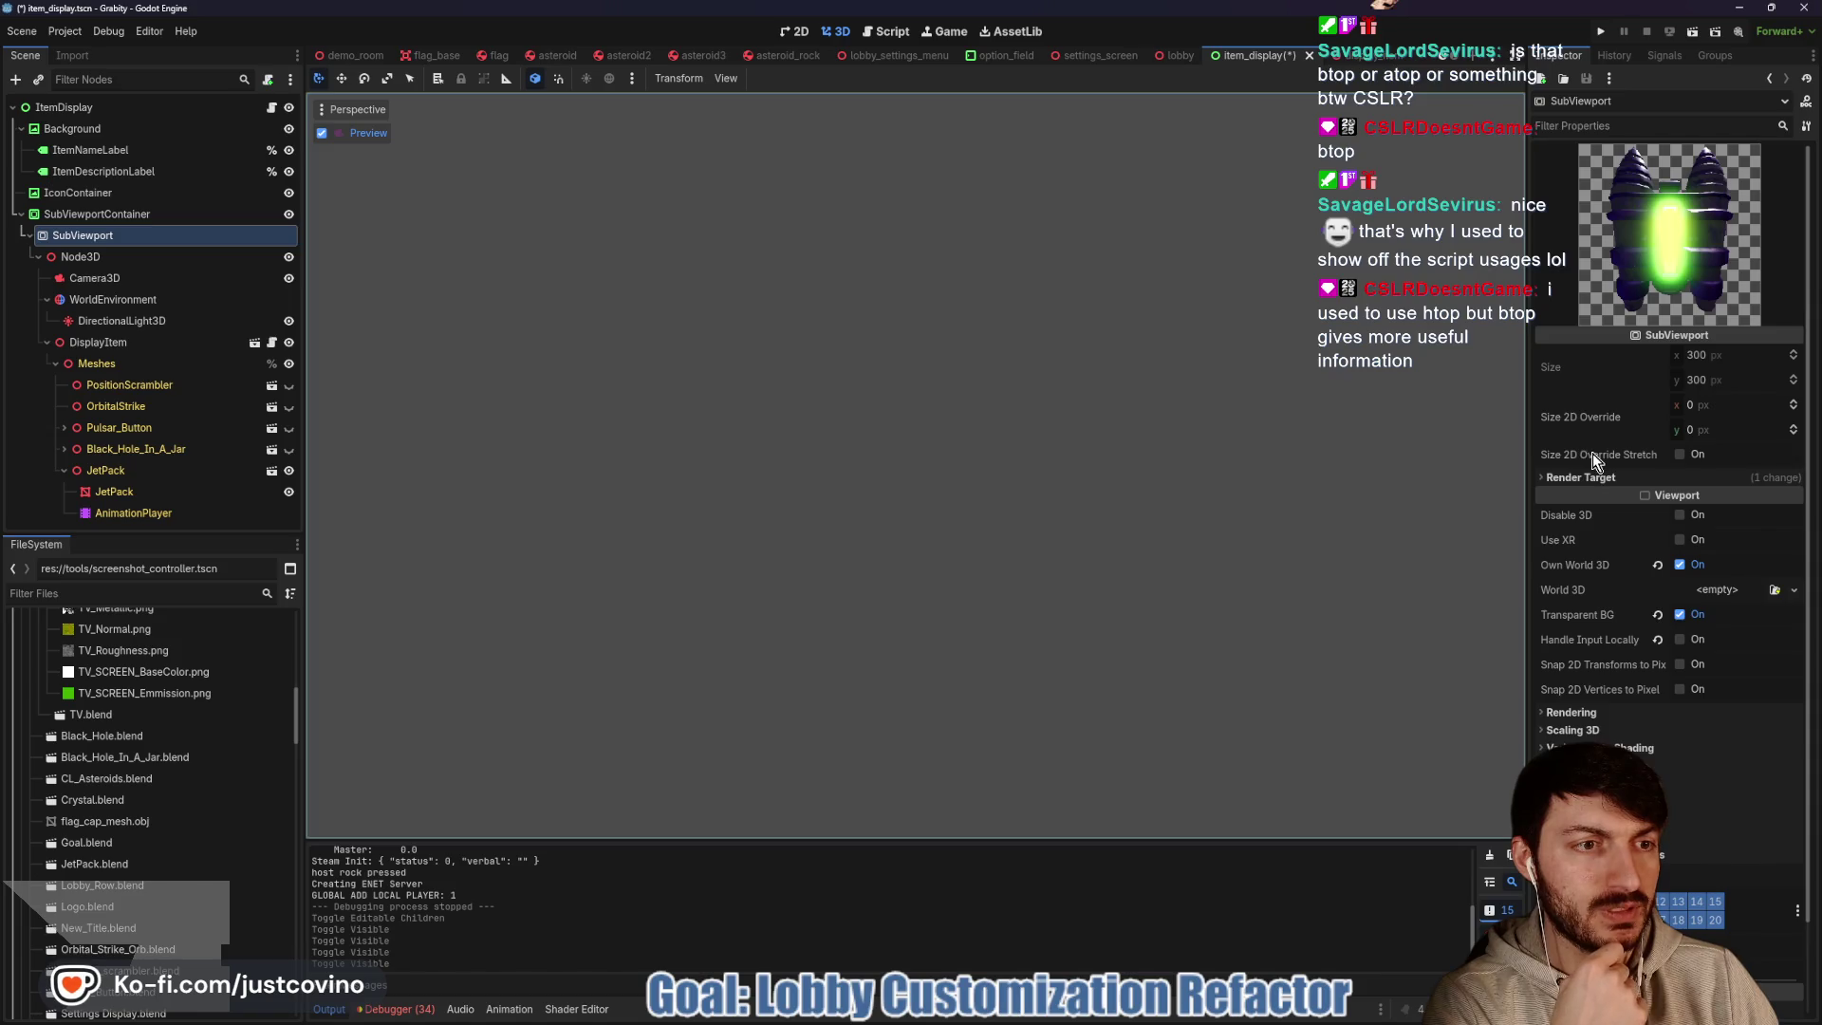
mouse_move(1593, 456)
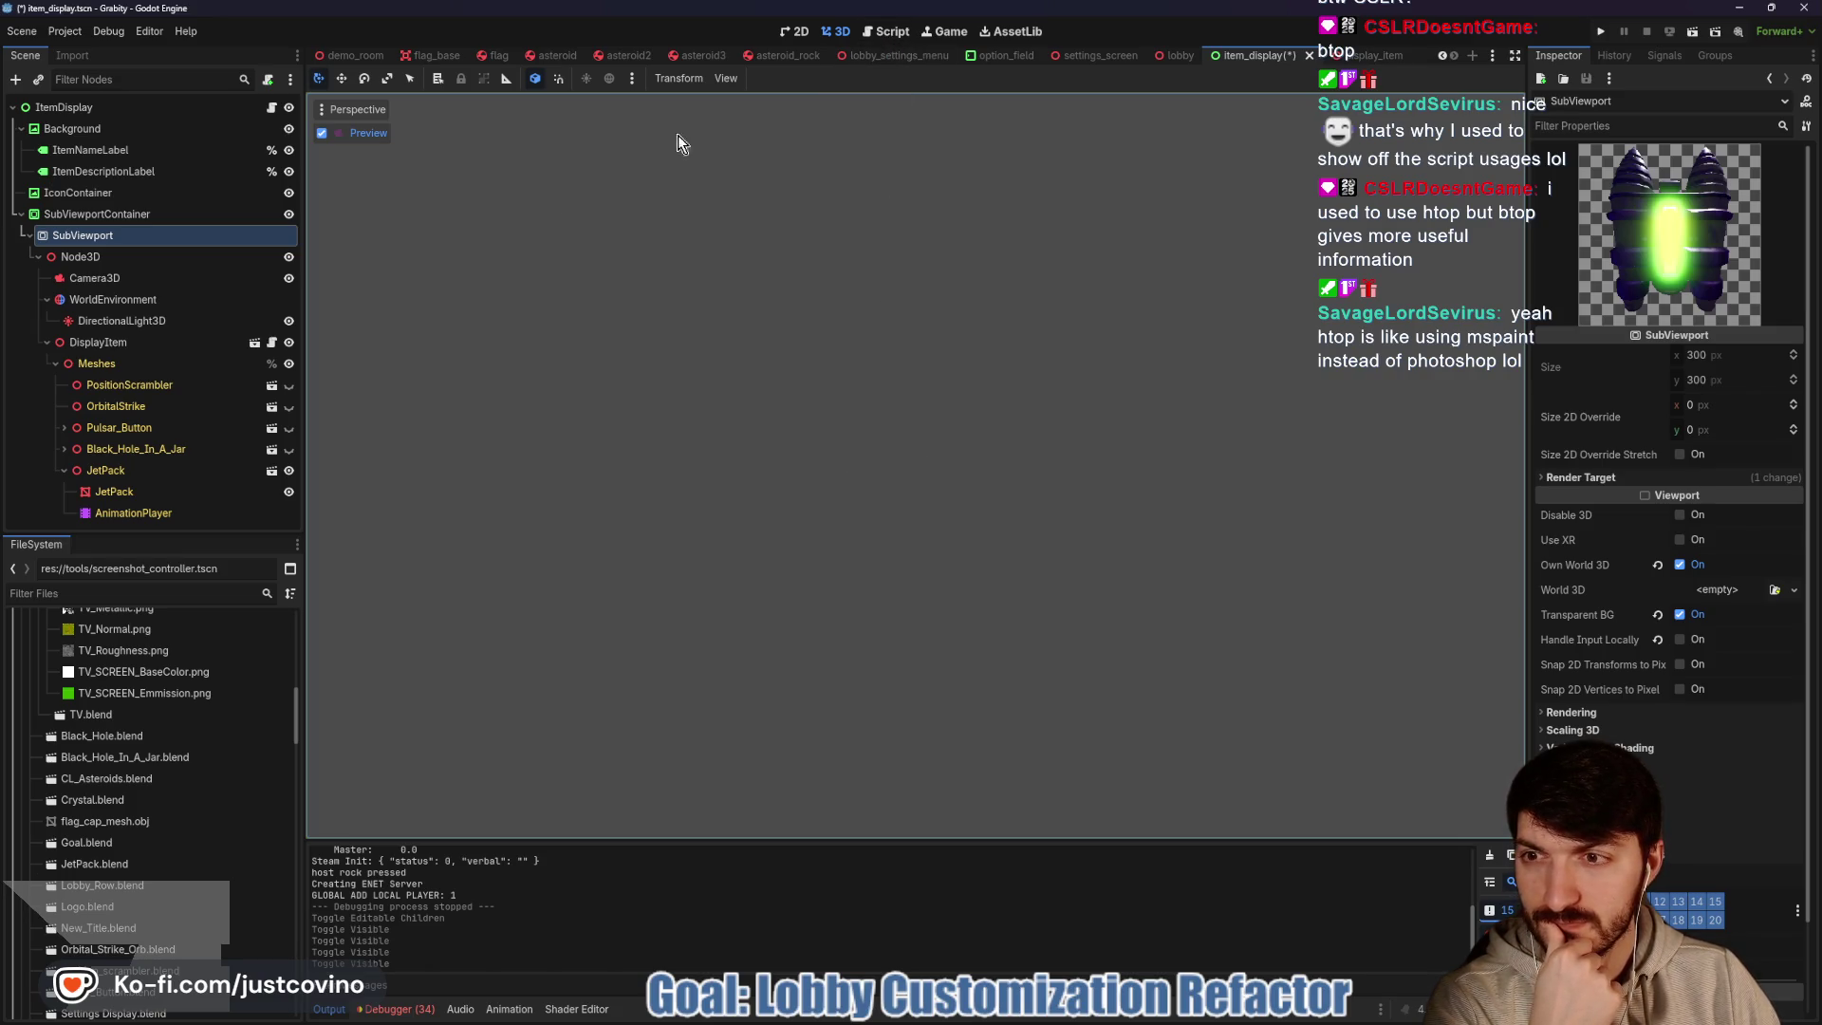
Turn off Editable Children on DisplayItem and confirm
right_click(95, 348)
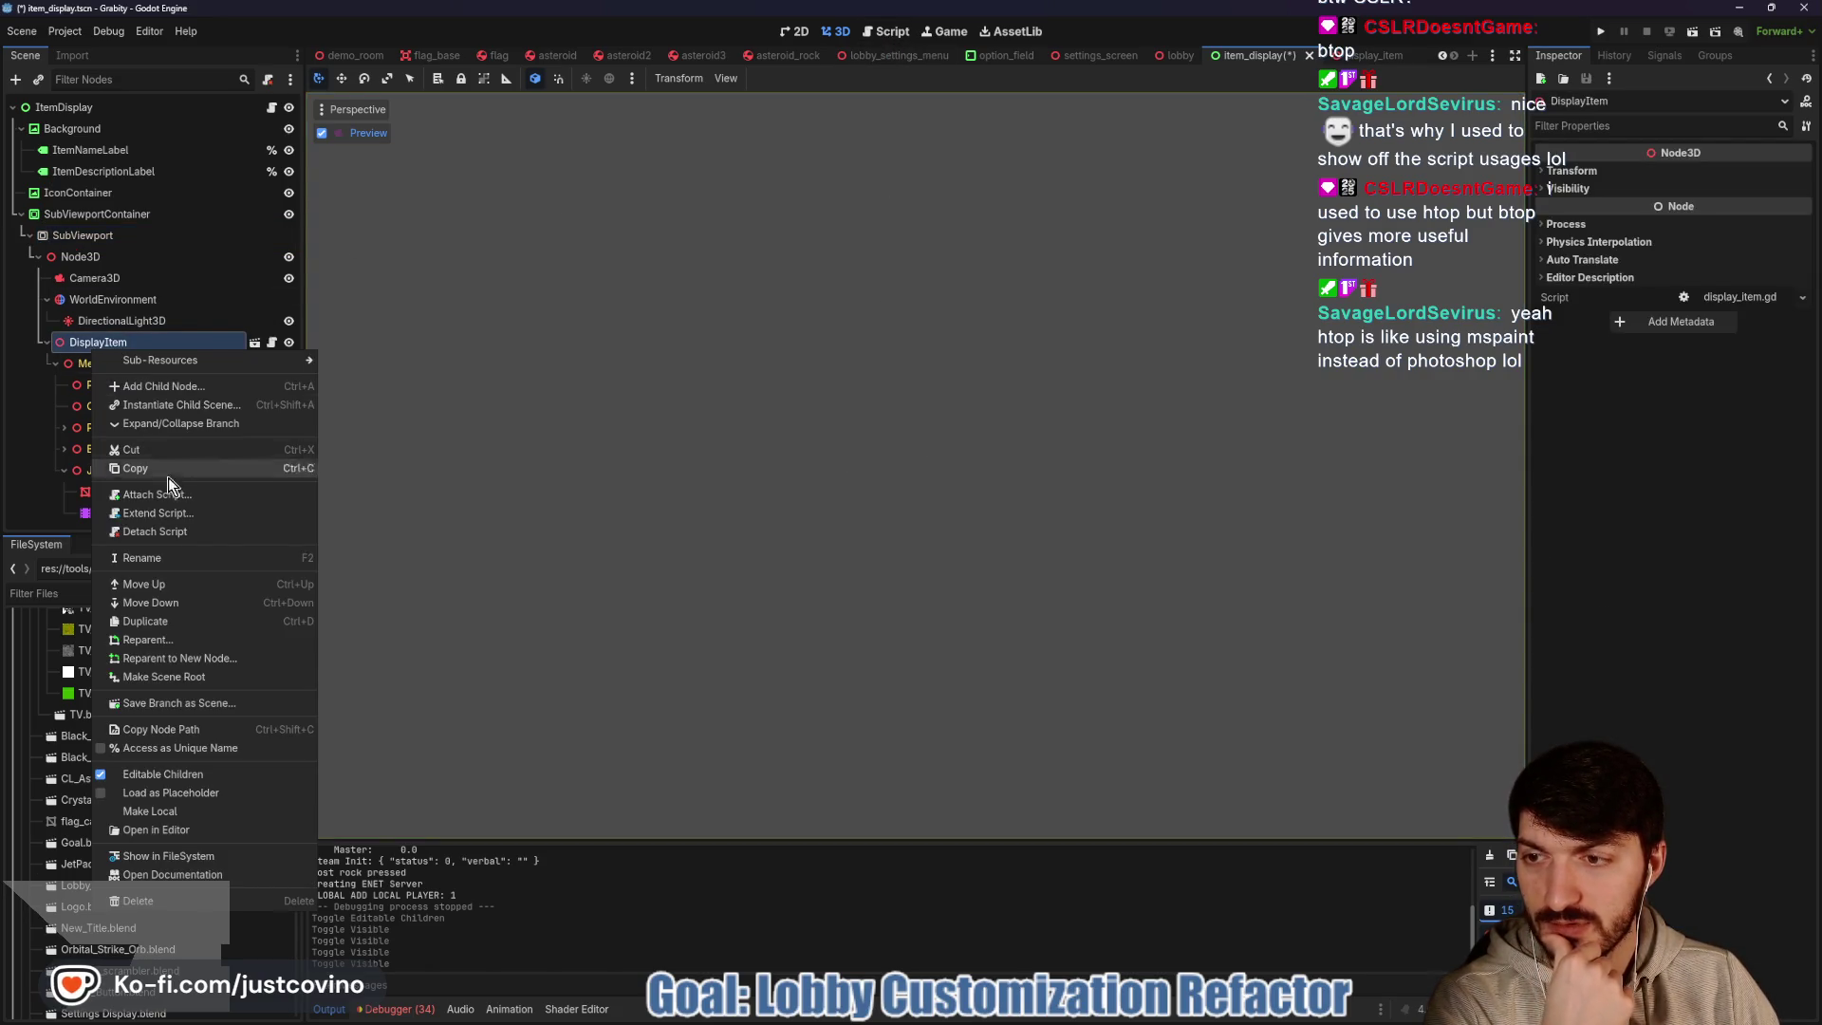
click(160, 774)
click(817, 528)
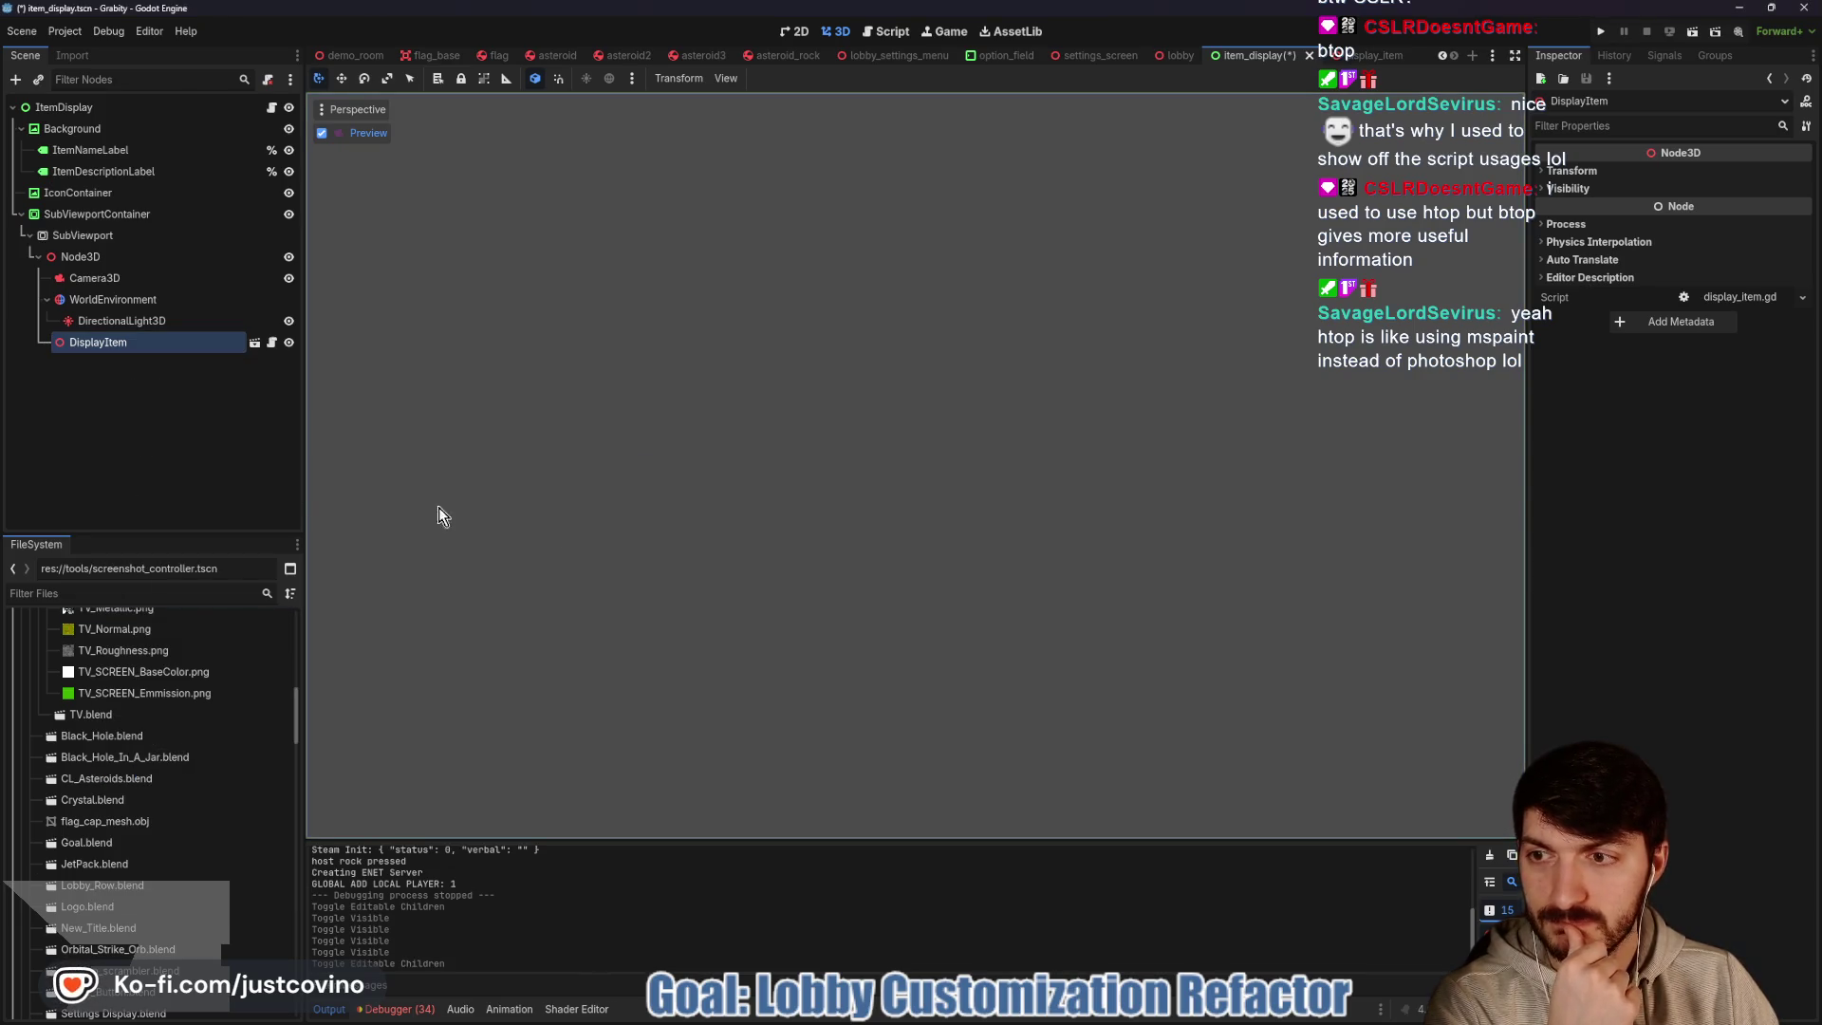
Nudge Camera3D slightly along Z with preview off, save the scene, and return to 2D
click(133, 278)
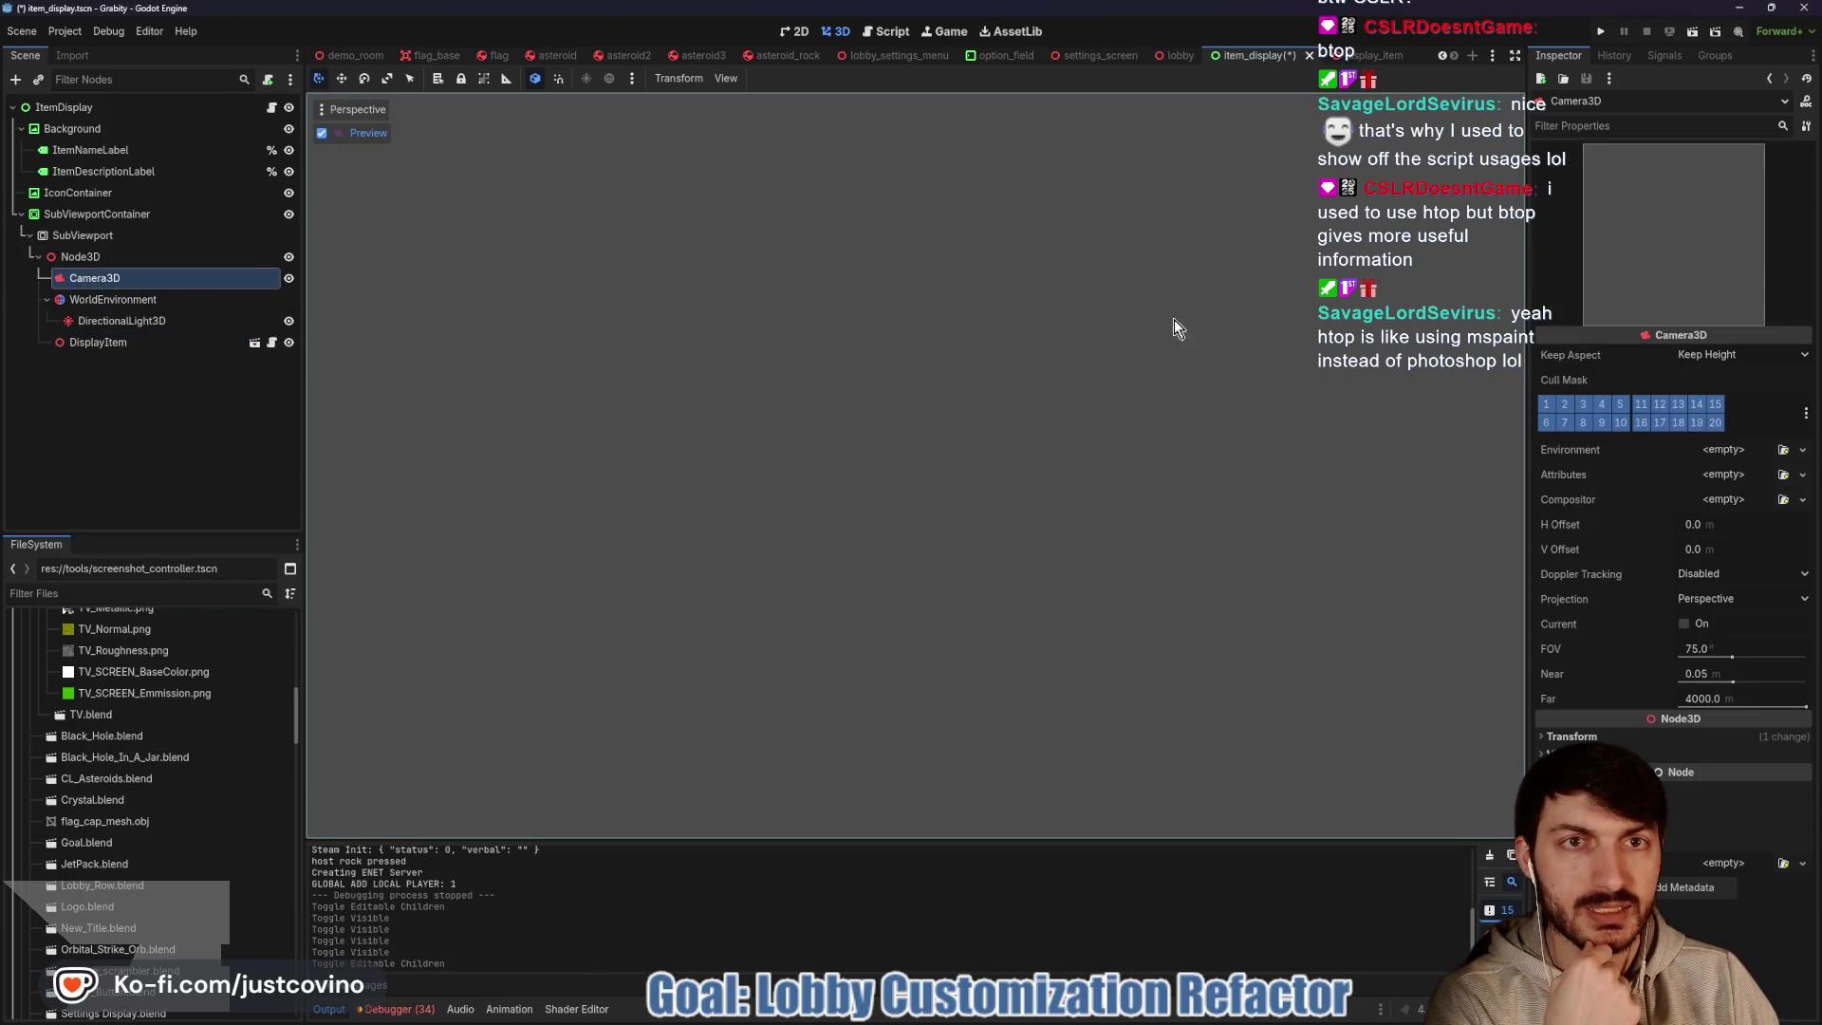
click(322, 133)
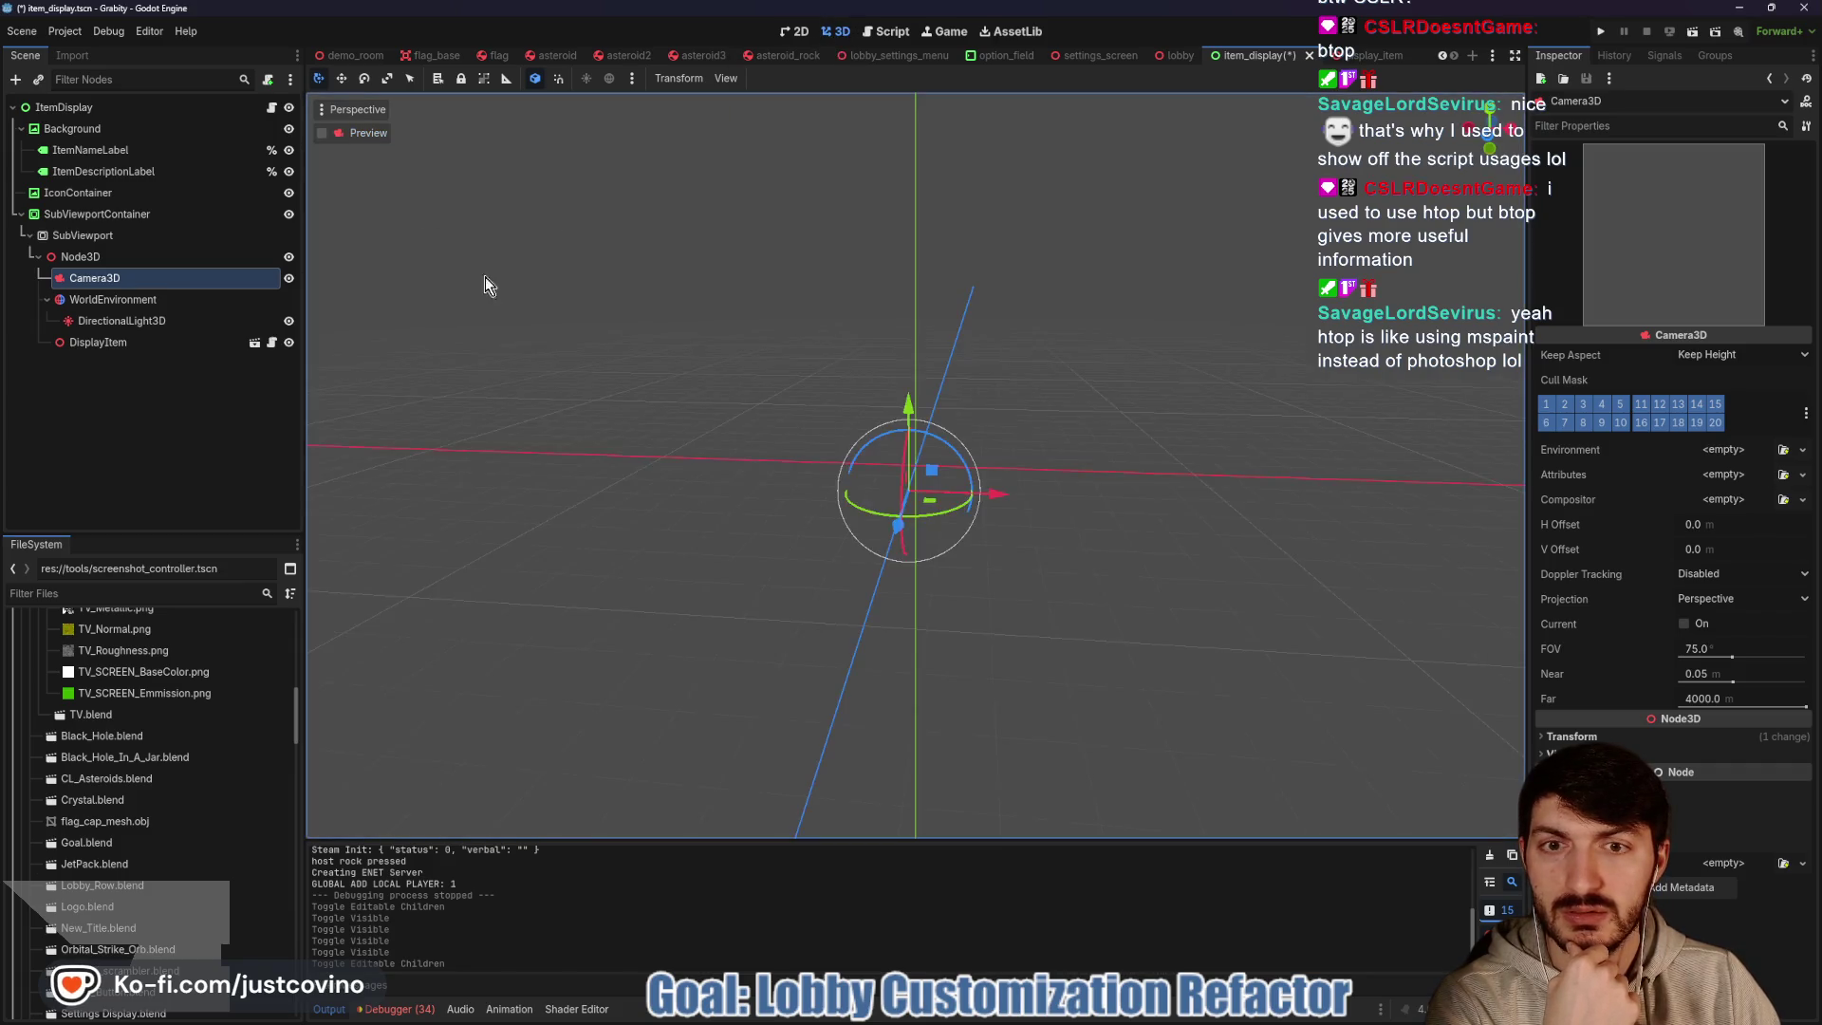
drag(896, 527, 890, 539)
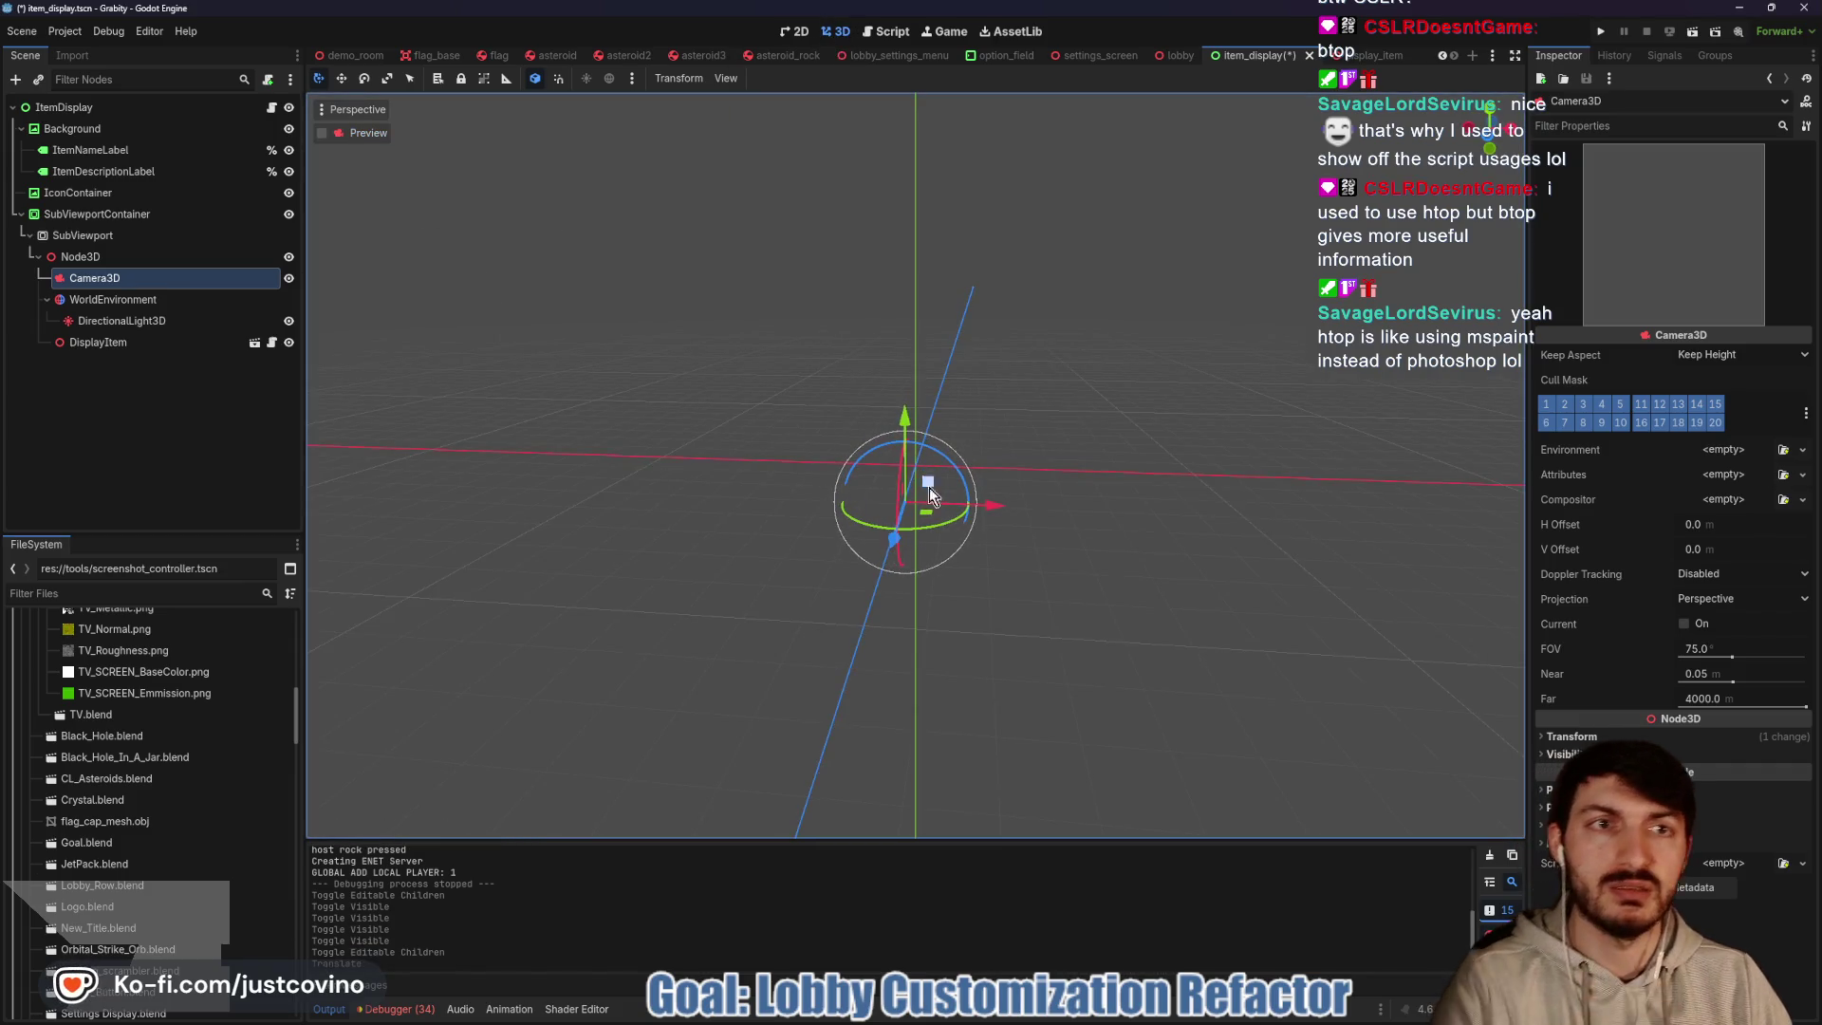
key(ctrl+s)
click(794, 32)
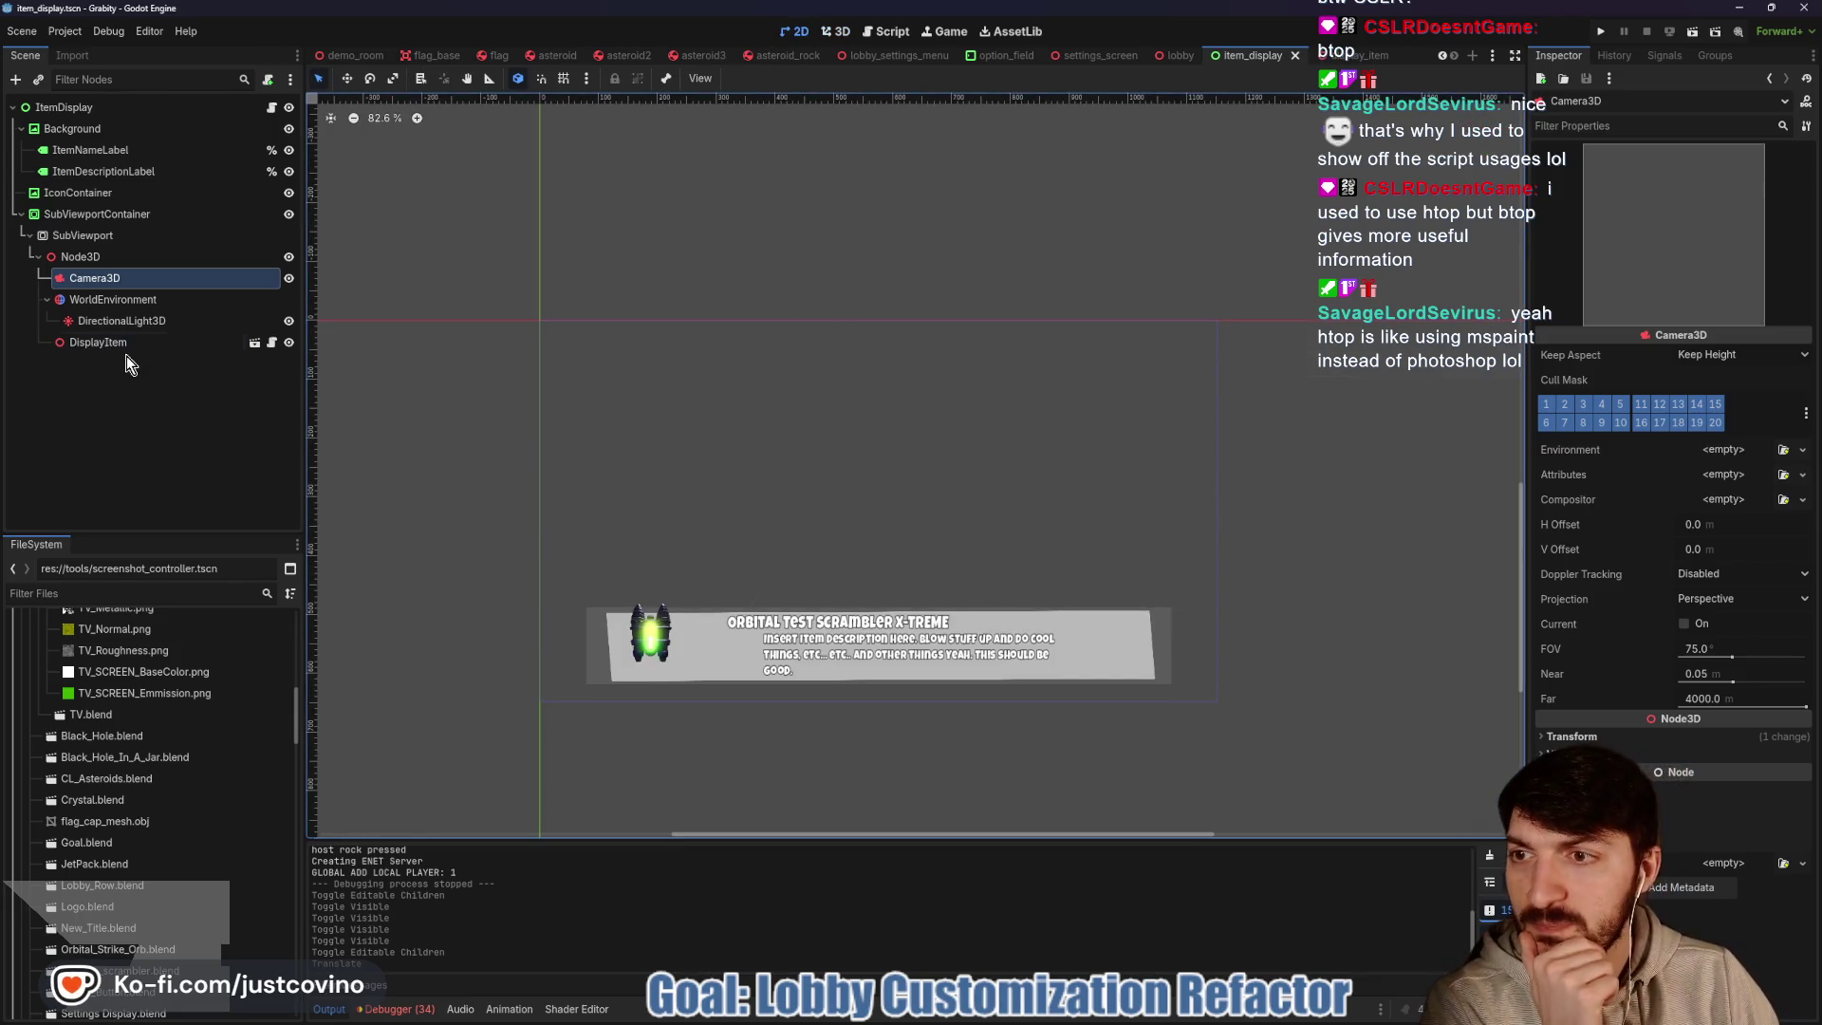
Keep IconContainer's stretch mode on Scale and revert its size to 150×150
click(662, 652)
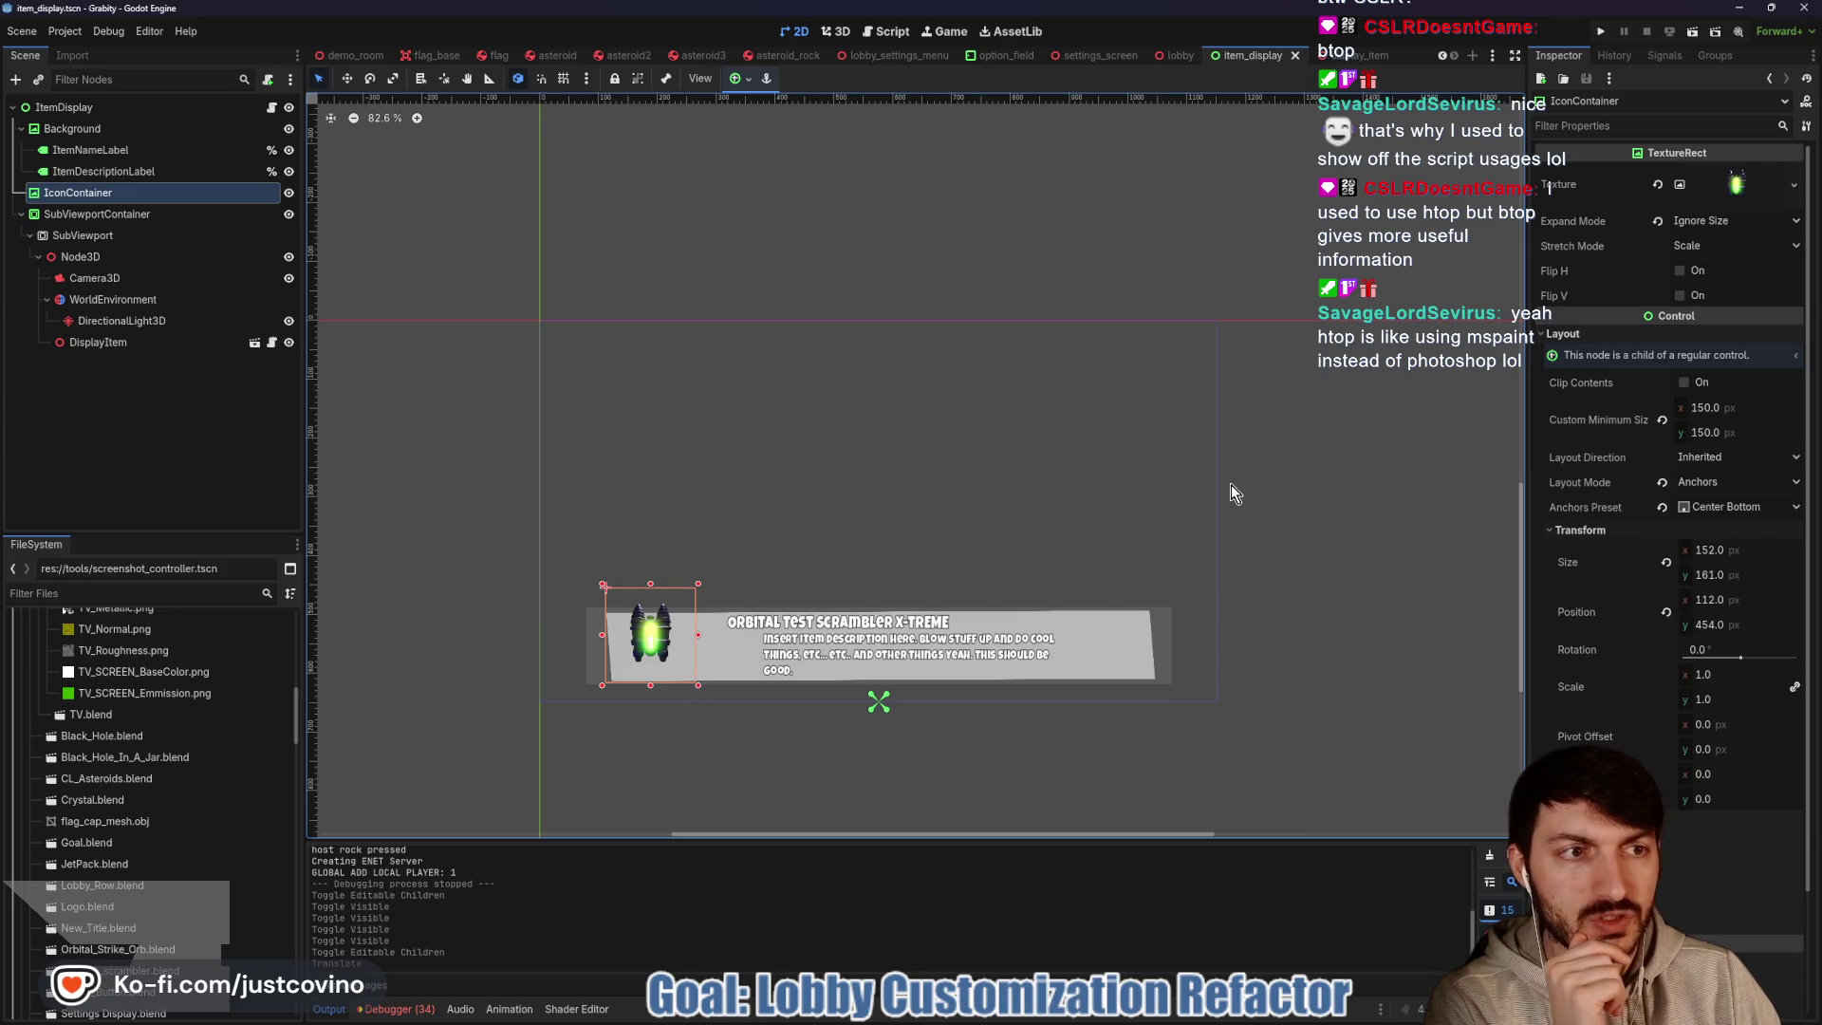
click(1711, 247)
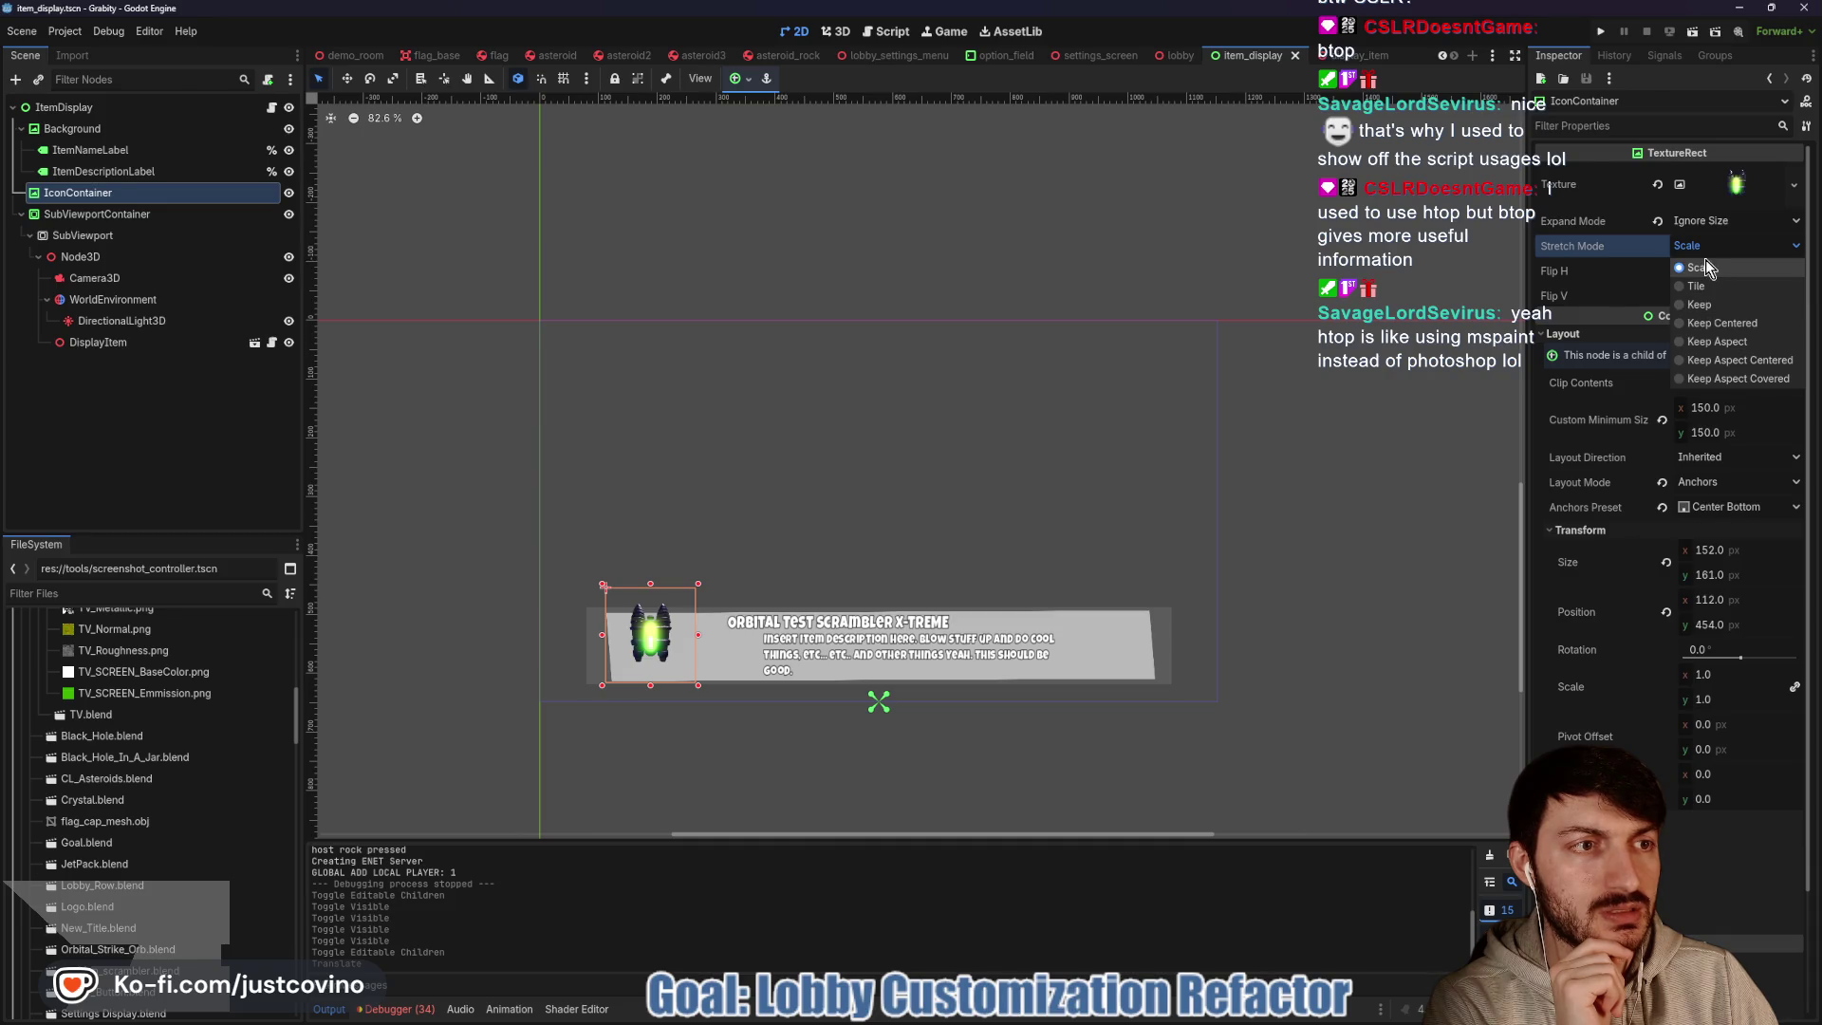
click(1703, 242)
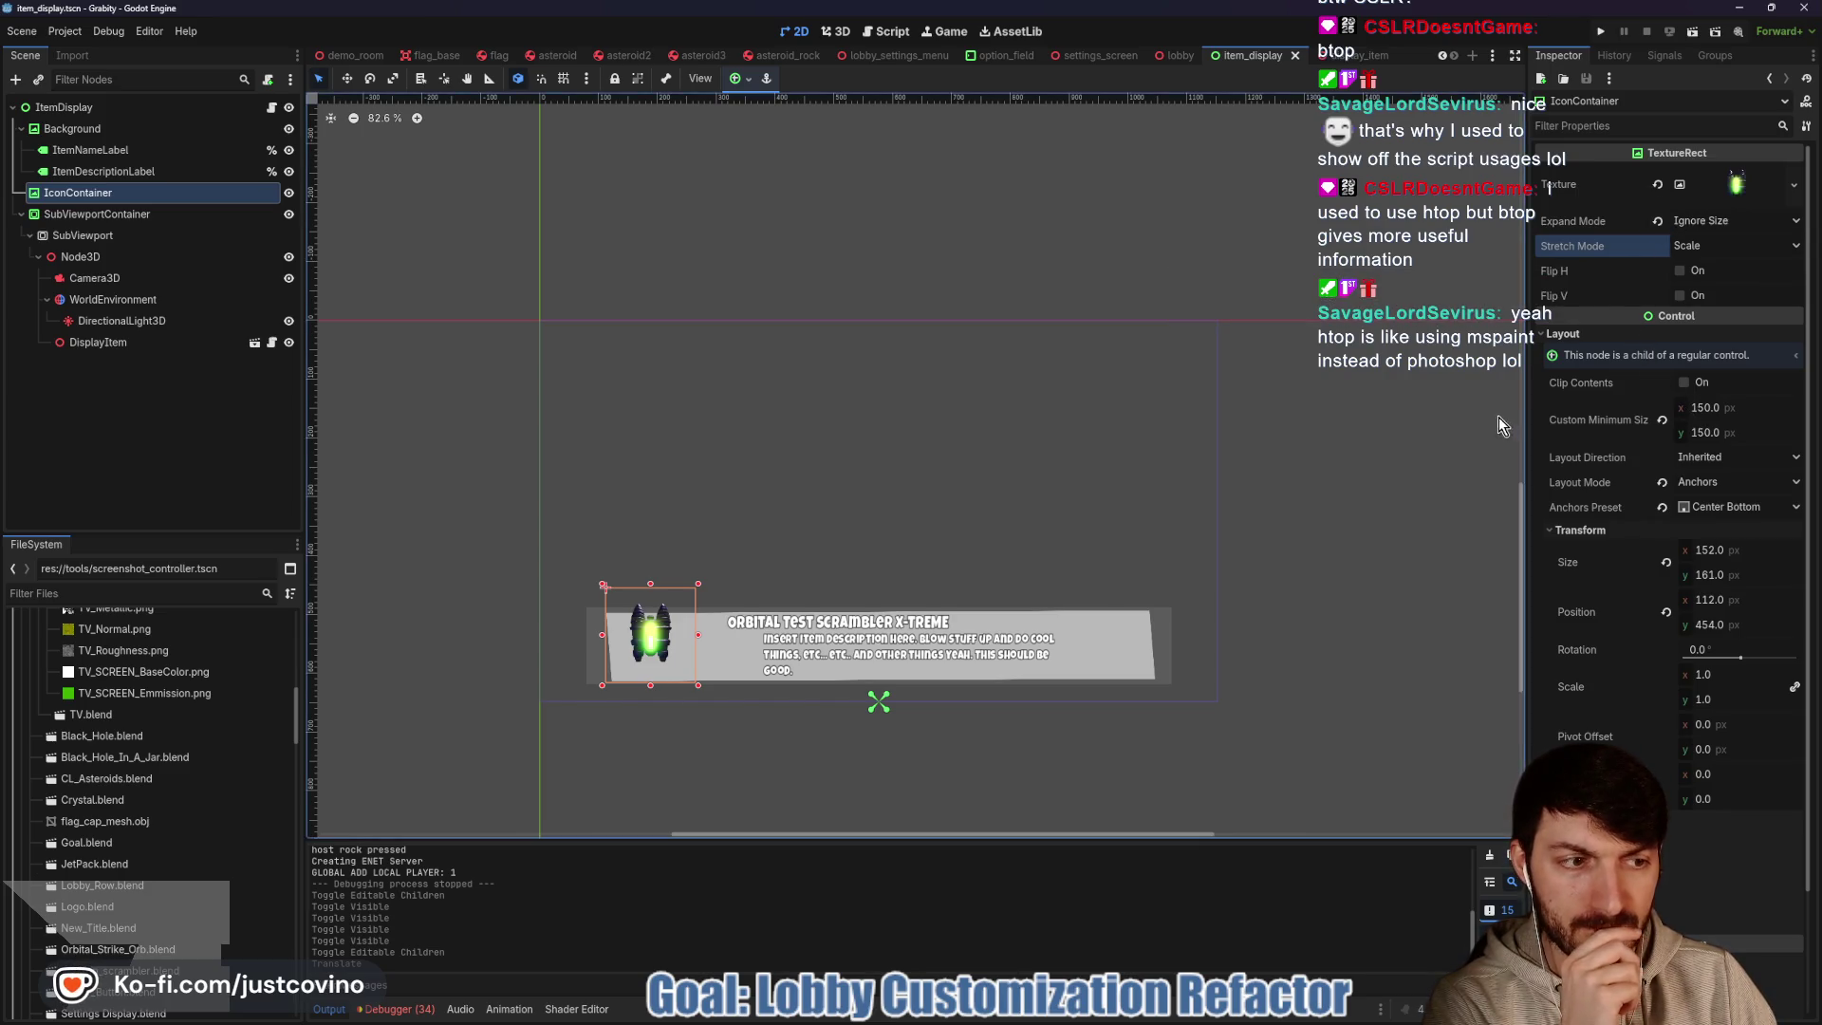
click(1666, 562)
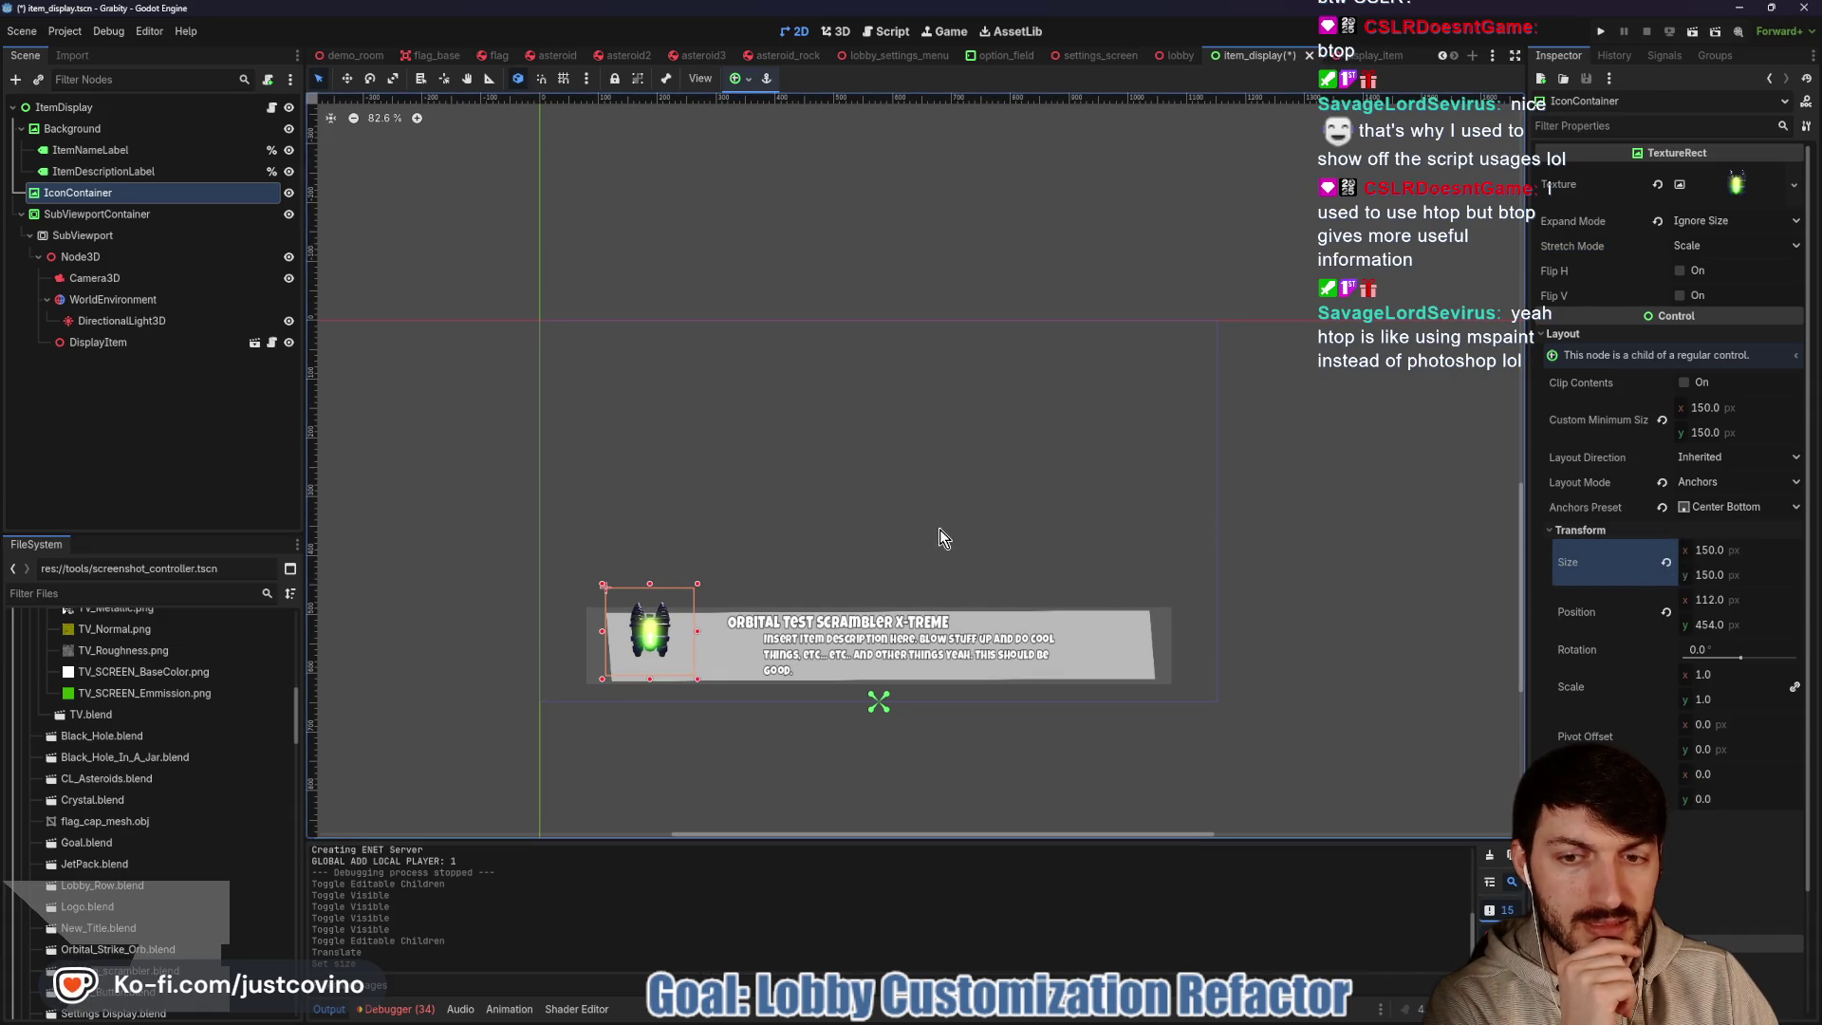
Revert SubViewportContainer's Custom Minimum Size to 0×0
click(106, 221)
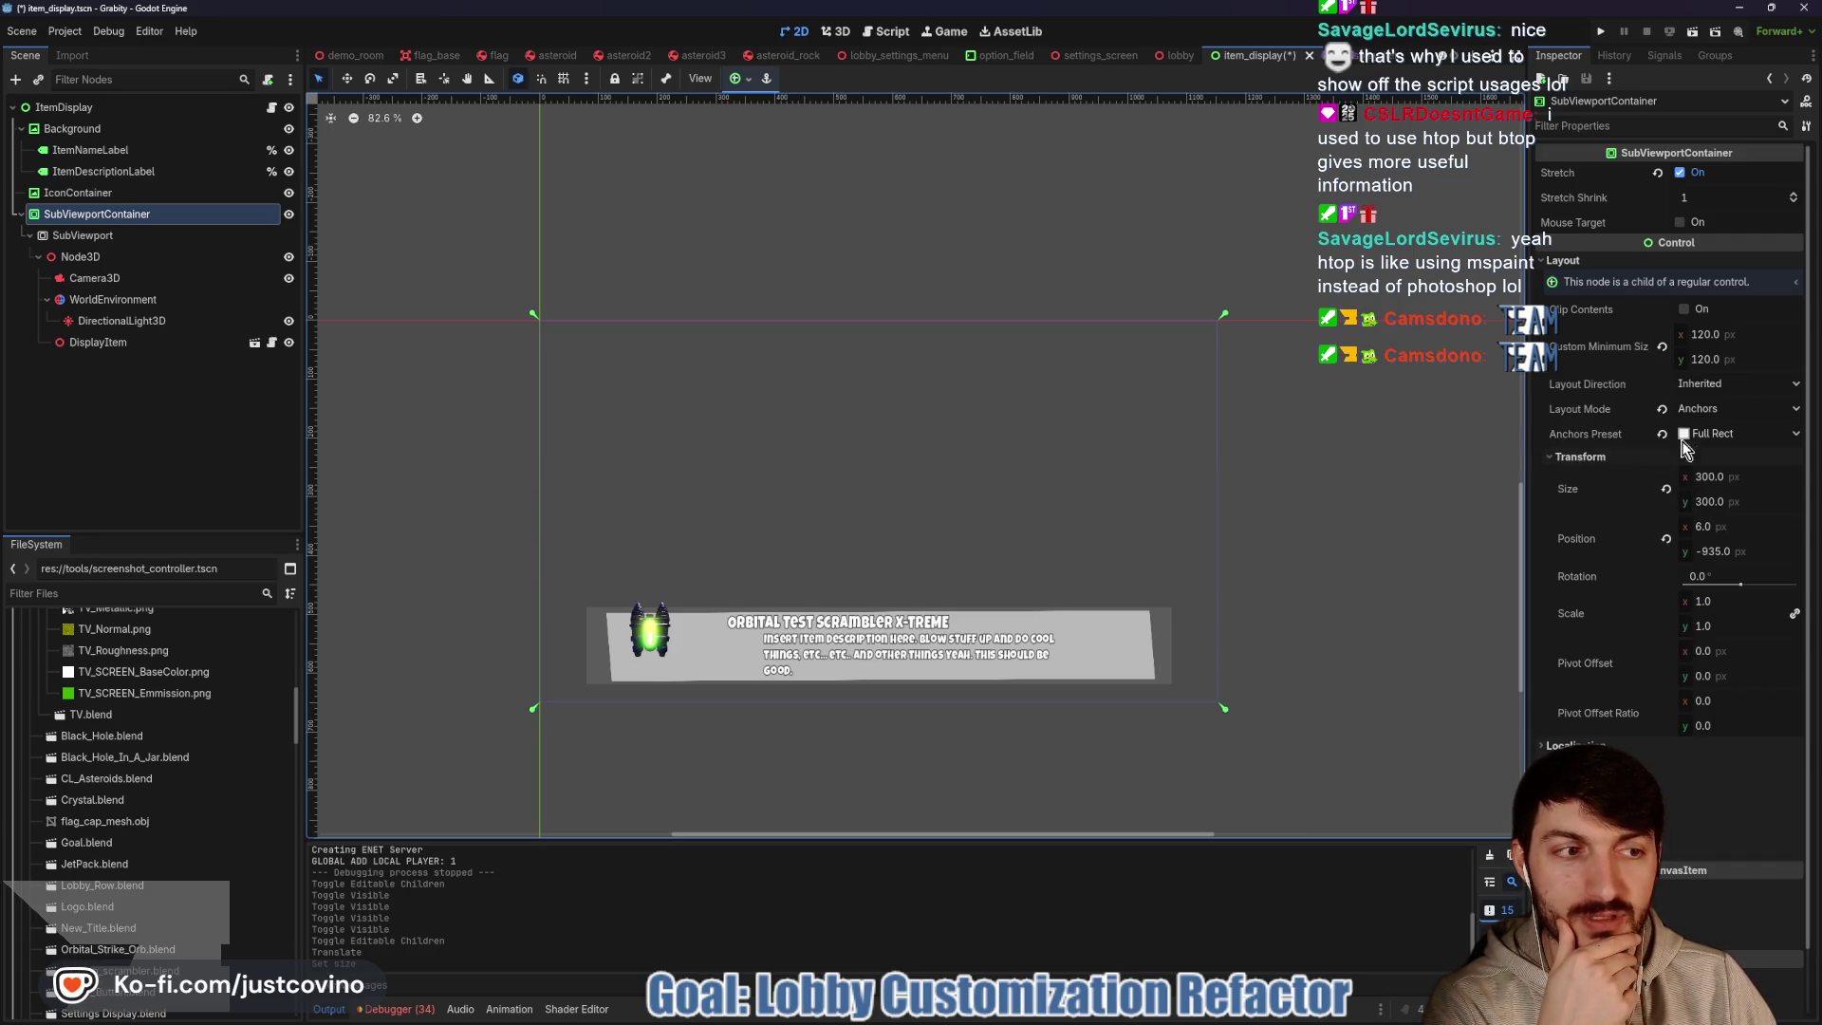
click(1662, 348)
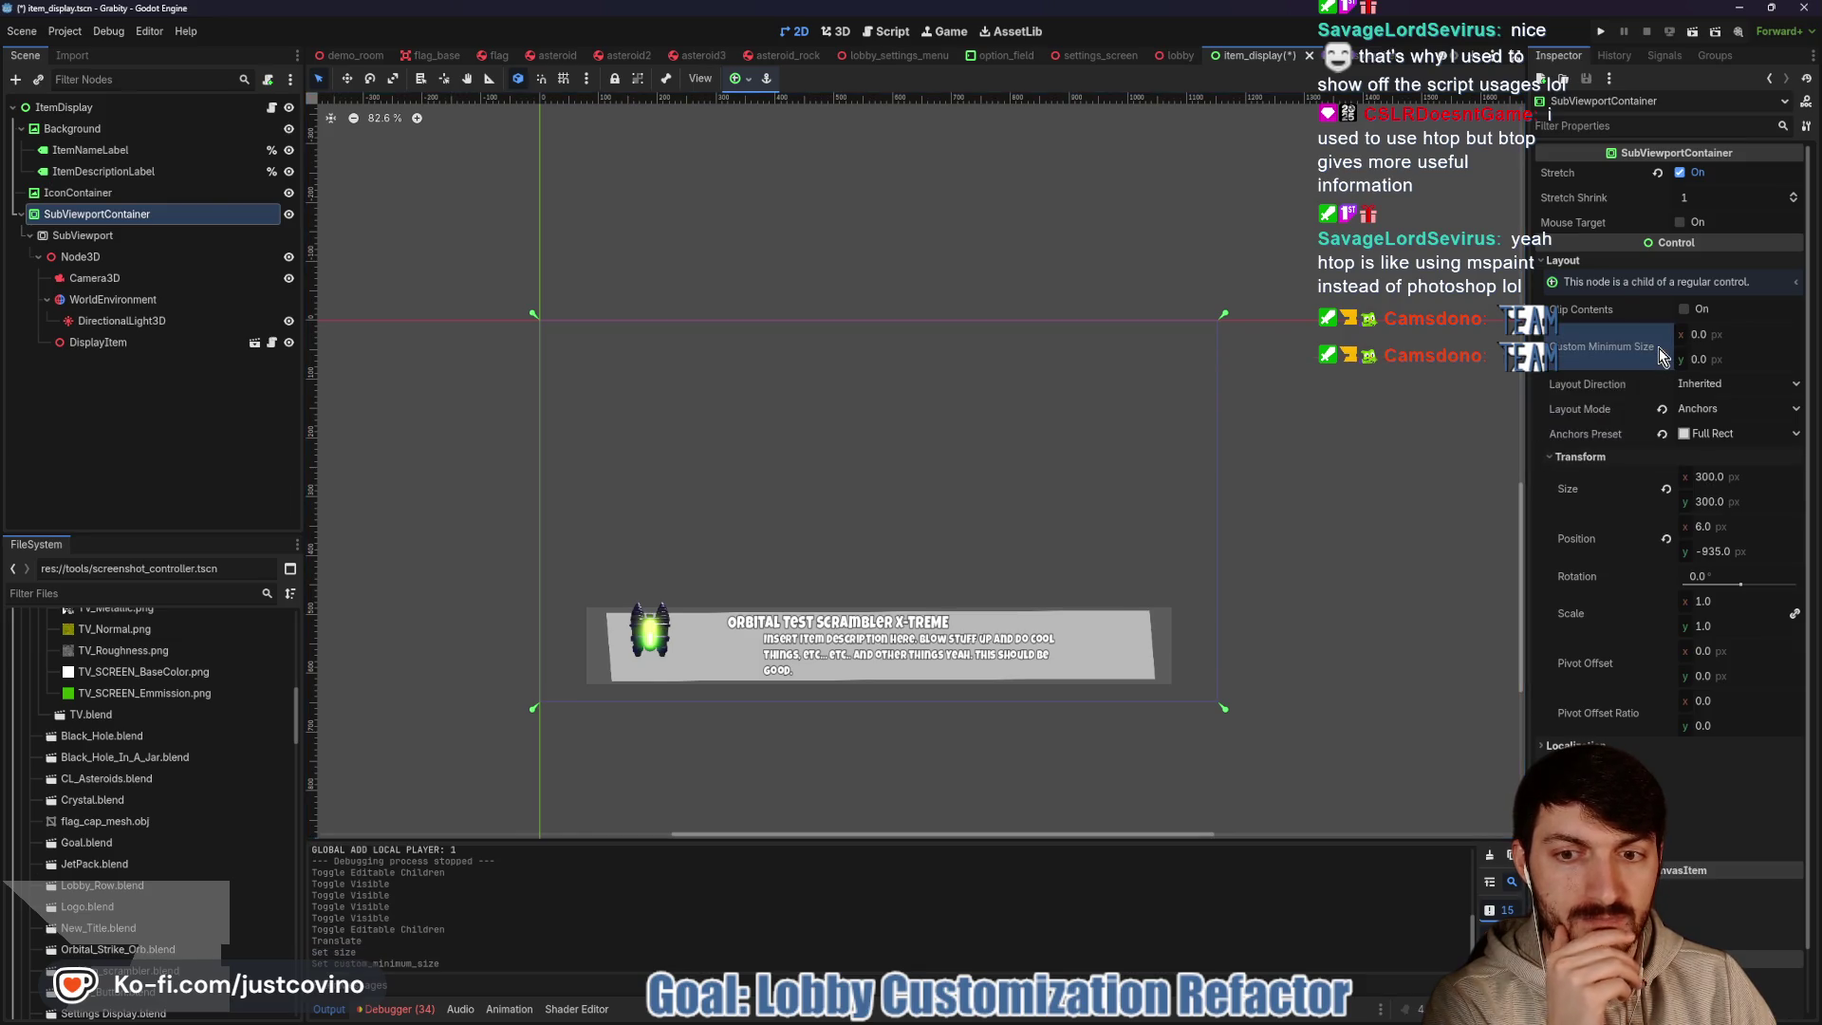
drag(1718, 477, 1744, 475)
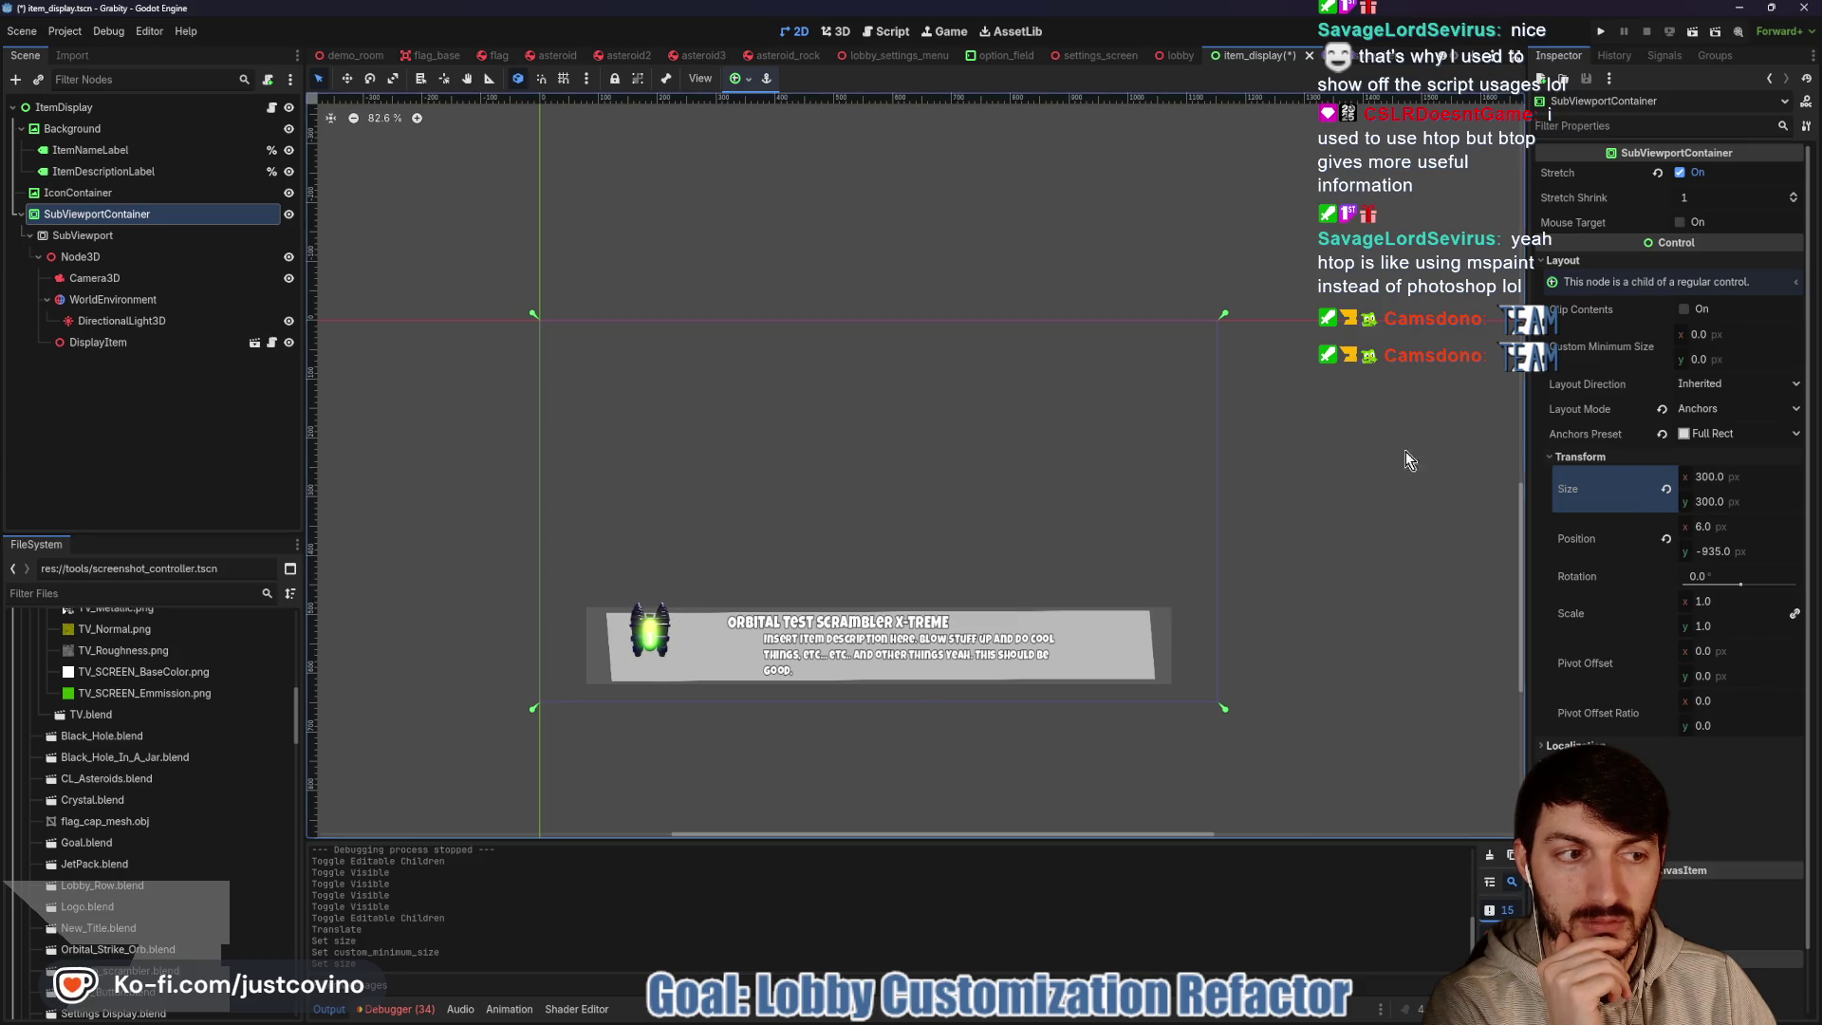
Check the SubViewport's render settings, save the ItemDisplay scene, and reselect IconContainer
click(91, 235)
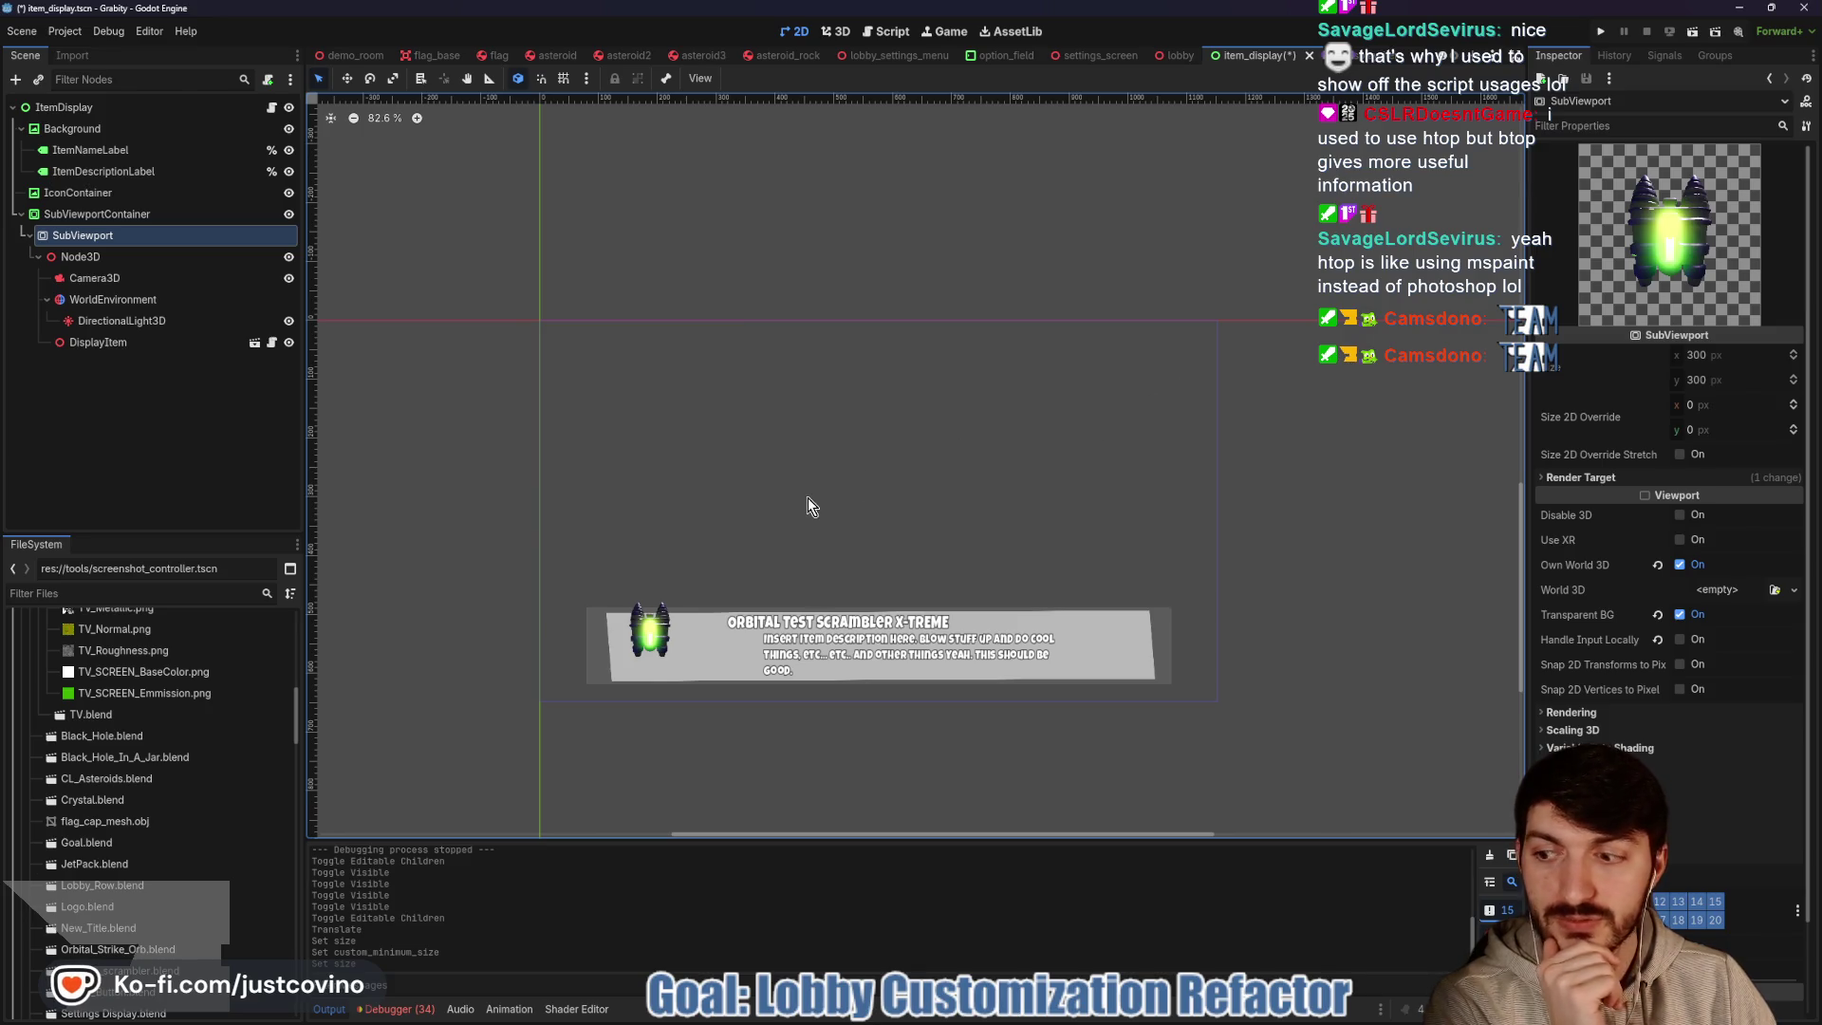
key(ctrl+s)
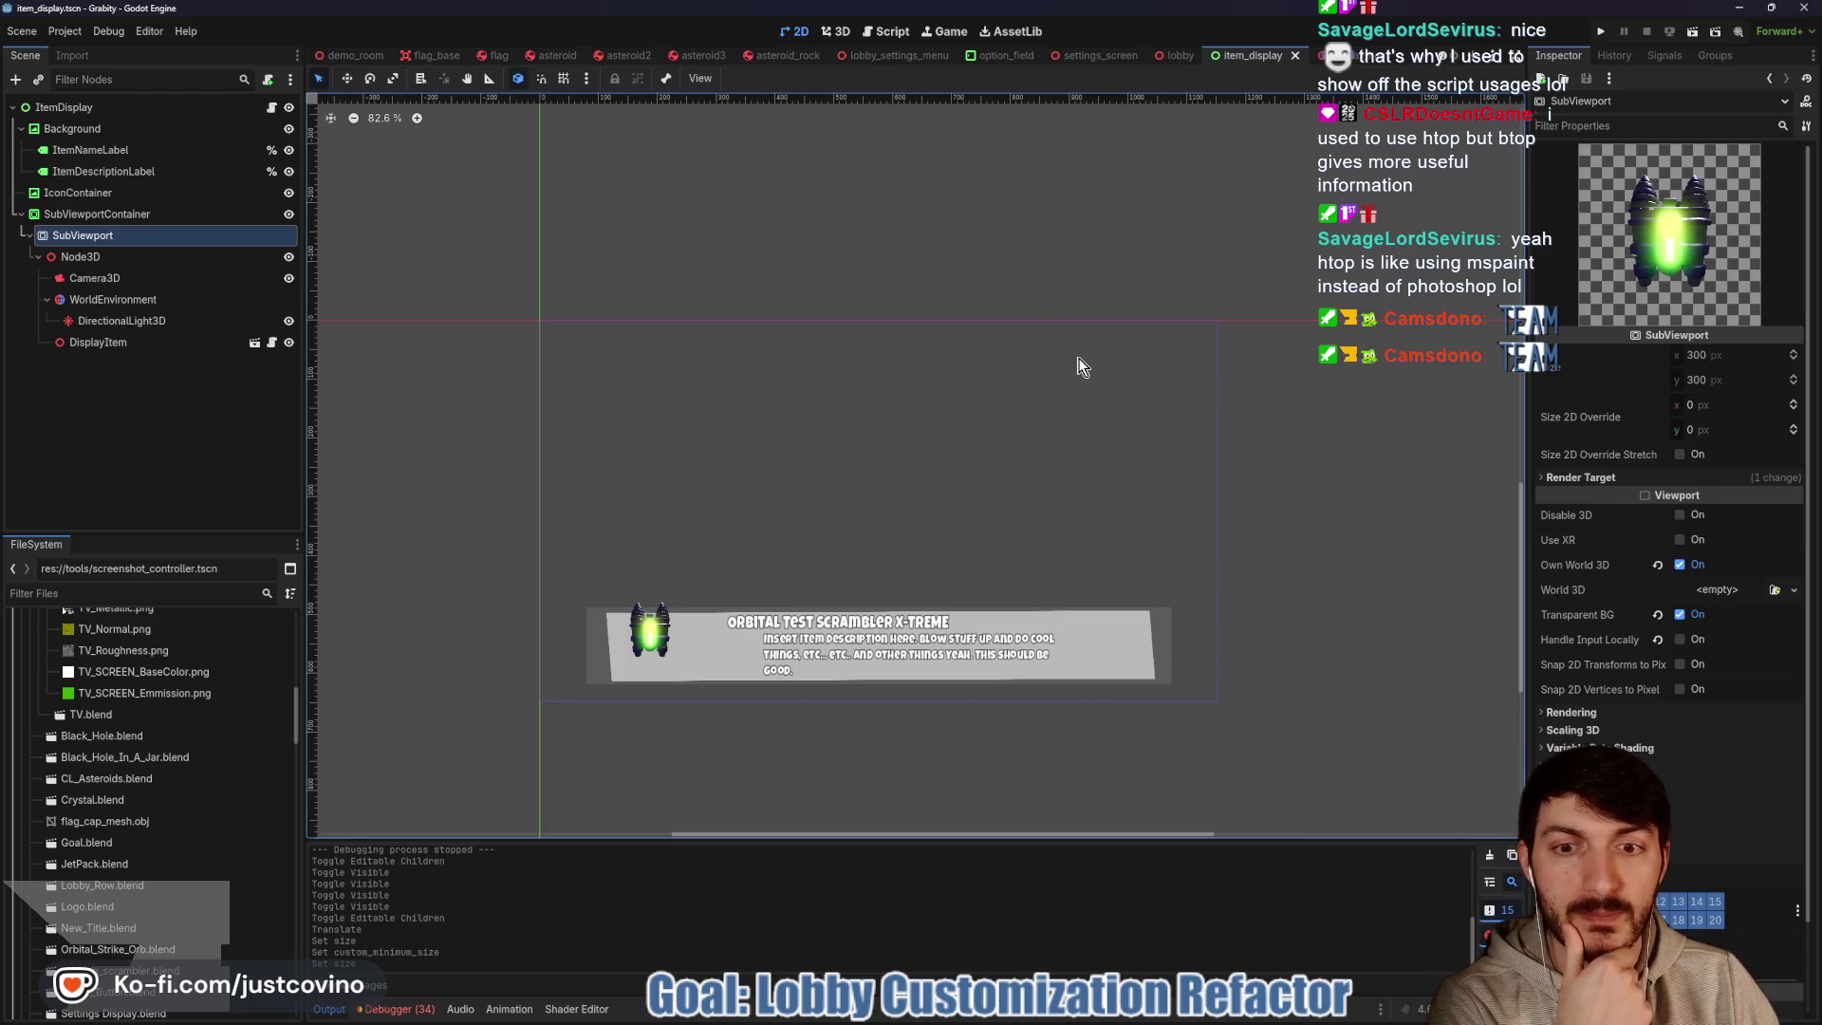
click(663, 648)
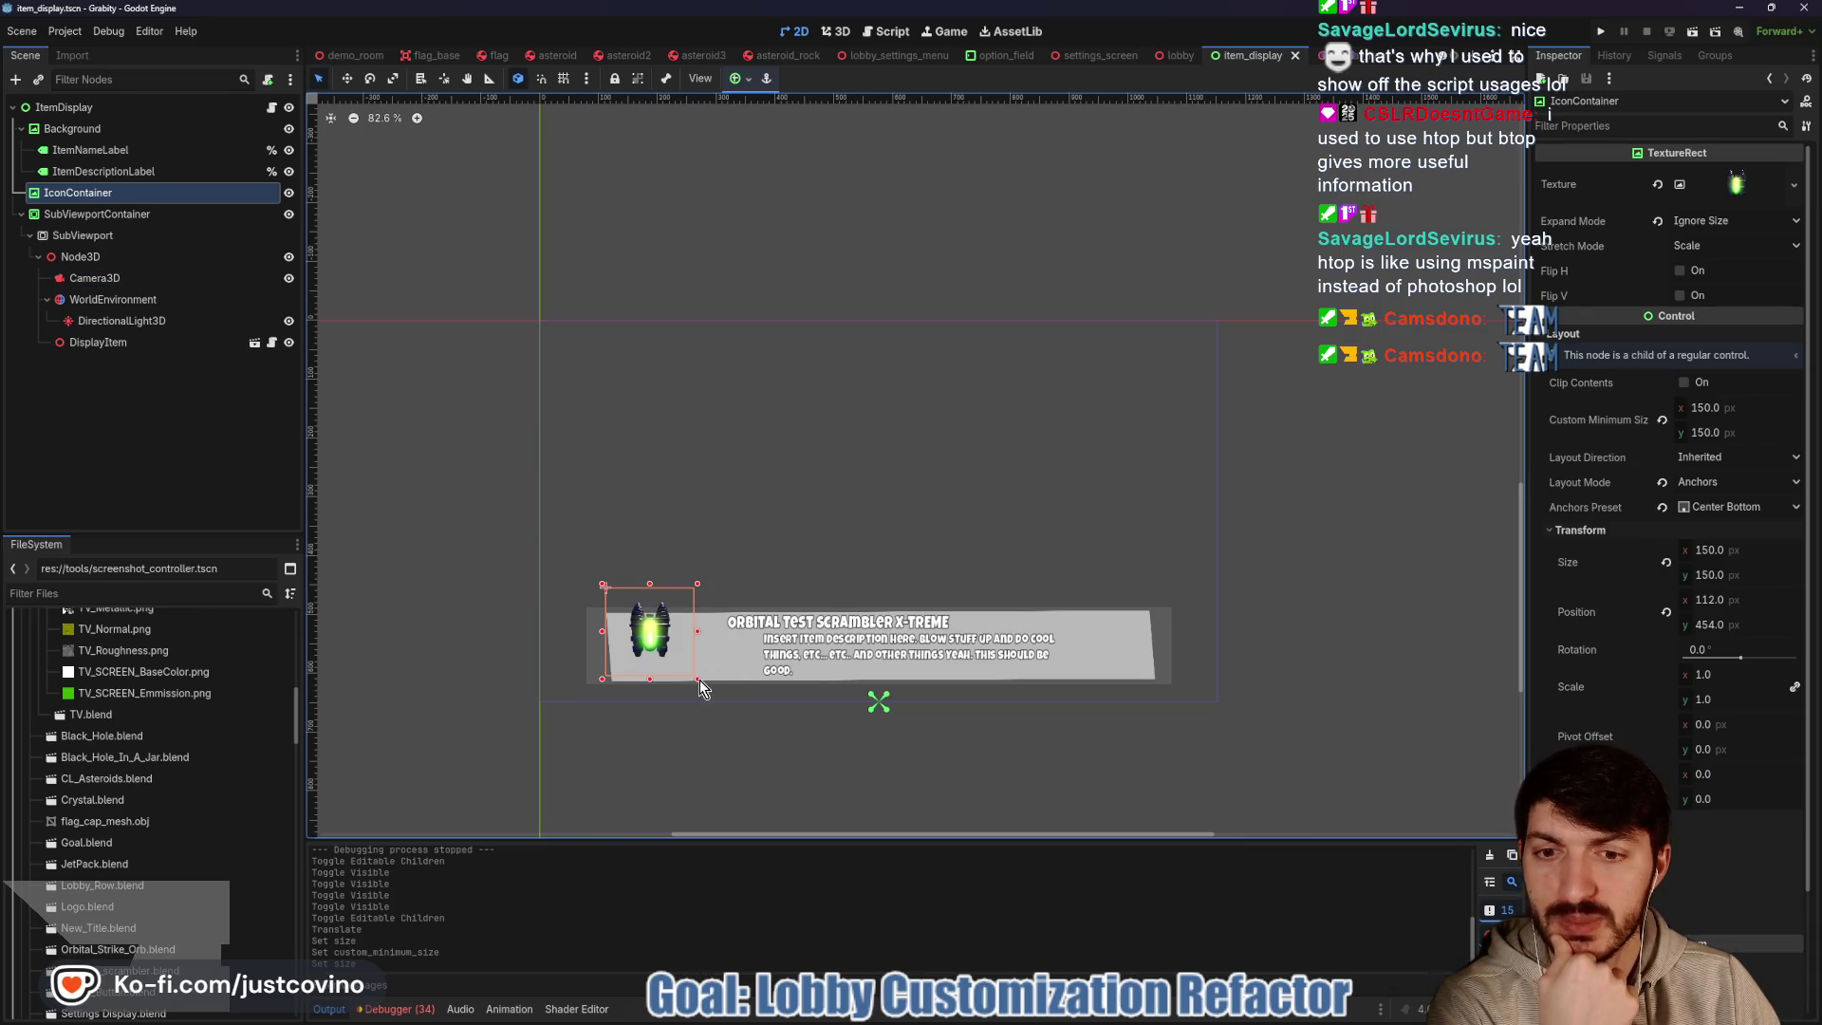
Set IconContainer's Custom Minimum Size to 300 × 300
click(1763, 407)
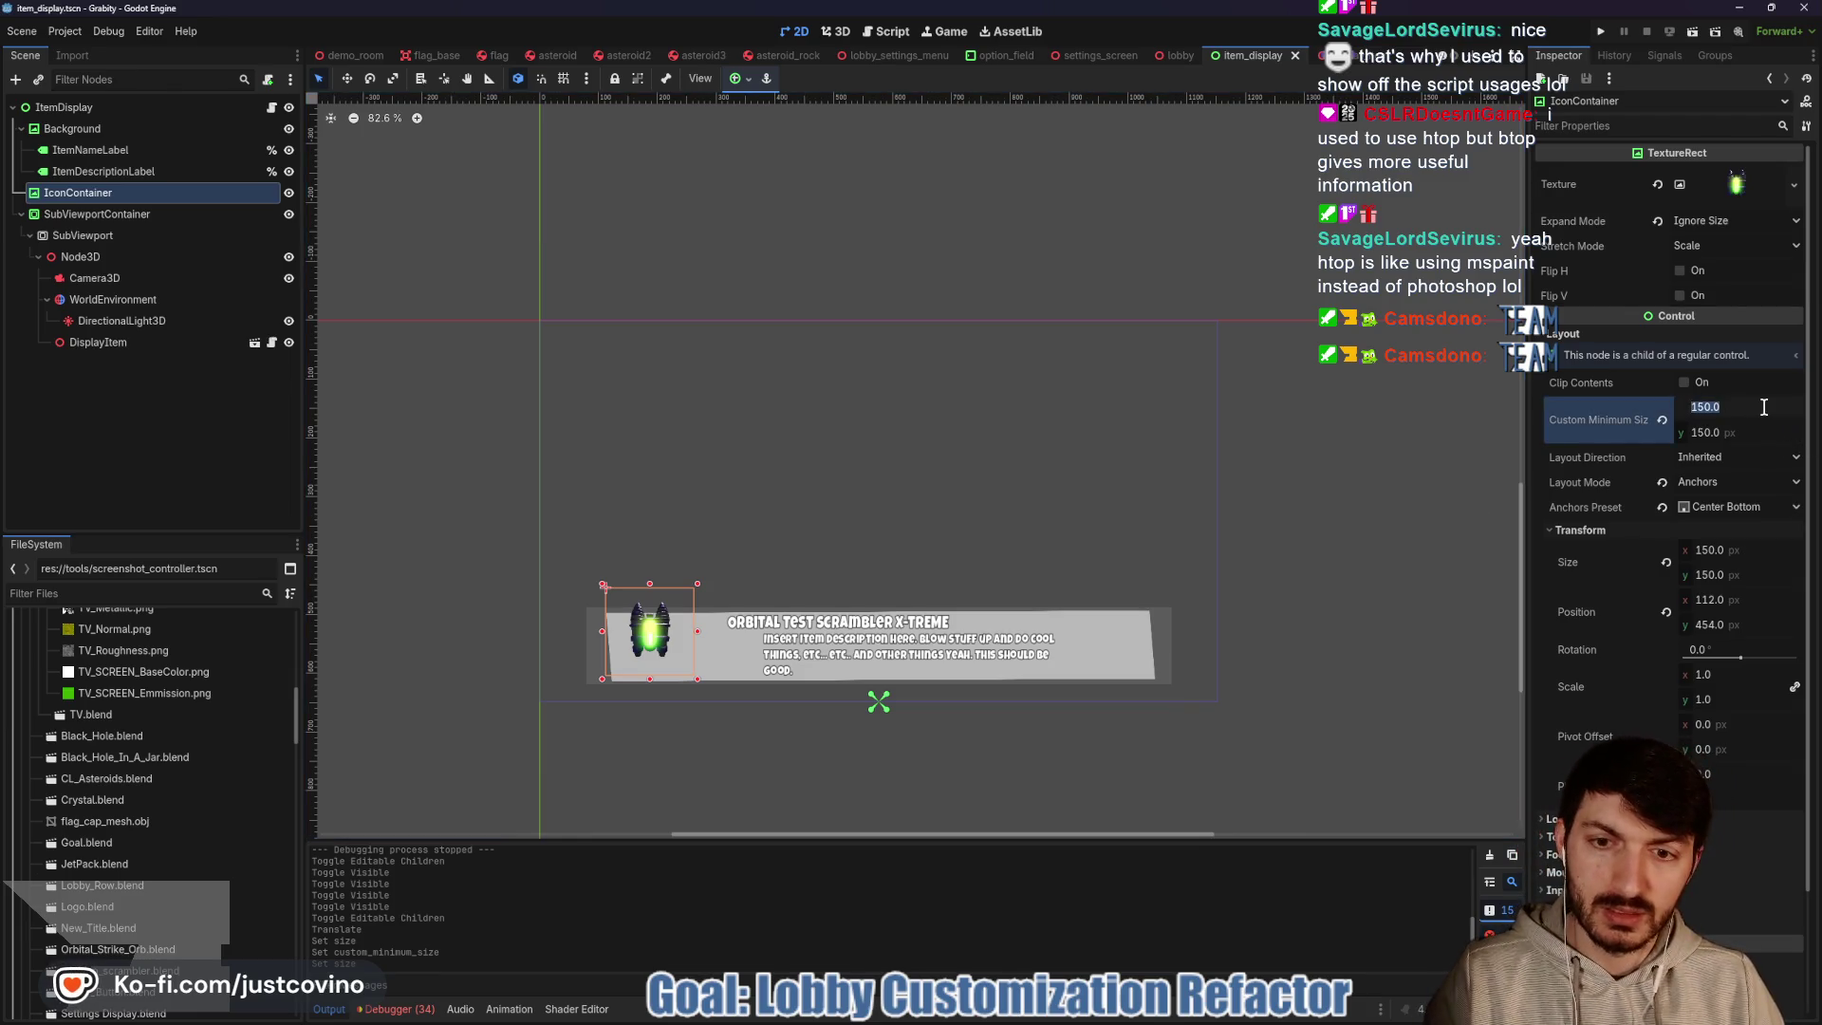
text(30)
key(Tab)
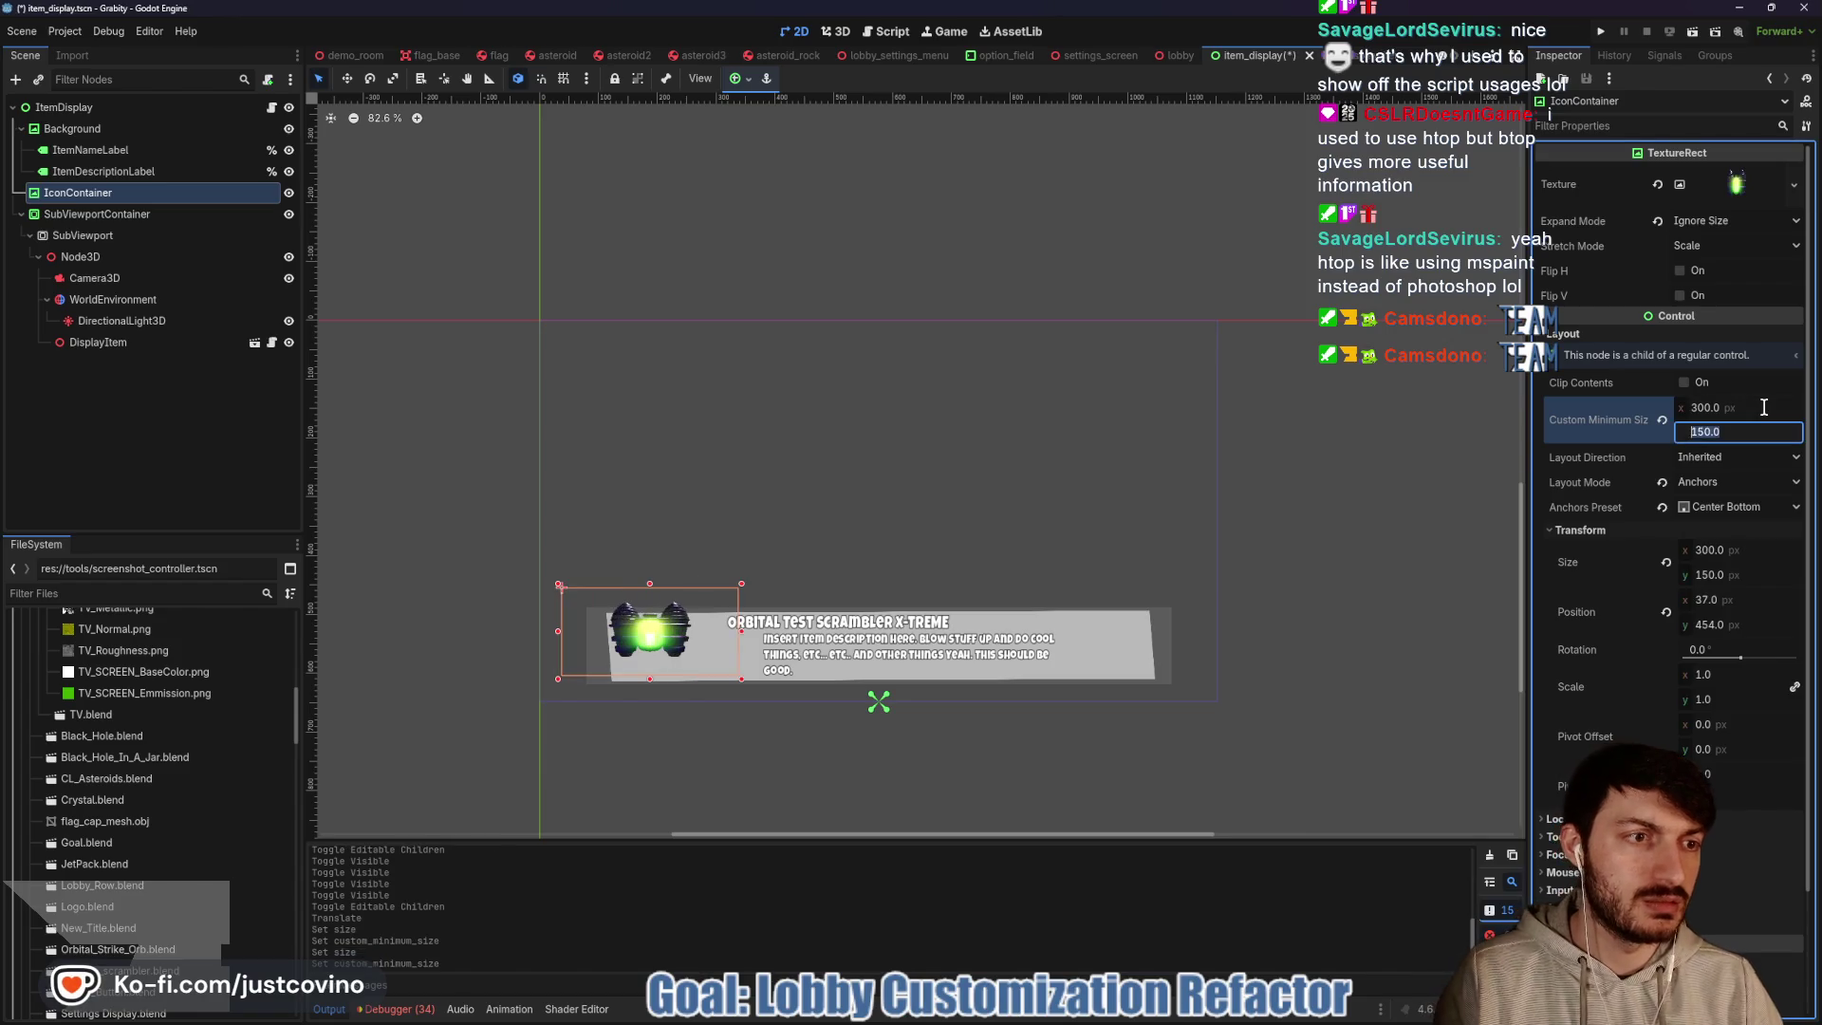
text(300)
key(Return)
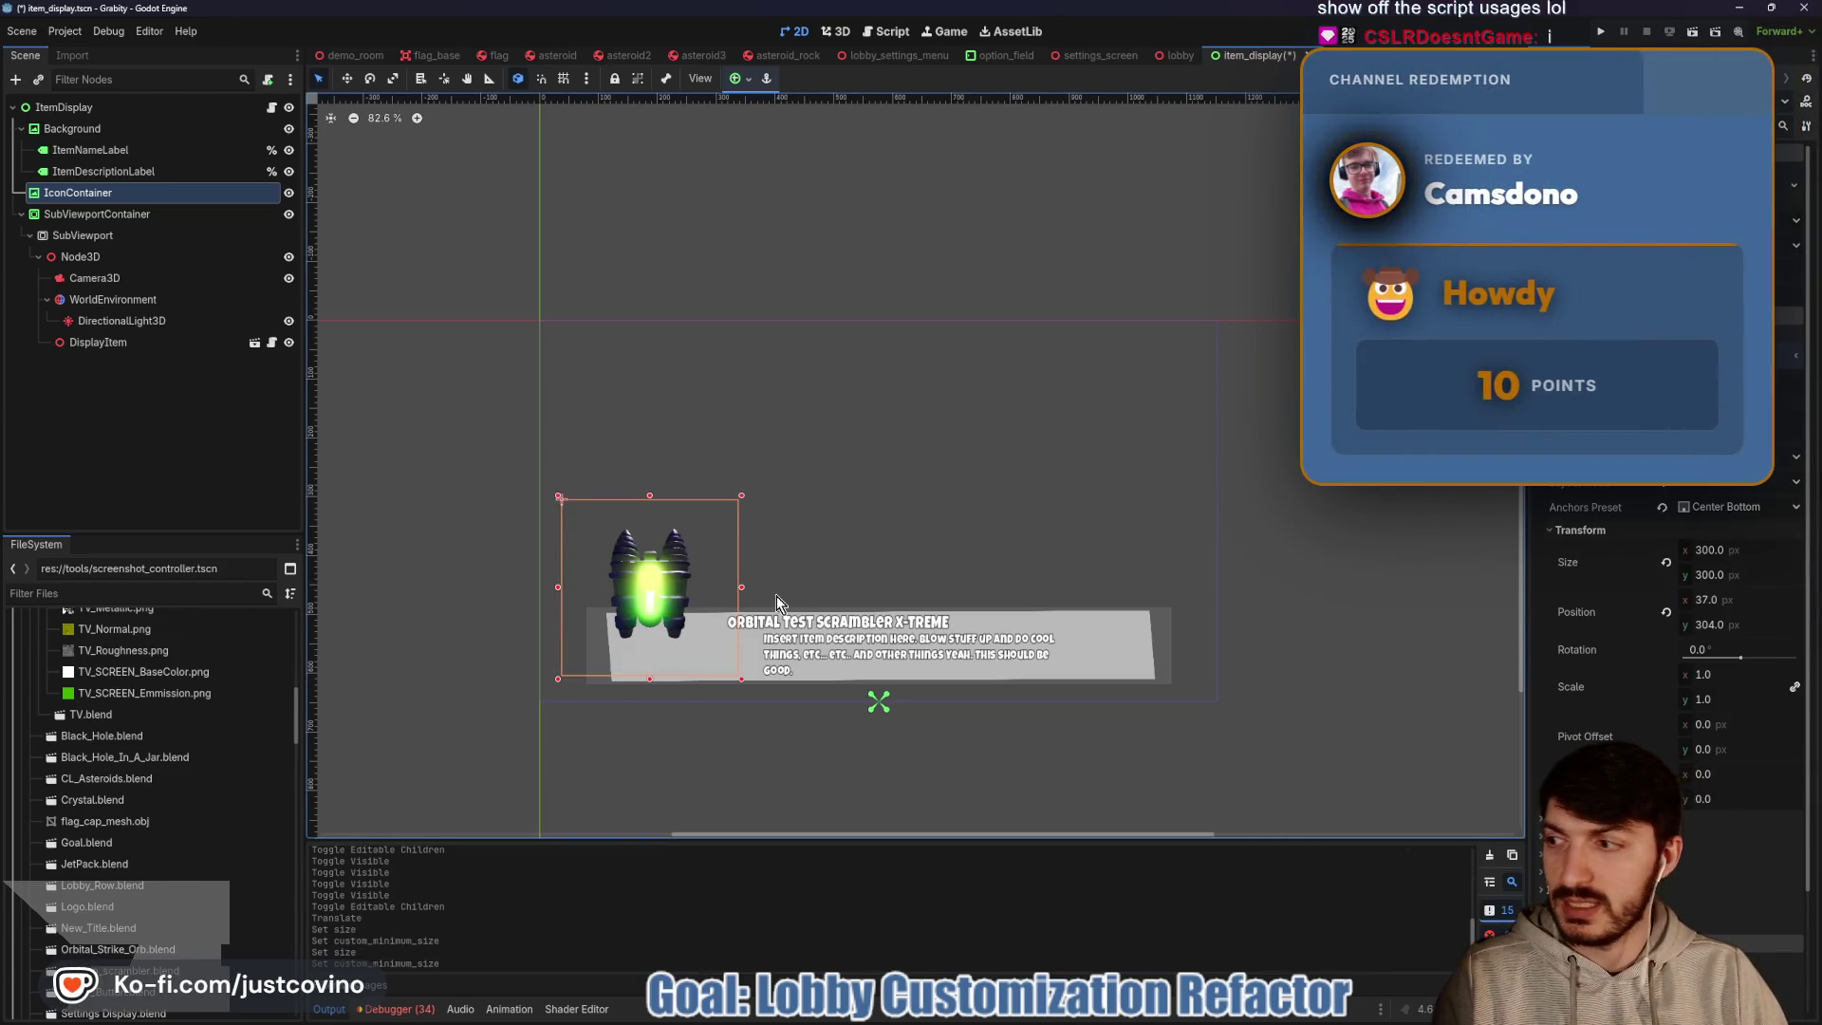
Move the icon container onto the item panel's left end at 58, 345, save, and run the game
key(w)
drag(647, 576, 666, 608)
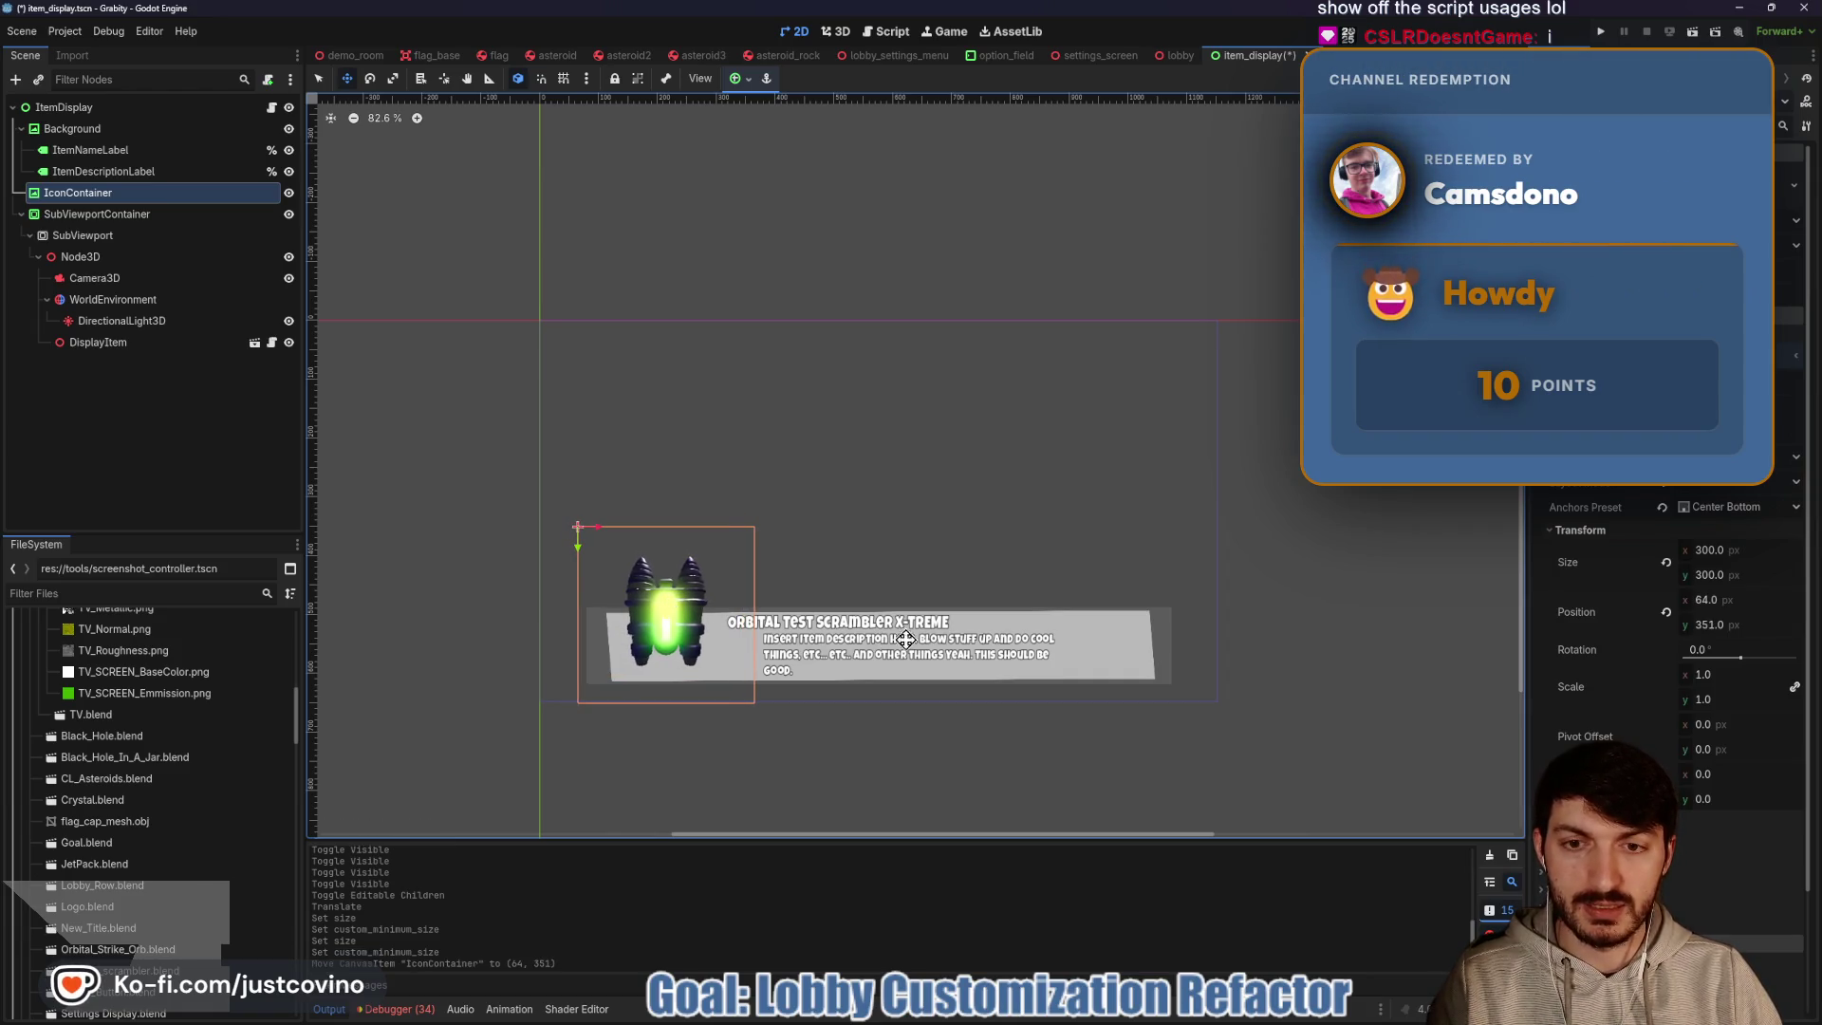
key(ctrl+s)
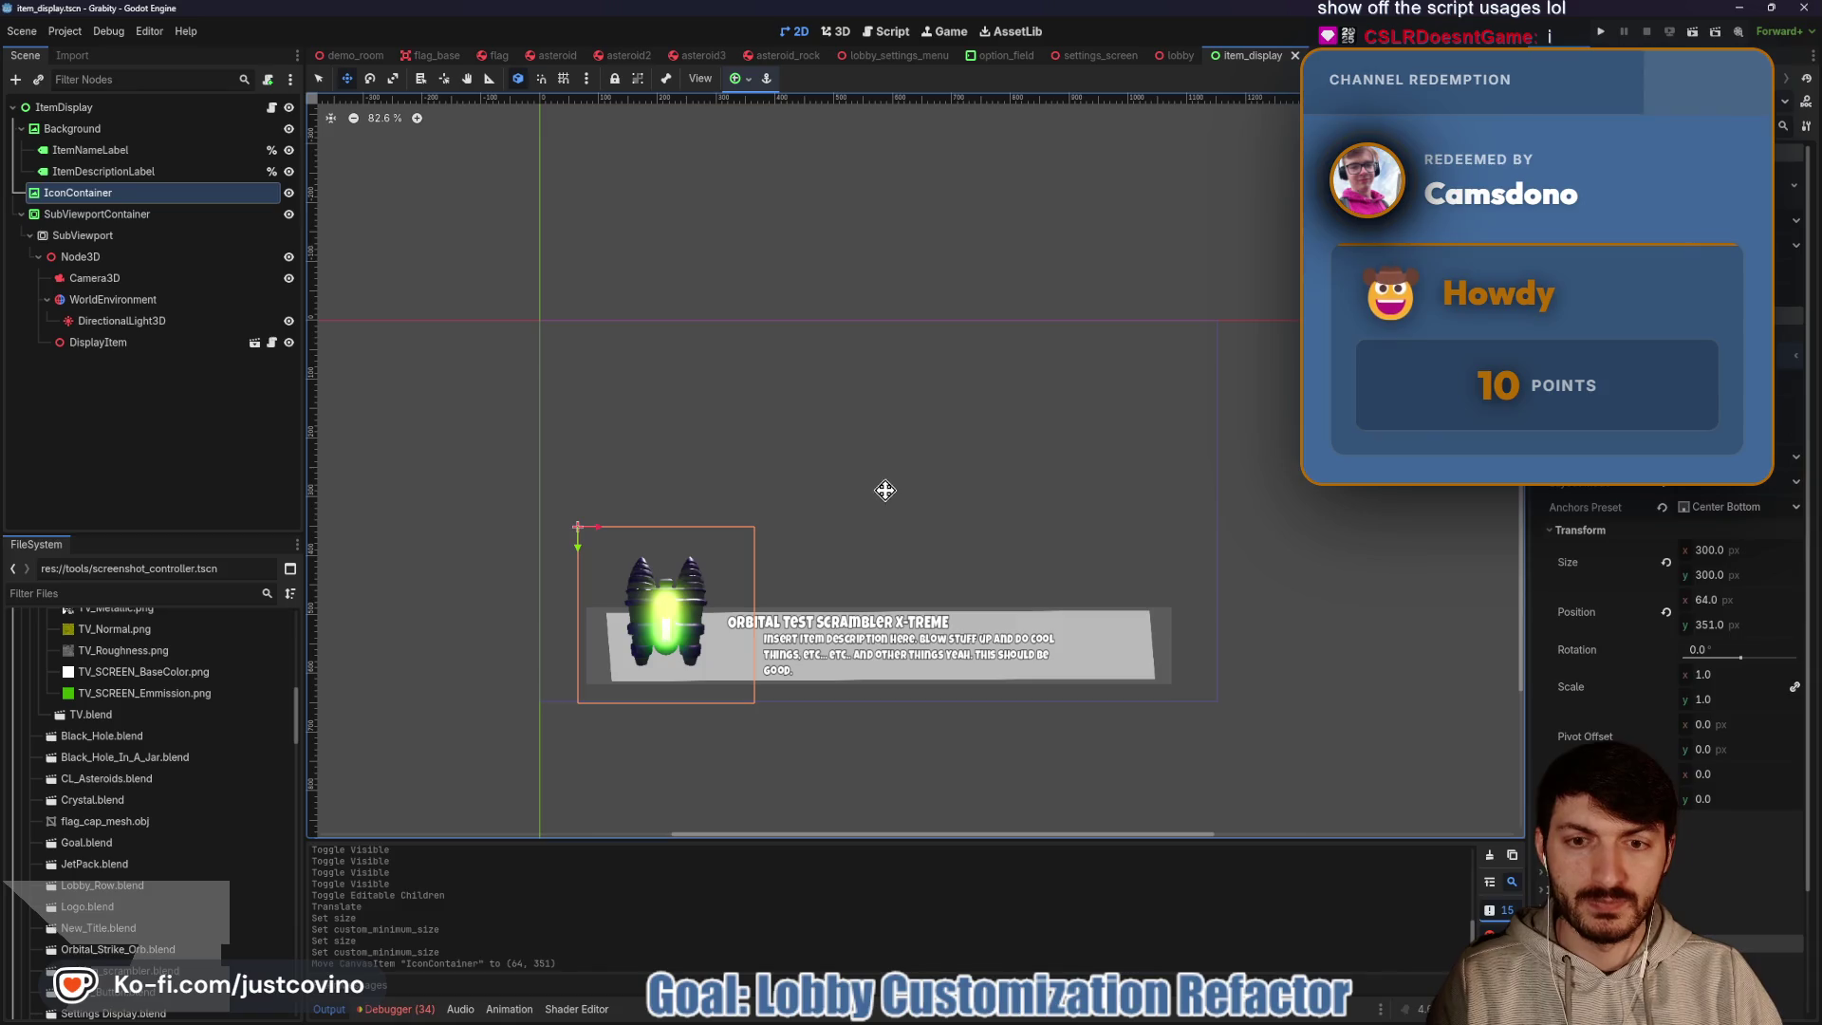
drag(680, 613, 674, 608)
key(ctrl+s)
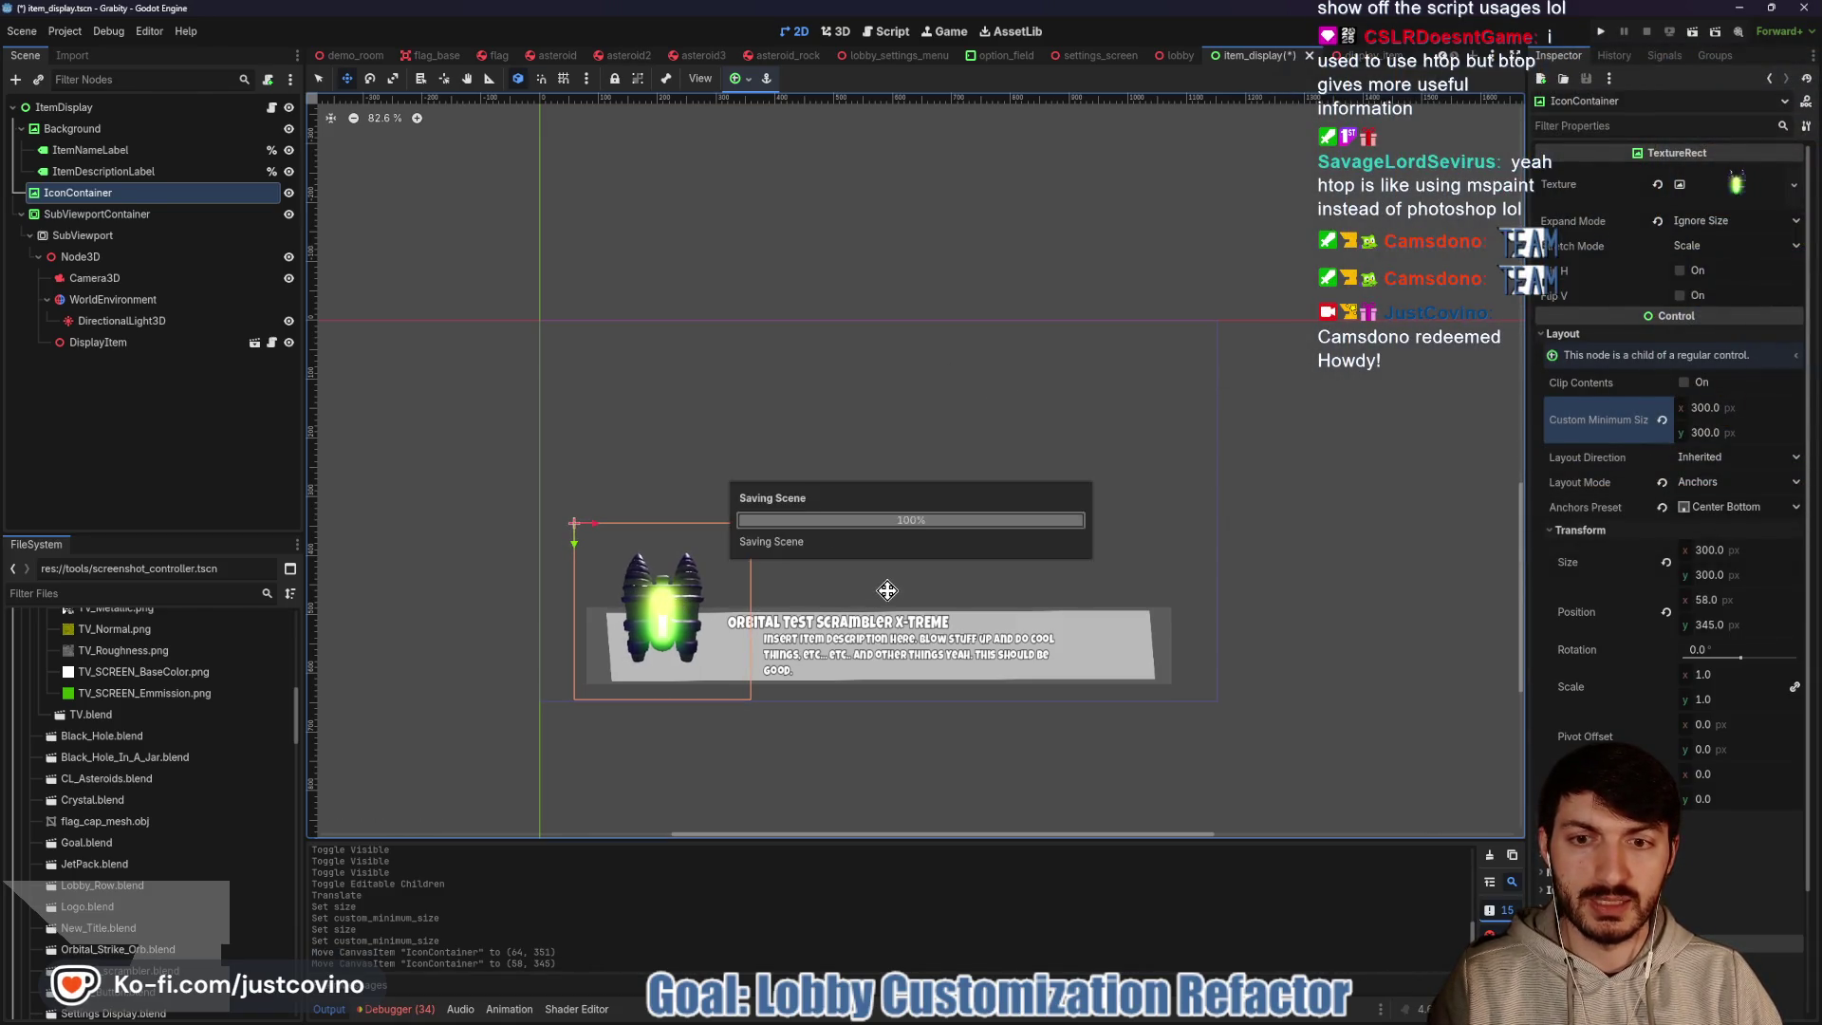
key(q)
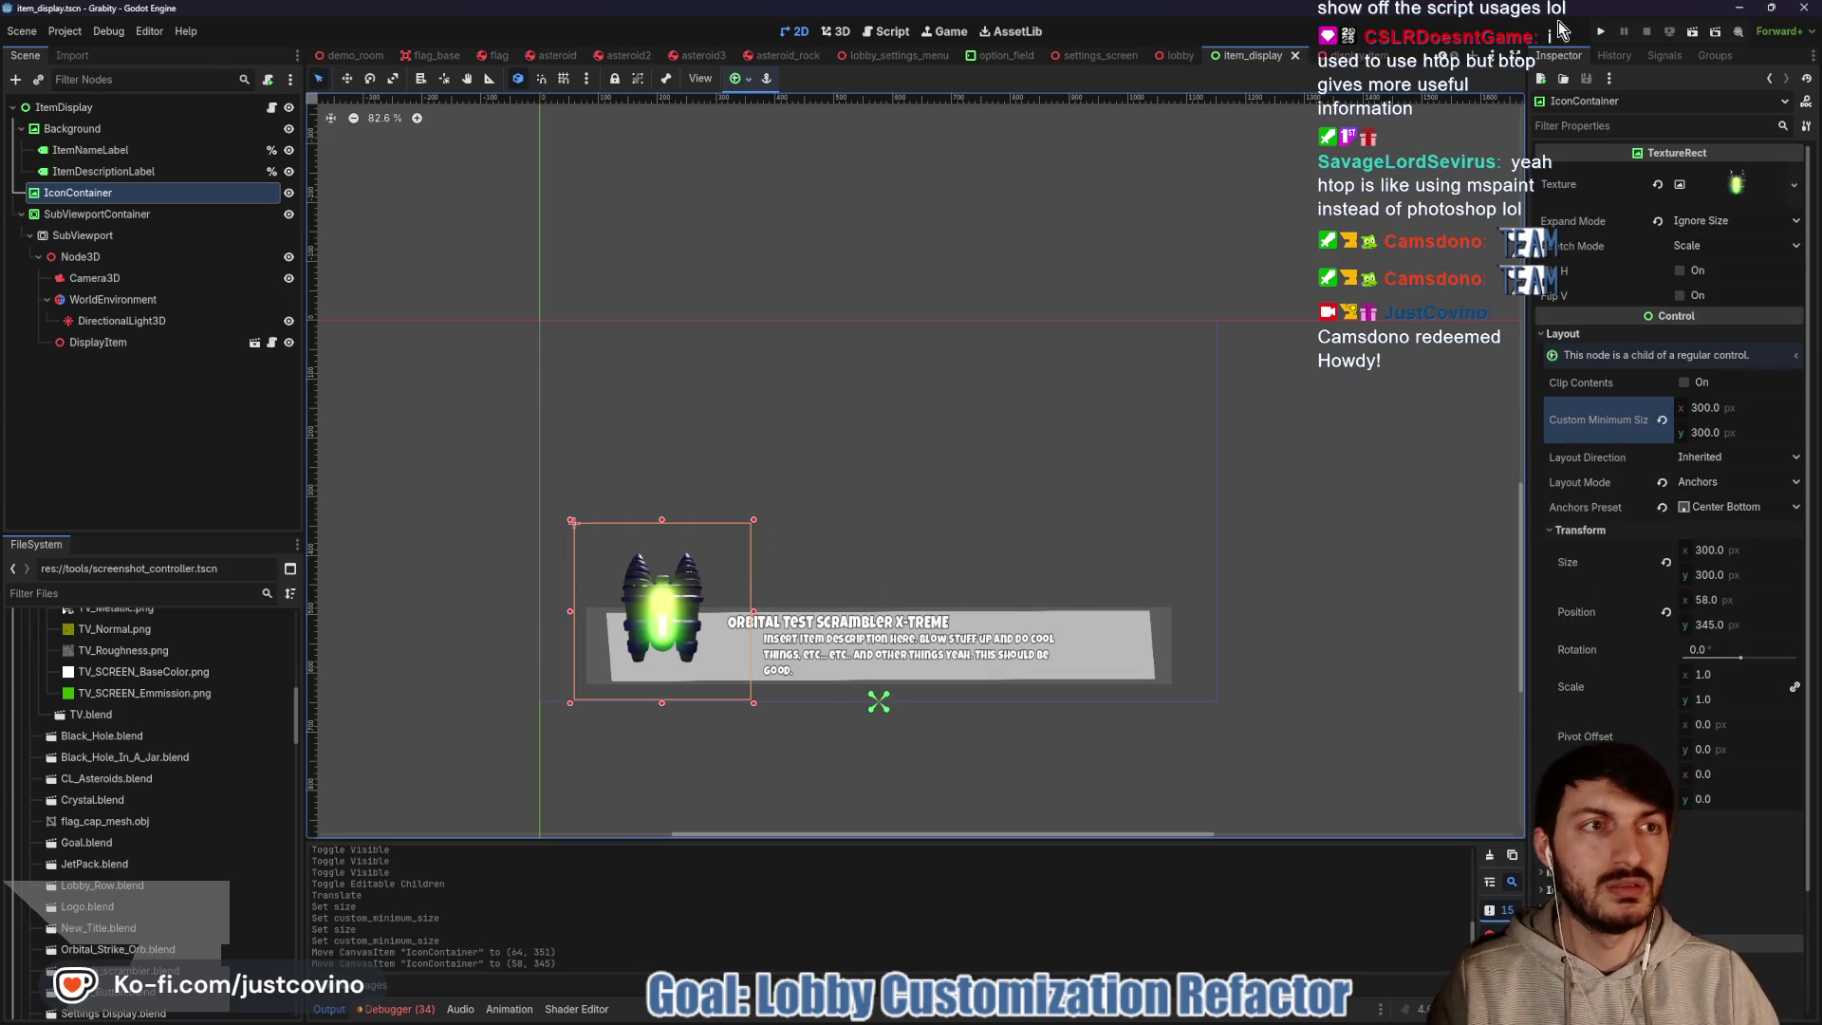
click(1602, 32)
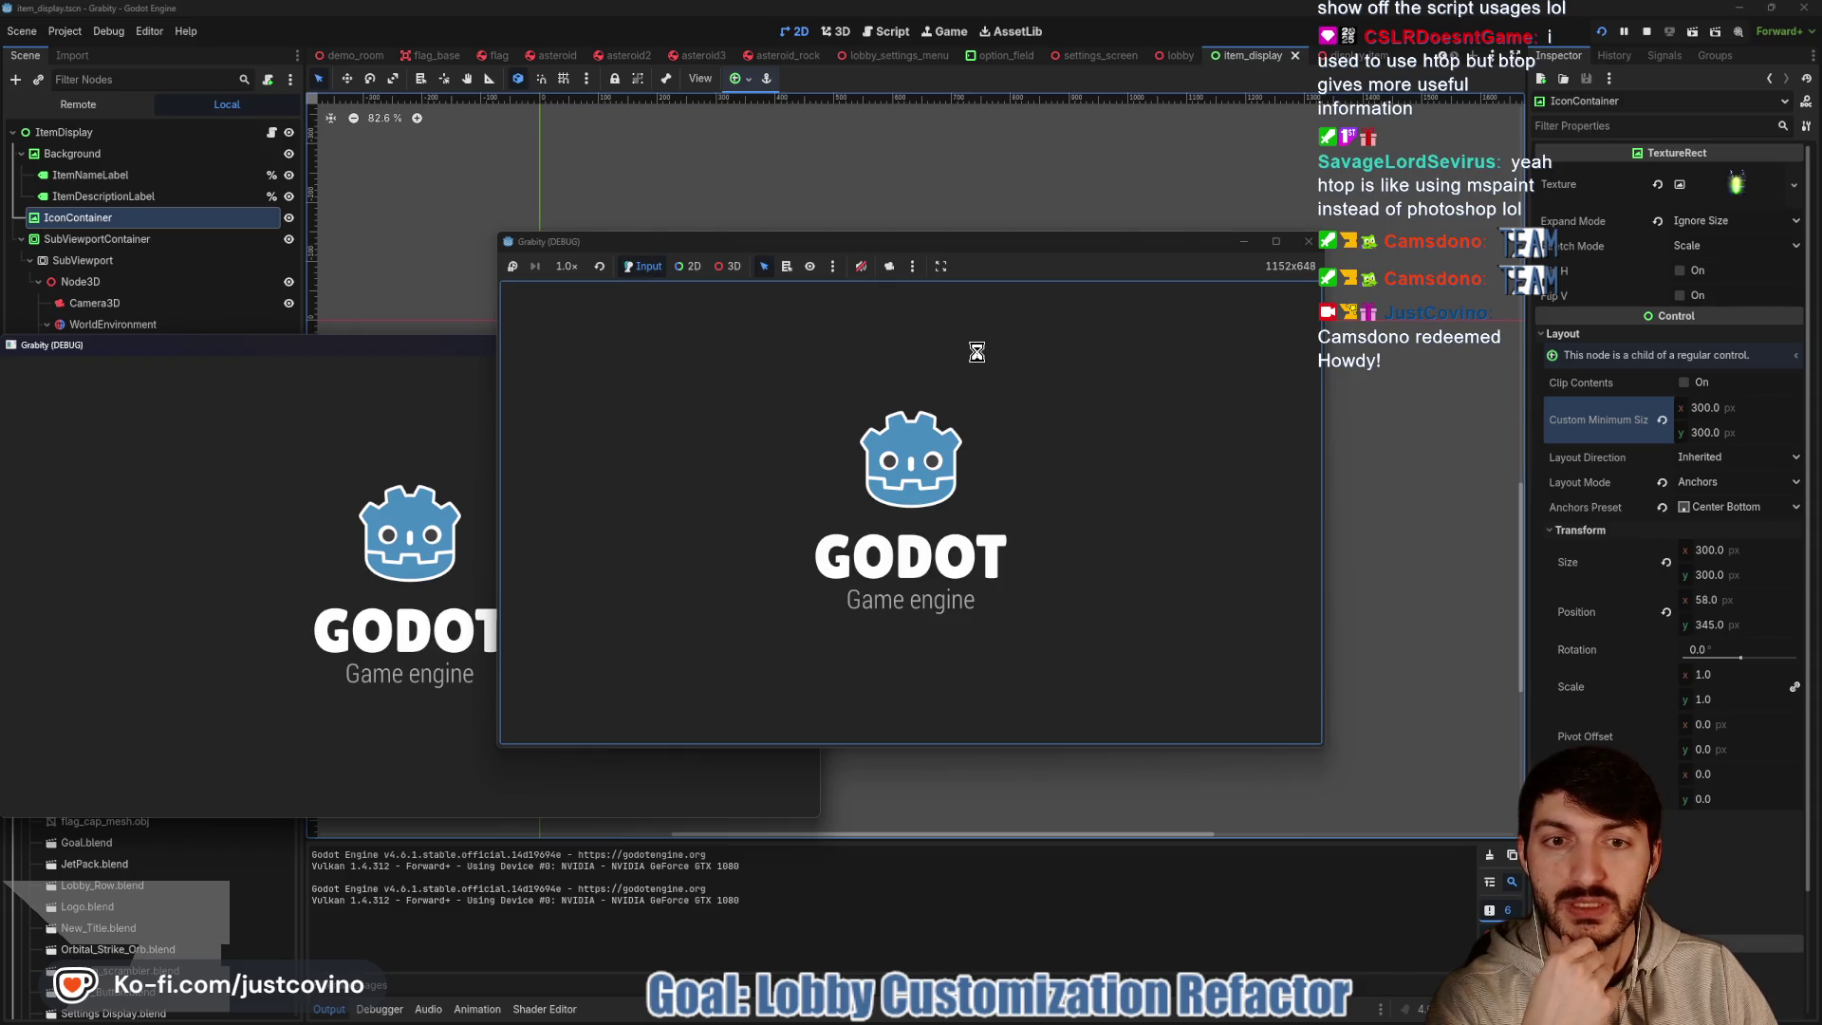
Host a private lobby and open the item selection screen from the customizations menu
click(664, 418)
click(1004, 423)
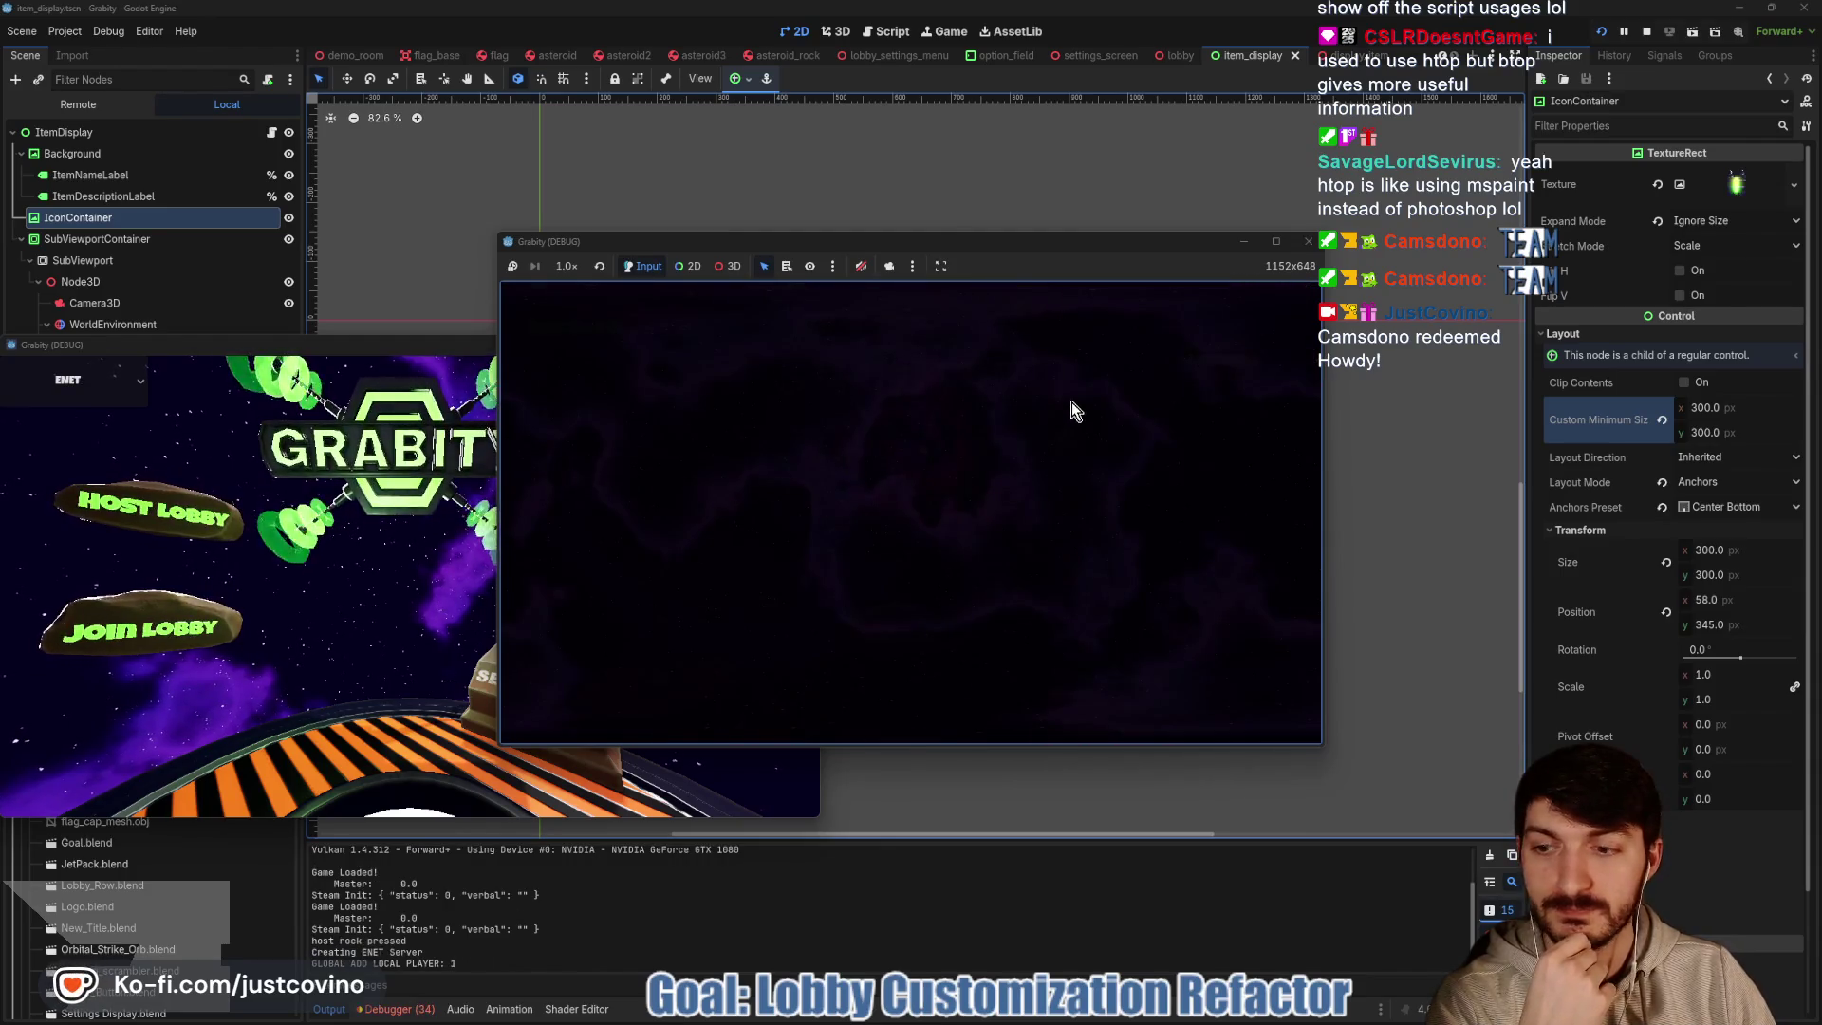
click(1212, 354)
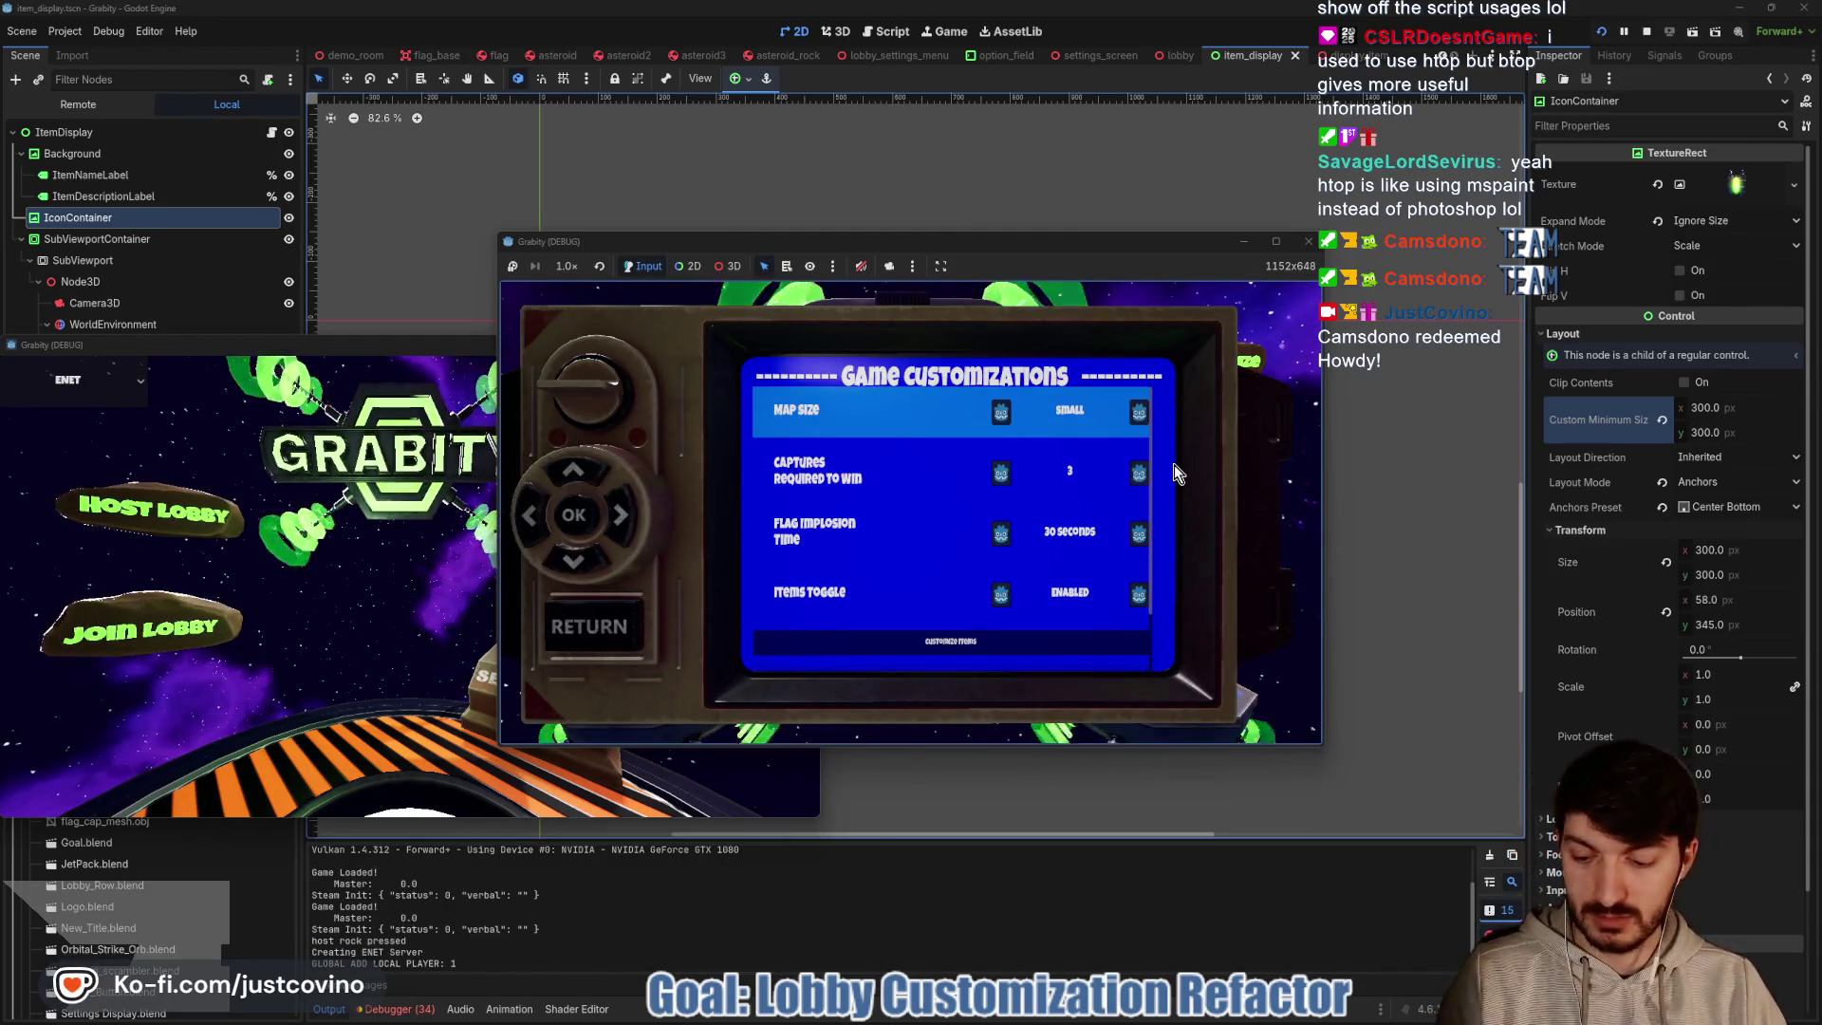
key(Down)
key(Down)
key(Down)
key(Return)
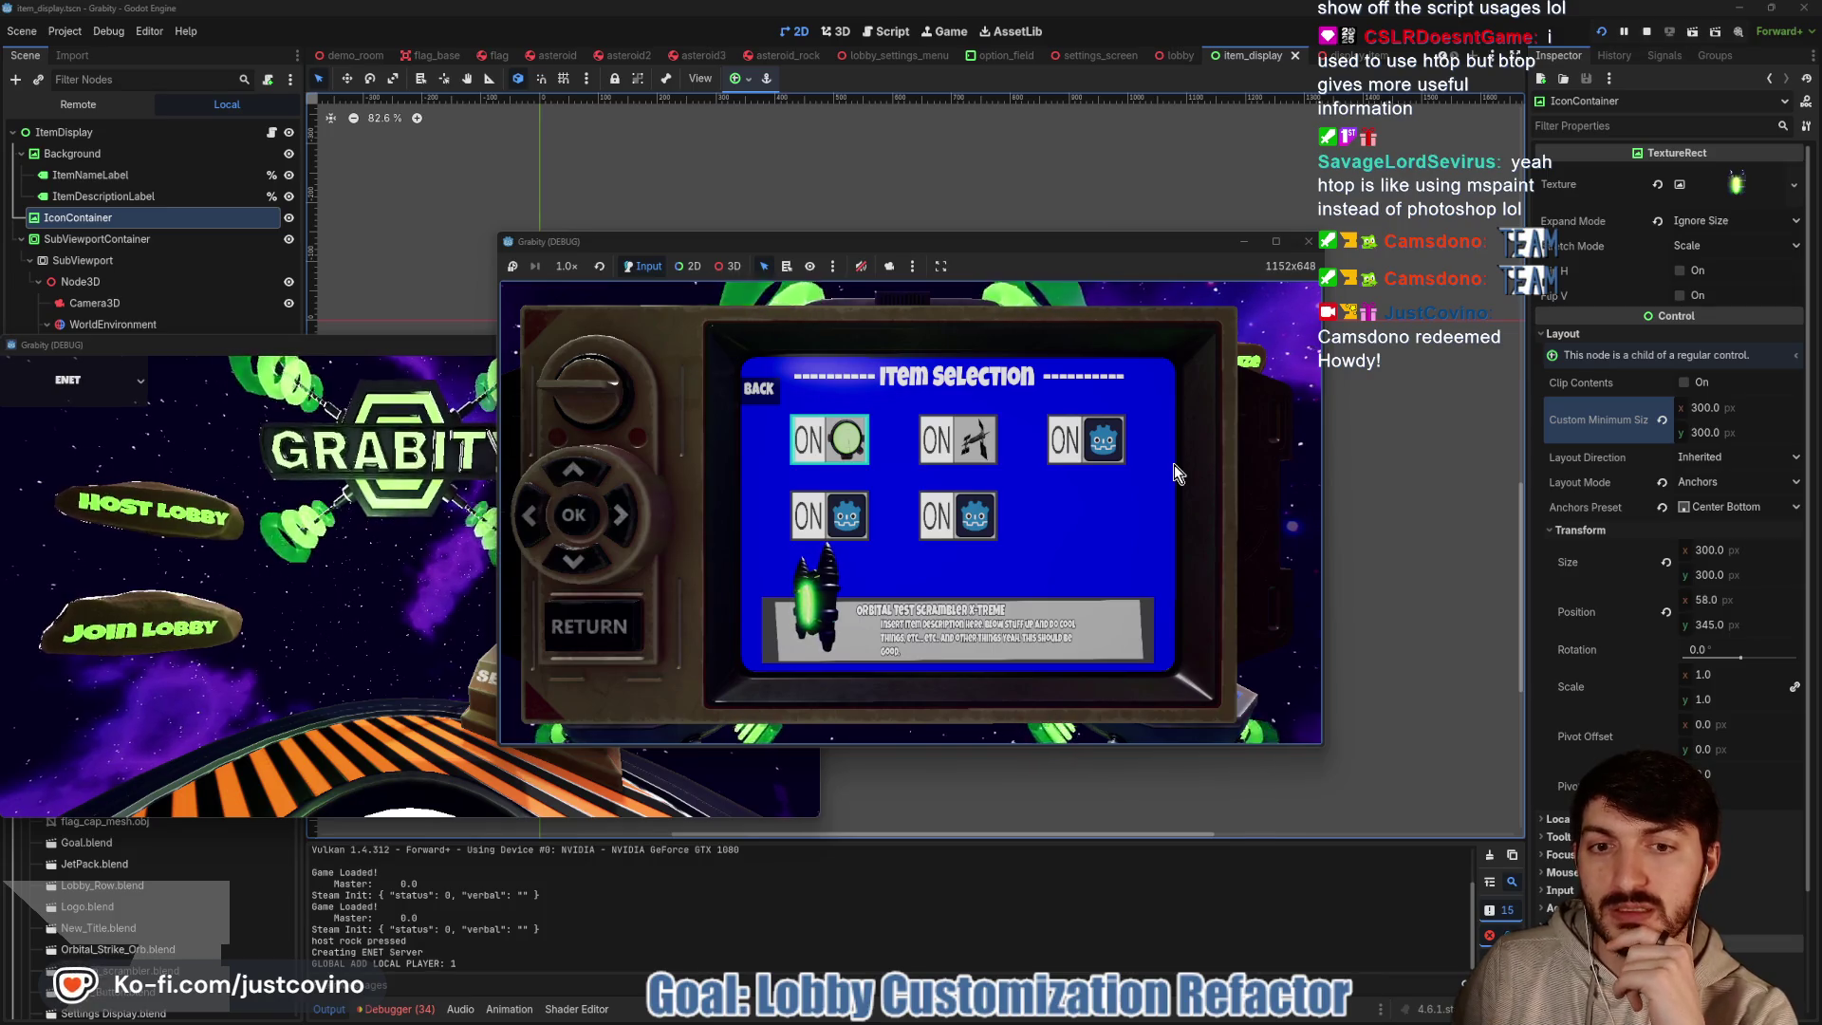
Preview the Orbital Strike, Pulsar Emitter and Black Hole items in the display panel
key(Right)
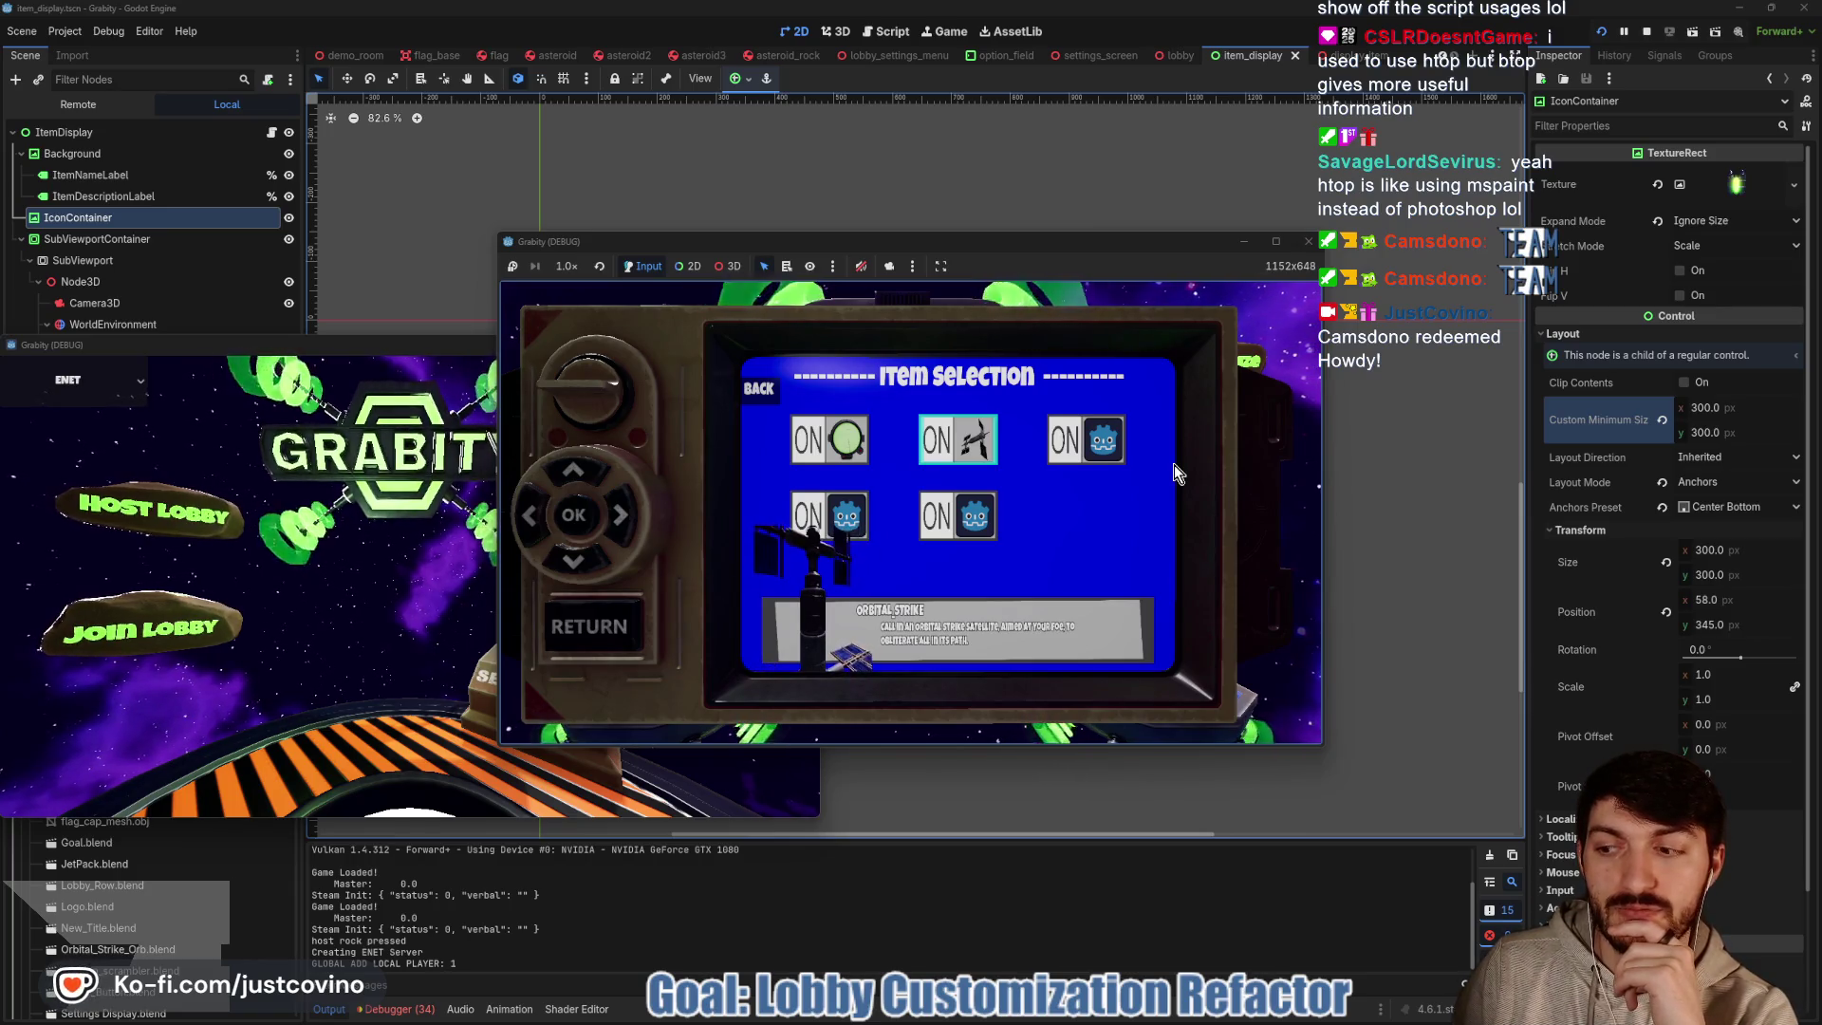
key(Right)
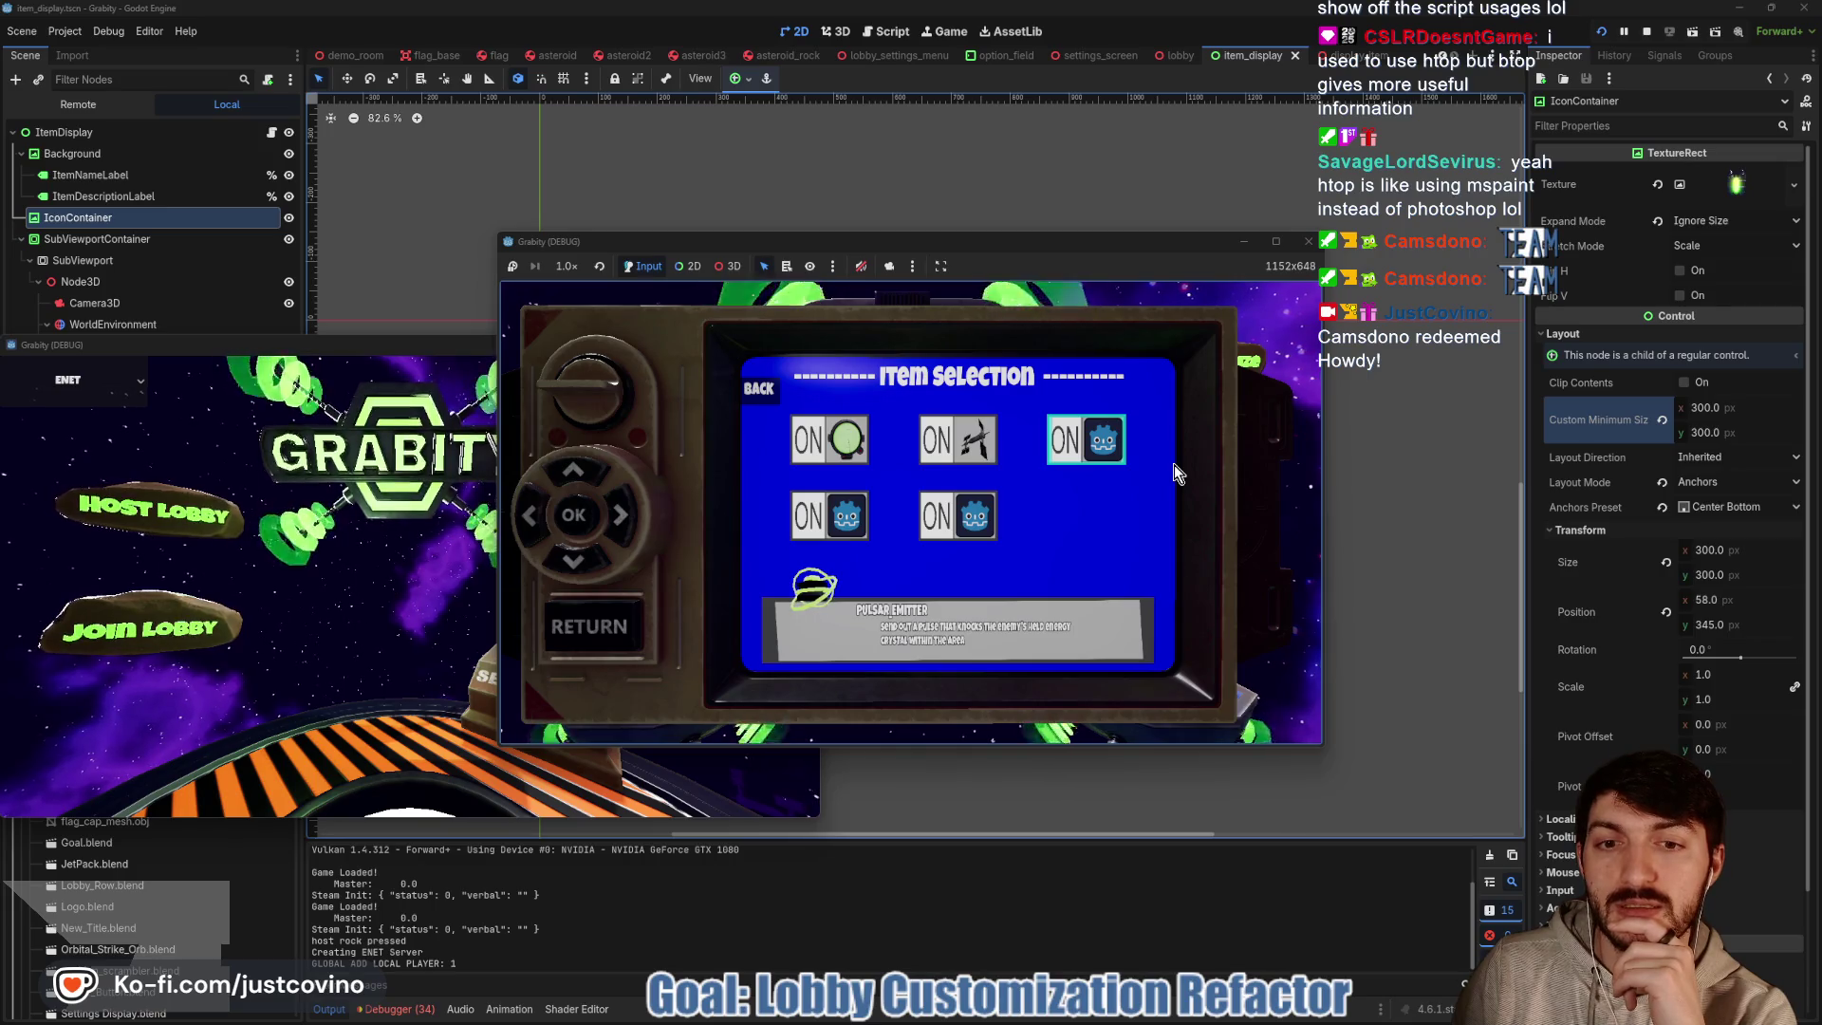
key(Left)
key(Down)
key(Left)
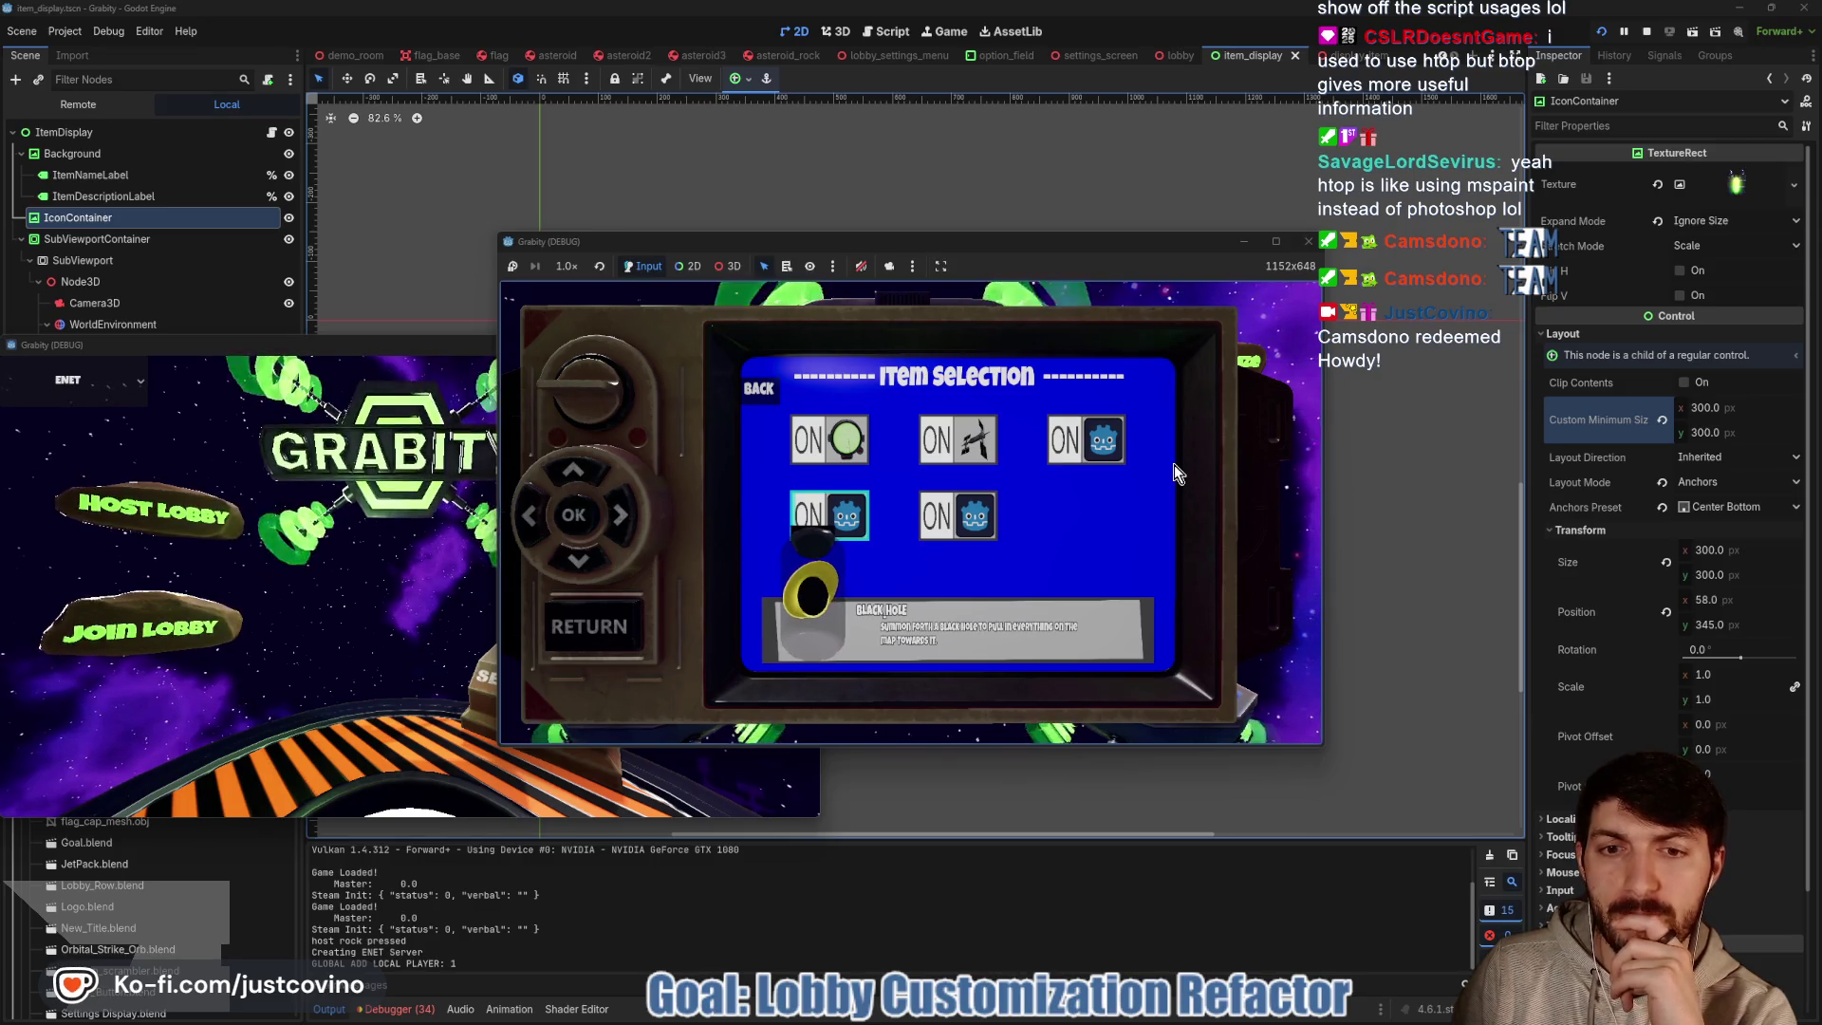
Cycle through Position Scrambler, Orbital Strike and Black Hole, then stop the game with F8
key(Up)
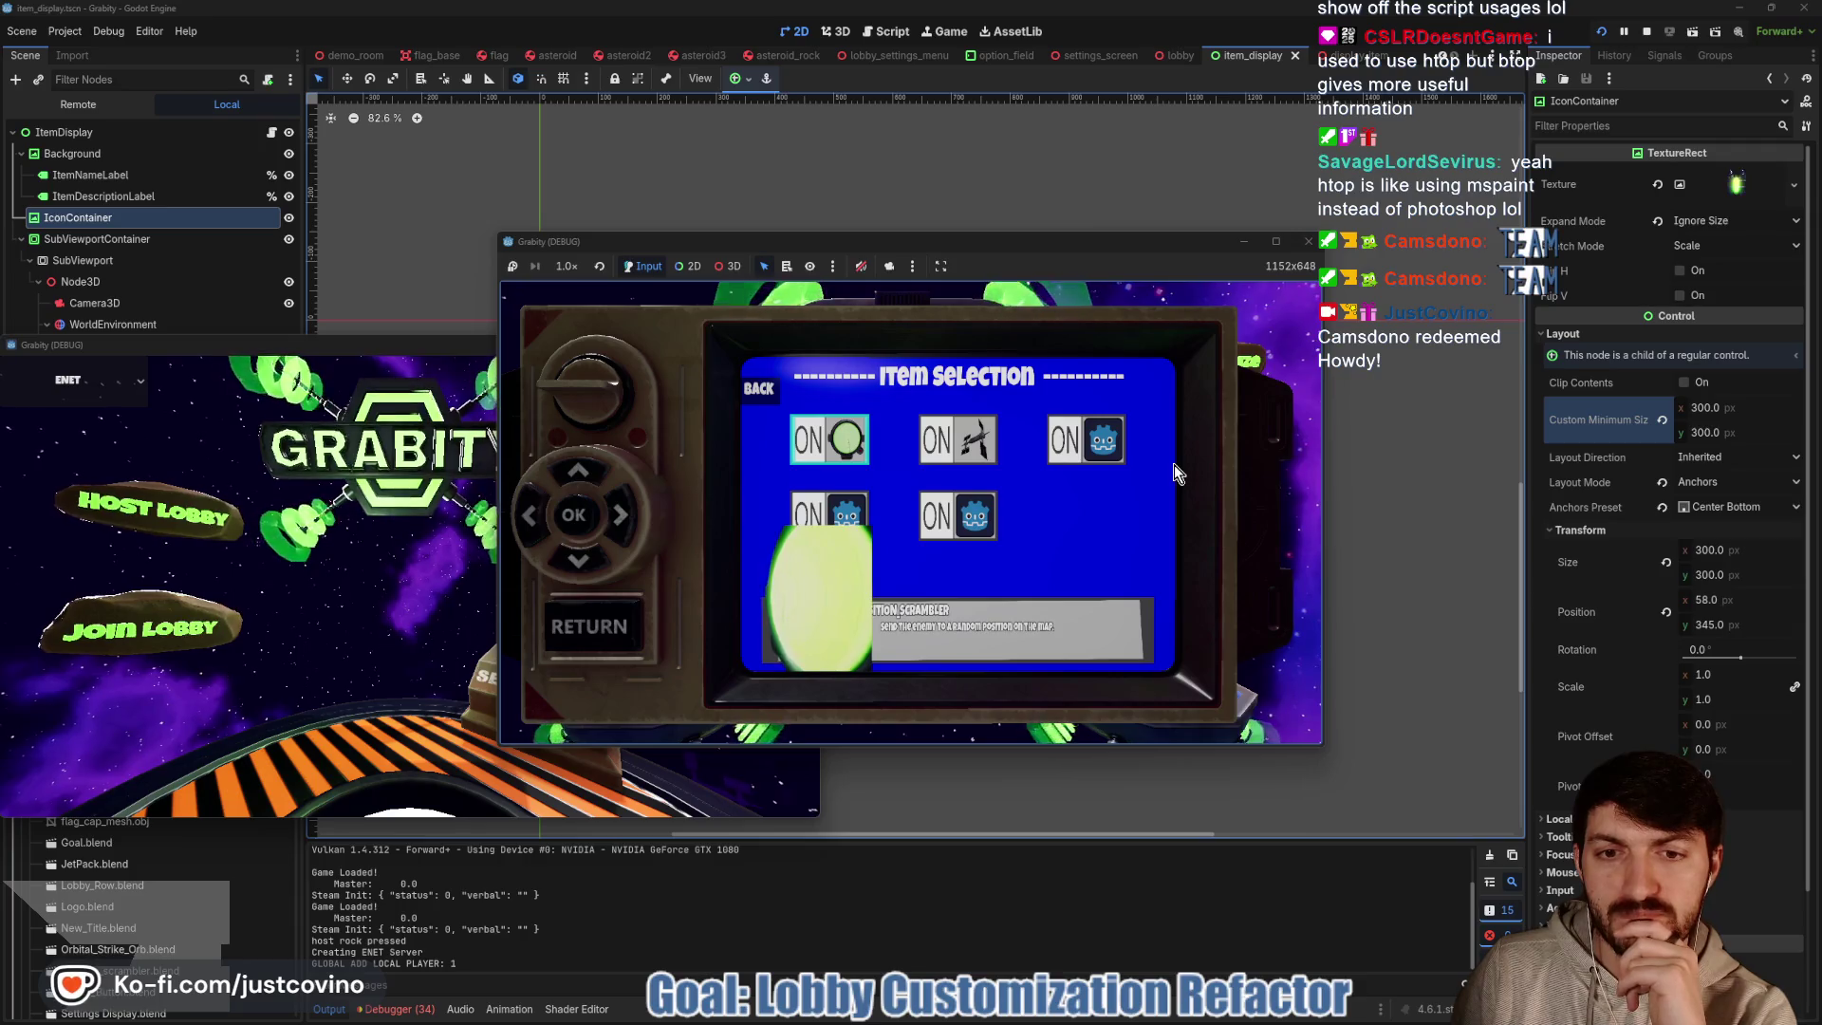
key(Down)
key(Right)
key(Up)
key(Left)
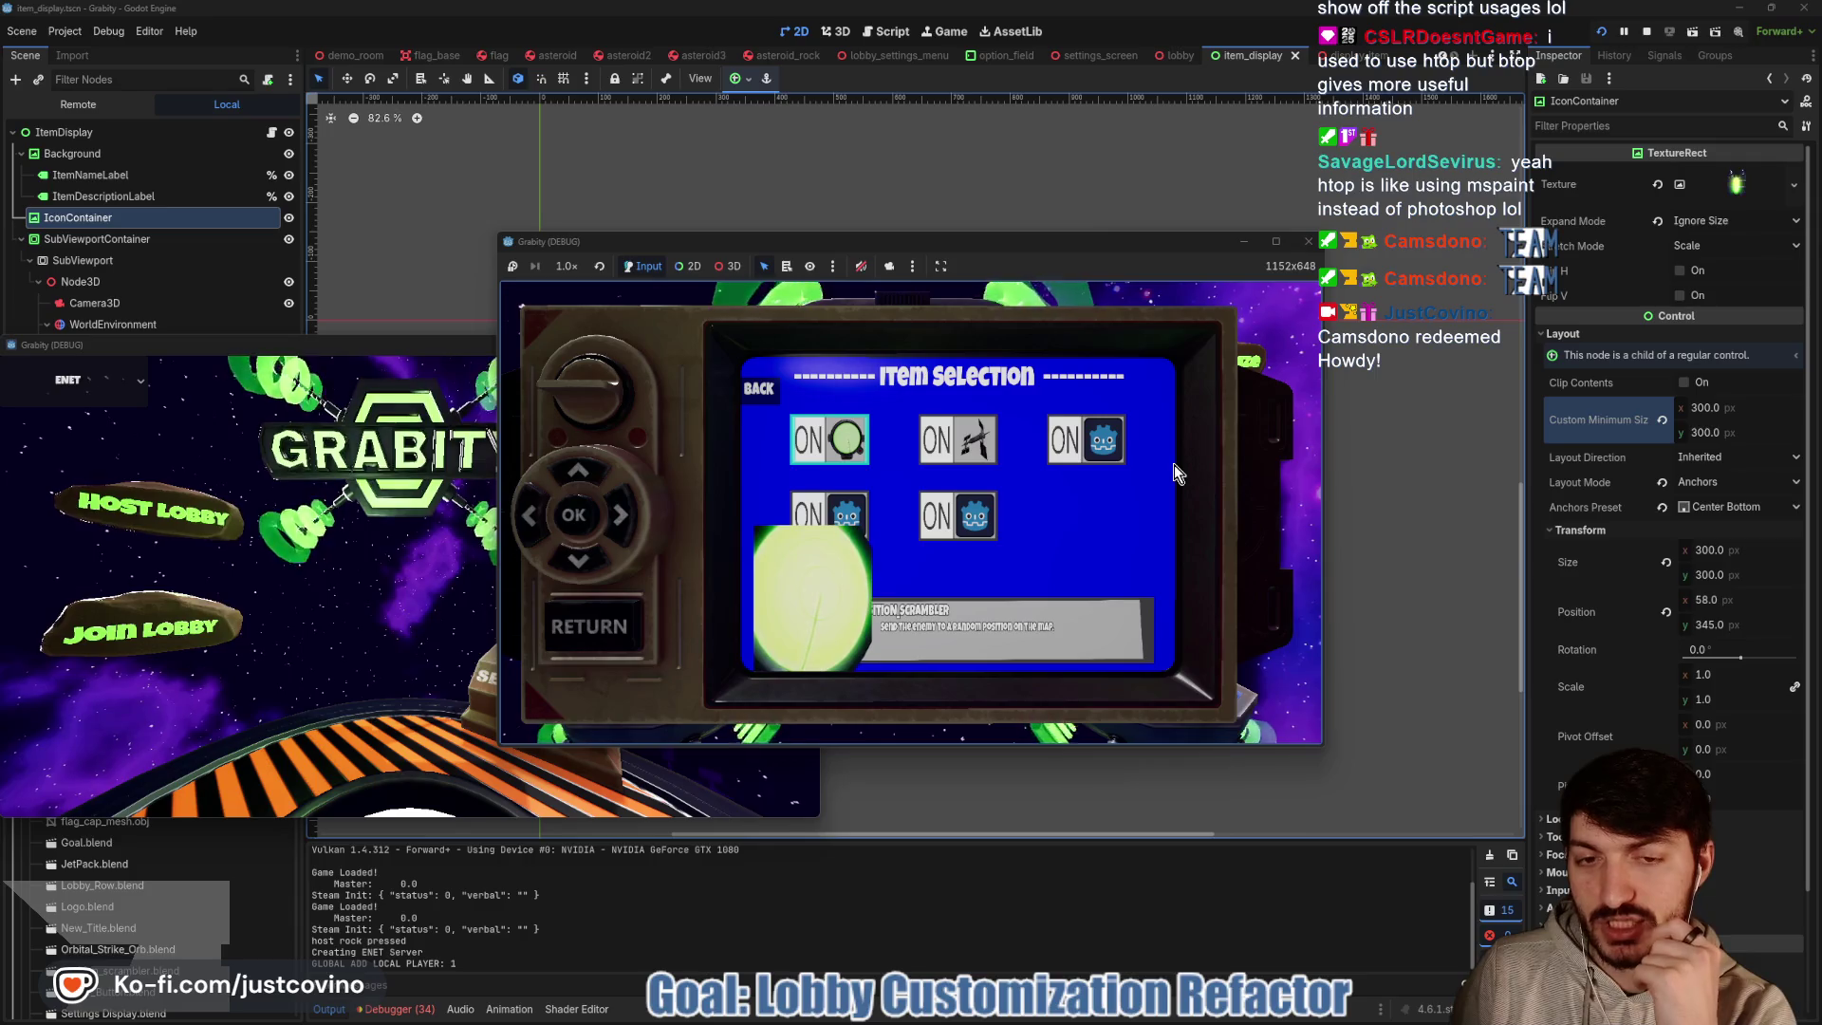
key(Right)
key(Left)
key(Down)
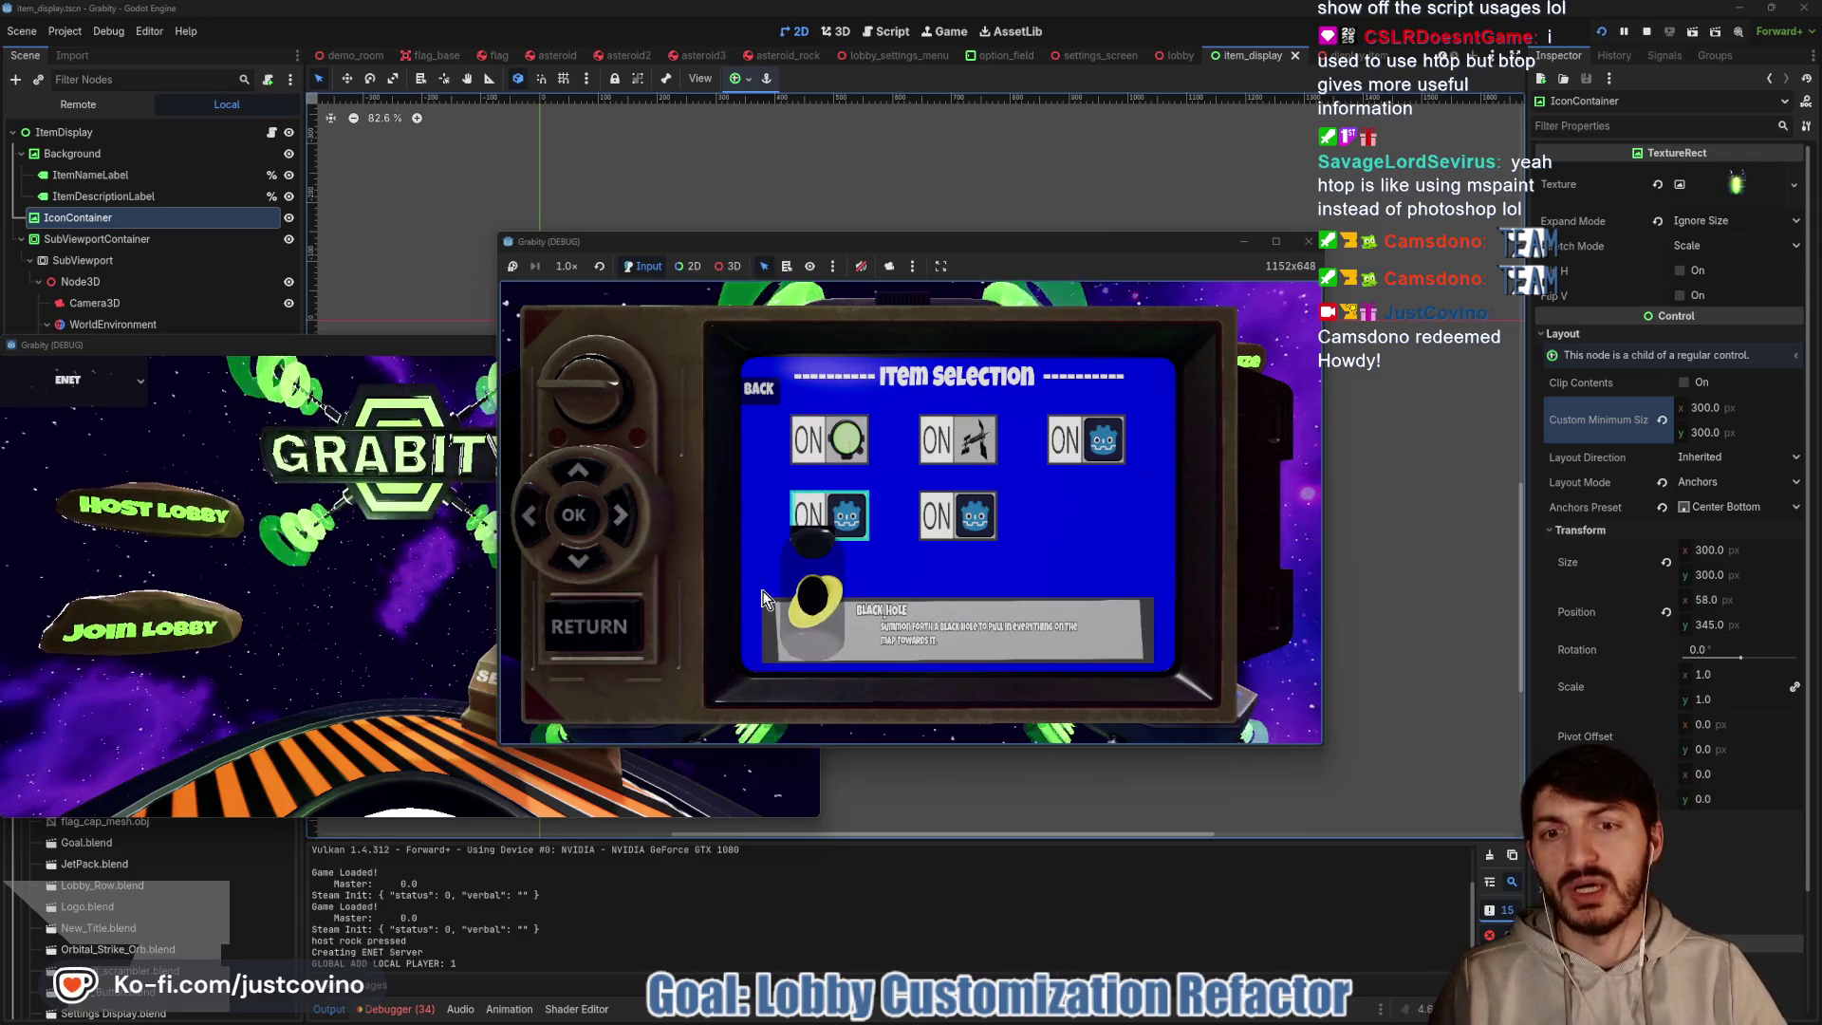
key(F8)
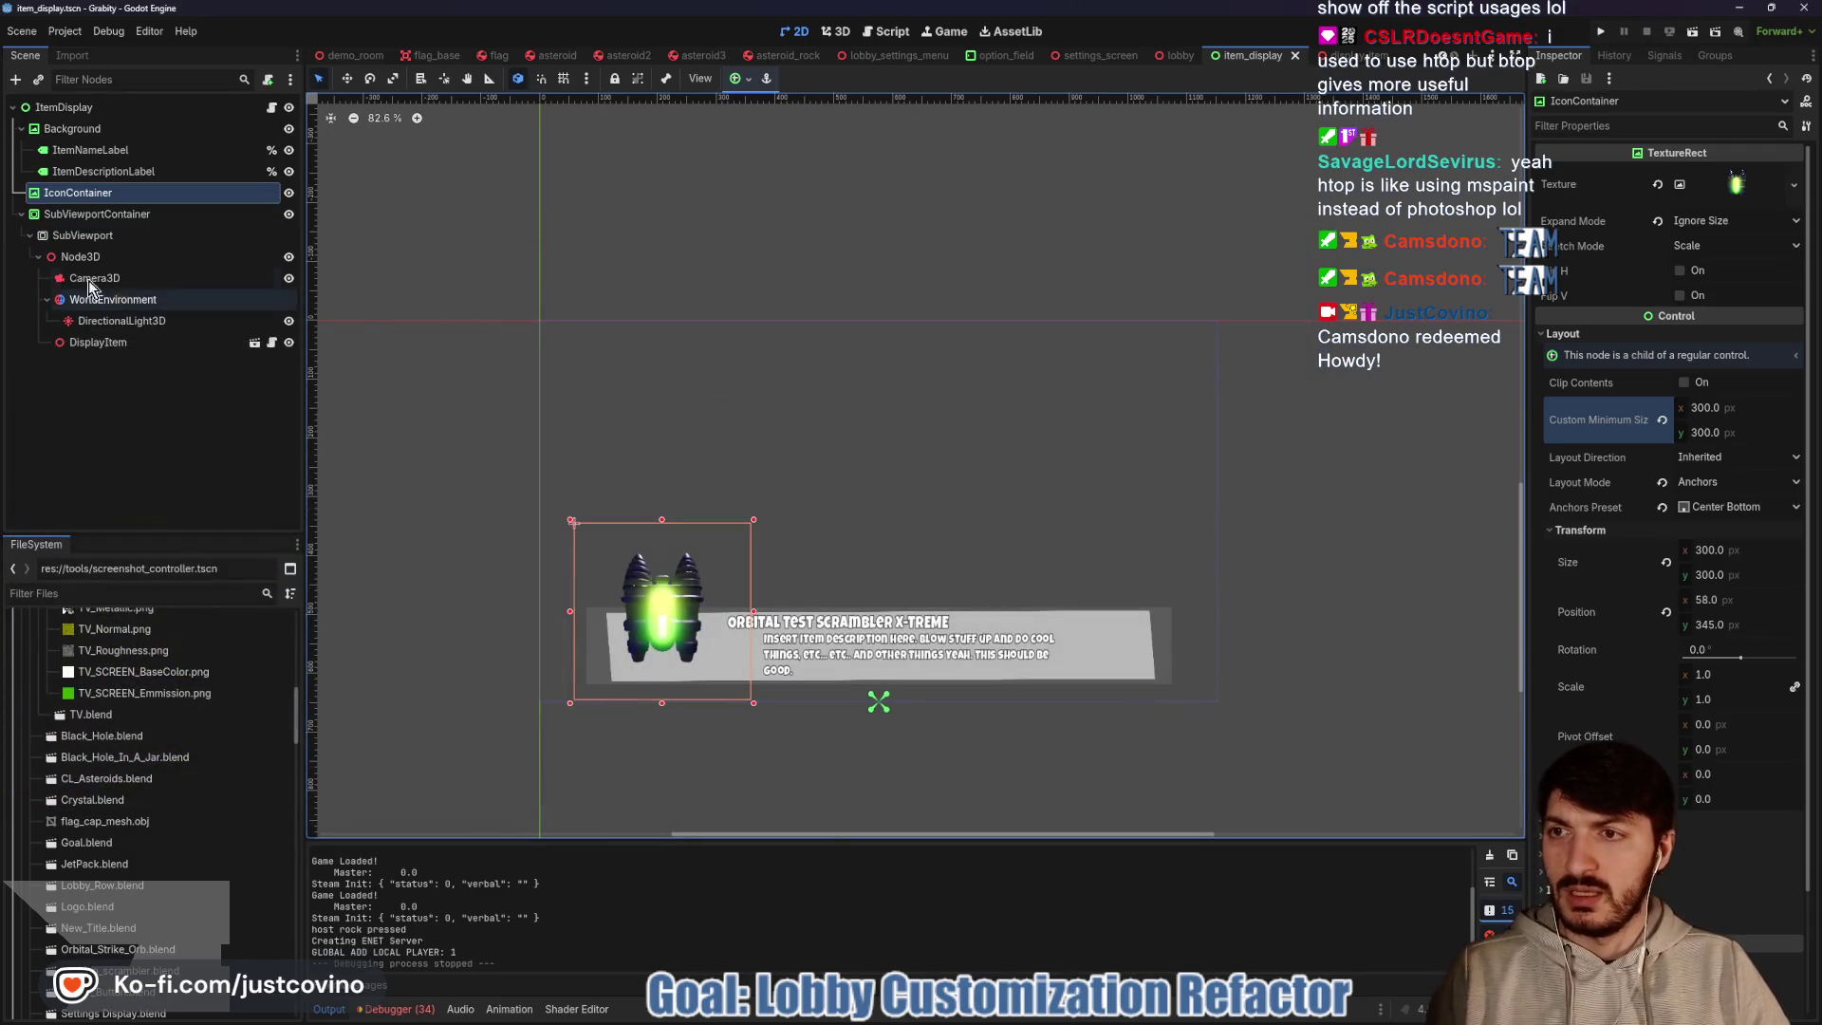
Shrink the IconContainer to 150 × 150 and move it down onto the description bar
click(76, 220)
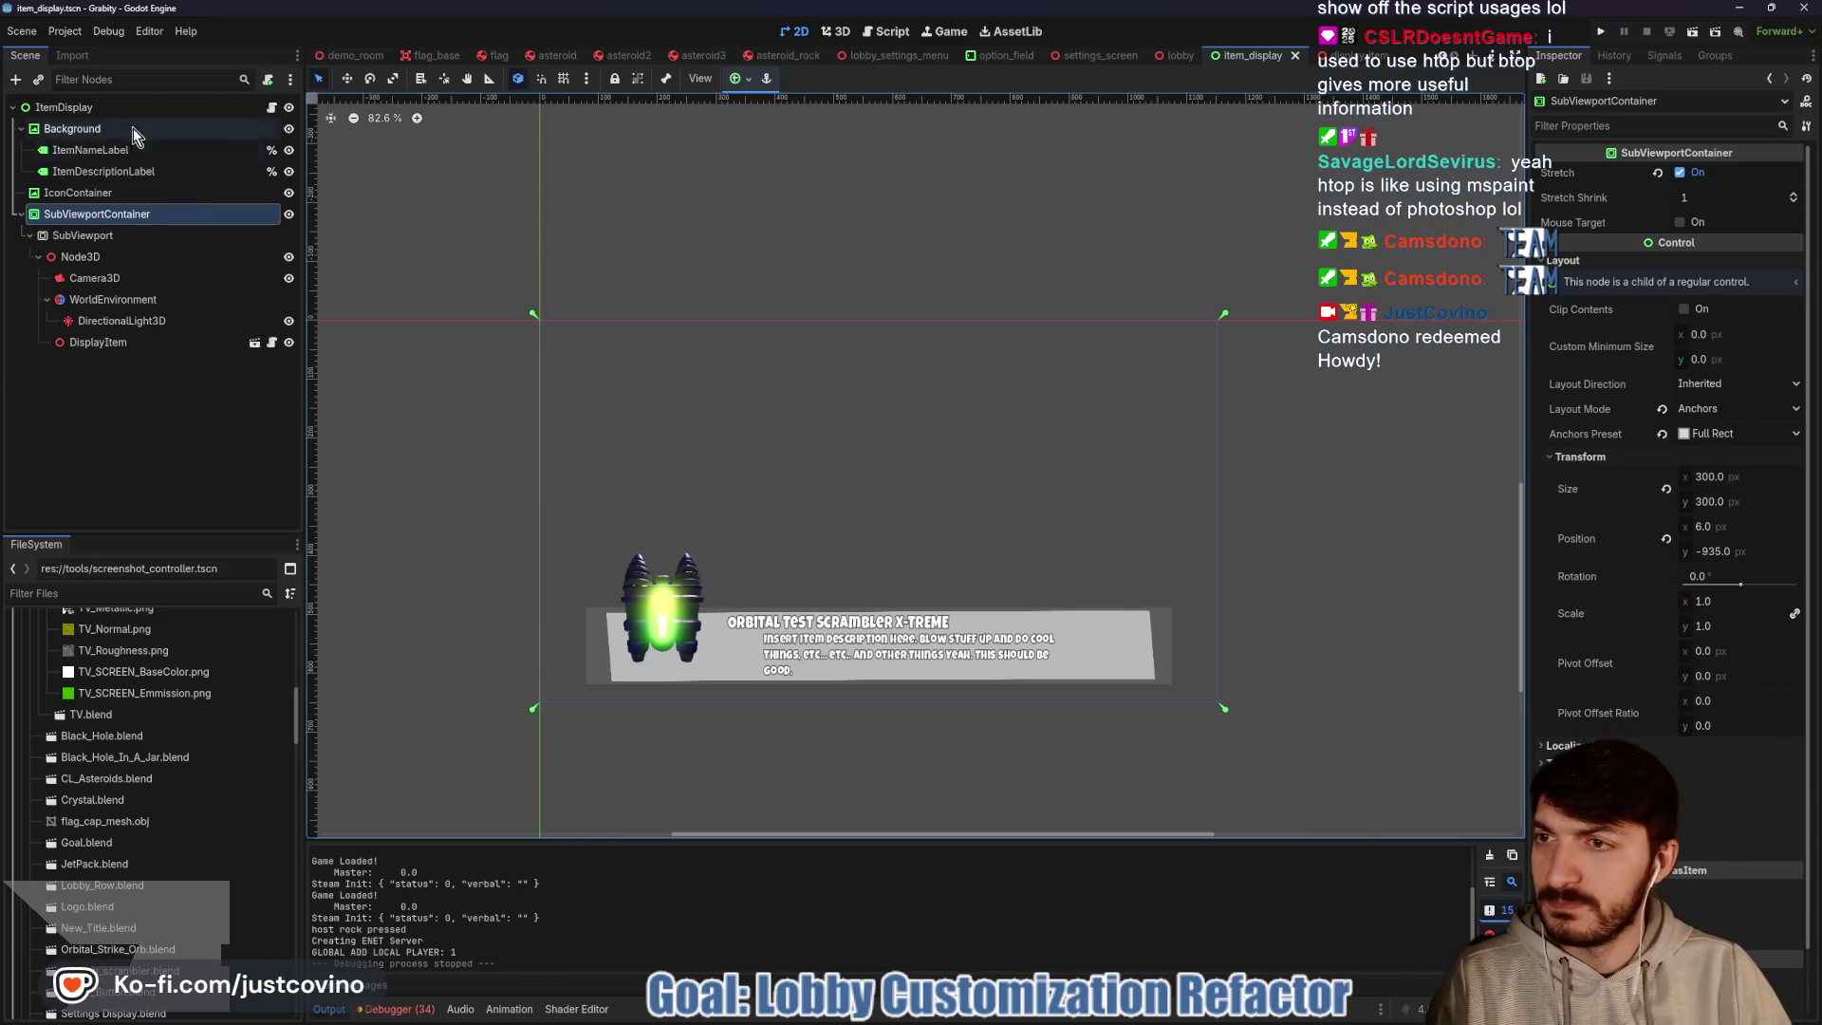
click(115, 192)
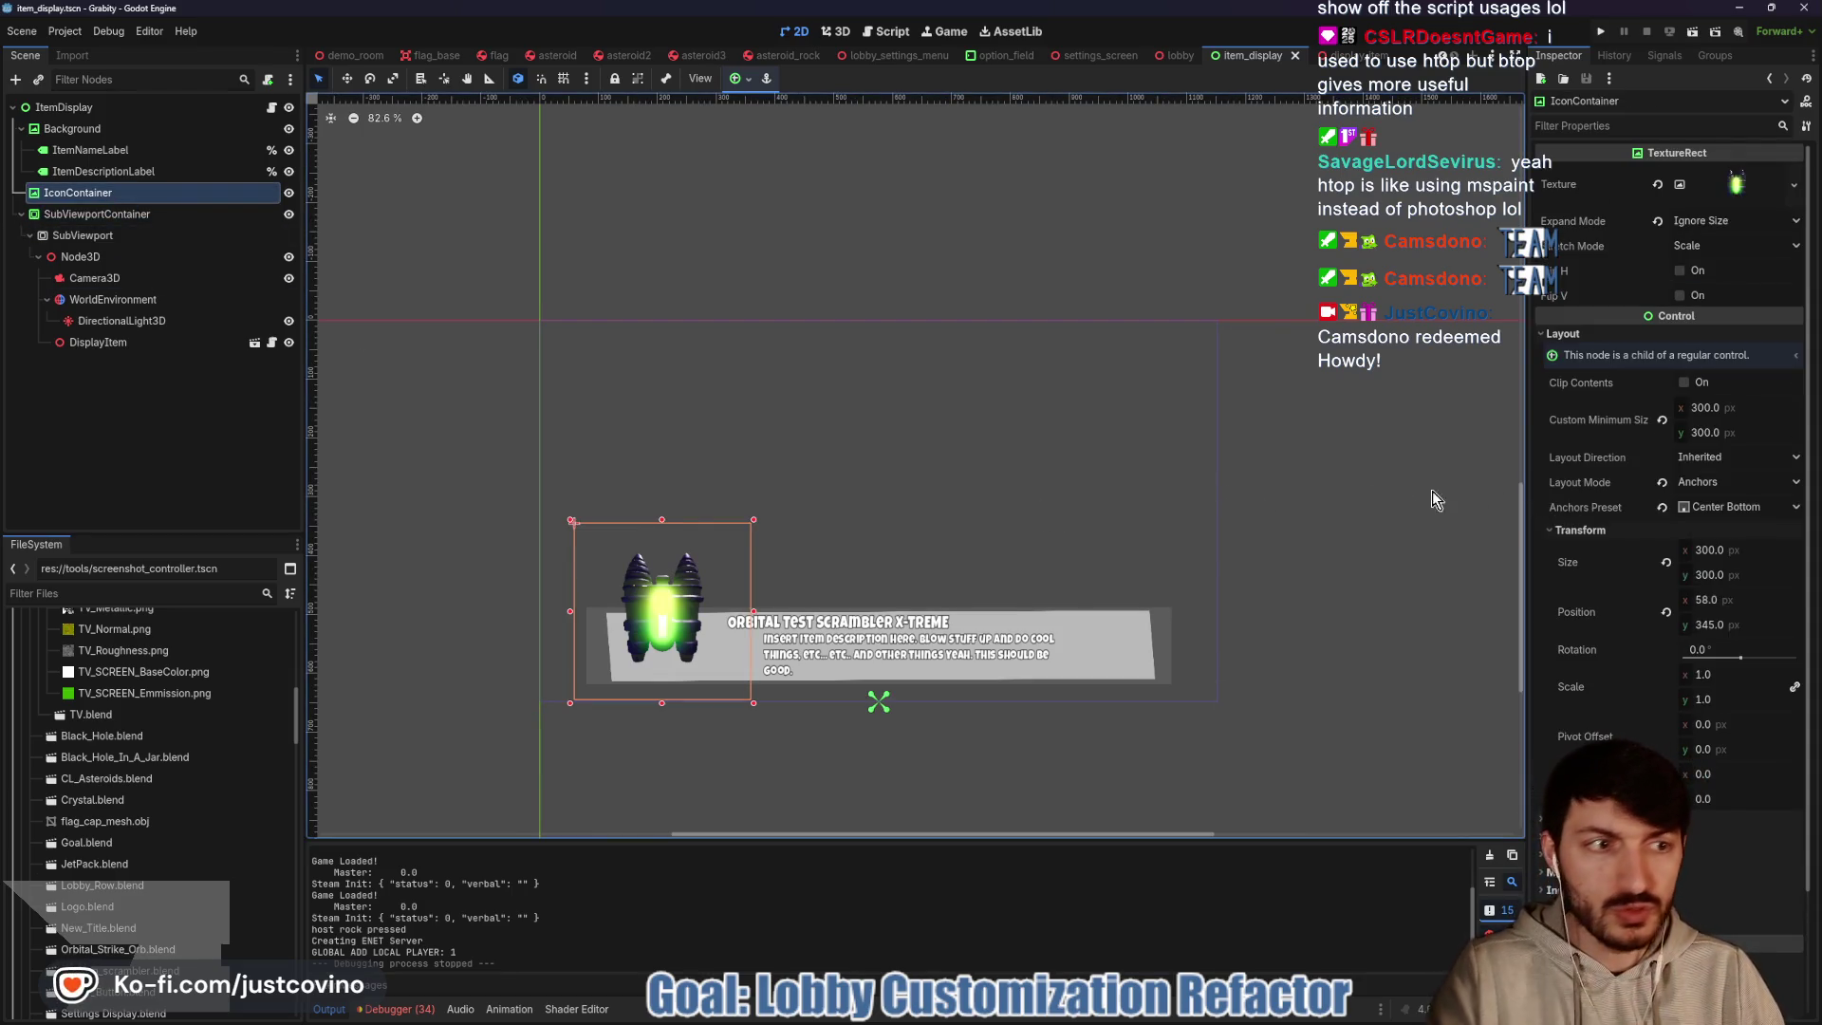
click(1742, 407)
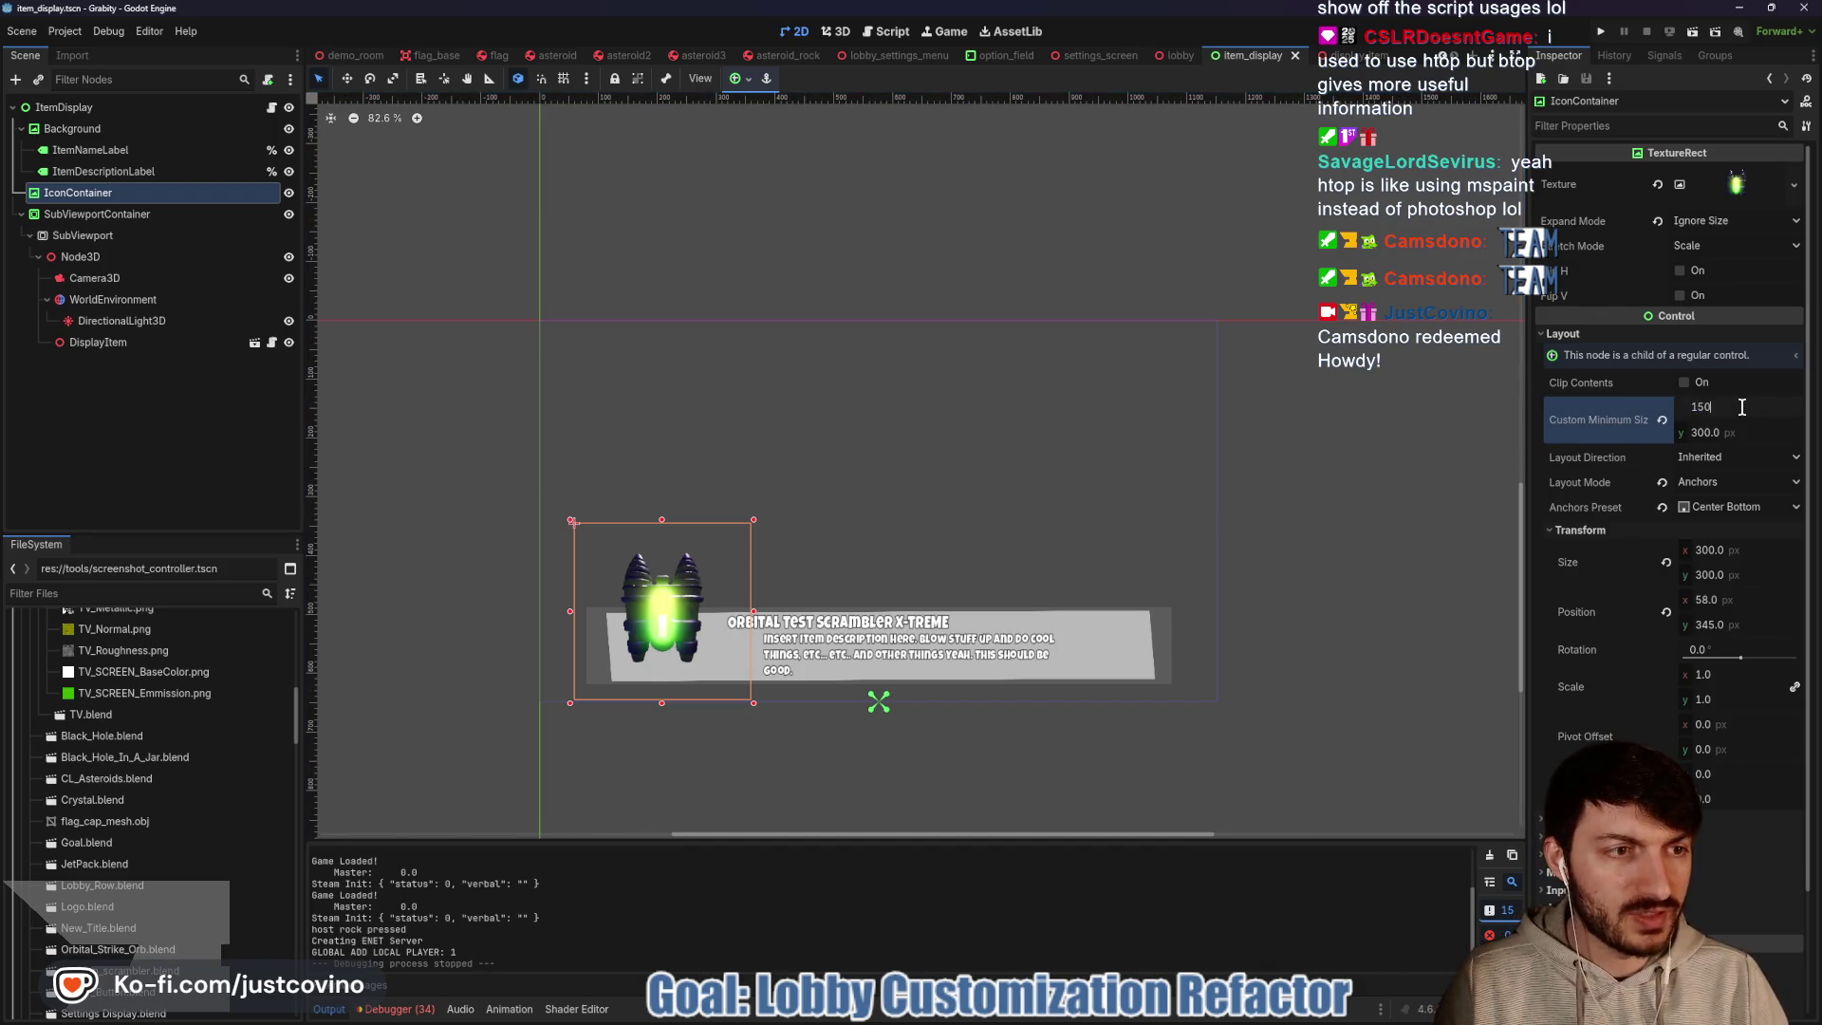
key(Tab)
text(150)
click(1669, 562)
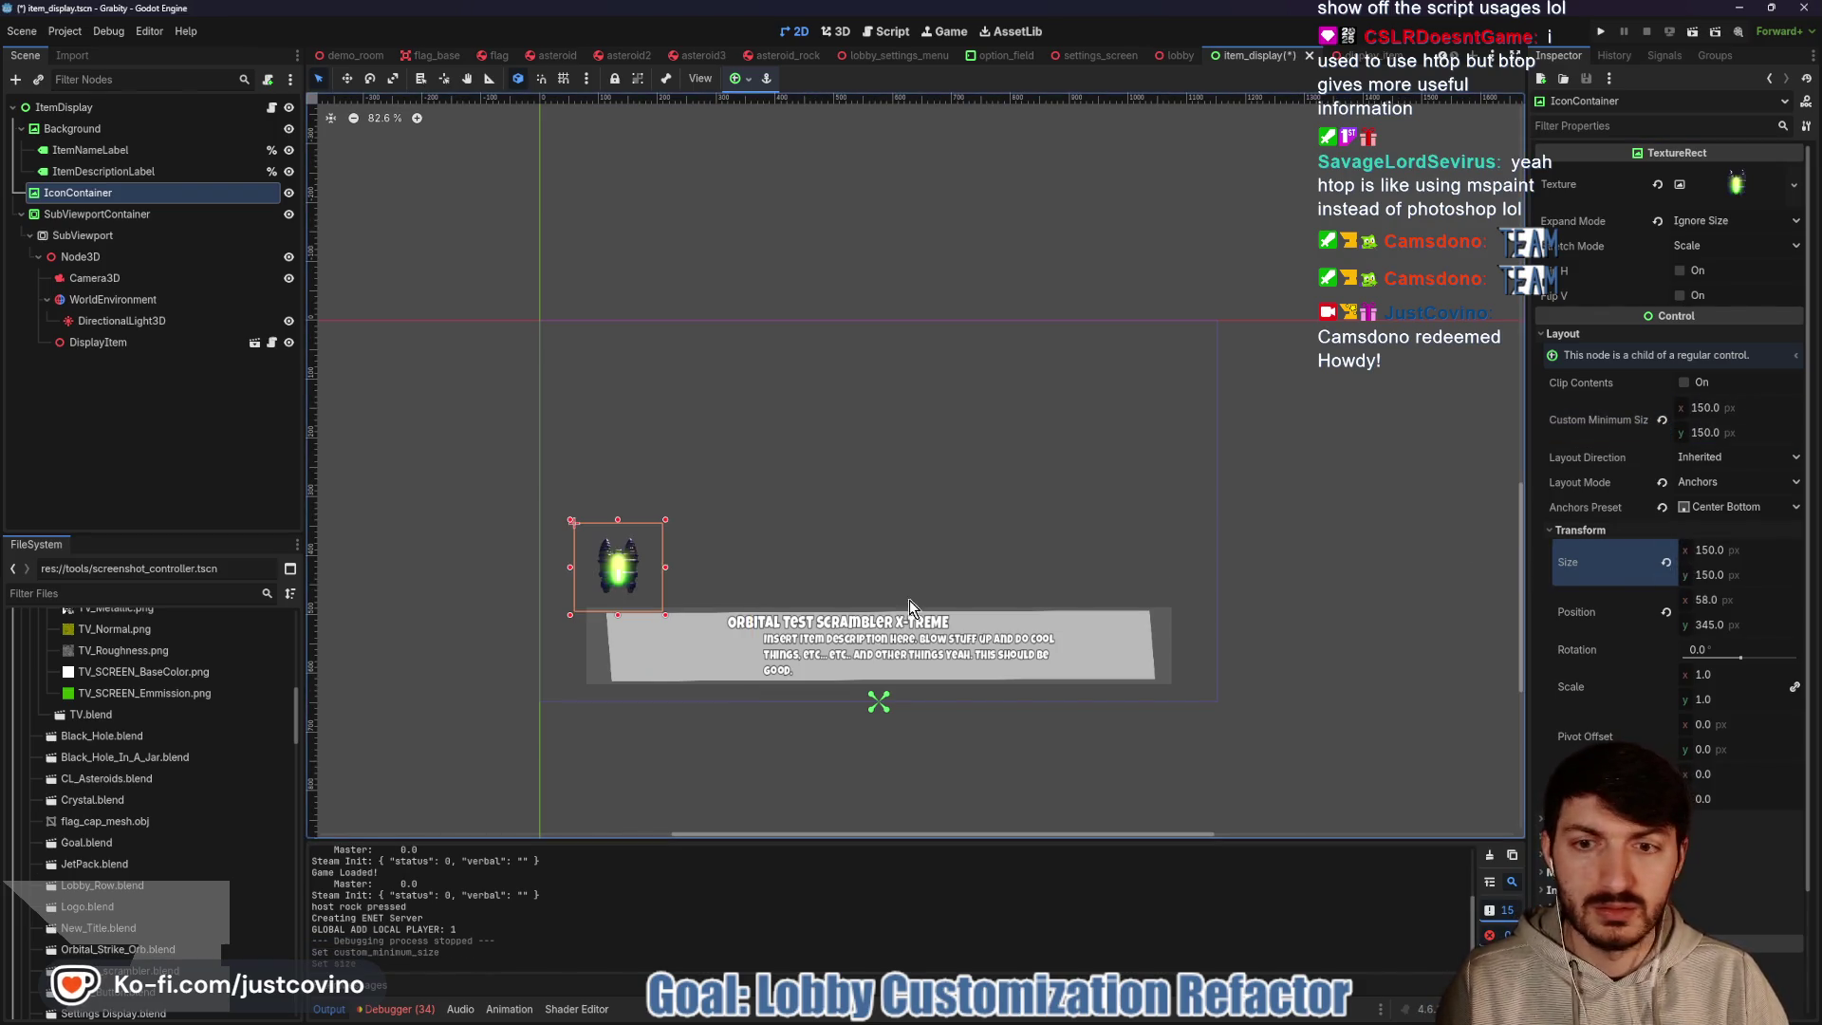
key(w)
mouse_move(573, 575)
mouse_down()
mouse_move(645, 646)
mouse_move(659, 614)
mouse_up()
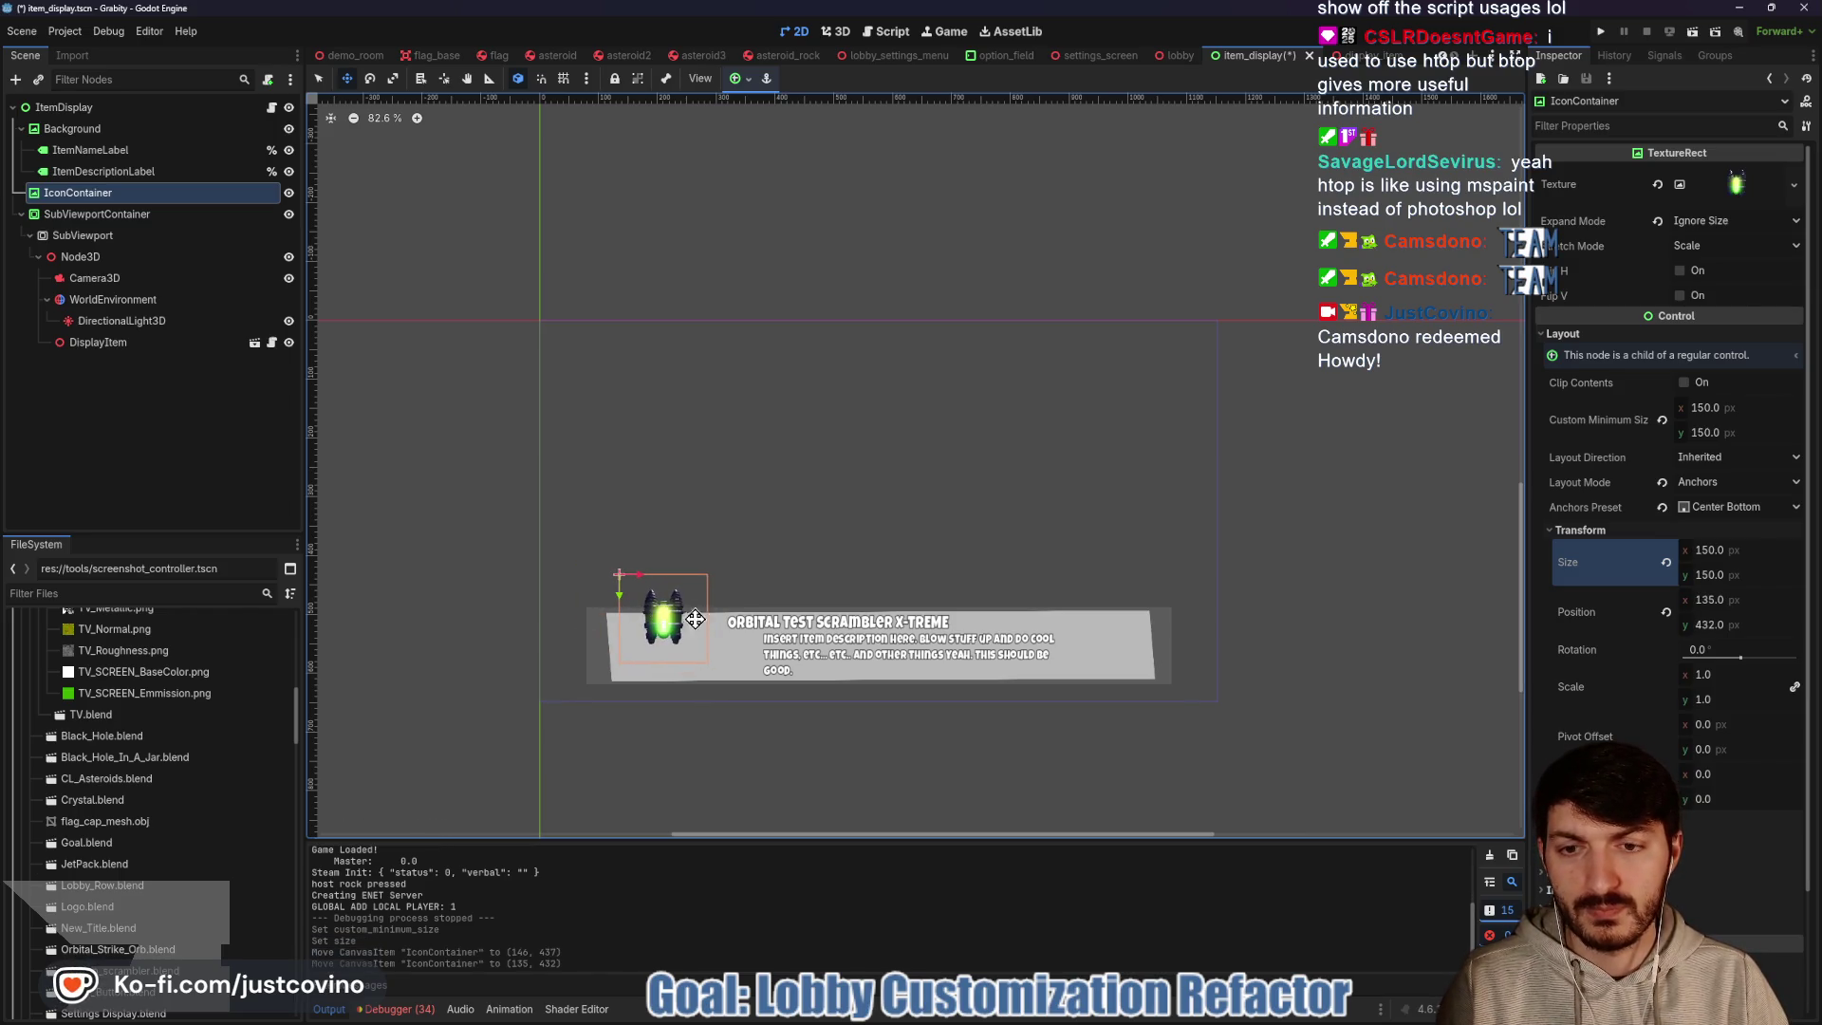
Enlarge the icon box to 200 × 200, nudge it to 118, 401, and save the scene
click(1728, 408)
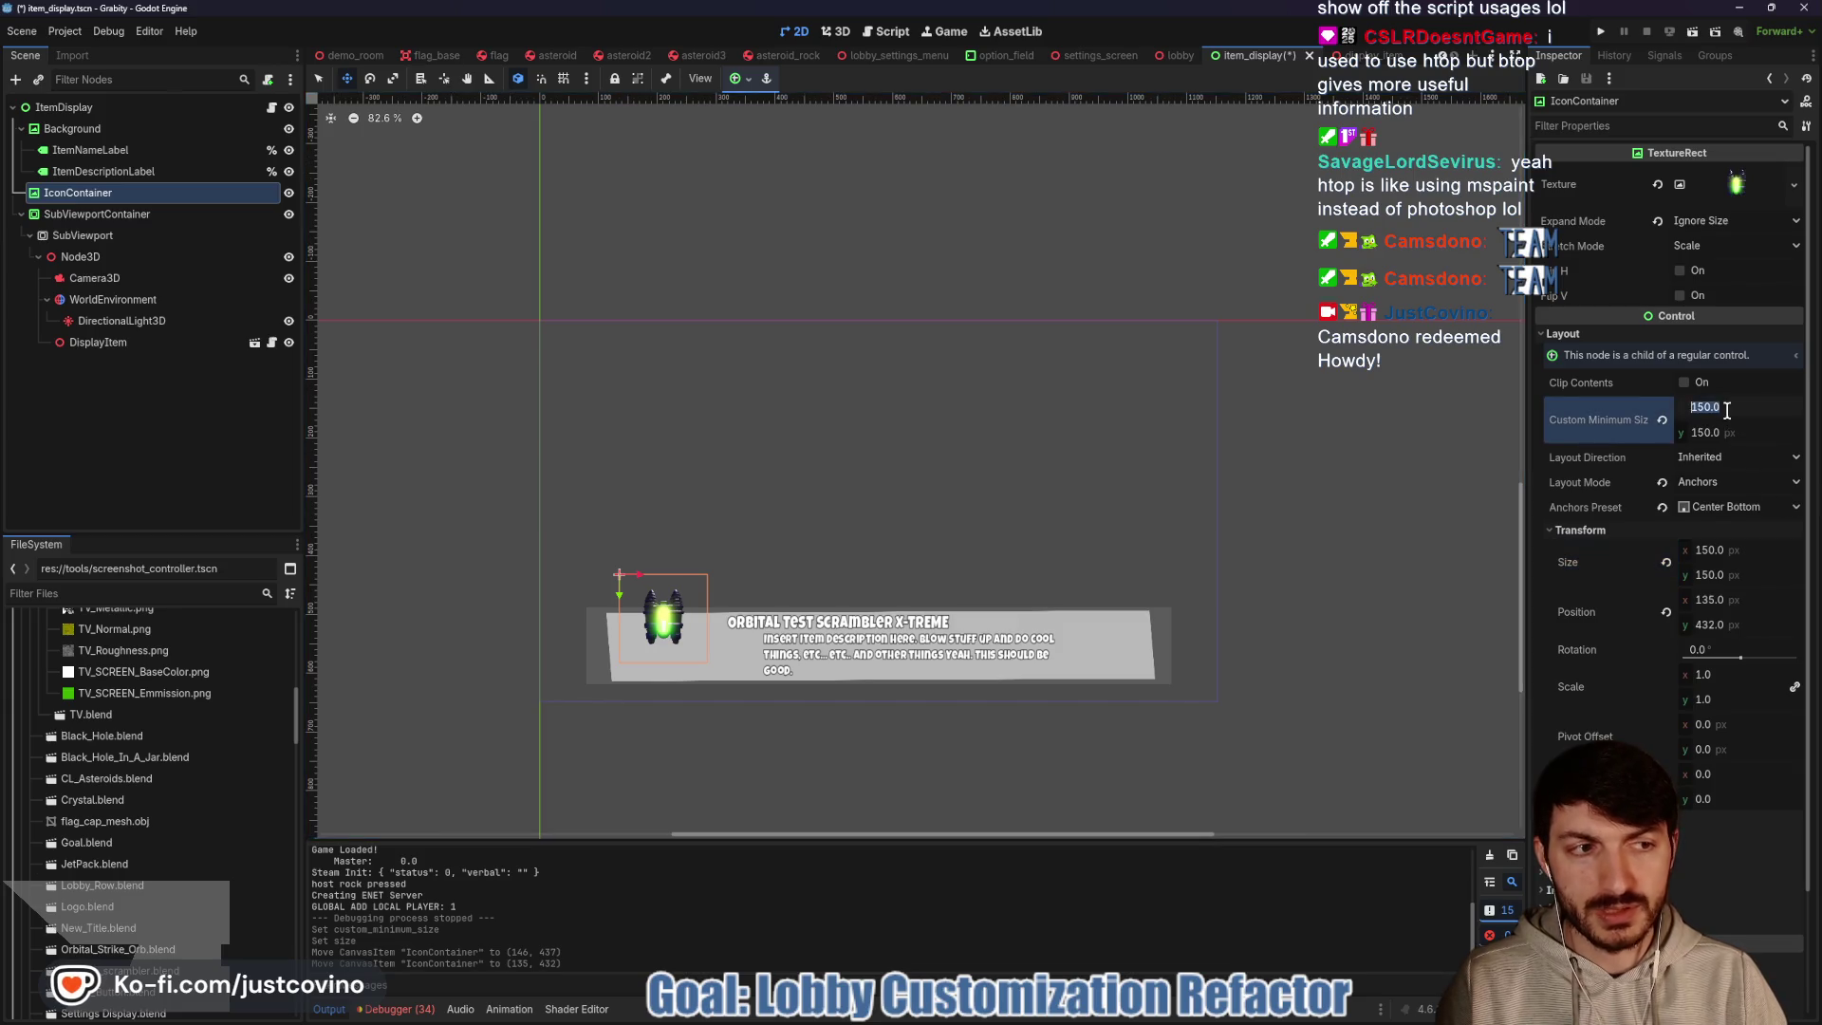
text(200)
key(Tab)
text(200)
key(Return)
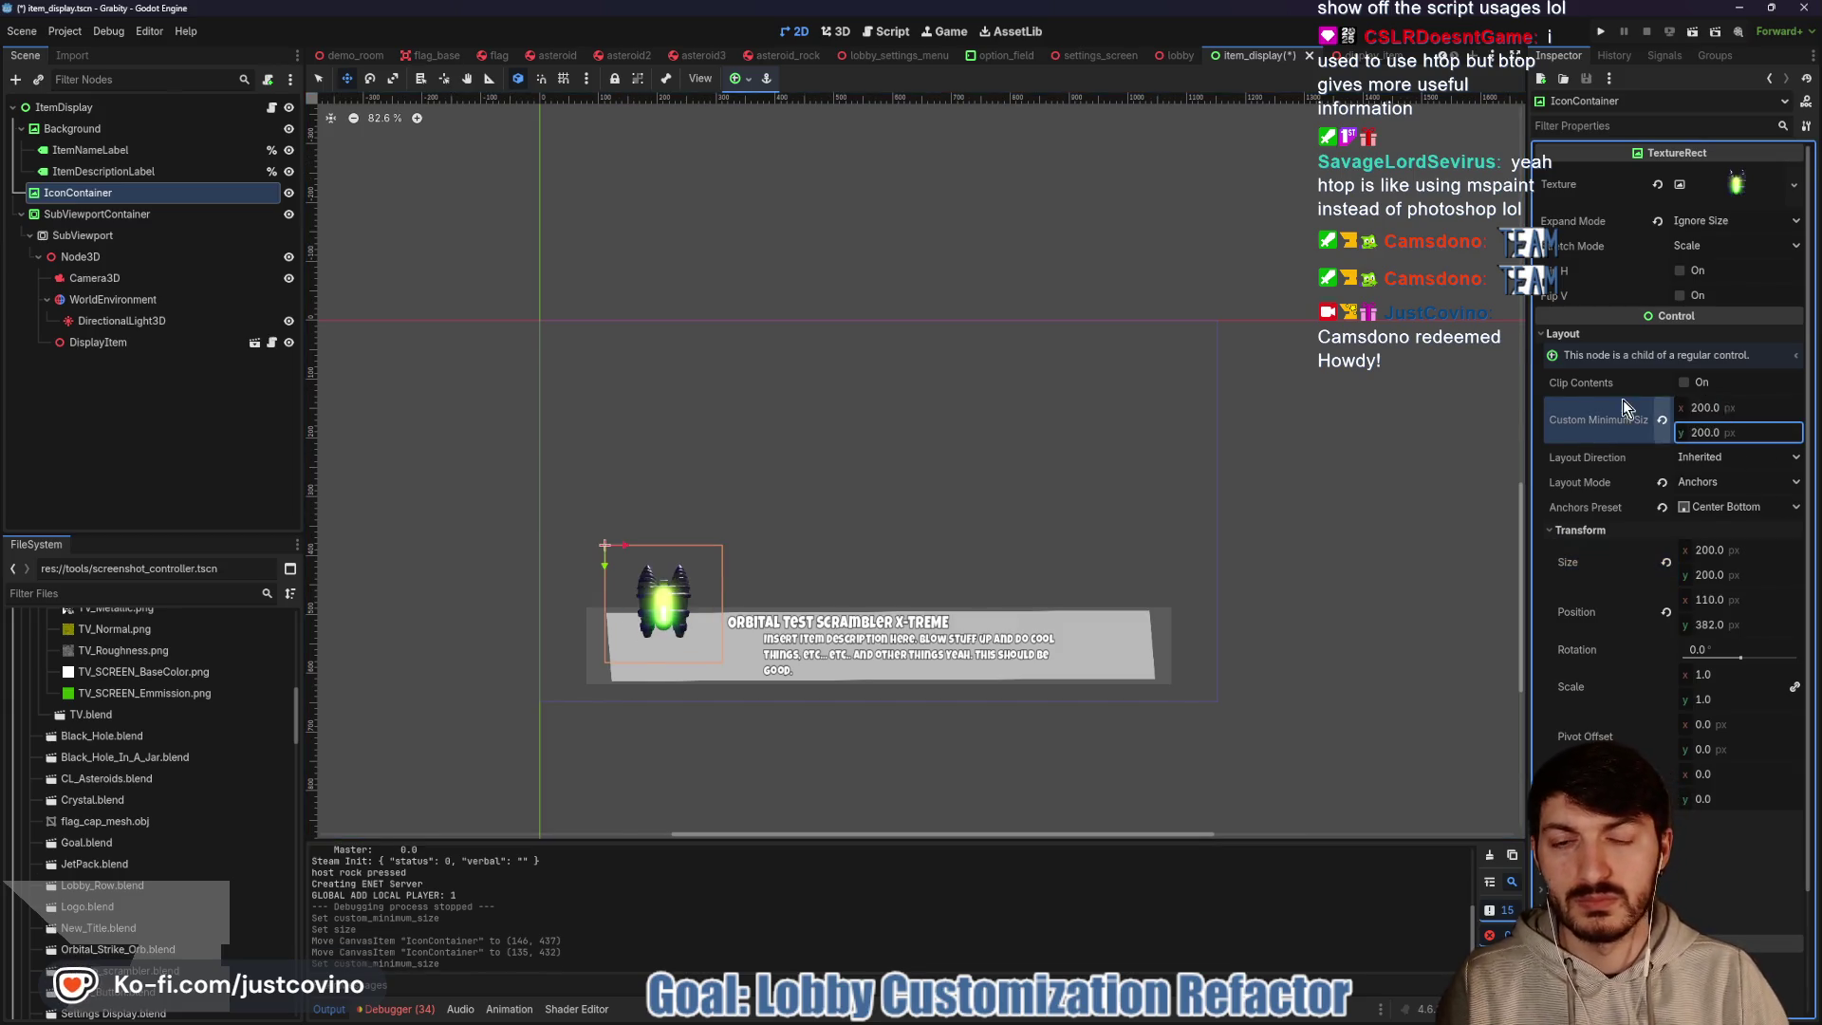
drag(670, 602, 675, 613)
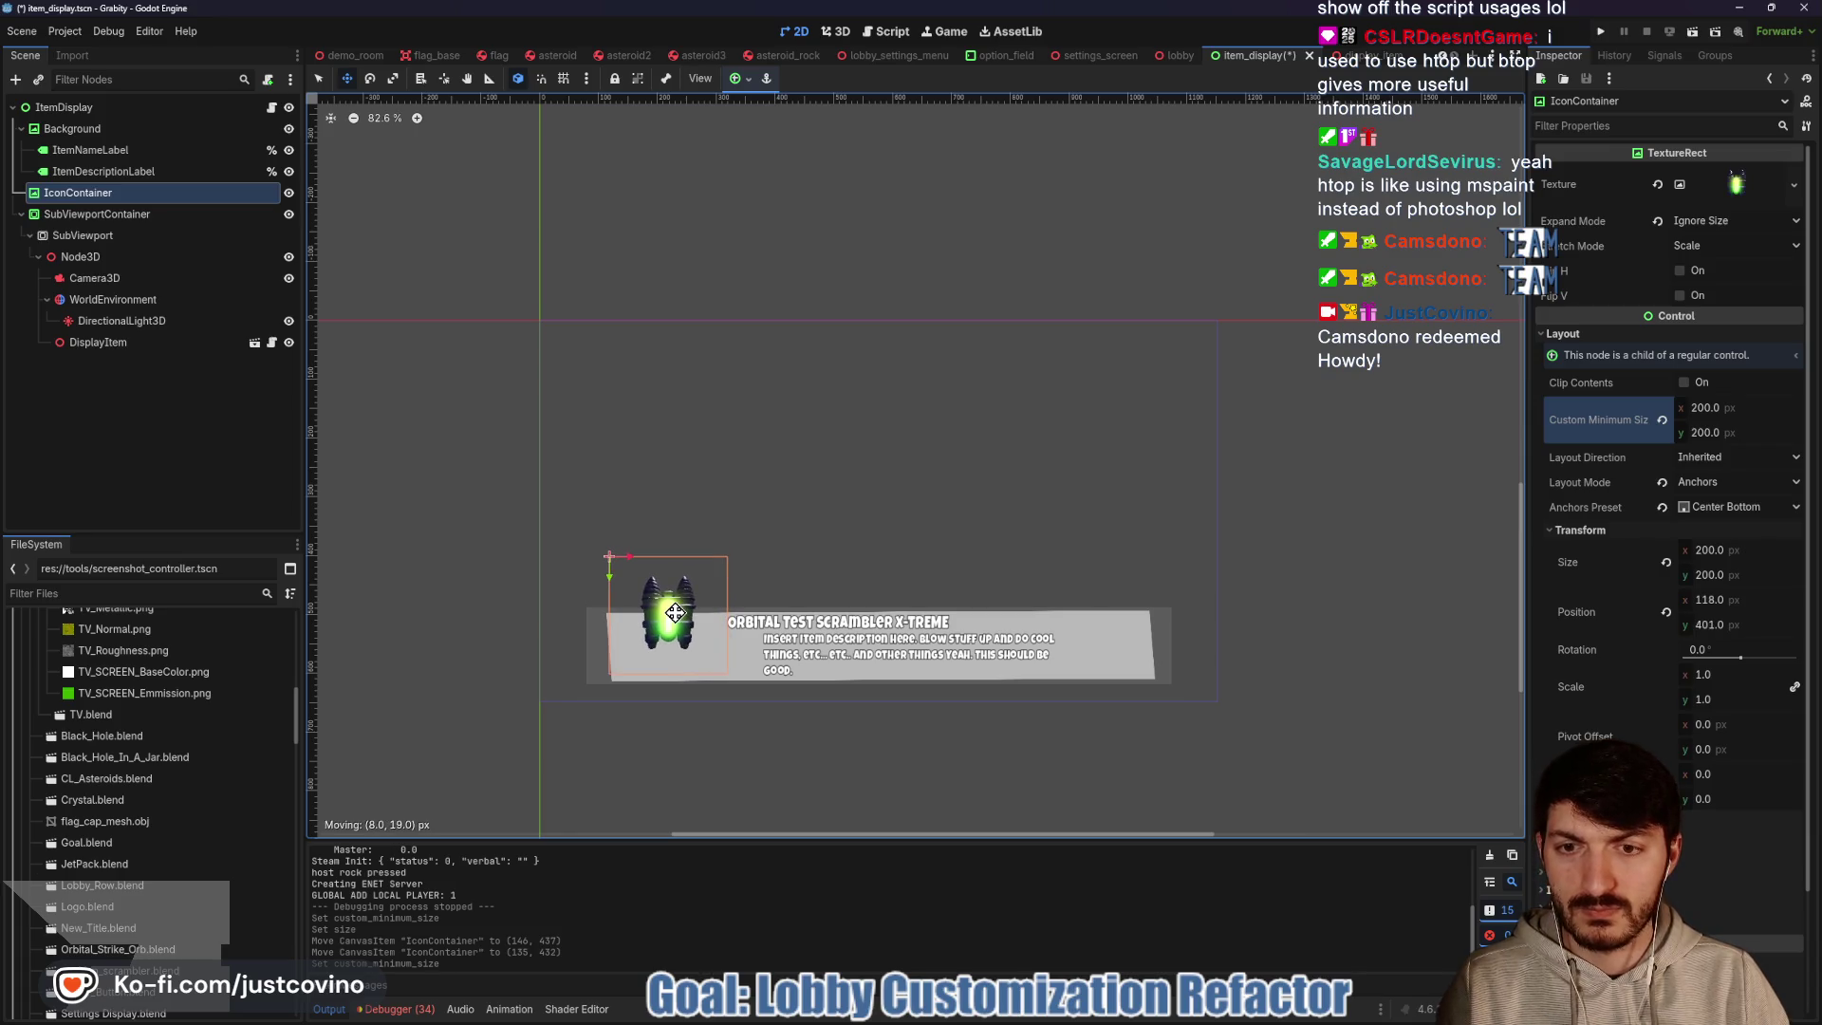
key(ctrl+s)
click(108, 219)
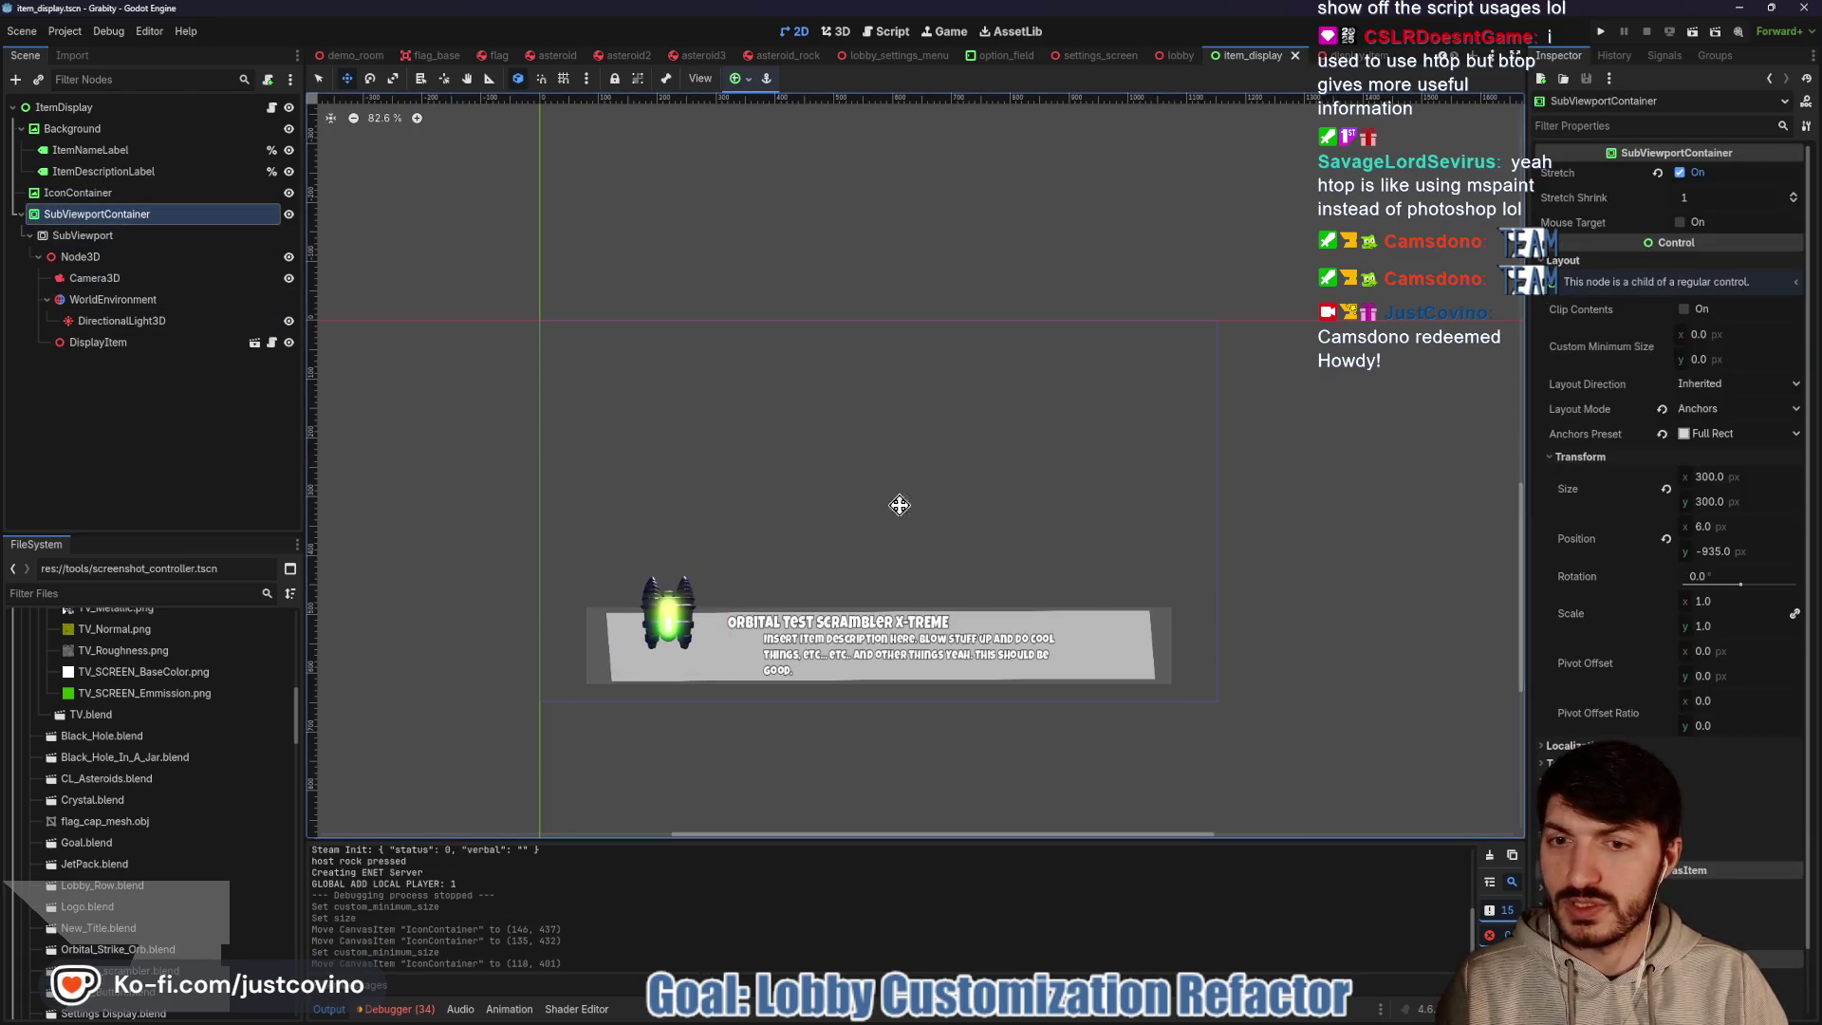
Set the SubViewportContainer's minimum size and size to 200 × 200 and save
click(1728, 335)
text(00)
key(Tab)
text(2)
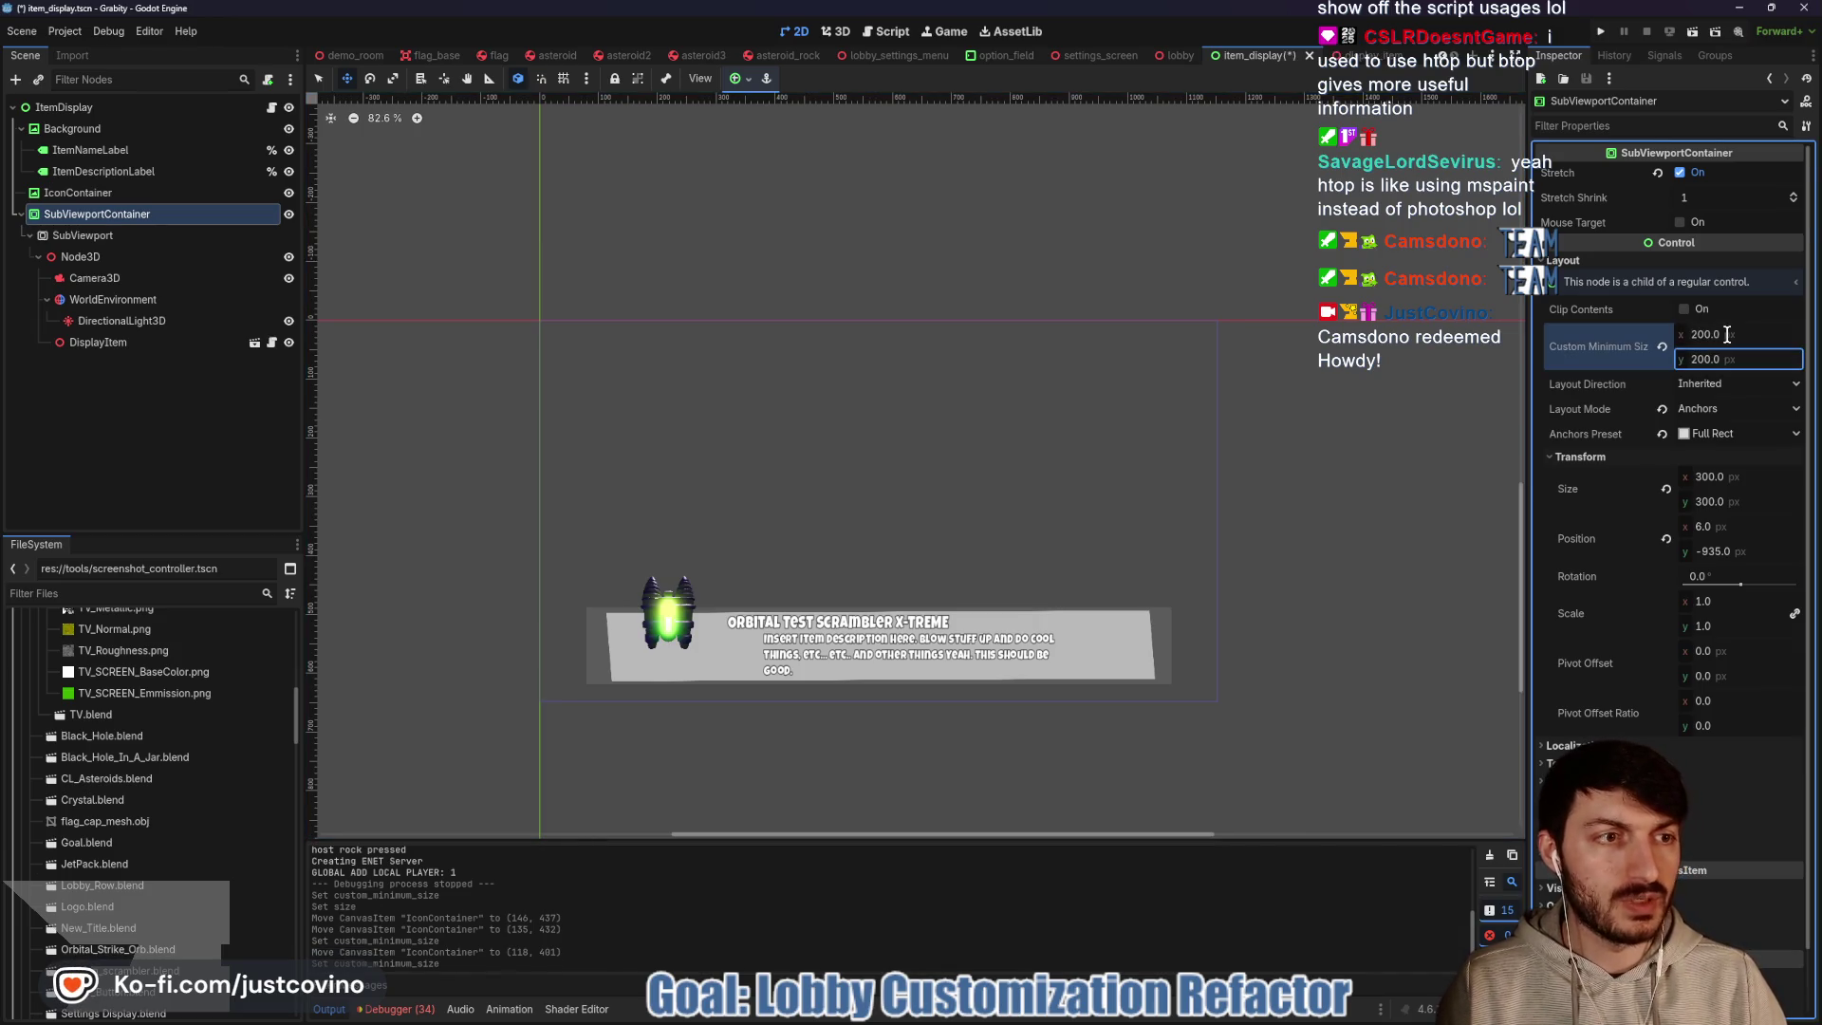
click(1668, 489)
key(ctrl+s)
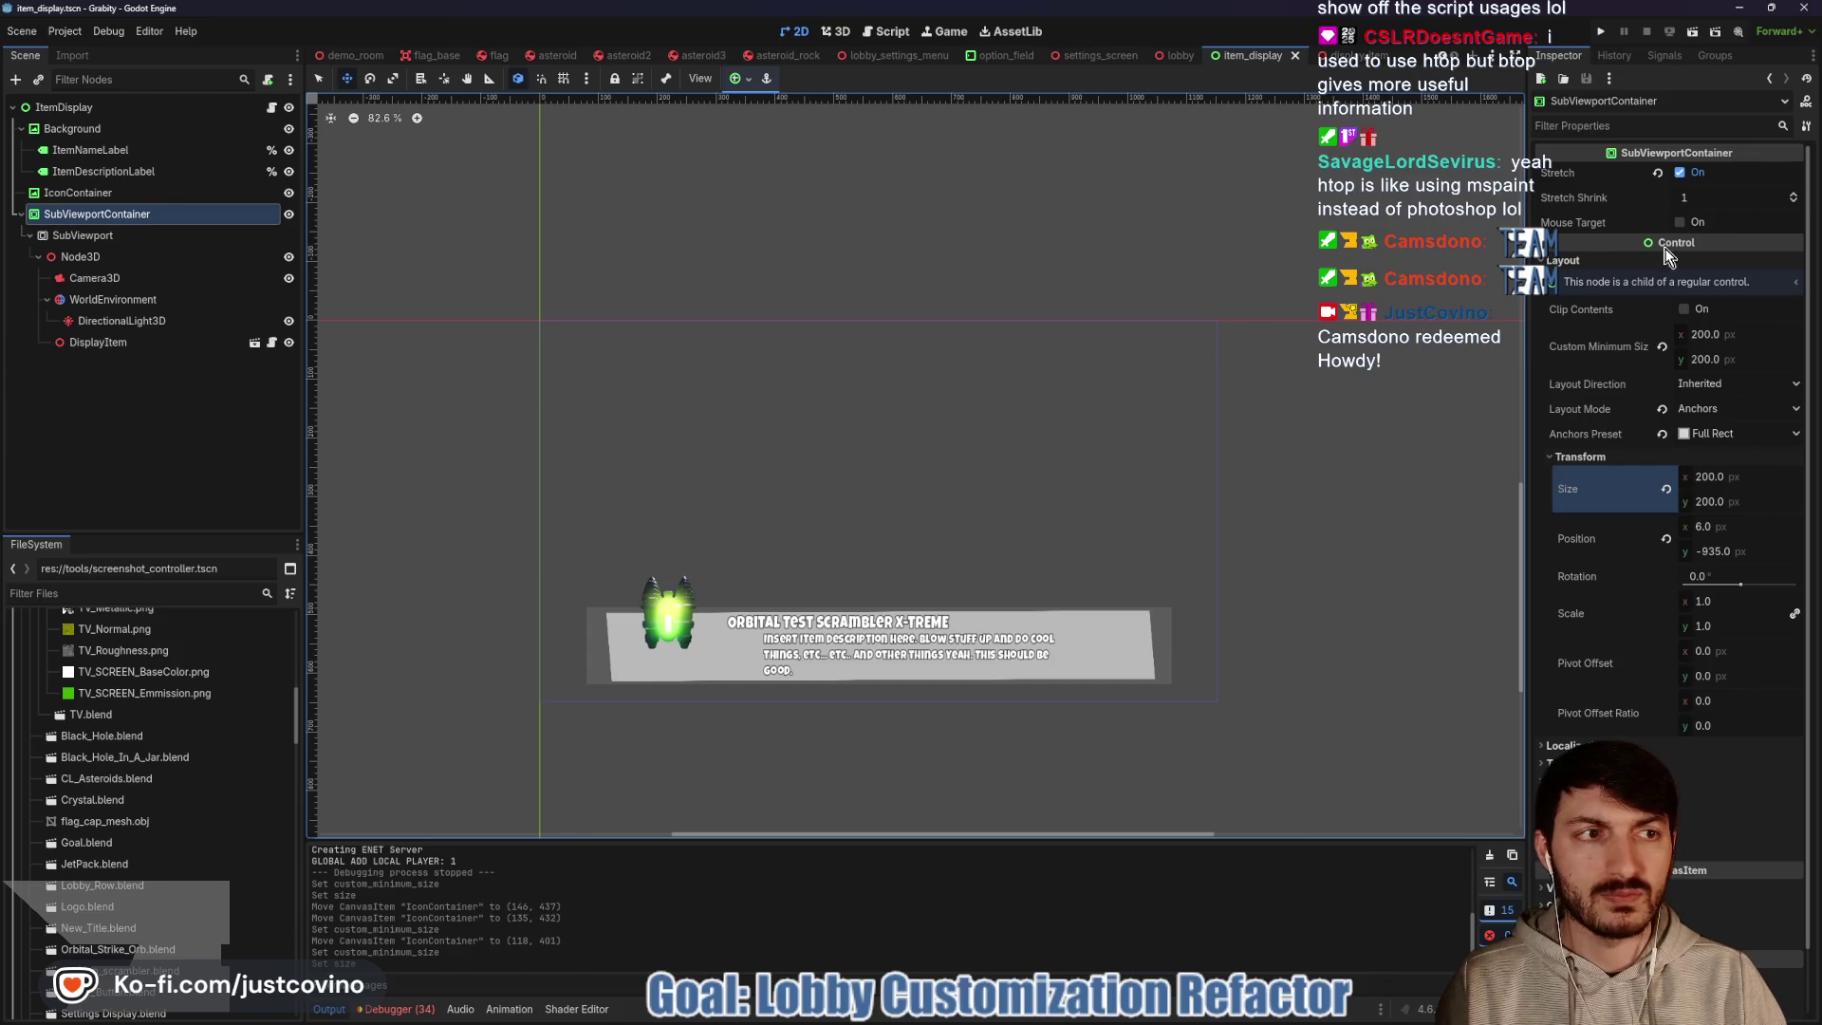
Check the SubViewport's size, save again, and run the project
click(115, 233)
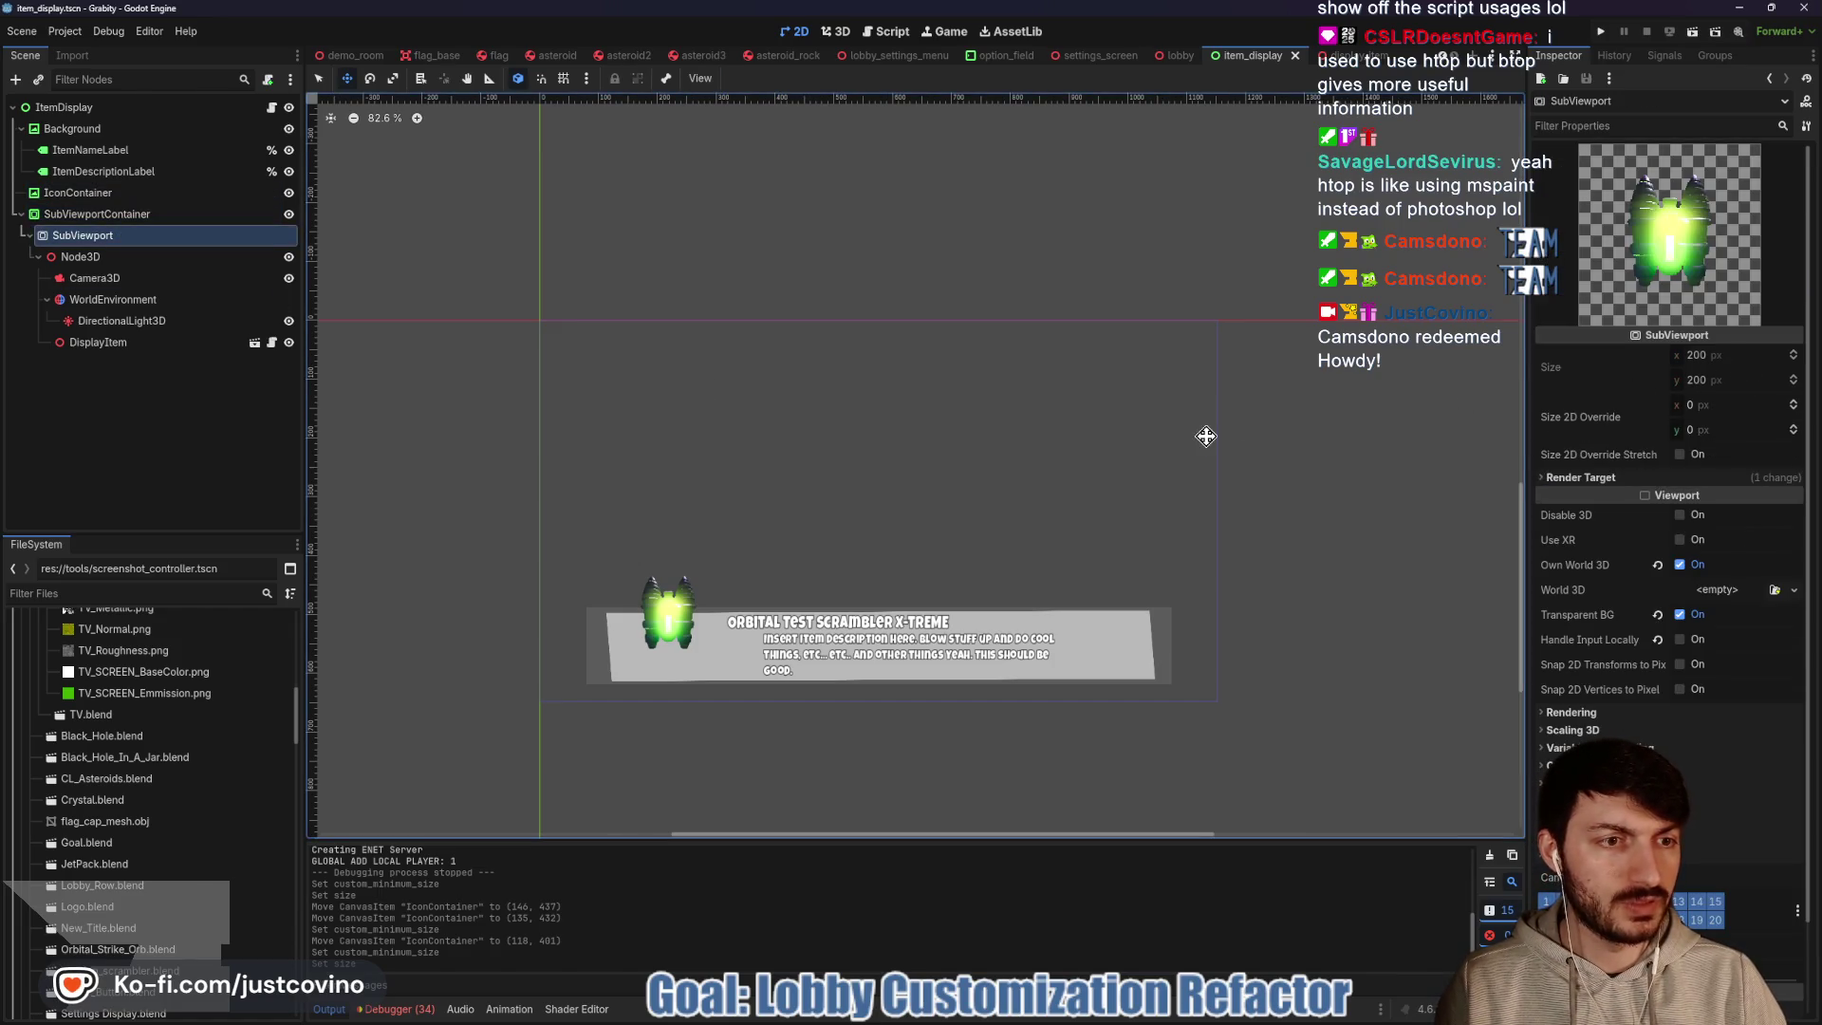
key(ctrl+s)
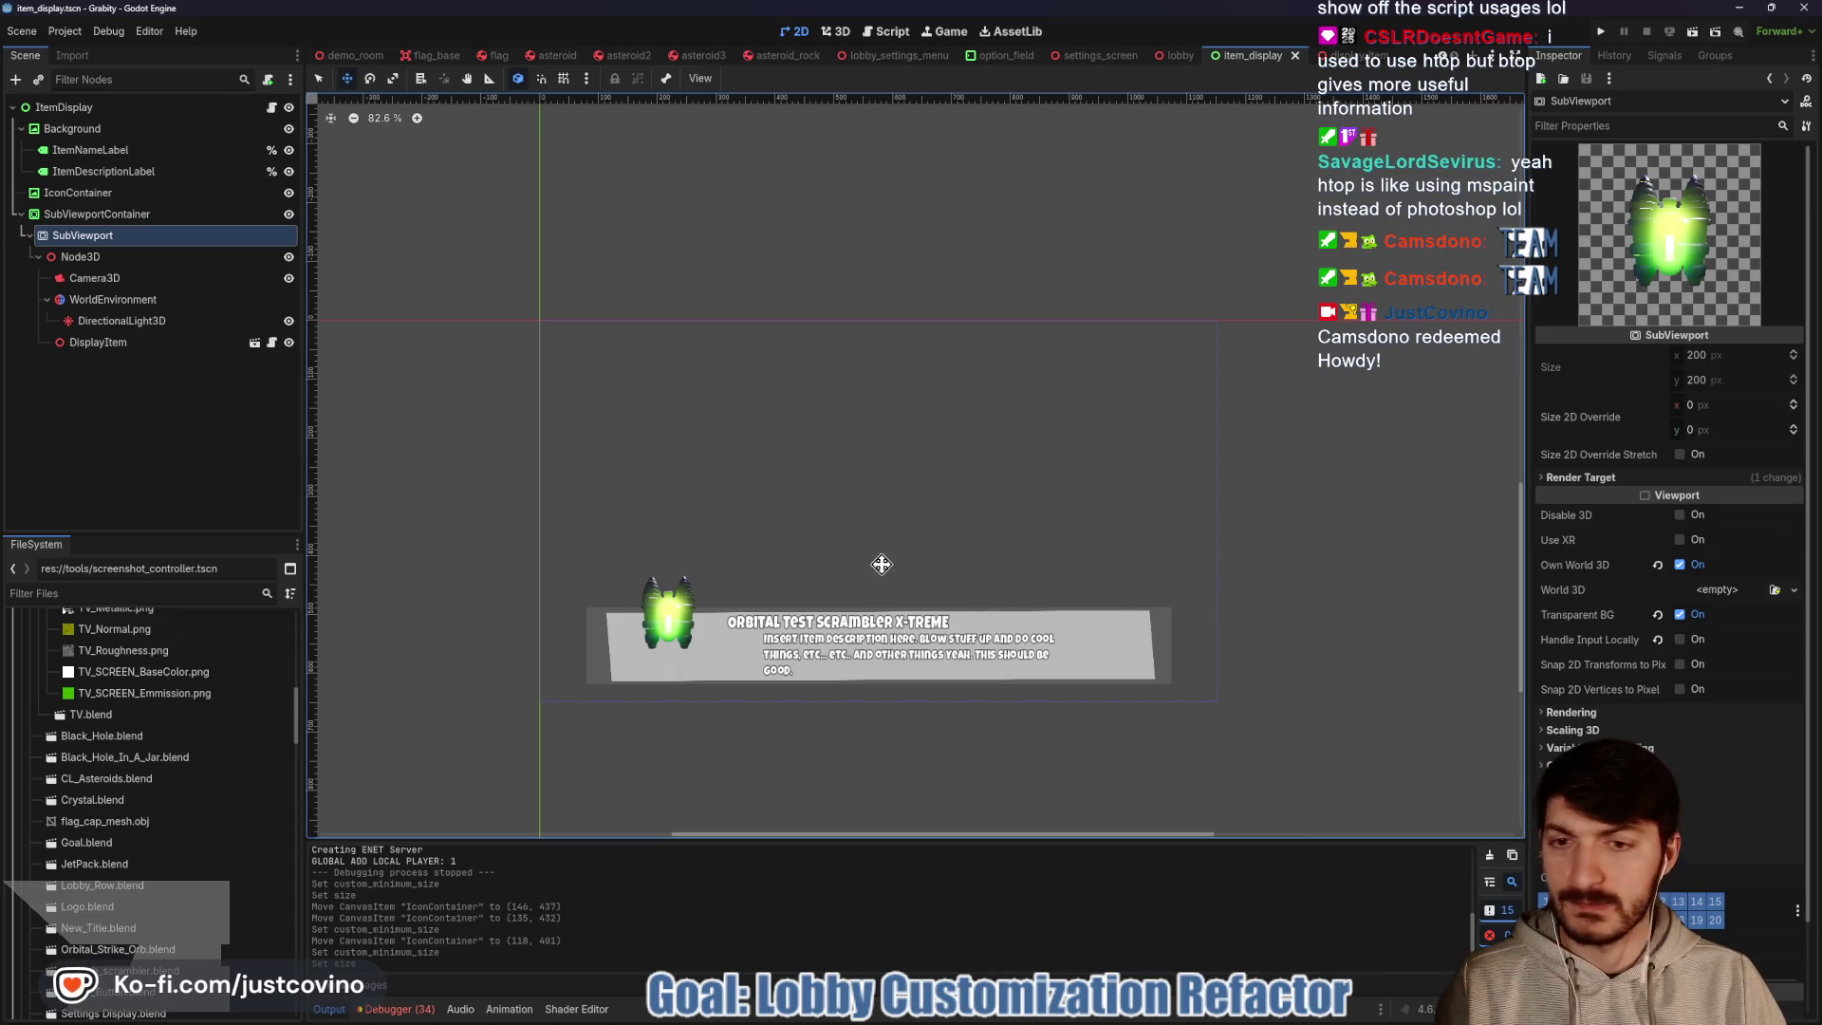
click(1608, 38)
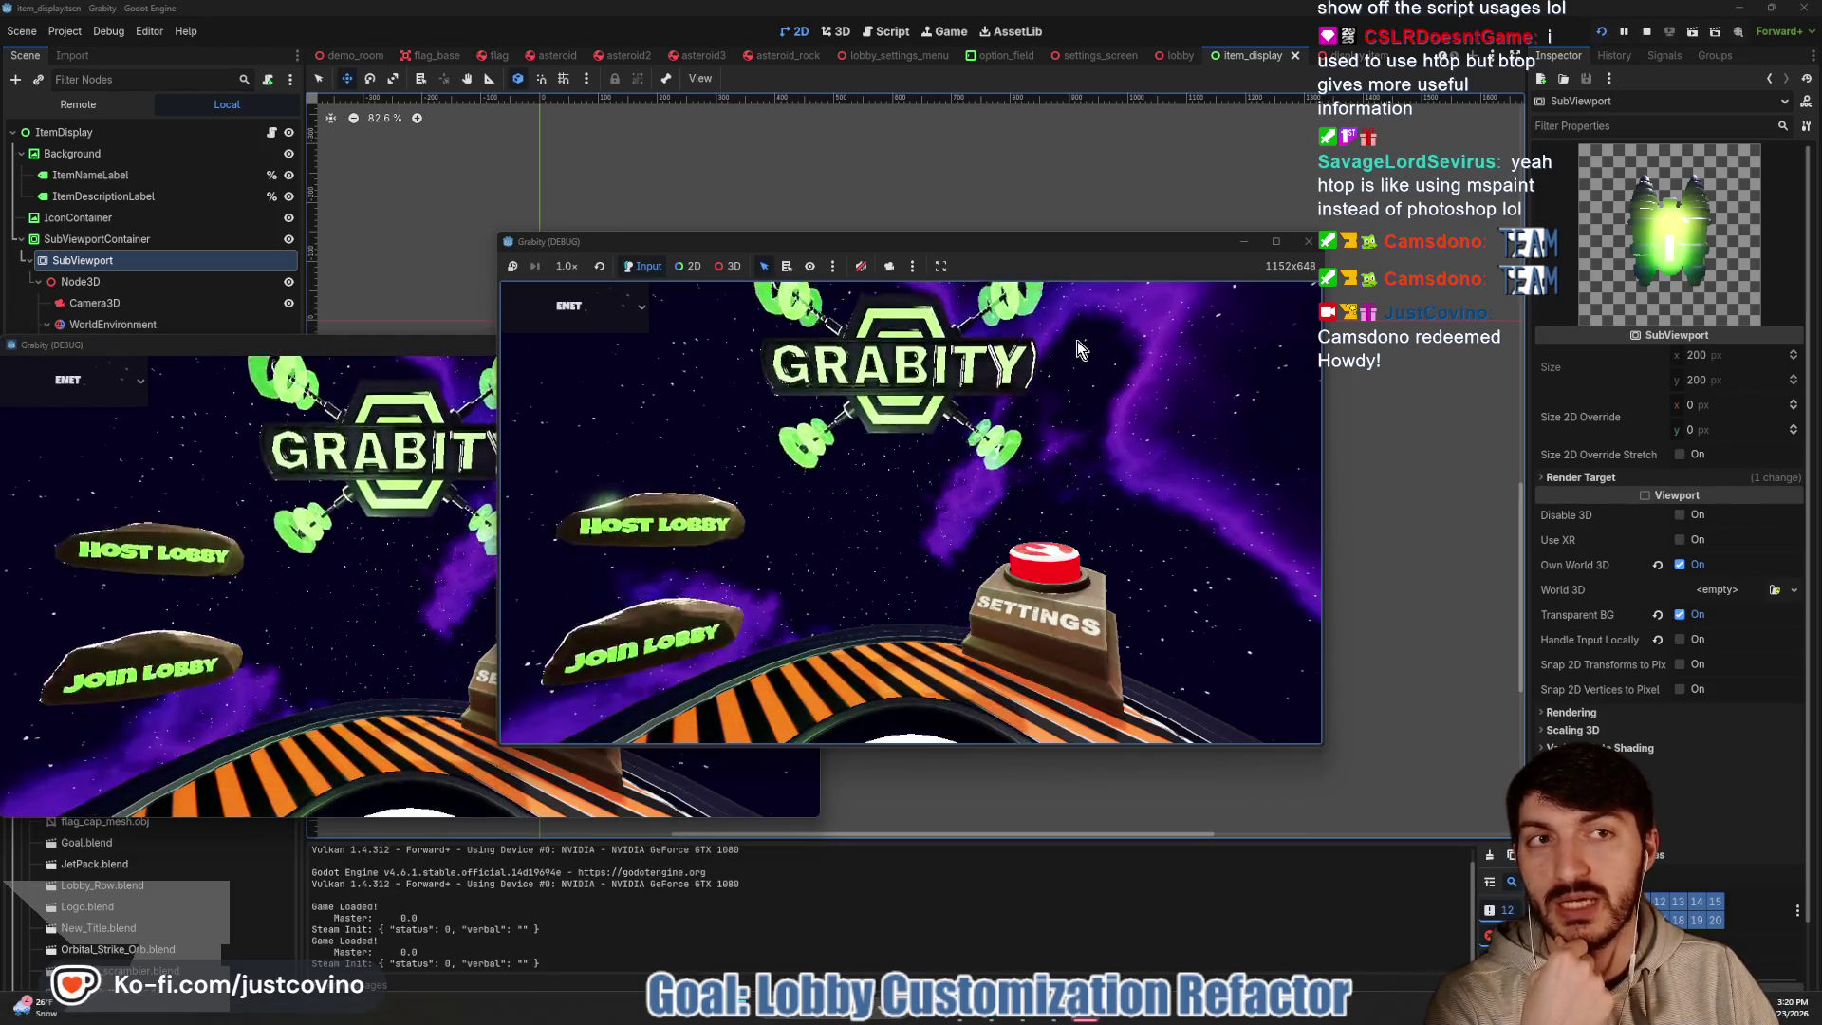
Host a private lobby and open the item selection screen via Customize
click(687, 420)
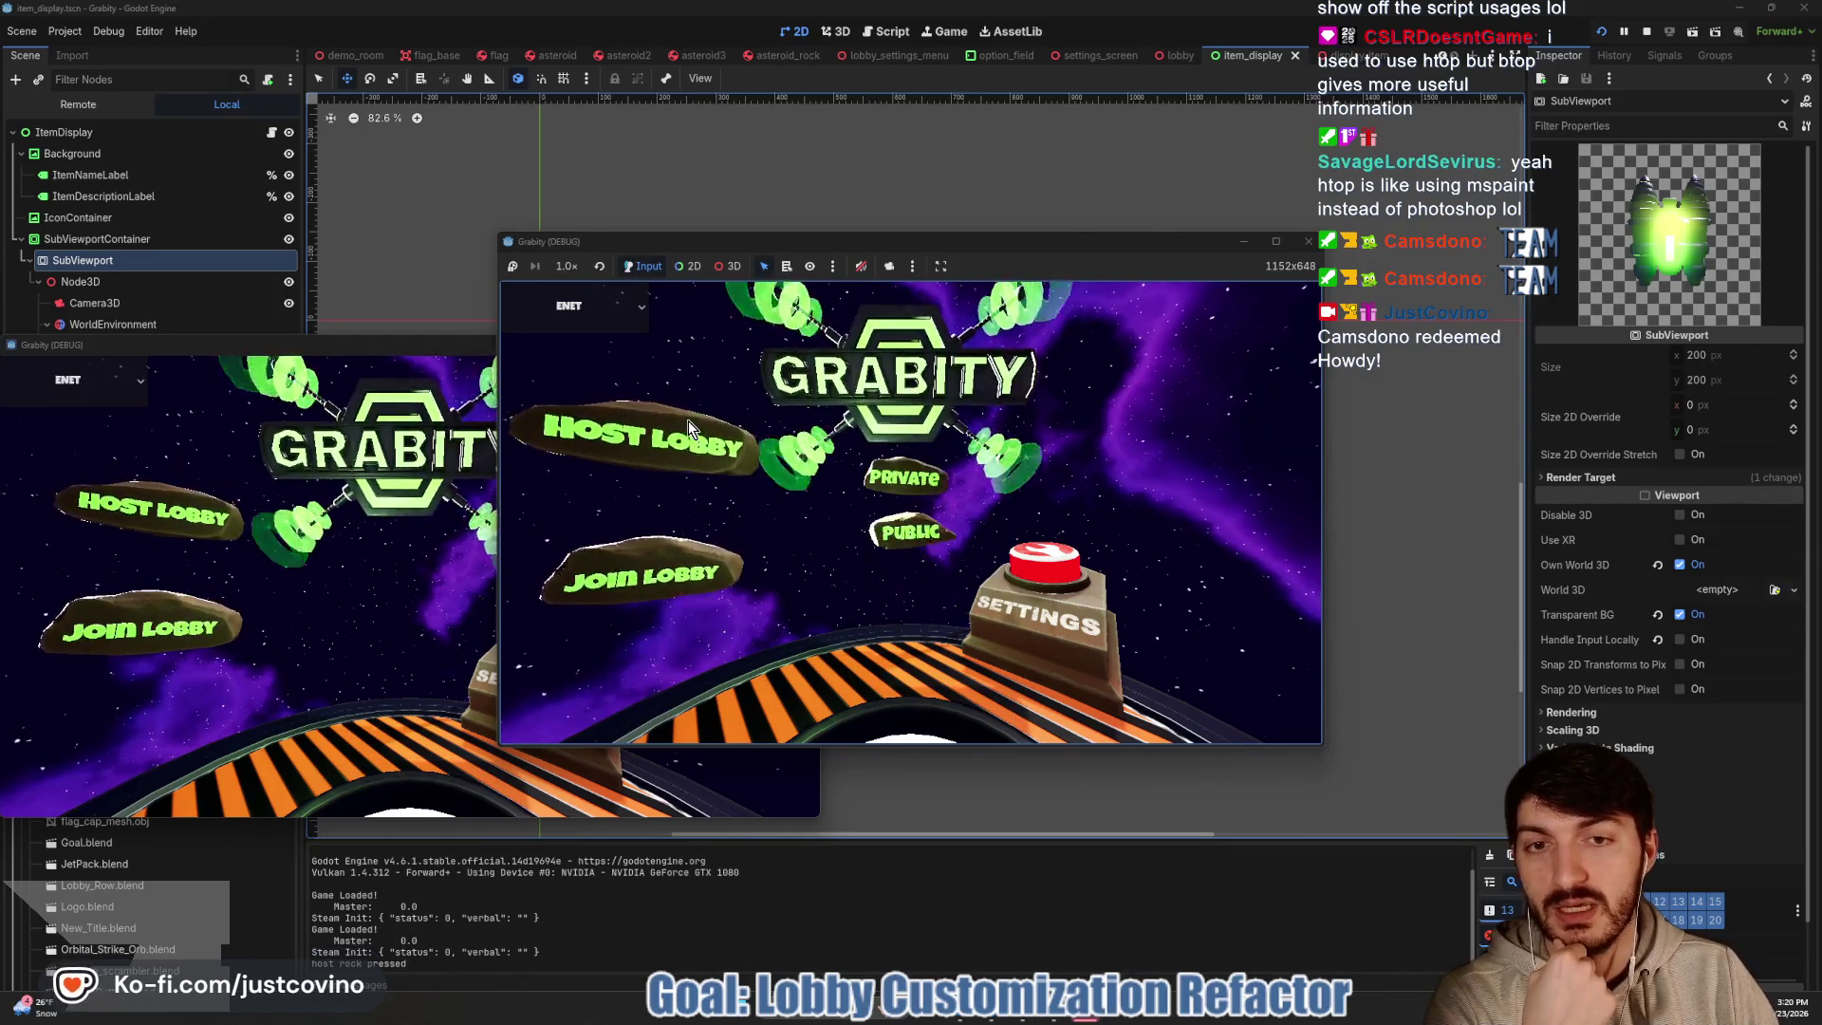
click(915, 440)
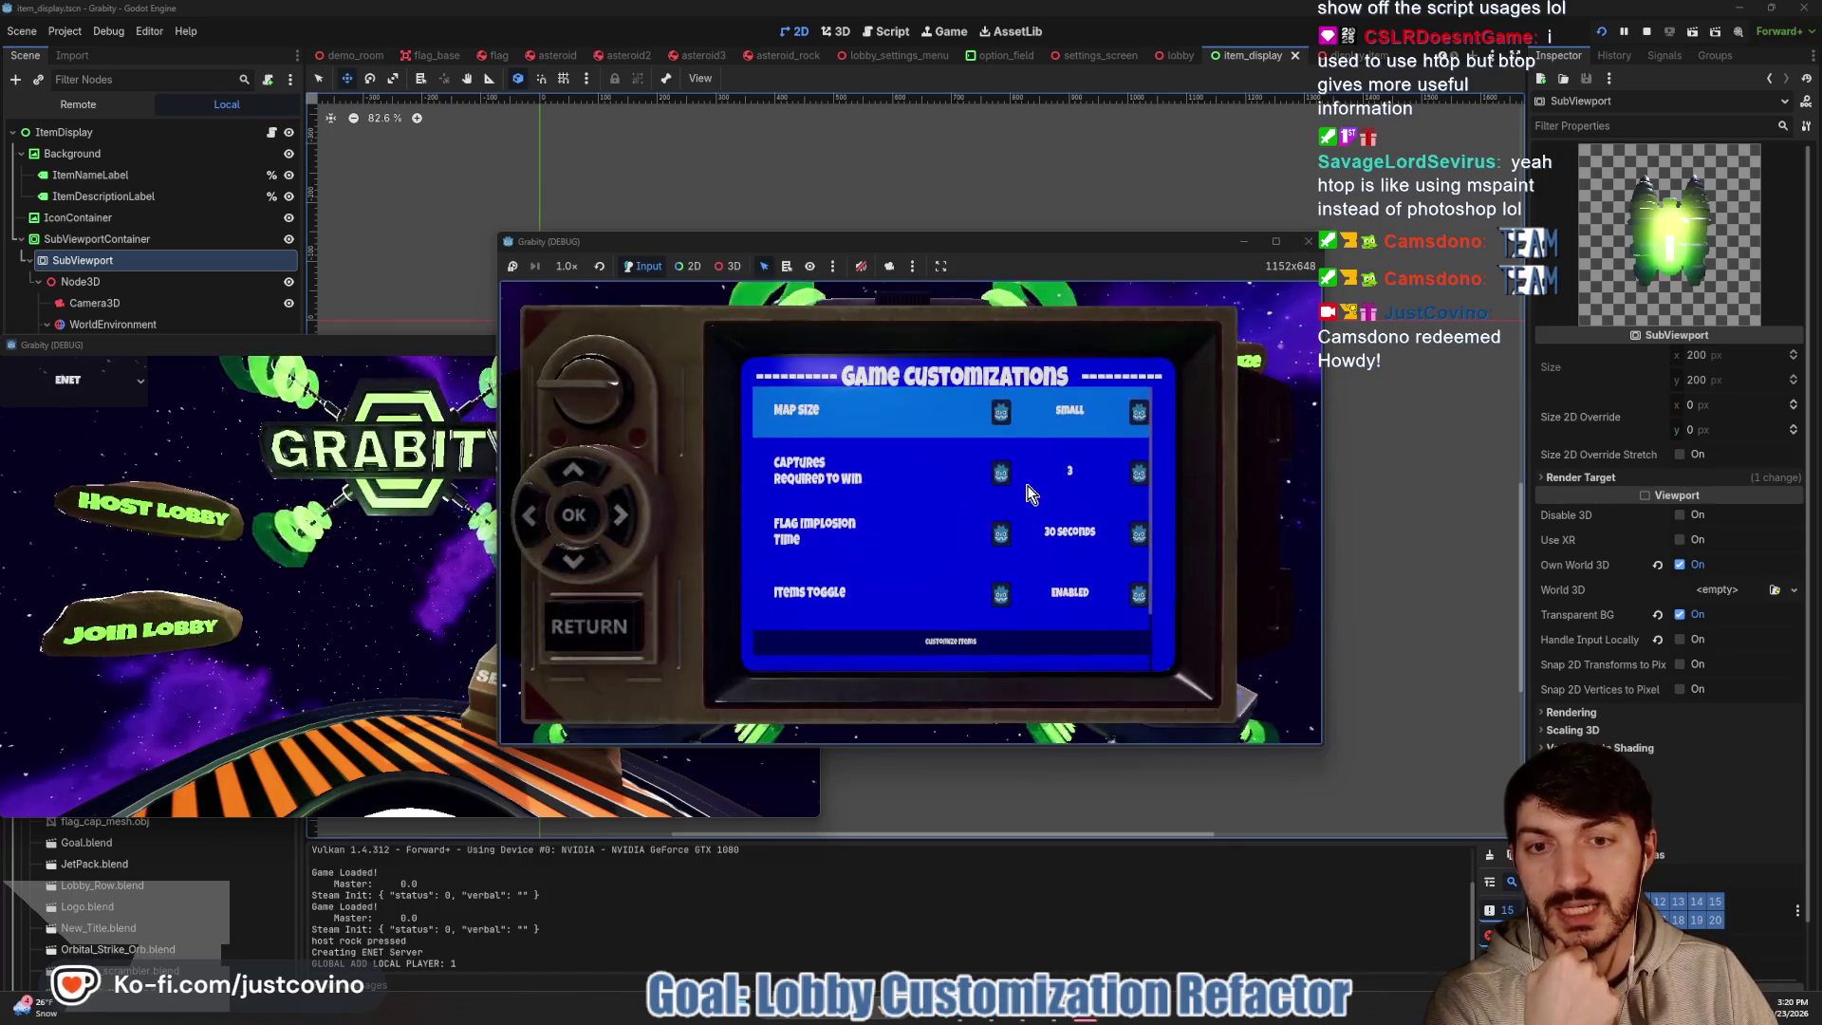
click(1218, 360)
key(Down)
key(Down)
key(Down)
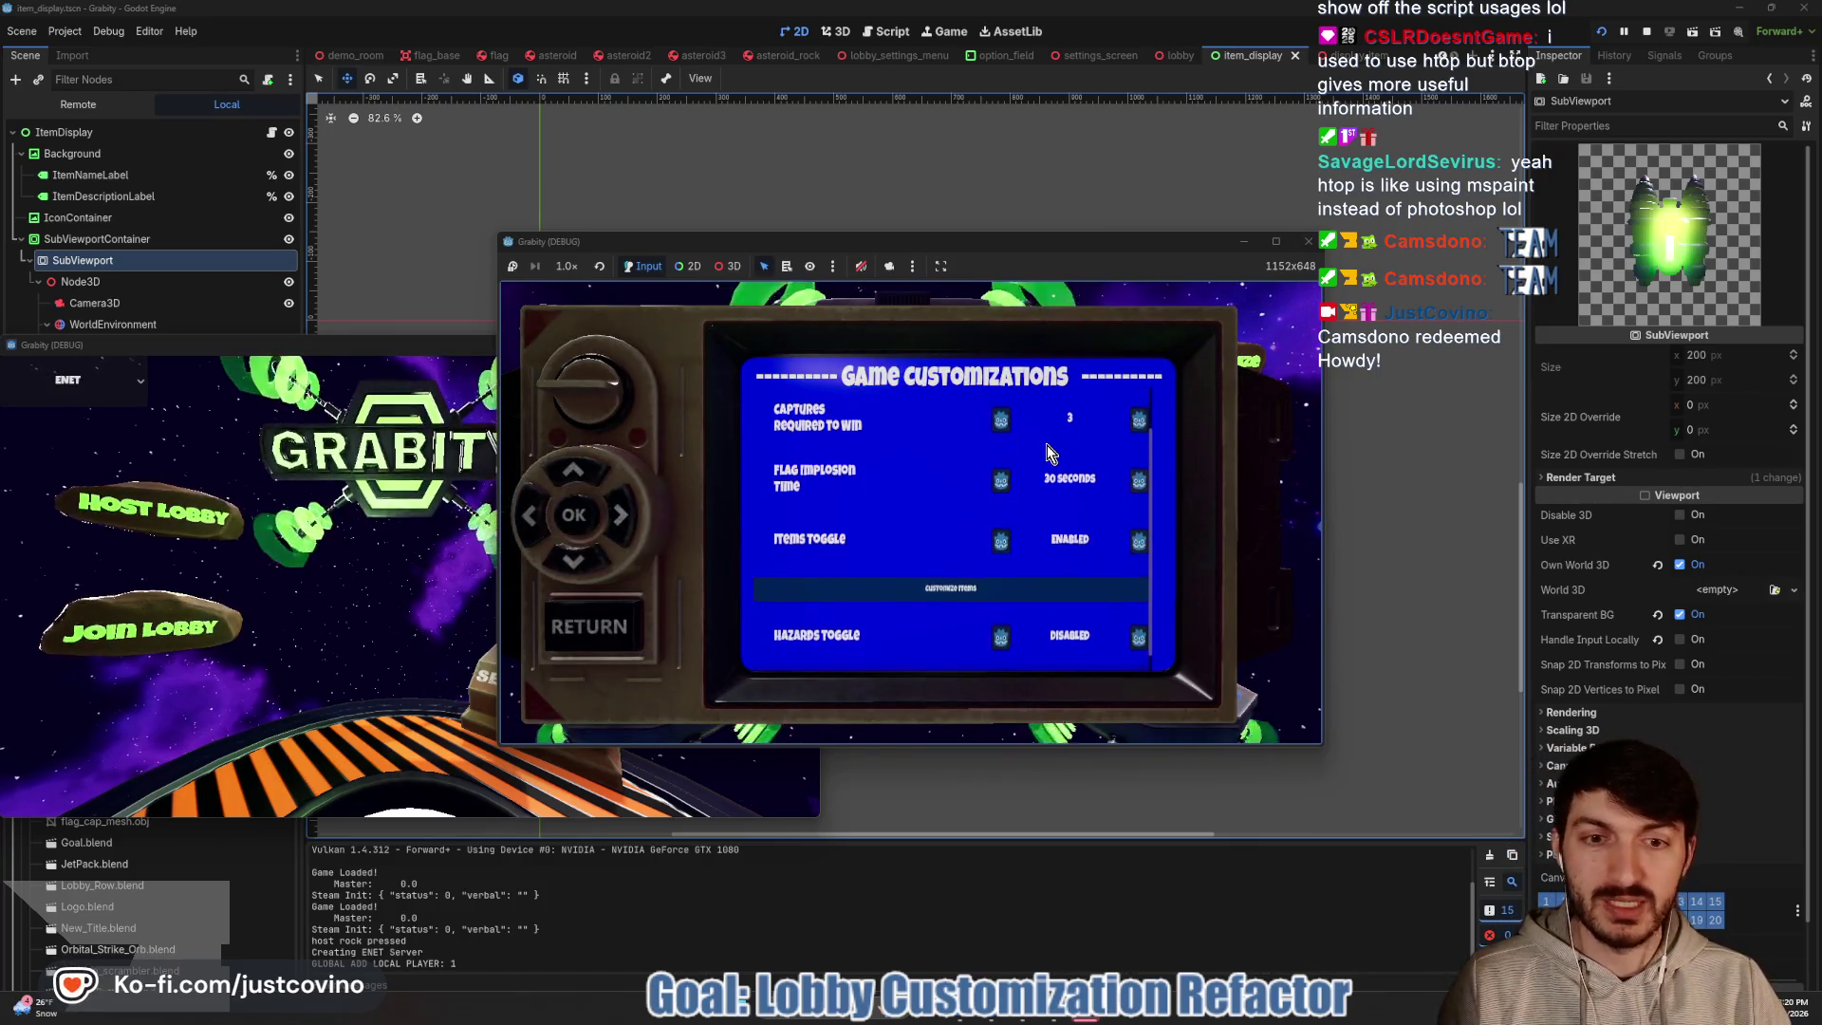
key(Return)
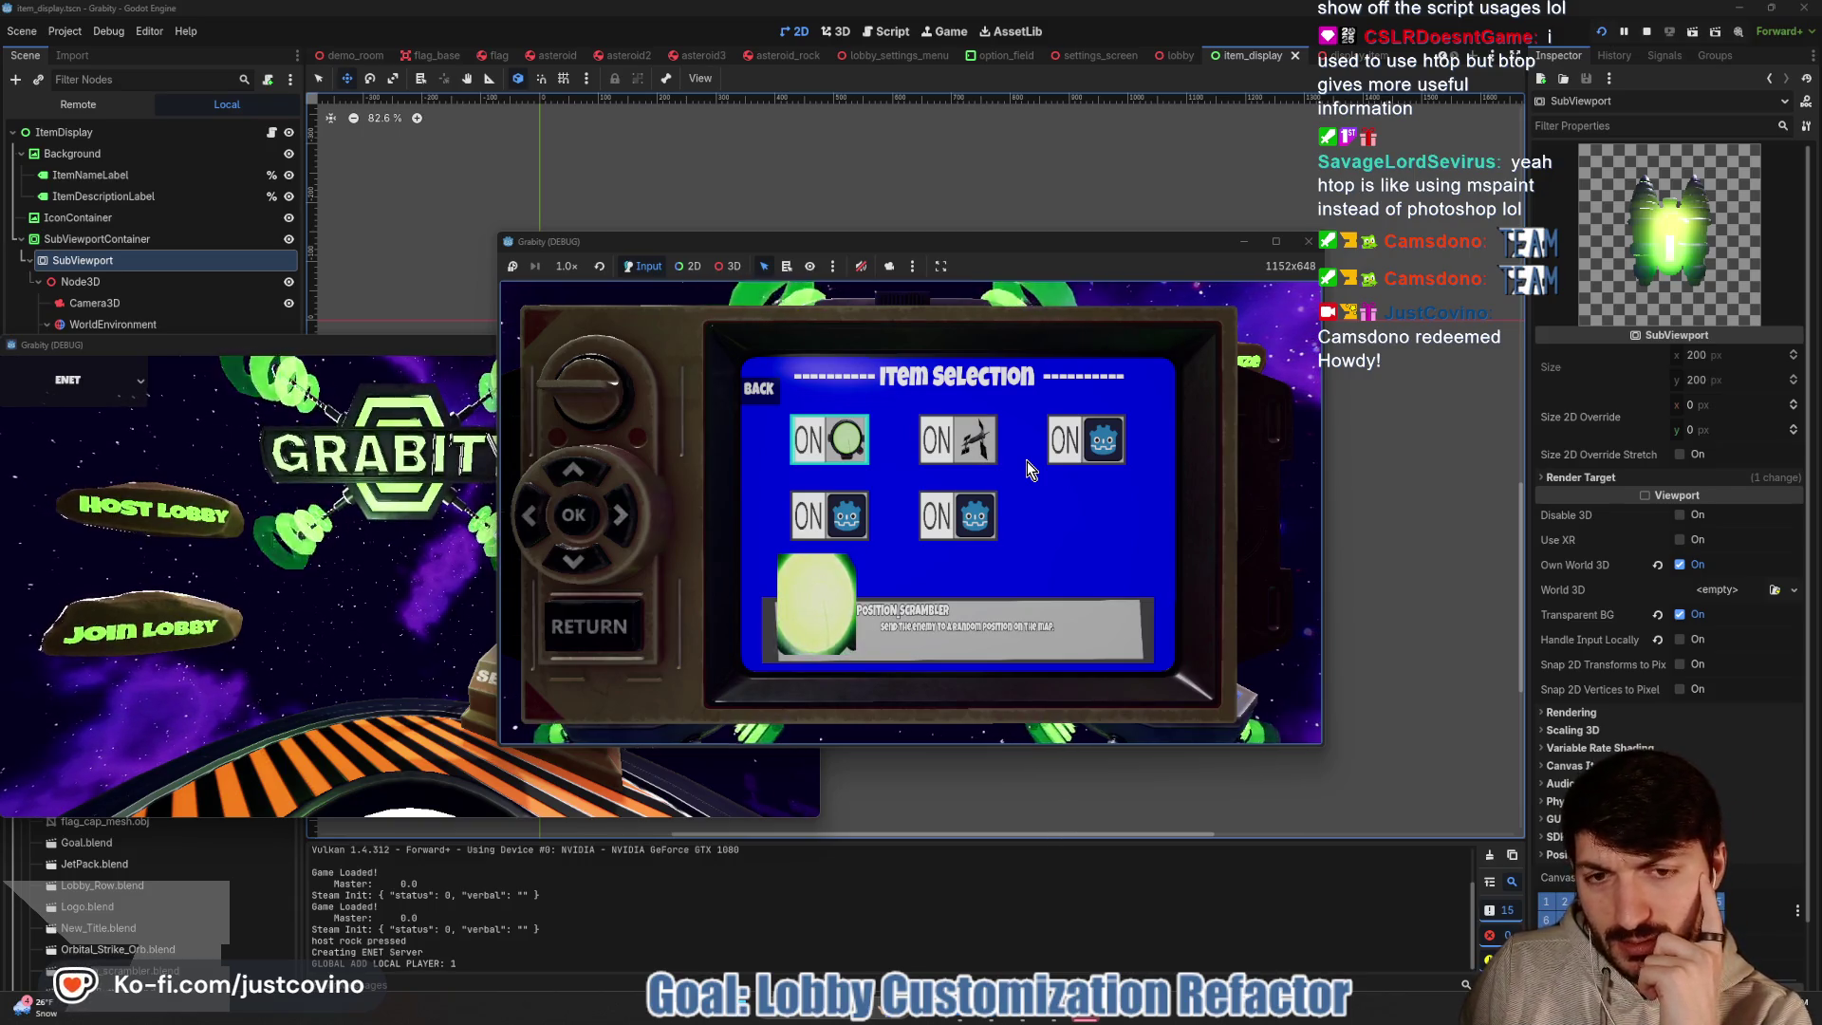
Preview Black Hole, Jet Pack, Orbital Strike, Pulsar Emitter and Position Scrambler, then stop the game
key(Down)
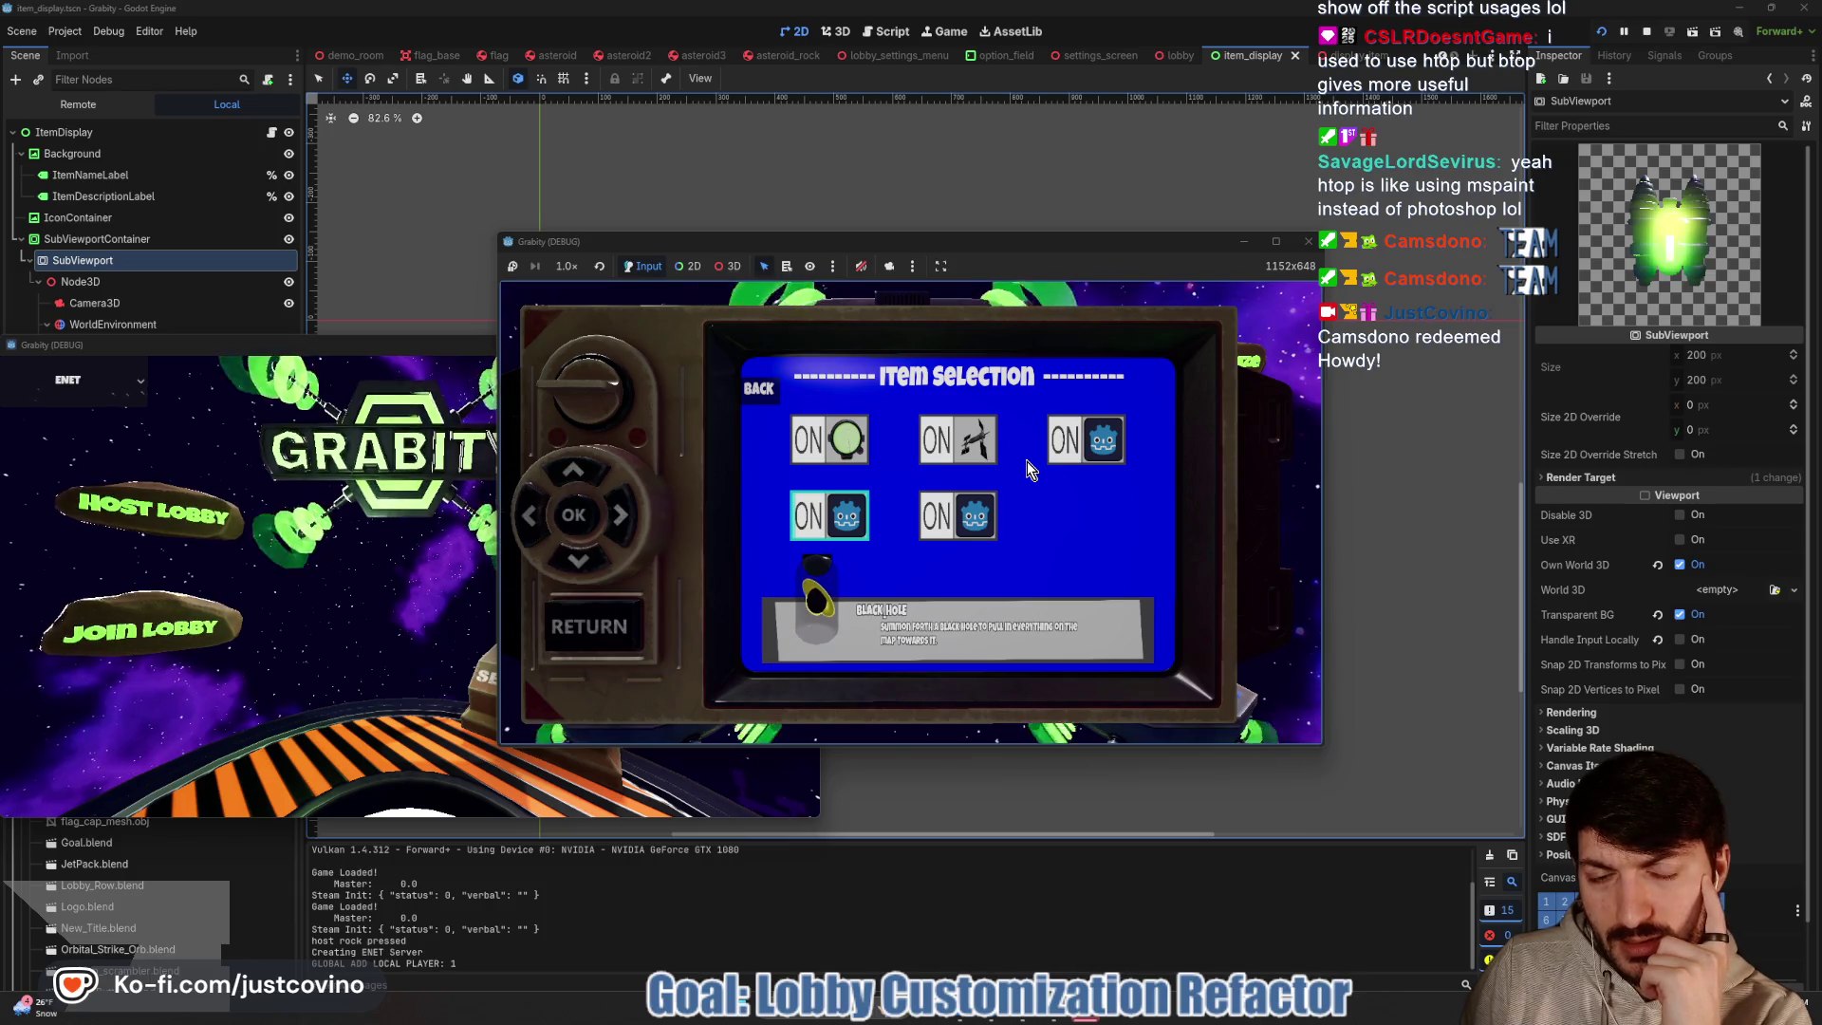
key(Right)
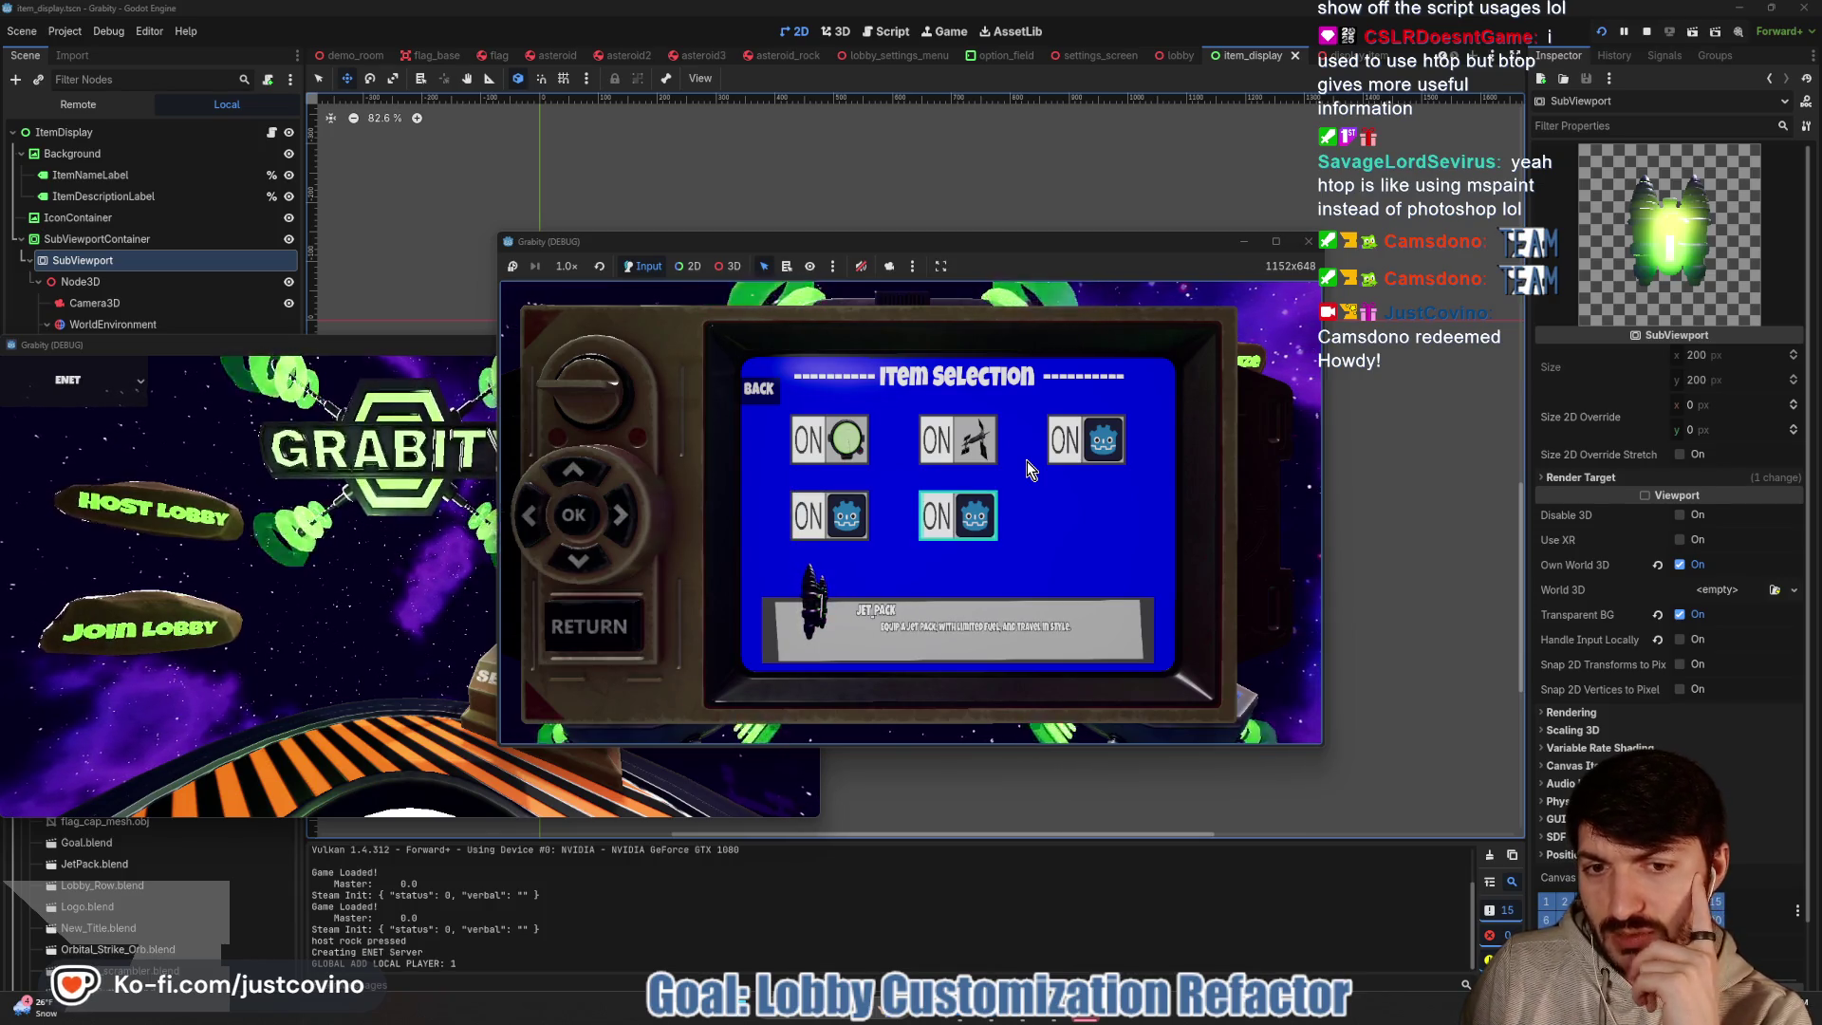
key(Up)
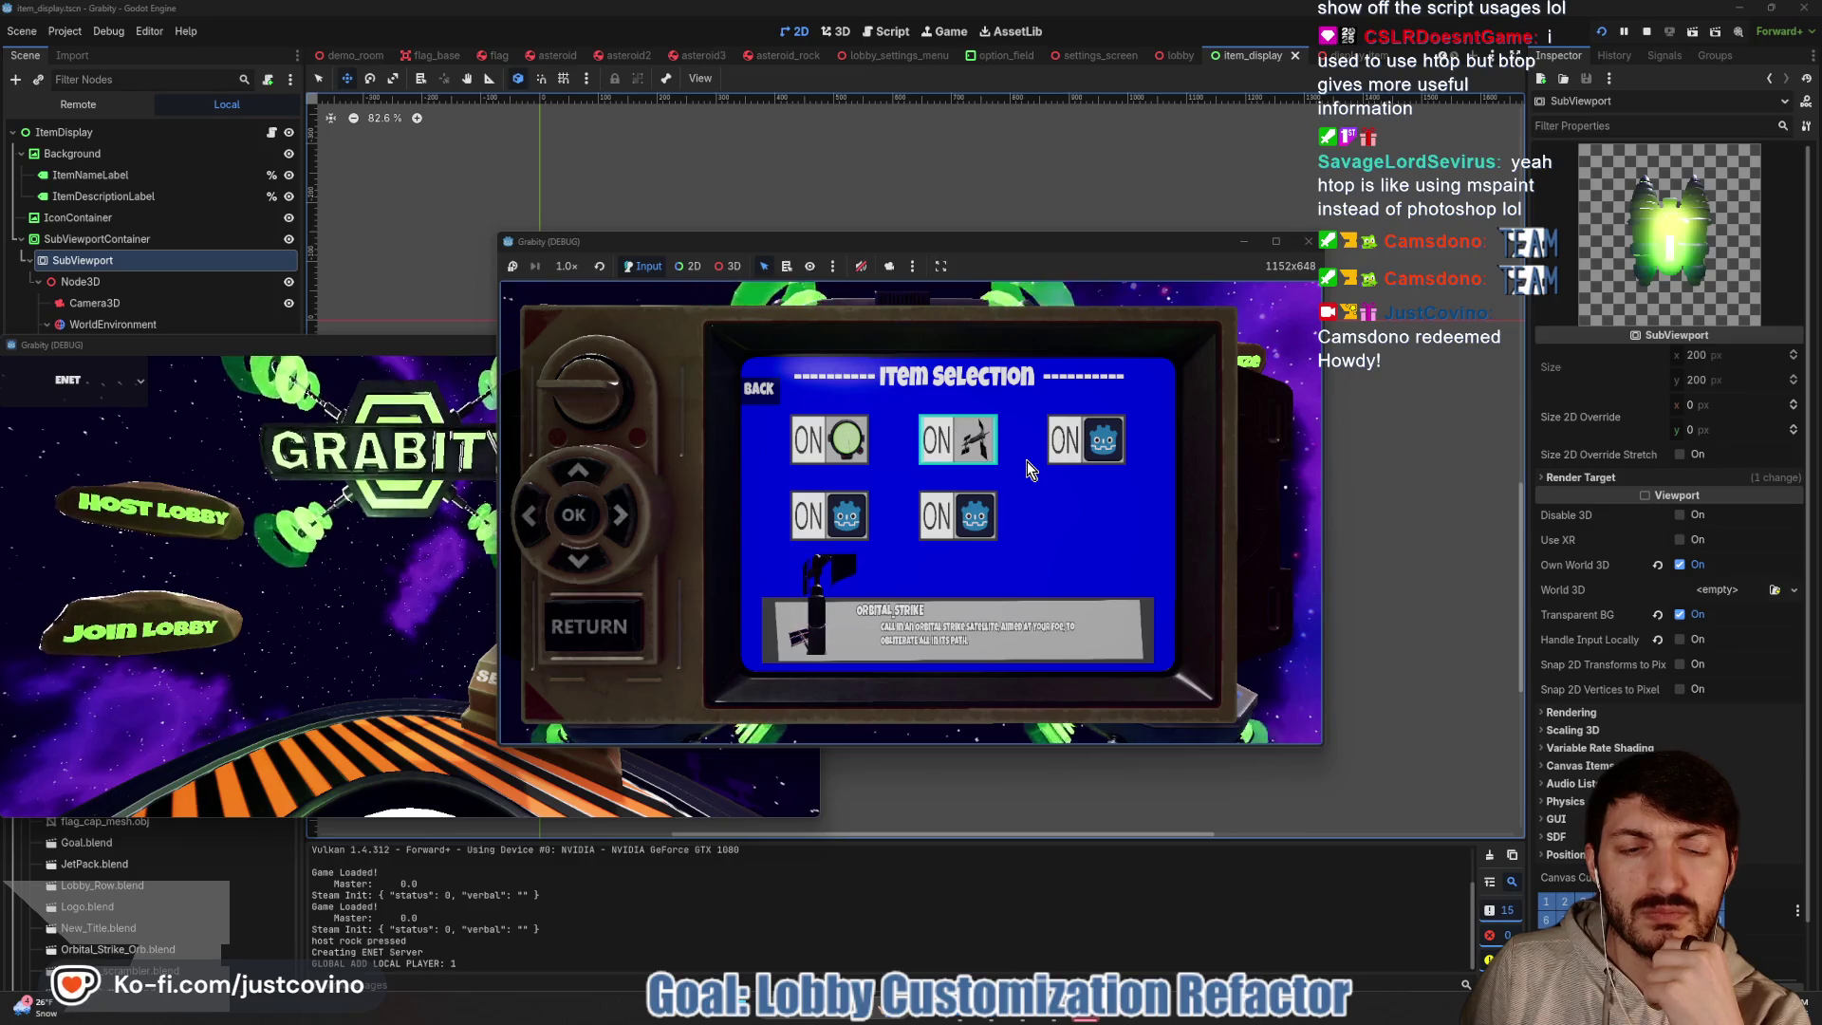
key(Right)
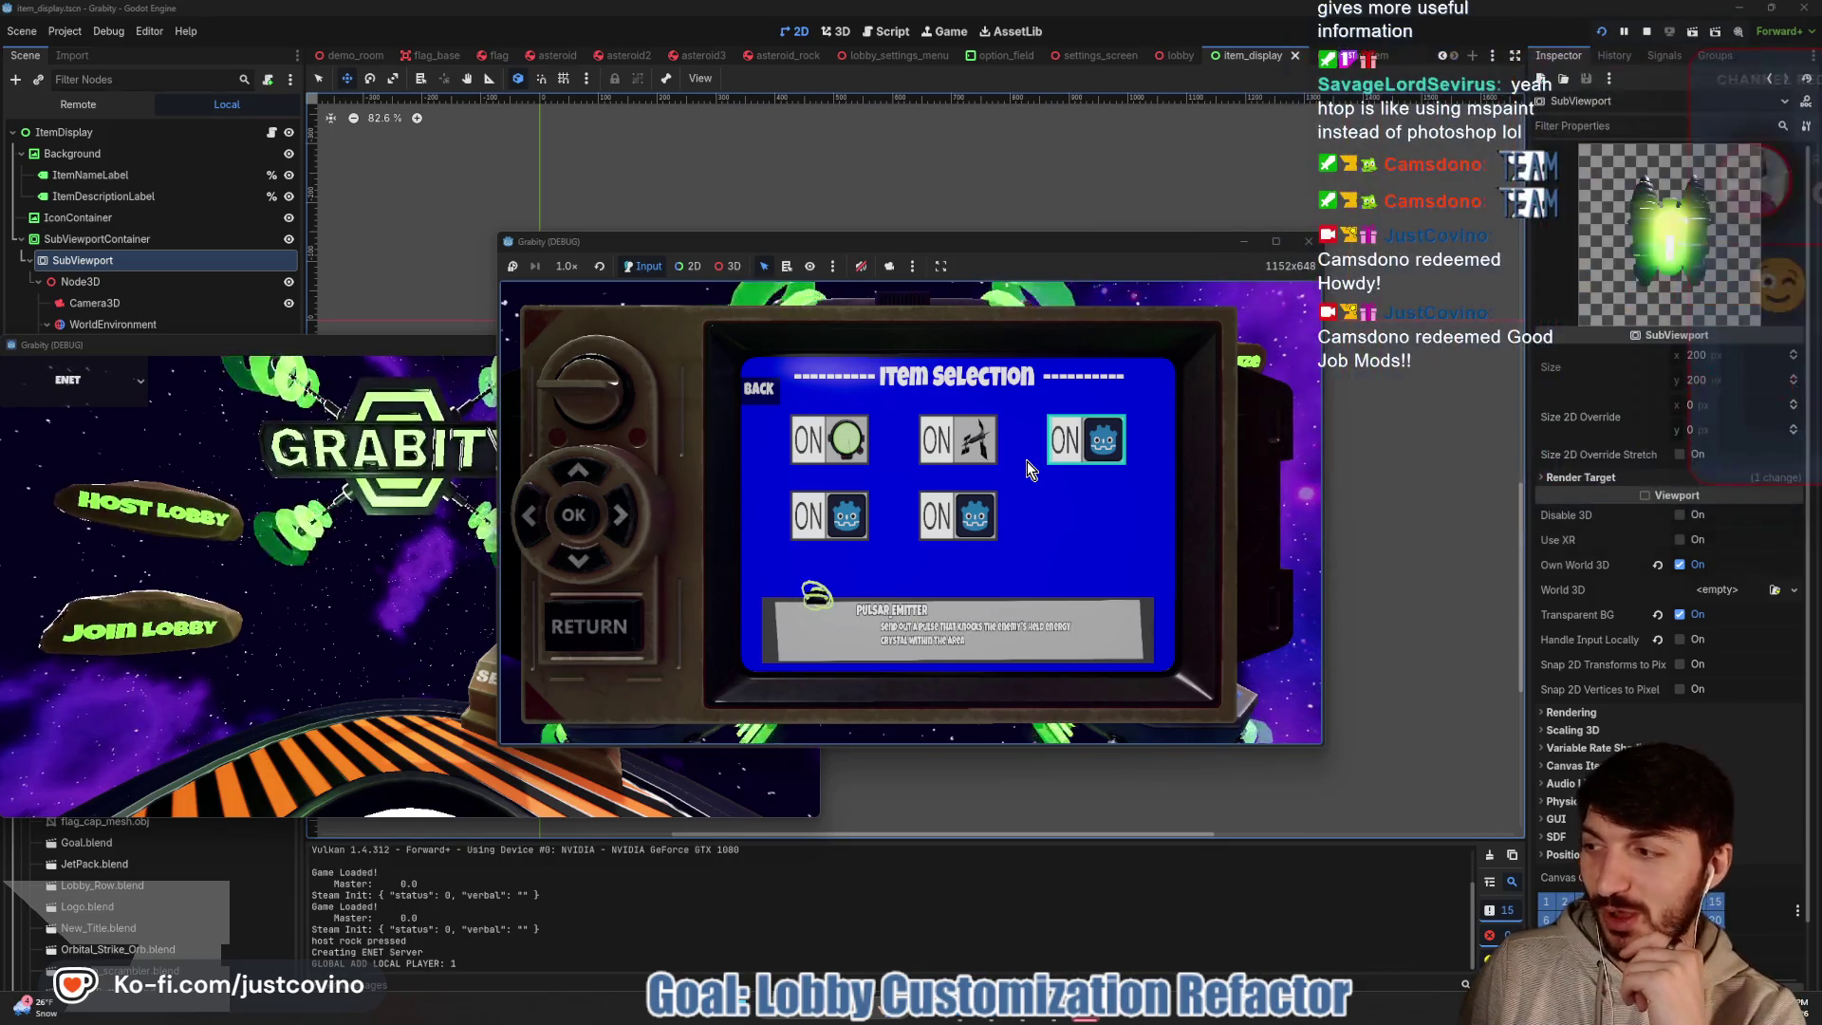
key(Left)
key(Left)
key(Down)
key(Up)
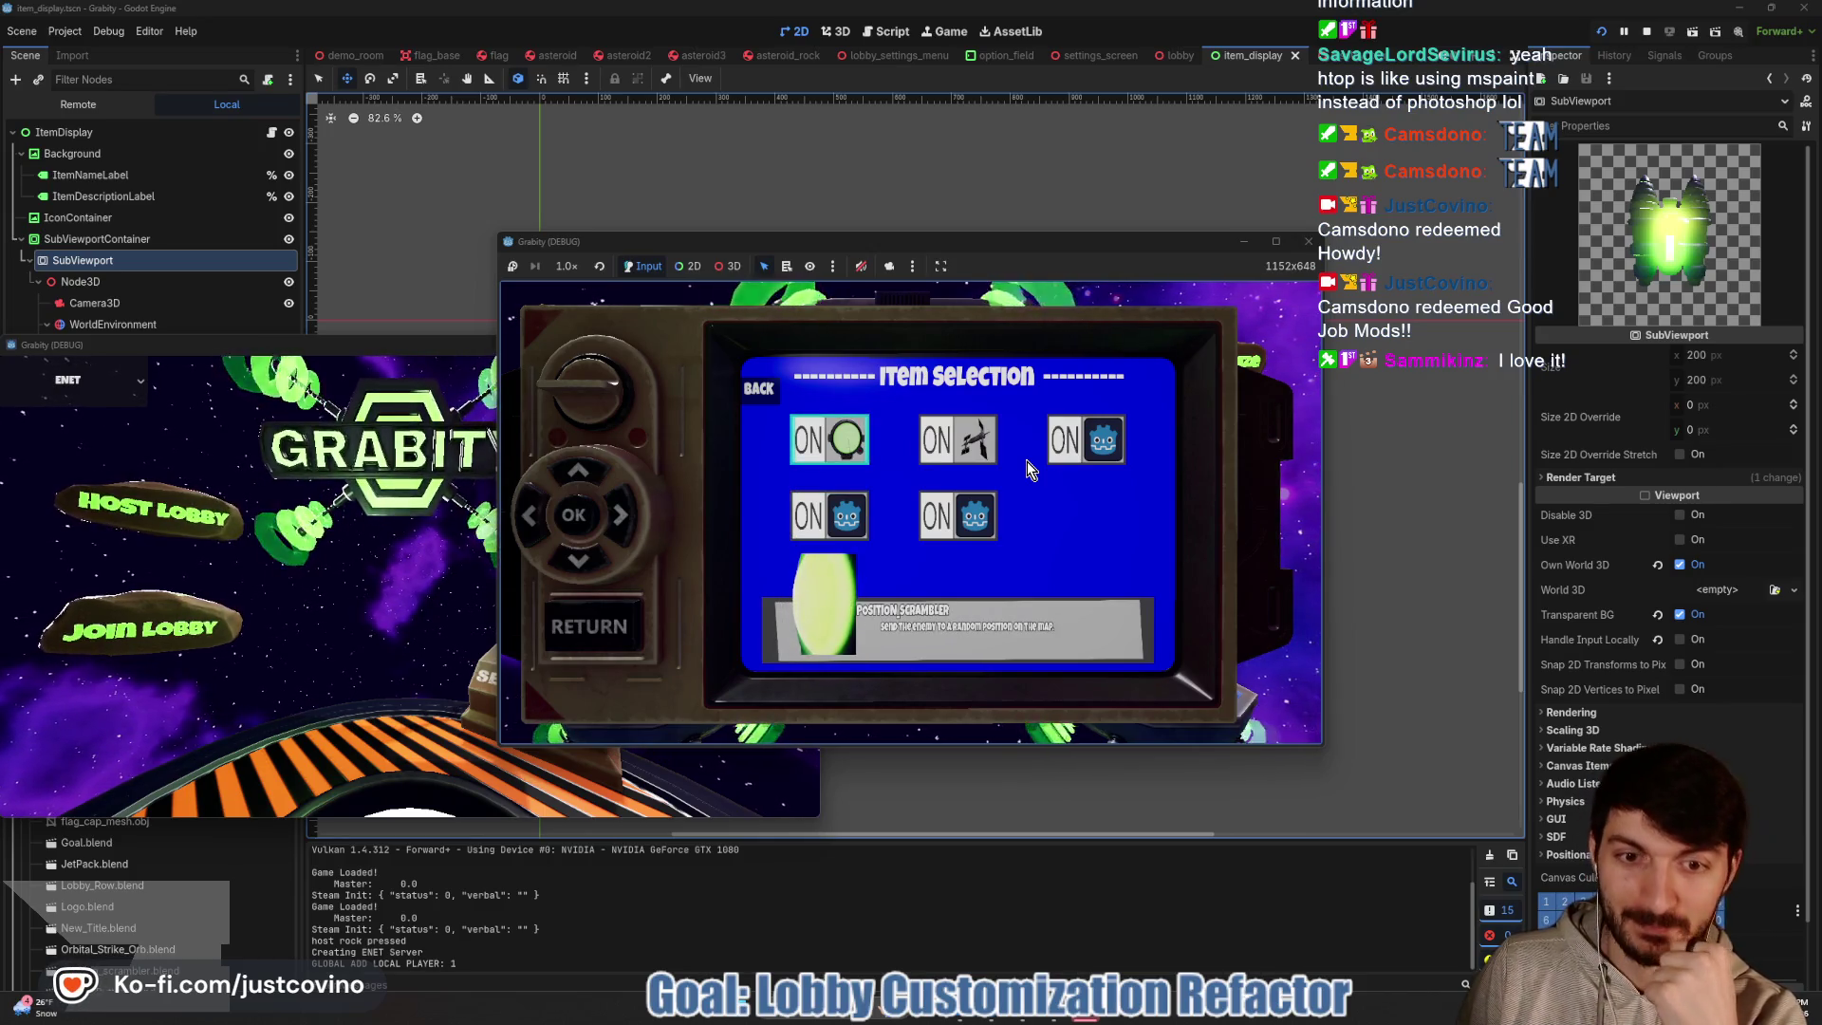
key(Down)
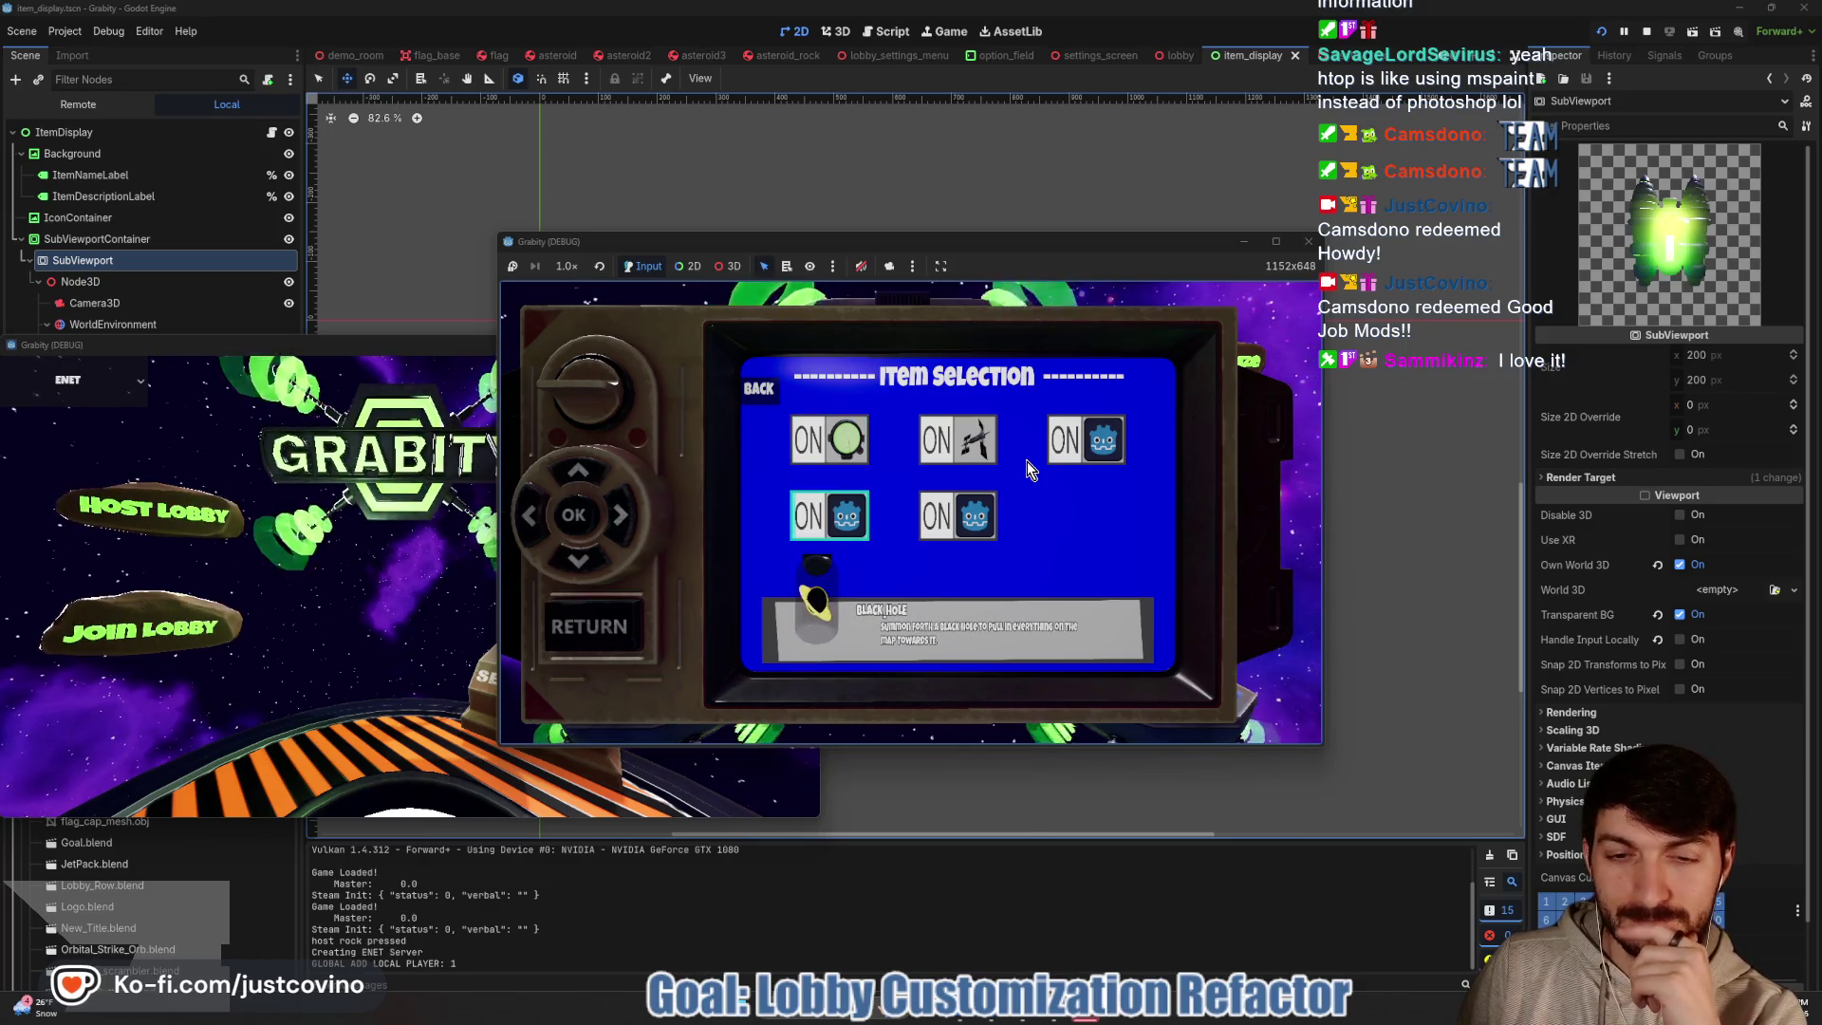
key(F8)
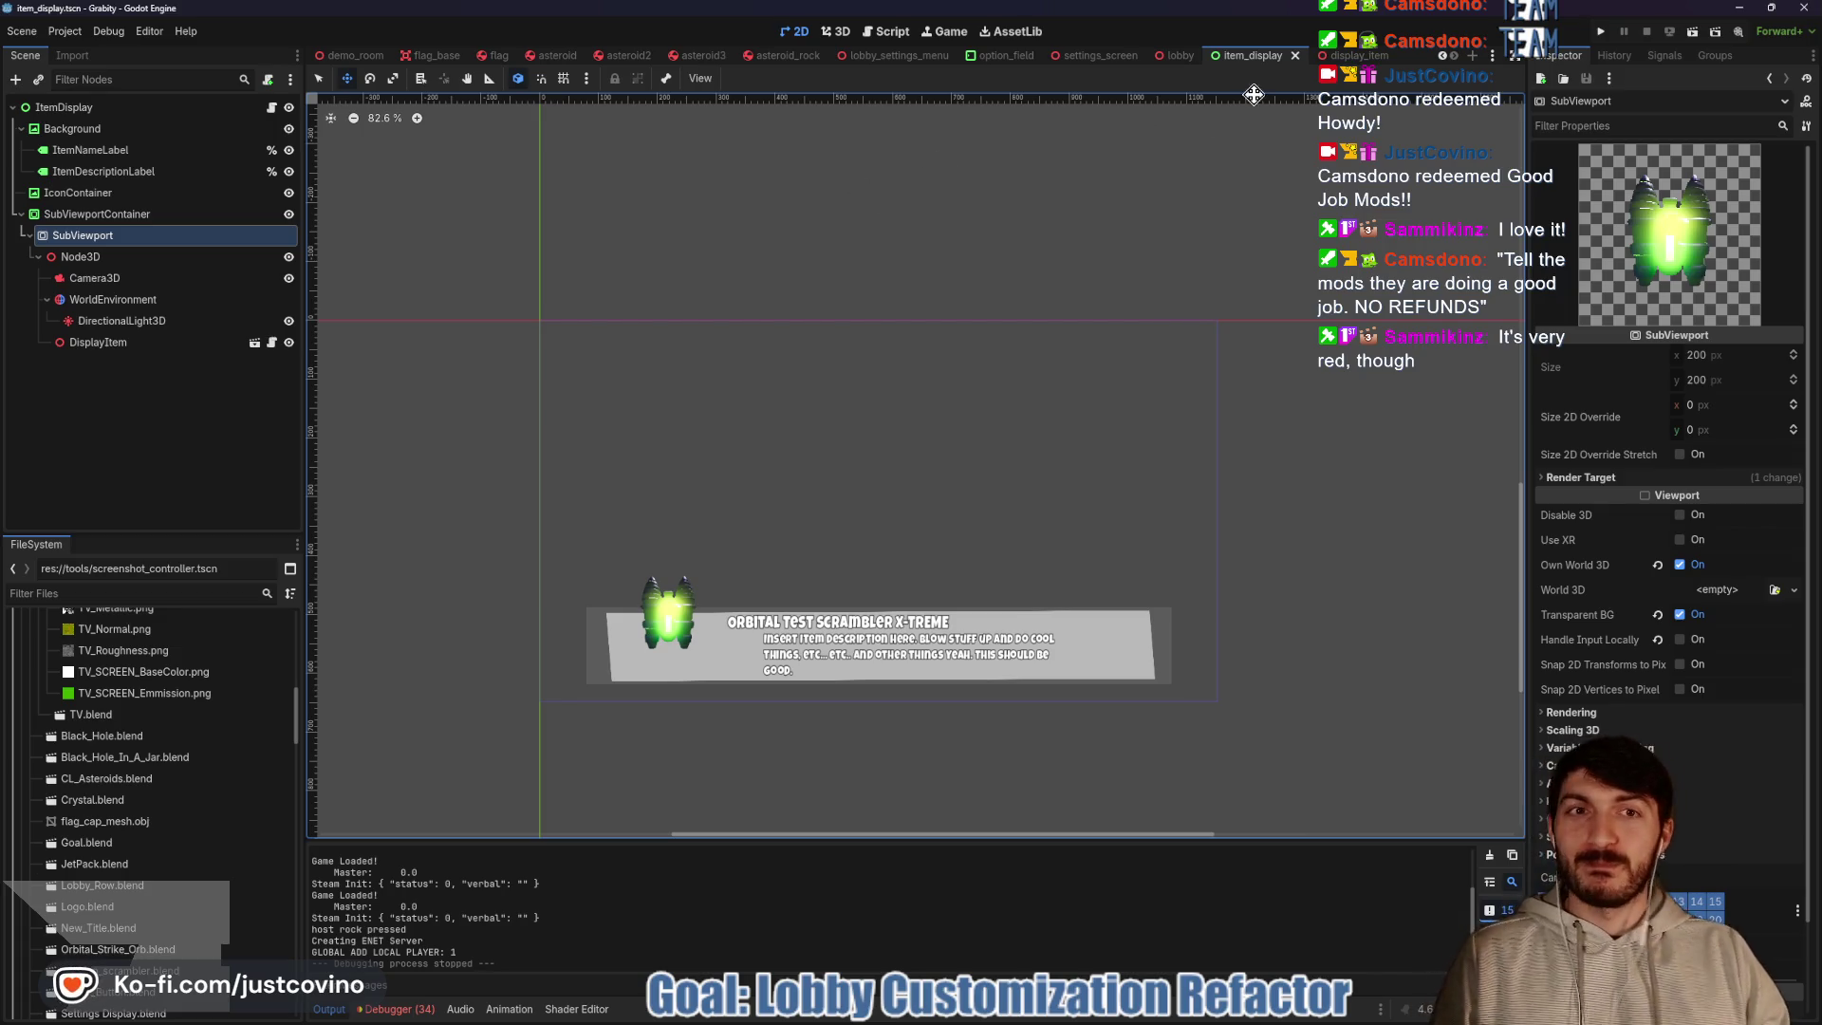
Make DisplayItem's child meshes editable and close the display_item.gd script tab, returning to item_display.gd
click(275, 343)
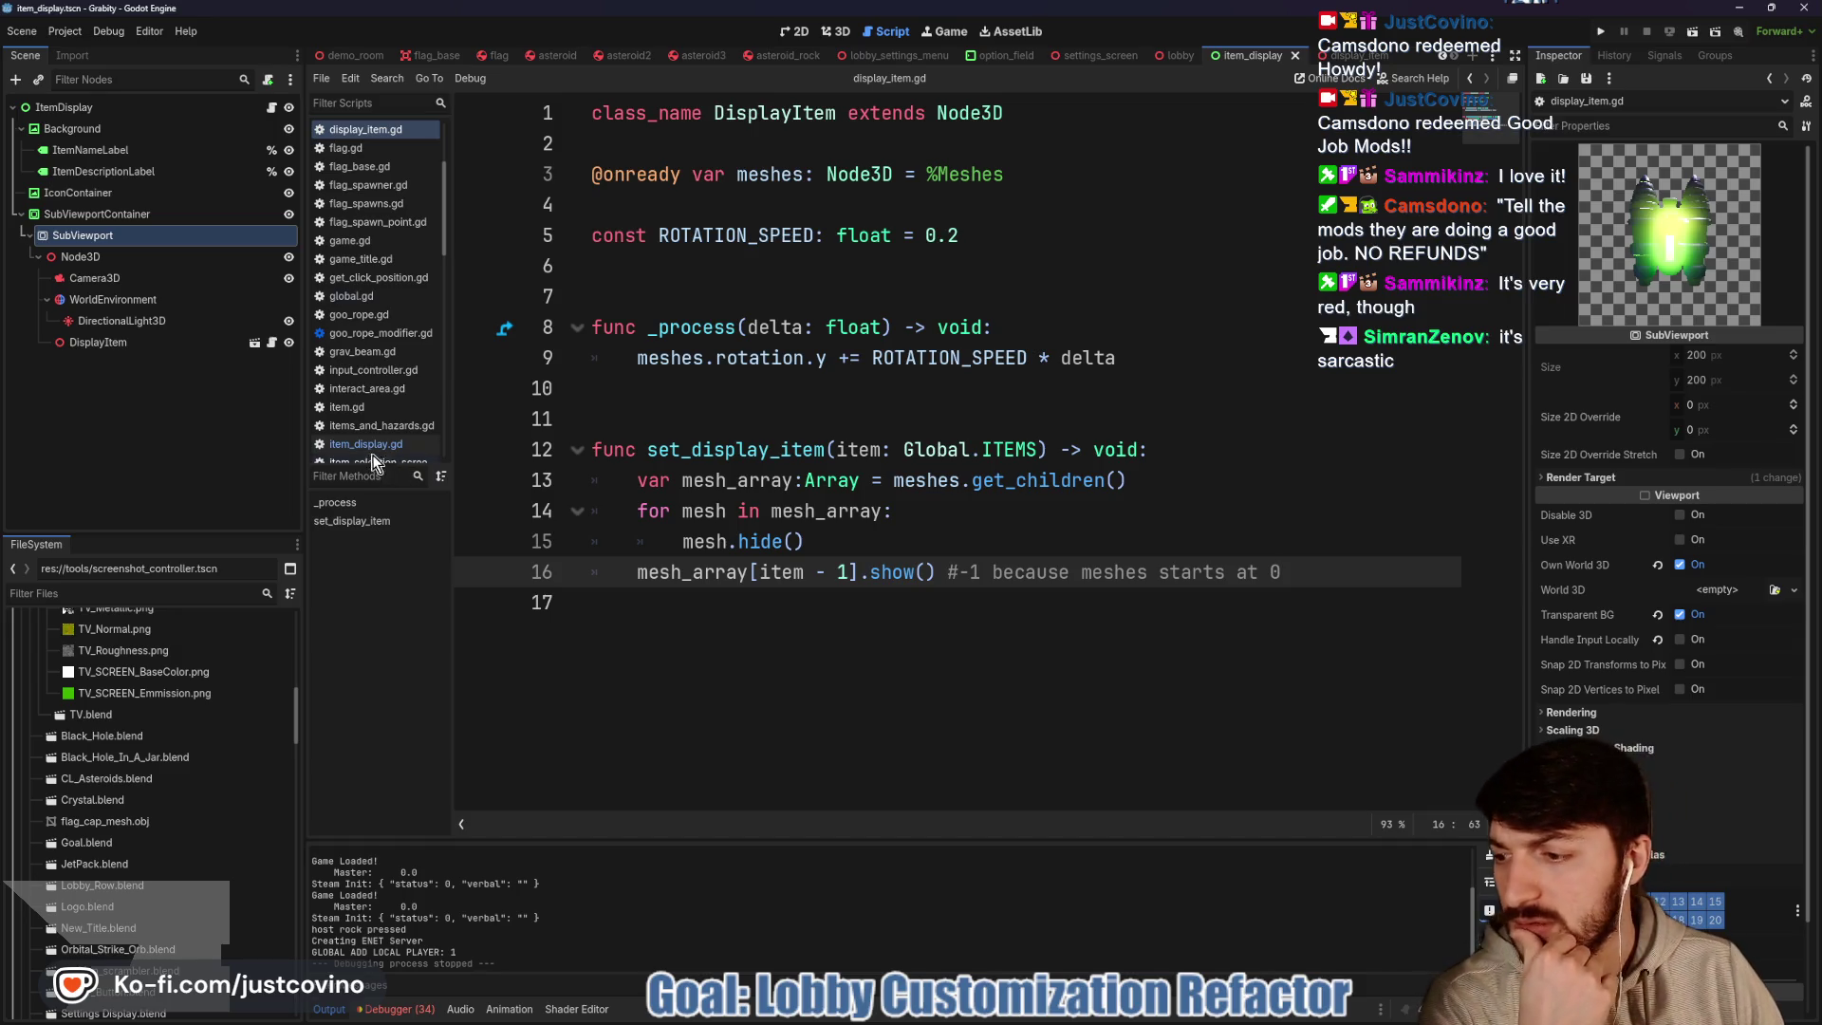
right_click(121, 344)
click(207, 767)
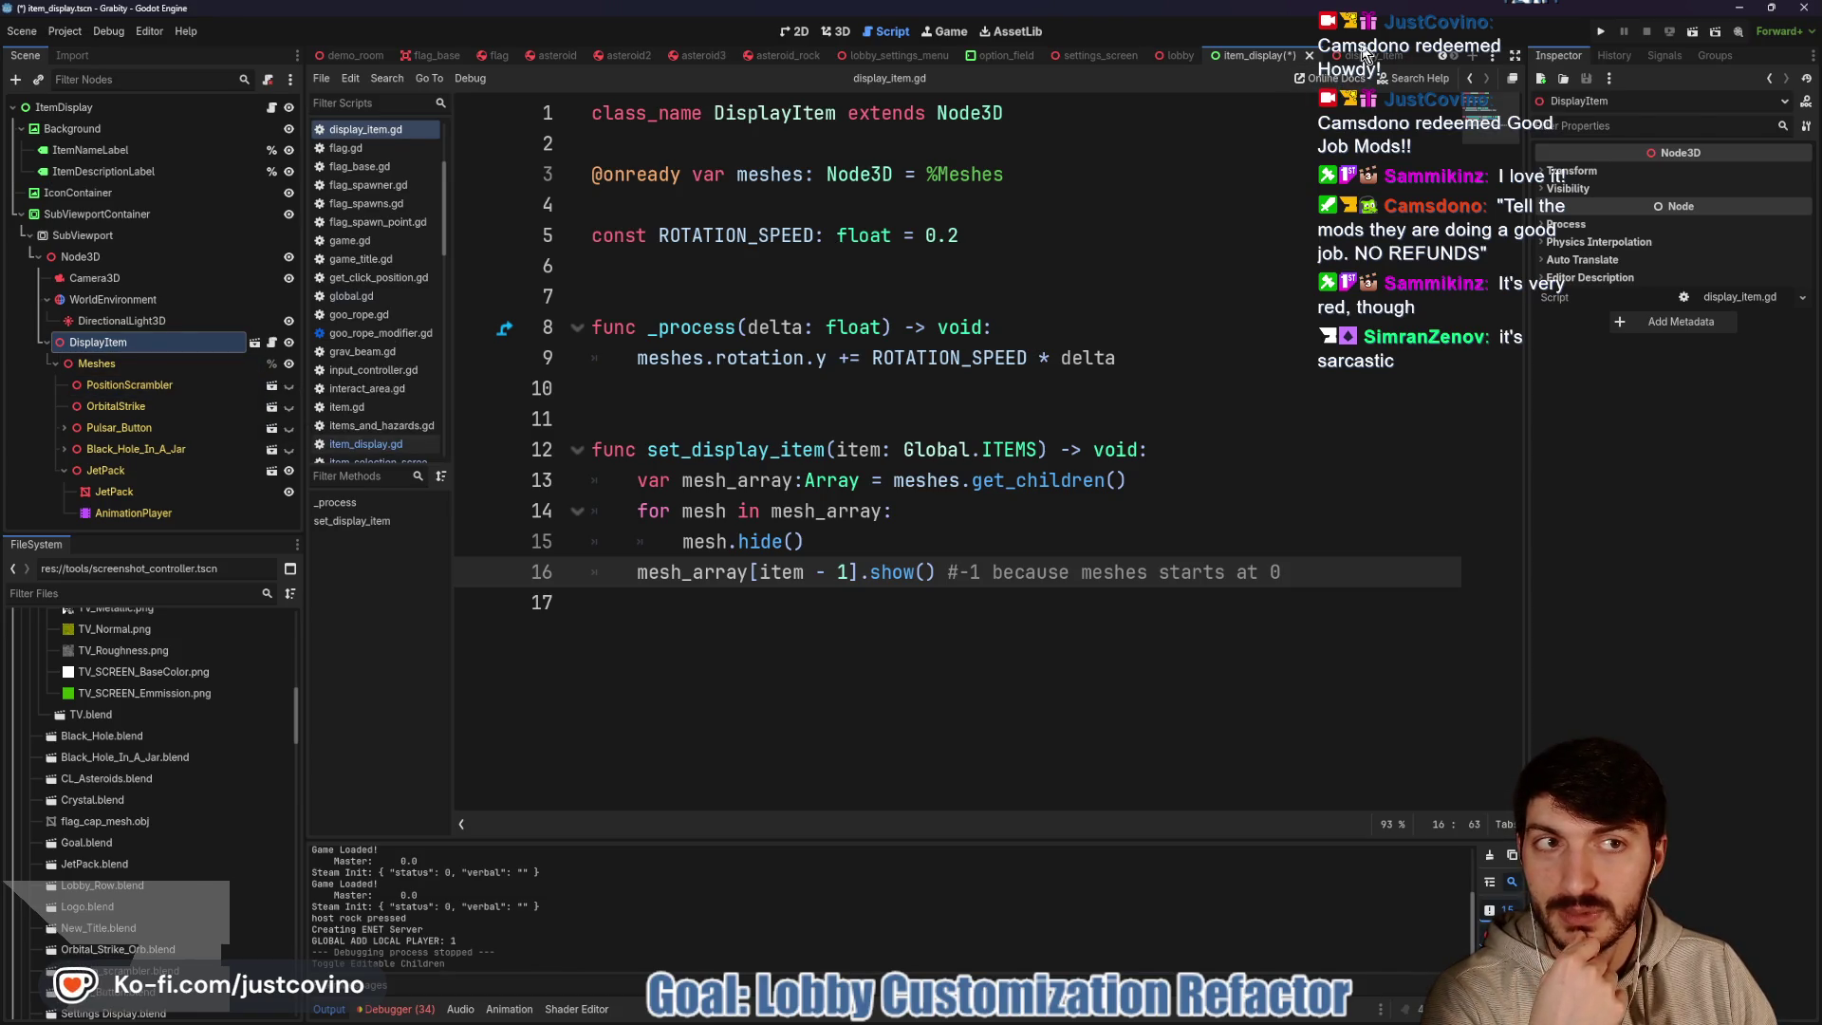
click(1363, 58)
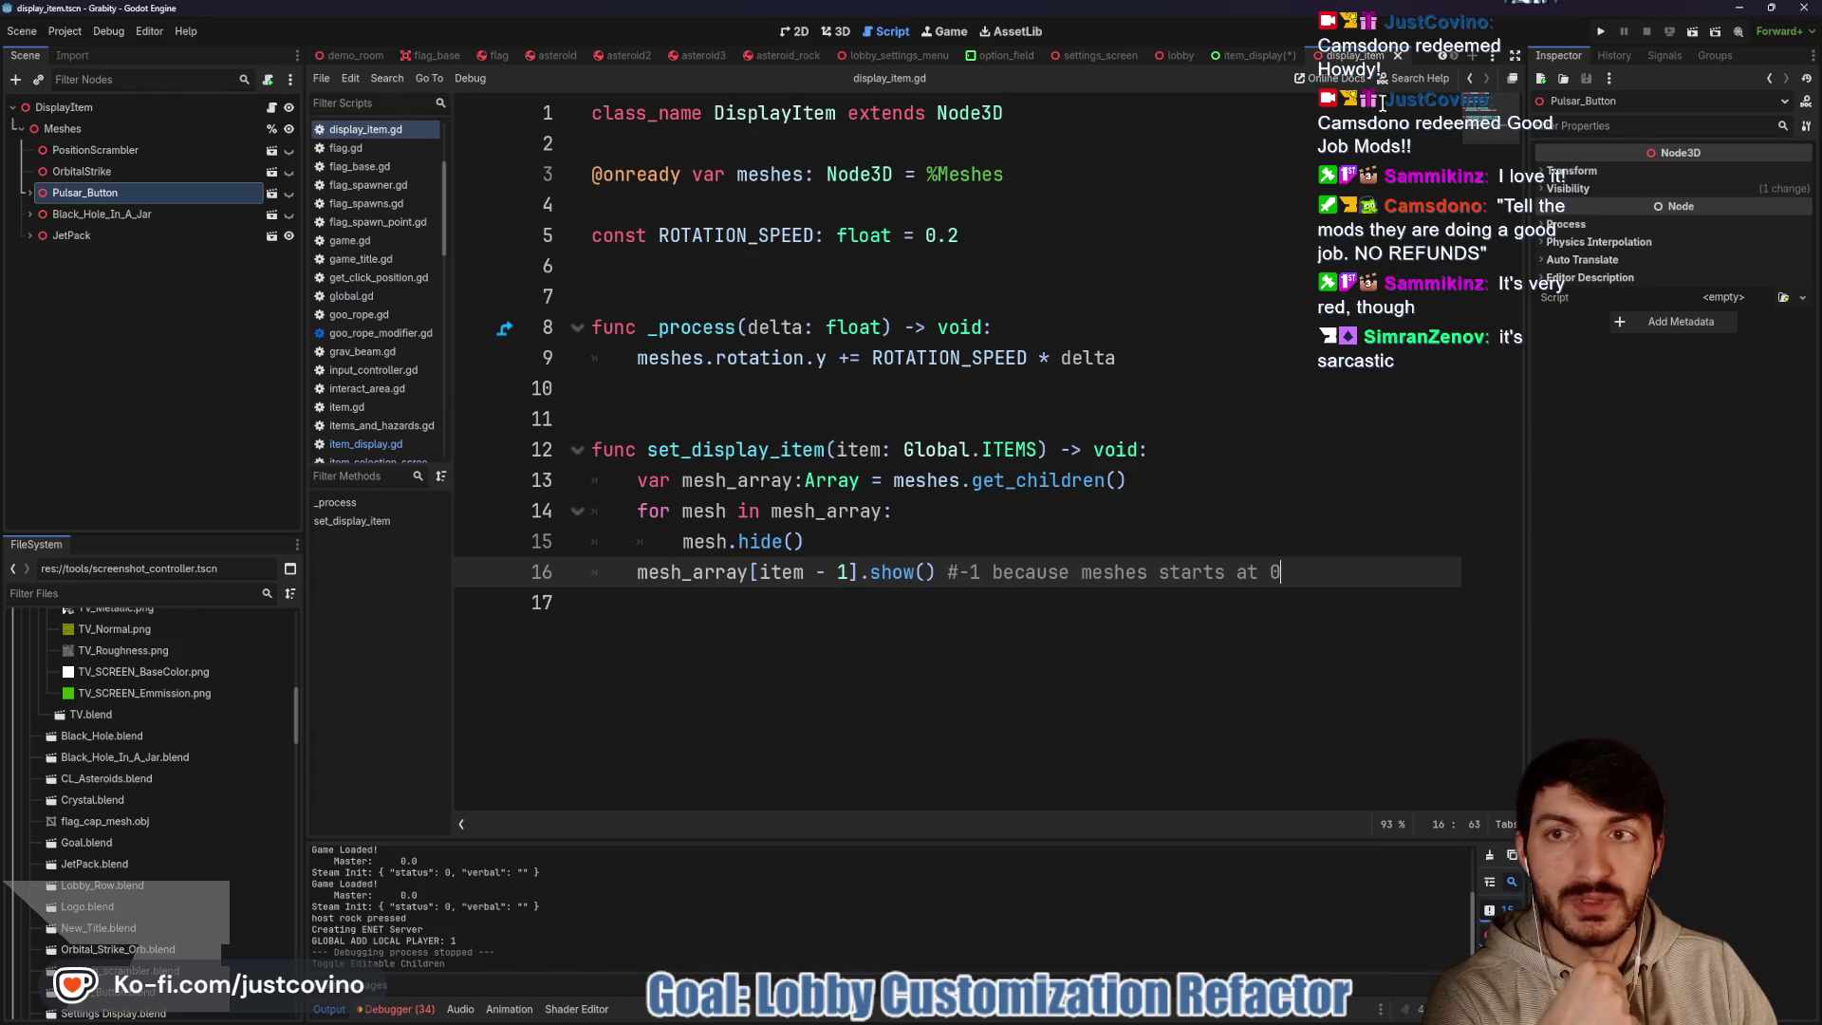
click(1399, 57)
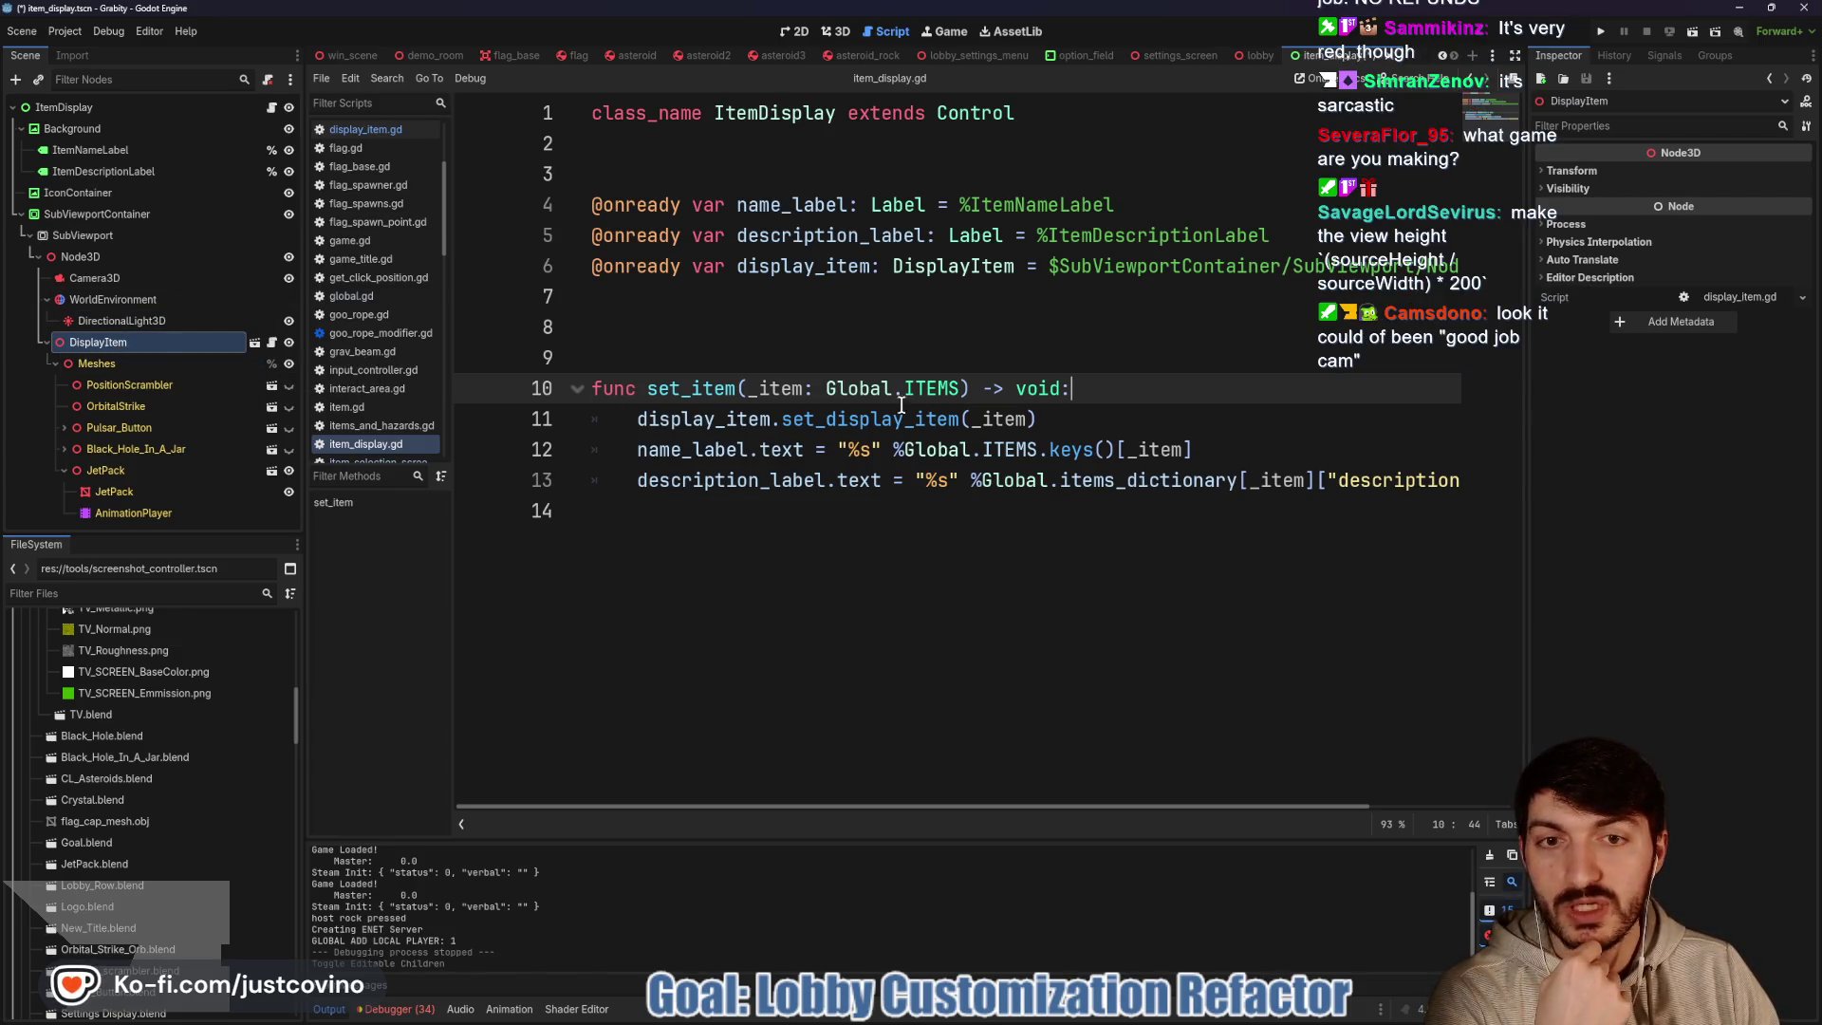
Save item_display.gd, run the project, and host a private lobby in one game window
click(689, 330)
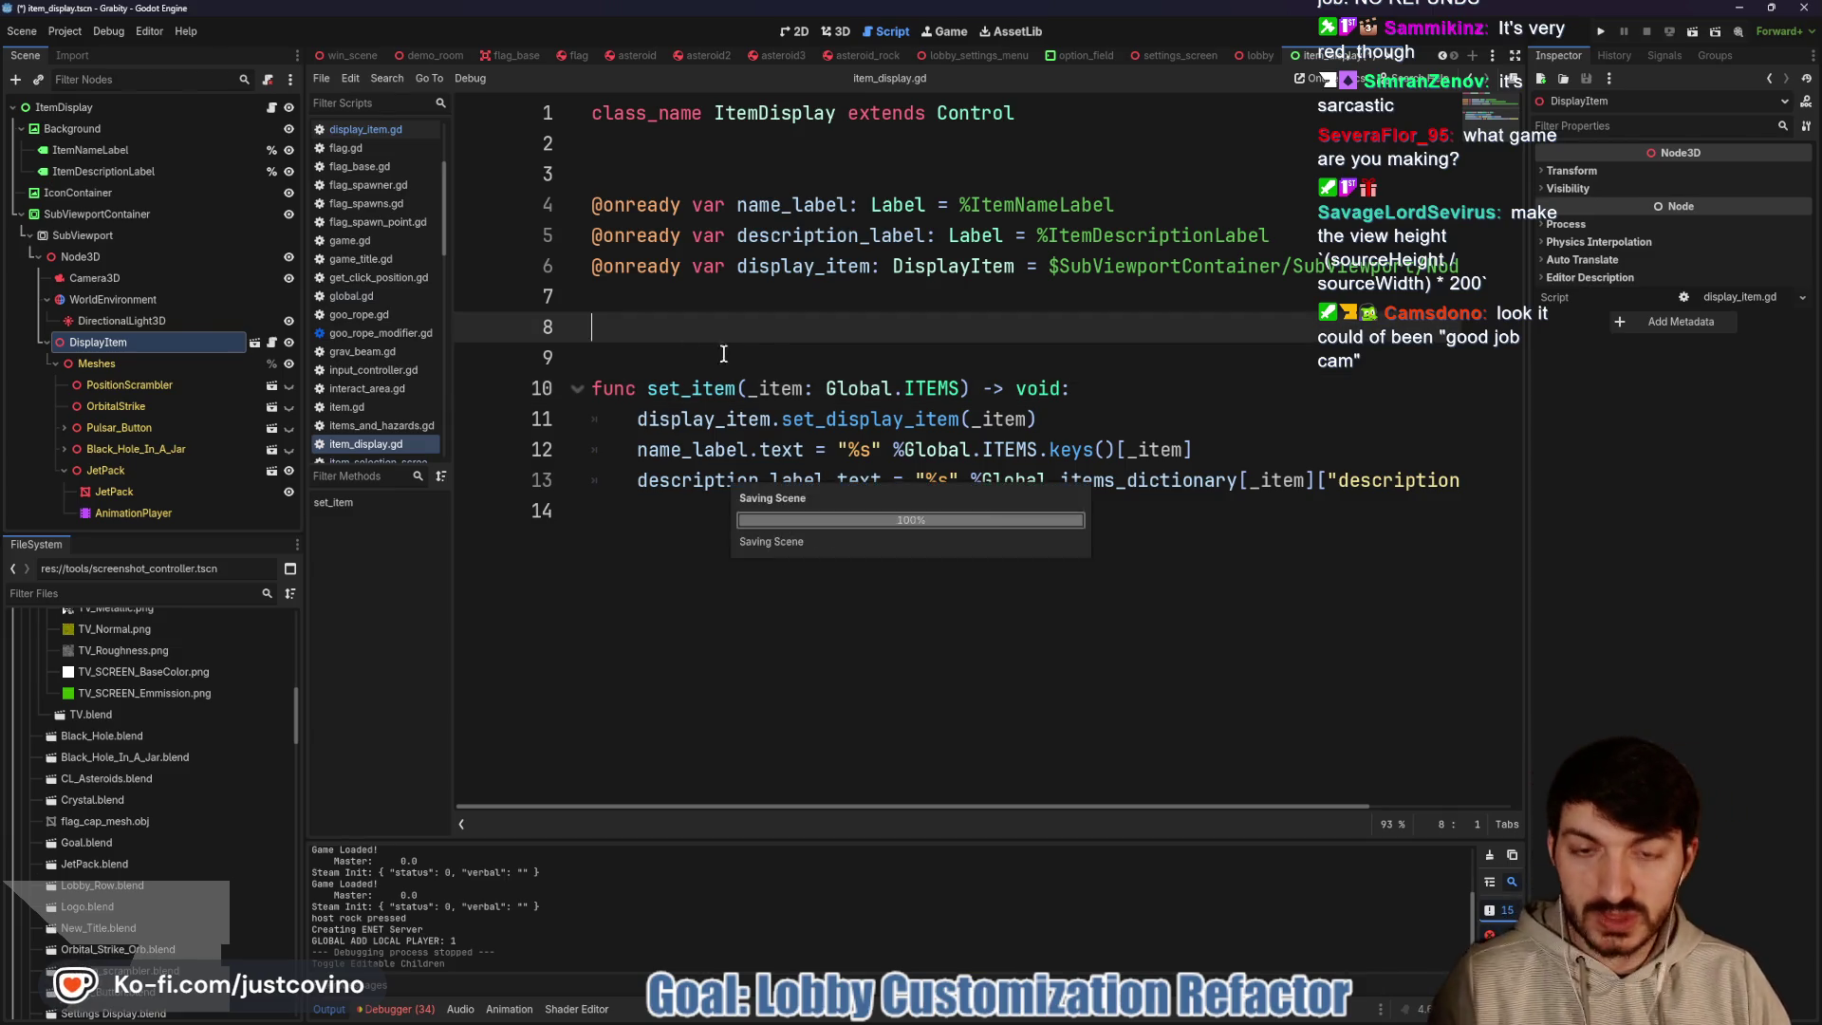
key(ctrl+s)
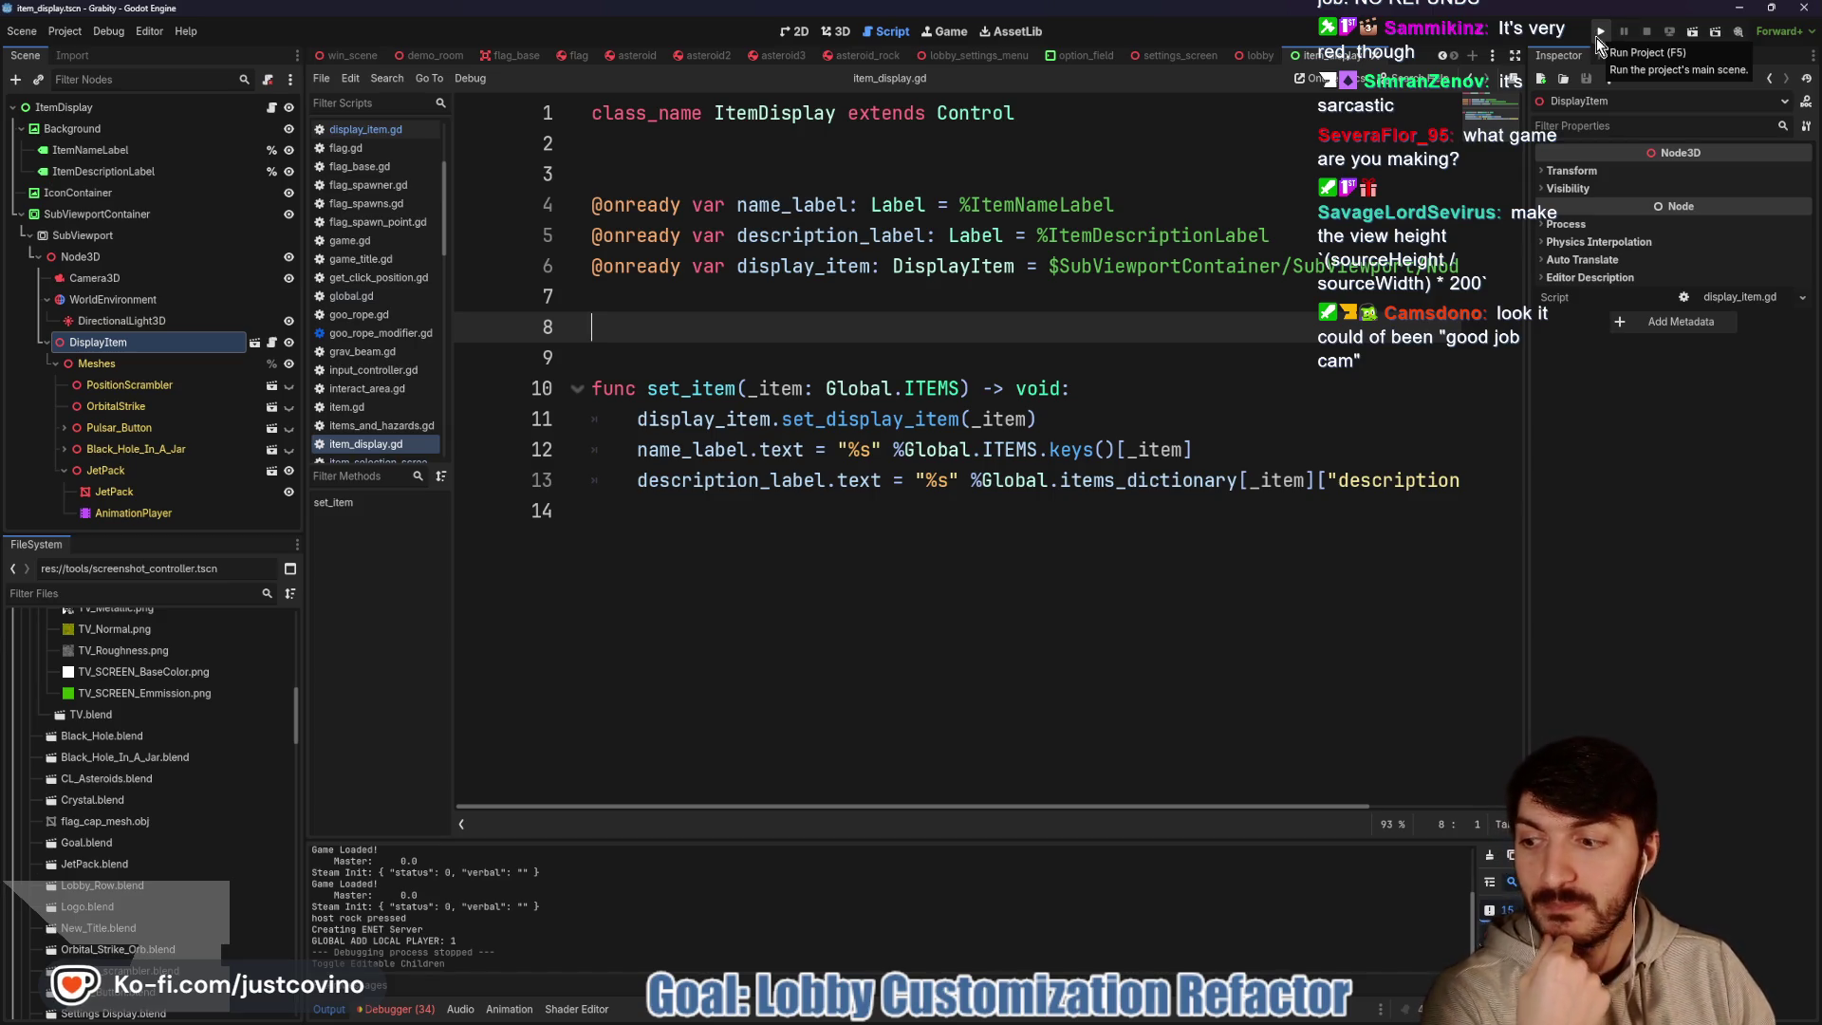
click(1599, 36)
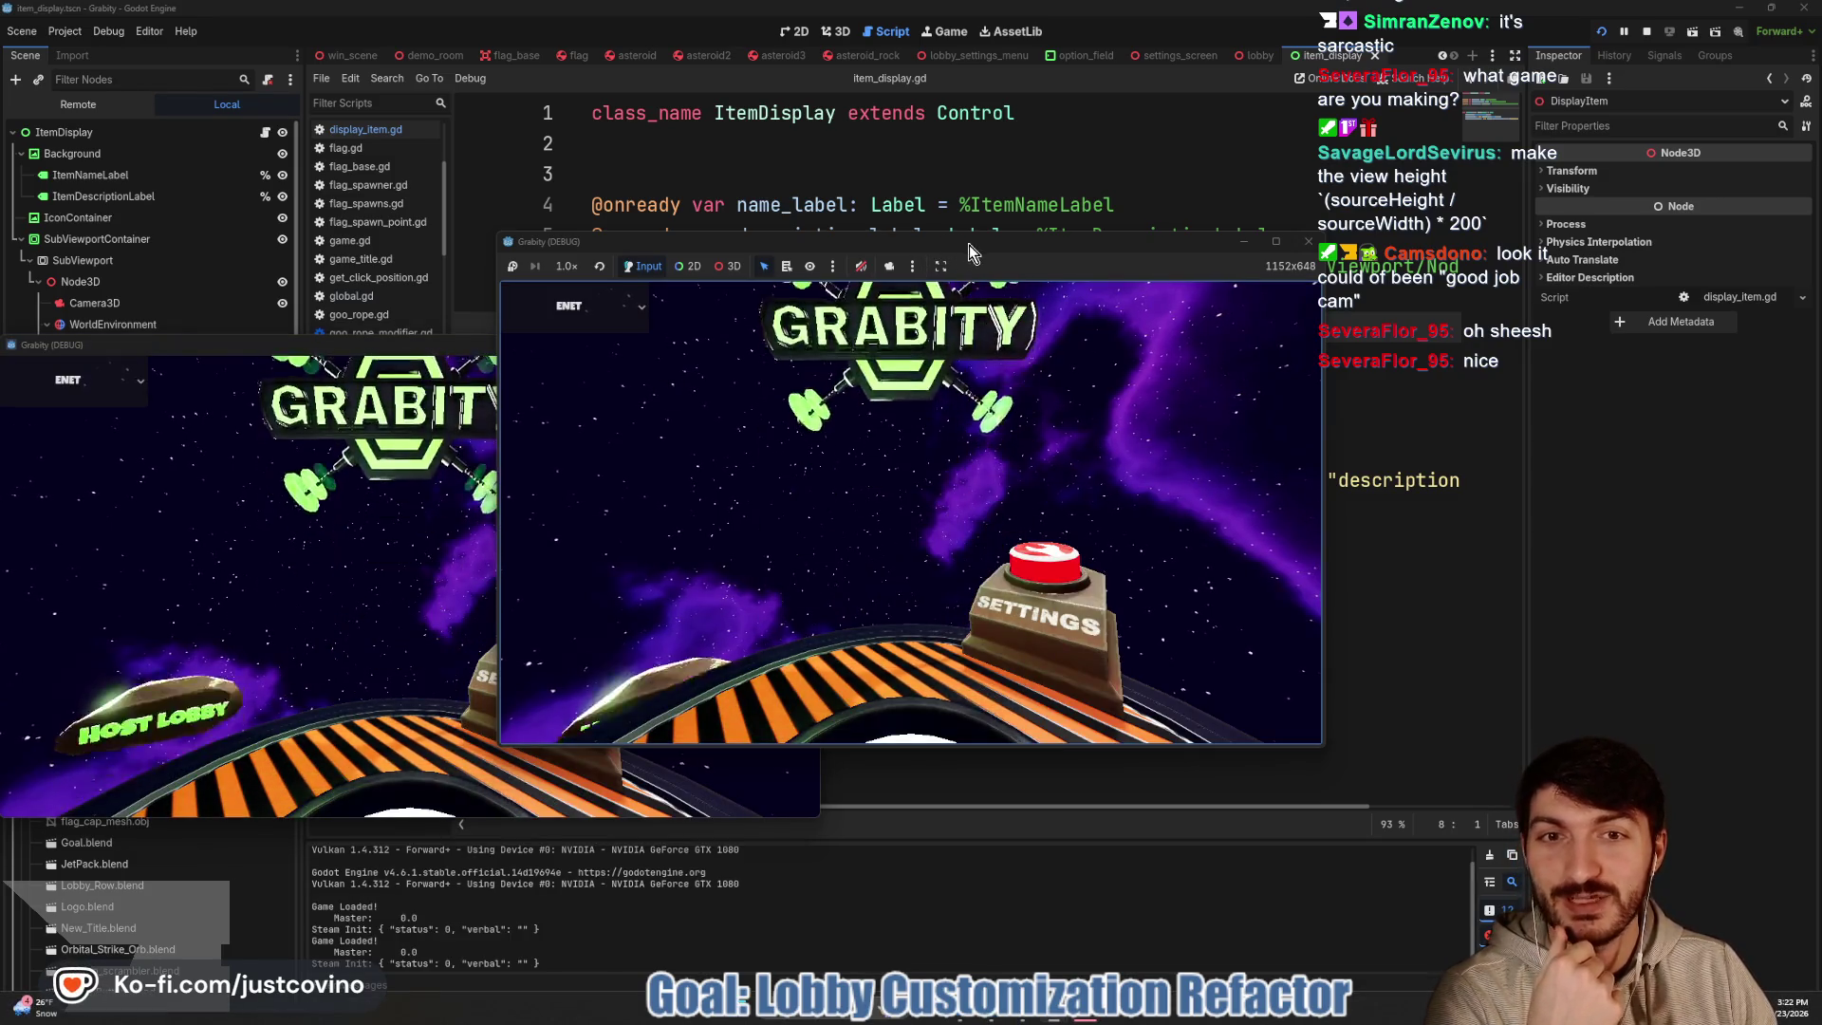
drag(970, 245, 1234, 197)
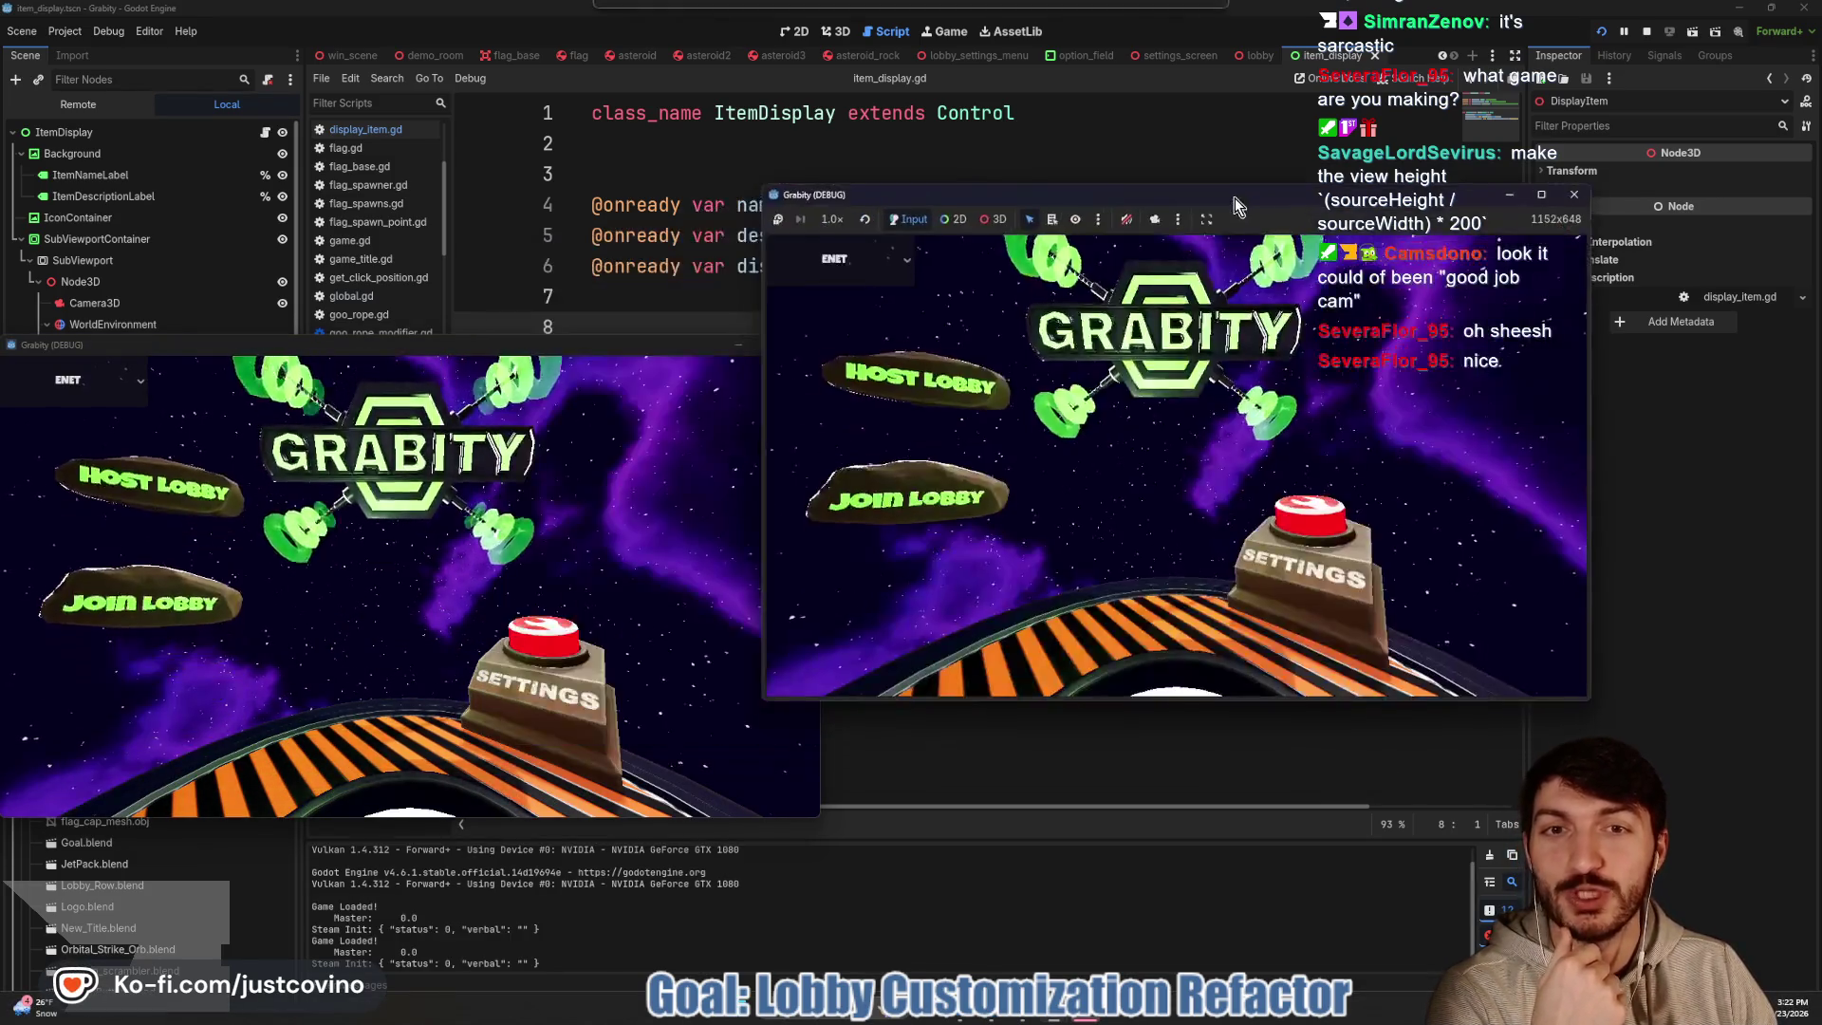
click(926, 356)
click(1136, 389)
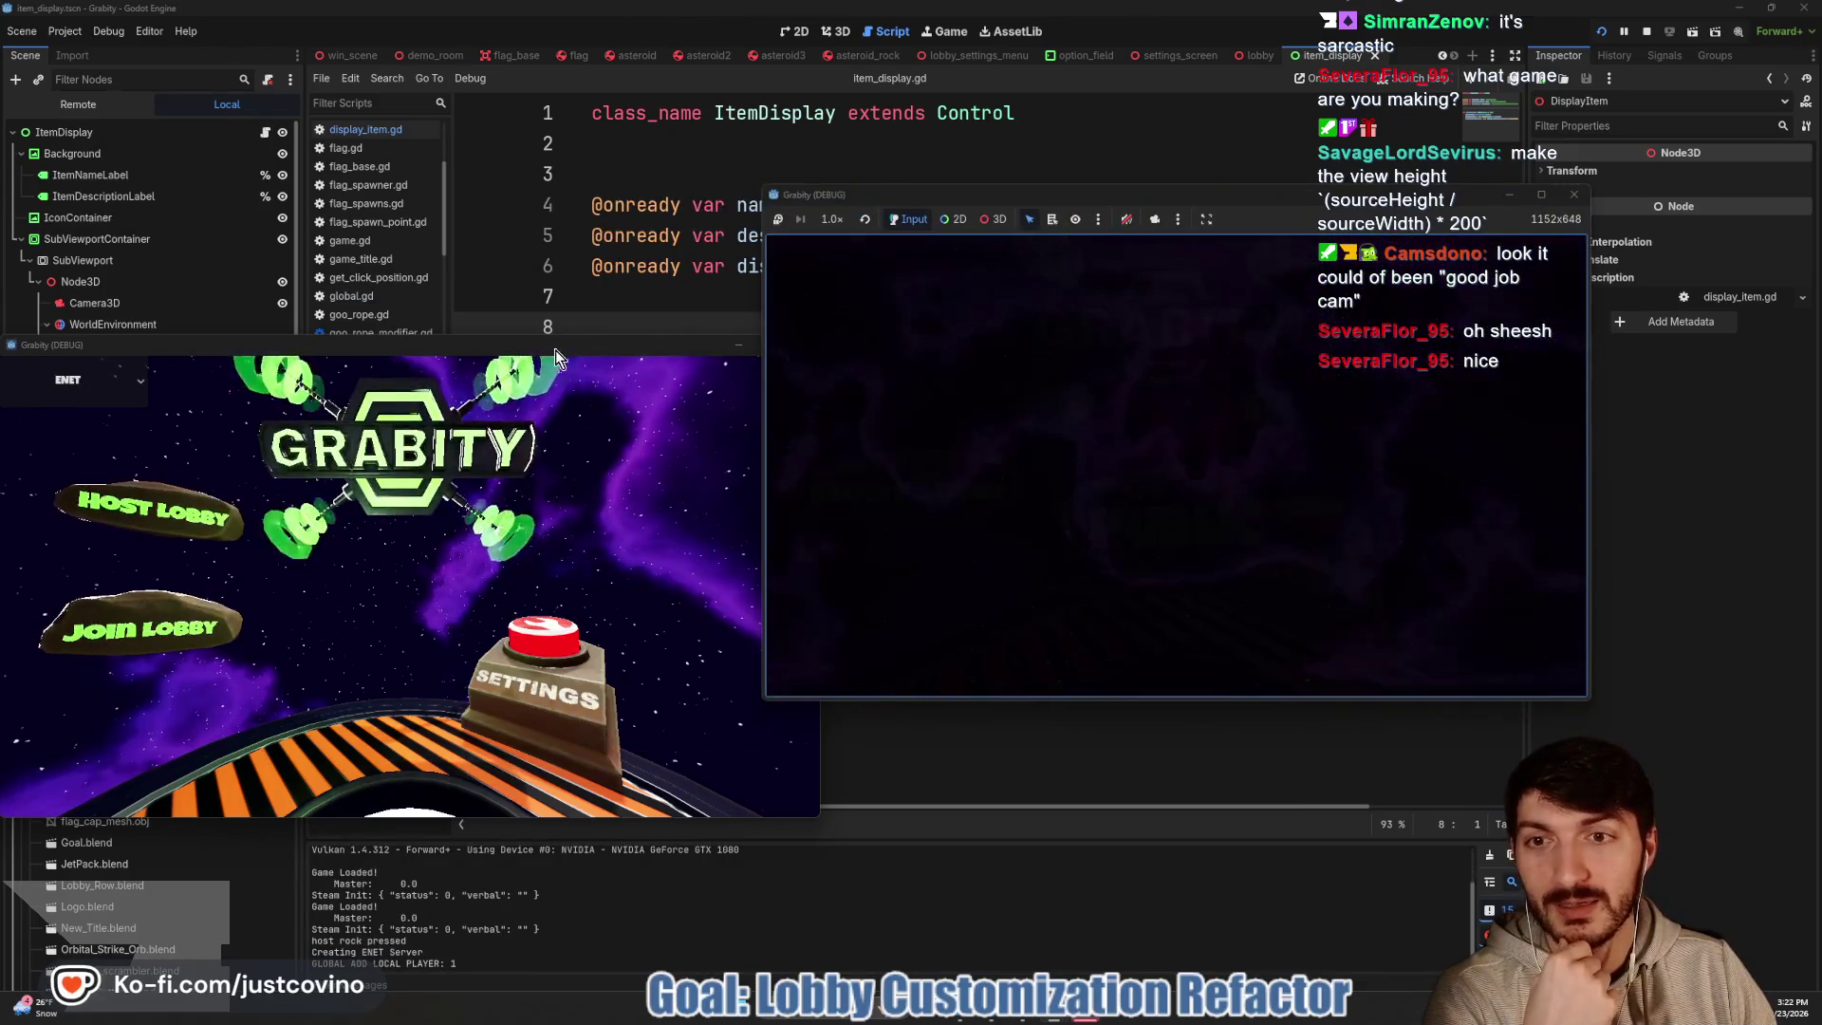
Arrange both windows side by side, join the lobby from the second, ready up and start the match
drag(556, 350, 1485, 340)
drag(1424, 194, 764, 226)
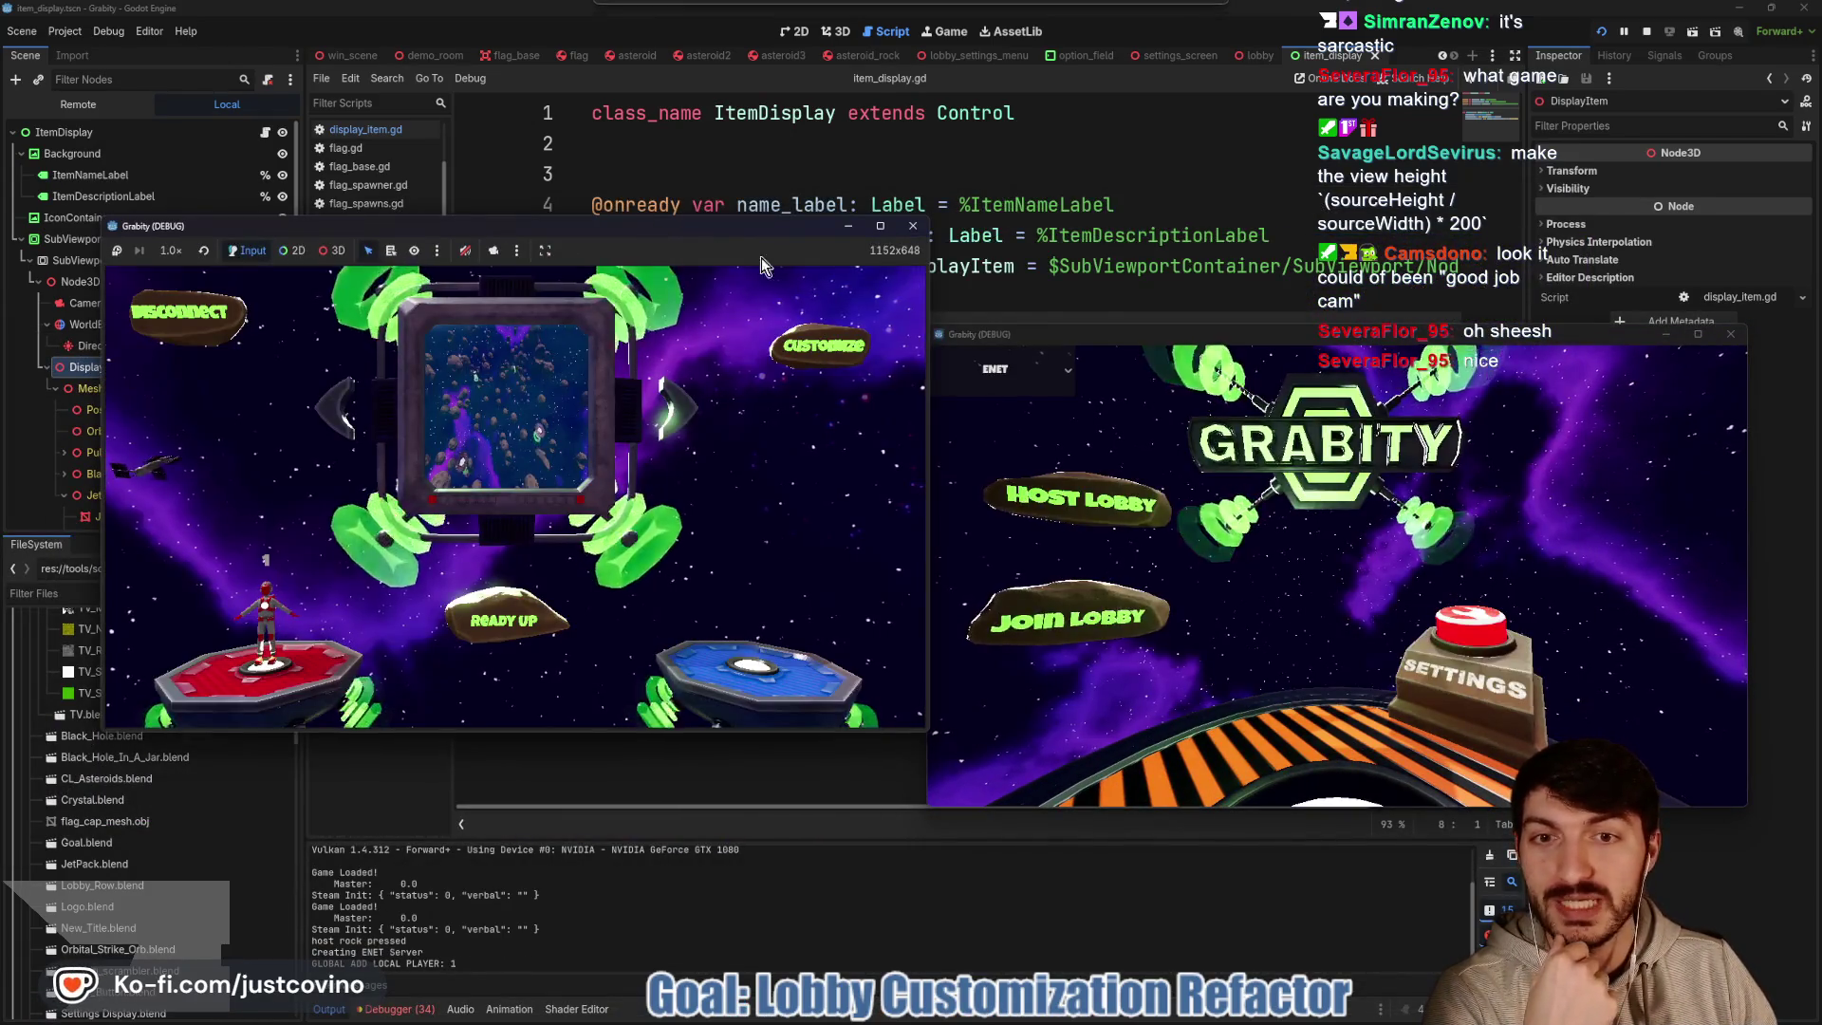
click(1063, 618)
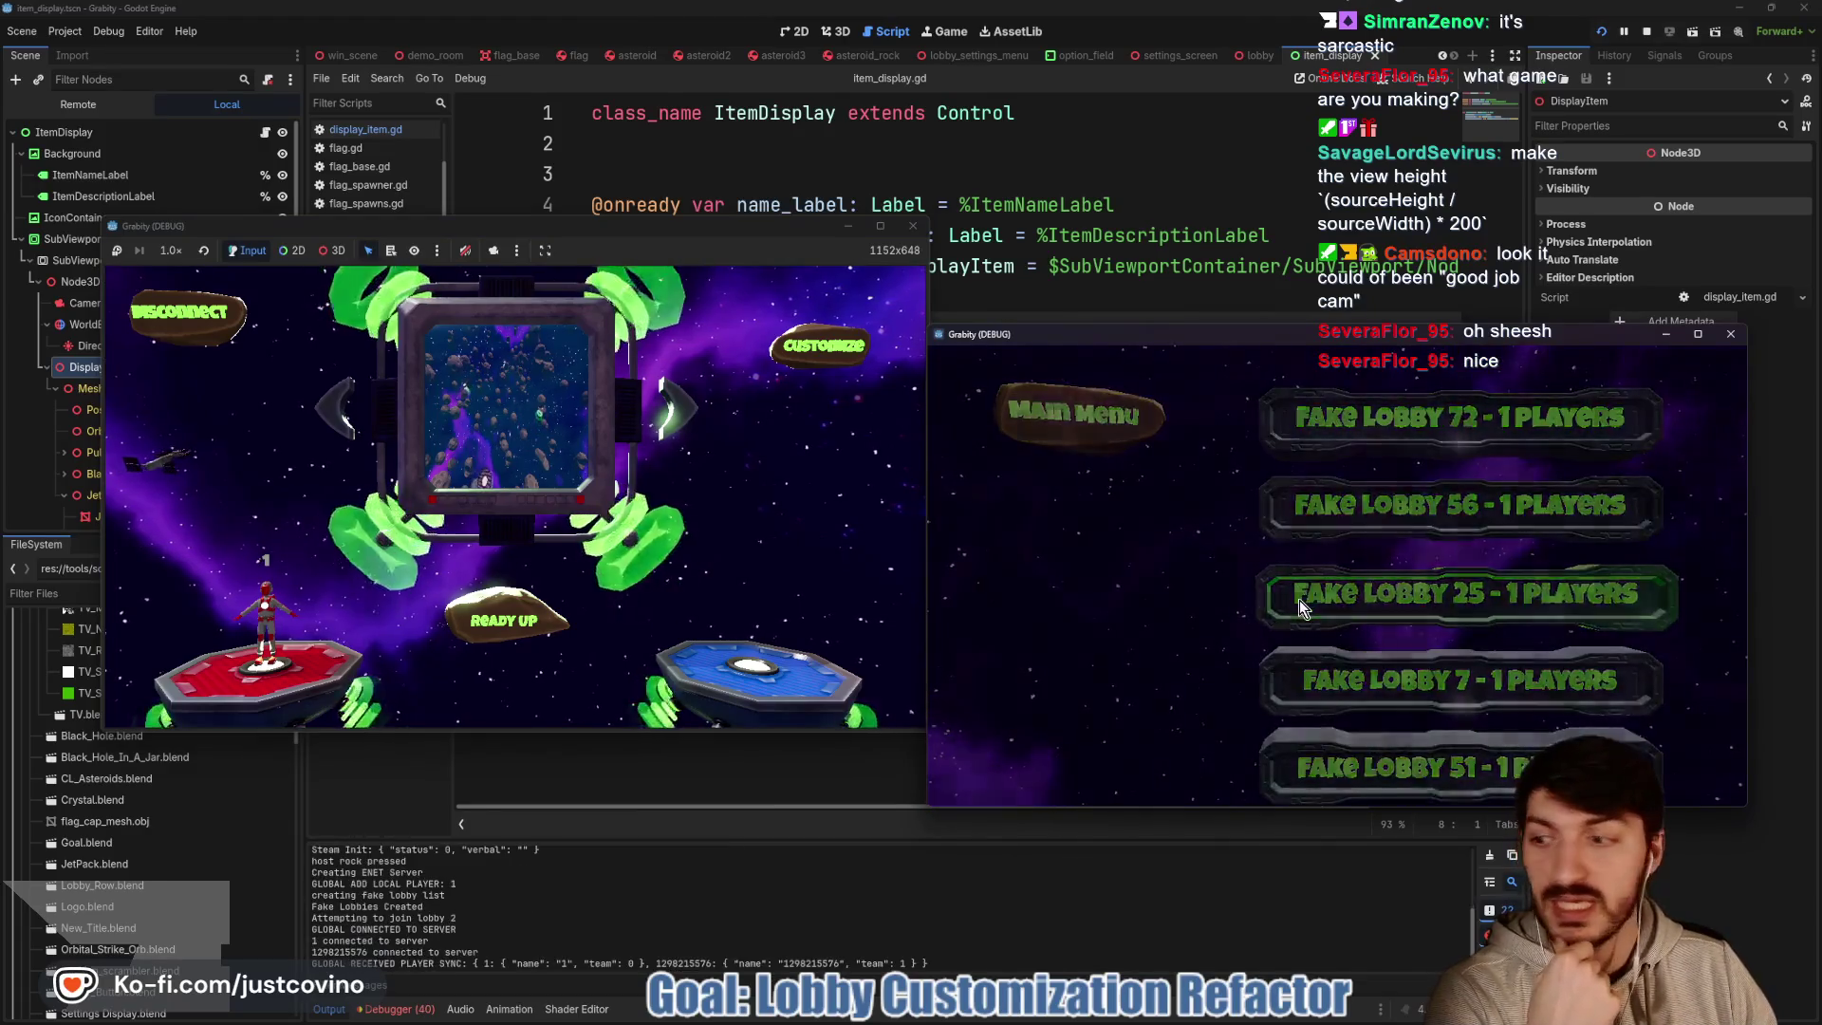
click(1300, 600)
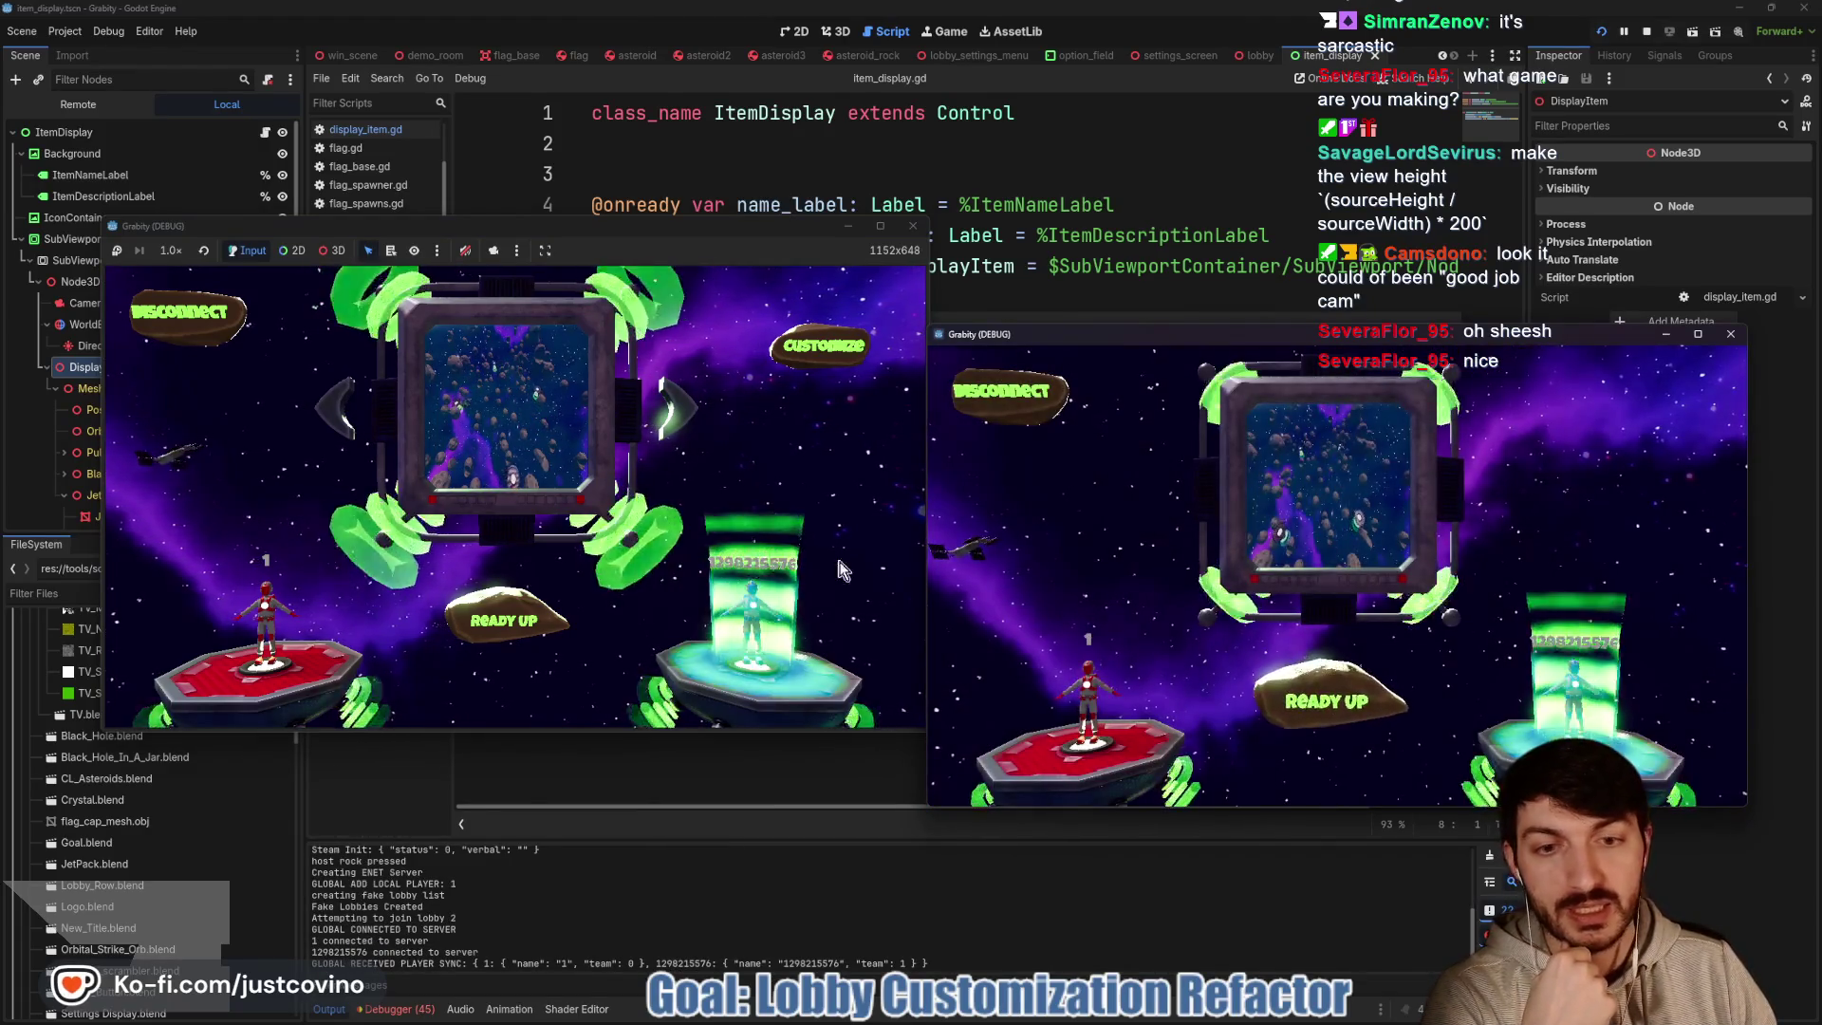
click(536, 612)
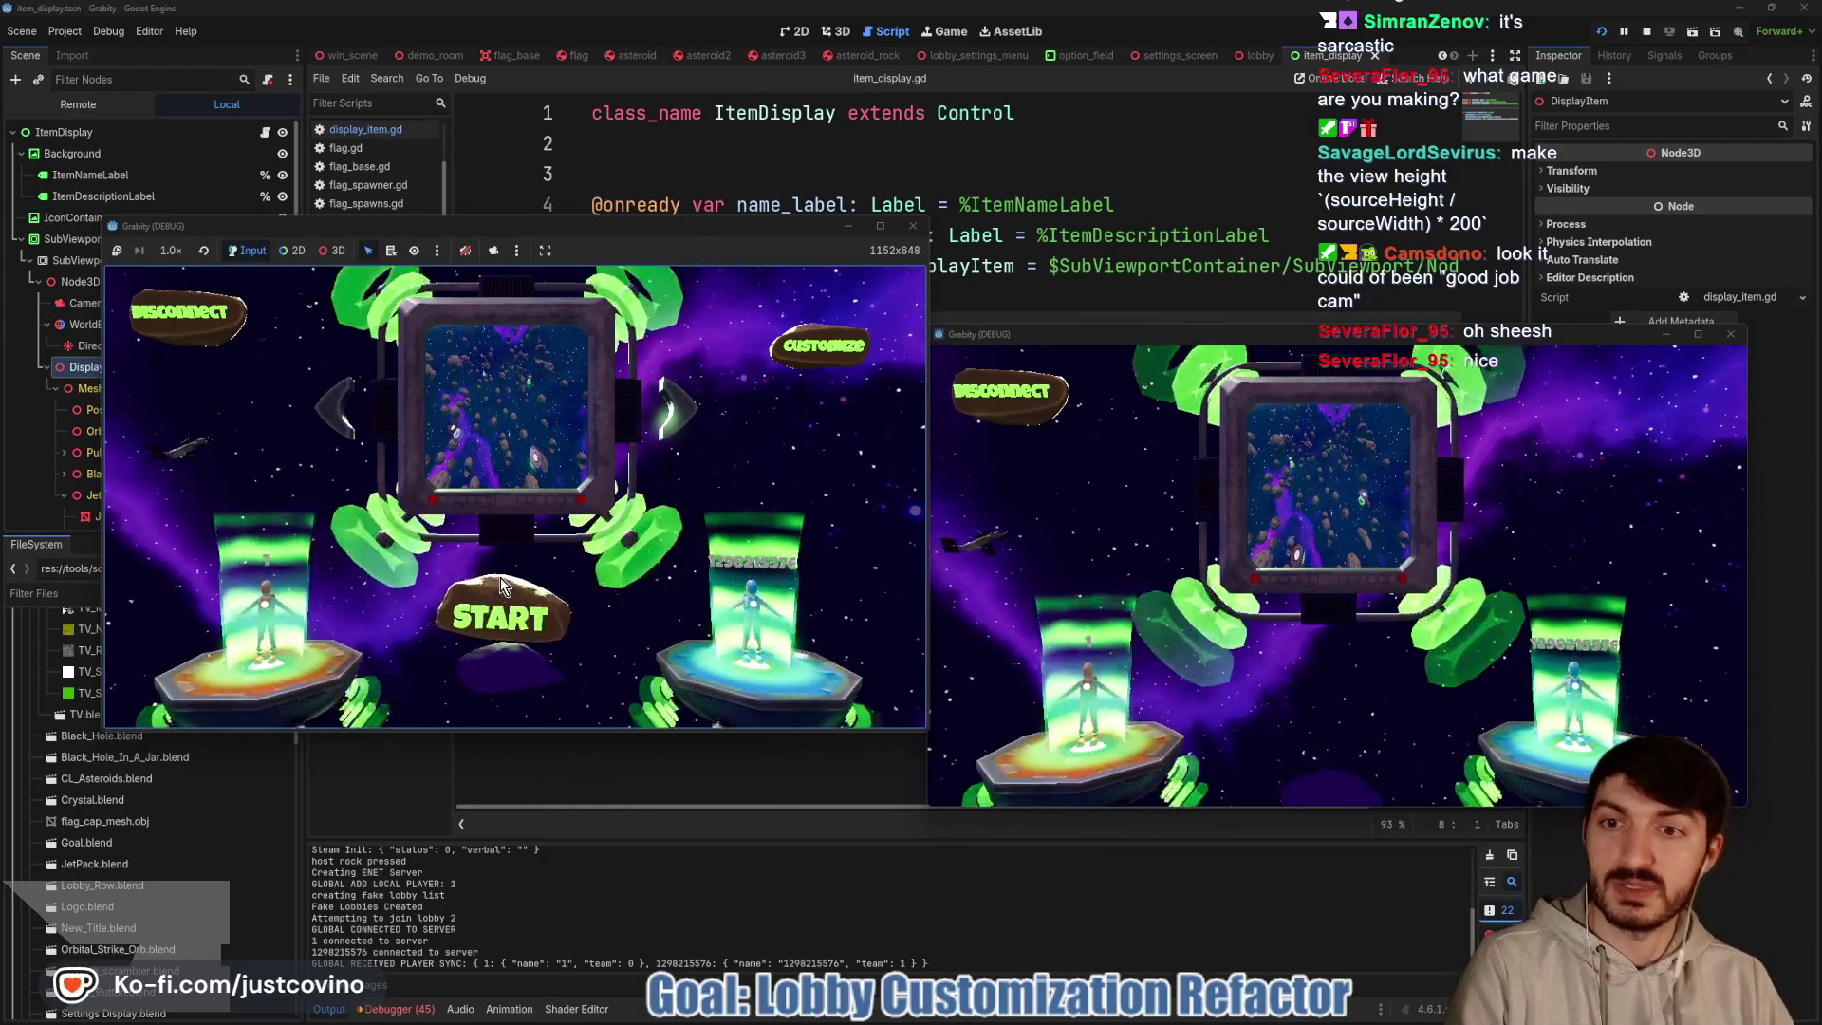
click(500, 577)
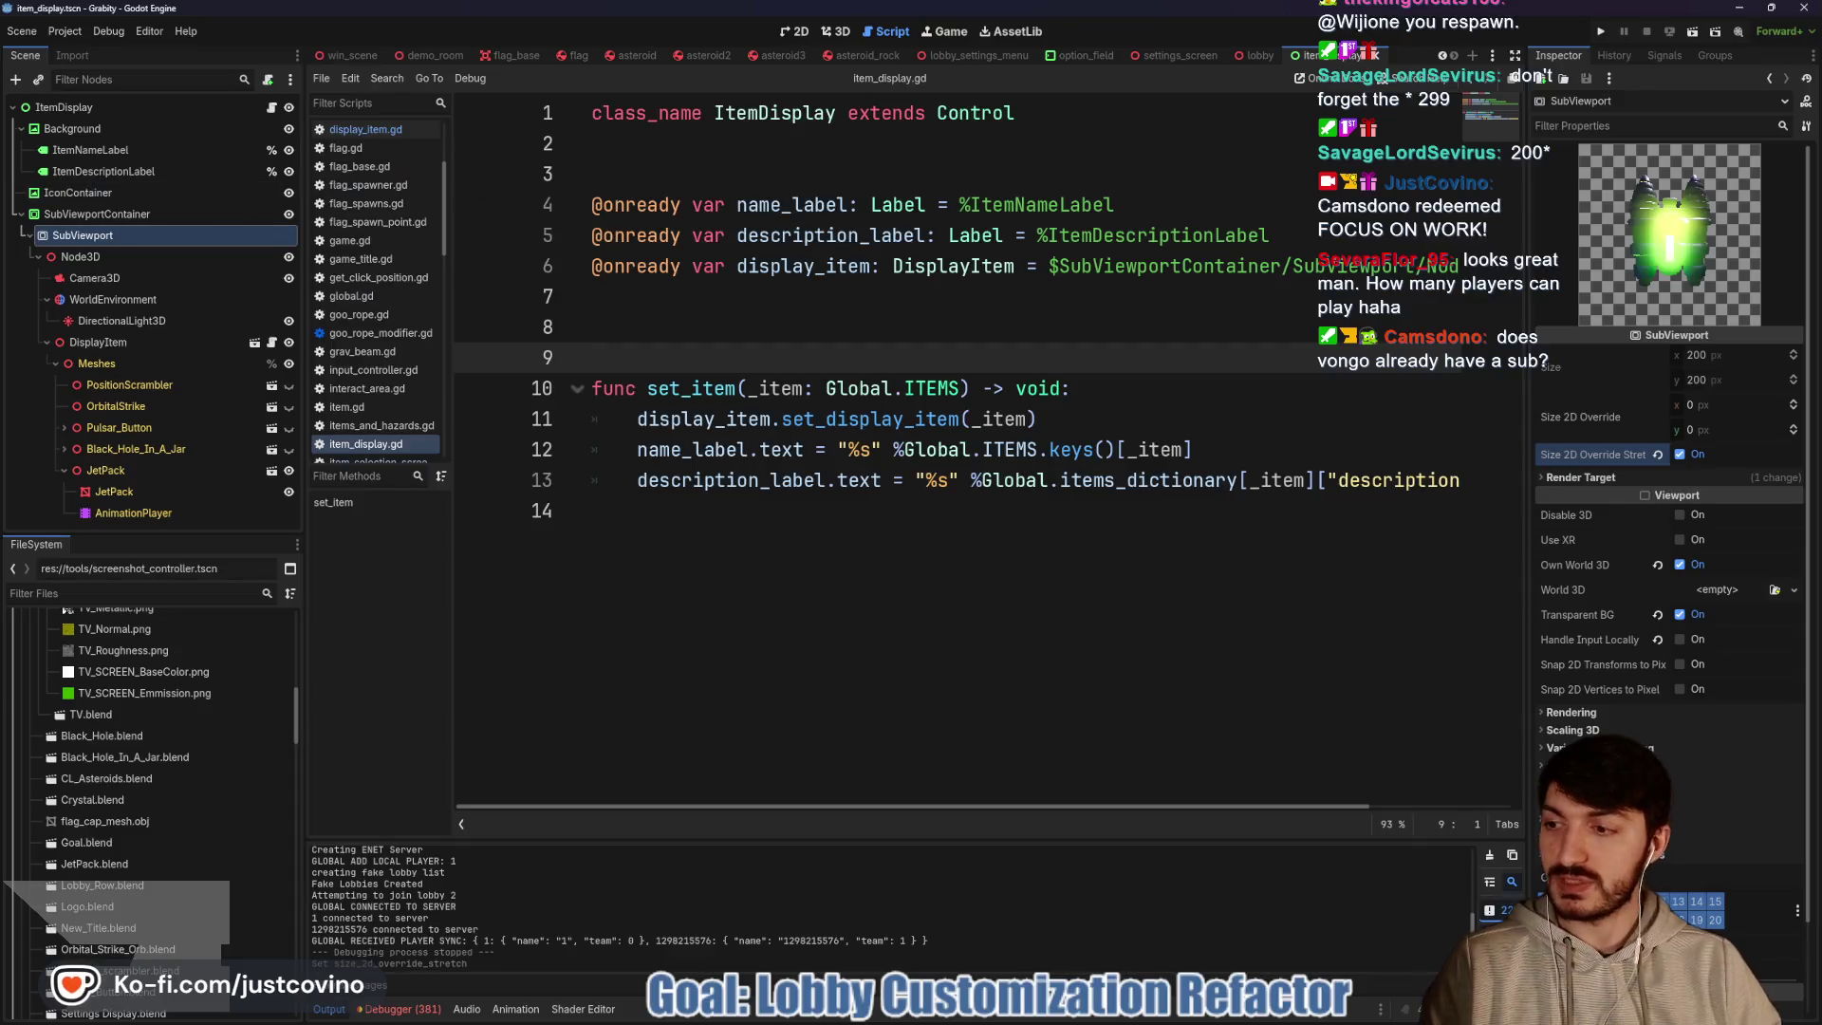
mouse_move(1103, 1018)
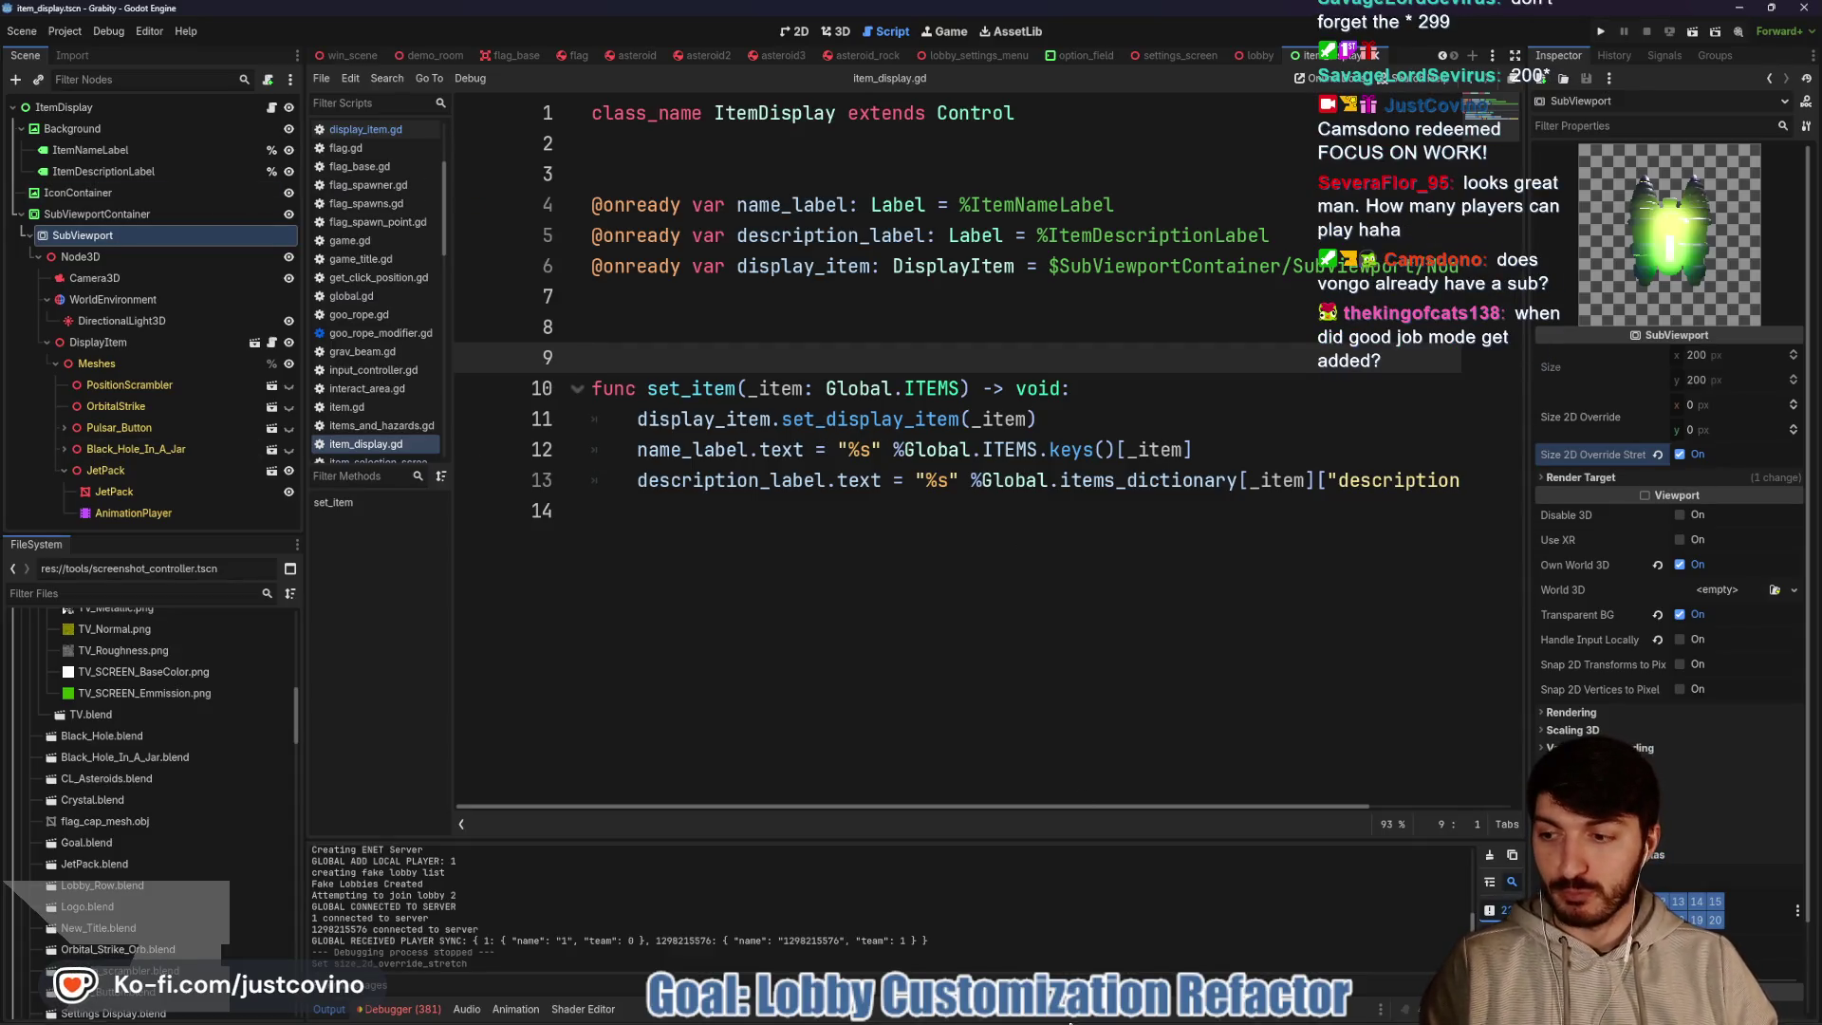
click(1008, 1019)
Search the FFS Leaderboard for a bounty operative, check their badge, and clear the search
scroll(1003, 418, down, 5)
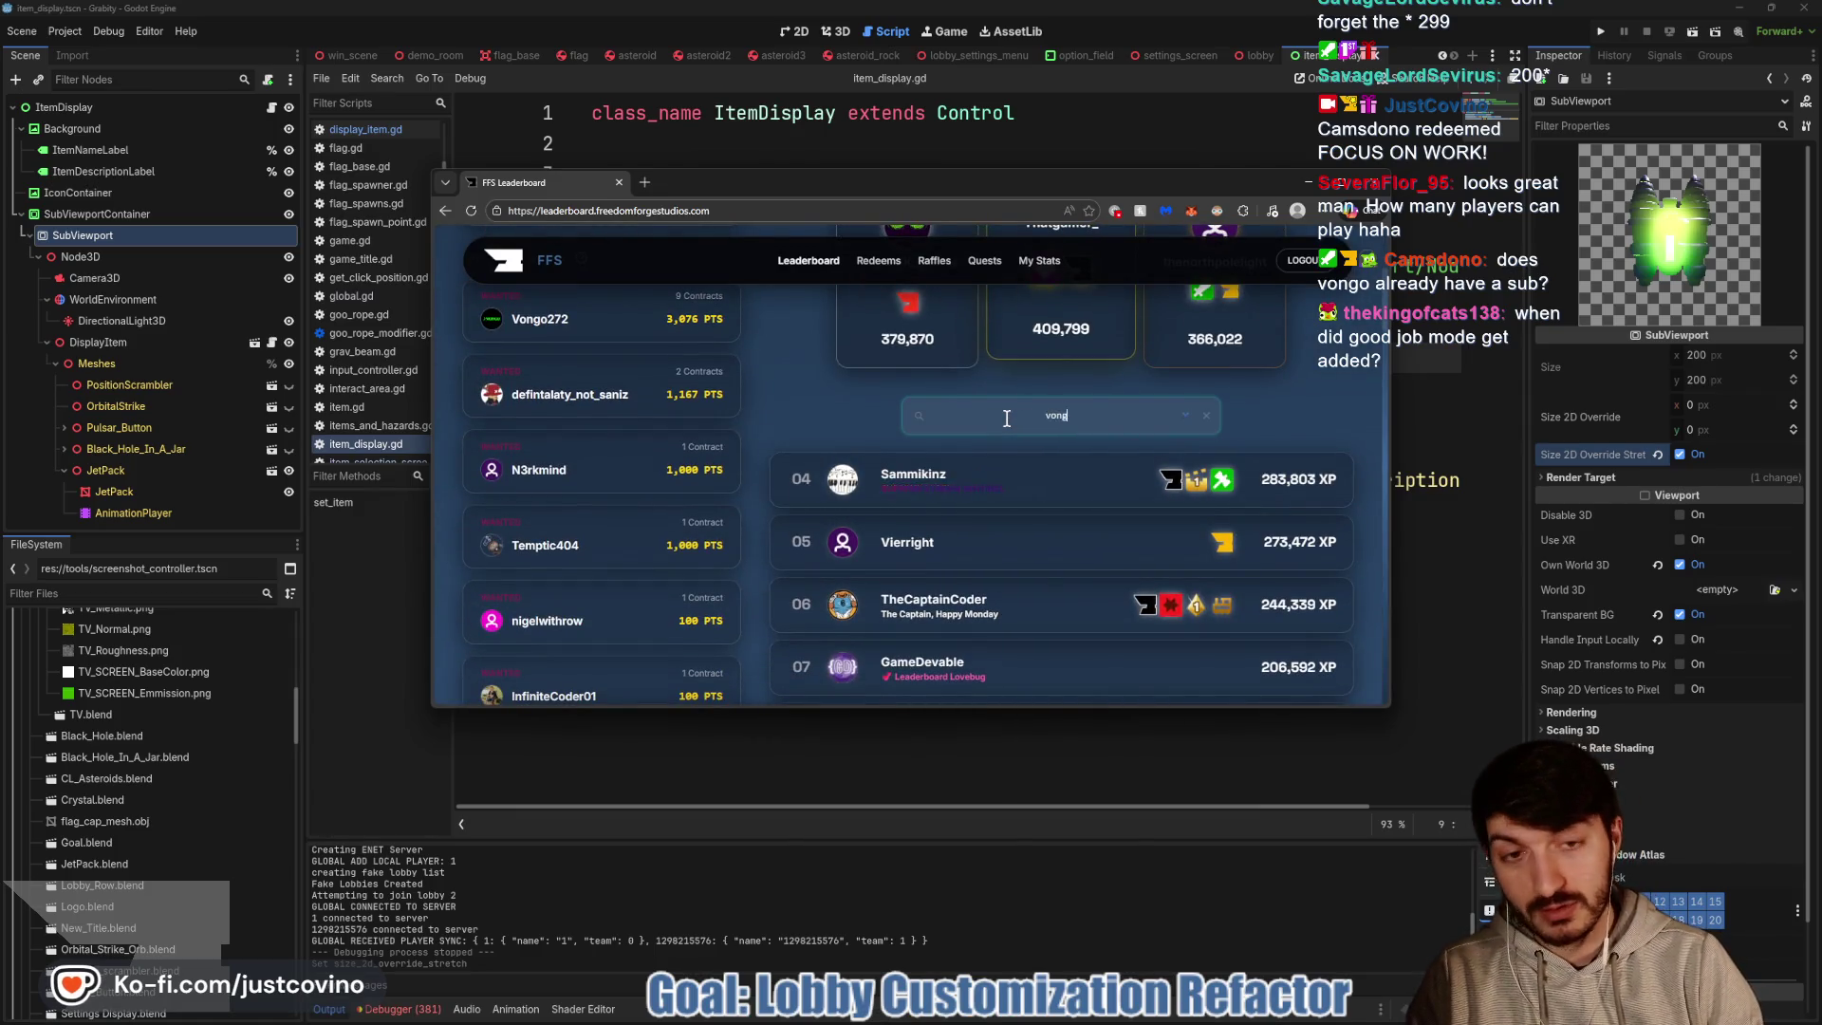
text(o)
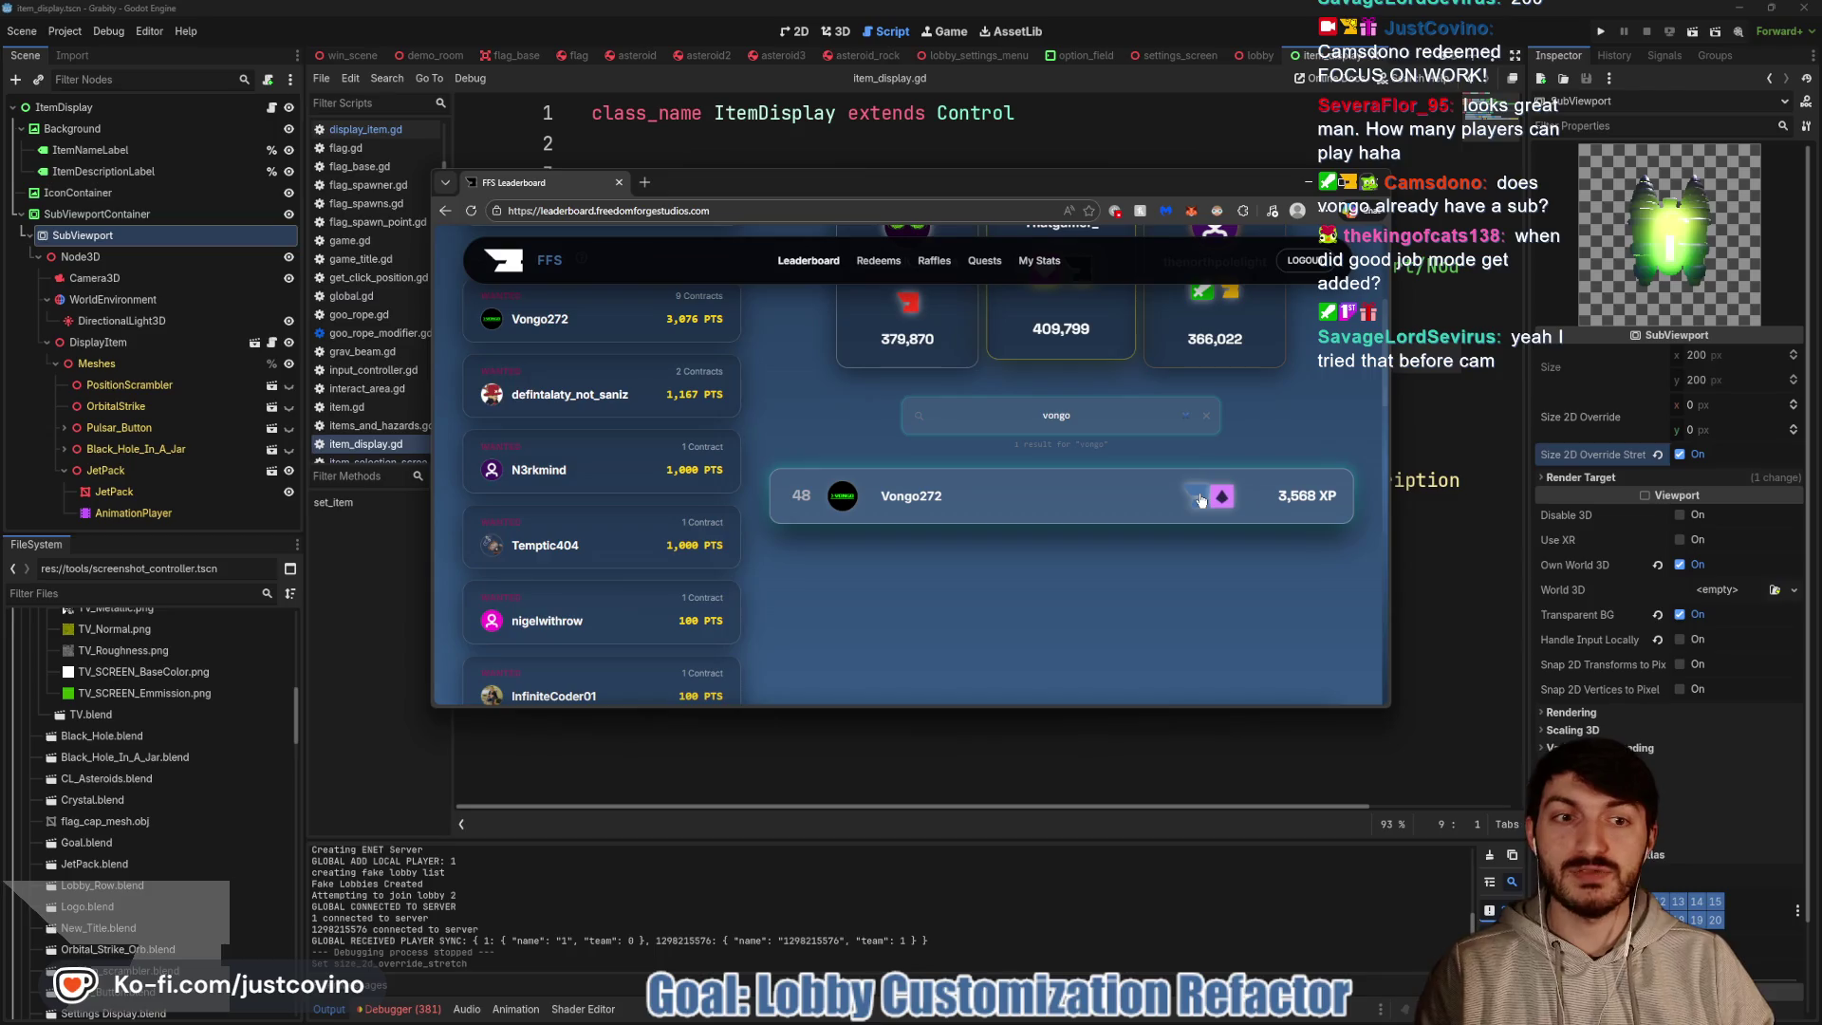
mouse_move(1201, 501)
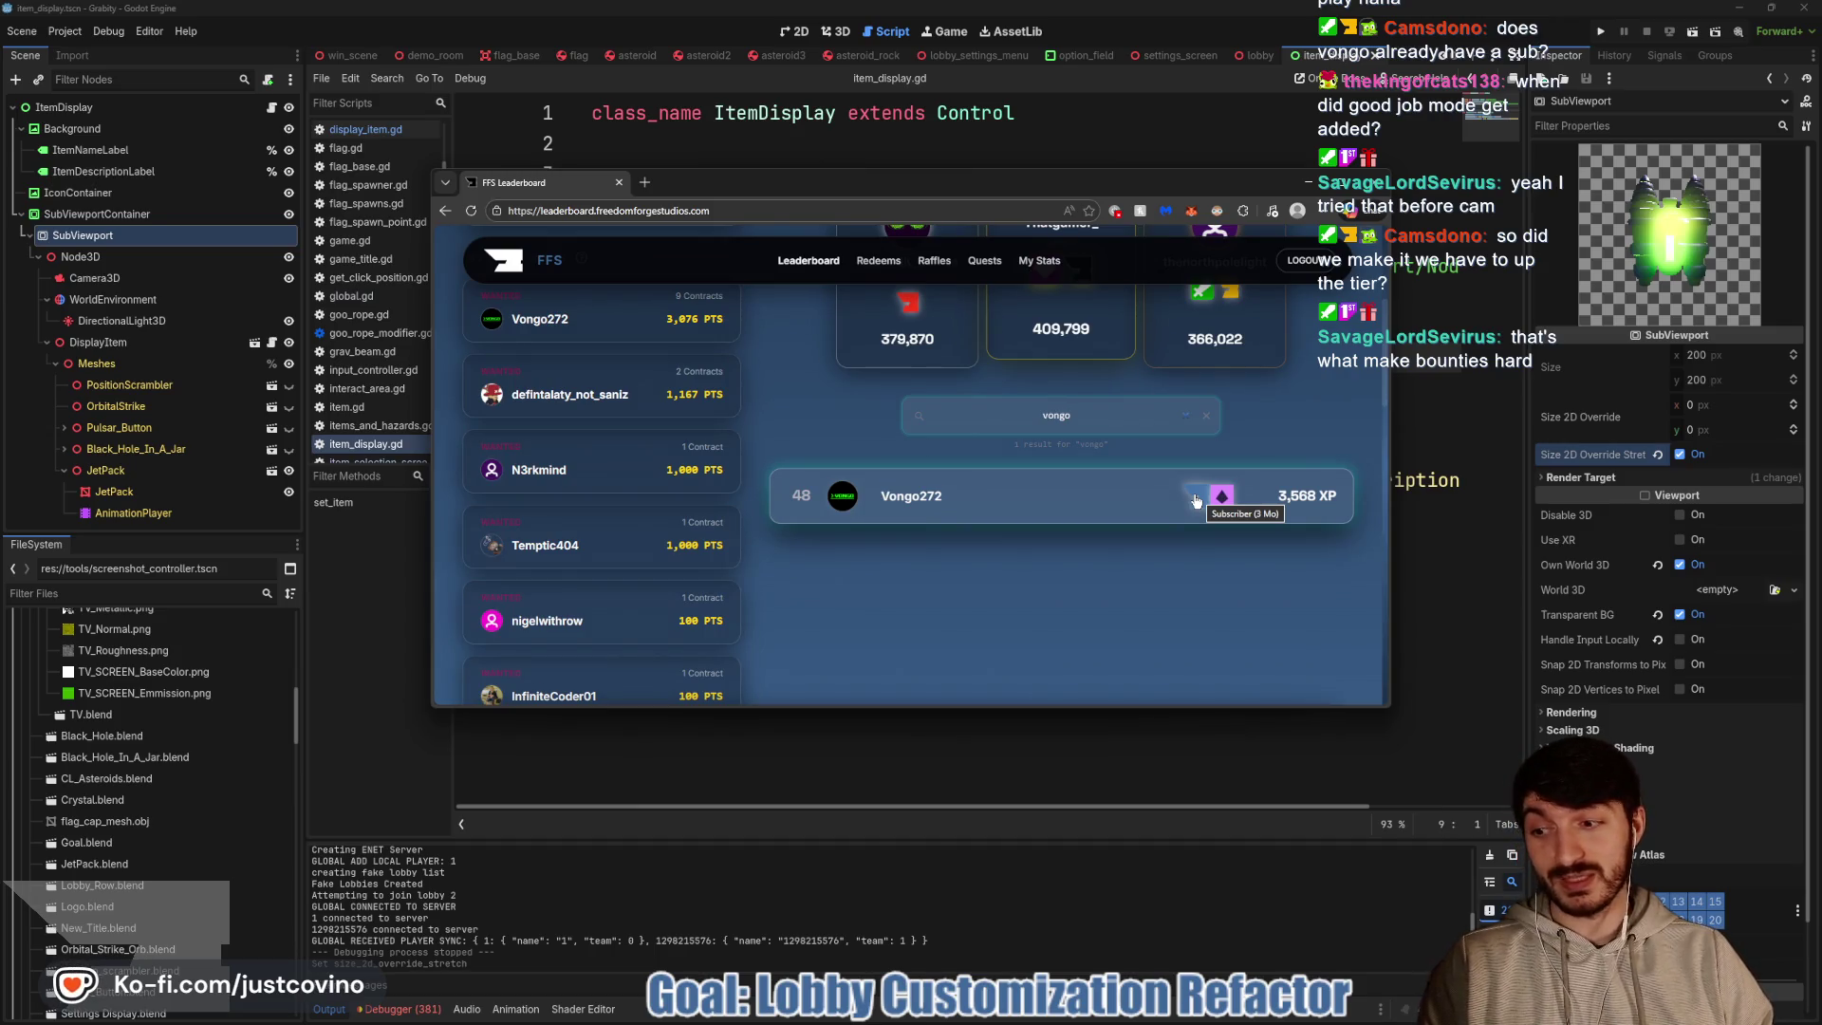
click(1206, 414)
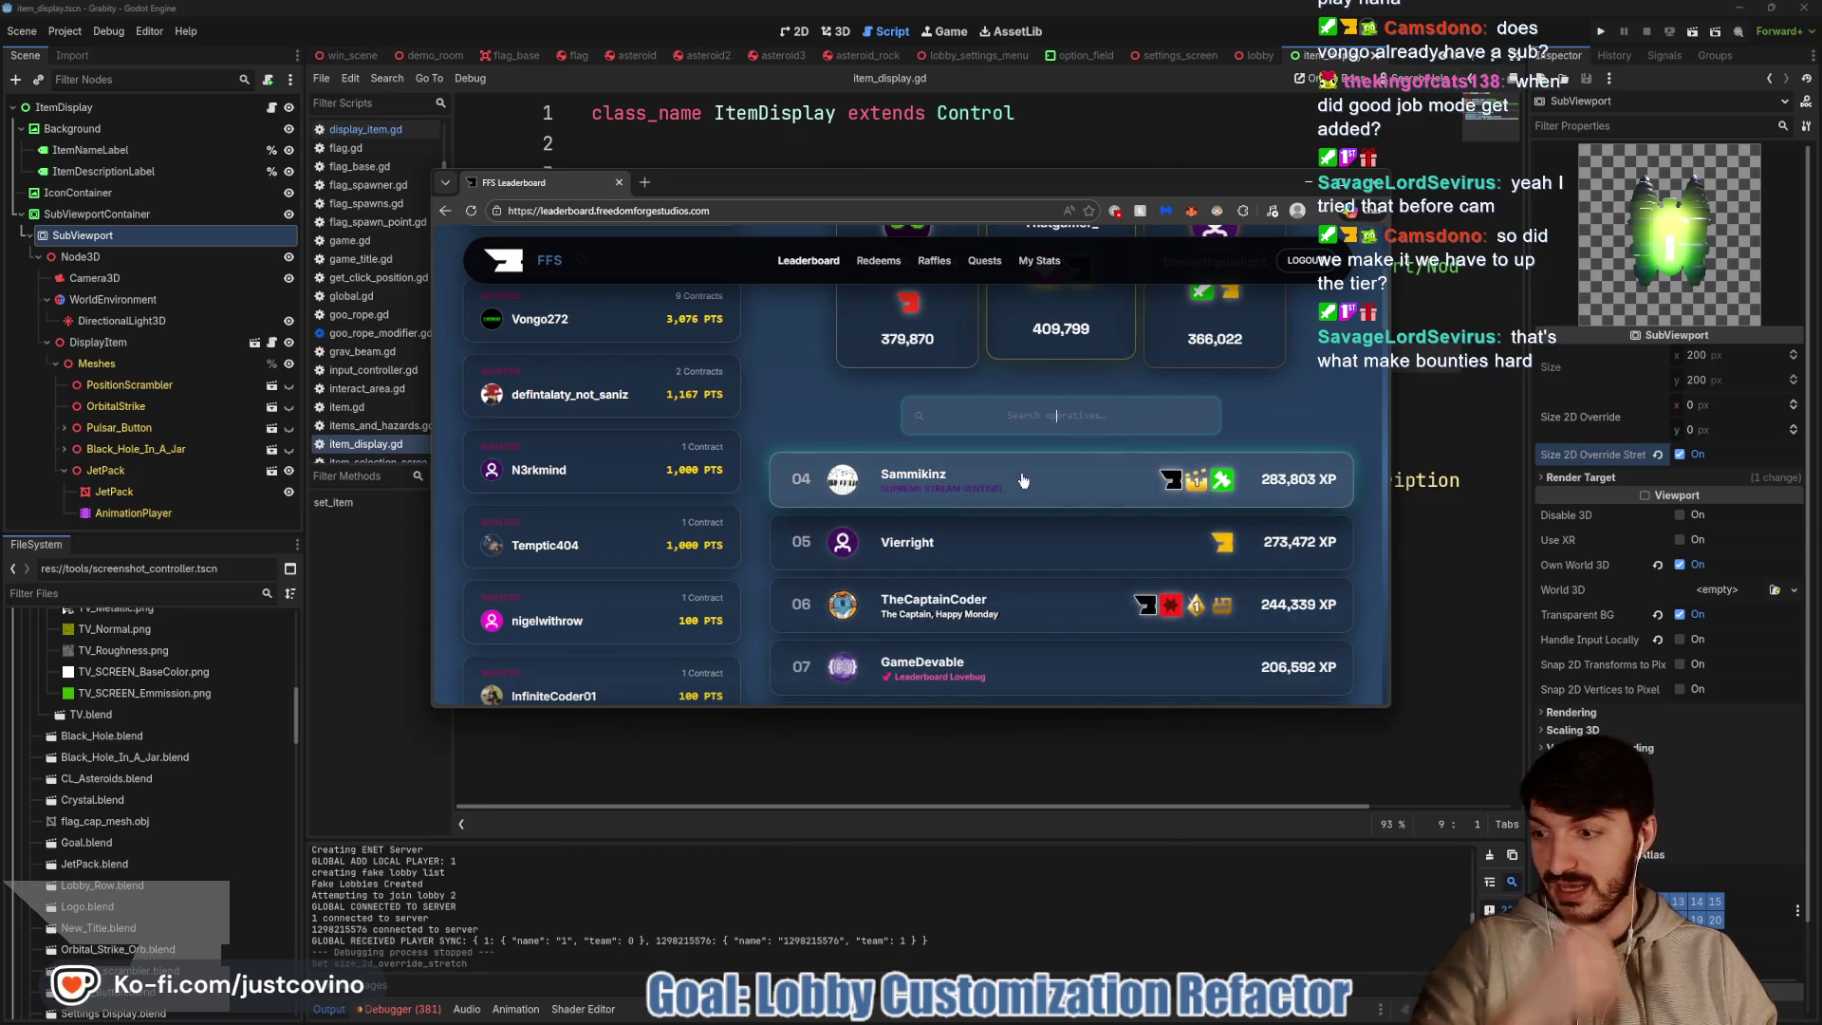
scroll(737, 437, up, 1)
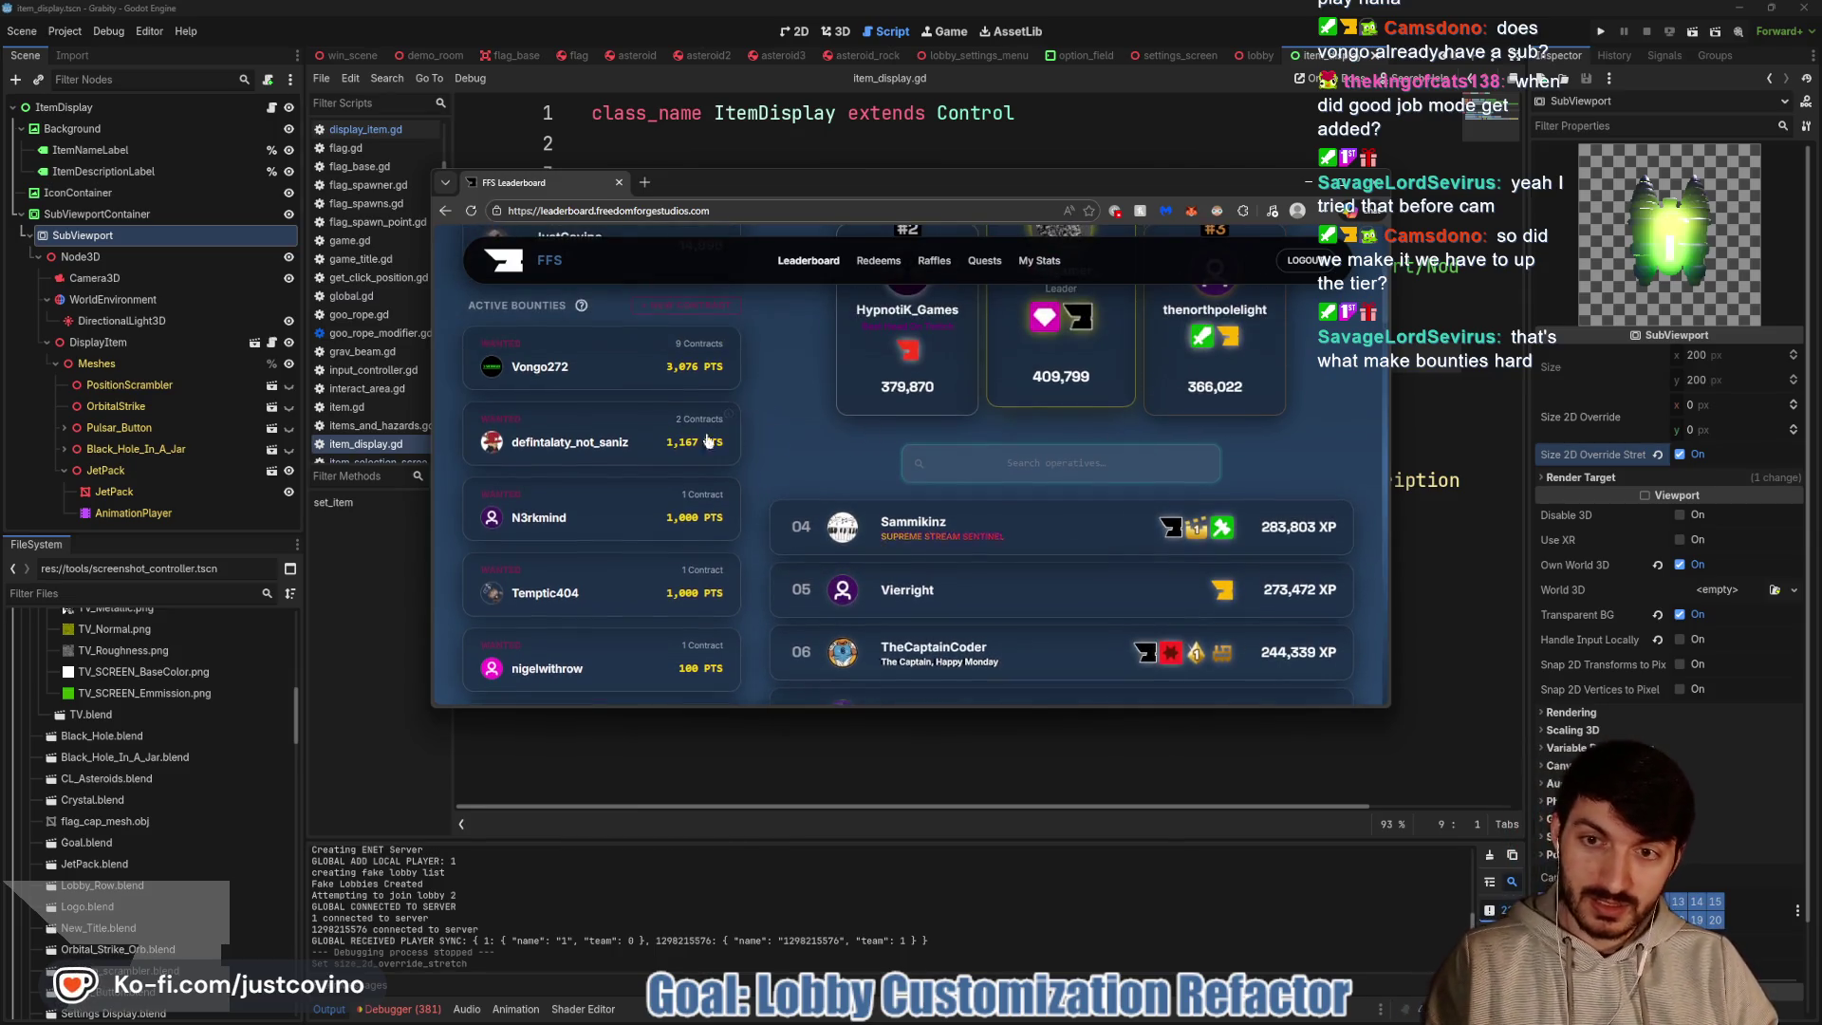
Search several more bounty operatives' names, clear the search, and return to Godot's item display script
text(san)
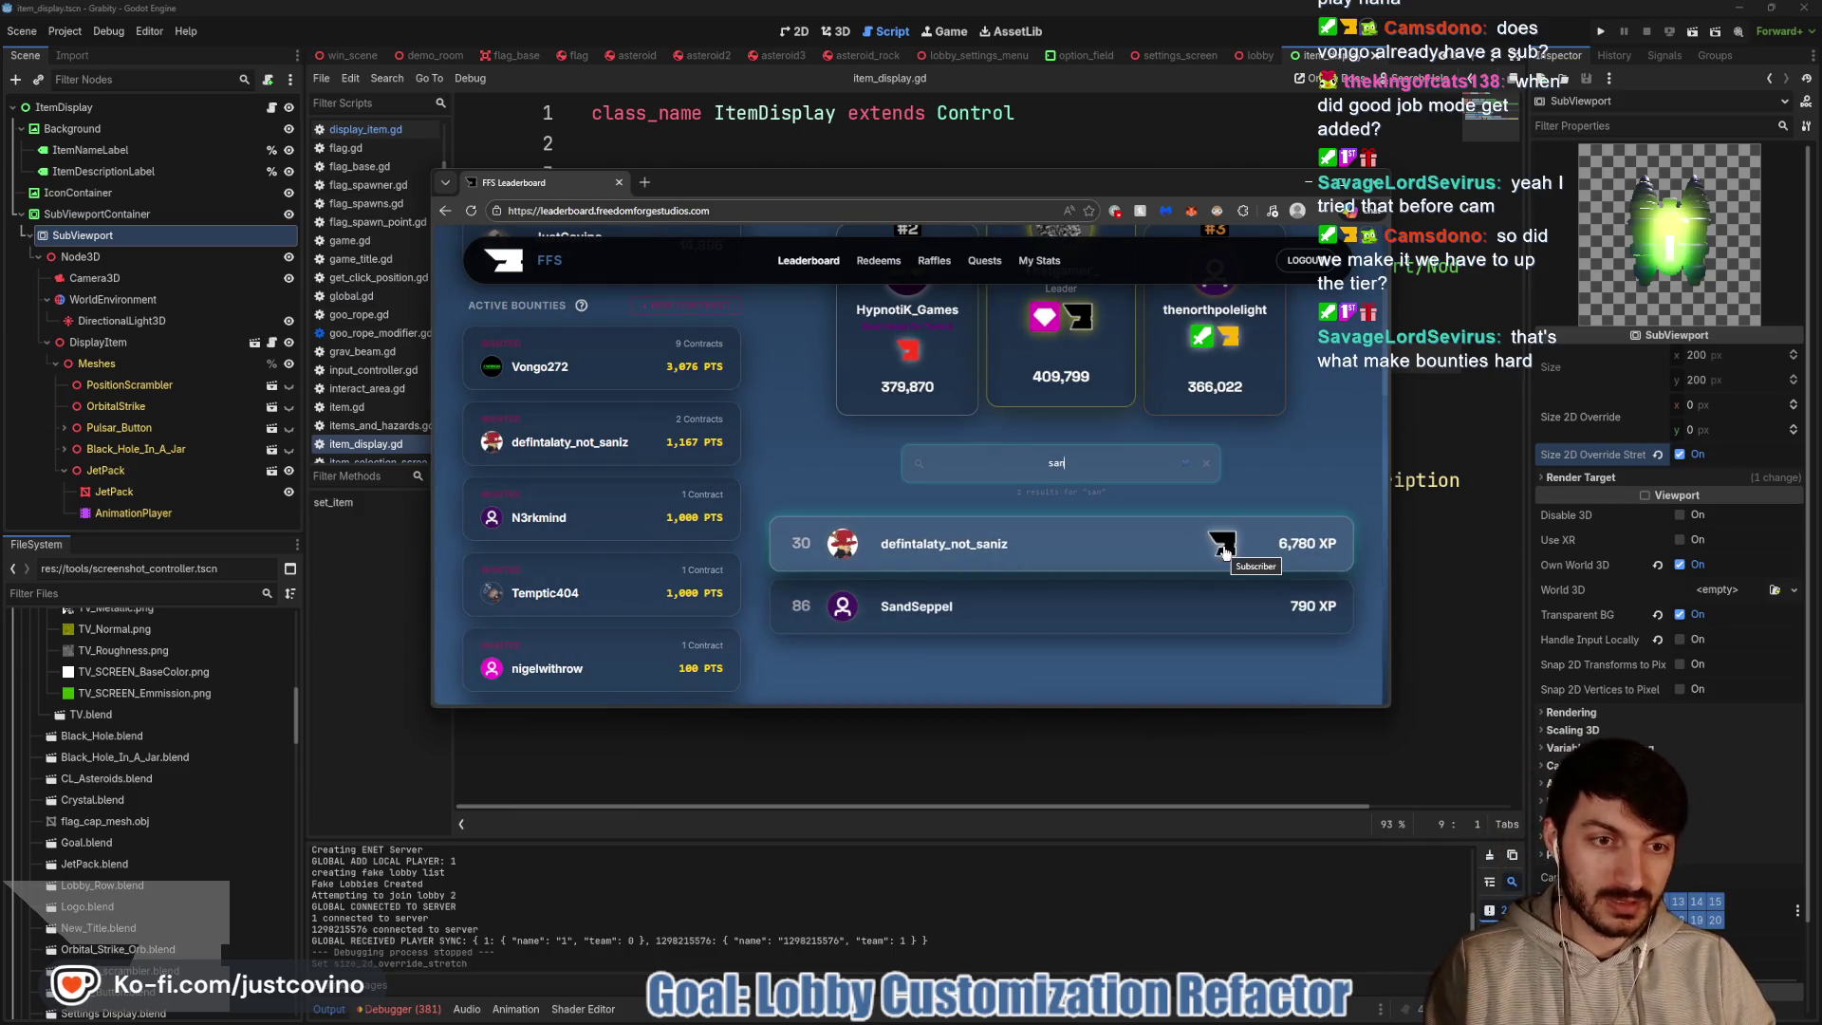
key(ctrl+a)
text(n3)
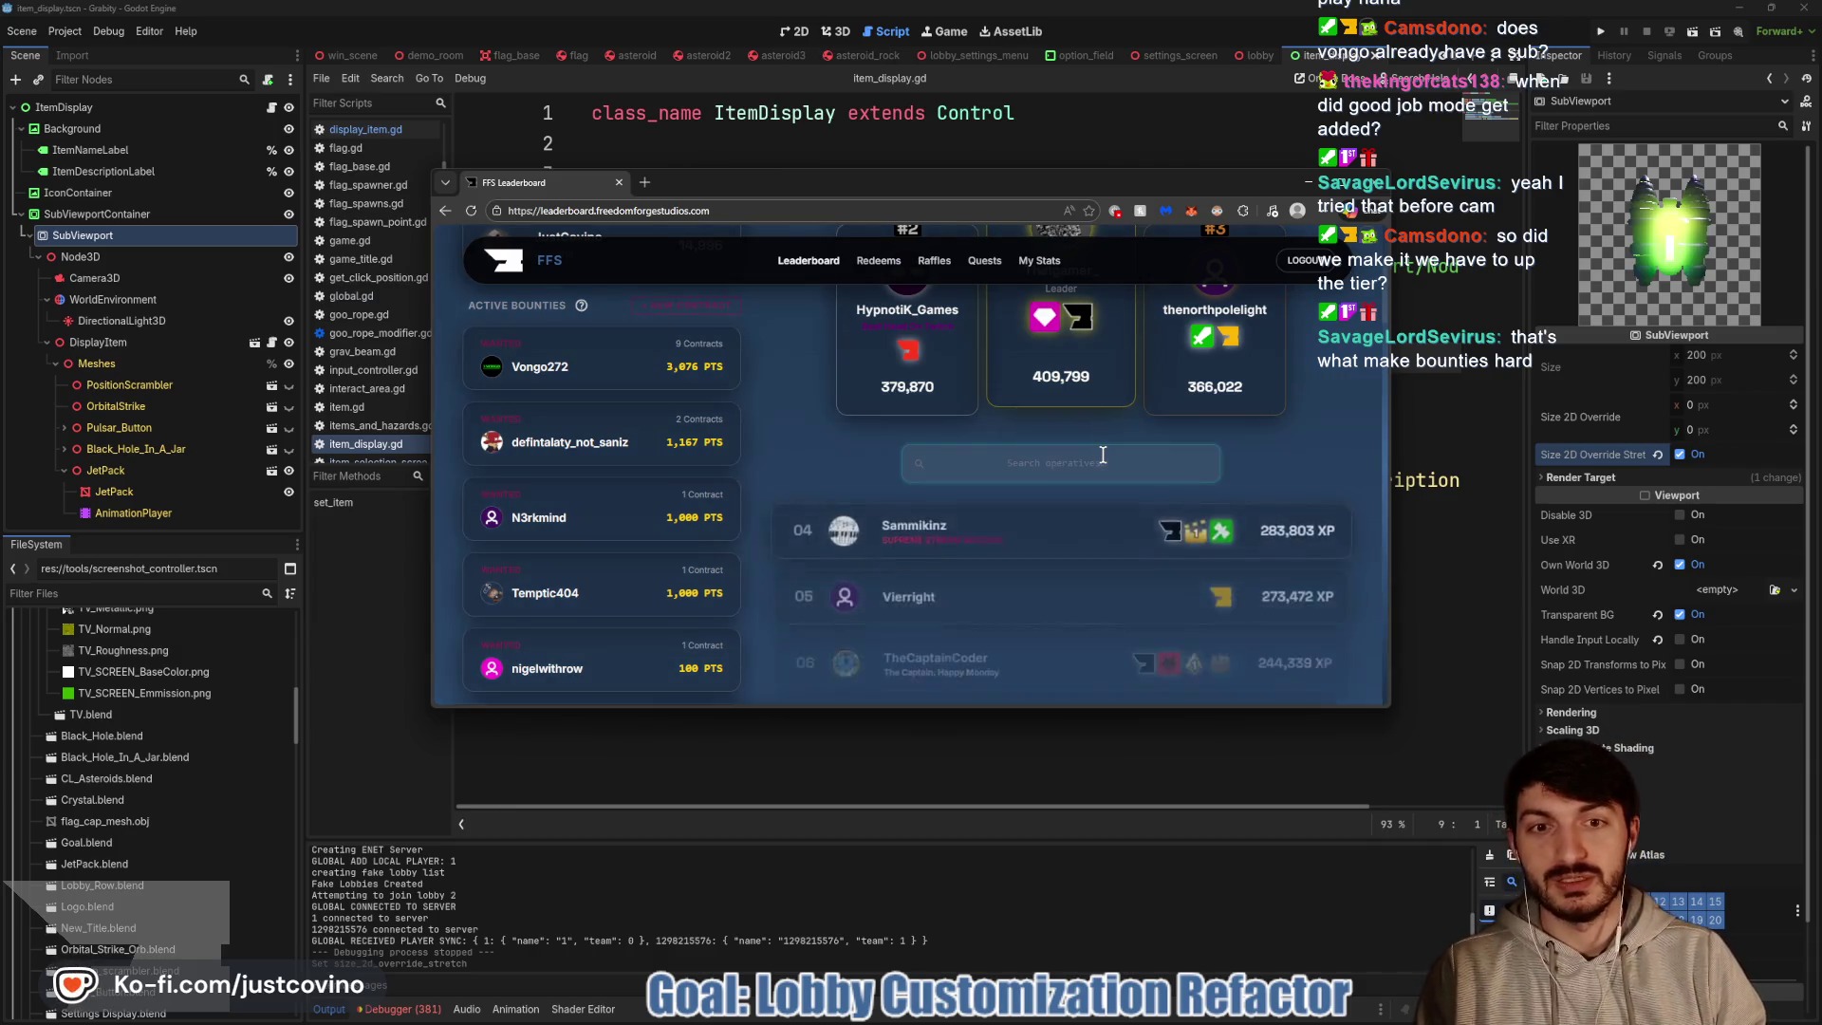
text(rk)
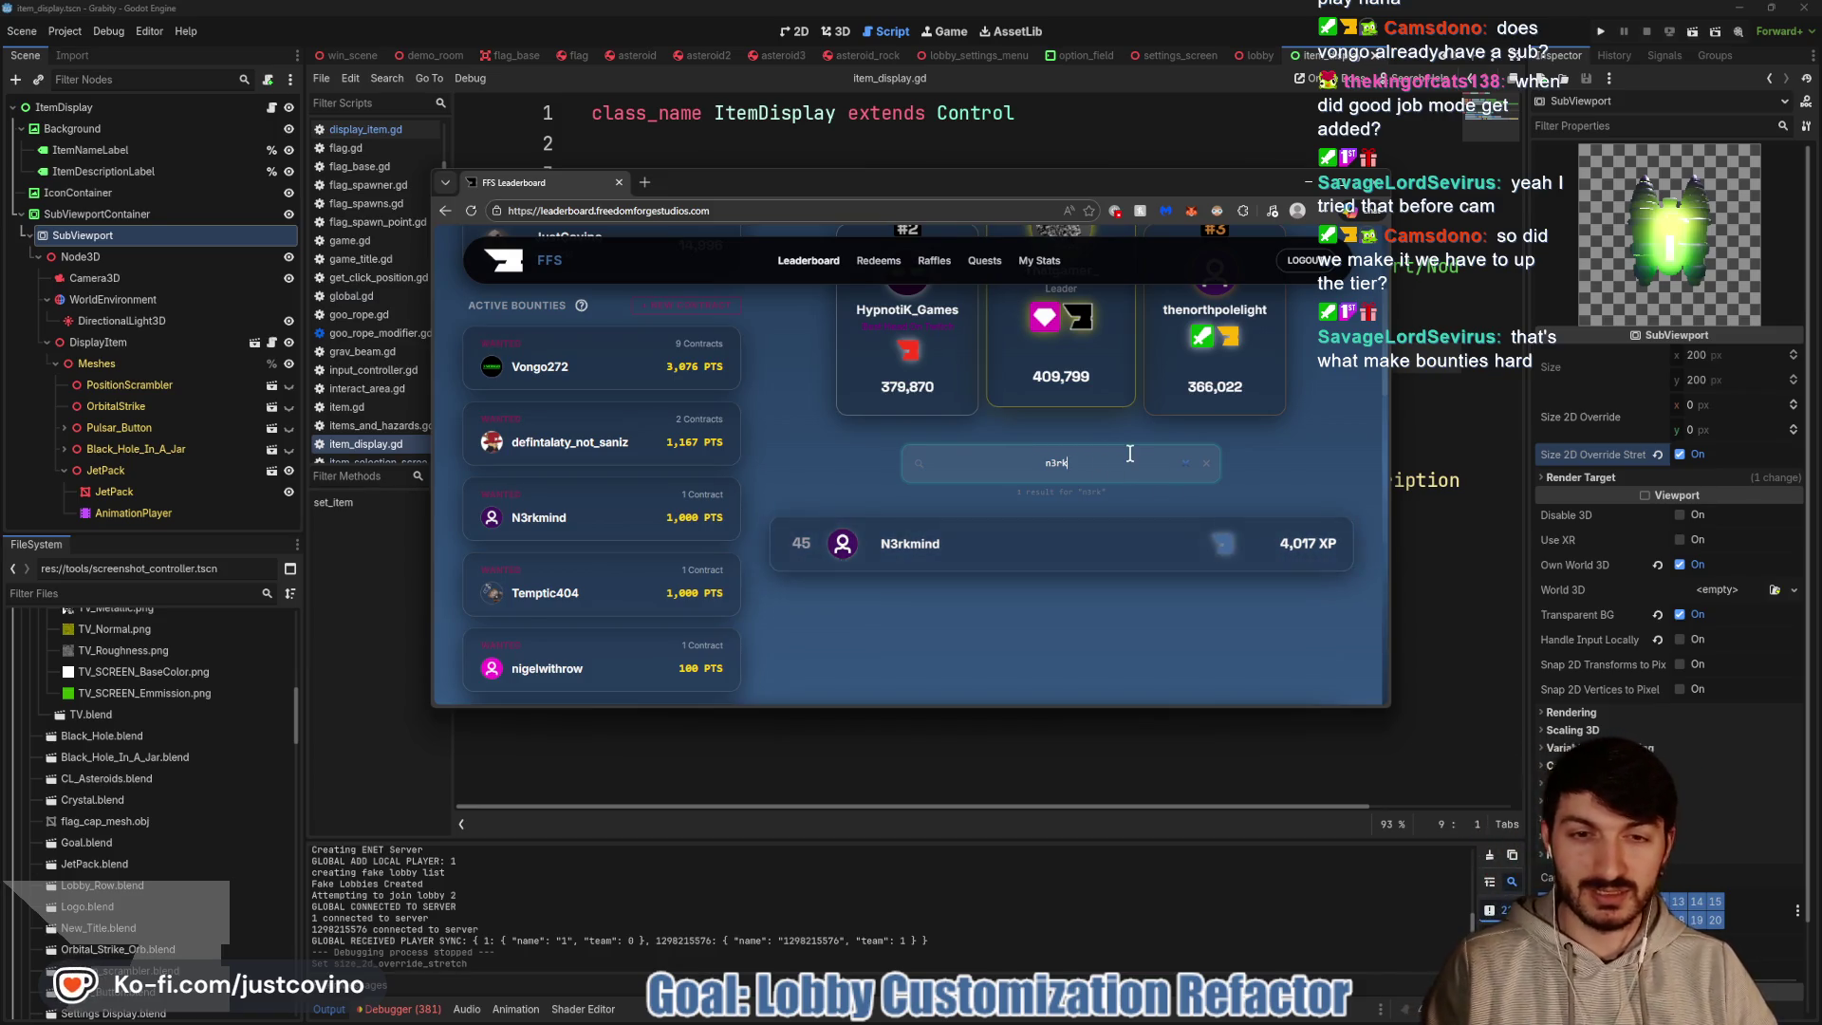
key(BackSpace)
key(BackSpace)
key(BackSpace)
text(temp)
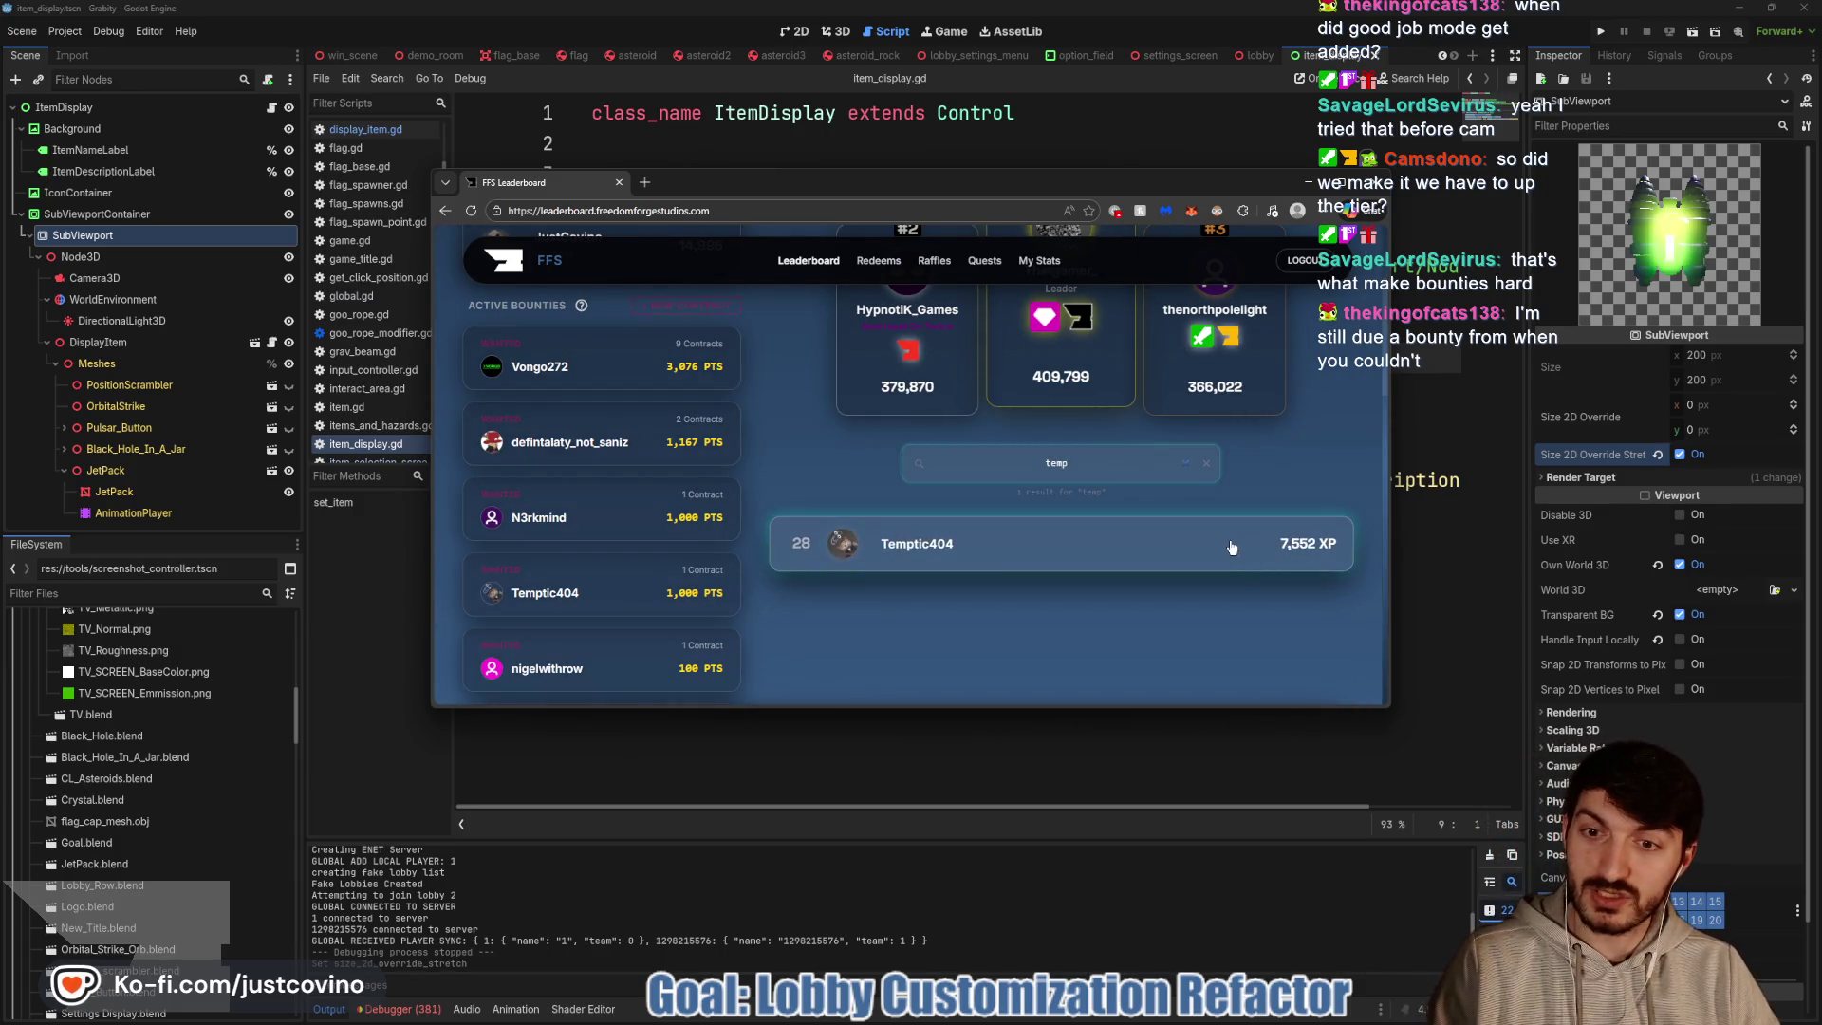
key(BackSpace)
key(BackSpace)
key(BackSpace)
key(BackSpace)
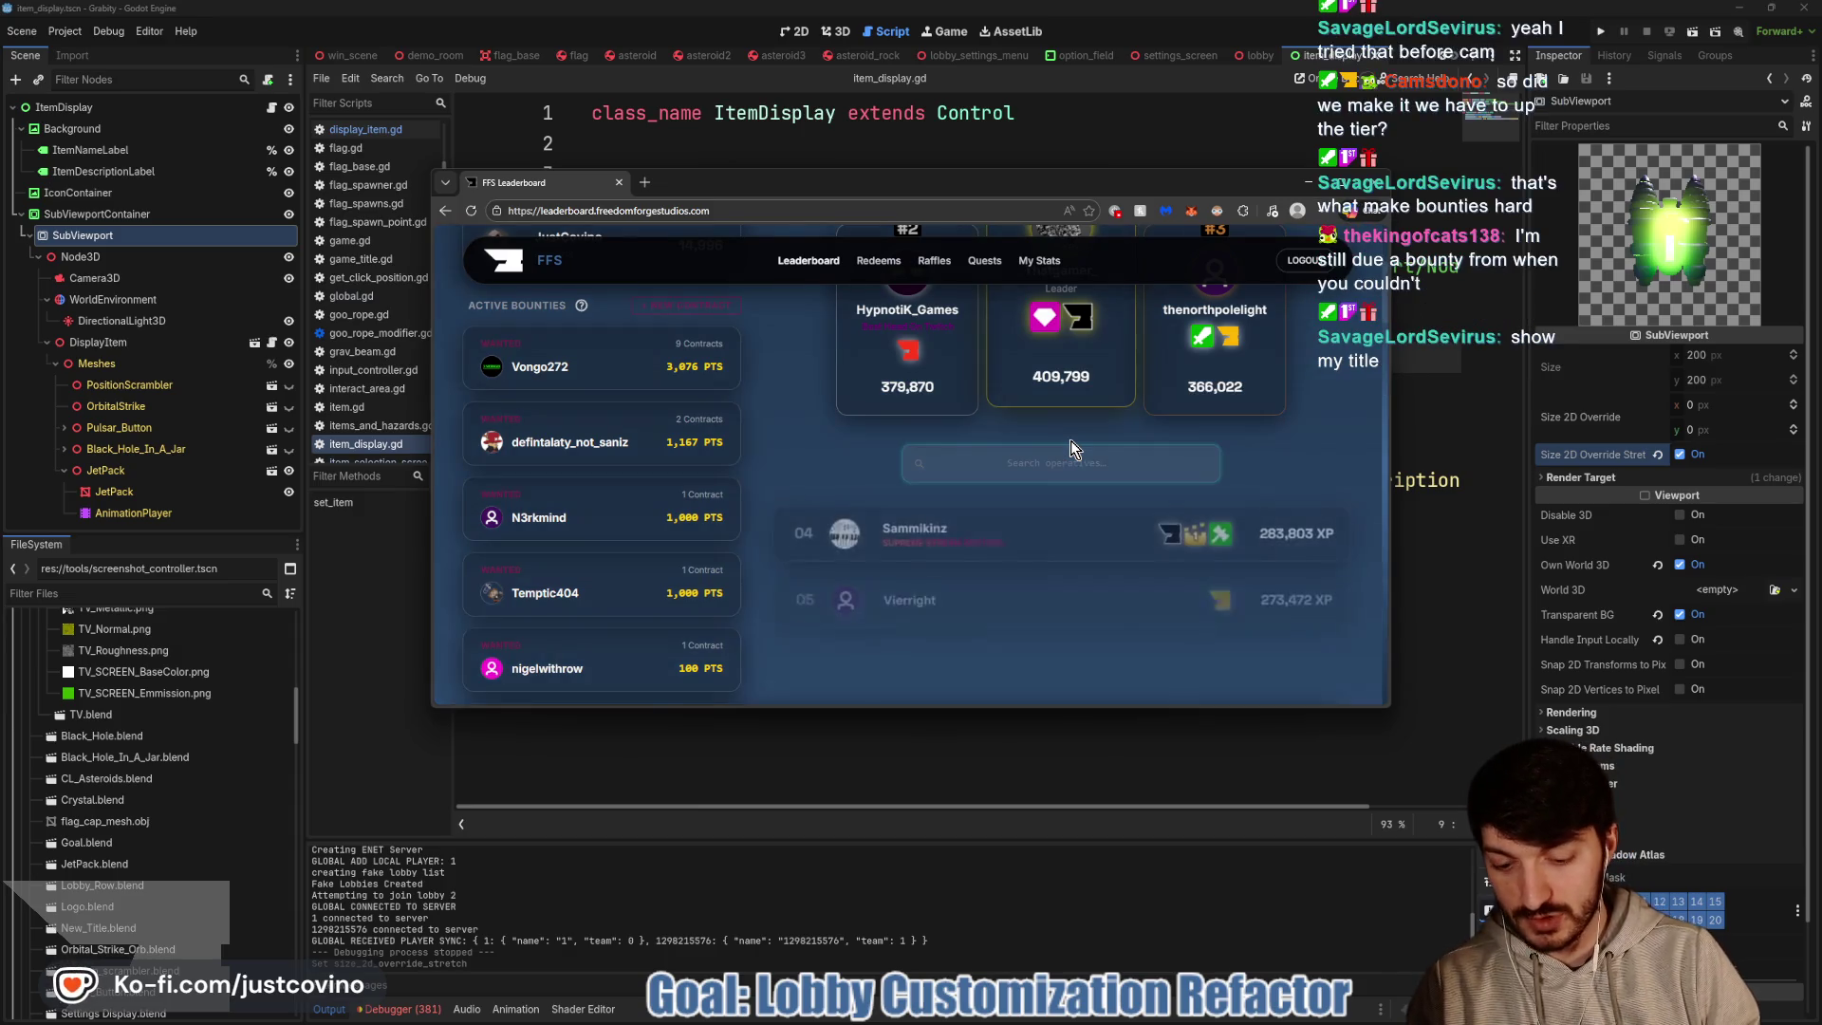
text(nigel)
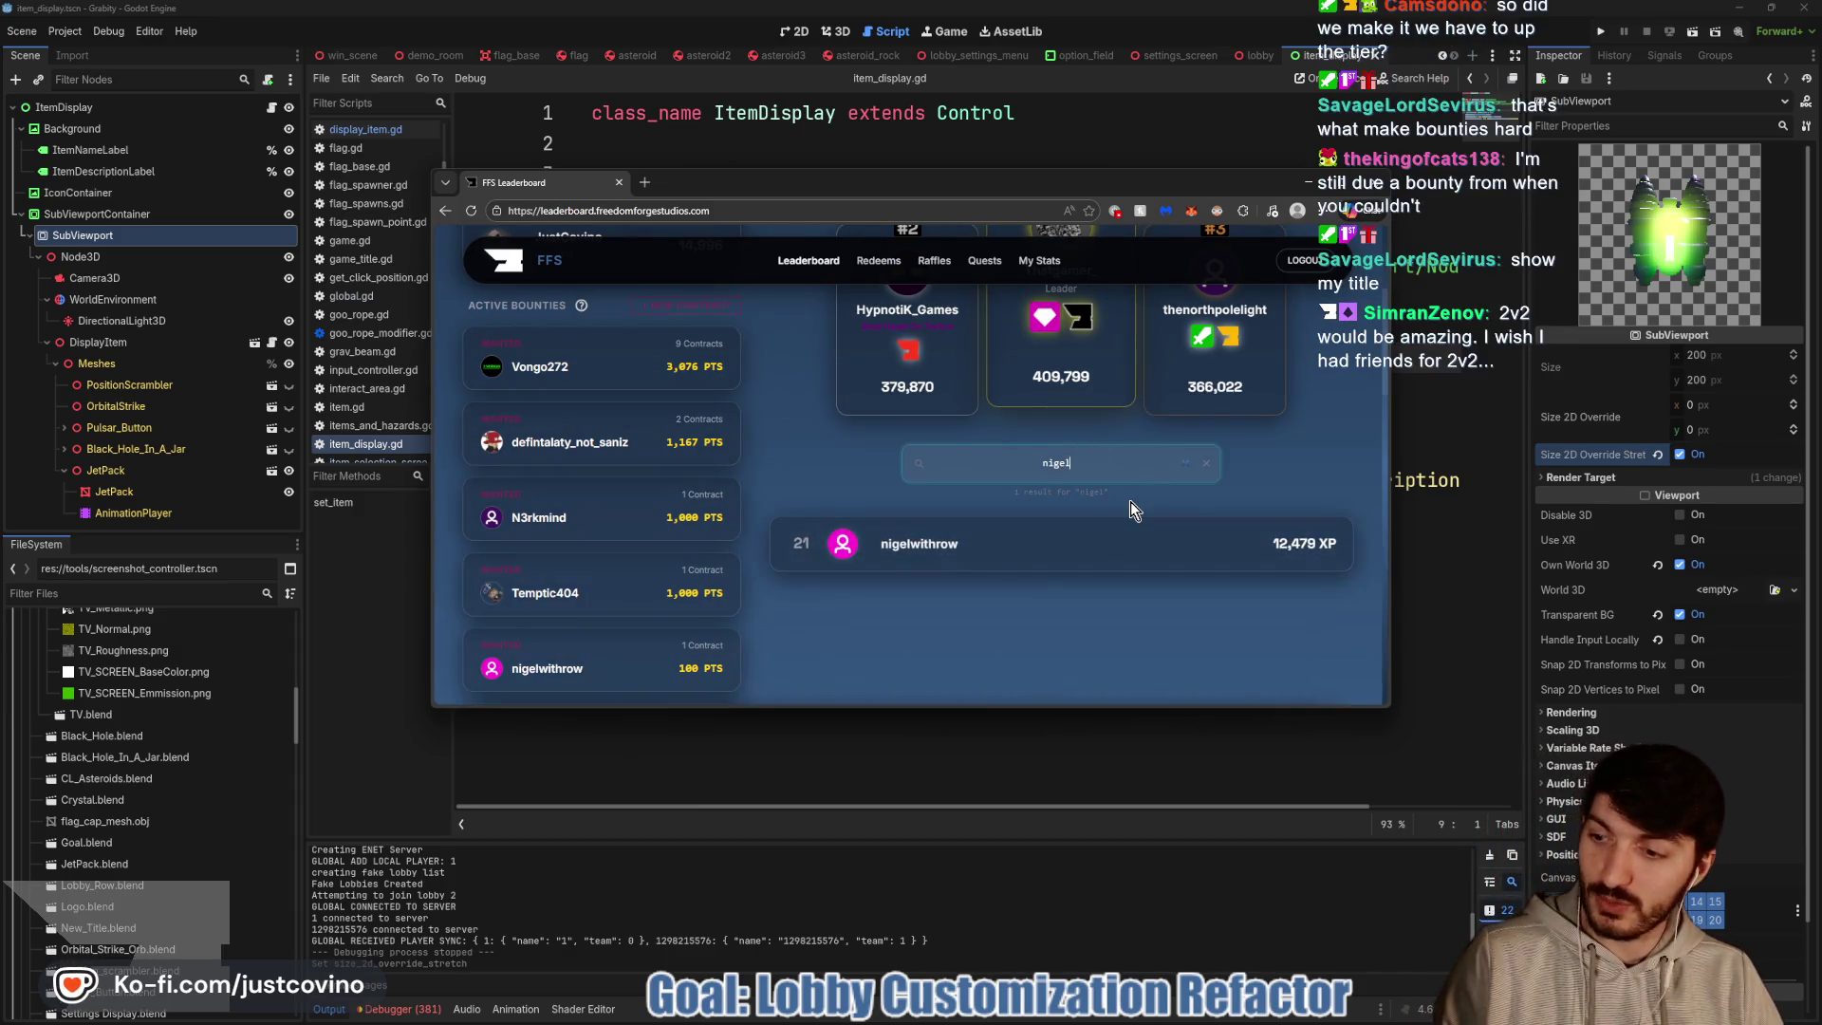
key(BackSpace)
key(BackSpace)
key(BackSpace)
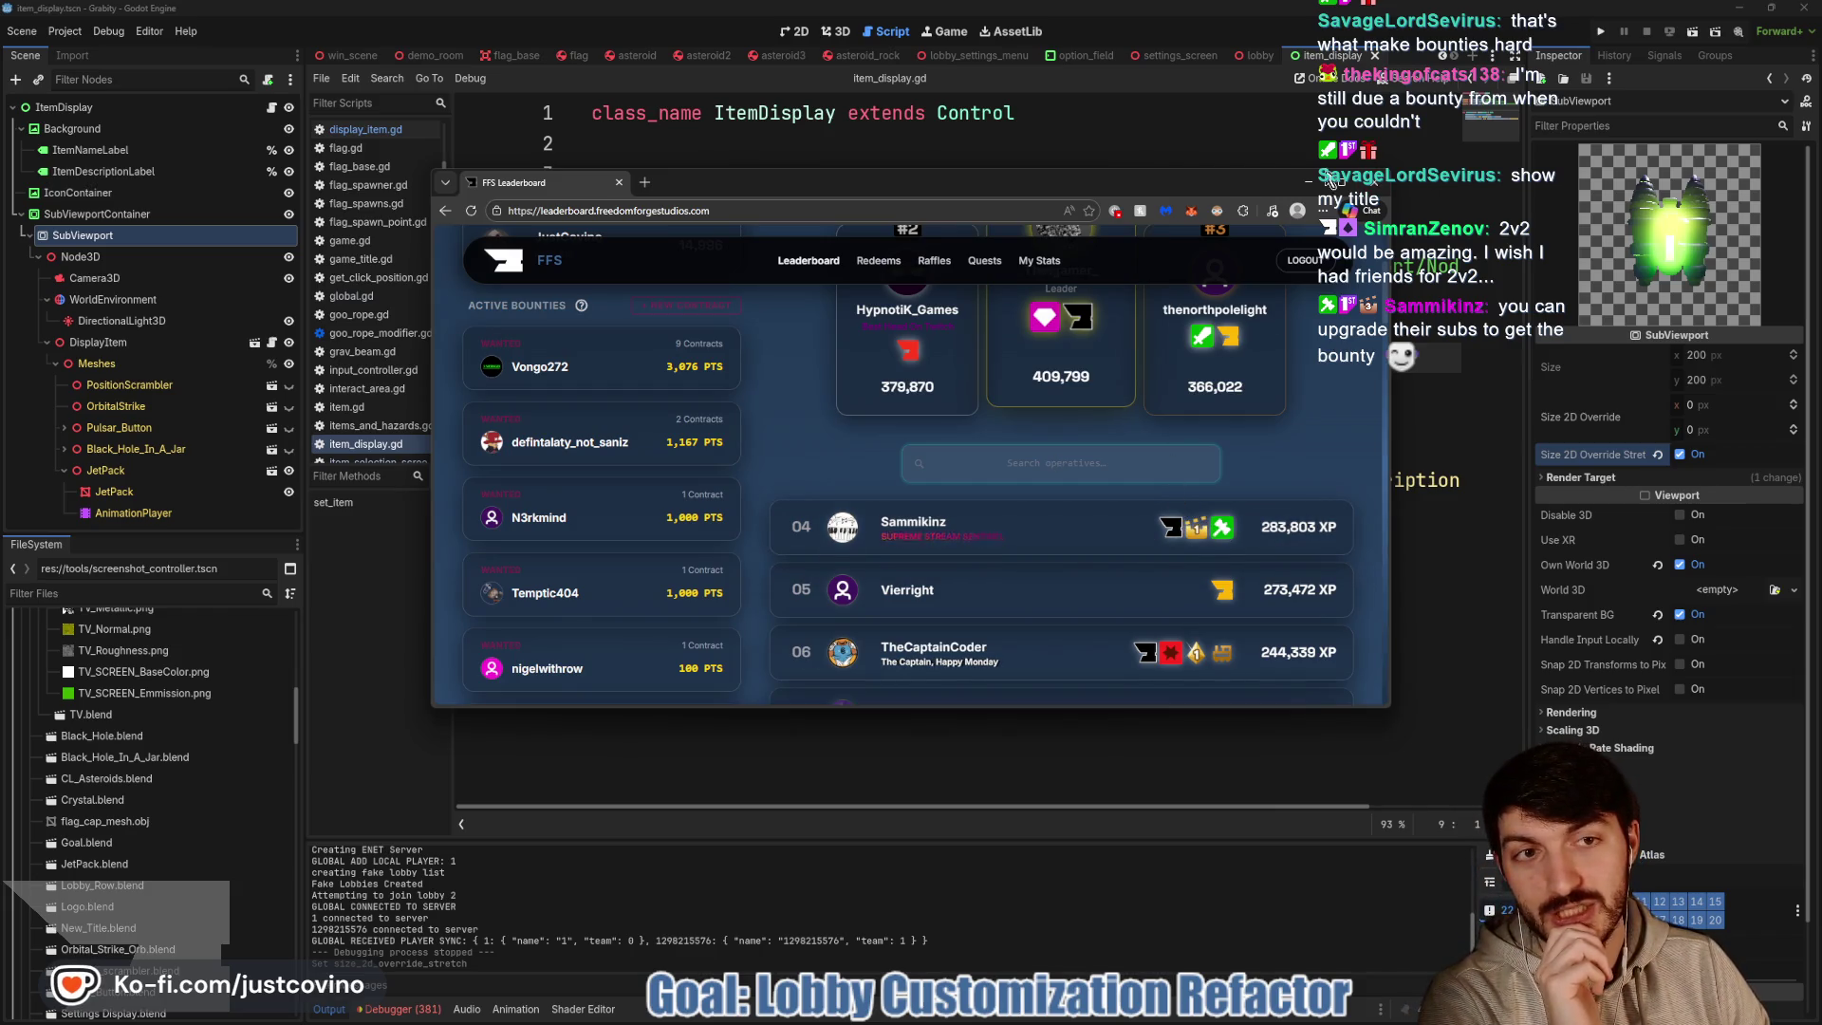
click(1260, 155)
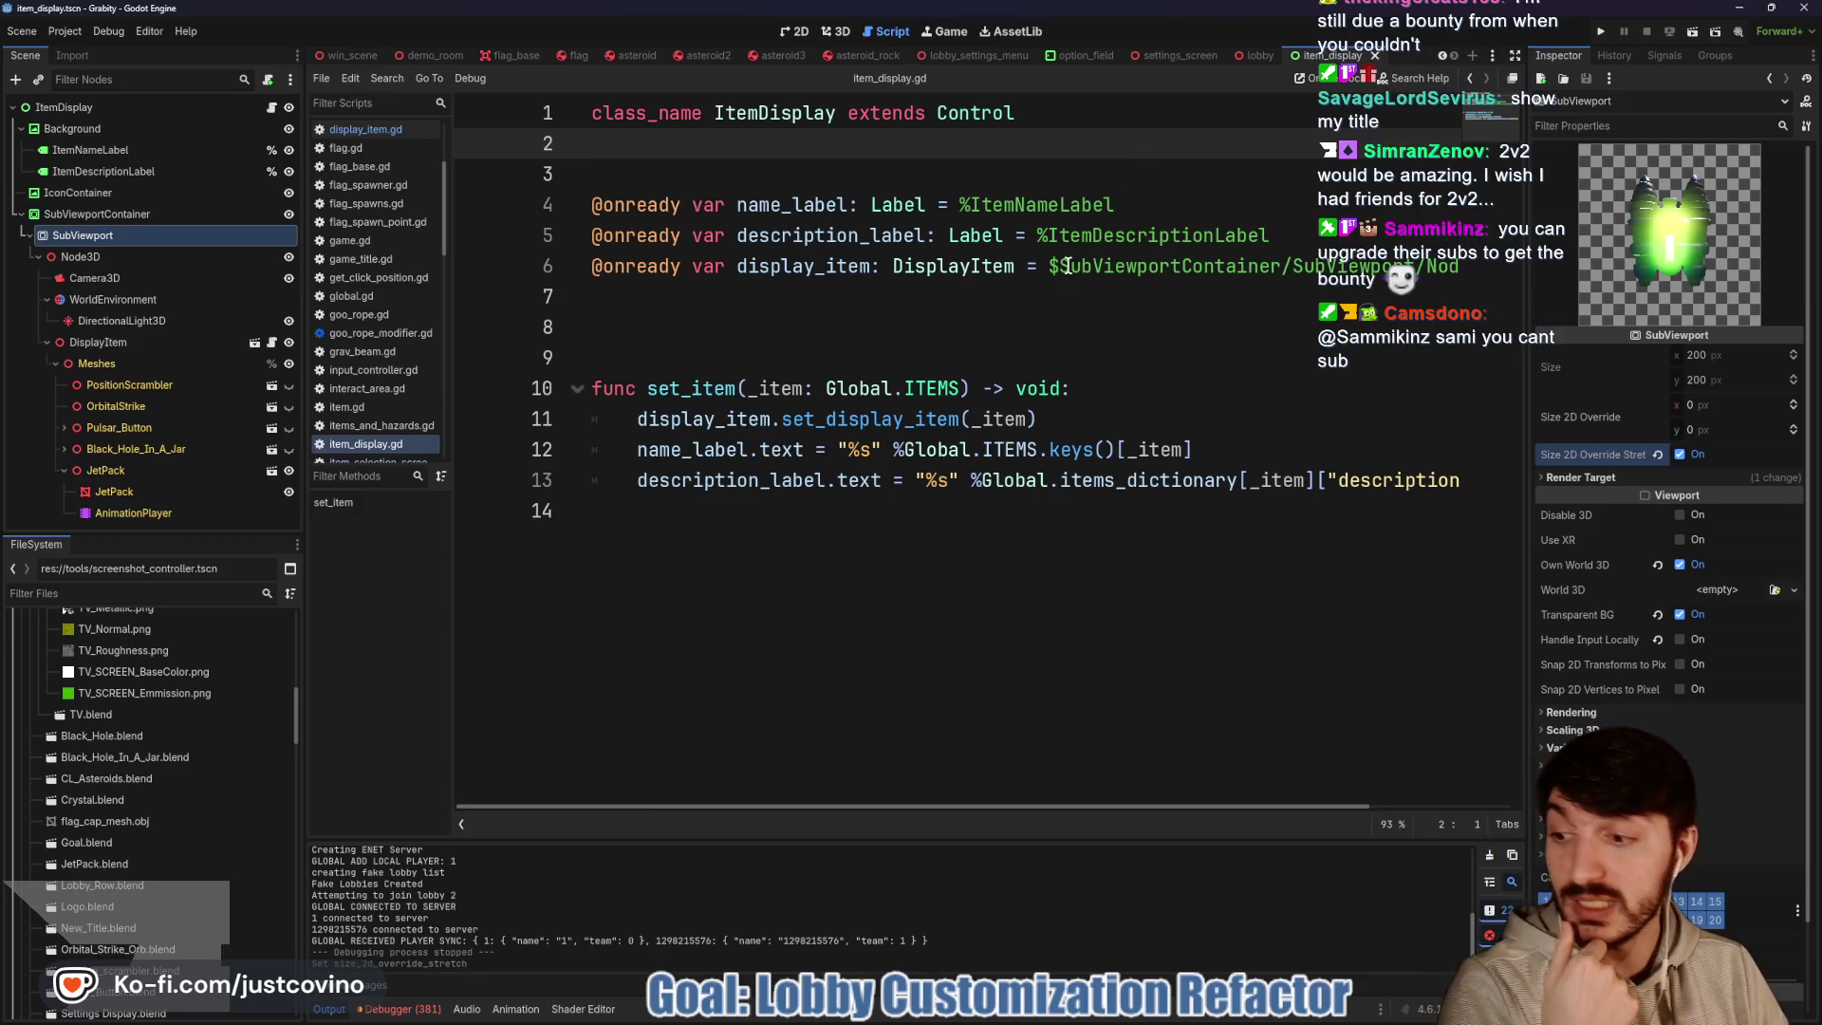
Select the DisplayItem node in the Scene dock and open its display_item.gd script
click(887, 353)
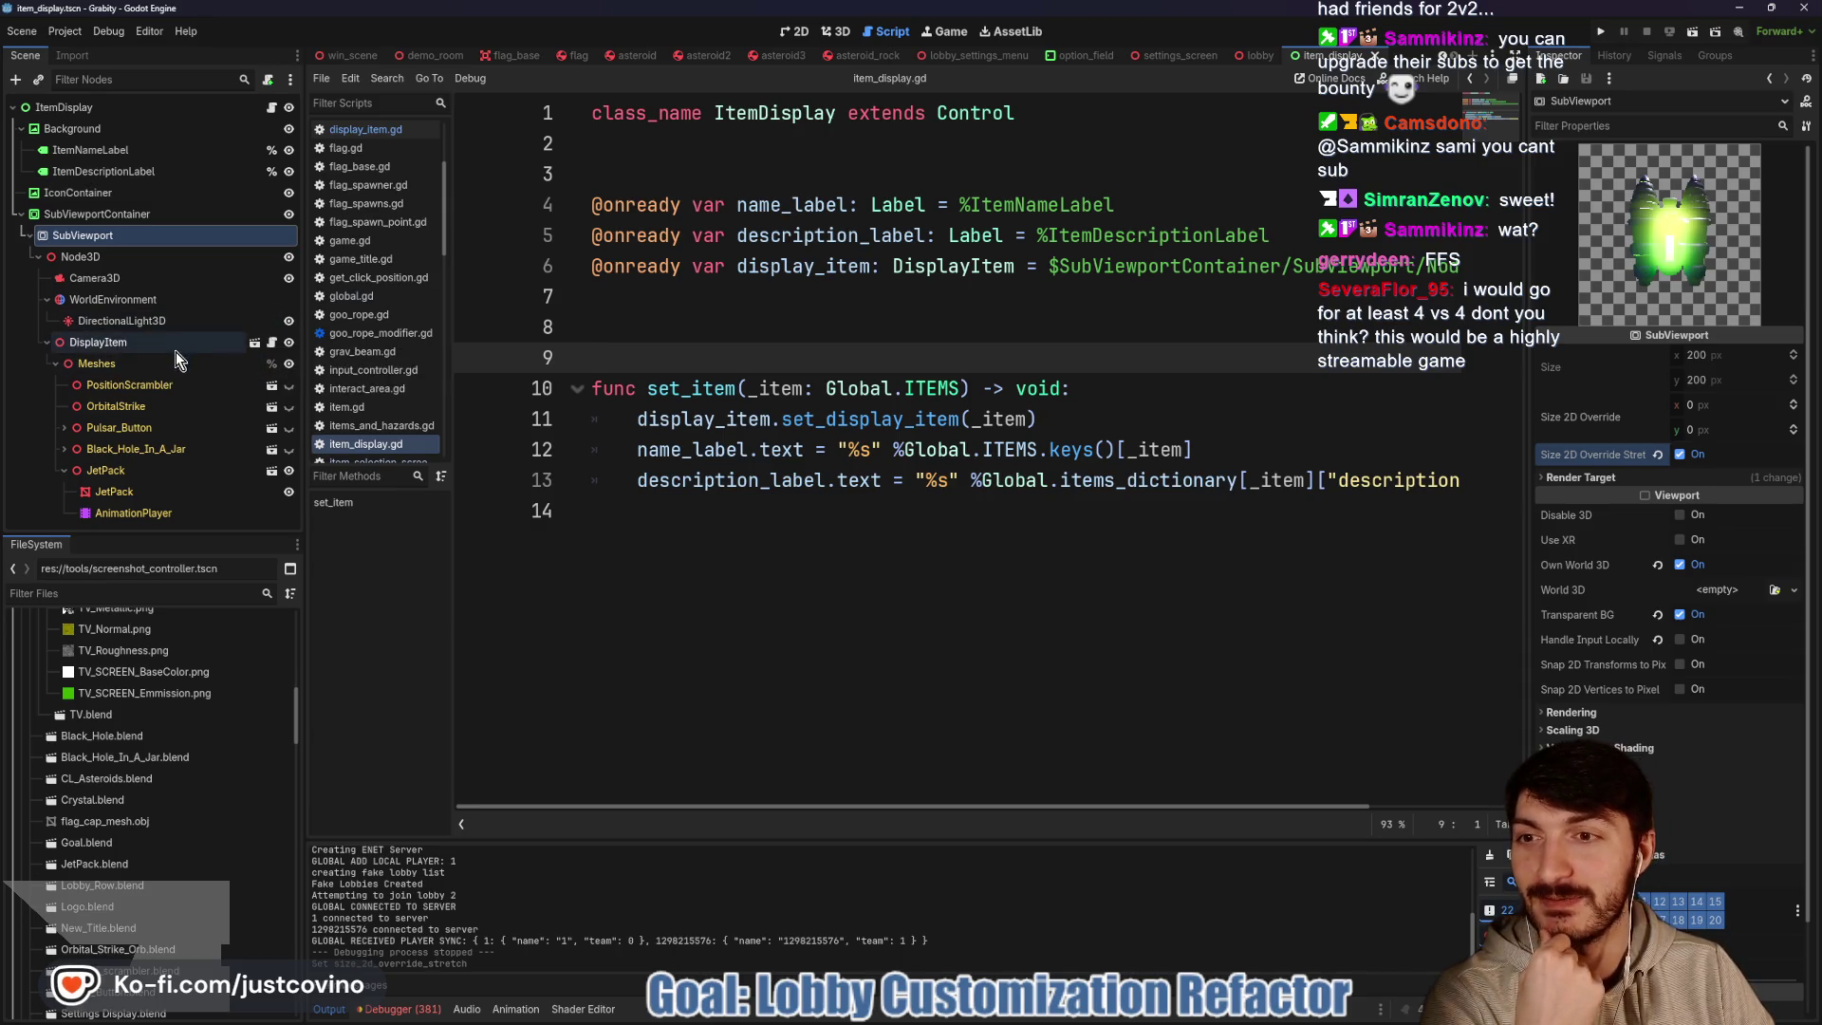
click(175, 347)
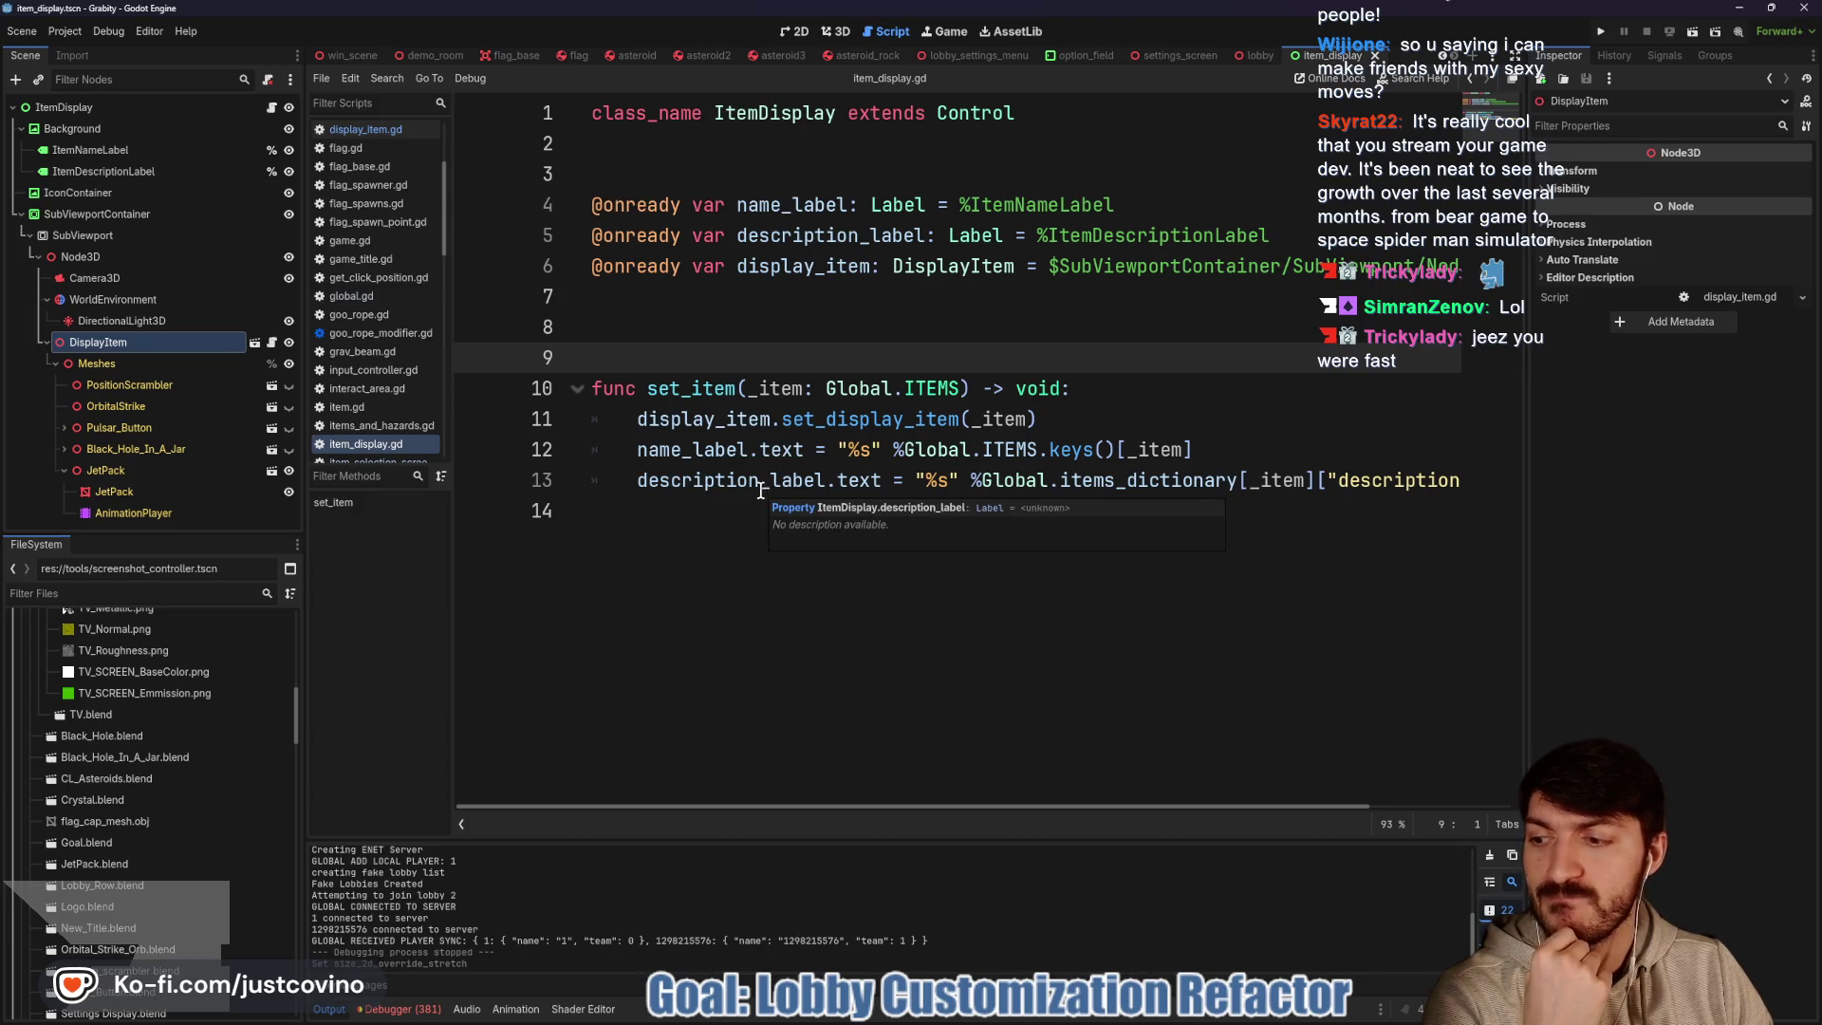
click(847, 519)
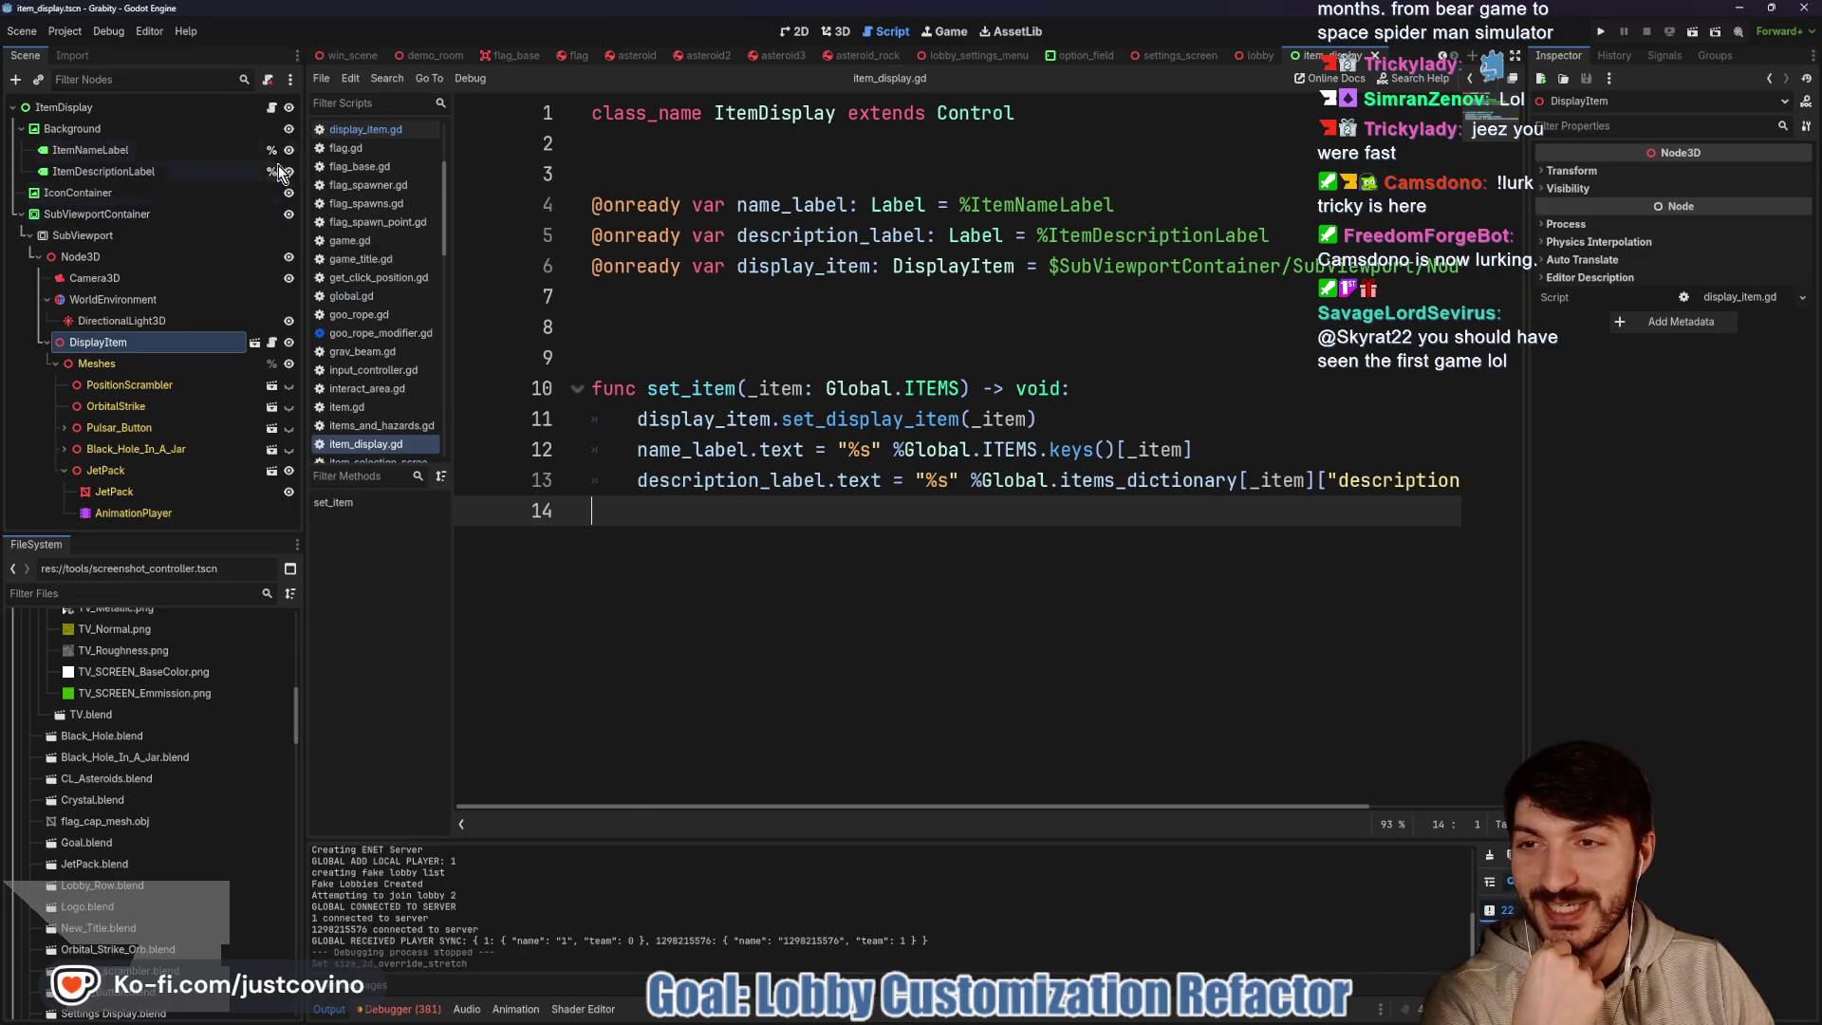
click(271, 109)
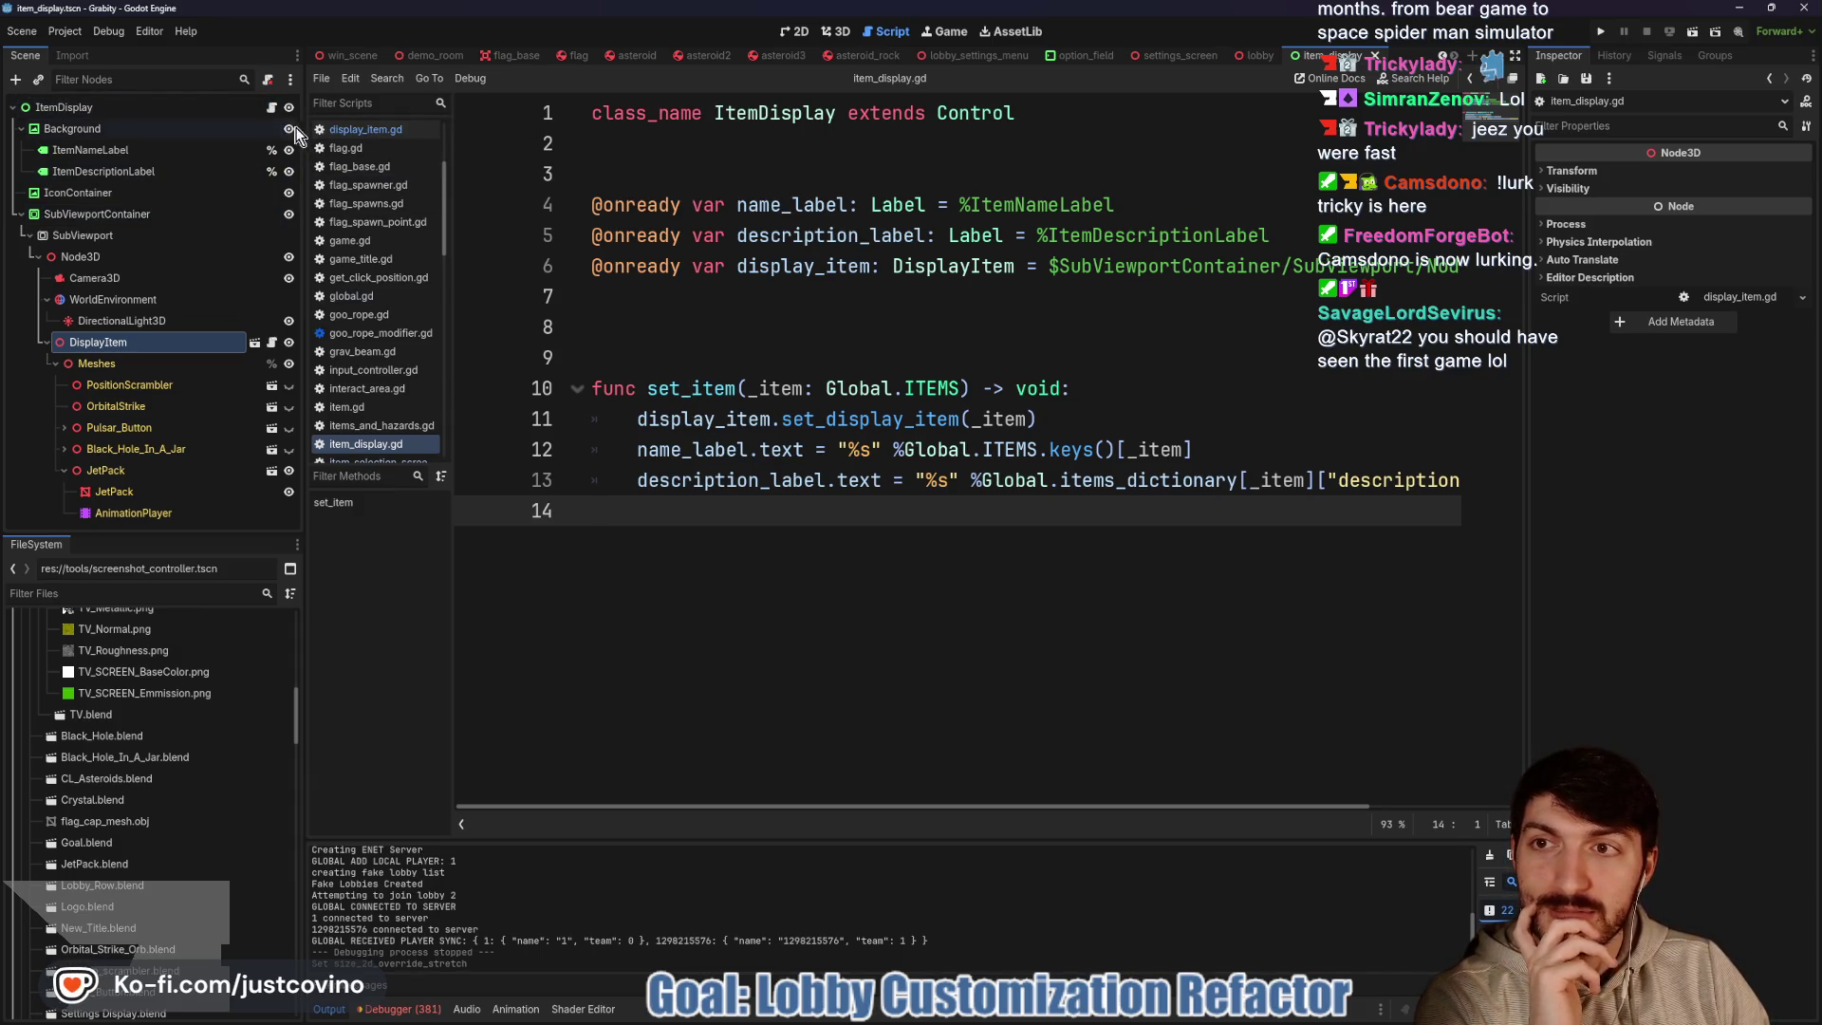
click(273, 343)
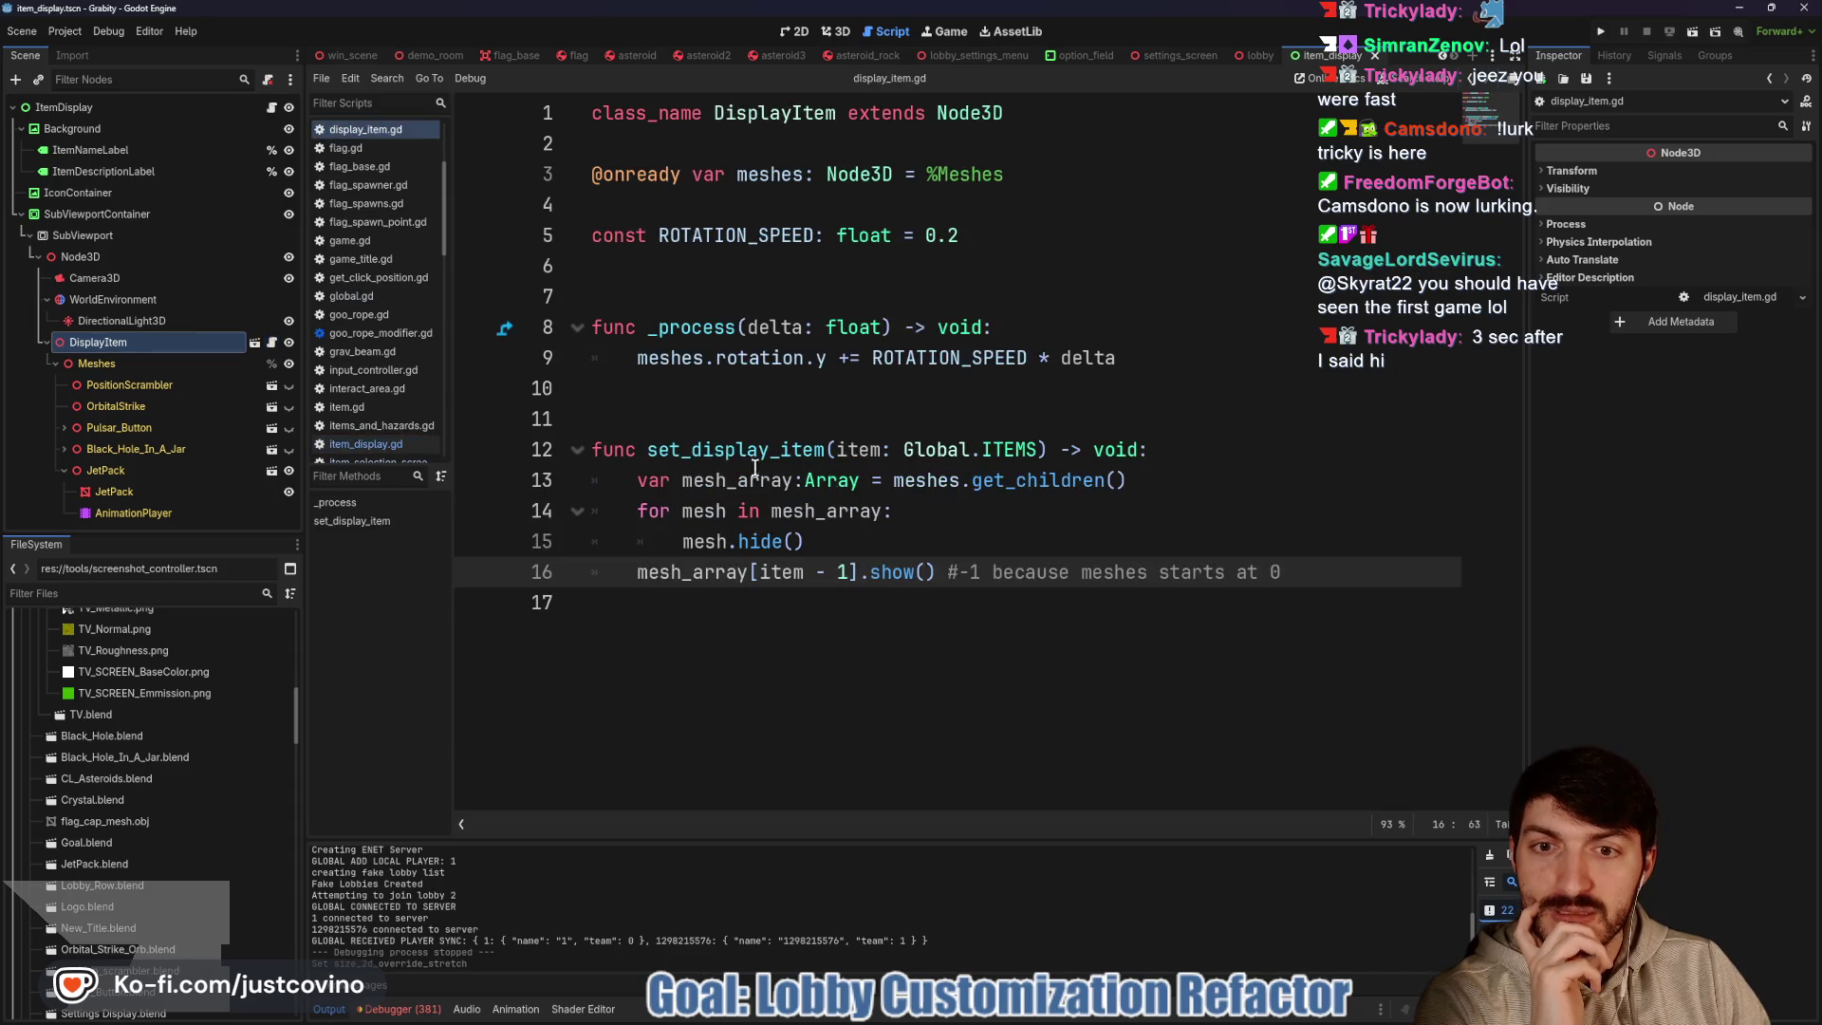
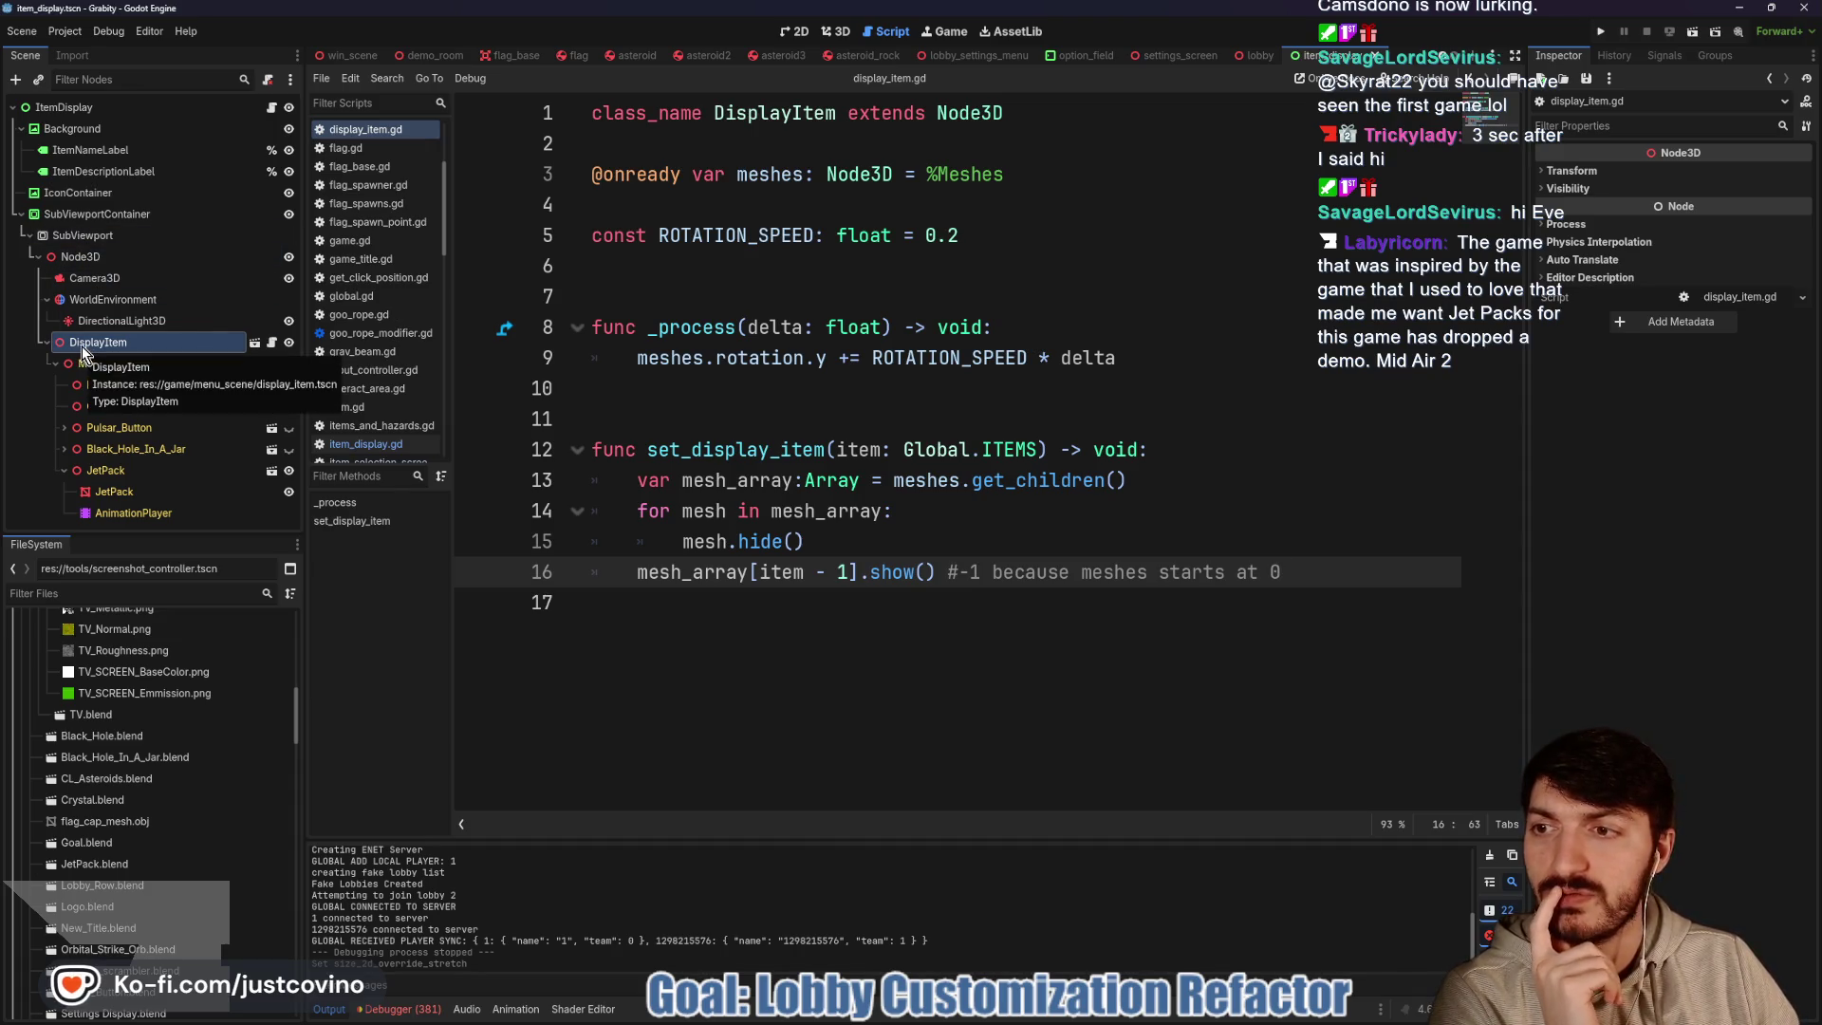
right_click(135, 350)
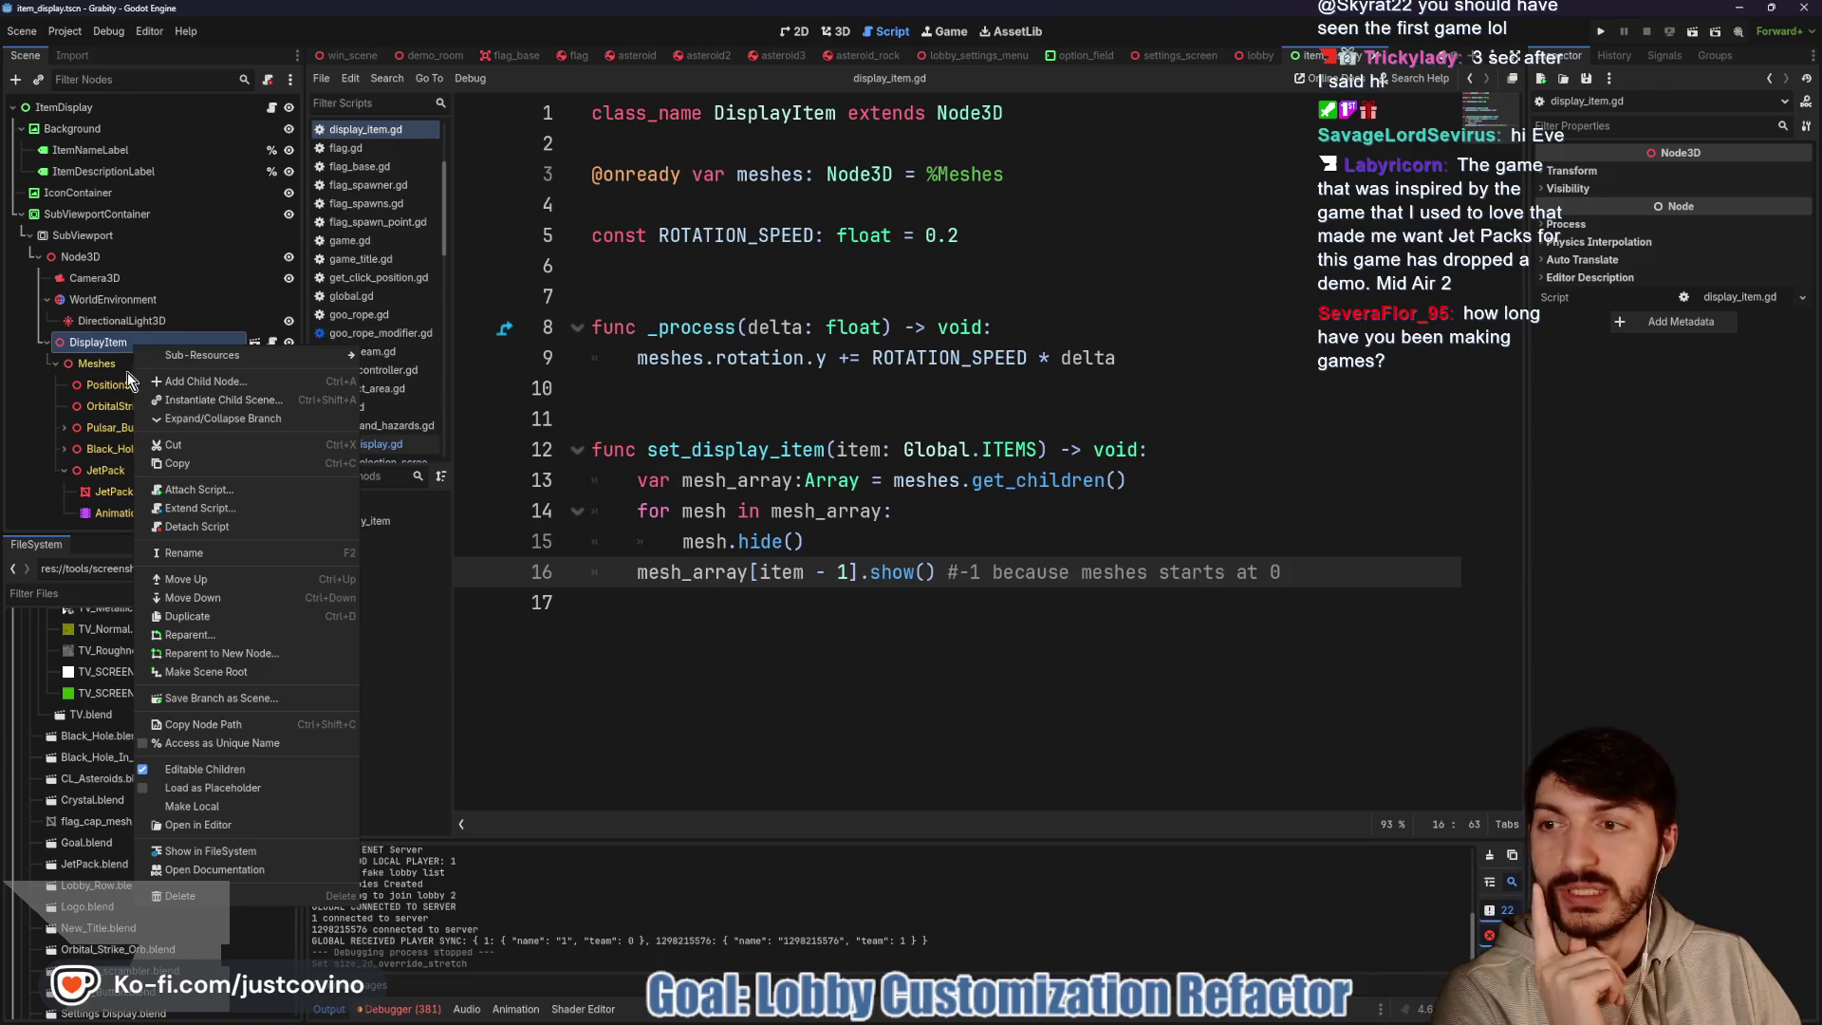
click(228, 809)
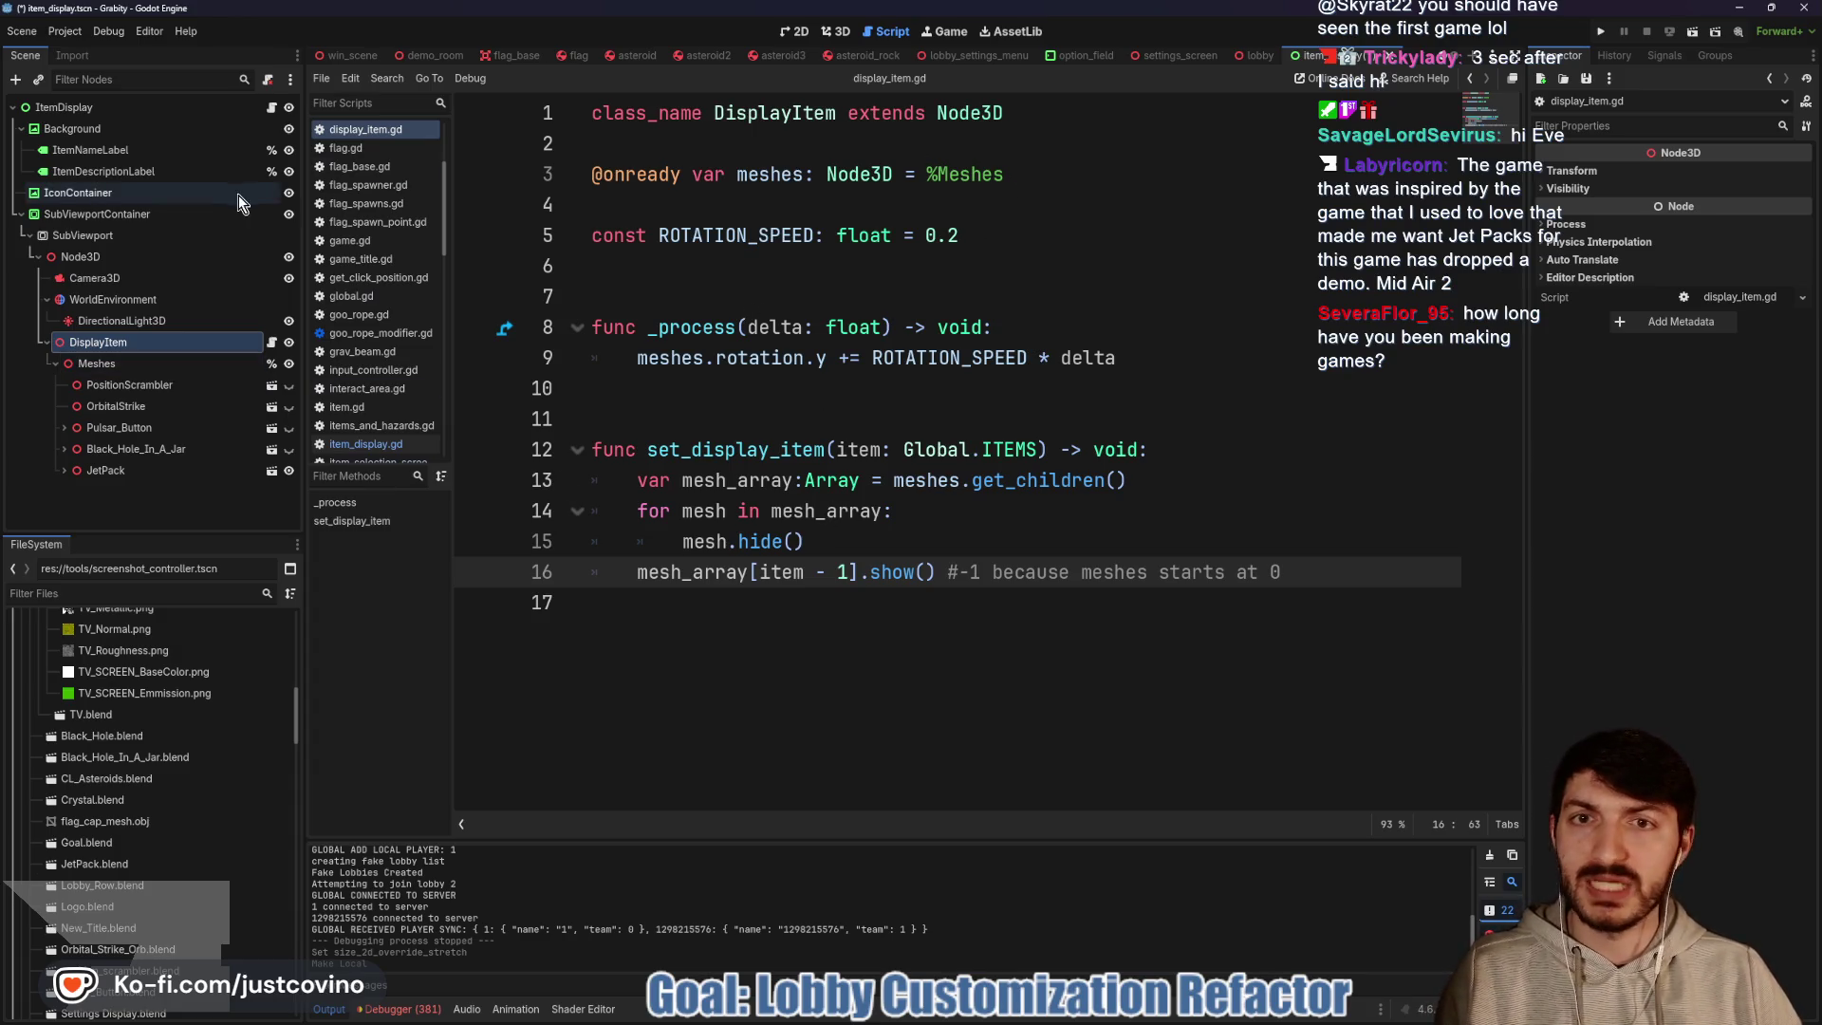
click(272, 107)
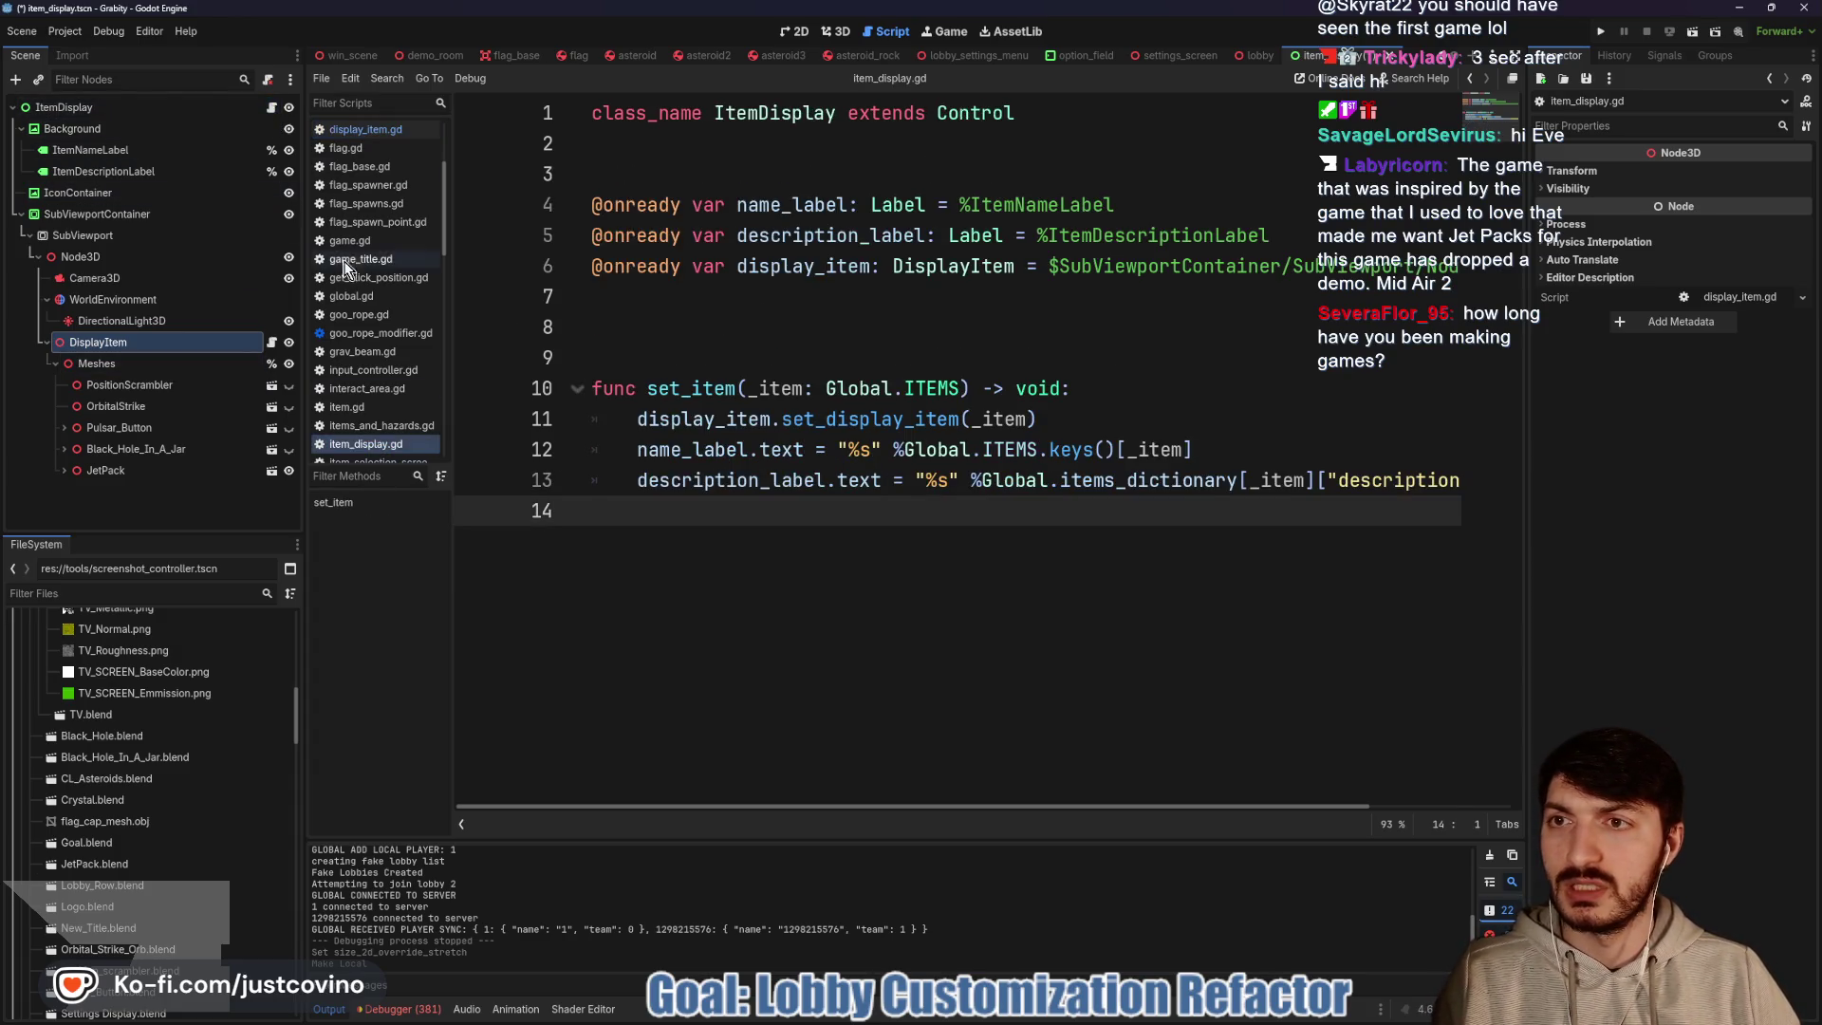
click(728, 313)
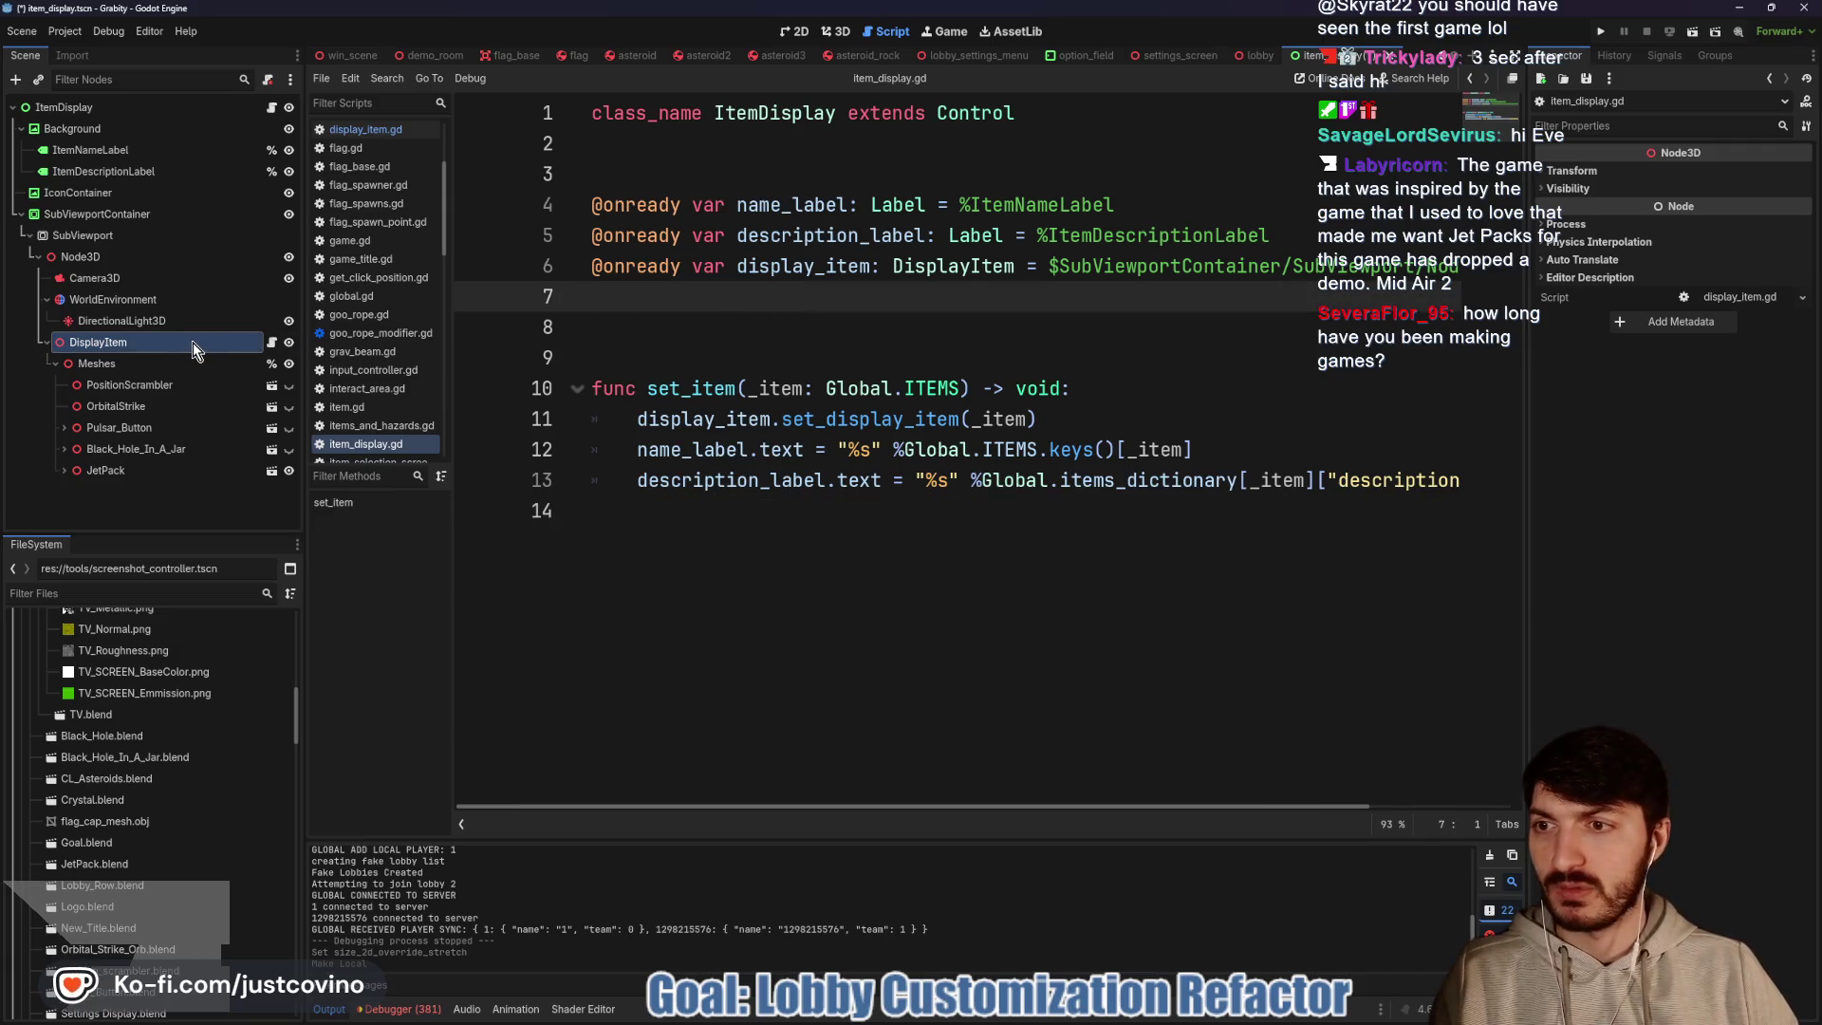
drag(201, 366, 666, 304)
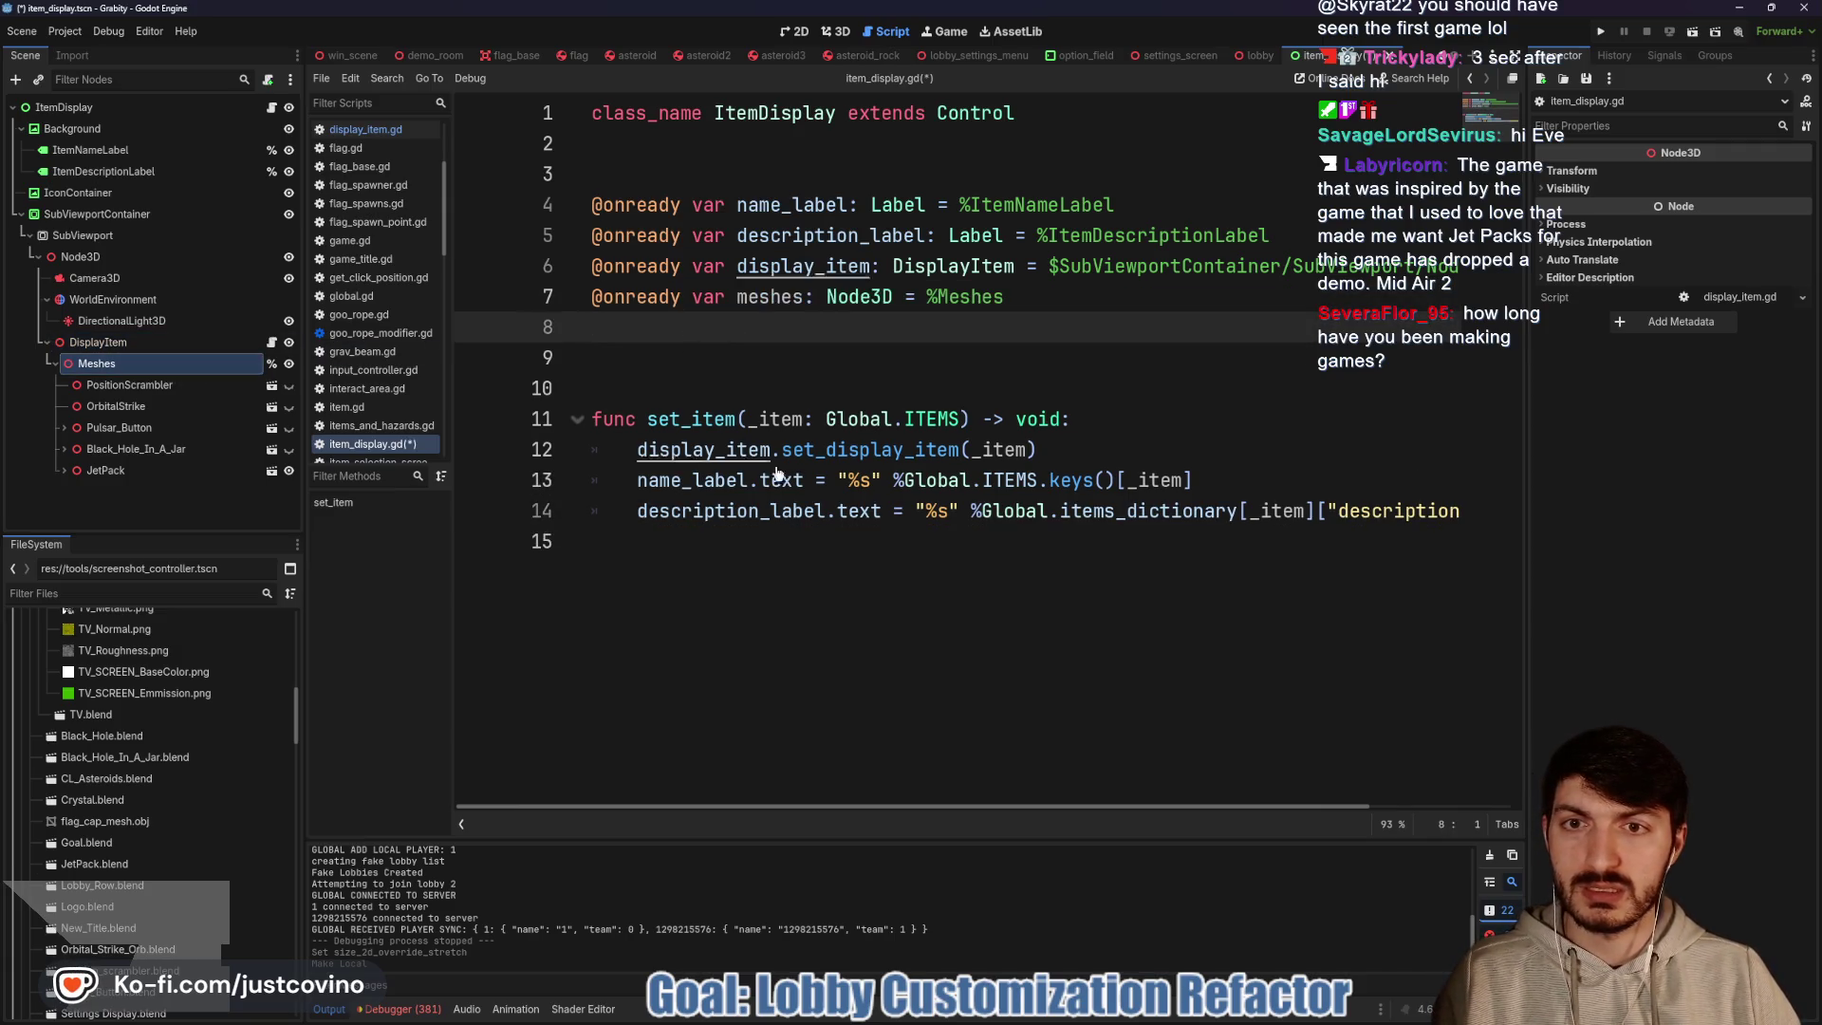
click(272, 342)
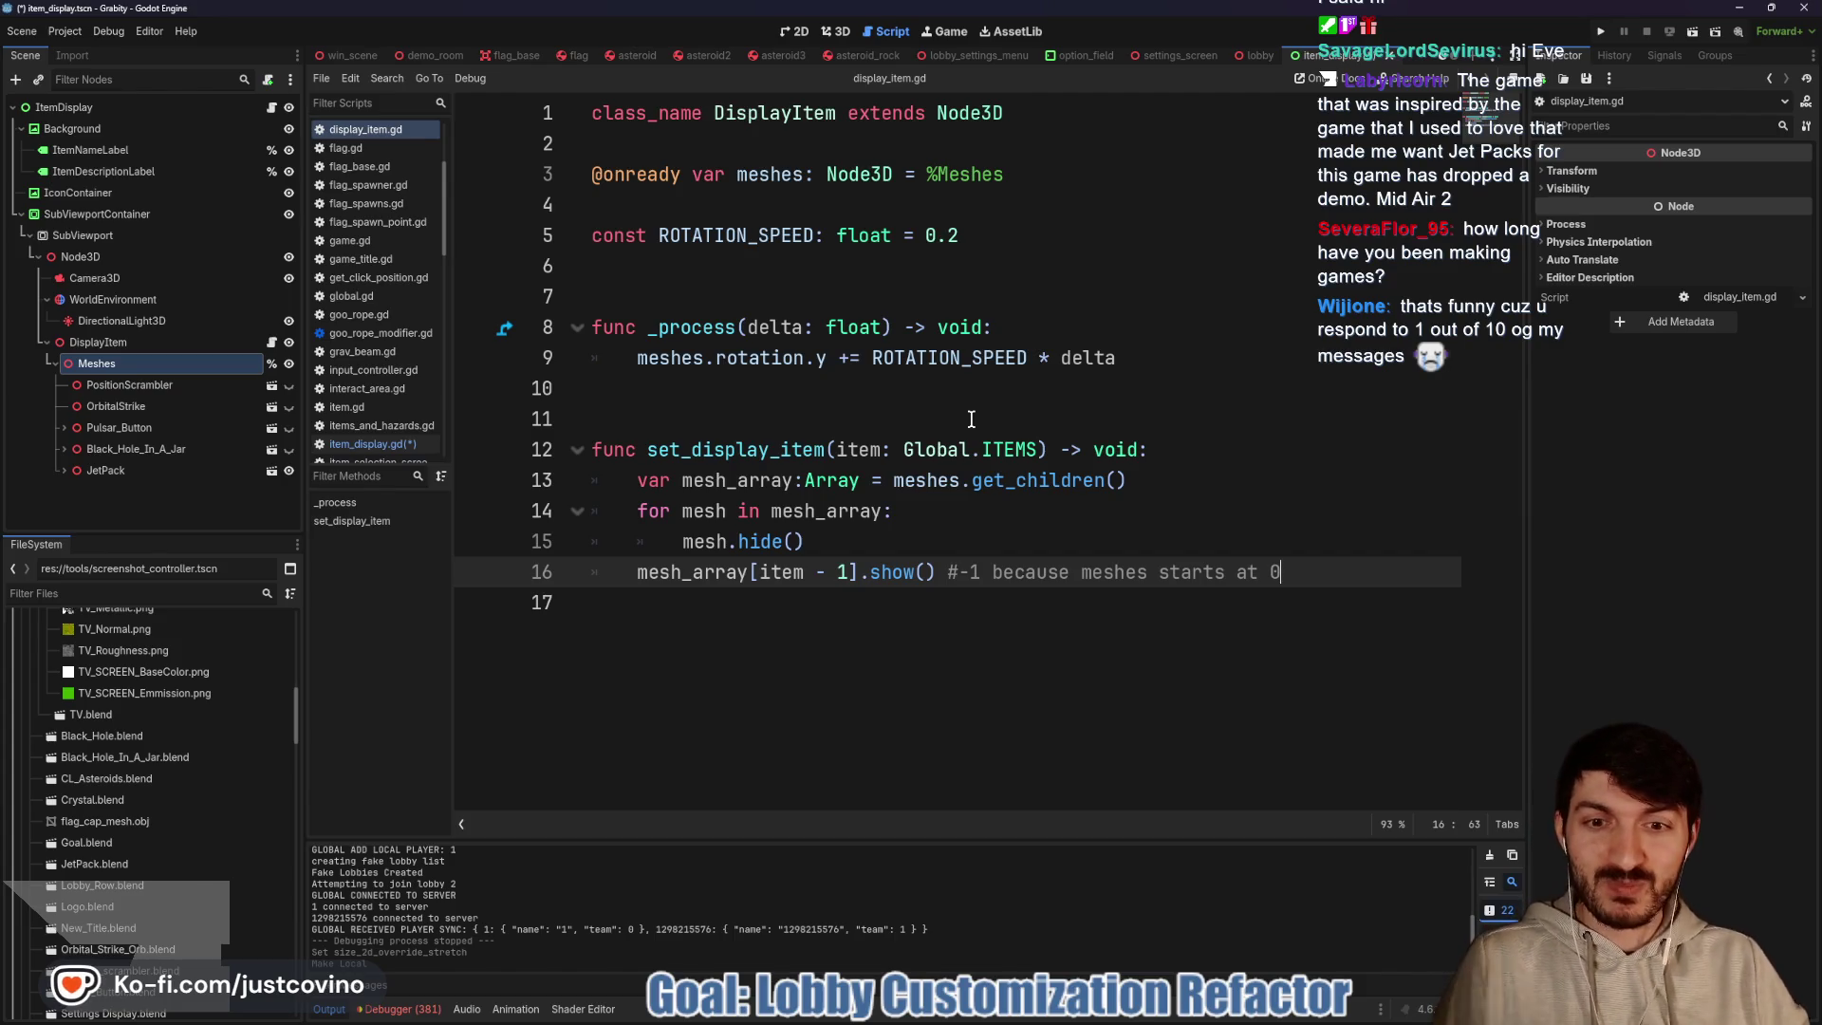
mouse_move(1120, 357)
mouse_down()
mouse_move(626, 360)
mouse_move(568, 331)
mouse_up()
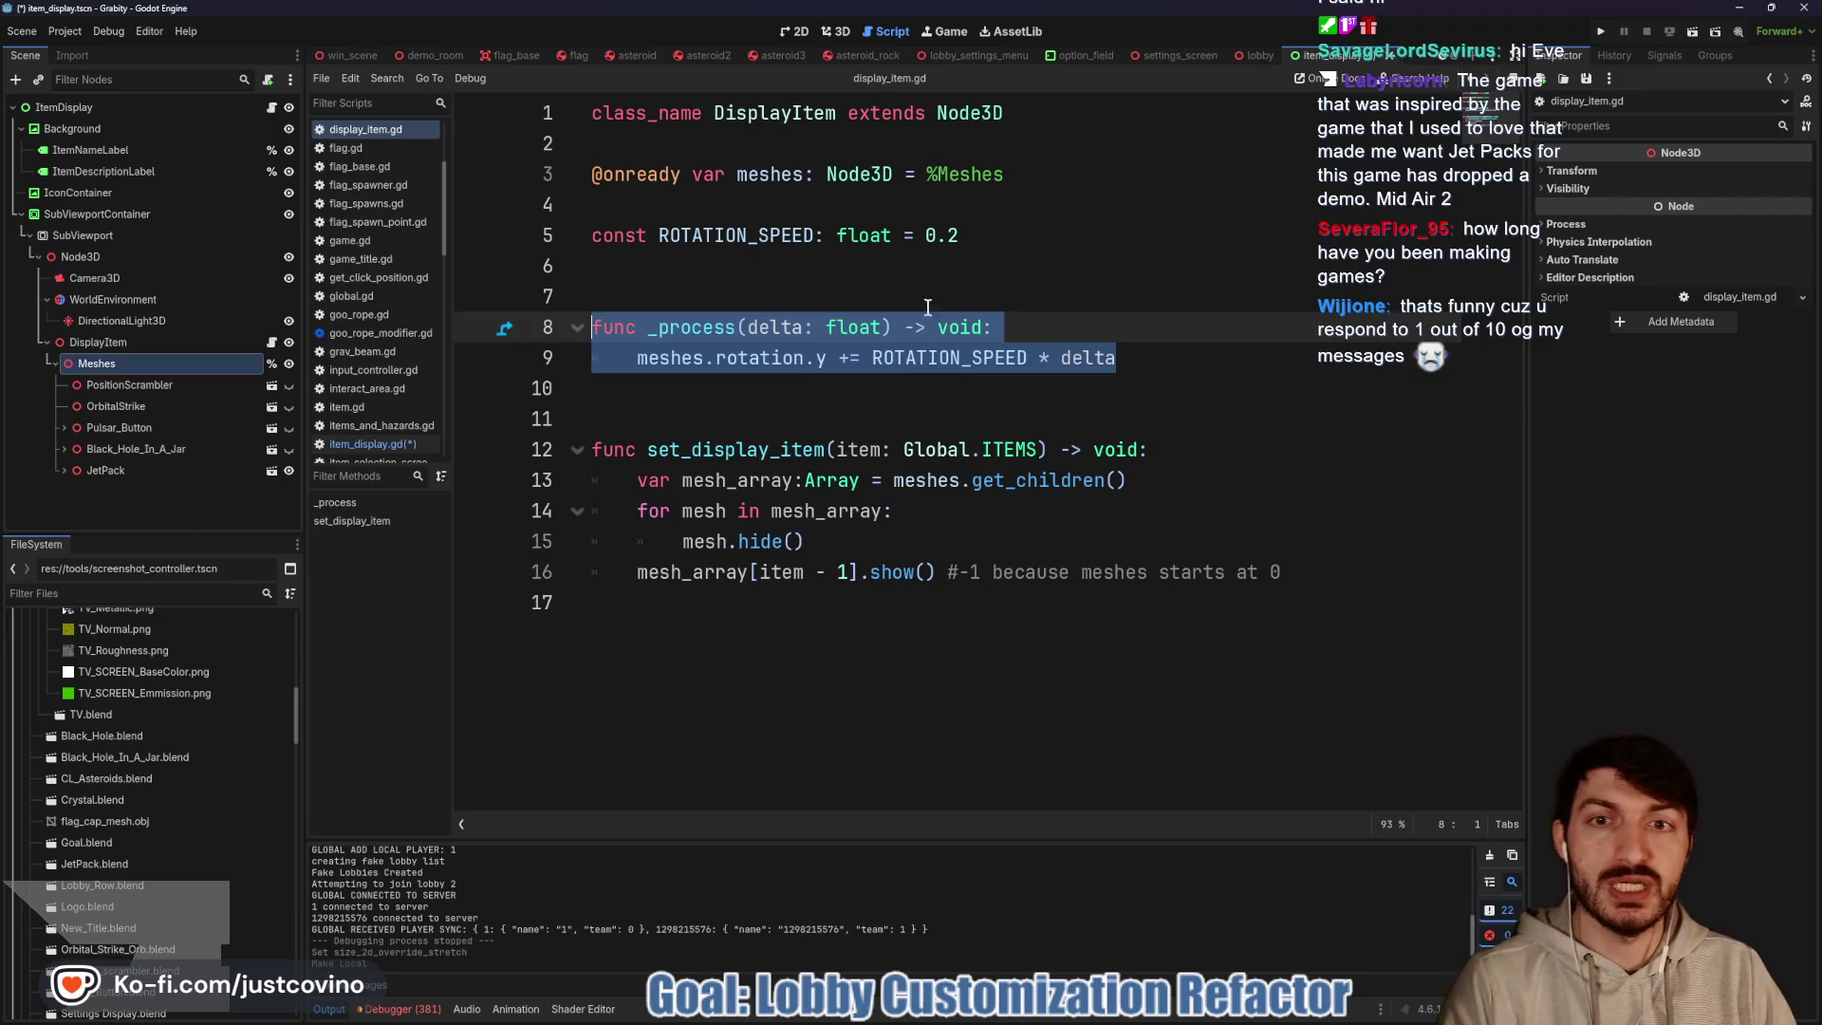
click(525, 234)
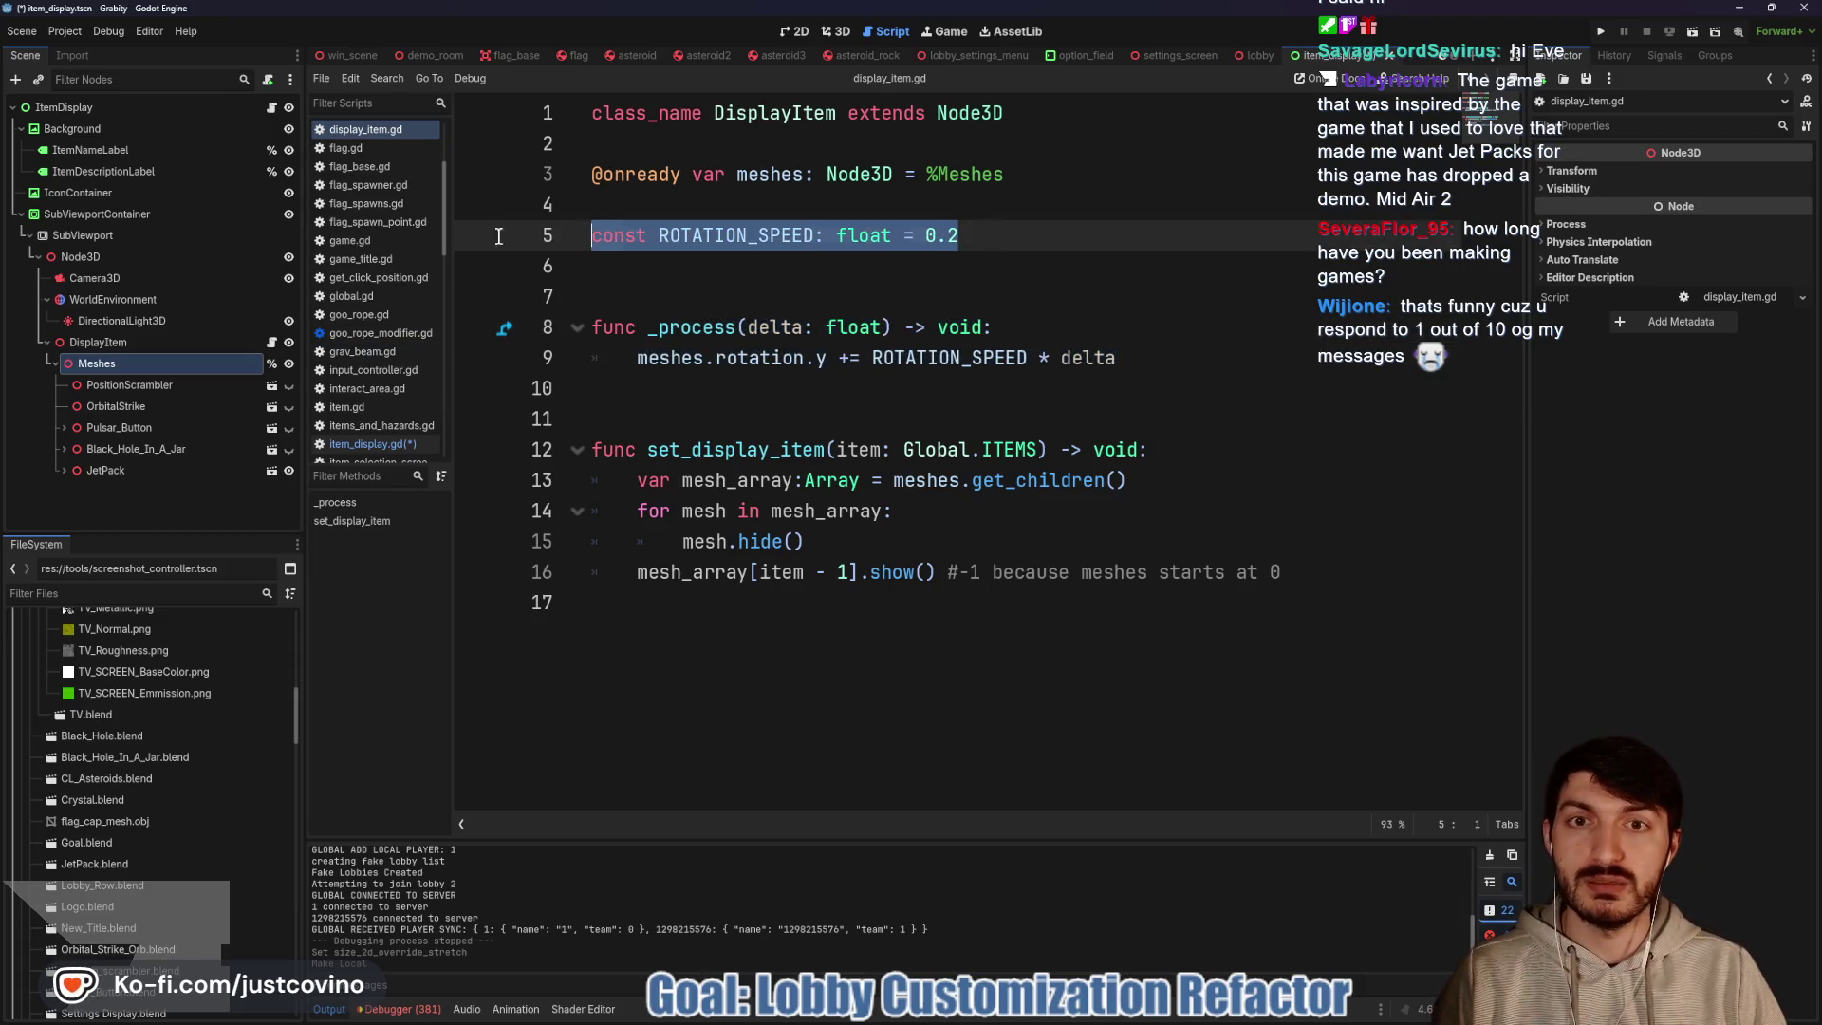
key(BackSpace)
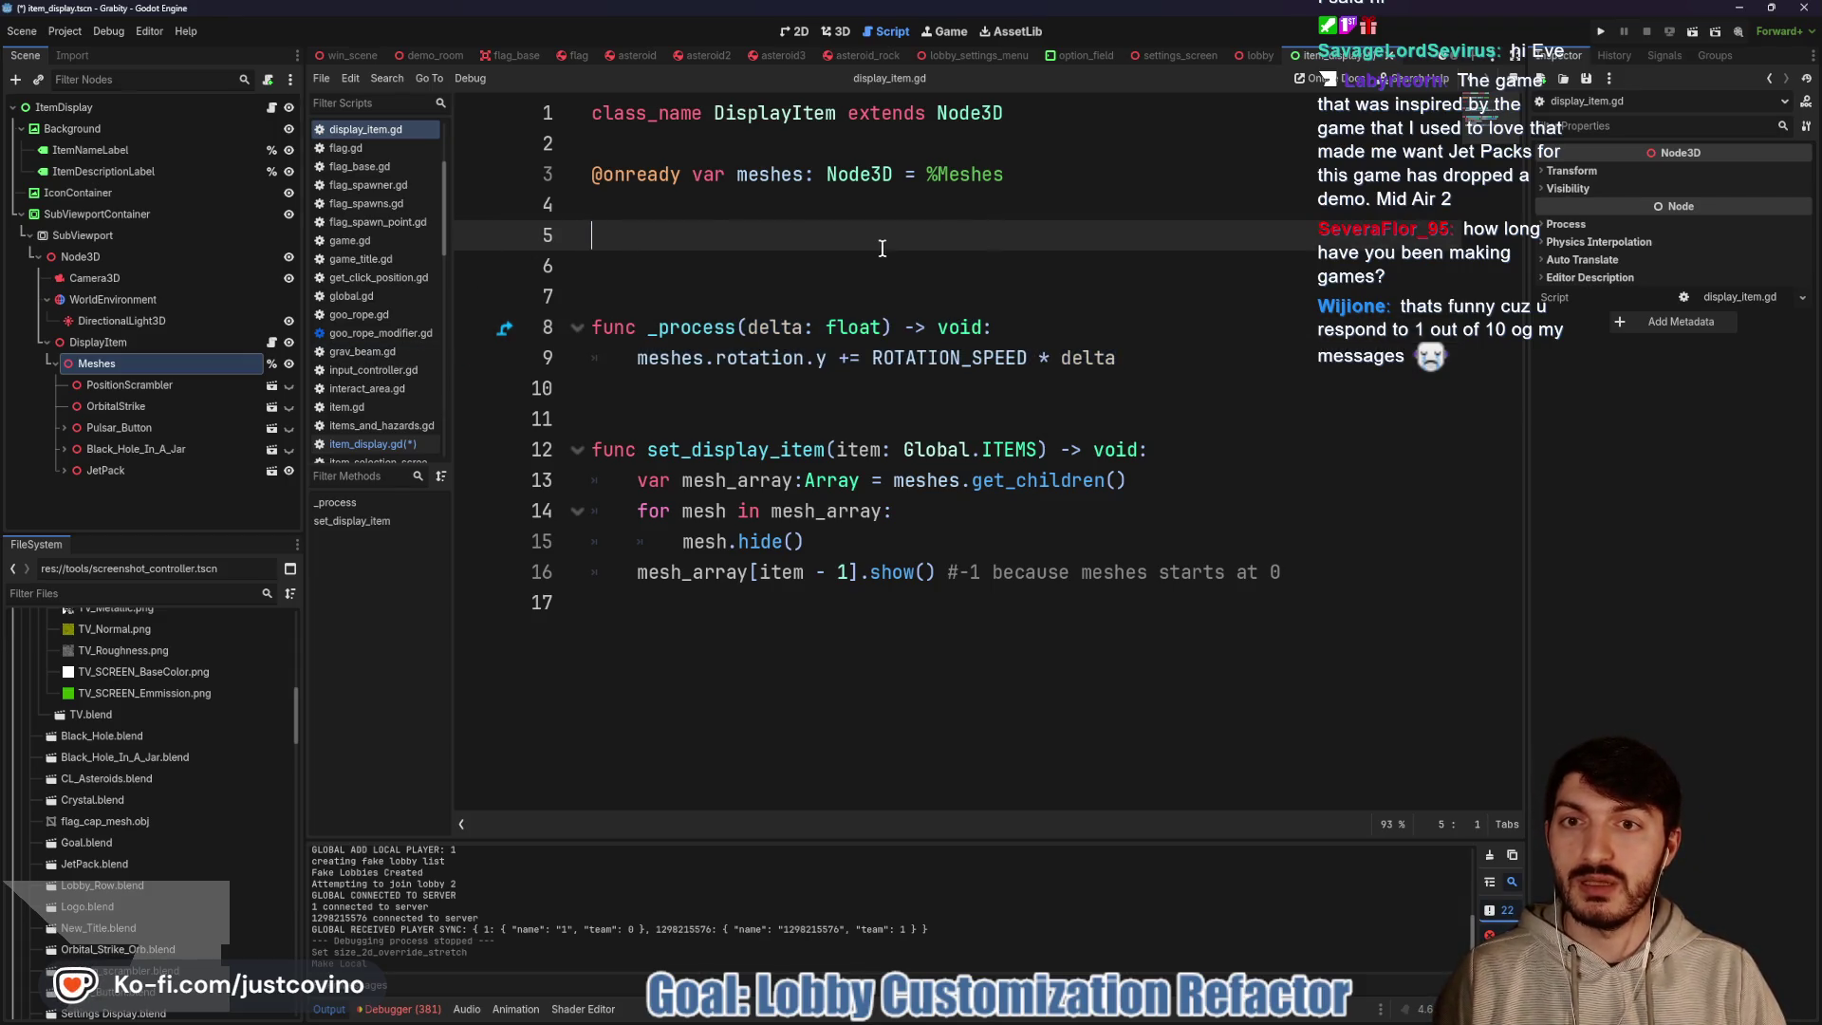
click(272, 106)
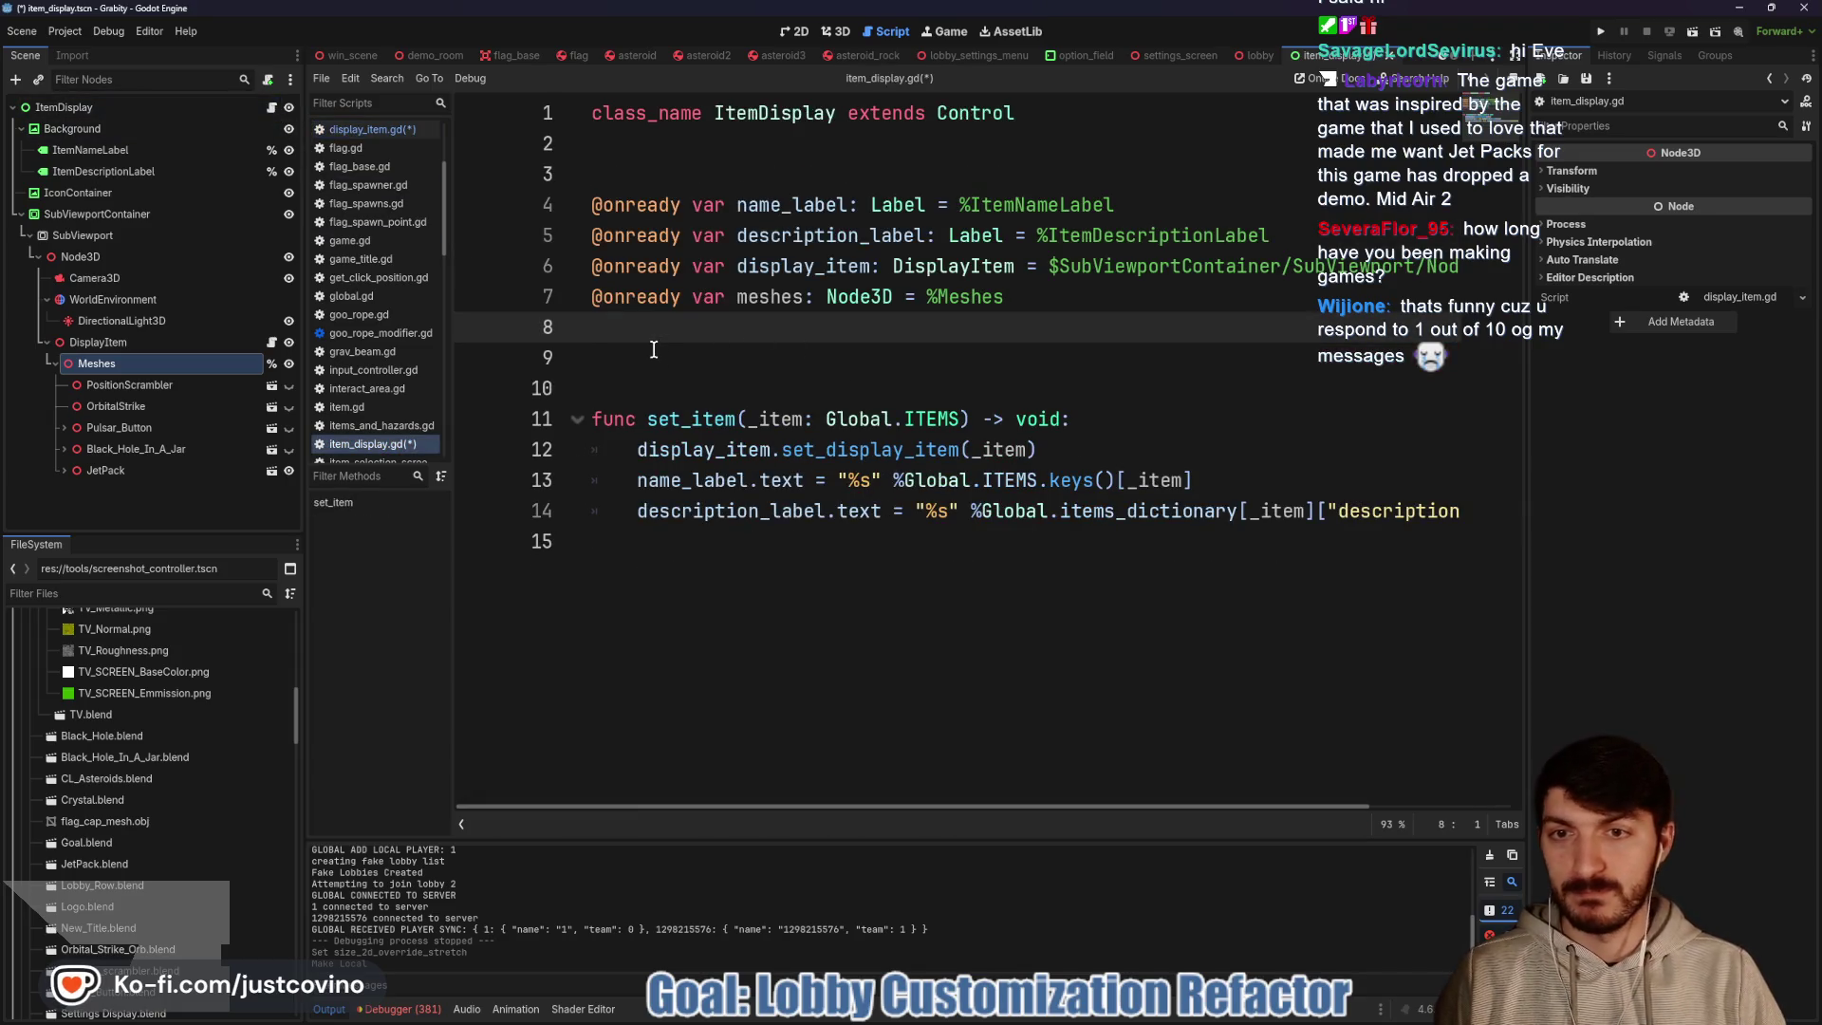
key(Return)
text(const ROTATION_SPEED: float = 0.2)
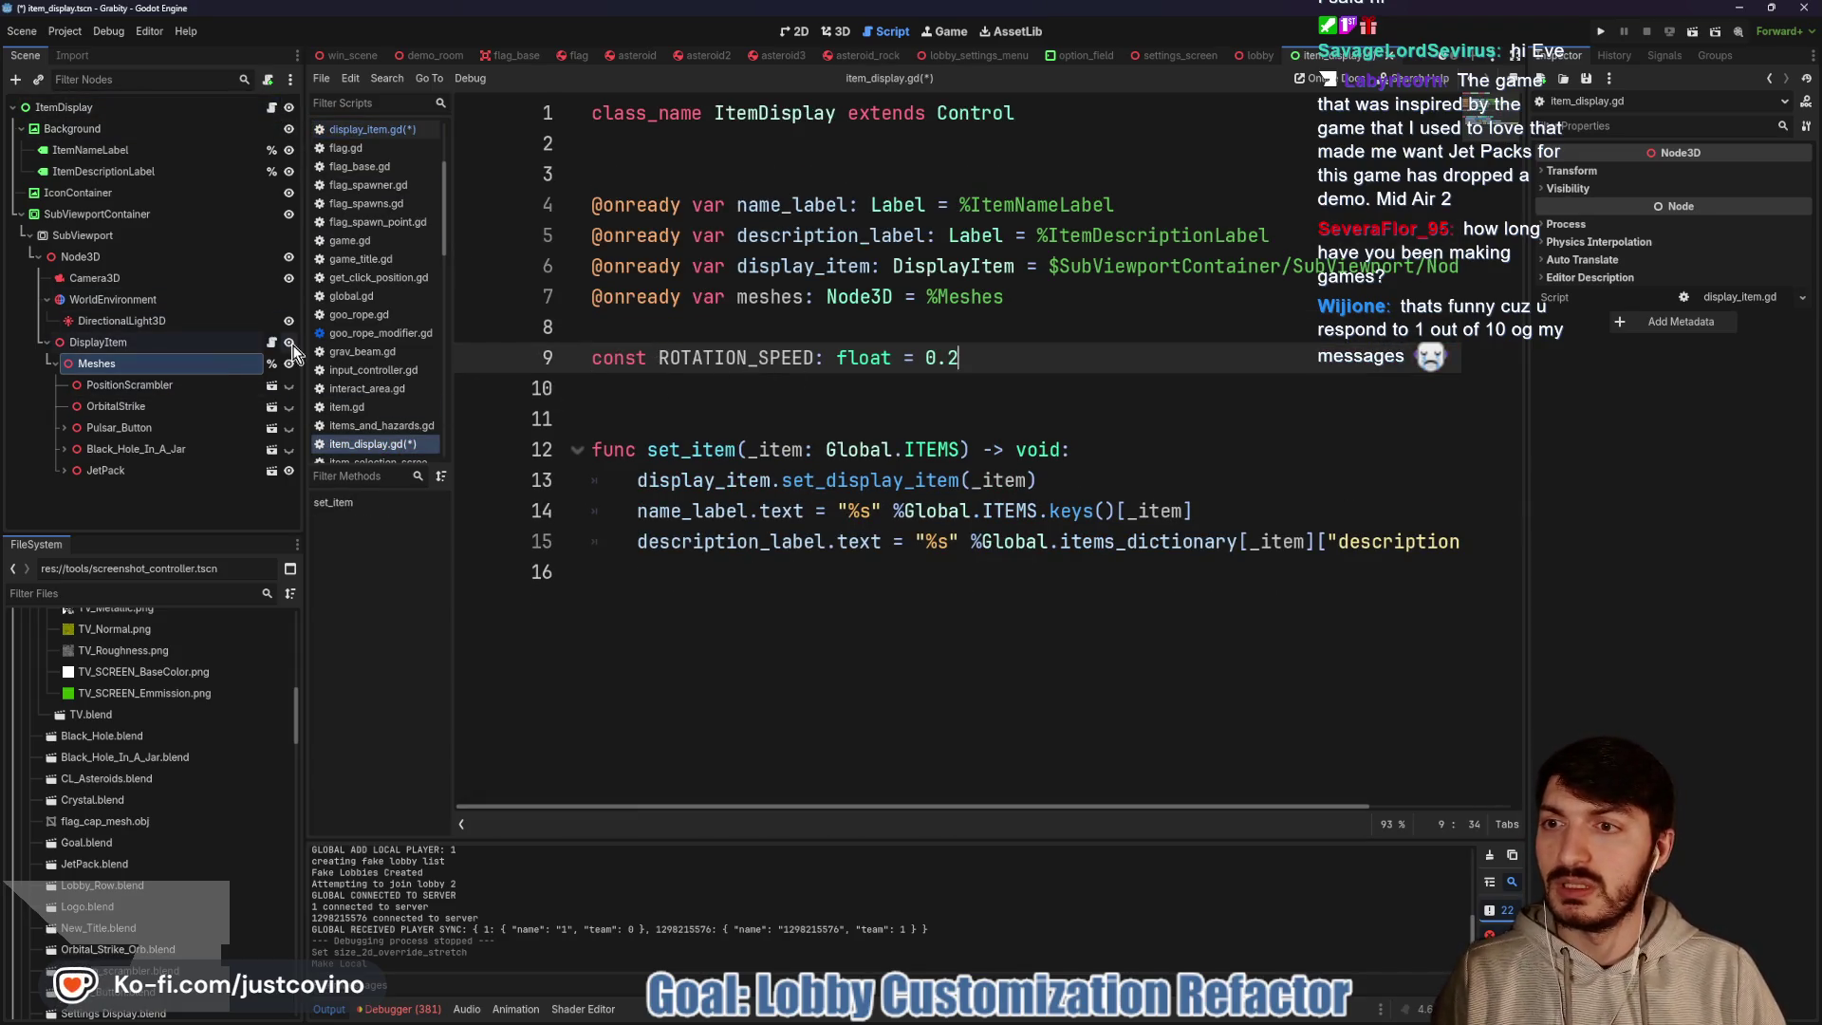
Move the mesh-rotating _process function under ROTATION_SPEED in item_display.gd and save
click(271, 341)
drag(1205, 362, 504, 304)
key(ctrl+c)
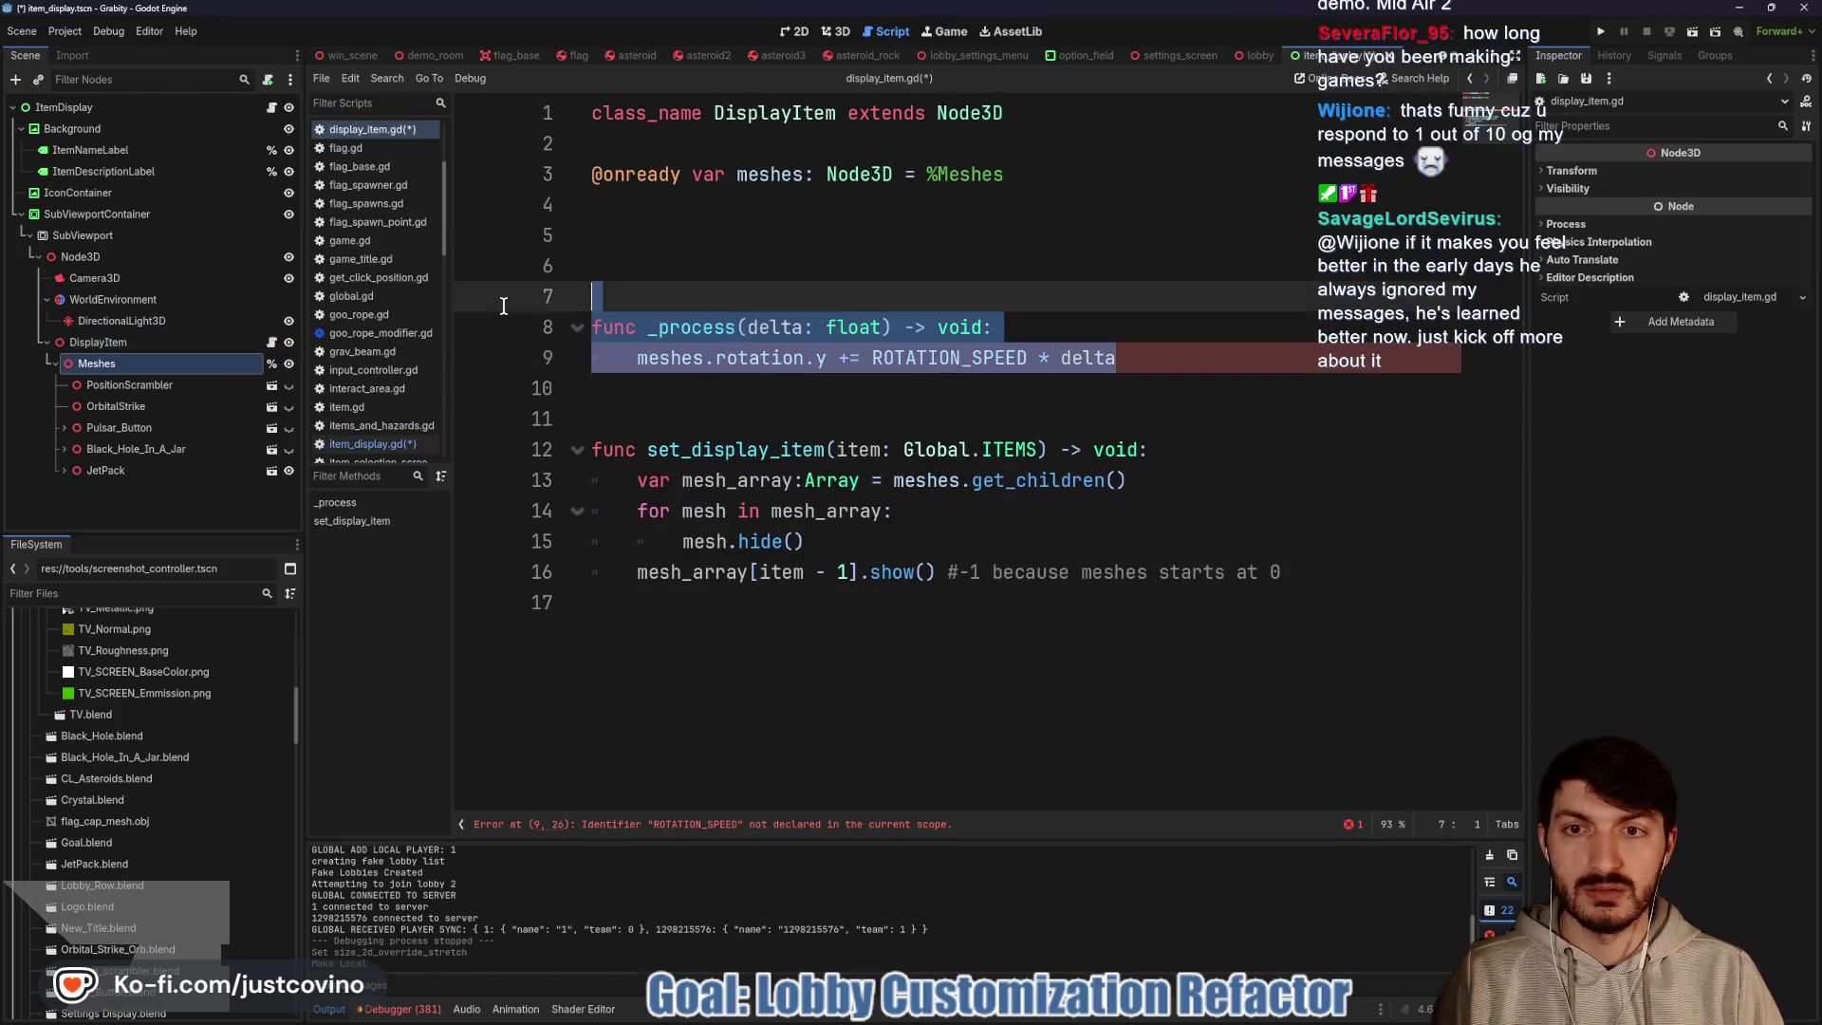
key(BackSpace)
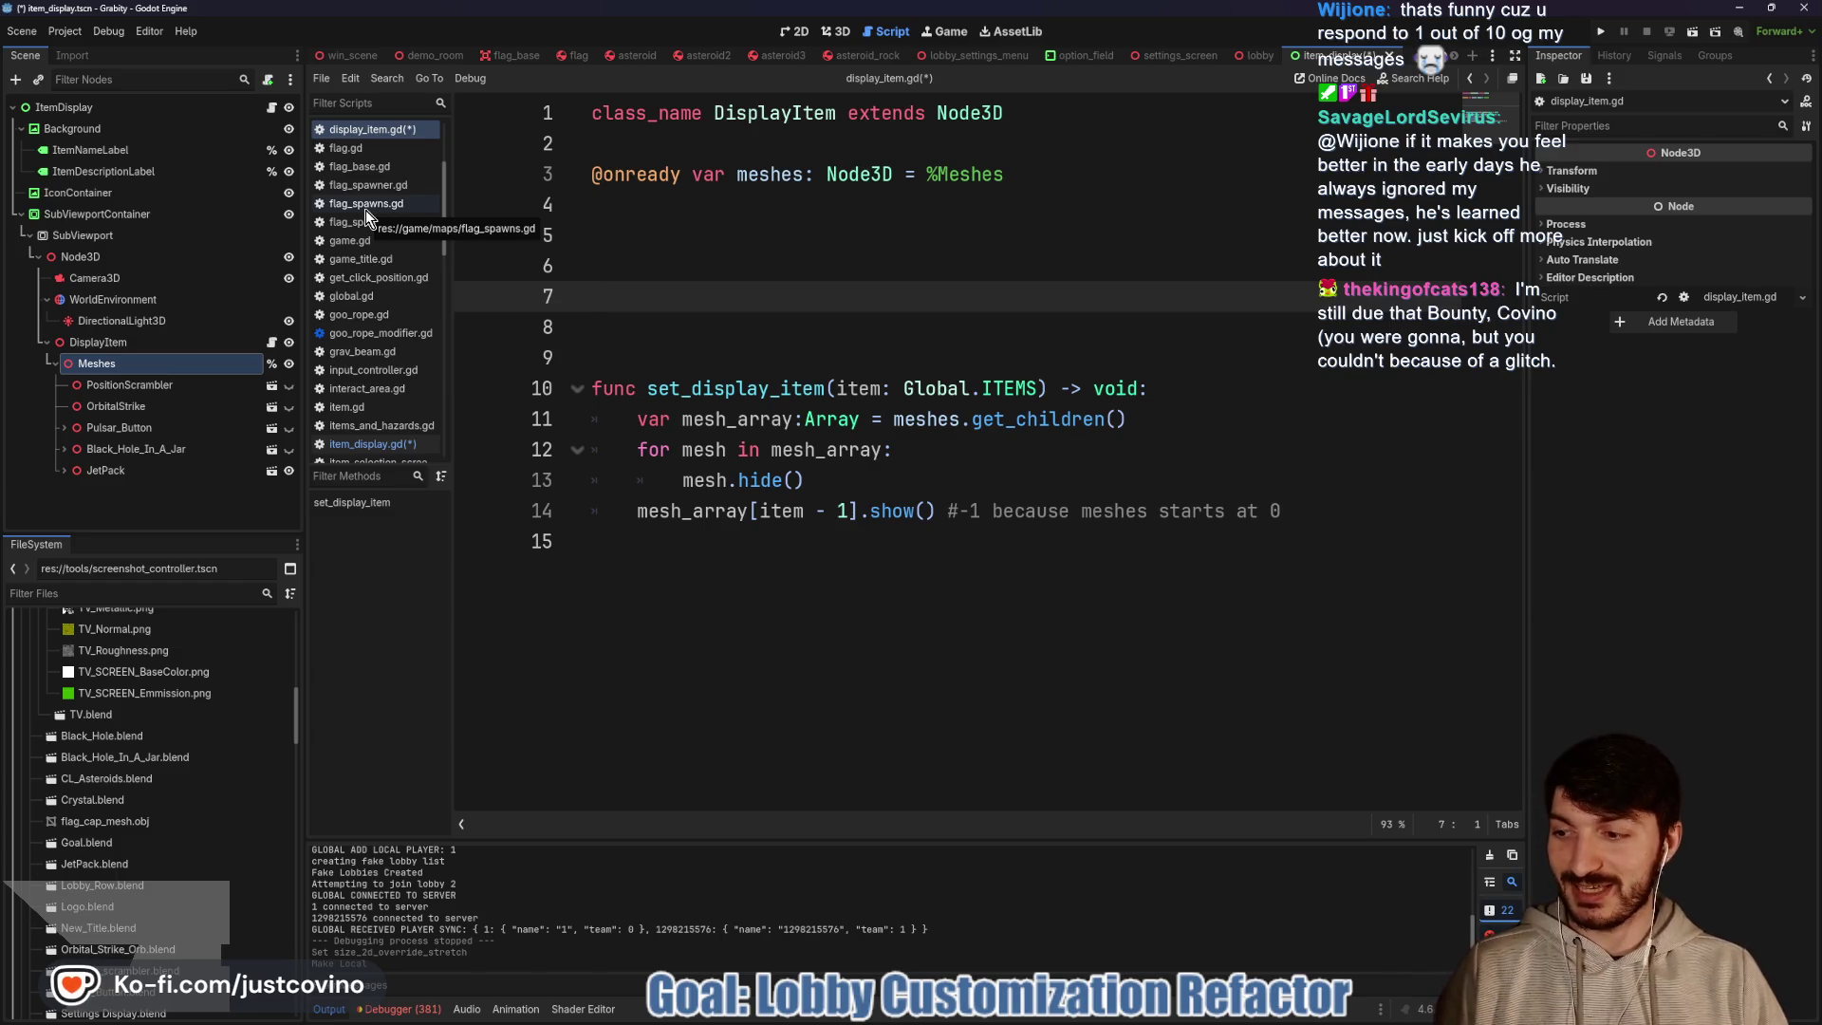
click(271, 107)
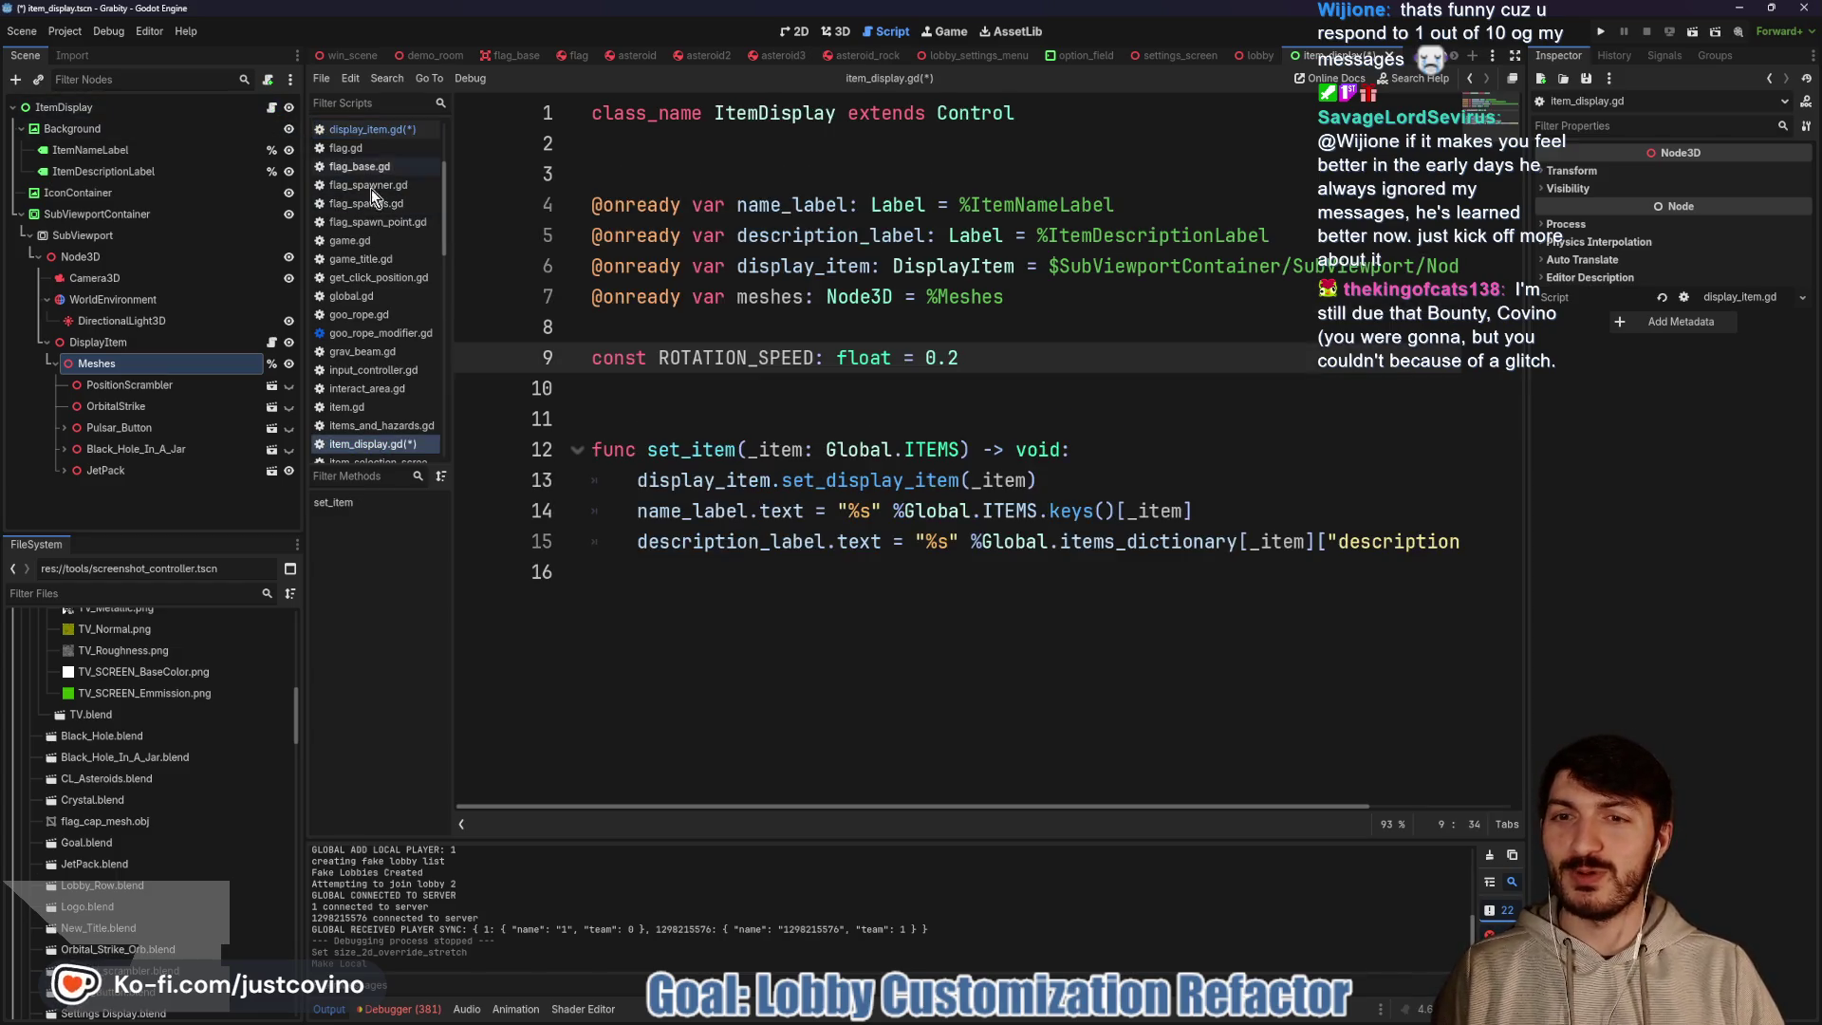
click(651, 407)
key(Return)
key(Return)
key(Up)
key(Up)
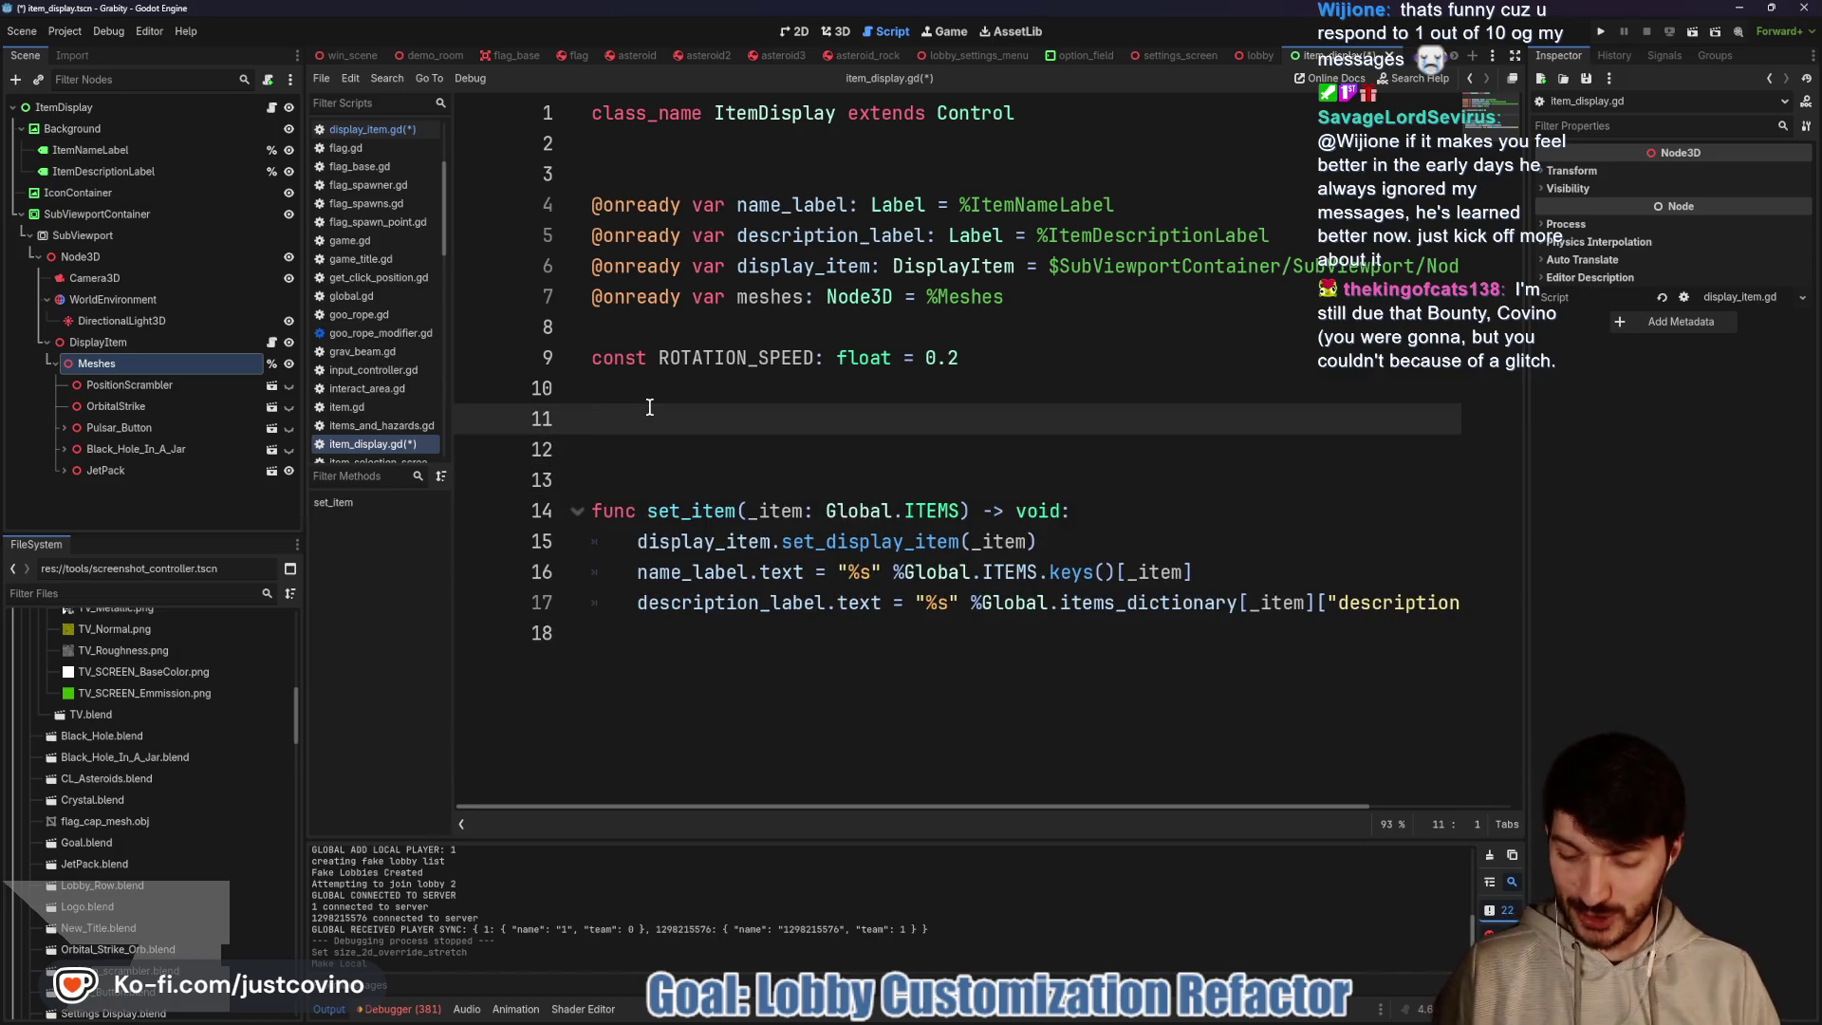
key(ctrl+v)
key(Up)
key(Up)
key(Up)
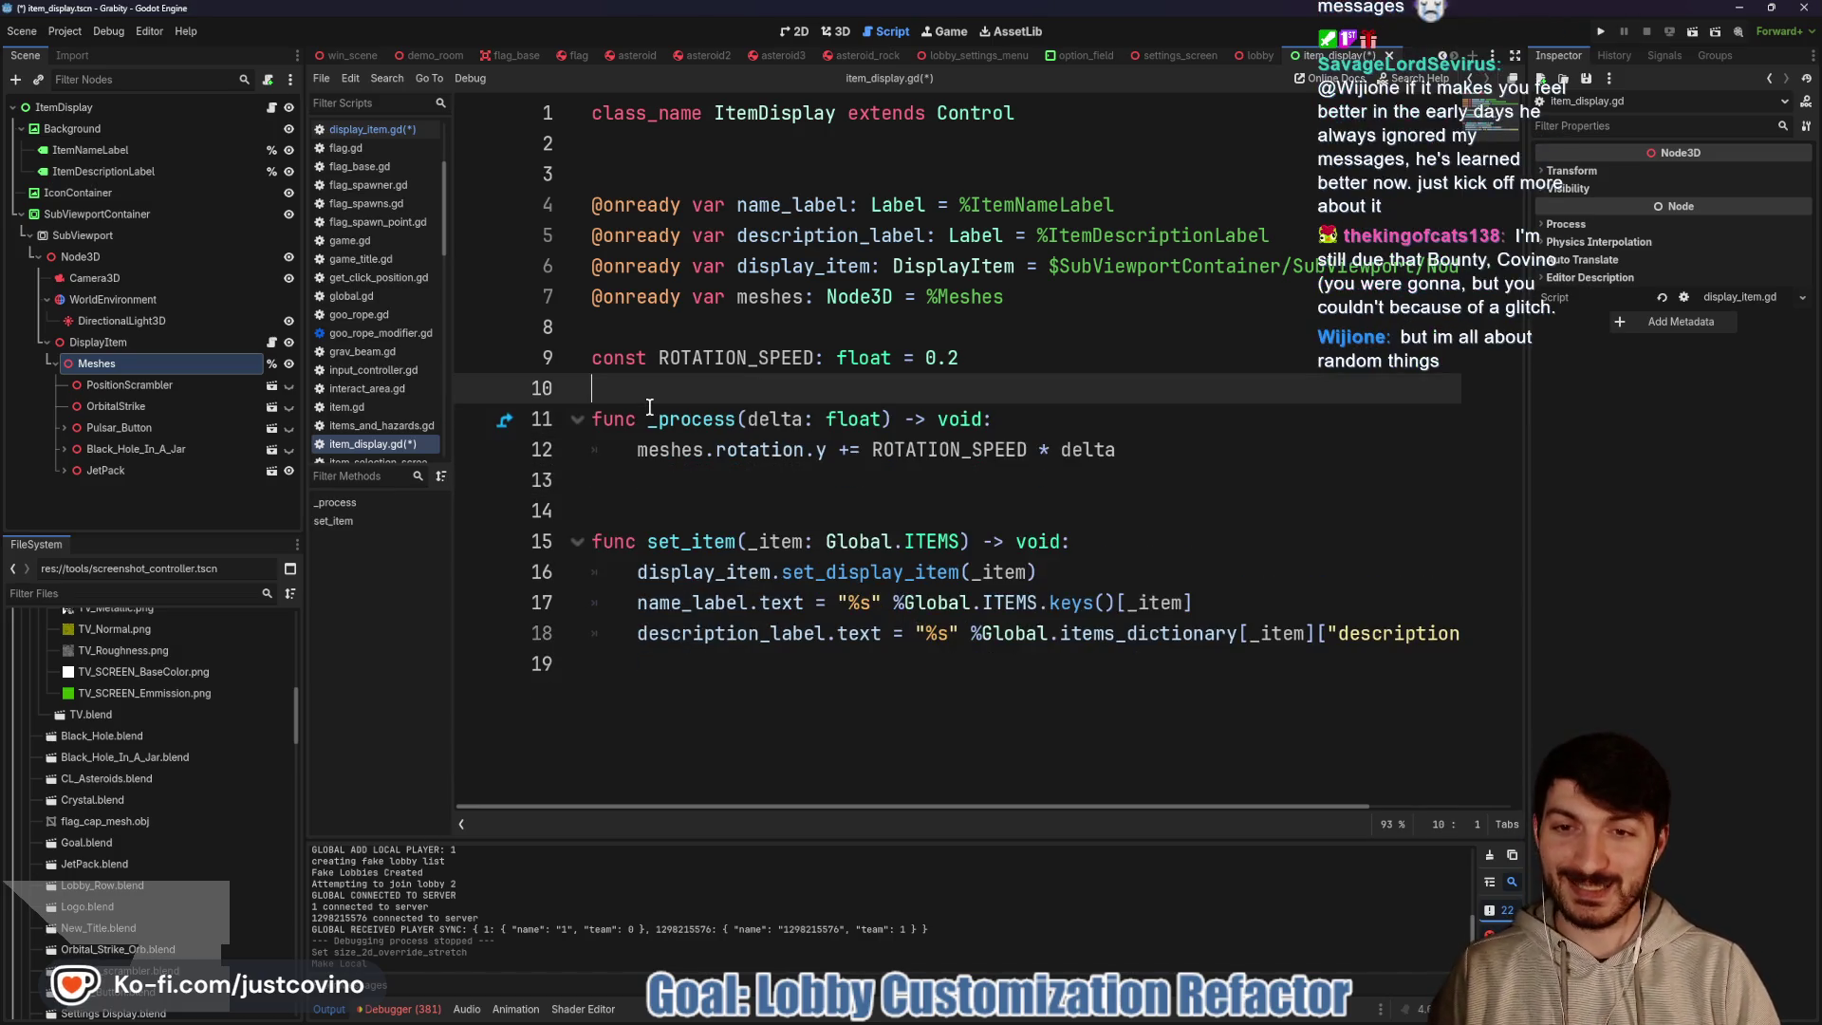
key(Return)
key(ctrl+s)
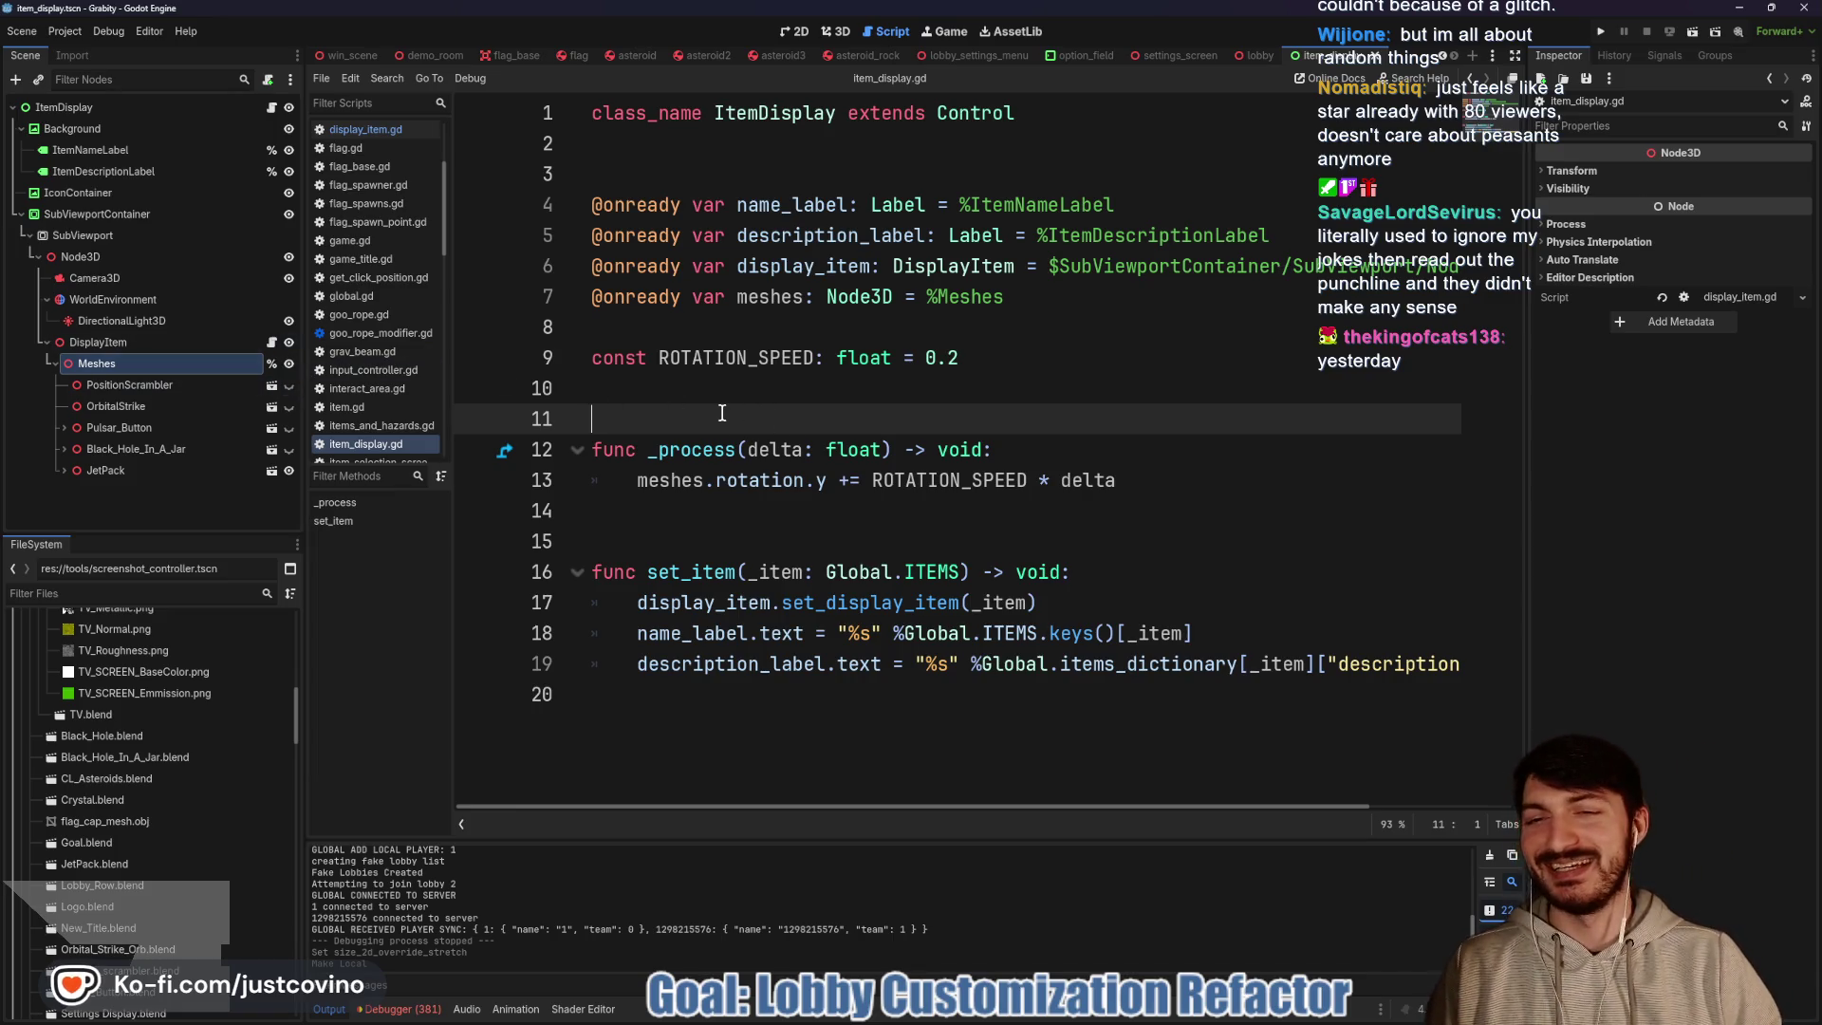
Relocate set_display_item from display_item.gd to line 20 of item_display.gd, add spacing, and save
click(272, 342)
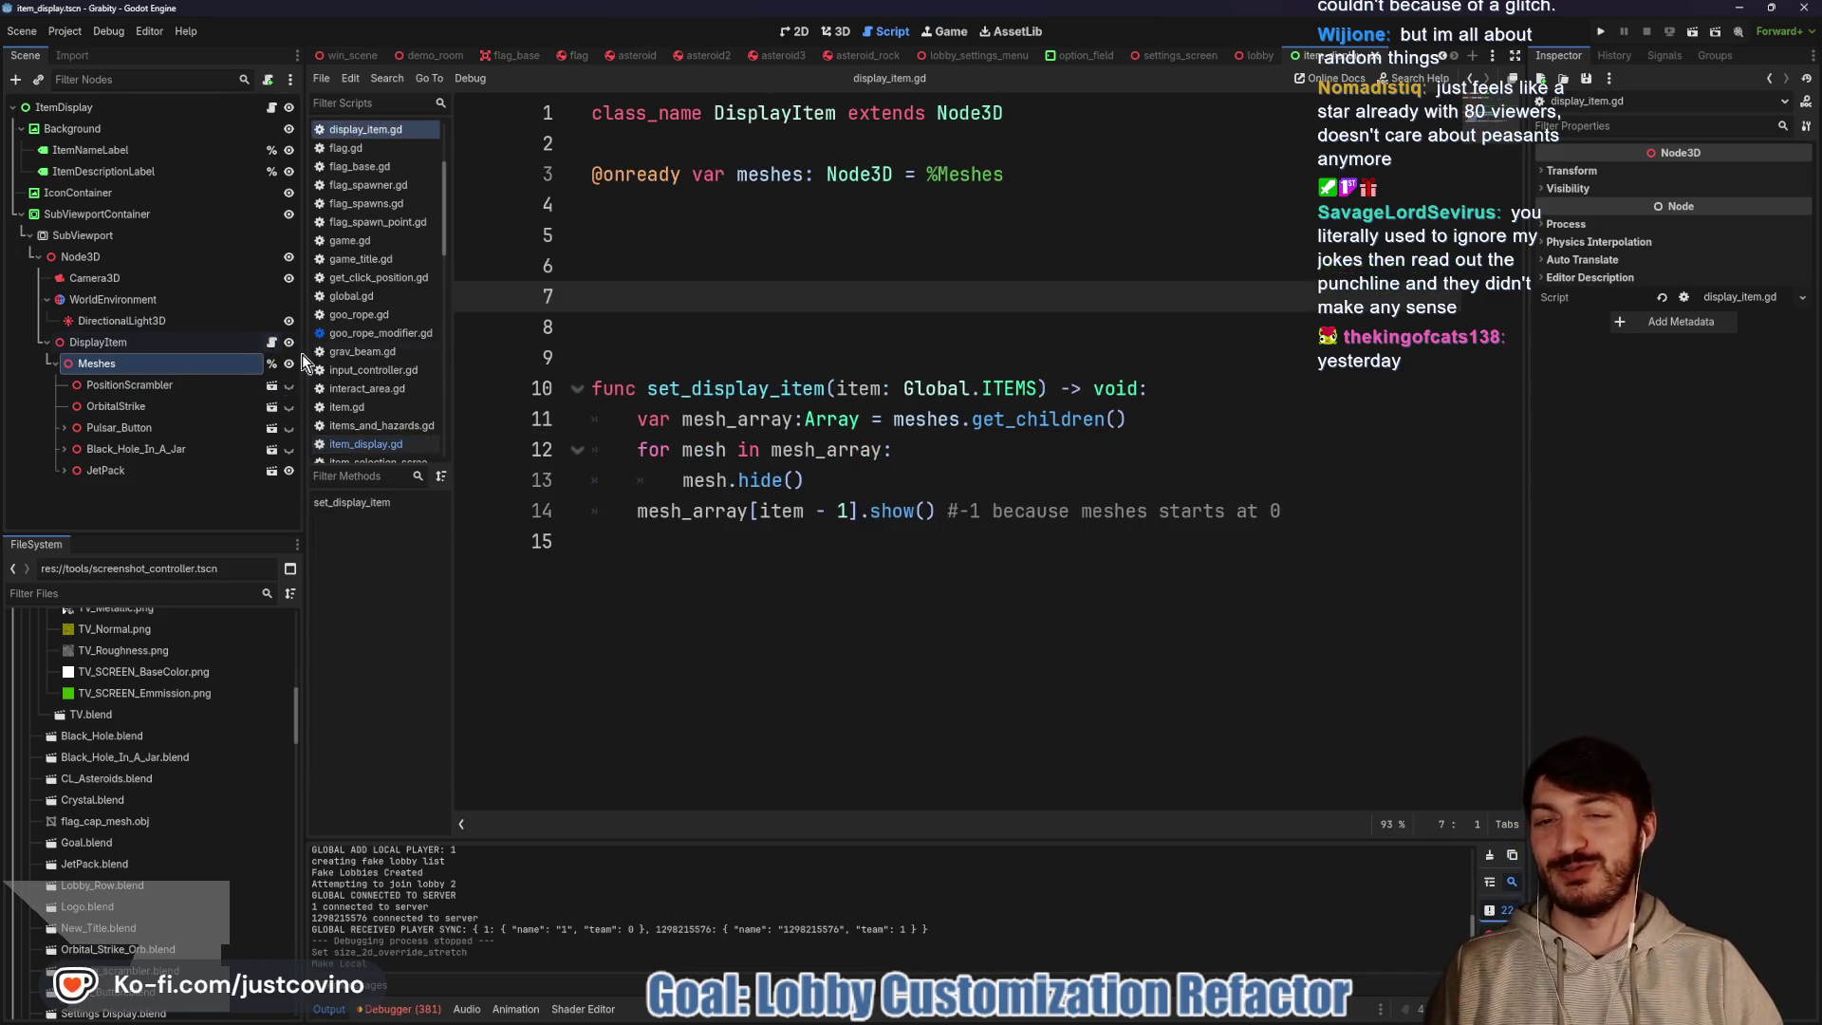
mouse_move(1335, 519)
mouse_down()
mouse_move(559, 422)
mouse_move(518, 373)
mouse_up()
key(ctrl+c)
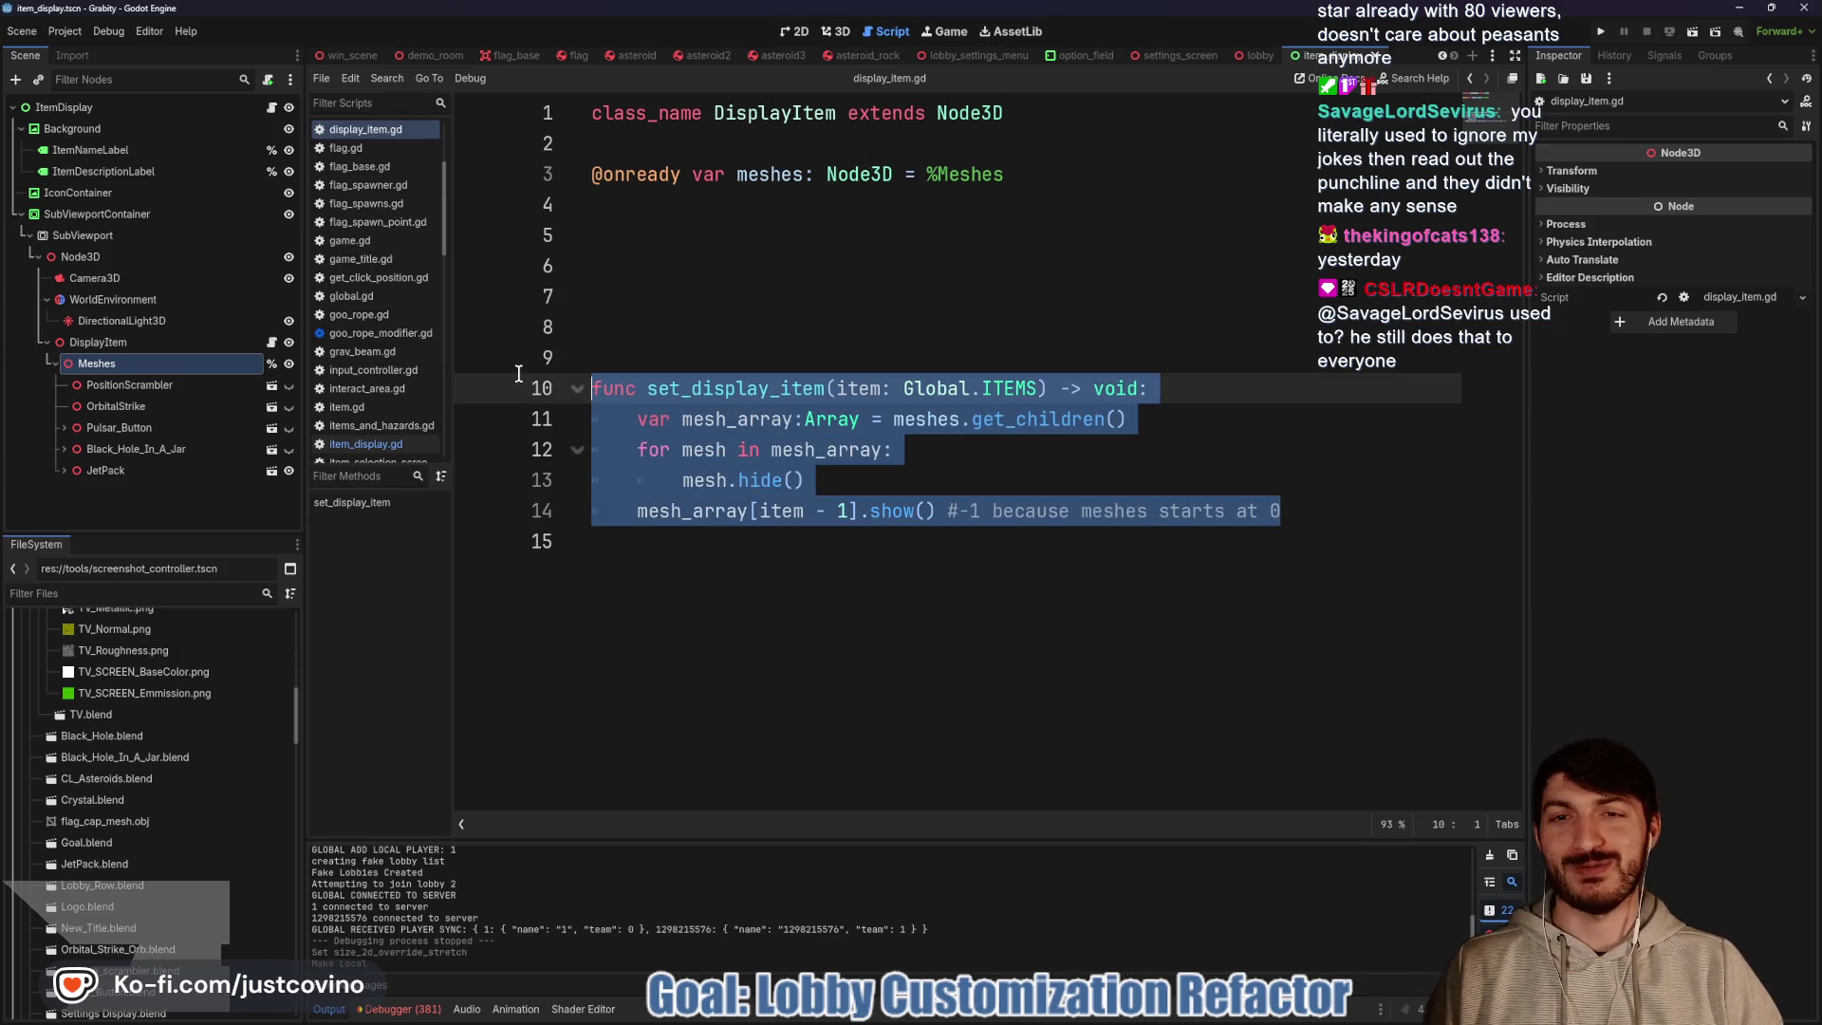
key(BackSpace)
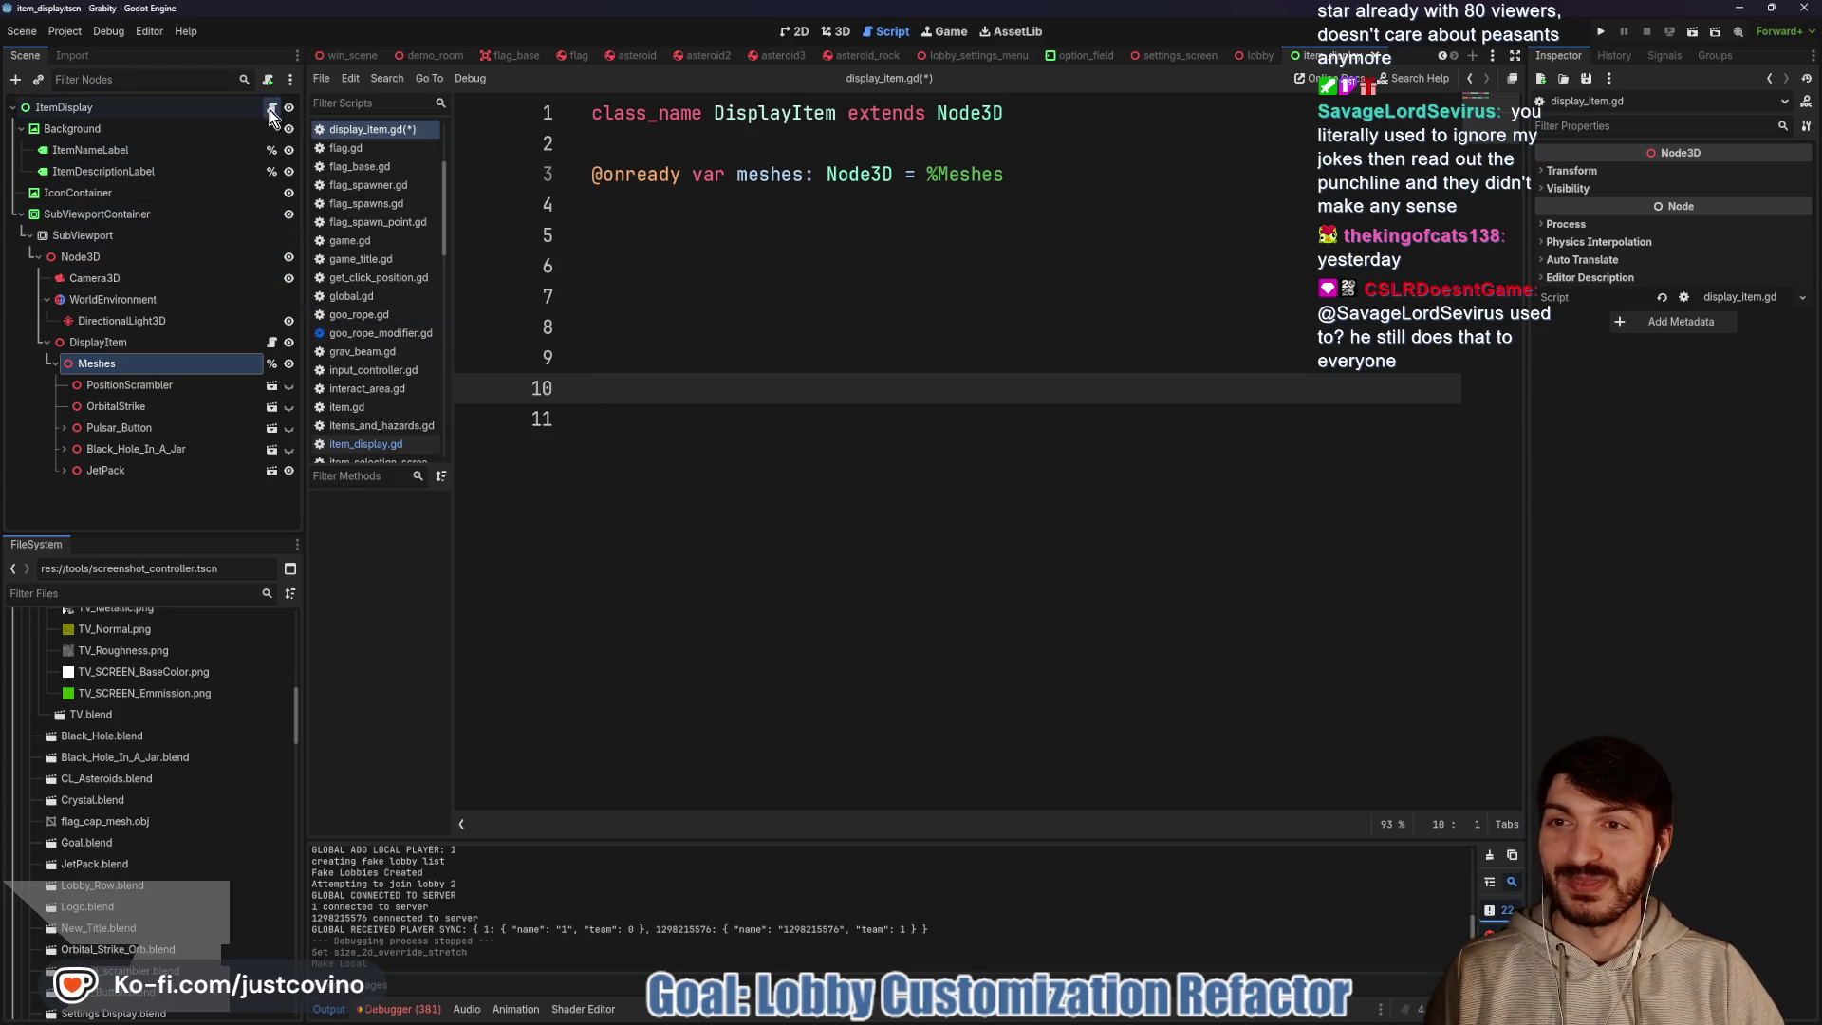
click(365, 444)
click(674, 737)
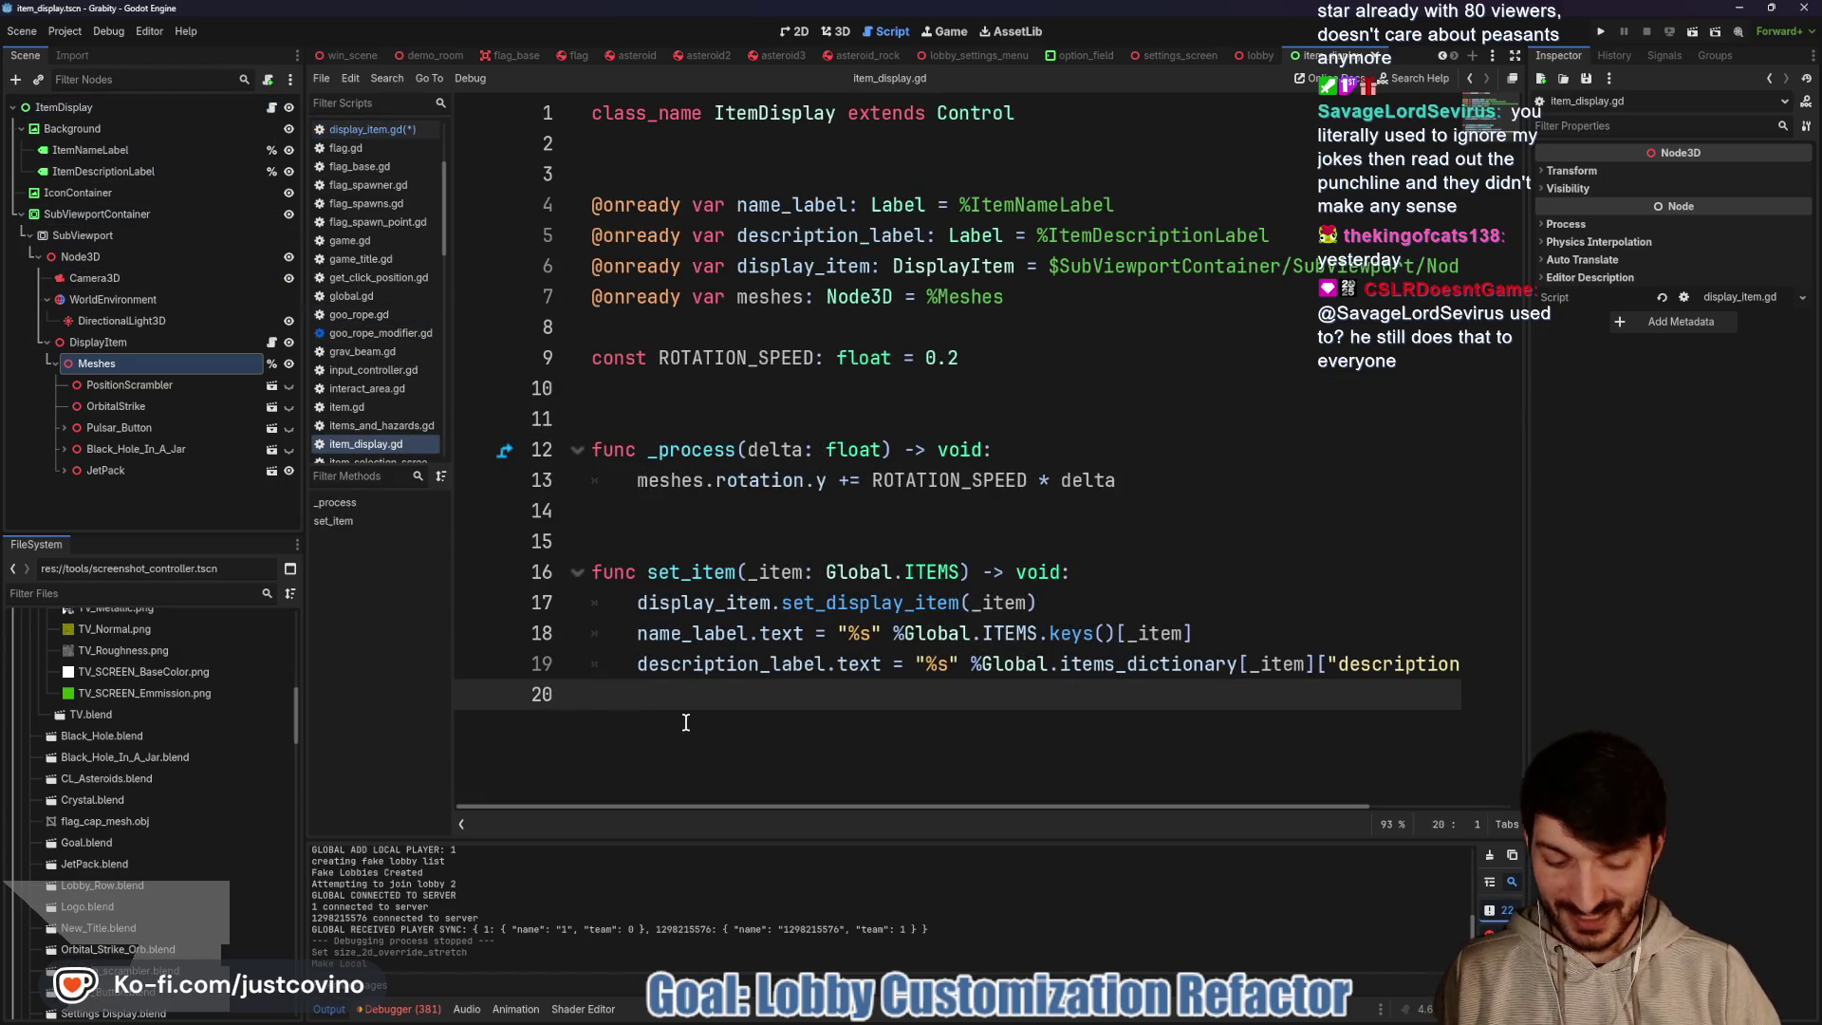
key(Return)
key(ctrl+v)
click(744, 634)
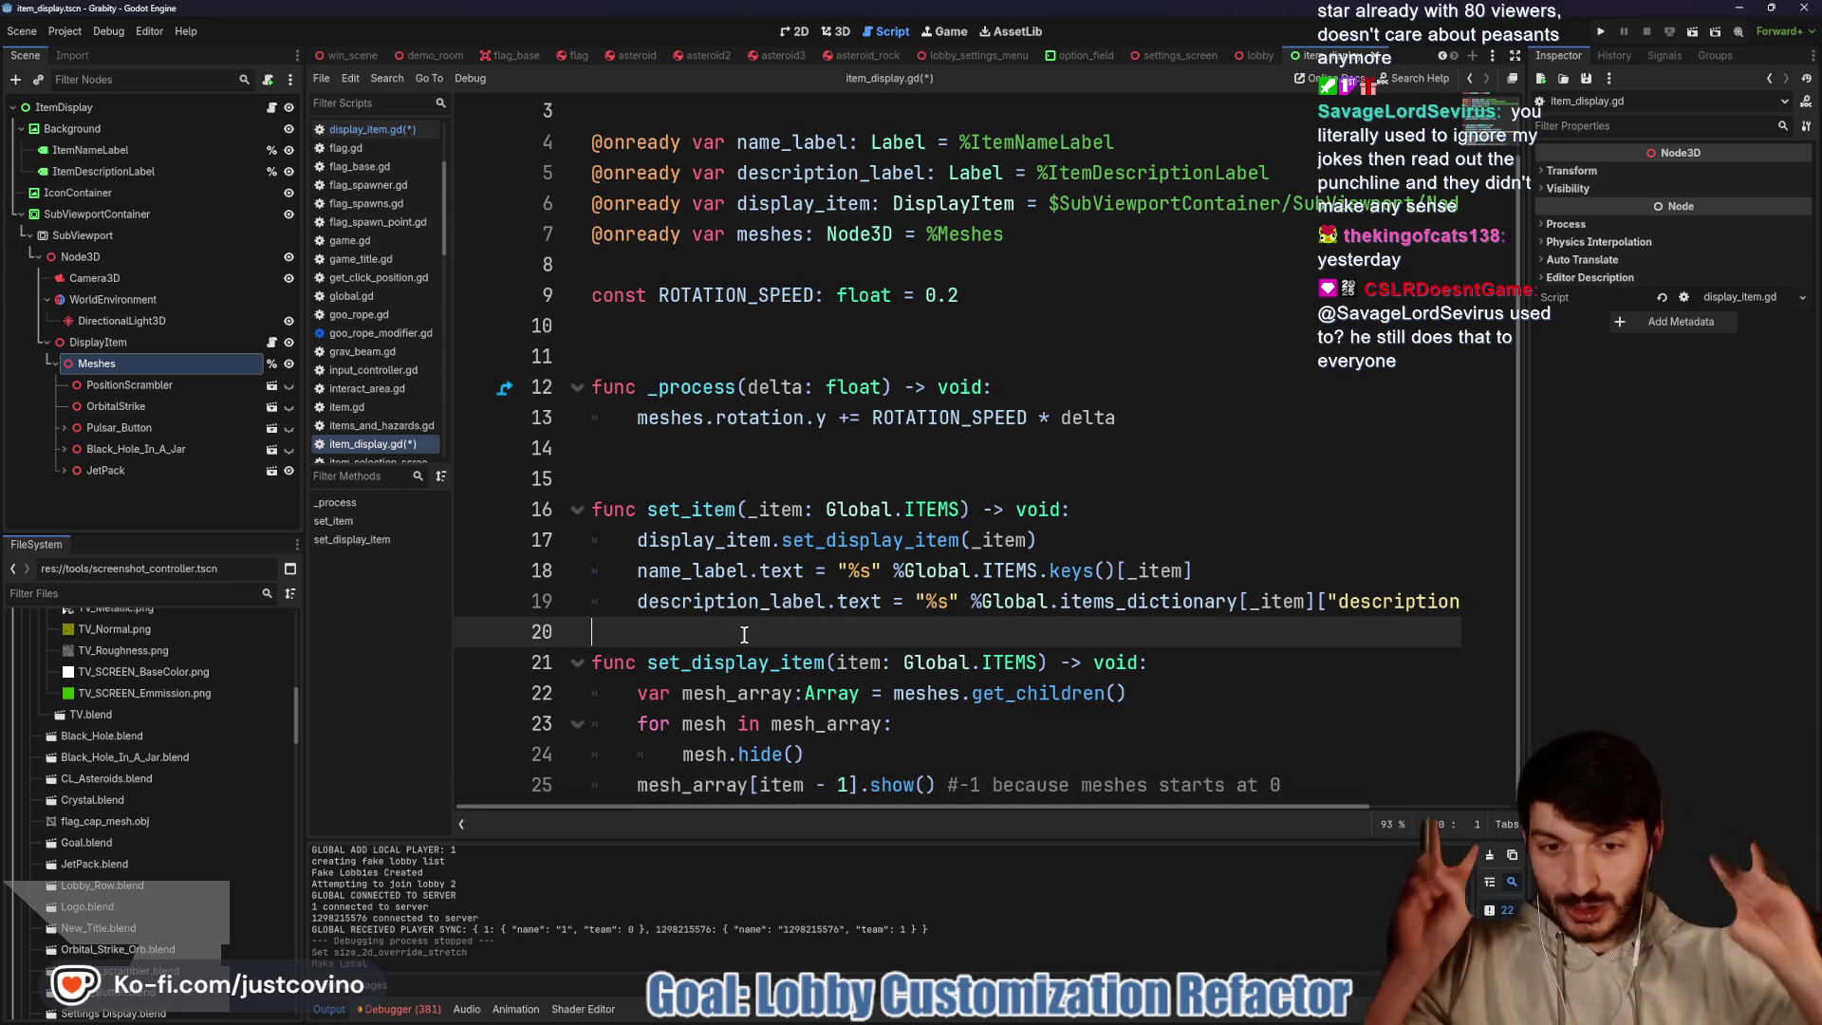
key(Return)
key(ctrl+s)
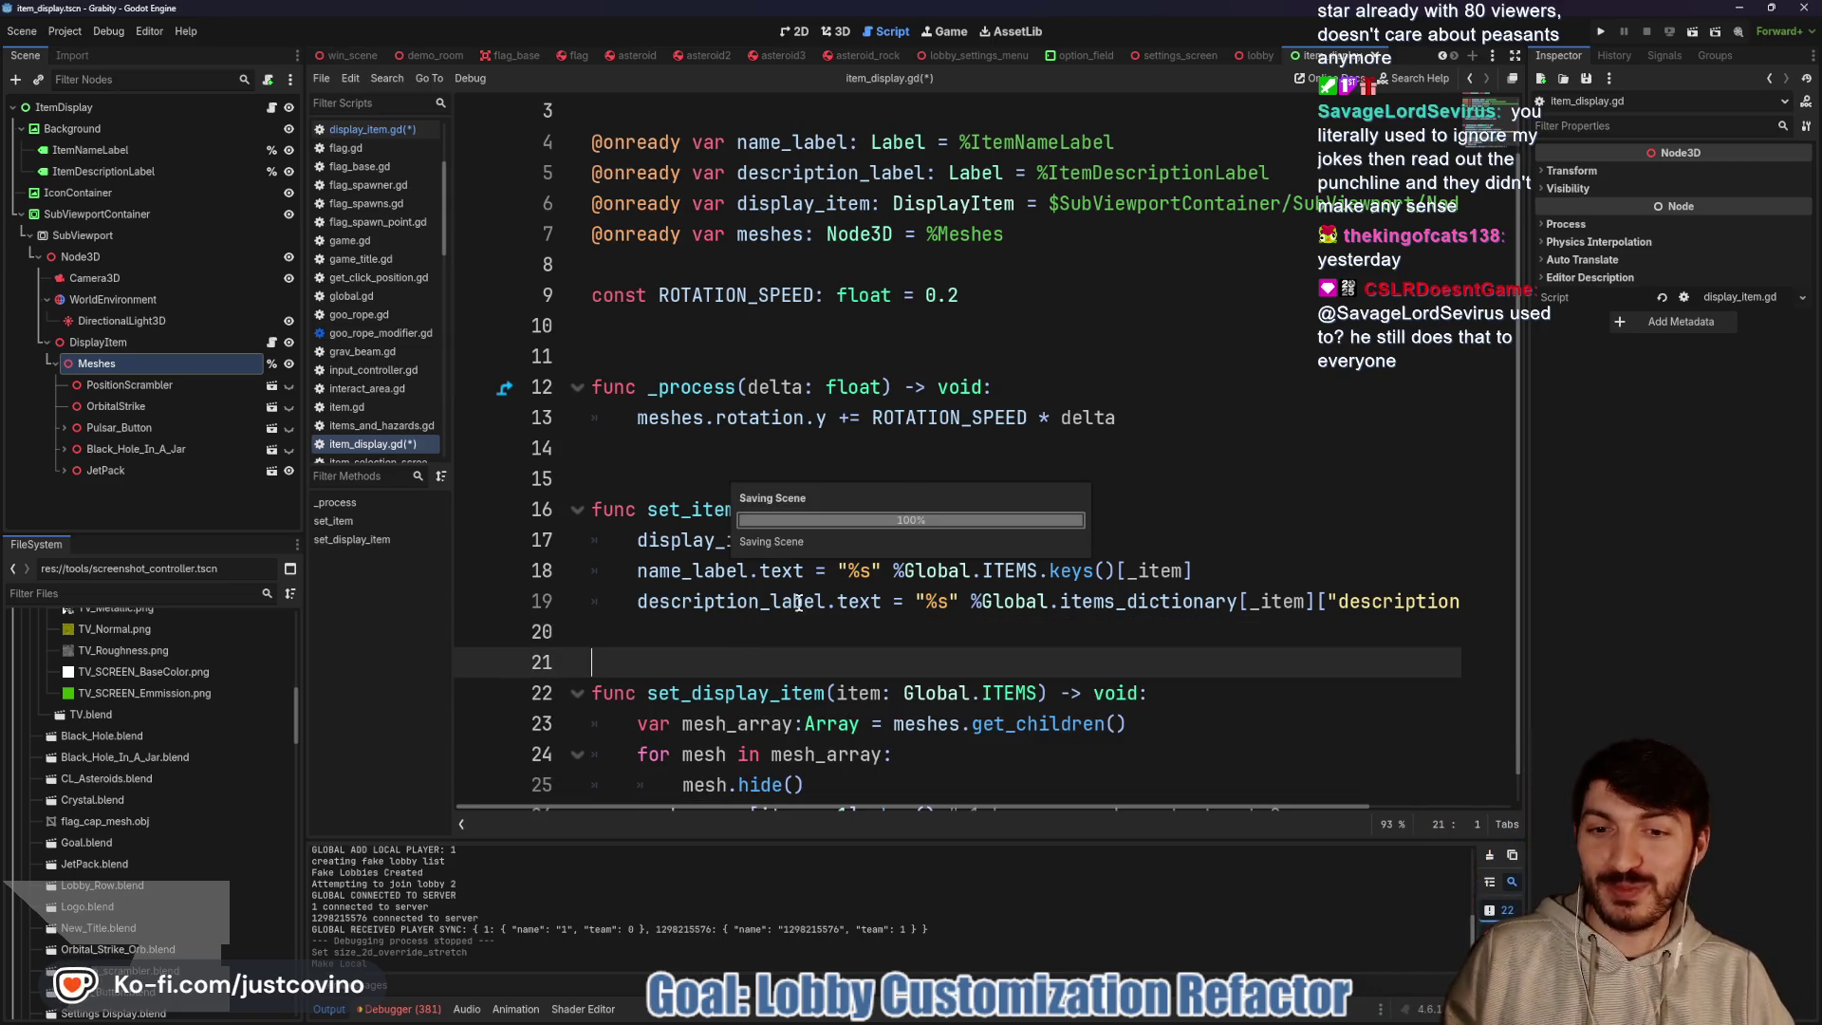
scroll(913, 534, down, 1)
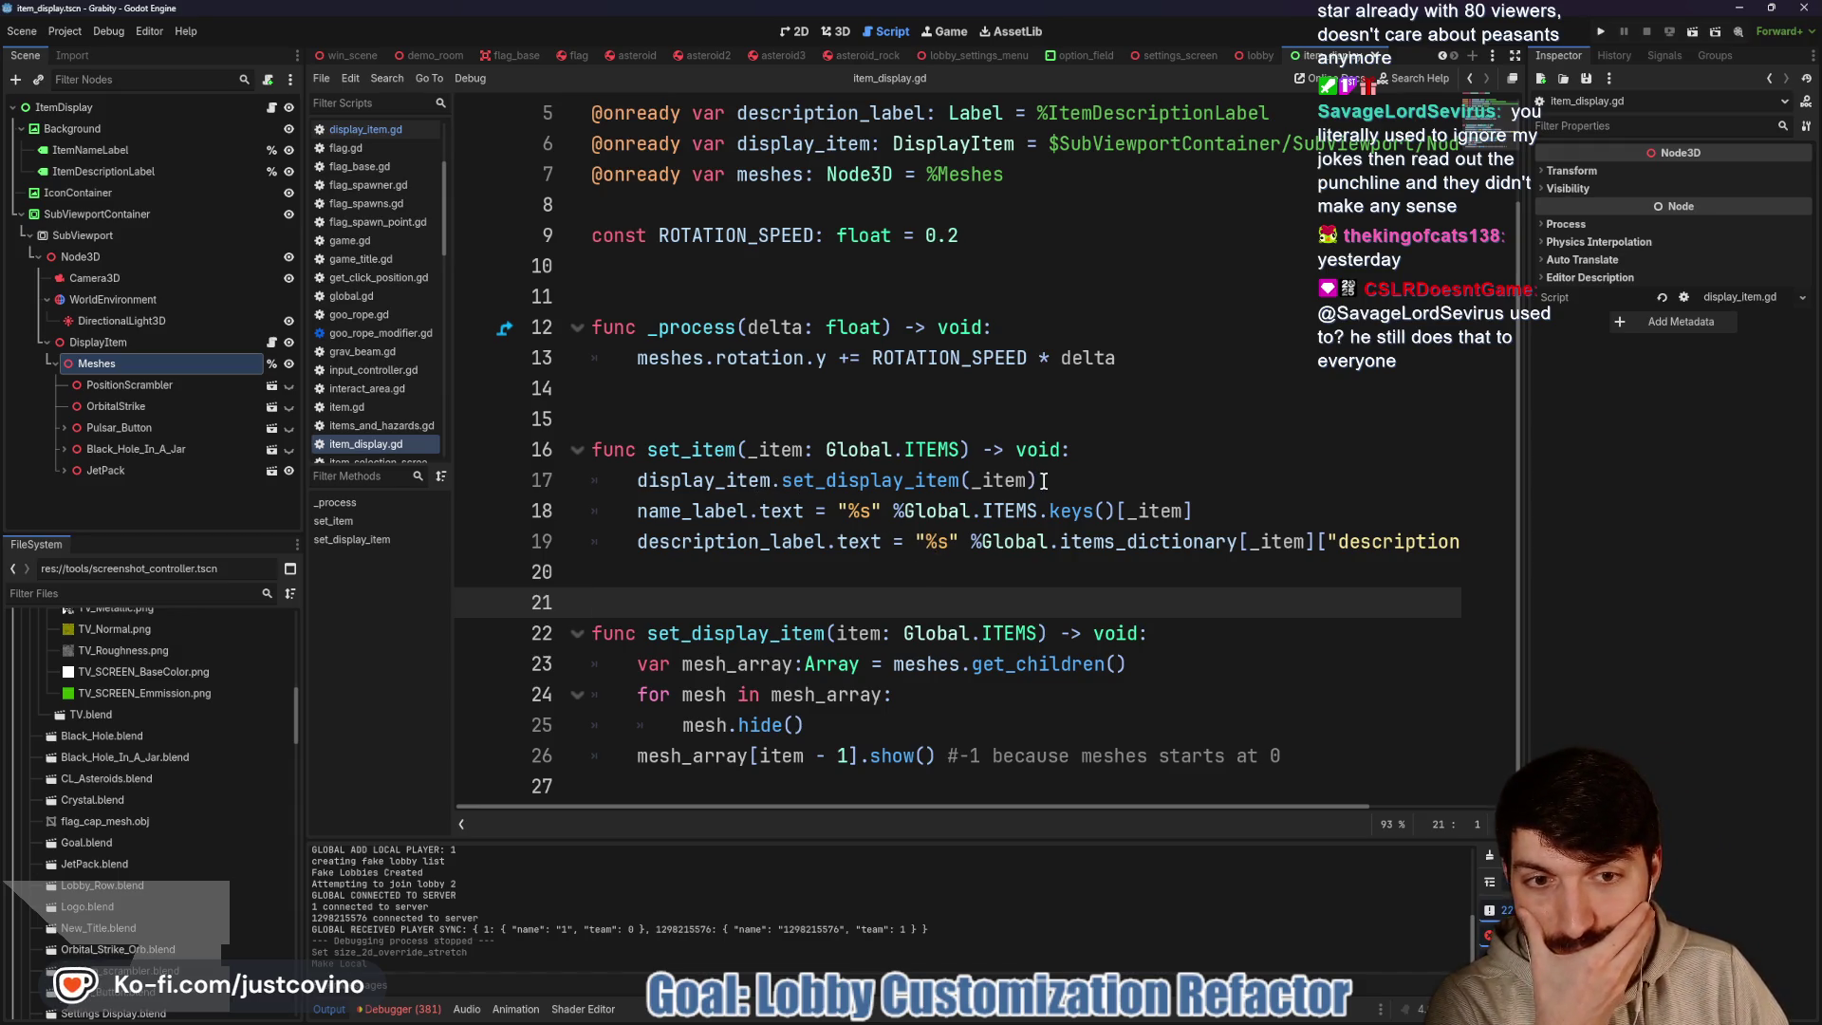
Make set_item call set_display_item directly and remove the script from the DisplayItem node
drag(780, 480, 638, 481)
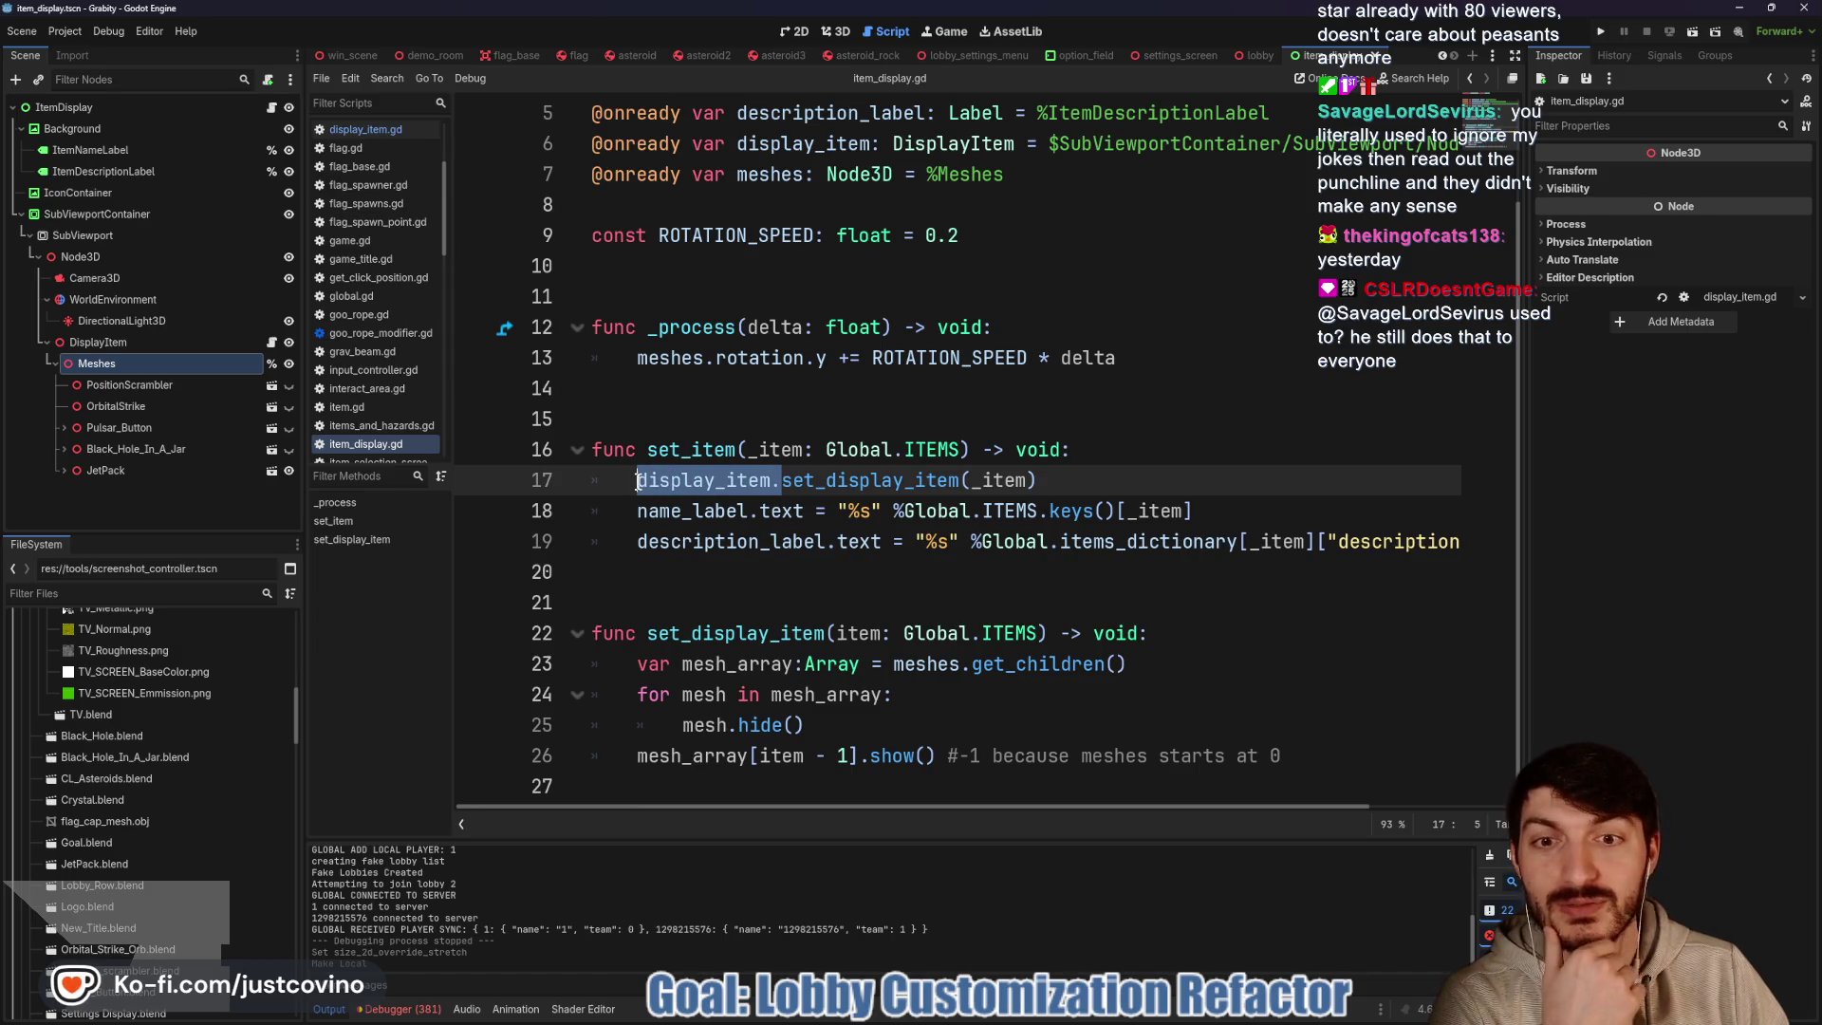
key(BackSpace)
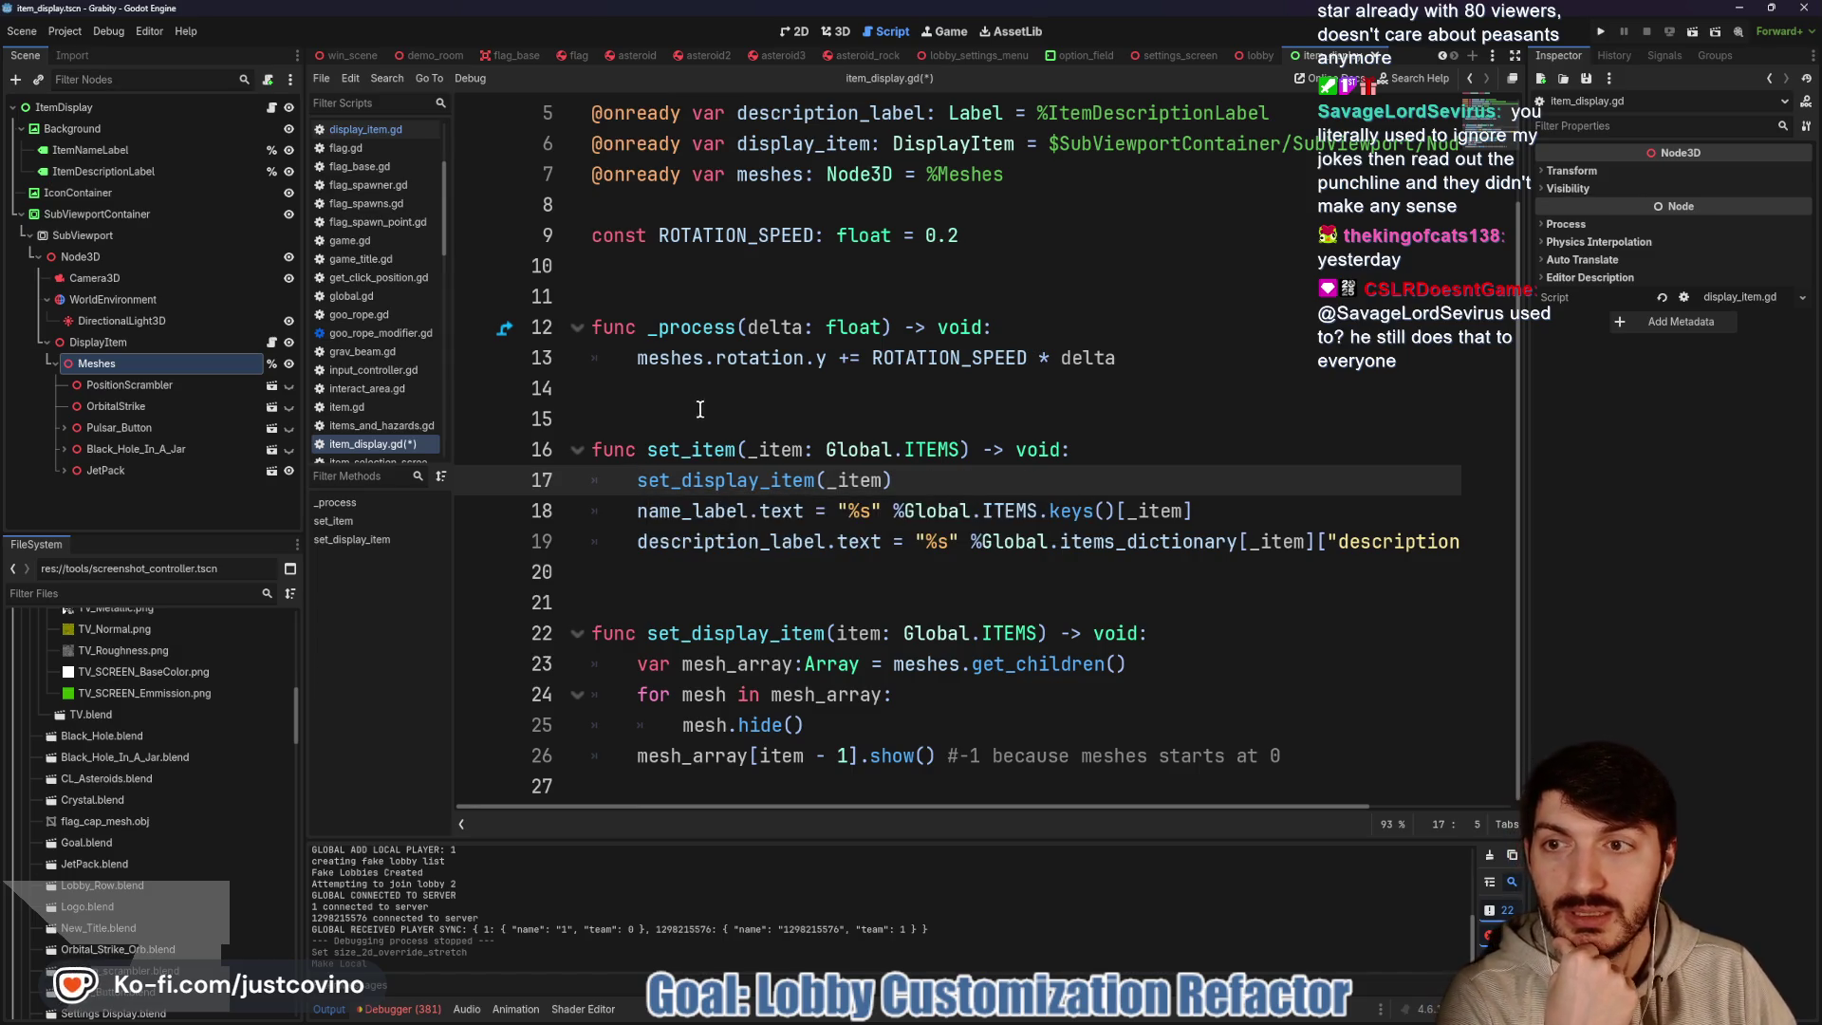
click(201, 338)
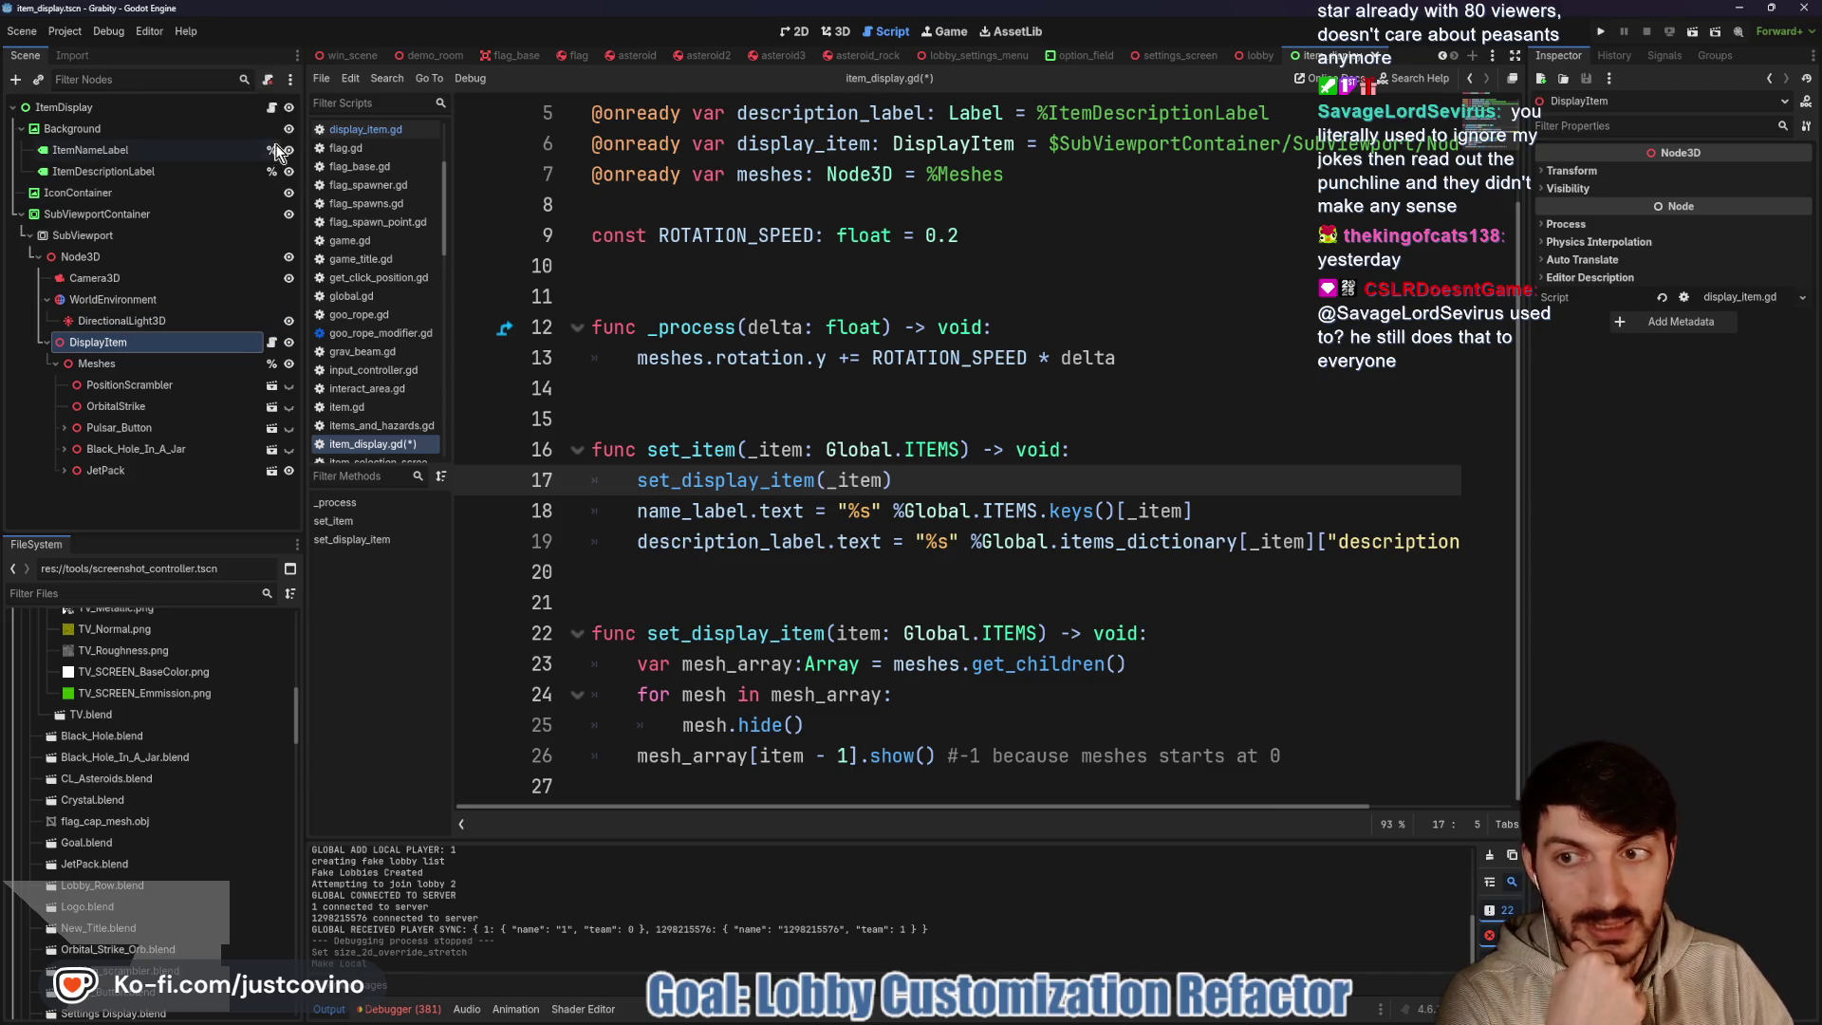
click(266, 80)
scroll(615, 245, up, 1)
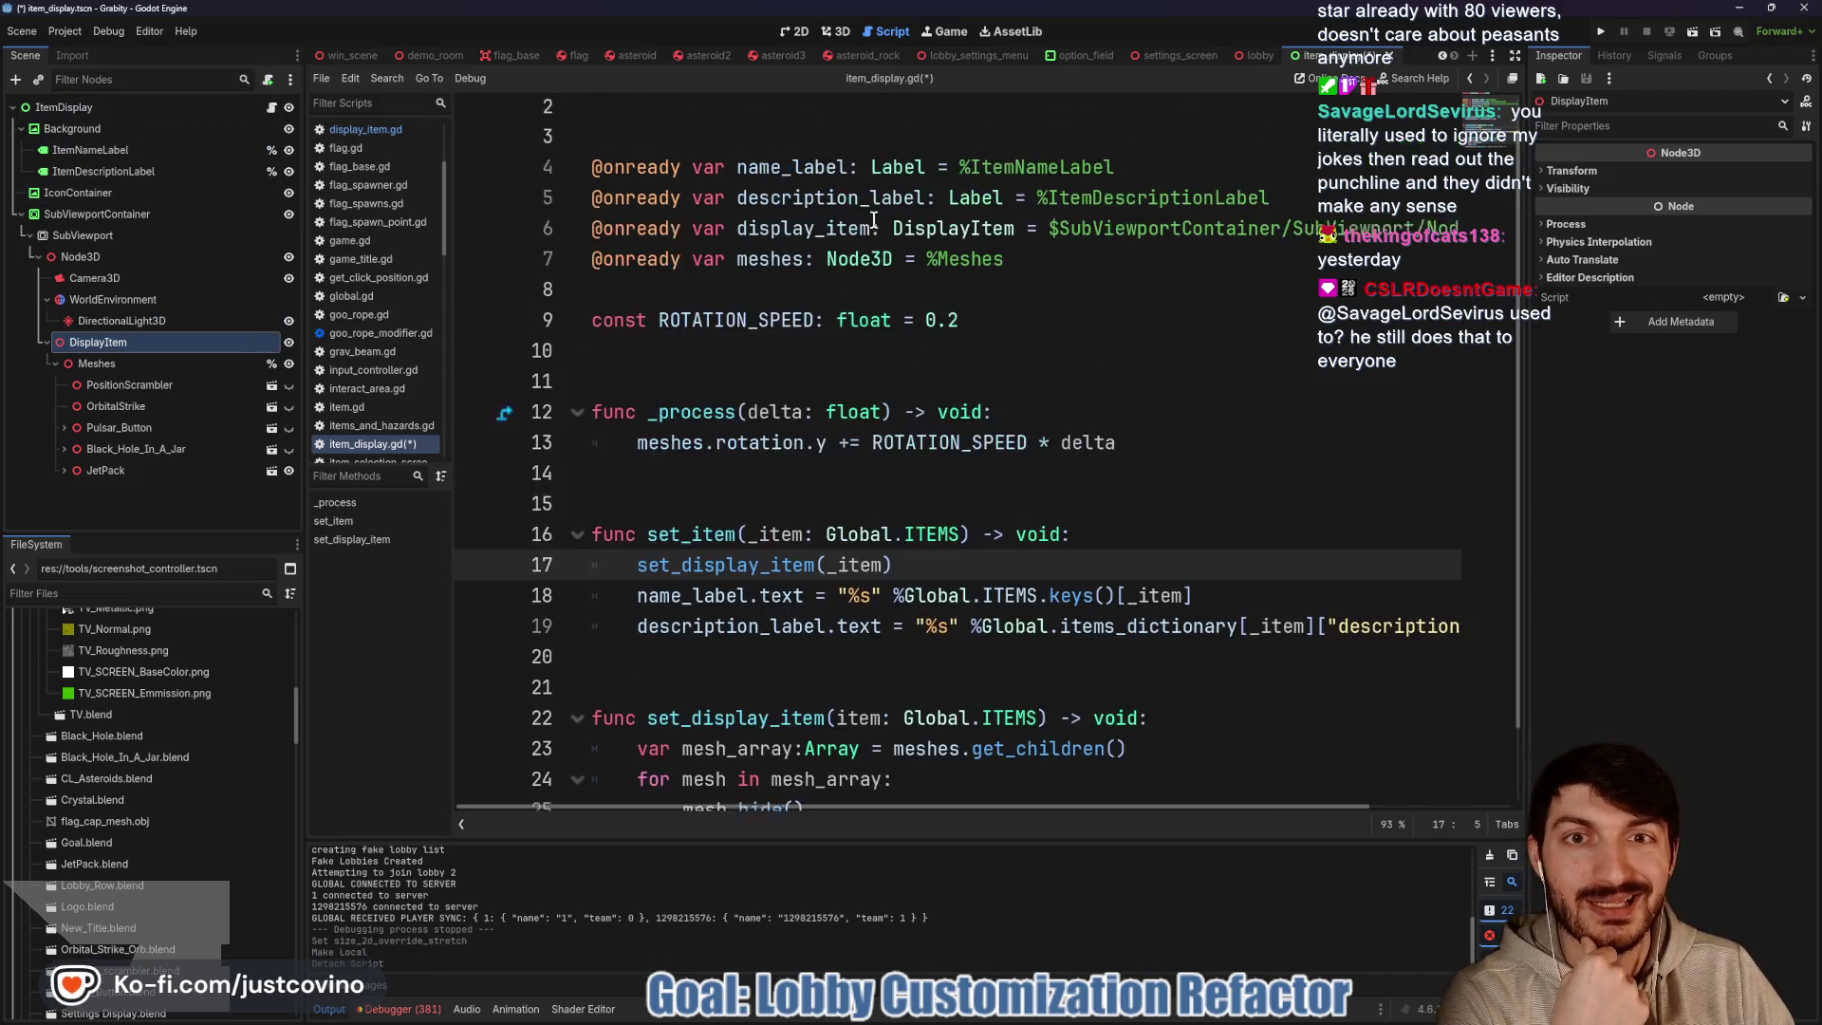
drag(592, 235, 1506, 232)
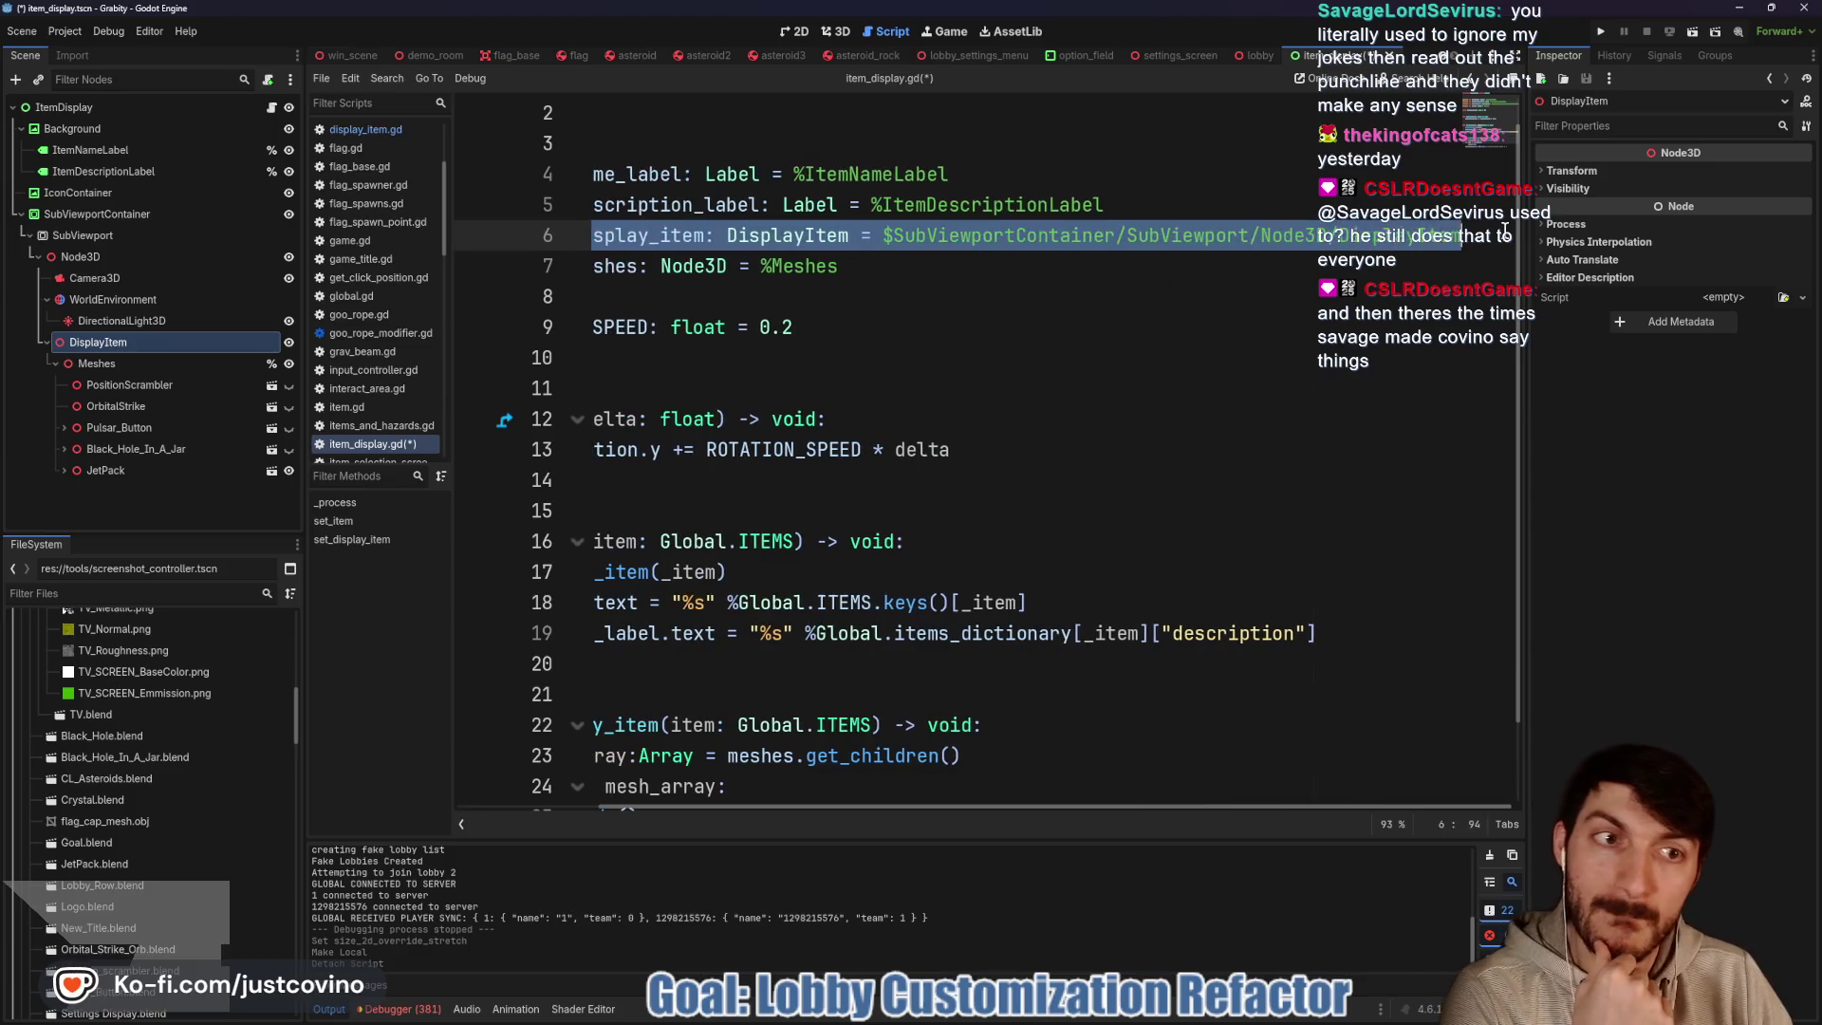
key(BackSpace)
key(BackSpace)
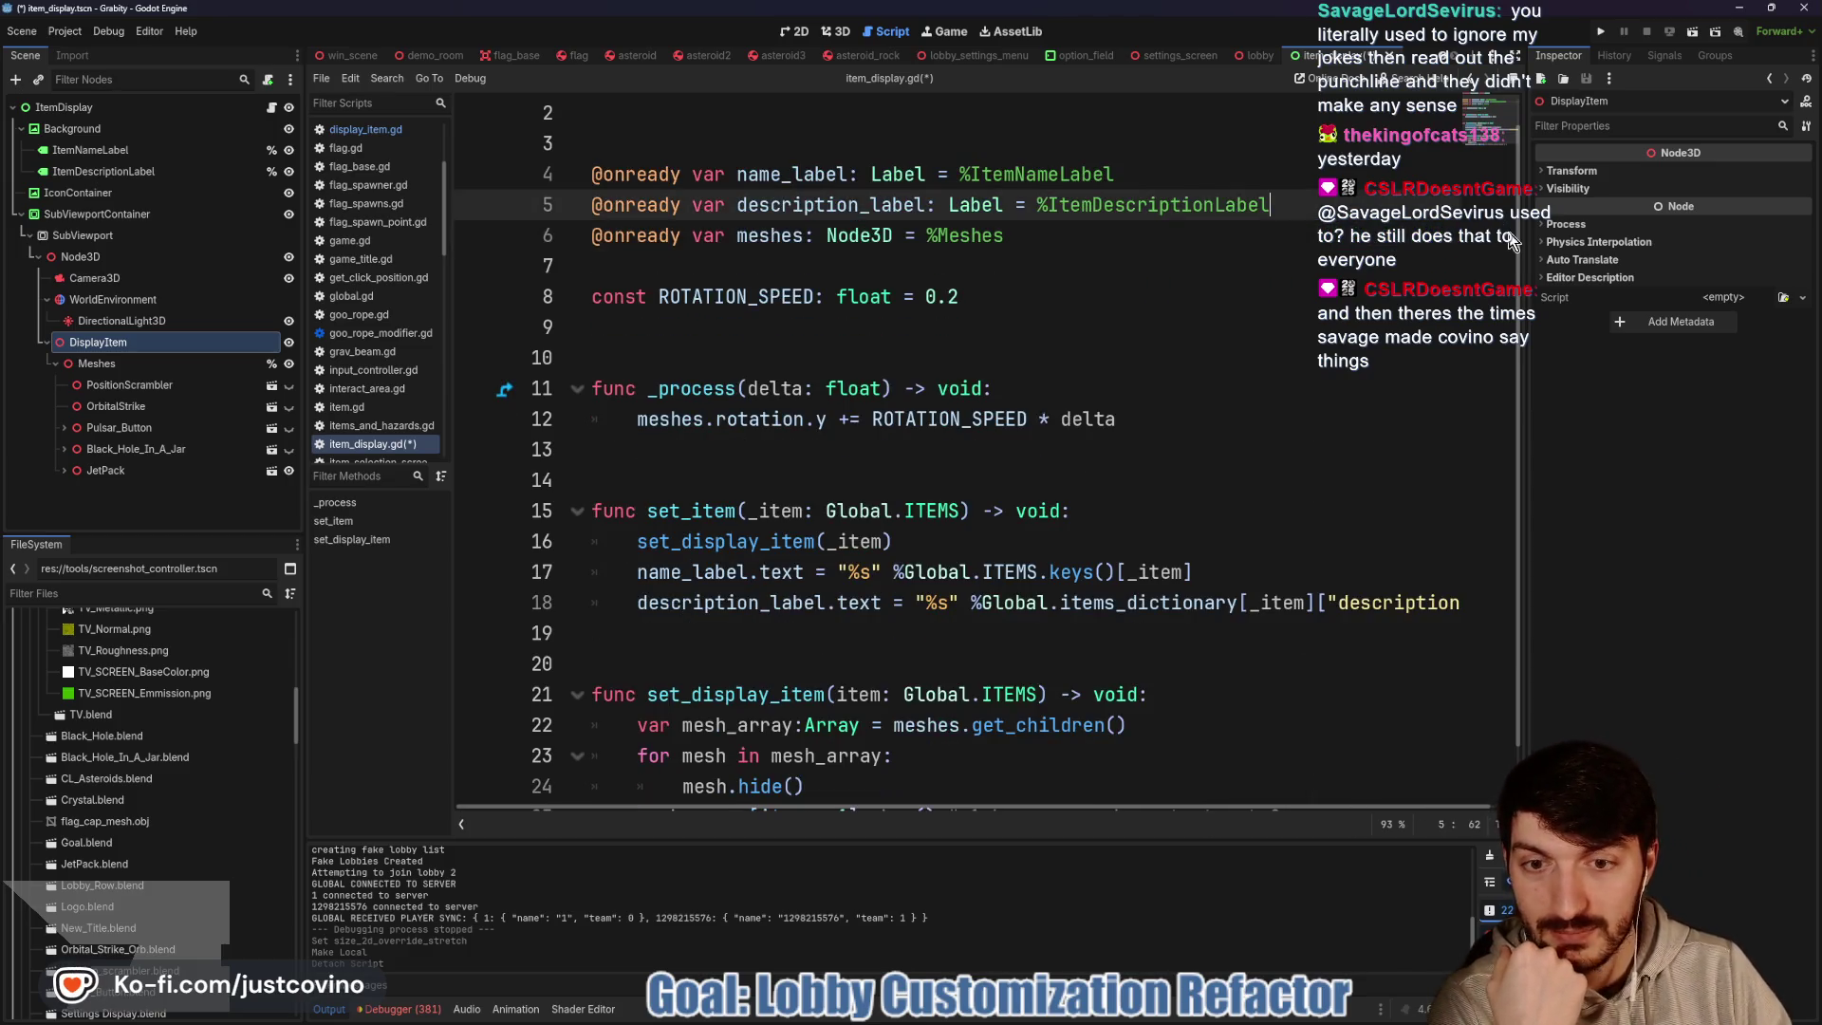
scroll(1261, 357, down, 1)
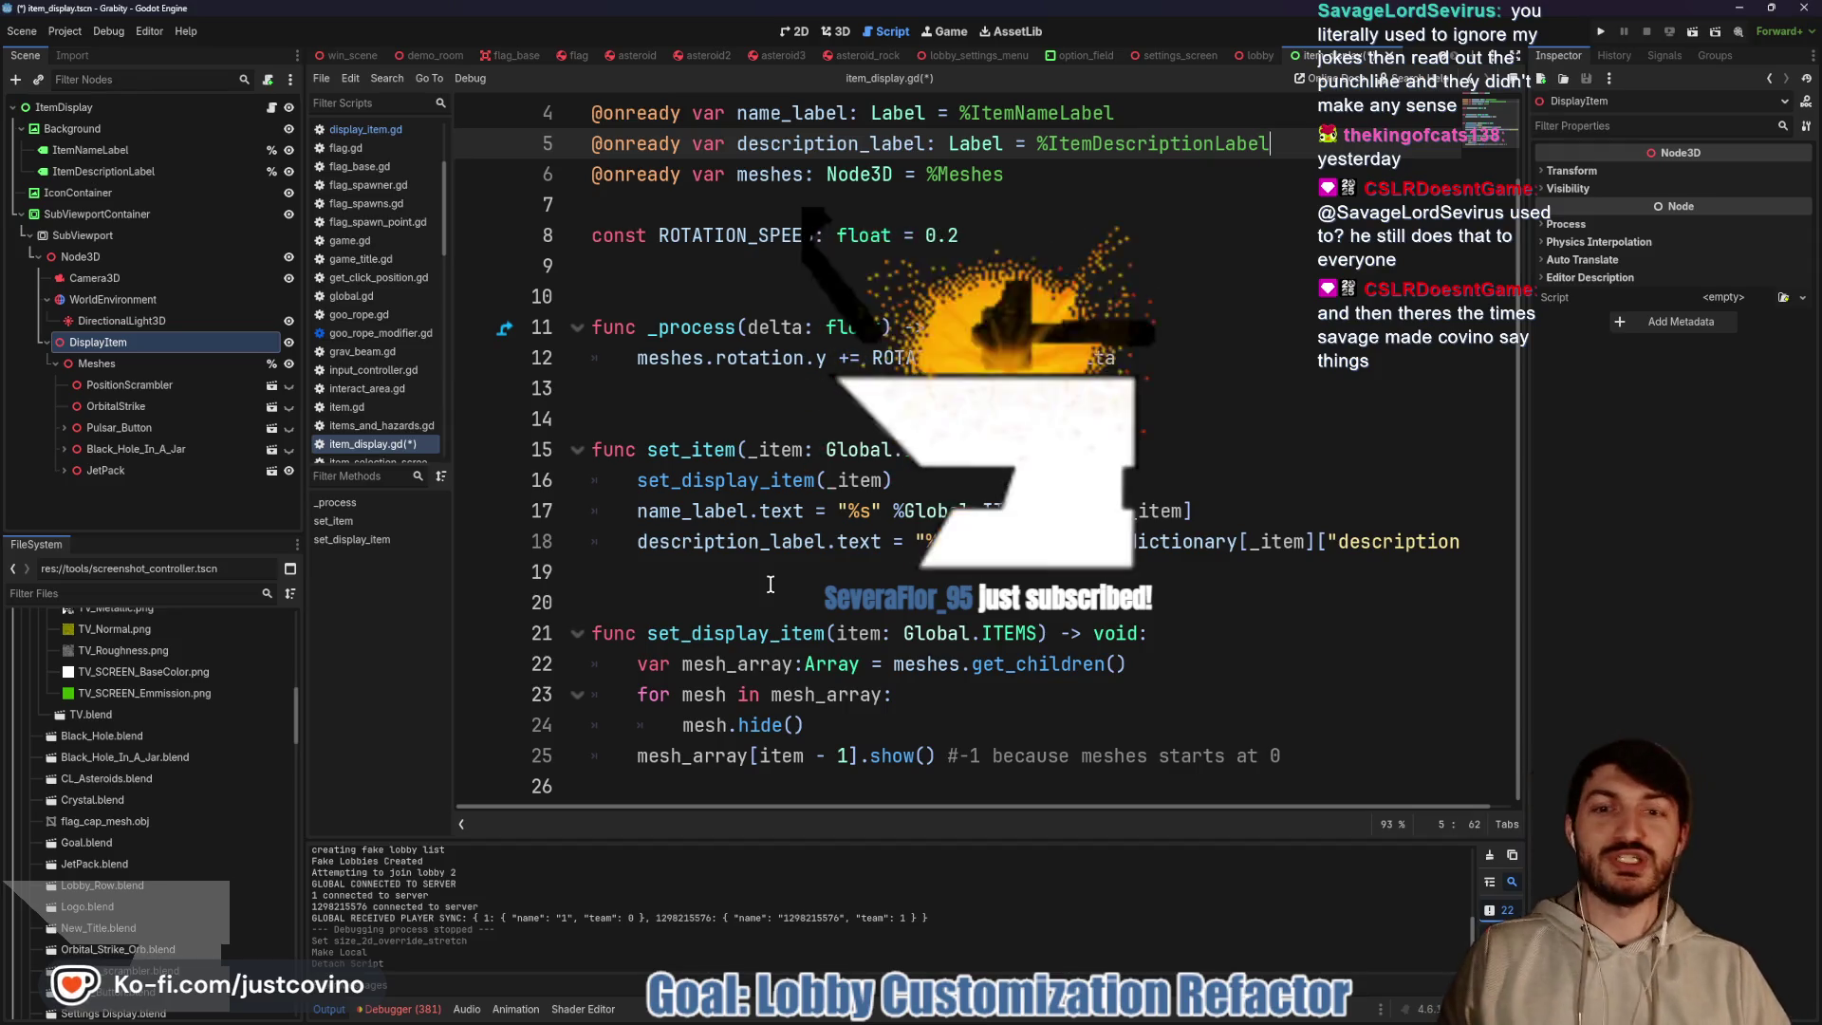
Save item_display.gd and look over the lines between set_item and set_display_item
click(771, 584)
key(ctrl+s)
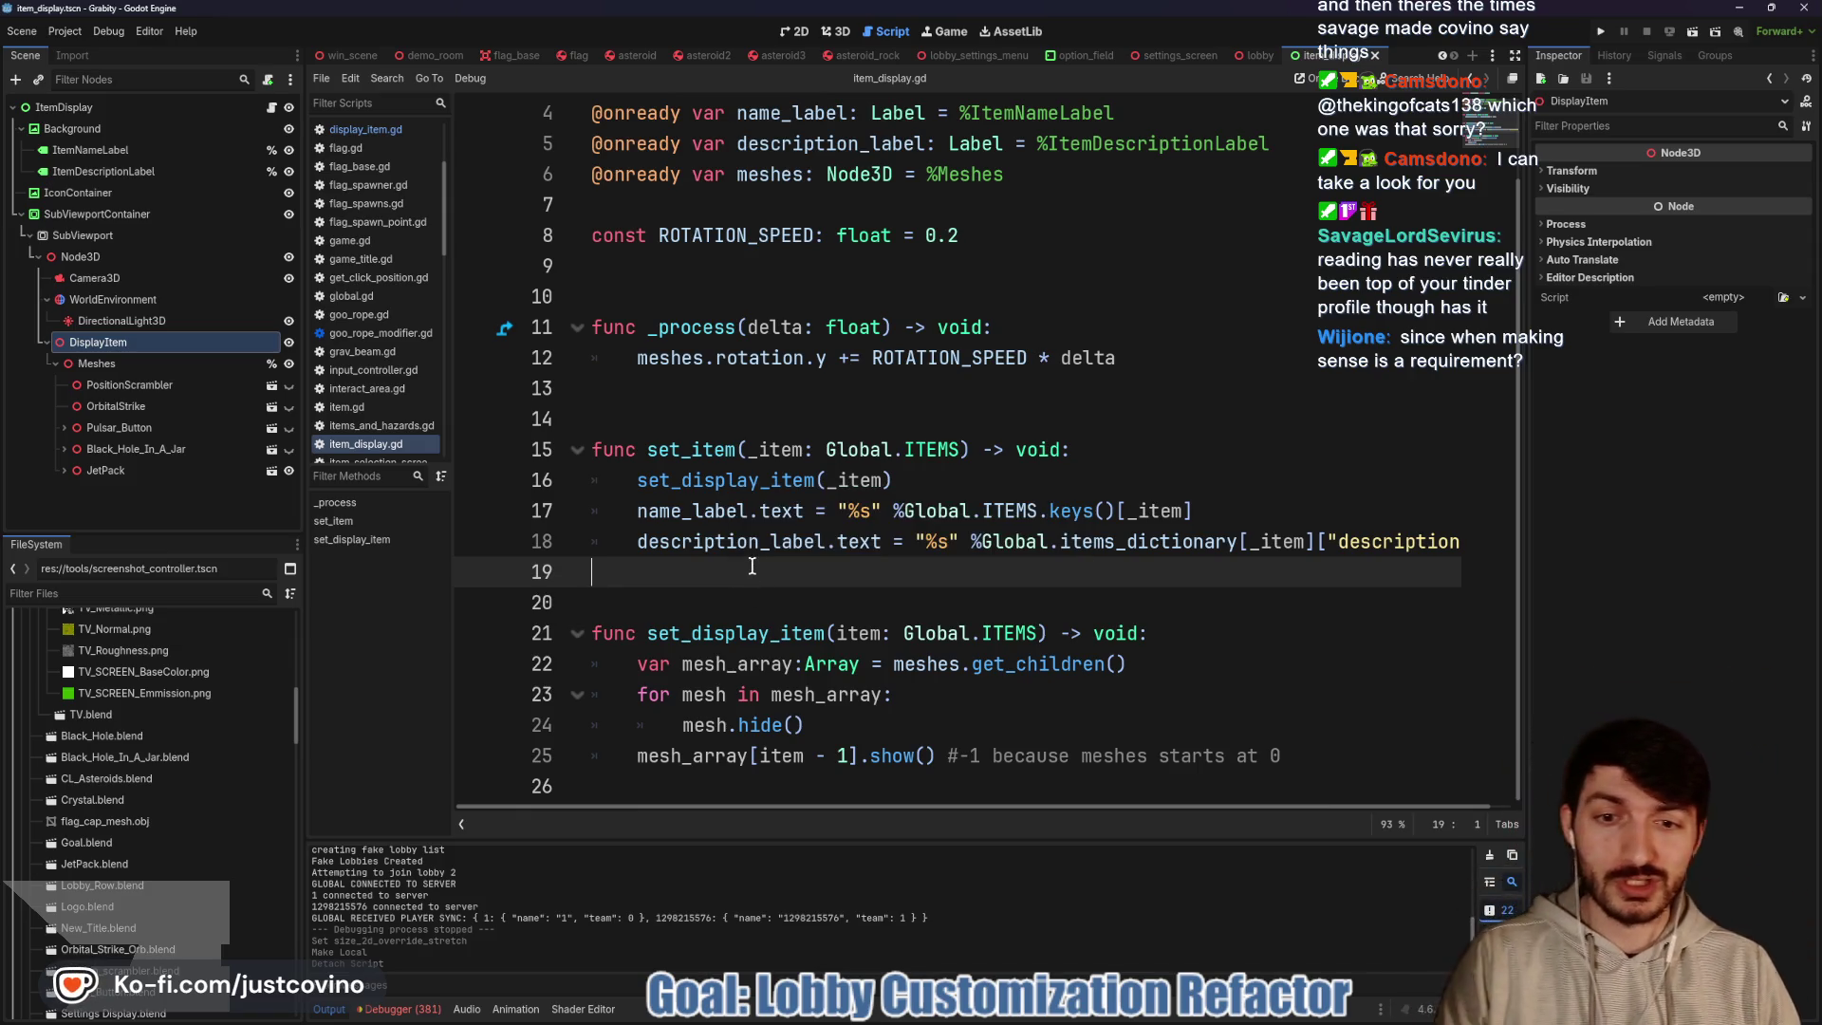
click(759, 587)
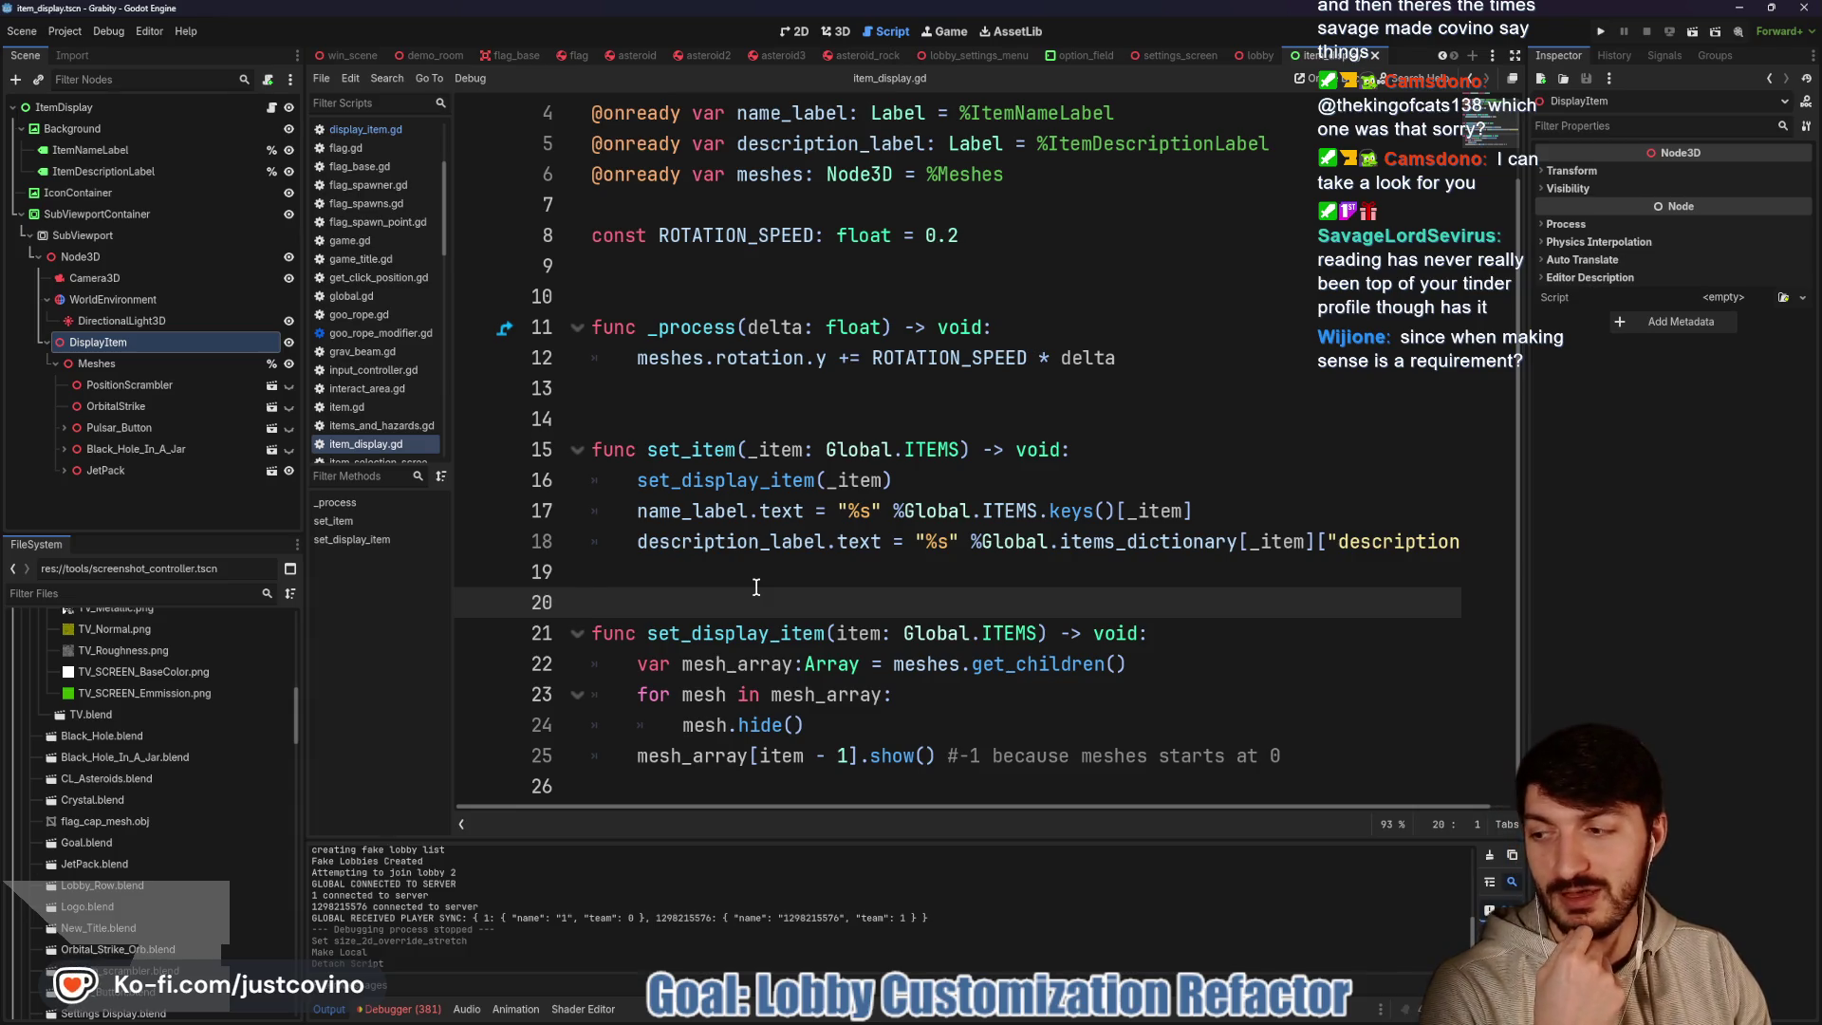
click(756, 583)
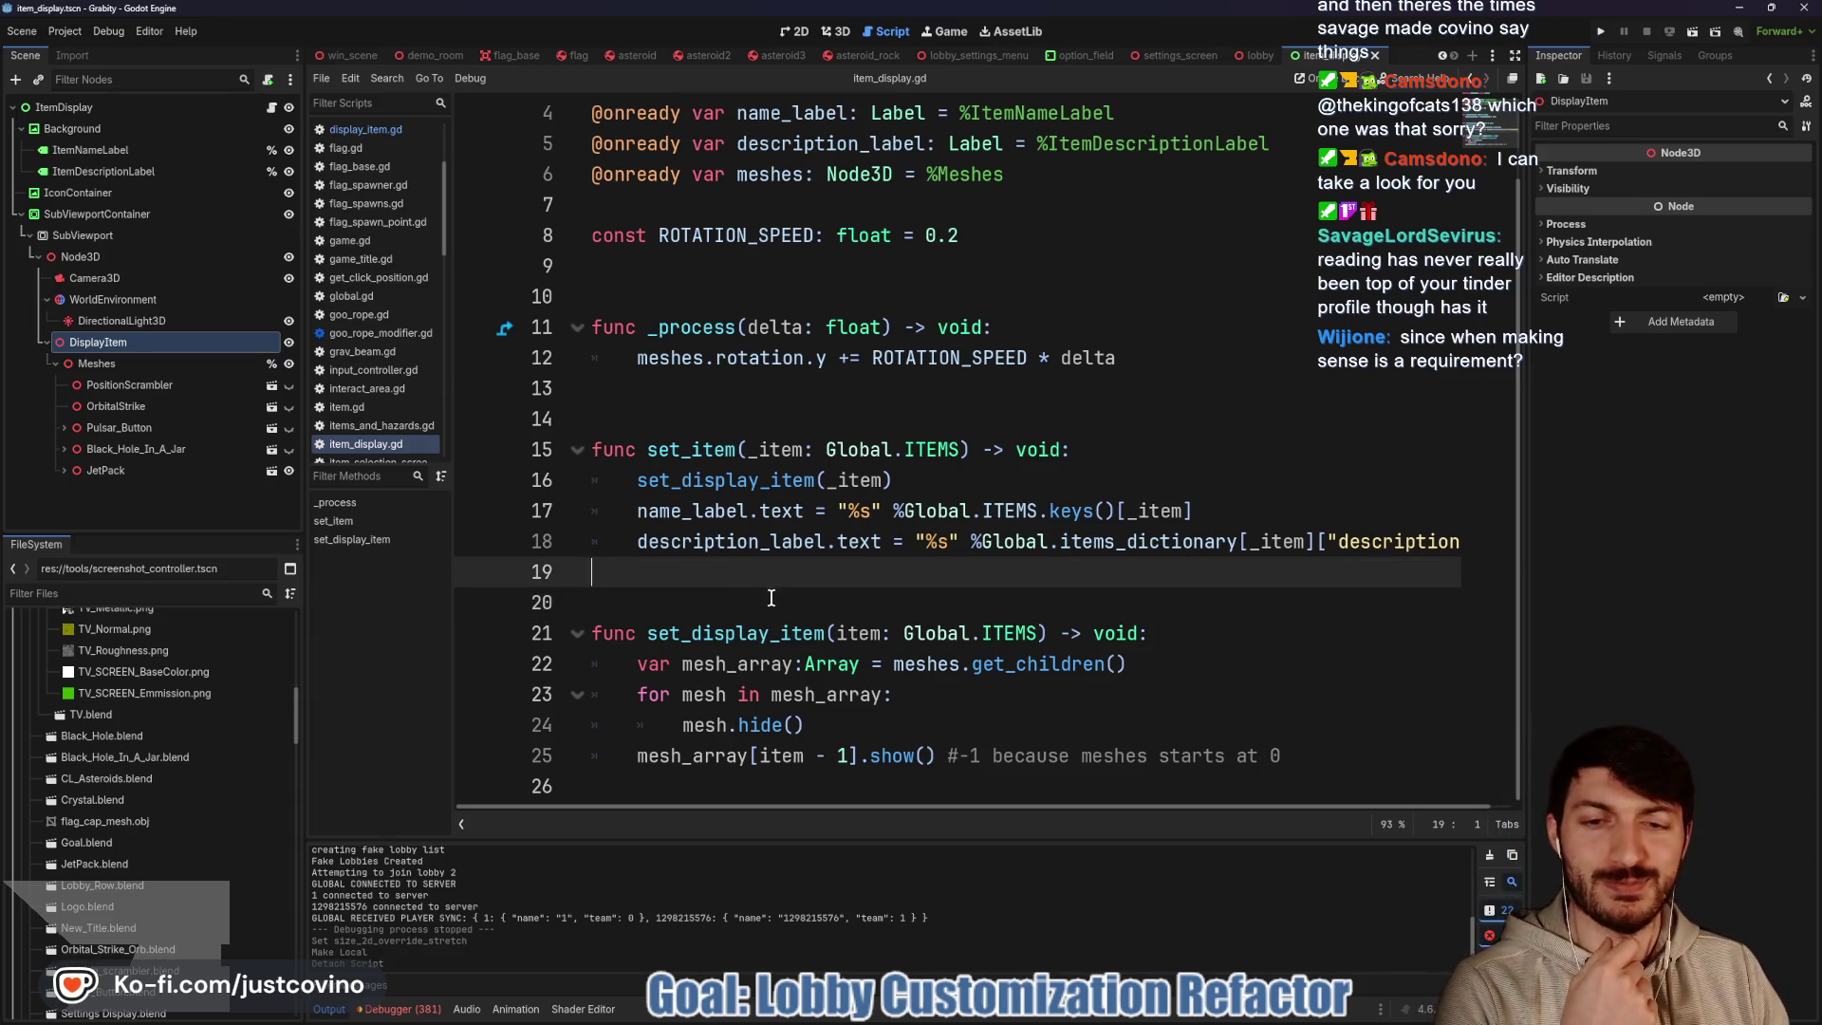
click(771, 598)
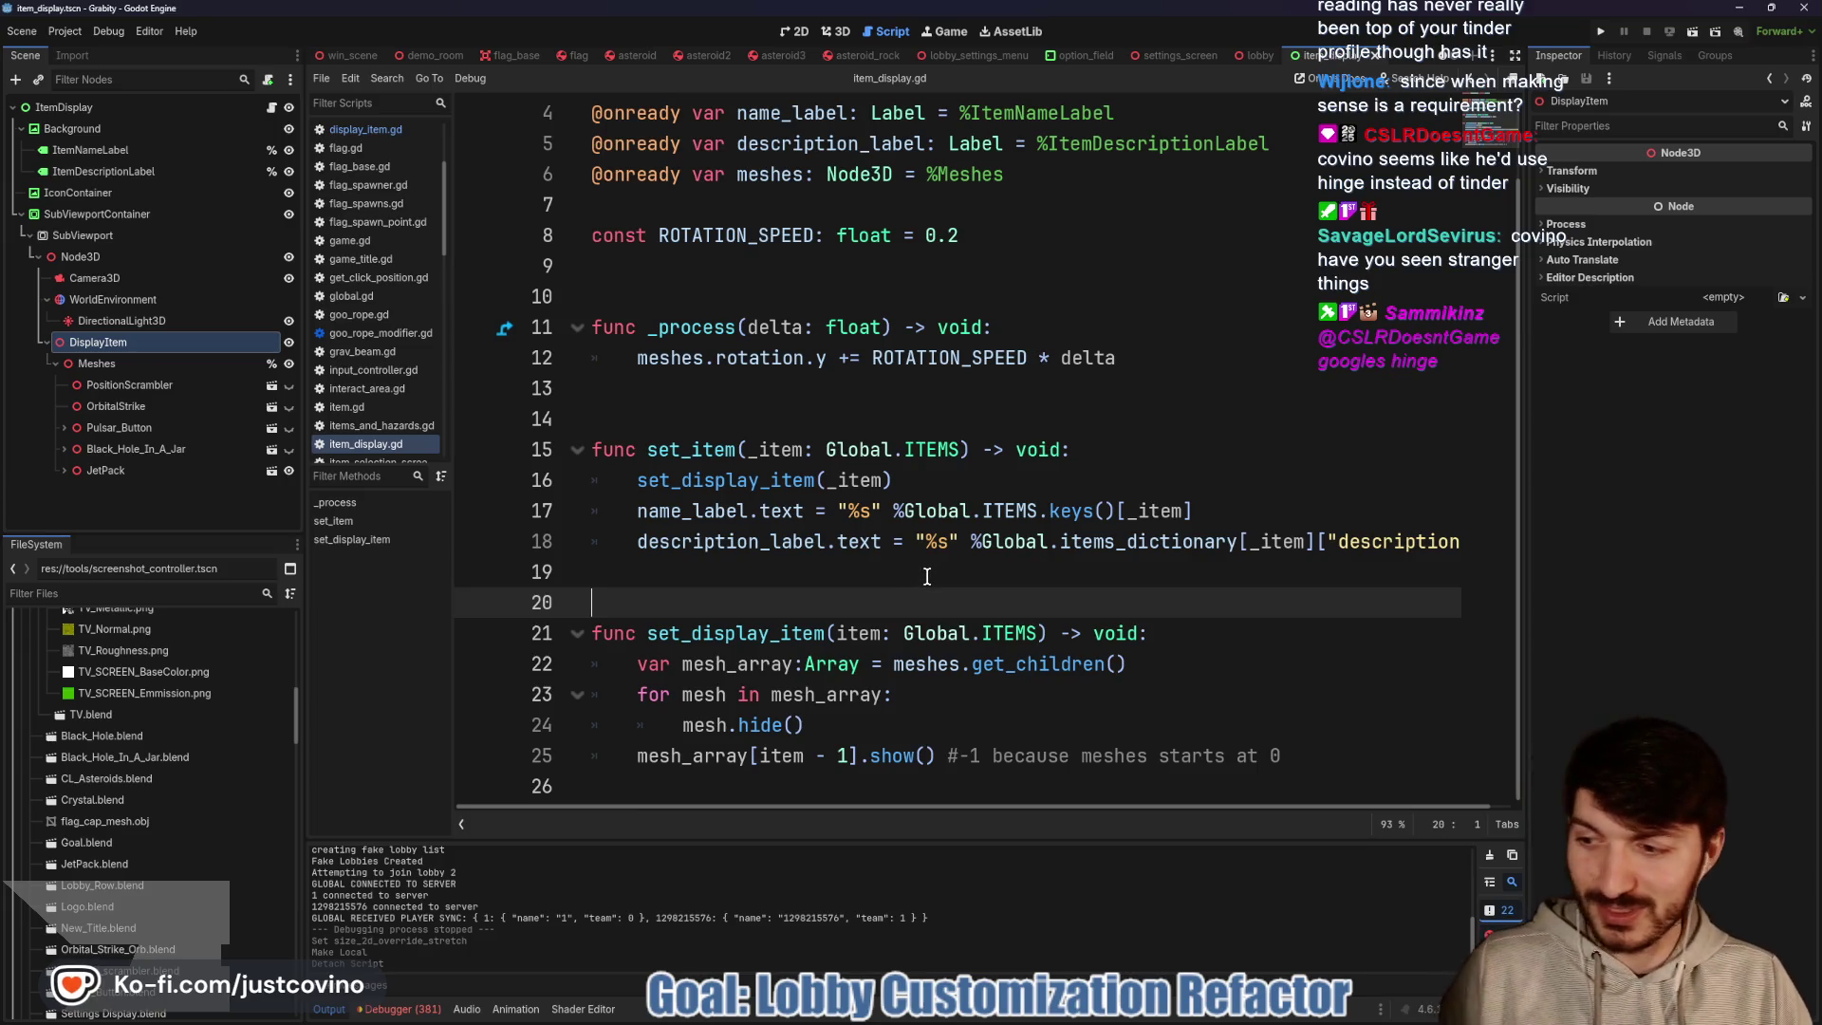
click(819, 581)
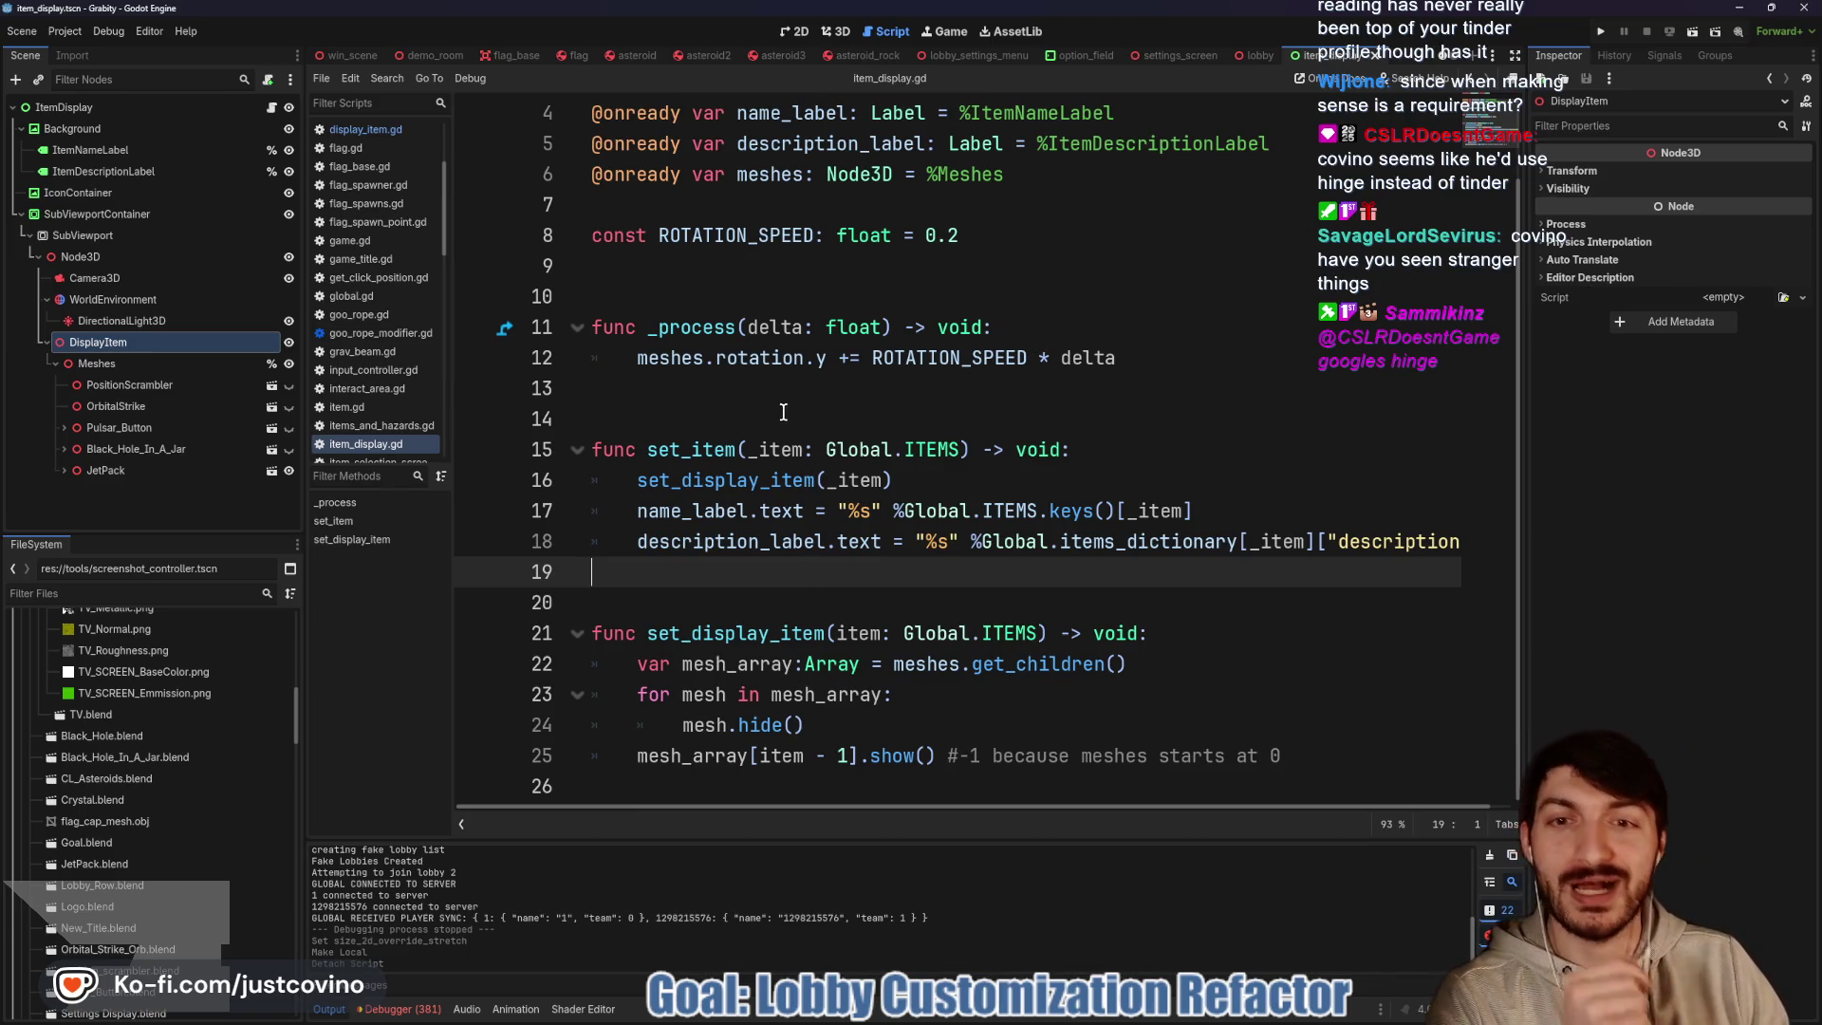
click(749, 408)
click(689, 580)
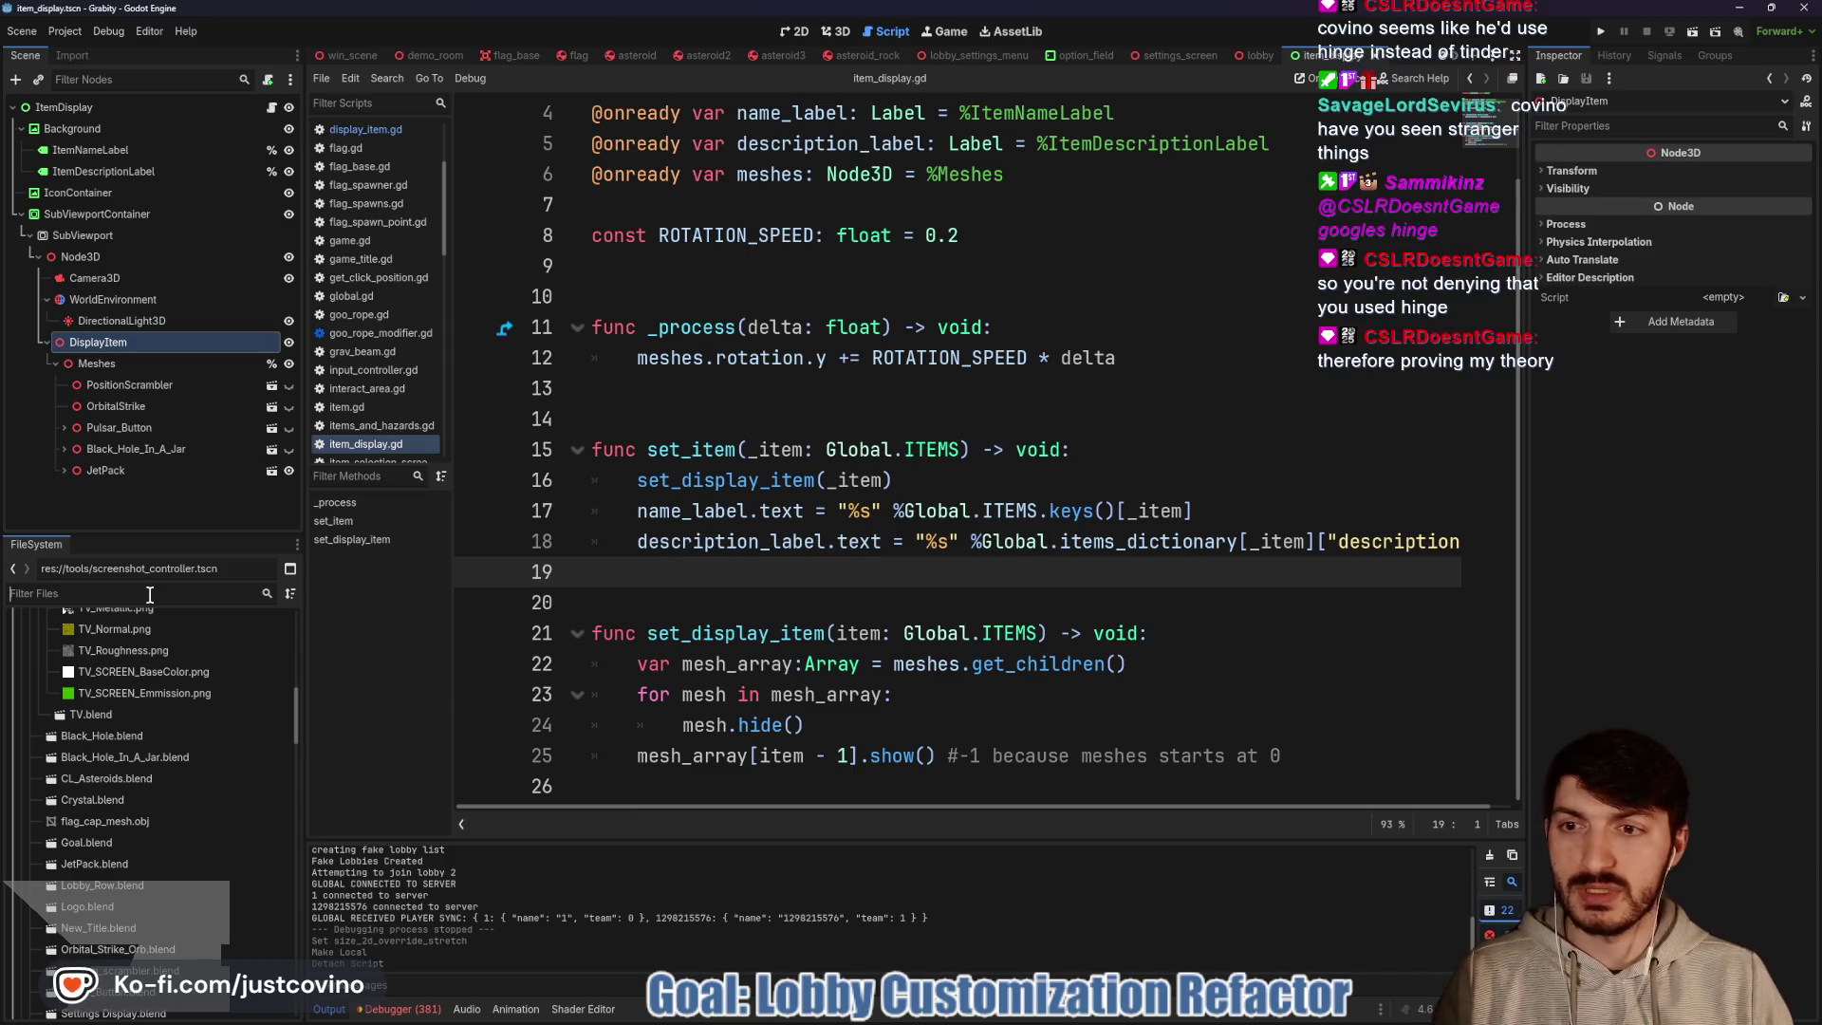
Filter the FileSystem dock for 'display' and delete display_item.gd from the project
click(372, 425)
click(370, 442)
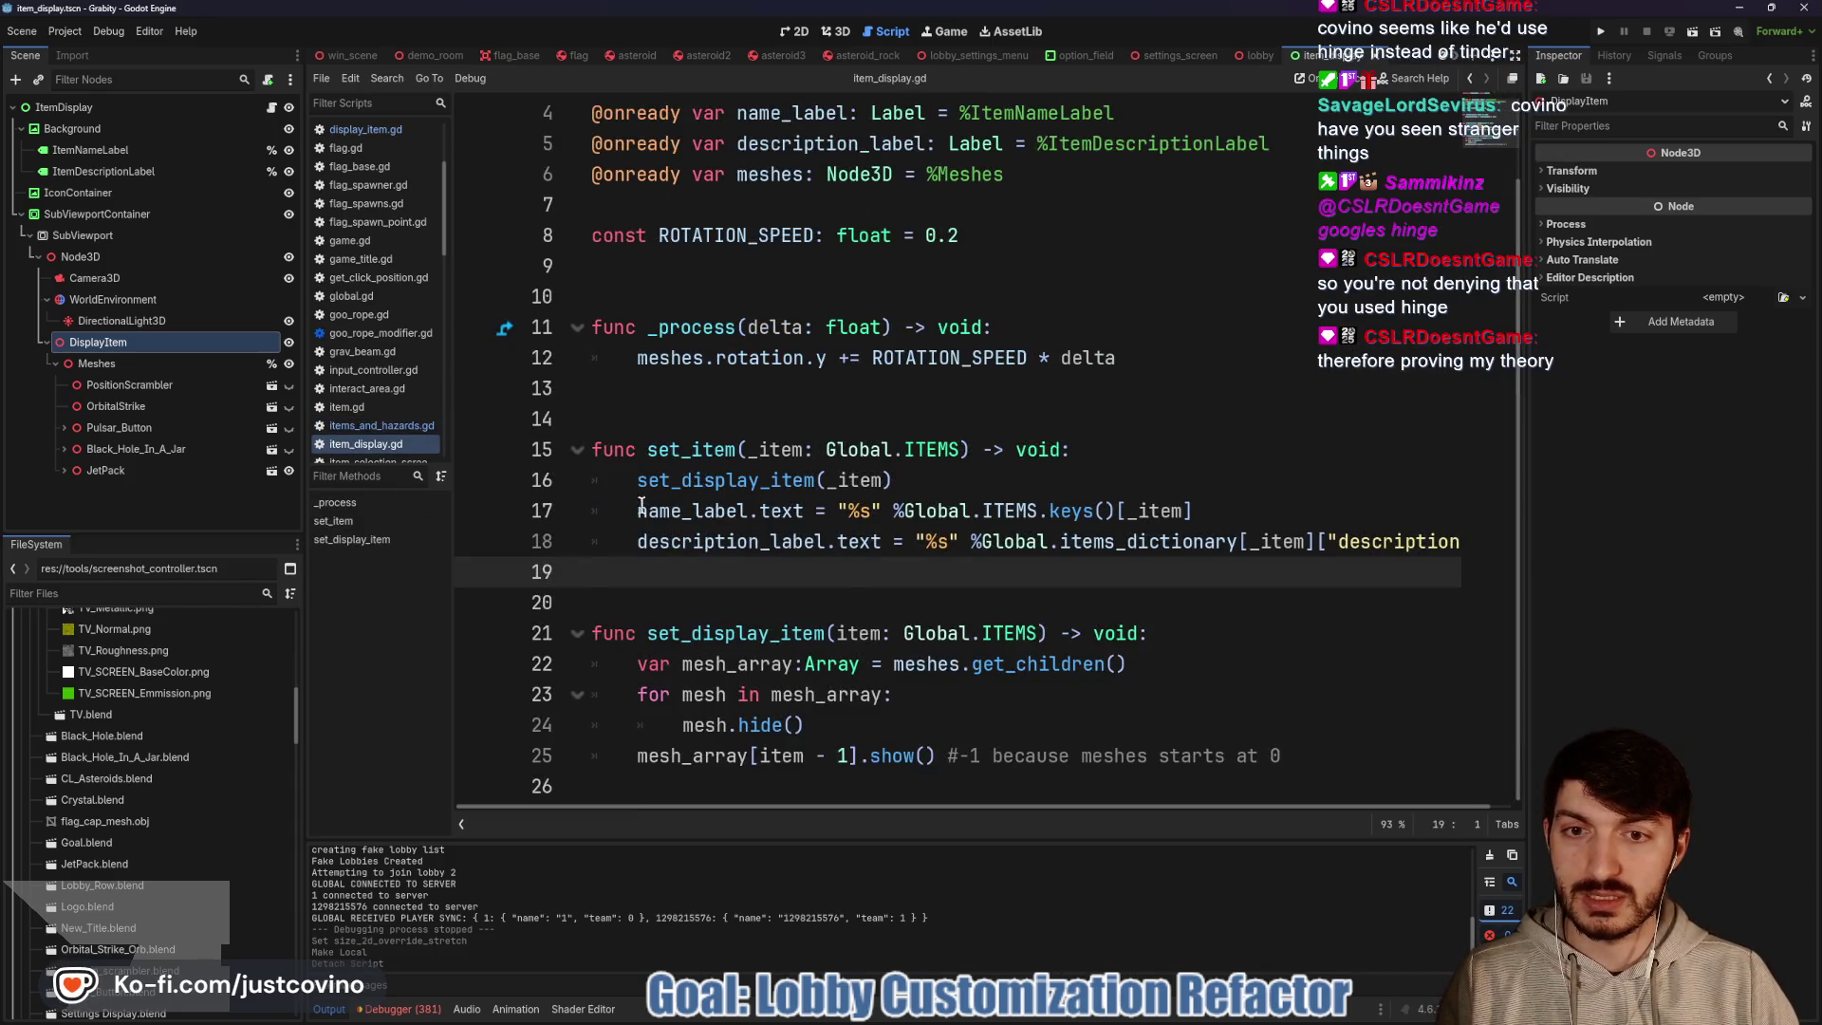
click(382, 133)
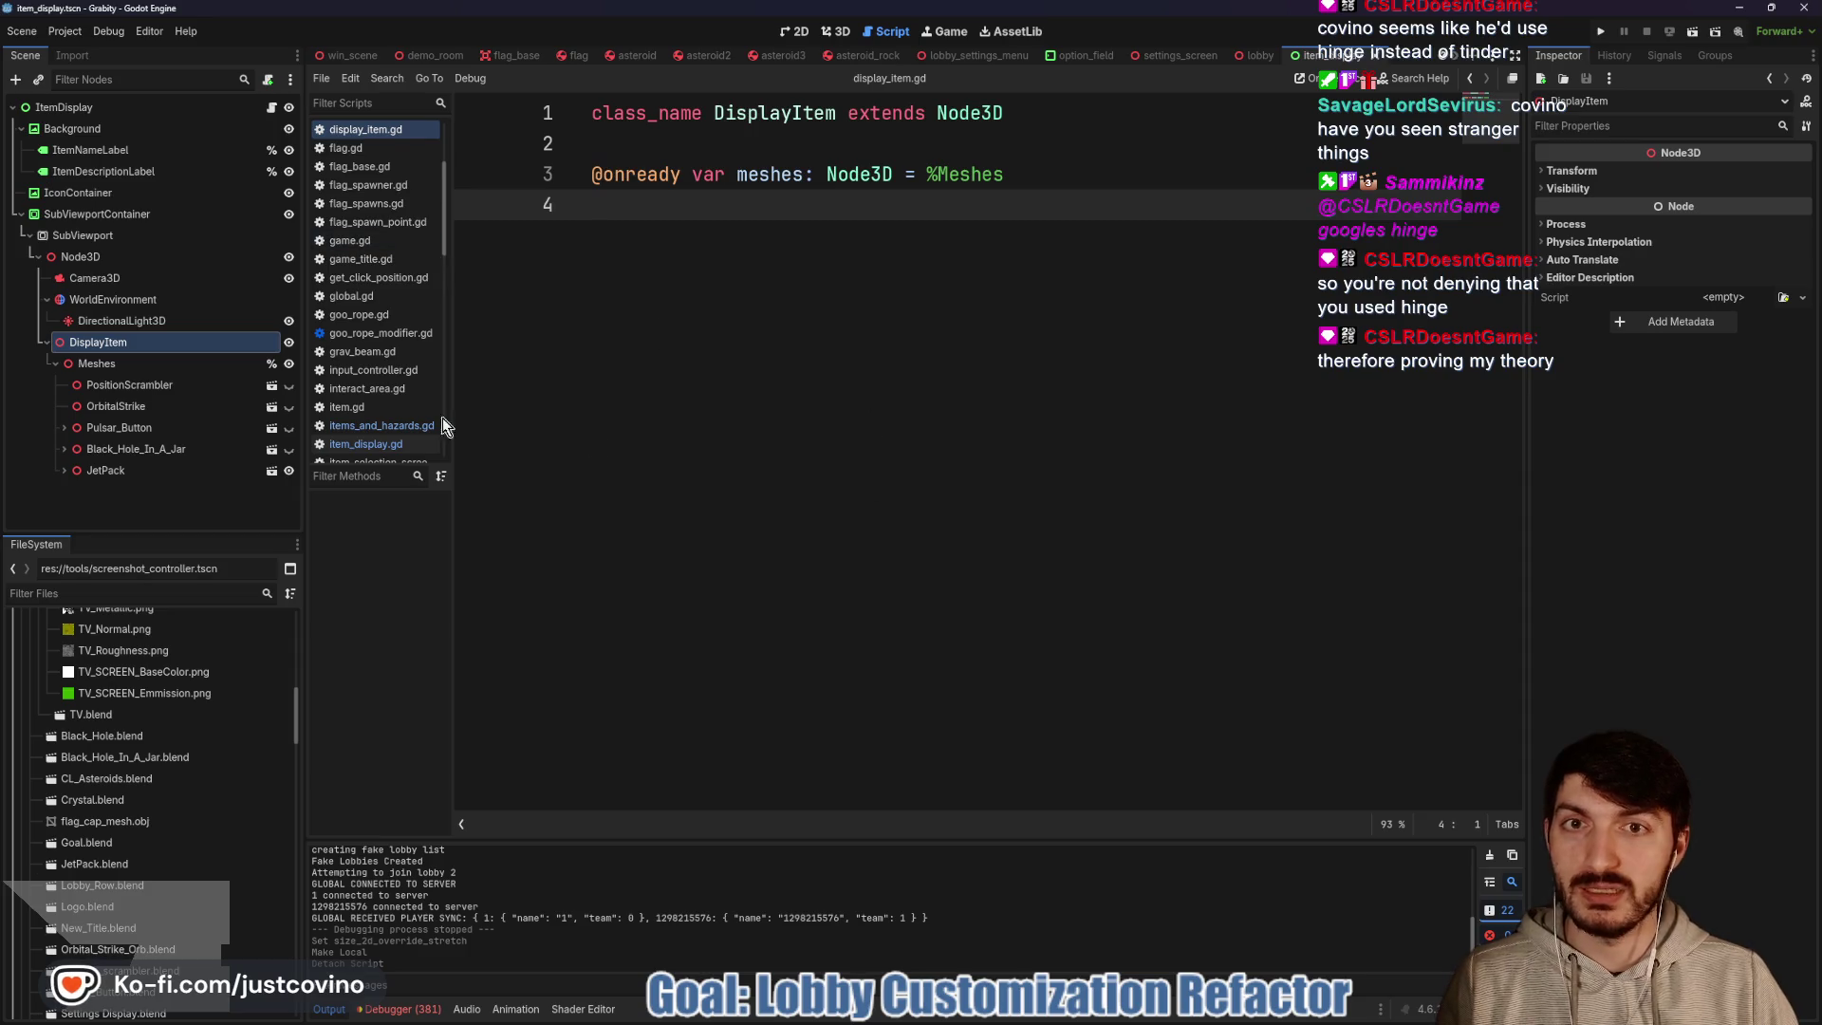
click(152, 591)
text(display)
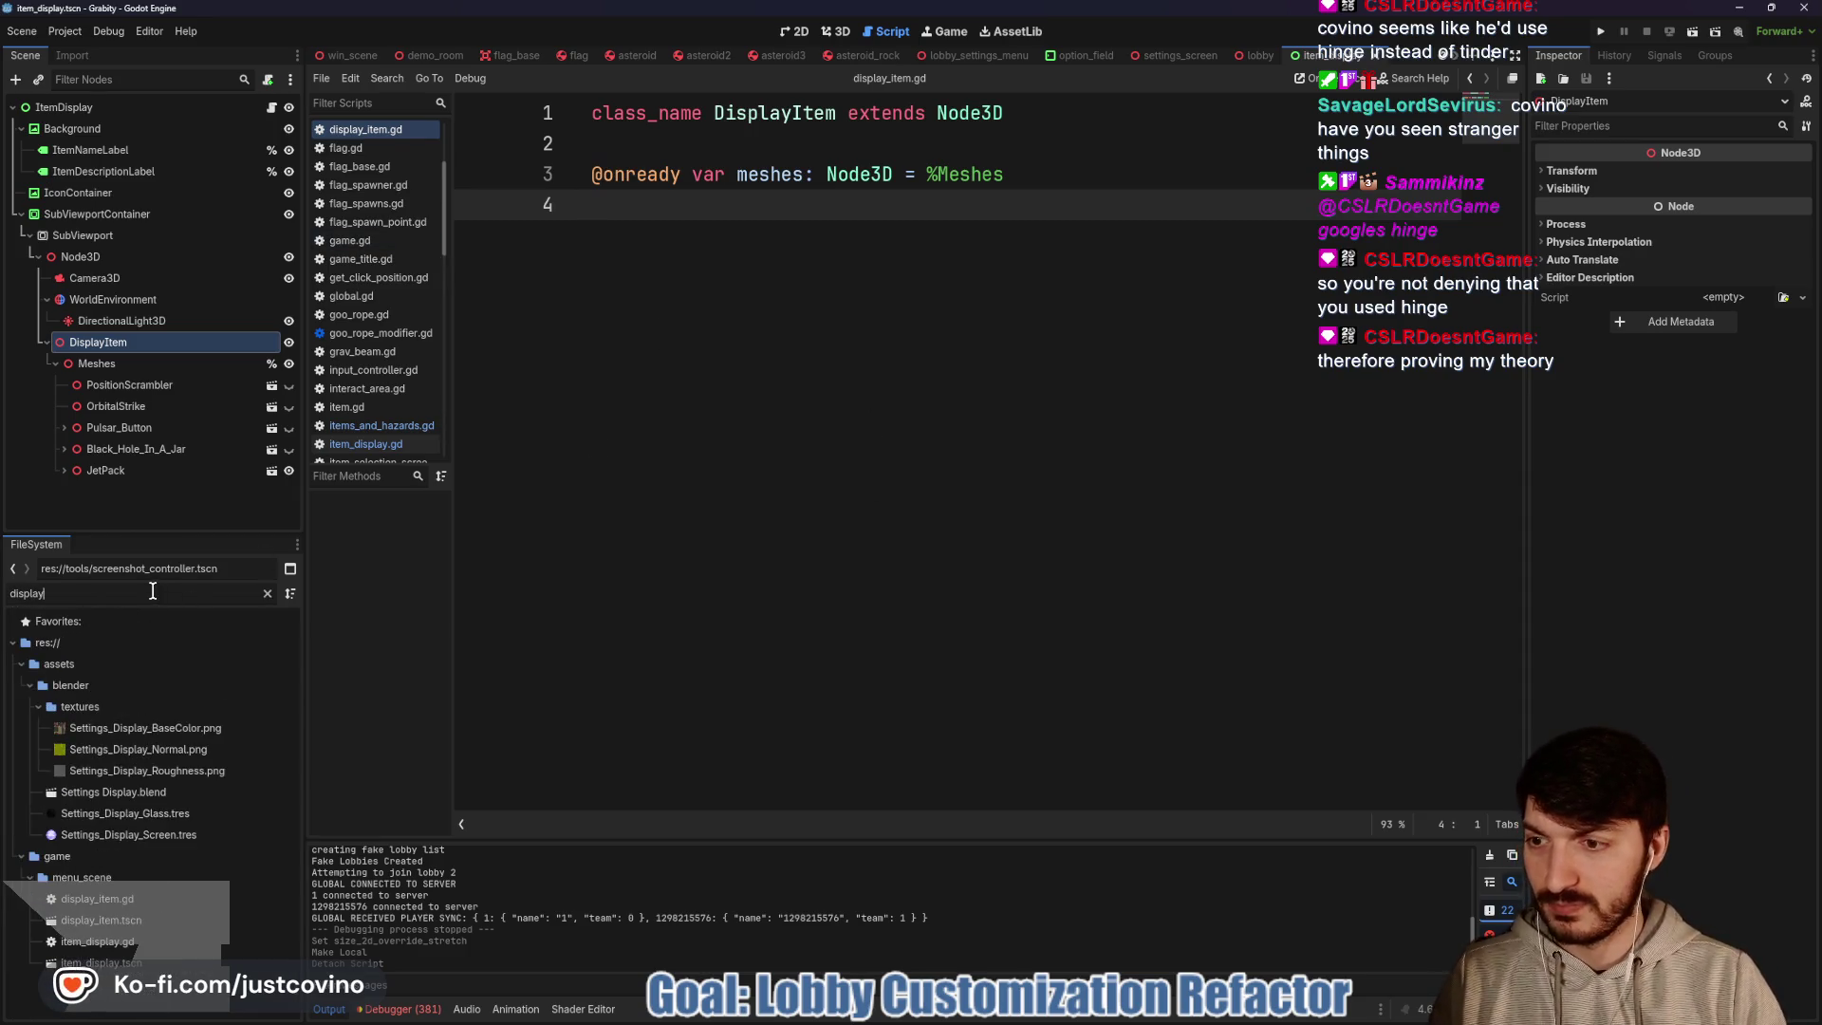
click(148, 909)
key(Delete)
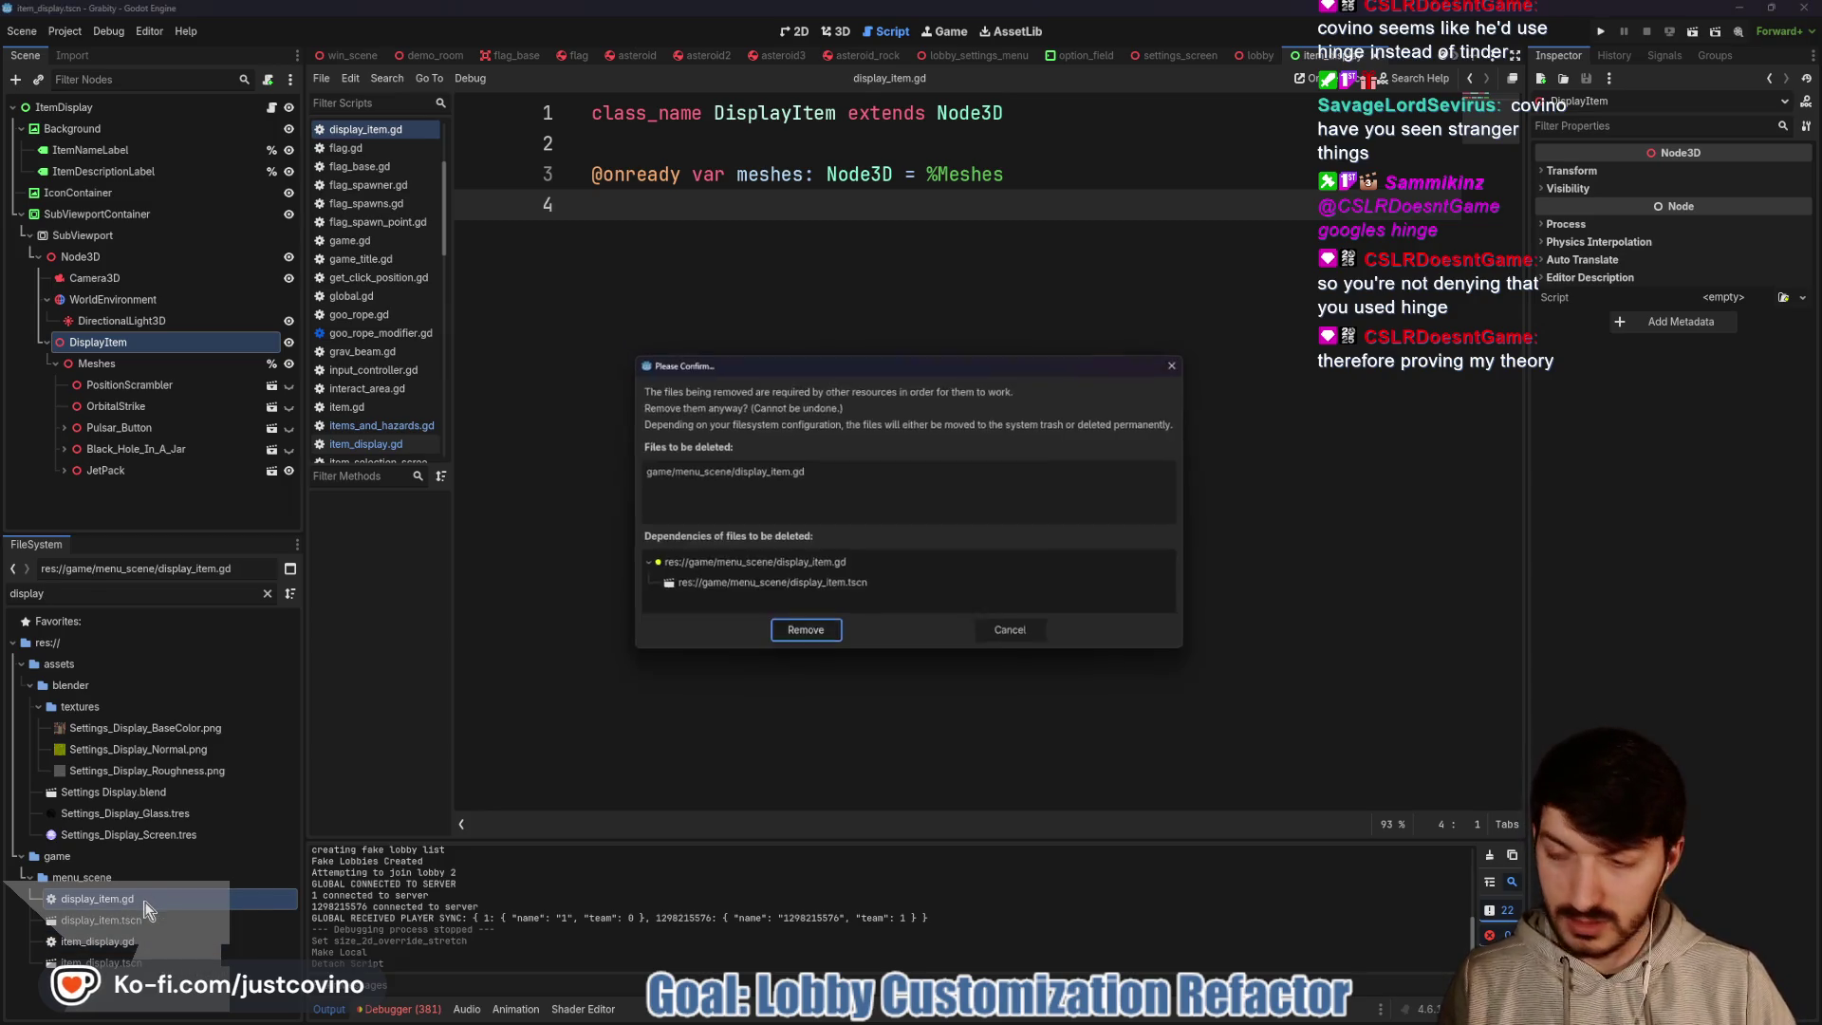
click(811, 635)
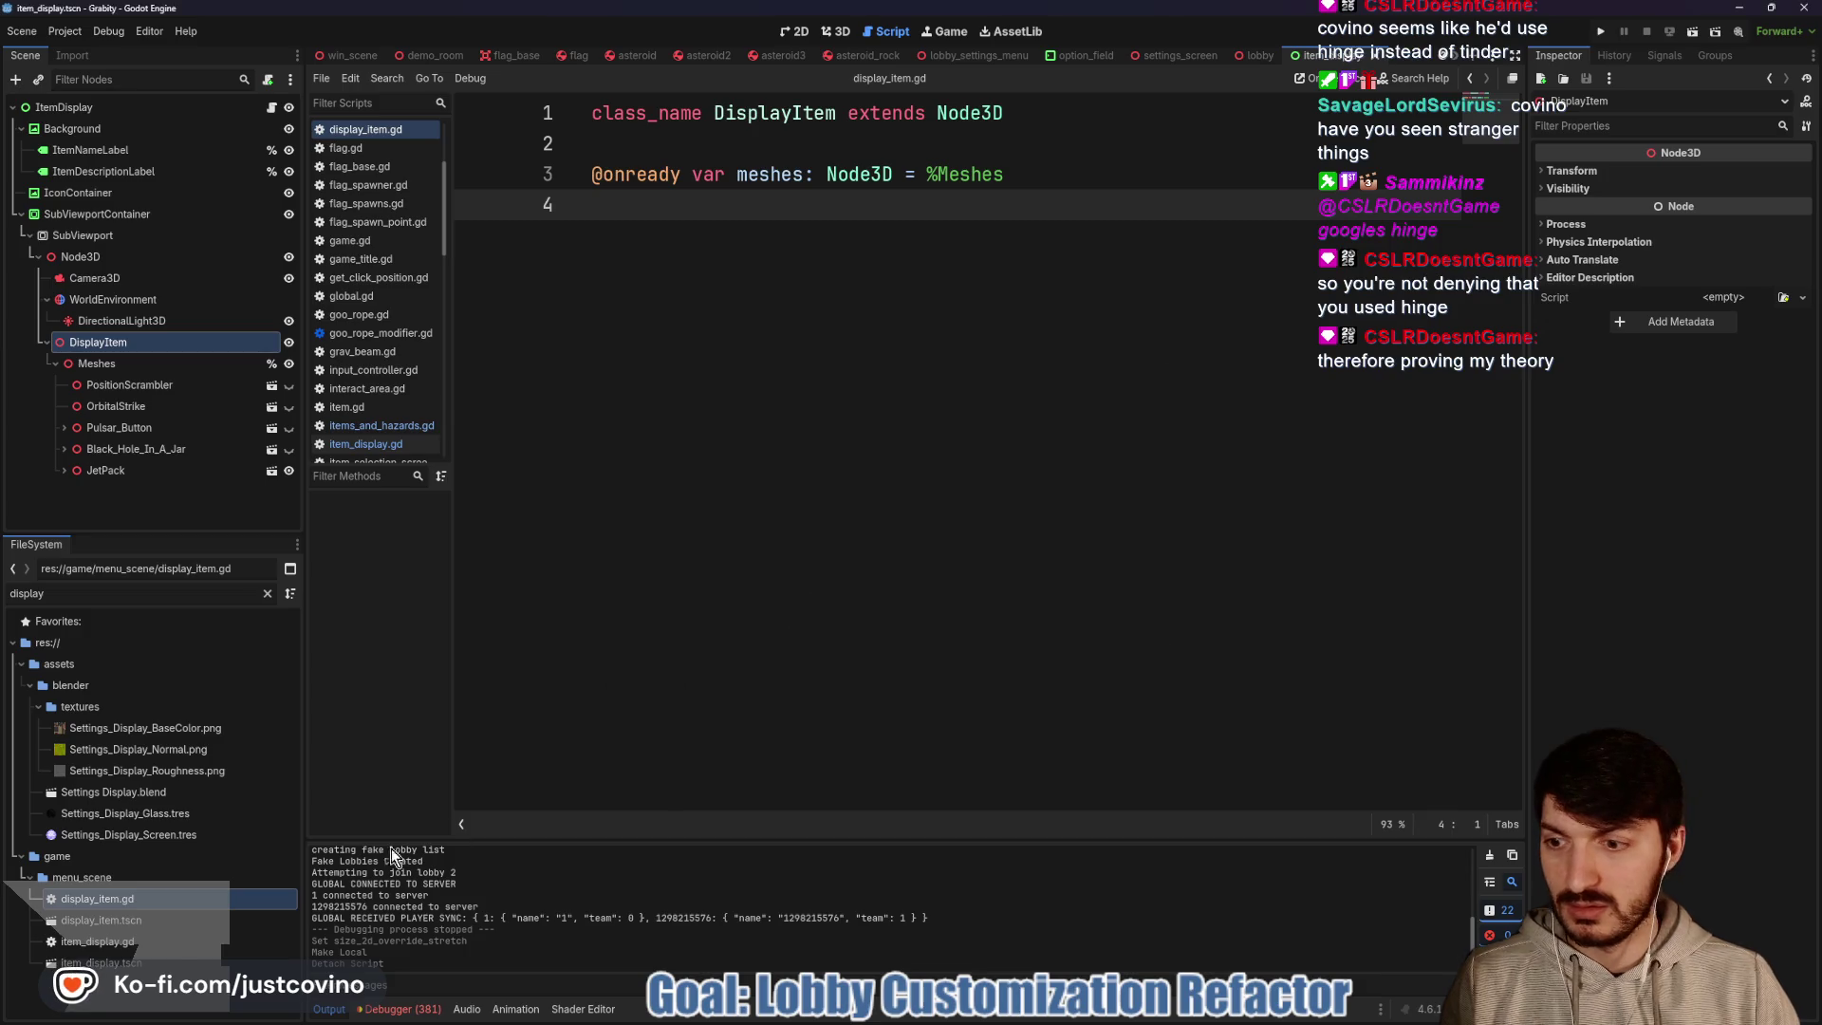
Delete the old display_item.tscn scene from the project
click(135, 898)
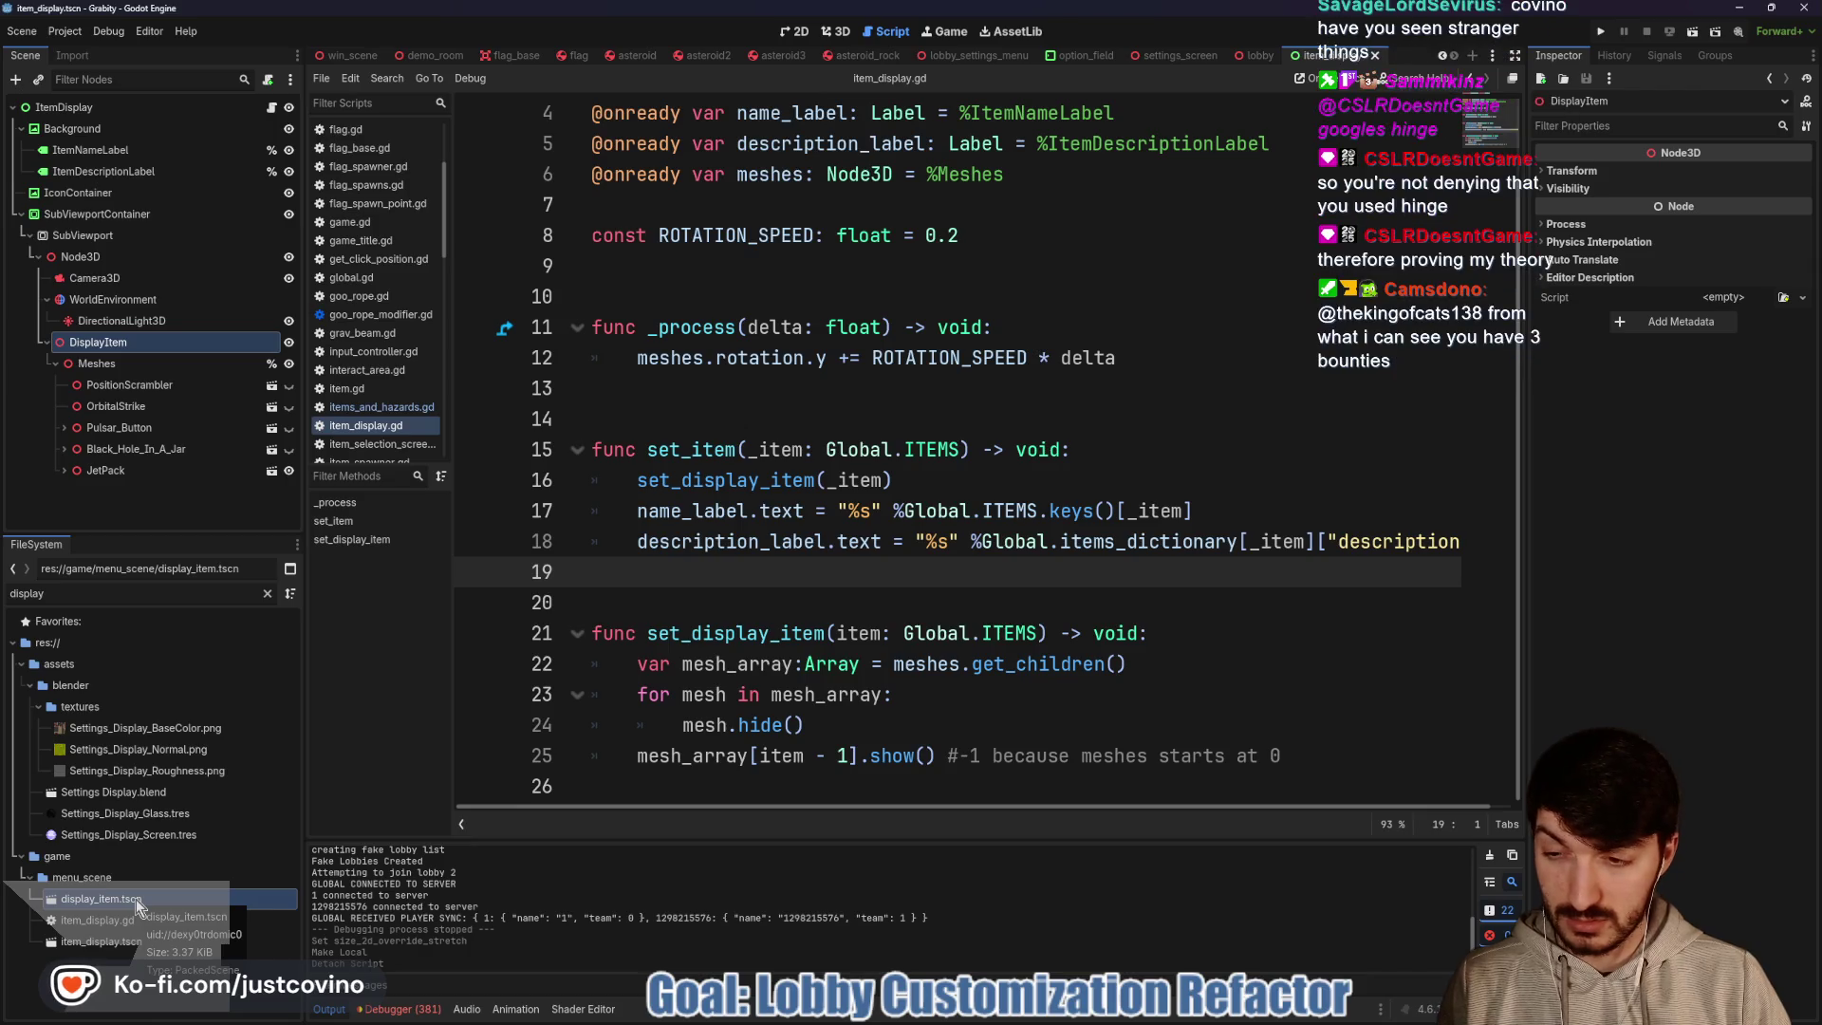
key(Delete)
click(828, 578)
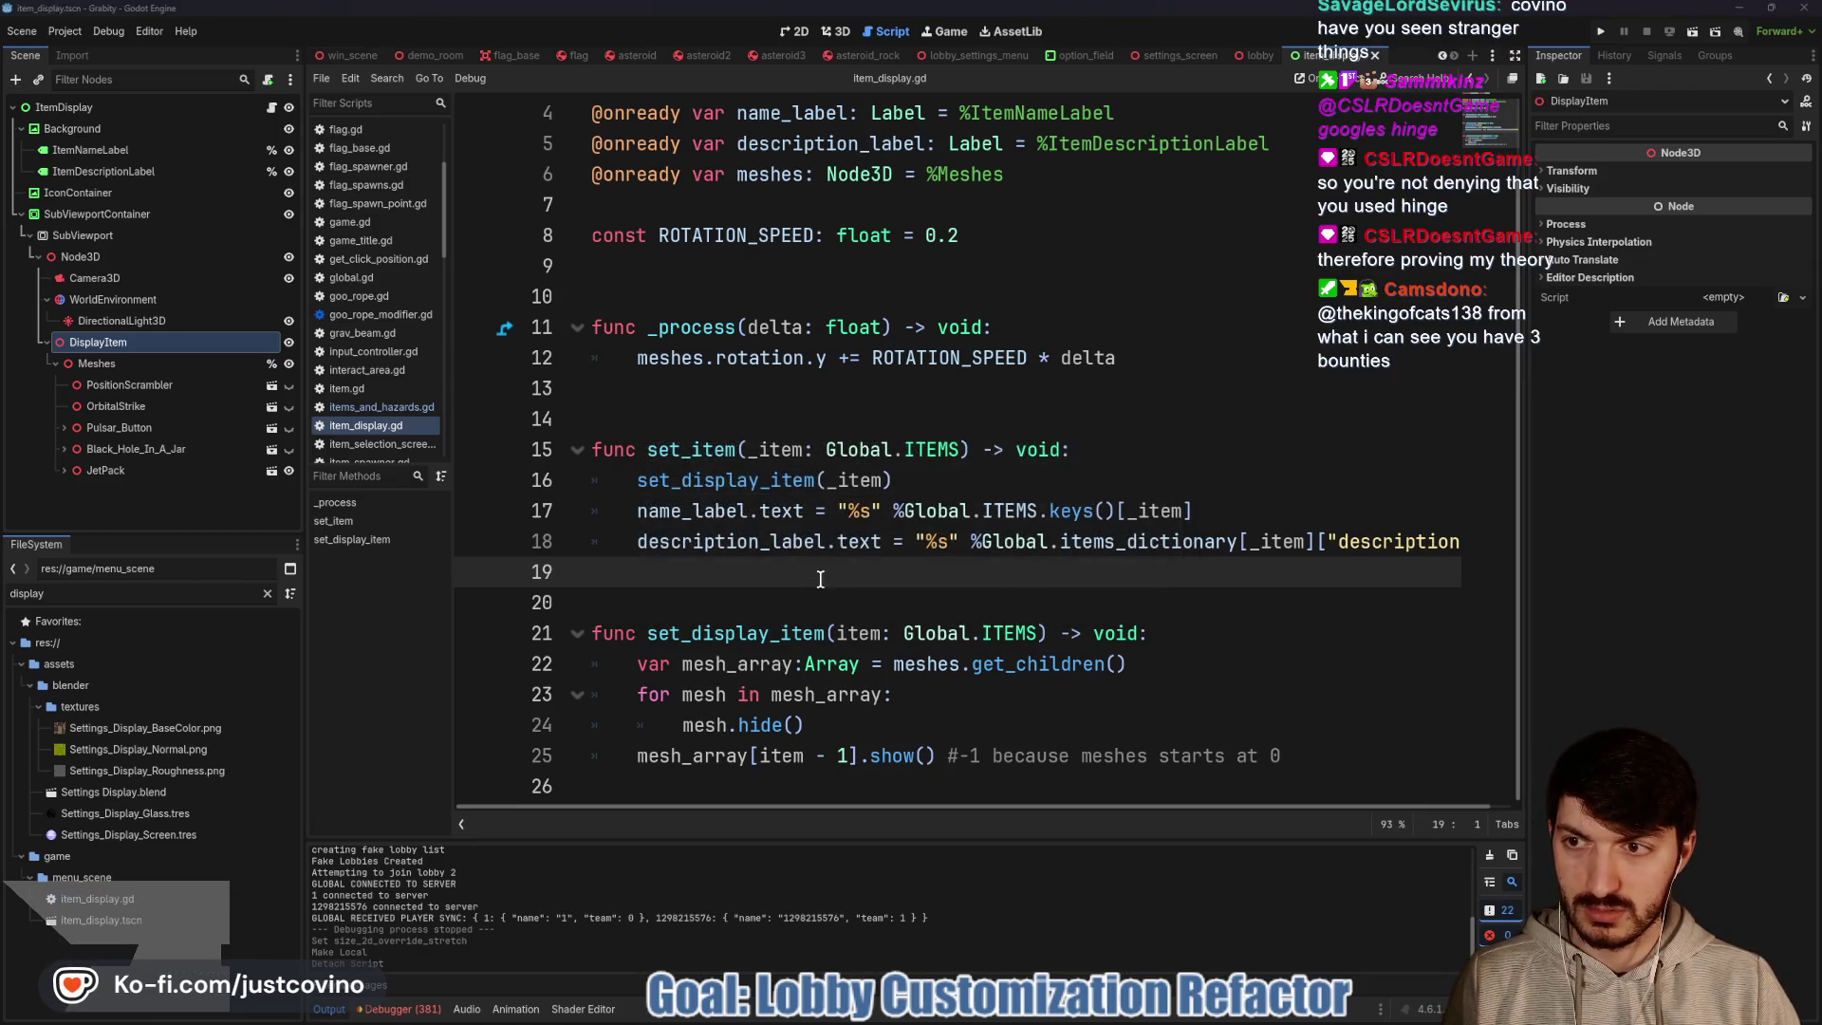
click(850, 389)
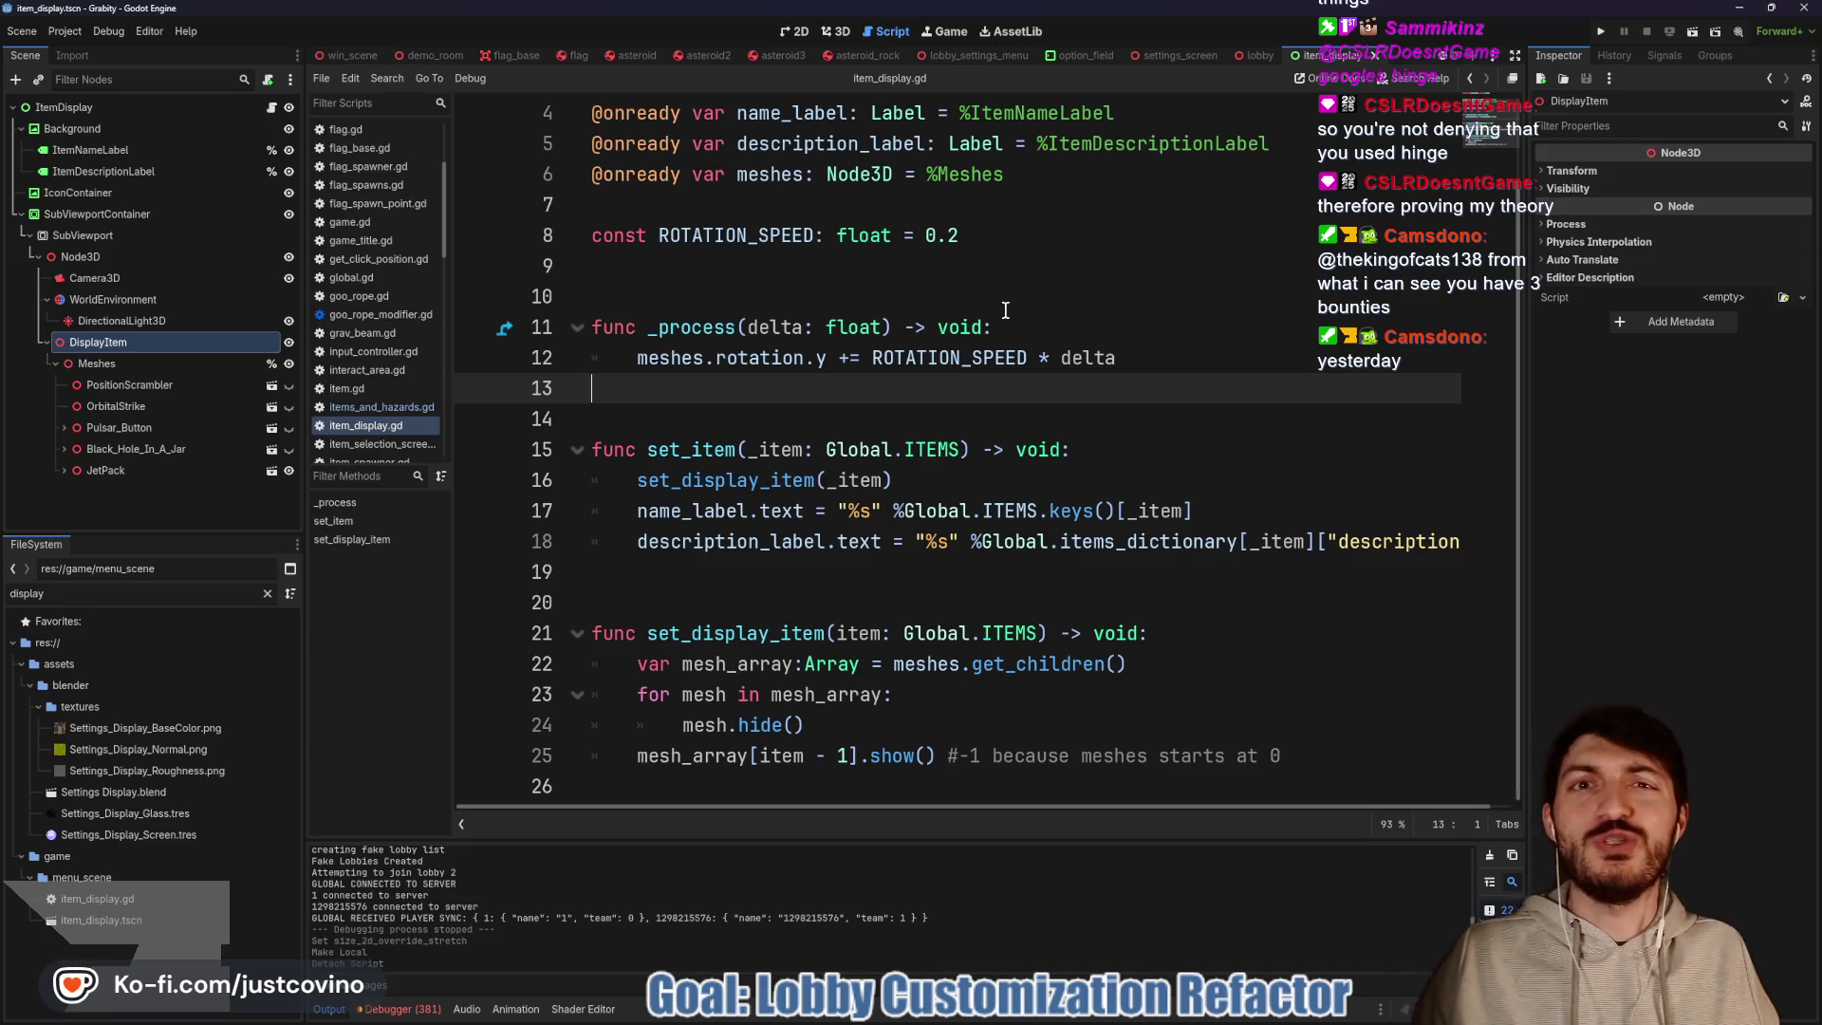
click(1005, 311)
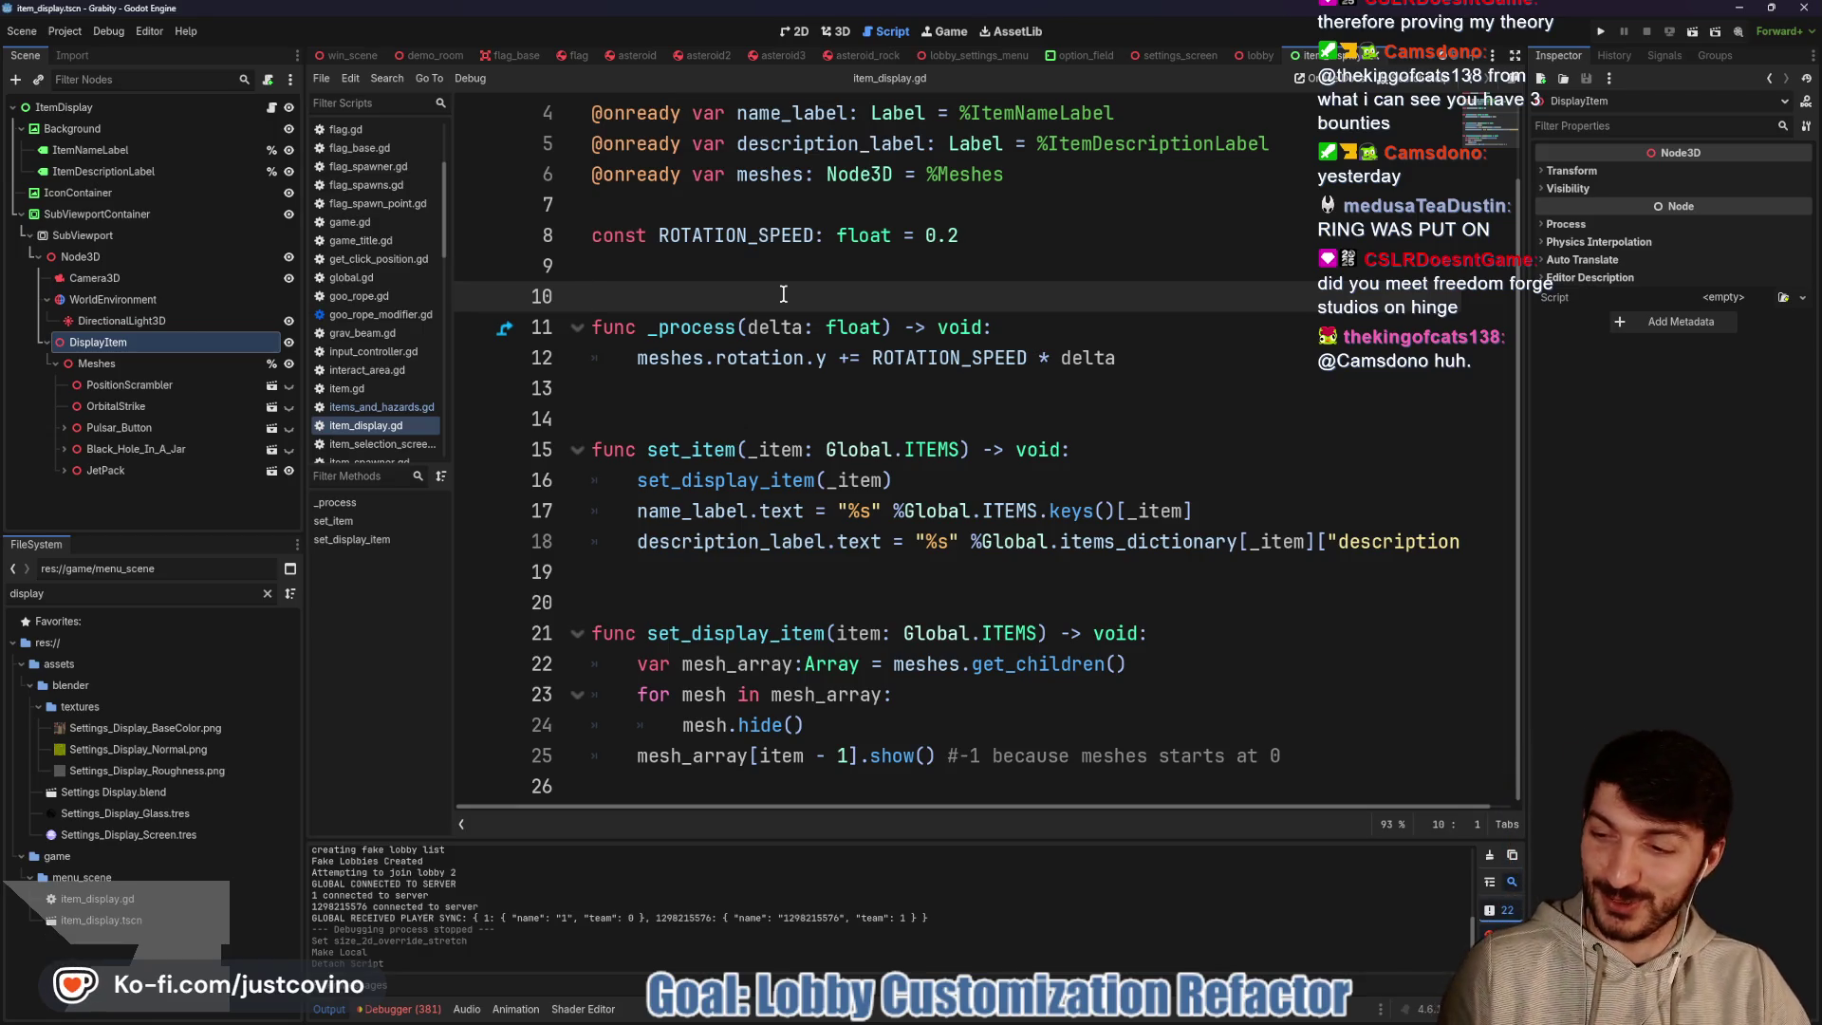
click(770, 384)
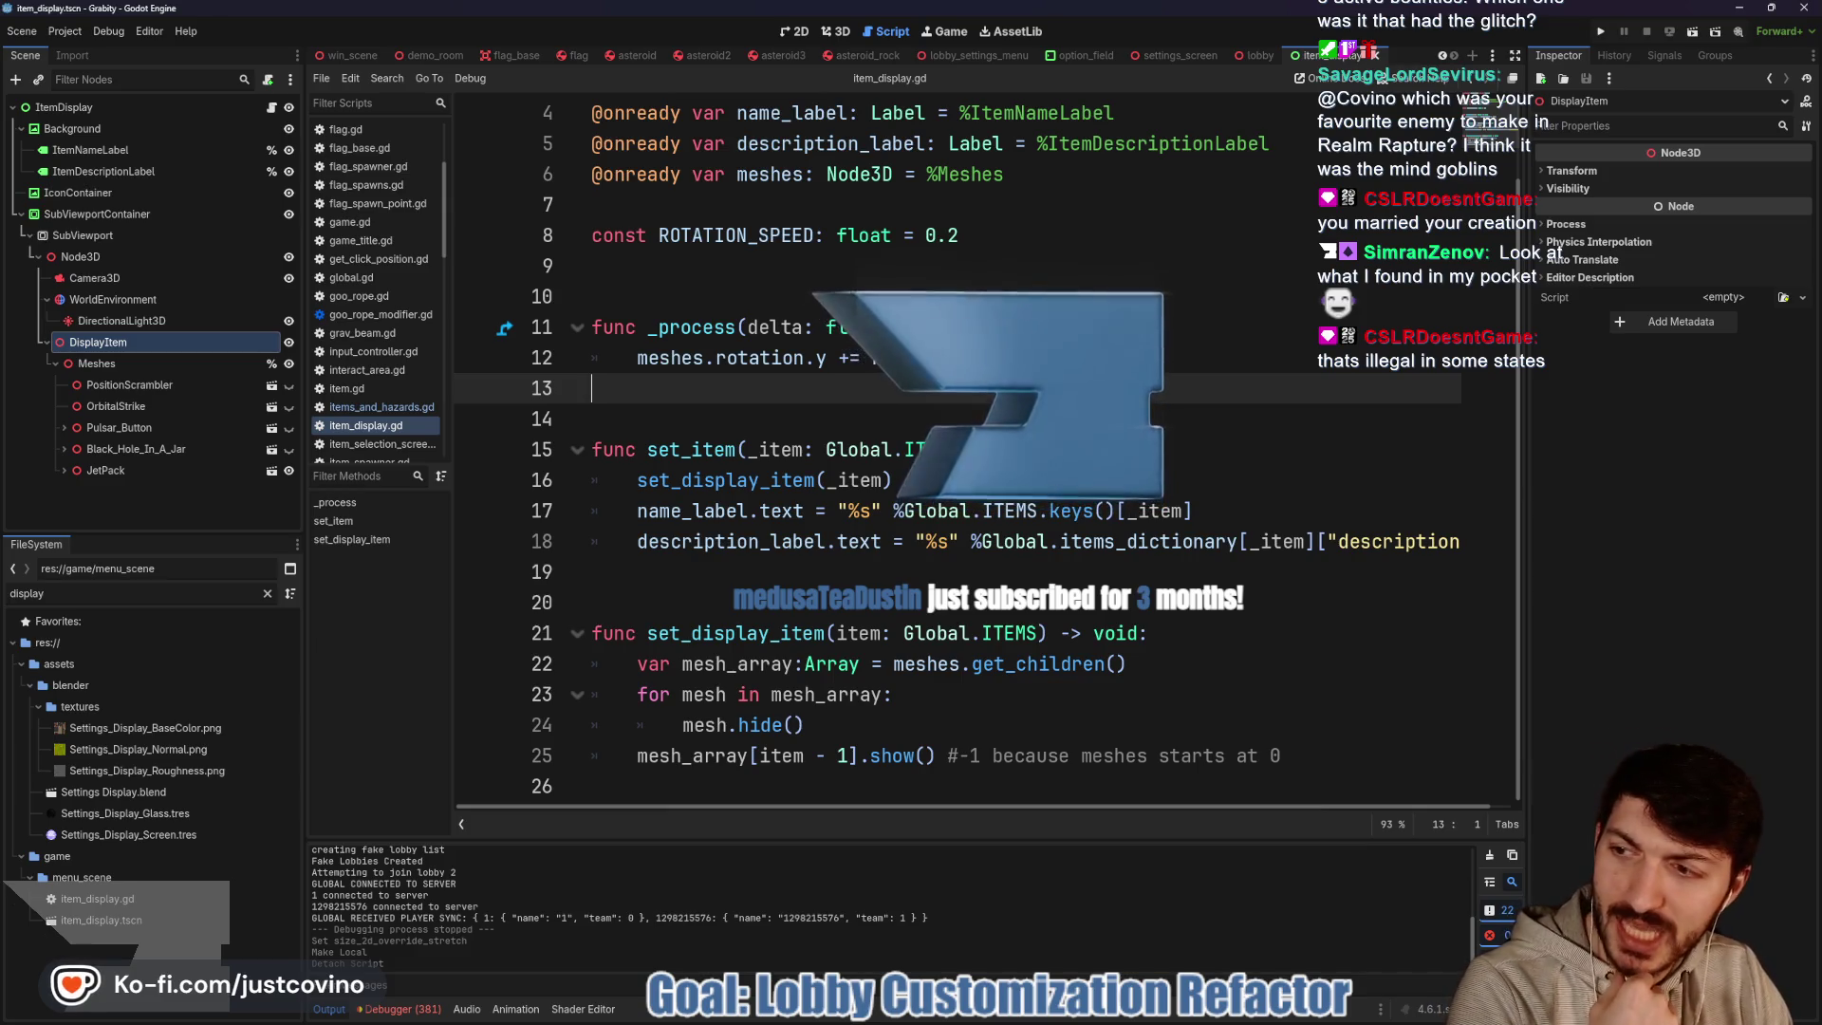
drag(38, 206, 890, 142)
scroll(840, 461, up, 3)
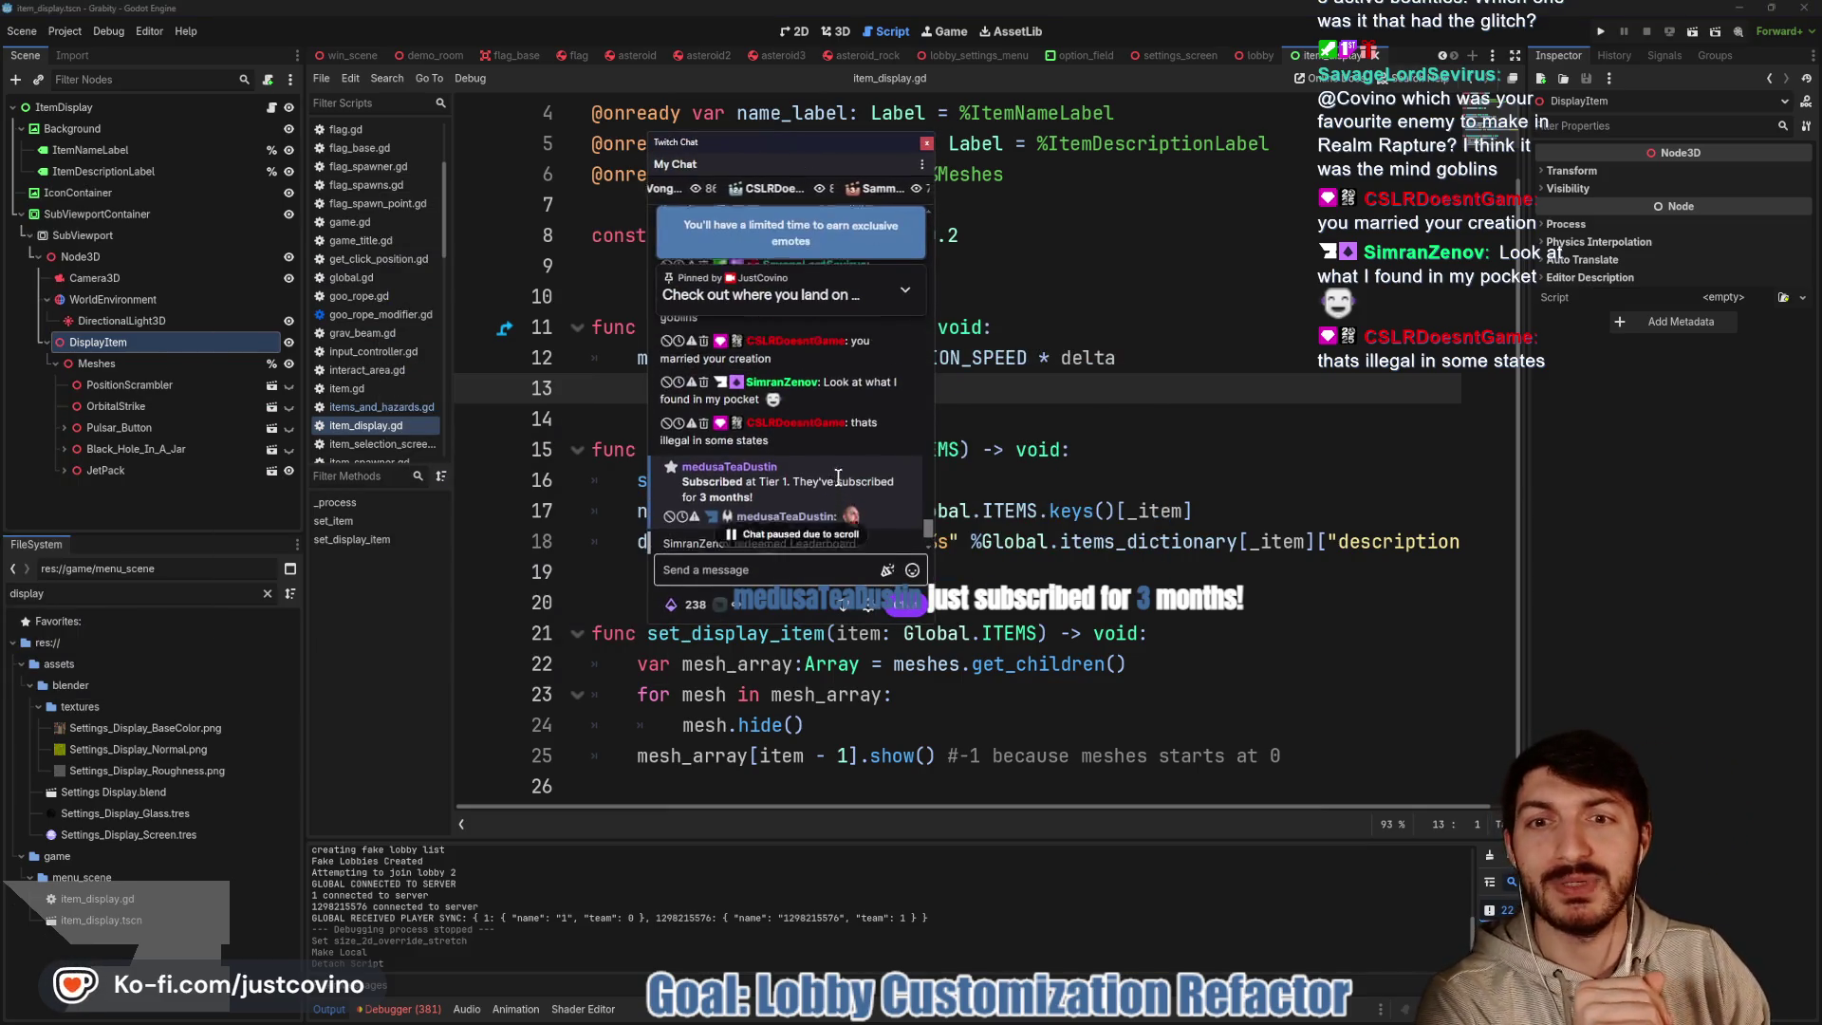
Scroll through recent Twitch chat messages, then move the chat popout off the script editor
scroll(836, 474, up, 1)
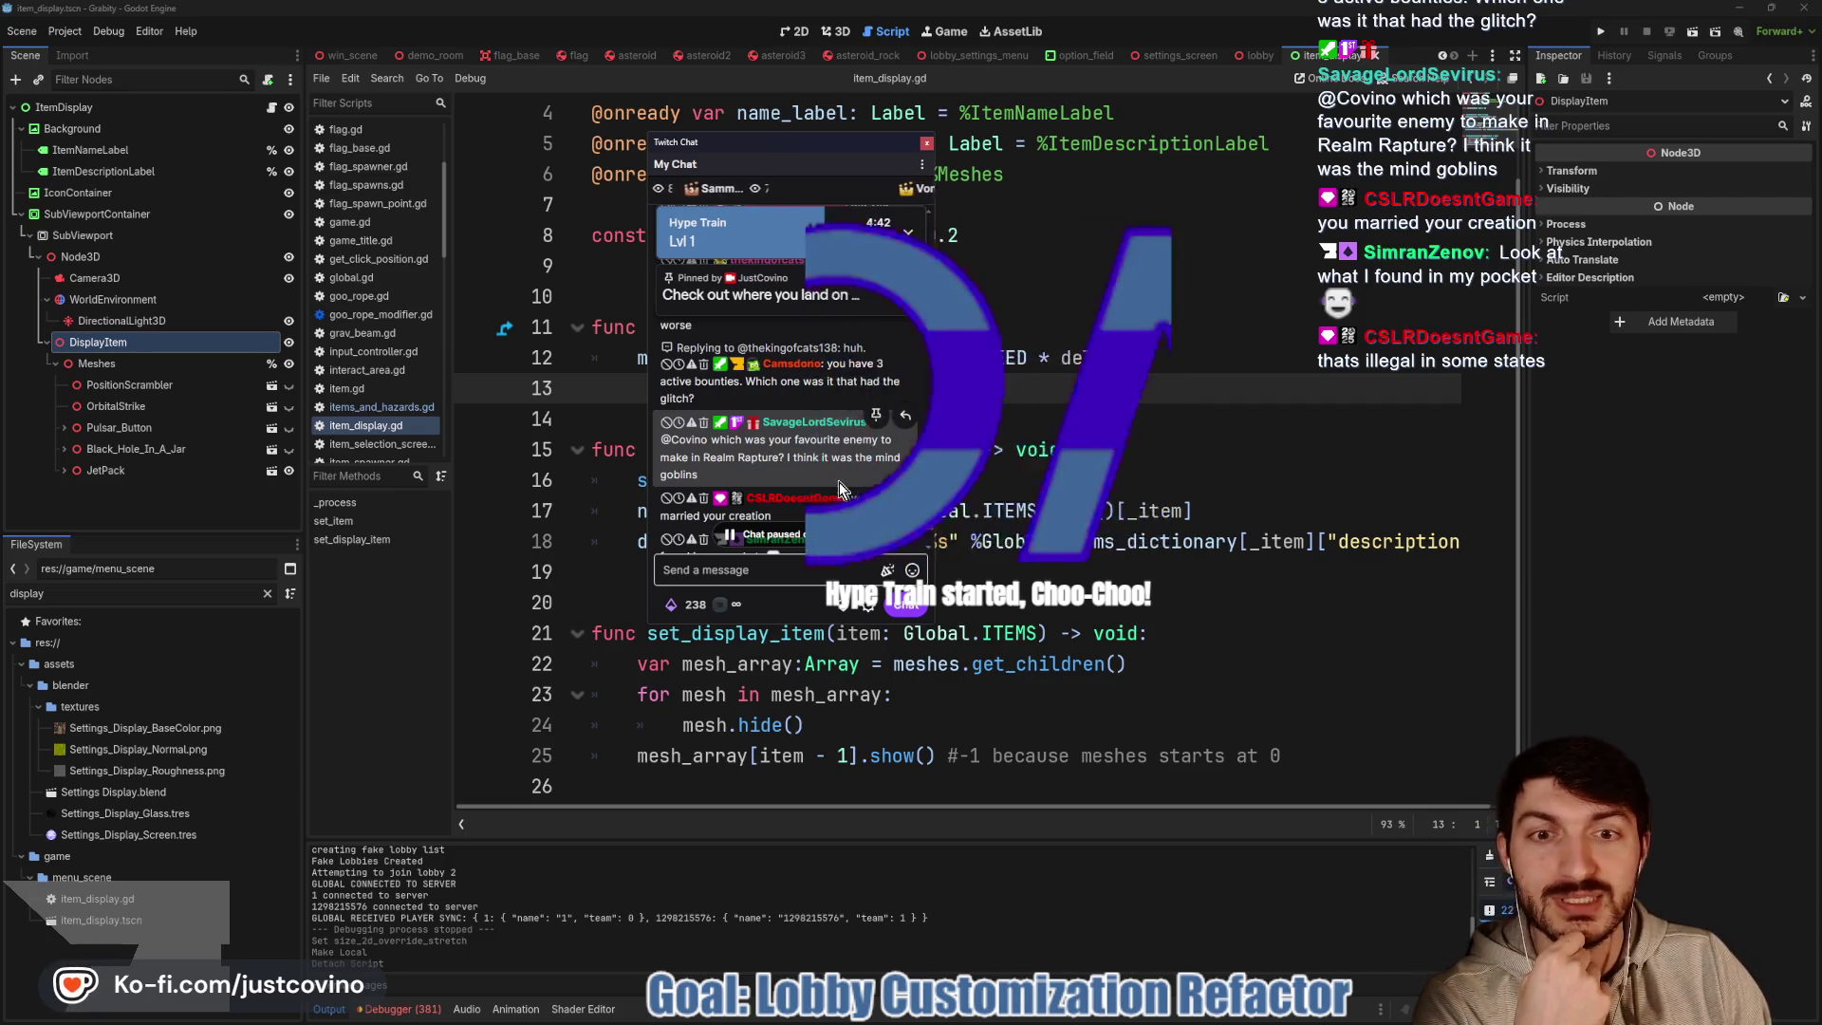
scroll(814, 457, down, 5)
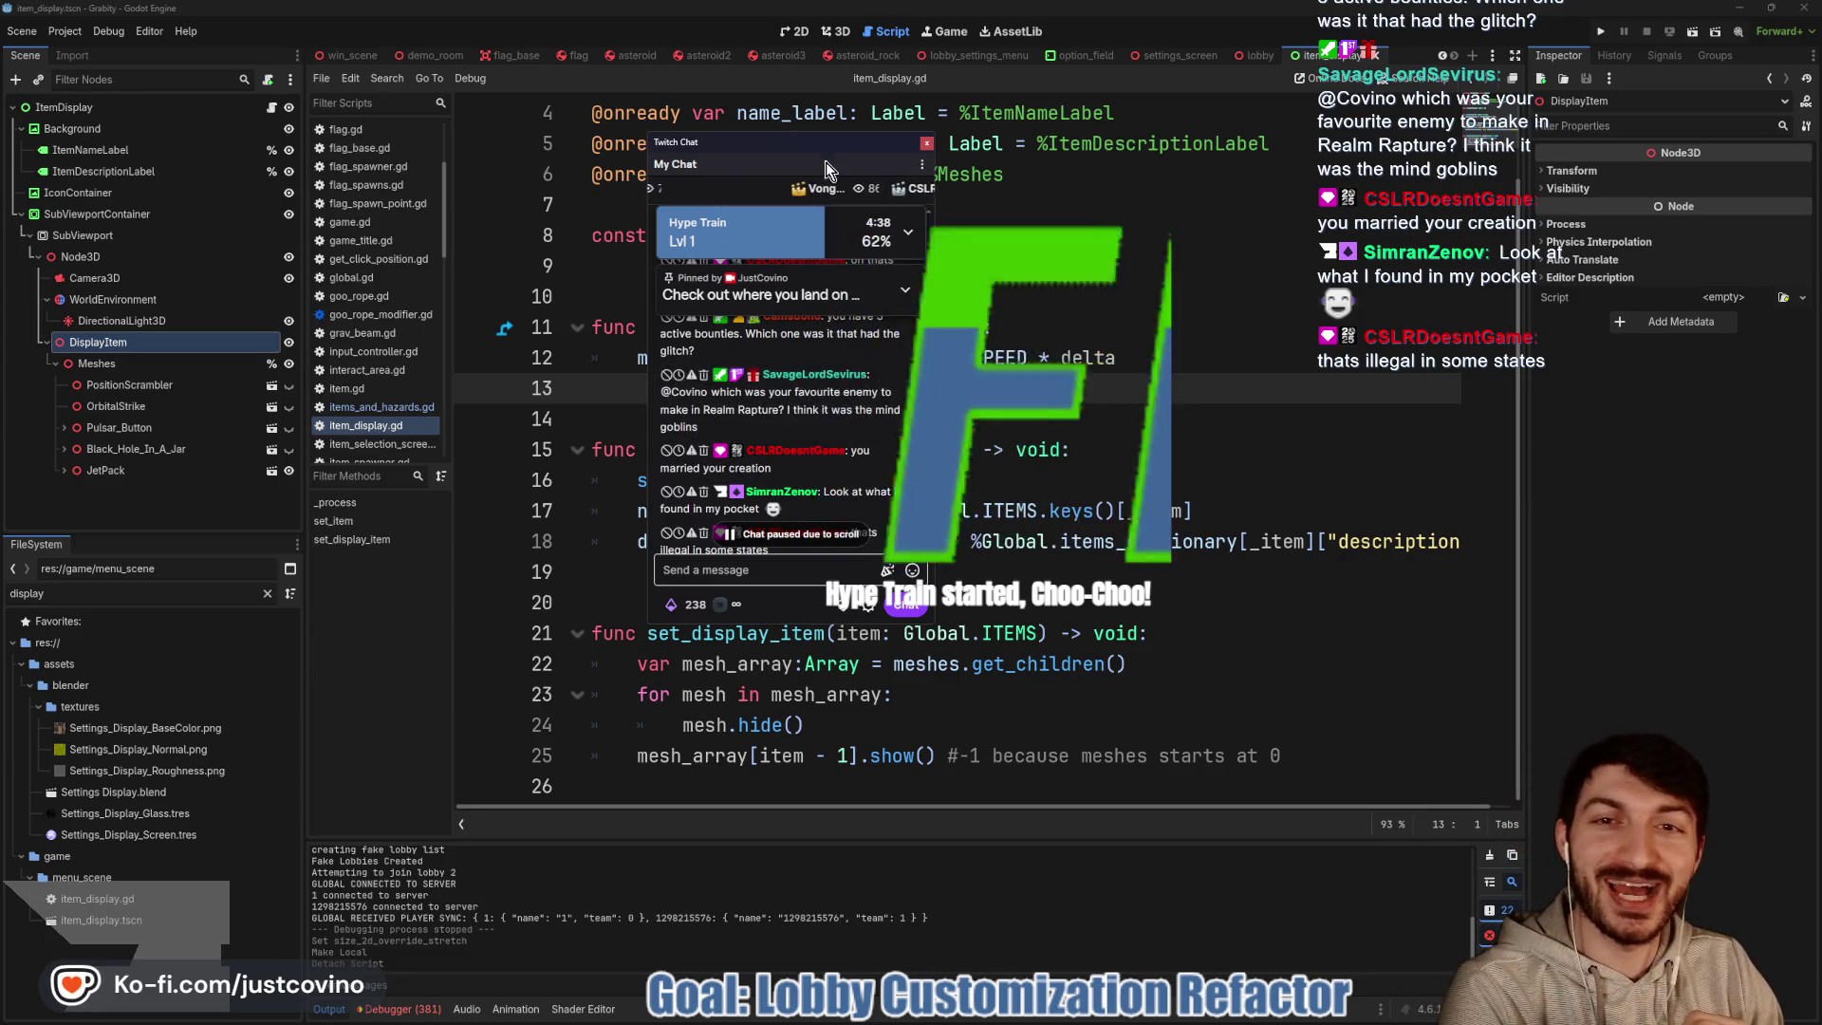
drag(760, 139, 1821, 139)
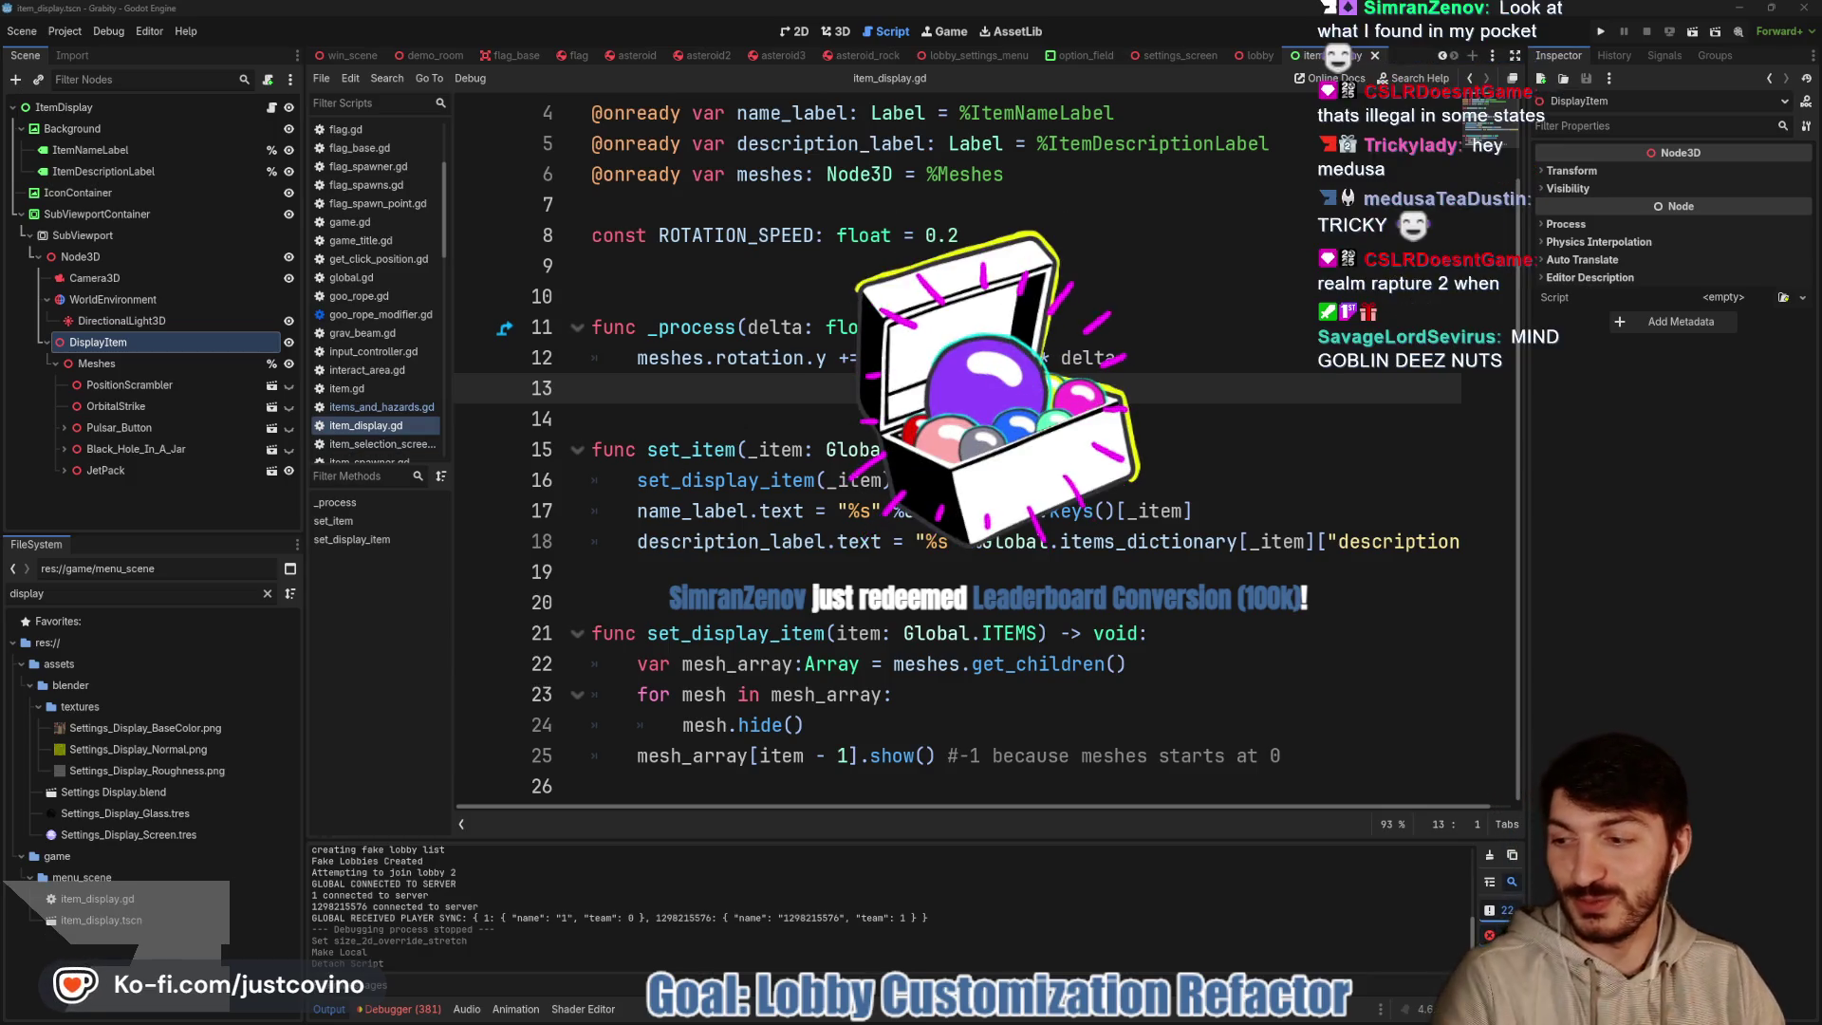
click(853, 418)
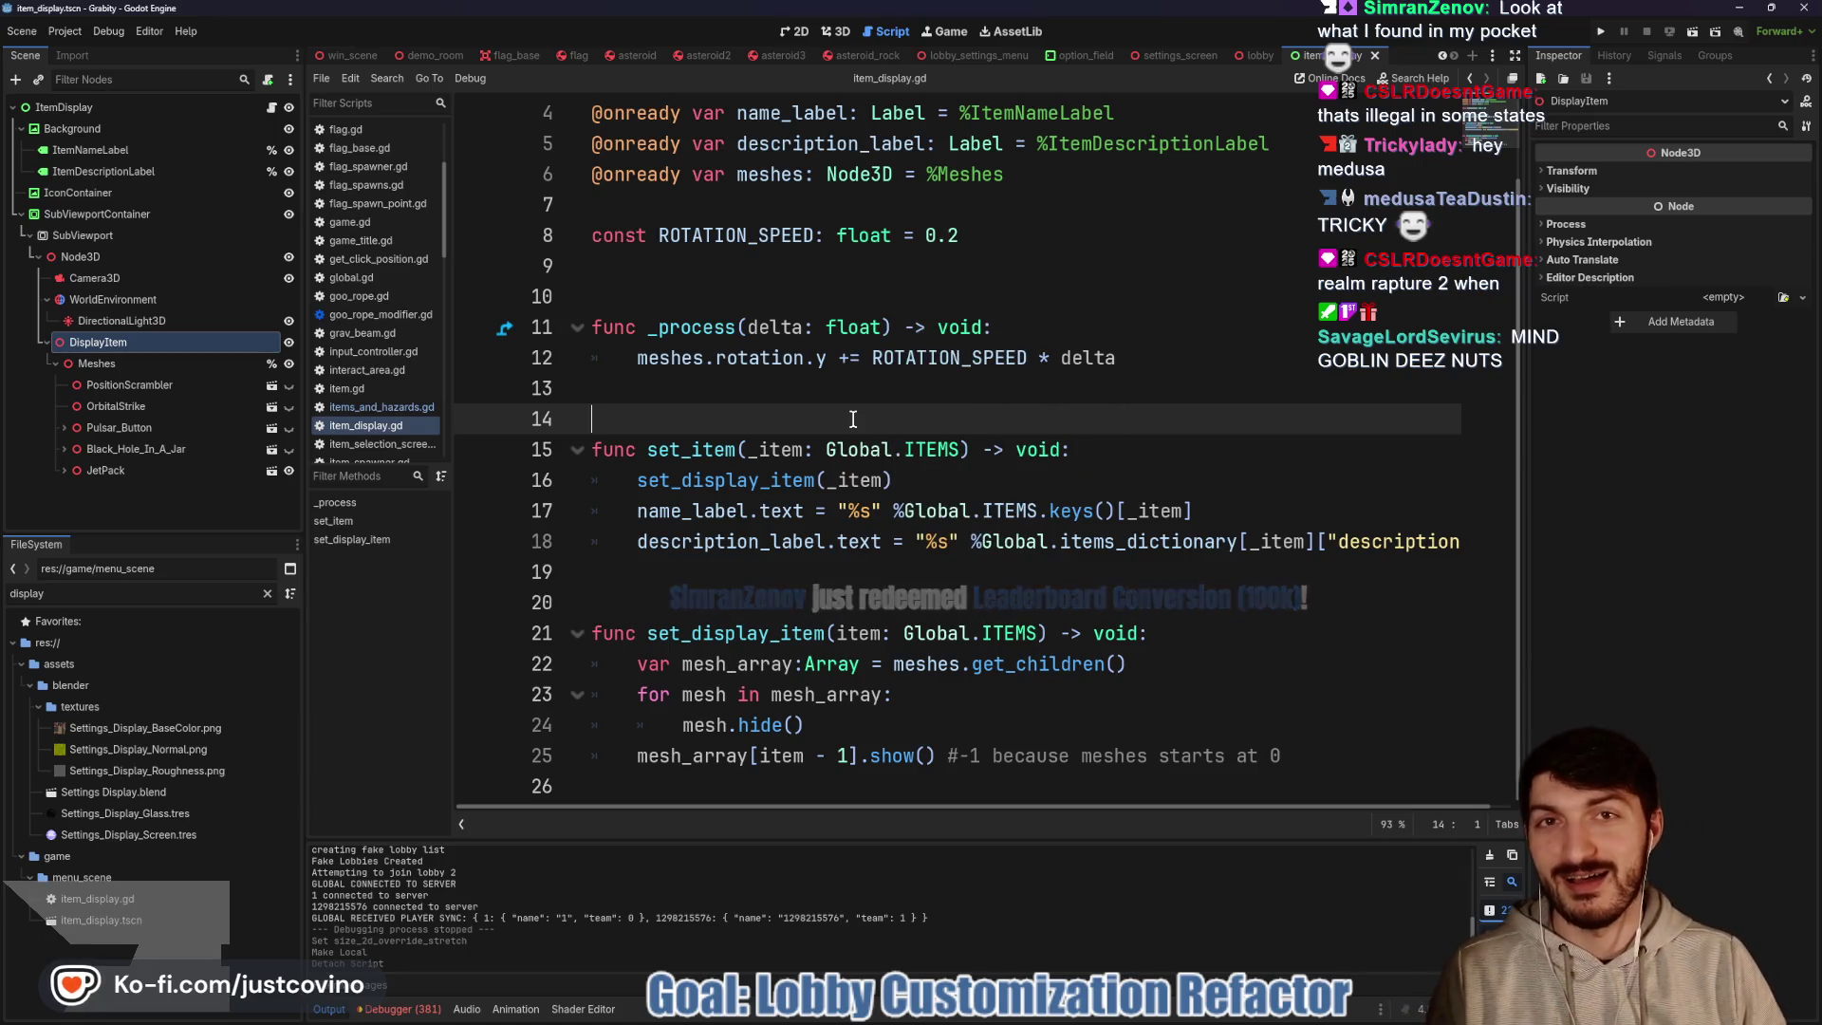
Run the project to launch the Grabity title screen in debug windows
click(778, 396)
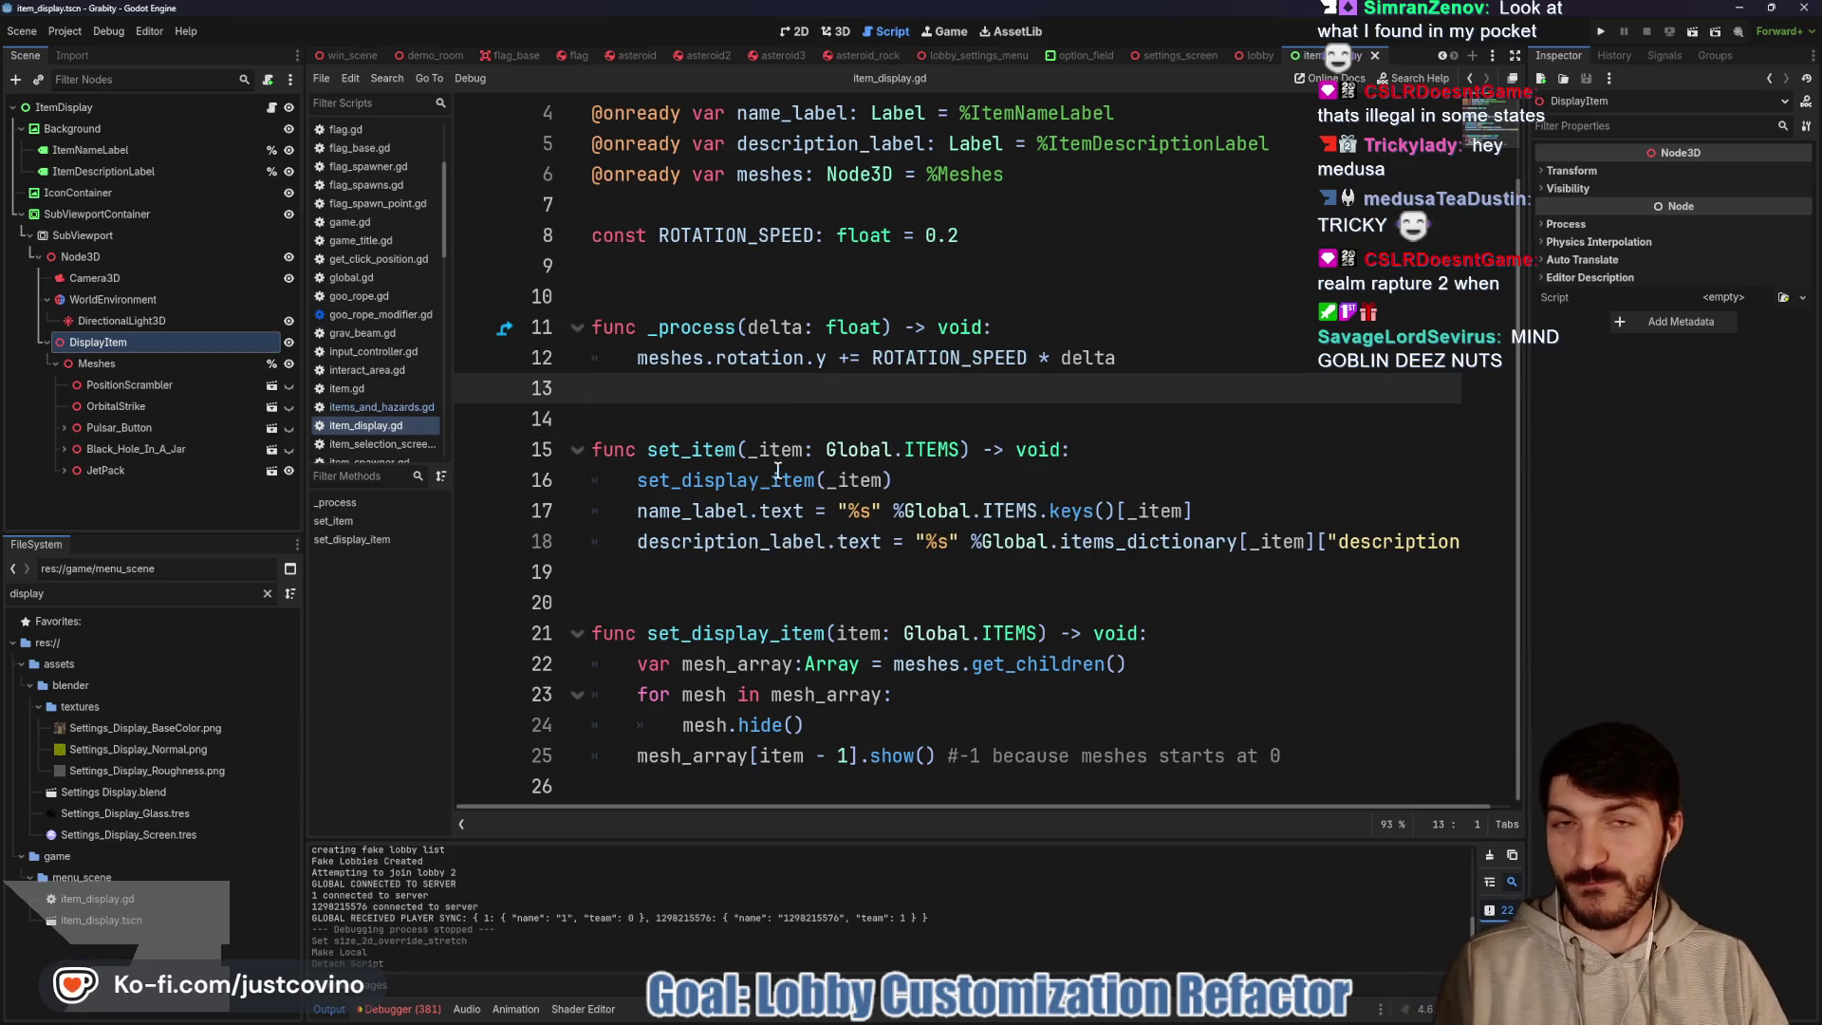
click(617, 572)
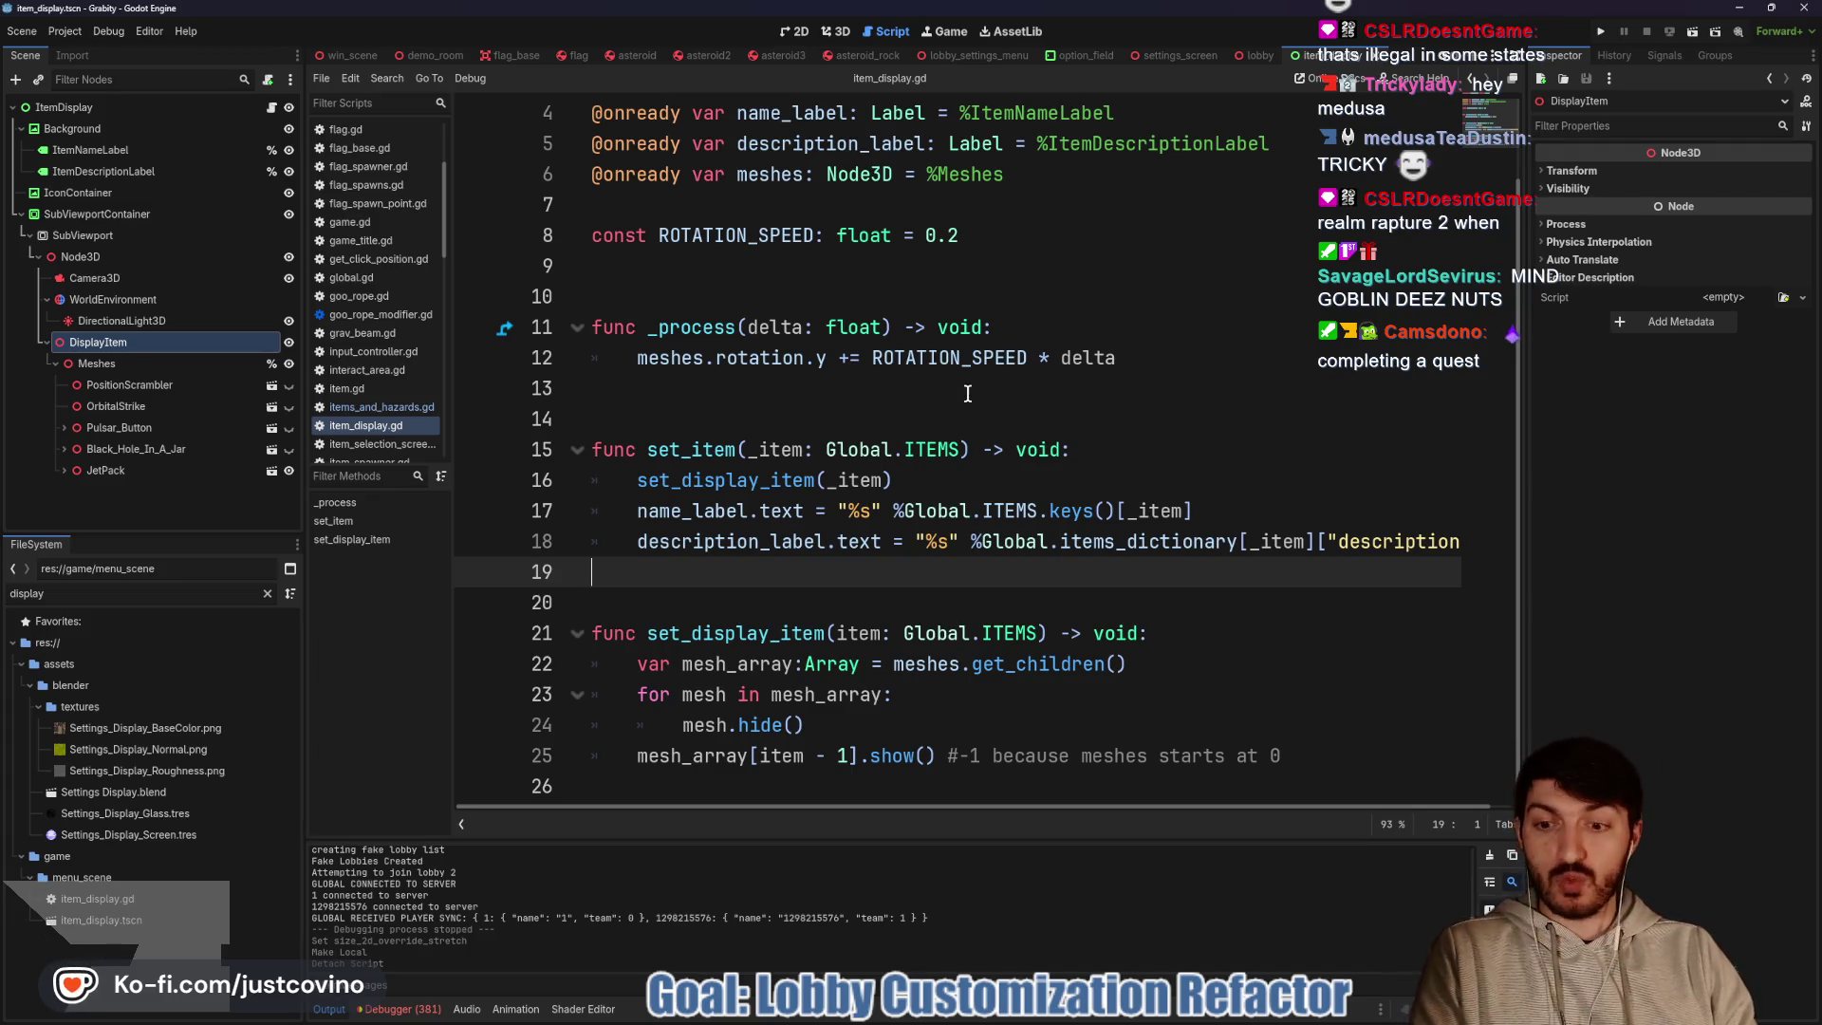
click(1603, 32)
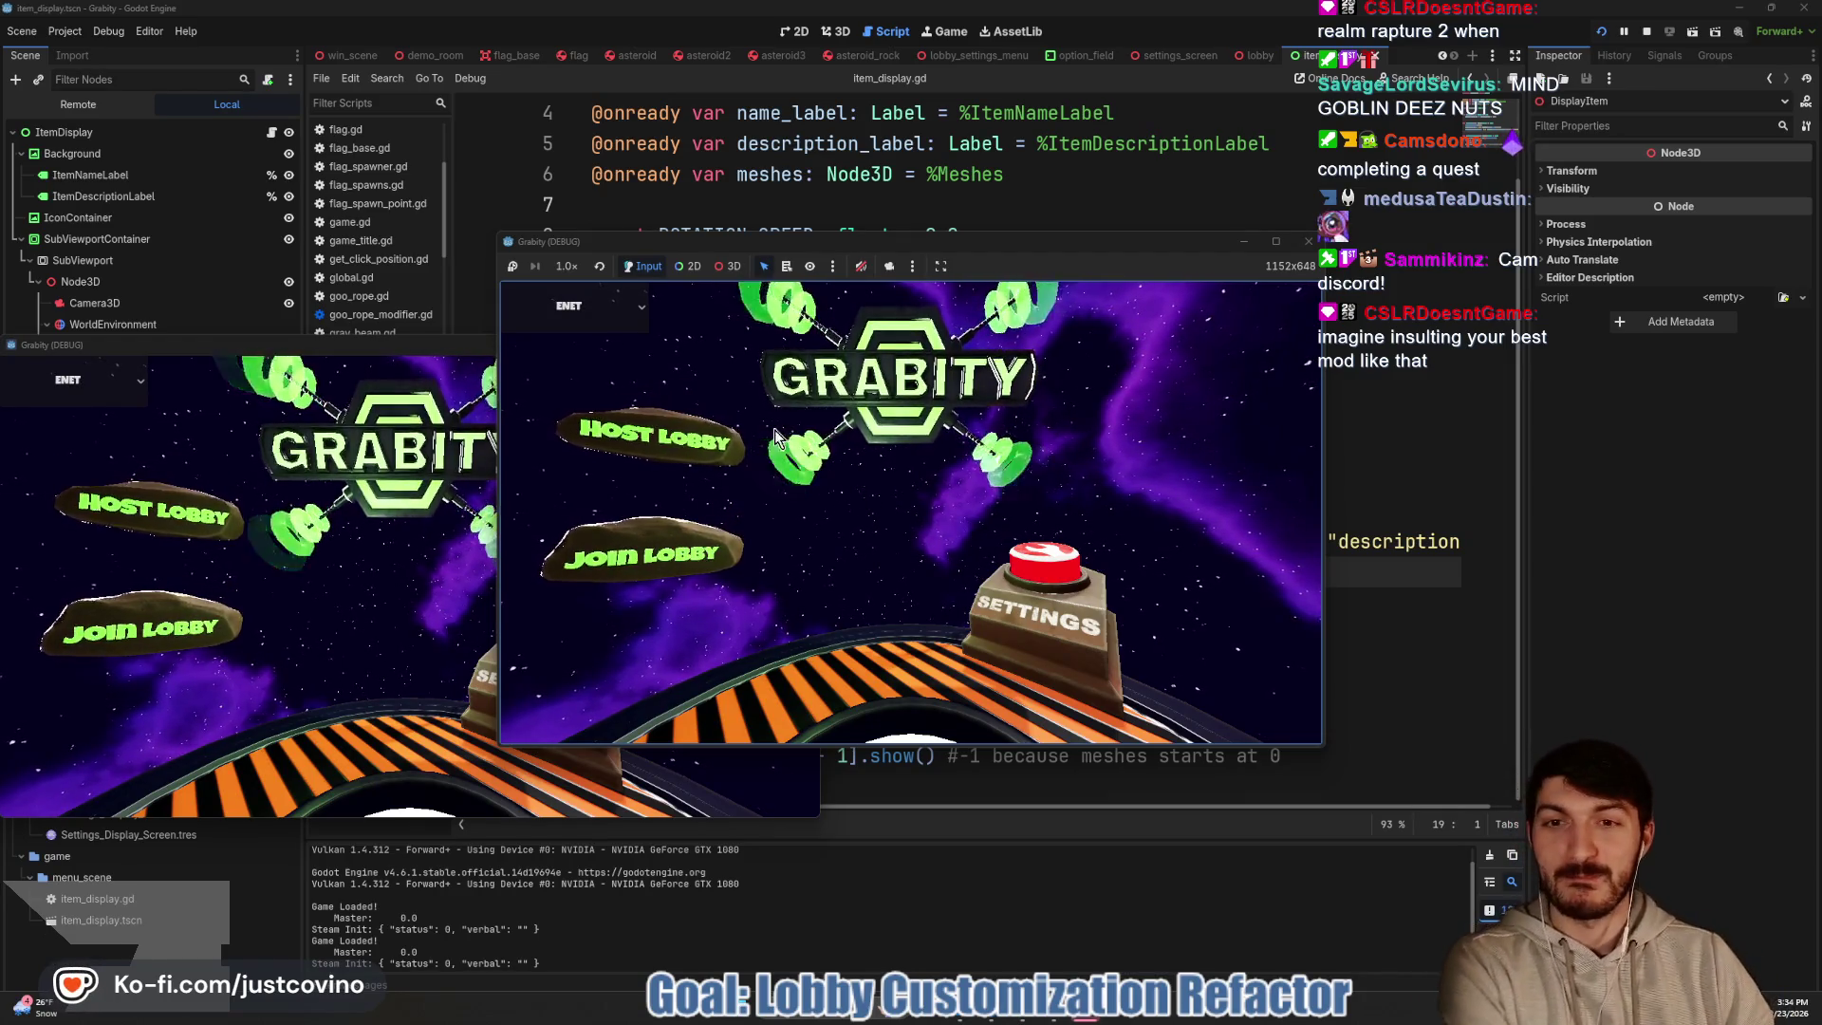
Host a lobby and open the in-game item selection menu from the customizations panel
click(700, 439)
click(872, 450)
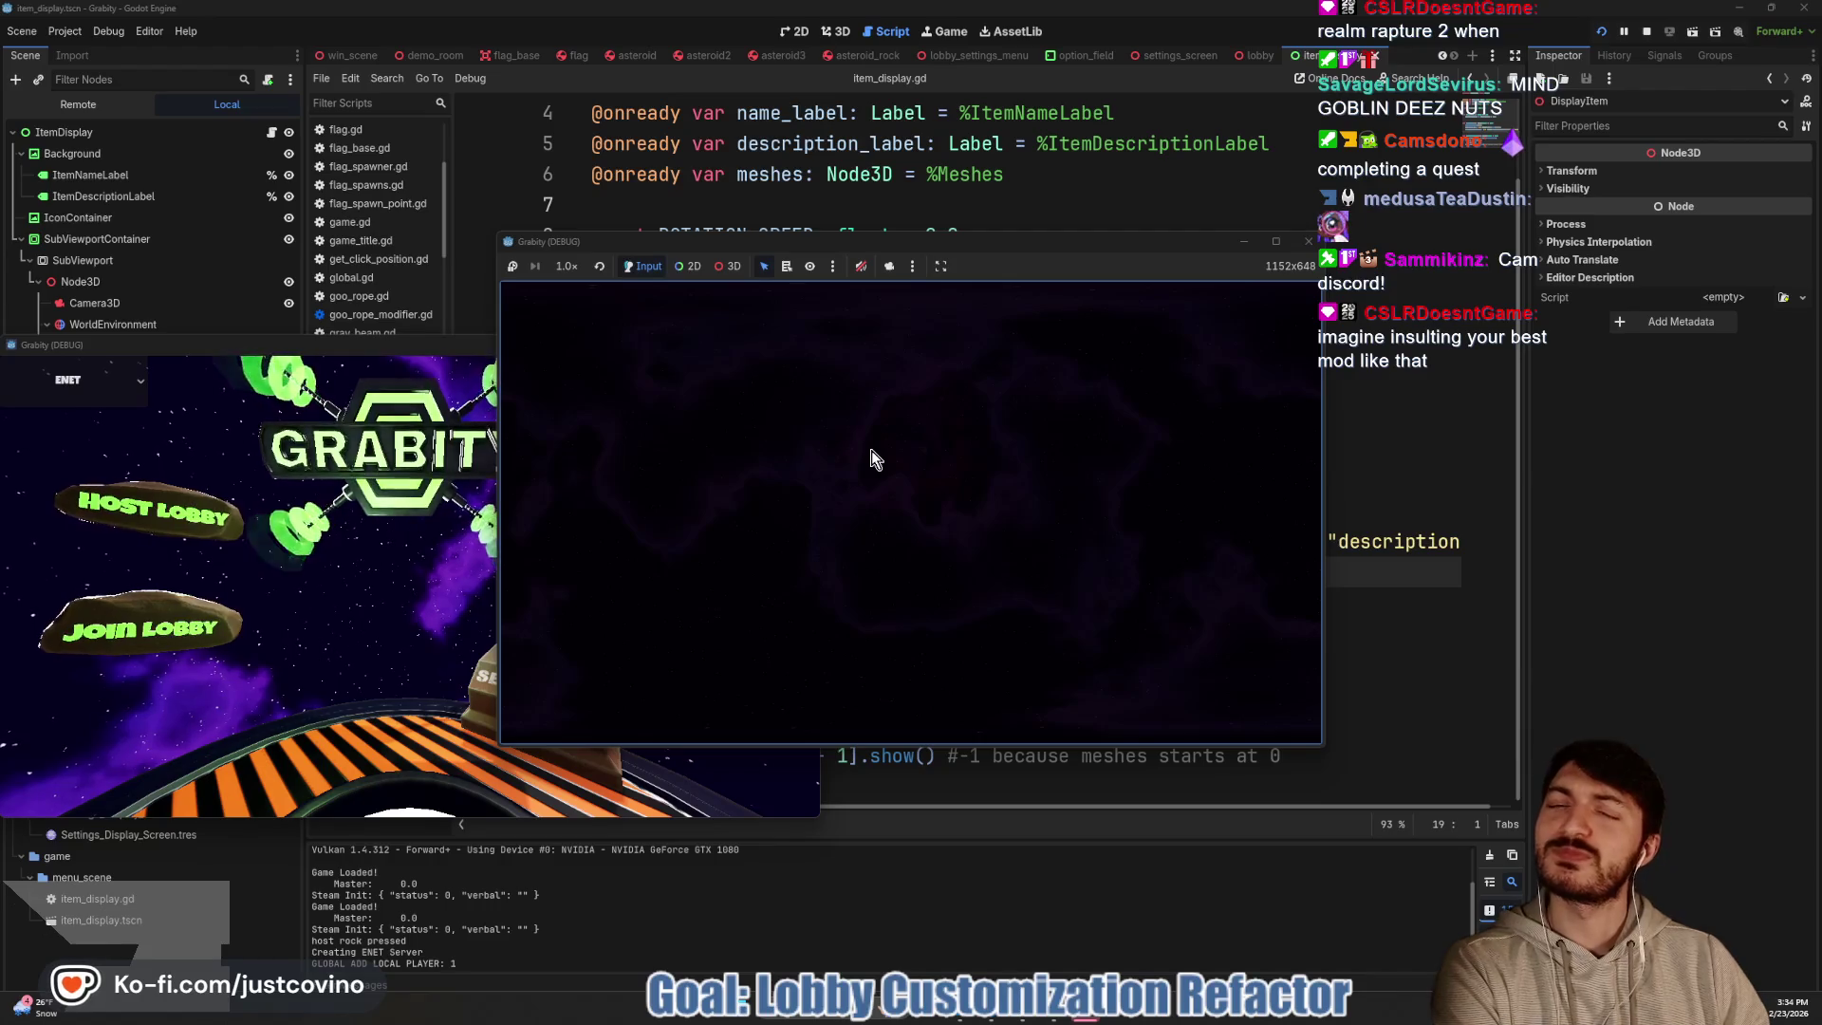
click(1220, 362)
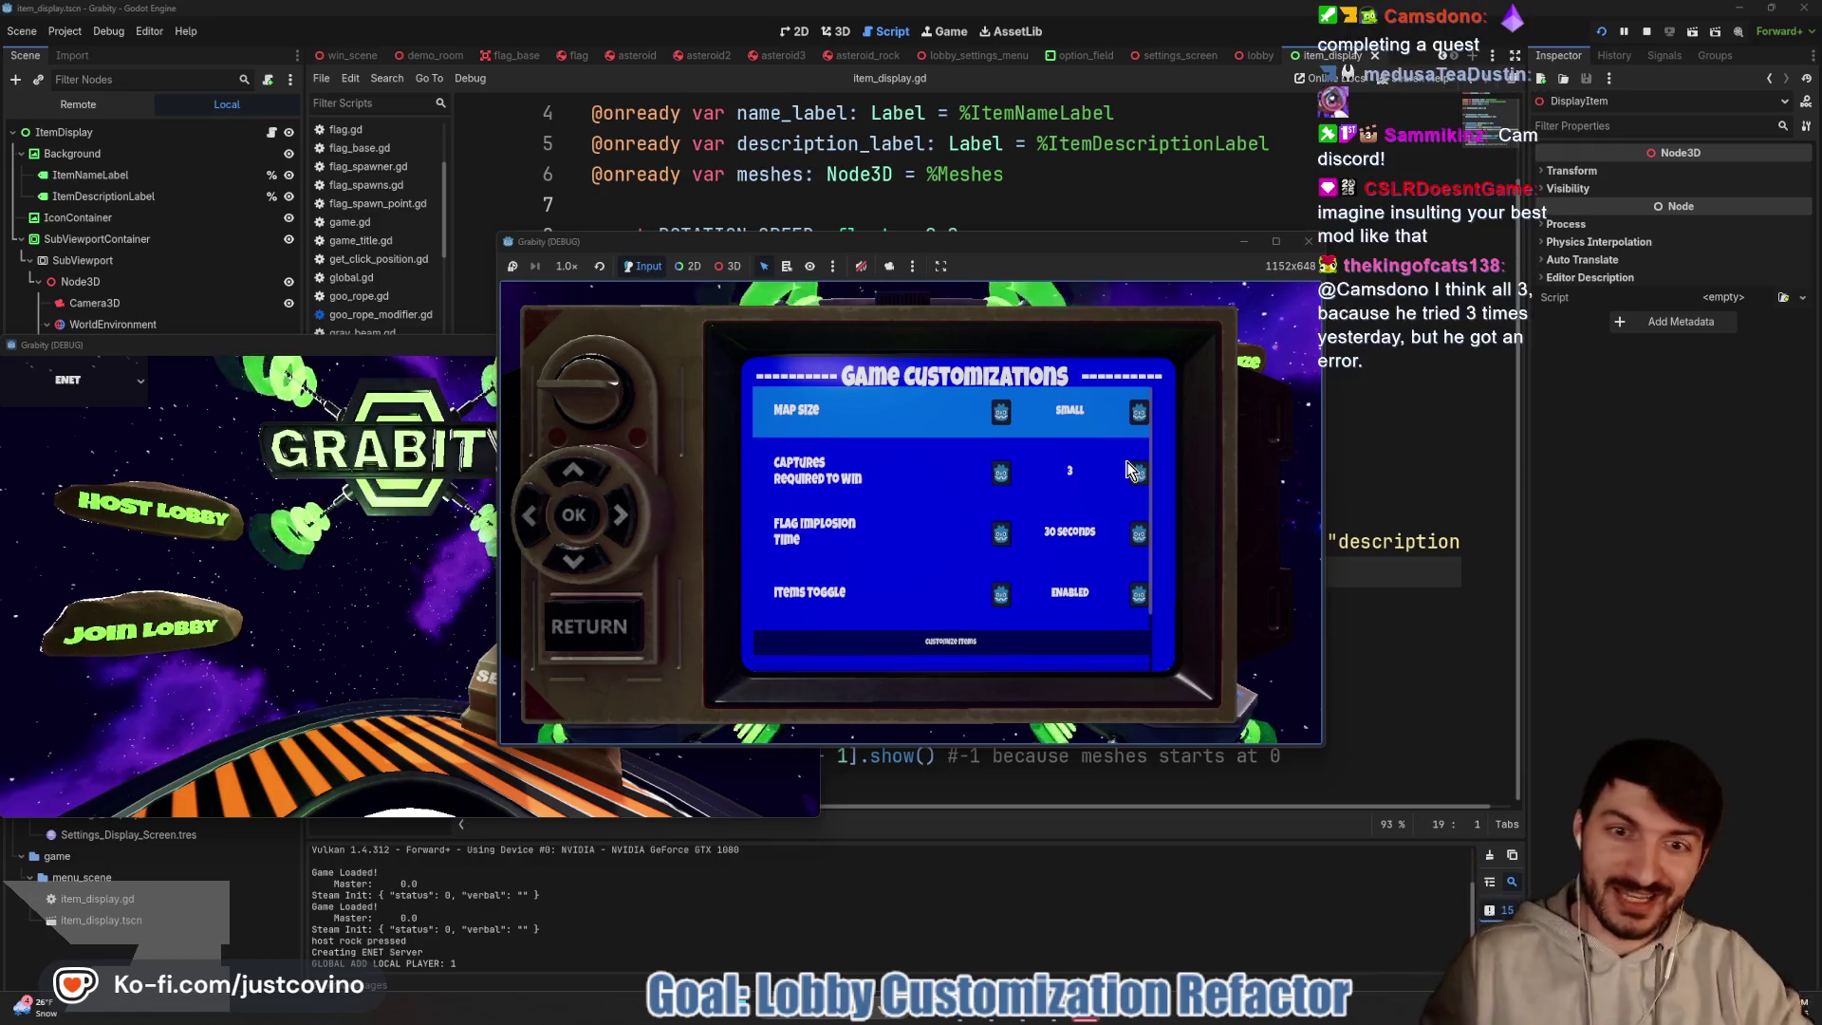
scroll(1129, 468, down, 2)
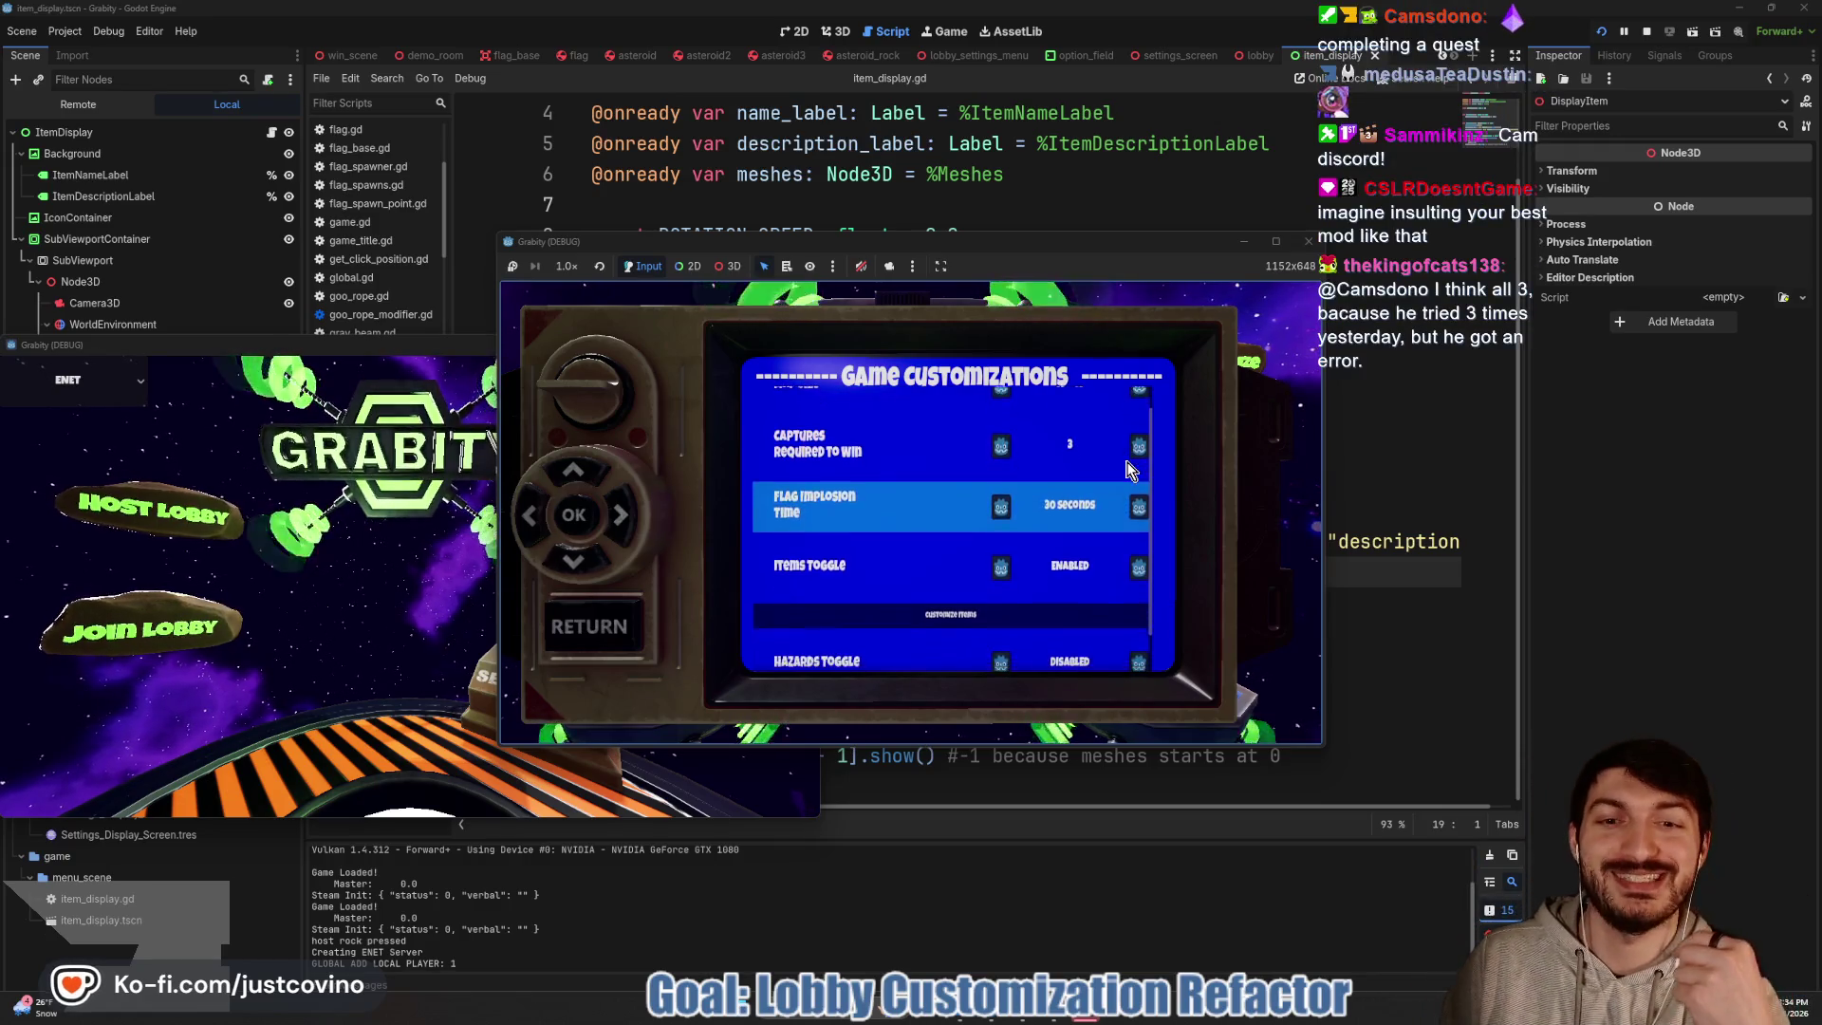
key(Return)
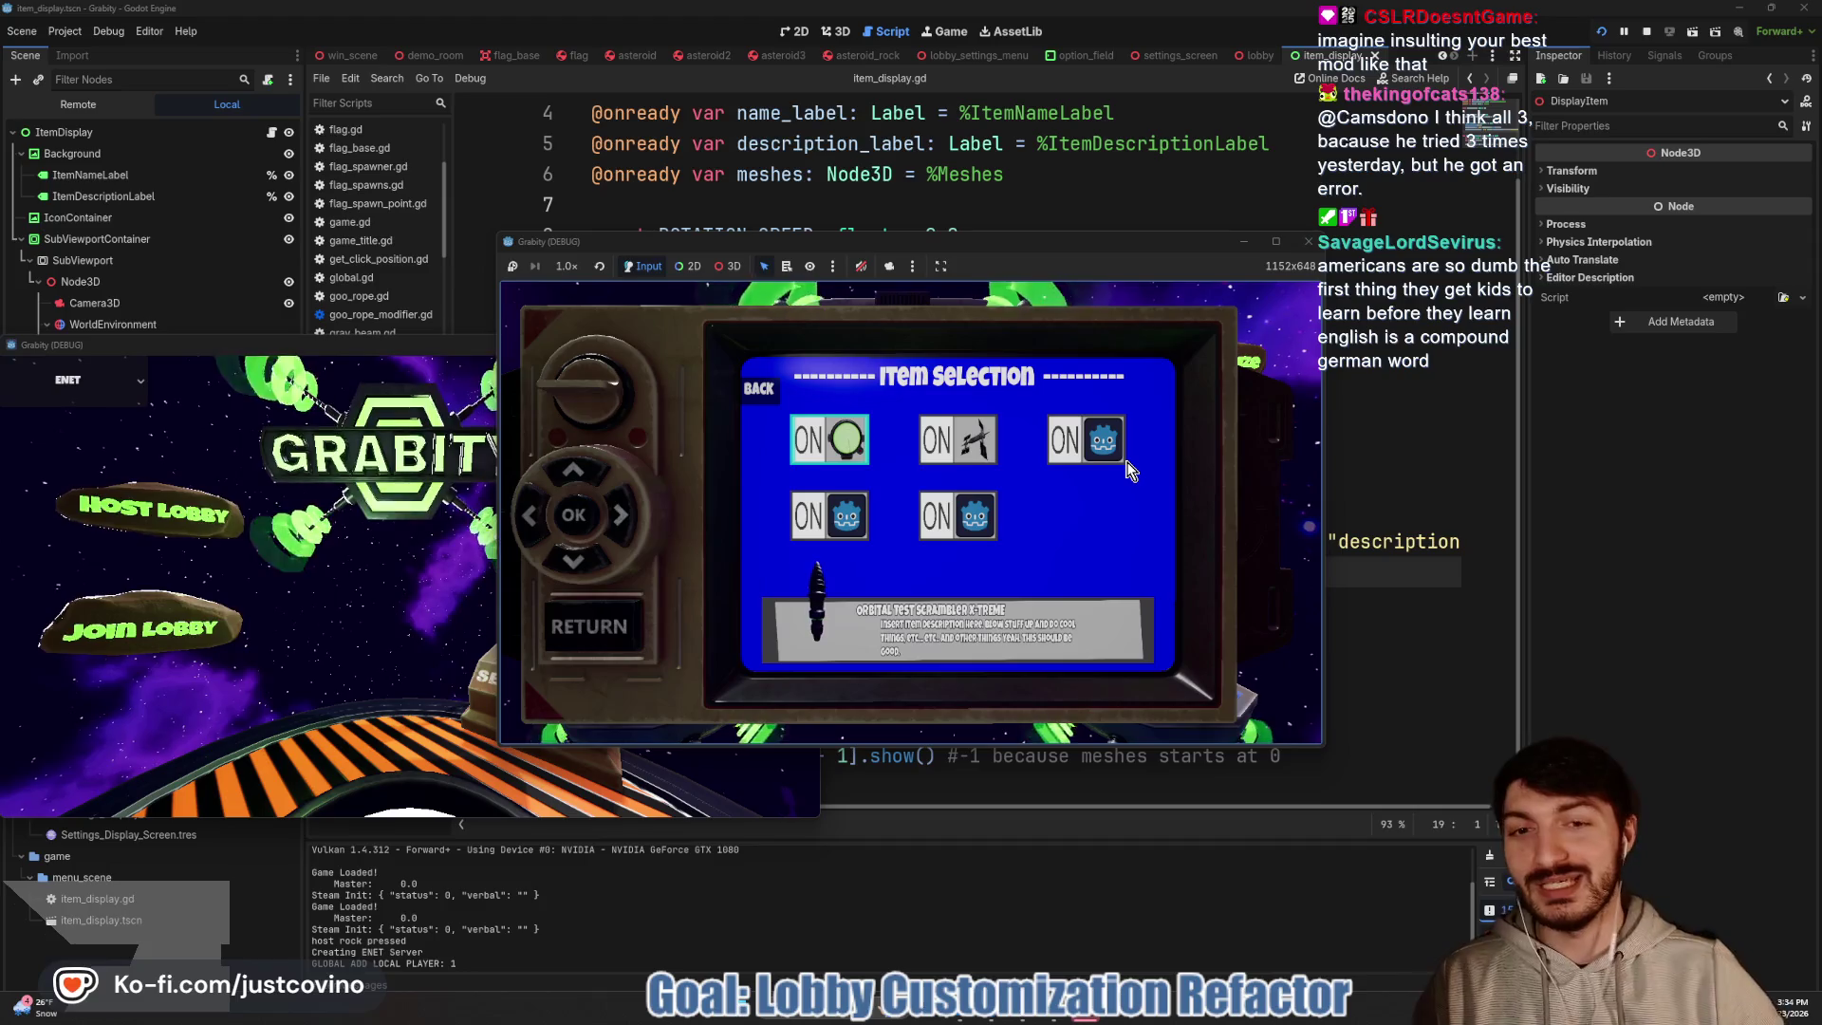
Preview Pulsar Emitter, Position Scrambler and Black Hole, then leave item selection and stop the game
click(1125, 463)
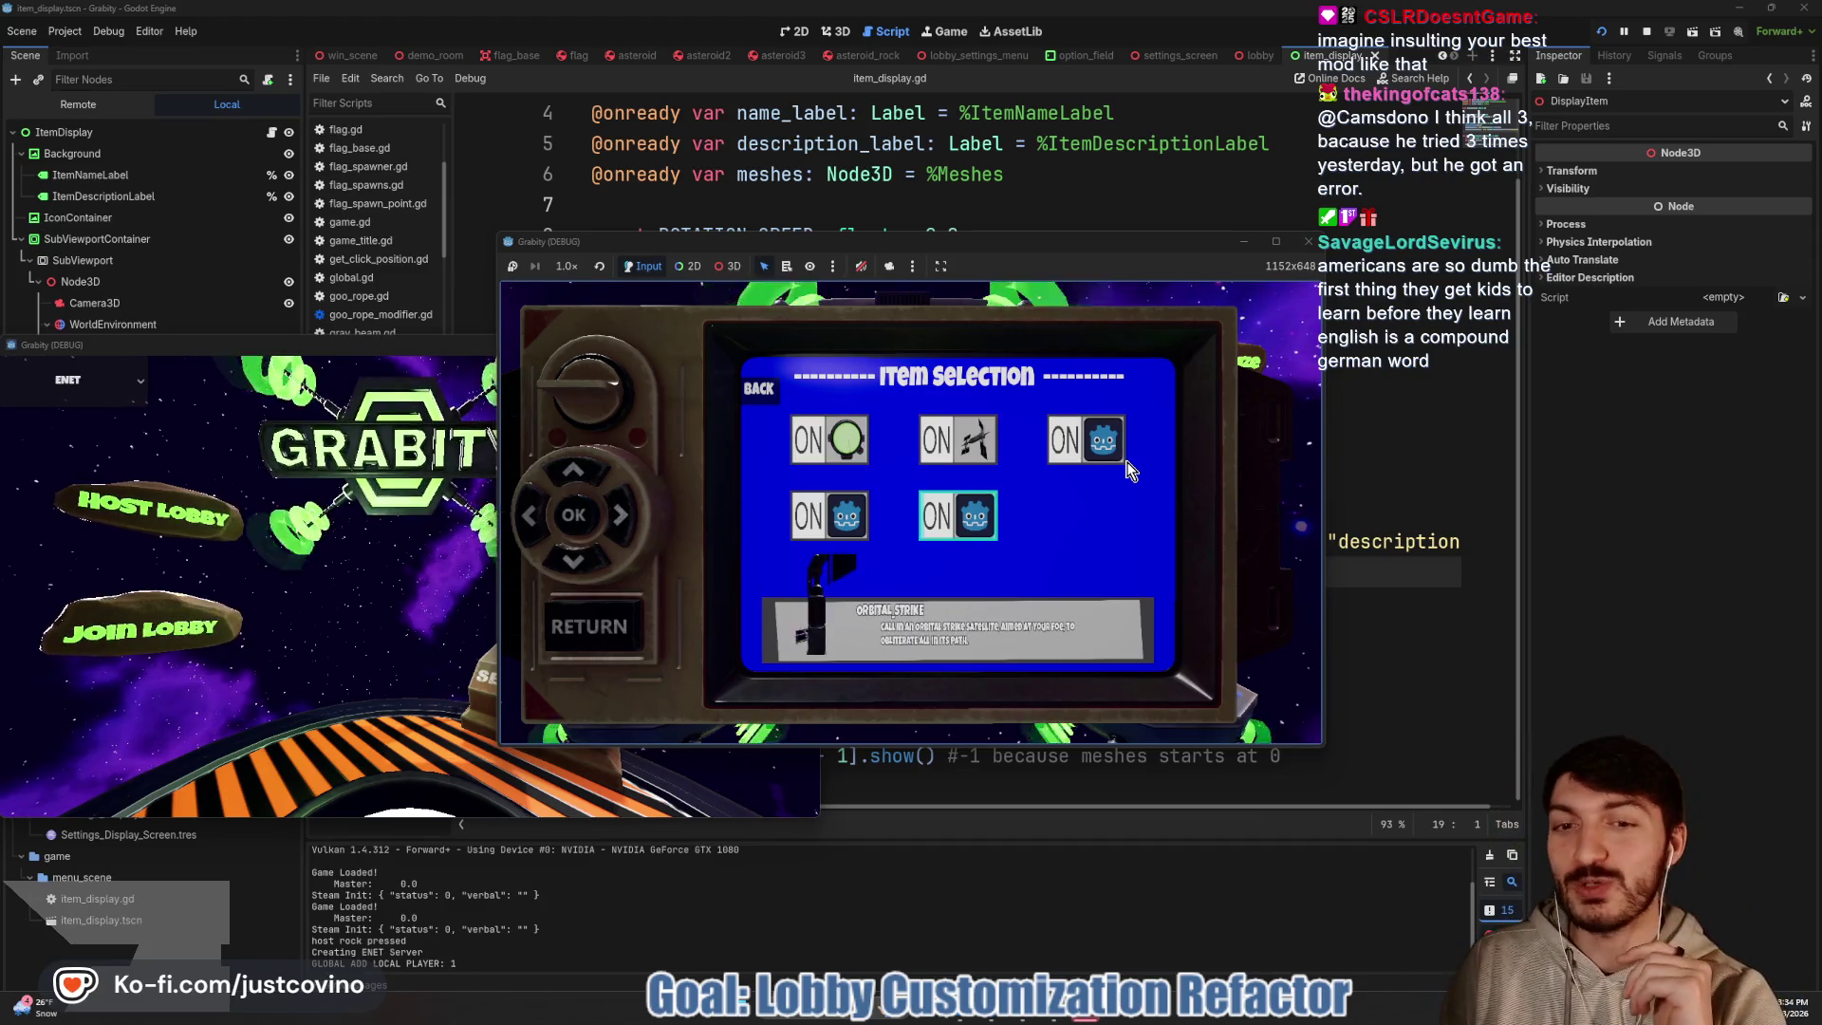
key(Left)
key(Left)
key(Right)
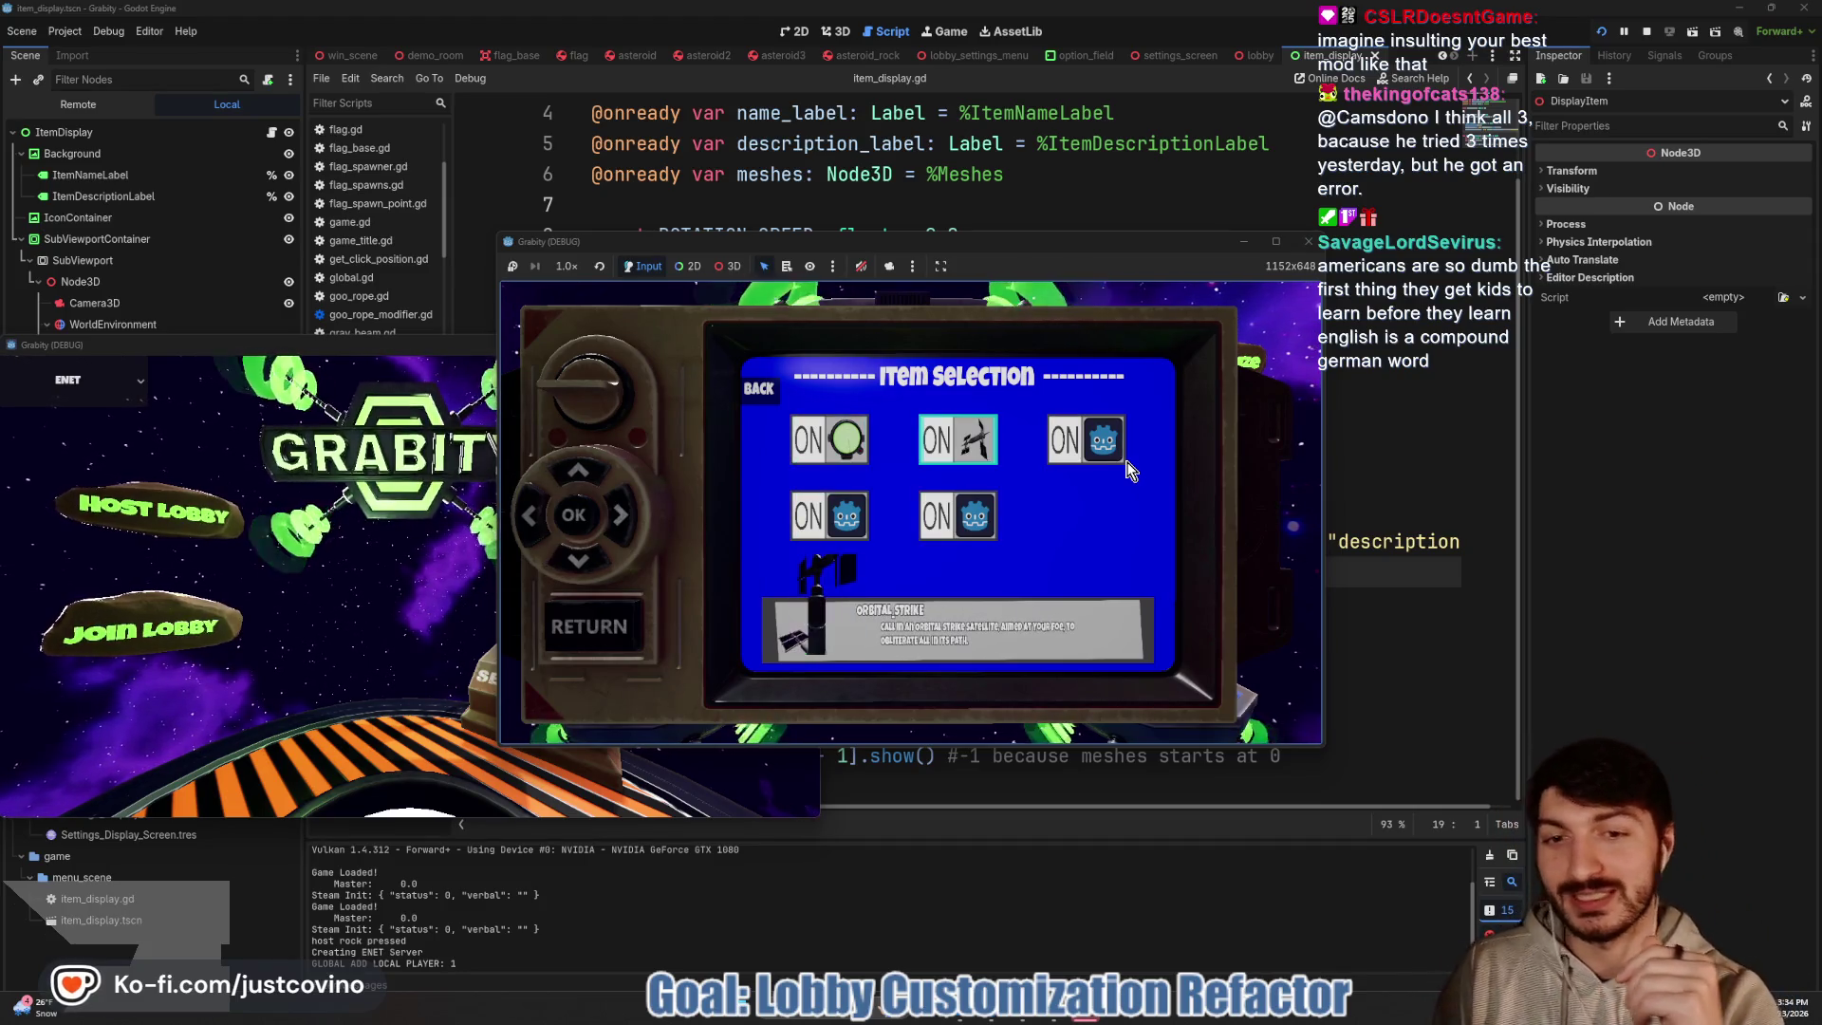
key(Left)
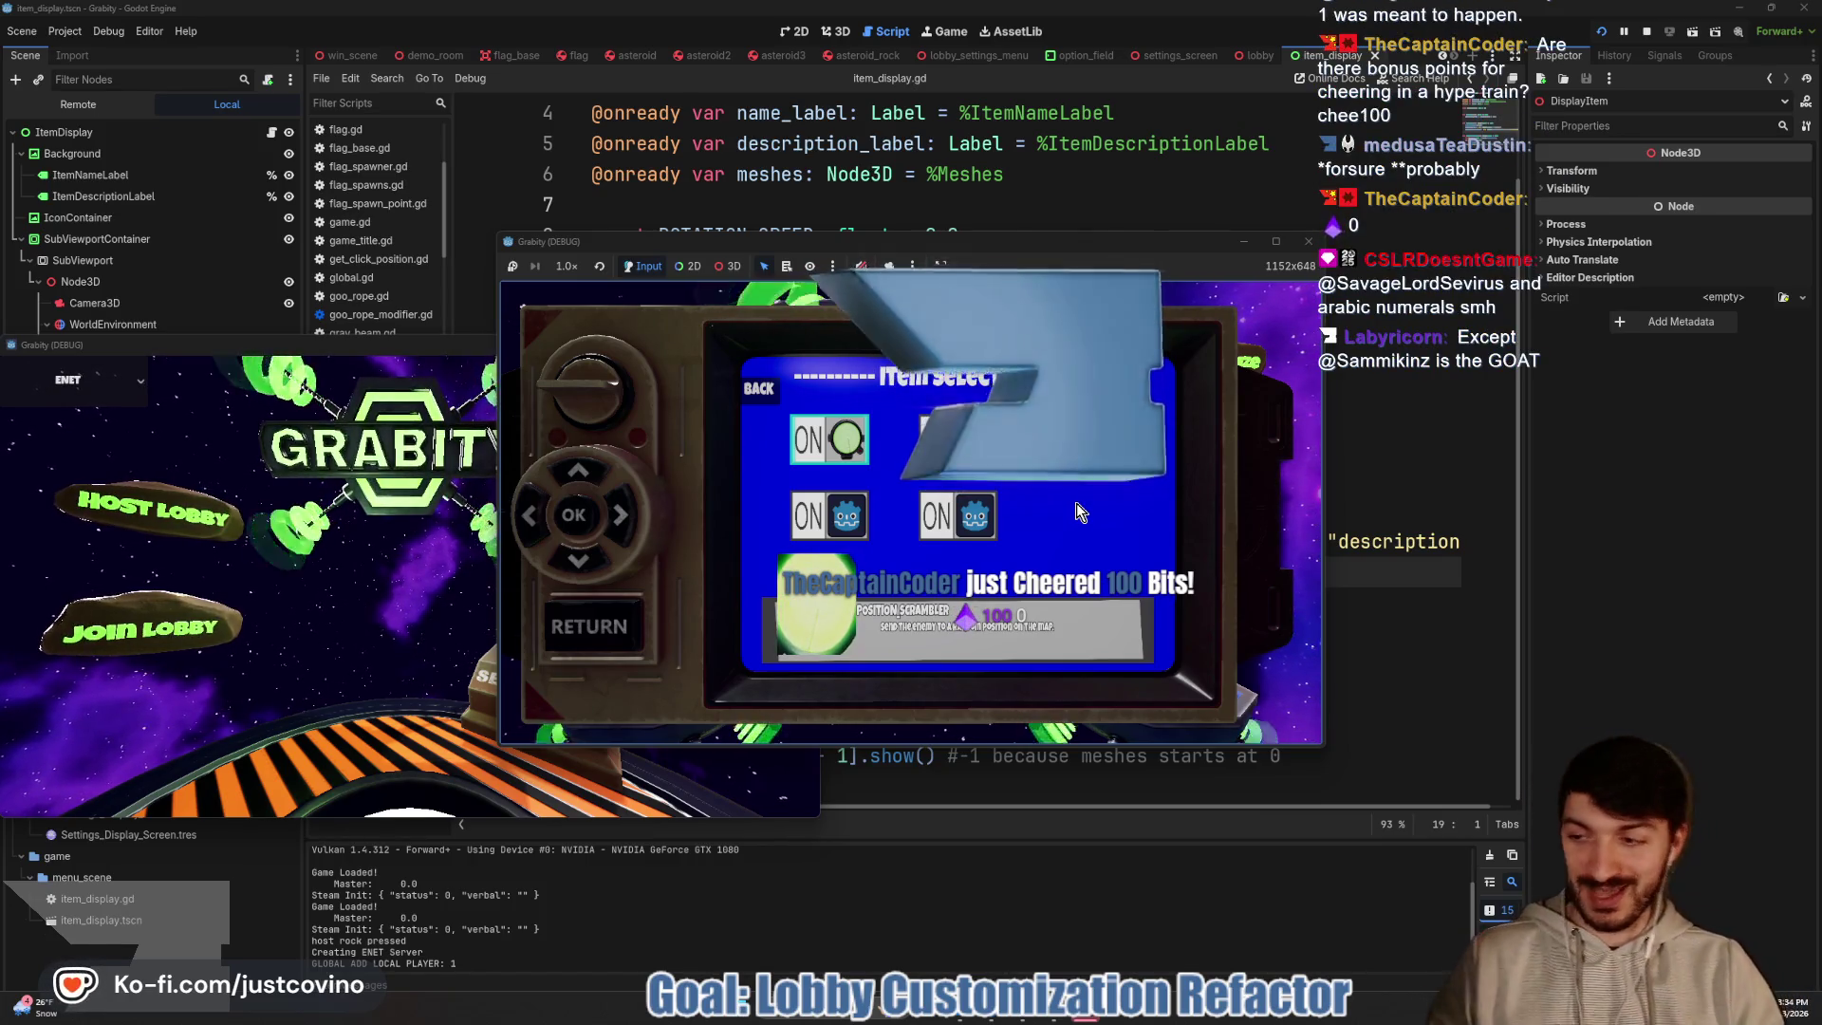
click(588, 626)
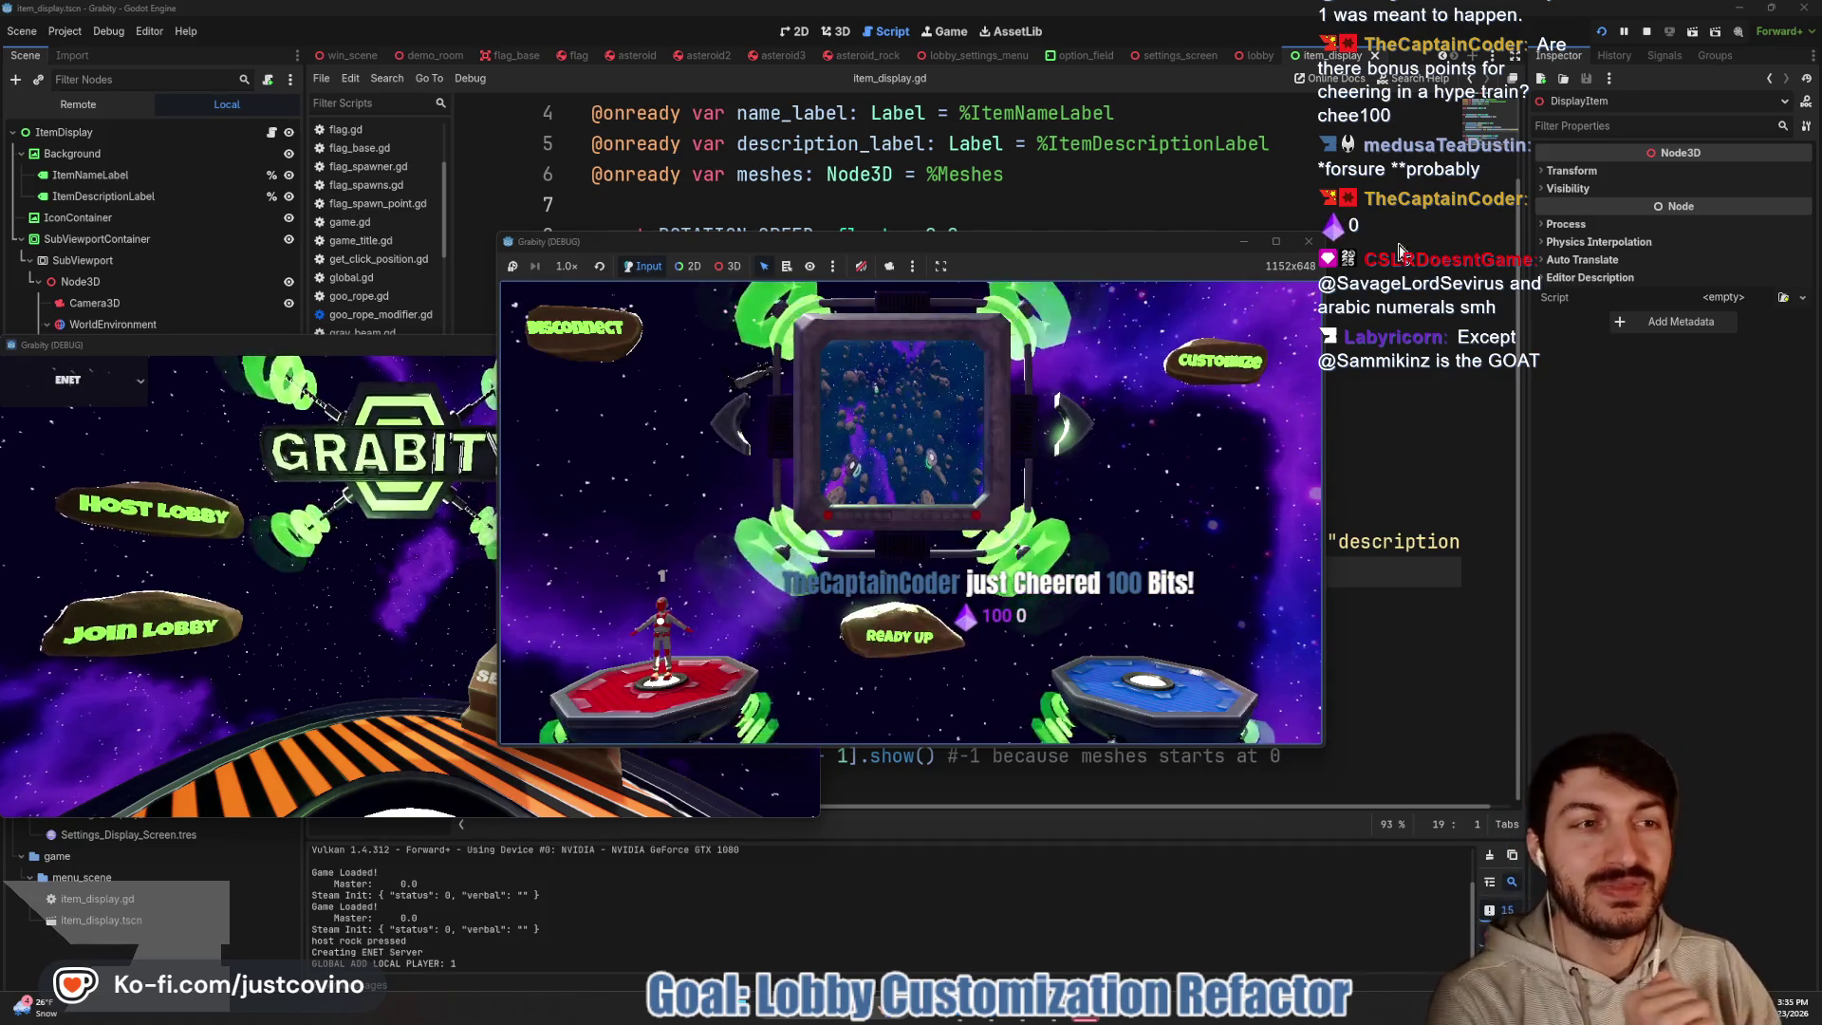
click(1650, 19)
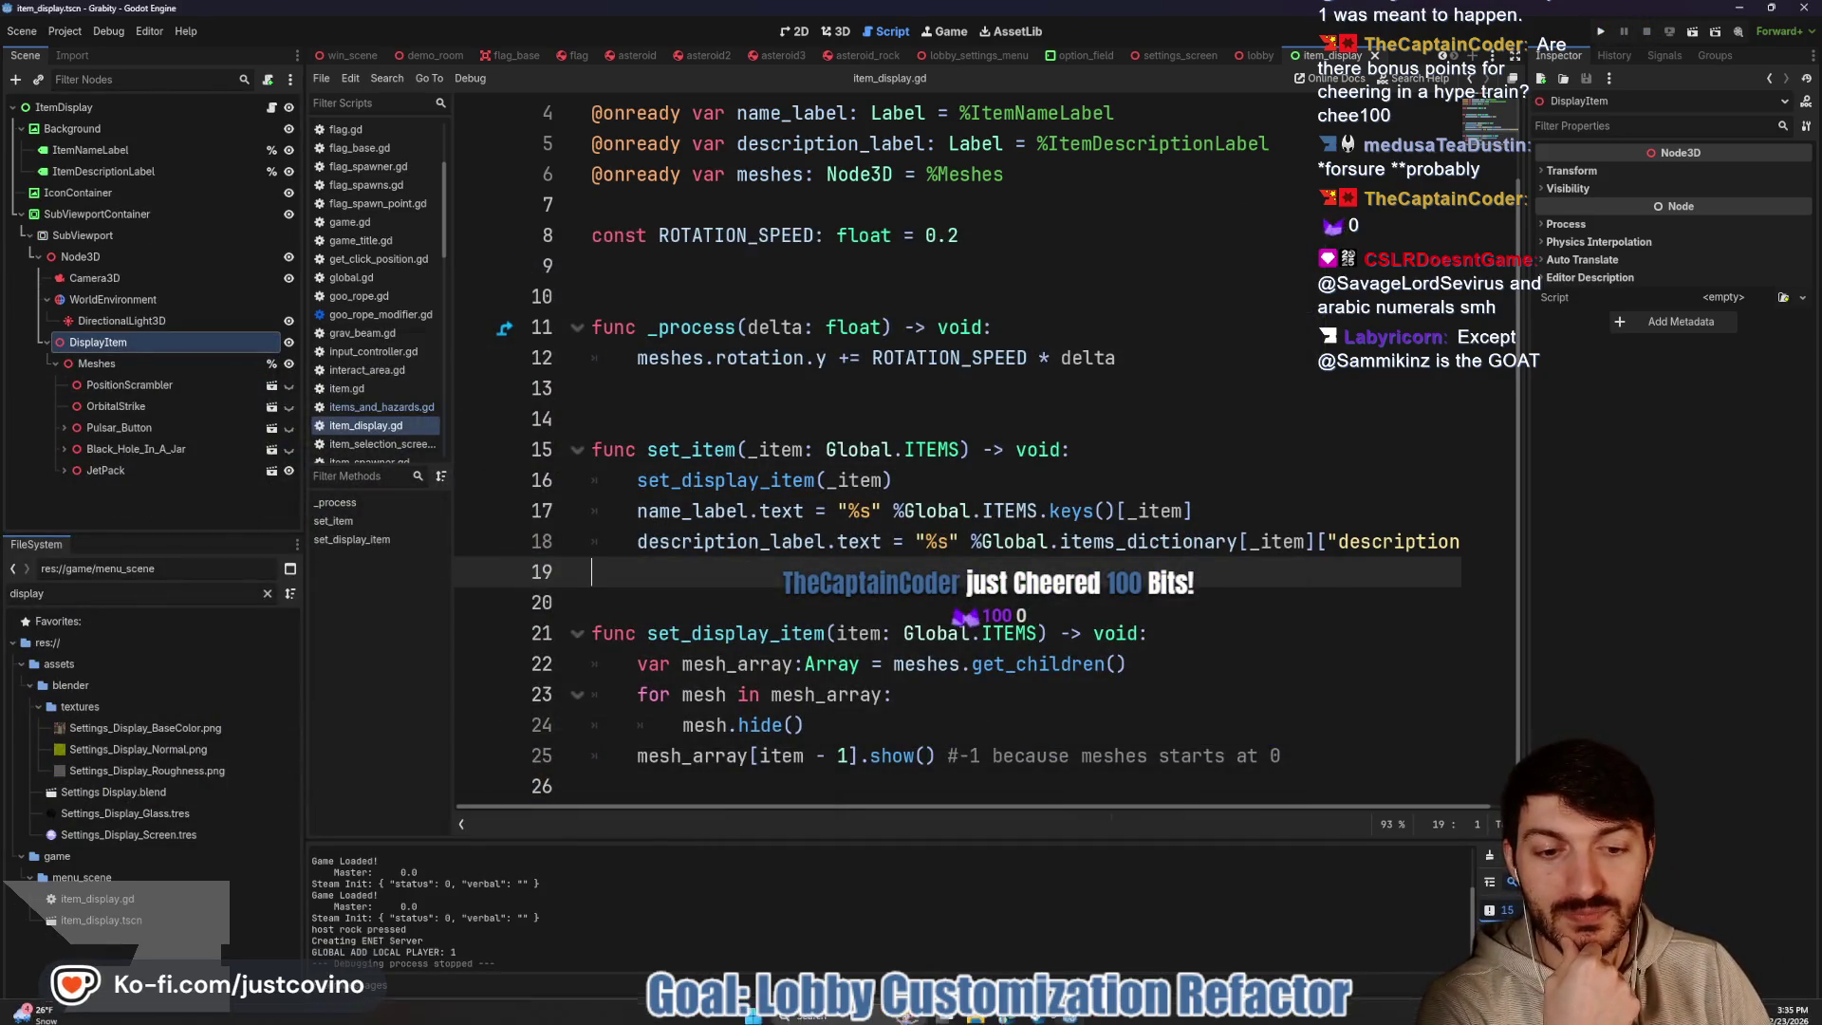
click(1021, 1018)
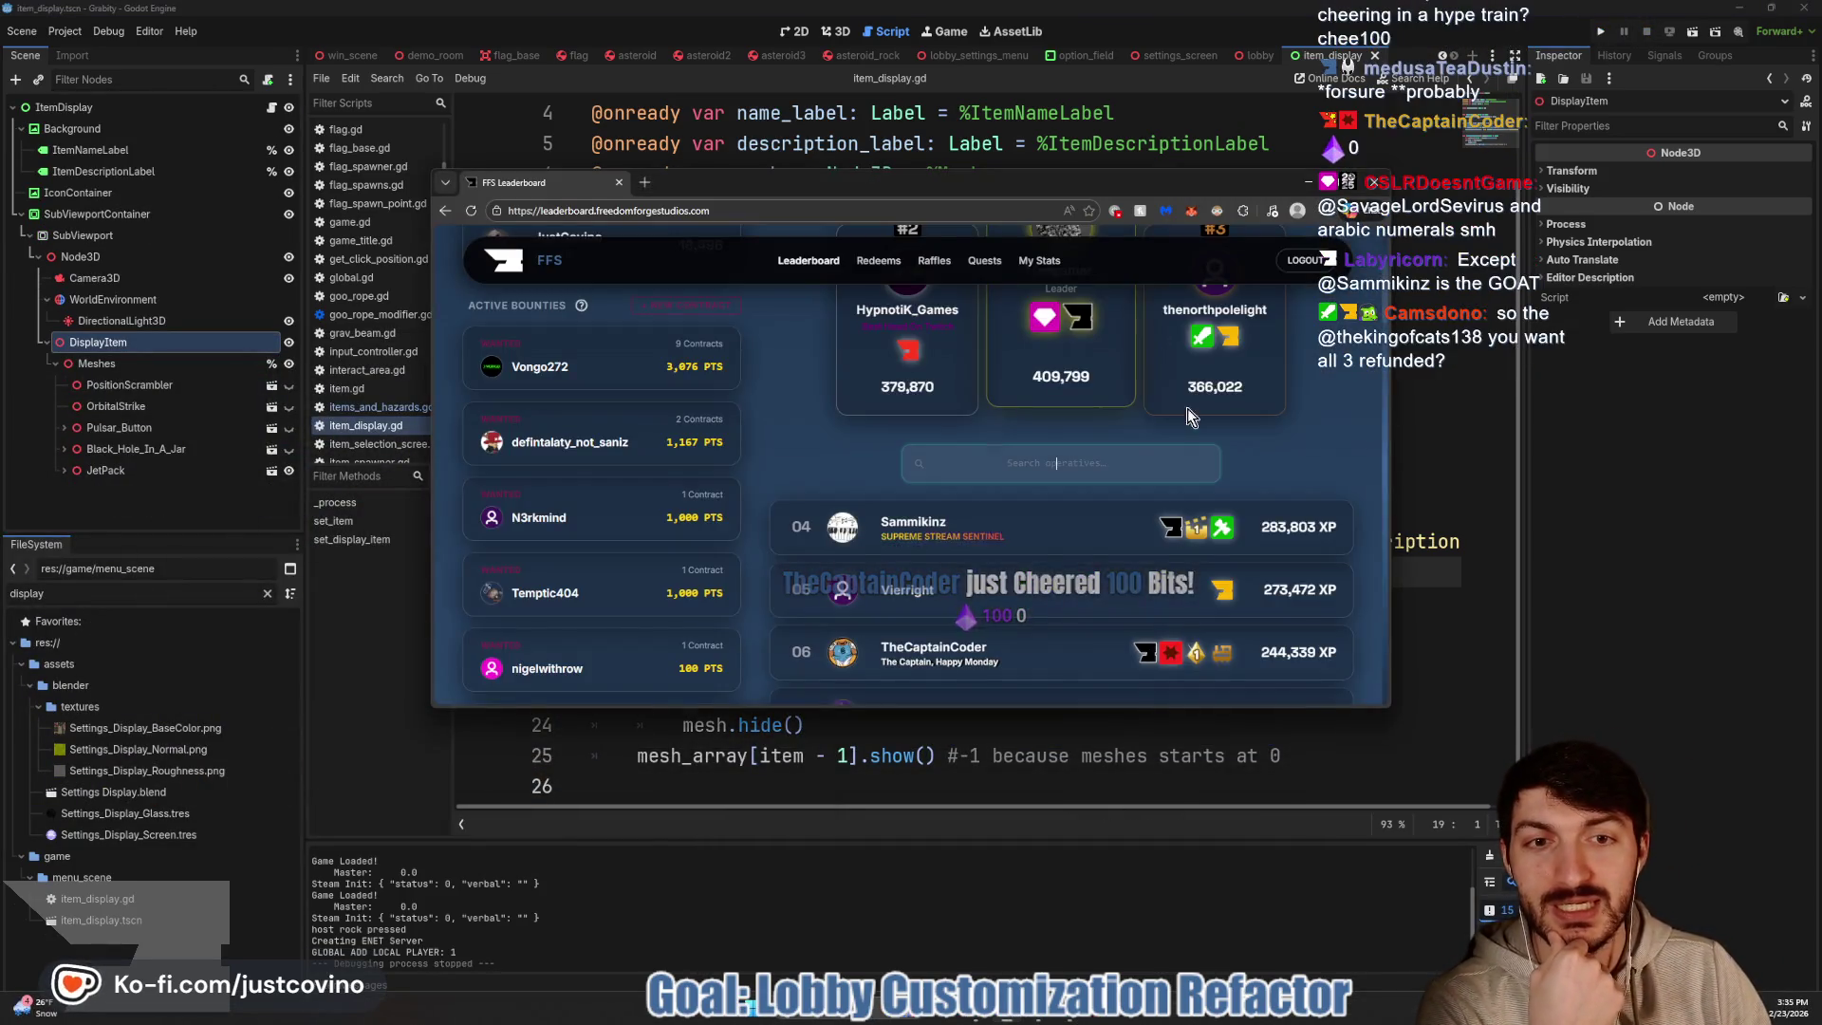
Open the Quests page on the FFS Leaderboard site and scroll through it
click(984, 261)
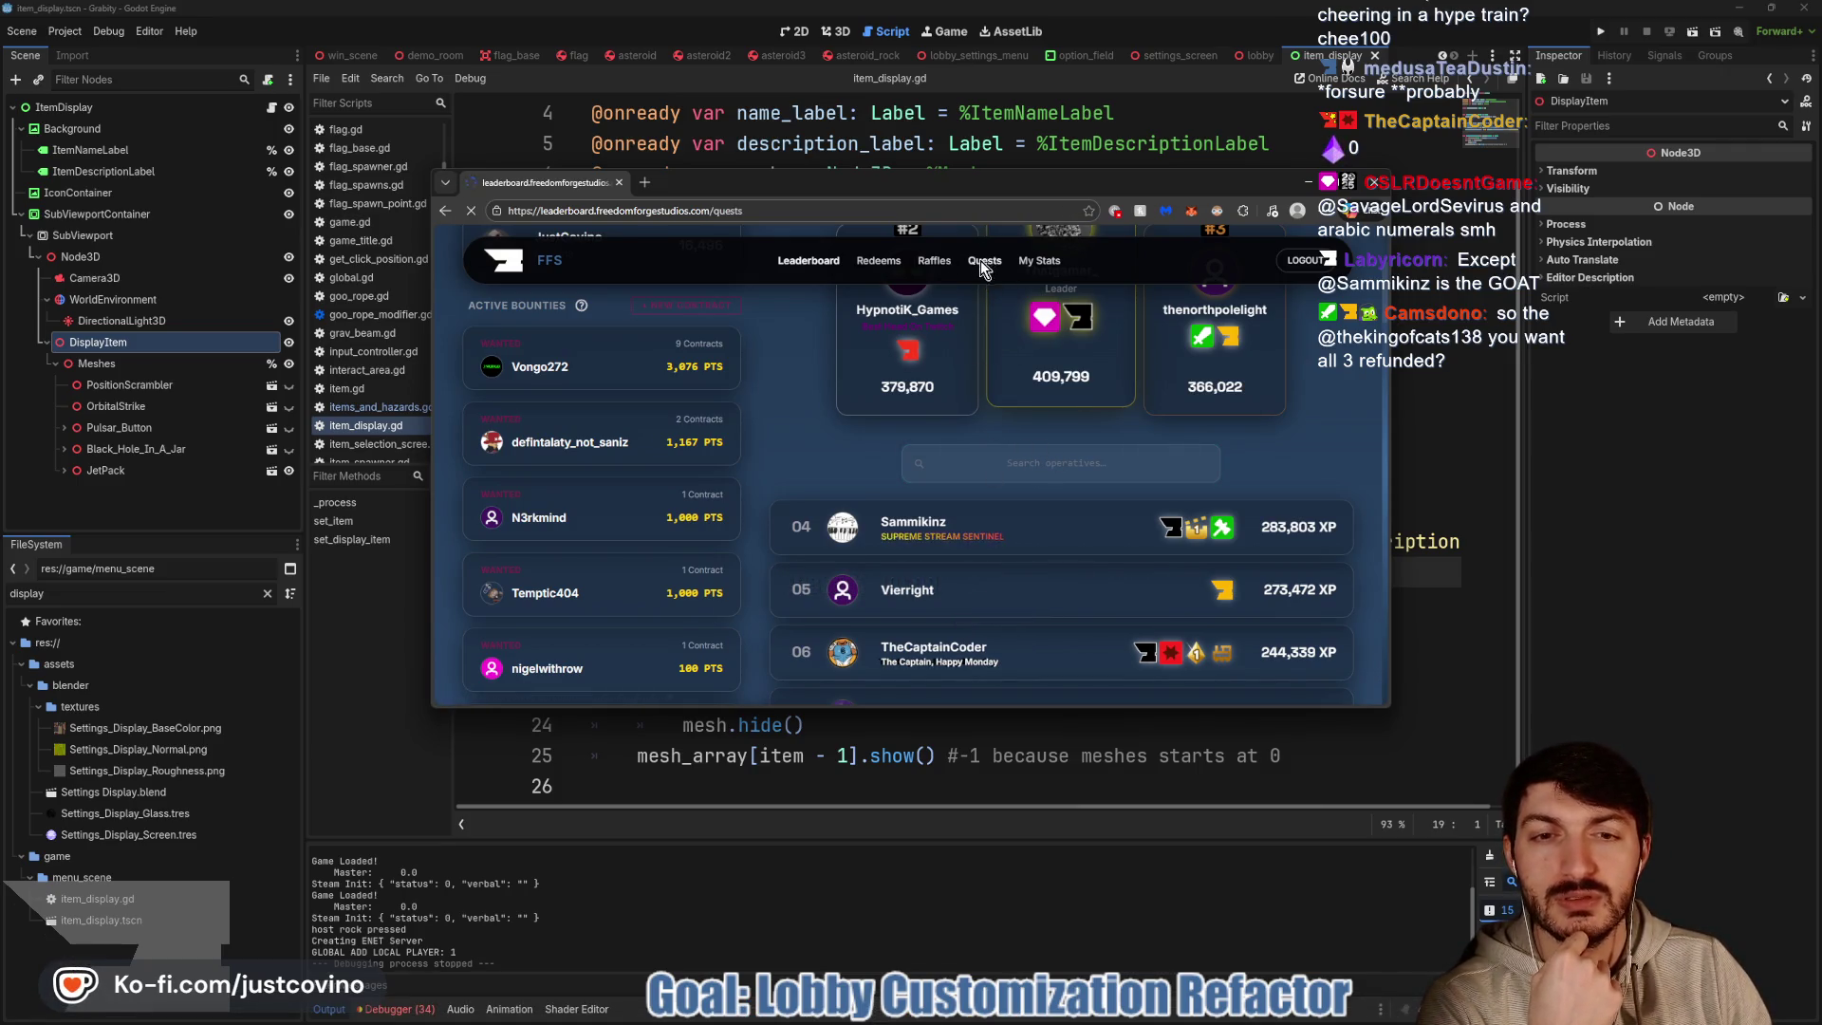
scroll(990, 460, down, 3)
scroll(990, 460, down, 2)
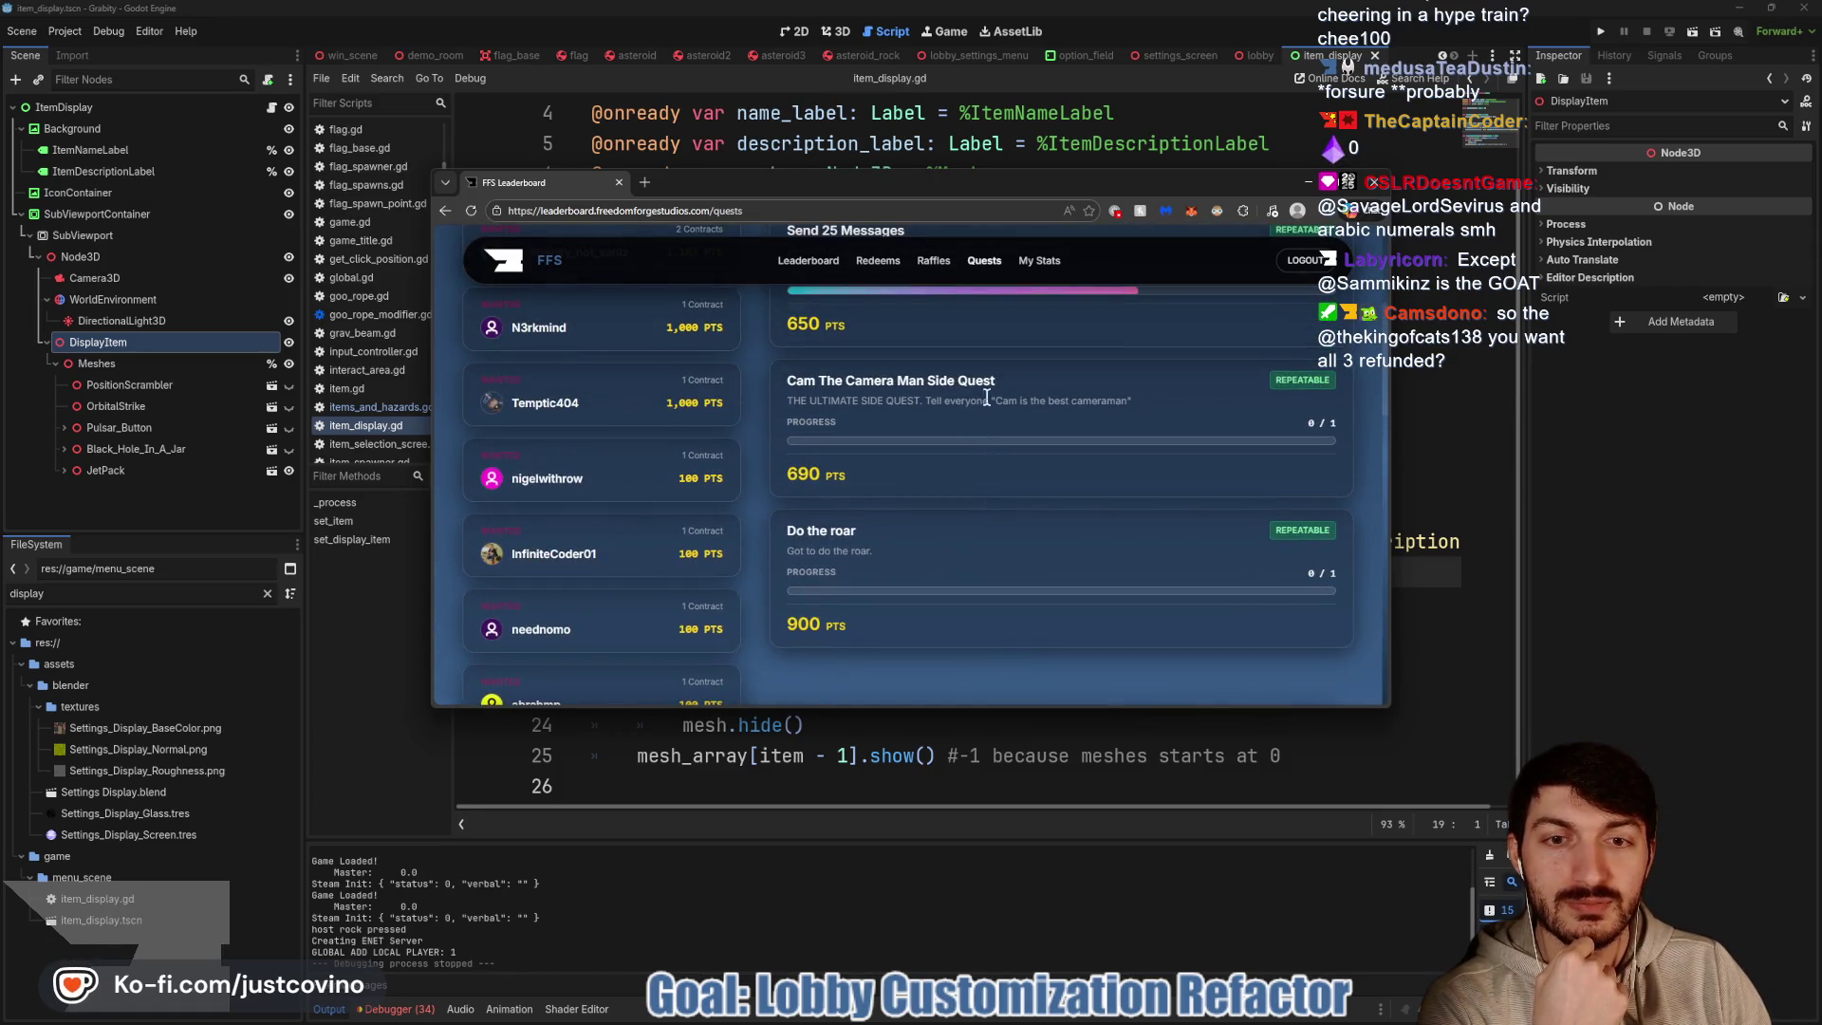
scroll(992, 465, up, 3)
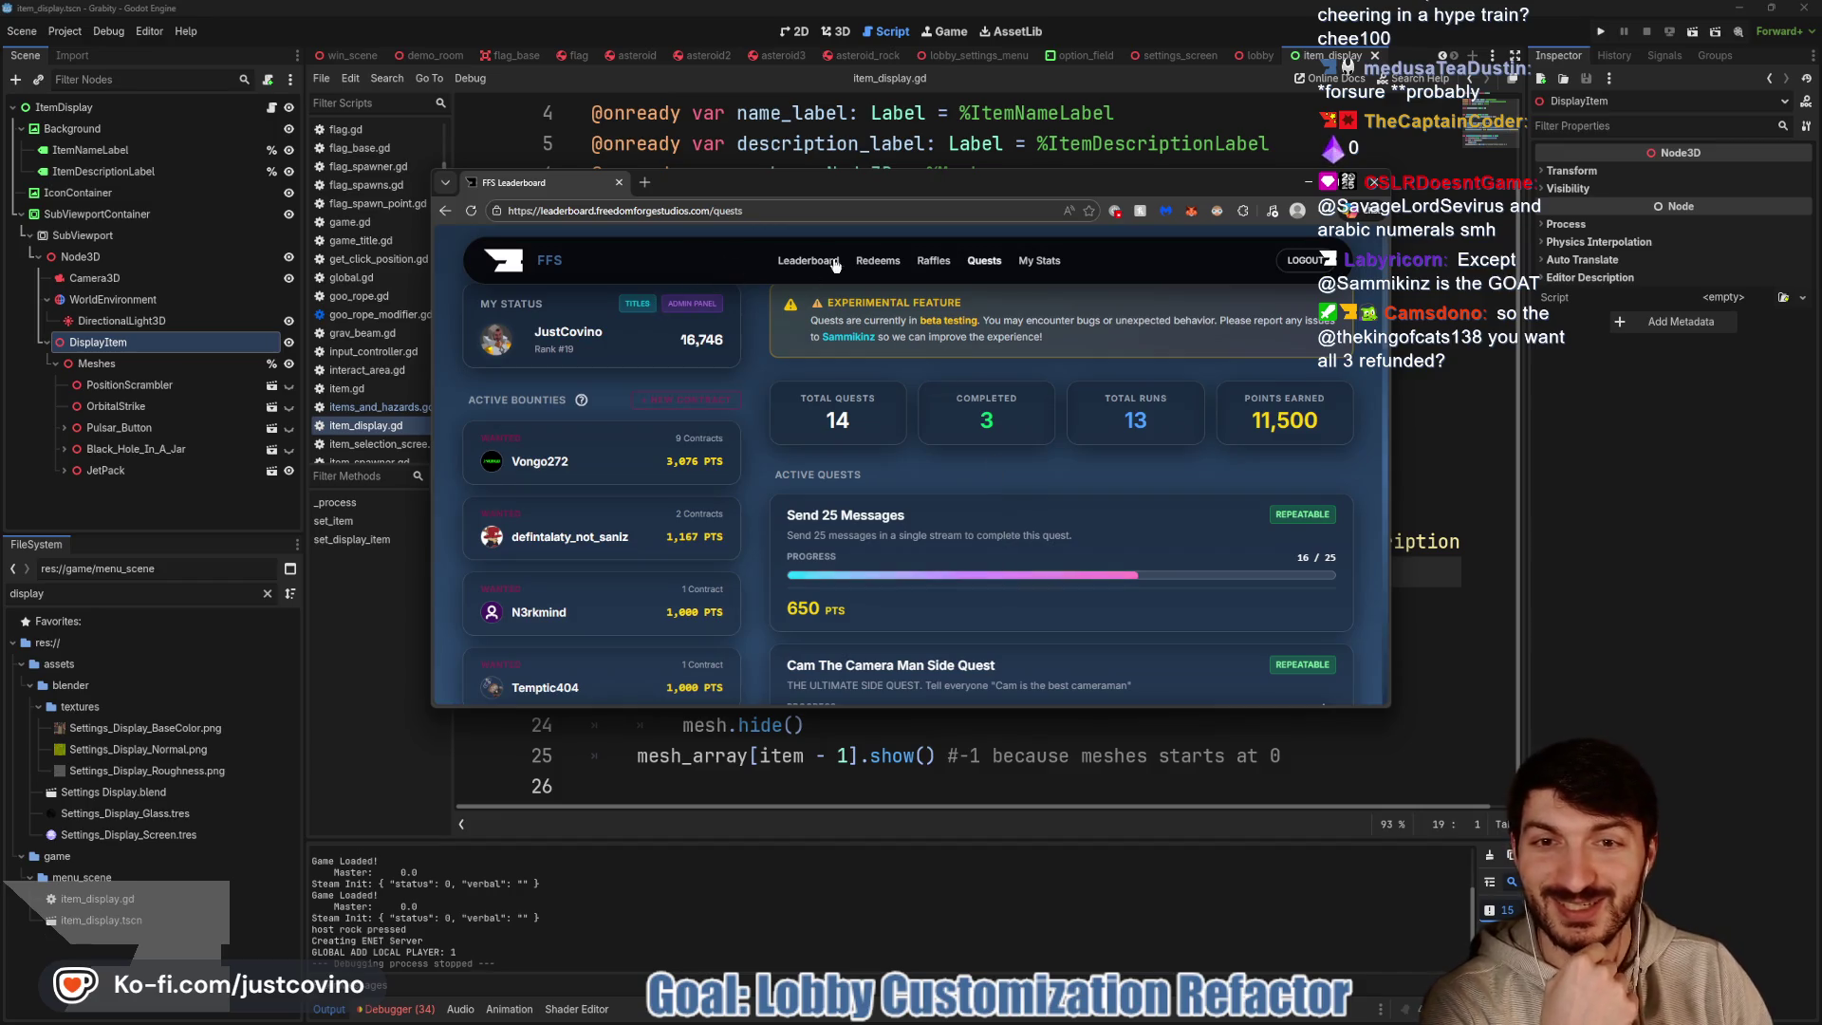
Go back to the leaderboard home page, browse the rankings, then return to the Godot editor
key(alt+Left)
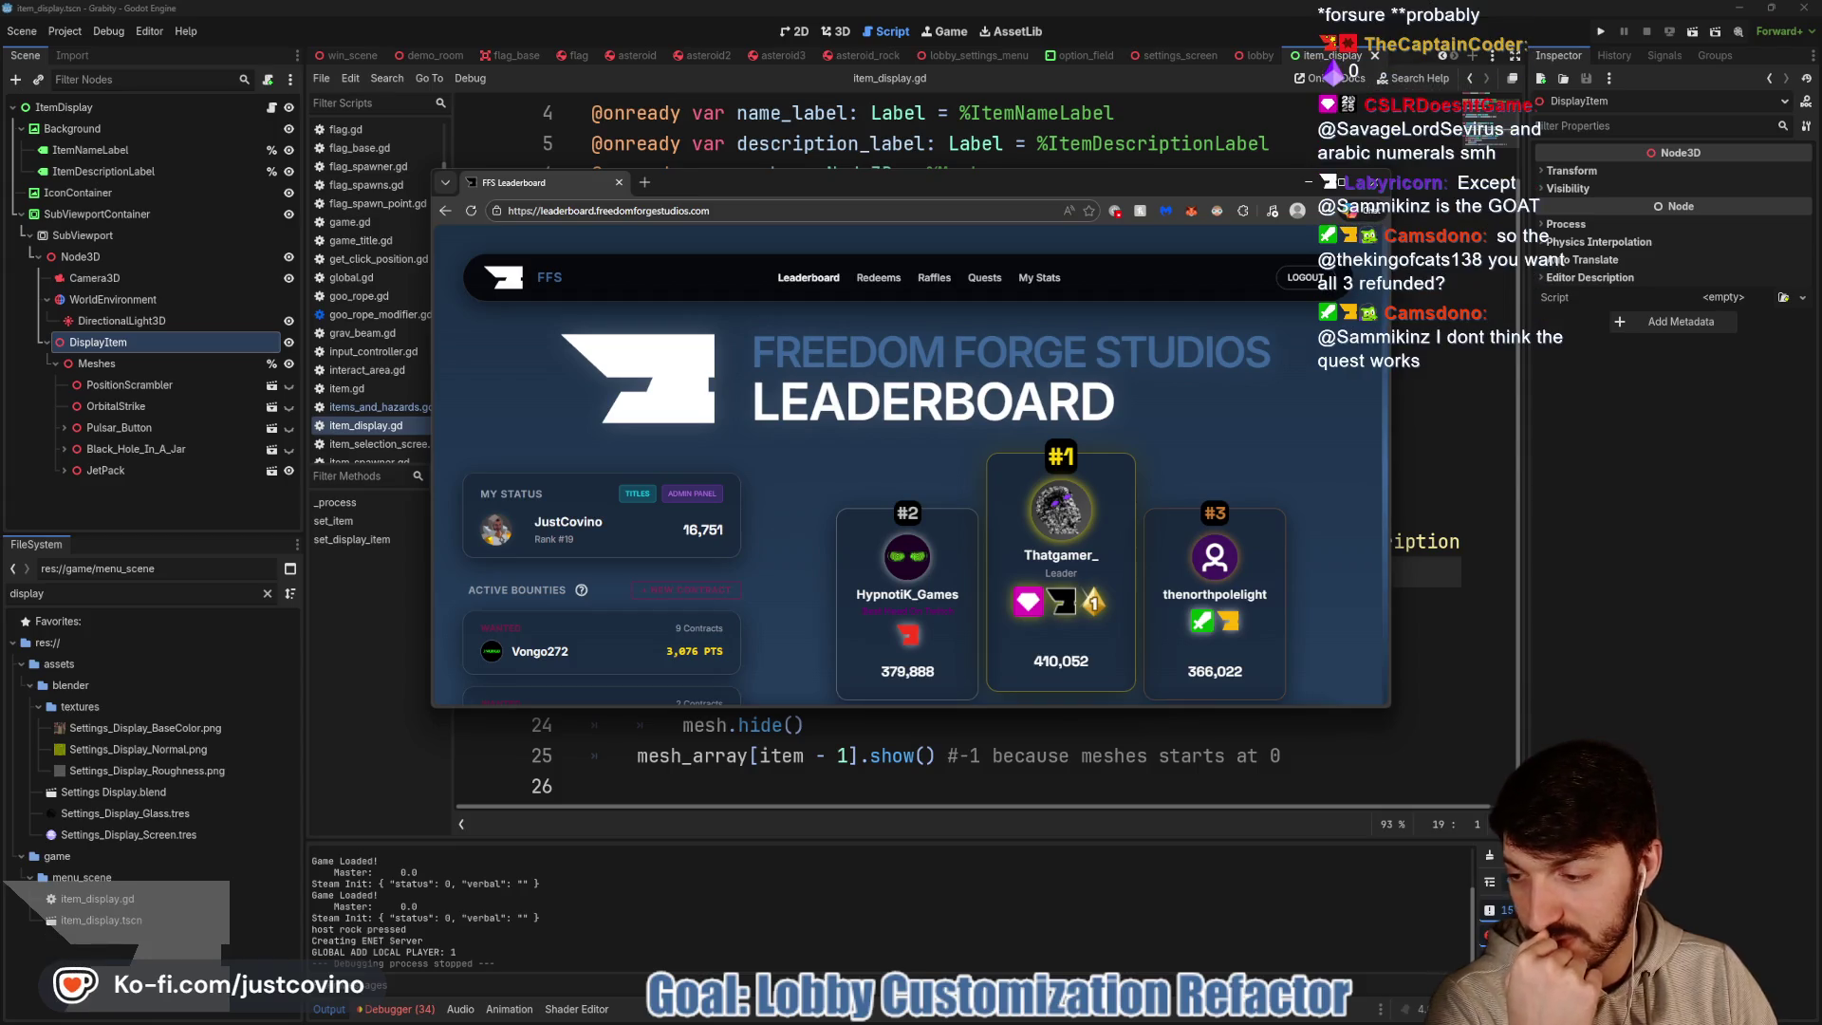
scroll(578, 538, down, 8)
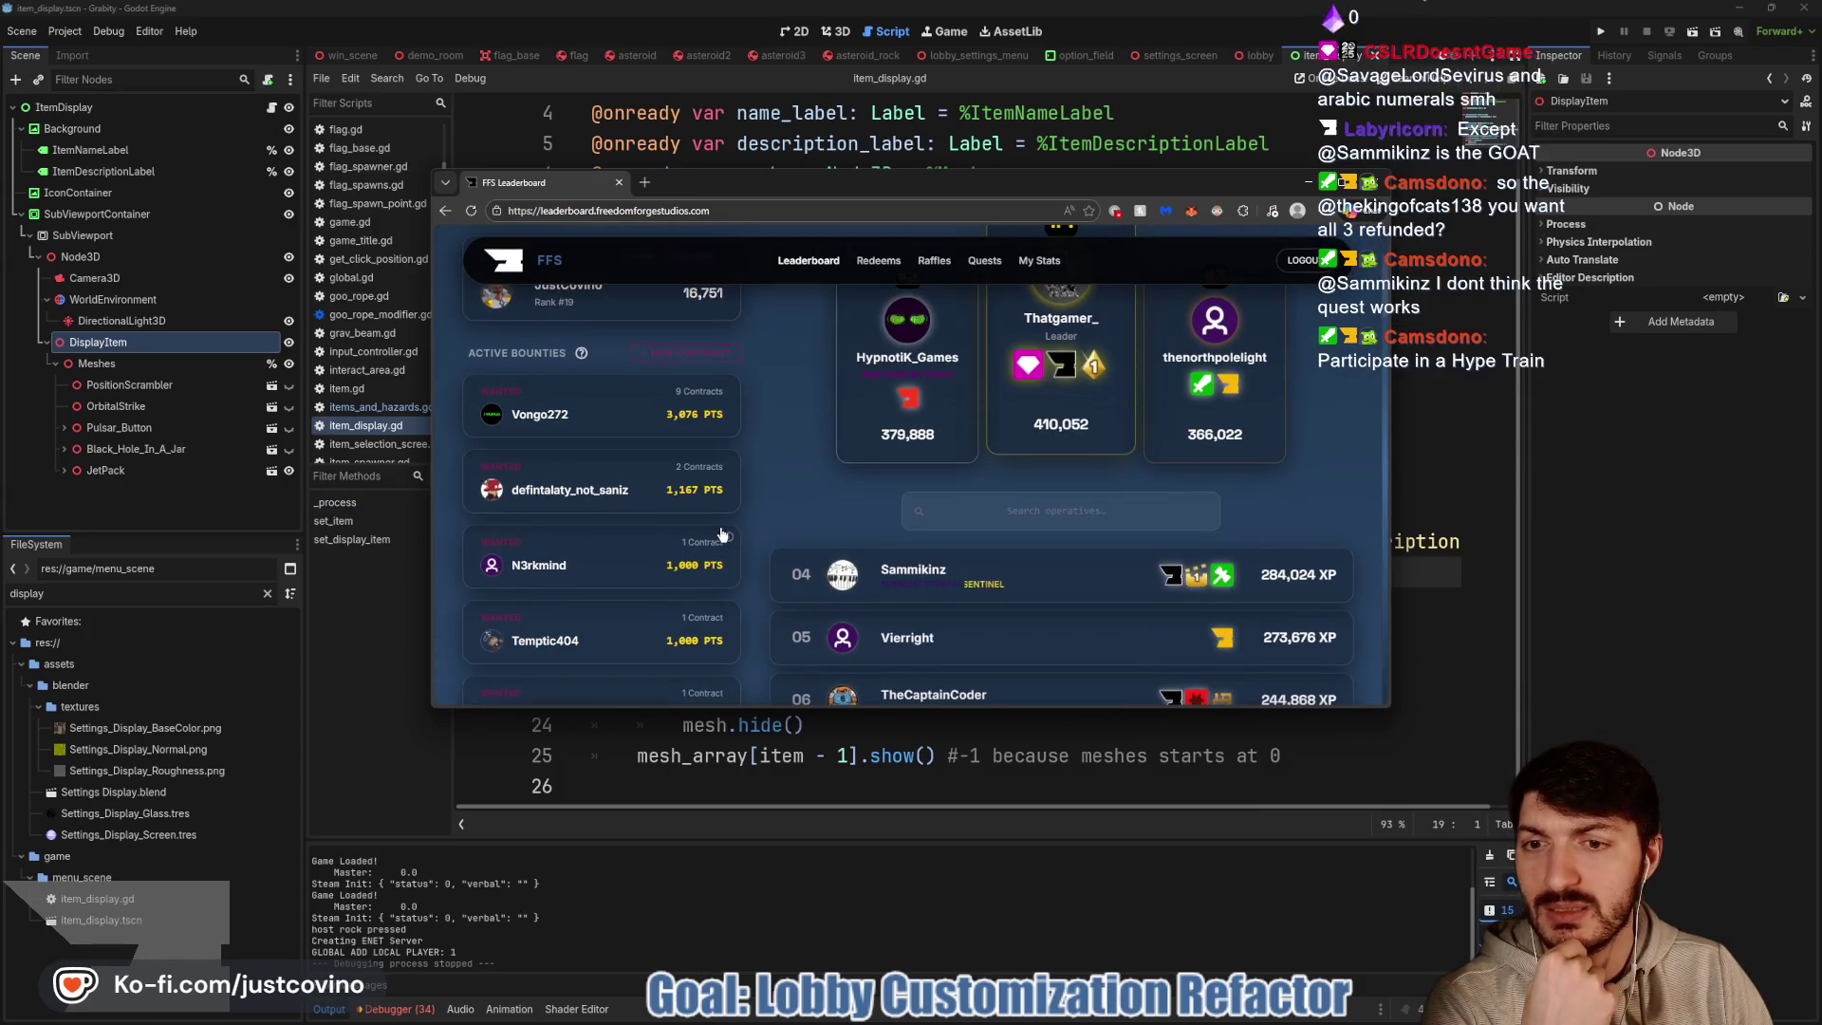
scroll(692, 535, down, 2)
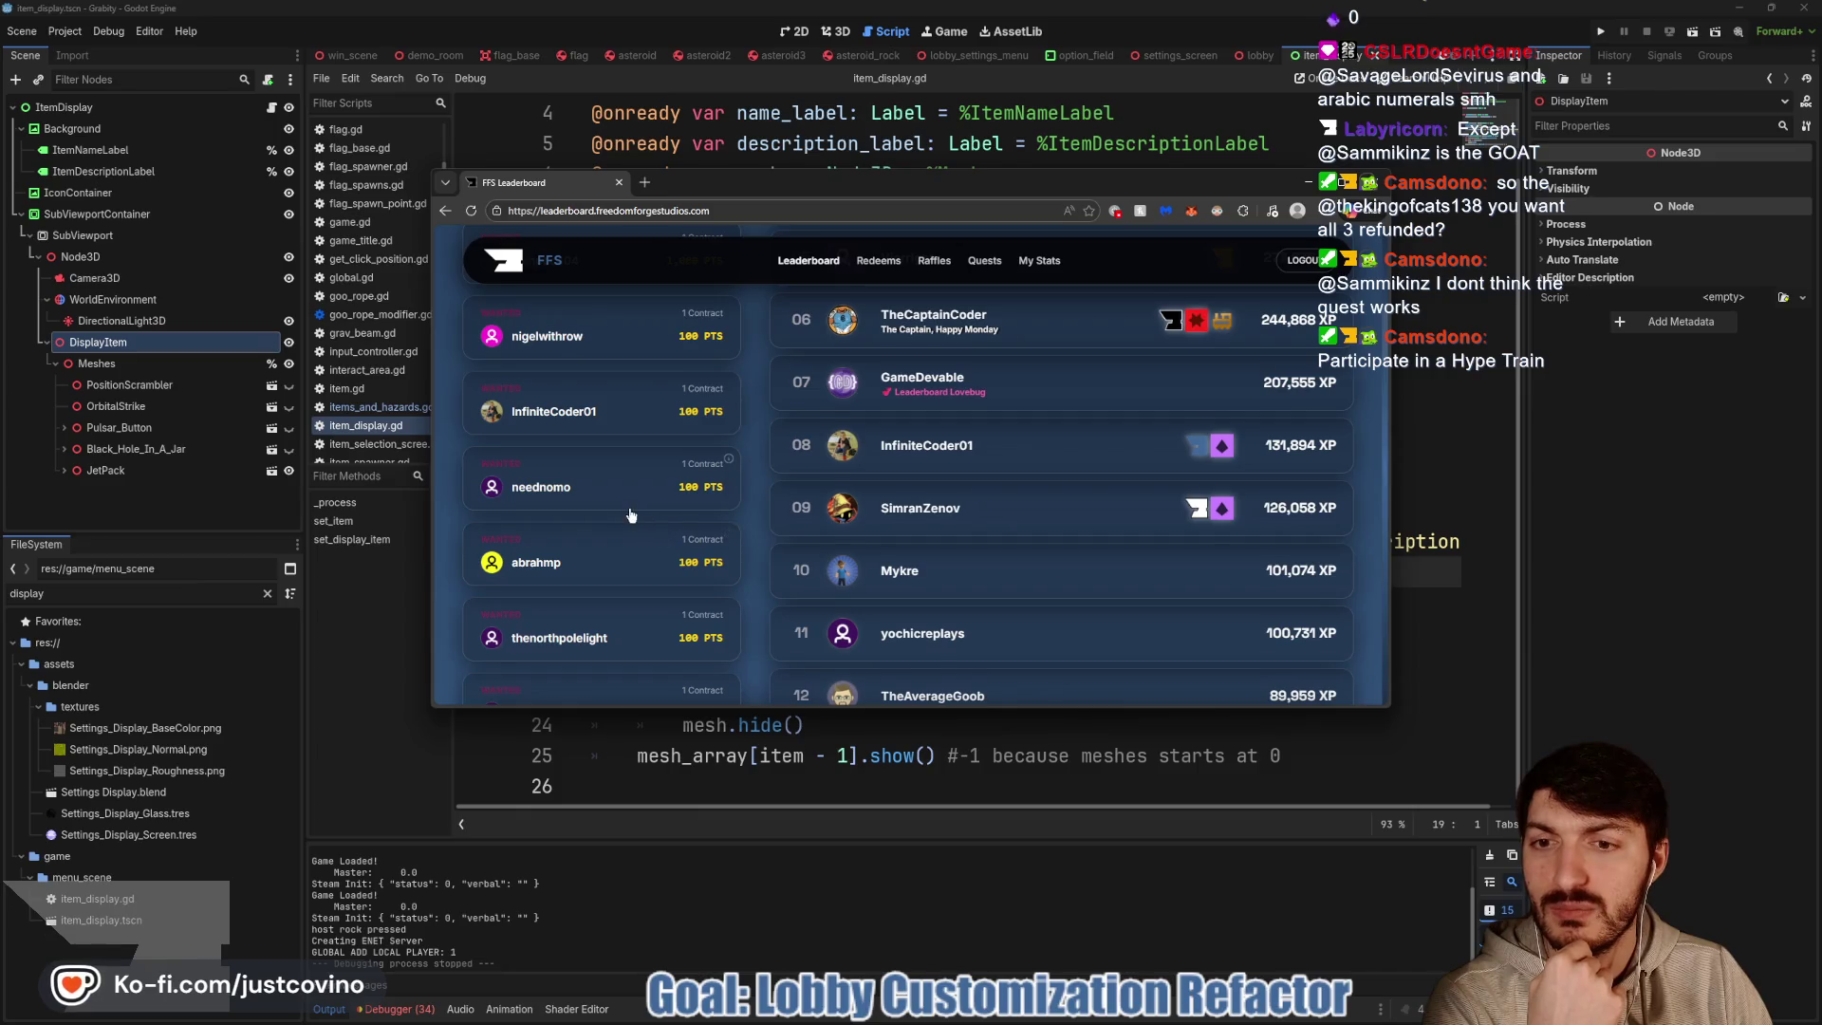
scroll(631, 515, down, 2)
scroll(646, 537, up, 4)
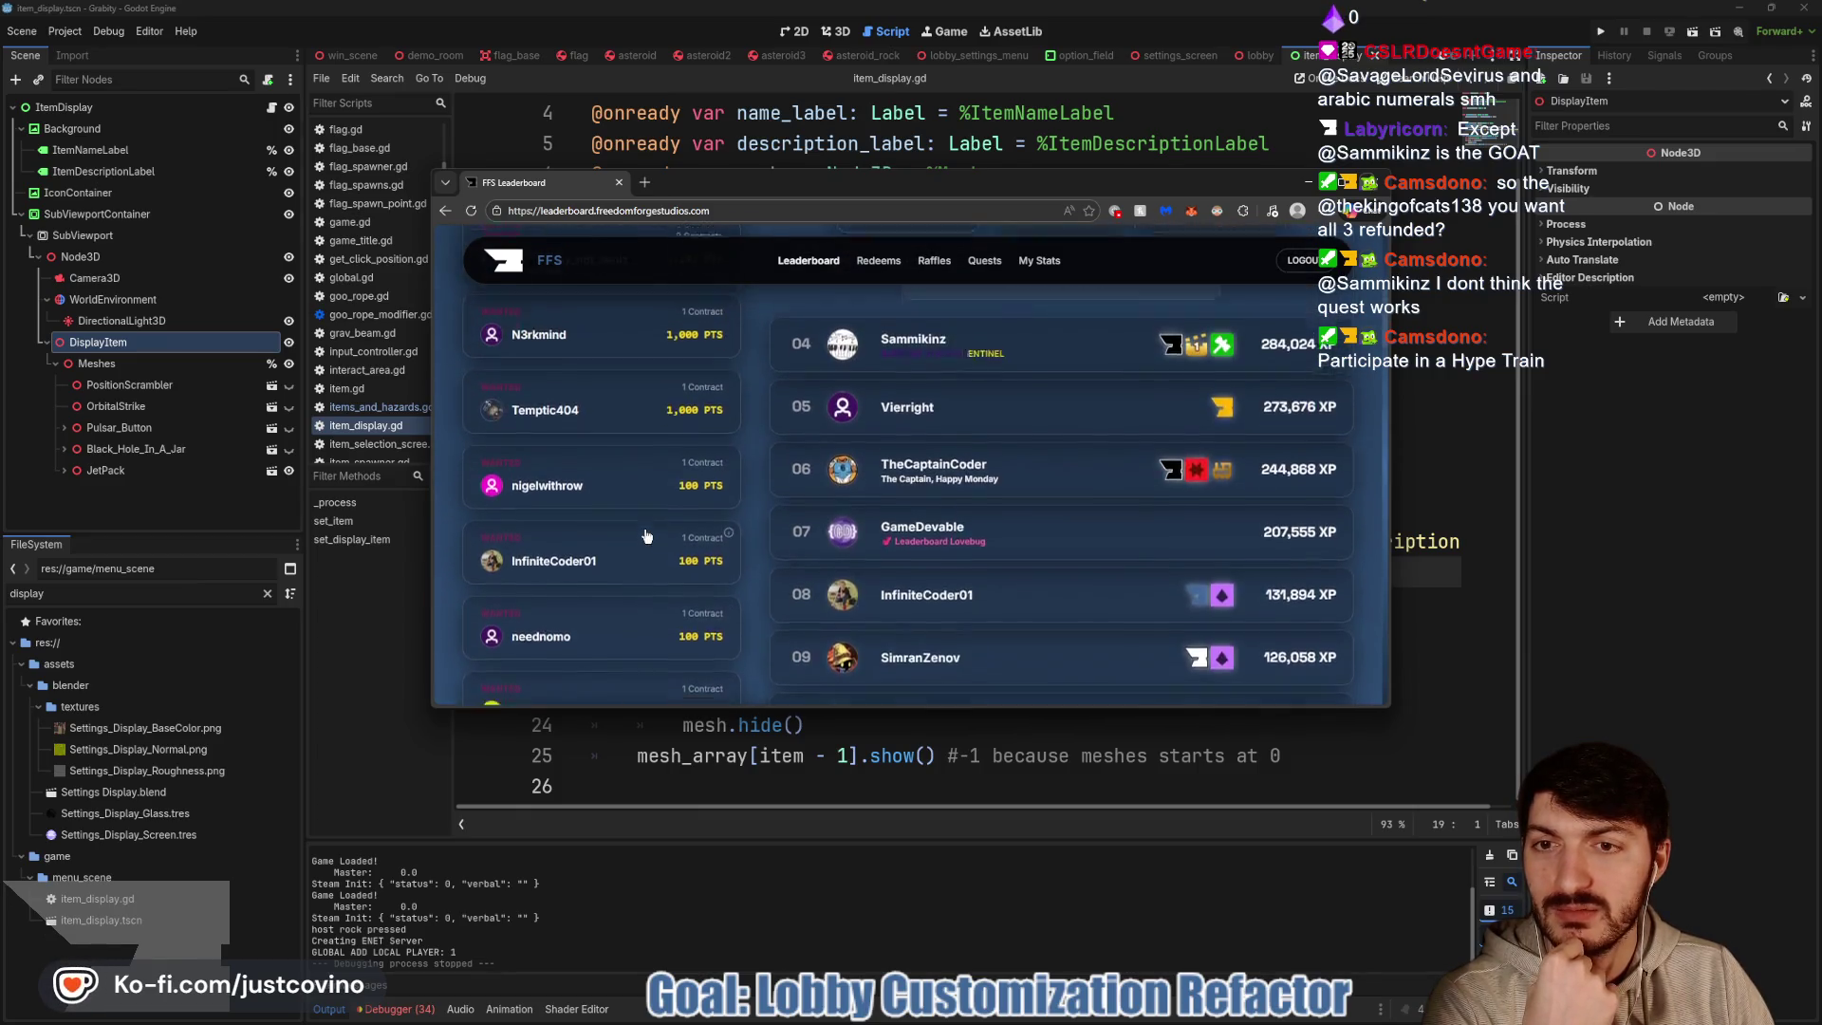
scroll(647, 537, up, 5)
scroll(643, 536, down, 8)
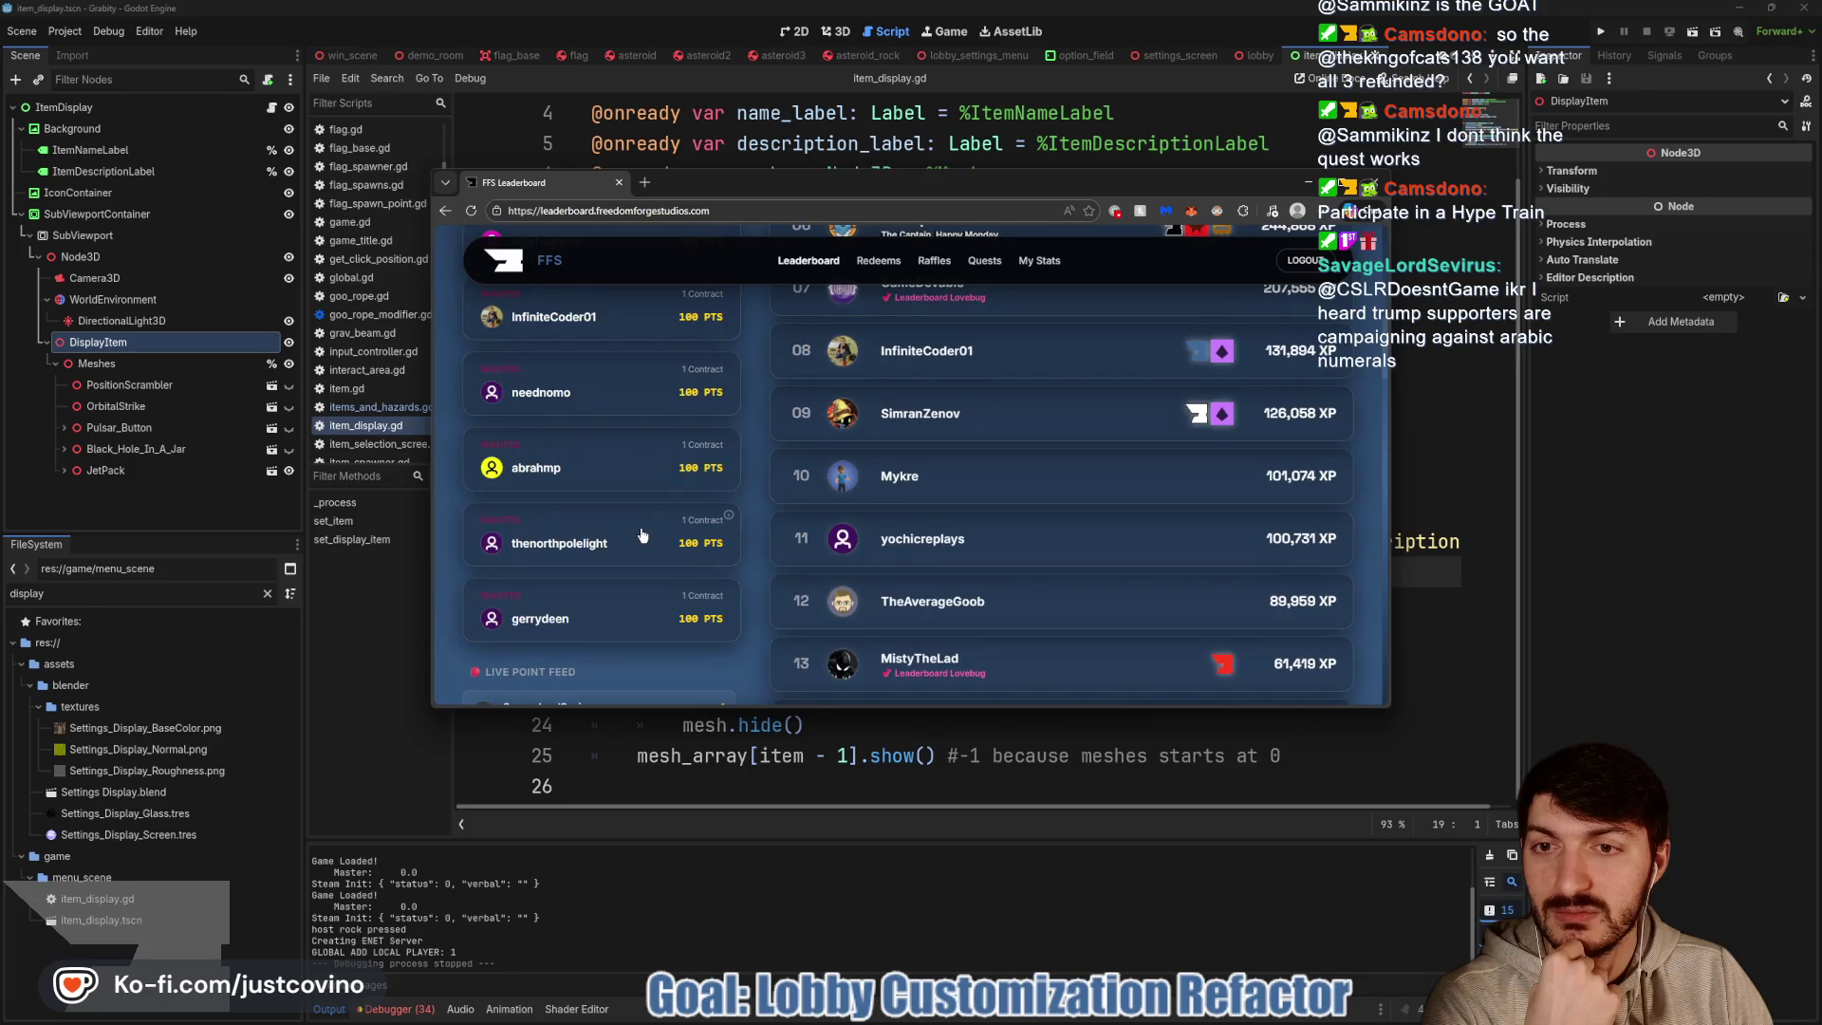
scroll(645, 541, up, 8)
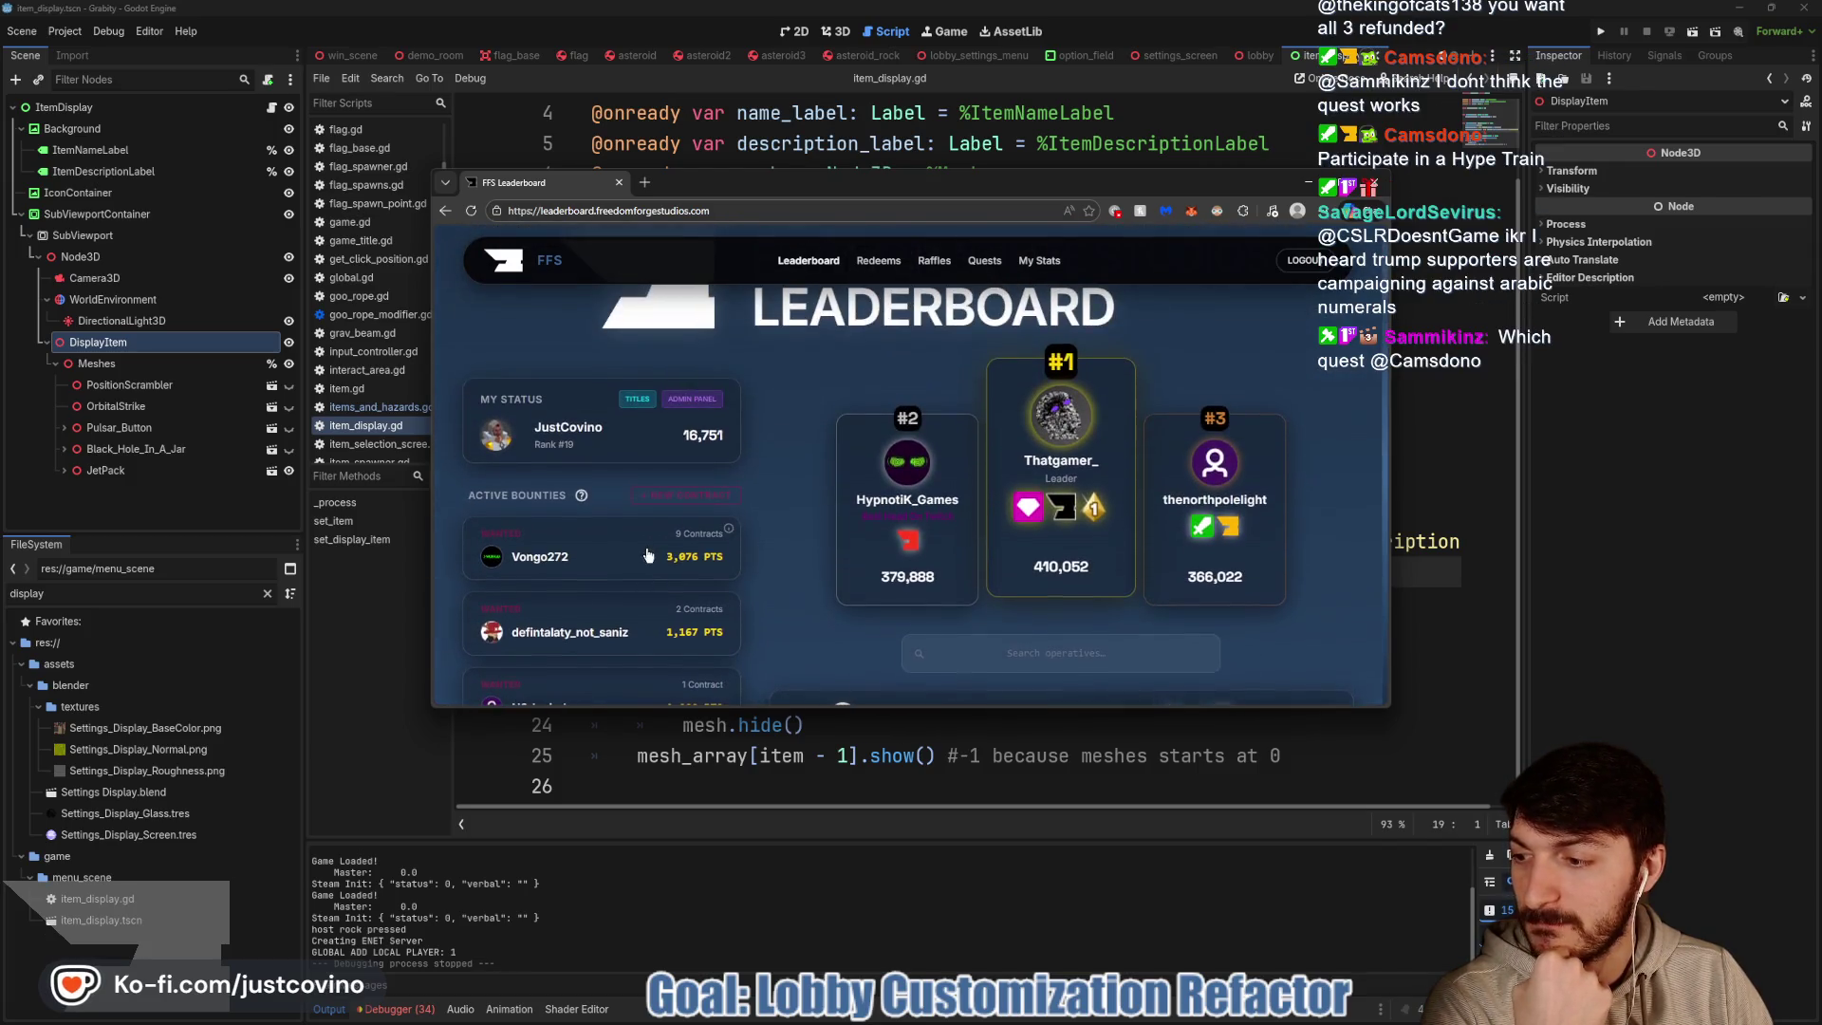
click(1505, 581)
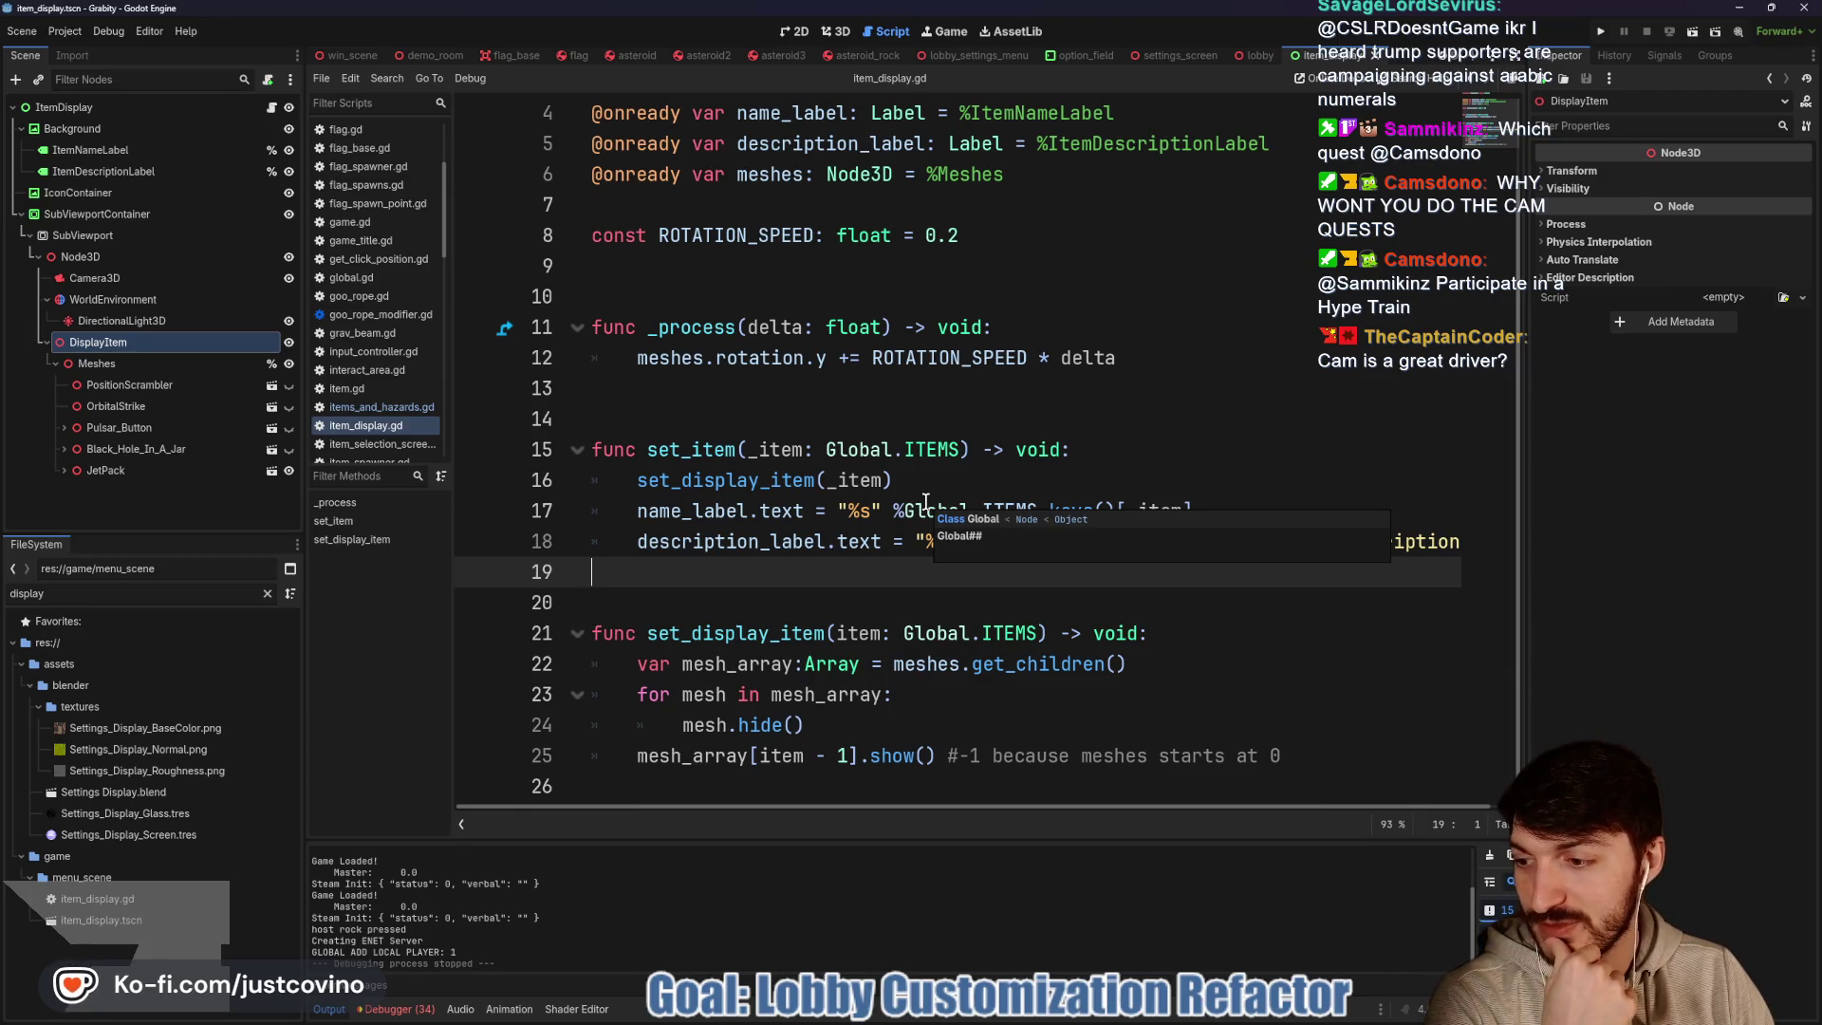
Show the PositionScrambler mesh instead of JetPack, set its scale to 1.0, and save
click(810, 409)
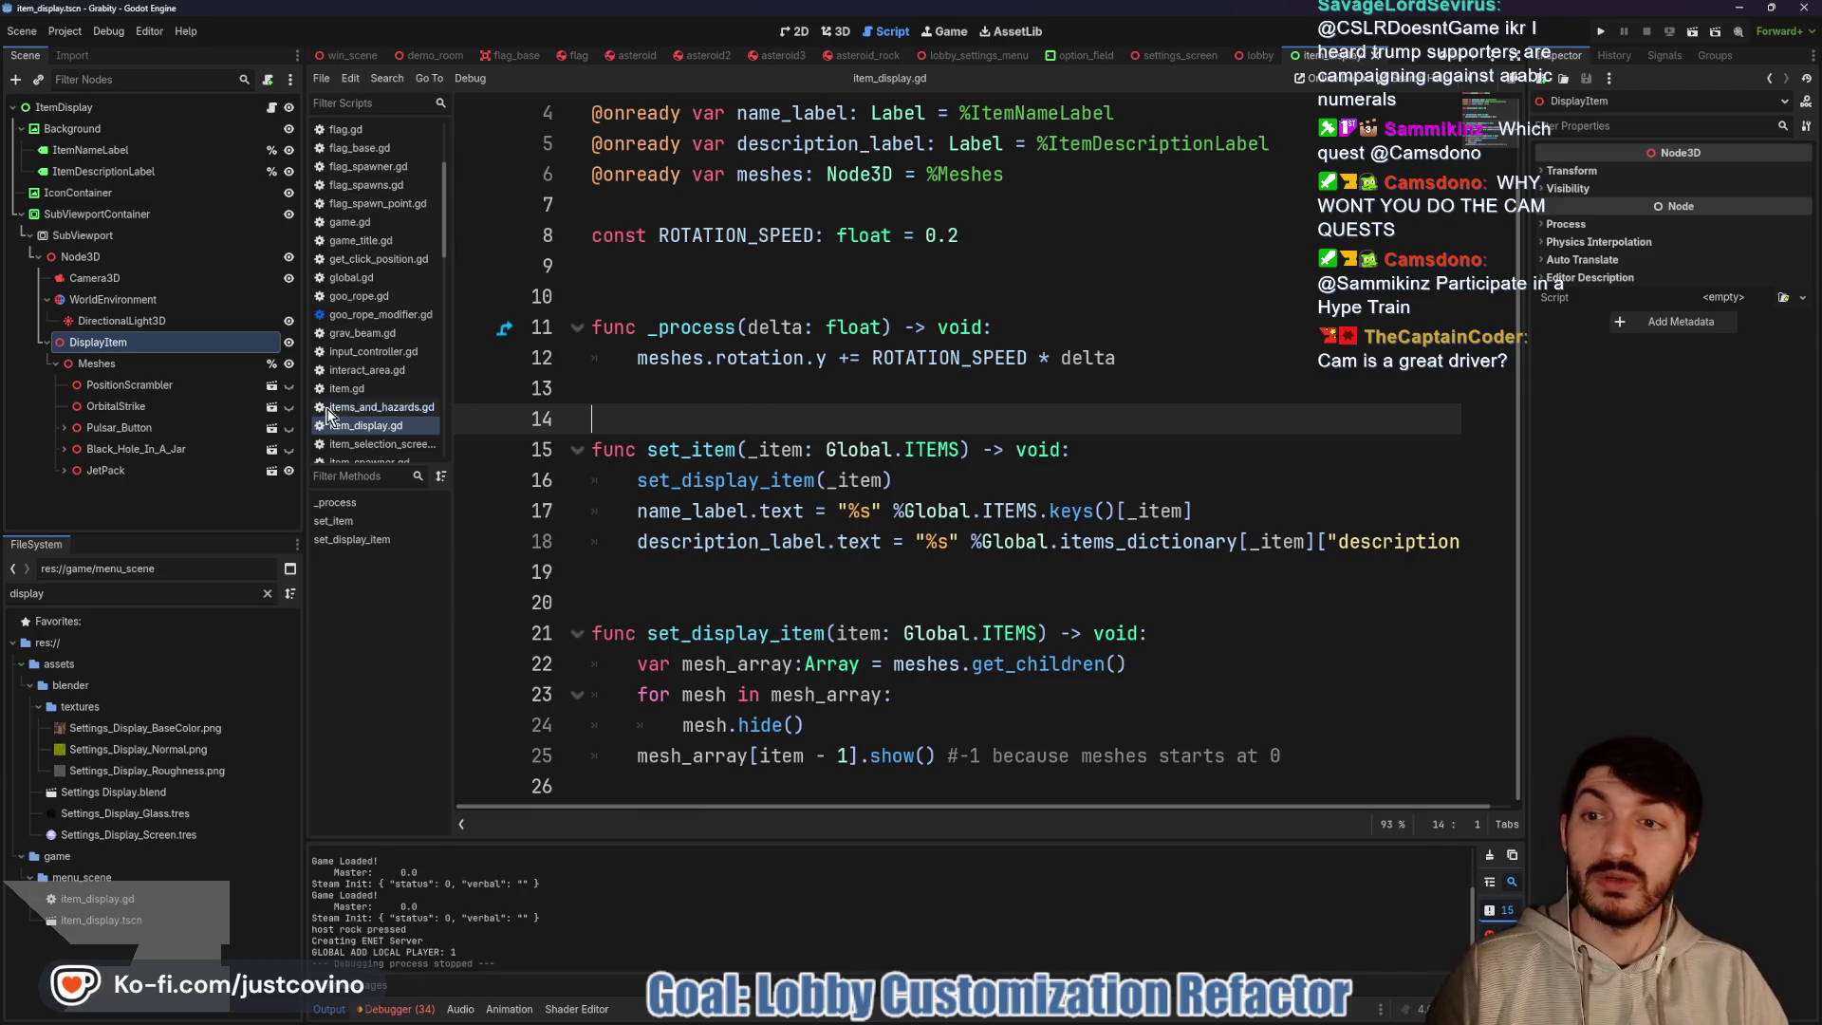
click(795, 32)
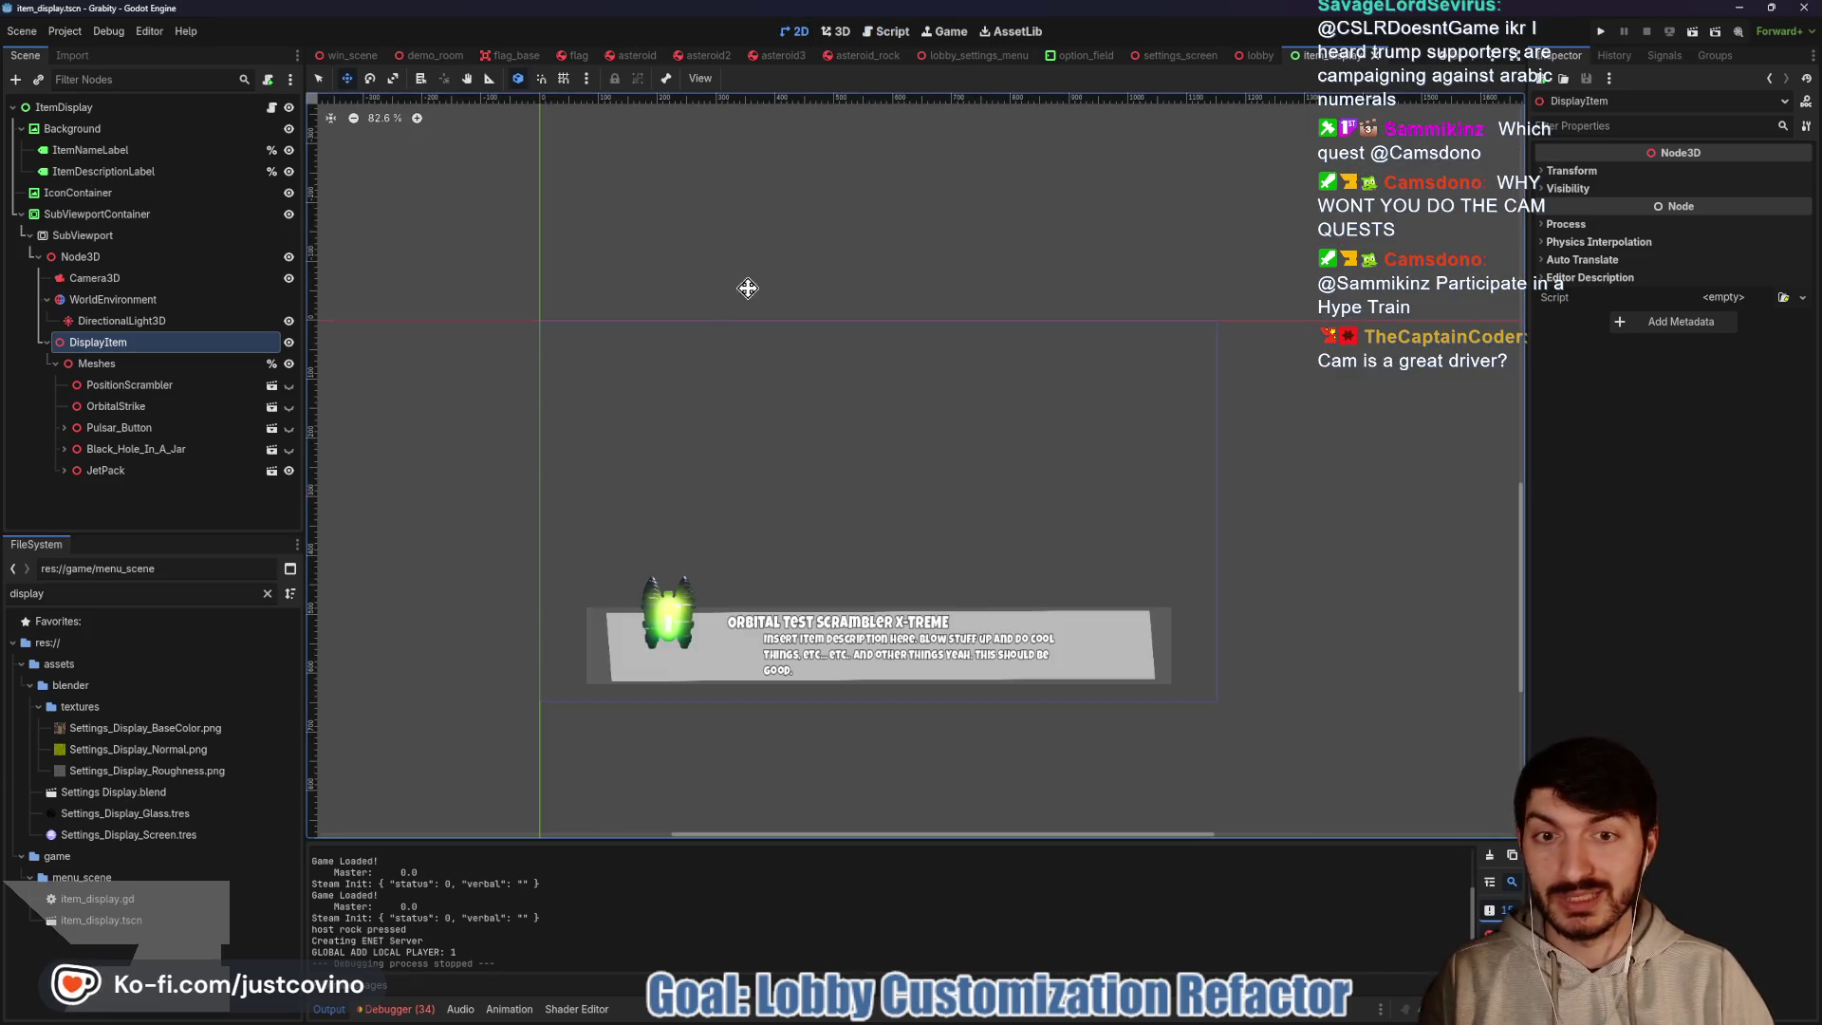
click(288, 384)
click(288, 469)
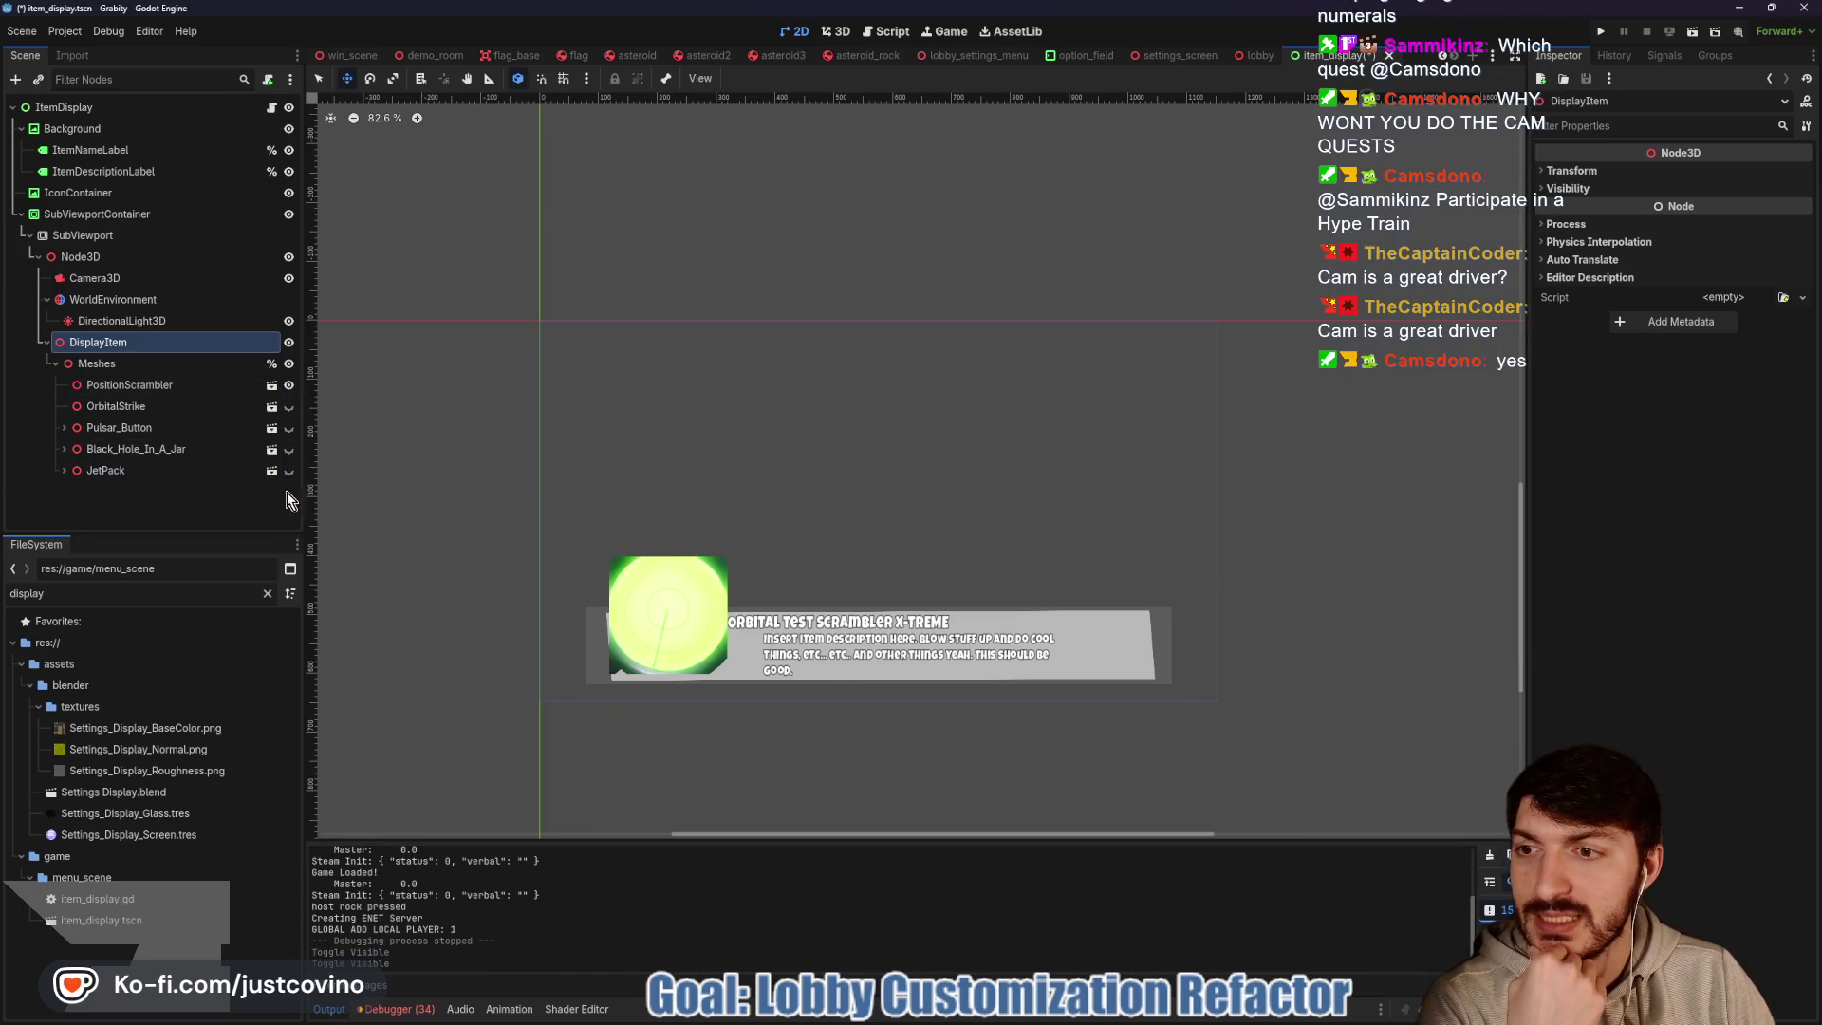
click(171, 385)
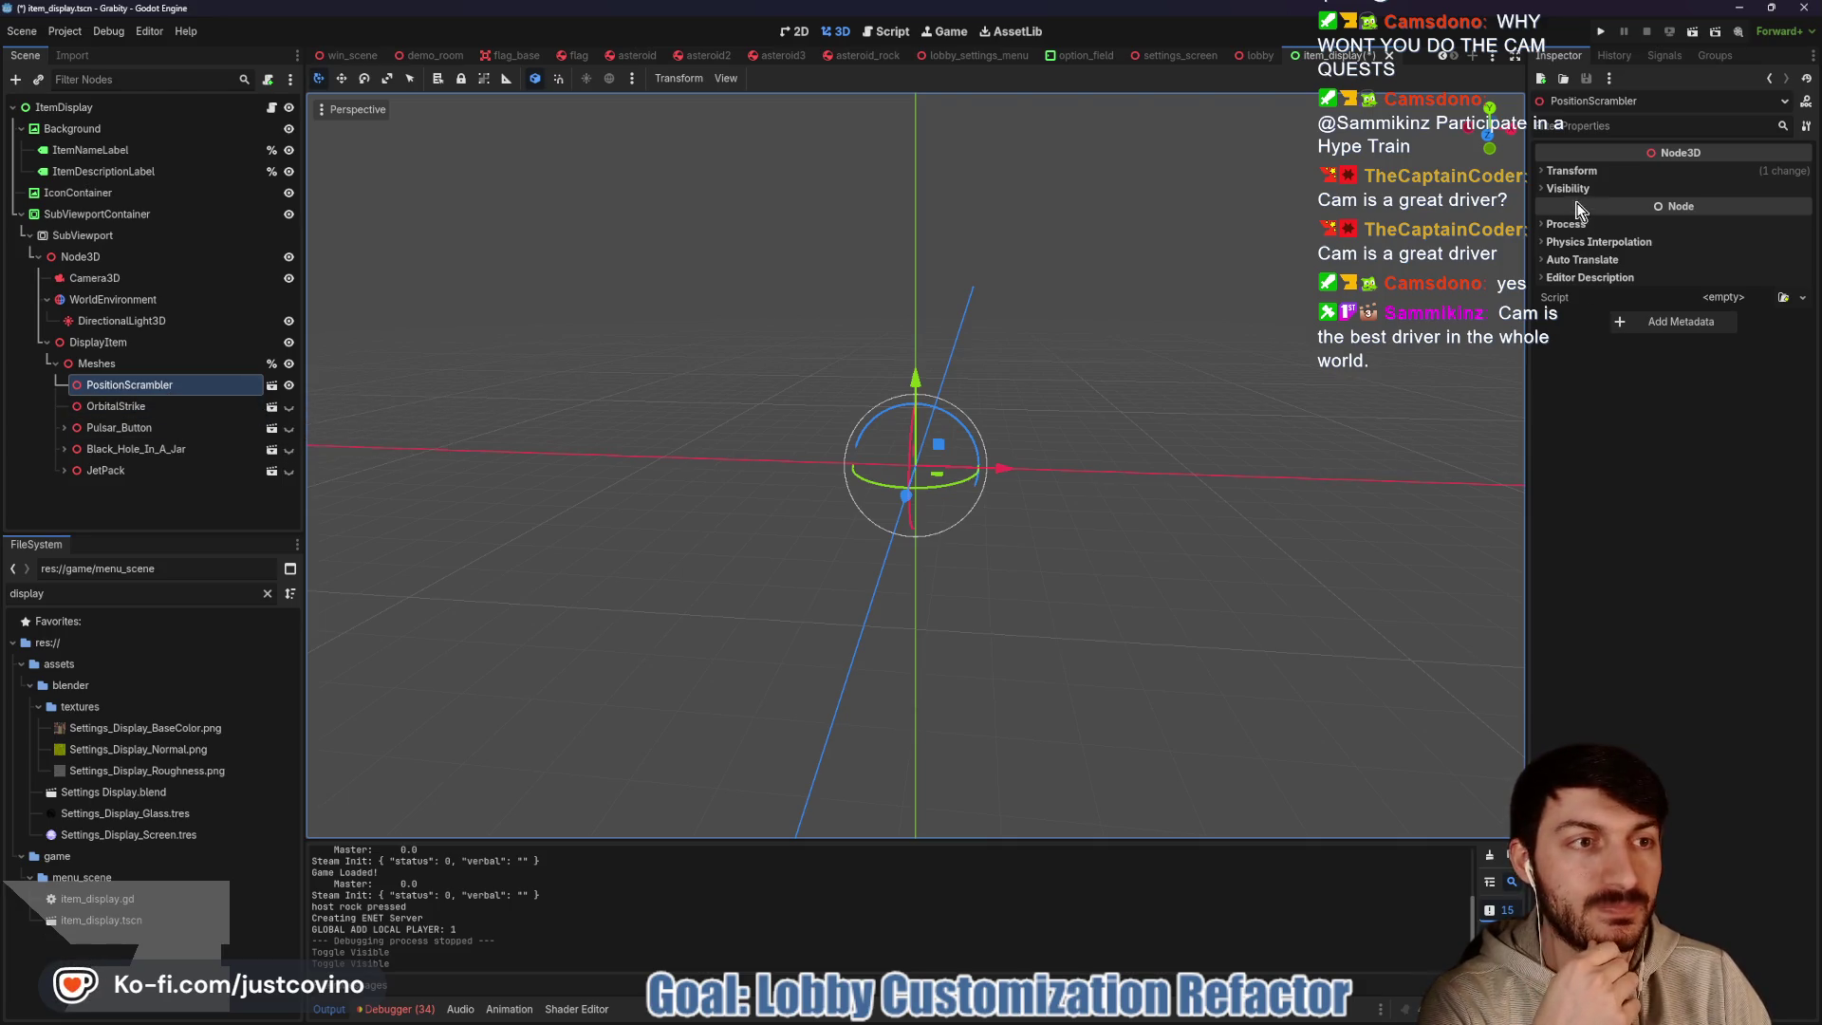
click(1572, 171)
click(1589, 307)
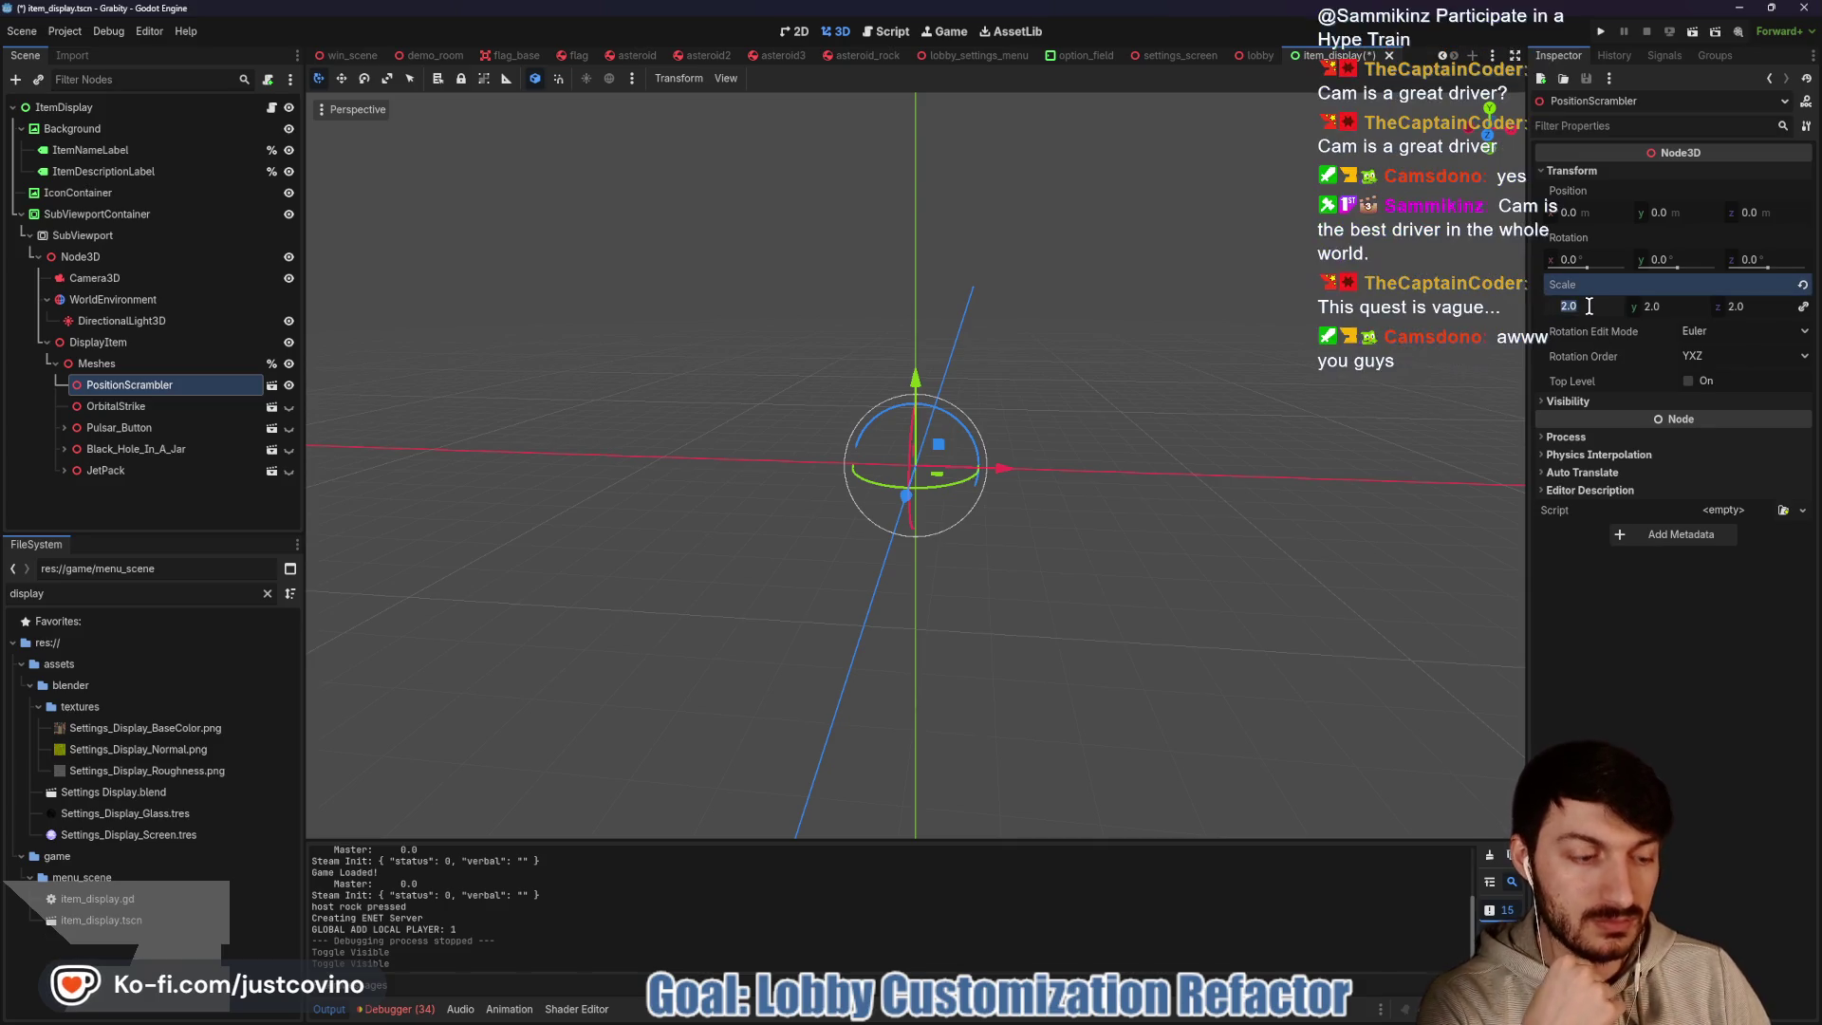
text(1)
key(Return)
key(ctrl+s)
Show the Black_Hole_In_A_Jar mesh, set its scale to 0.75, and save
click(795, 34)
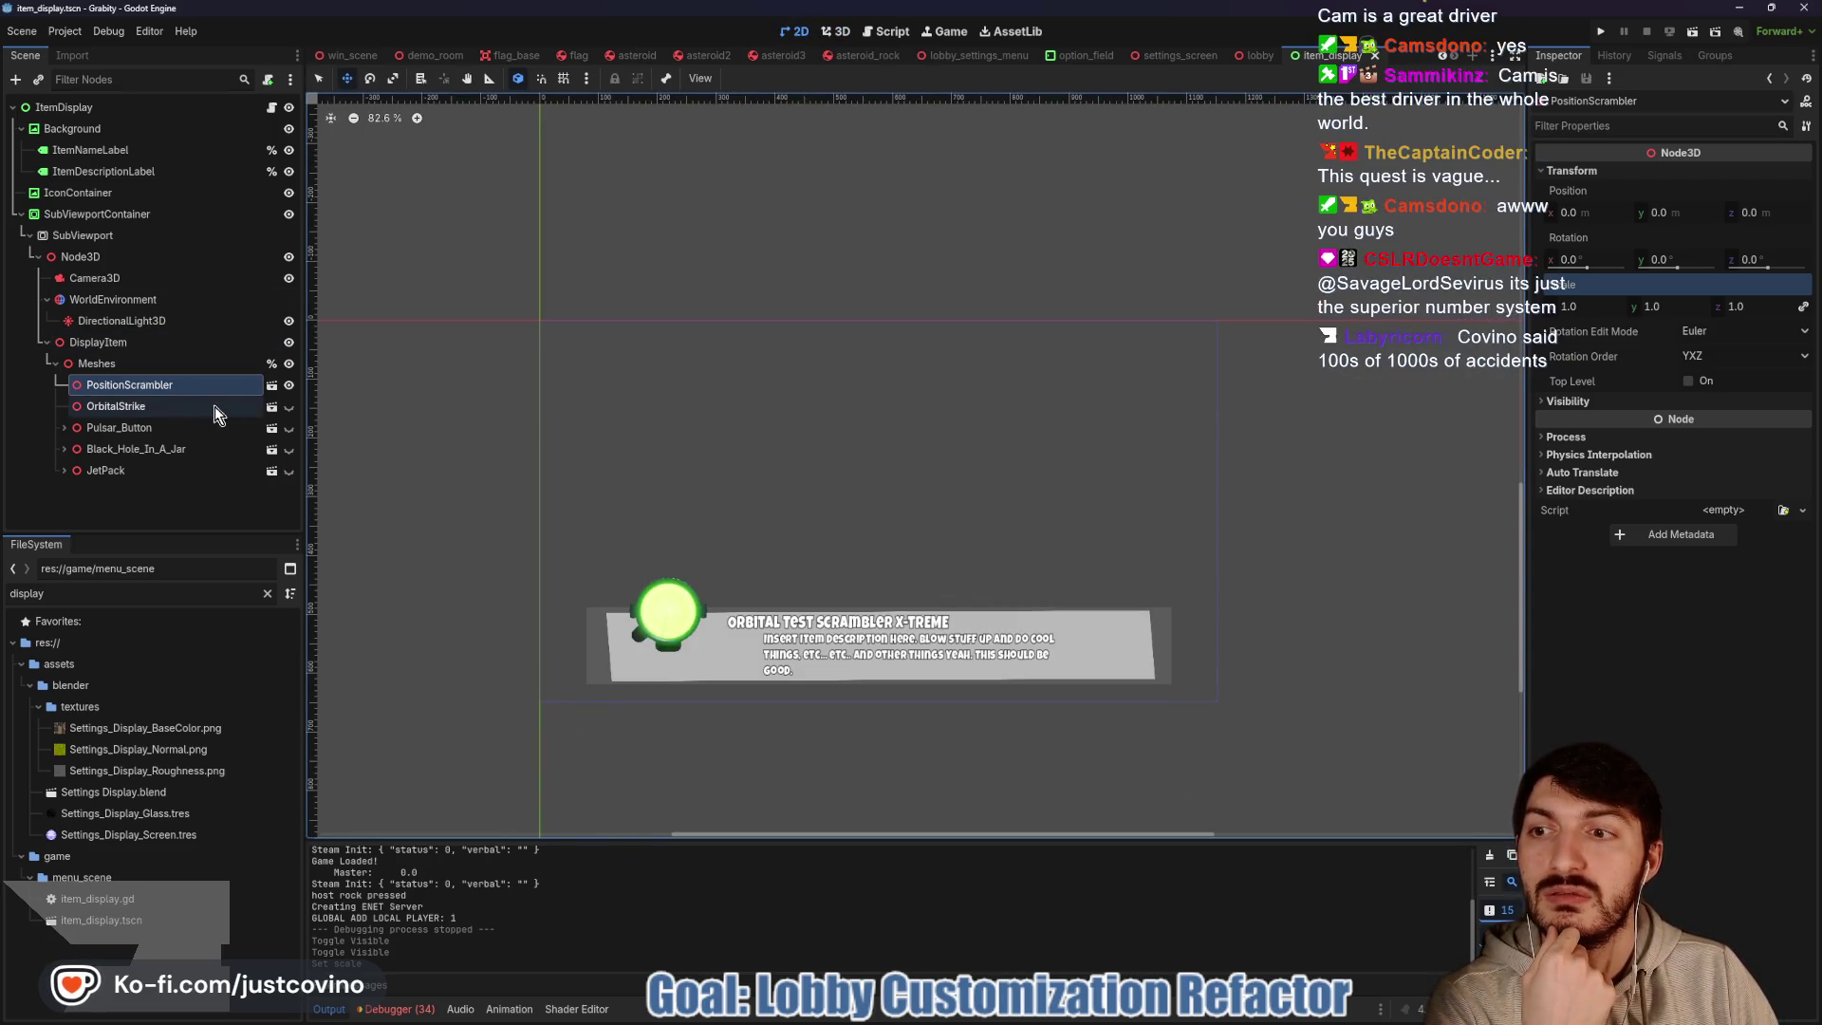
click(289, 472)
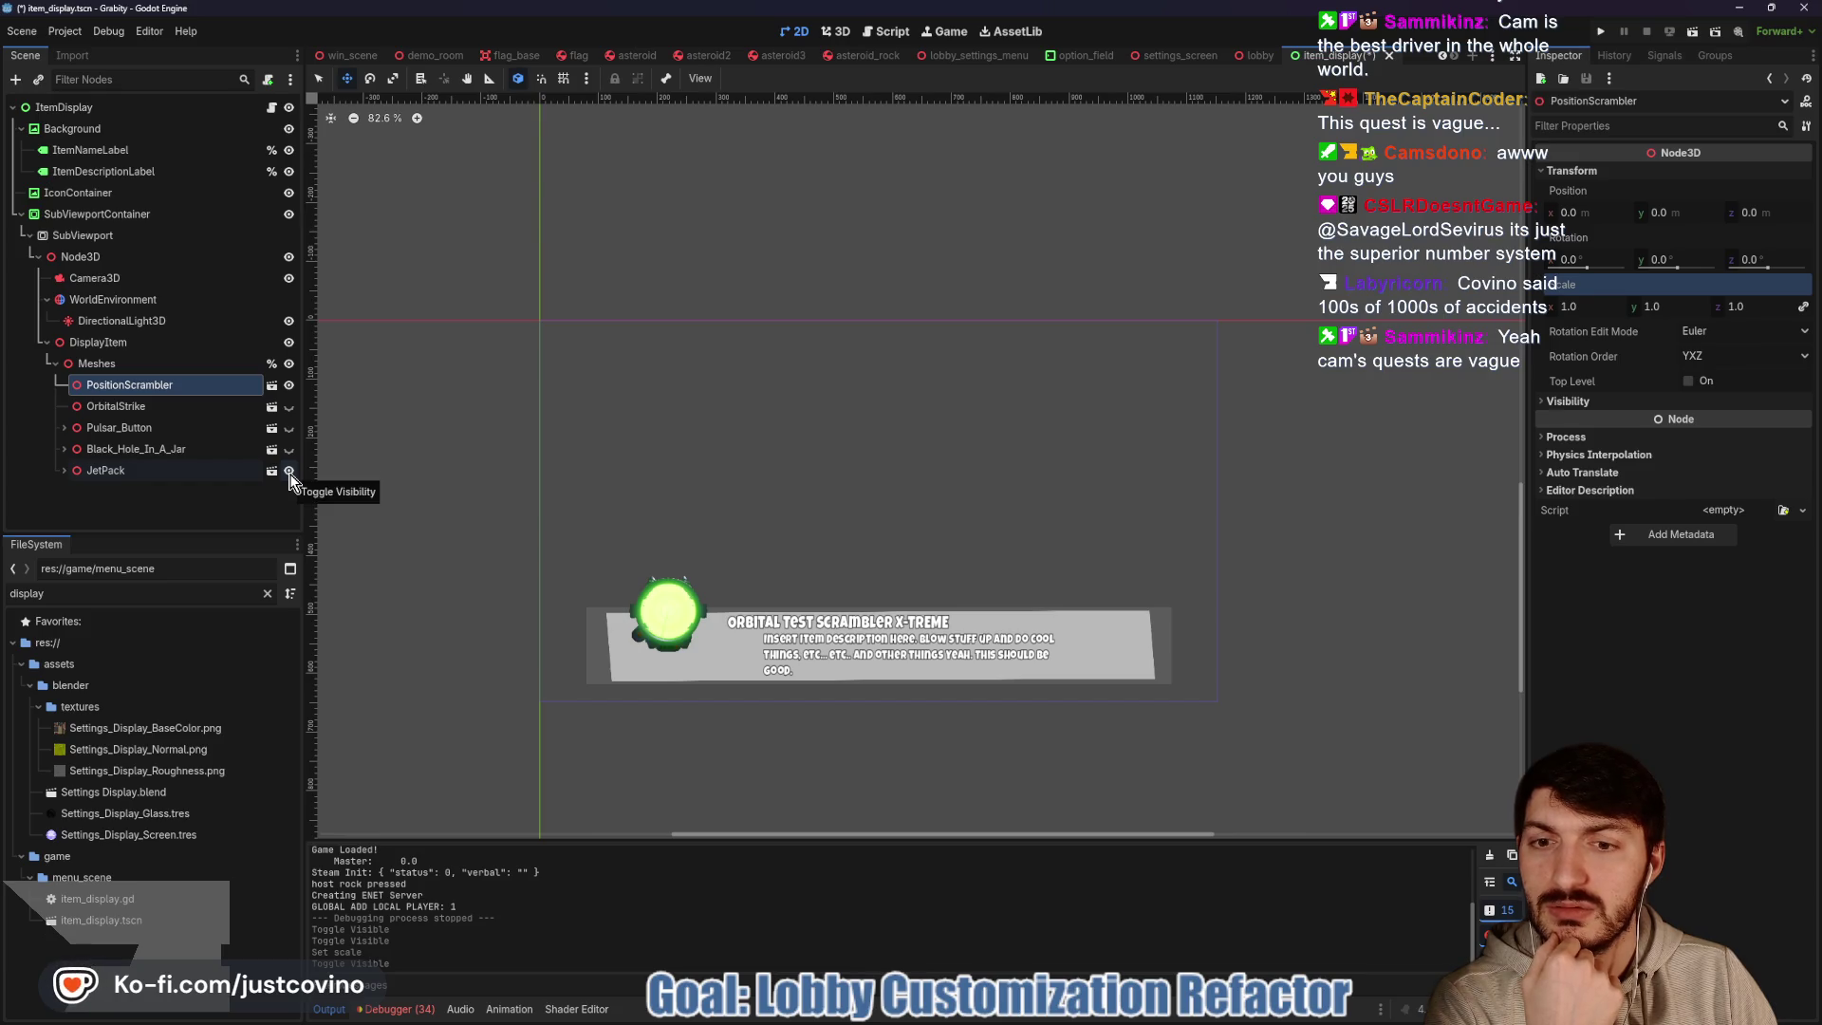
click(290, 477)
click(289, 450)
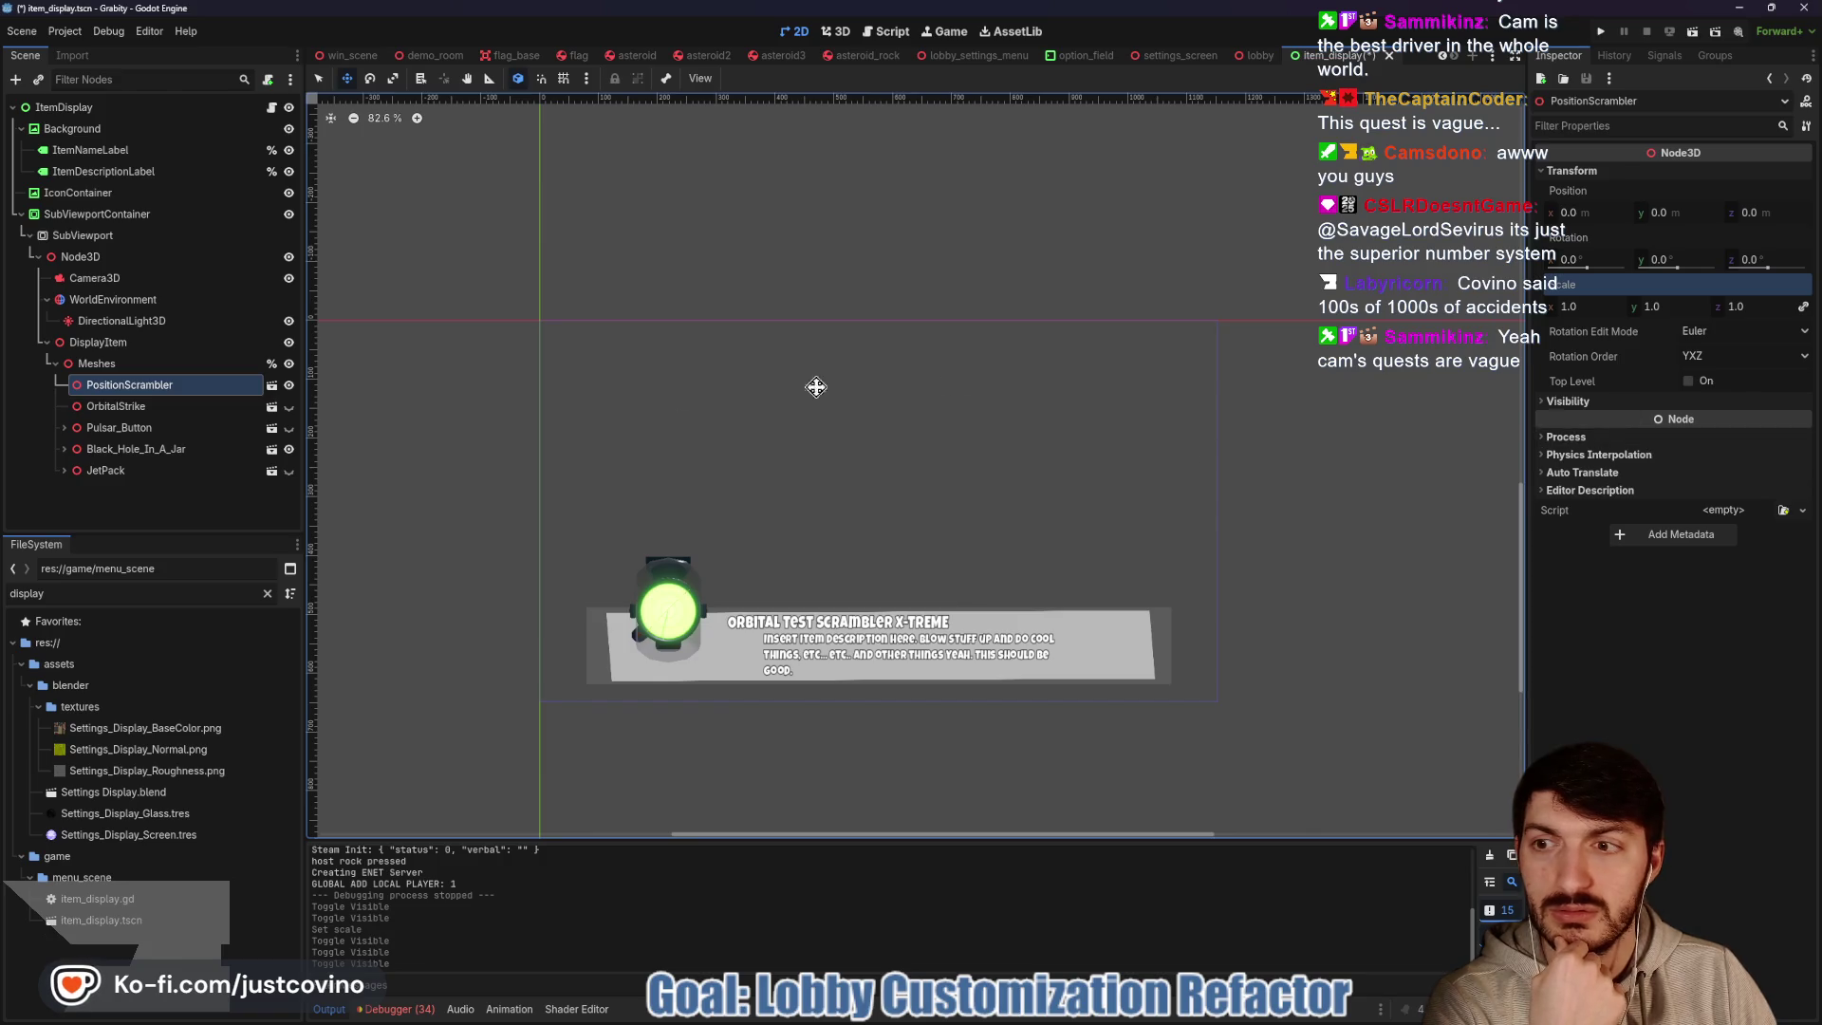
click(209, 450)
click(1570, 171)
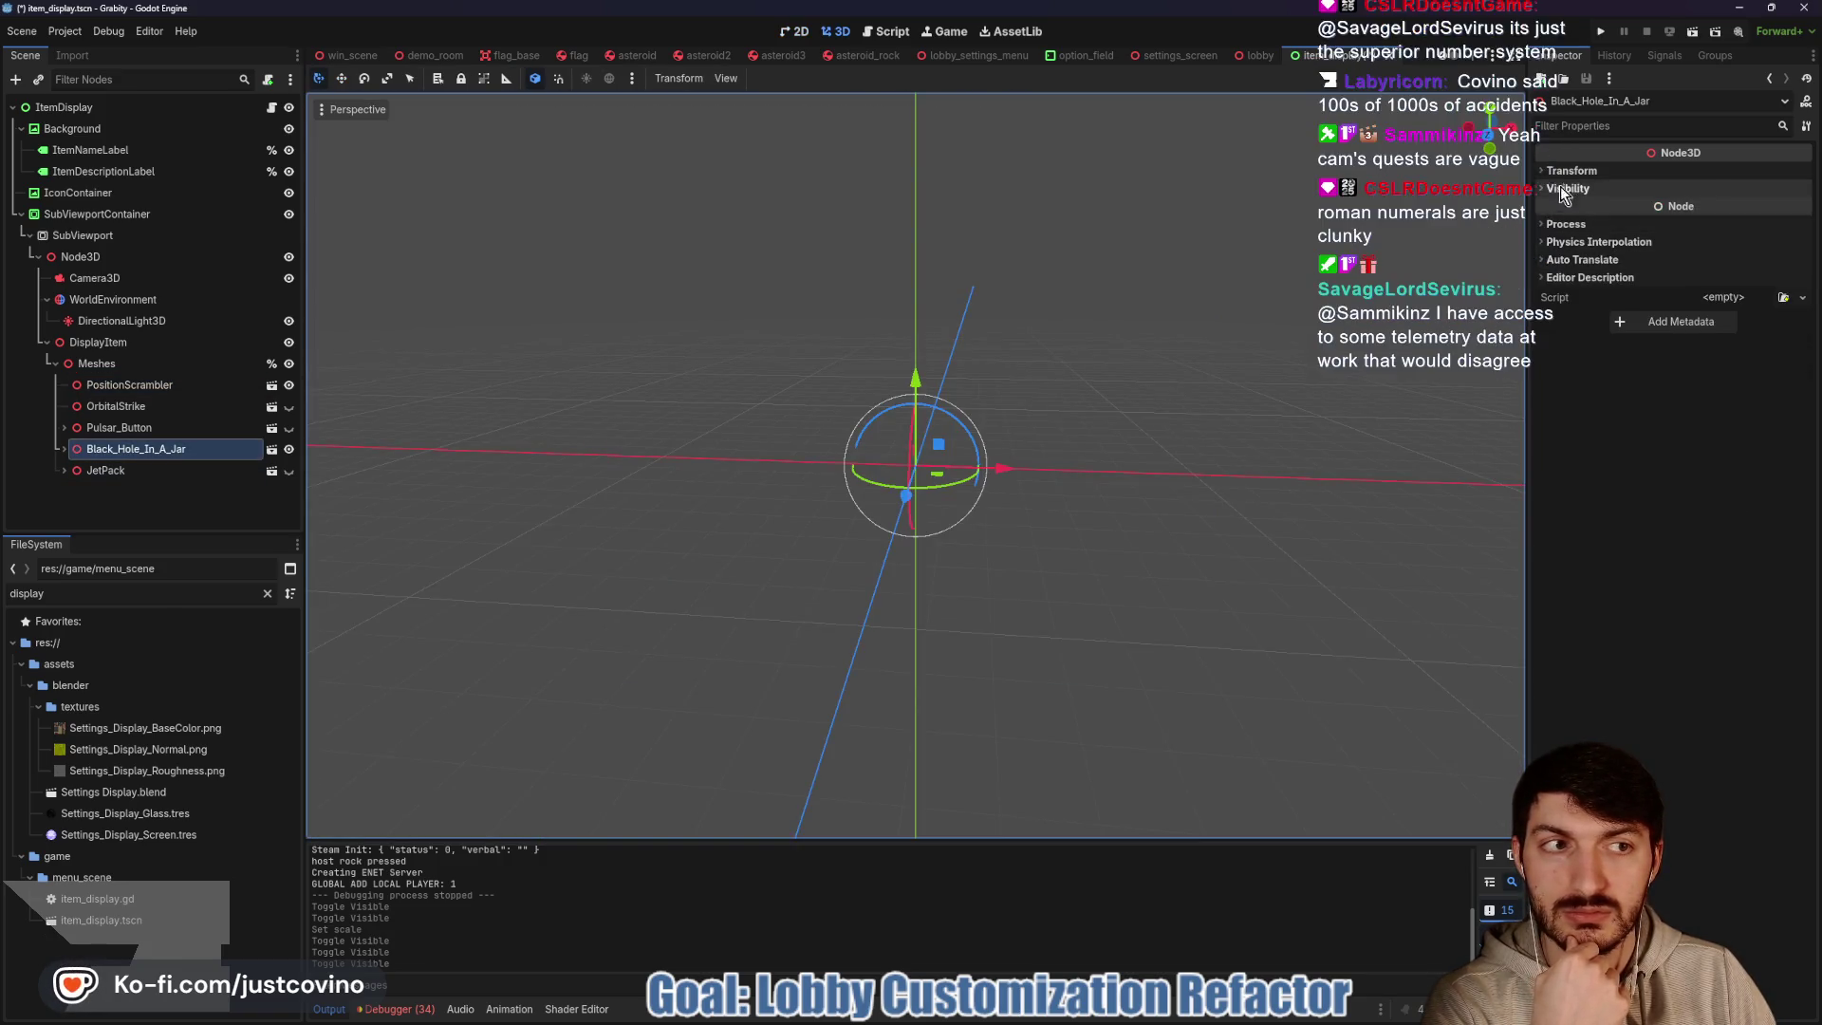
click(1579, 306)
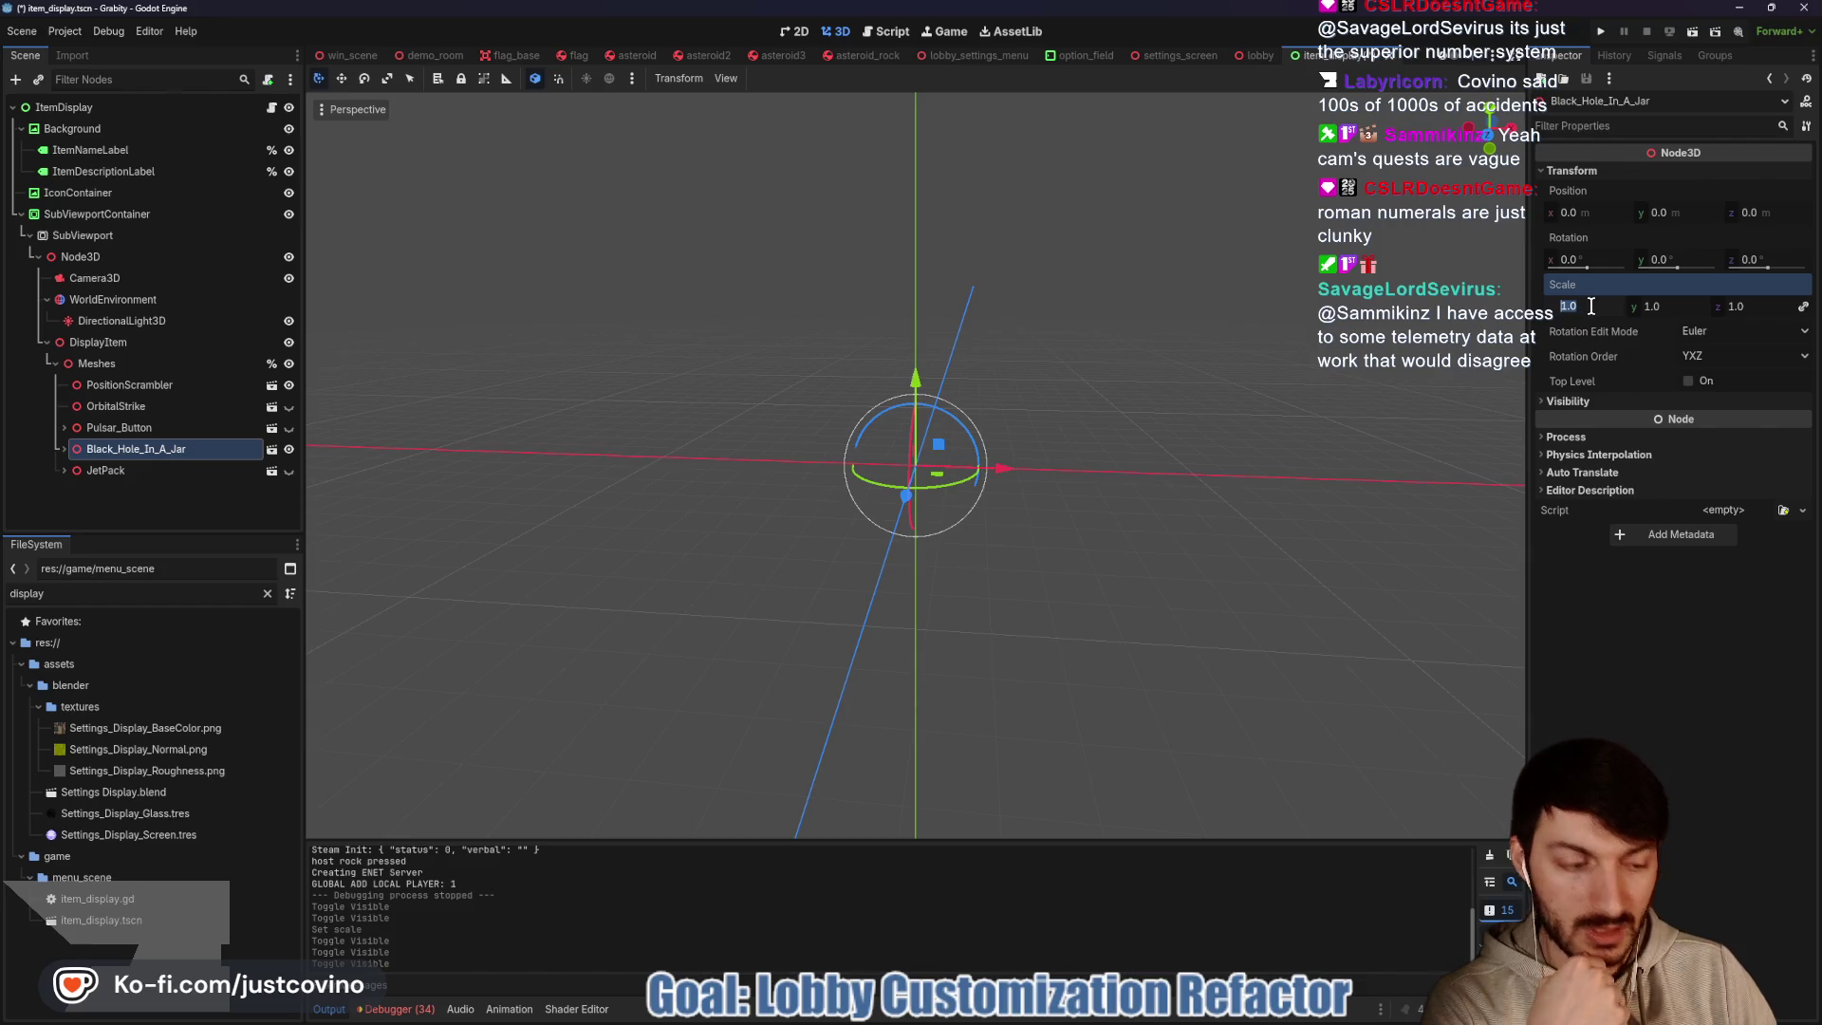
text(0.75)
key(Return)
key(ctrl+s)
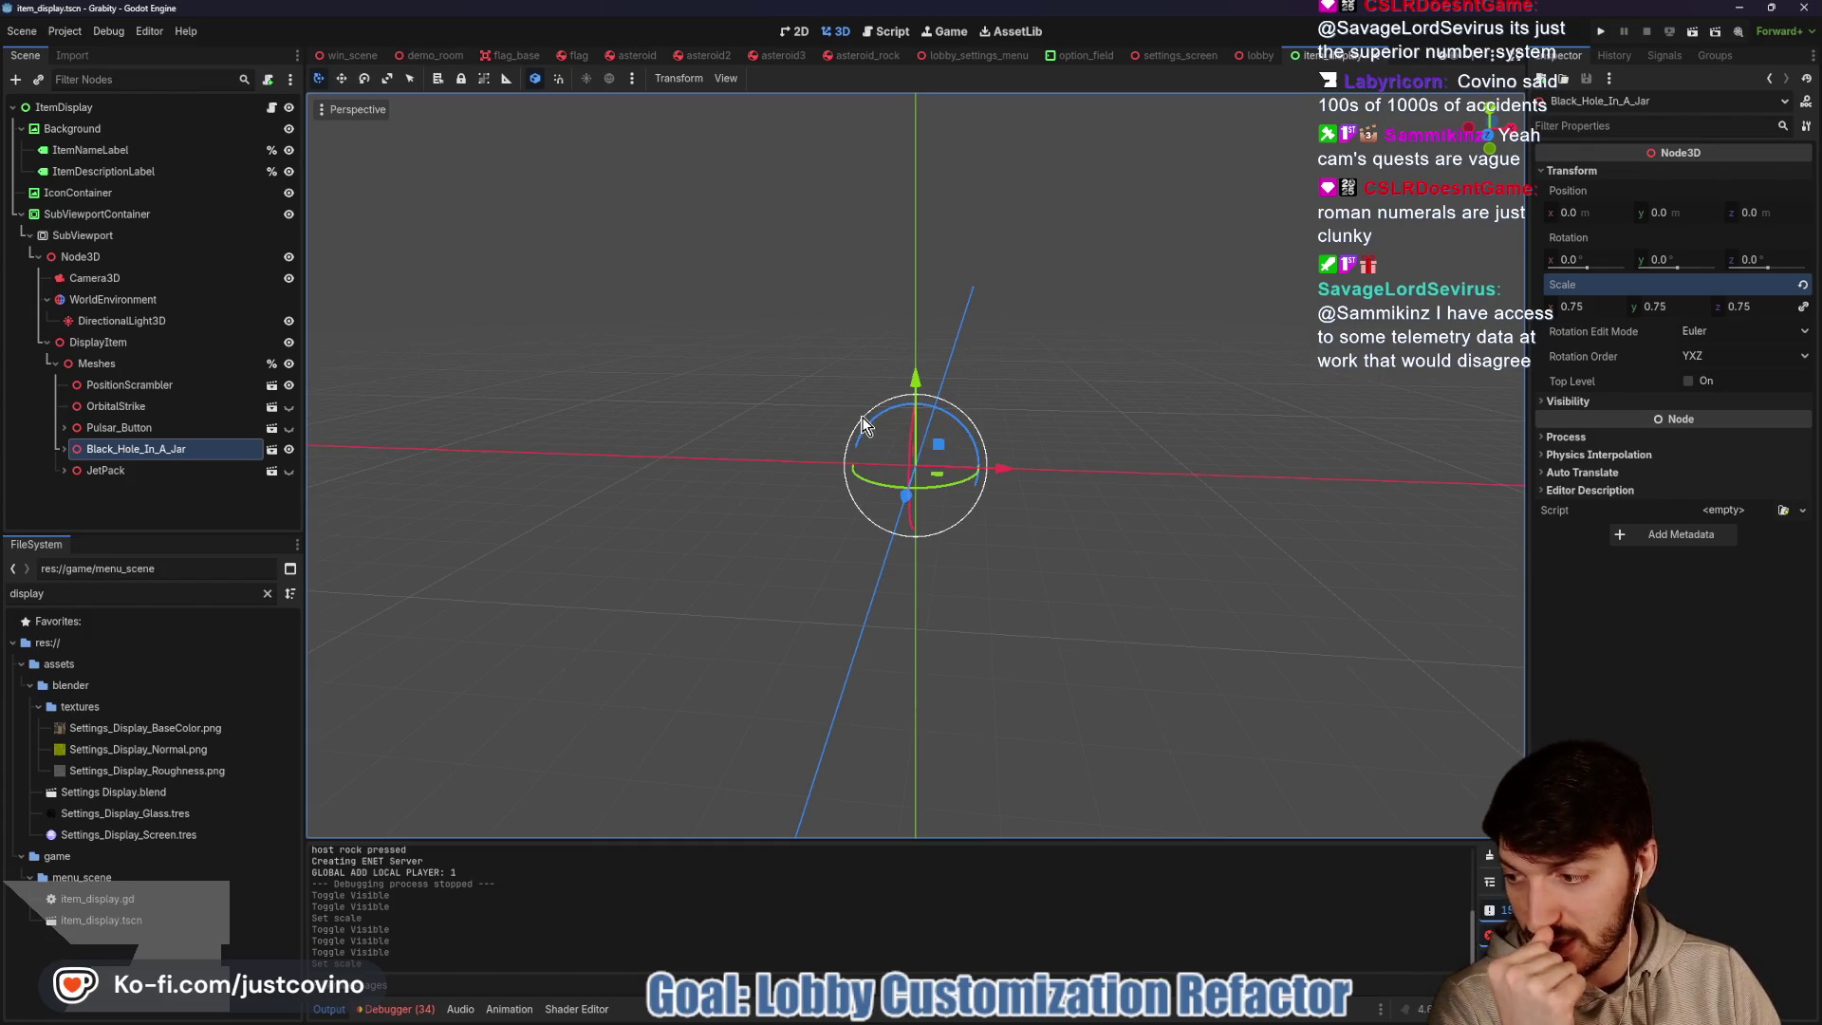
Hide PositionScrambler in the 2D view and bring up the FFS Leaderboard's new contract form
click(800, 32)
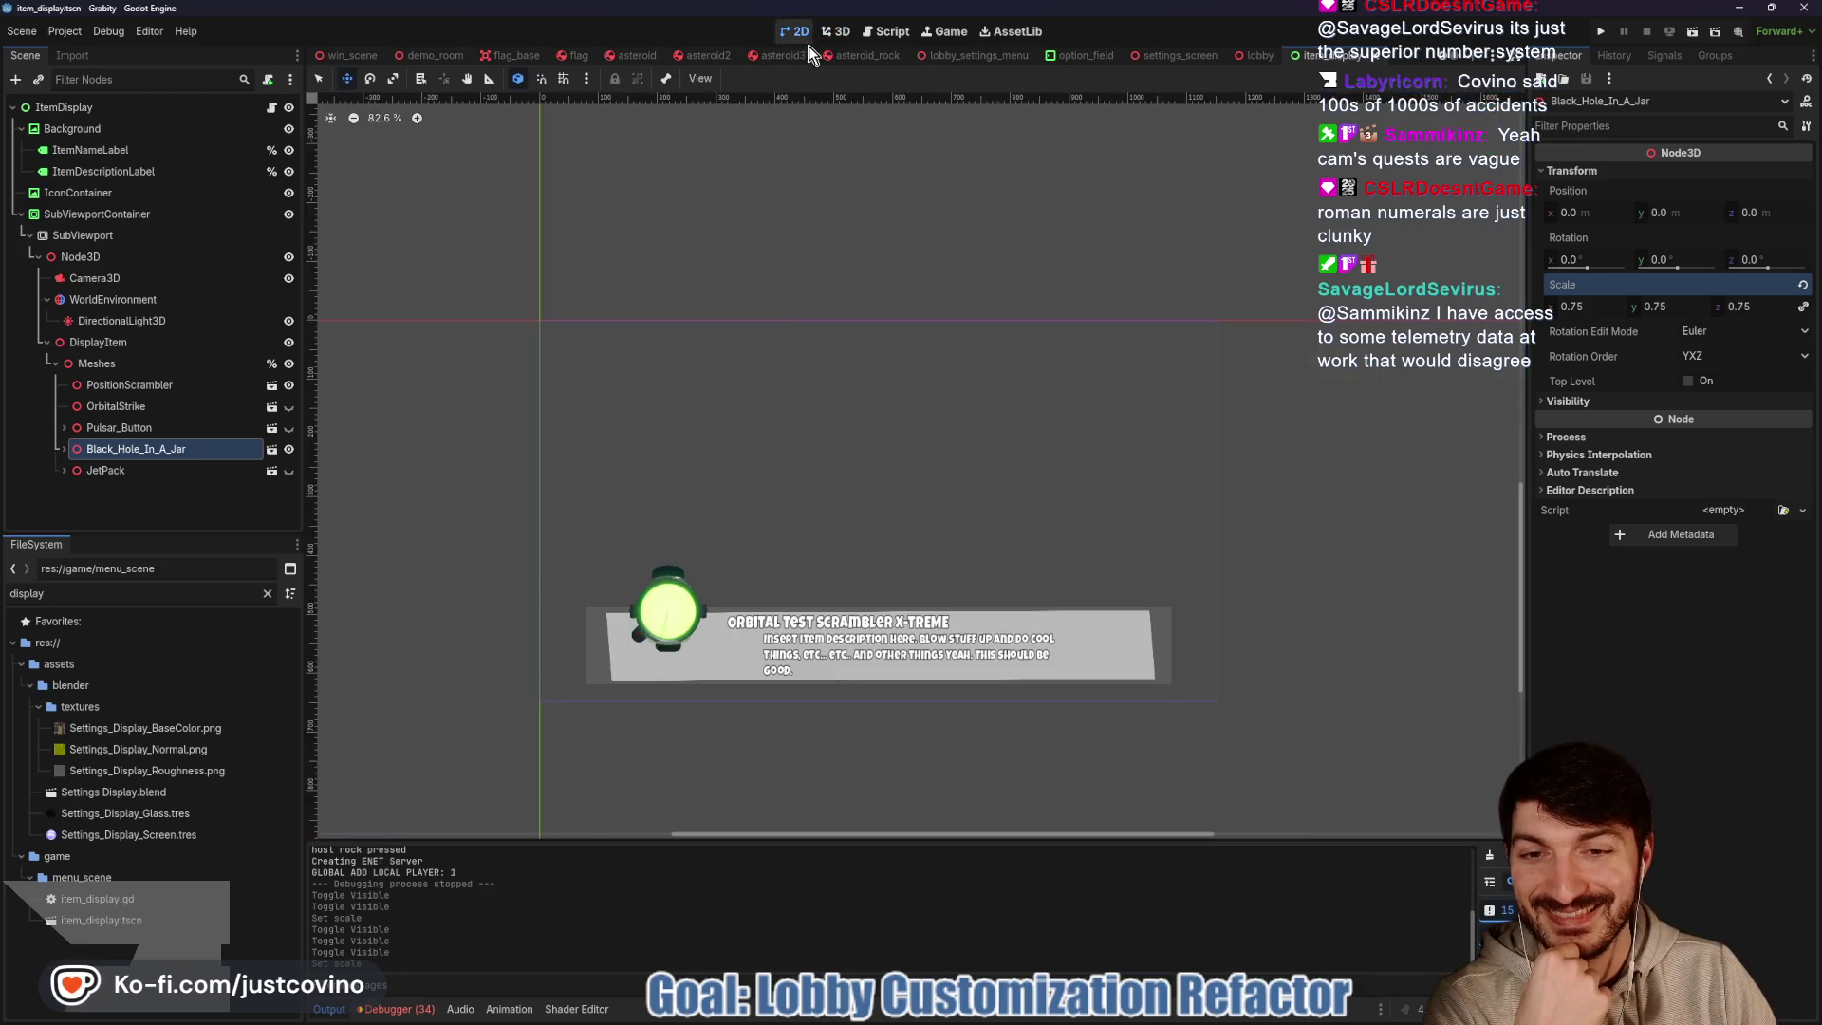
click(287, 389)
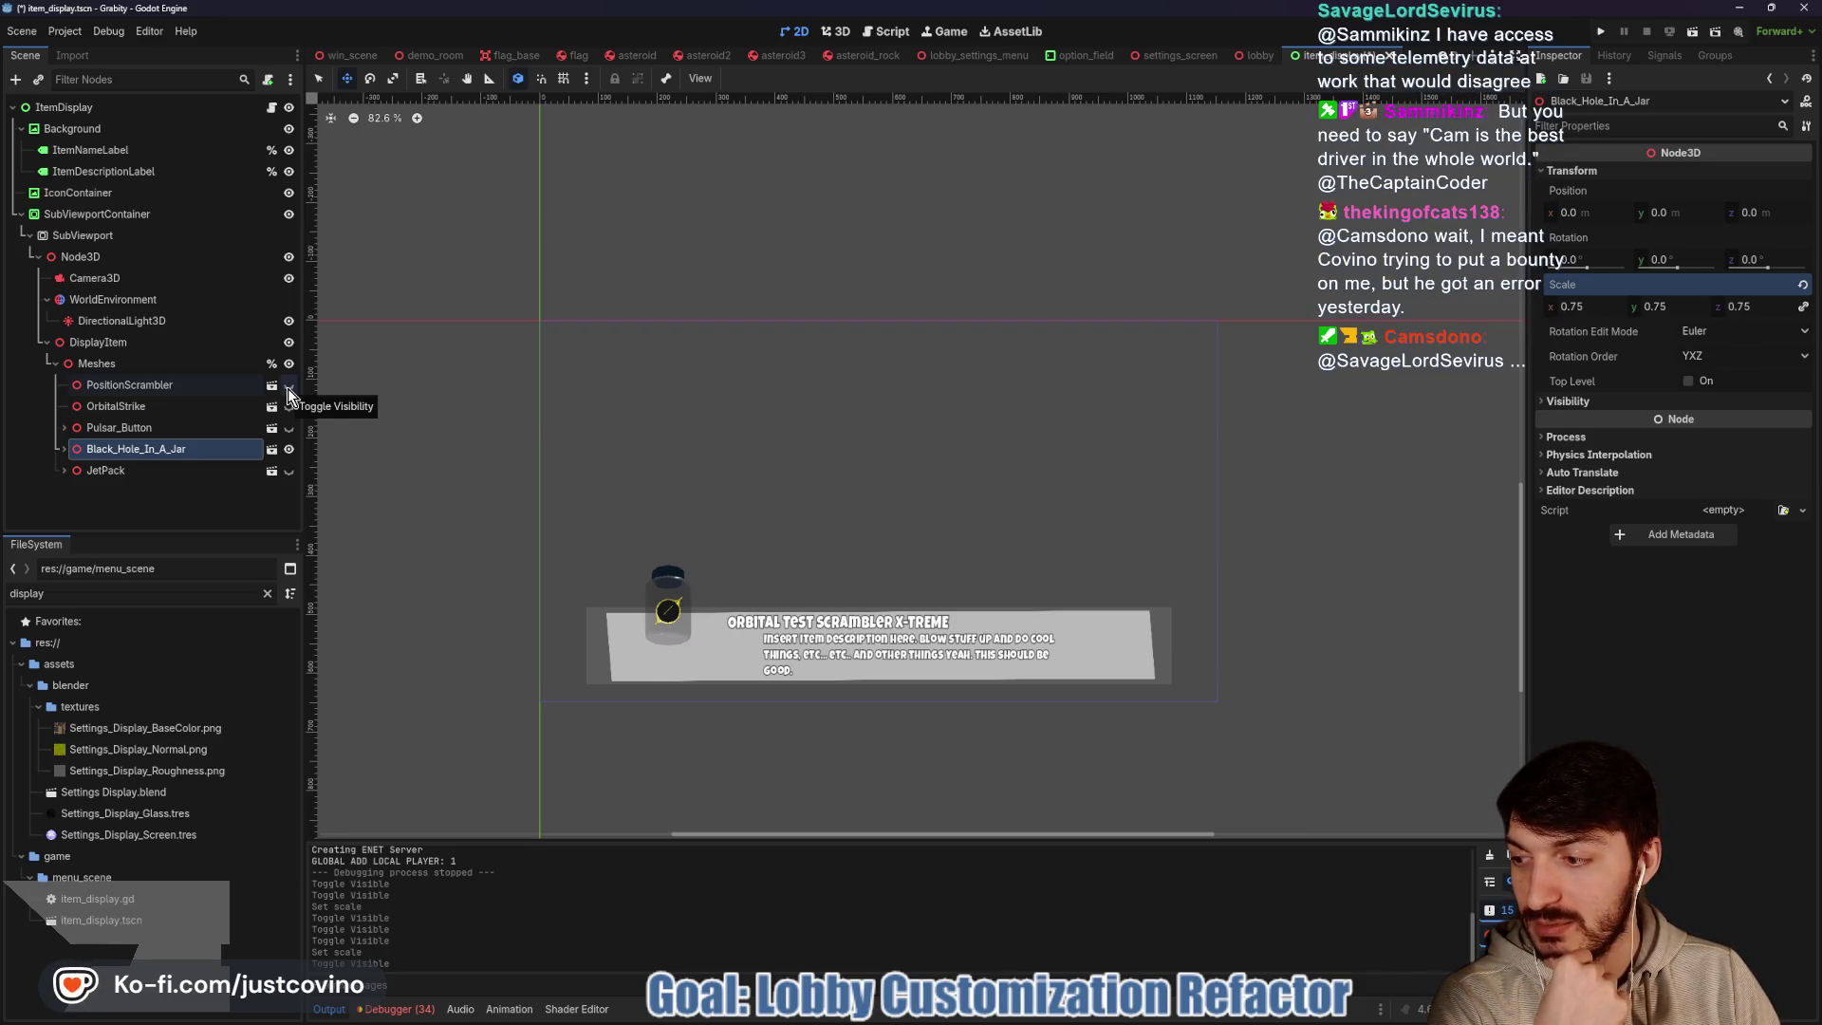
mouse_move(956, 1022)
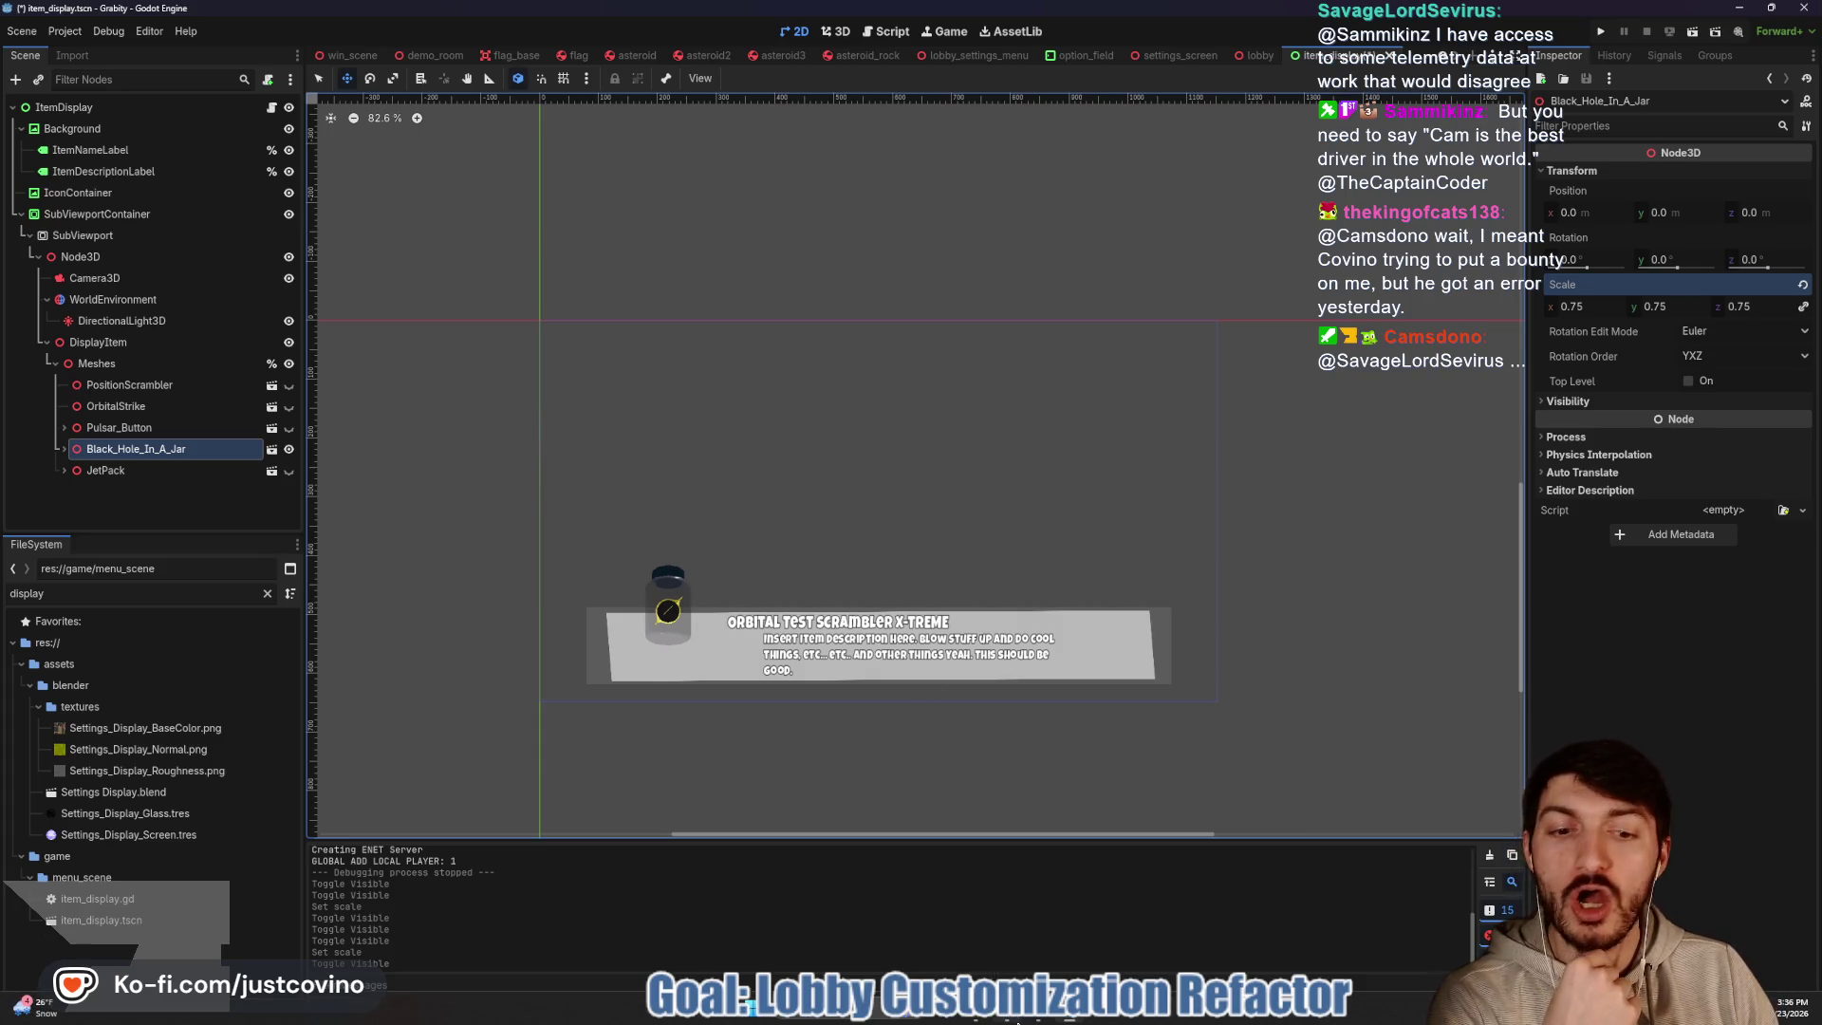
click(1006, 925)
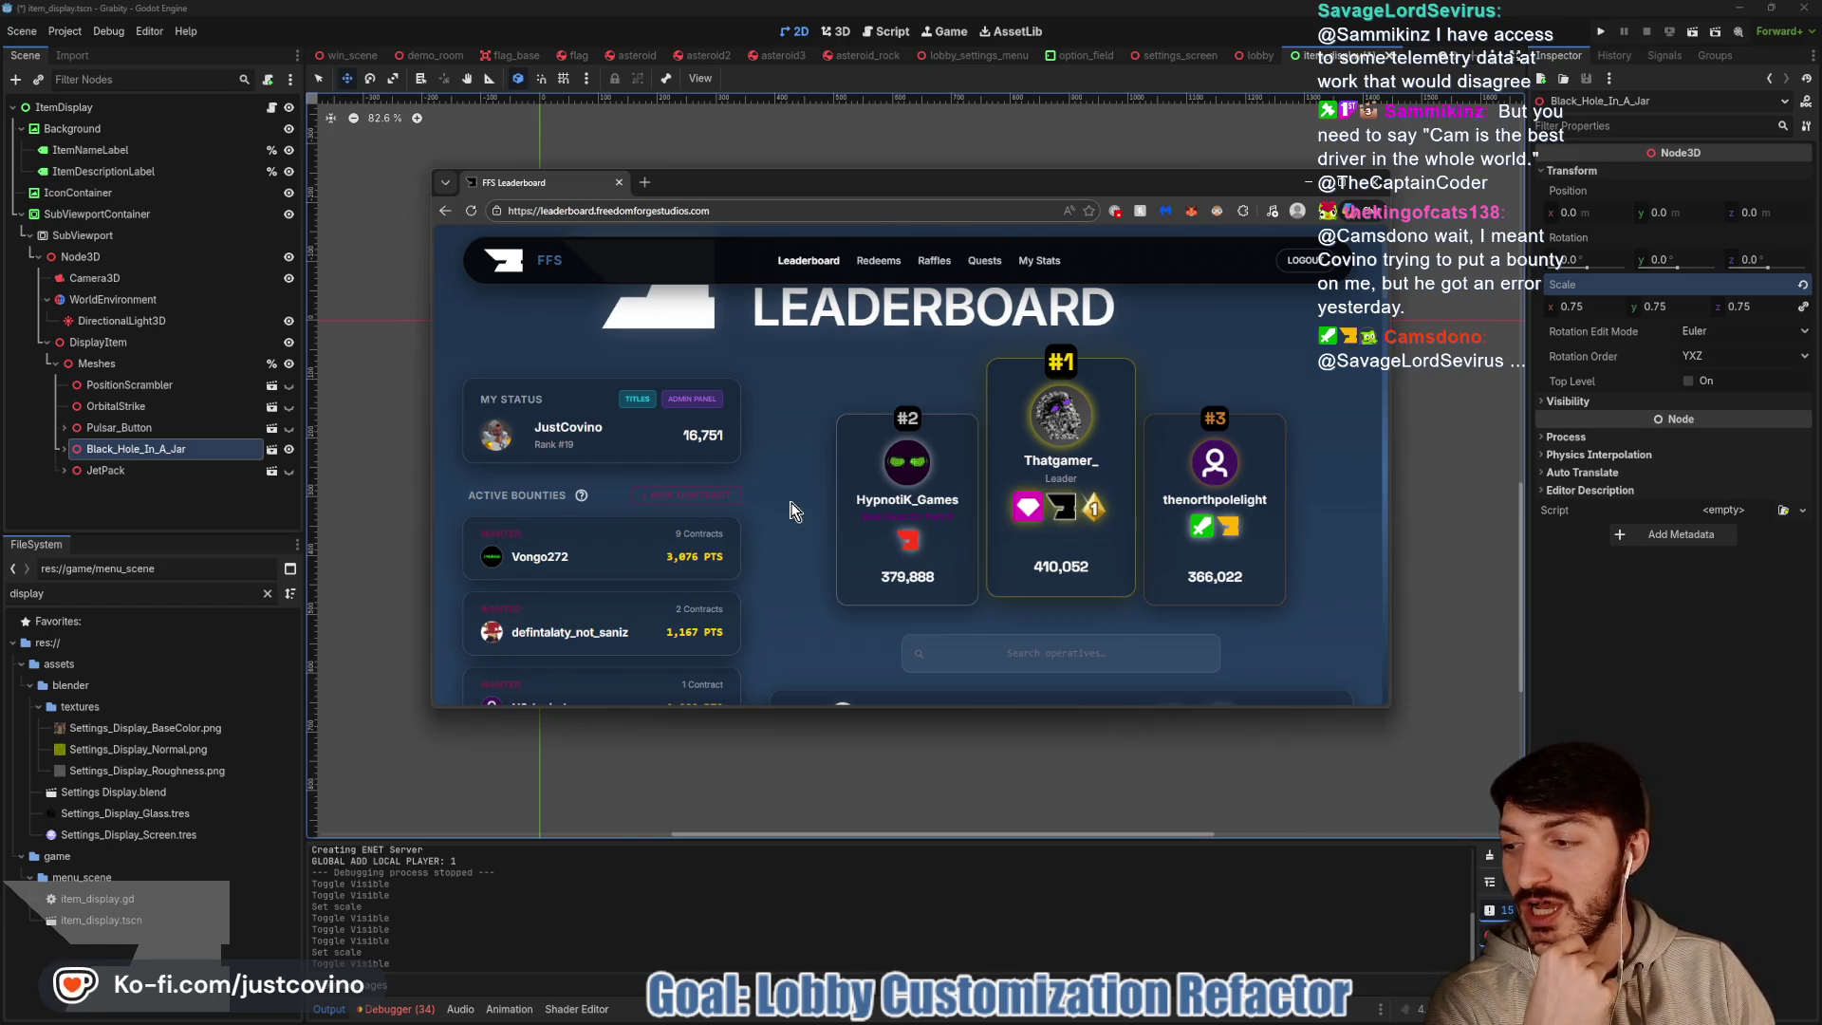
click(693, 492)
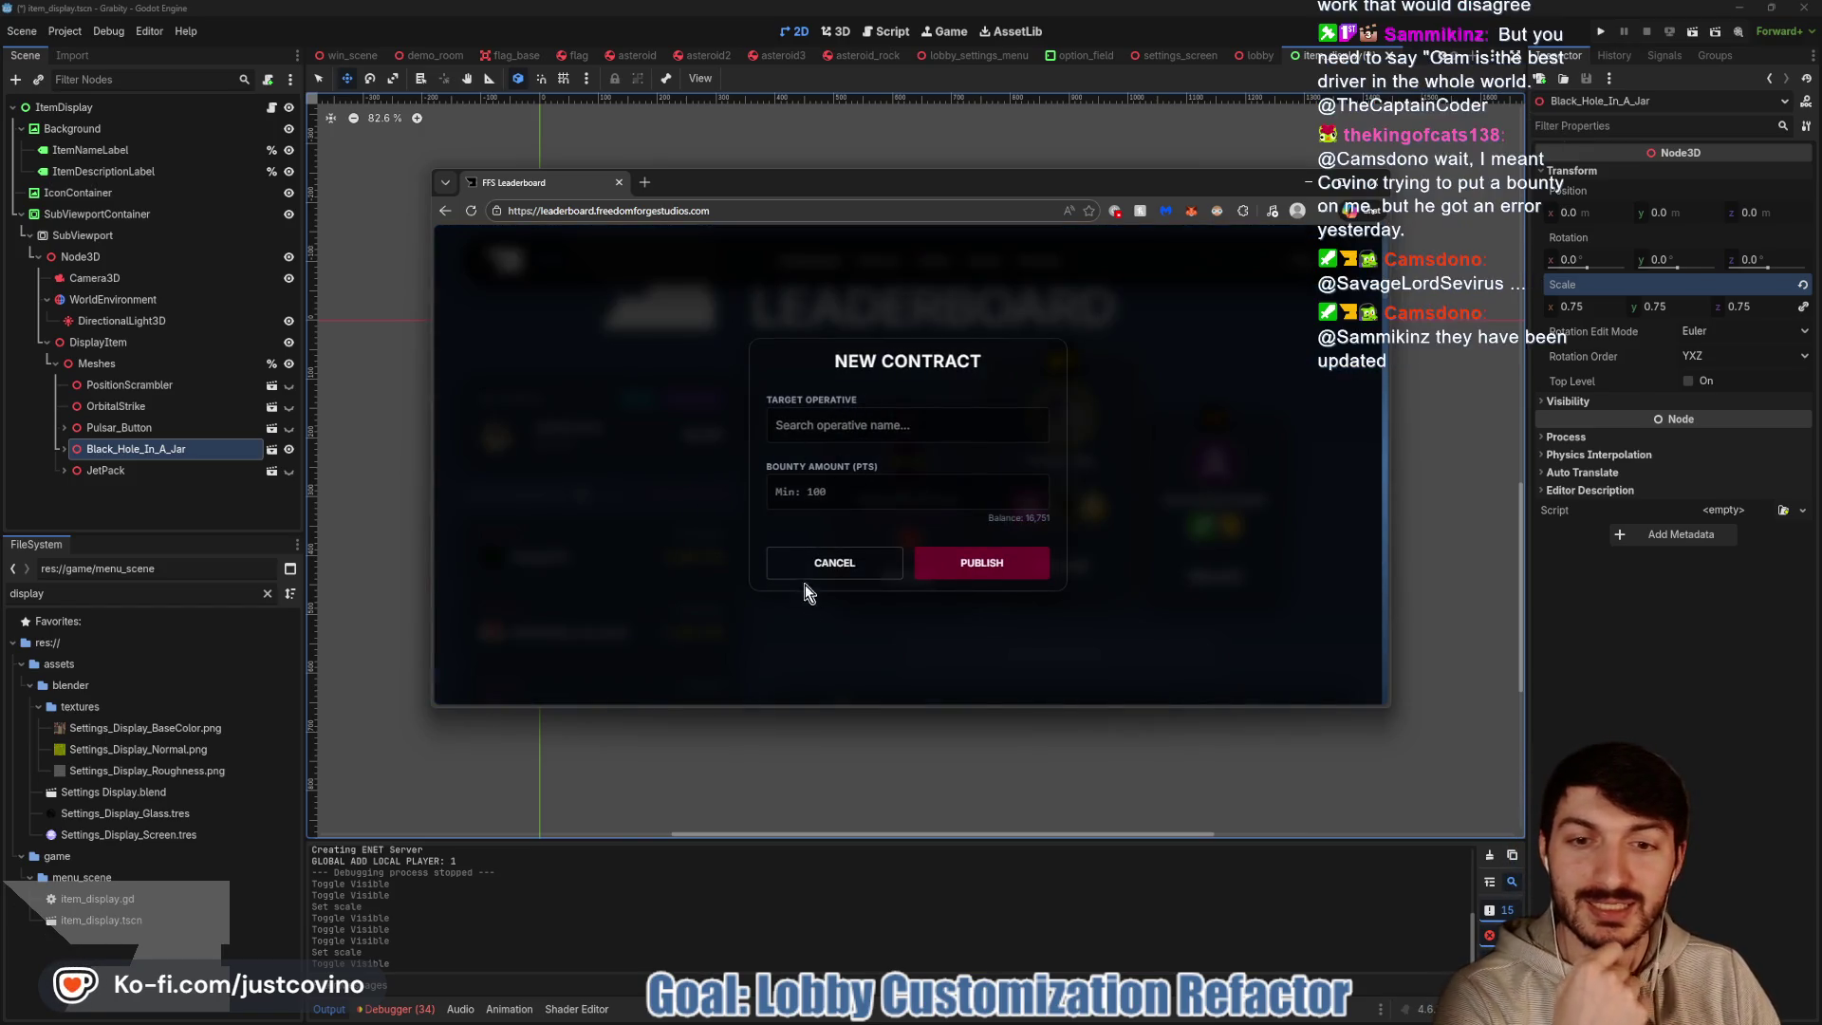
Publish a 1000-point bounty contract on the chosen target operative
click(799, 561)
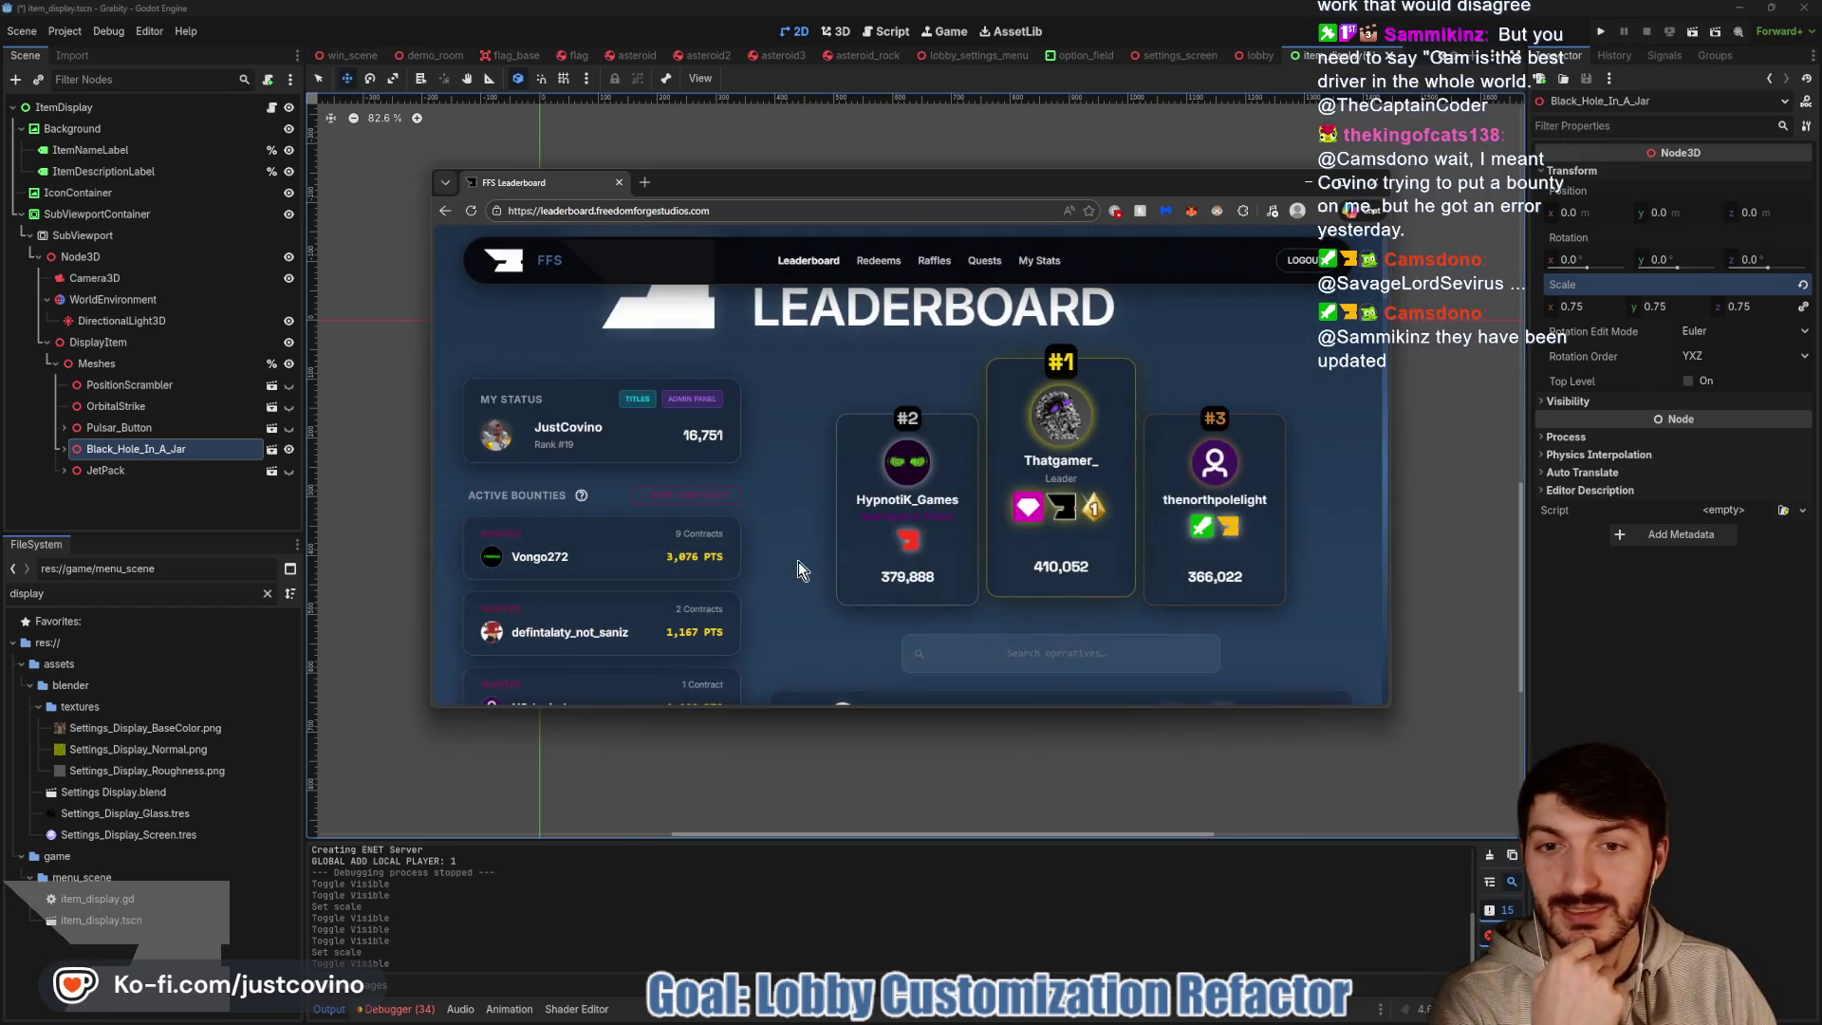
click(703, 494)
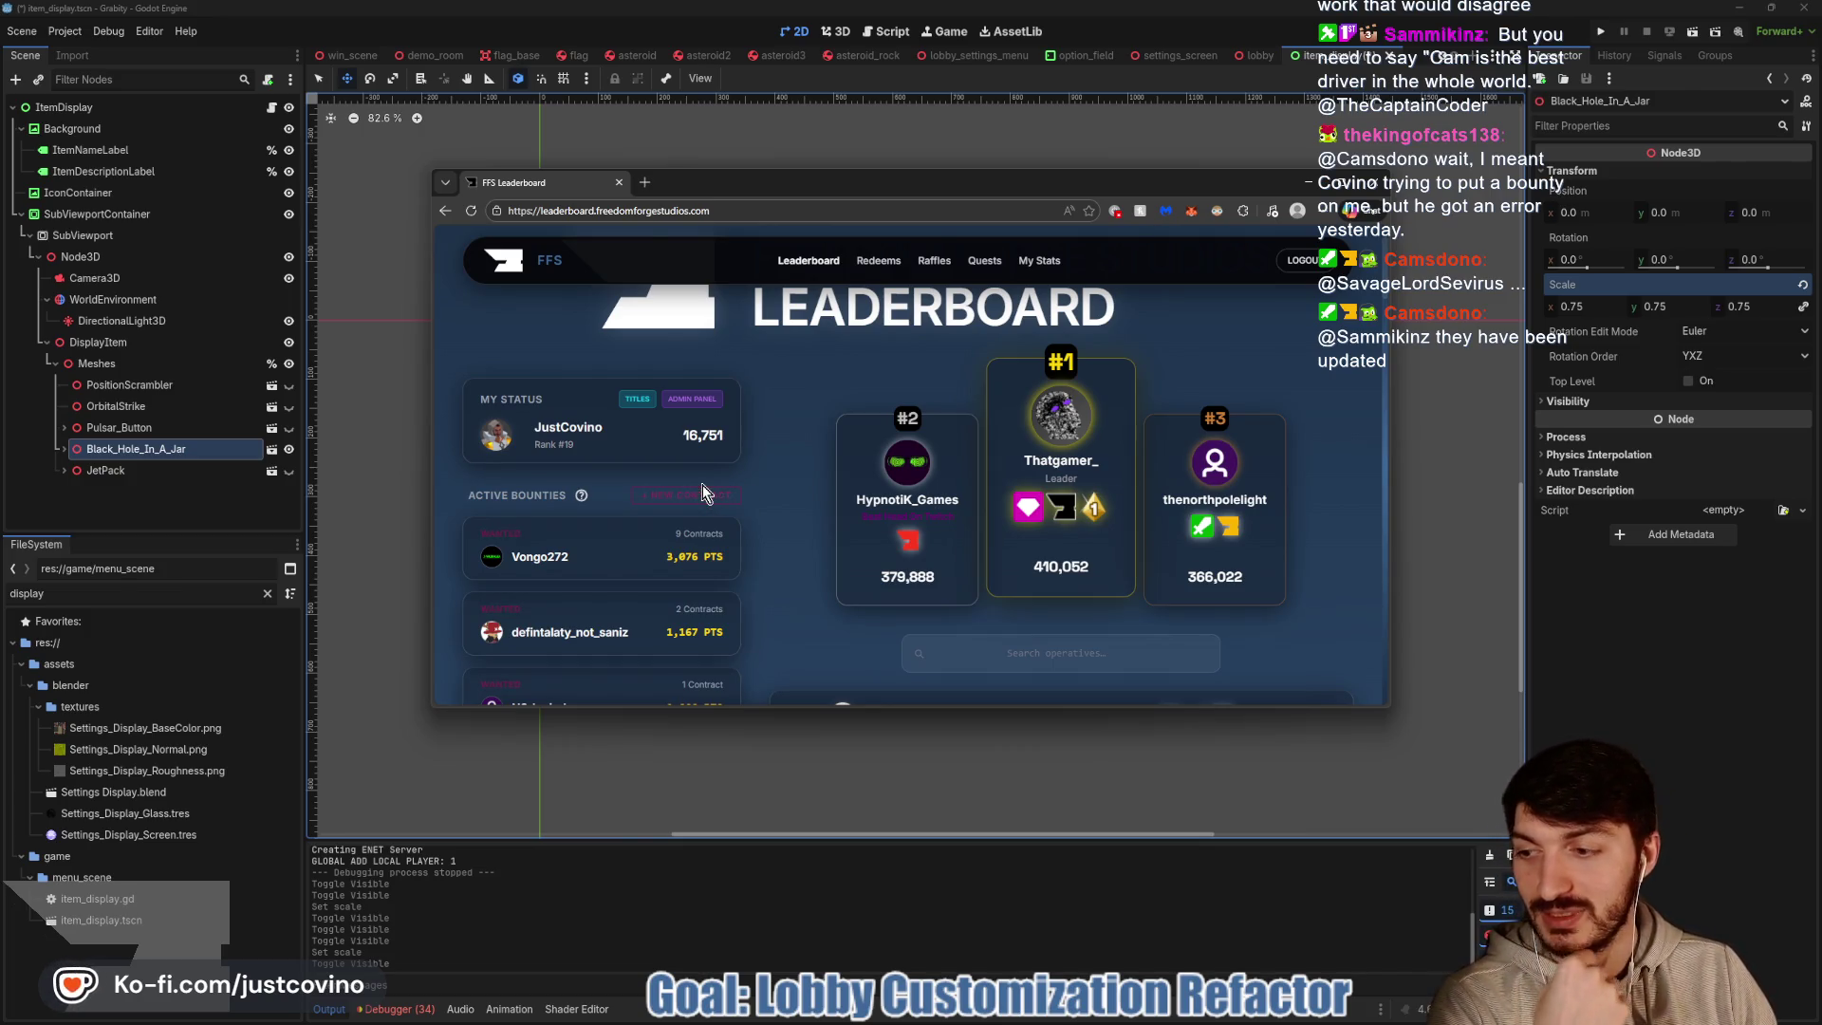
click(676, 494)
click(850, 427)
text(king)
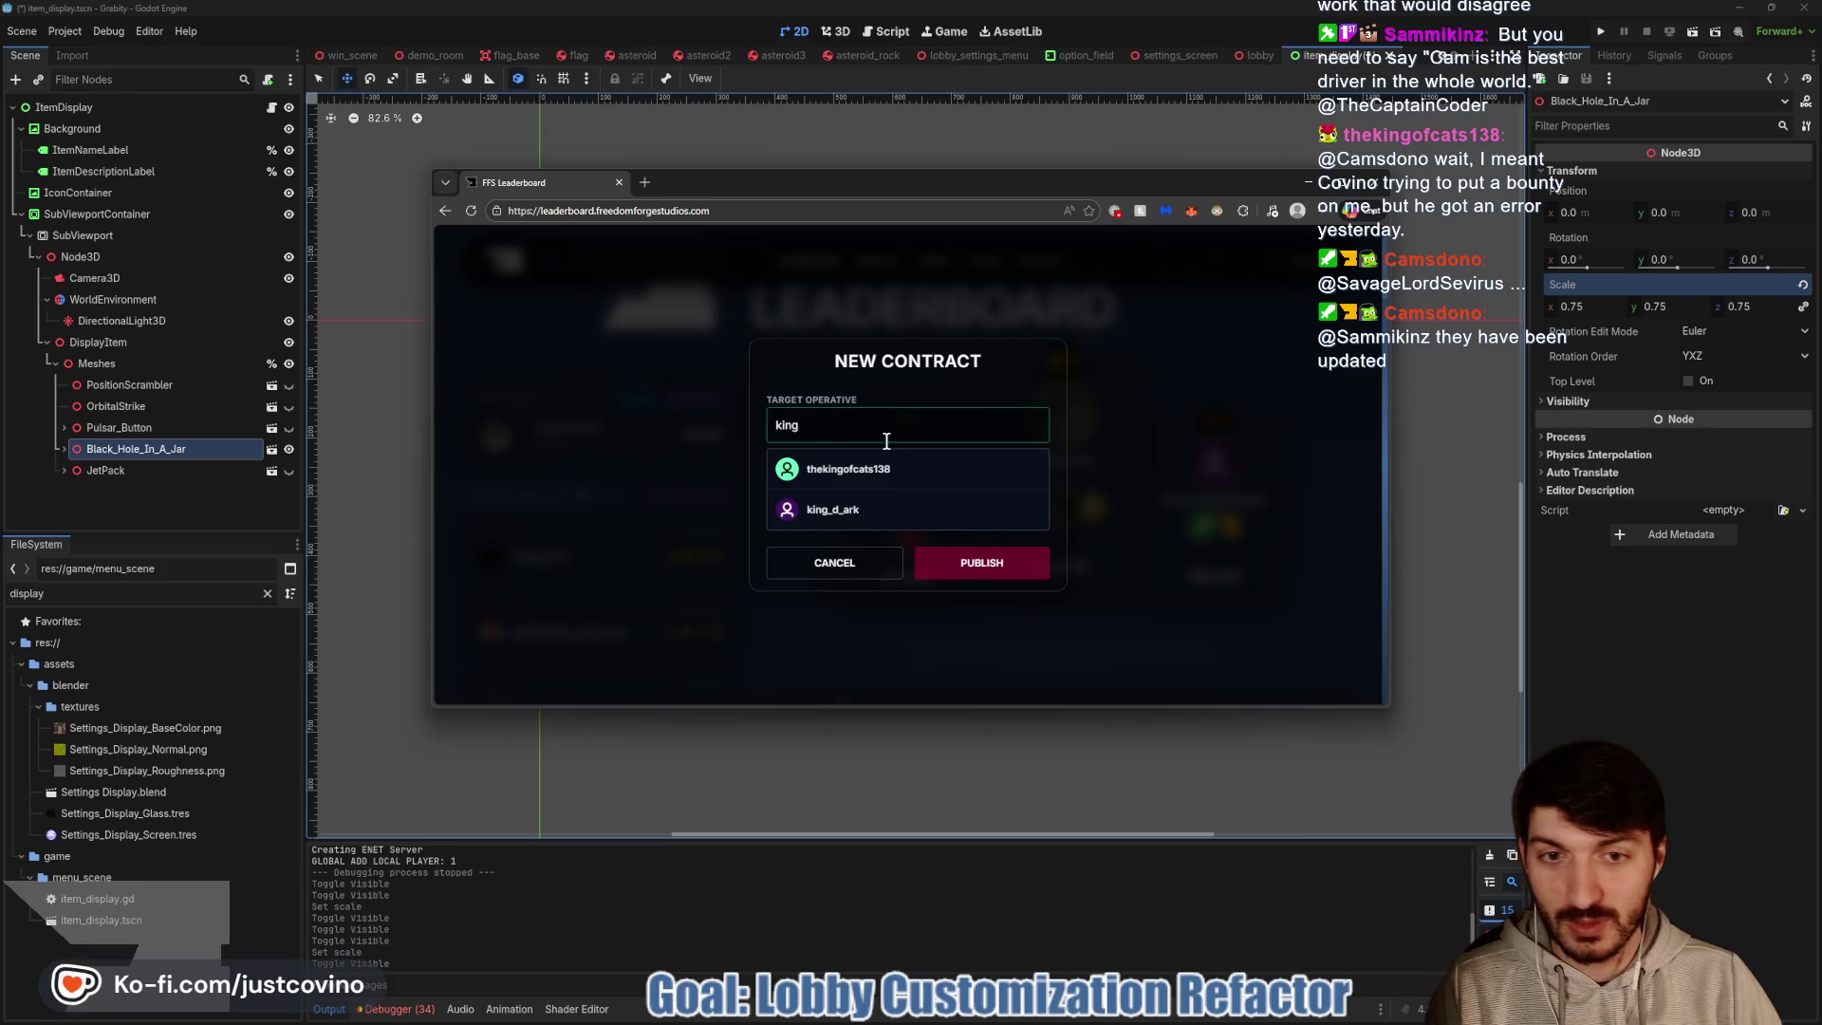
click(892, 470)
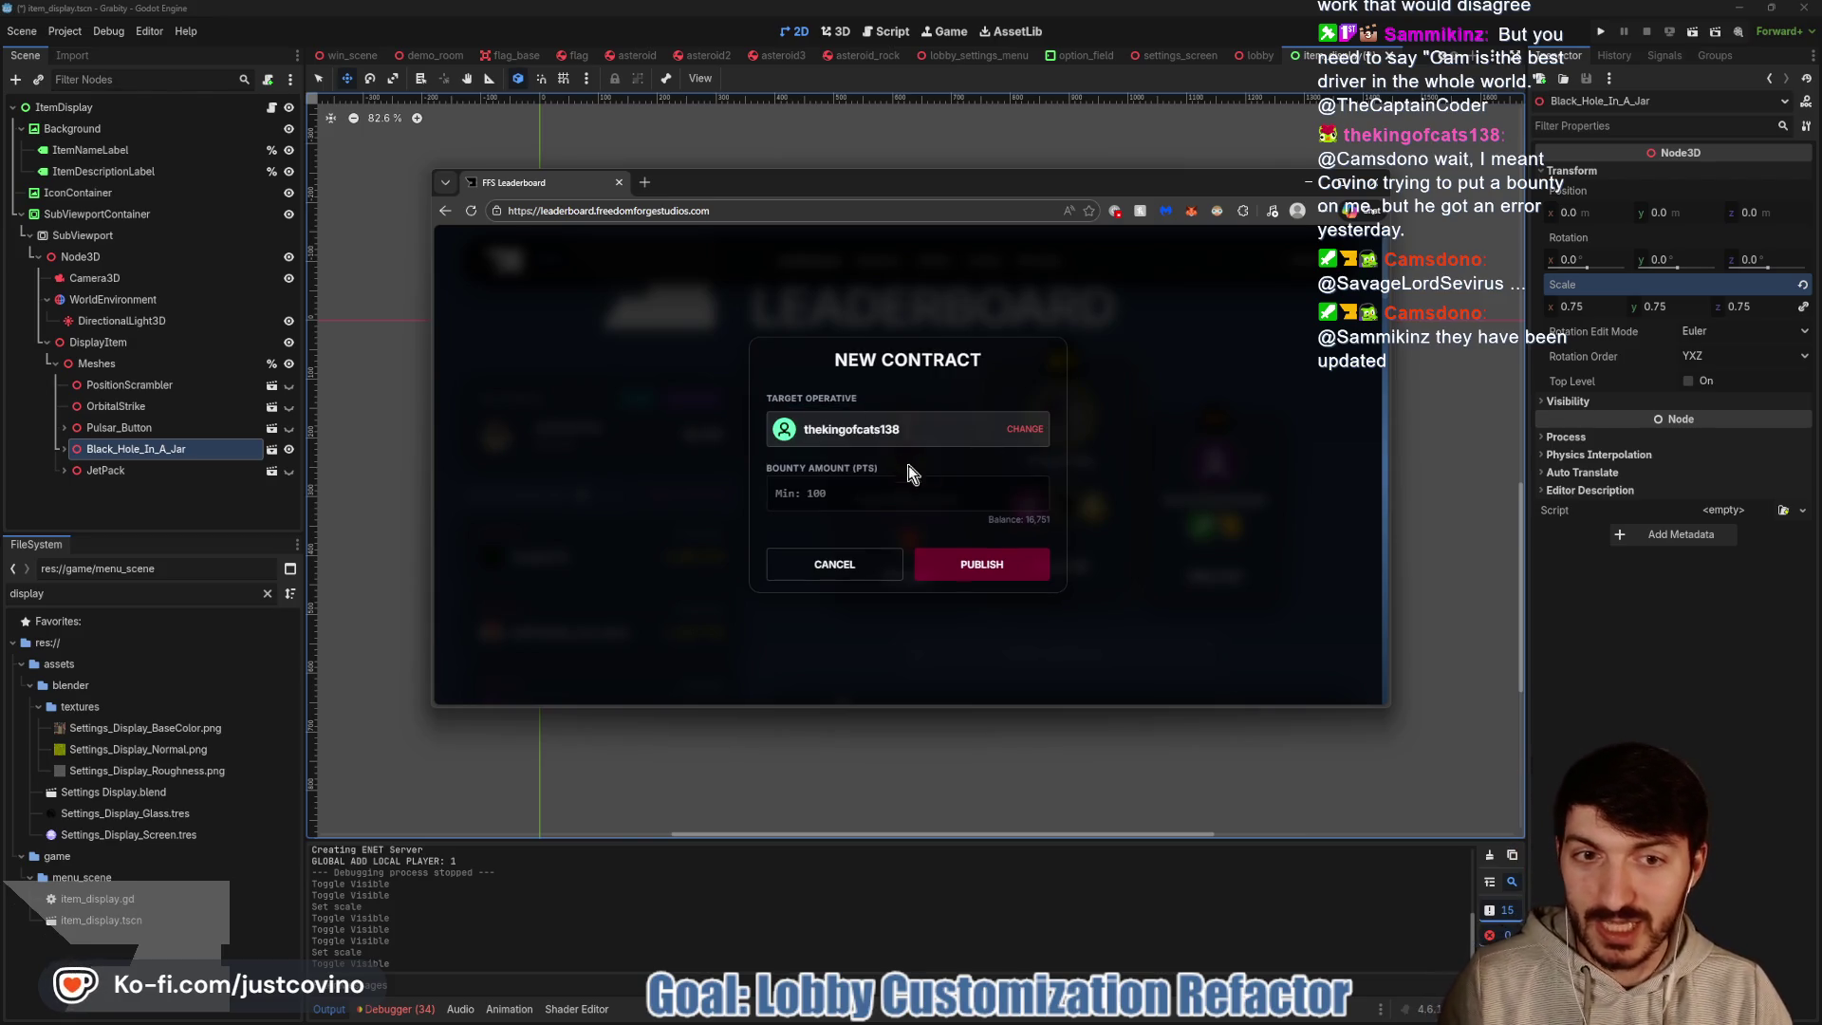
click(888, 493)
text(1000)
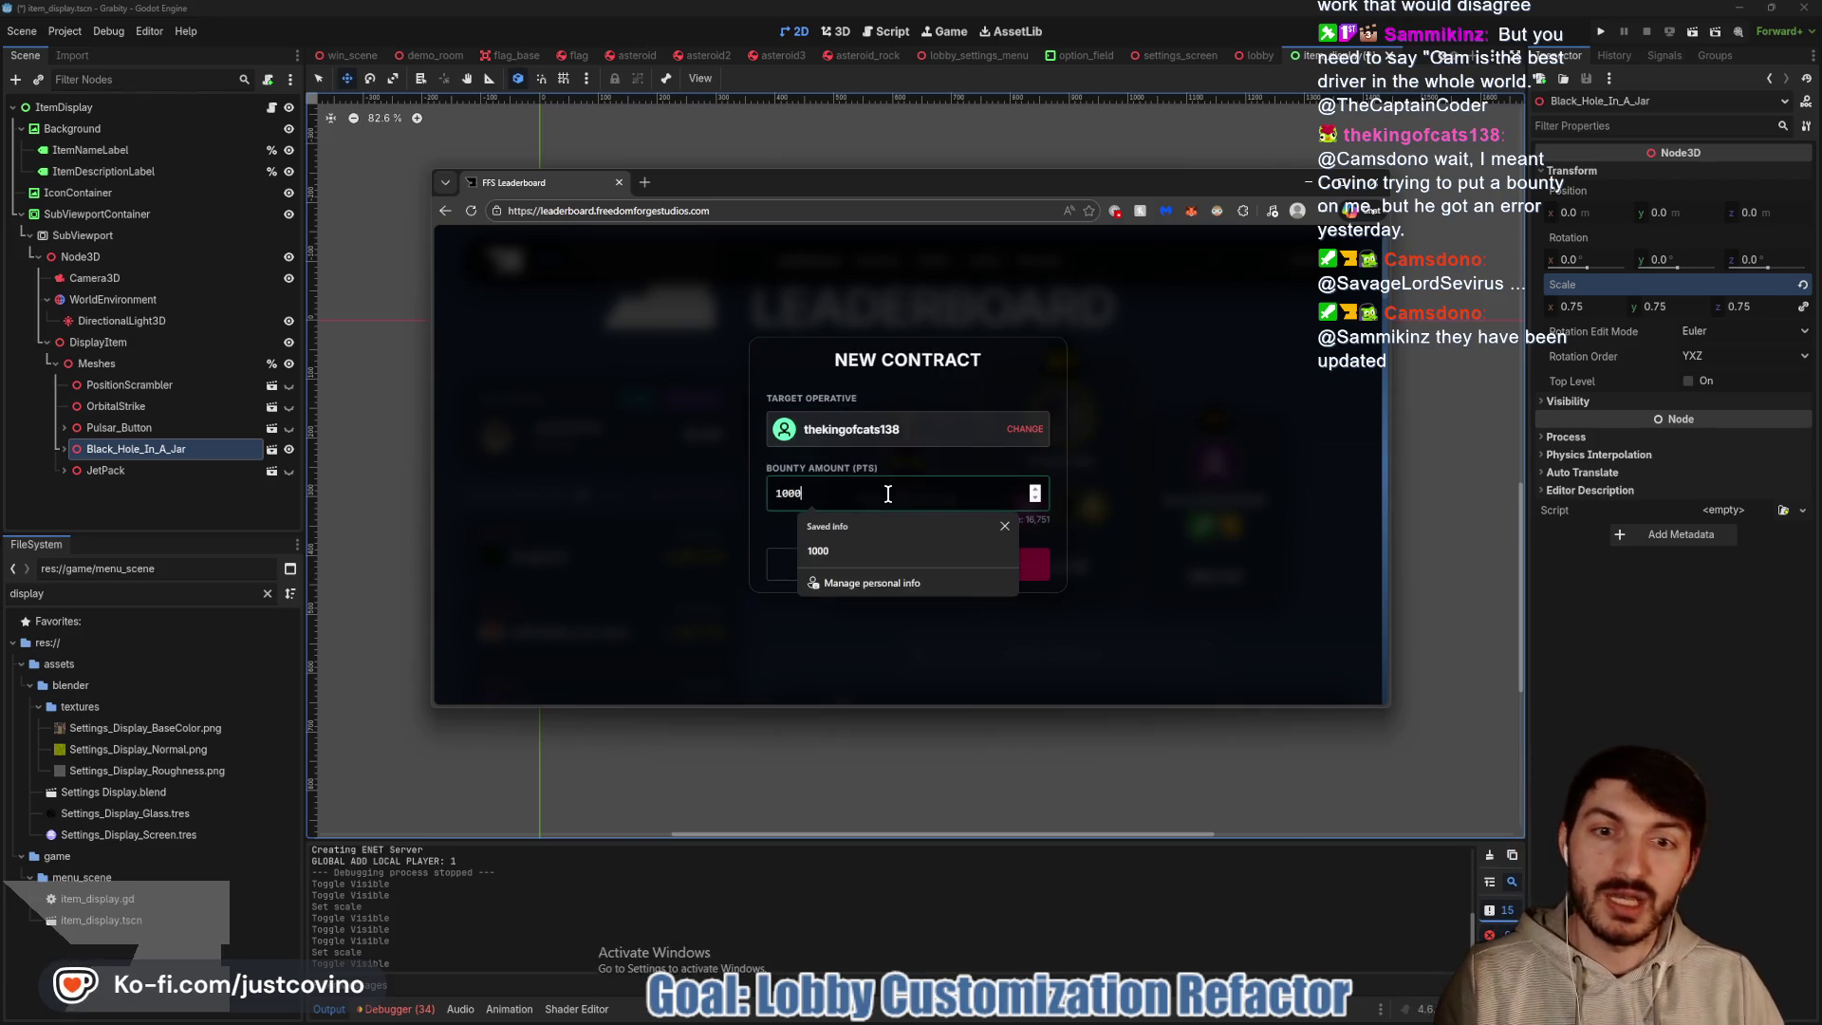
click(1028, 560)
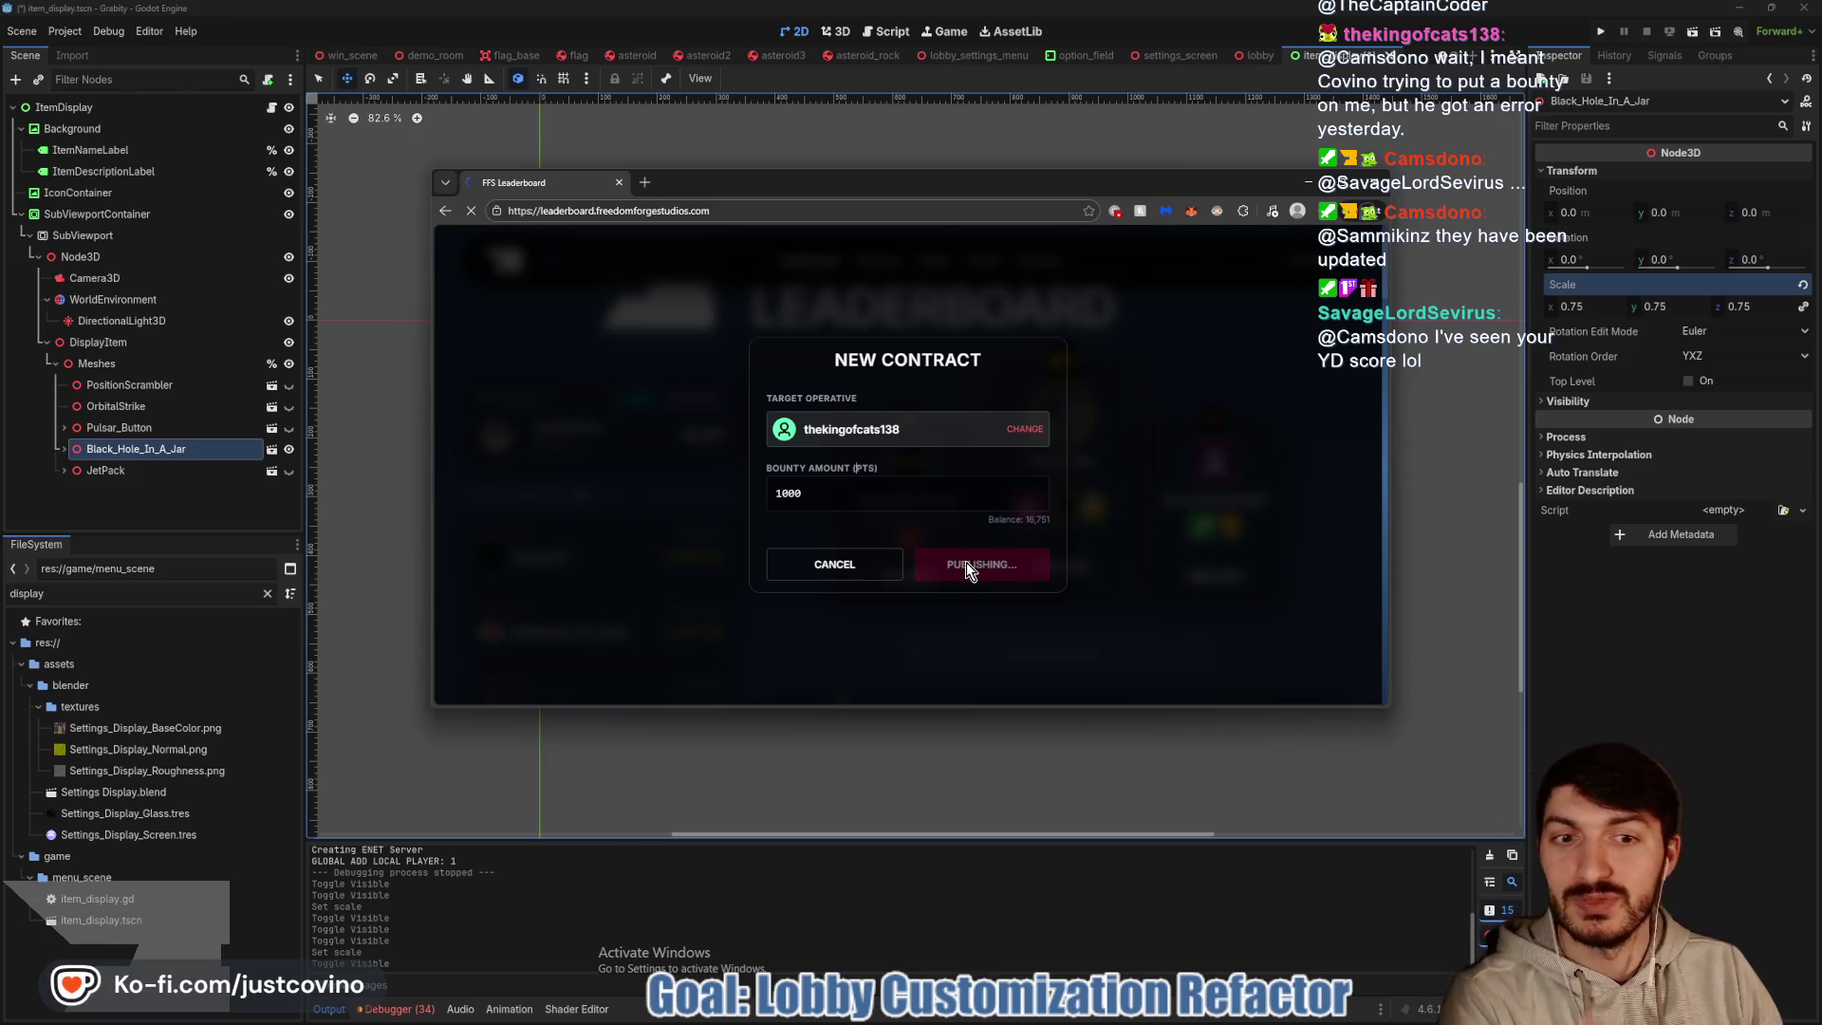
Look over the active contracts, then put the leaderboard away to return to Godot
scroll(721, 531, down, 5)
scroll(681, 505, down, 5)
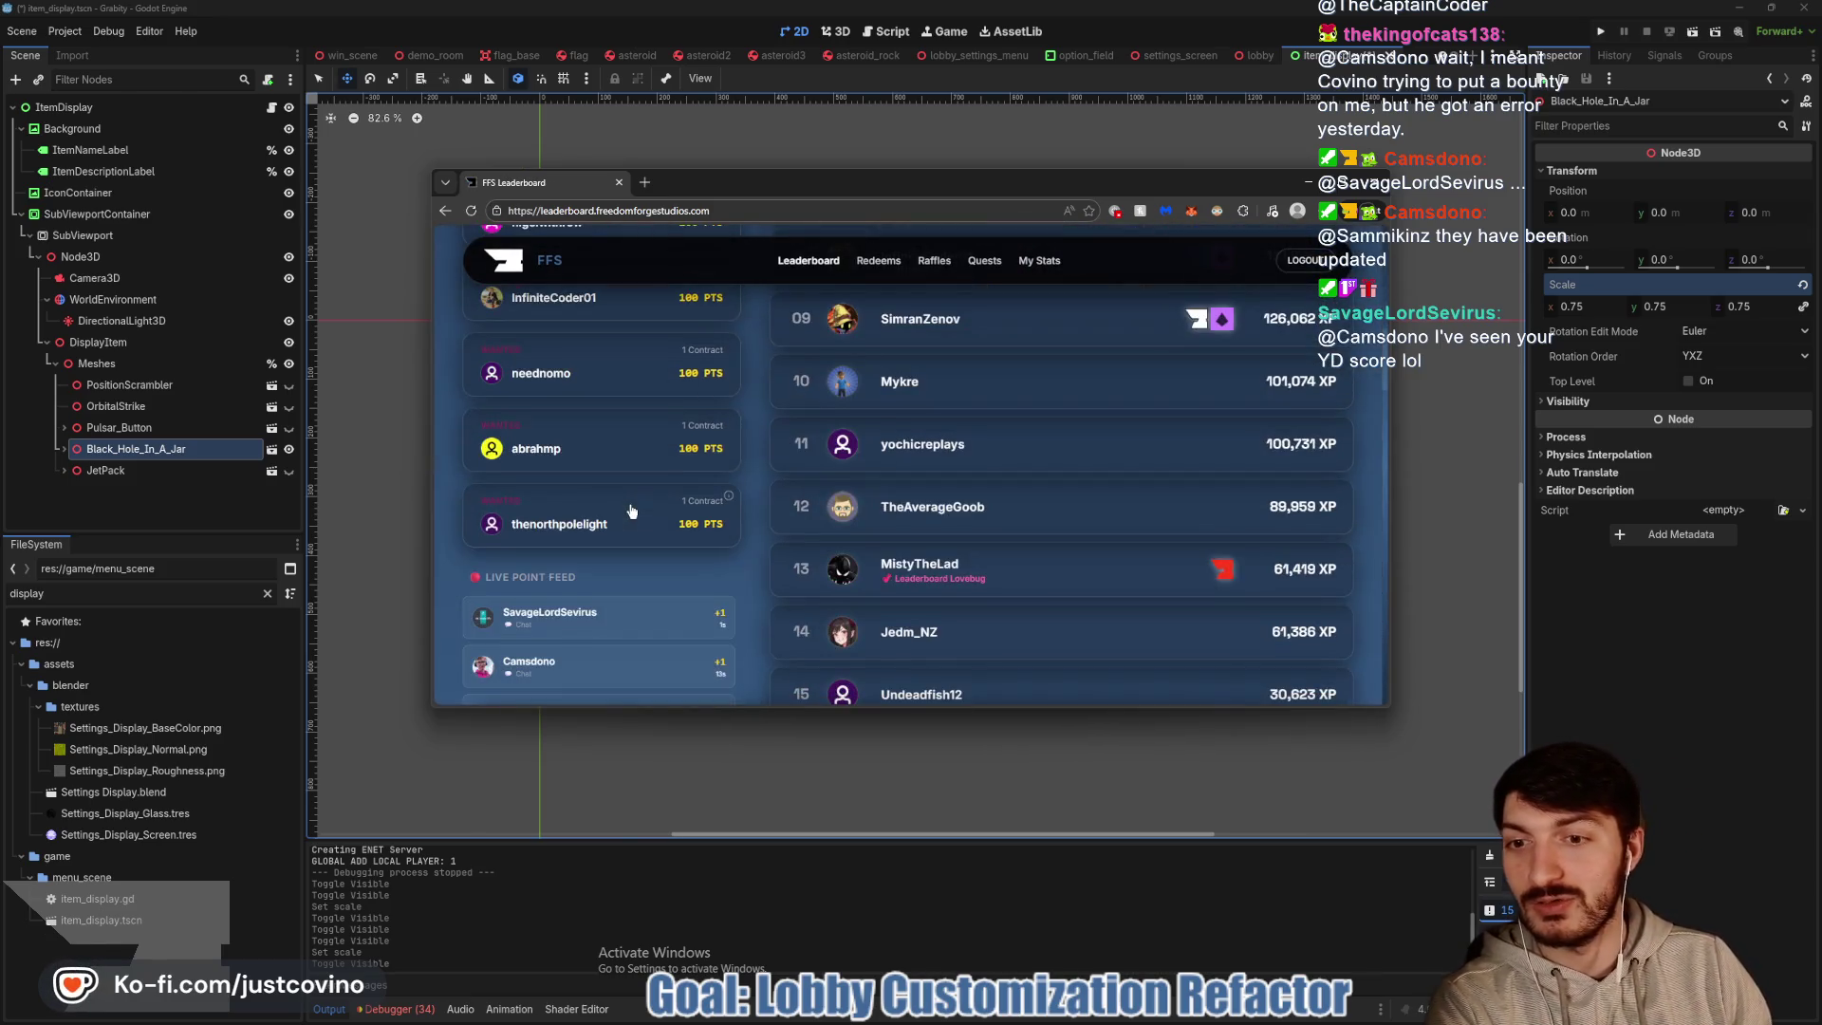
scroll(569, 553, up, 5)
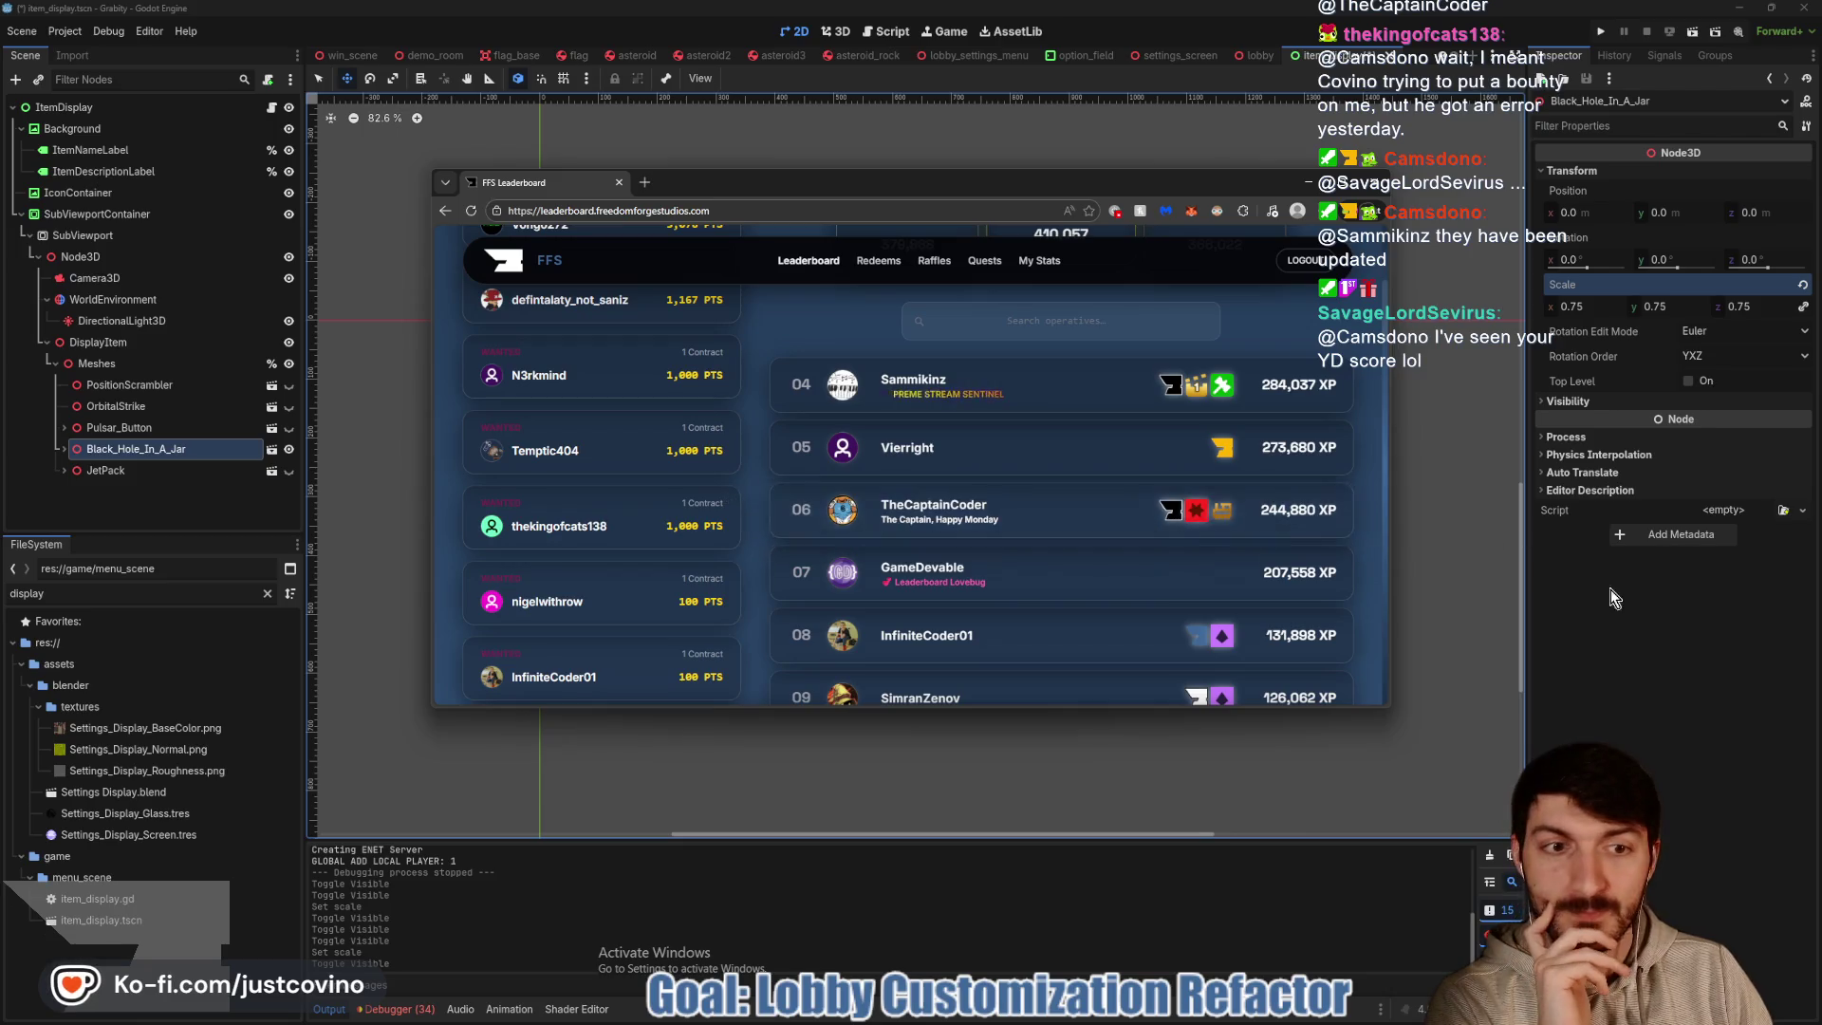
click(1308, 181)
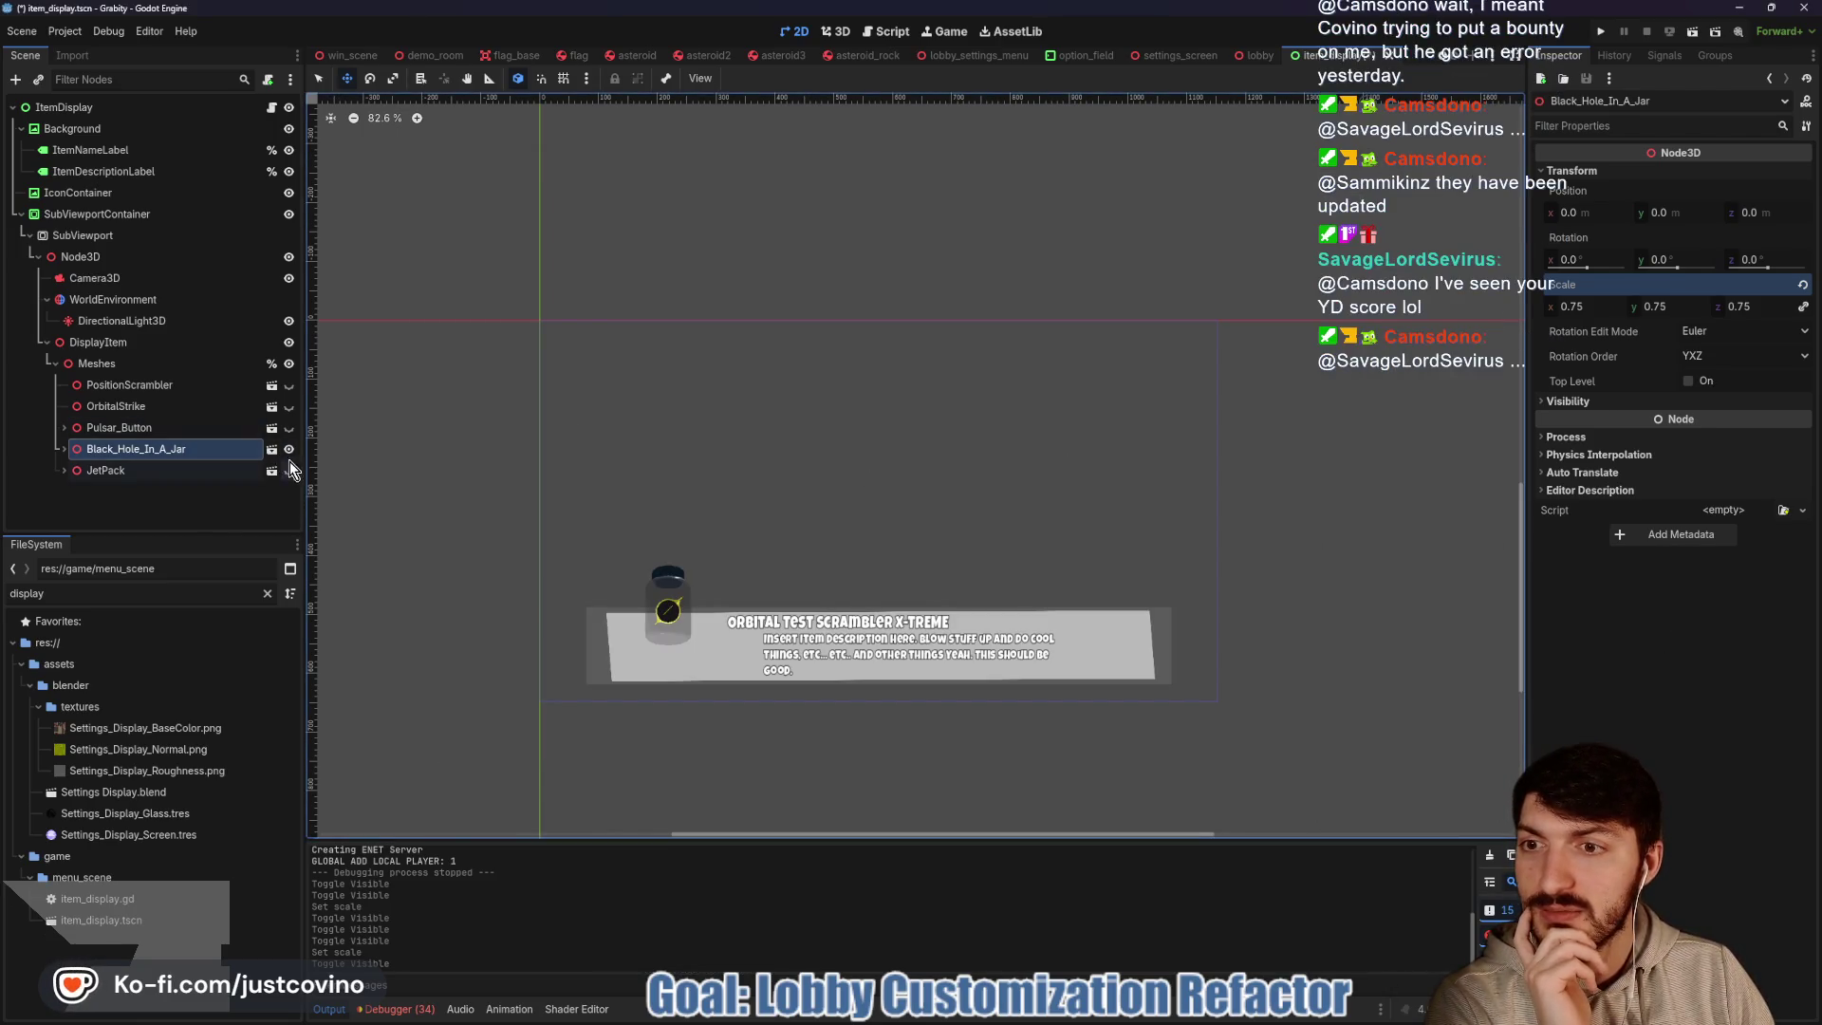
Hide the jar, show and select Pulsar_Button, move it down, and save
click(290, 451)
click(288, 471)
click(289, 471)
click(289, 428)
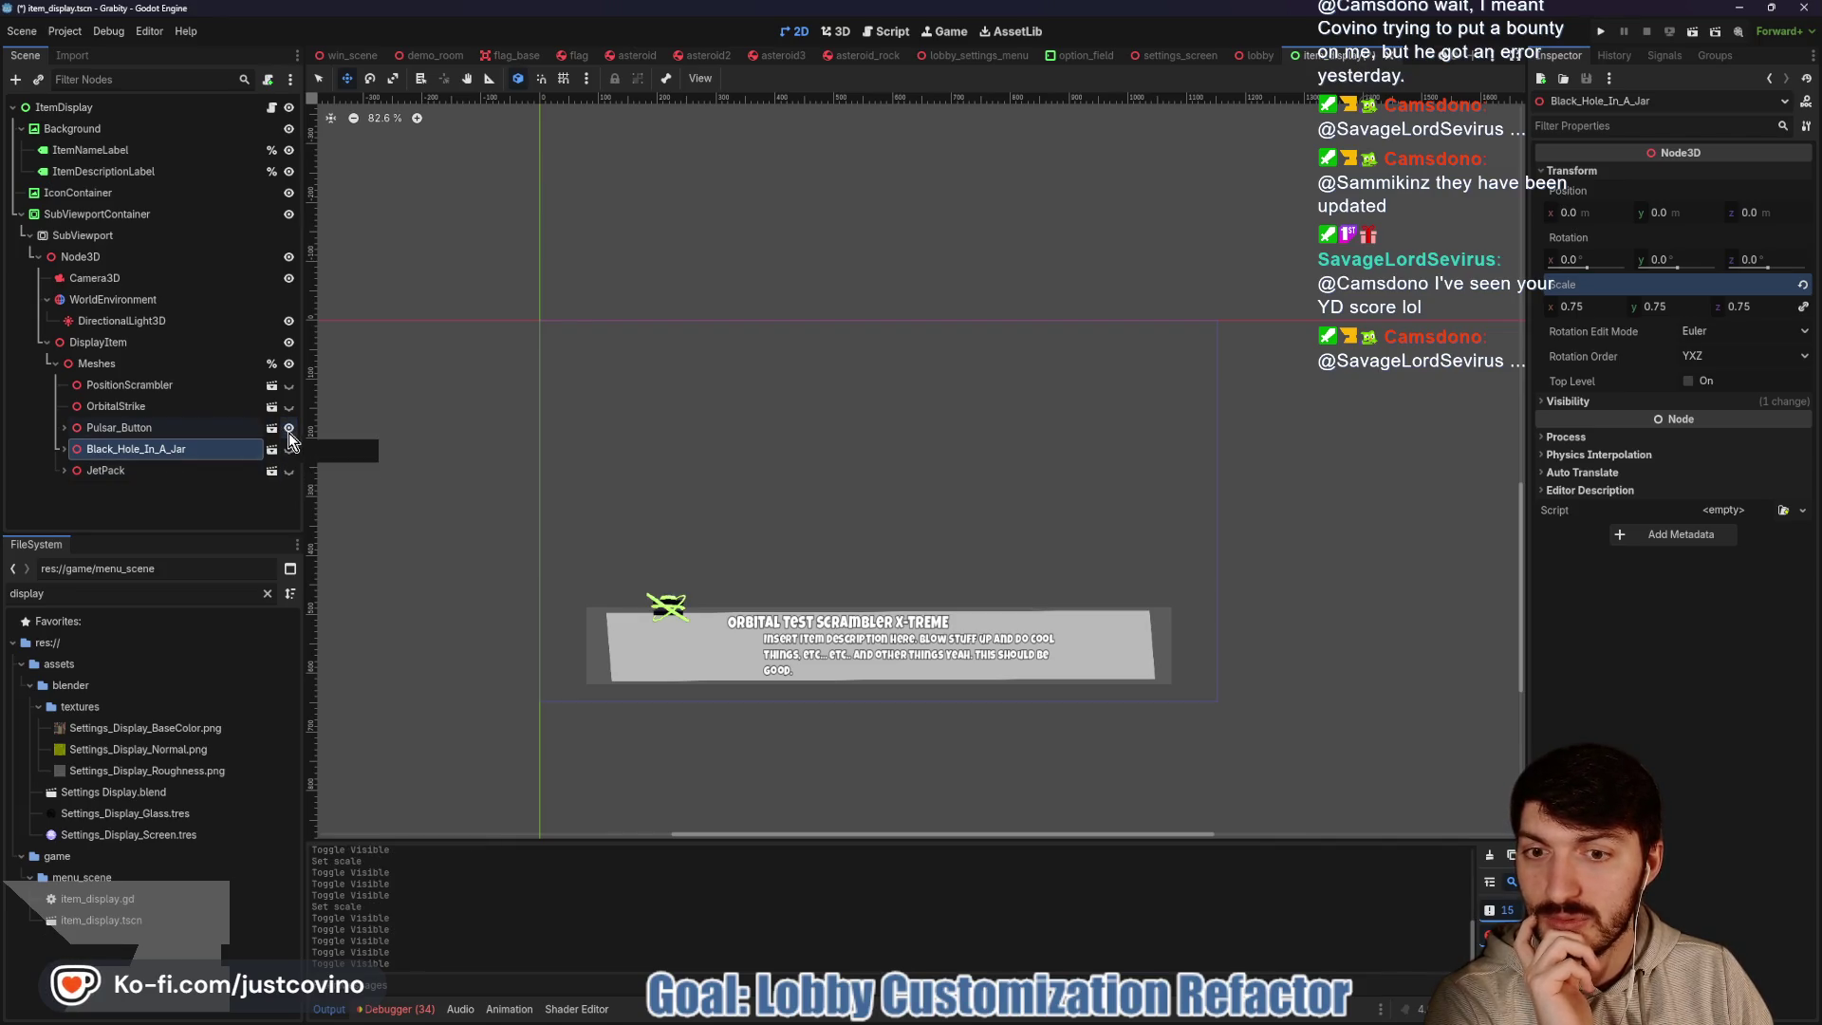
click(179, 429)
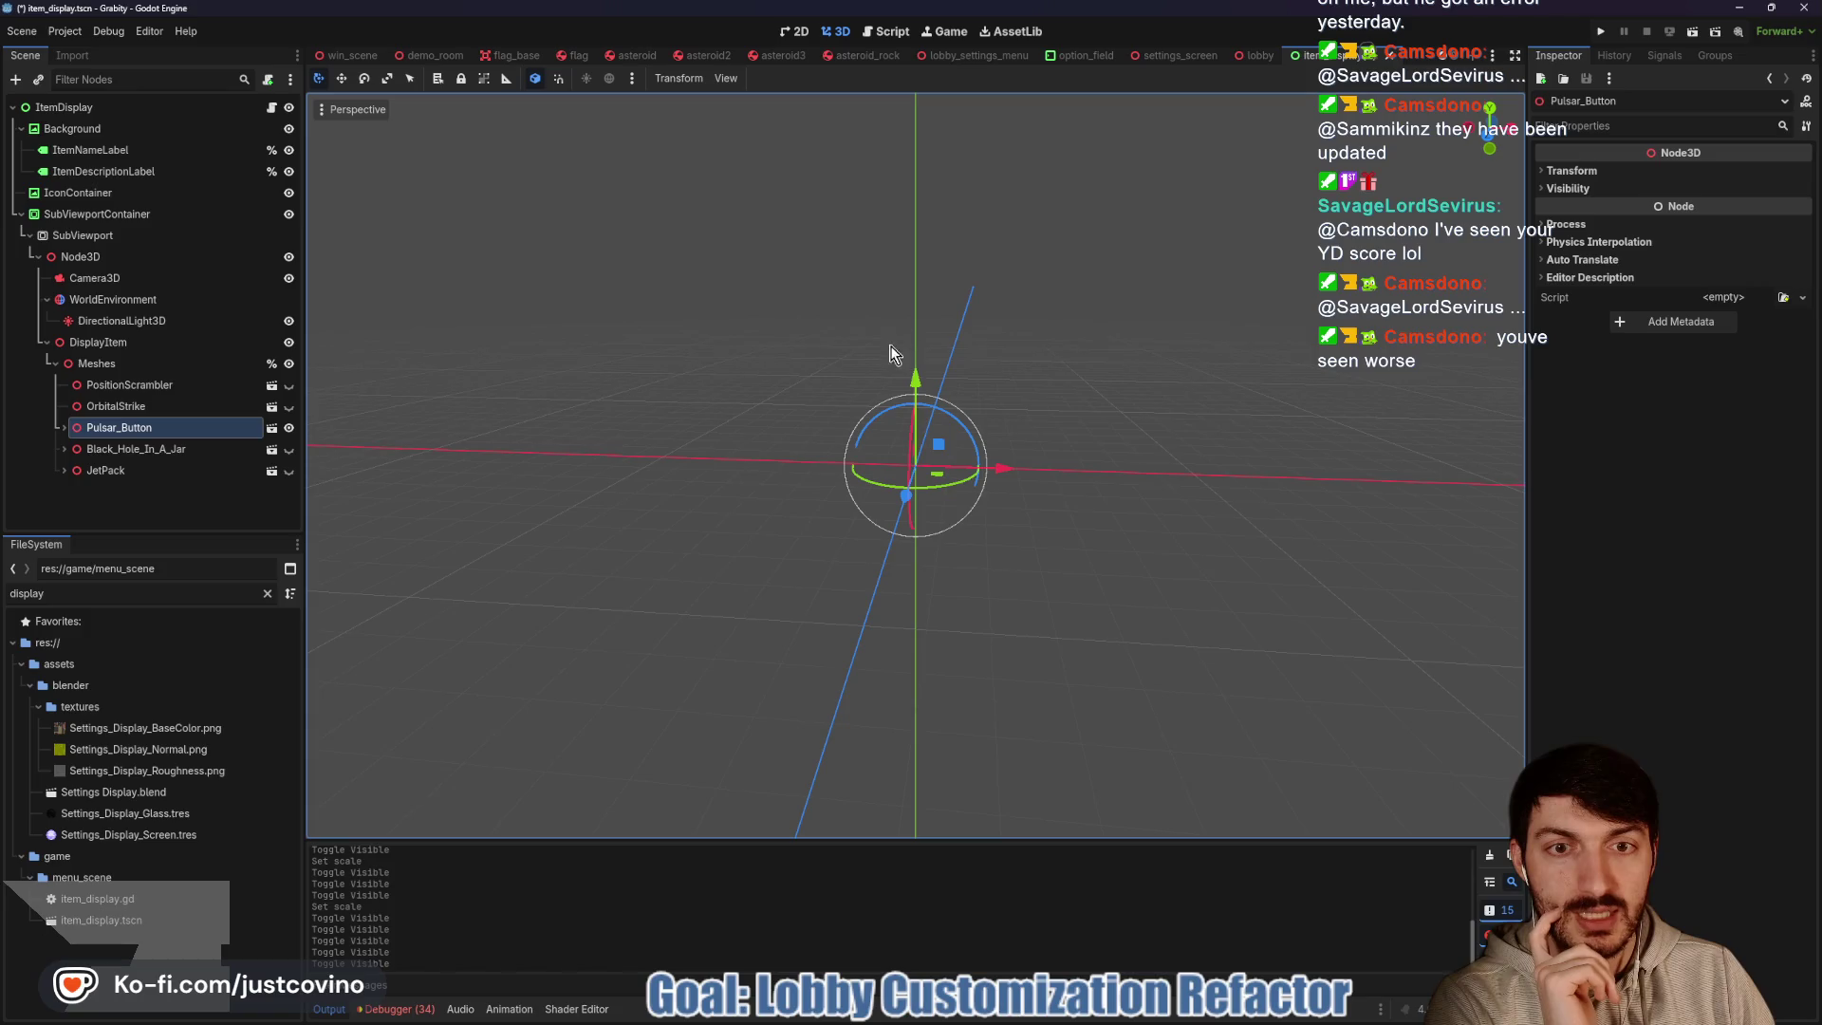
drag(915, 374, 916, 403)
key(ctrl+s)
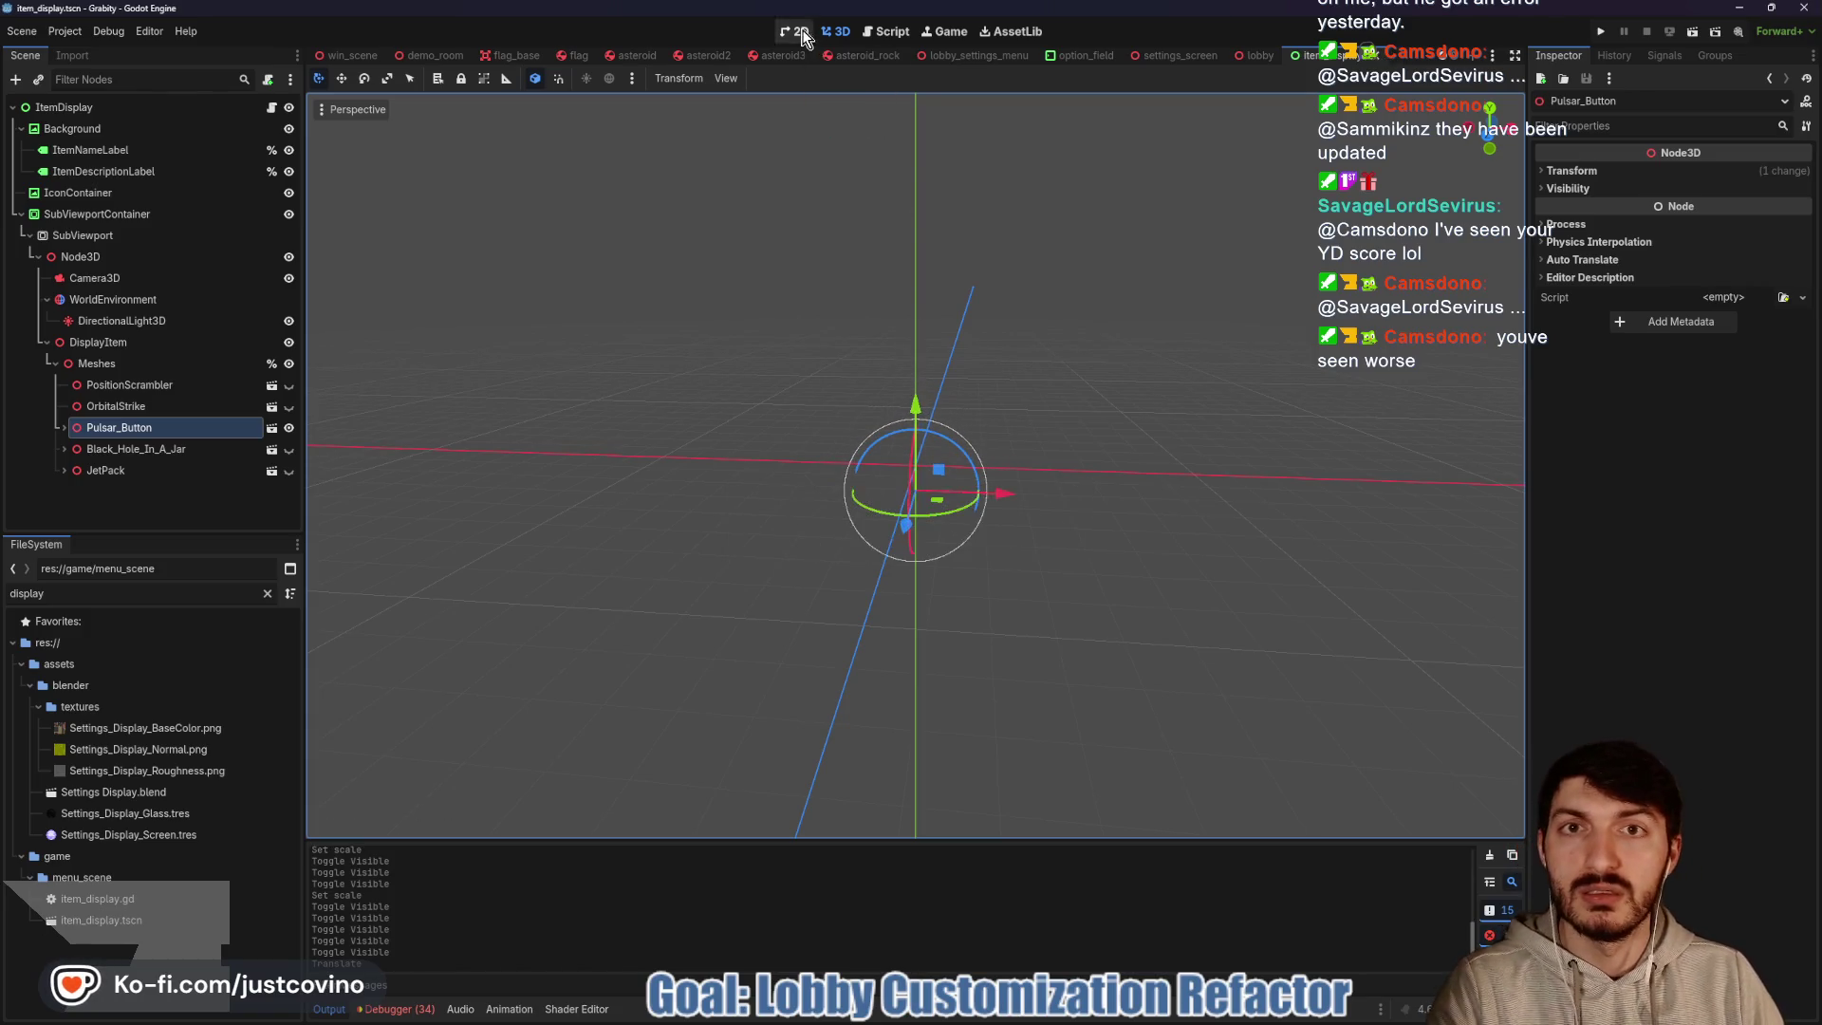
Scale Pulsar_Button to 2, place it at y −0.469 tilted 13° on X, and save
click(795, 31)
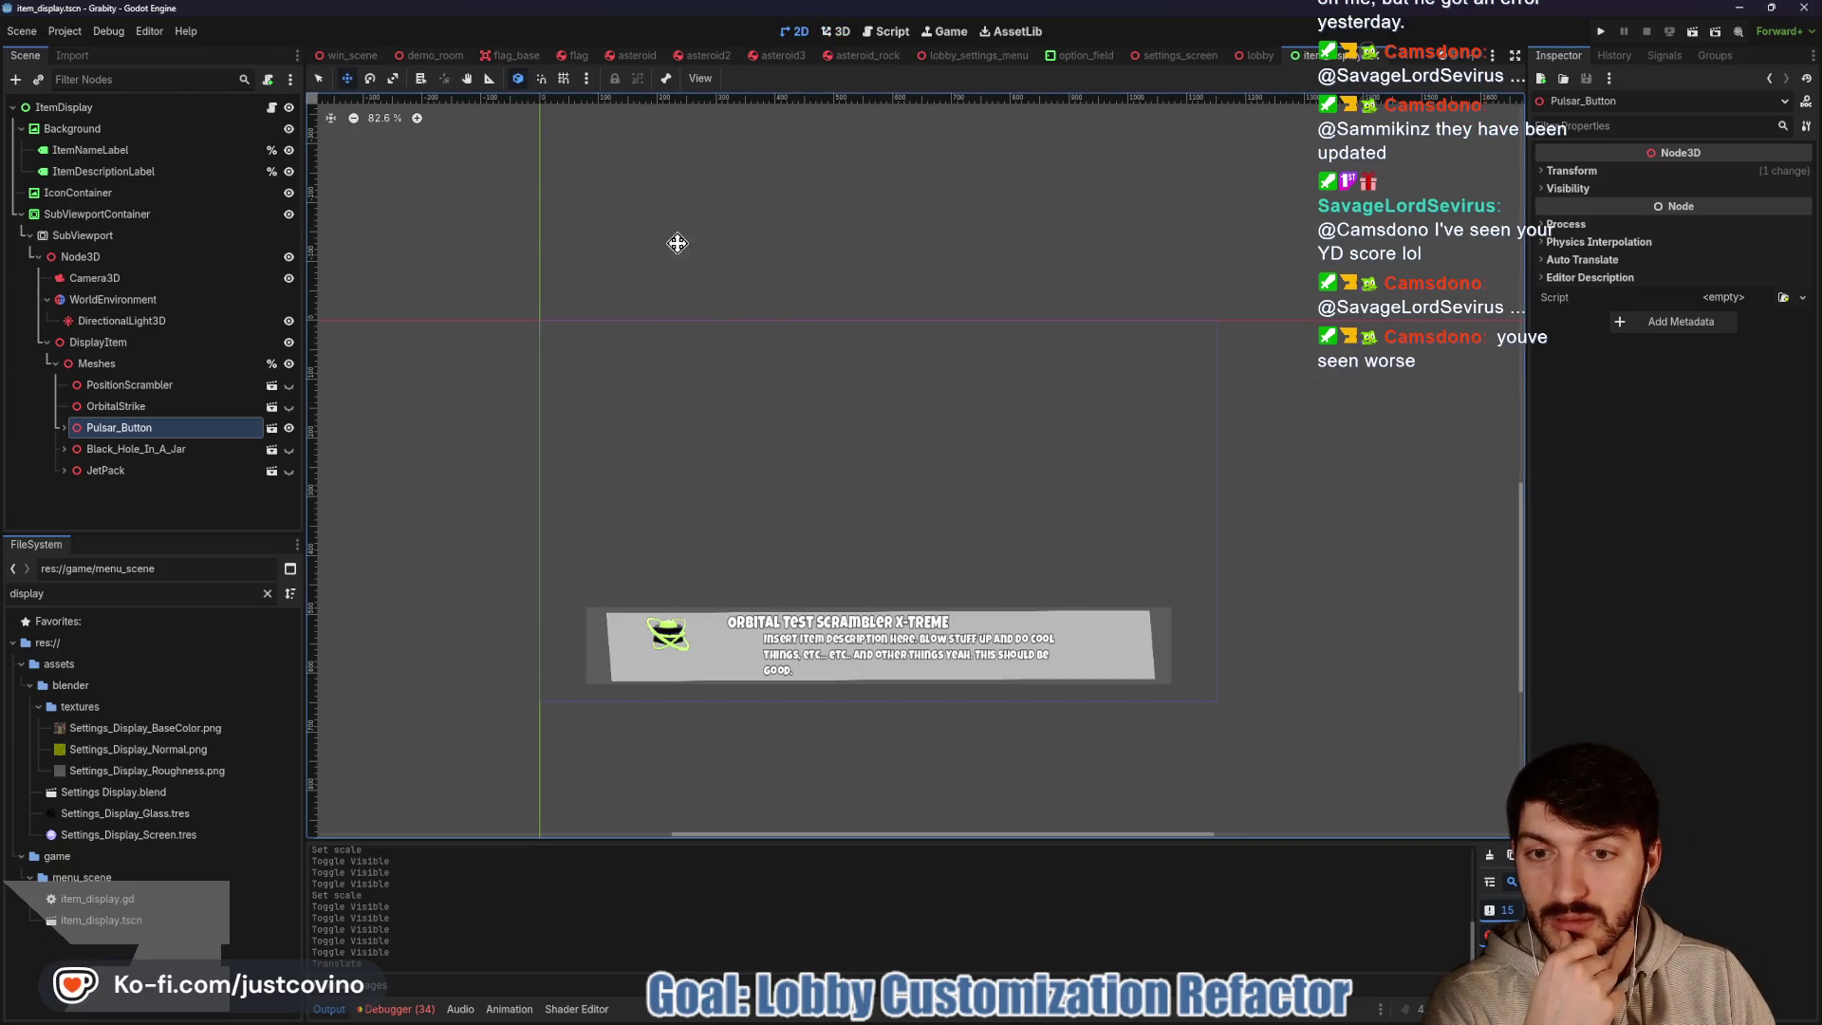
click(1572, 171)
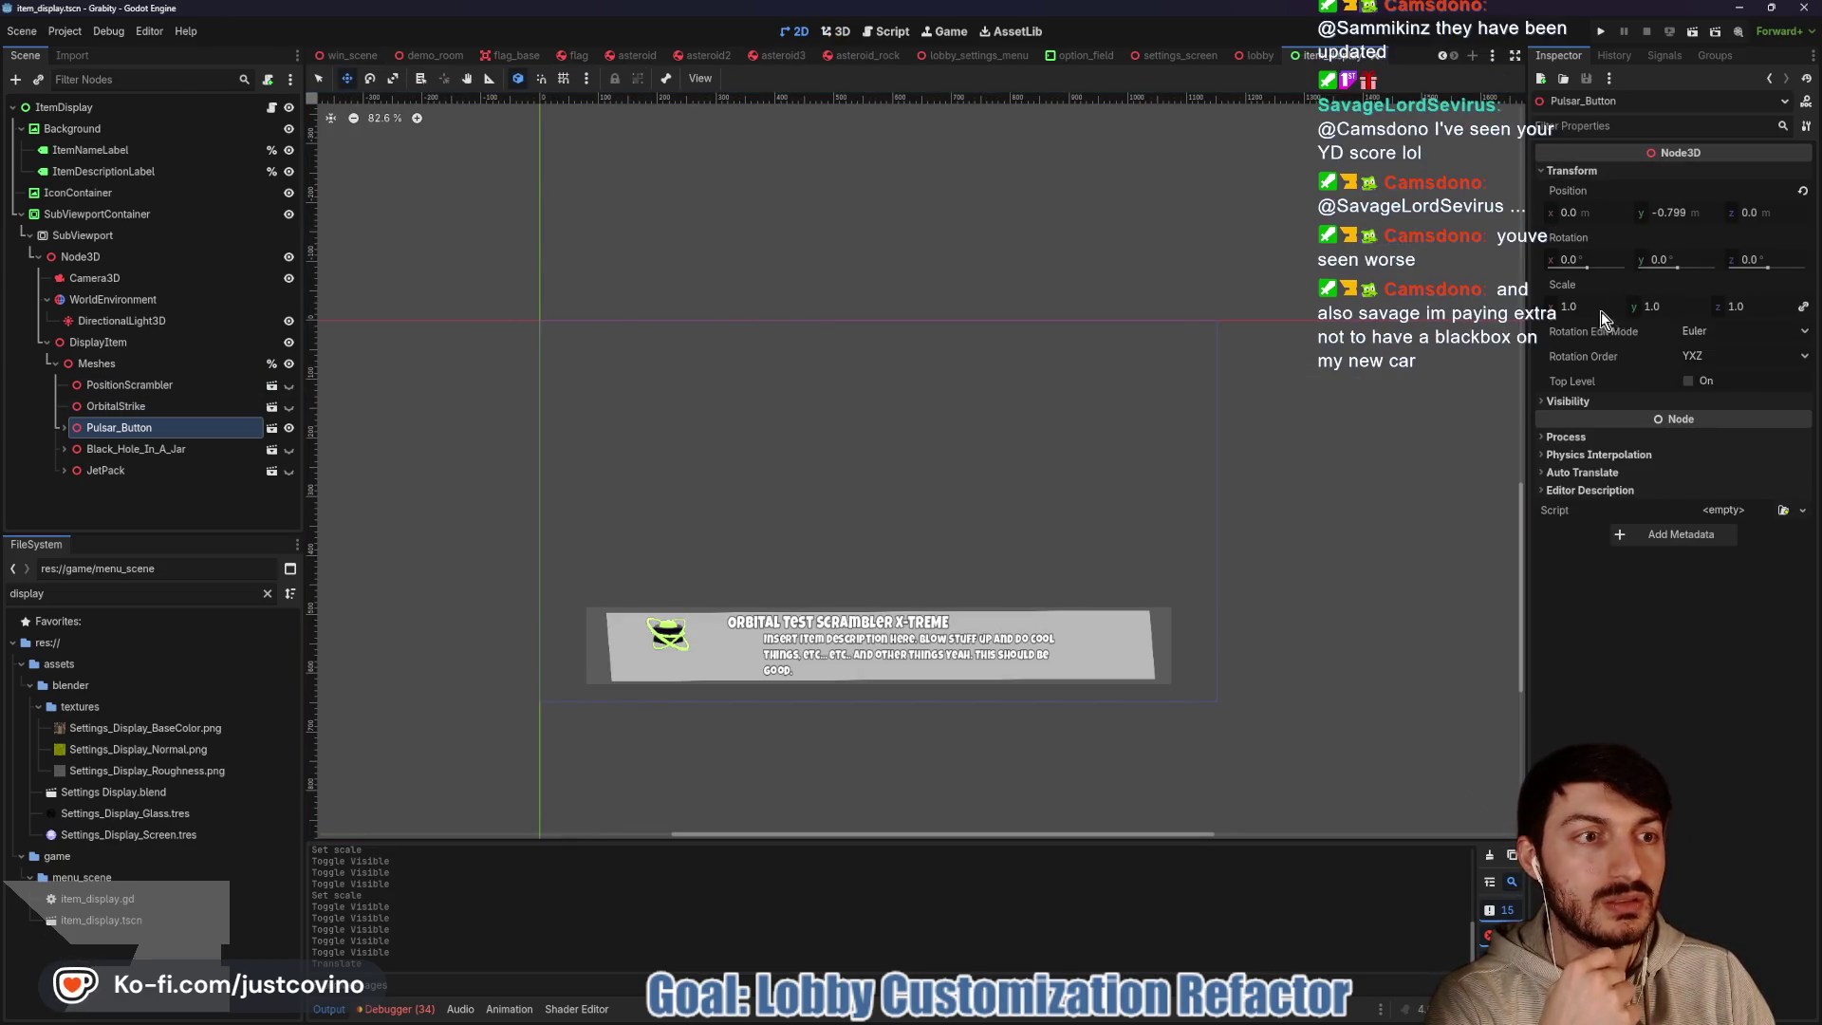
click(1599, 308)
text(2)
key(Return)
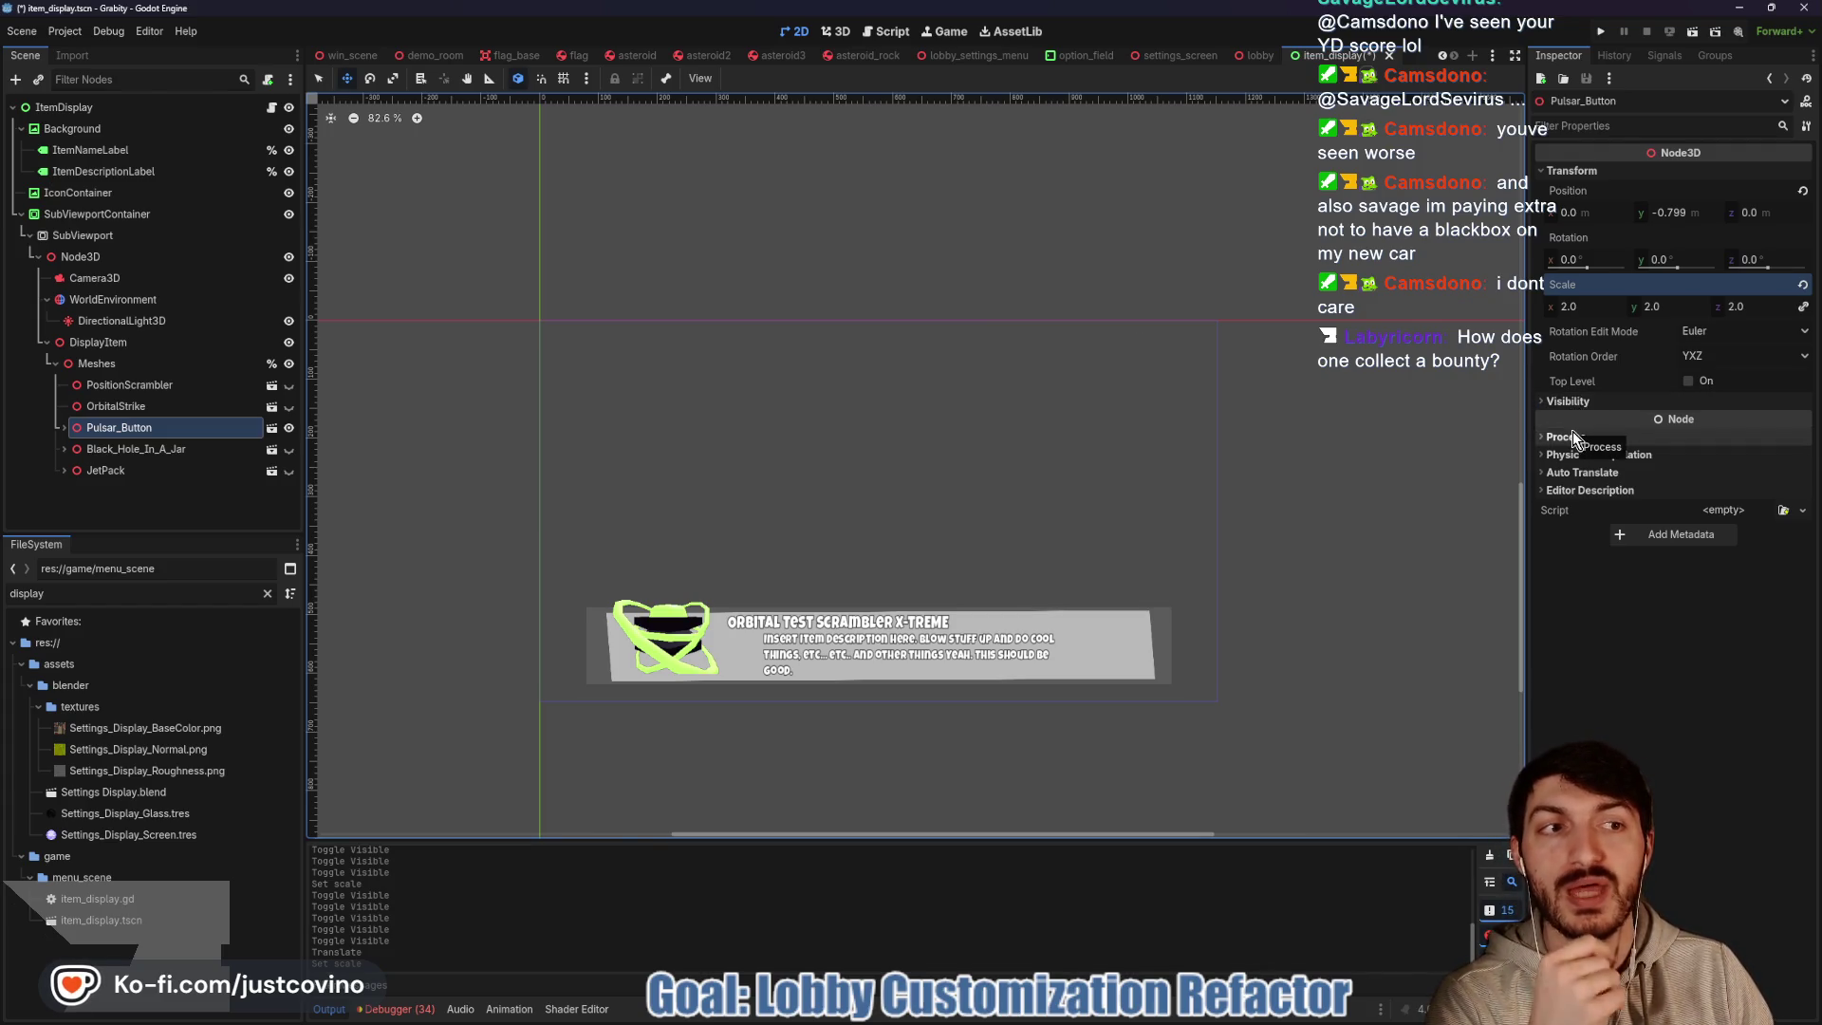
mouse_move(1674, 221)
mouse_down()
mouse_move(1723, 220)
mouse_move(1678, 268)
mouse_move(1575, 260)
mouse_up()
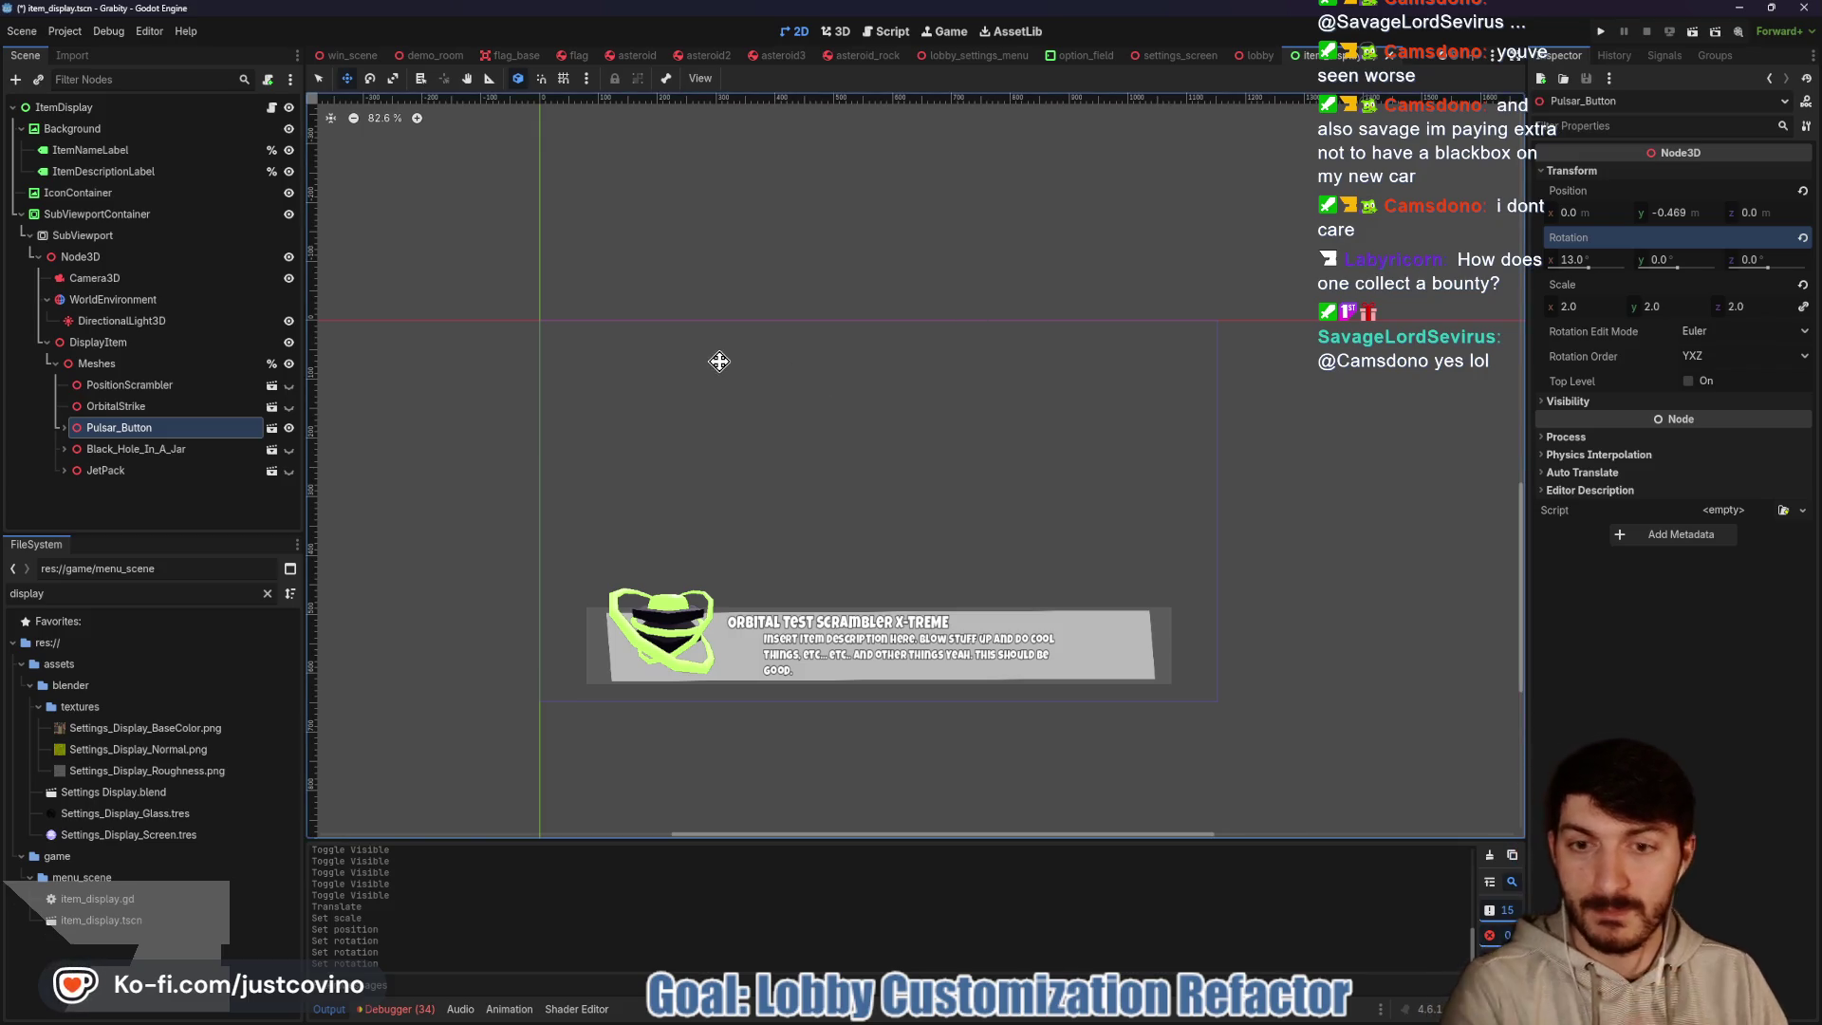
key(ctrl+s)
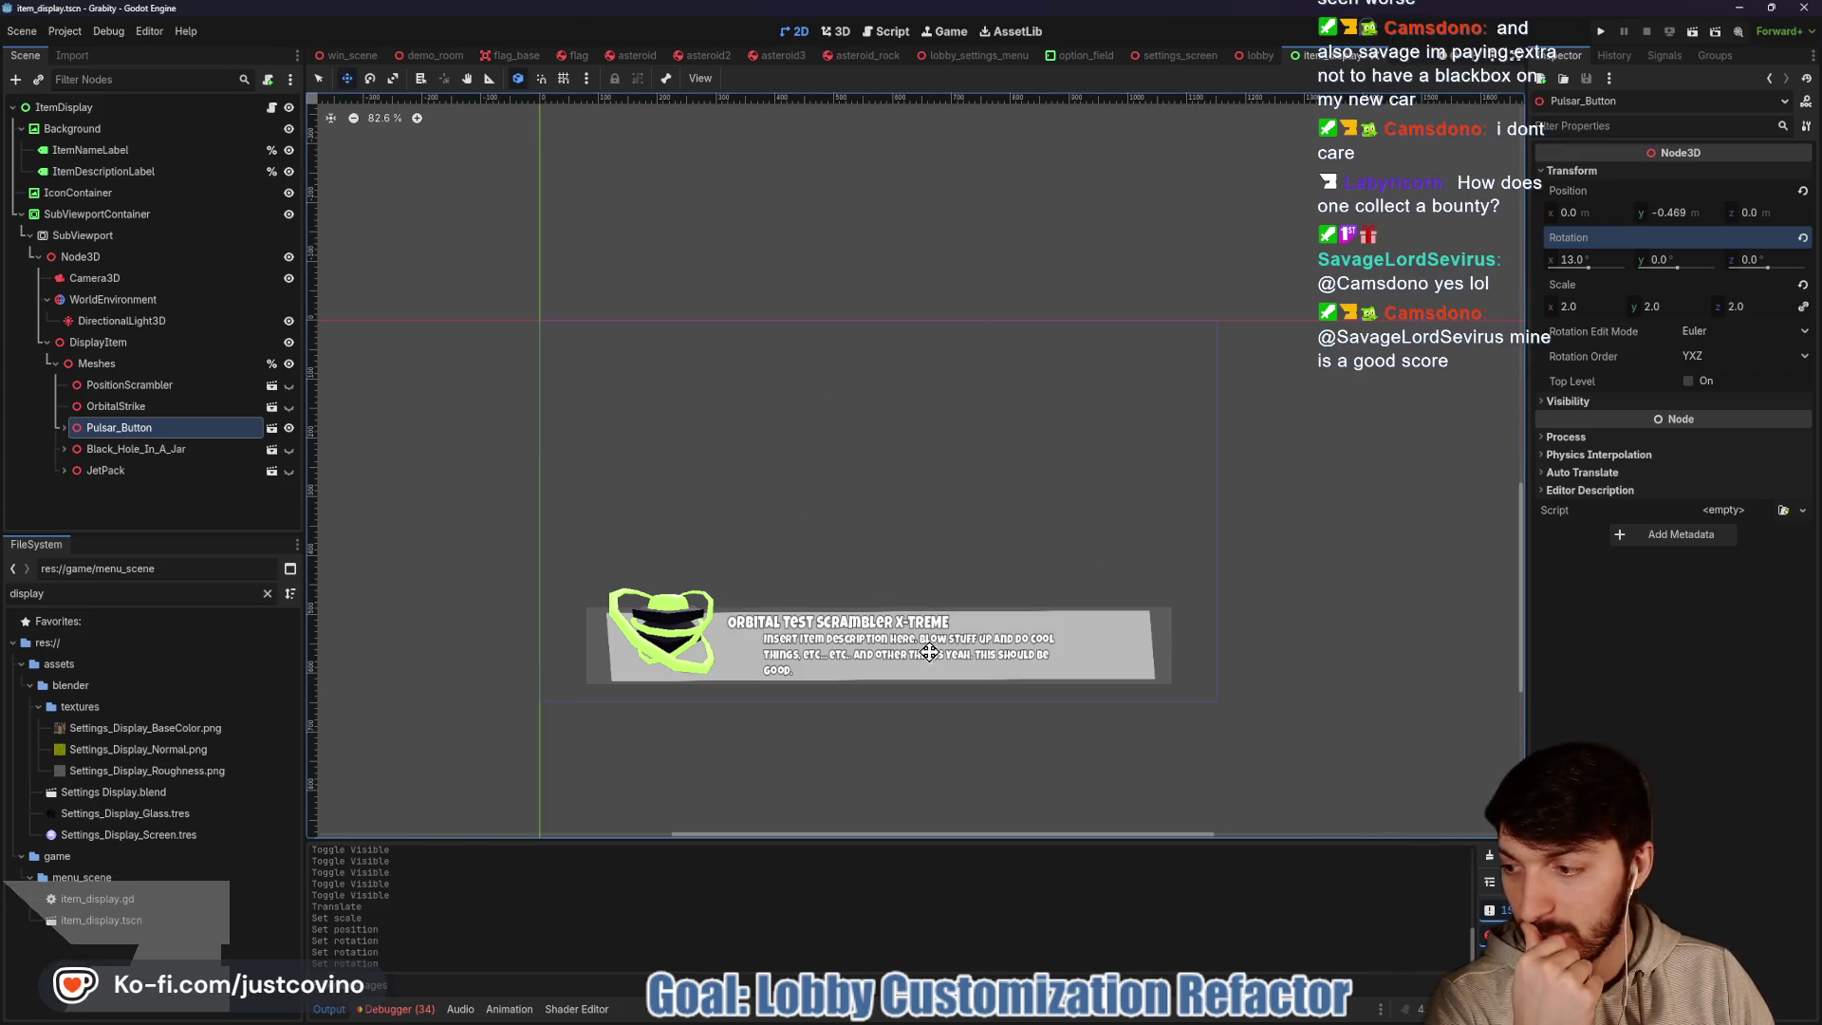
key(alt+Tab)
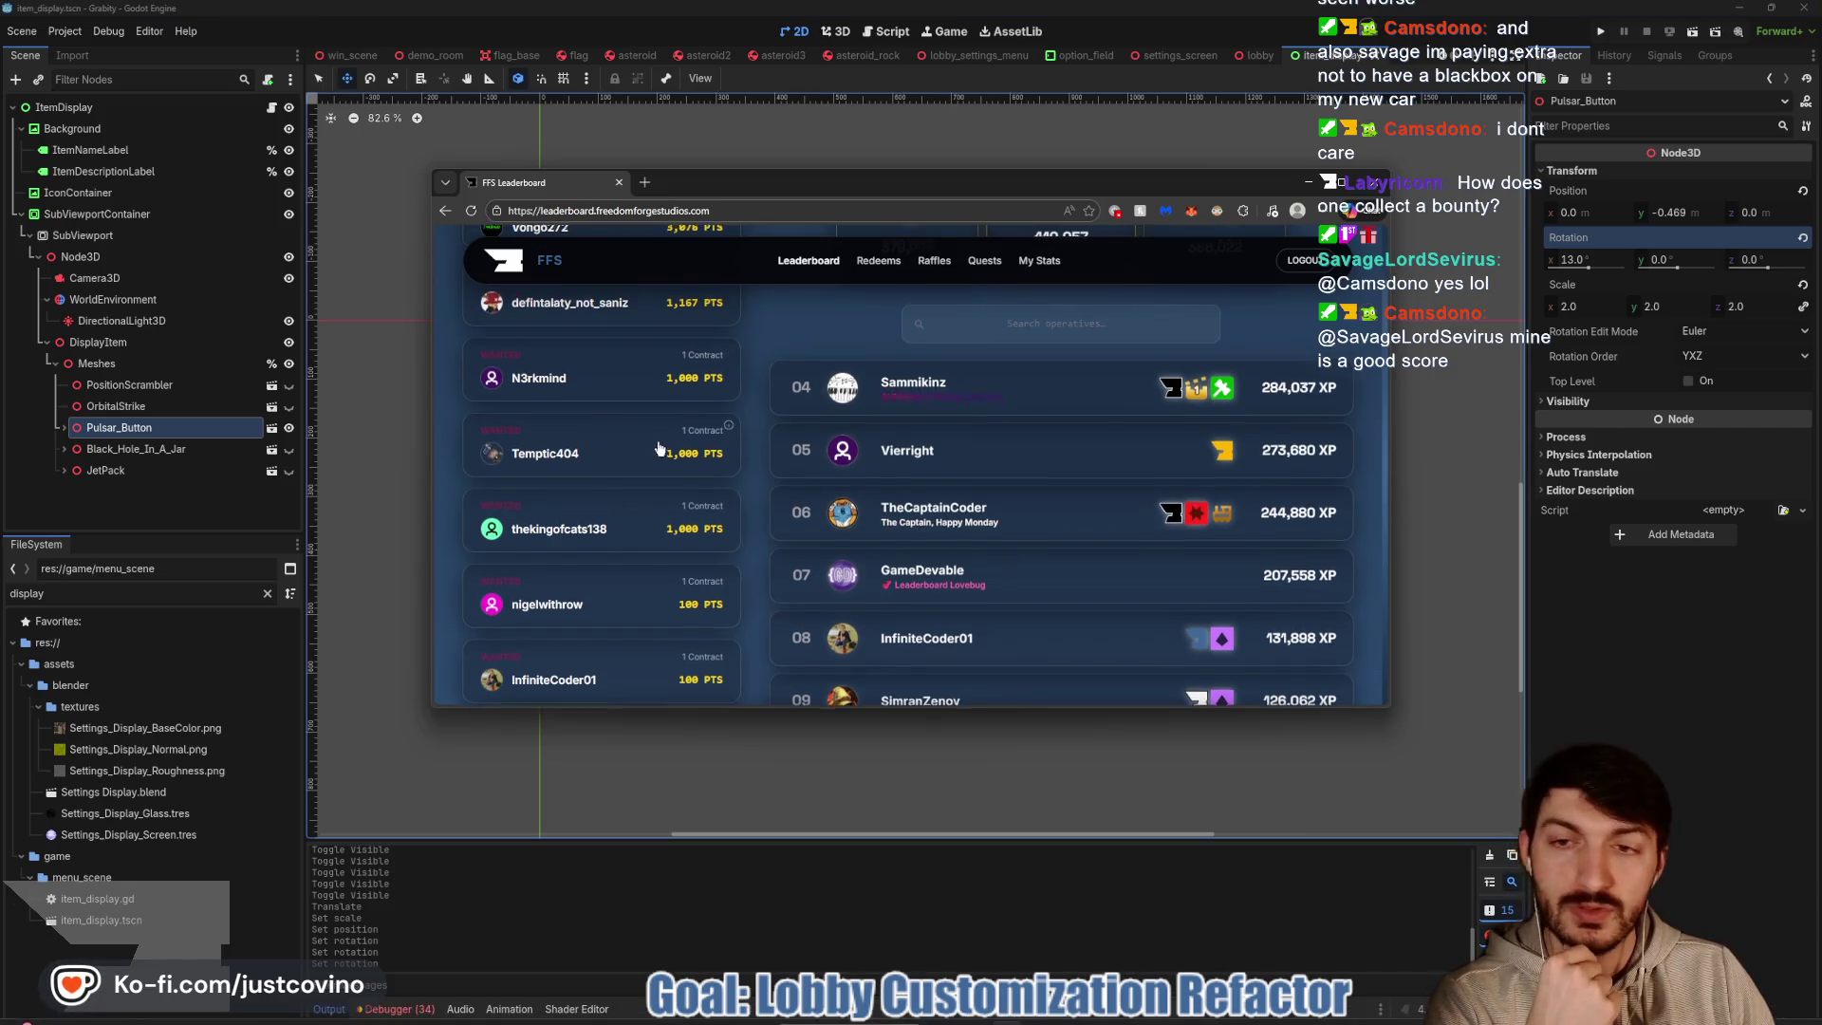
Scroll up and down the leaderboard page to review bounties and rankings
scroll(660, 448, up, 3)
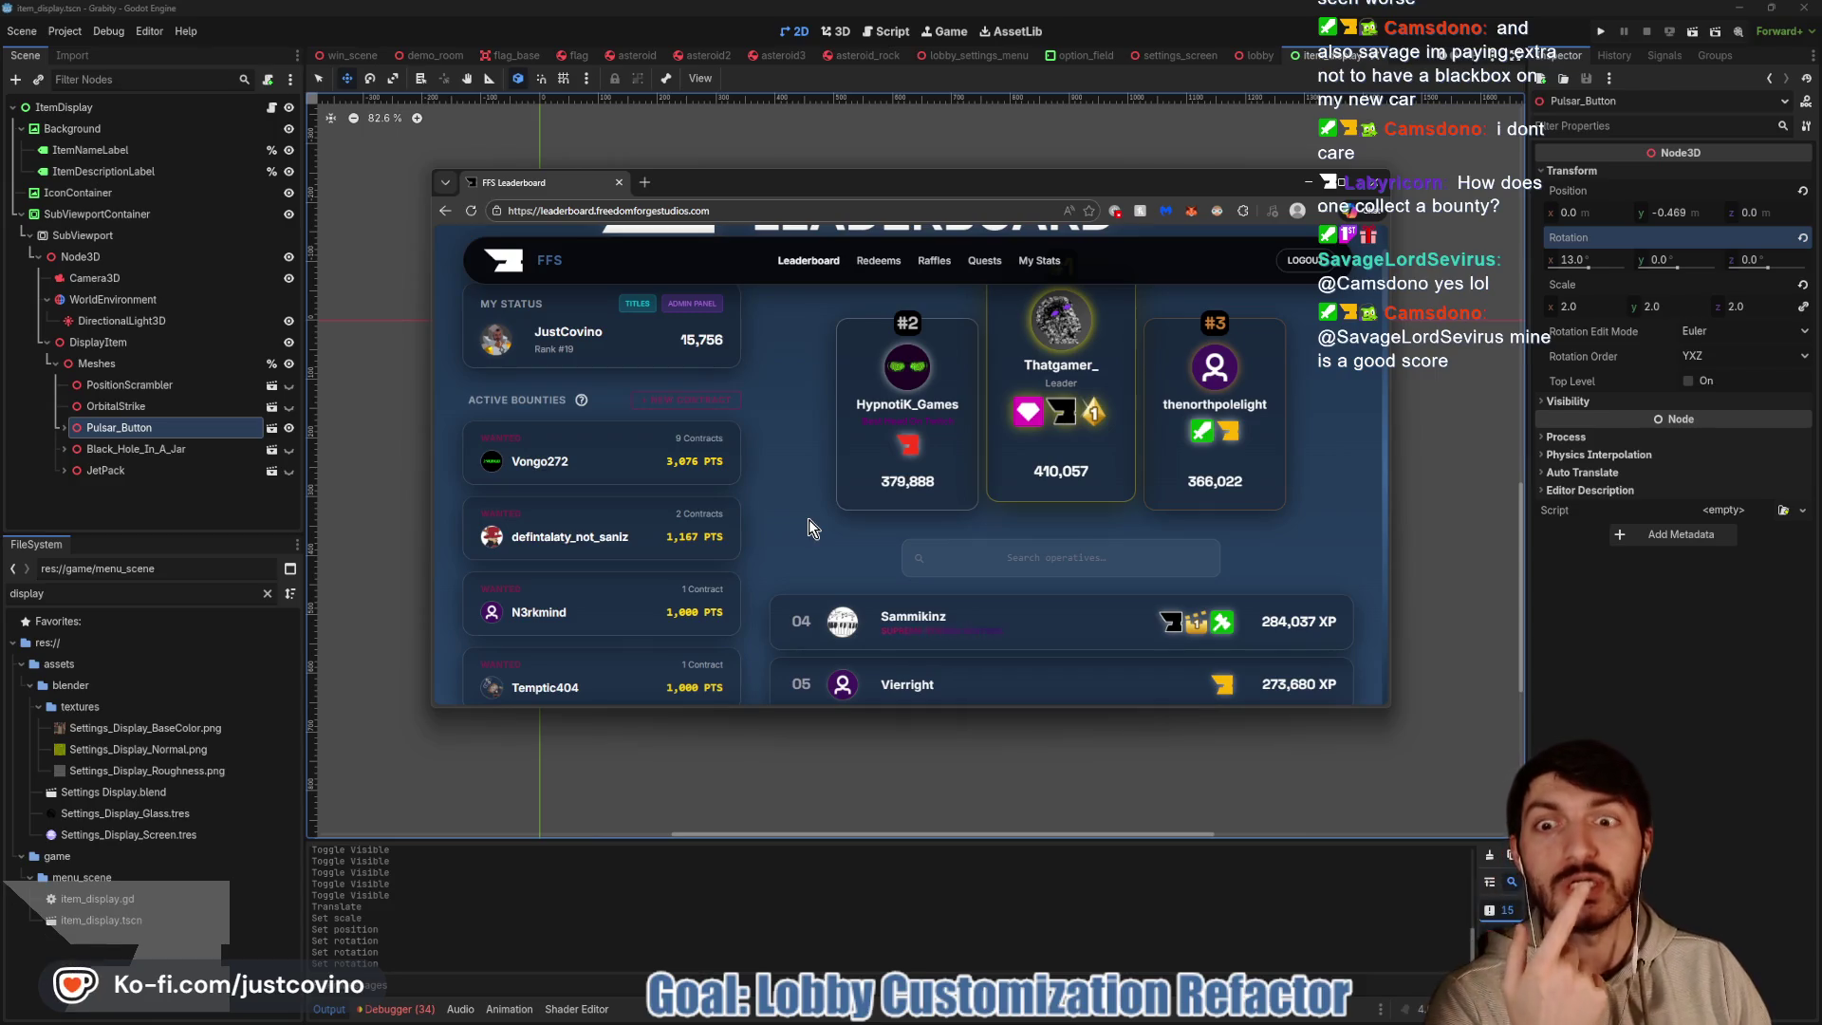
scroll(588, 603, down, 7)
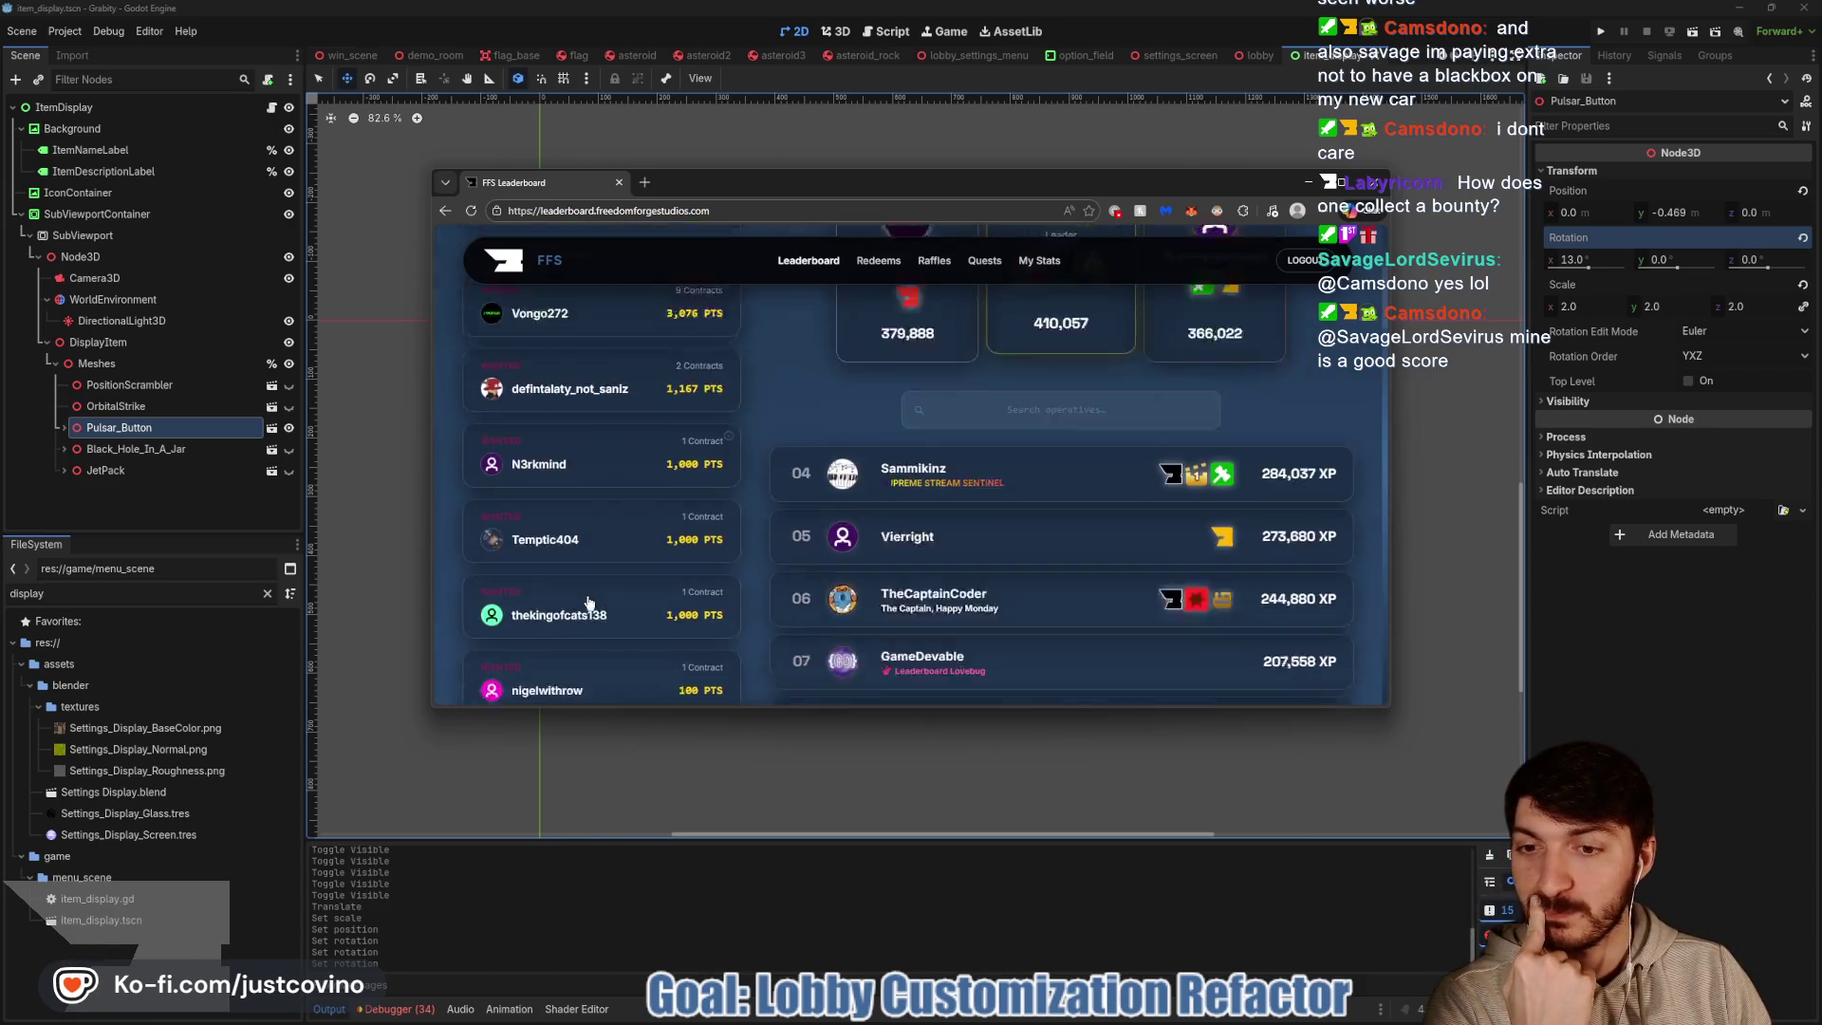
scroll(589, 596, up, 10)
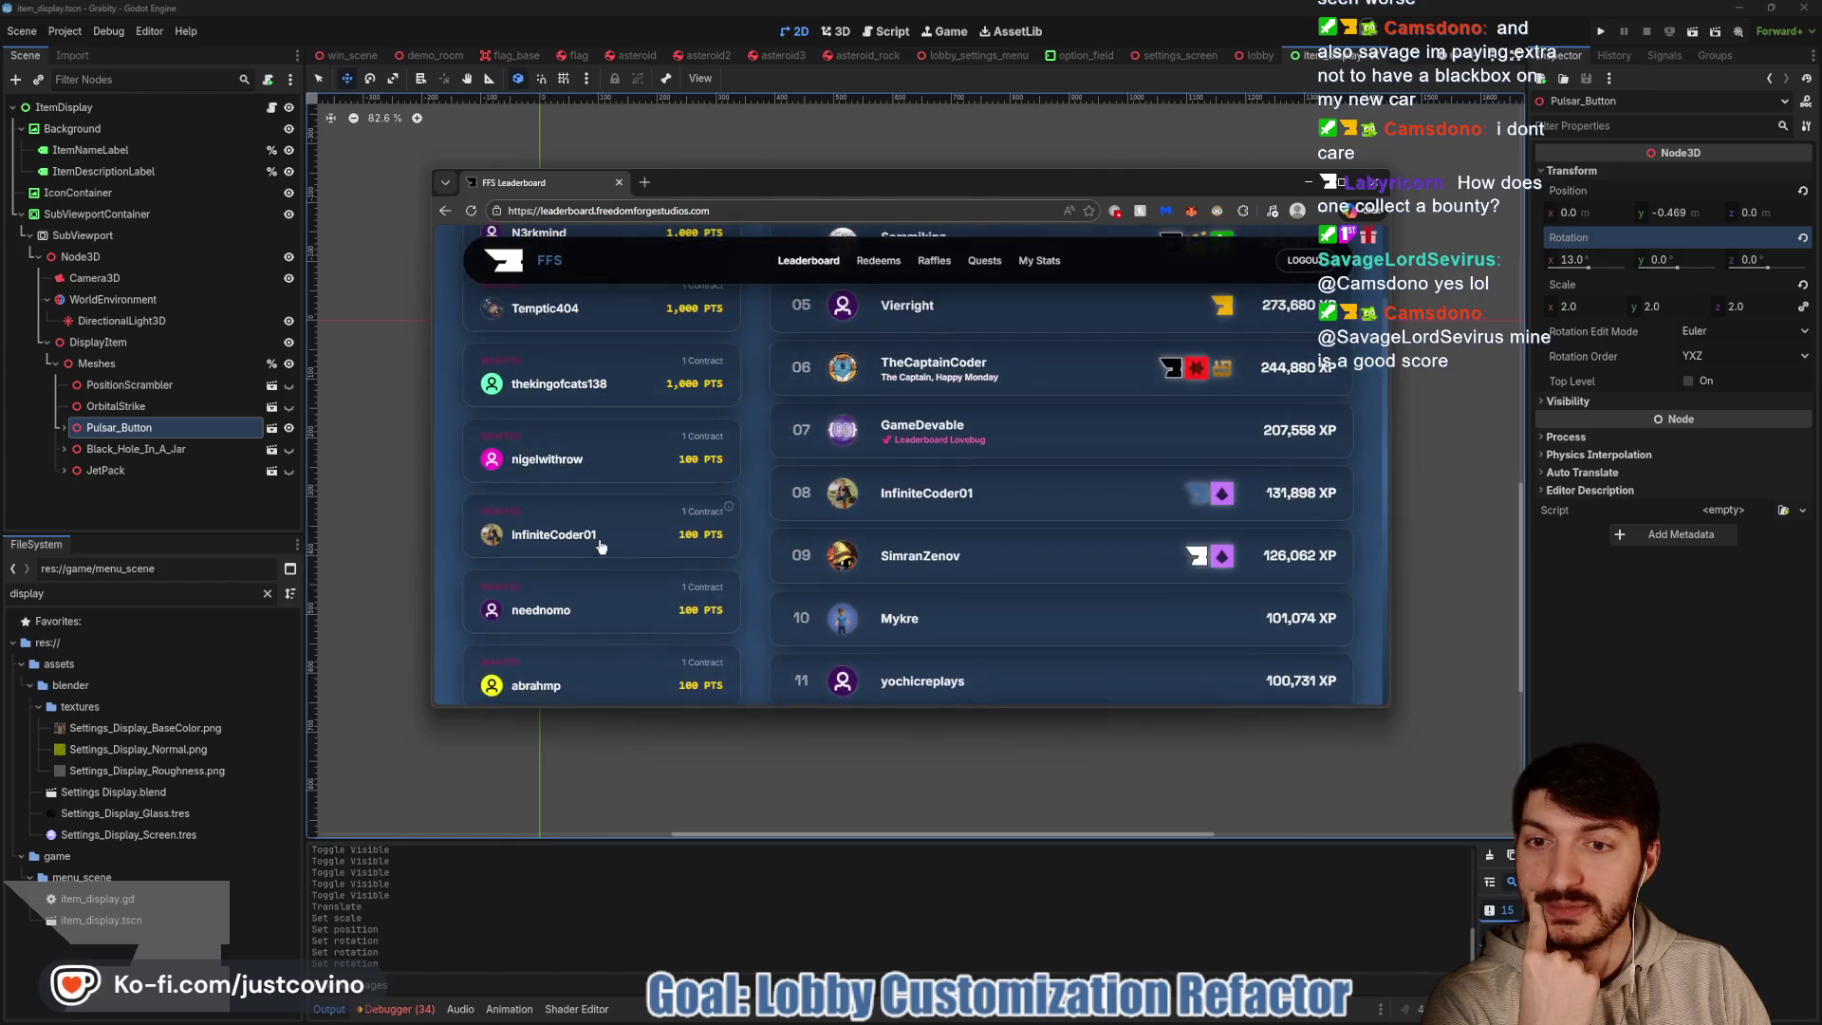
scroll(744, 583, up, 10)
scroll(744, 583, down, 7)
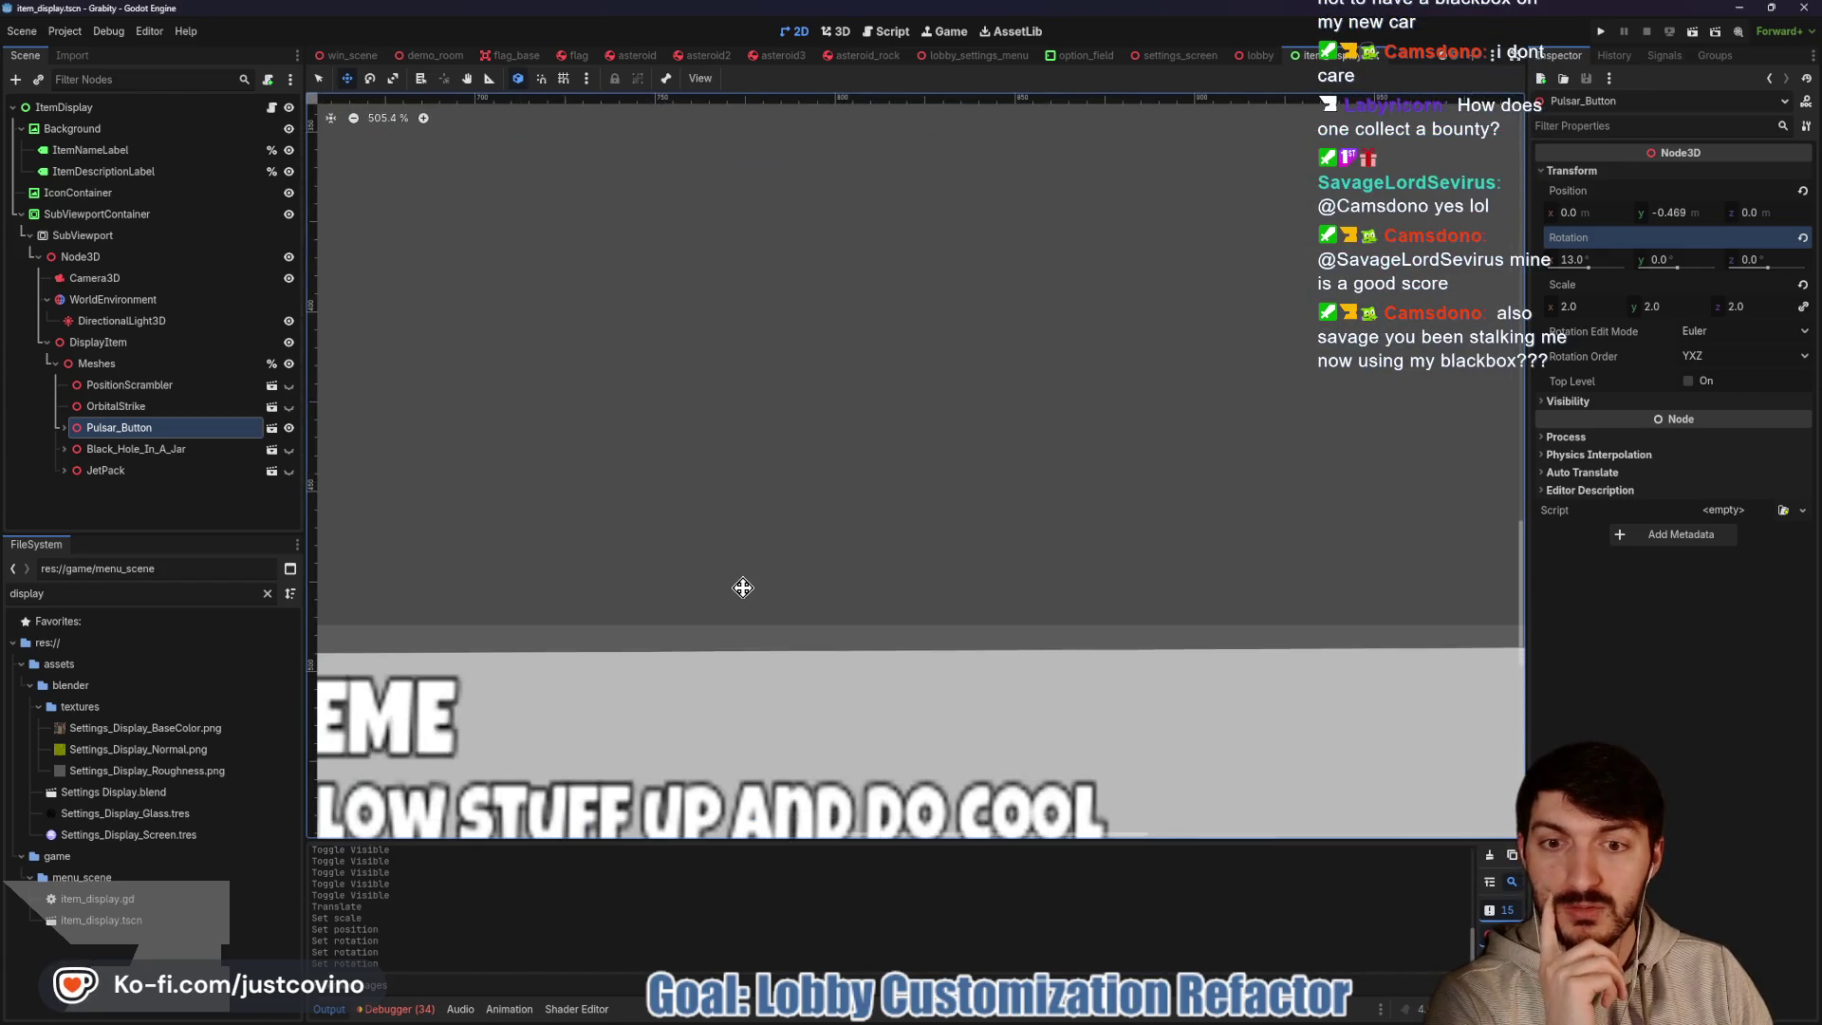
scroll(839, 510, down, 2)
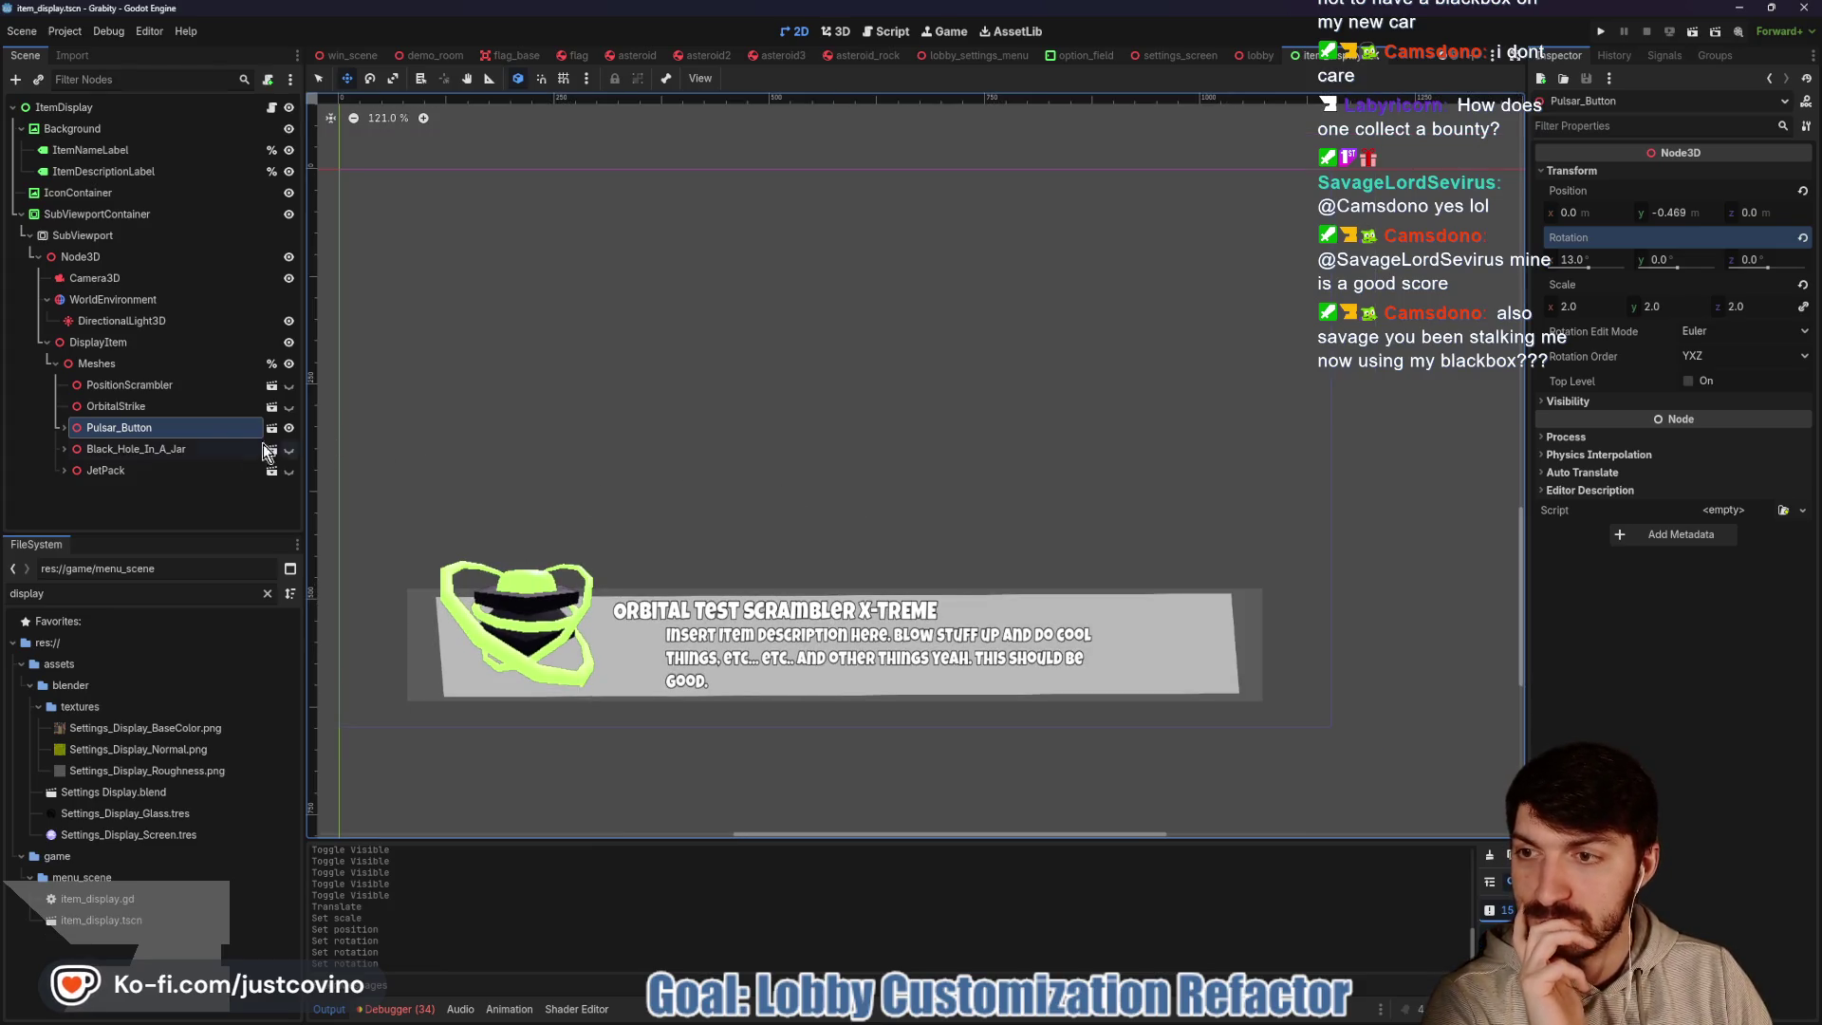
Show OrbitalStrike and set scale 0.125, position y 0.339, rotation -85/0/6, then save
click(288, 427)
click(289, 408)
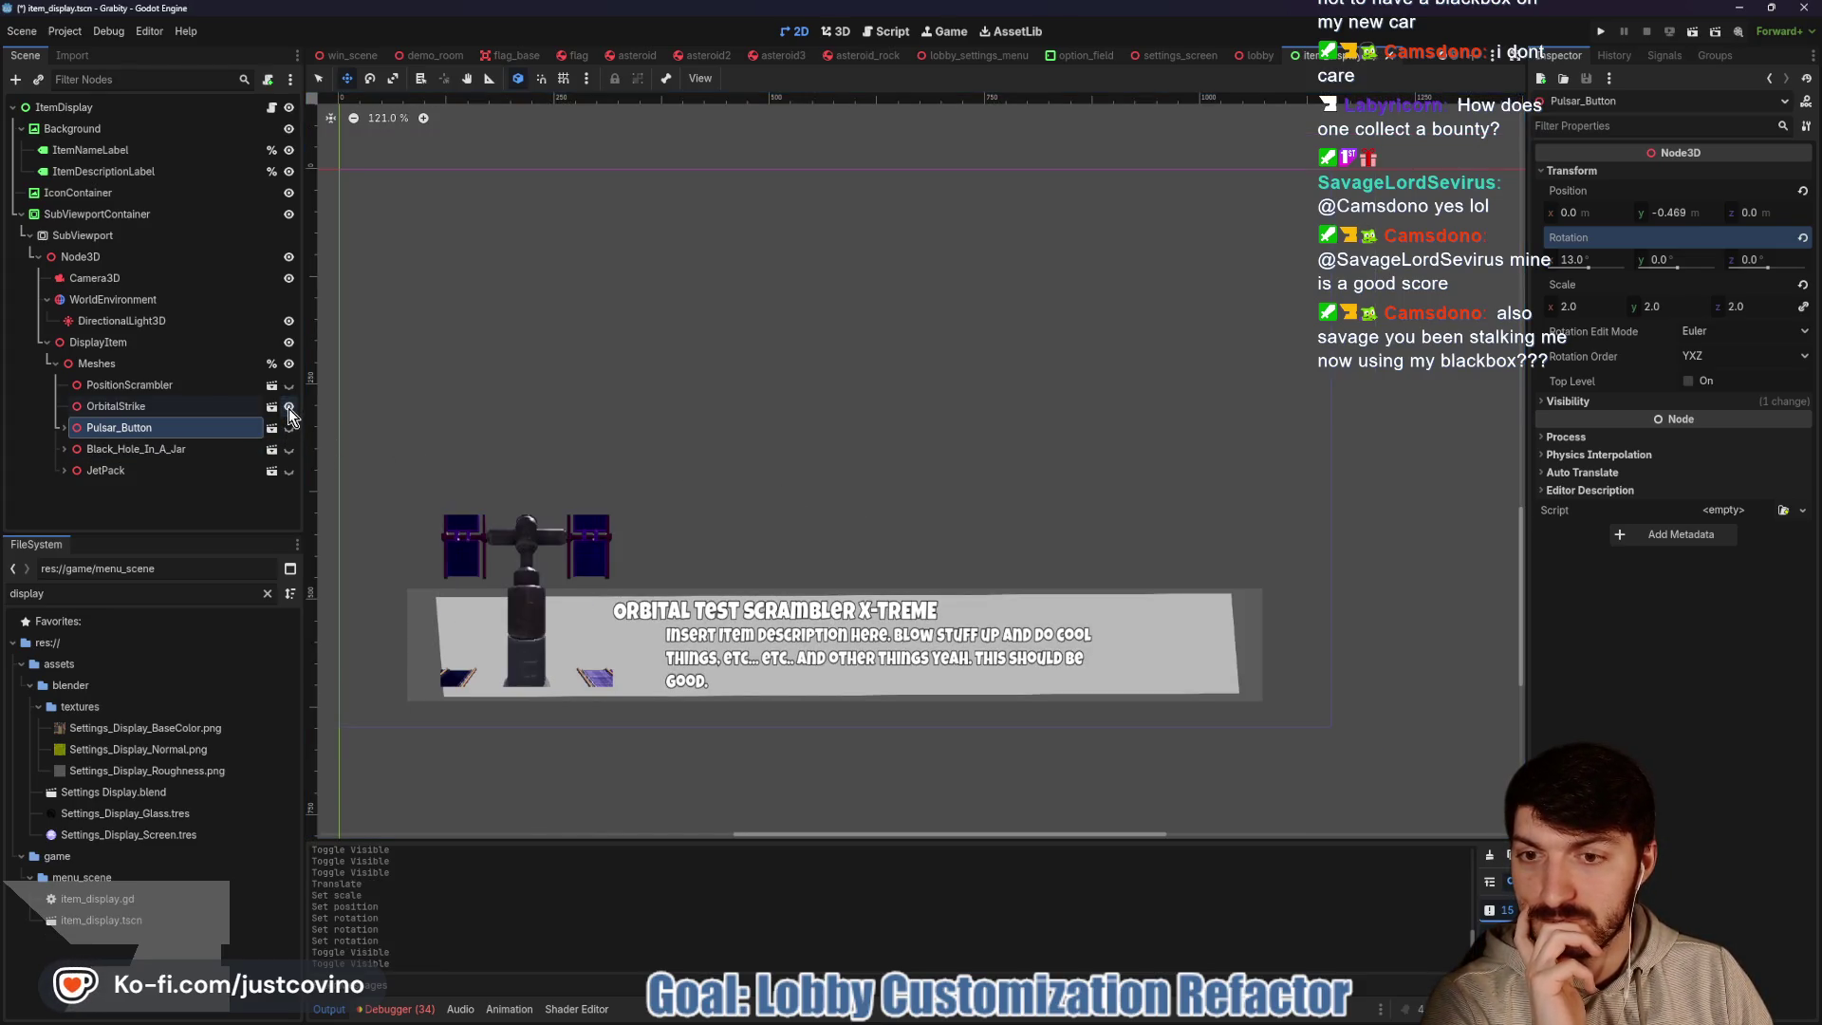
click(163, 407)
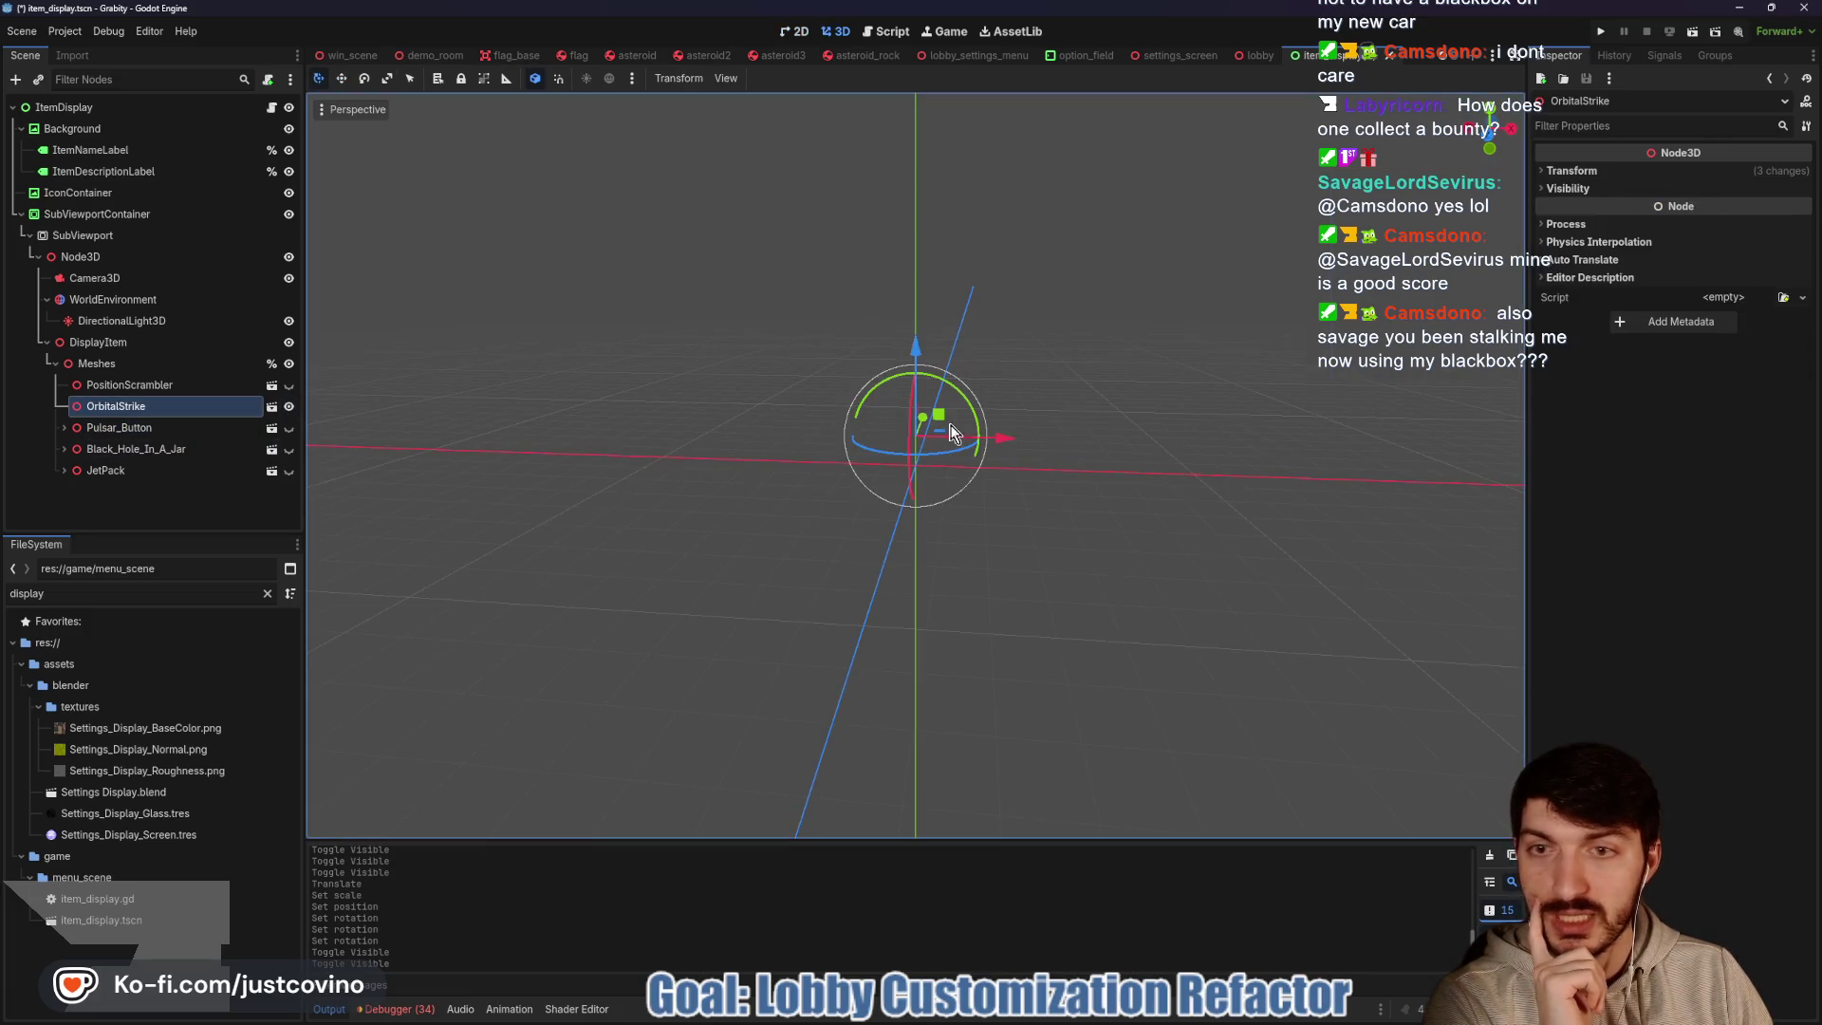
key(ctrl+F1)
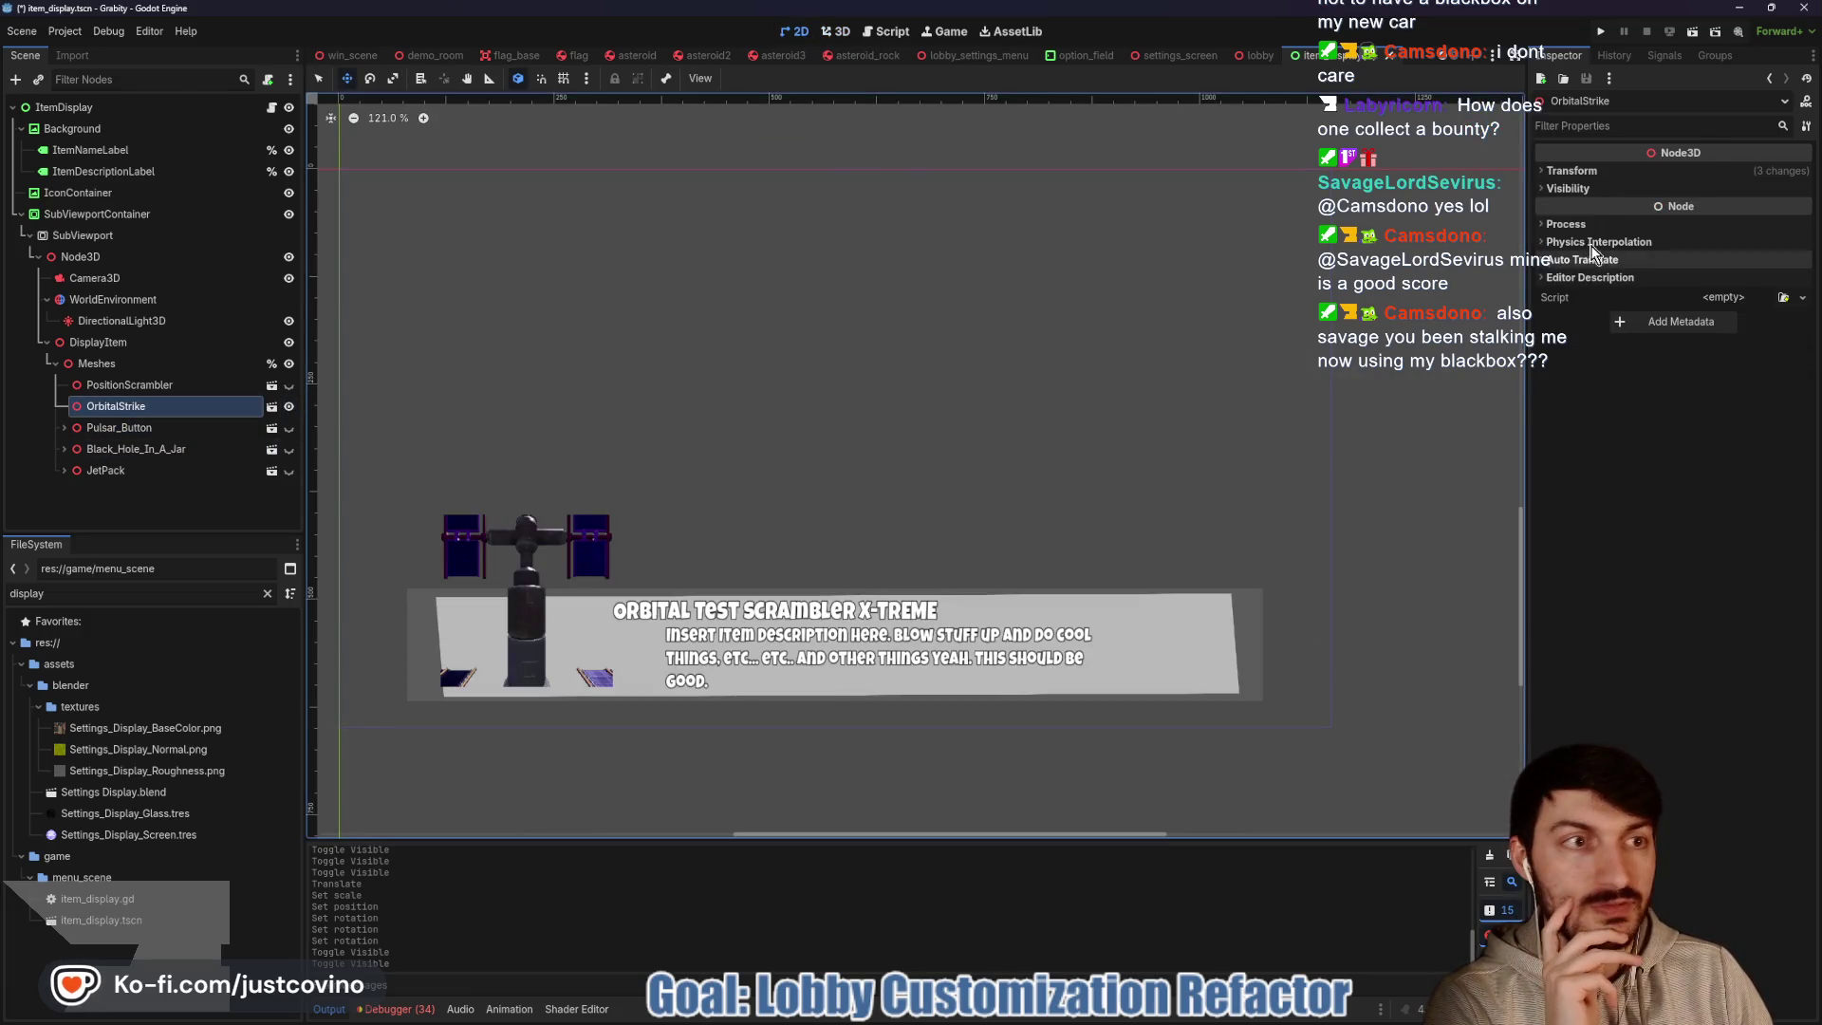
click(1580, 171)
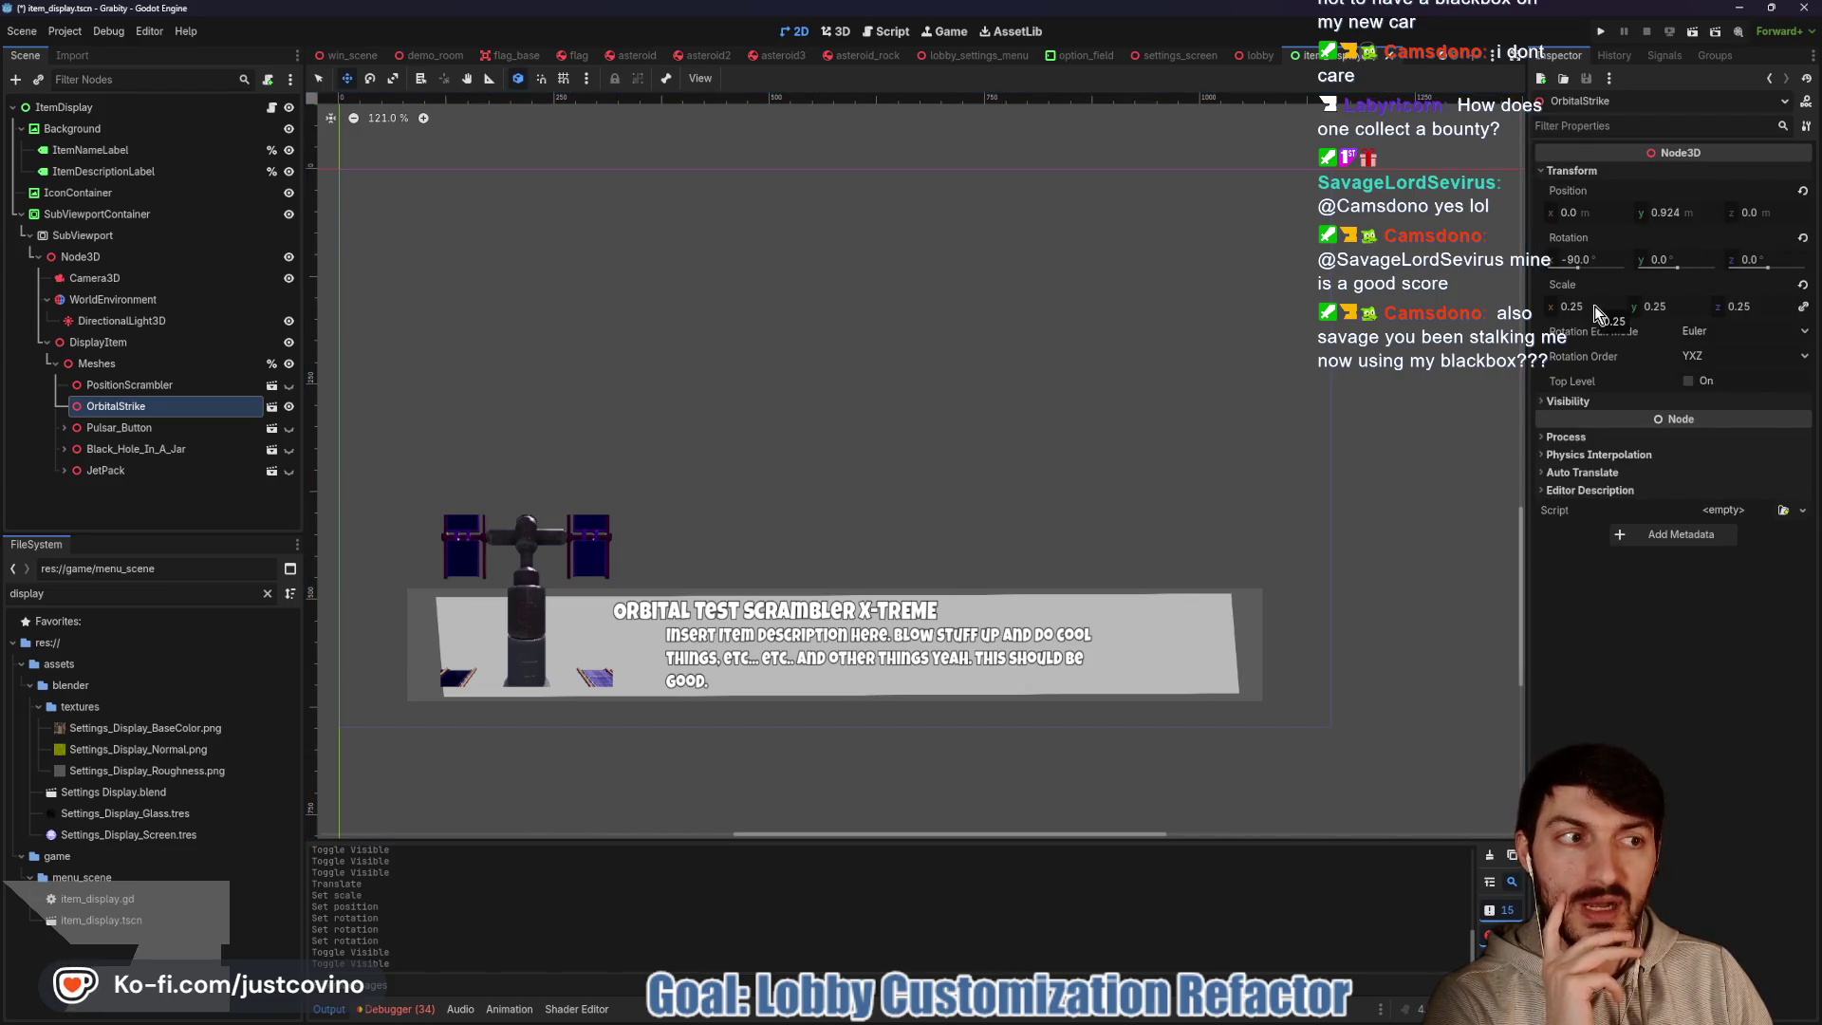
drag(1596, 305, 1557, 305)
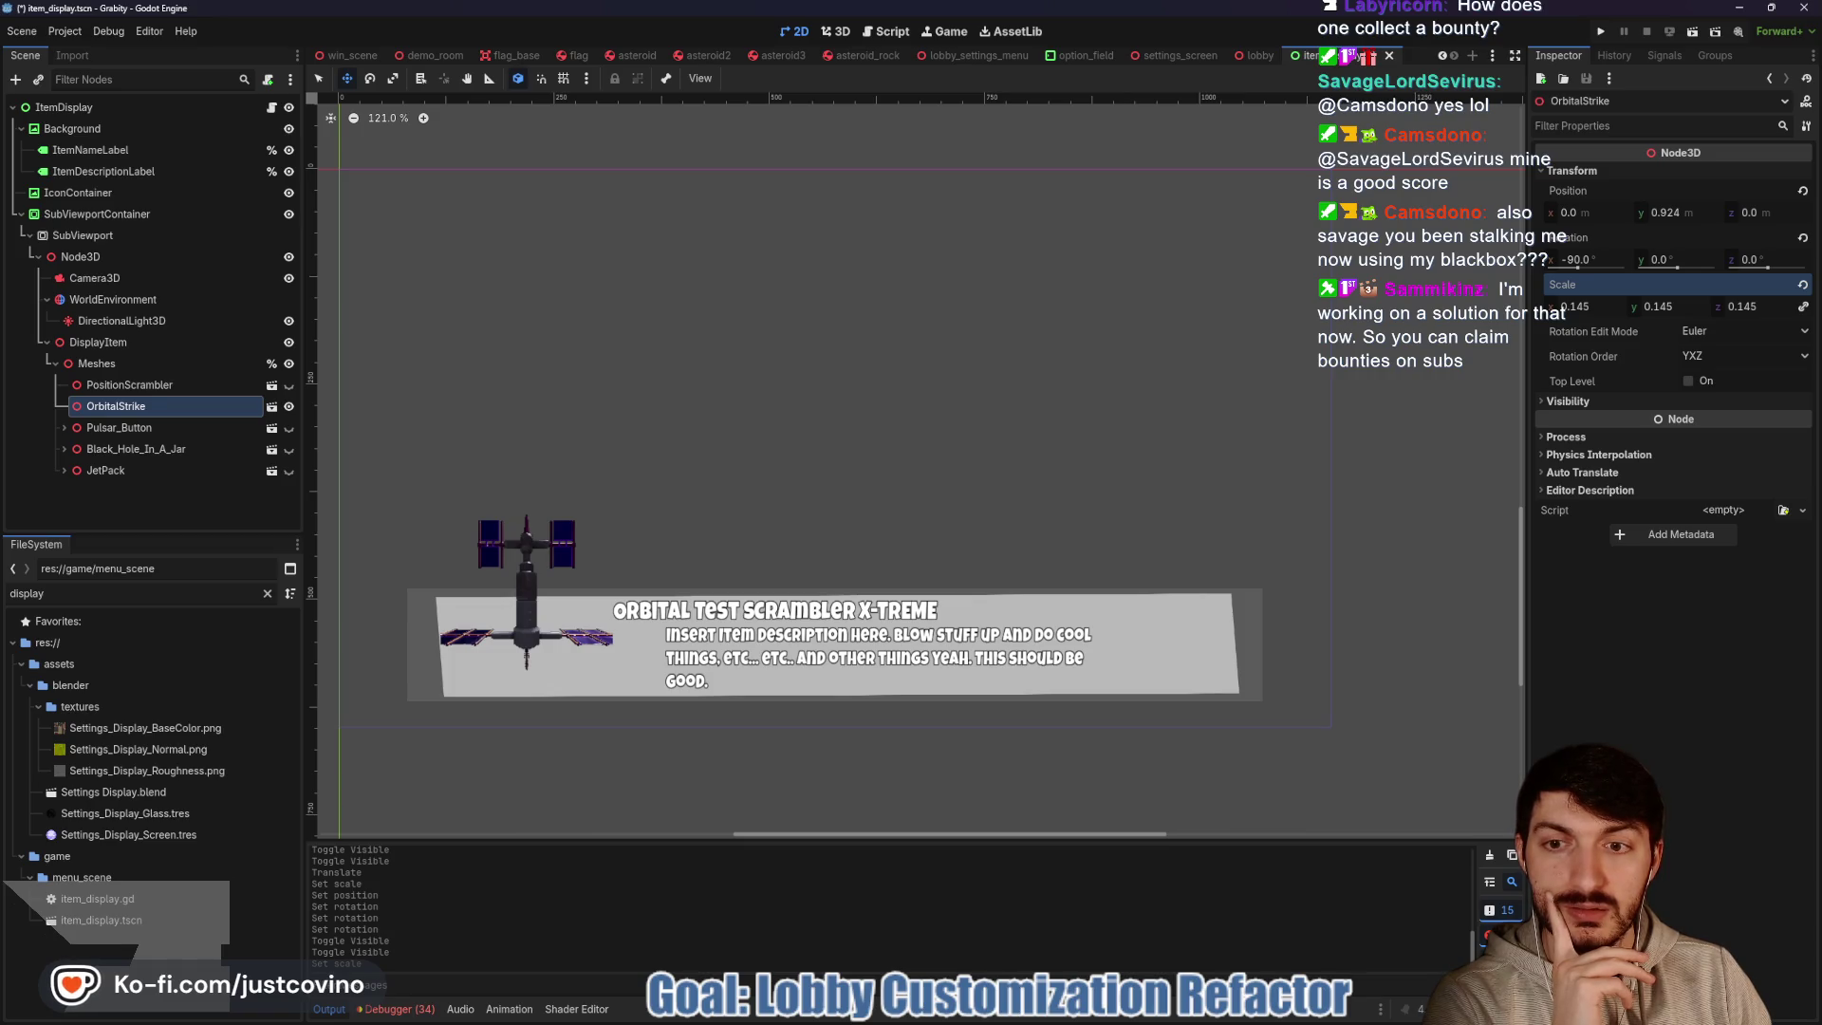
drag(1666, 213, 1637, 213)
mouse_move(1596, 306)
mouse_down()
mouse_move(1570, 305)
mouse_move(1590, 306)
mouse_move(1596, 260)
mouse_up()
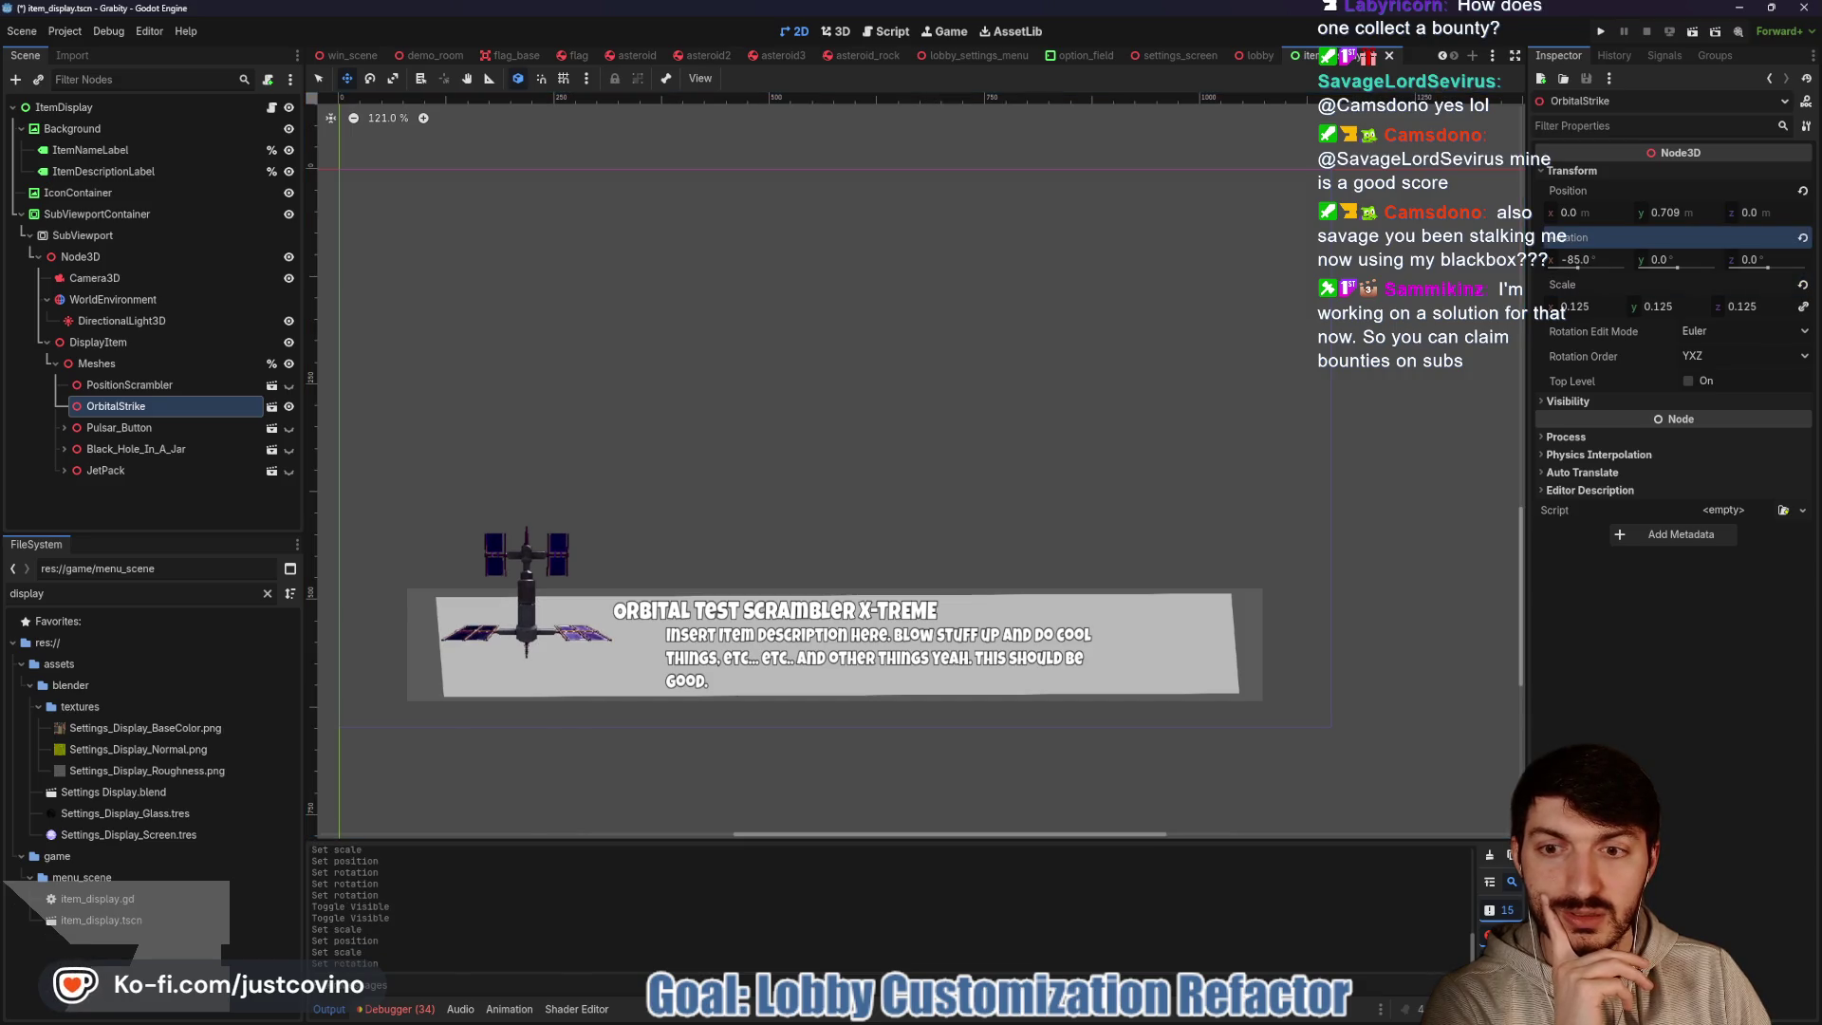
drag(1758, 257, 1763, 257)
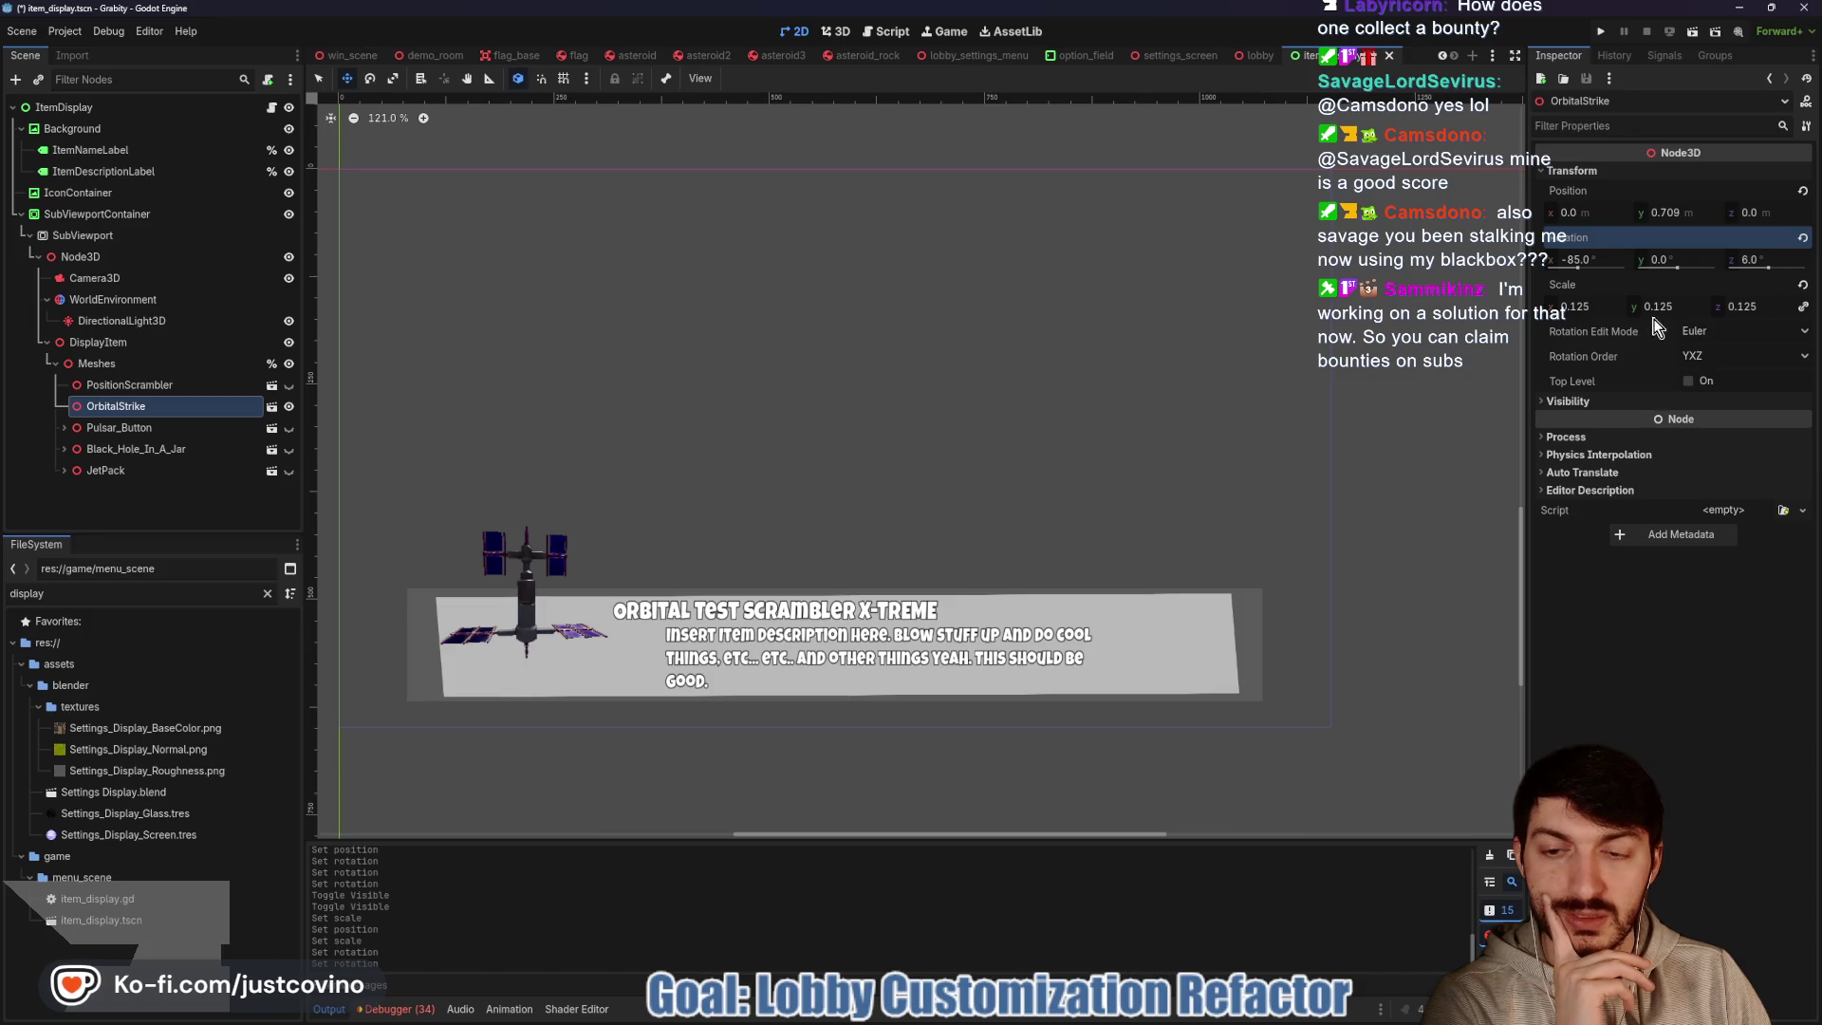
drag(1678, 213, 1587, 214)
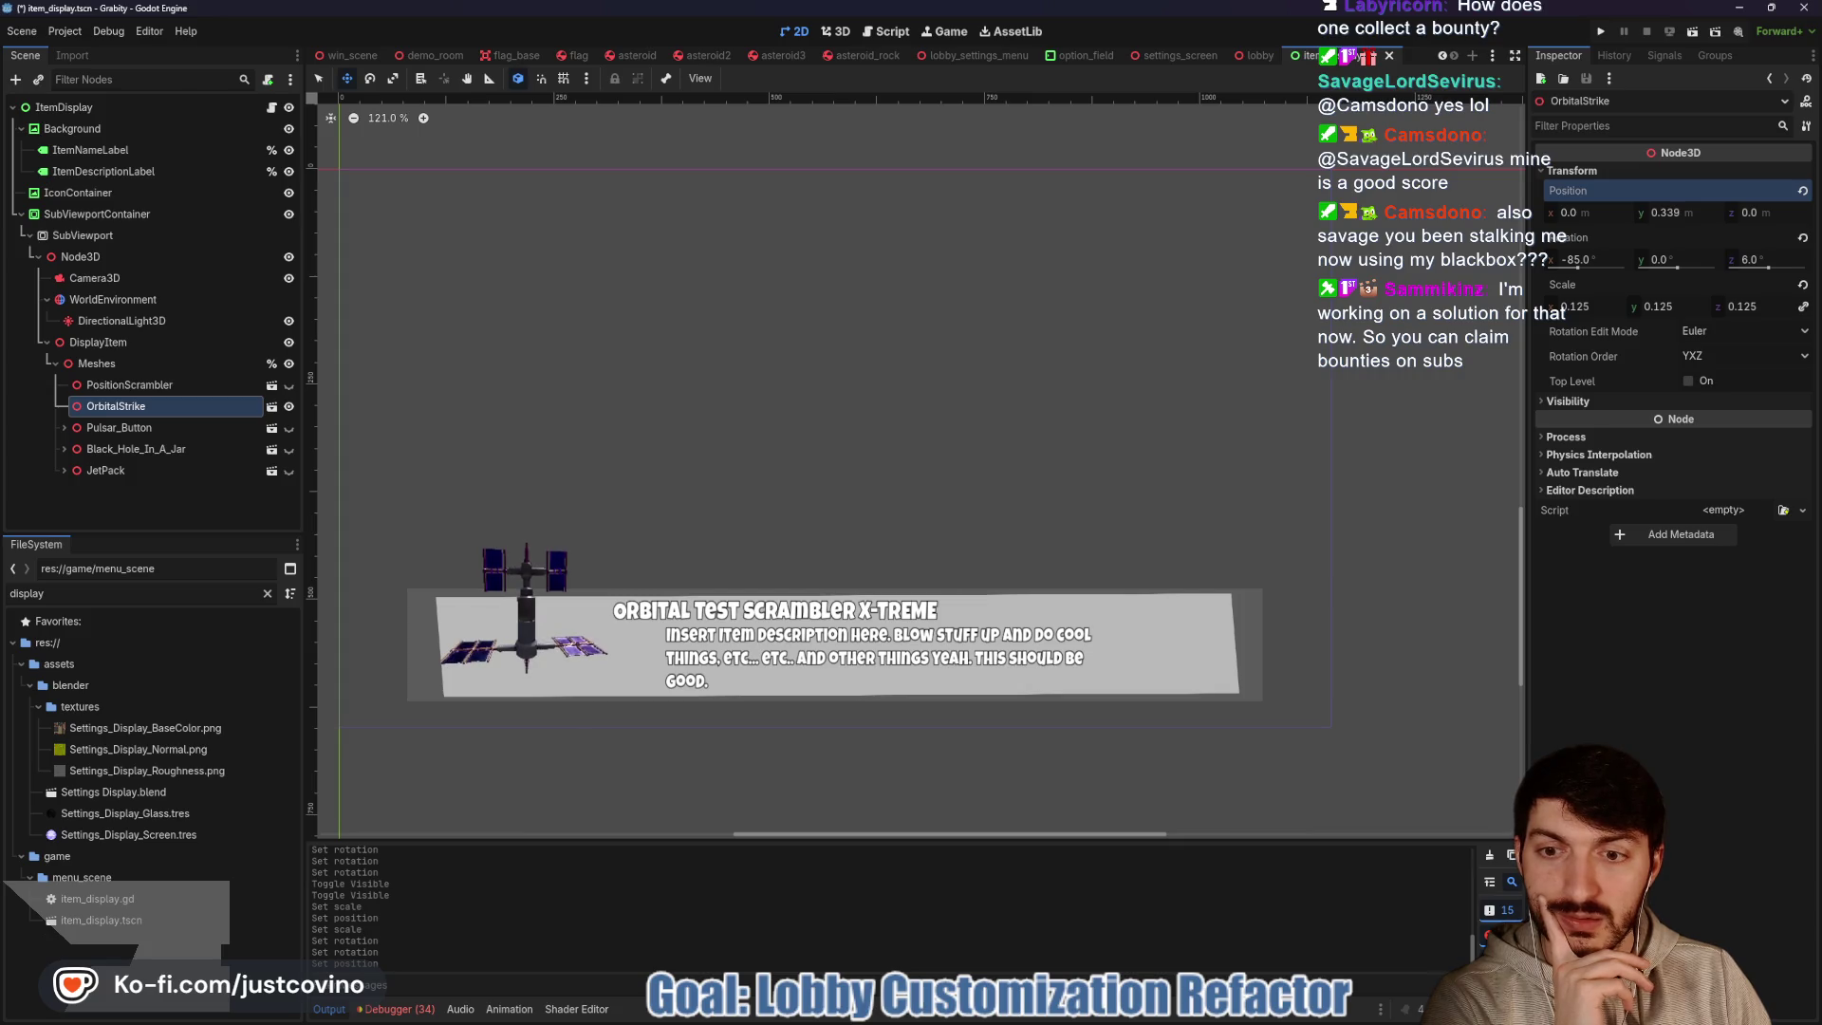
key(ctrl+s)
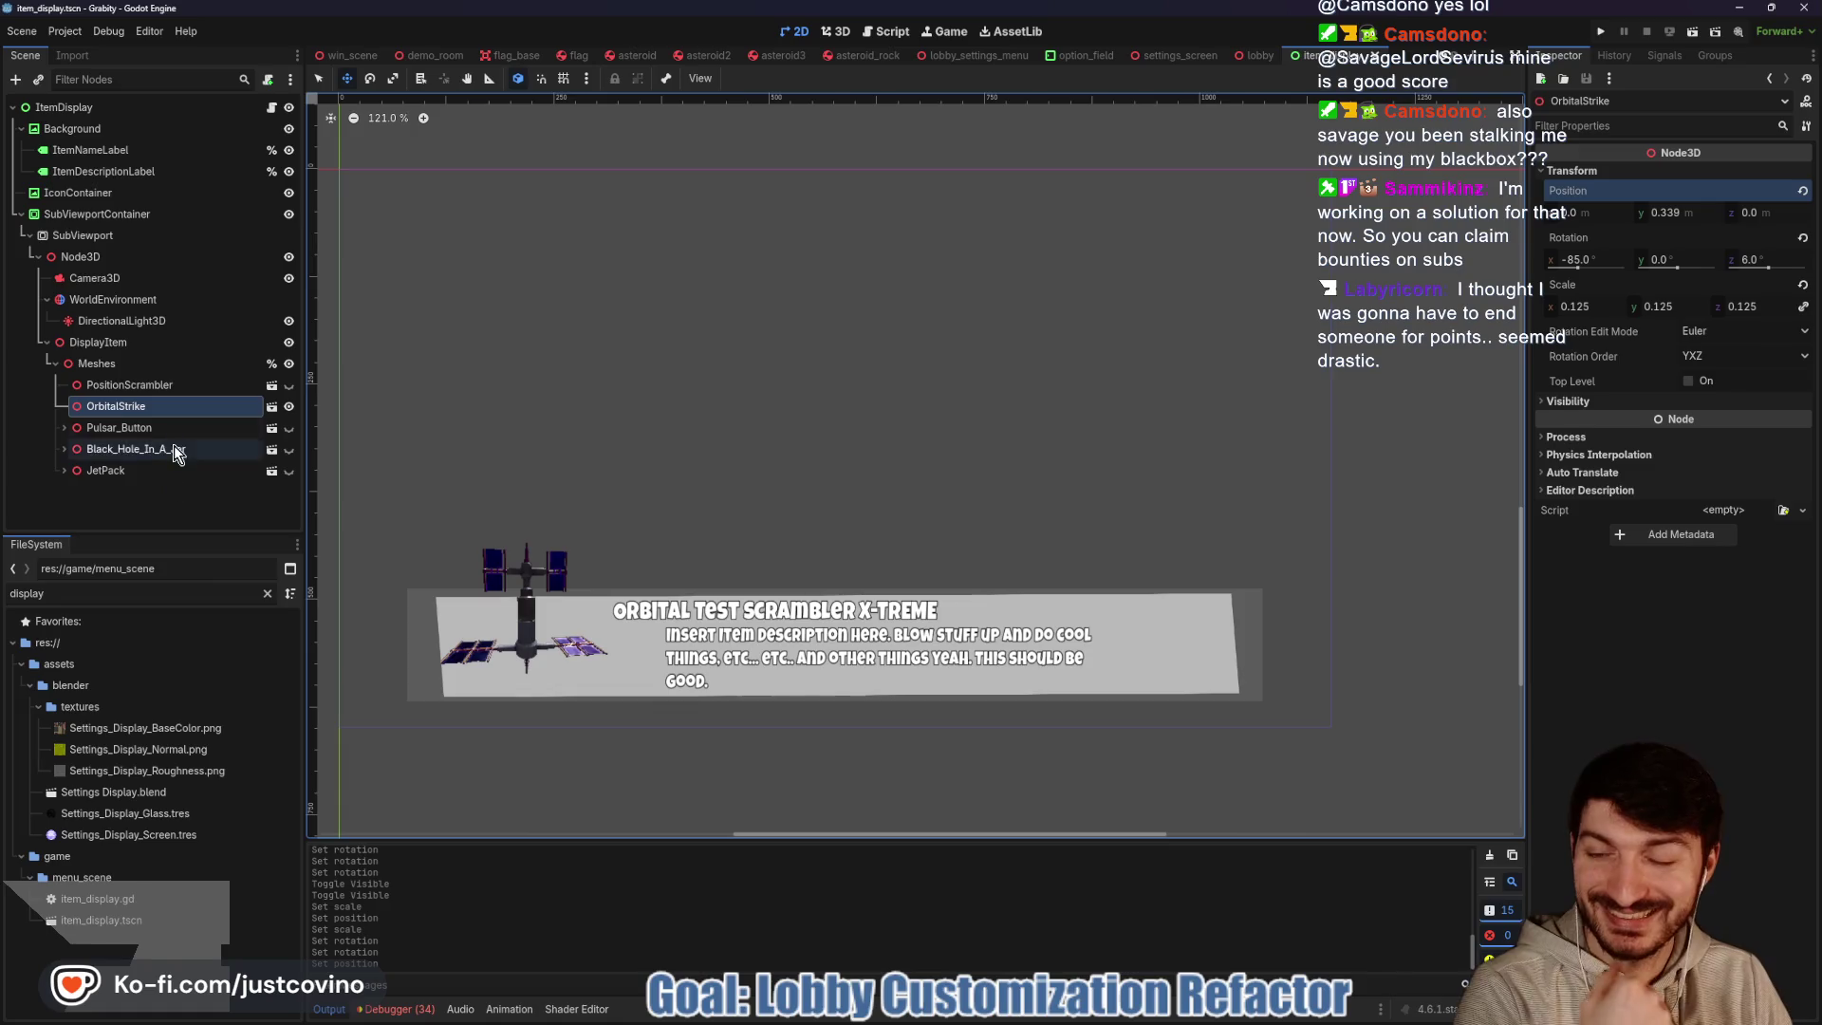
Hide the OrbitalStrike mesh, save the scene, and run the game to test the display
click(289, 403)
click(289, 385)
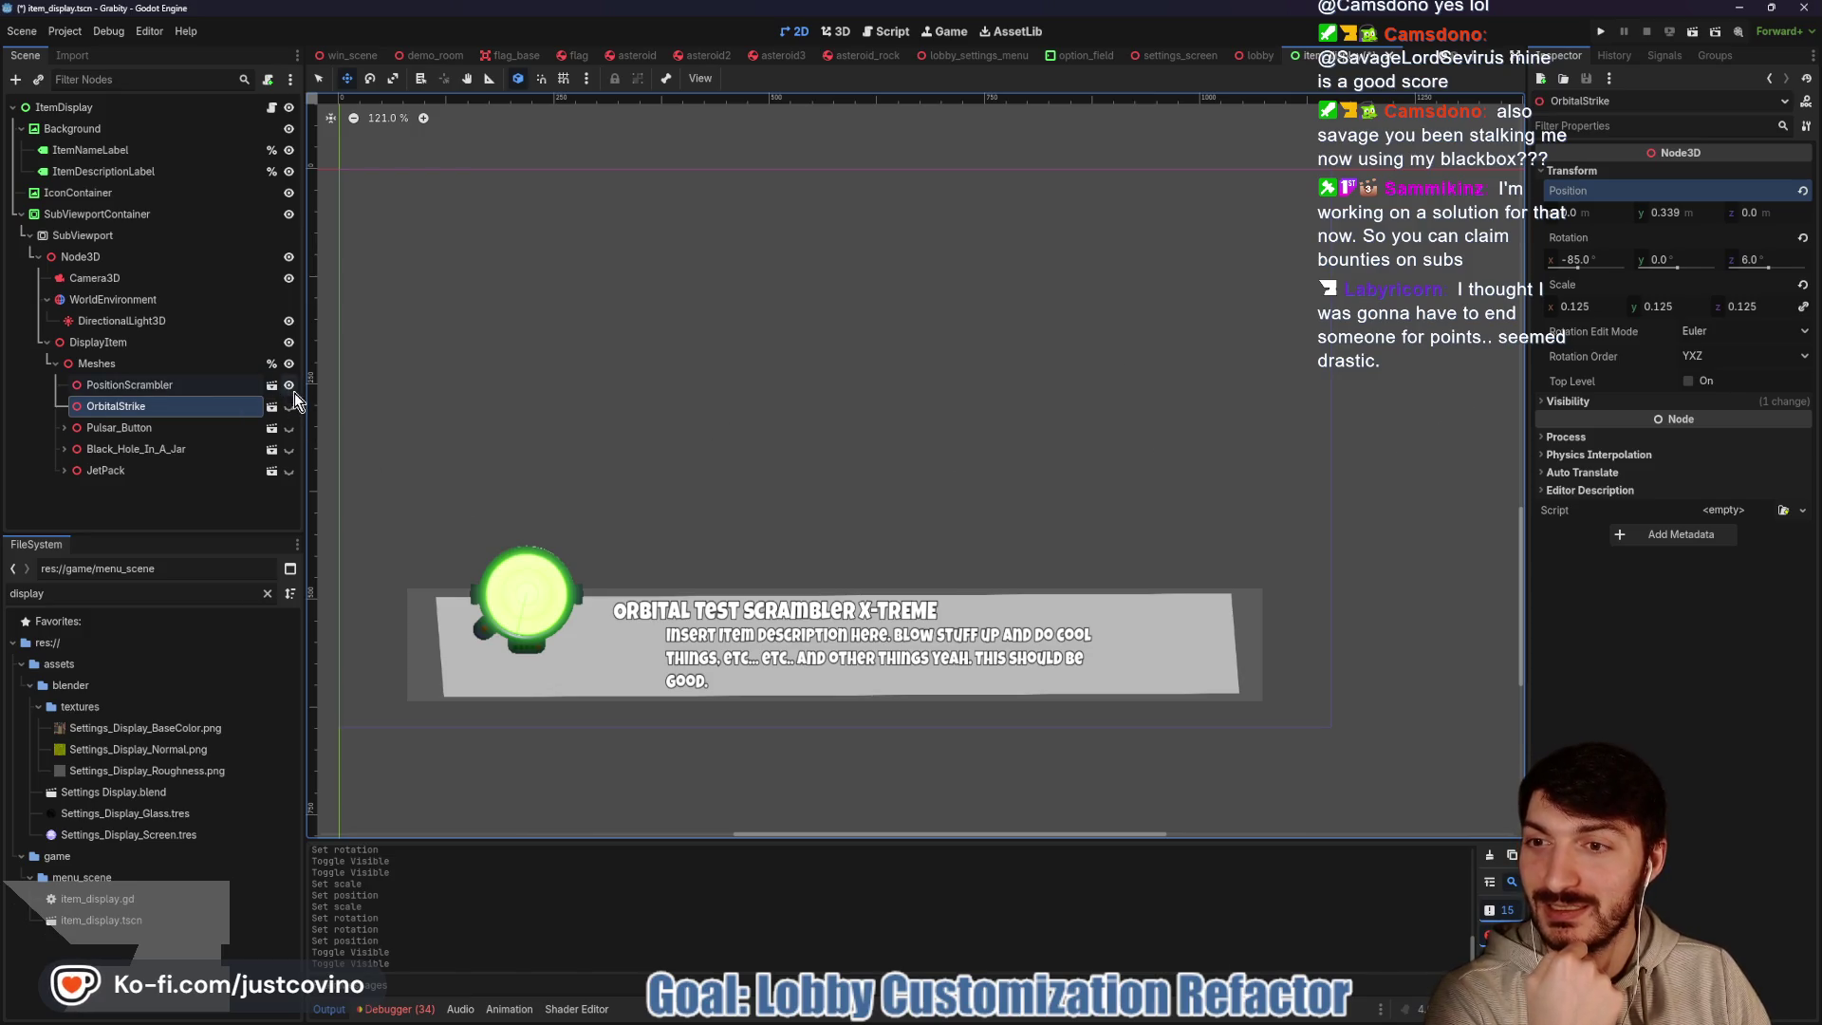
click(288, 385)
key(ctrl+s)
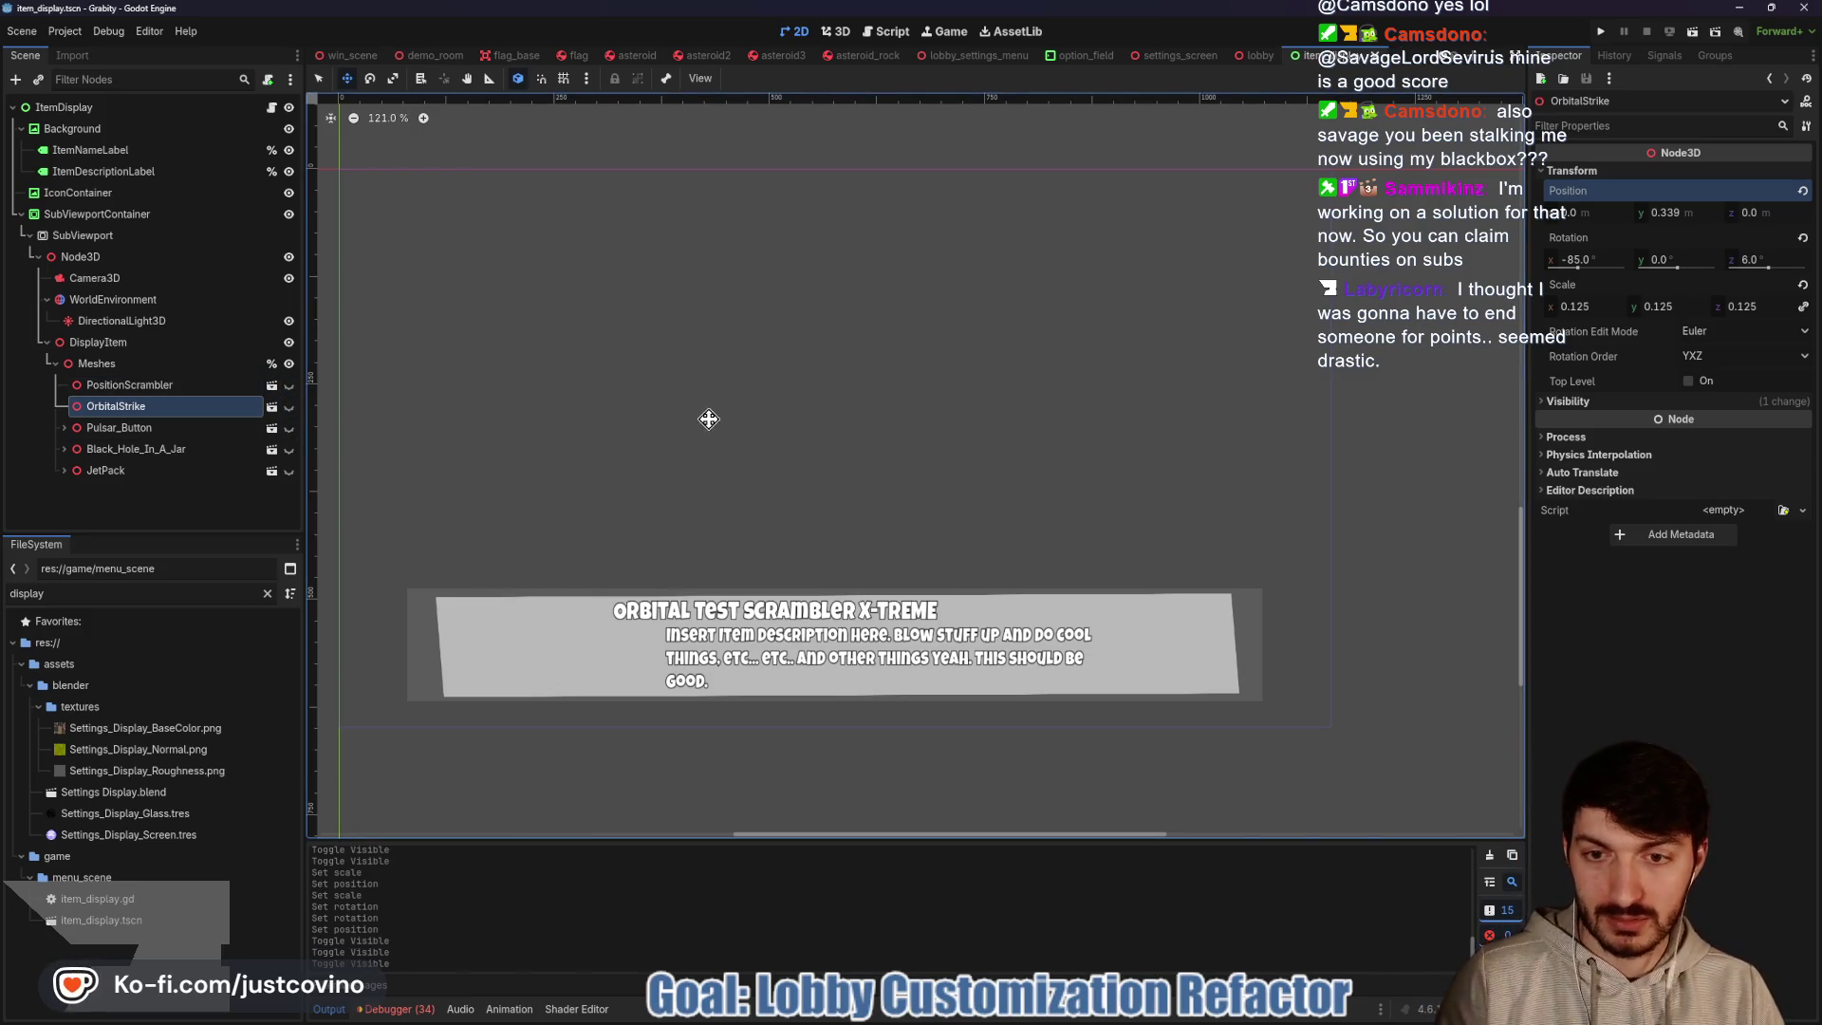
click(1601, 30)
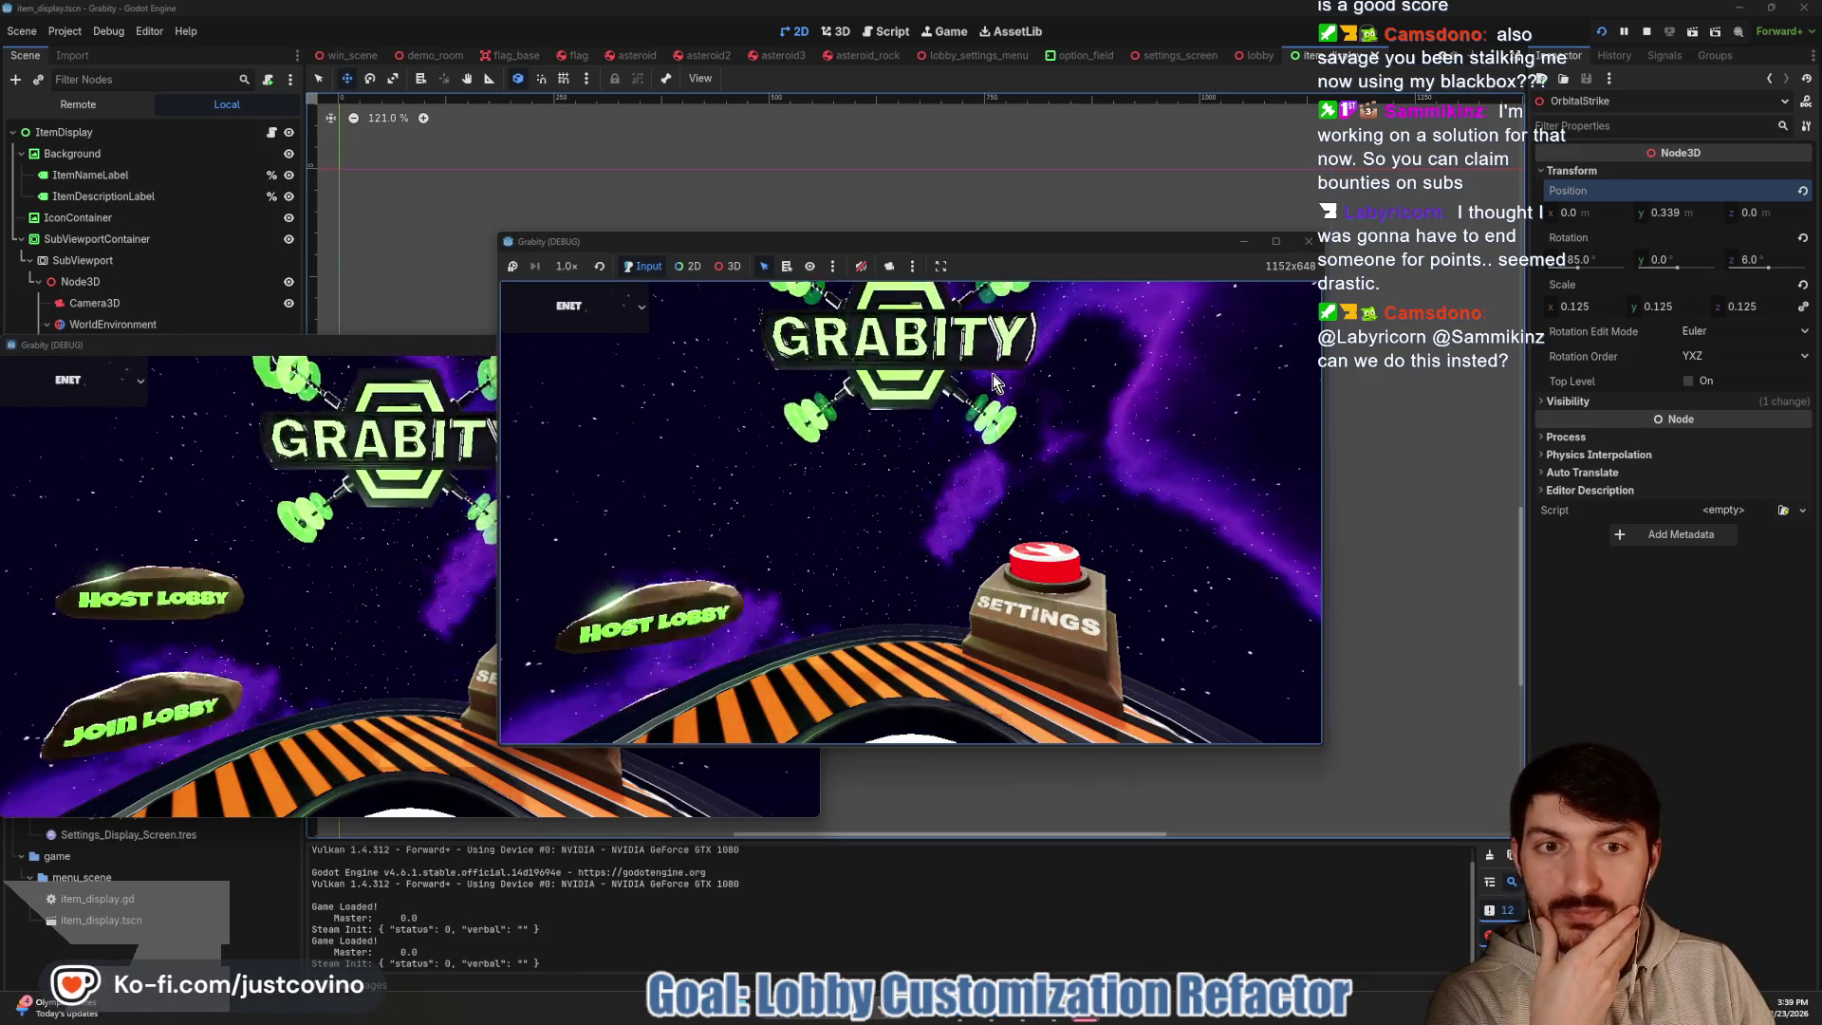
Host a lobby and open Customize Items from the Game Customizations menu
click(638, 410)
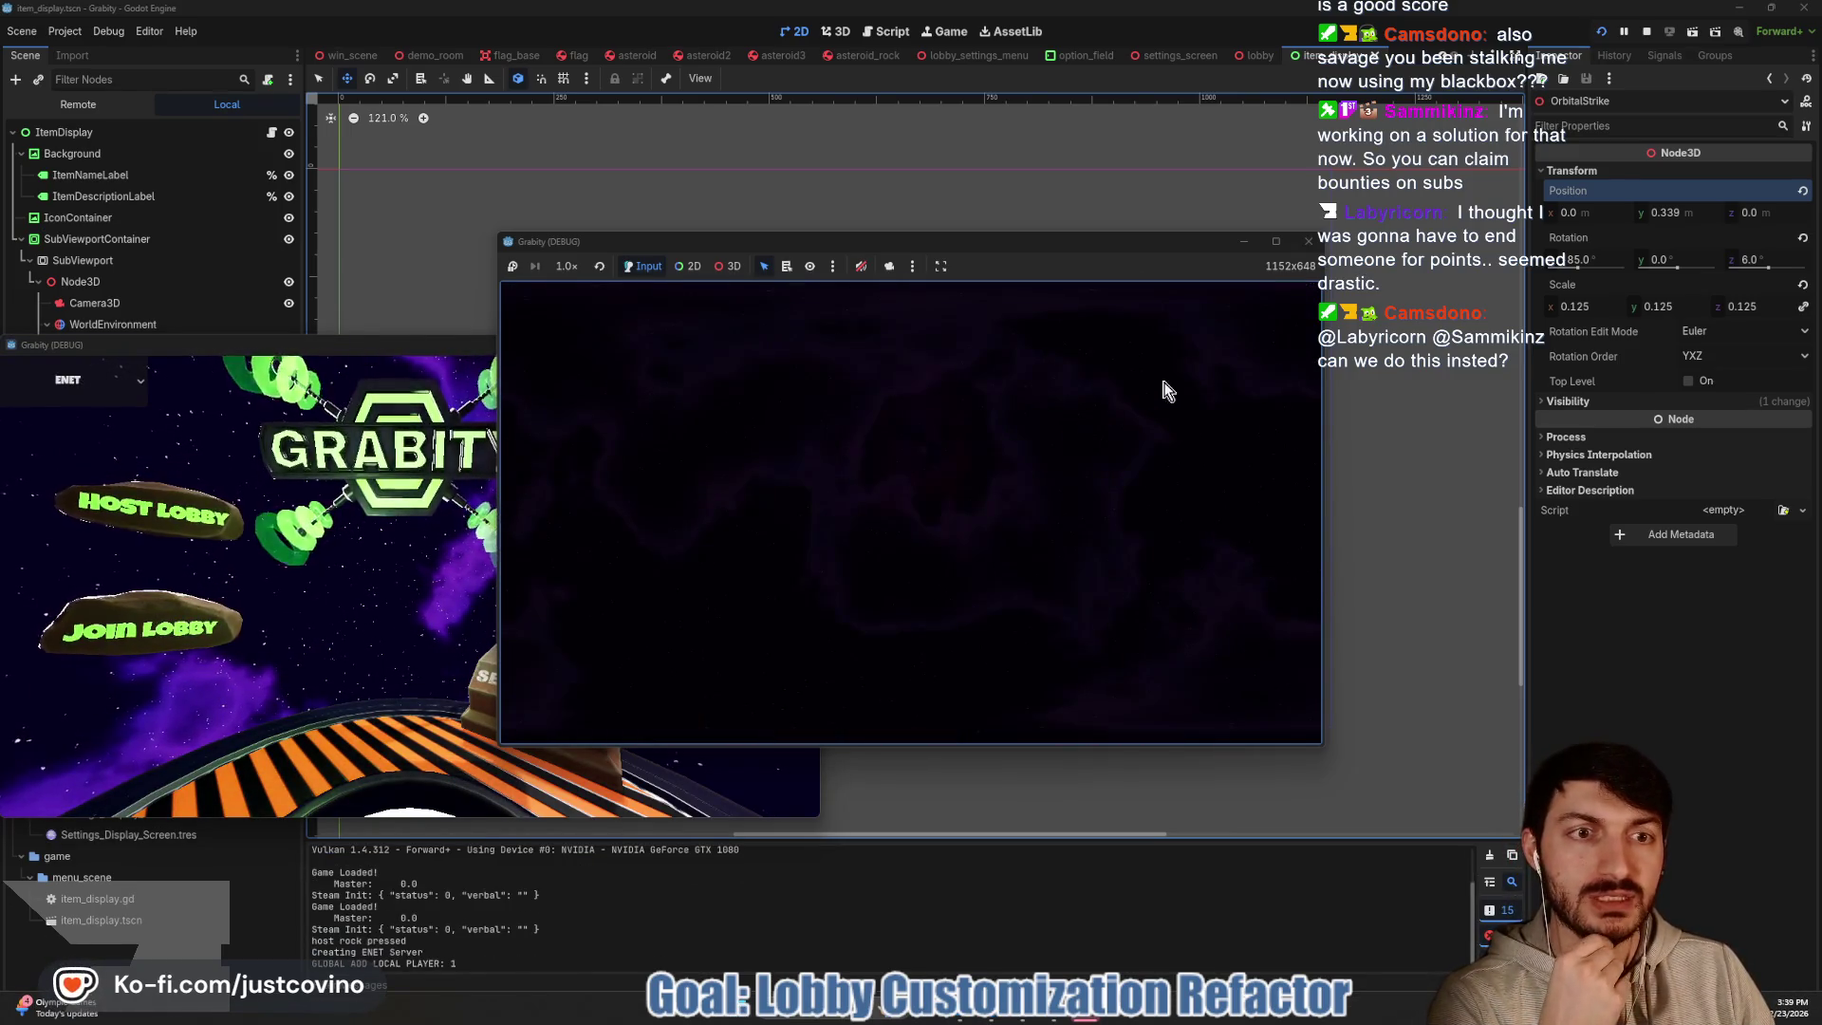
click(1209, 342)
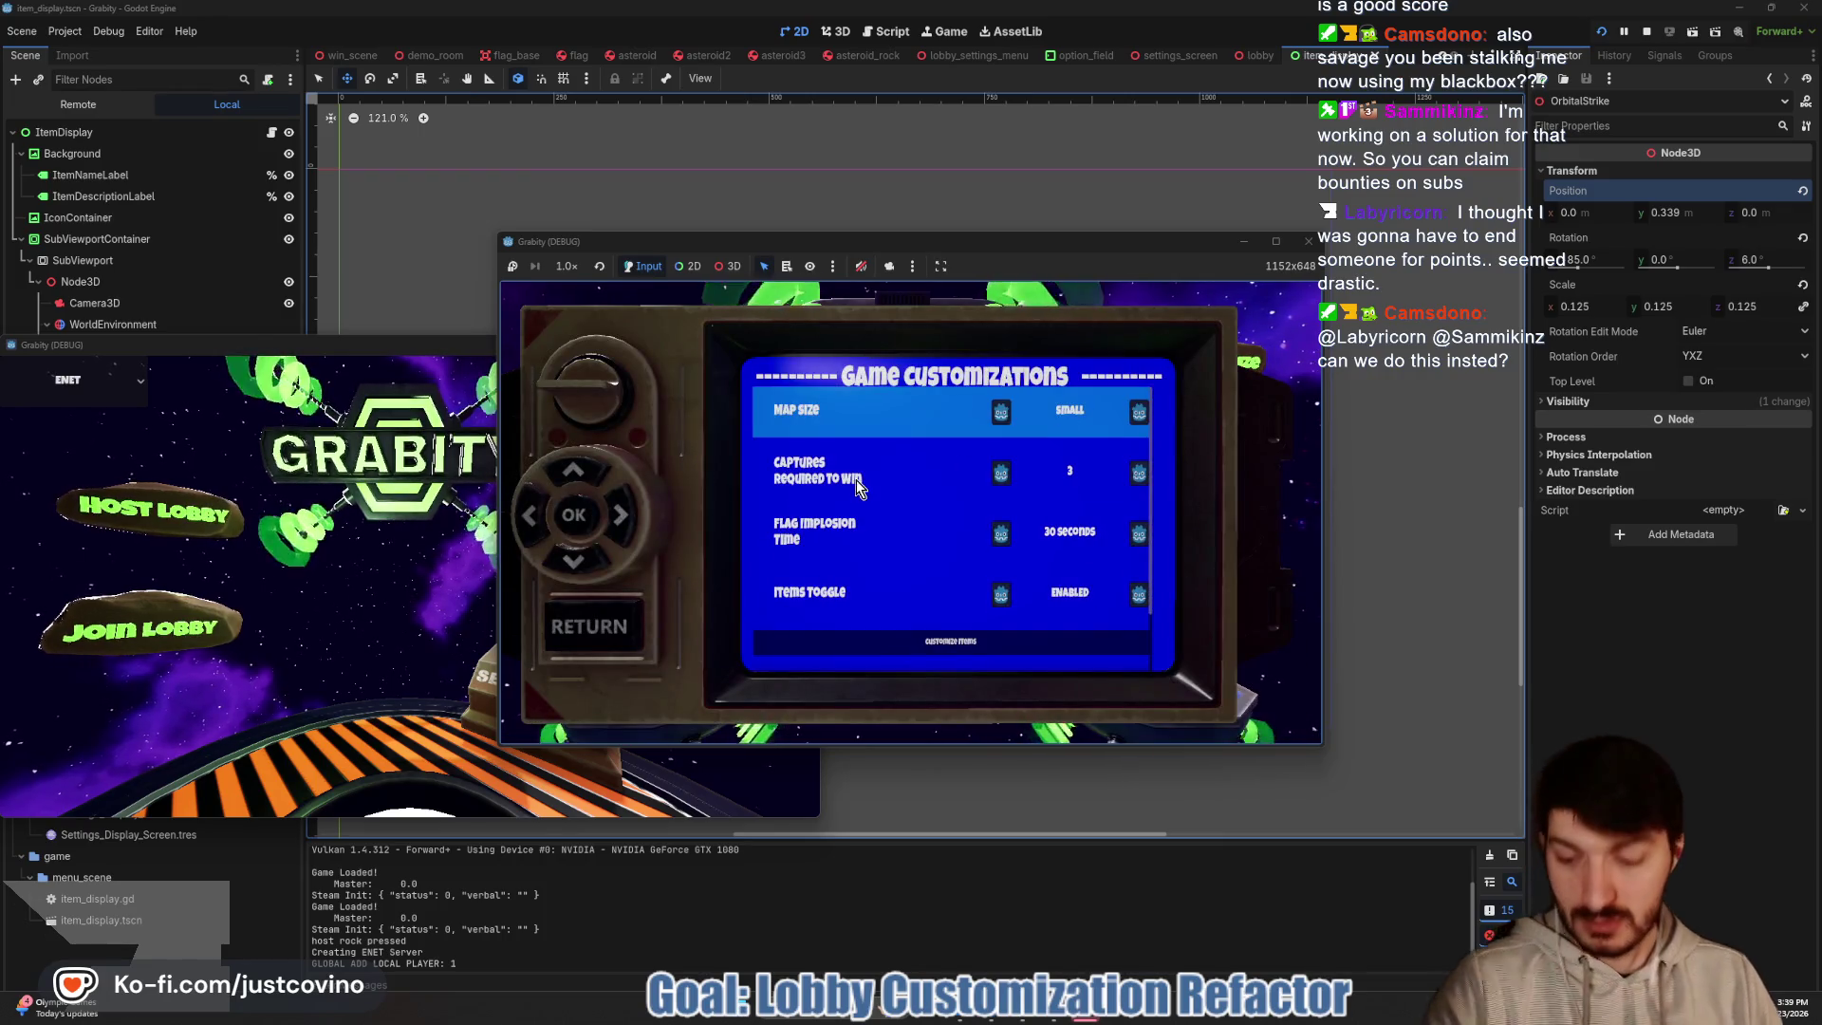
key(Down)
key(Down)
key(Down)
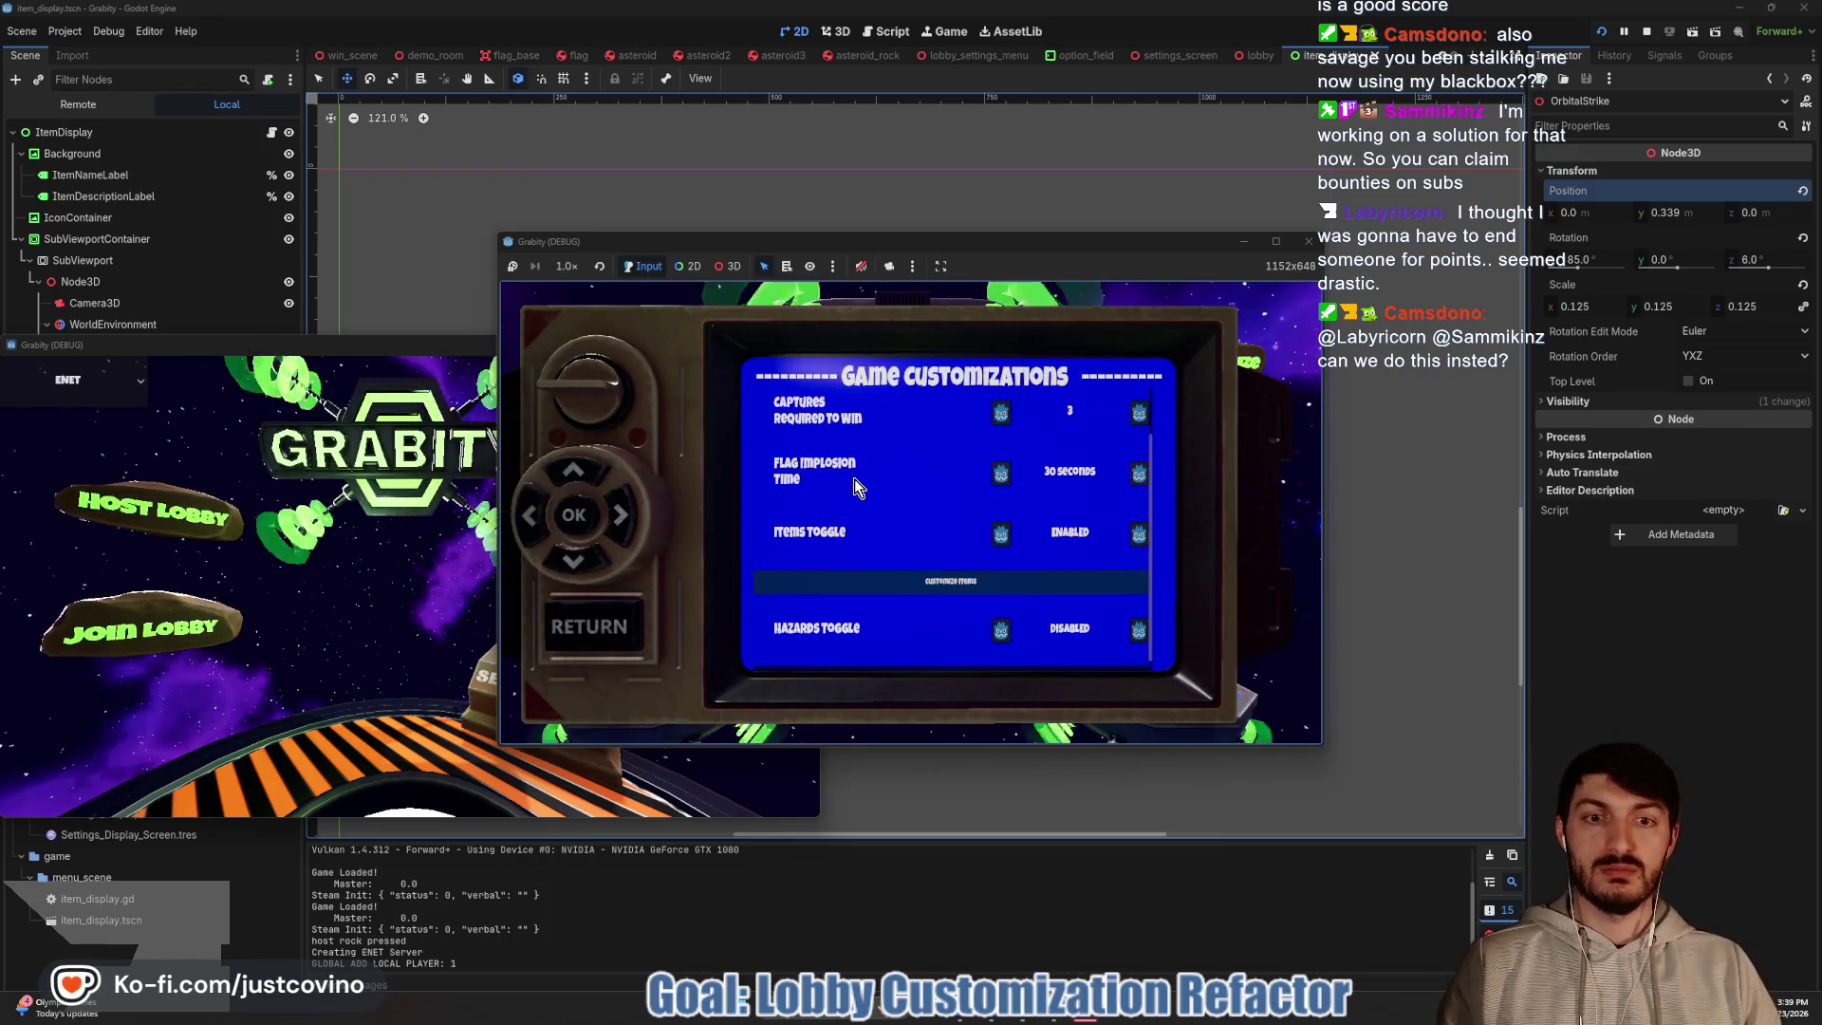
key(Return)
Preview Orbital Strike, Pulsar Emitter, Jet Pack, Black Hole and Position Scrambler item displays
key(Right)
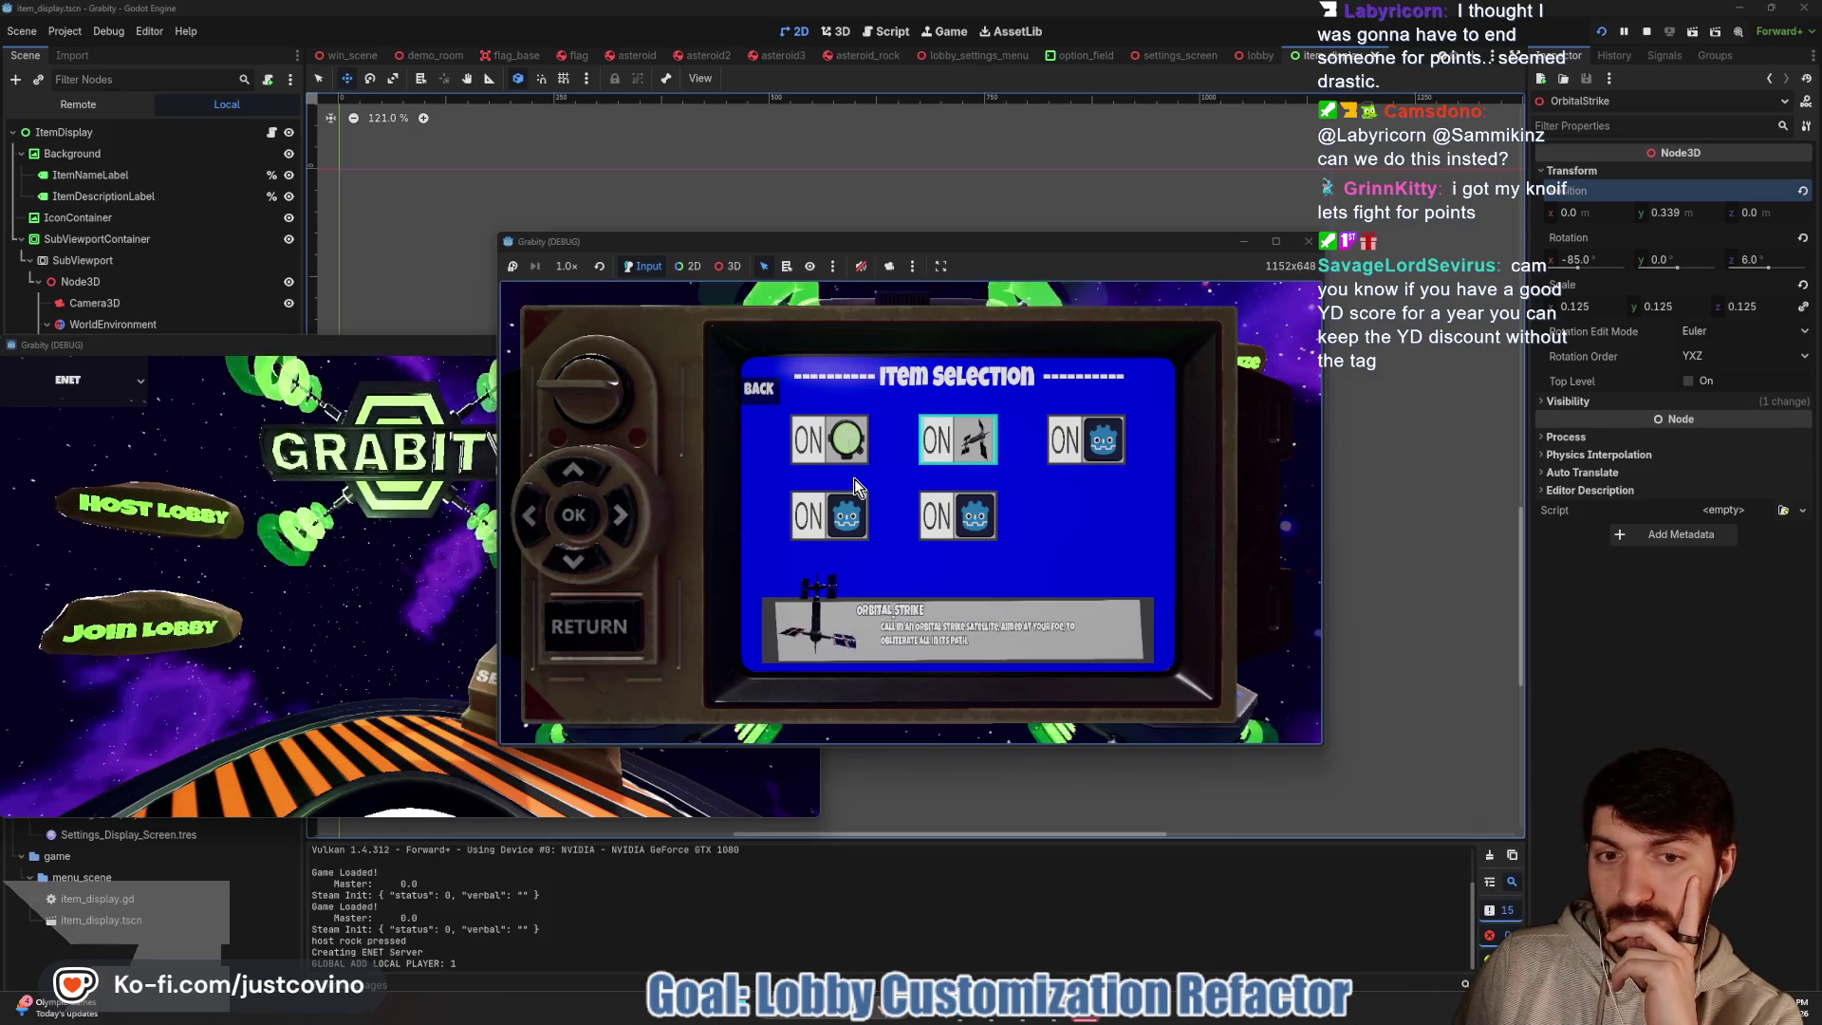
key(Right)
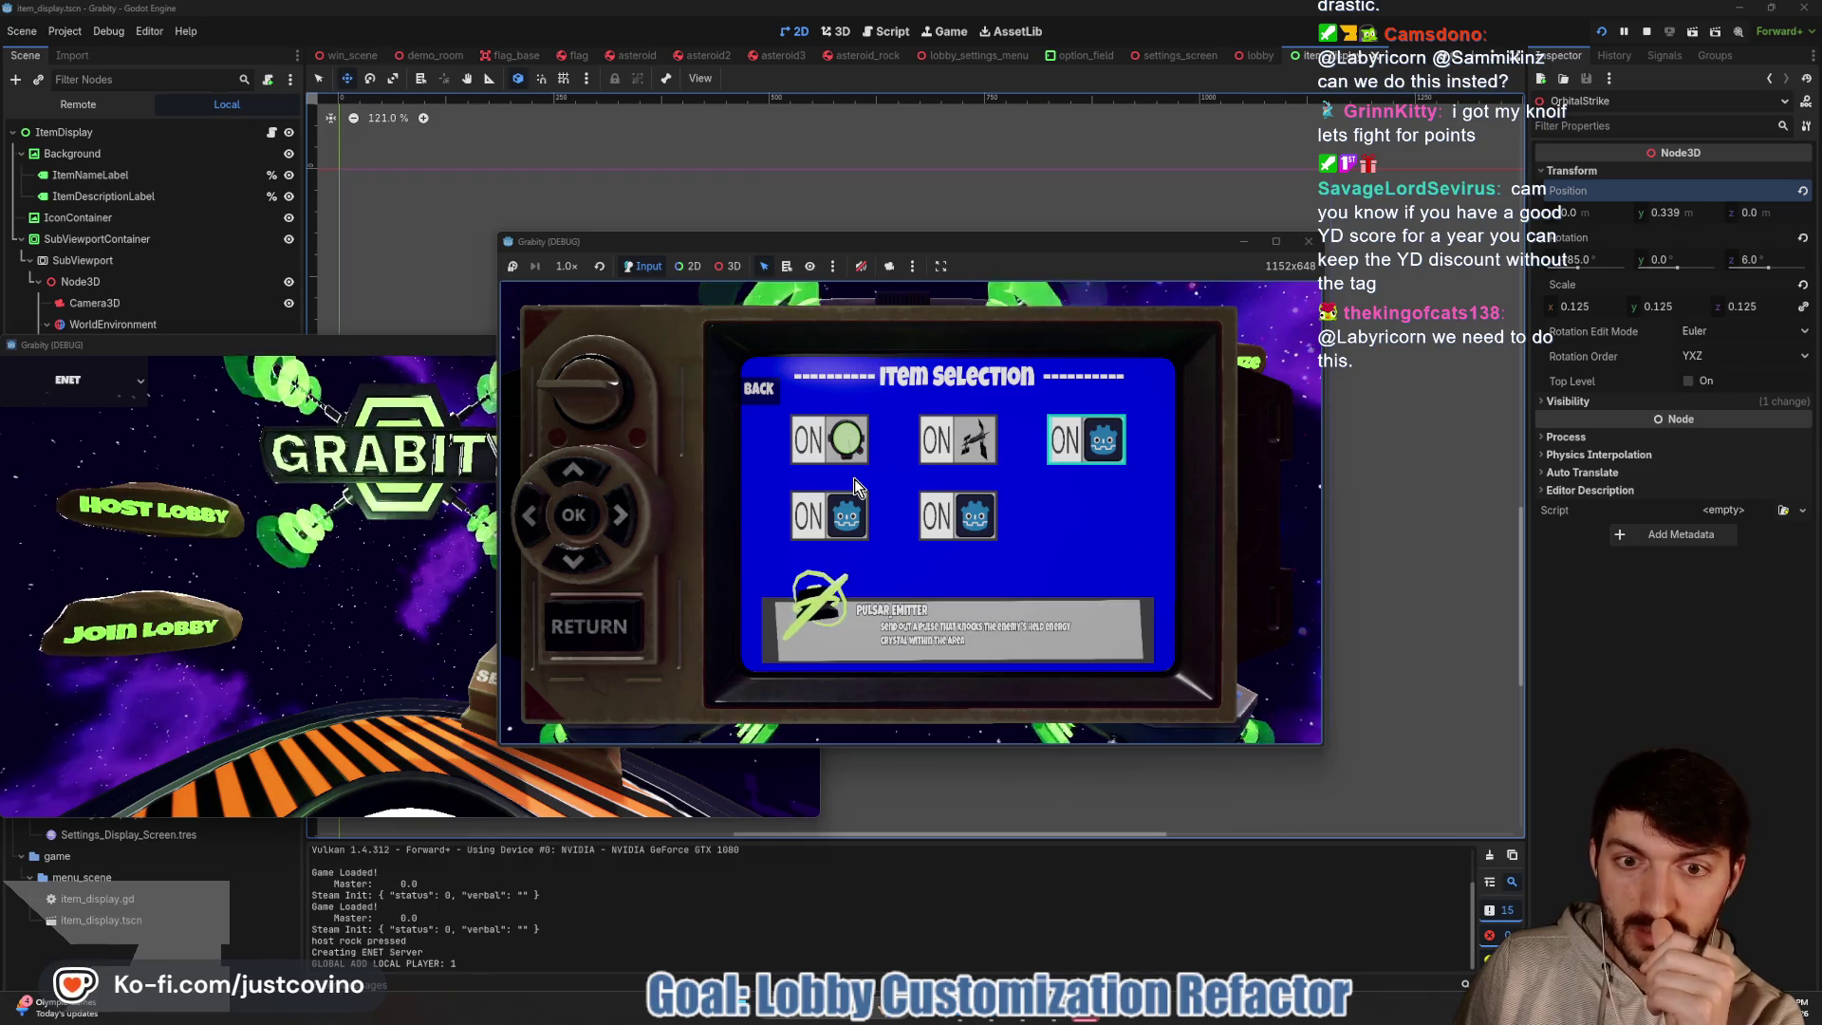
key(Left)
key(Down)
key(Left)
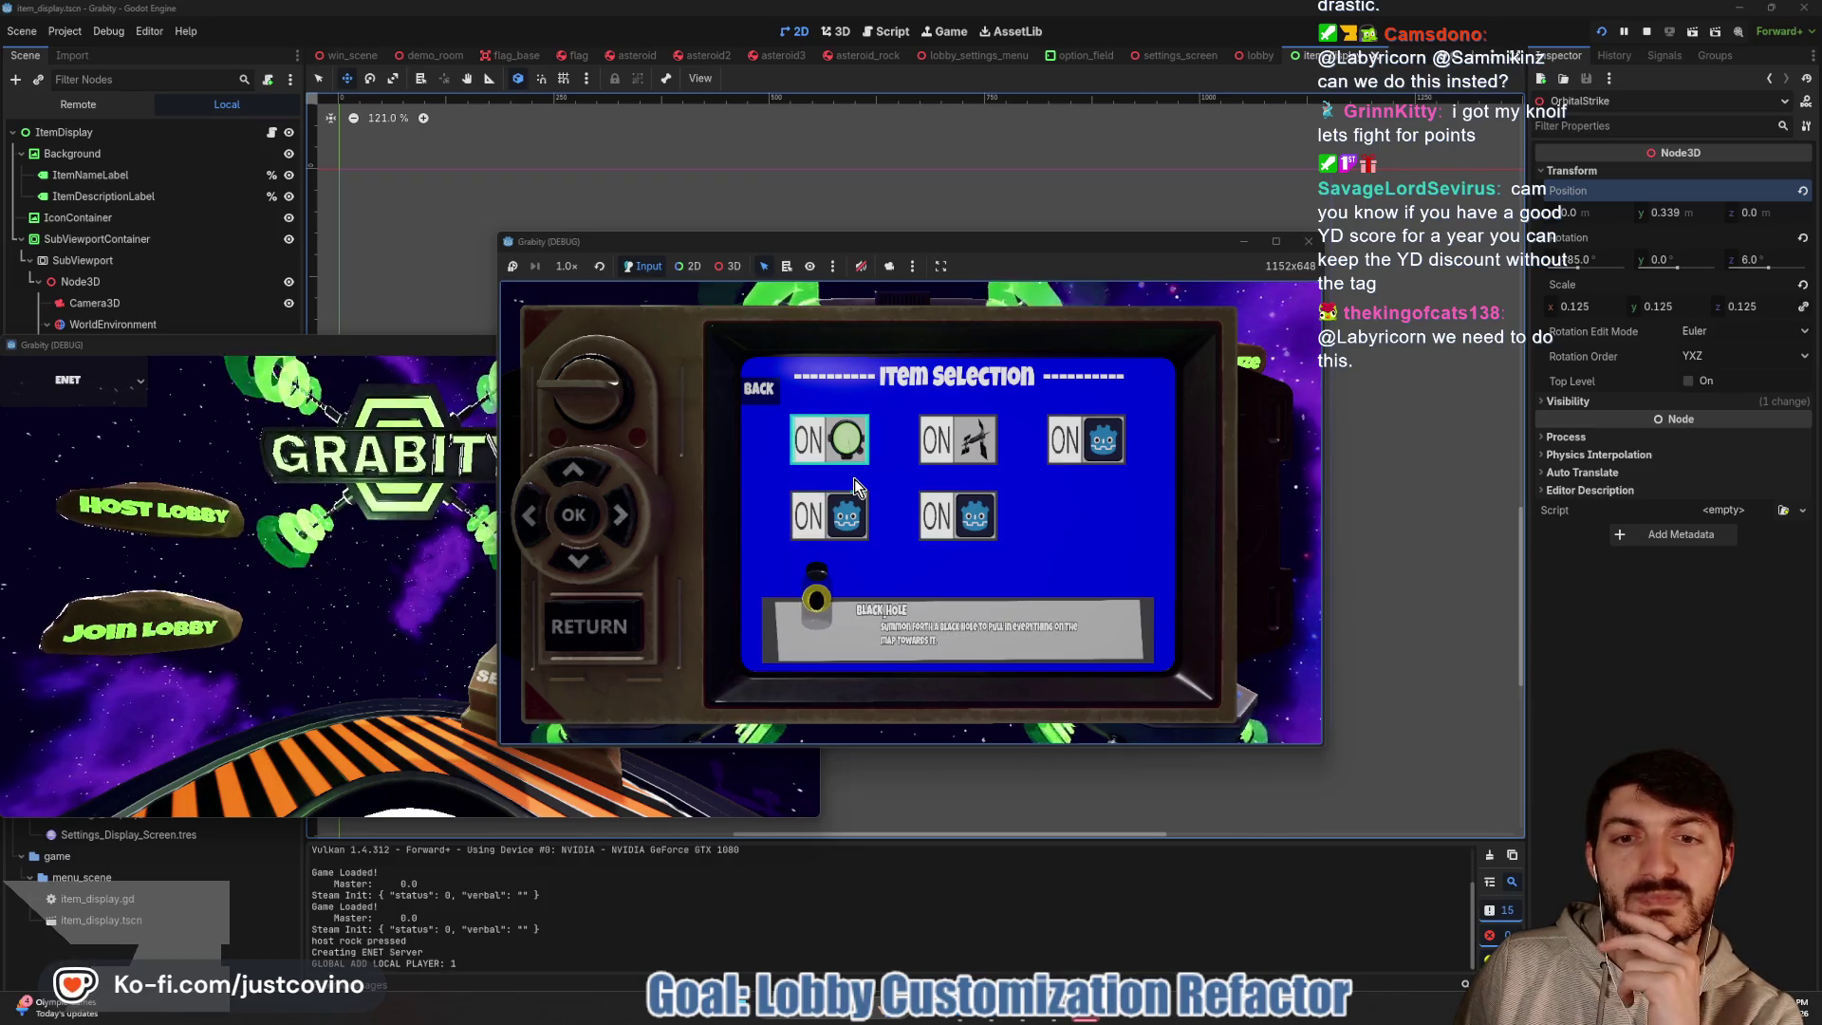
key(Up)
key(Right)
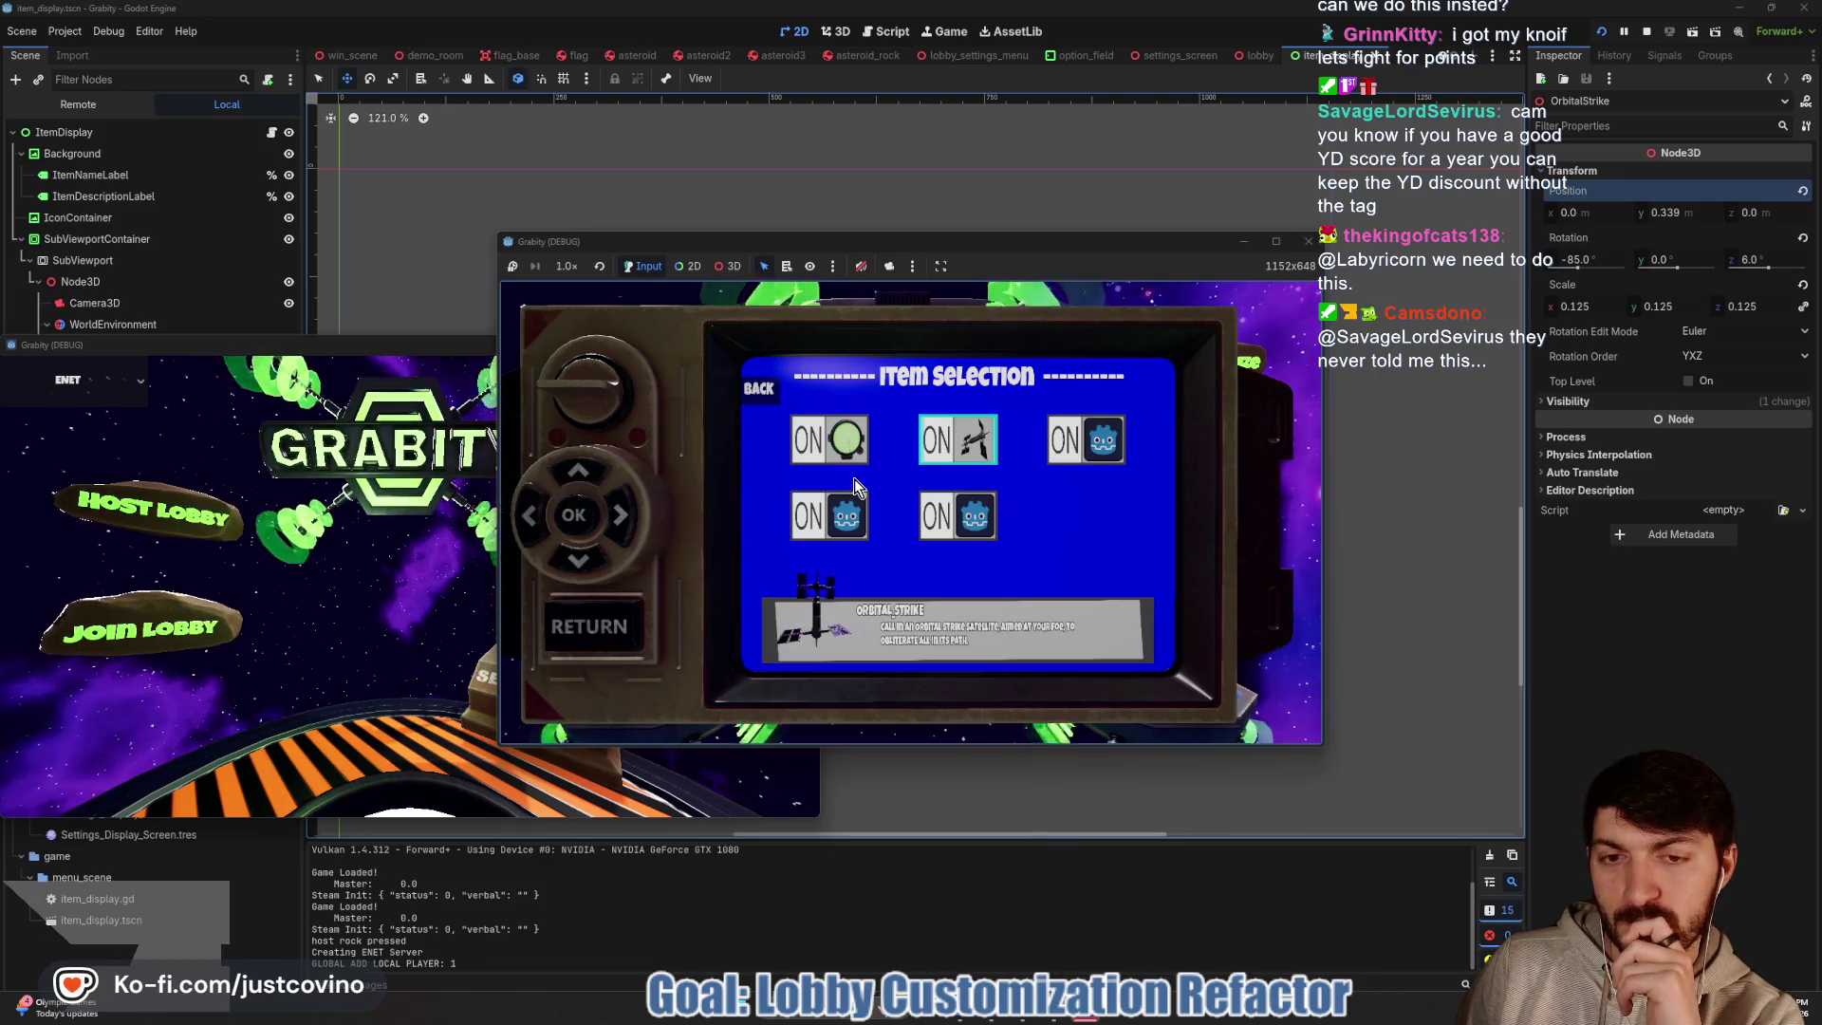
Recheck Position Scrambler and Black Hole, end on Pulsar Emitter, then stop the game
key(Left)
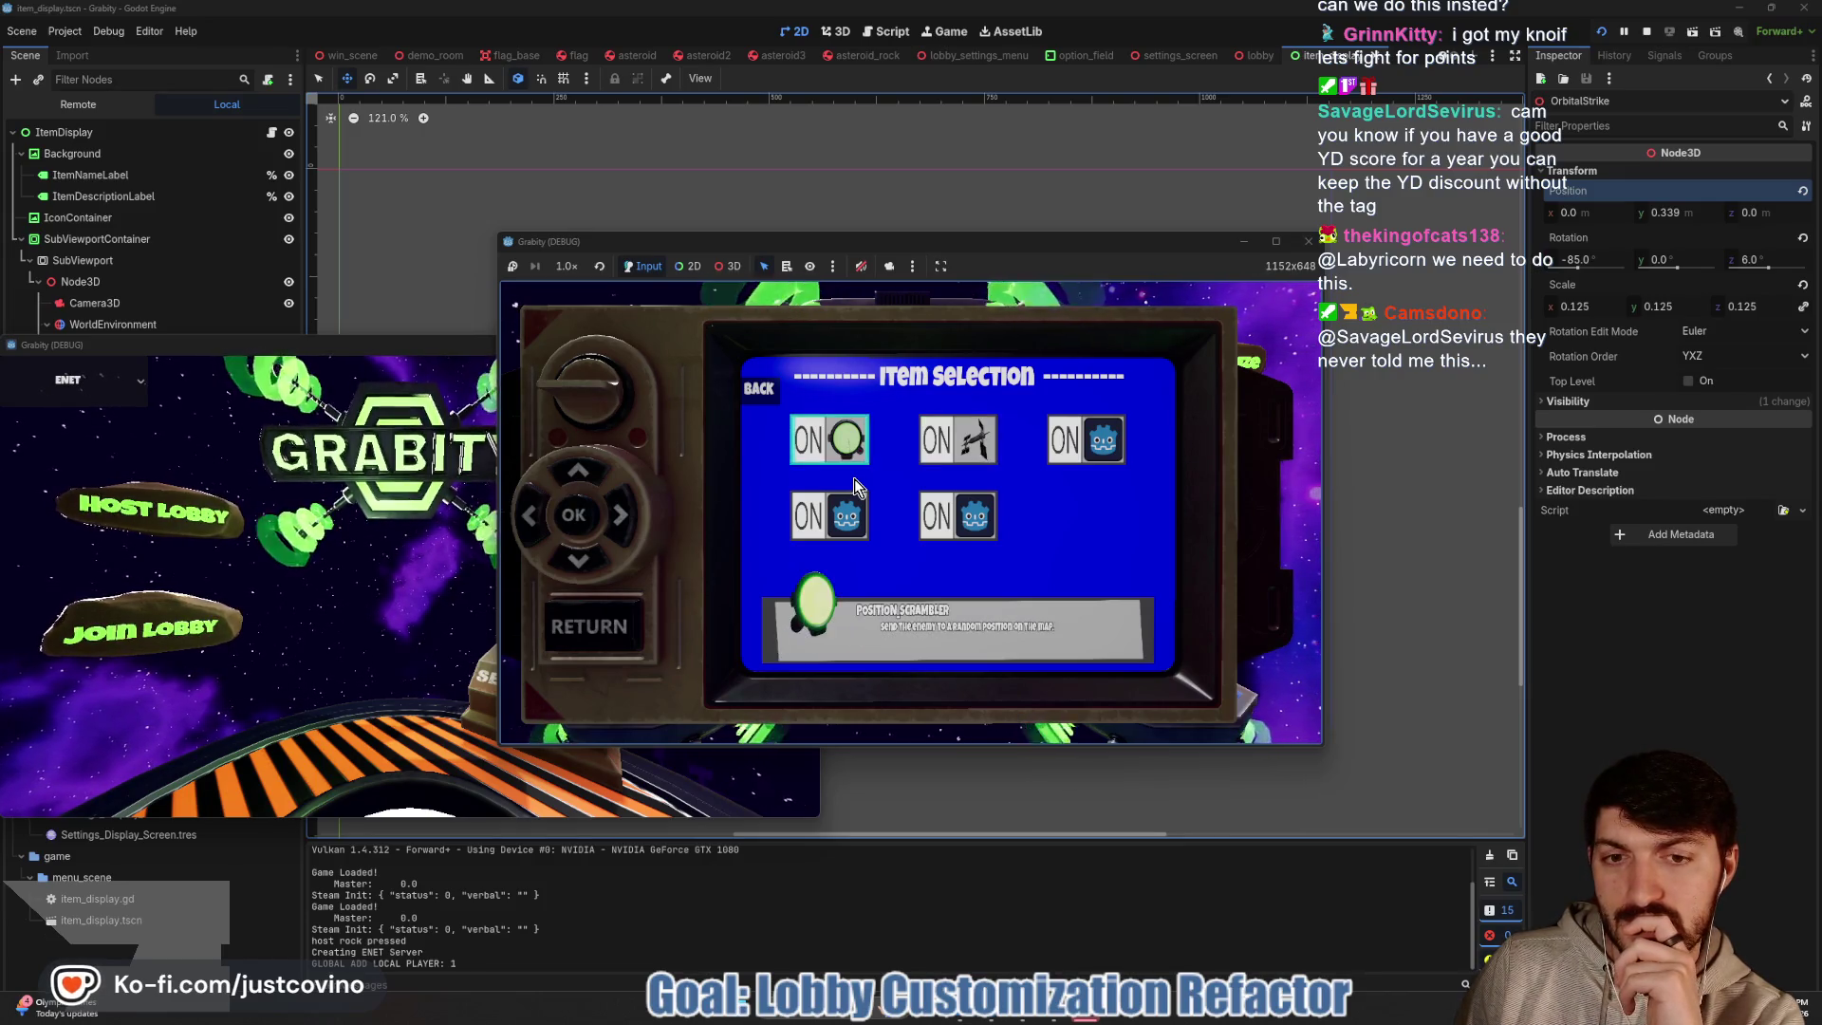
key(Down)
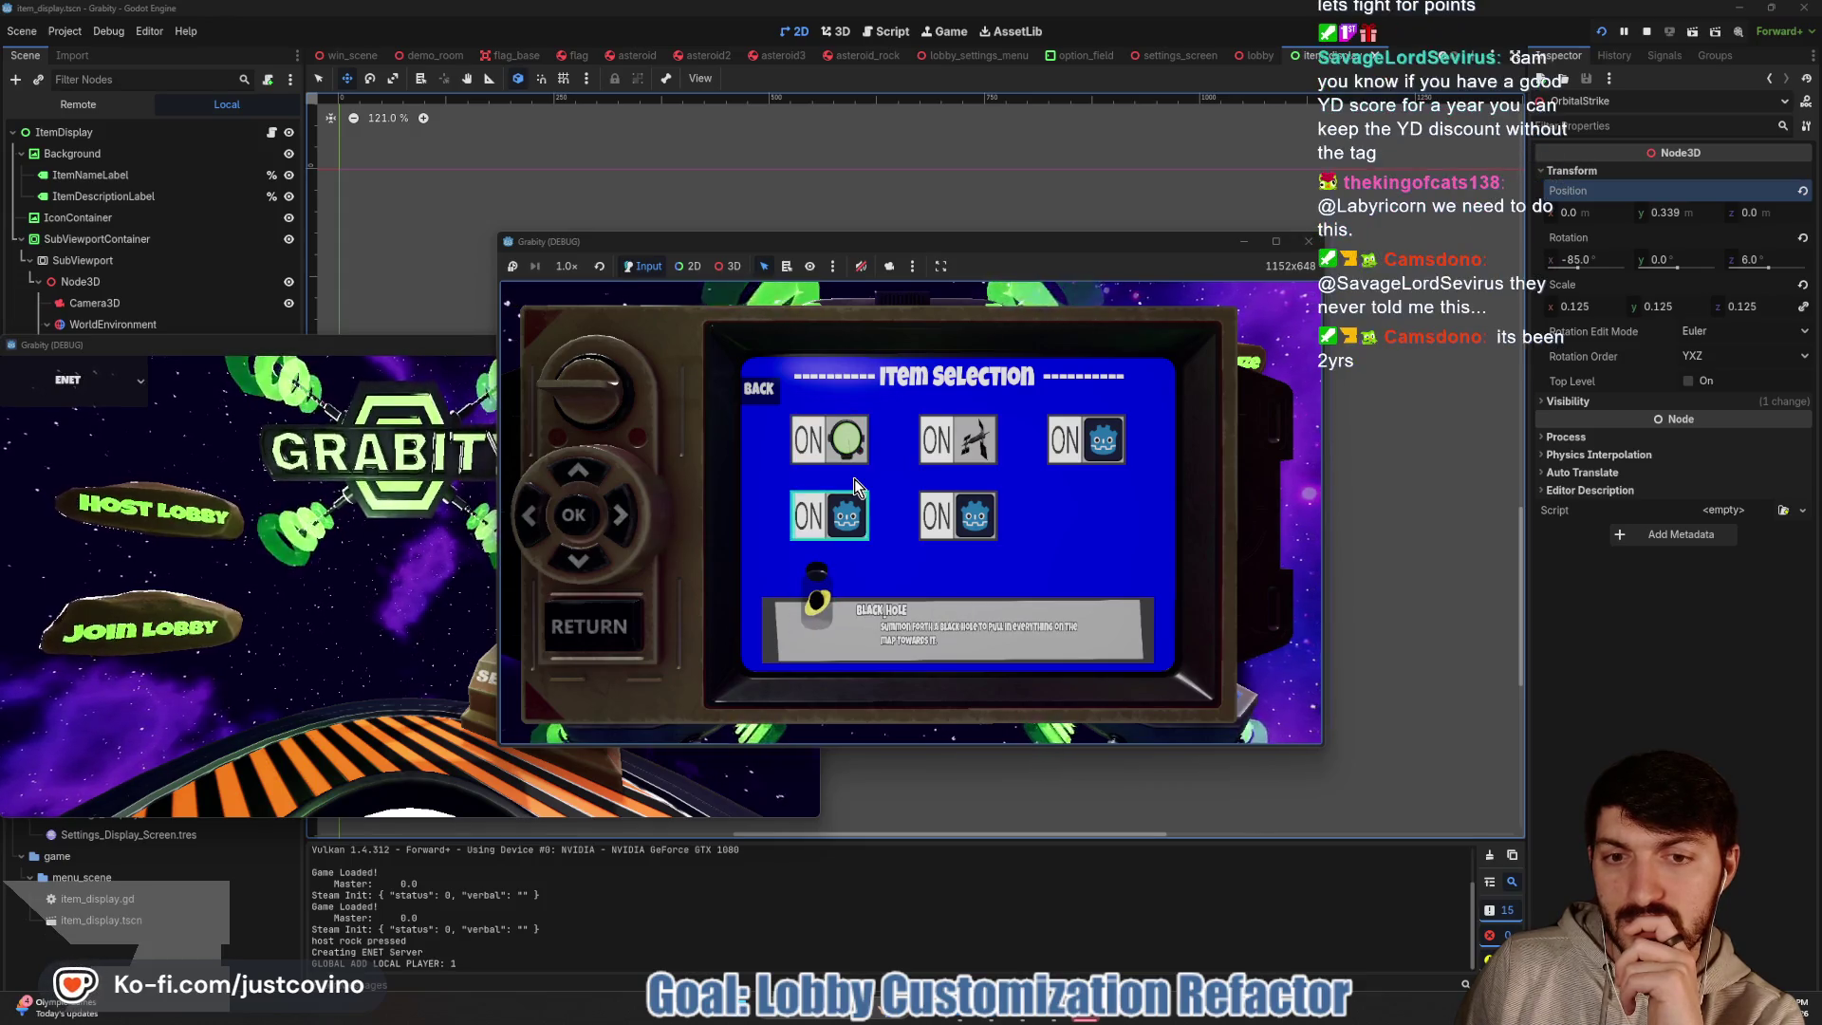
key(Right)
key(Up)
key(Right)
key(Left)
key(Right)
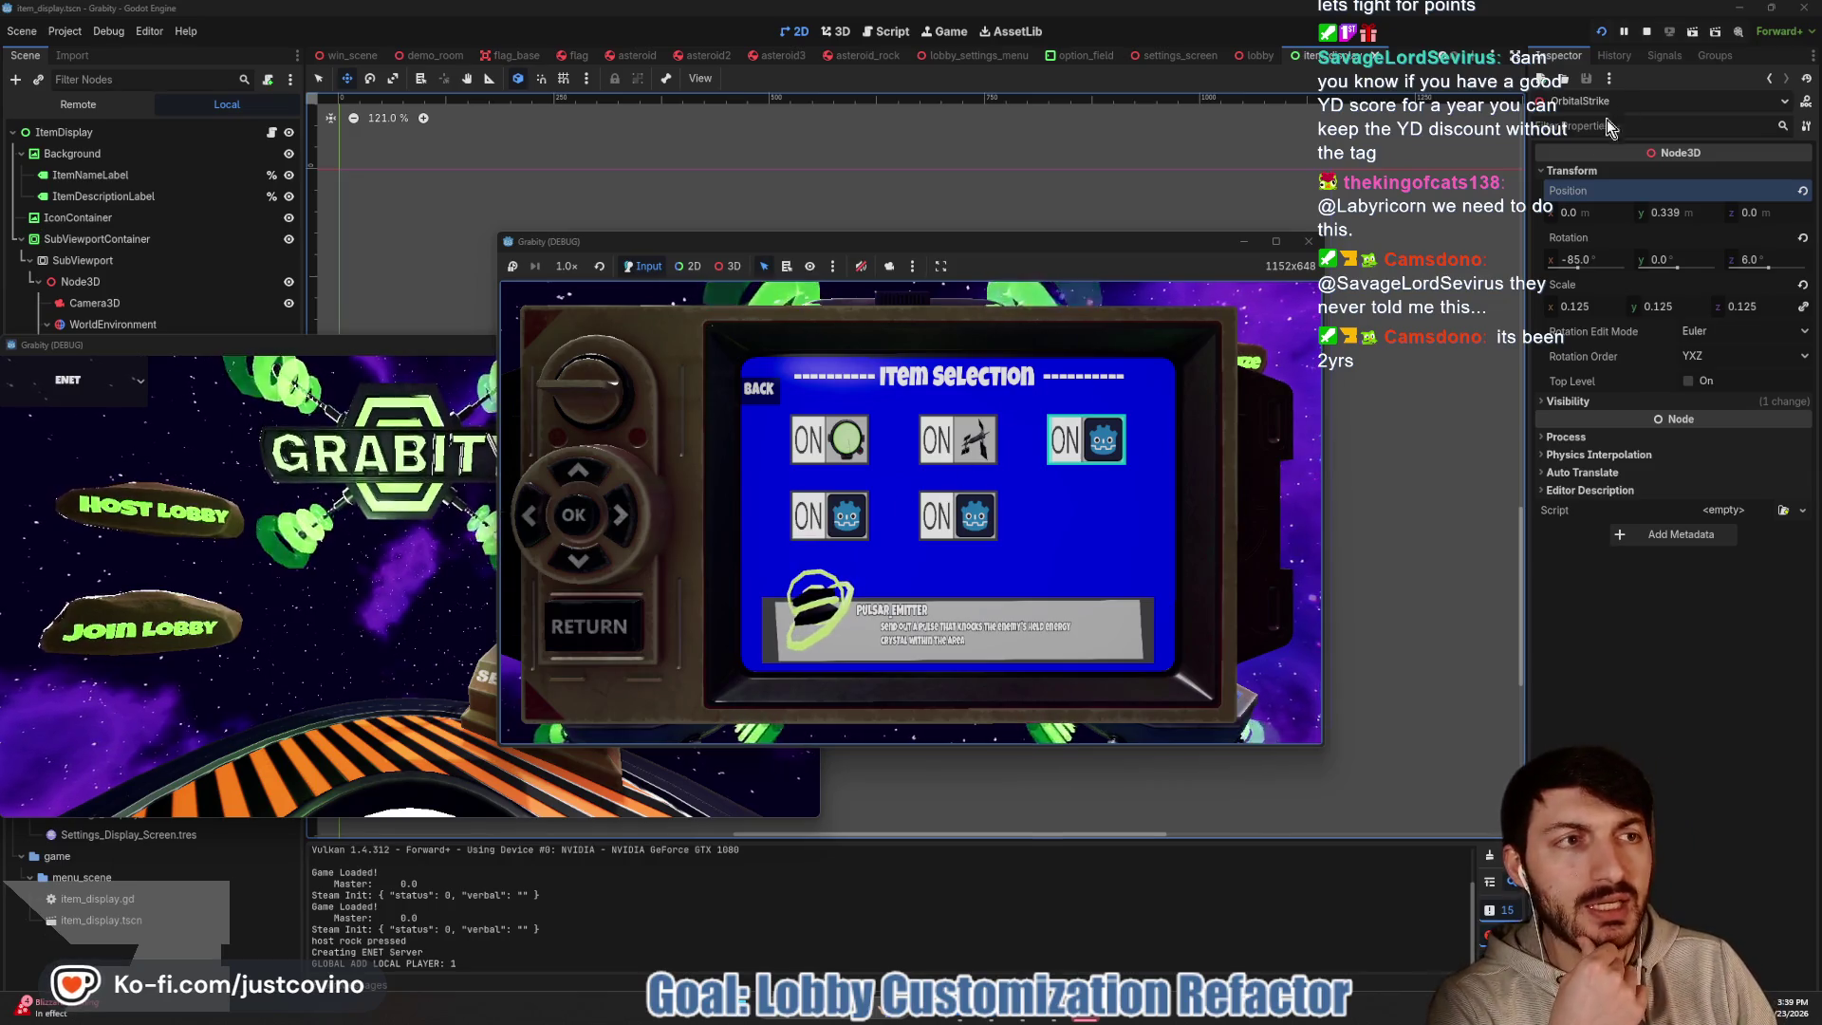
key(F8)
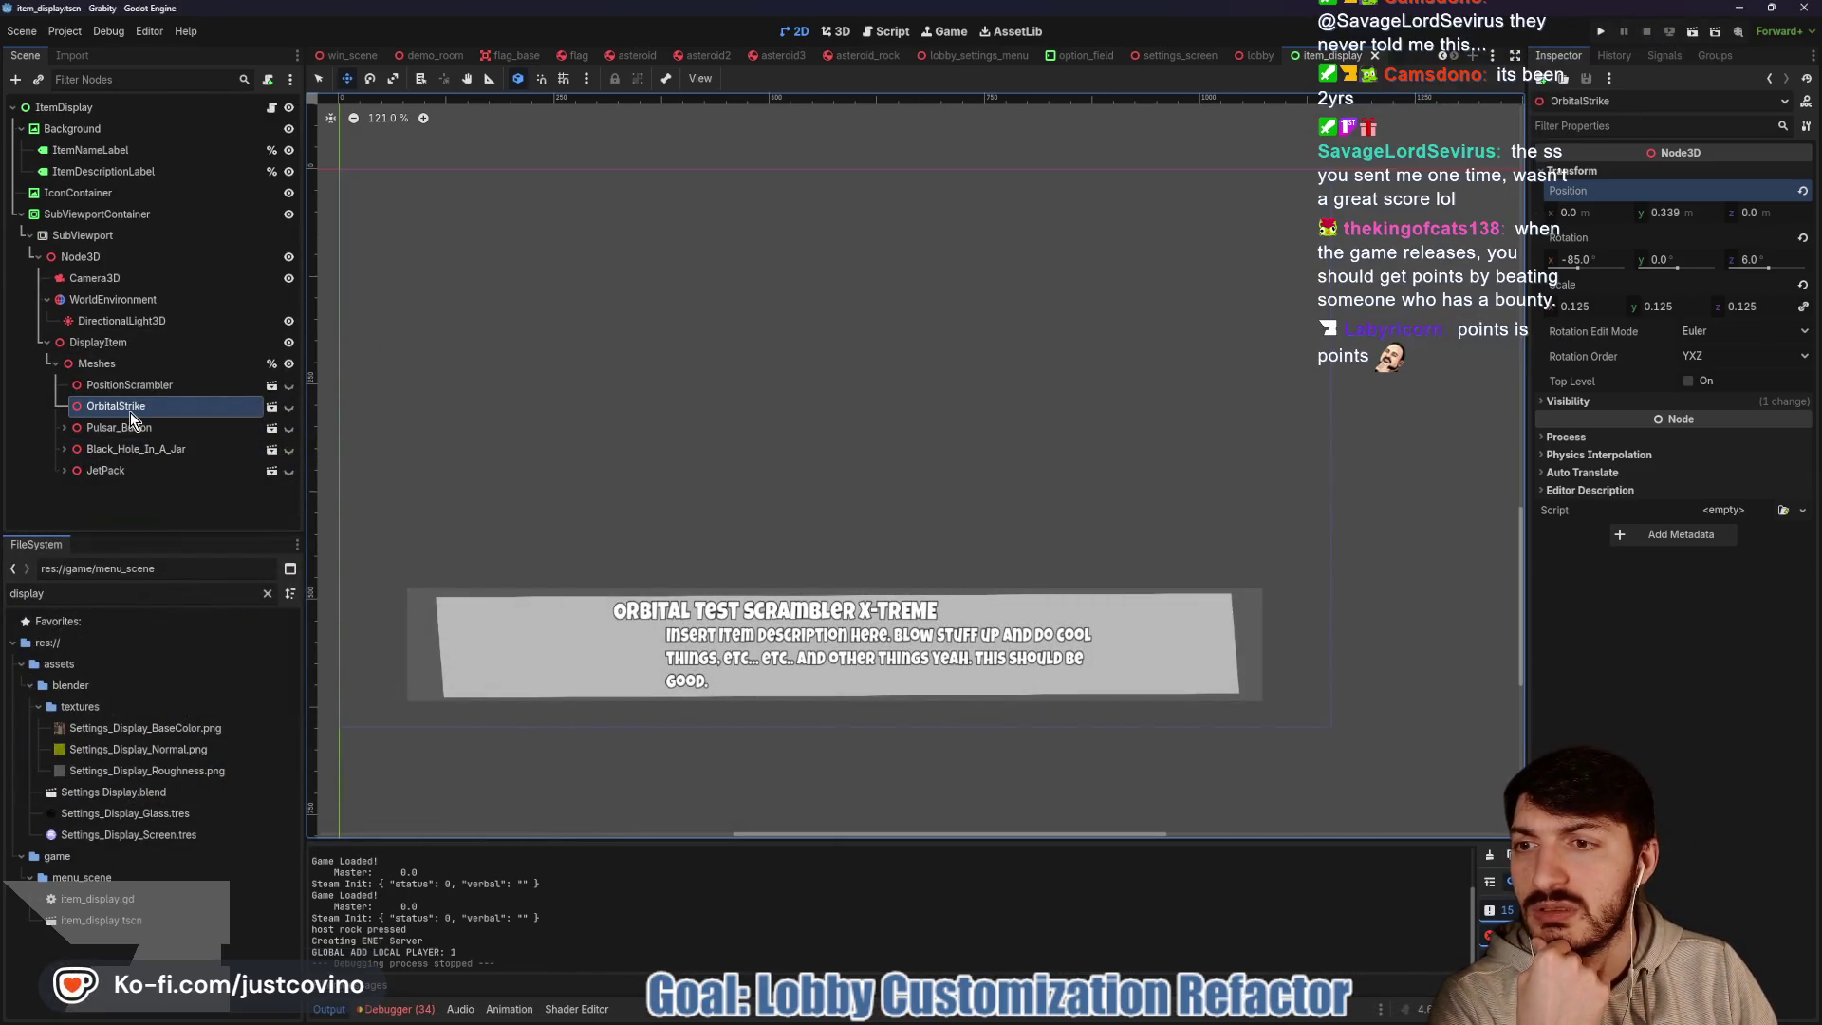
Lower Pulsar_Button to about y −0.553, save the scene, and open item_display.gd
click(127, 432)
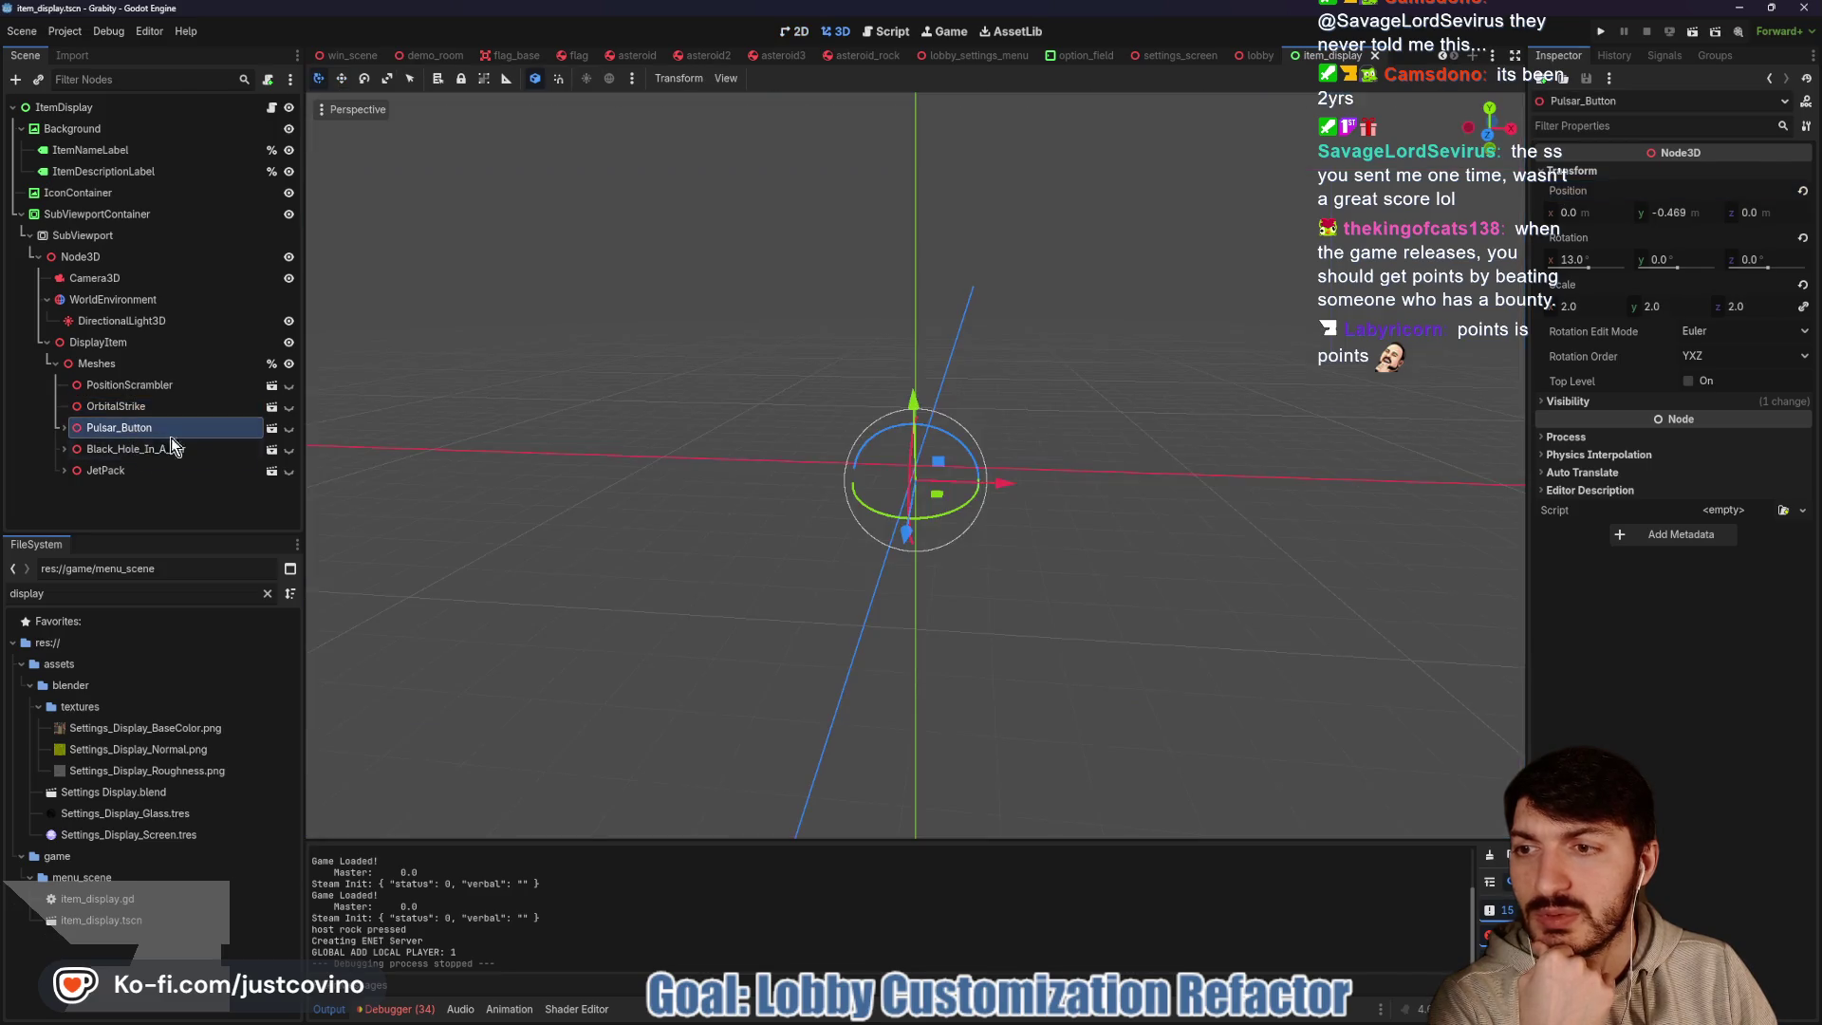
drag(910, 408, 910, 419)
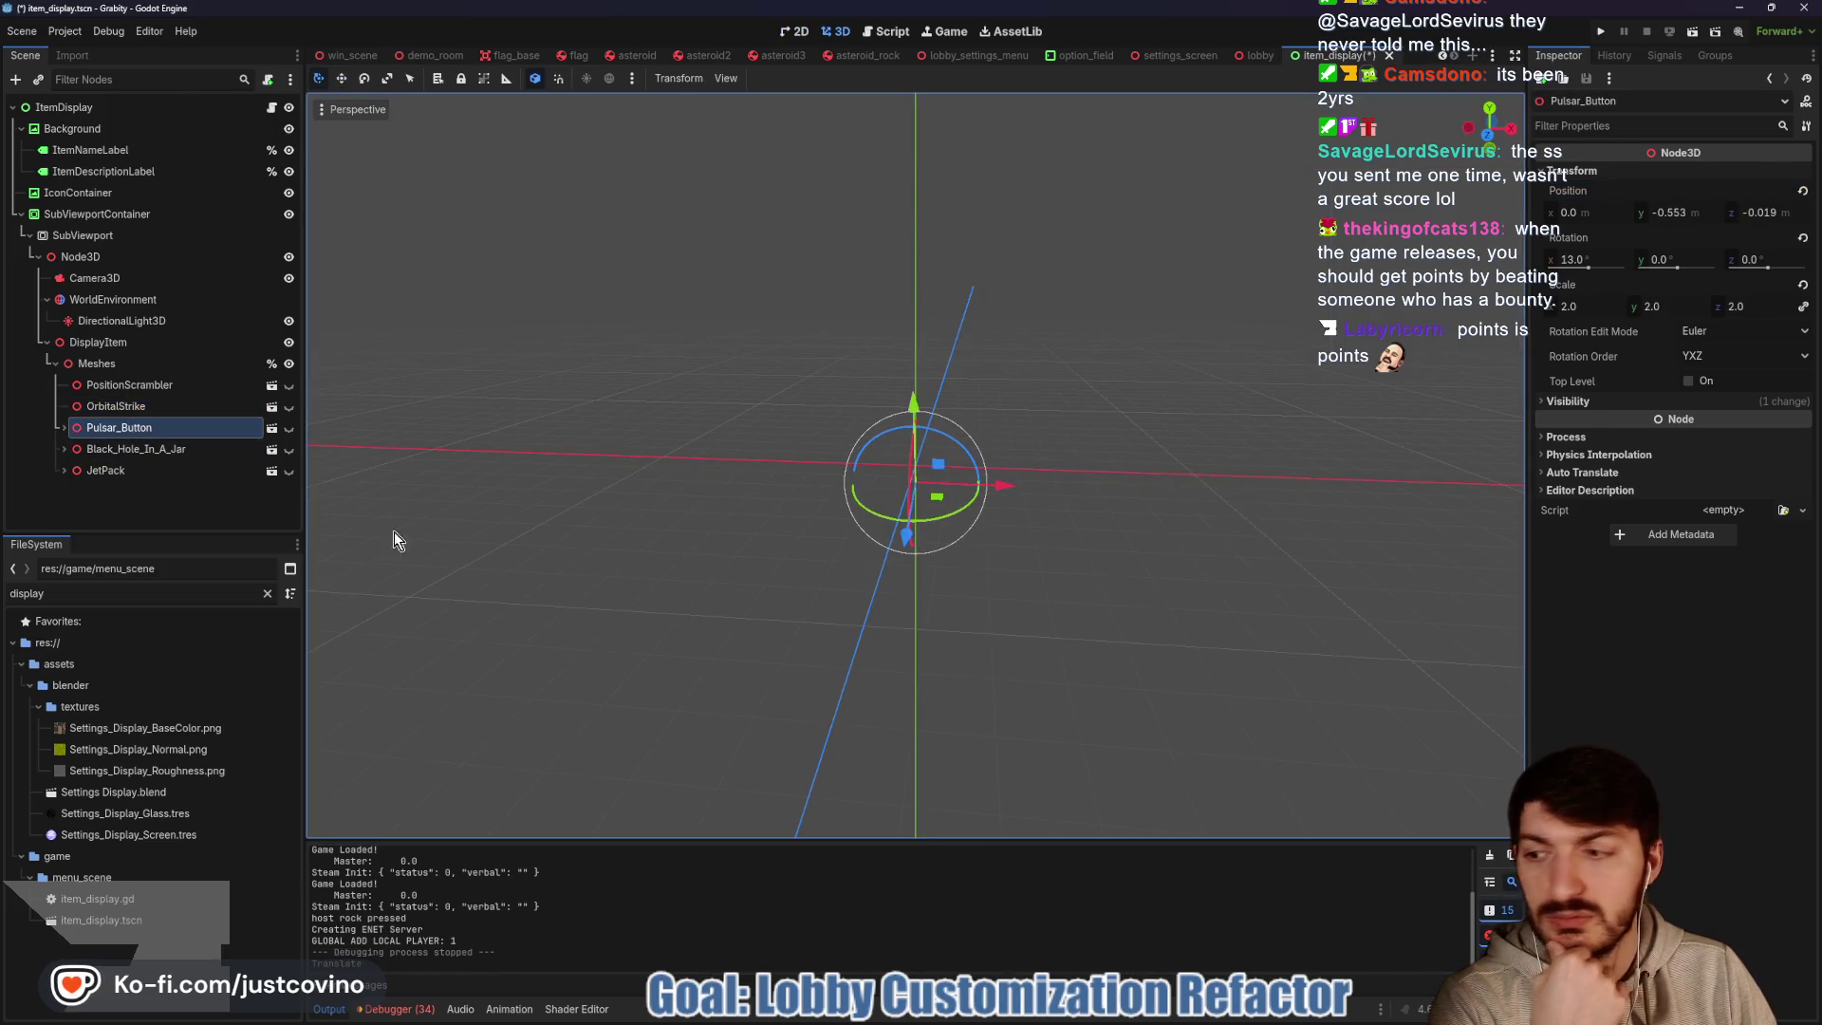
key(ctrl+s)
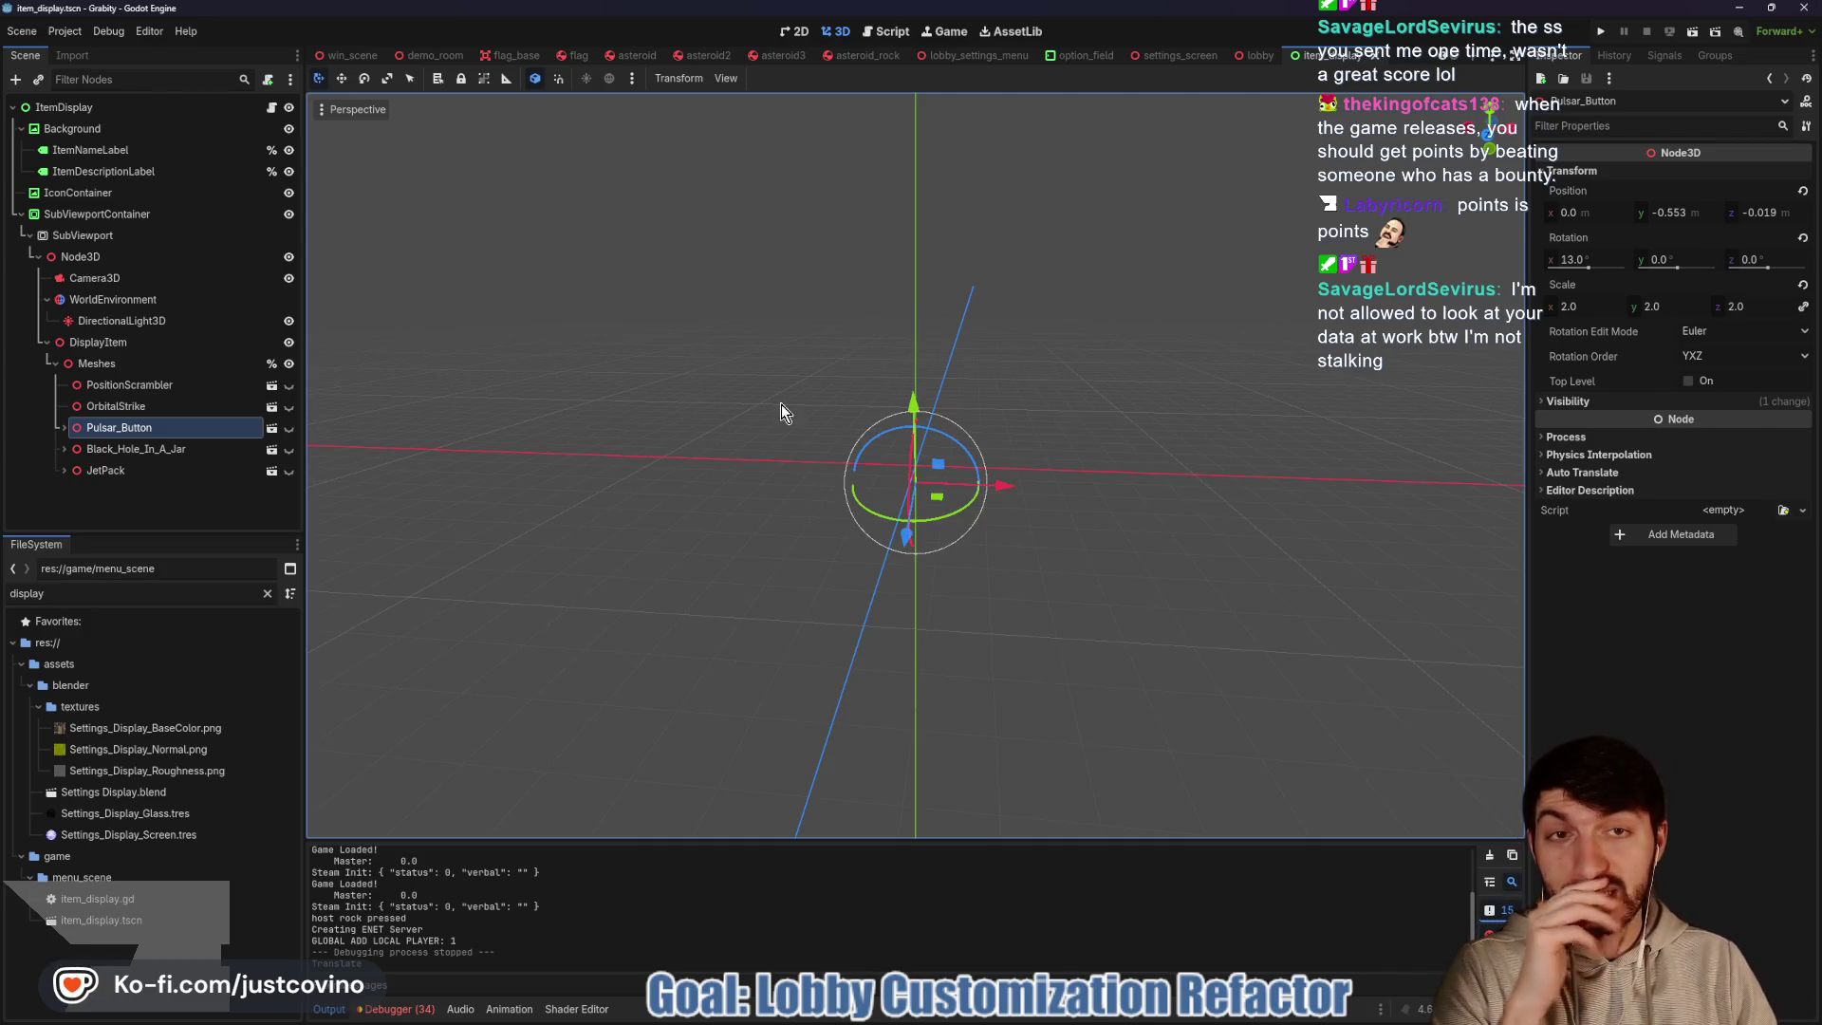
key(ctrl+s)
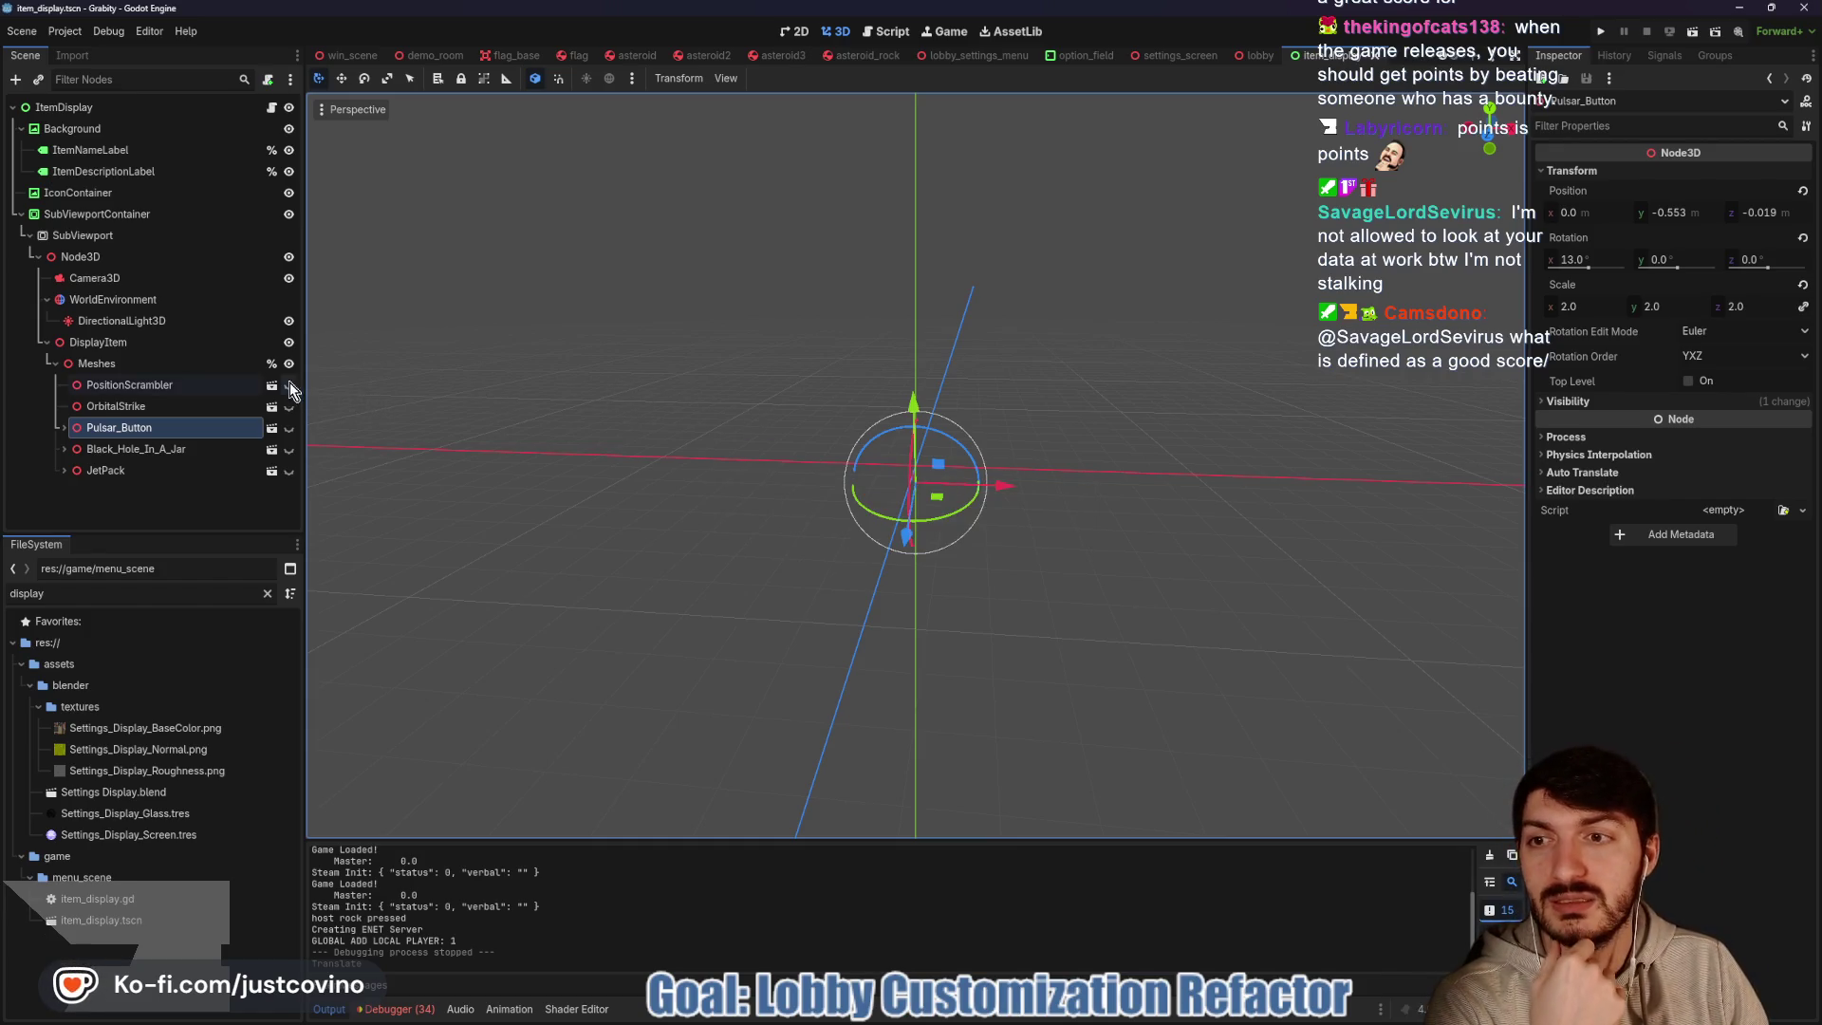
click(272, 108)
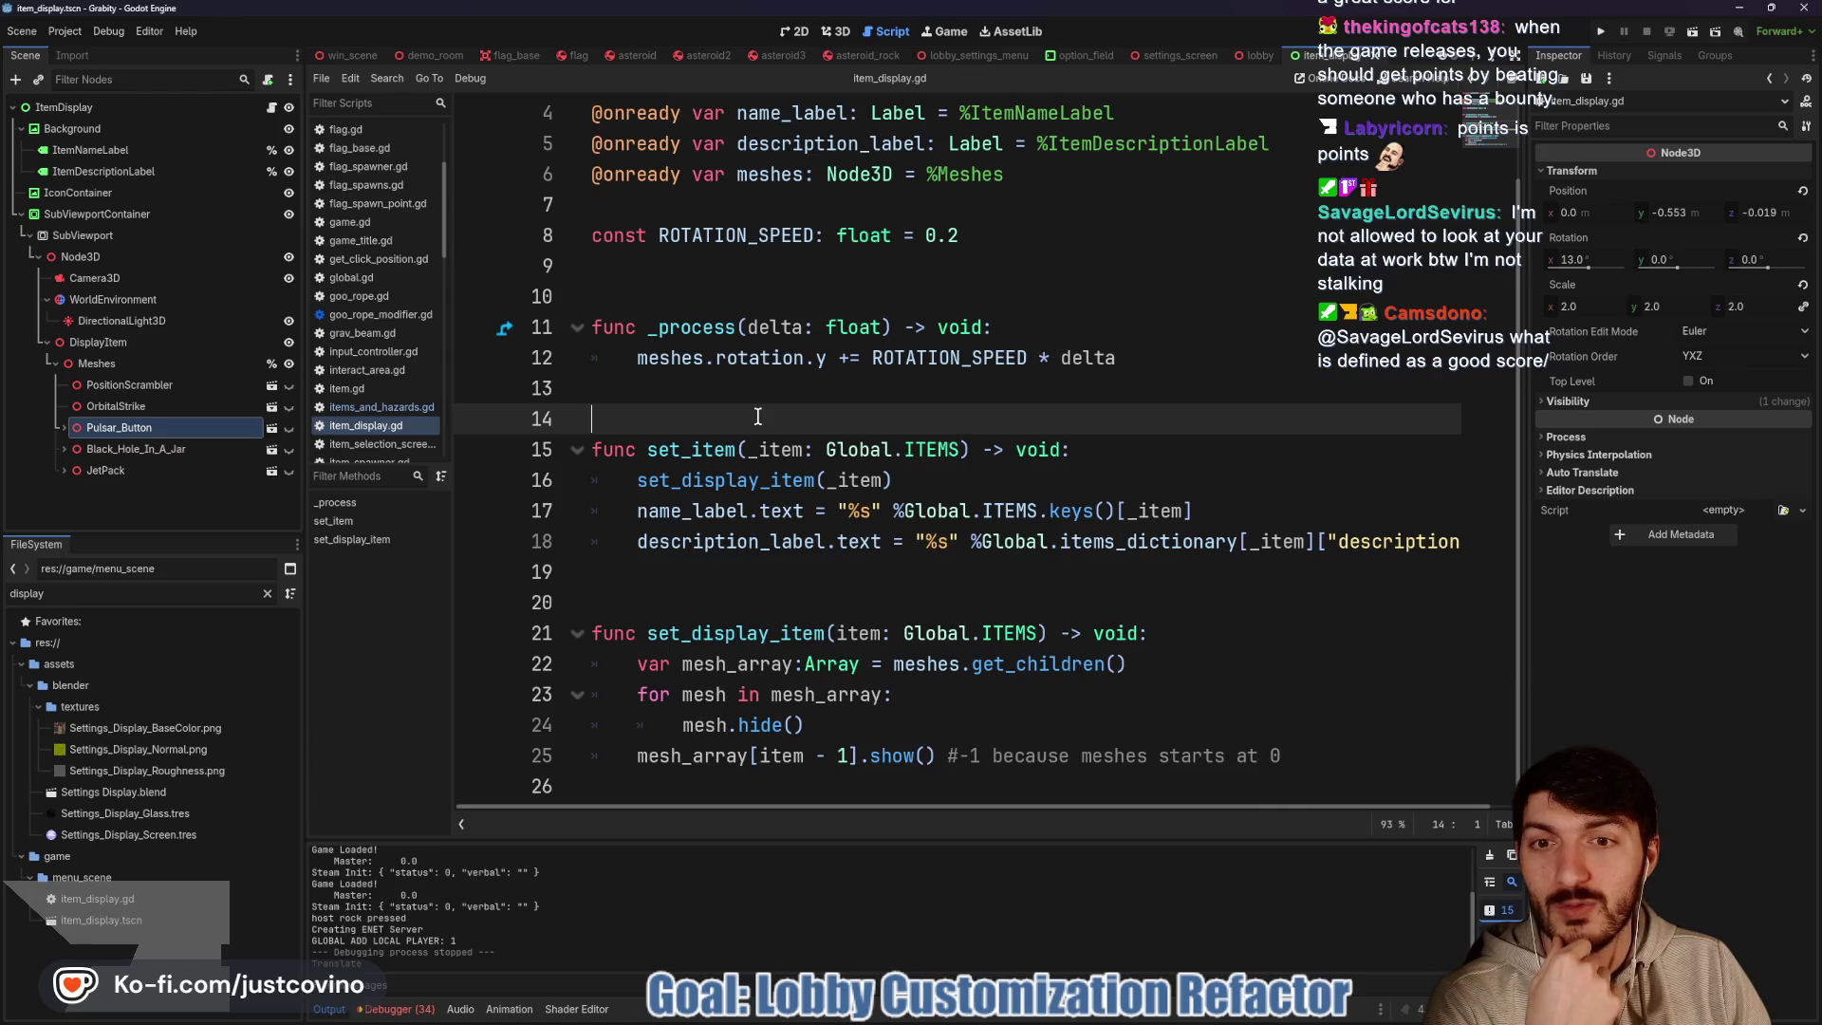